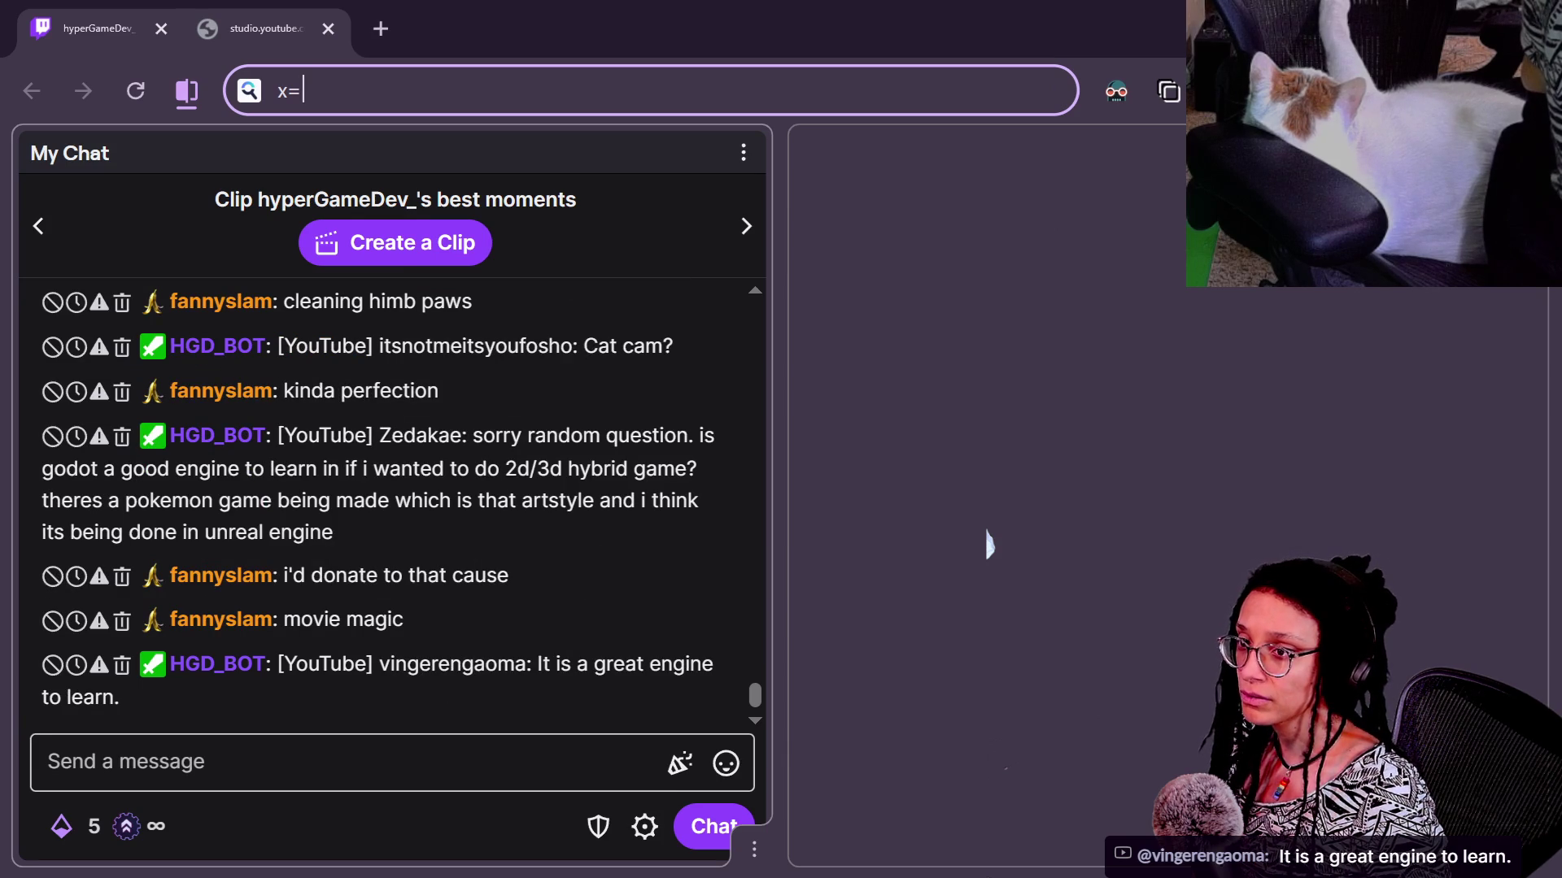
# Run a Startpage search for 'octopath traveler' and open the Octopath Traveler Steam store result
pyautogui.hotkey('alt', 'Tab')
pyautogui.hotkey('alt', 'Tab')
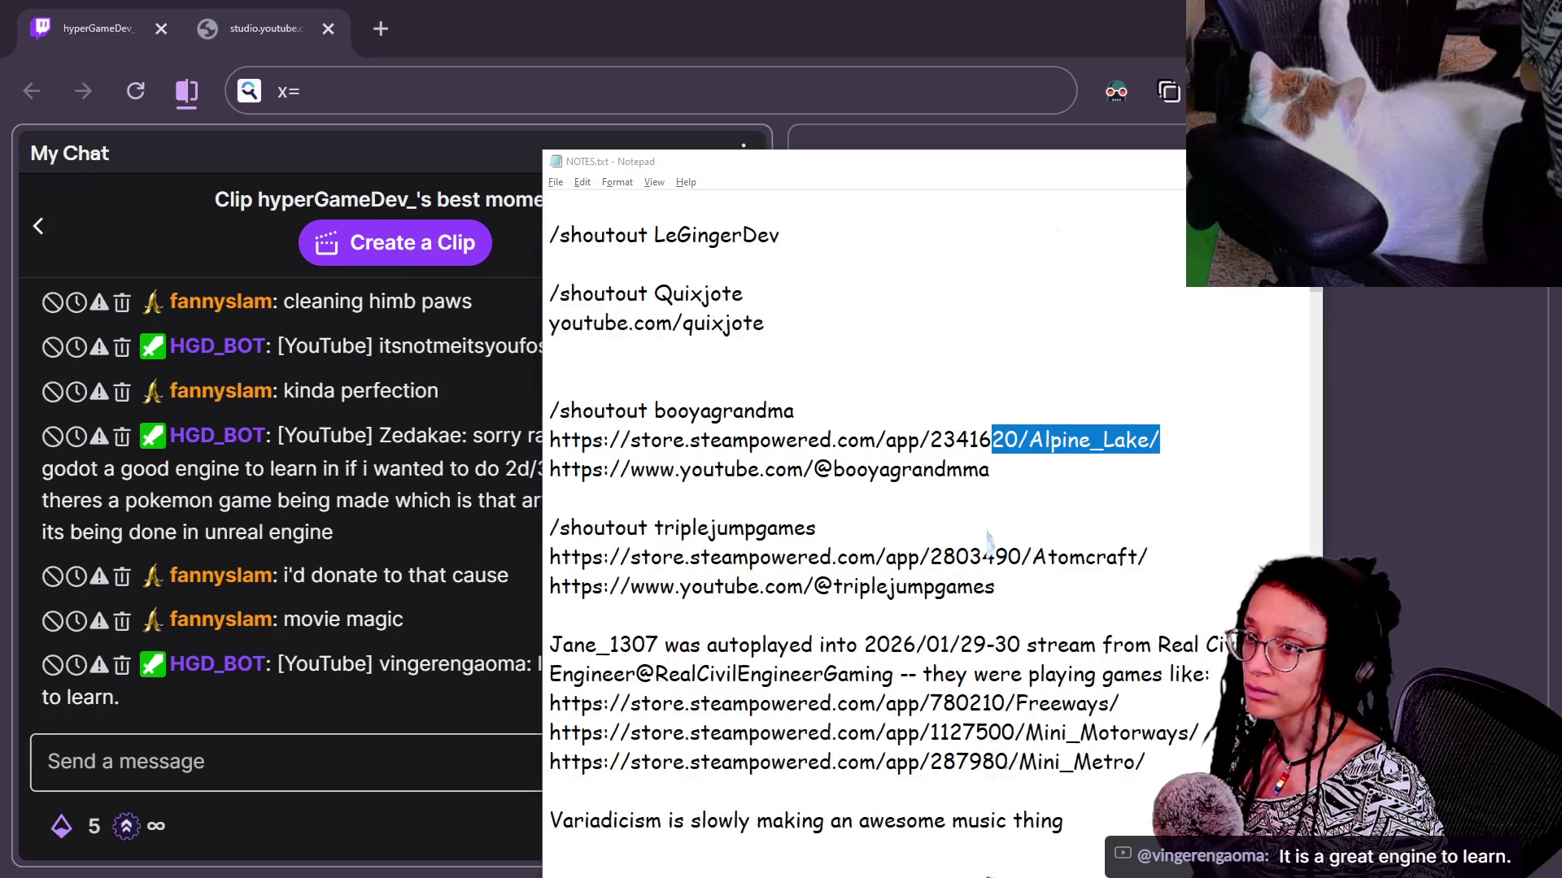
pyautogui.hotkey('alt', 'Tab')
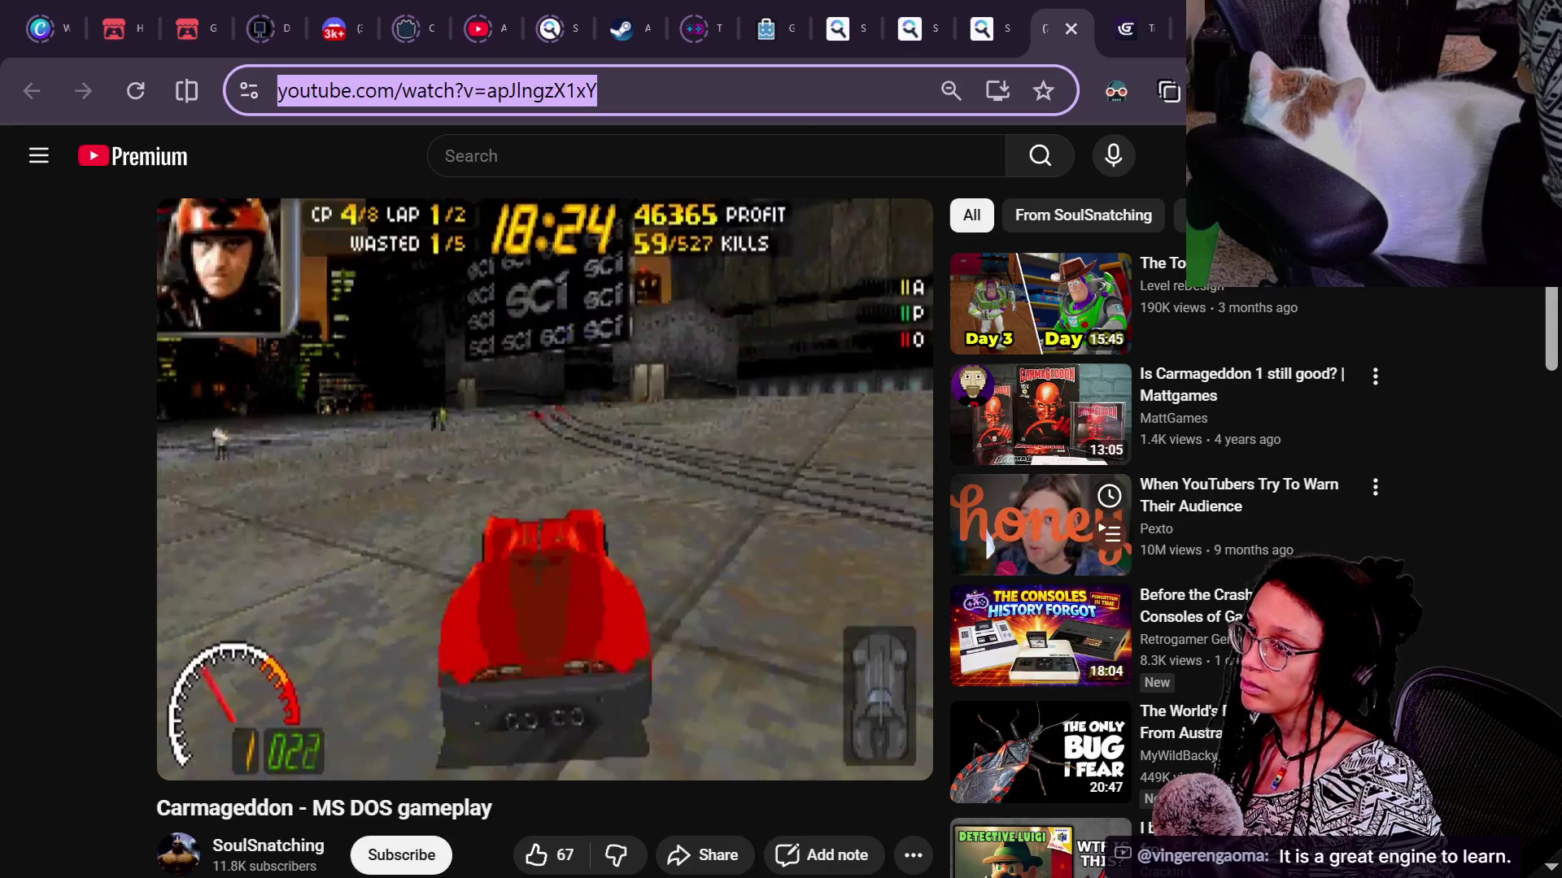
pyautogui.click(771, 87)
pyautogui.write('octopath travele')
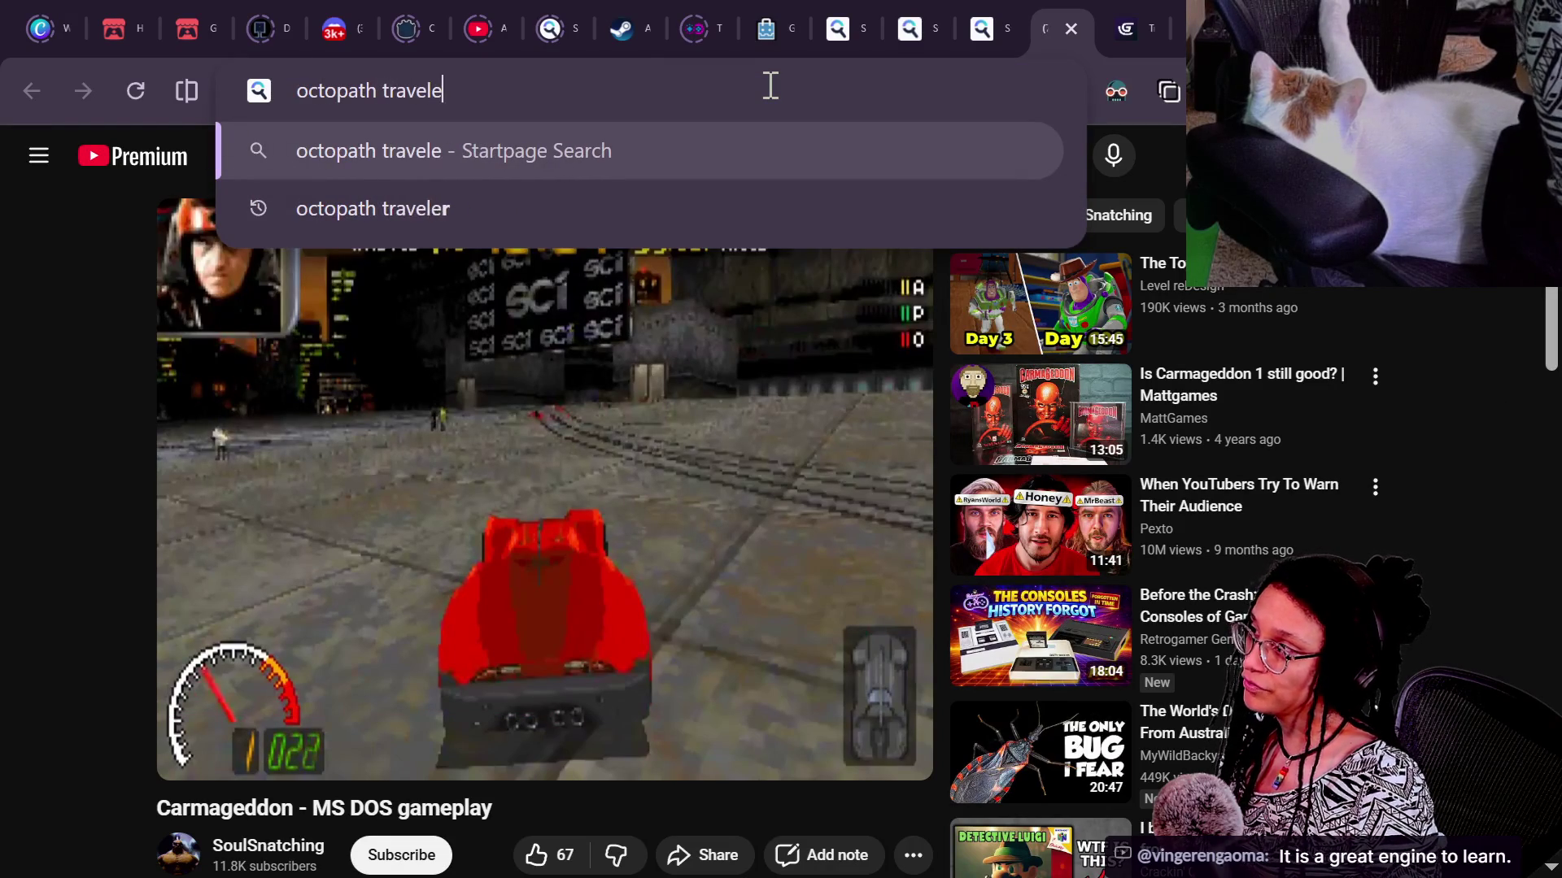
pyautogui.write('r')
pyautogui.press('Return')
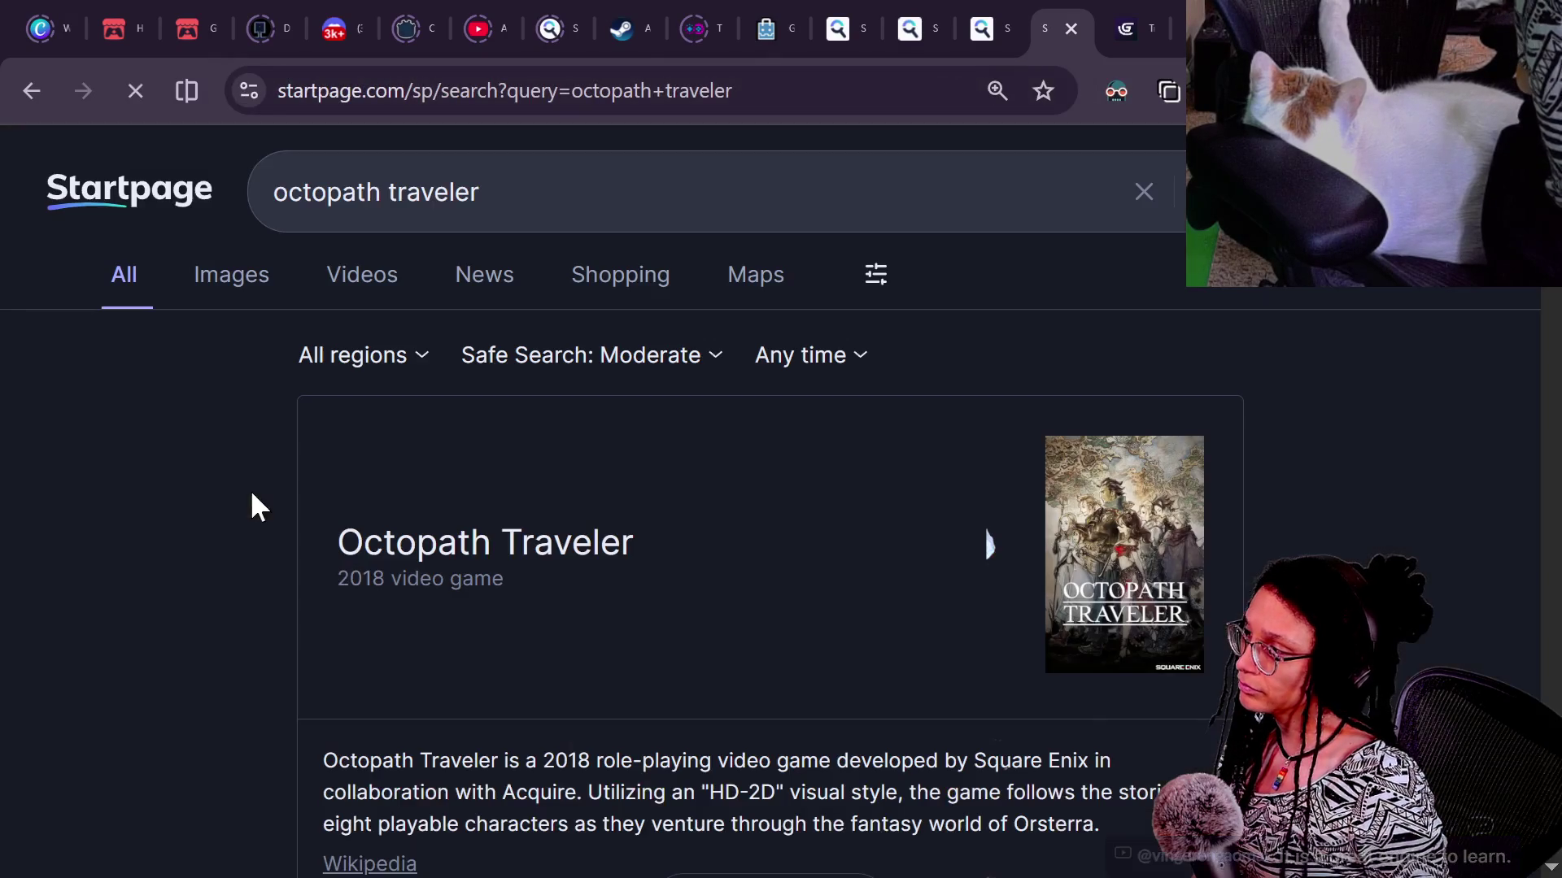
pyautogui.scroll(-7, 444, 570)
pyautogui.click(447, 511)
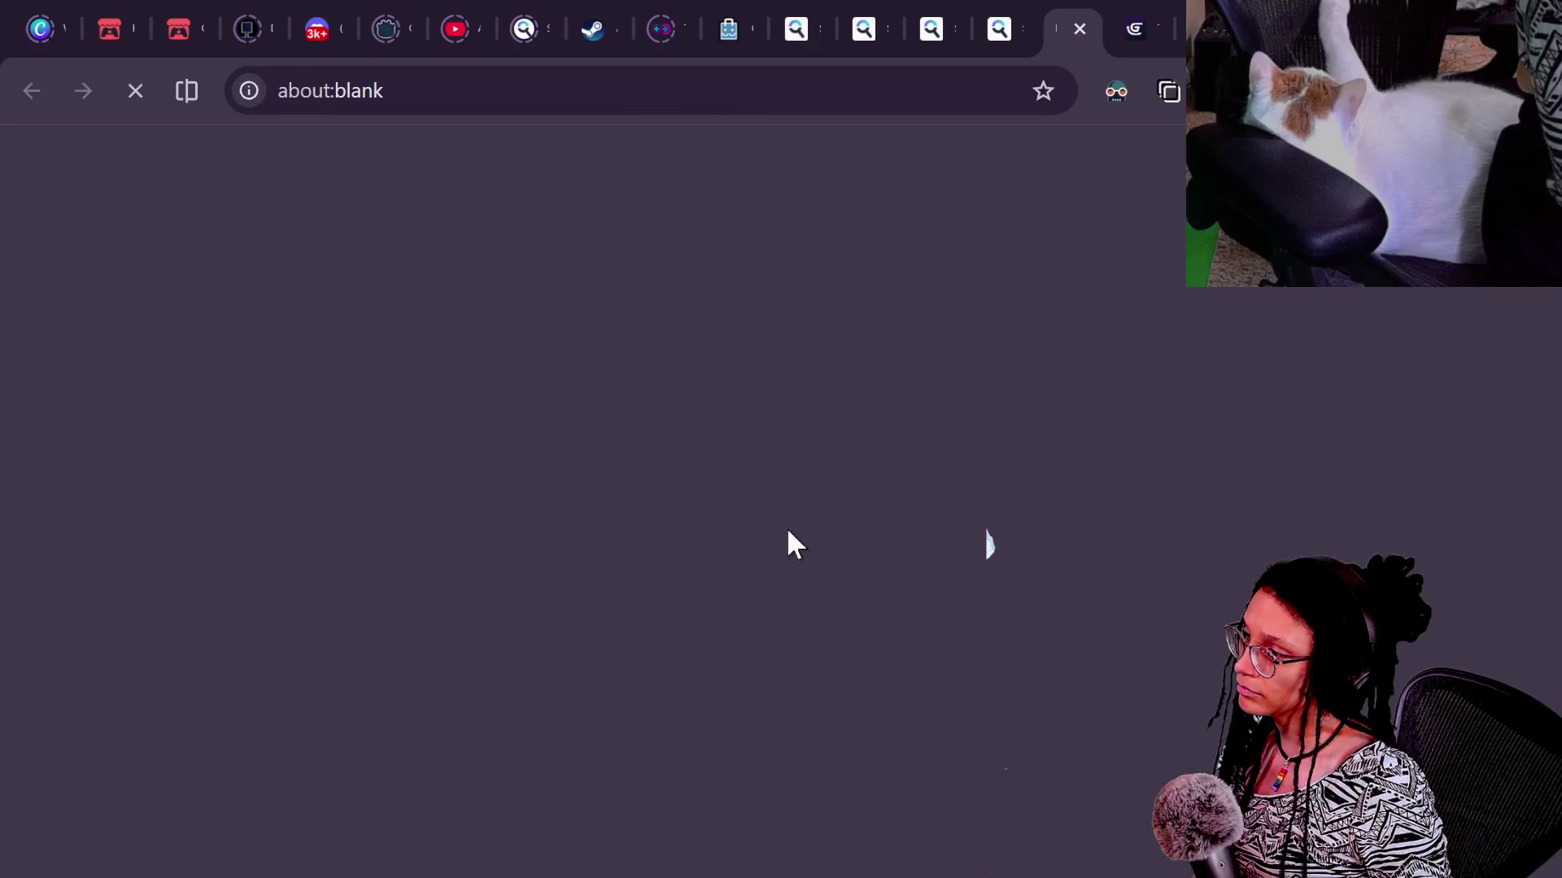
# Watch part of the Octopath Traveler trailer, pause it, and switch to the itch.io jam tab
pyautogui.scroll(-2, 526, 651)
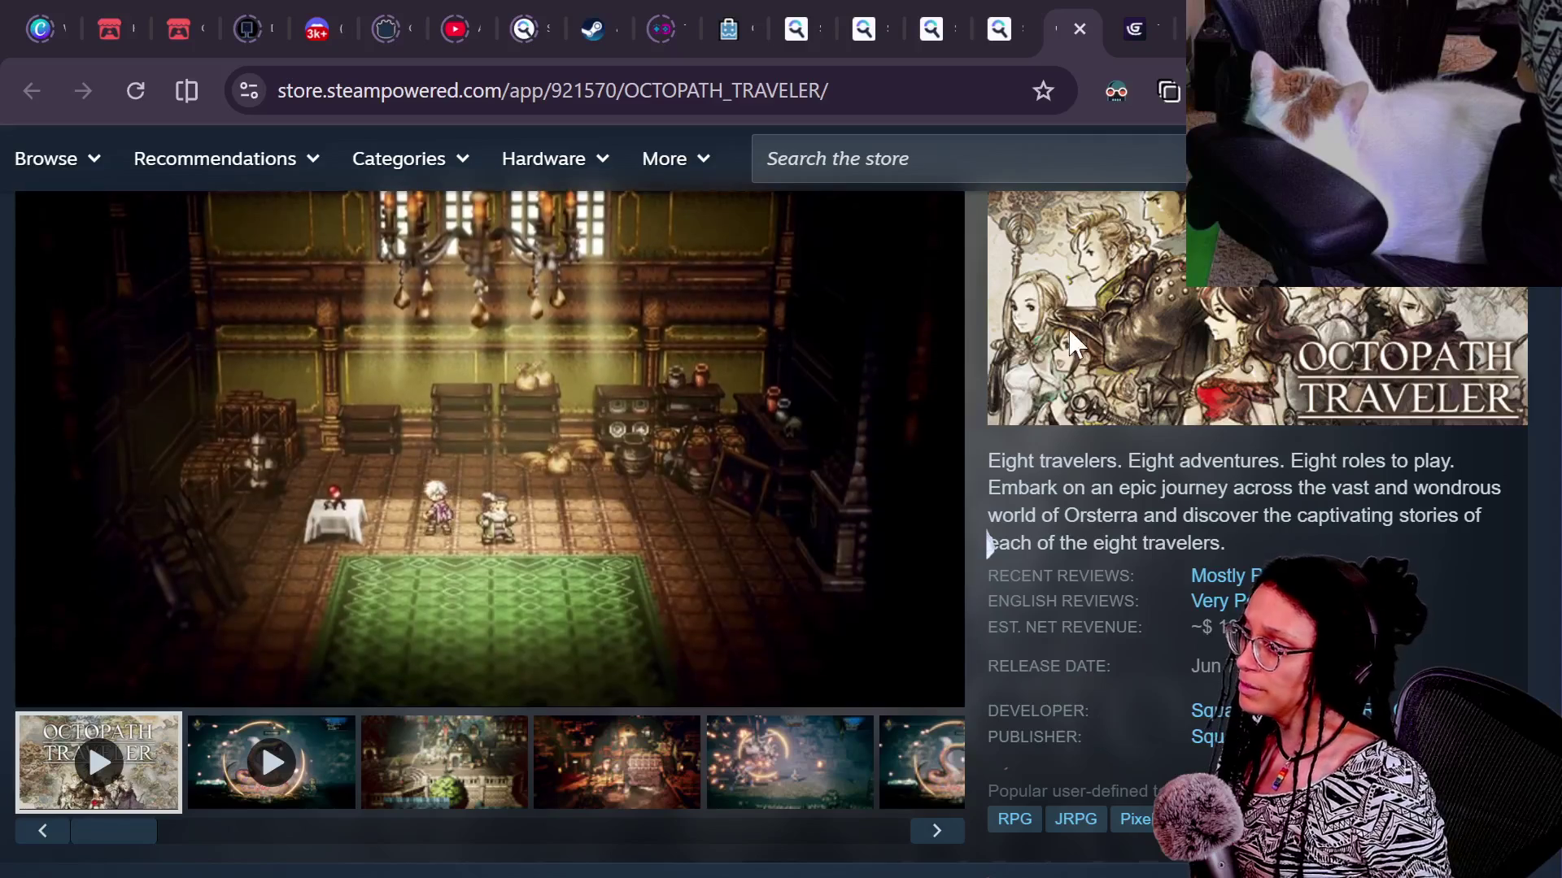
pyautogui.moveTo(796, 456)
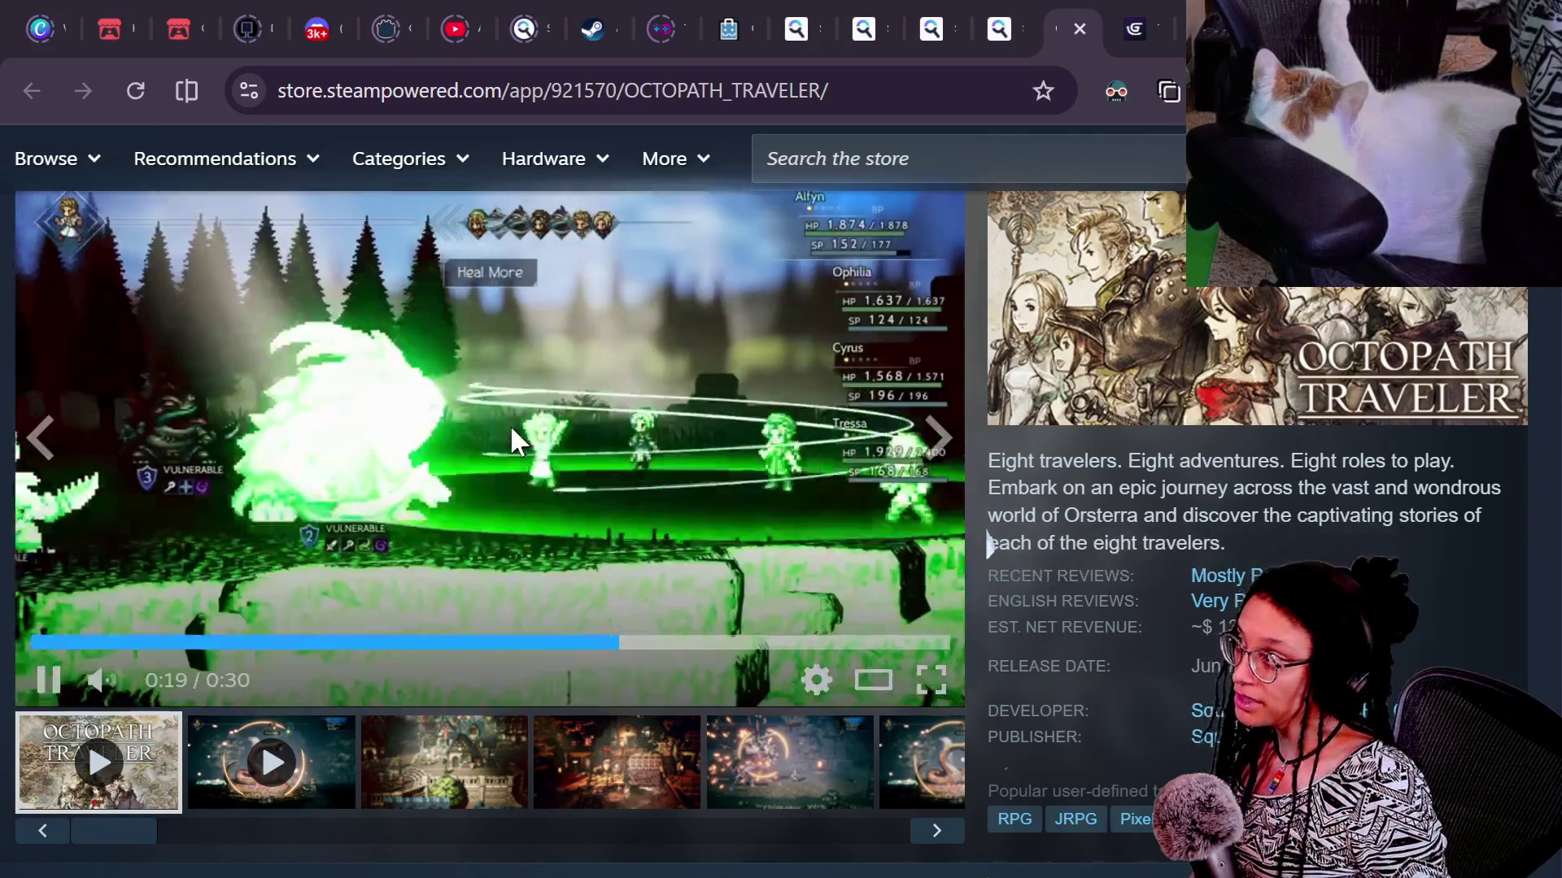
pyautogui.click(510, 424)
pyautogui.click(187, 21)
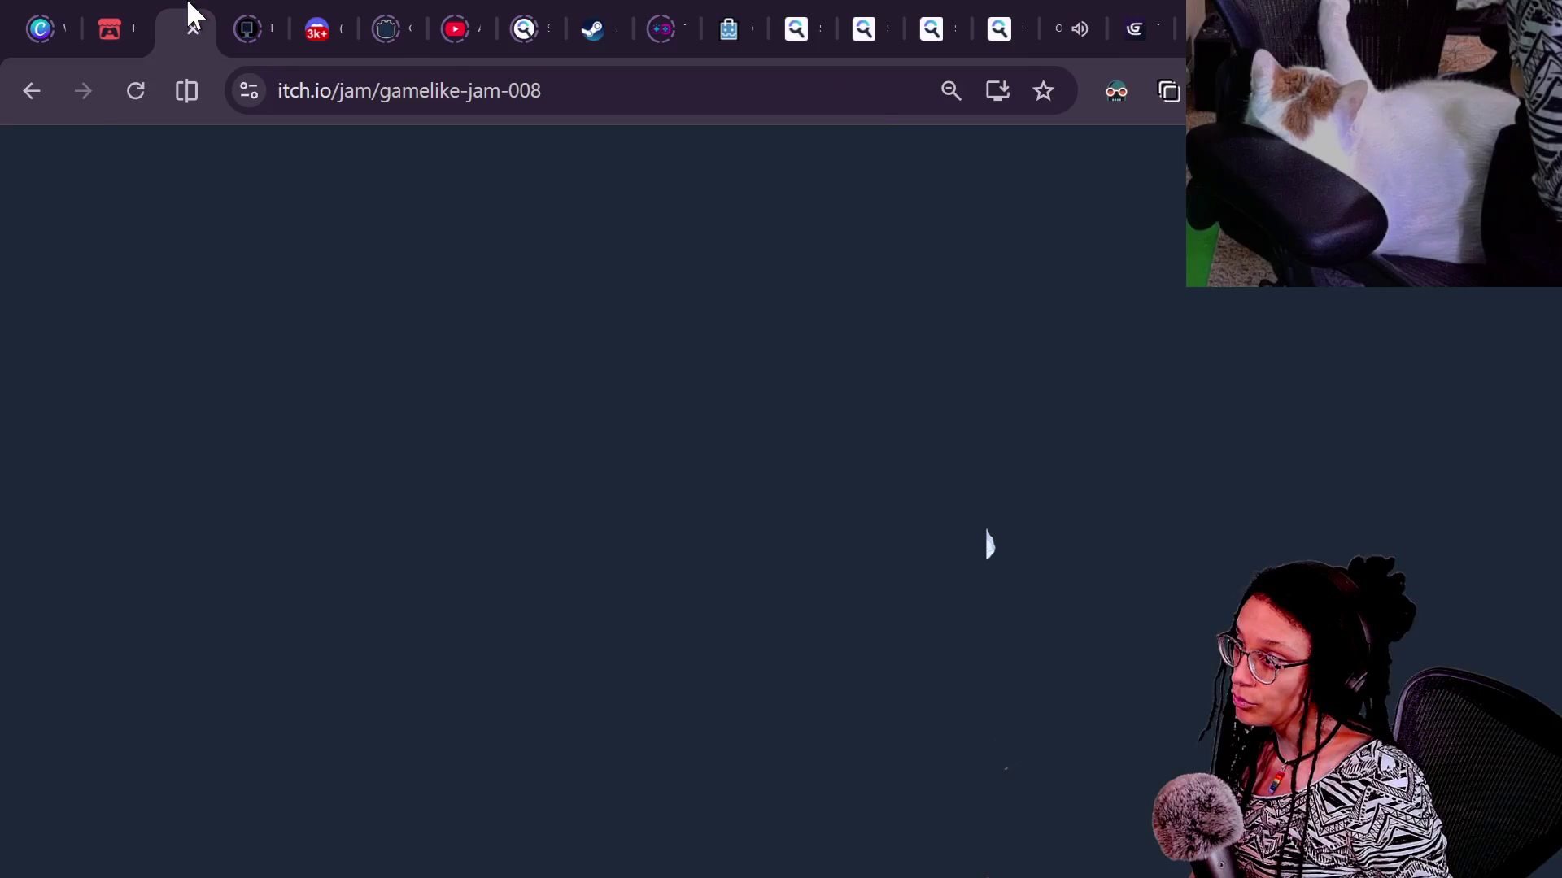
# Scroll up the gamelike-jam-008 page, then bring up the Alpine Lake Steam store tab
pyautogui.scroll(4, 894, 504)
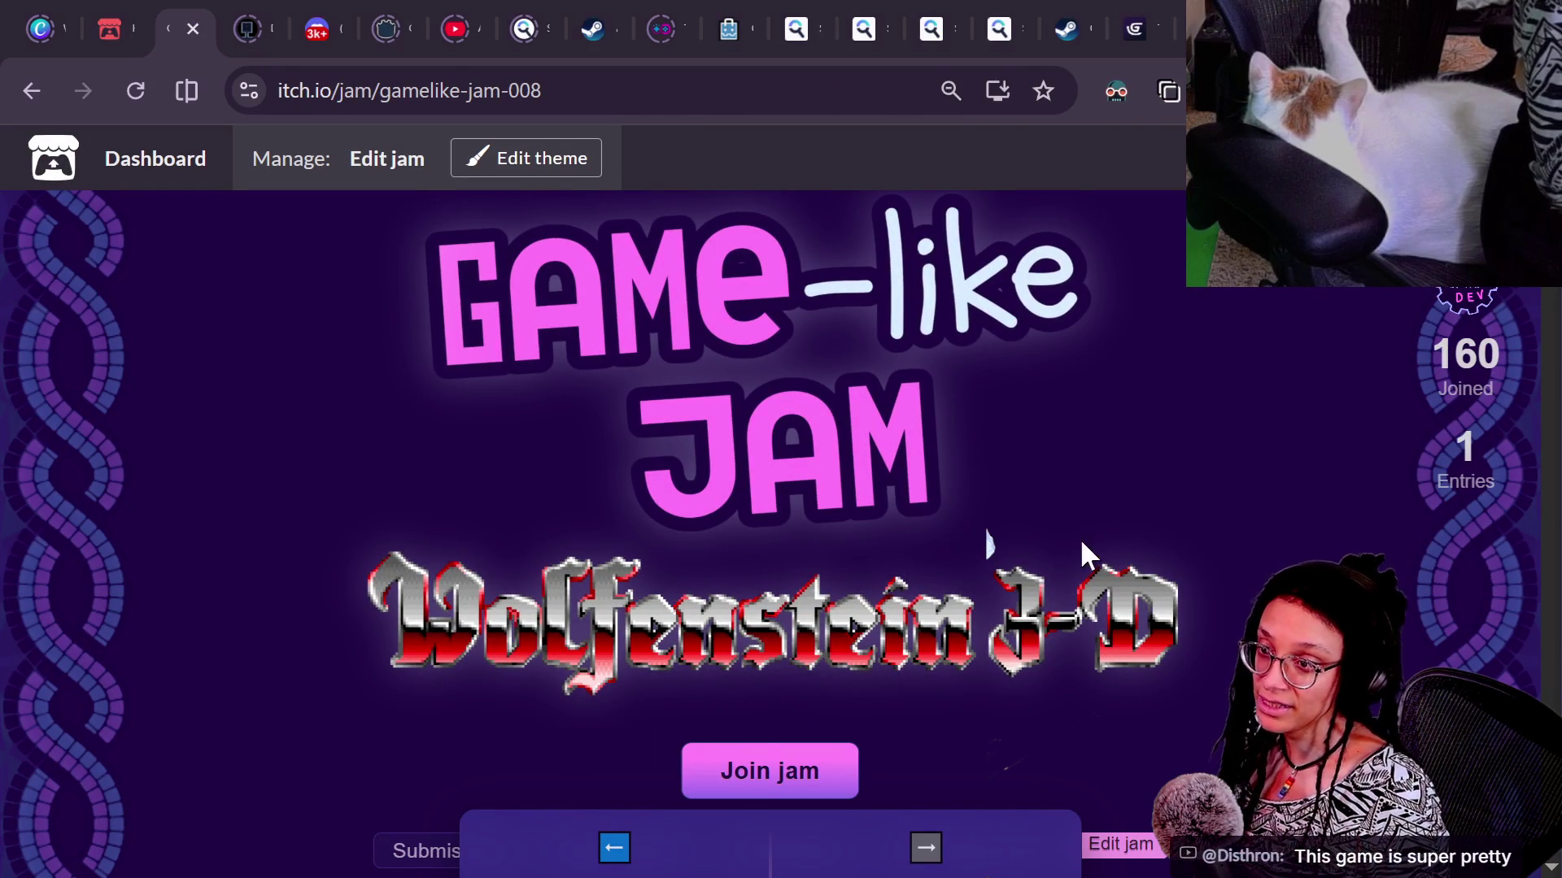
pyautogui.hotkey('alt', 'Tab')
pyautogui.click(592, 28)
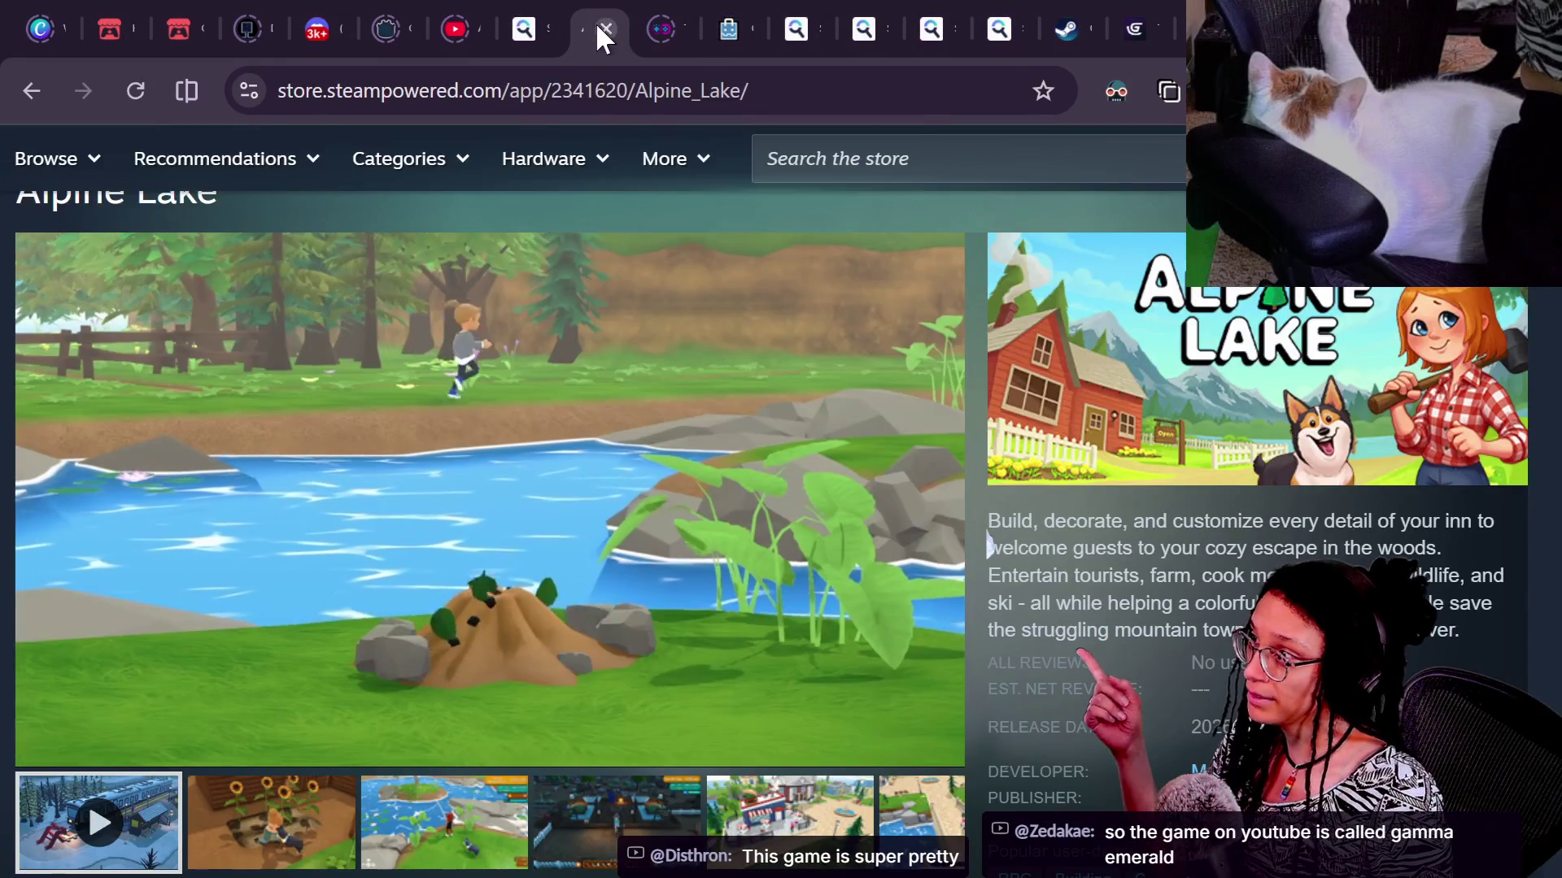
# Close the Alpine Lake tab, check the Octopath Traveler tab, then go to the Discord game-like-jam forum
pyautogui.click(604, 26)
pyautogui.click(1064, 23)
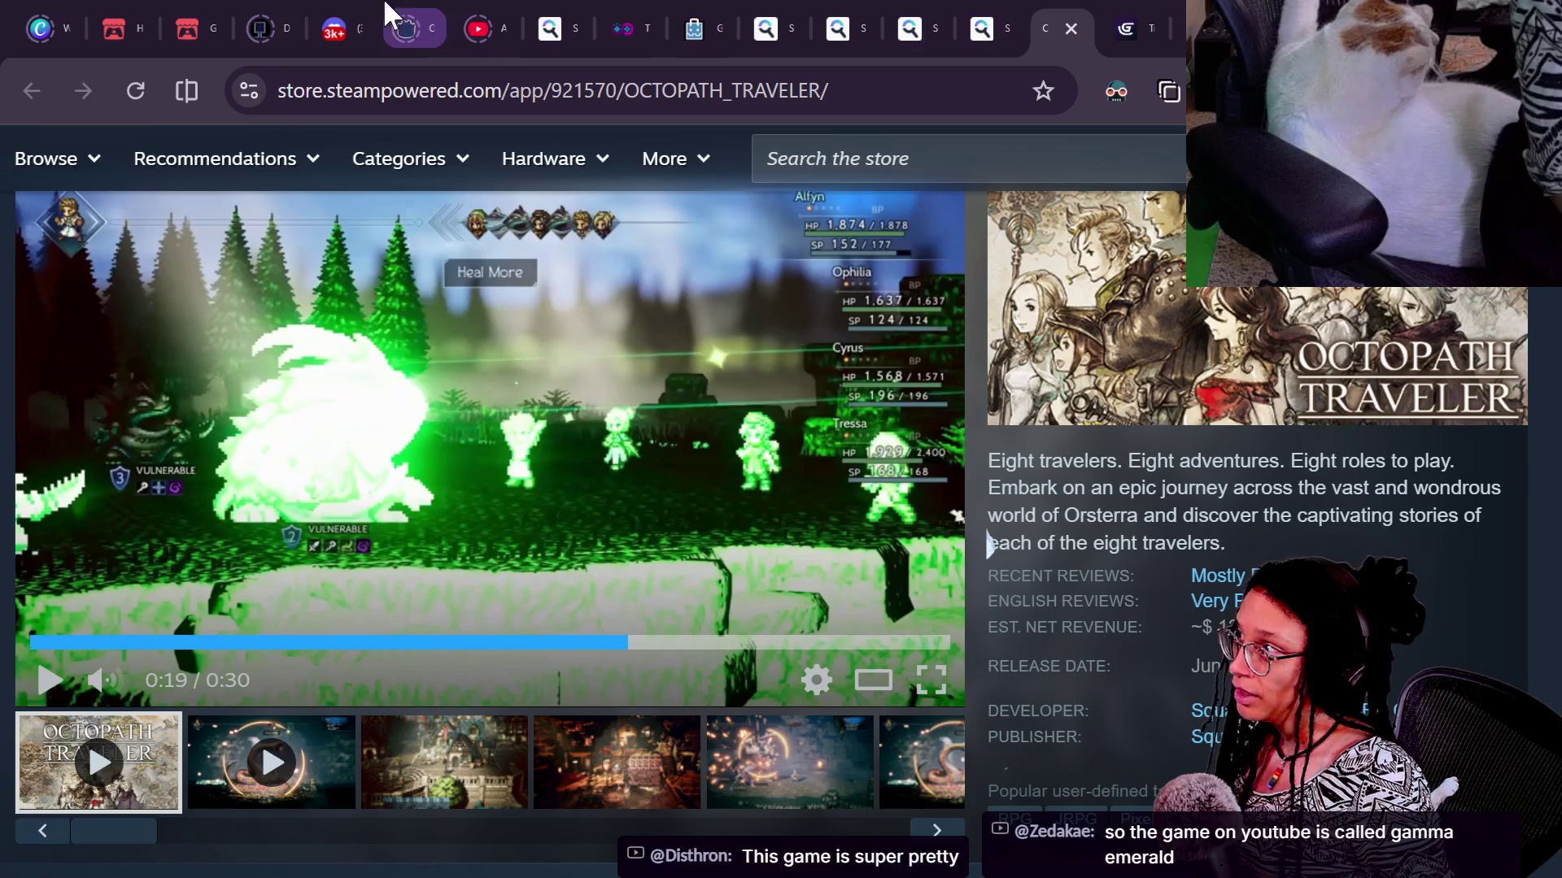
pyautogui.click(332, 28)
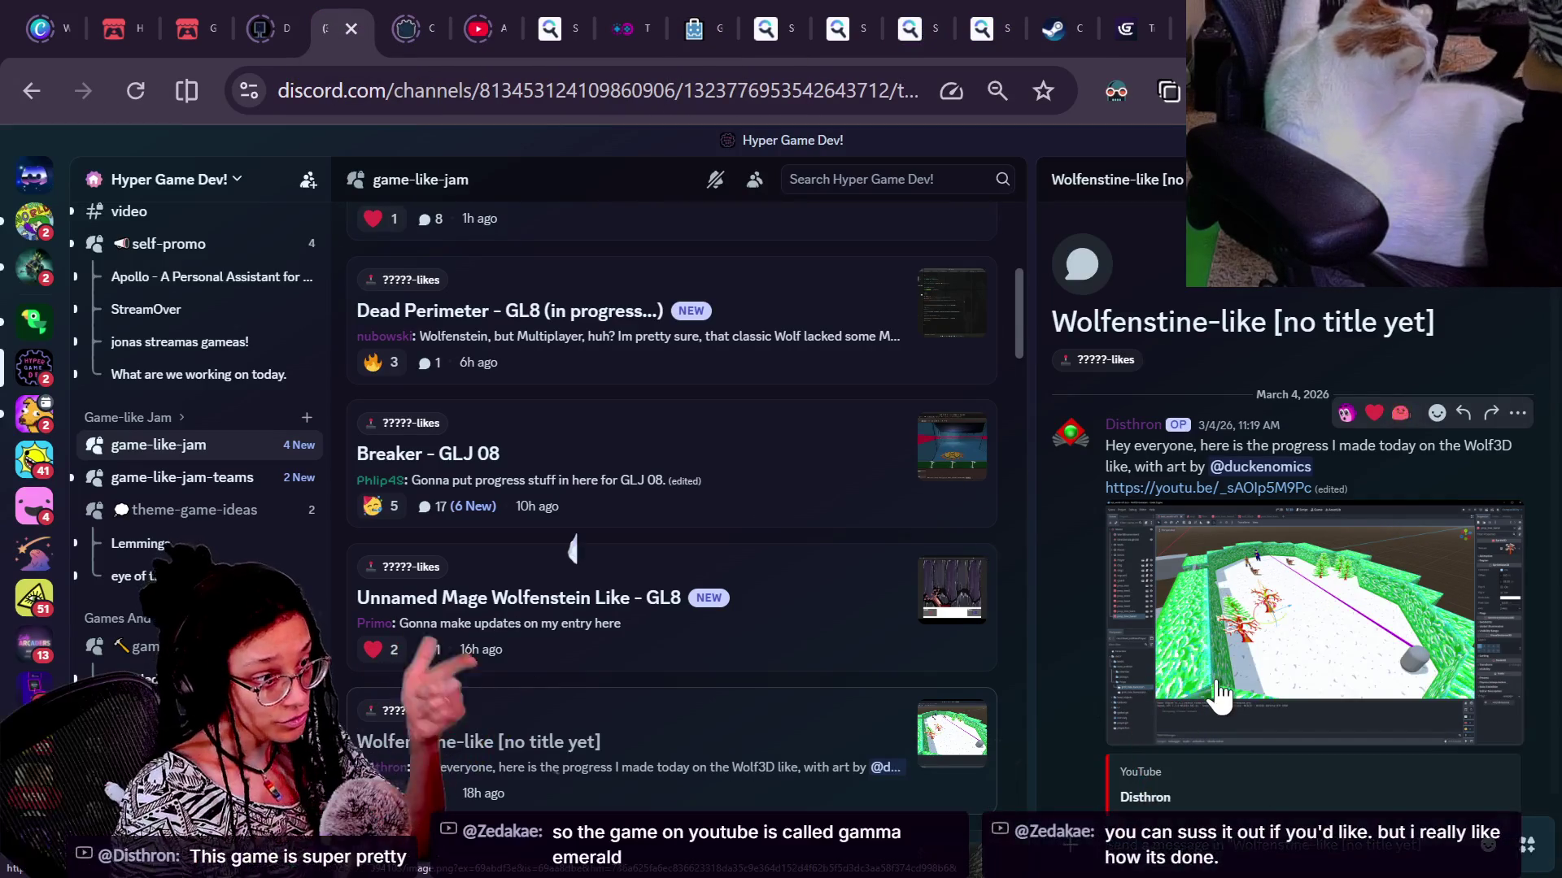
# Scroll to the YouTube embed in the Wolfenstine-like thread and play WolfTest01 on YouTube
pyautogui.scroll(-3, 1206, 574)
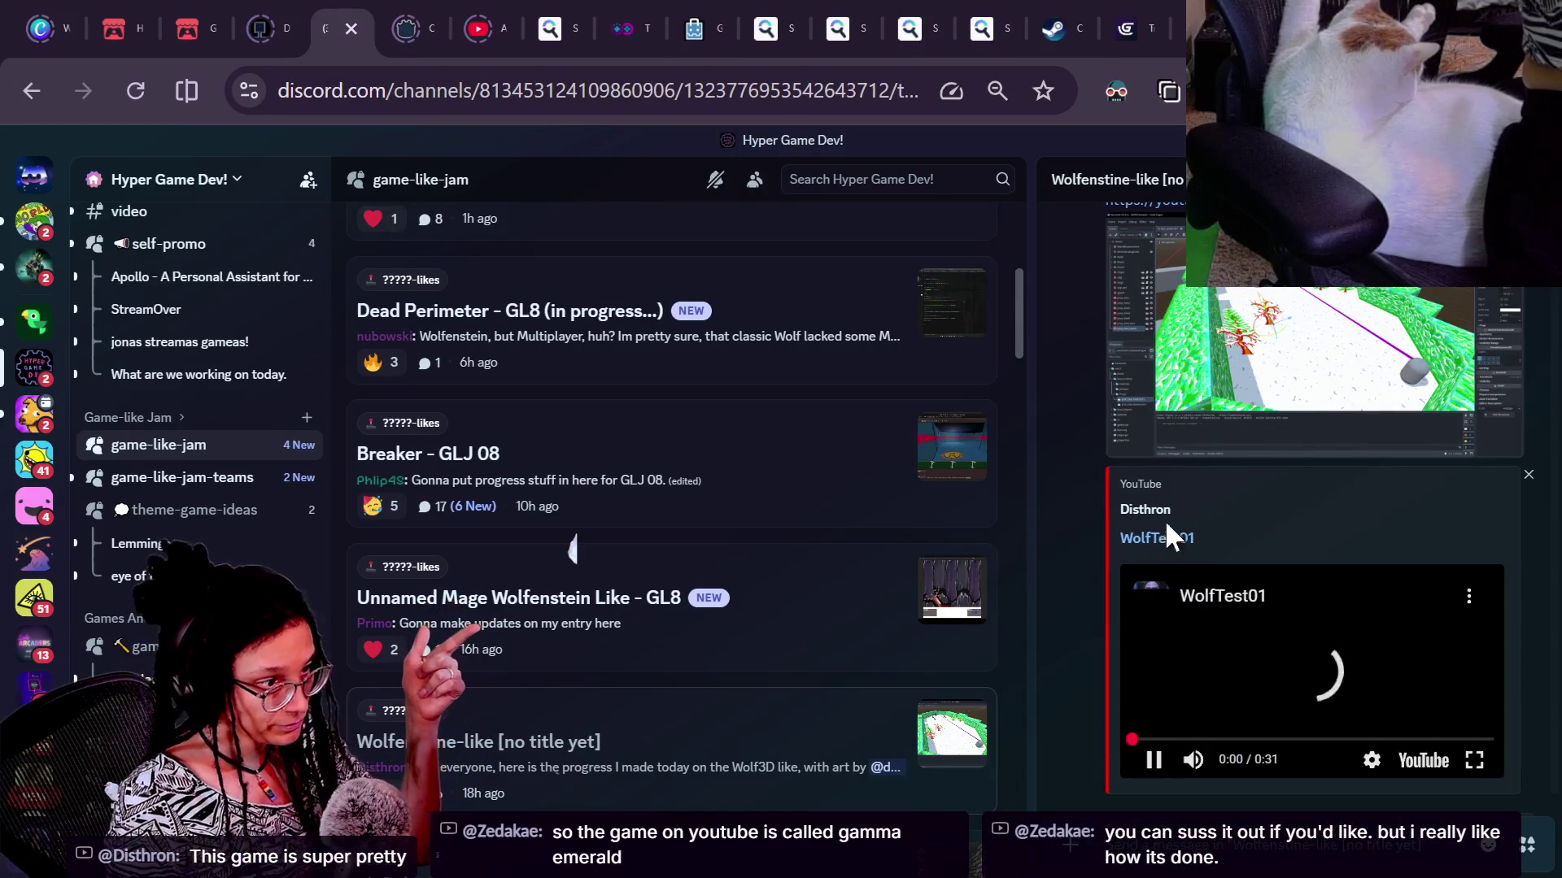
pyautogui.click(1250, 603)
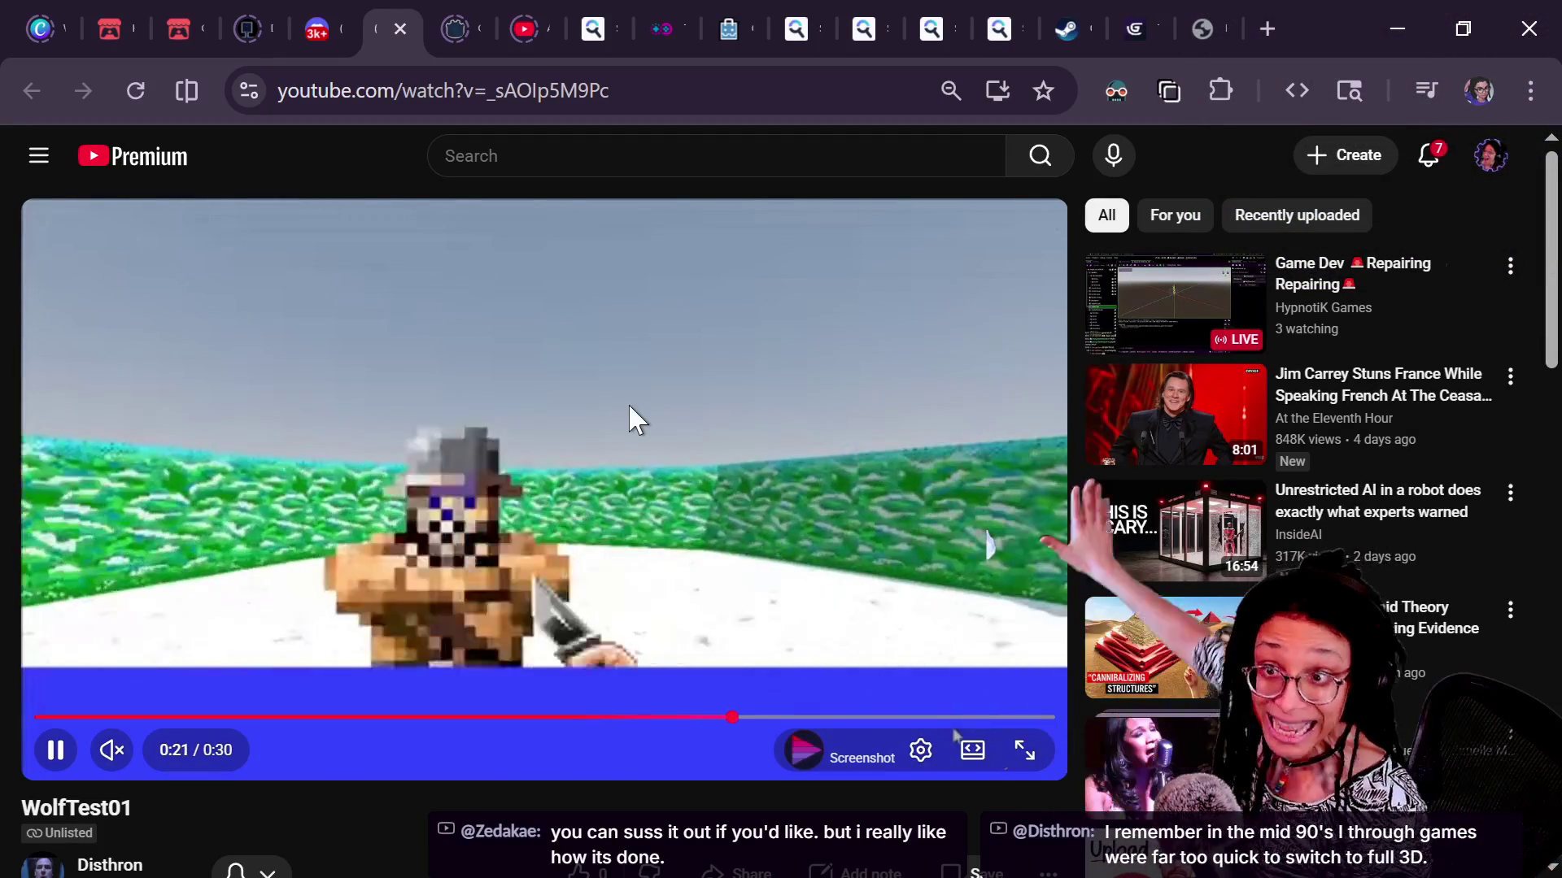
# Pause WolfTest01 and search YouTube for 'gamma emerald gameplay'
pyautogui.press('space')
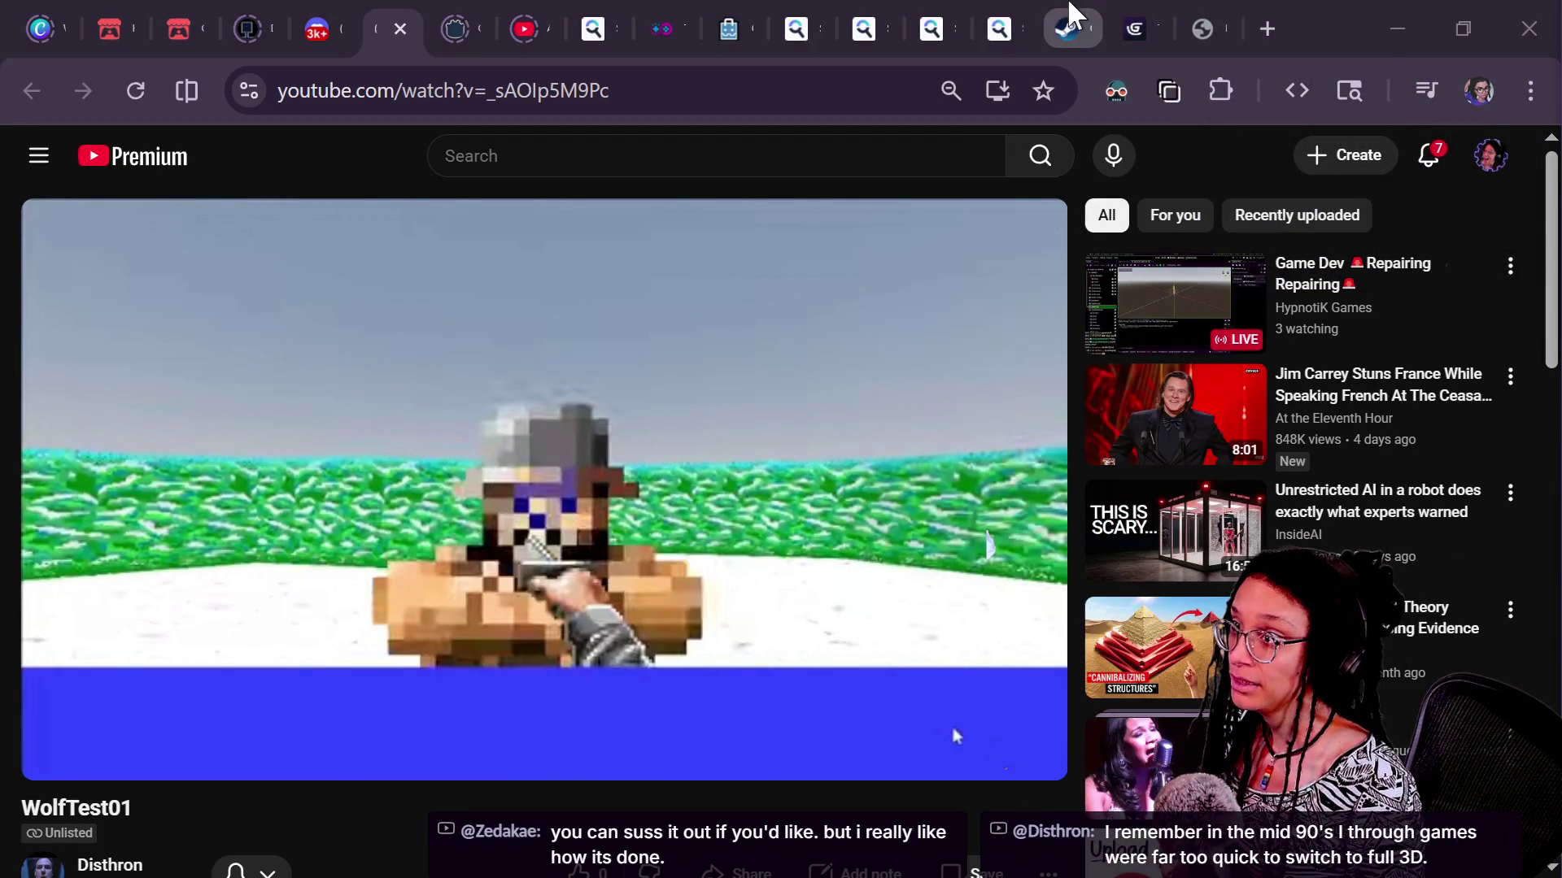
pyautogui.moveTo(1102, 14)
pyautogui.click(763, 156)
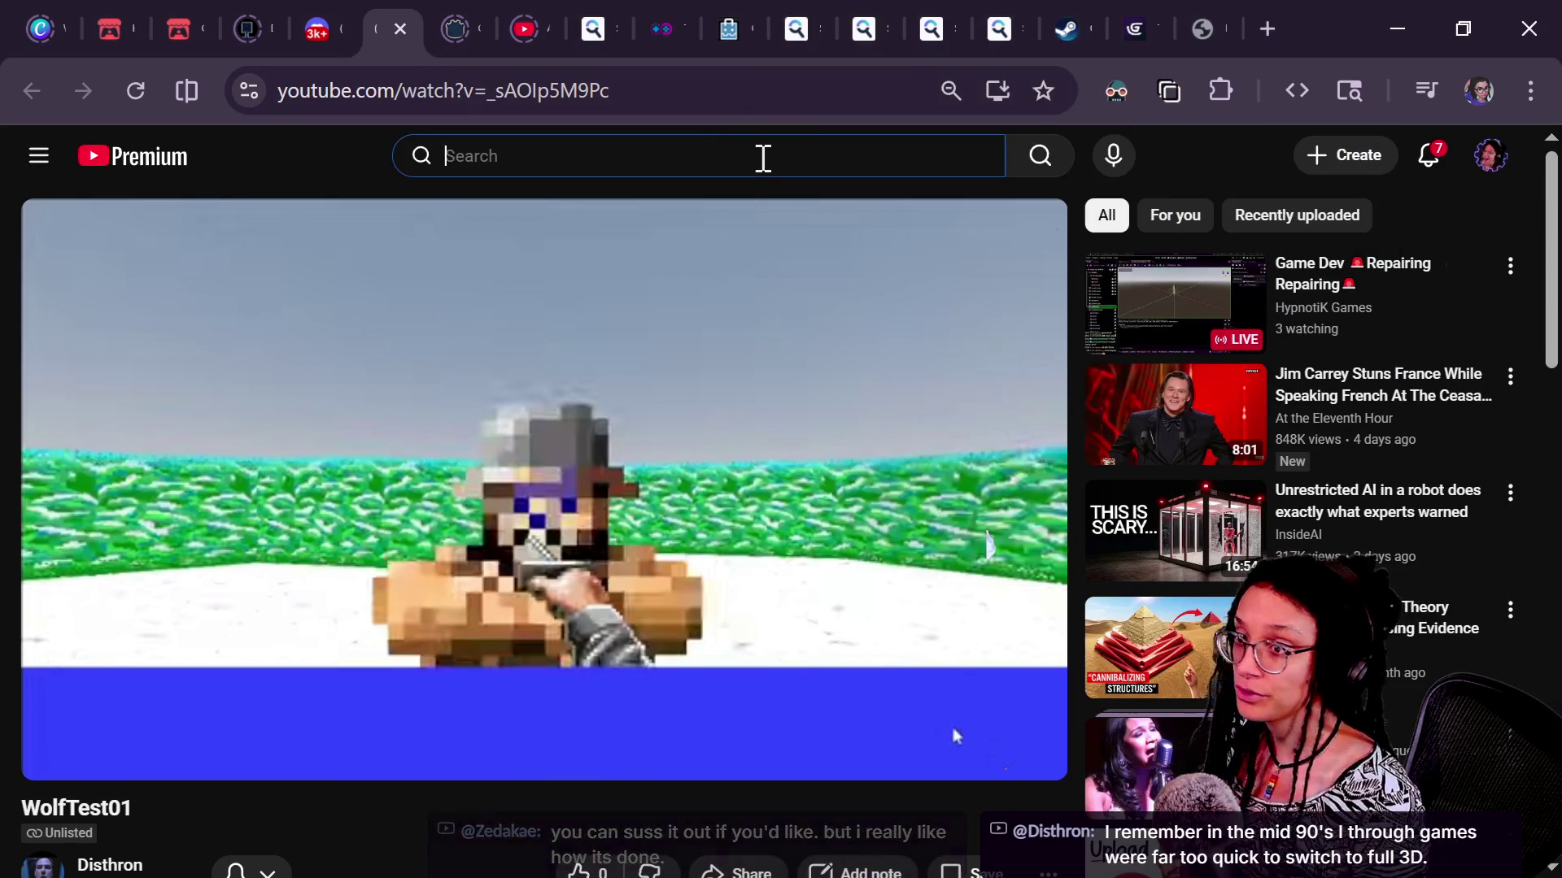
pyautogui.write('gamma em')
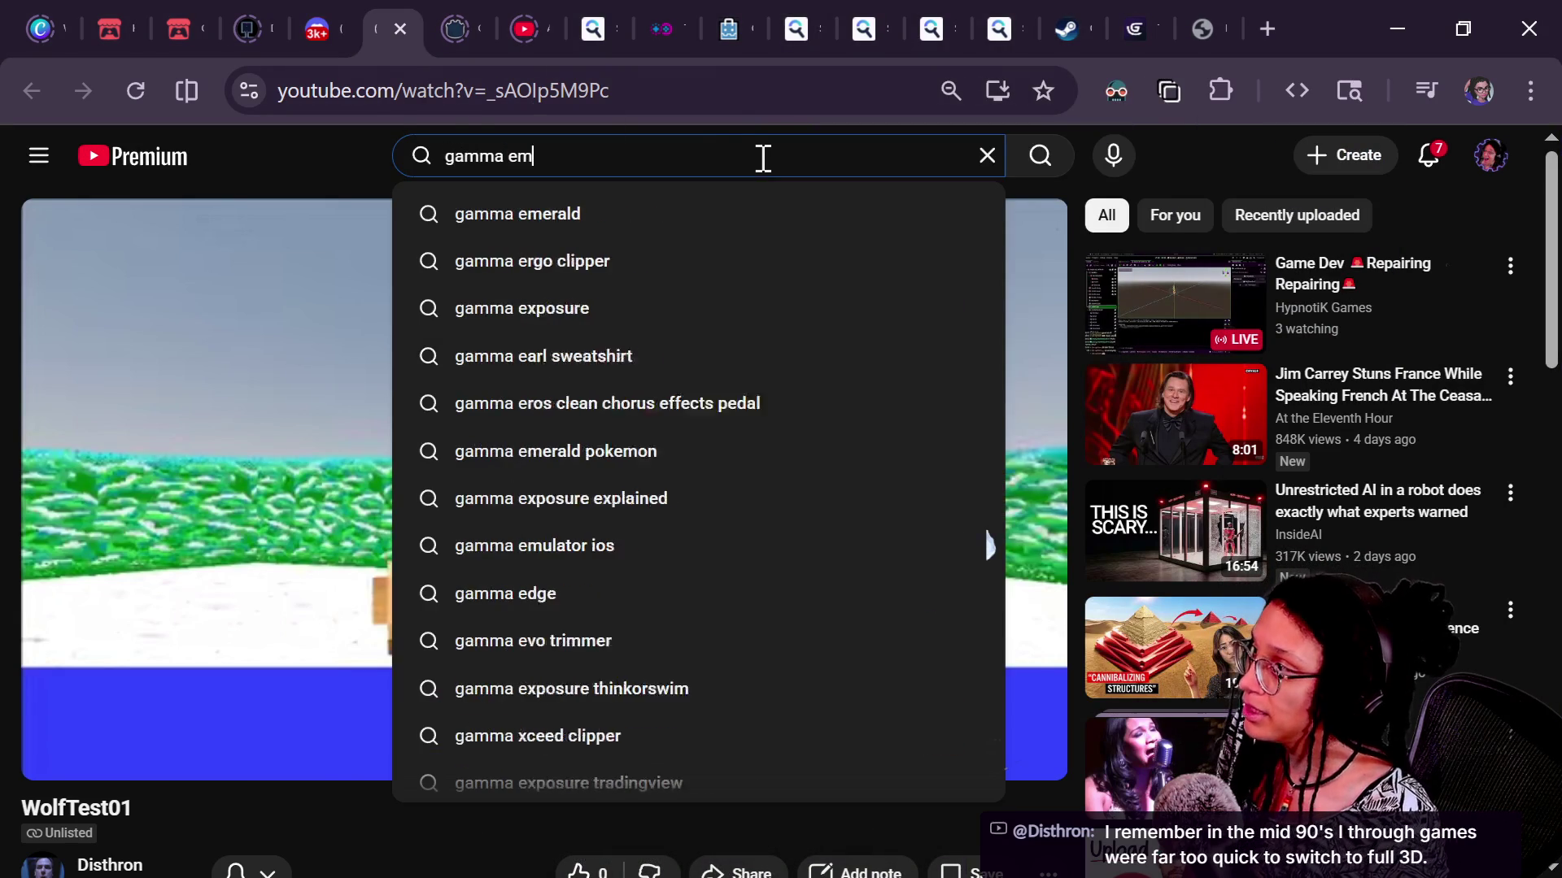
pyautogui.write('era')
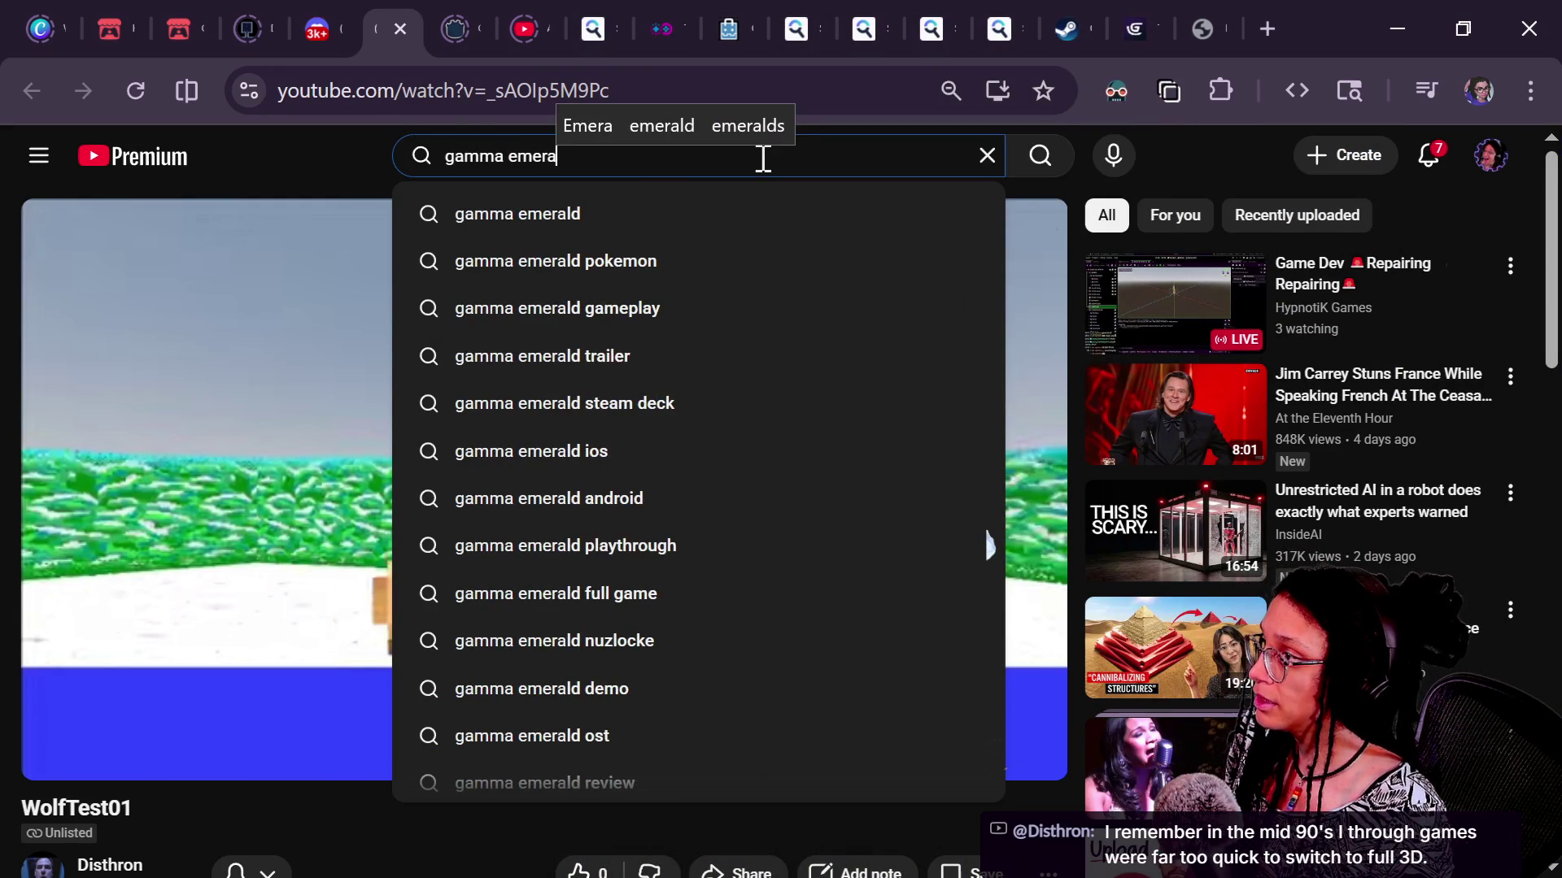
pyautogui.write('ld gameplay')
pyautogui.press('Return')
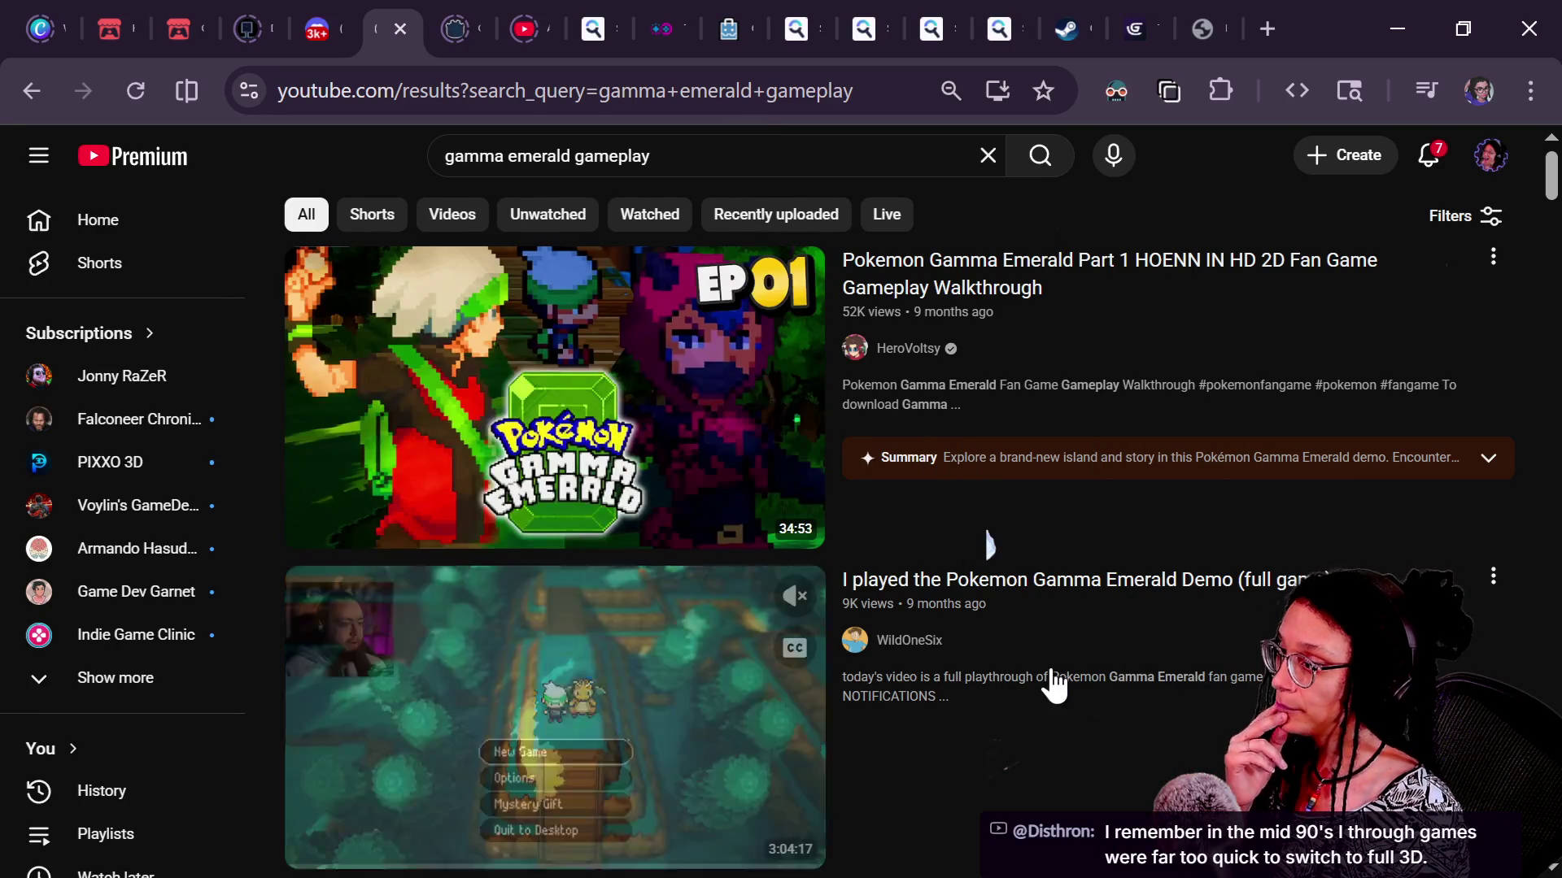
# Play the first Pokemon Gamma Emerald walkthrough from about 10:13, briefly in full screen
pyautogui.moveTo(1041, 328)
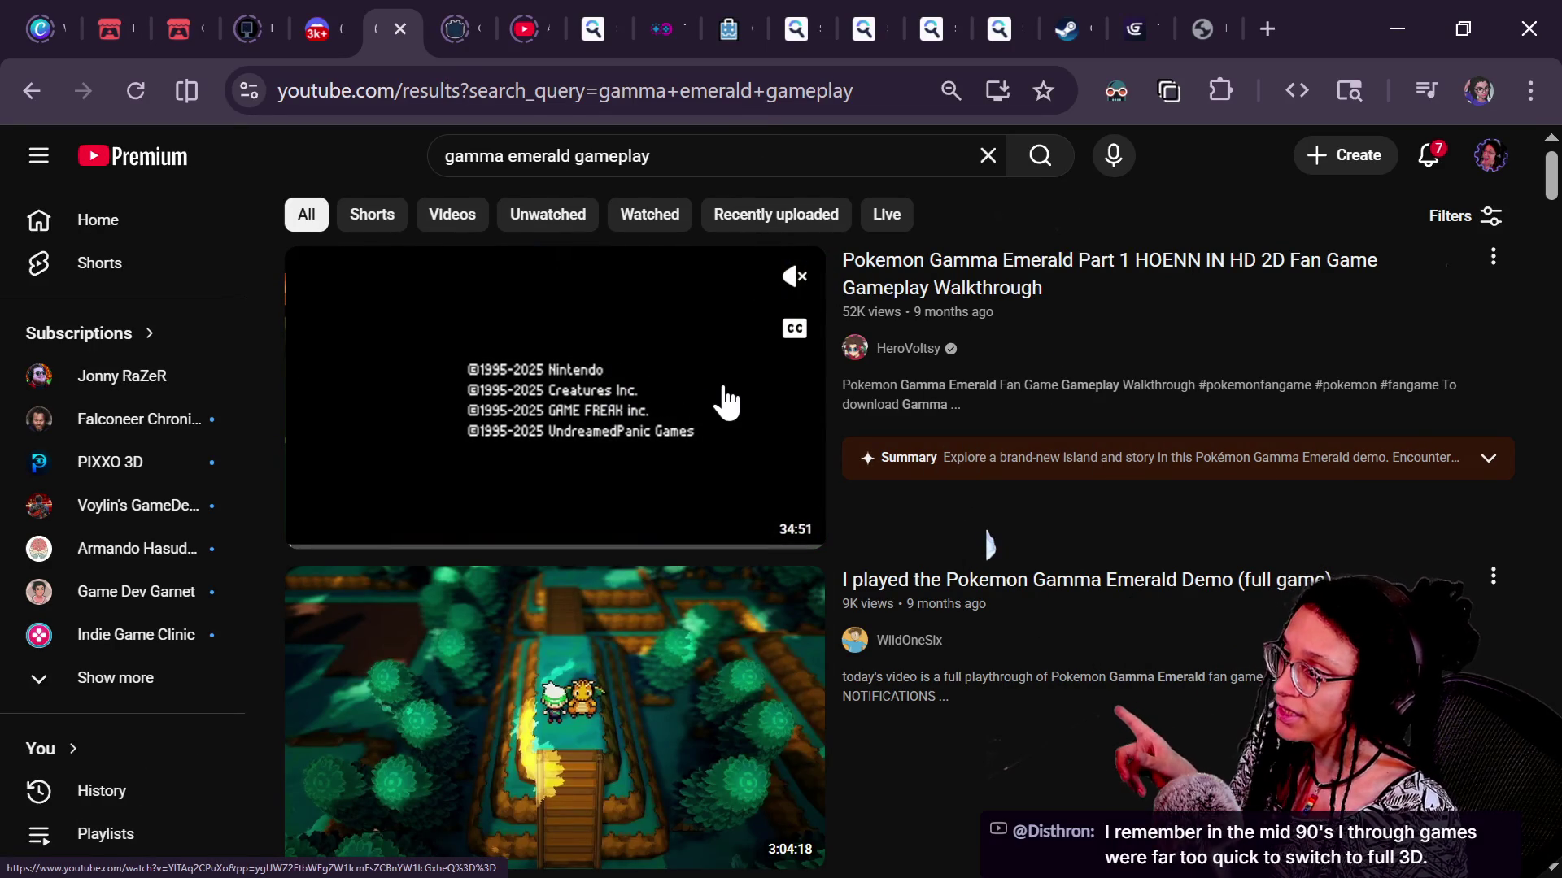
pyautogui.click(726, 400)
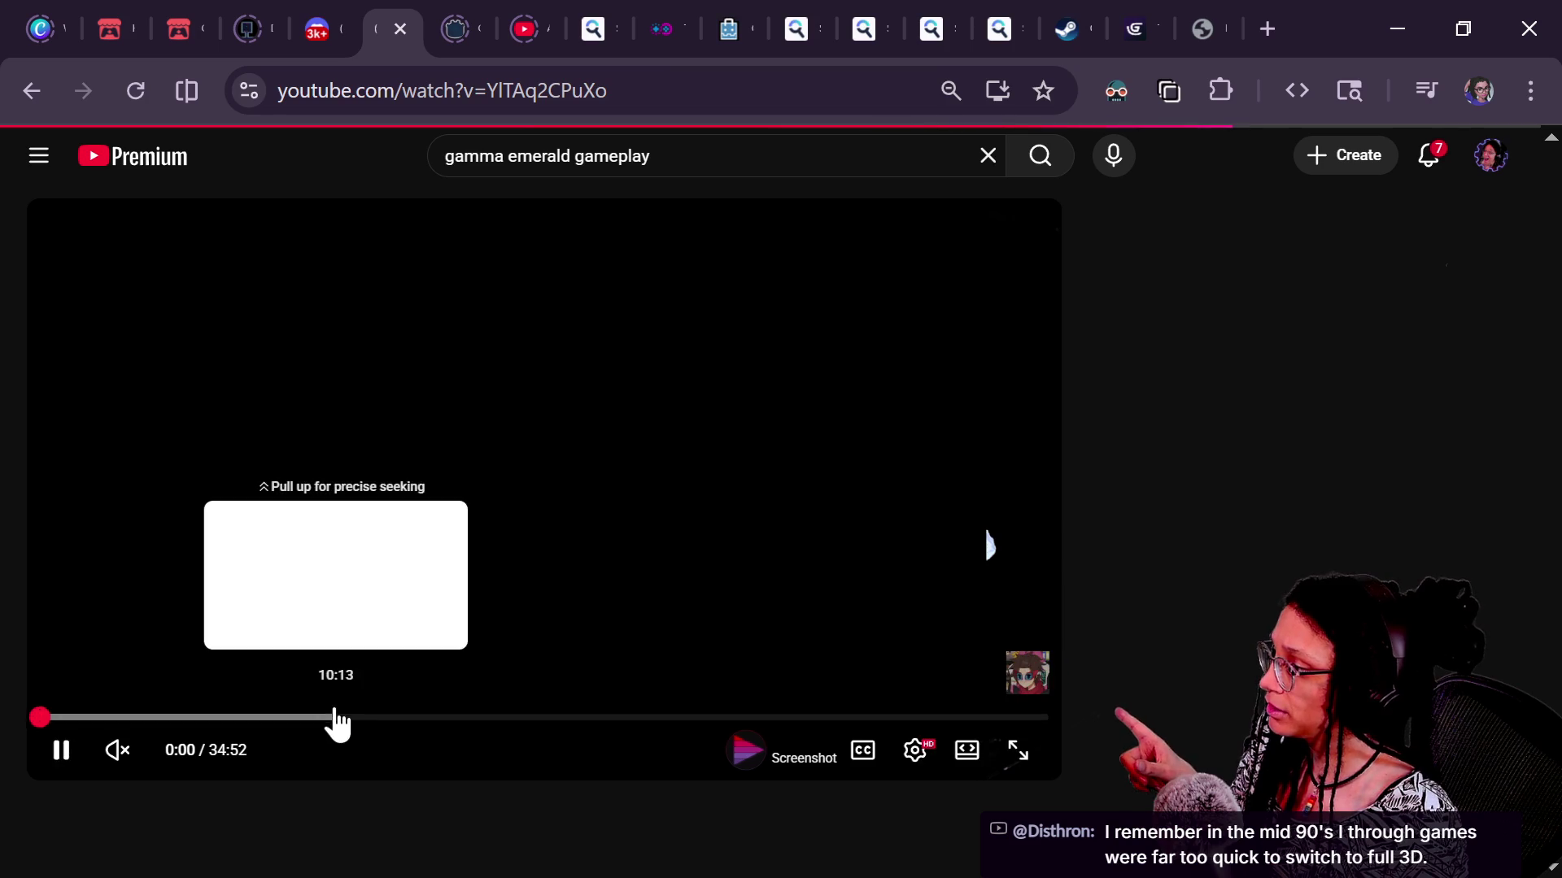
pyautogui.click(336, 717)
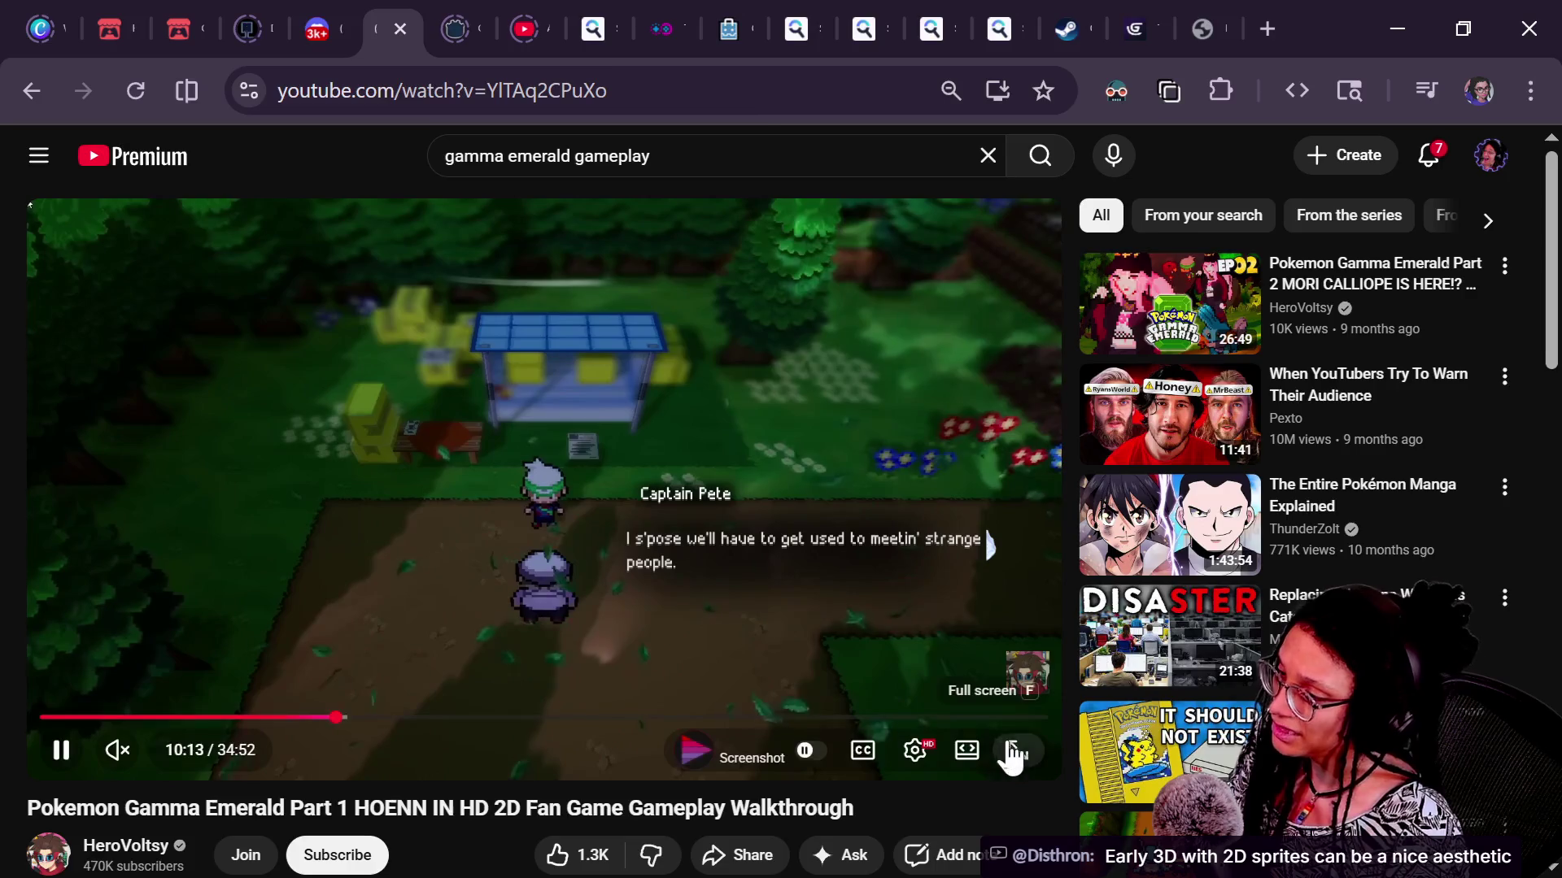
pyautogui.click(1008, 749)
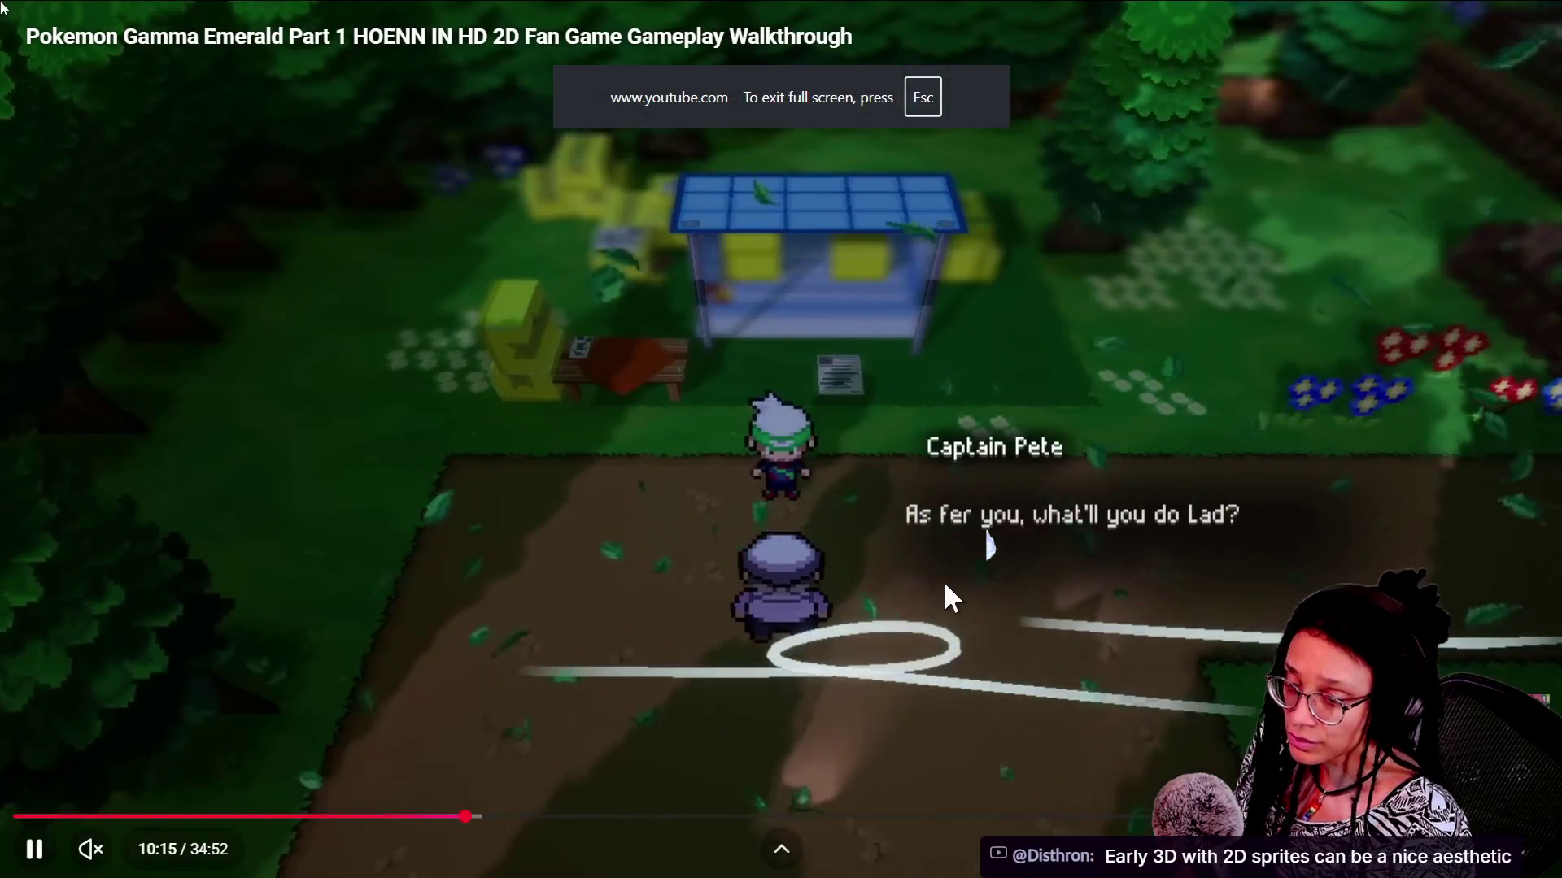
pyautogui.press('Escape')
# Load the developer's twitch.tv channel in a new tab, fixing the address typo, and scroll to Featured Clips
pyautogui.click(1278, 27)
pyautogui.write('twitch')
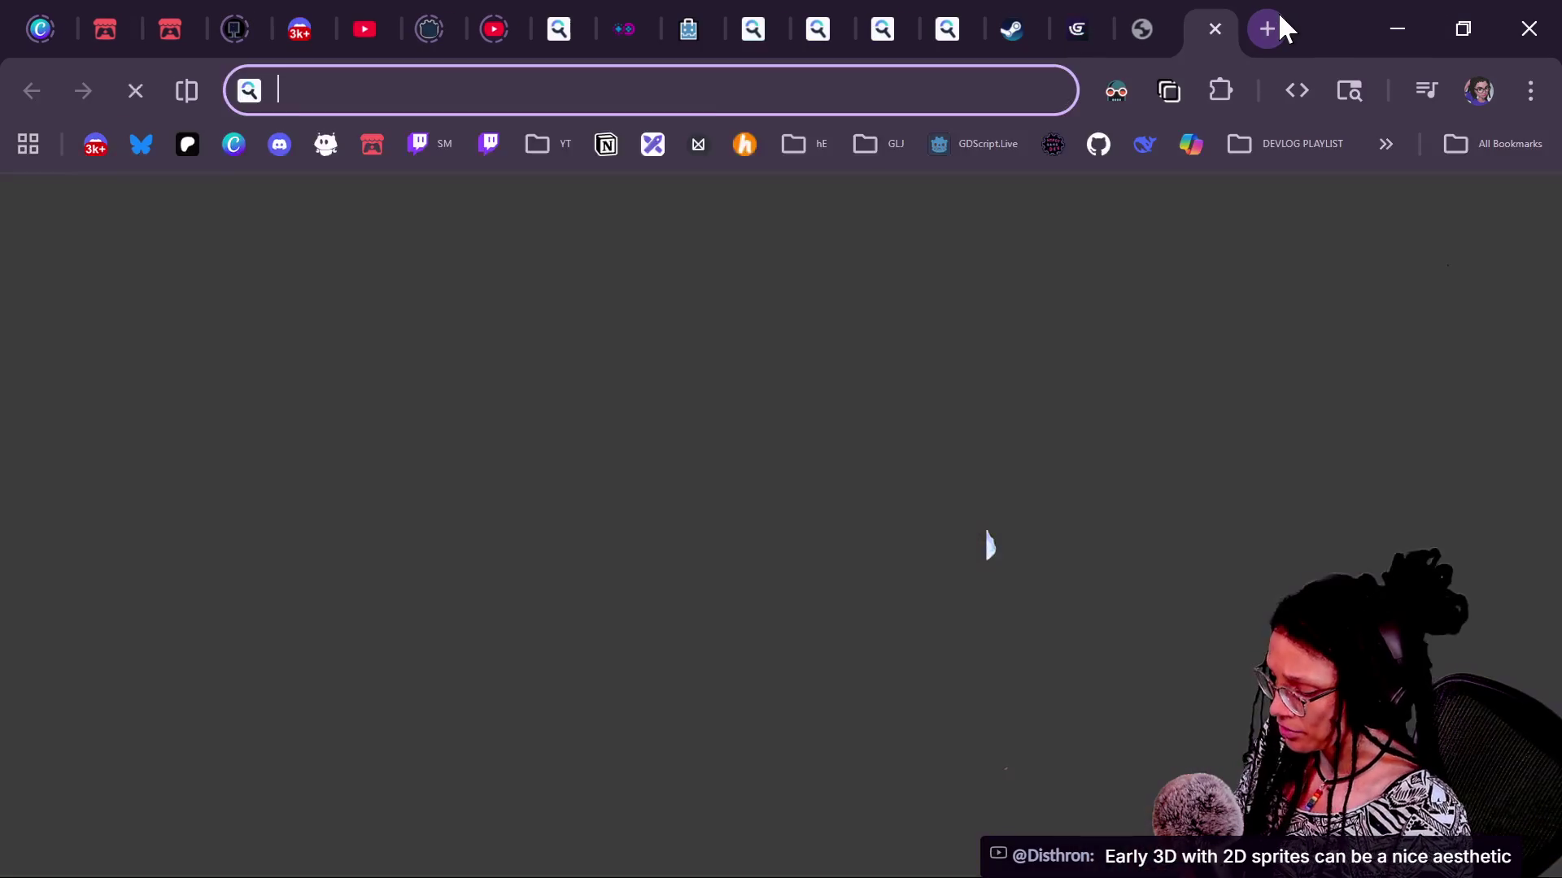
pyautogui.write('tv')
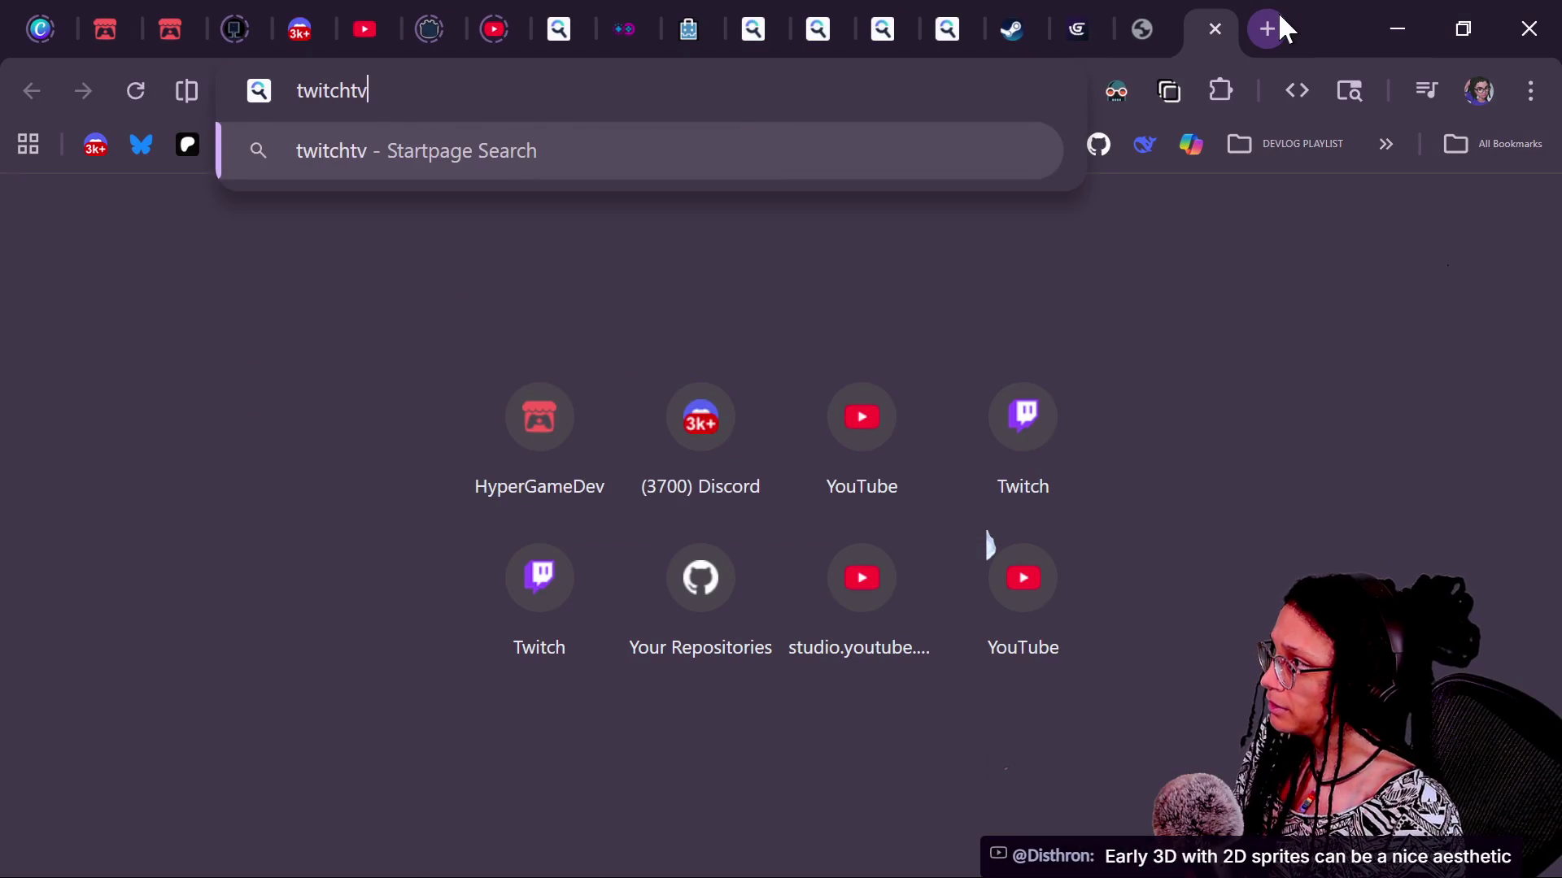
pyautogui.press('BackSpace')
pyautogui.write('.tv/')
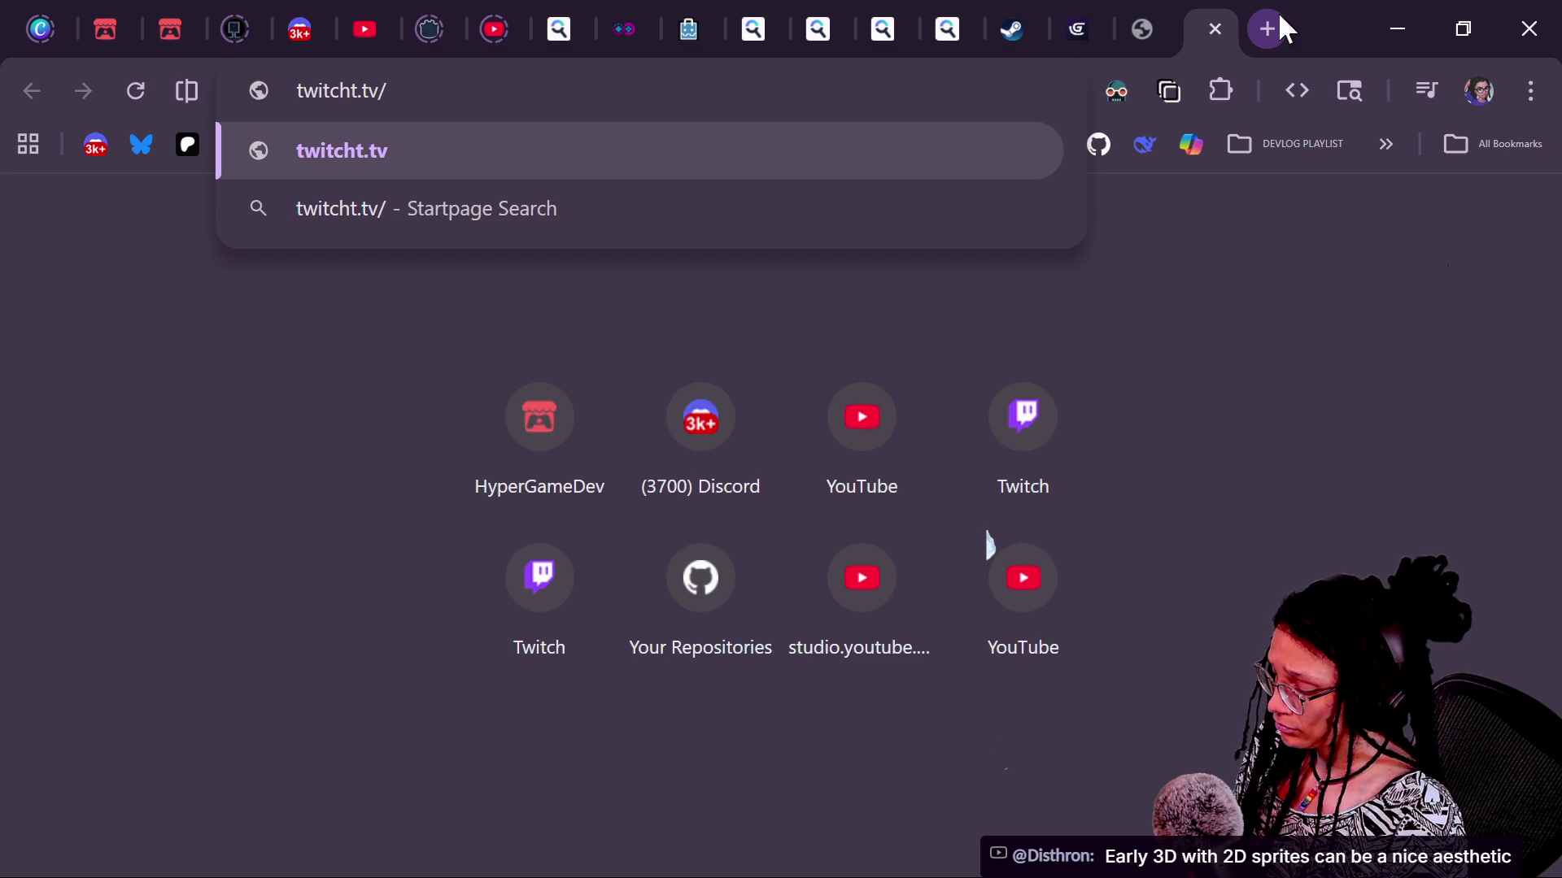
pyautogui.write('rjljones')
pyautogui.press('Return')
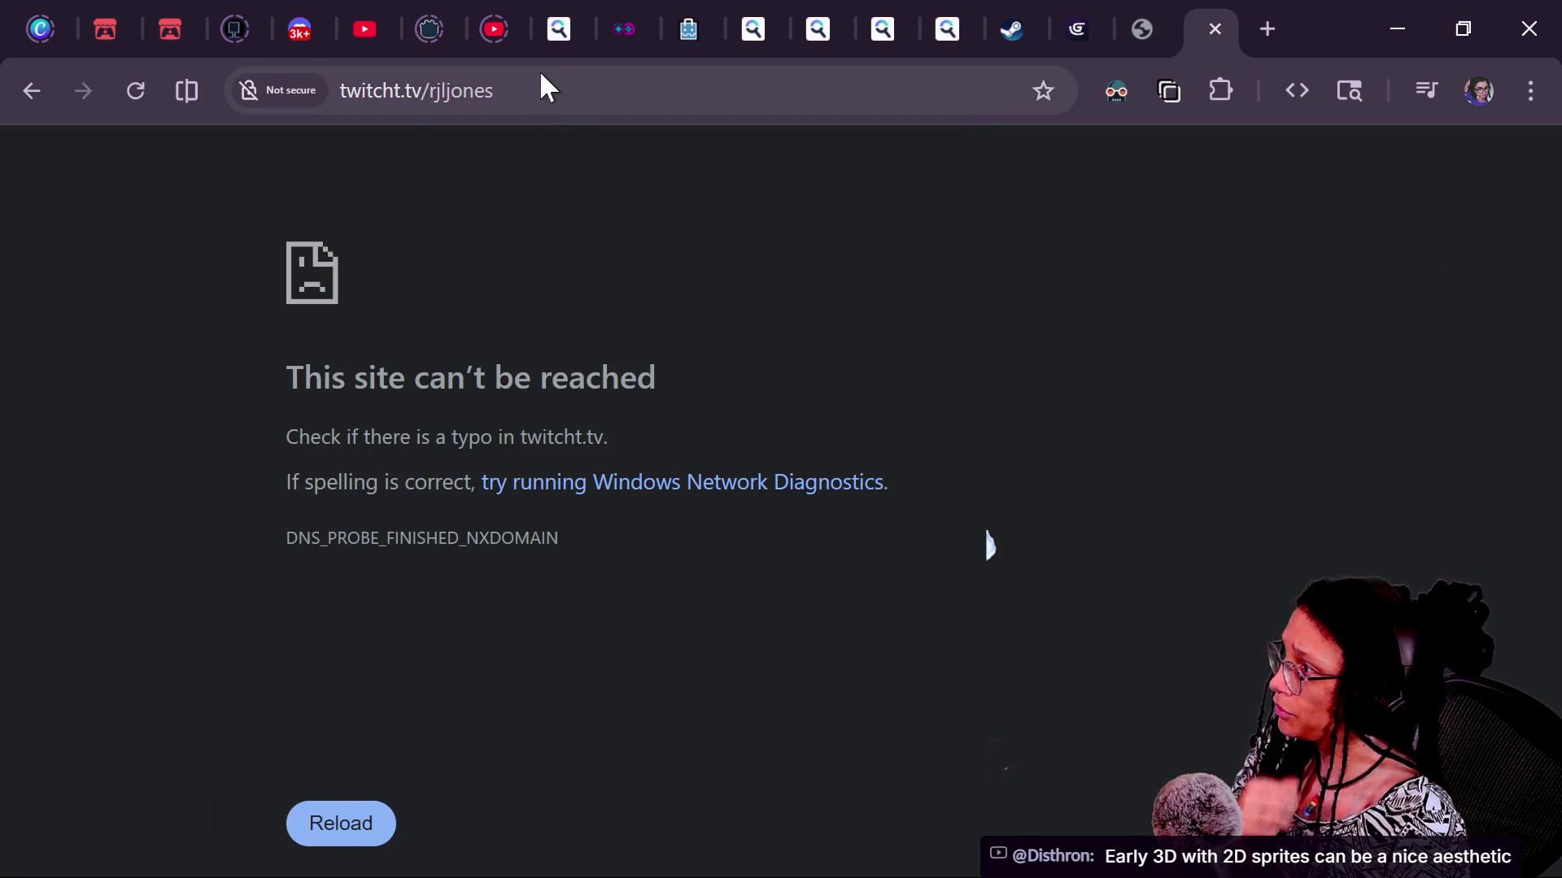
pyautogui.click(421, 93)
pyautogui.press('BackSpace')
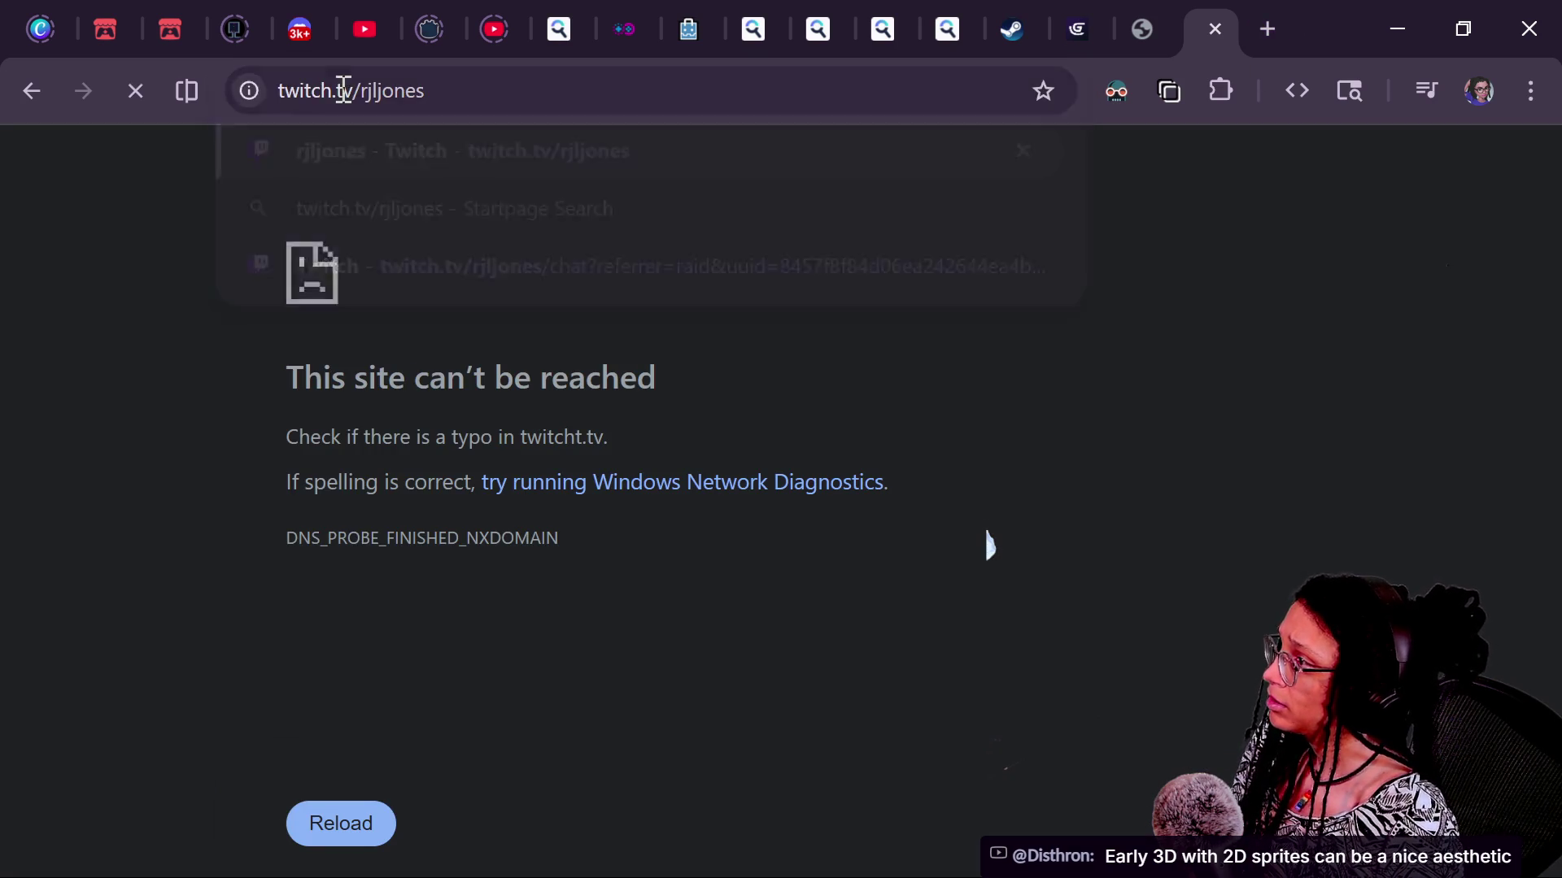
pyautogui.press('Return')
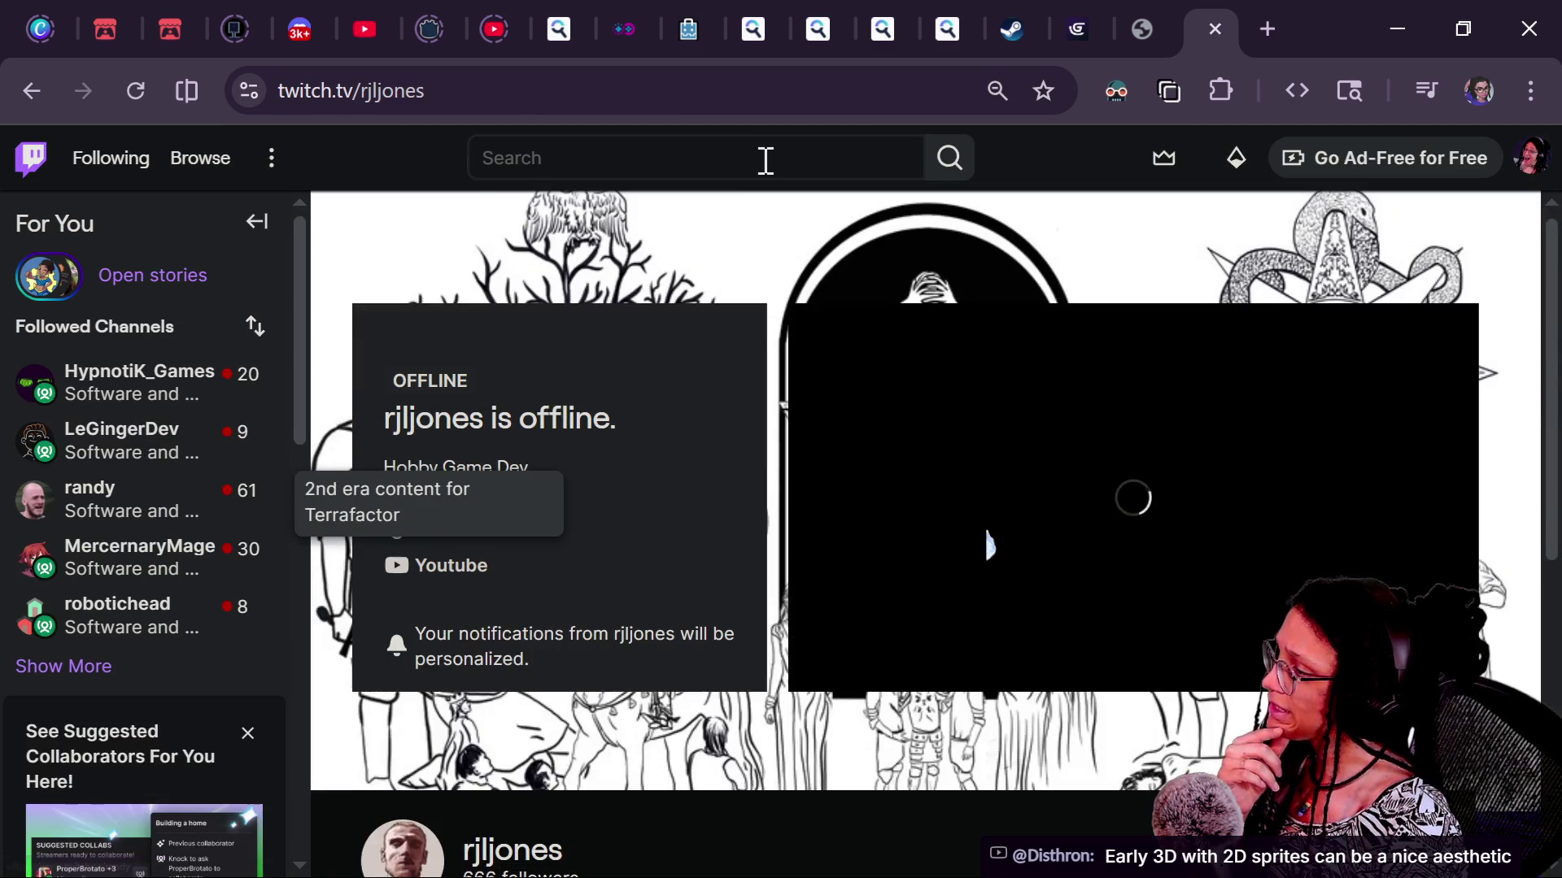
pyautogui.scroll(-6, 562, 447)
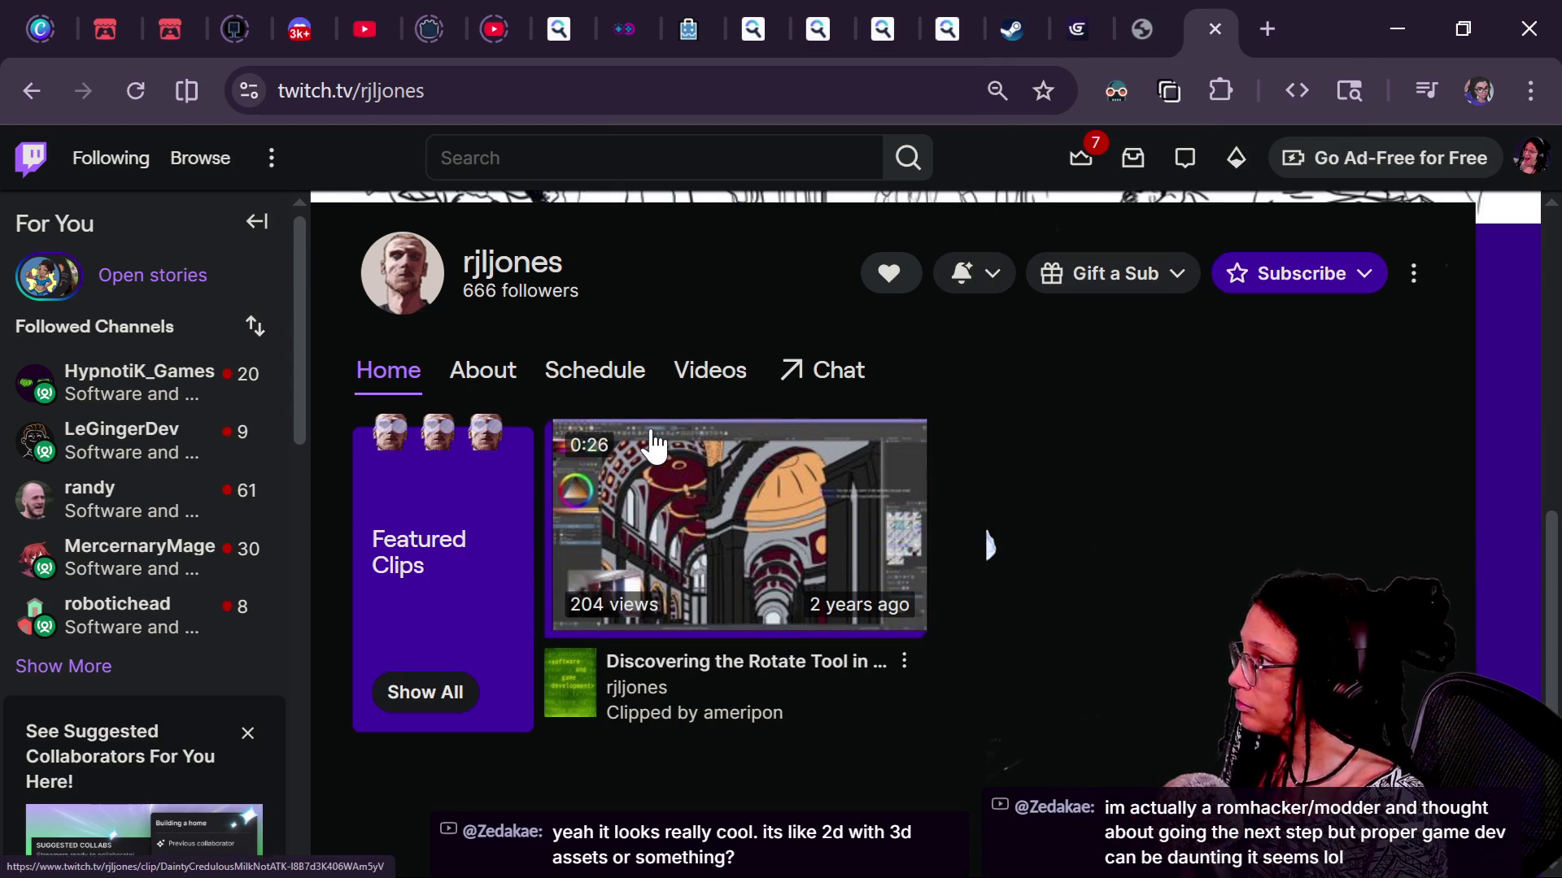
pyautogui.click(613, 91)
# Go to the developer's YouTube channel by entering its youtube.com handle address
pyautogui.write('youtube.com/@r')
pyautogui.press('BackSpace')
pyautogui.press('BackSpace')
pyautogui.write('@rjl')
pyautogui.press('Return')
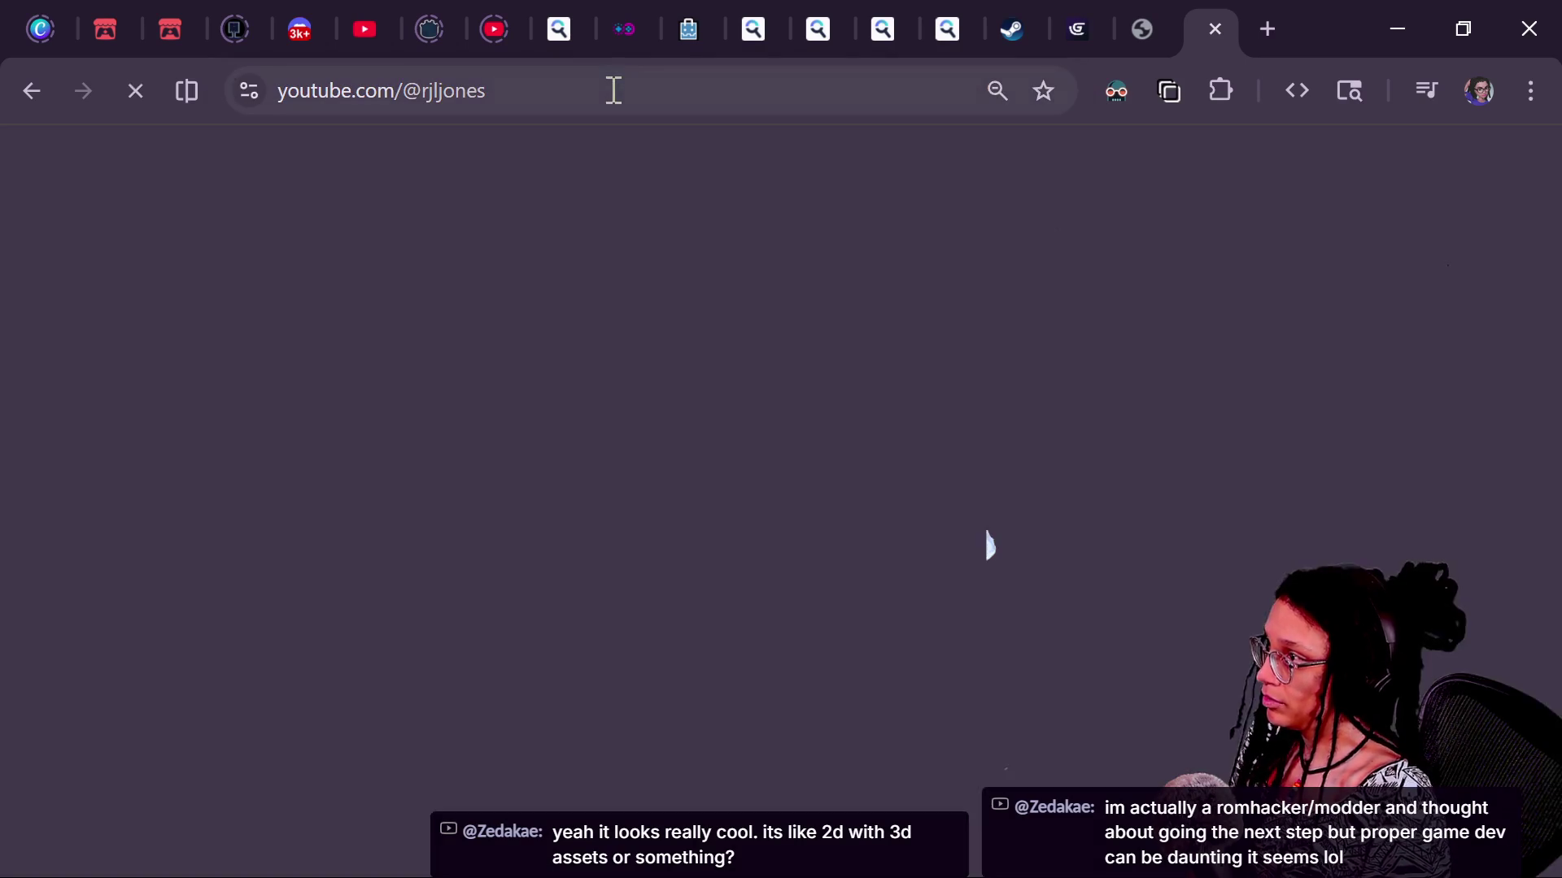
pyautogui.click(488, 93)
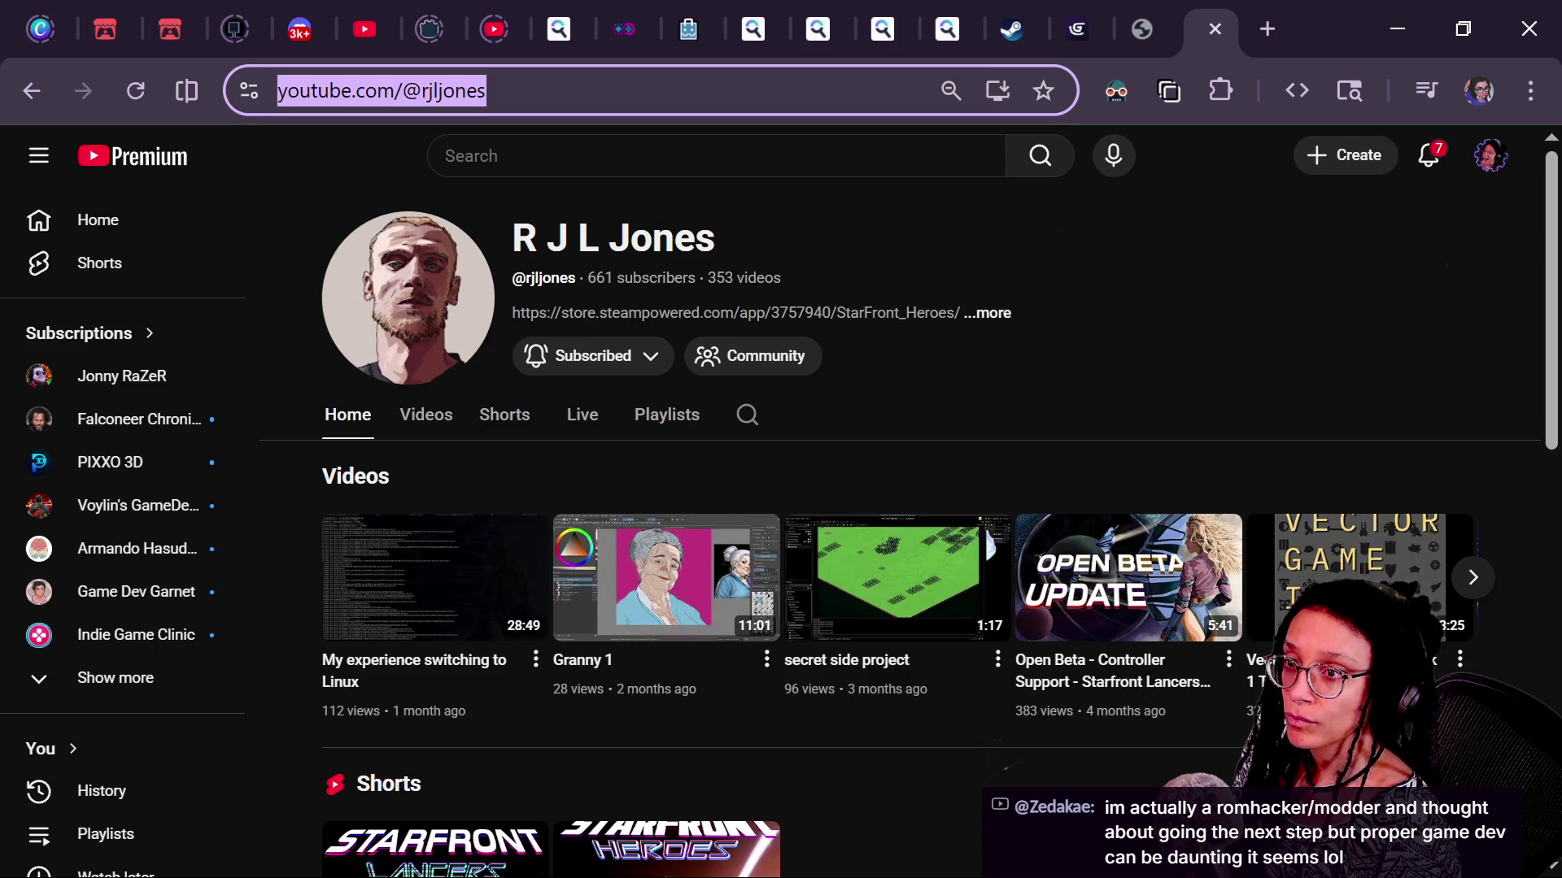
pyautogui.hotkey('alt', 'Tab')
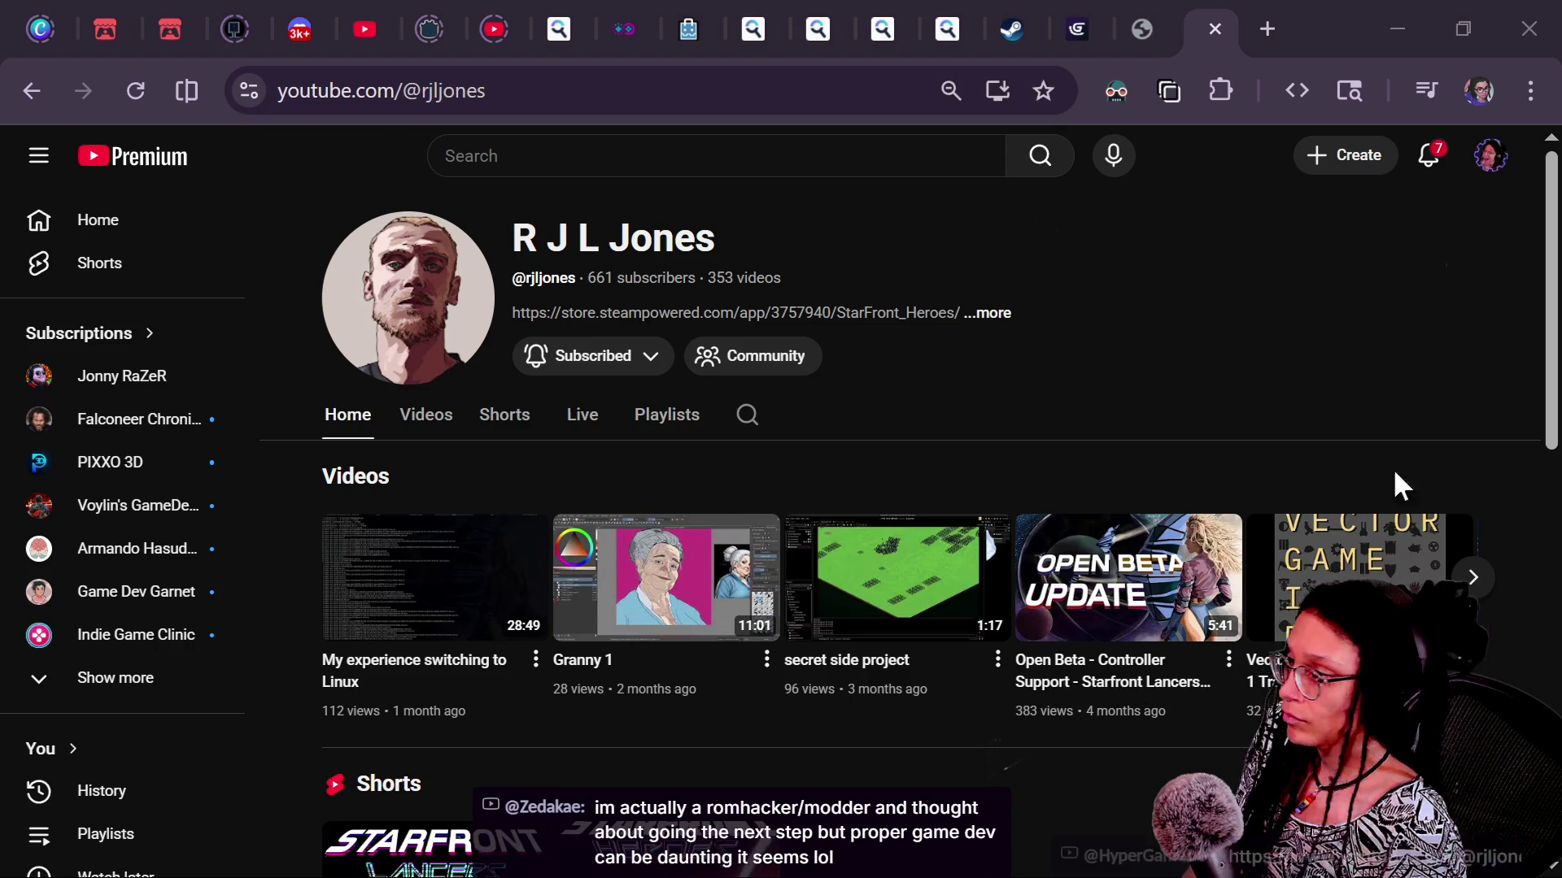
# Browse the channel's Videos and Live tabs and play the Game Developing Strategy Godot Blender stream
pyautogui.click(436, 422)
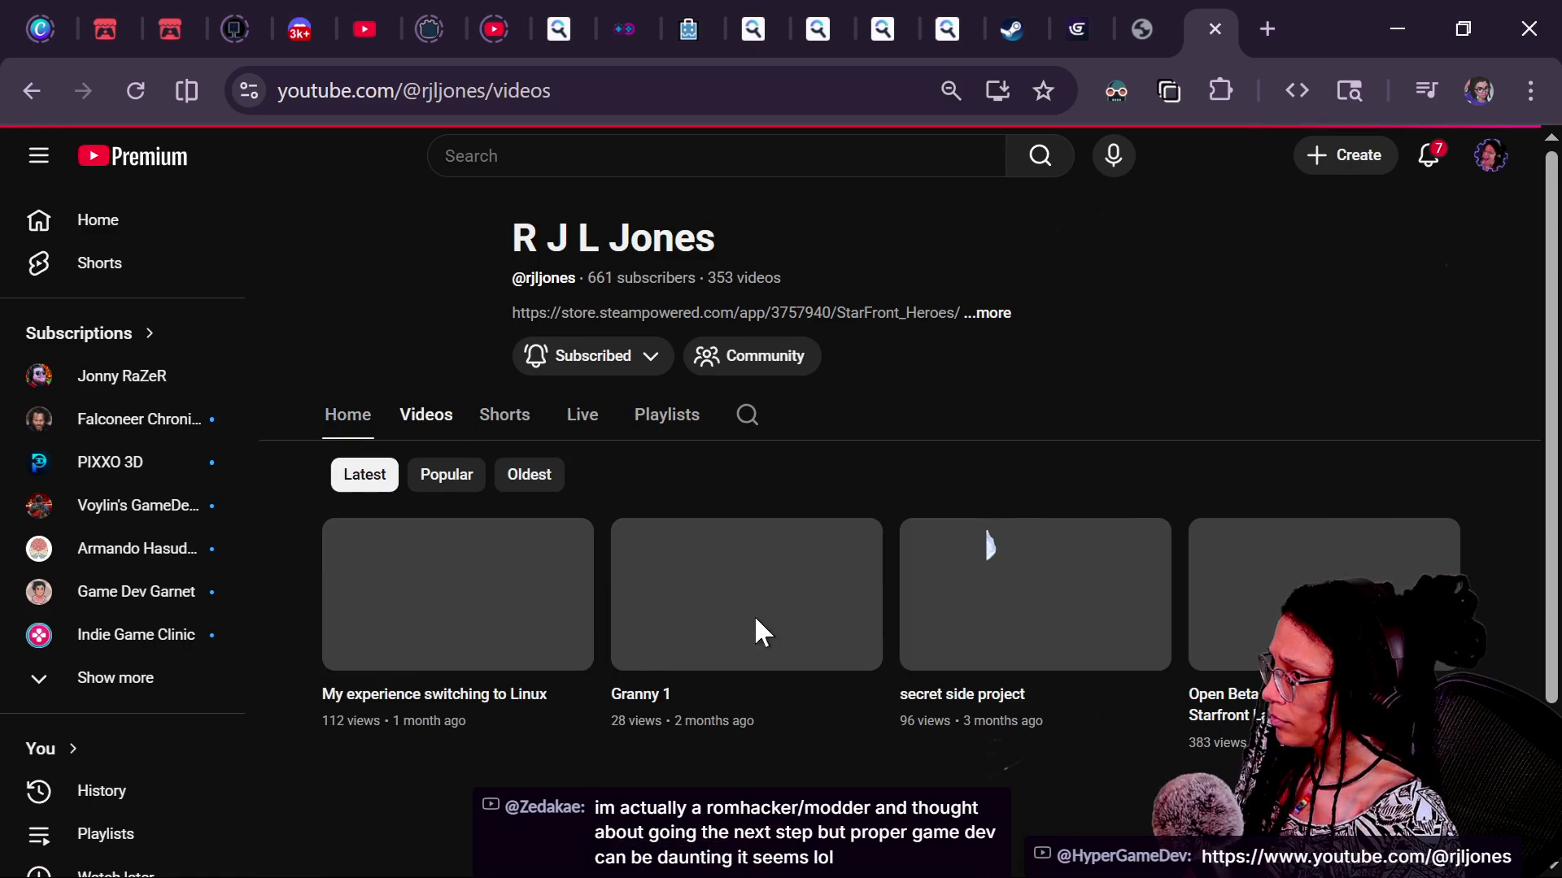
pyautogui.scroll(-3, 865, 757)
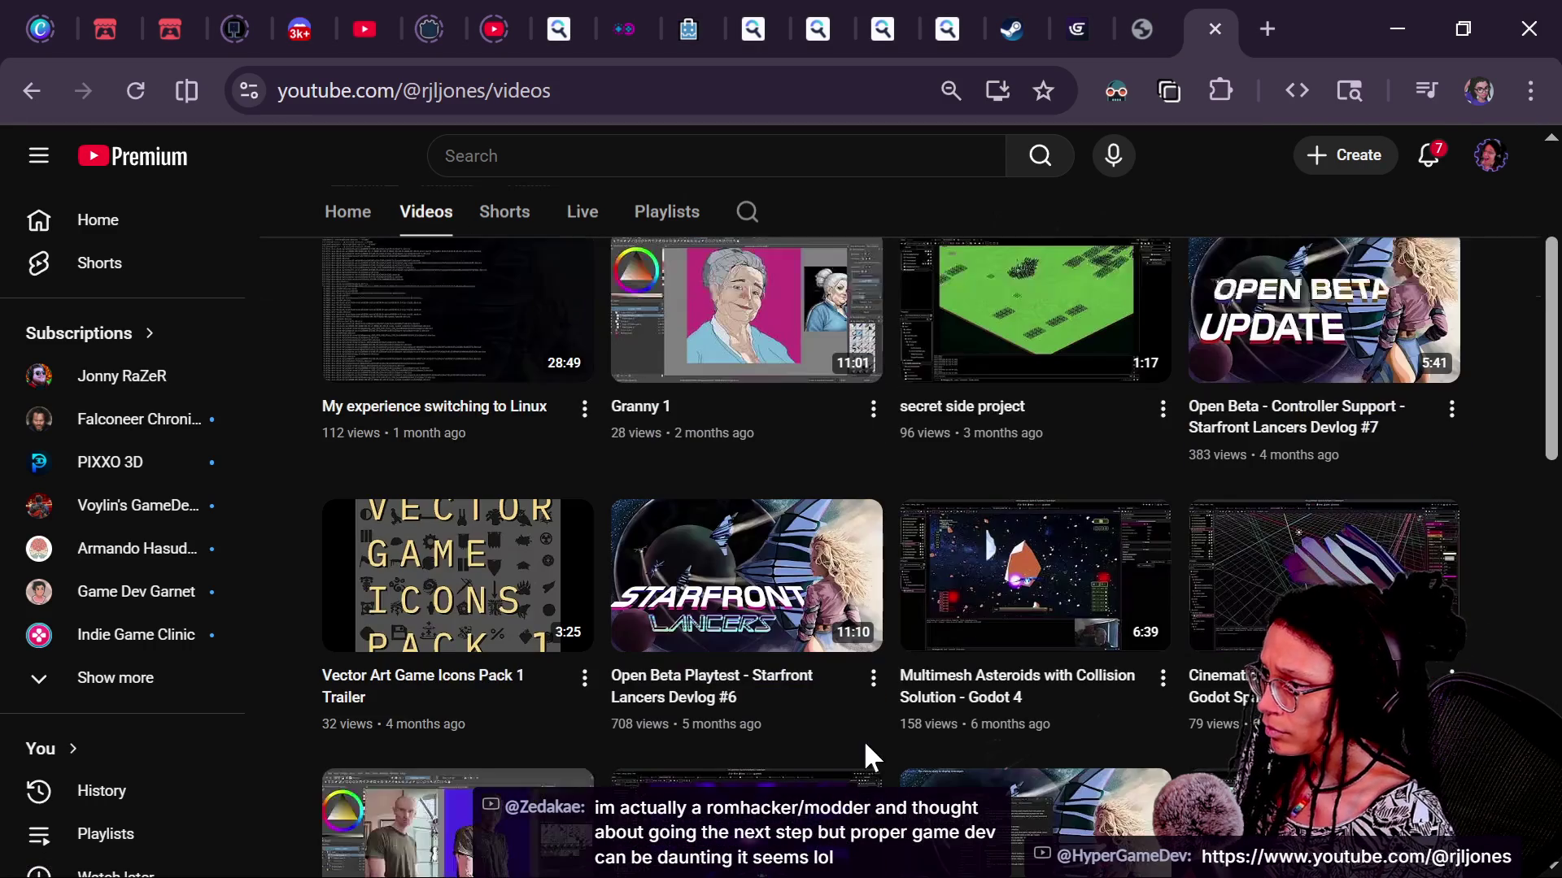
pyautogui.click(588, 213)
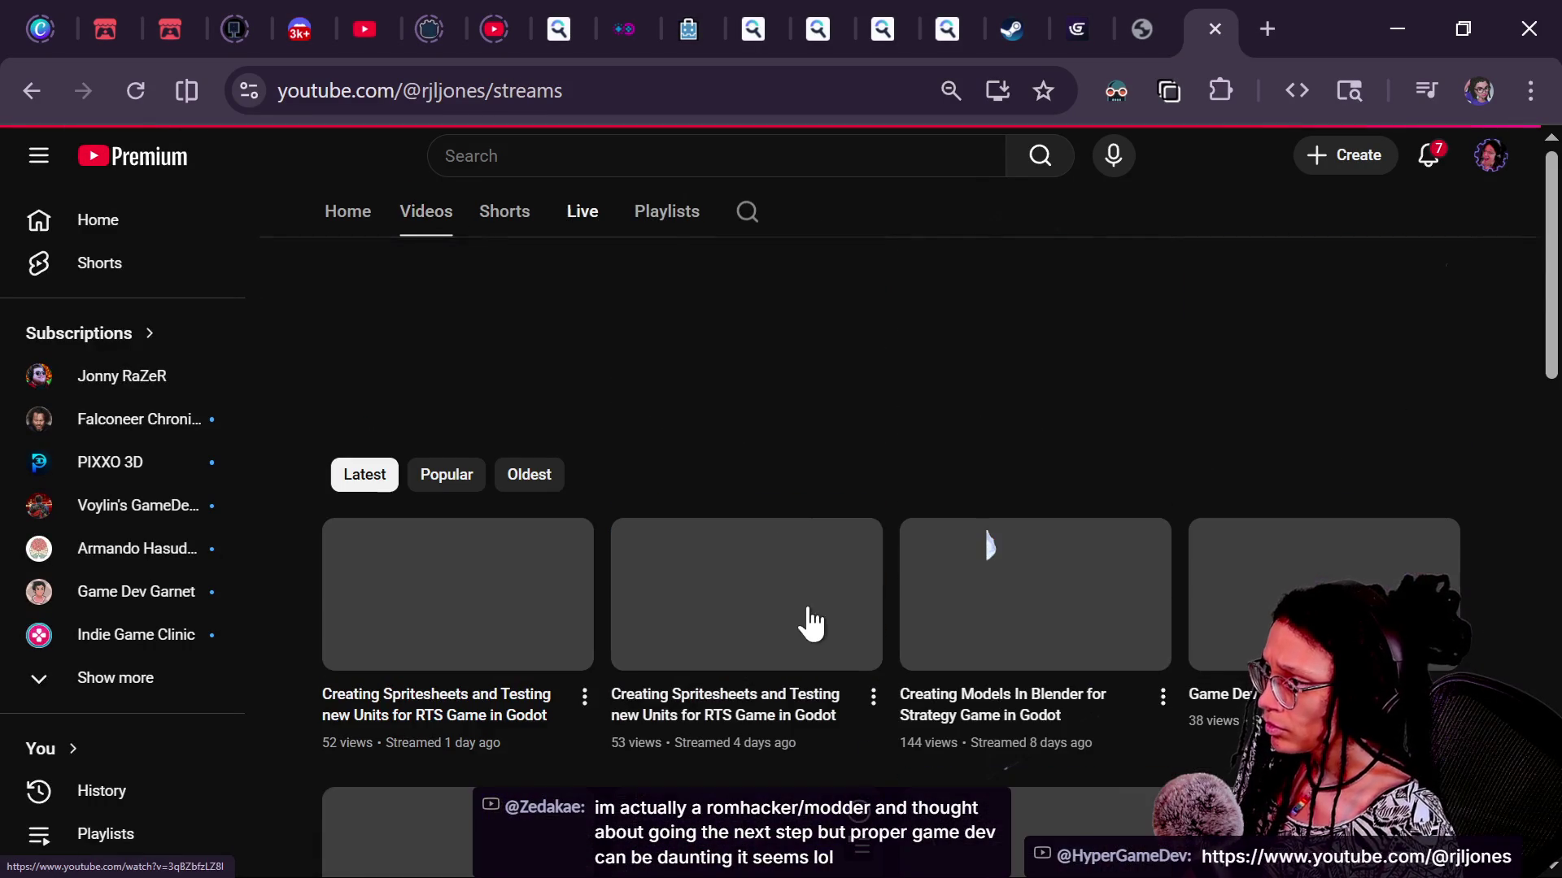
pyautogui.scroll(-2, 596, 667)
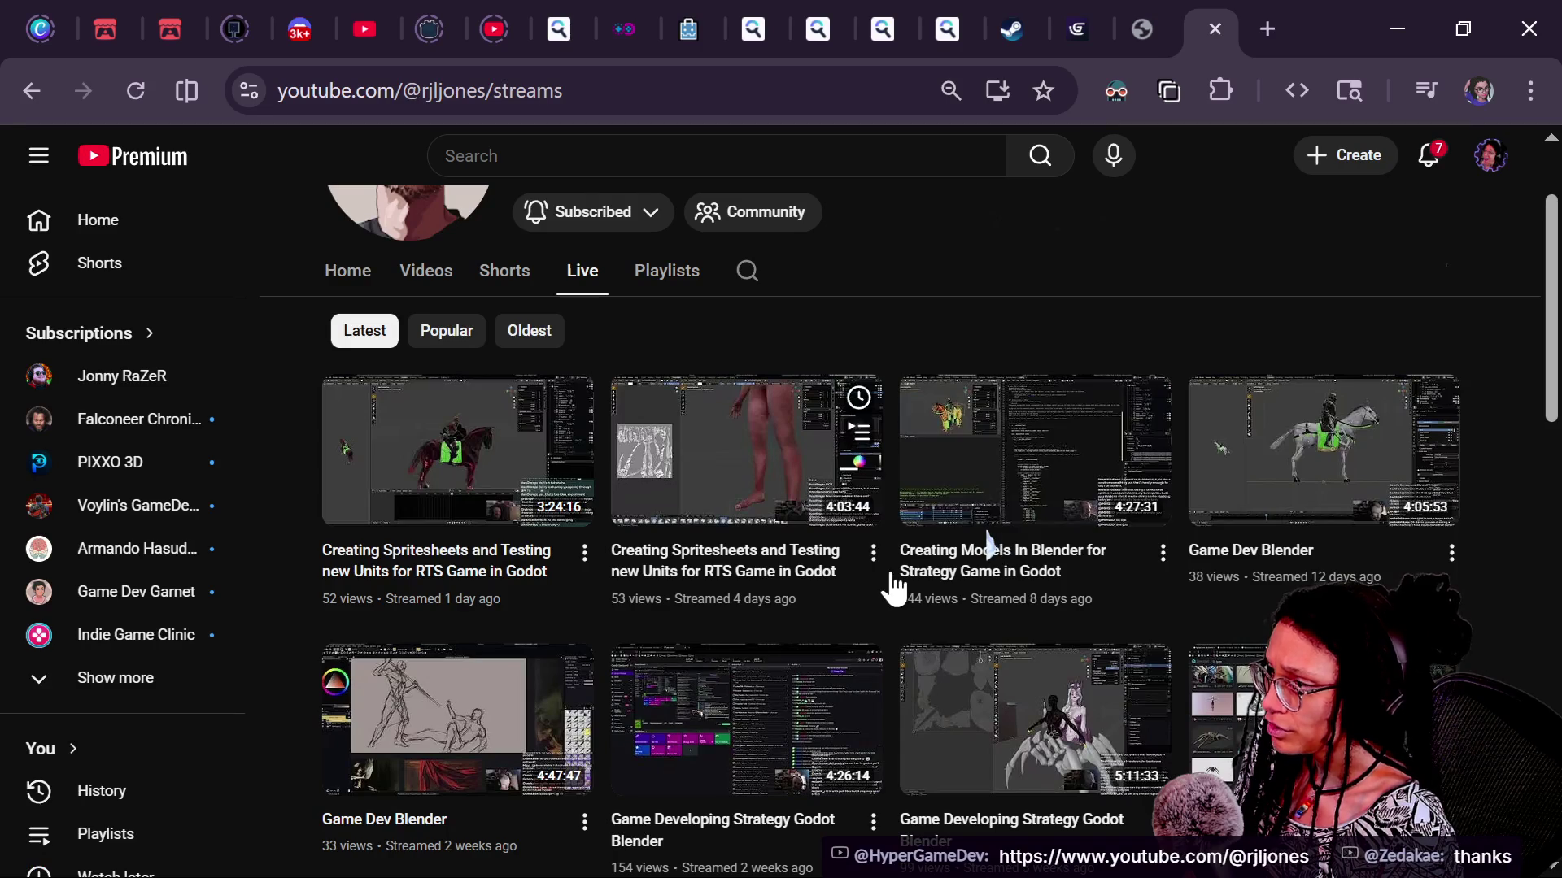
pyautogui.scroll(-2, 569, 708)
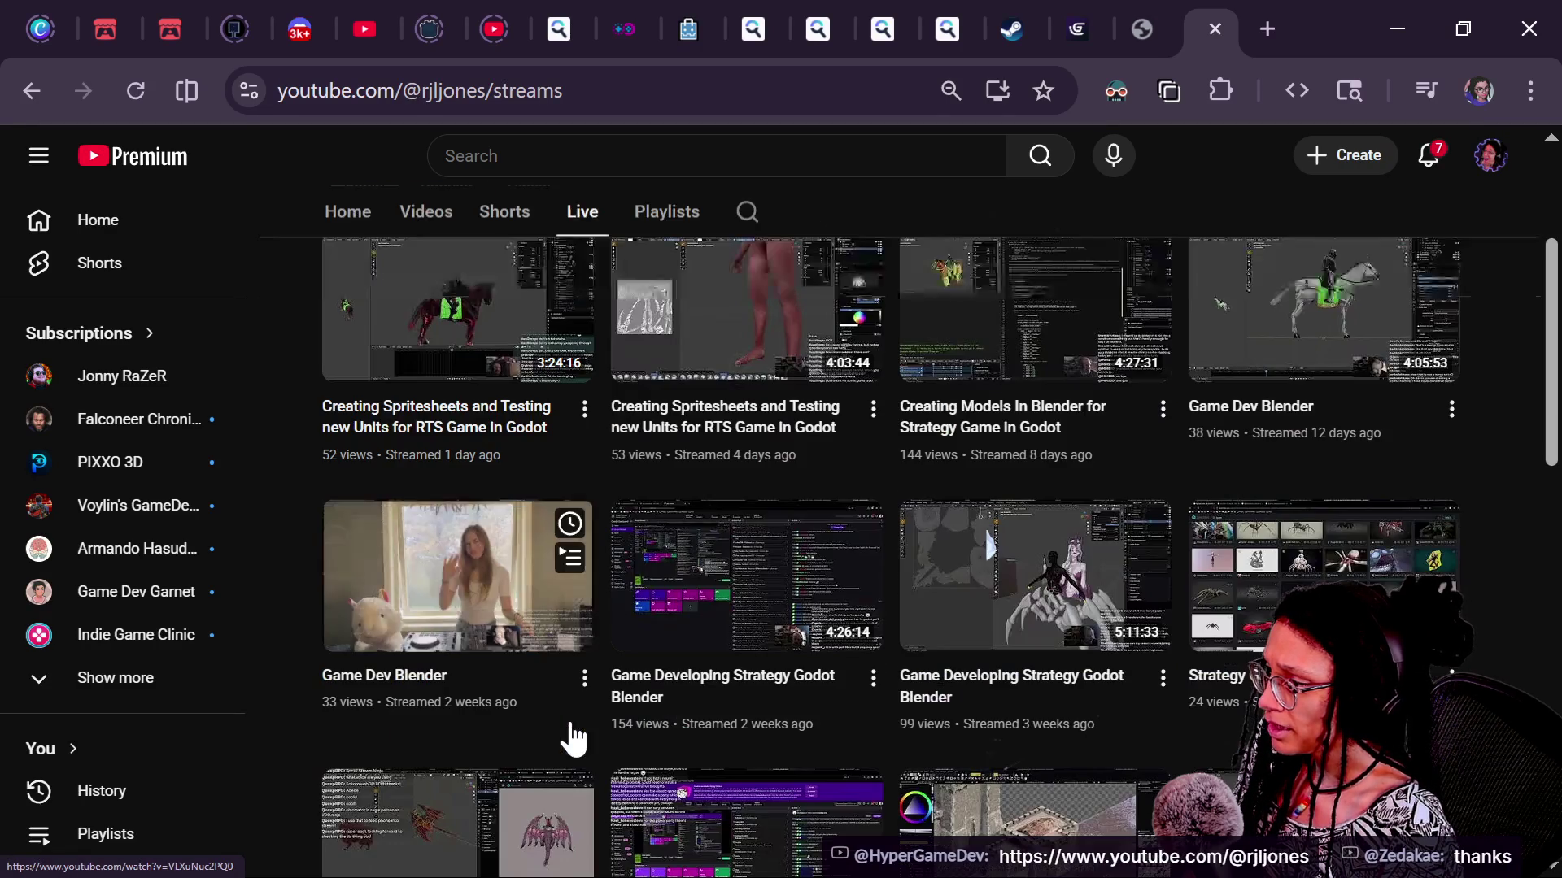
pyautogui.click(763, 620)
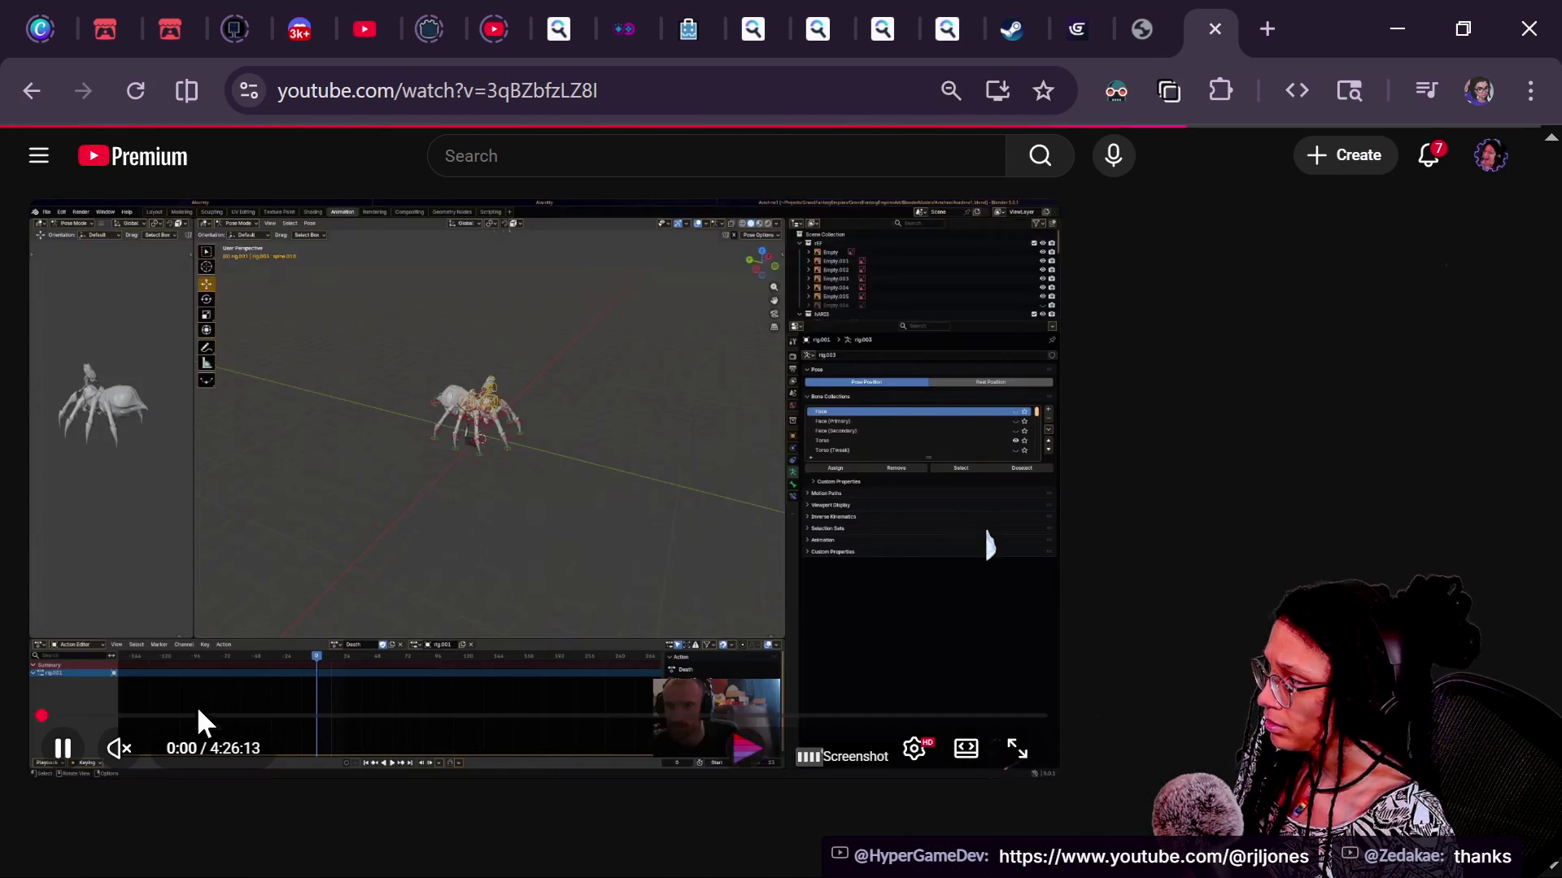
# Skim the stream back to the battle gameplay around 8:24, then skip forward in short jumps
pyautogui.click(197, 716)
pyautogui.moveTo(325, 723); pyautogui.dragTo(70, 732)
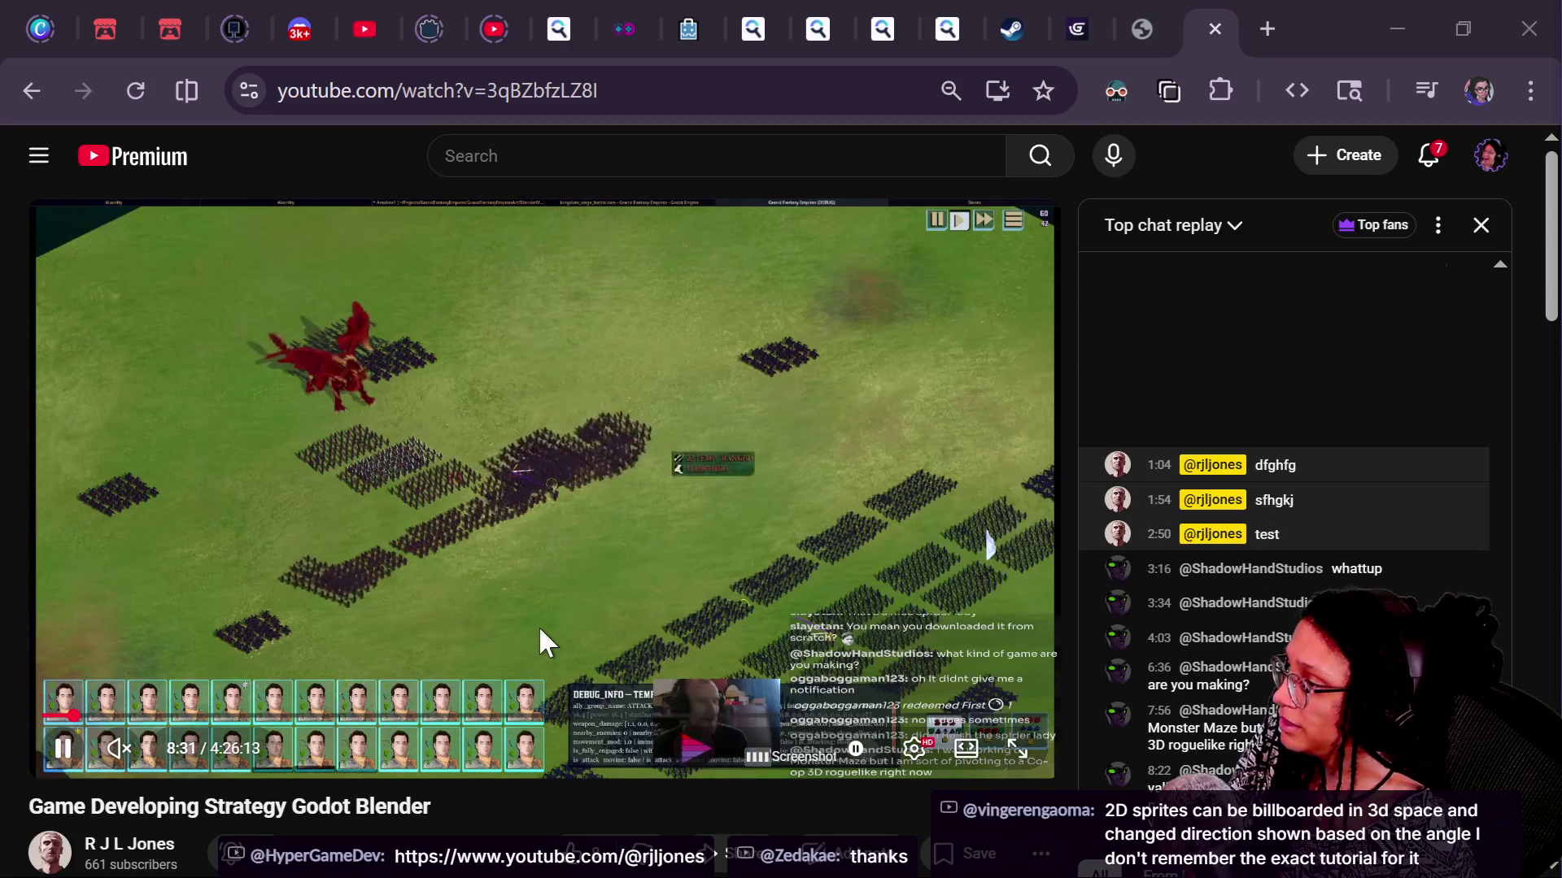
pyautogui.click(560, 623)
pyautogui.click(732, 639)
pyautogui.press('Right')
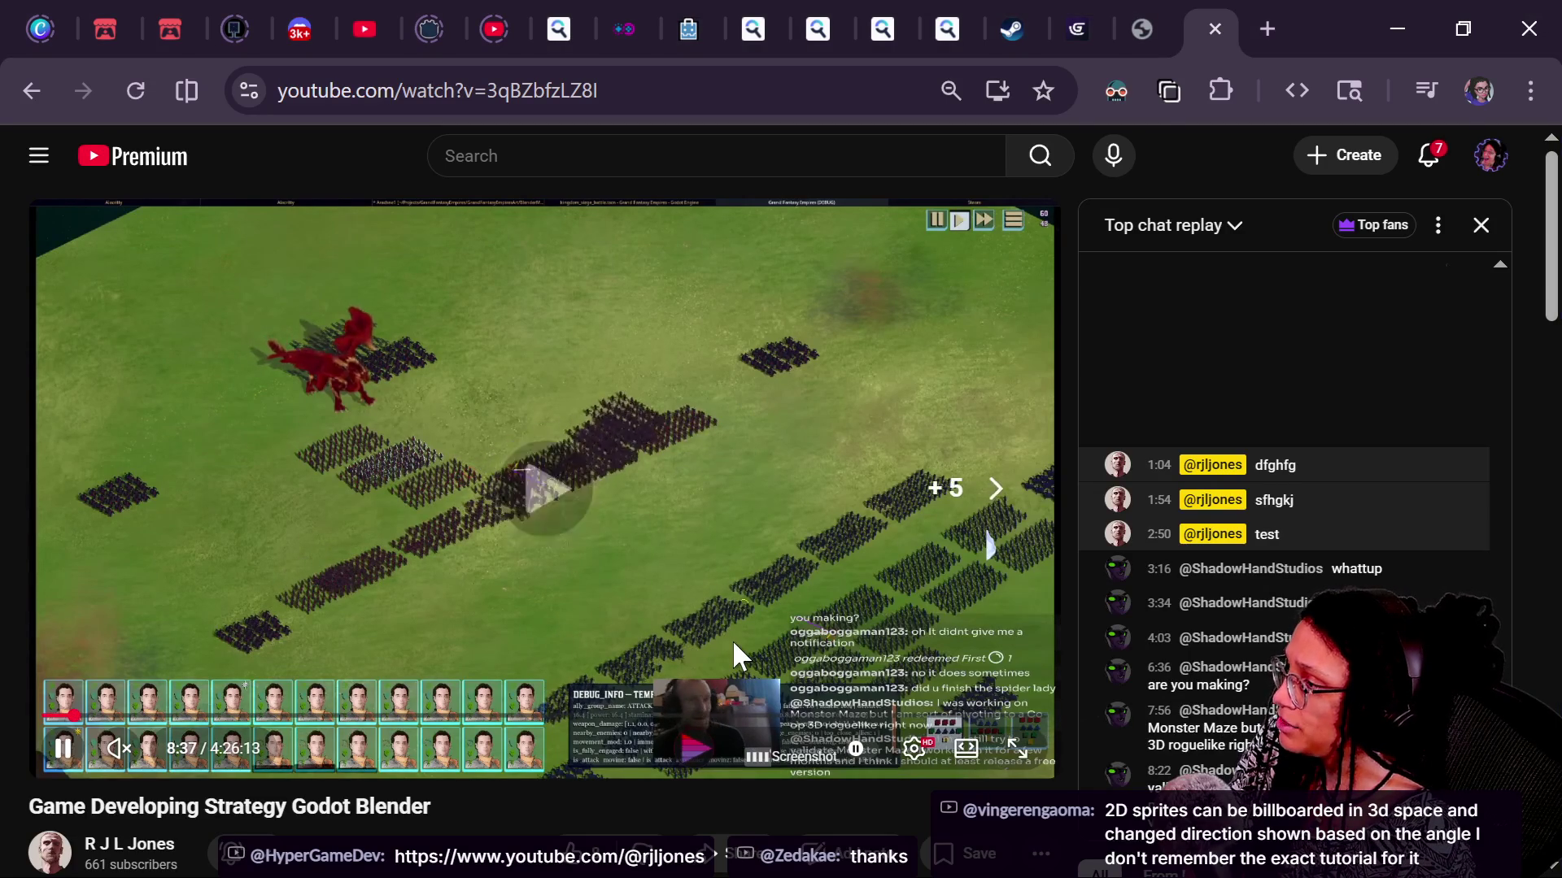
pyautogui.press('Right')
pyautogui.press('Right')
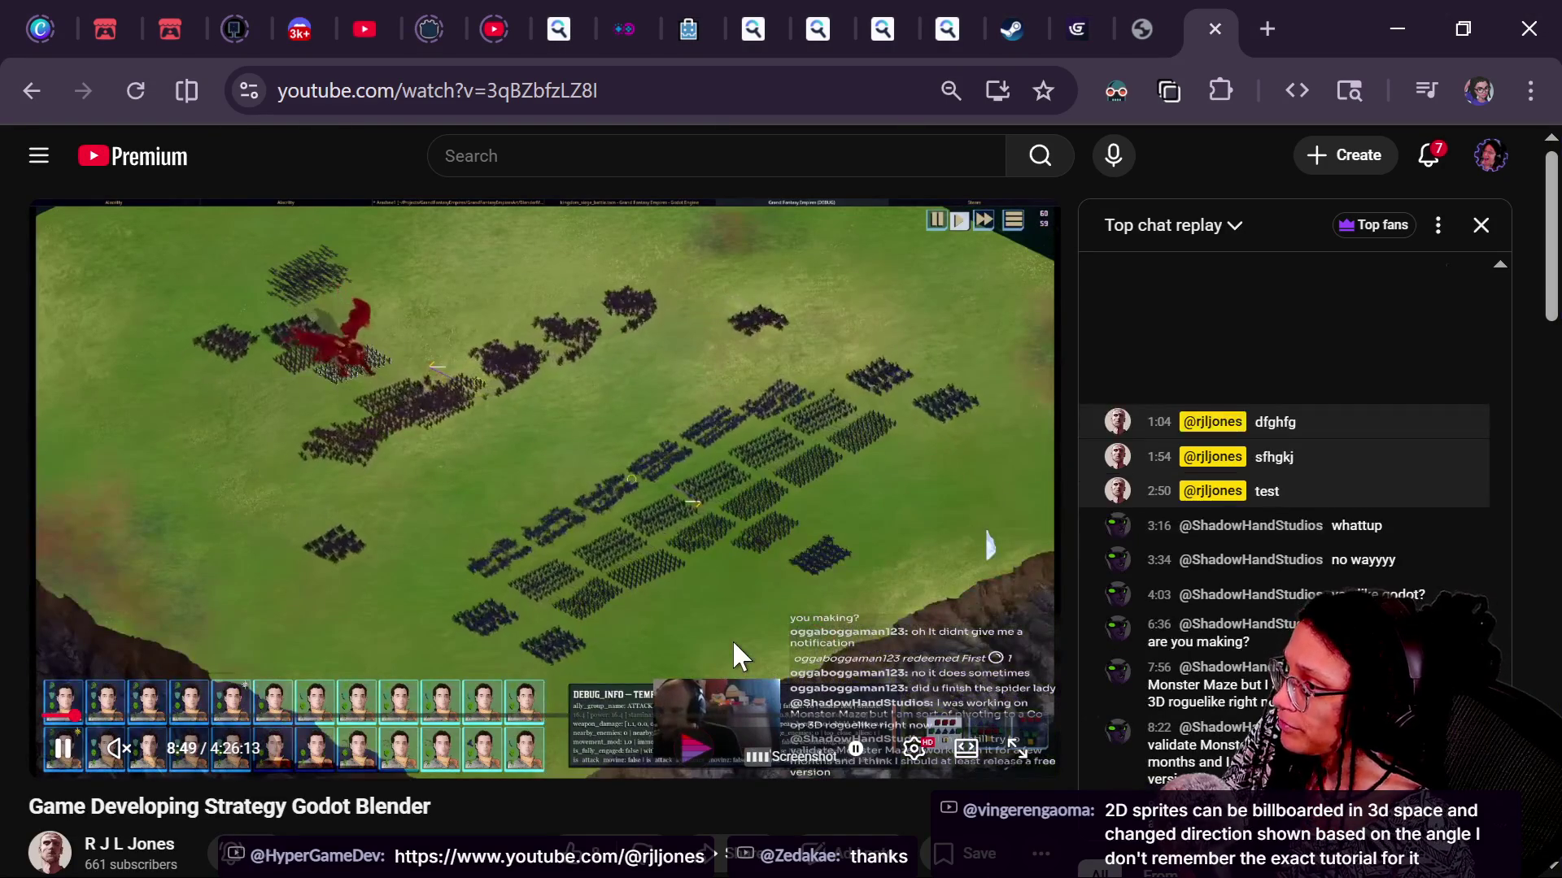
pyautogui.press('Right')
pyautogui.press('Right')
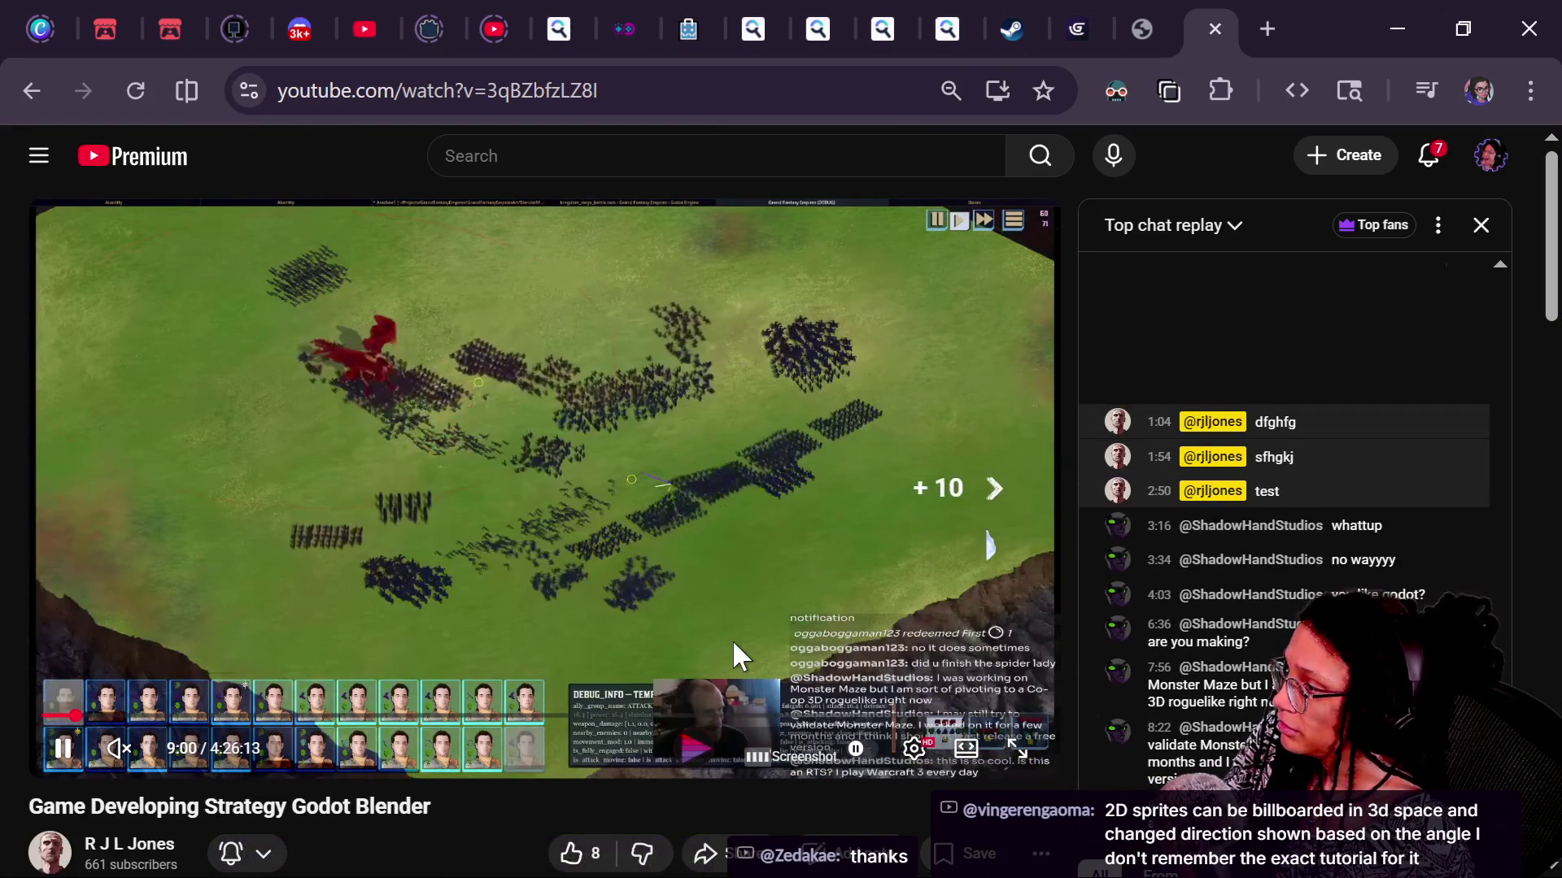
pyautogui.press('Right')
pyautogui.press('Right')
pyautogui.press('Right')
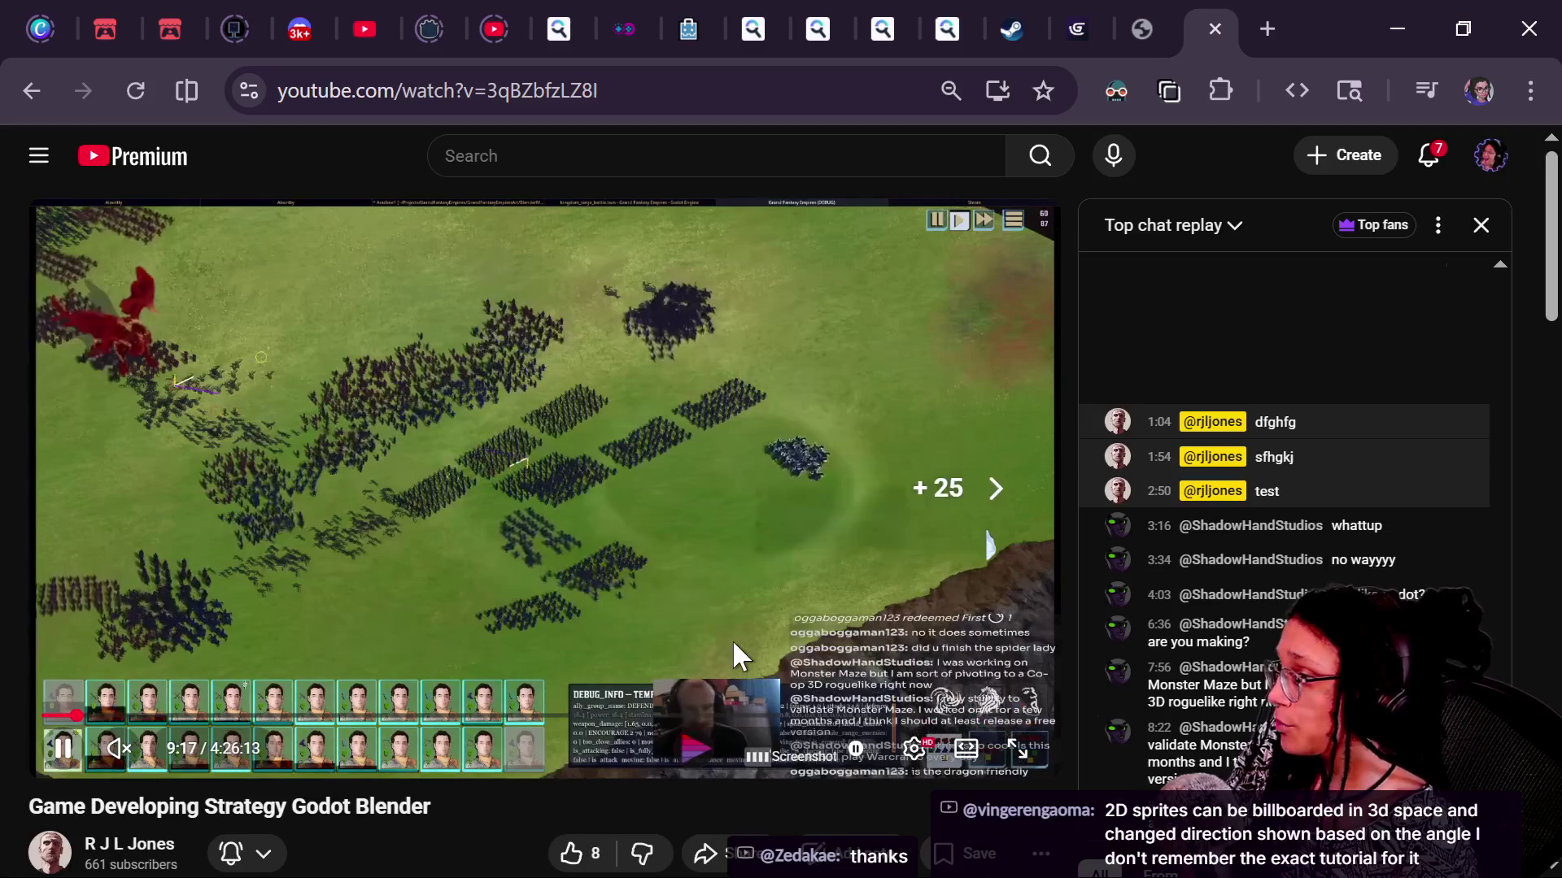
pyautogui.press('Right')
pyautogui.press('Right')
pyautogui.press('Right')
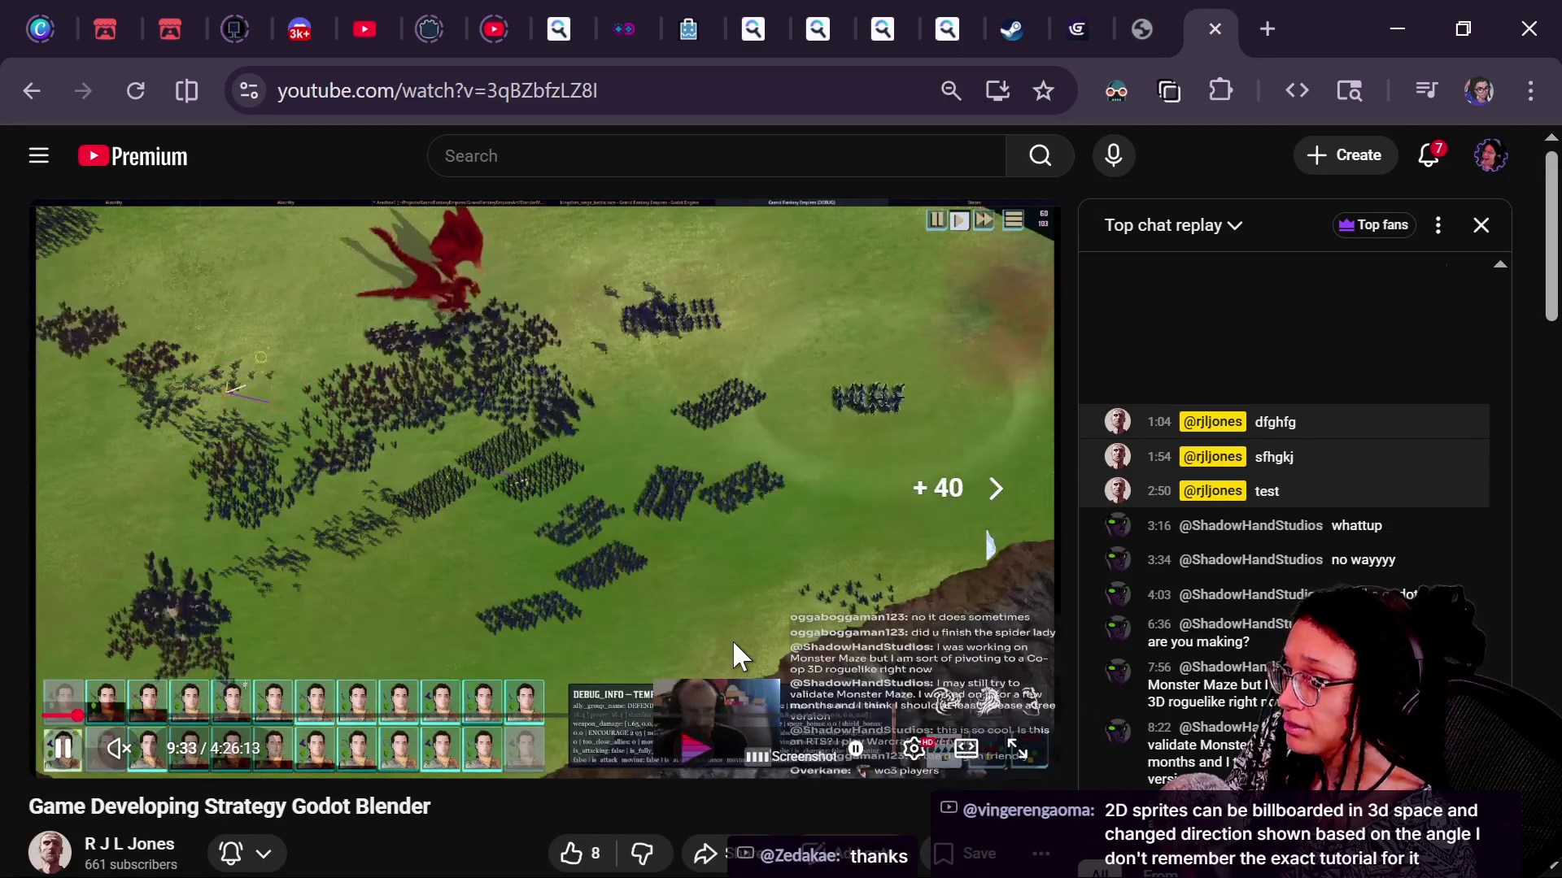
pyautogui.press('Right')
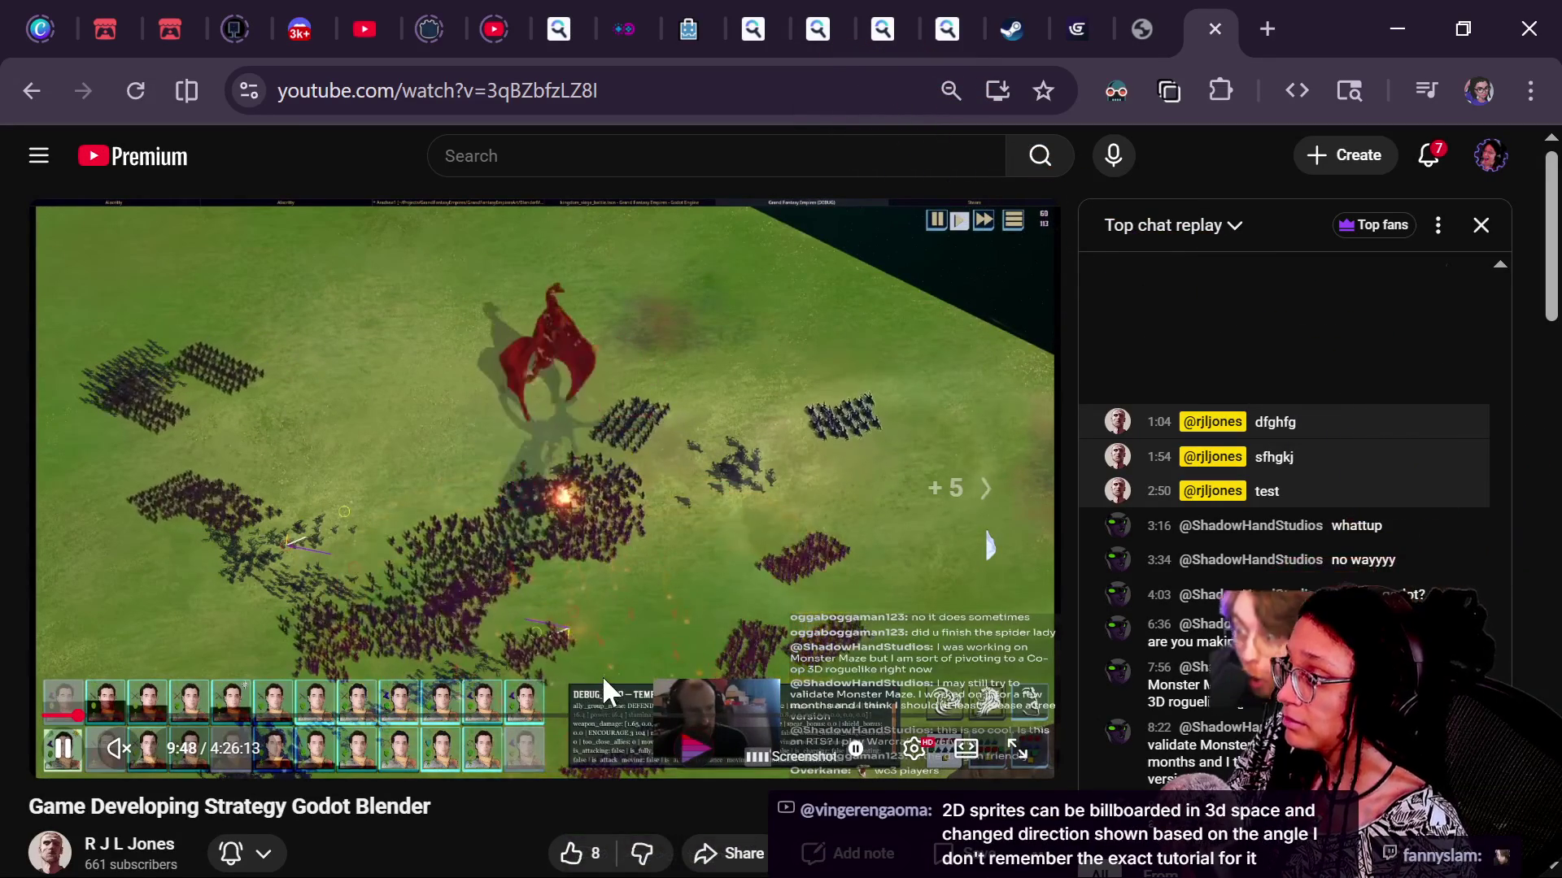
pyautogui.press('Right')
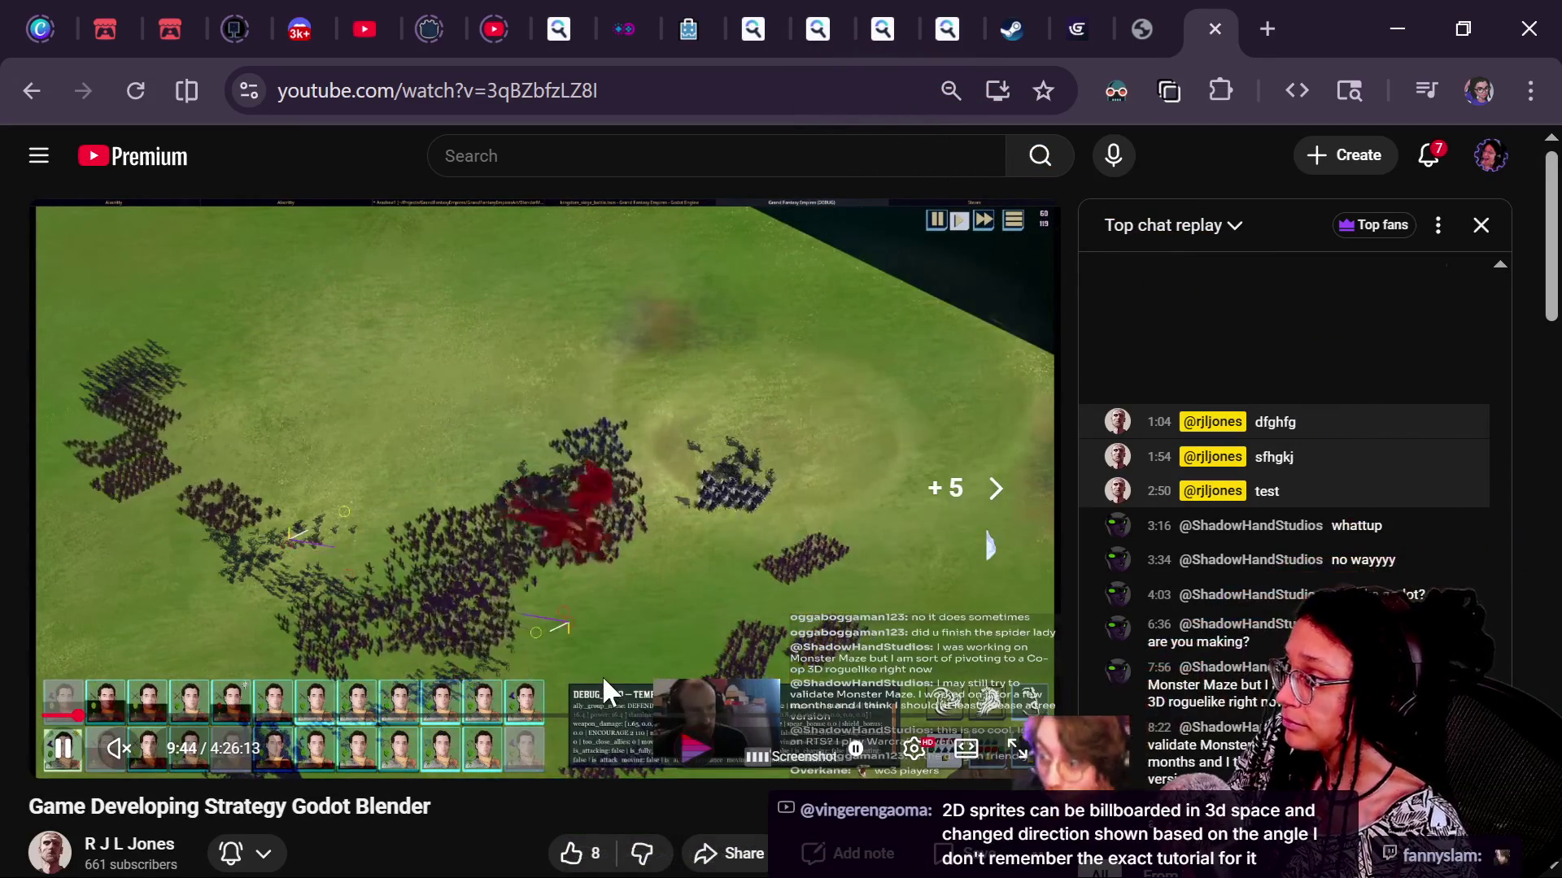
pyautogui.press('Left')
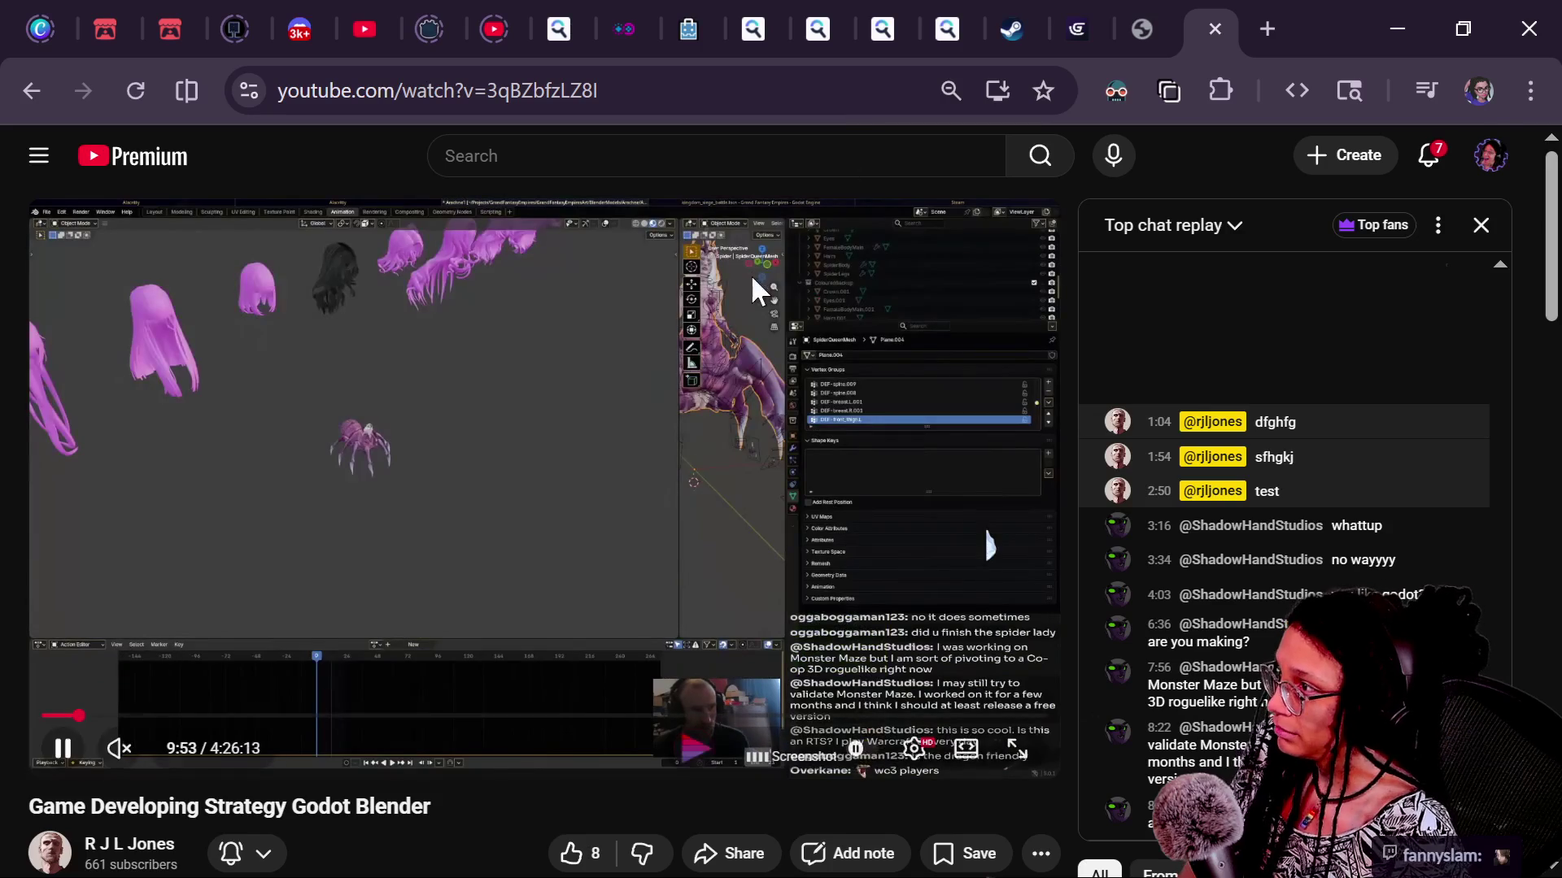
# Pause the stream and switch to the Pokemon Gamma Emerald video tab
pyautogui.click(762, 348)
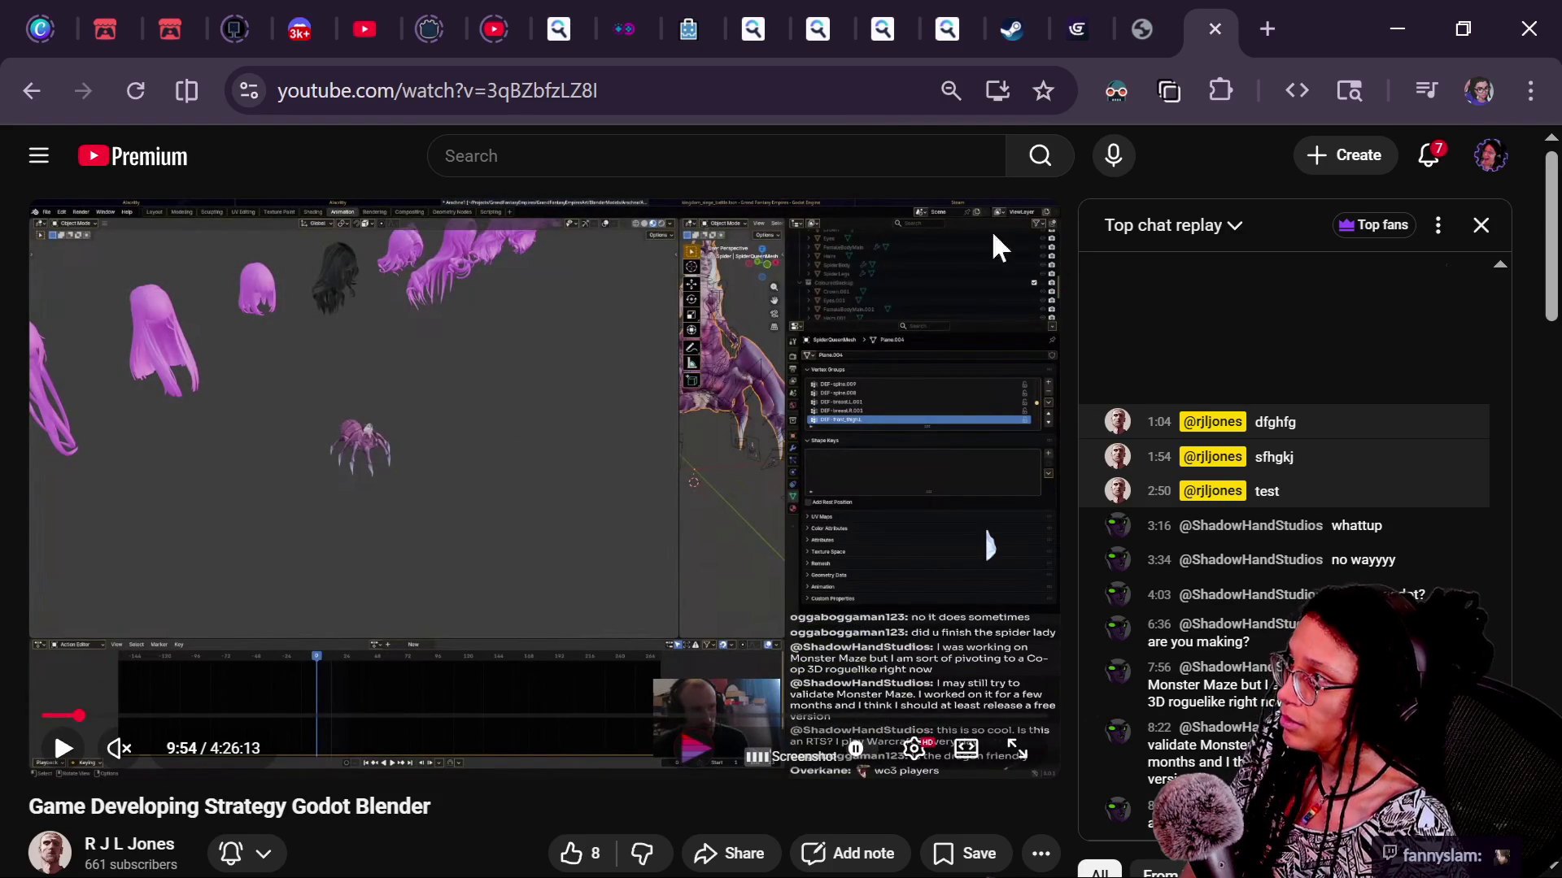
pyautogui.click(500, 24)
pyautogui.click(370, 16)
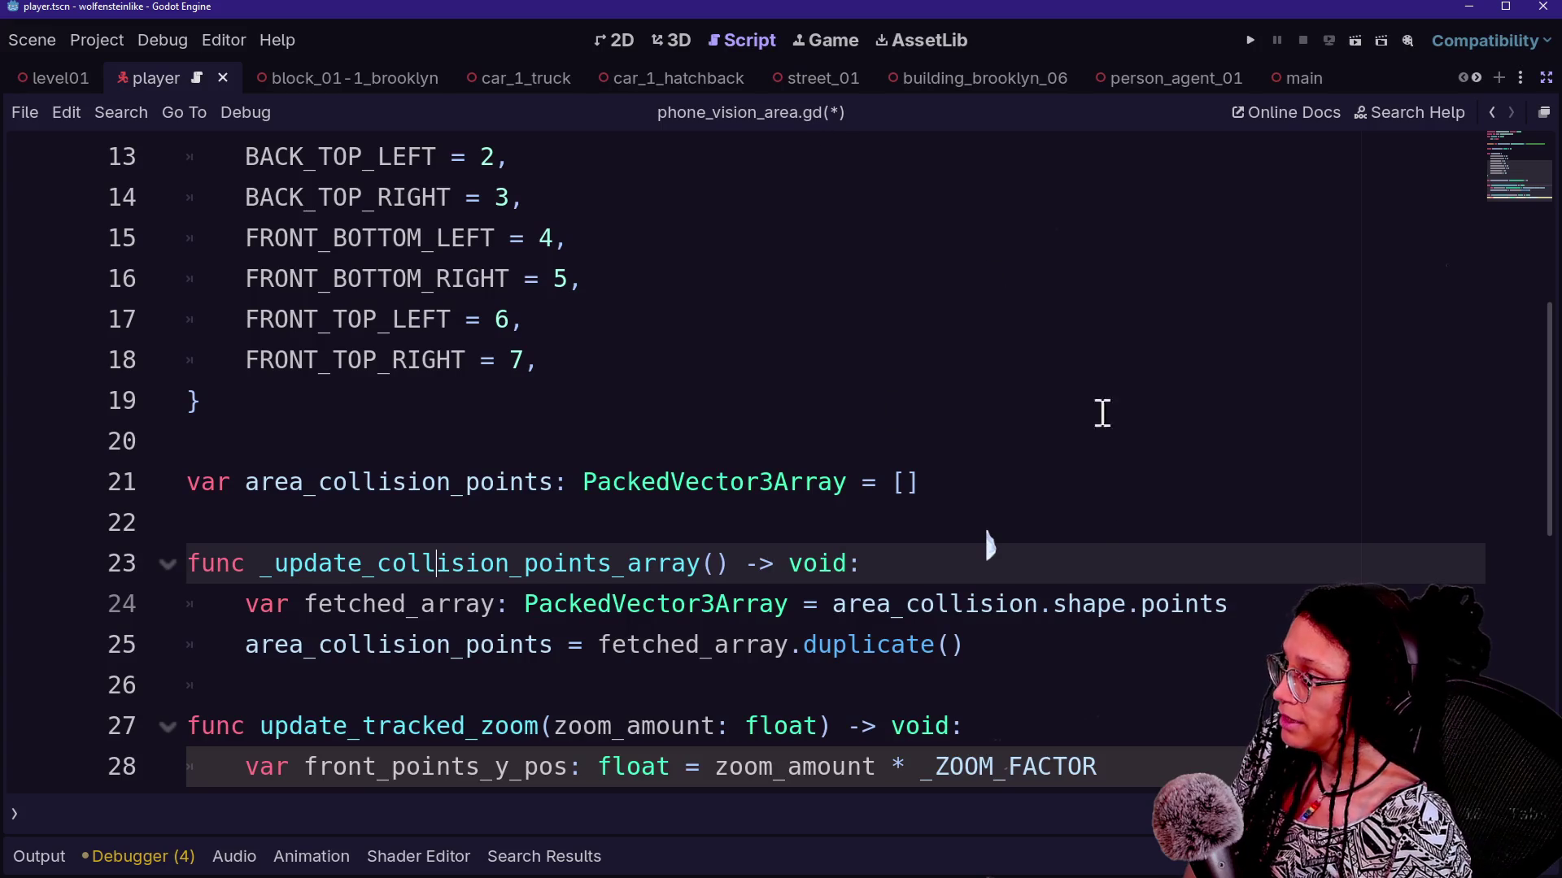
# Open a new scene in the 3D view, set the viewport to Display Normal, and restore the side docks
pyautogui.click(675, 40)
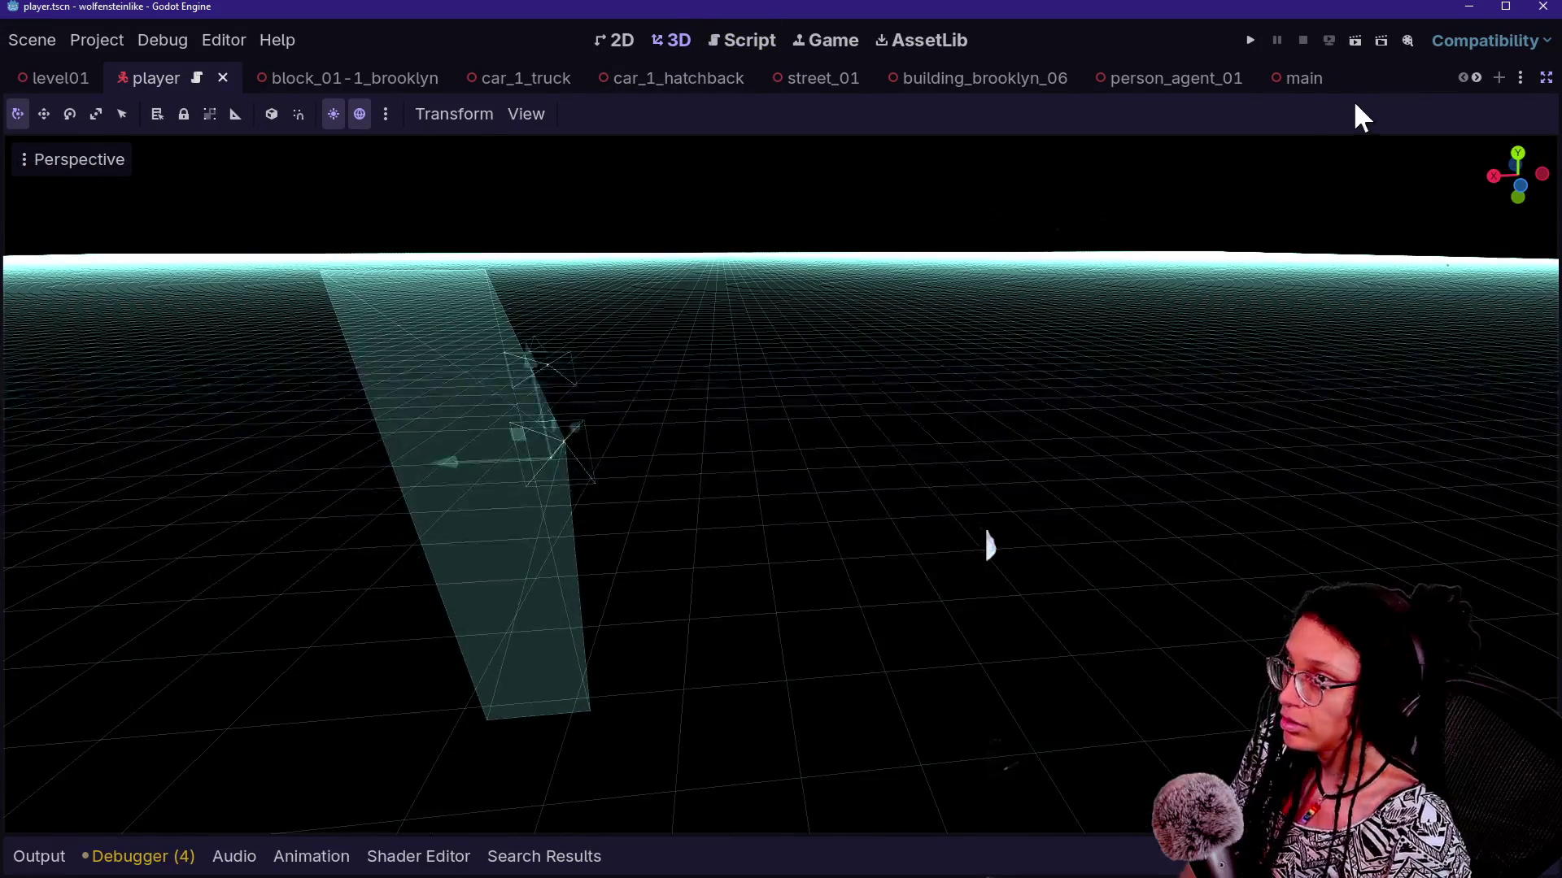
pyautogui.click(1499, 77)
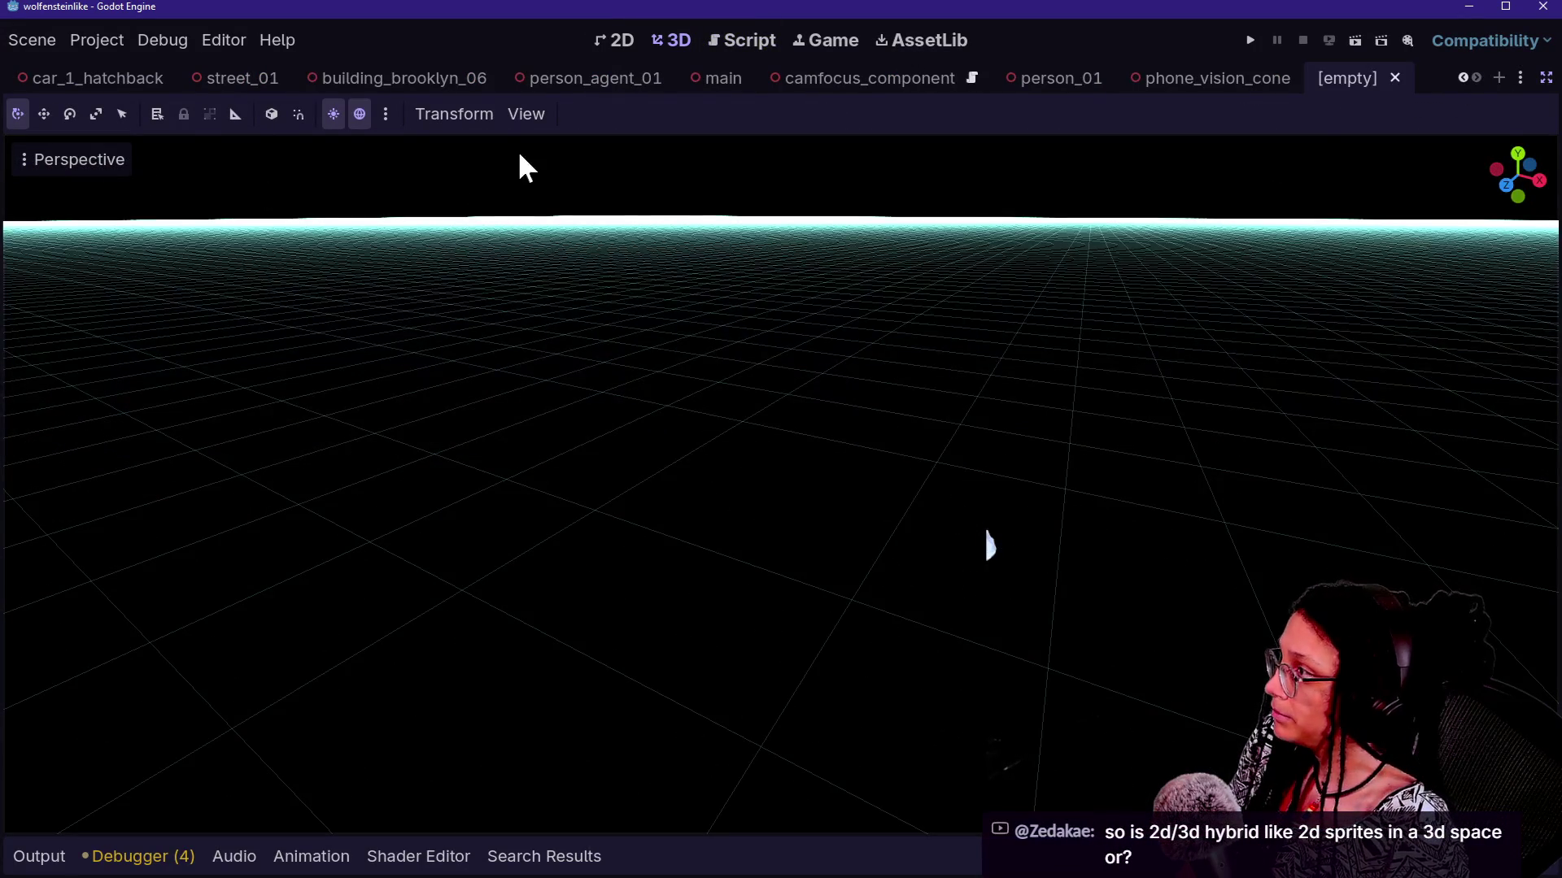
pyautogui.click(126, 164)
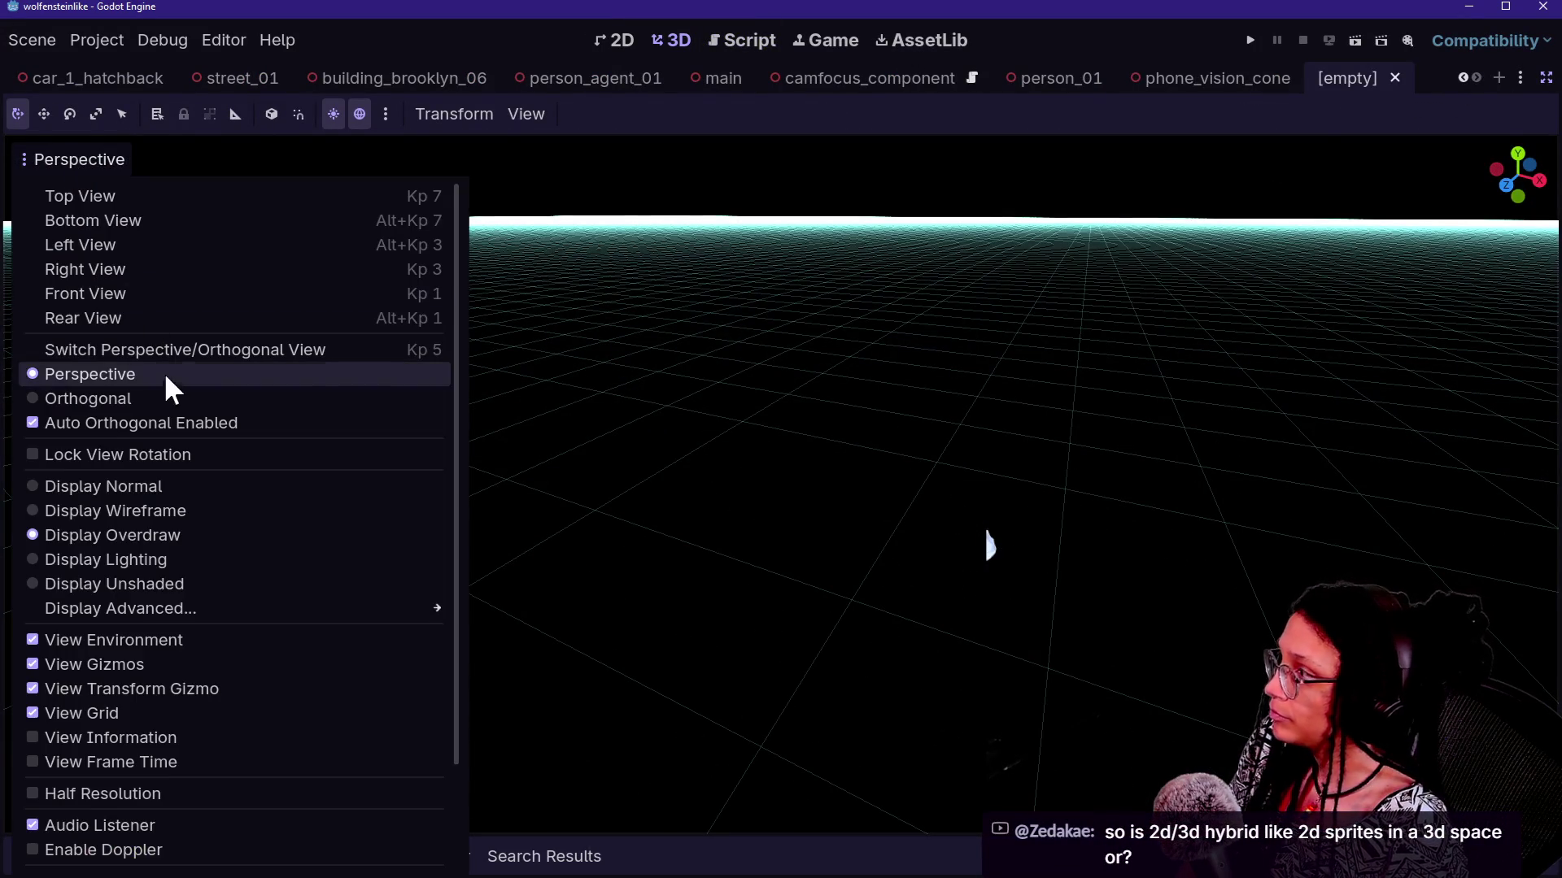
pyautogui.click(203, 488)
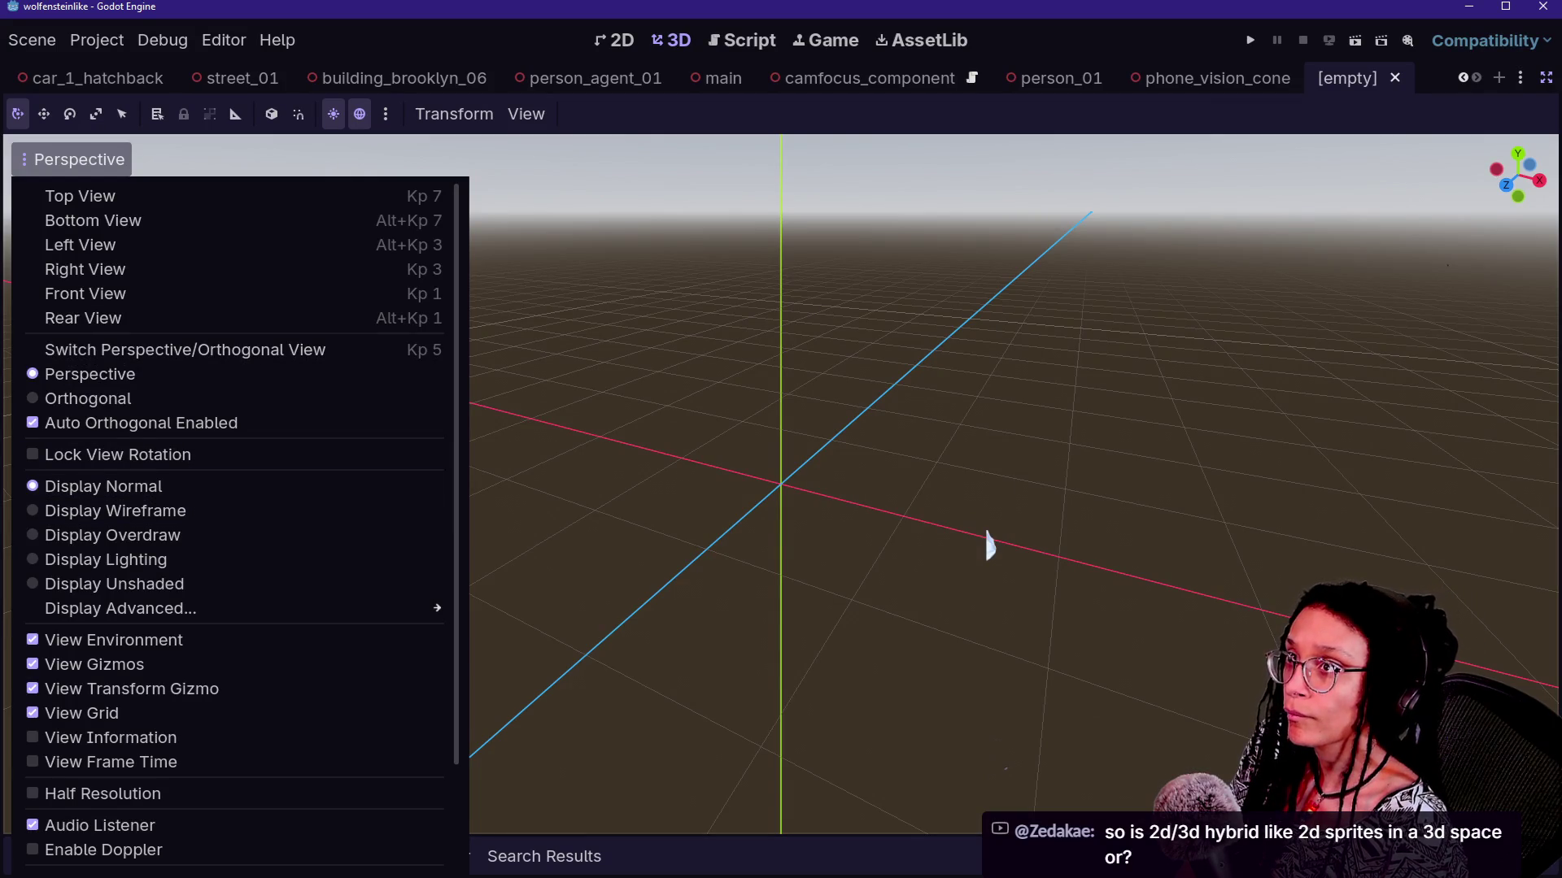
pyautogui.hotkey('alt', 'Tab')
pyautogui.moveTo(990, 545); pyautogui.dragTo(989, 545)
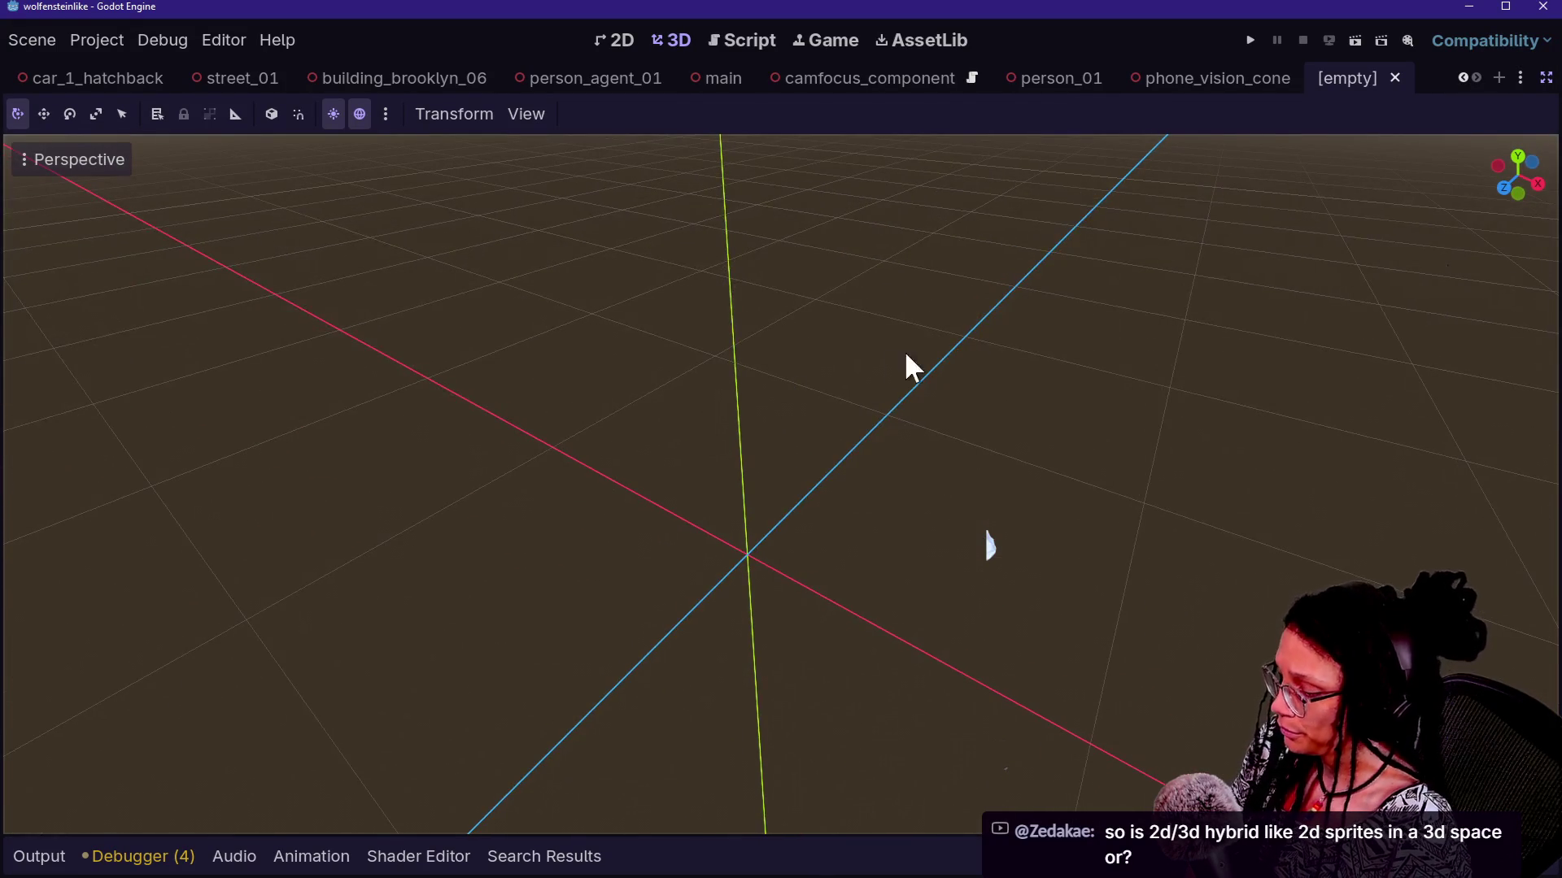
pyautogui.click(1538, 73)
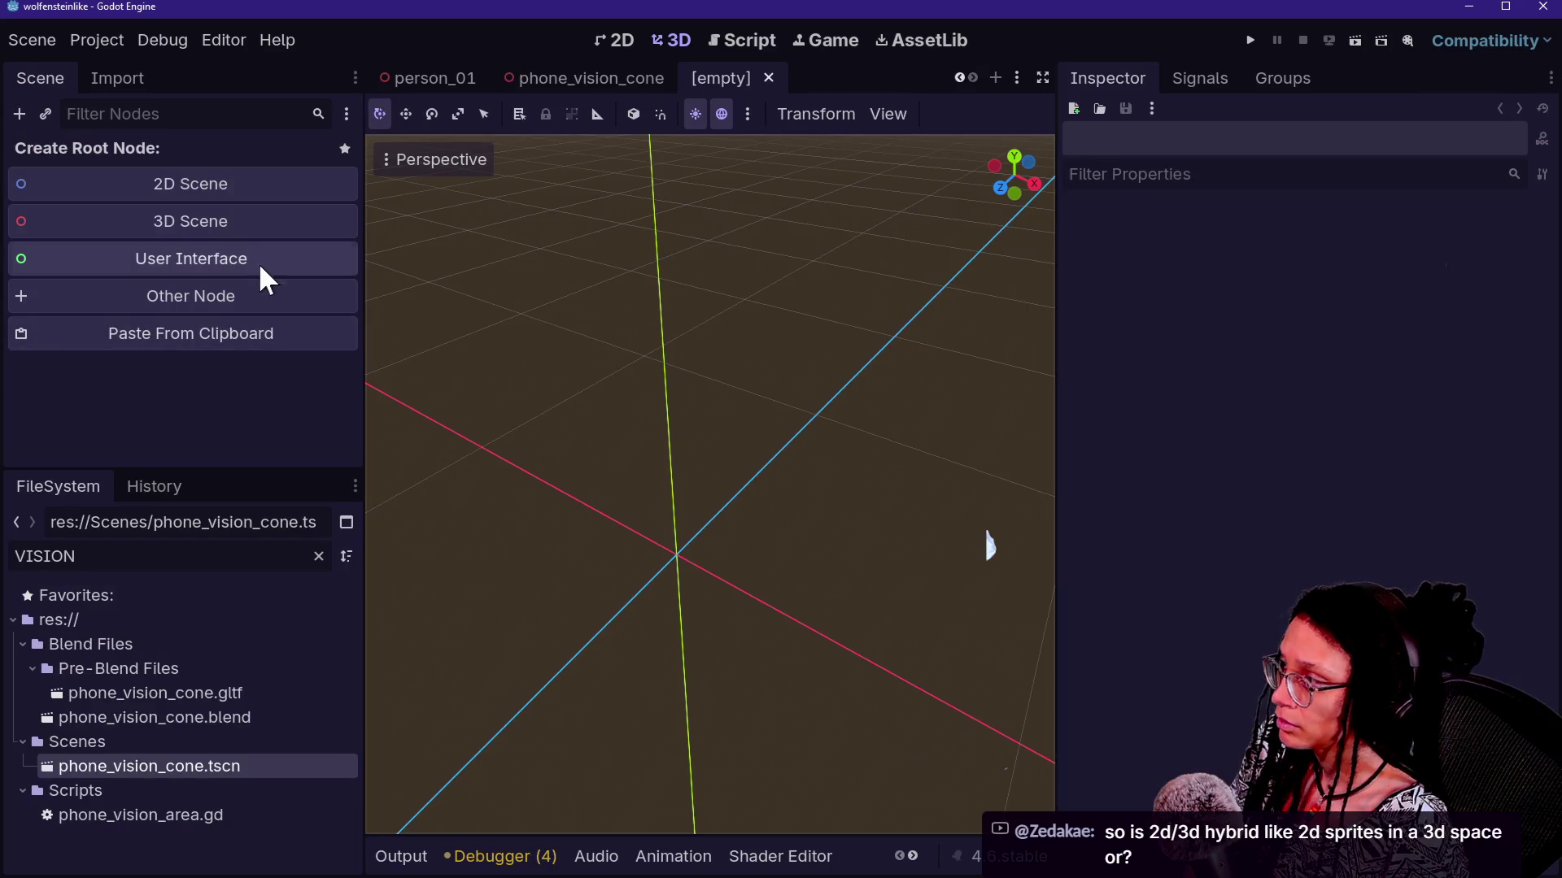
# Create a Node3D root with a MeshInstance3D child given a new BoxMesh
pyautogui.click(263, 227)
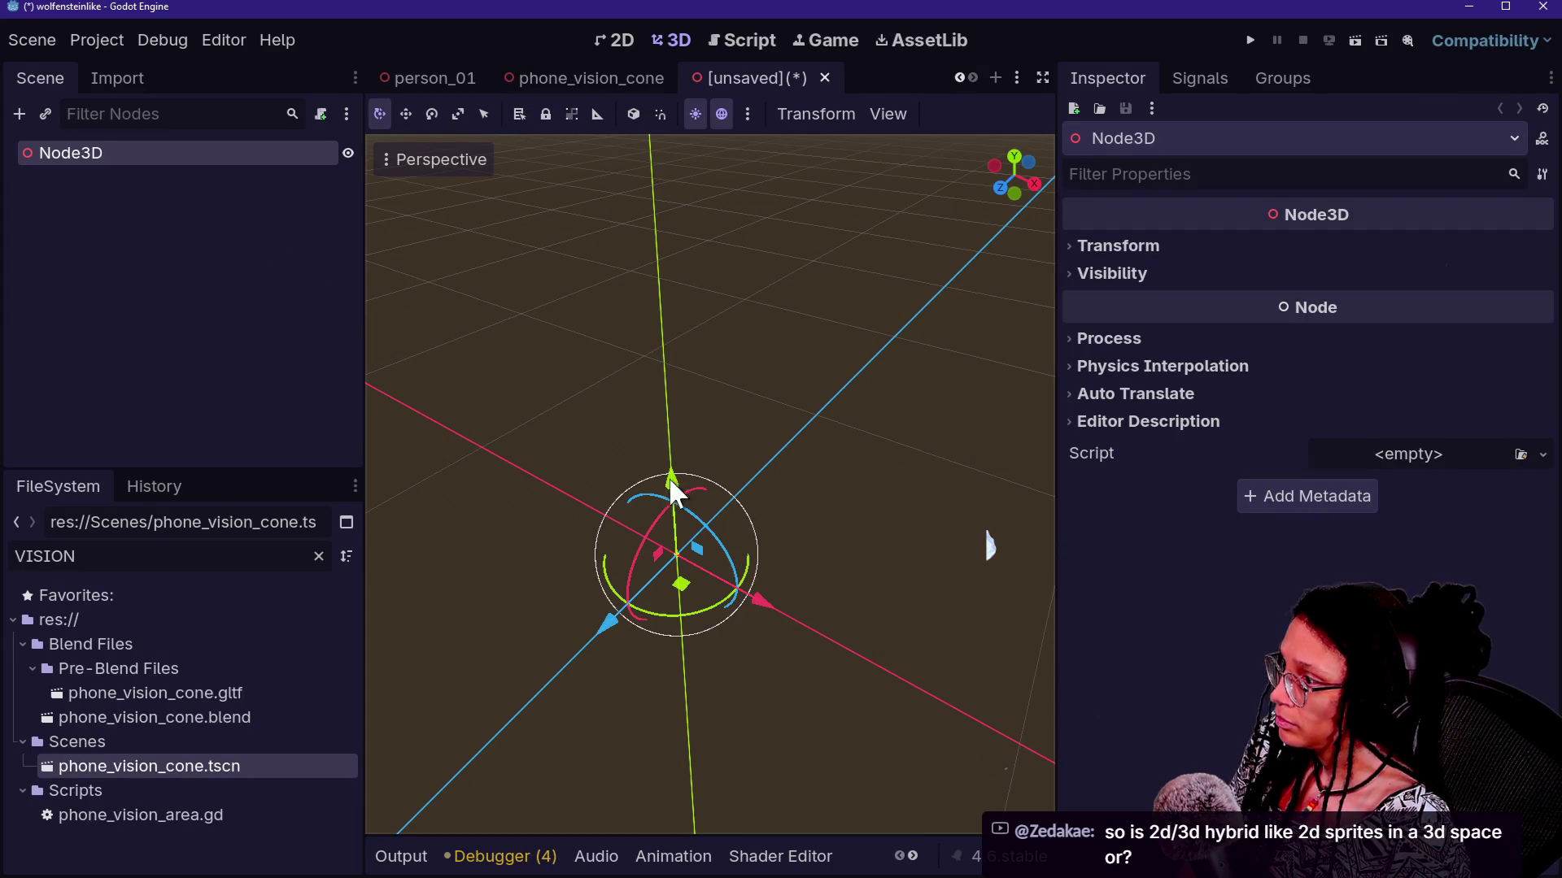
pyautogui.hotkey('ctrl', 'a')
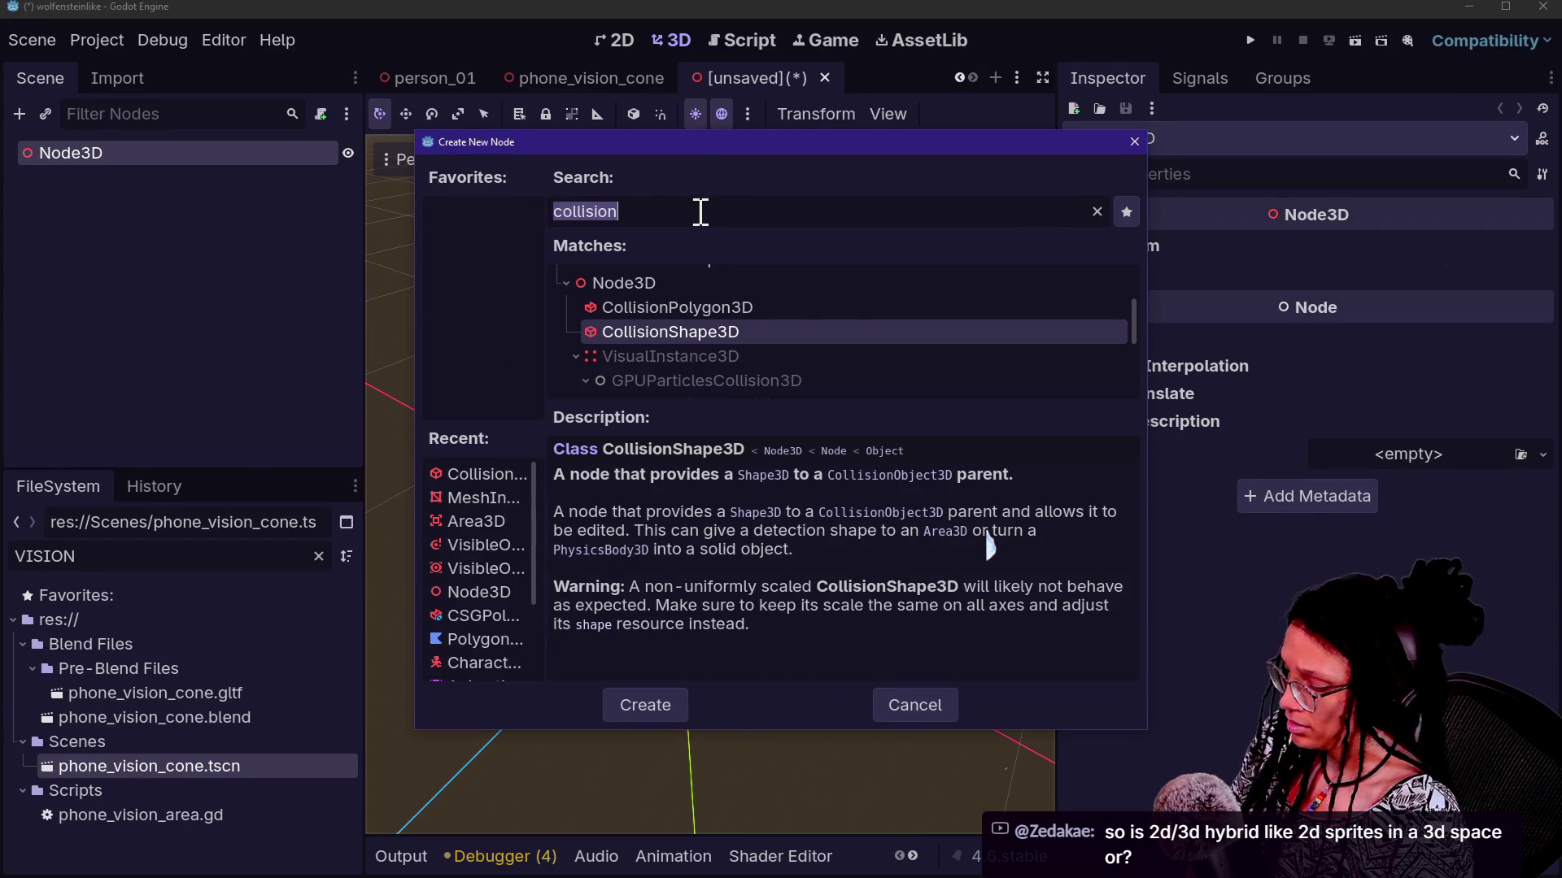
pyautogui.write('meshi')
pyautogui.press('Return')
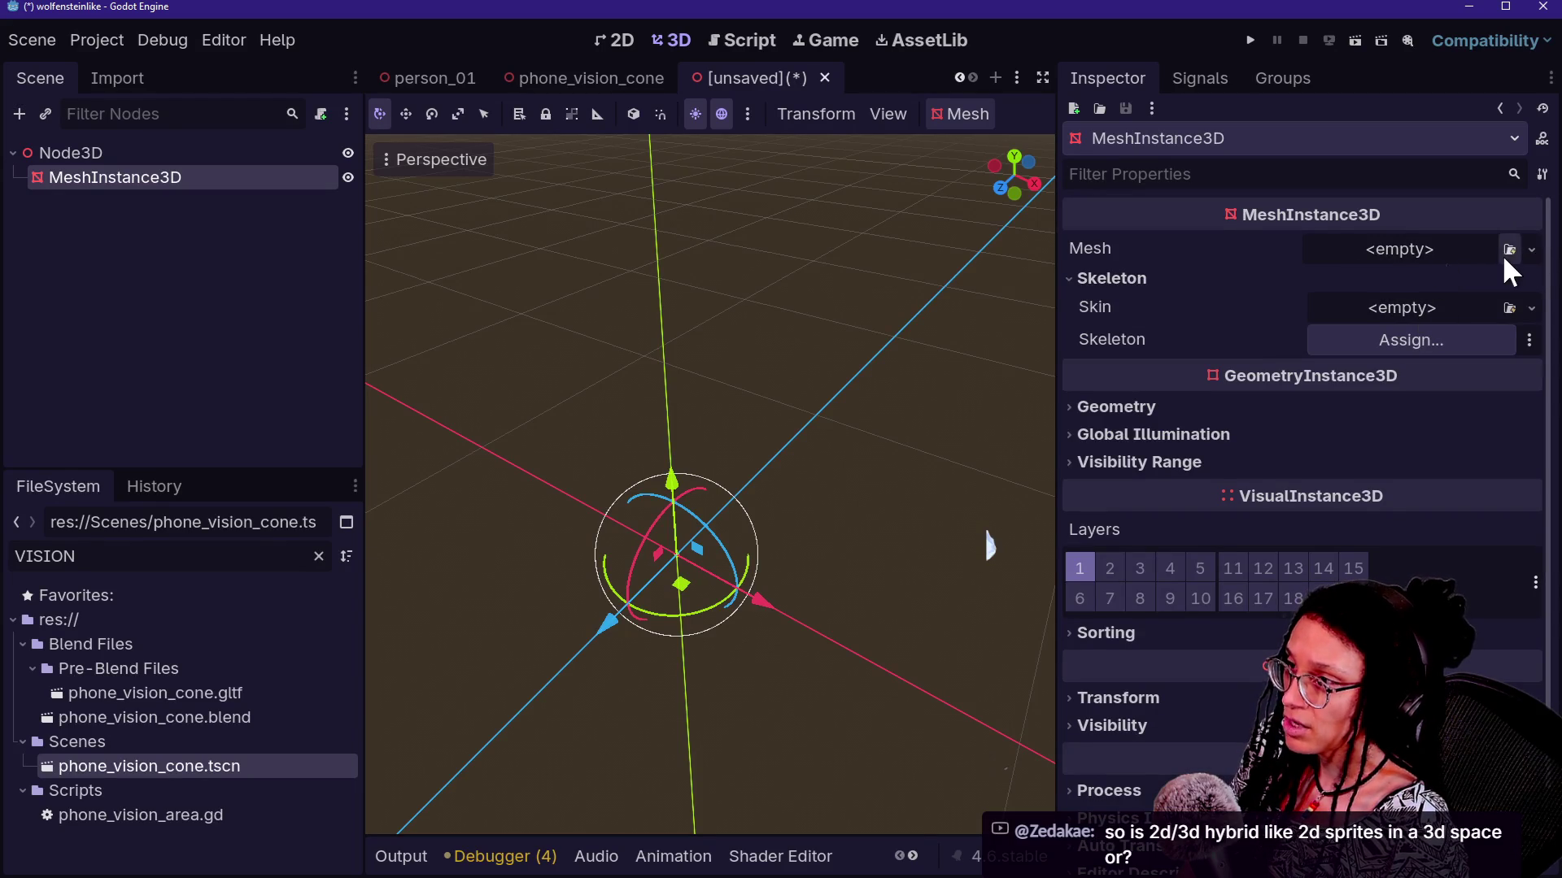
pyautogui.click(1480, 250)
pyautogui.click(1491, 381)
pyautogui.hotkey('shift', 'f')
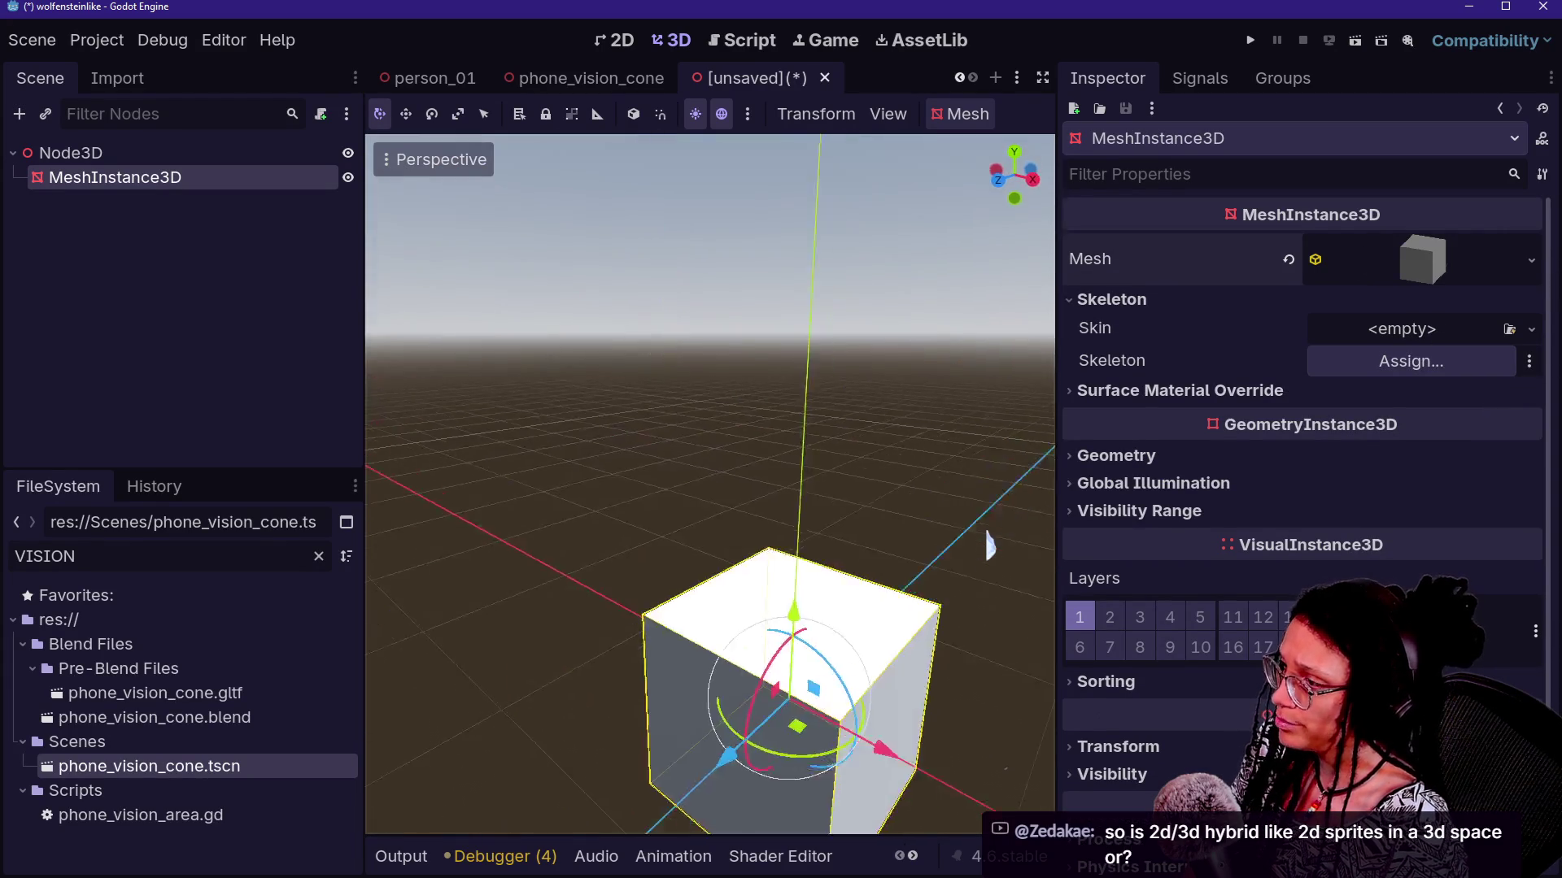
# Resize the box mesh to 1.268 × 1 × 3.608 m in the Inspector
pyautogui.click(94, 154)
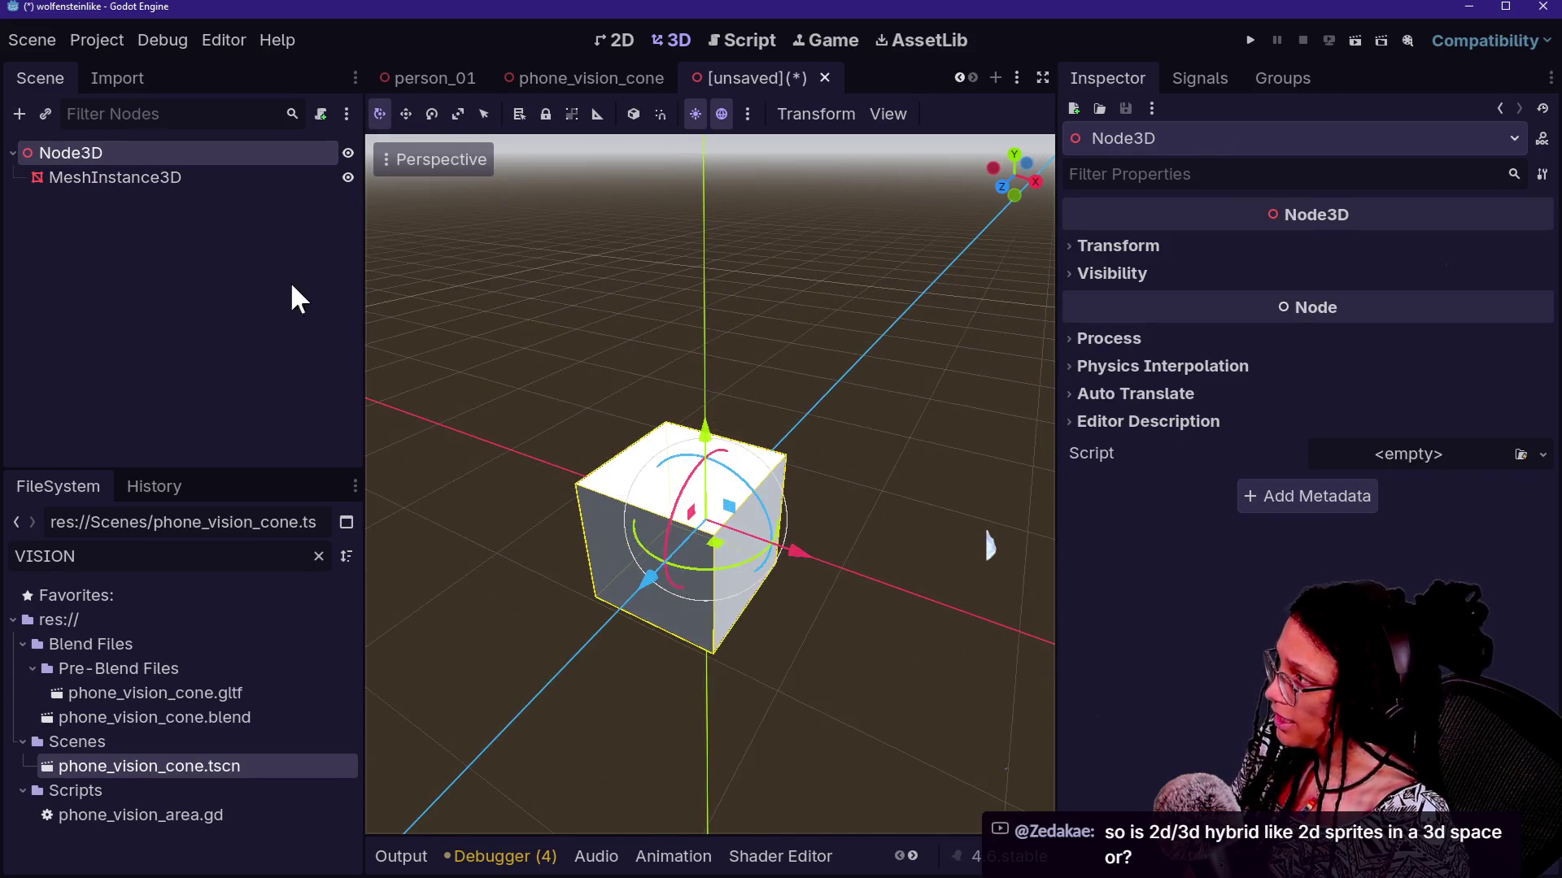
pyautogui.click(1168, 247)
pyautogui.click(114, 177)
pyautogui.click(1487, 260)
pyautogui.moveTo(1431, 459); pyautogui.dragTo(1529, 460)
pyautogui.moveTo(1118, 460); pyautogui.dragTo(1171, 459)
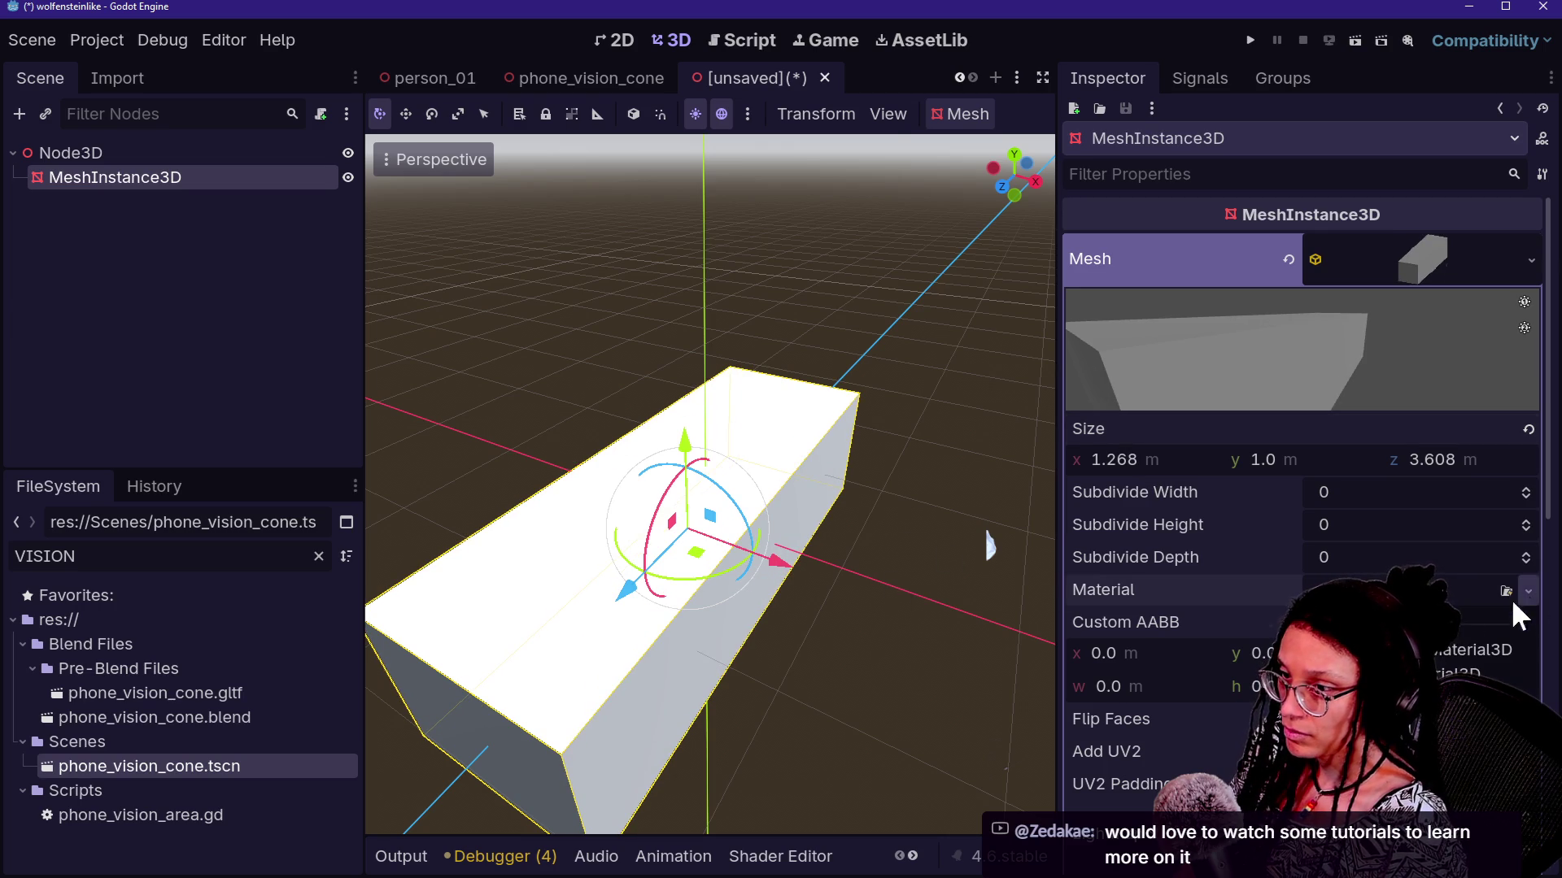
# Give the box a new material with a blue albedo tint and nudge its position
pyautogui.click(1527, 592)
pyautogui.click(1480, 650)
pyautogui.click(1415, 600)
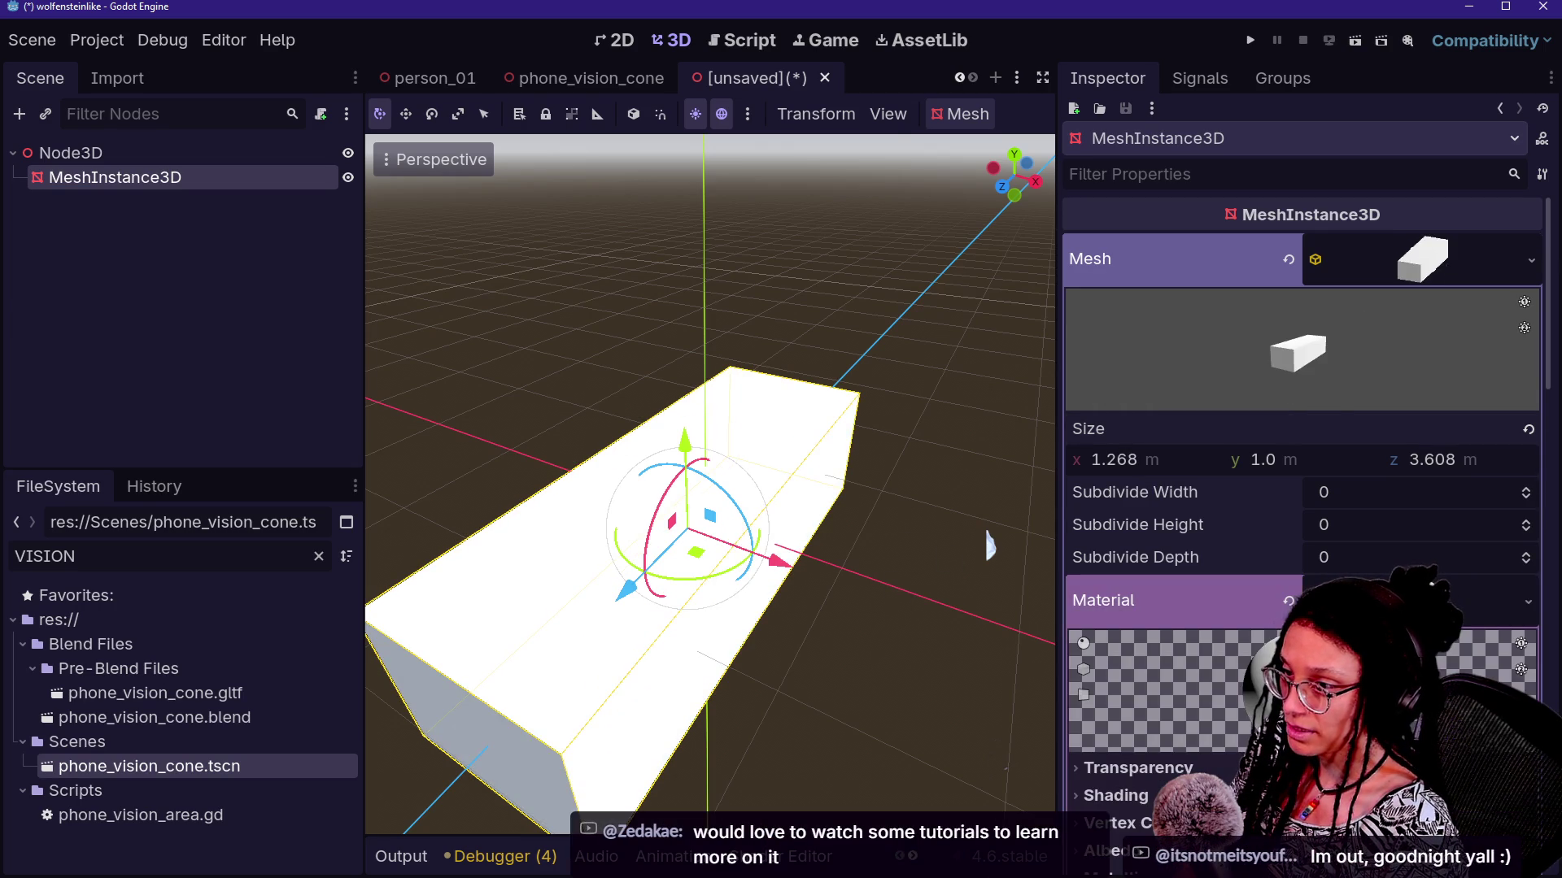
pyautogui.click(1245, 690)
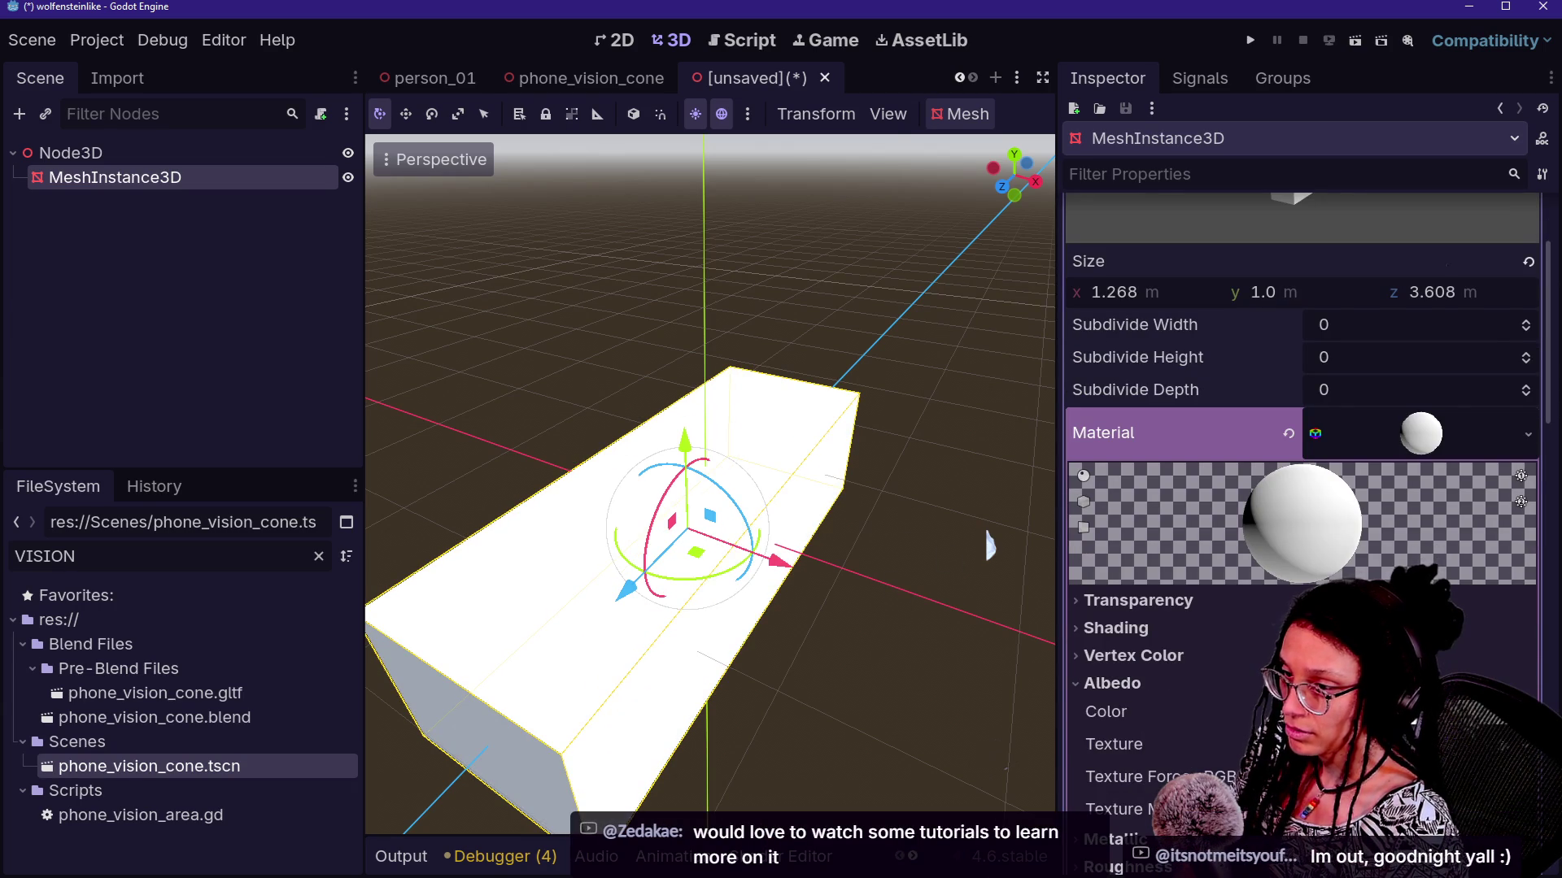
pyautogui.click(1351, 712)
pyautogui.moveTo(1374, 430); pyautogui.dragTo(1340, 431)
pyautogui.click(1354, 460)
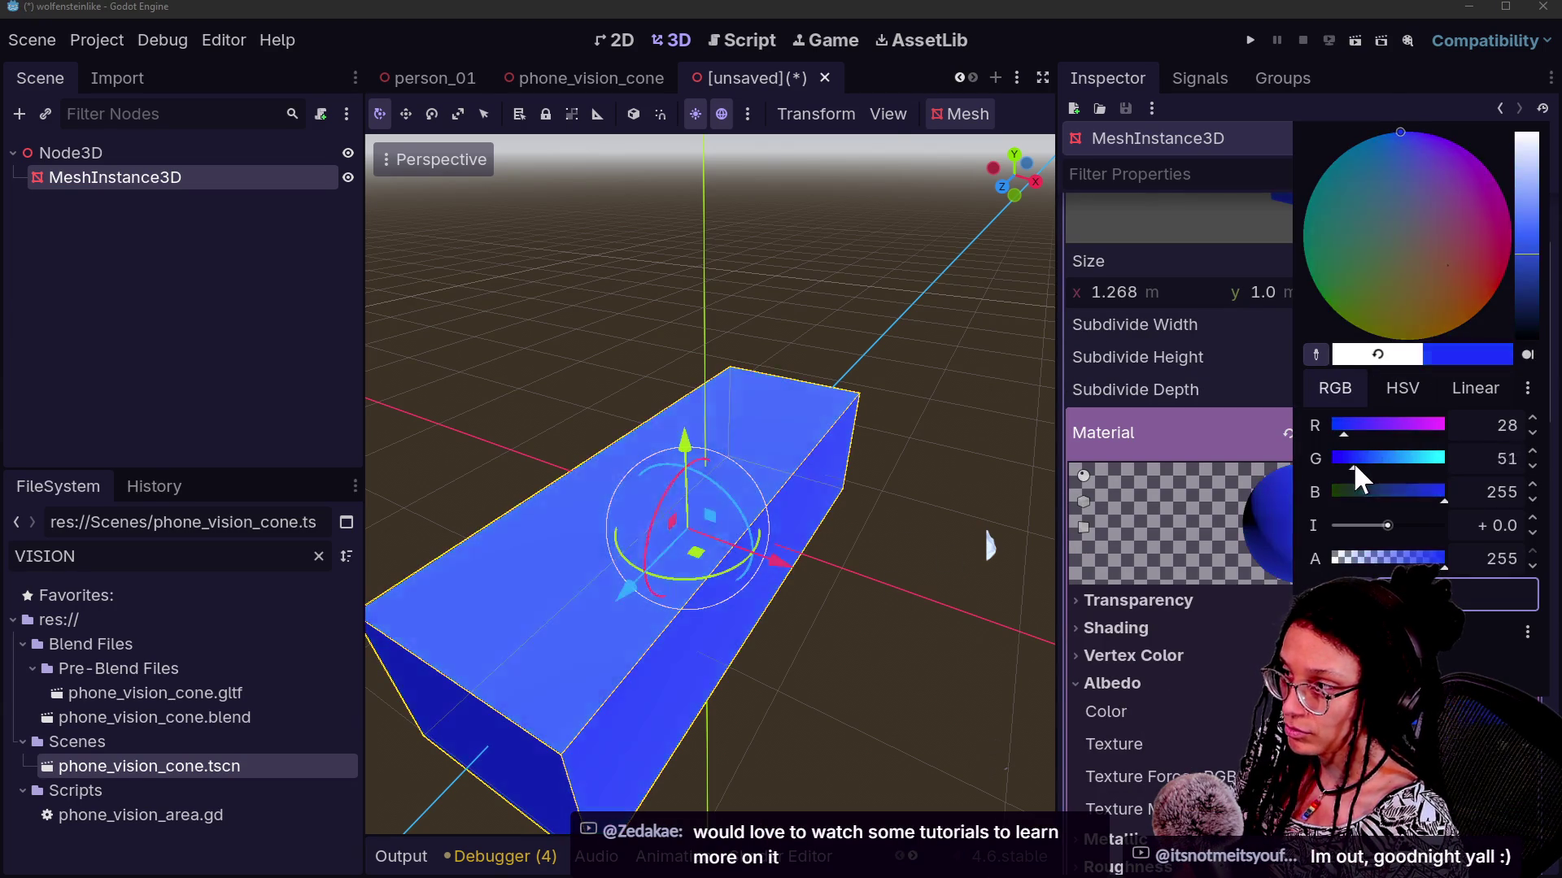
pyautogui.click(837, 515)
pyautogui.press('g')
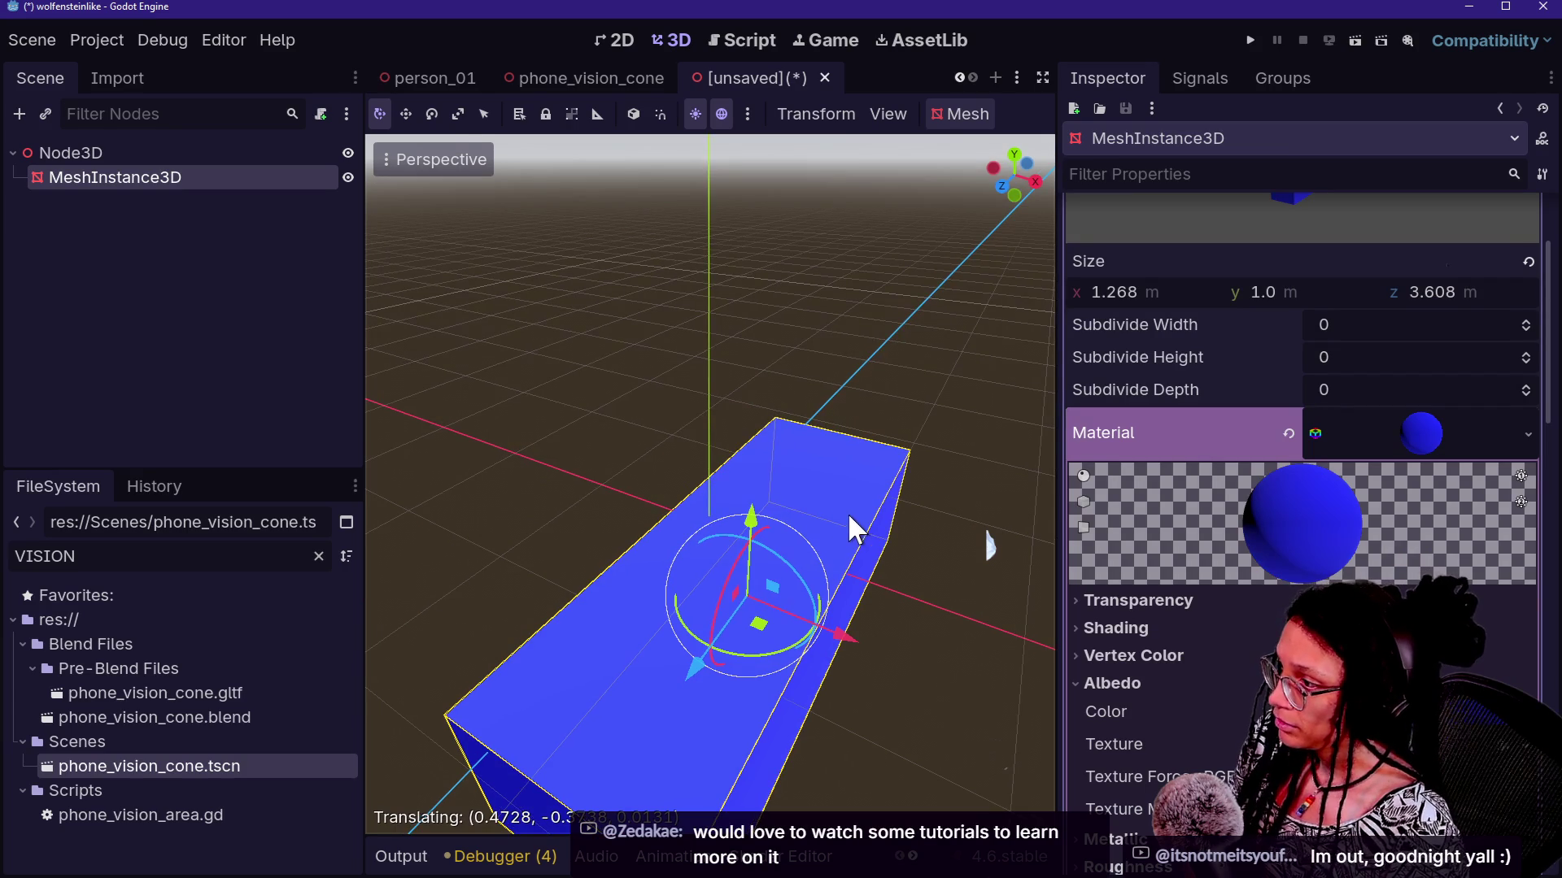
pyautogui.click(844, 522)
# Shift the material's albedo colour from blue to a dark green
pyautogui.click(1351, 712)
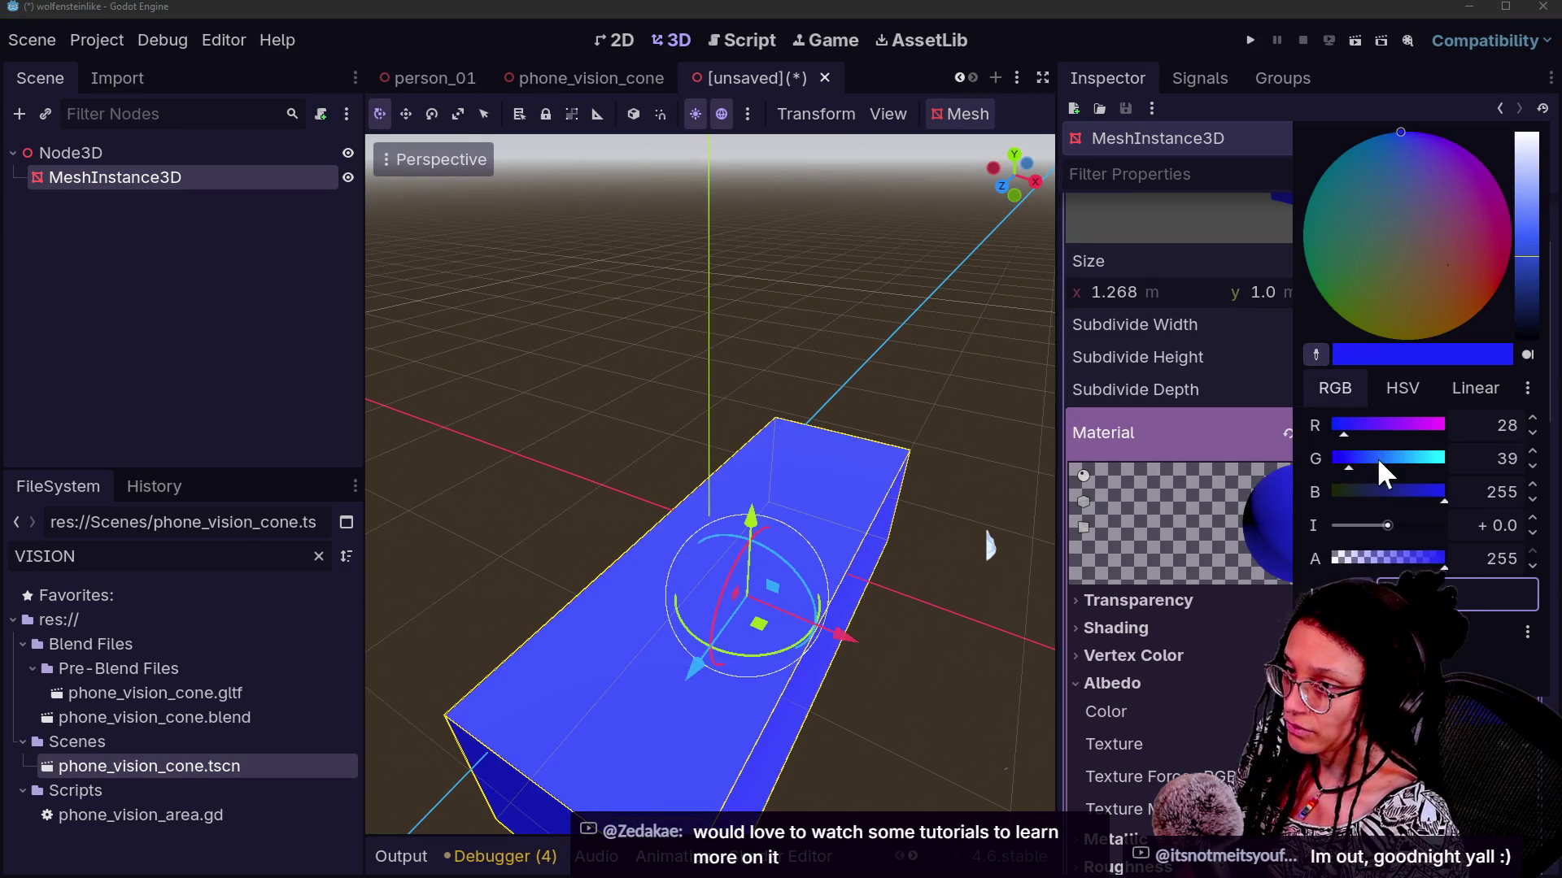
pyautogui.click(1424, 459)
pyautogui.click(1335, 492)
pyautogui.click(1365, 461)
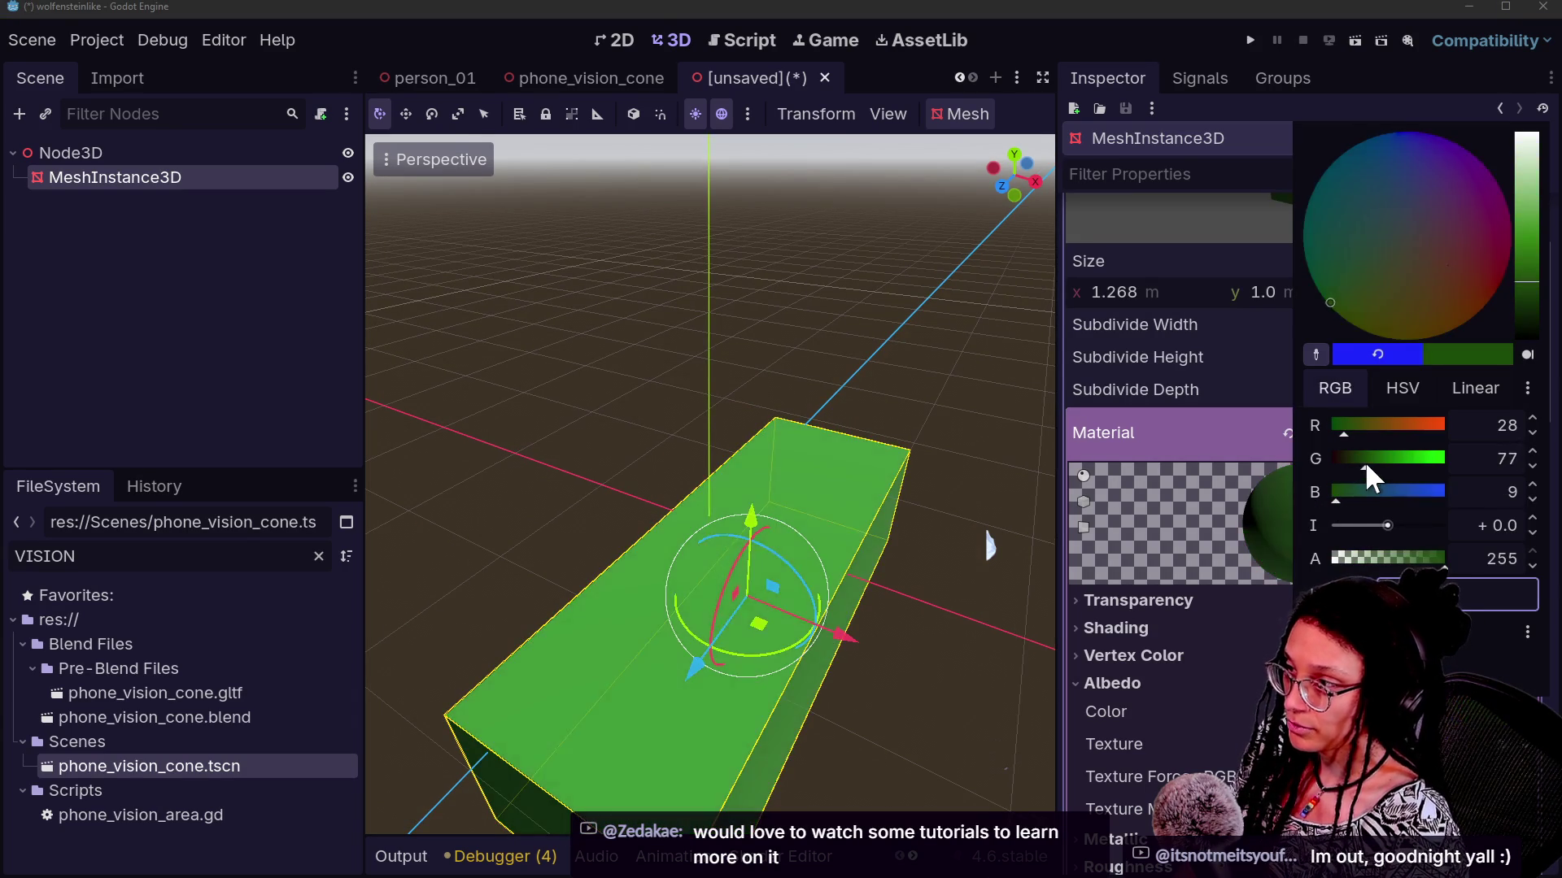
pyautogui.click(1350, 460)
pyautogui.click(897, 561)
# Stretch the box to 5.738 m along x and about 5.694 m along z
pyautogui.scroll(-3, 897, 561)
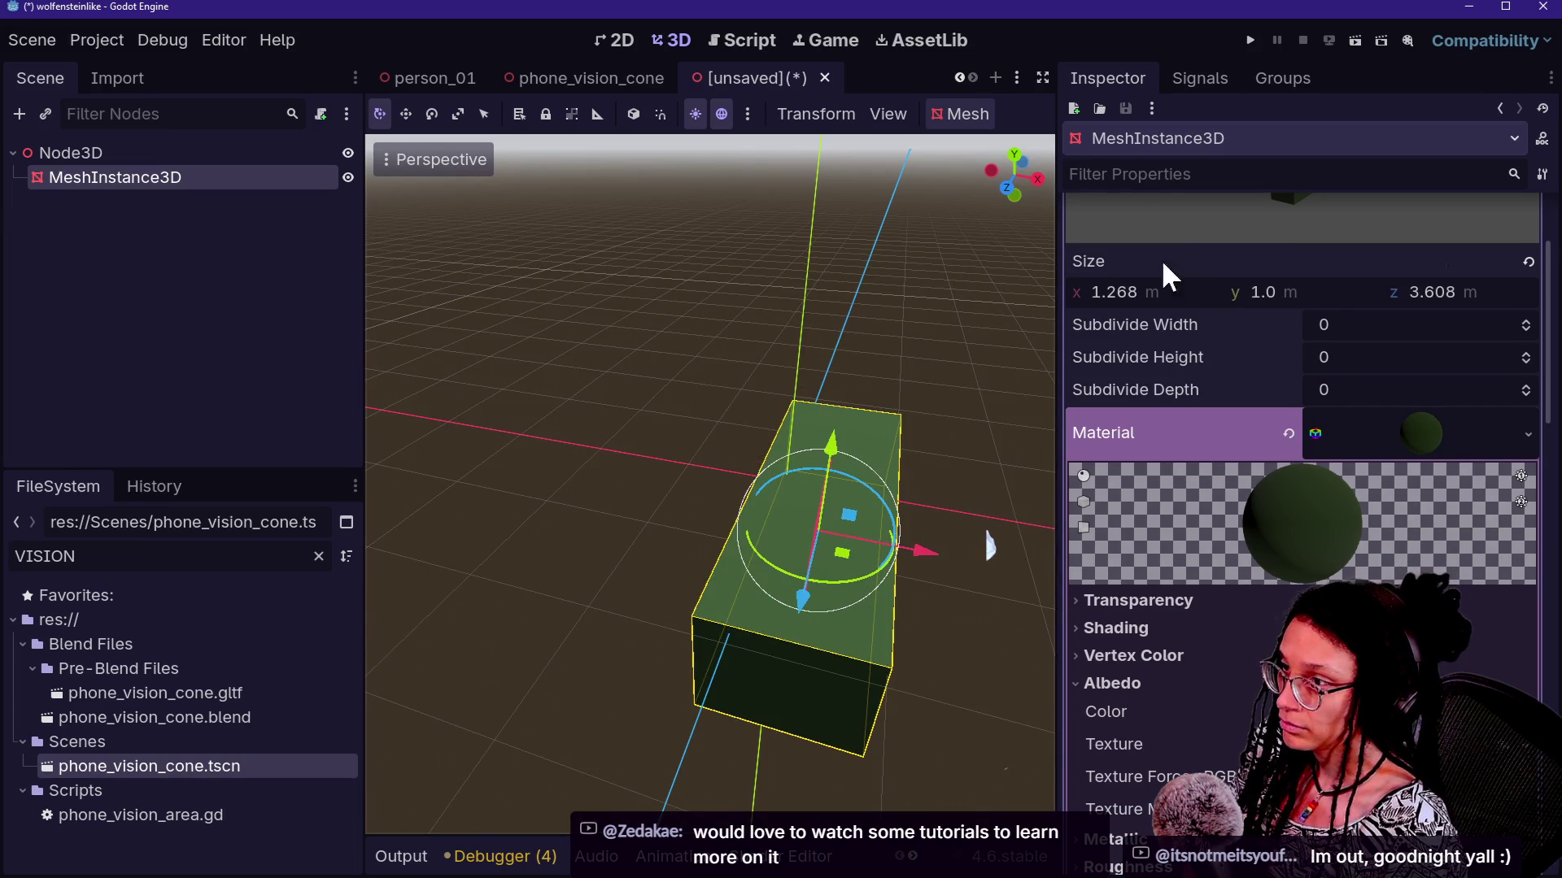
pyautogui.moveTo(1155, 292); pyautogui.dragTo(1237, 292)
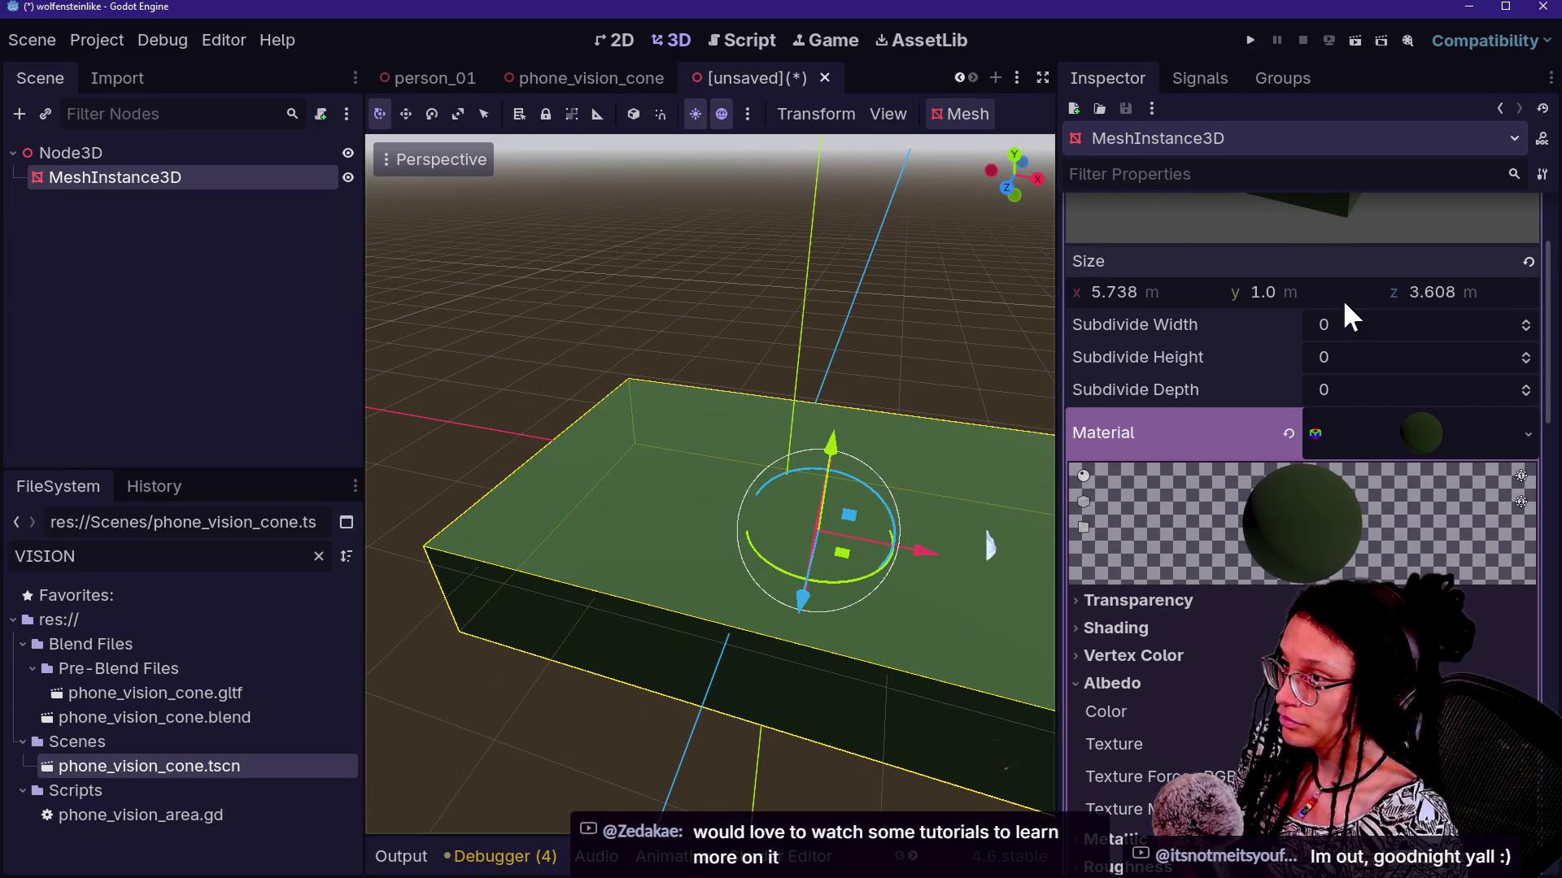
pyautogui.moveTo(1489, 292); pyautogui.dragTo(1529, 292)
pyautogui.click(795, 320)
# Widen the 3D viewport and bring up the actions menu for the root Node3D
pyautogui.scroll(5, 794, 321)
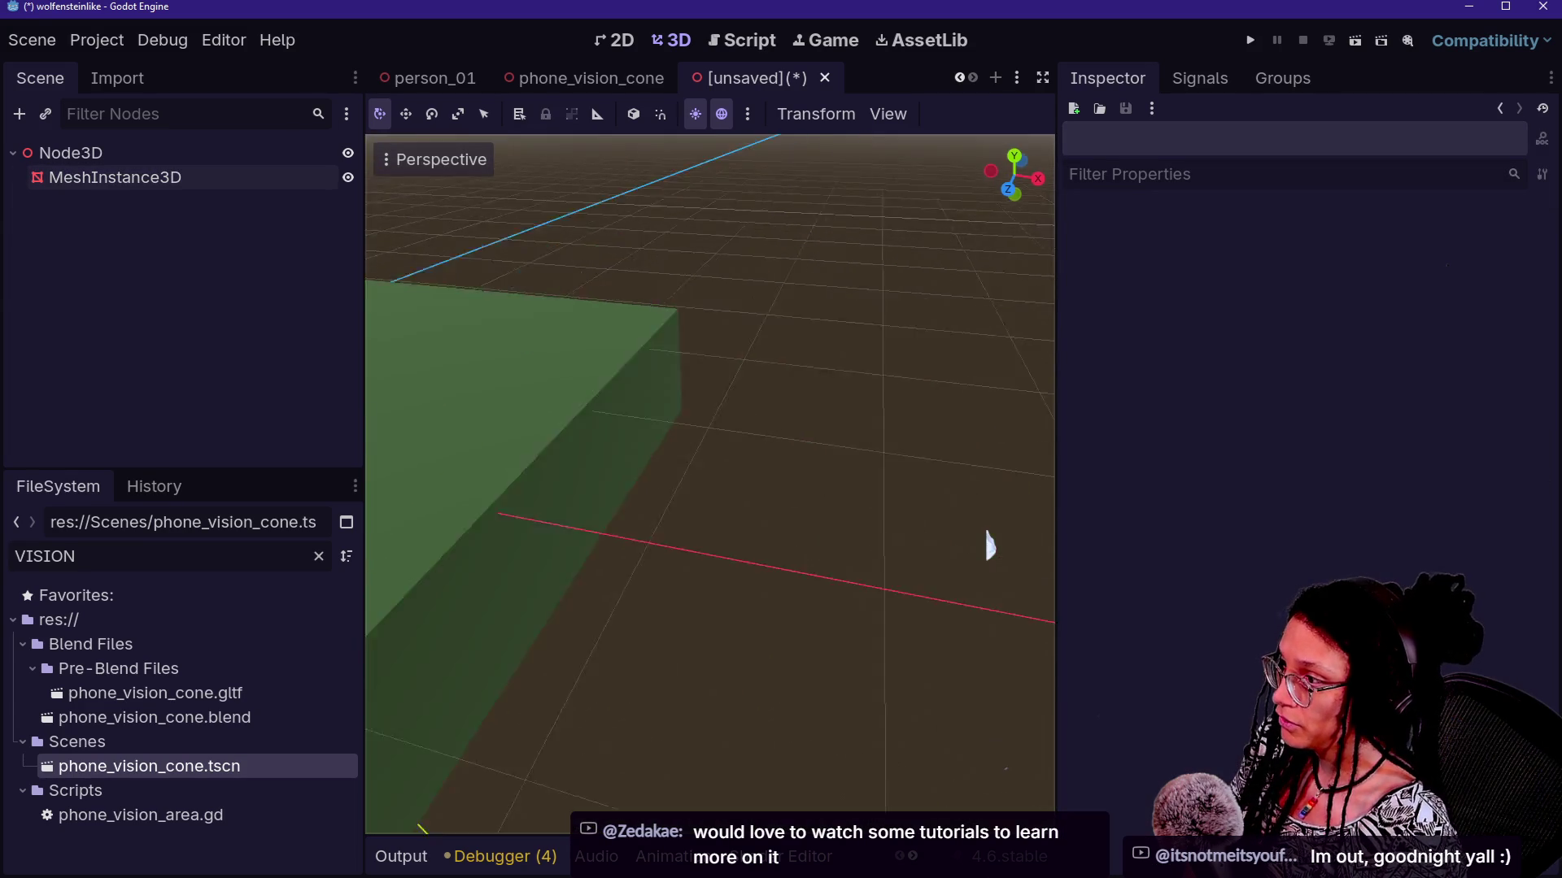
pyautogui.scroll(-5, 795, 320)
pyautogui.scroll(3, 794, 321)
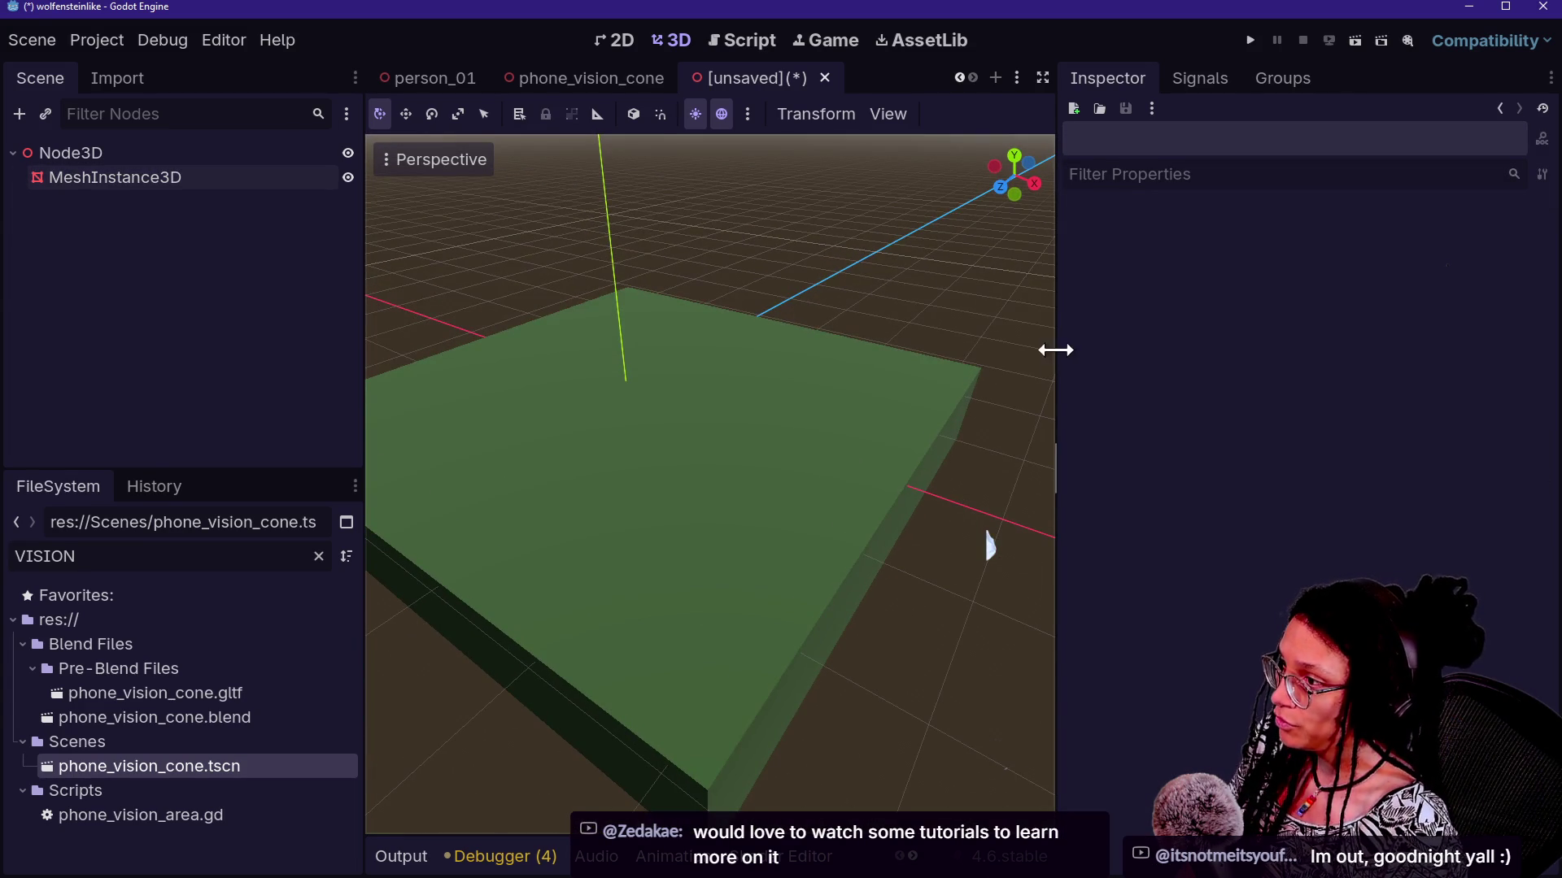
pyautogui.moveTo(1056, 350); pyautogui.dragTo(1213, 384)
pyautogui.click(167, 147)
pyautogui.rightClick(167, 143)
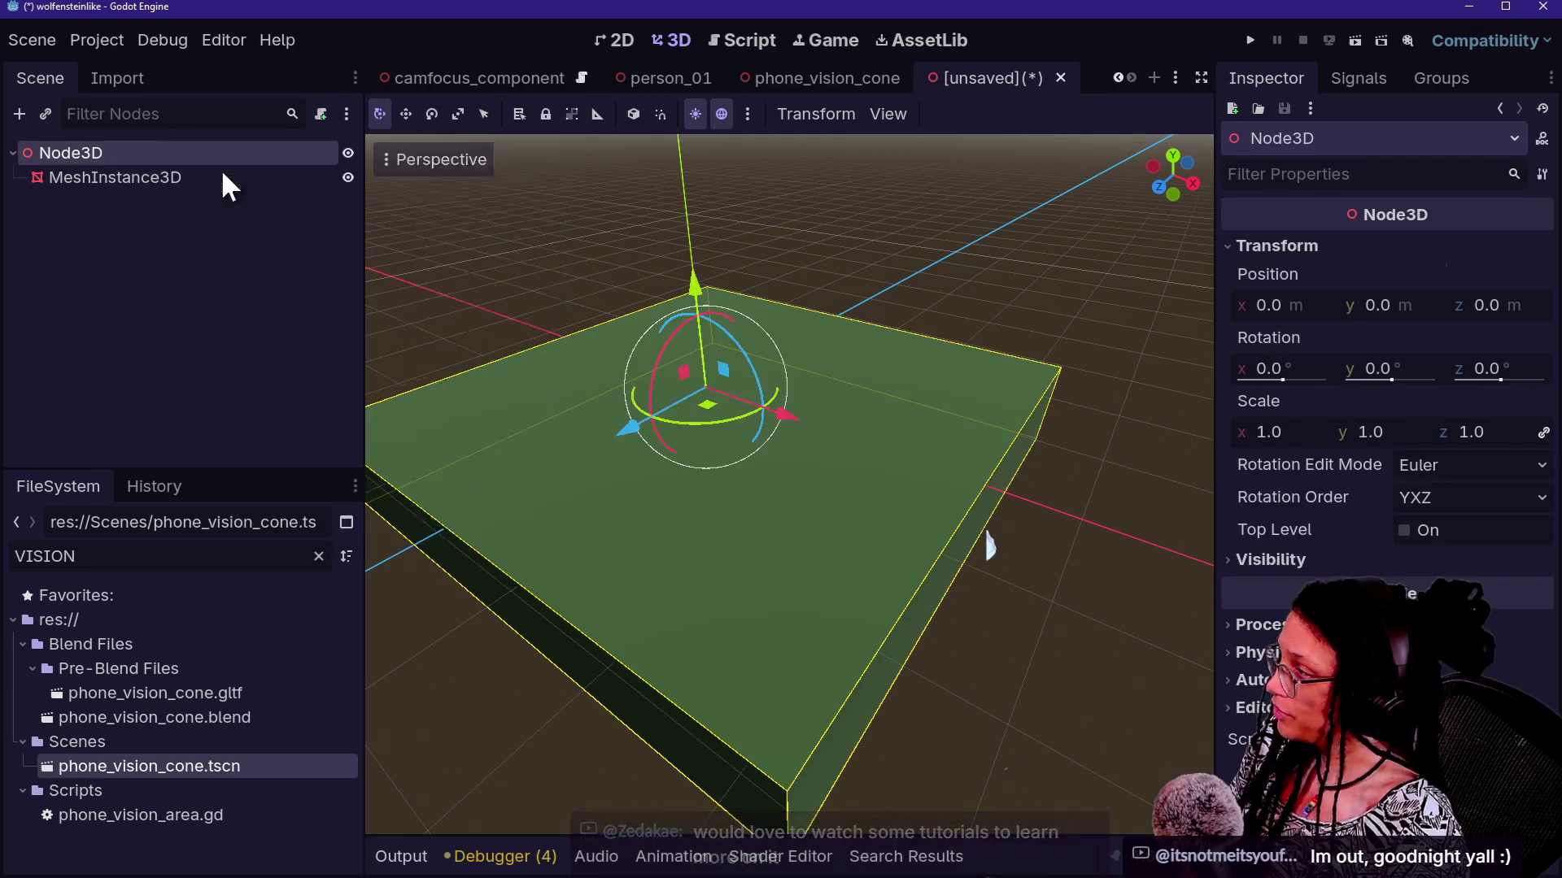
# Add a MeshInstance3D child under Node3D and give it a PlaneMesh
pyautogui.click(221, 166)
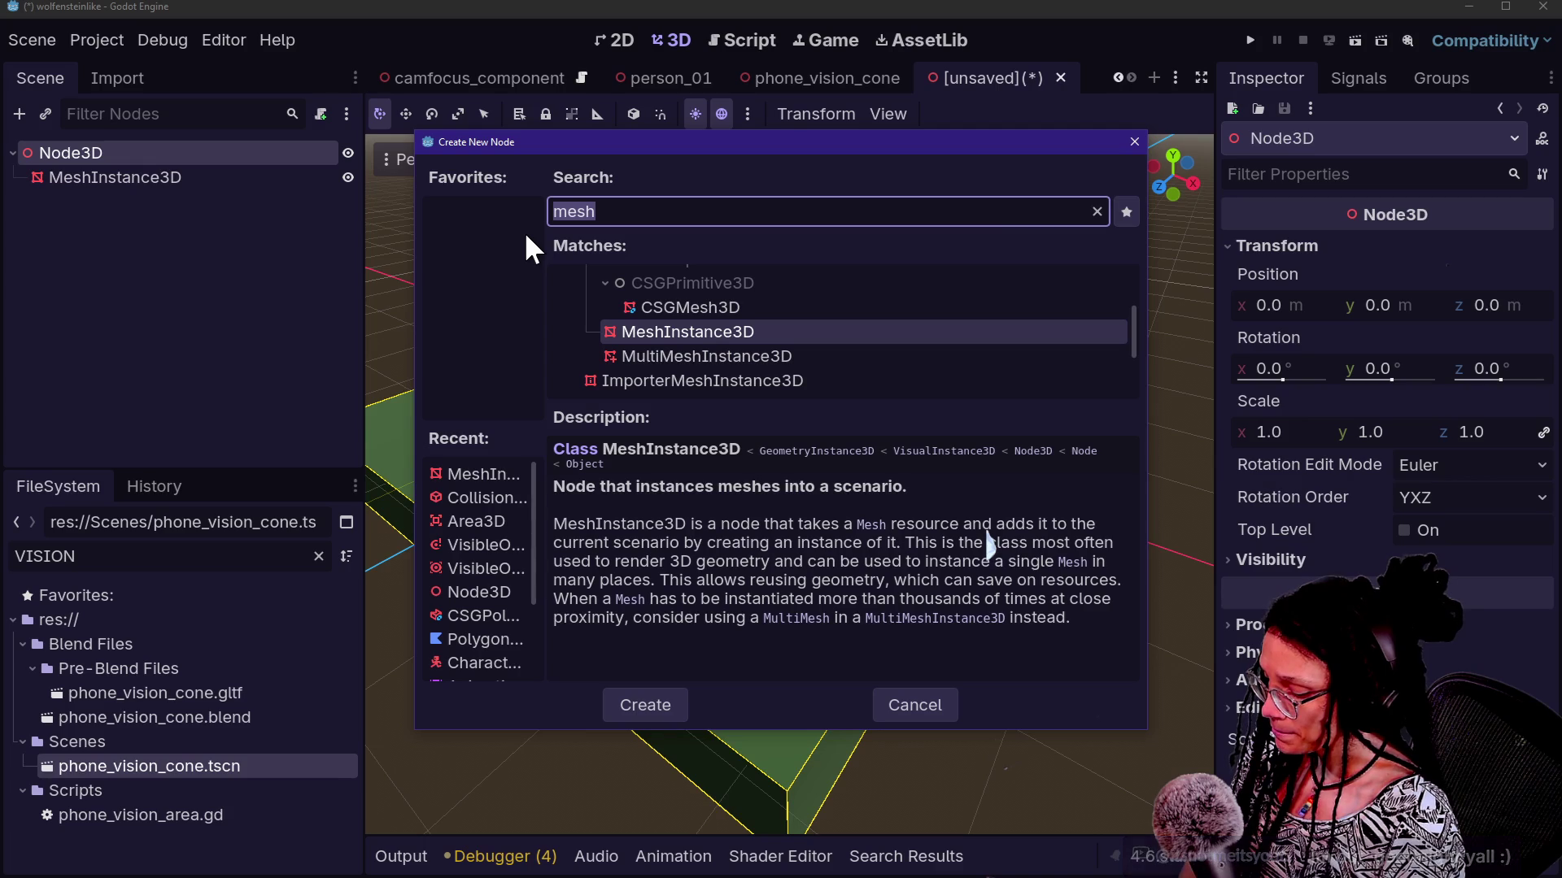
pyautogui.press('Return')
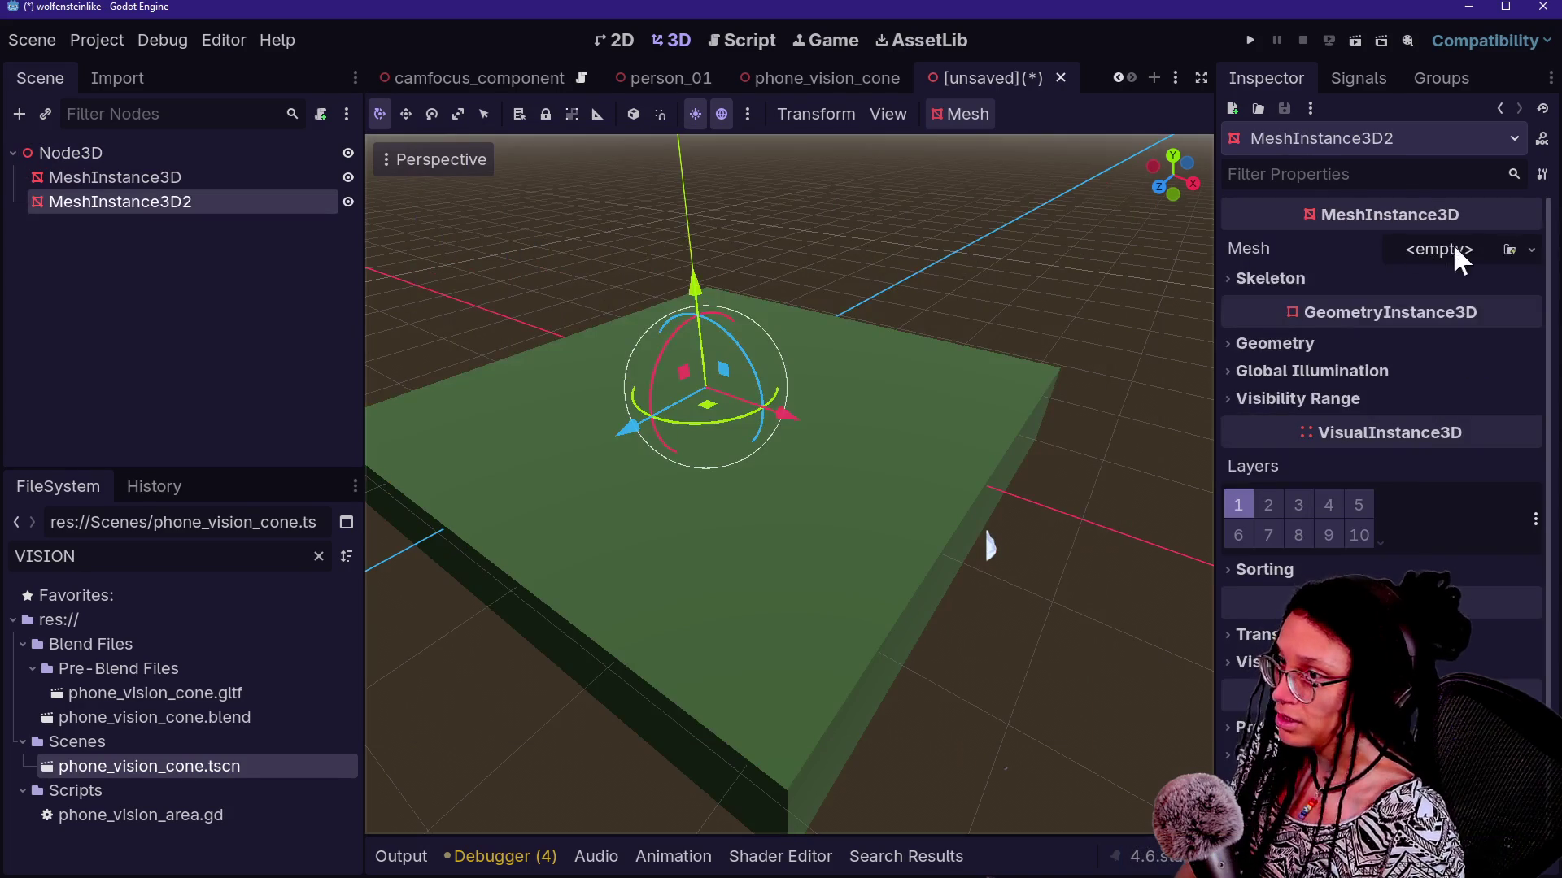
pyautogui.click(1530, 249)
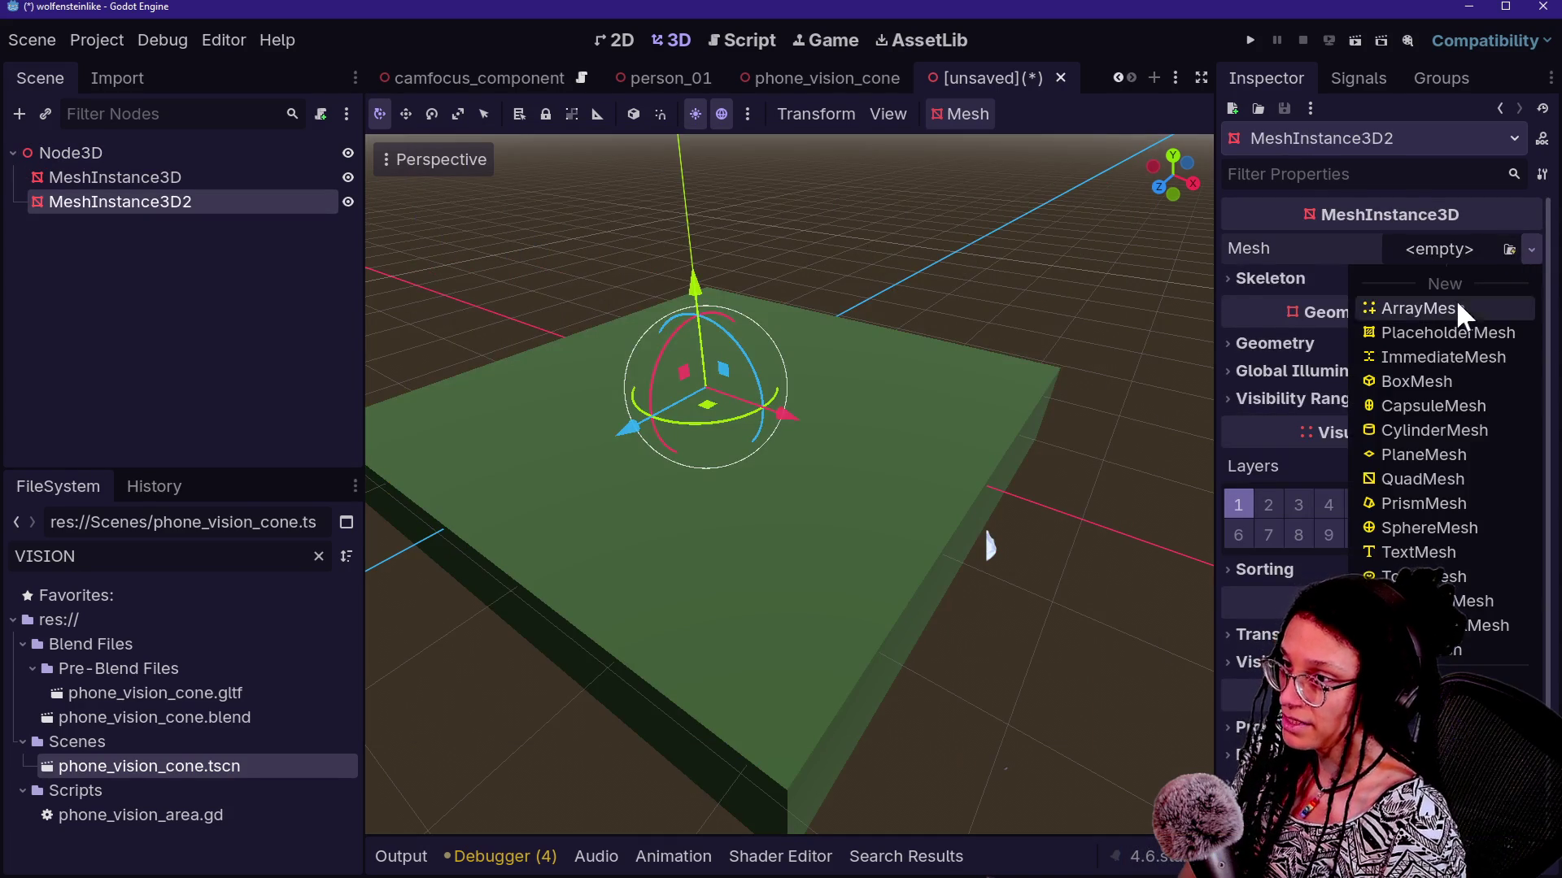
pyautogui.click(1438, 453)
# Set the plane's orientation to Face Z and lift it up along Y
pyautogui.moveTo(728, 363); pyautogui.dragTo(729, 268)
pyautogui.moveTo(769, 439)
pyautogui.mouseDown()
pyautogui.moveTo(710, 632)
pyautogui.moveTo(730, 545)
pyautogui.mouseUp()
pyautogui.press('Escape')
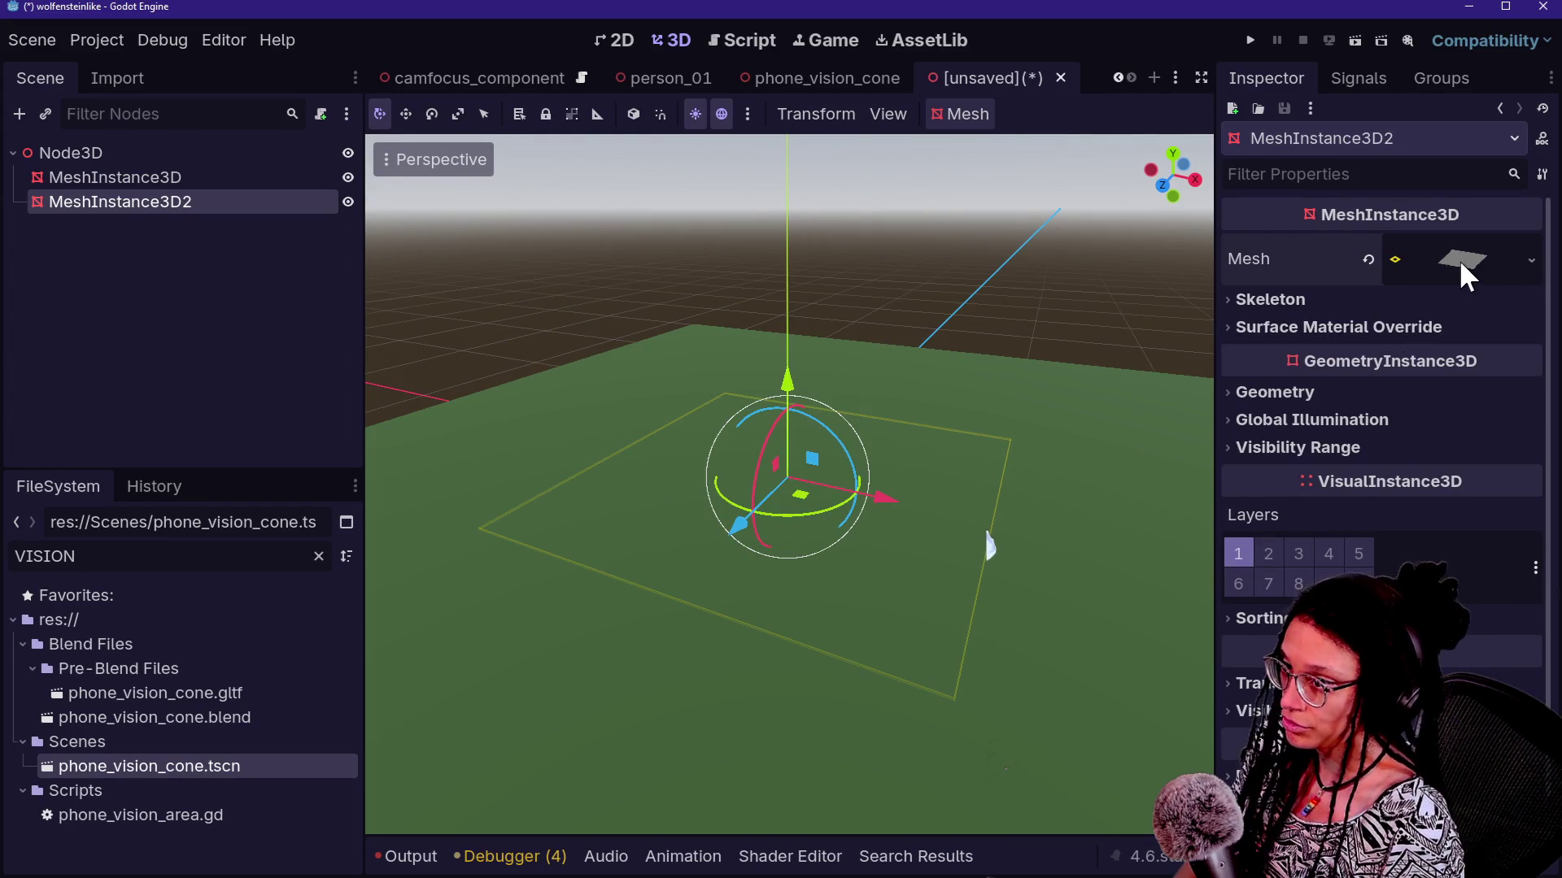
pyautogui.click(1460, 266)
pyautogui.scroll(-3, 1419, 646)
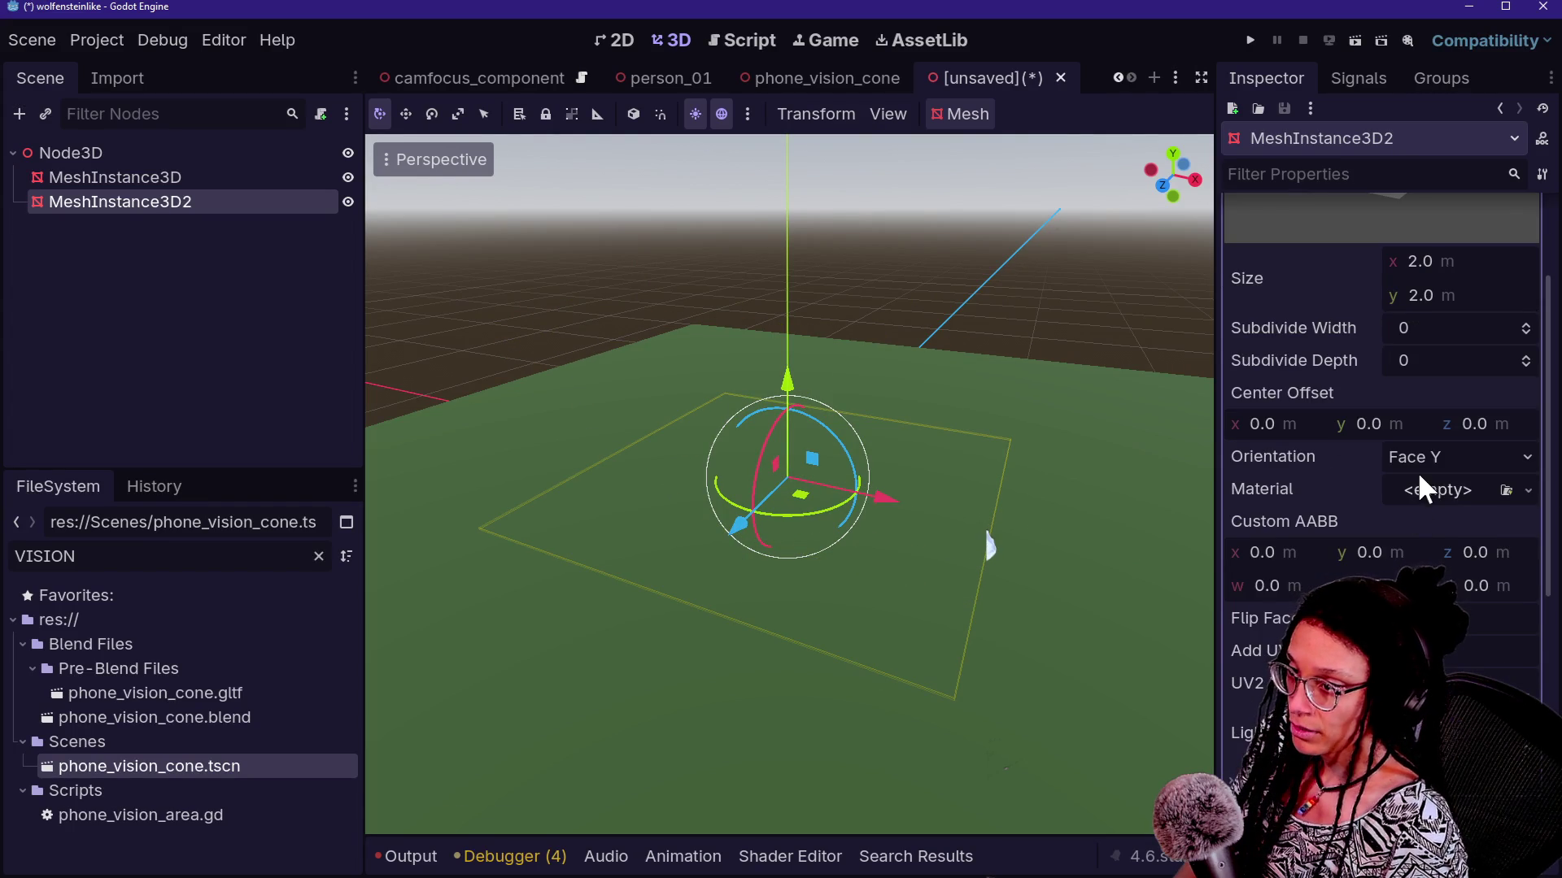
pyautogui.click(1422, 458)
pyautogui.click(1456, 541)
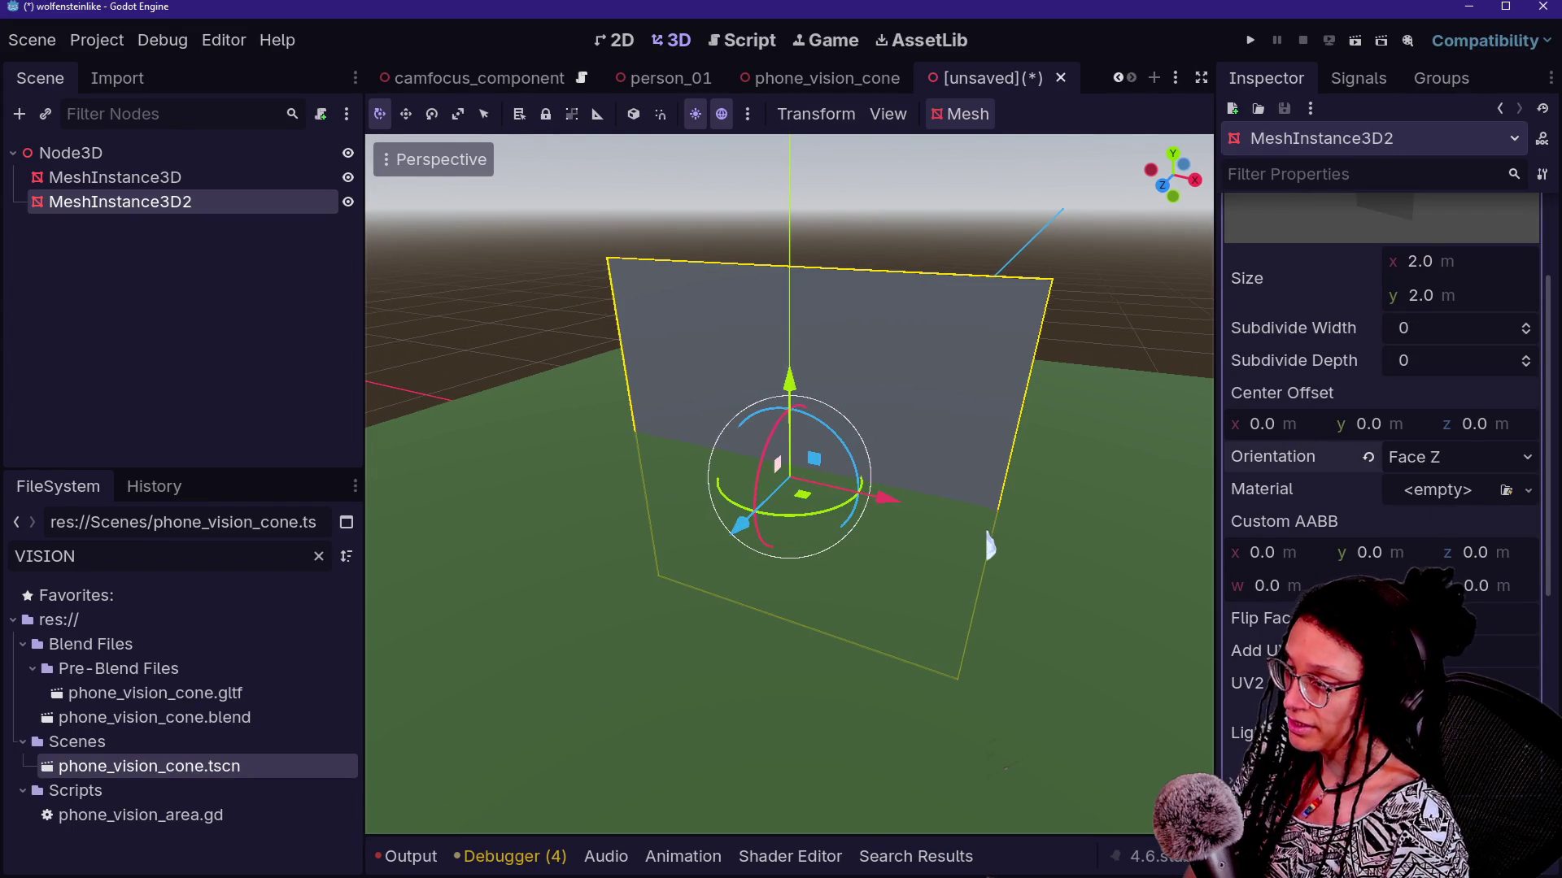
pyautogui.moveTo(811, 401); pyautogui.dragTo(797, 188)
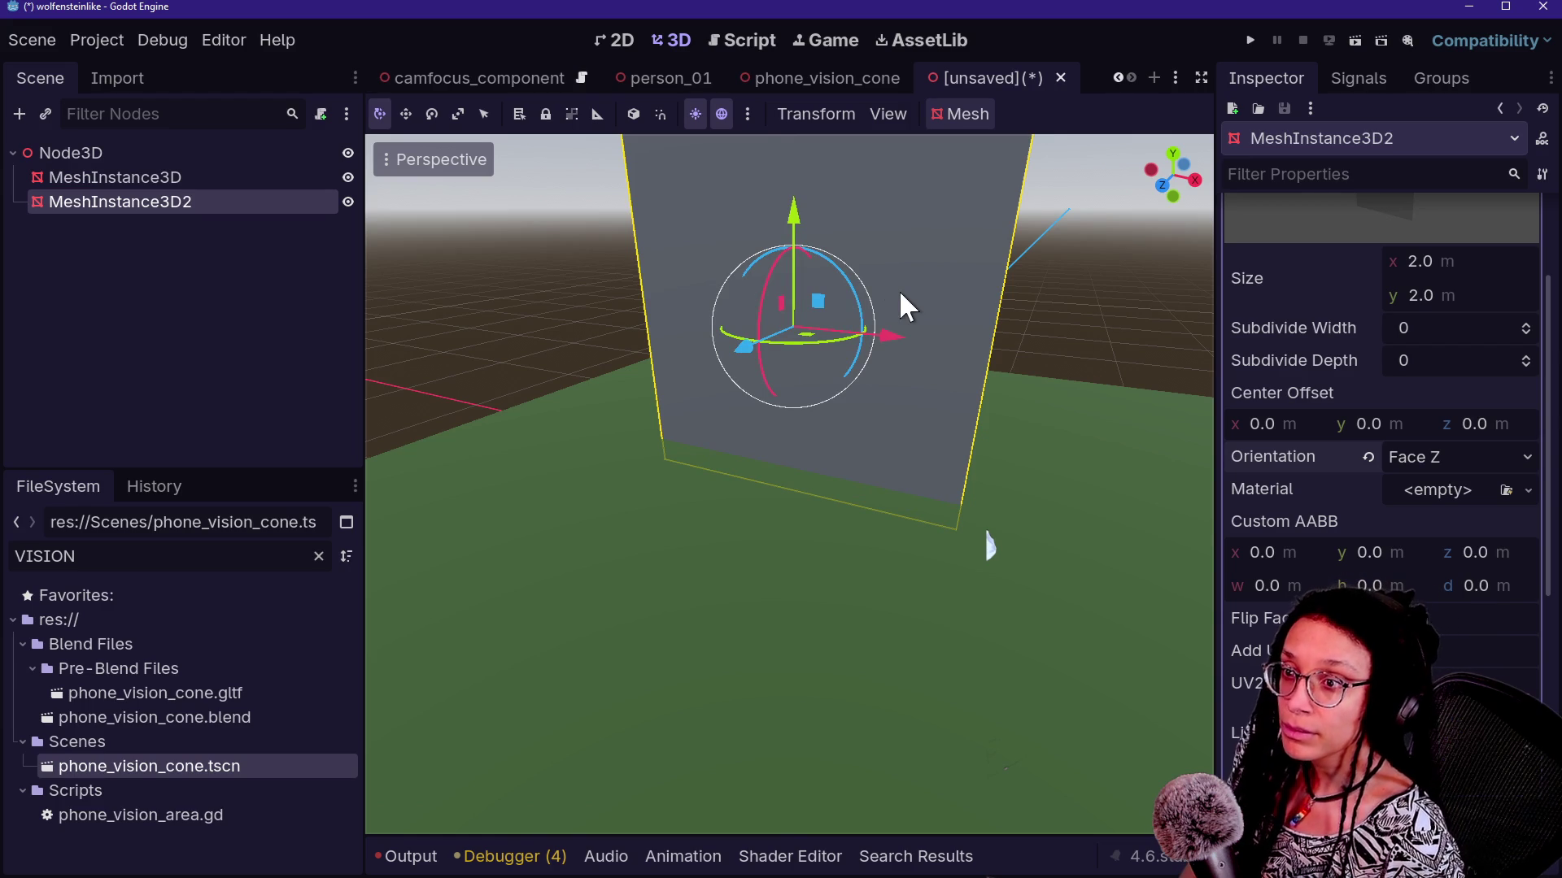
# Browse to roguelike/embed_post_planner/Spritesheets/Player/idle and drag idle_1.png into Godot's FileSystem
pyautogui.hotkey('alt', 'Tab')
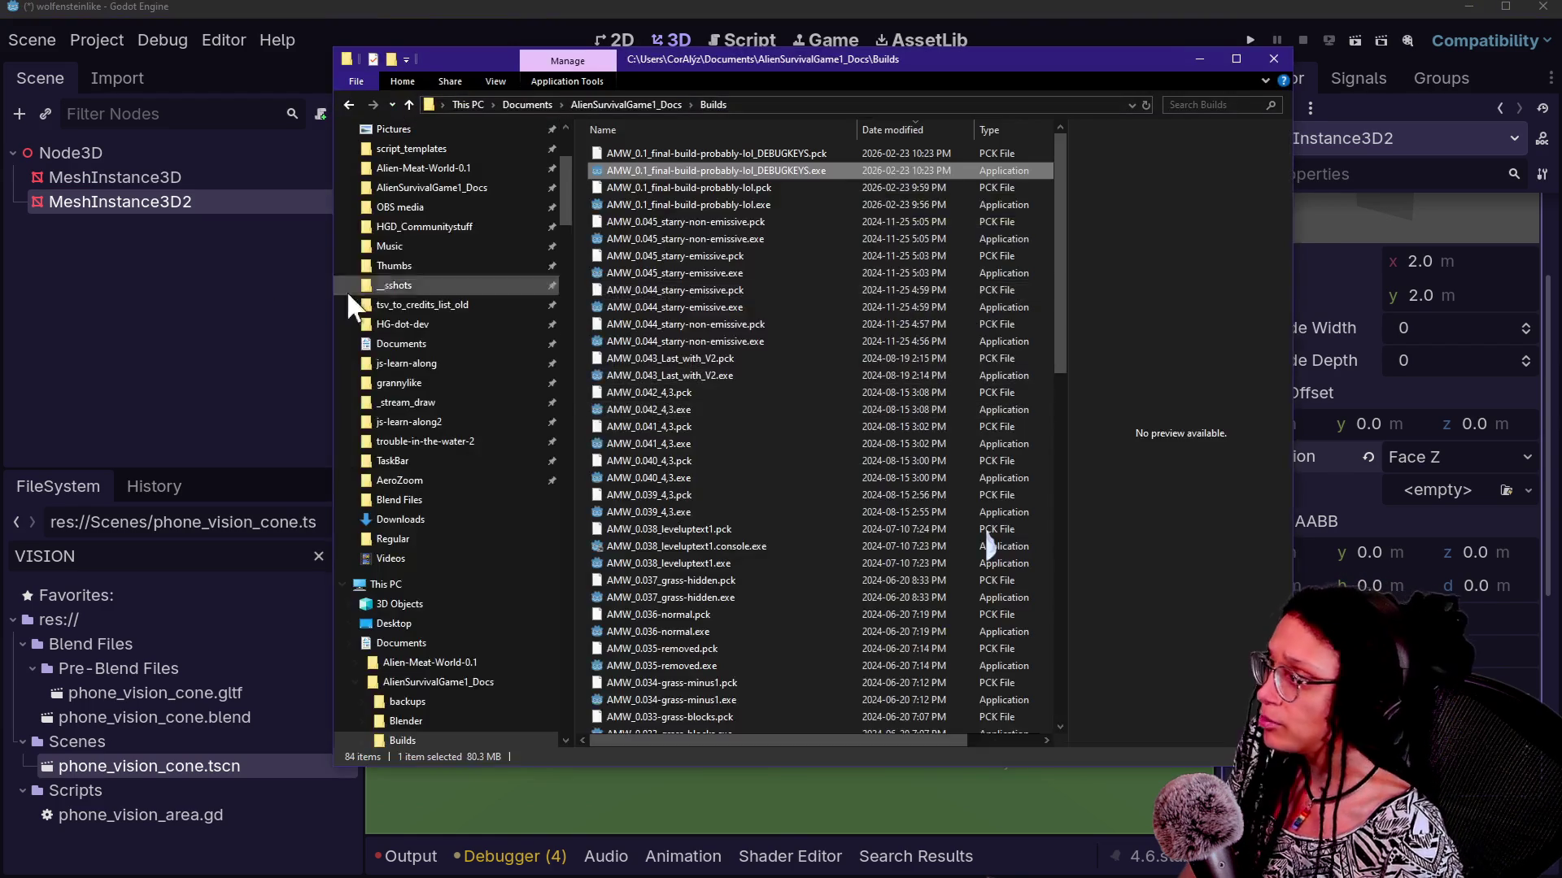
pyautogui.click(446, 239)
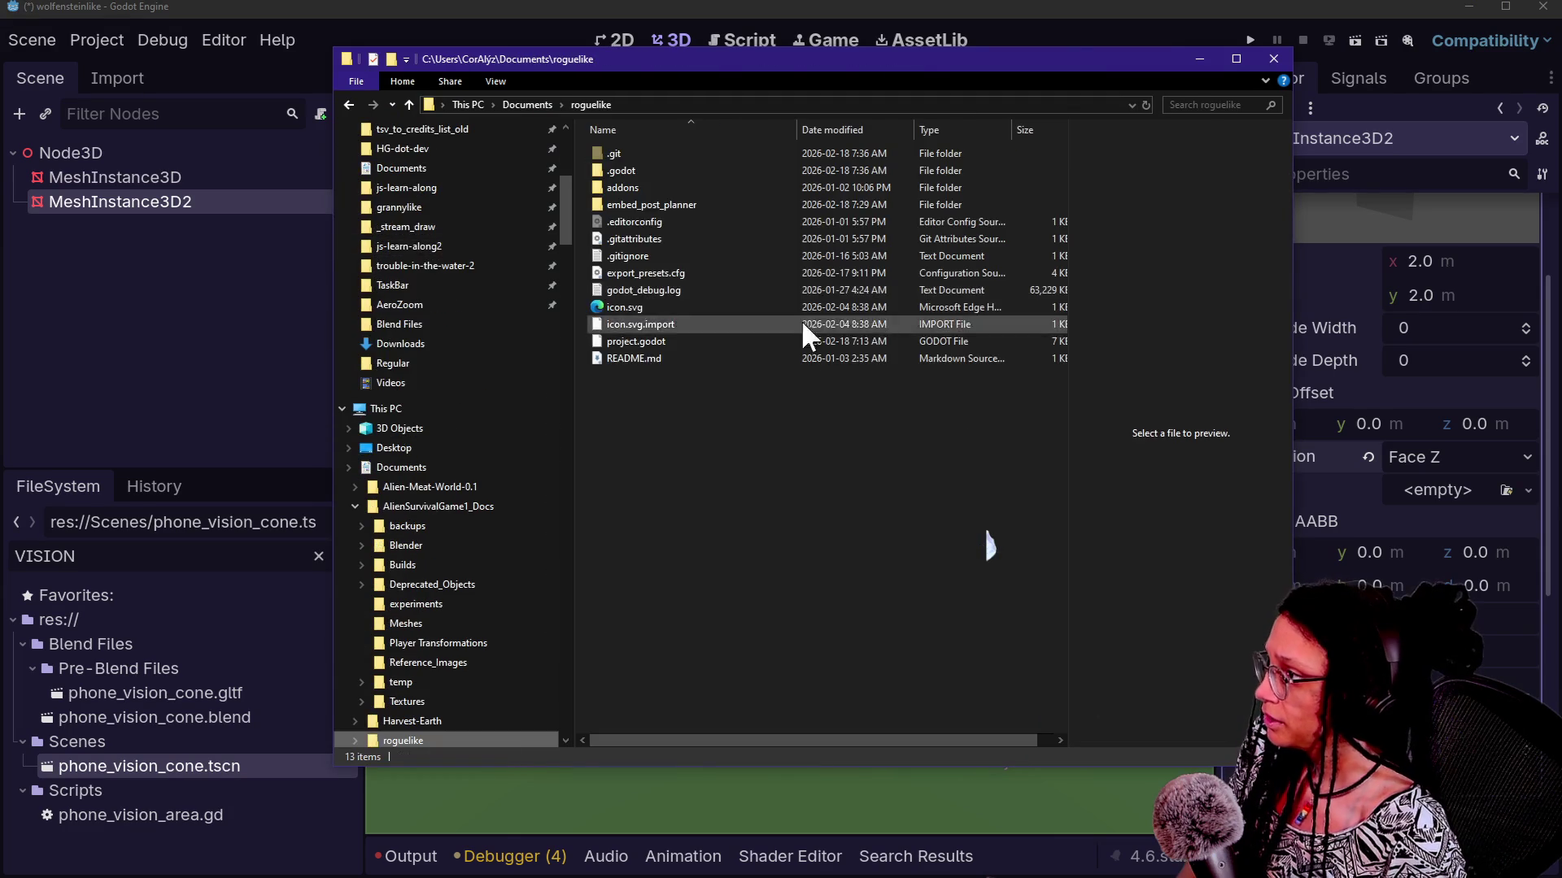
pyautogui.doubleClick(682, 201)
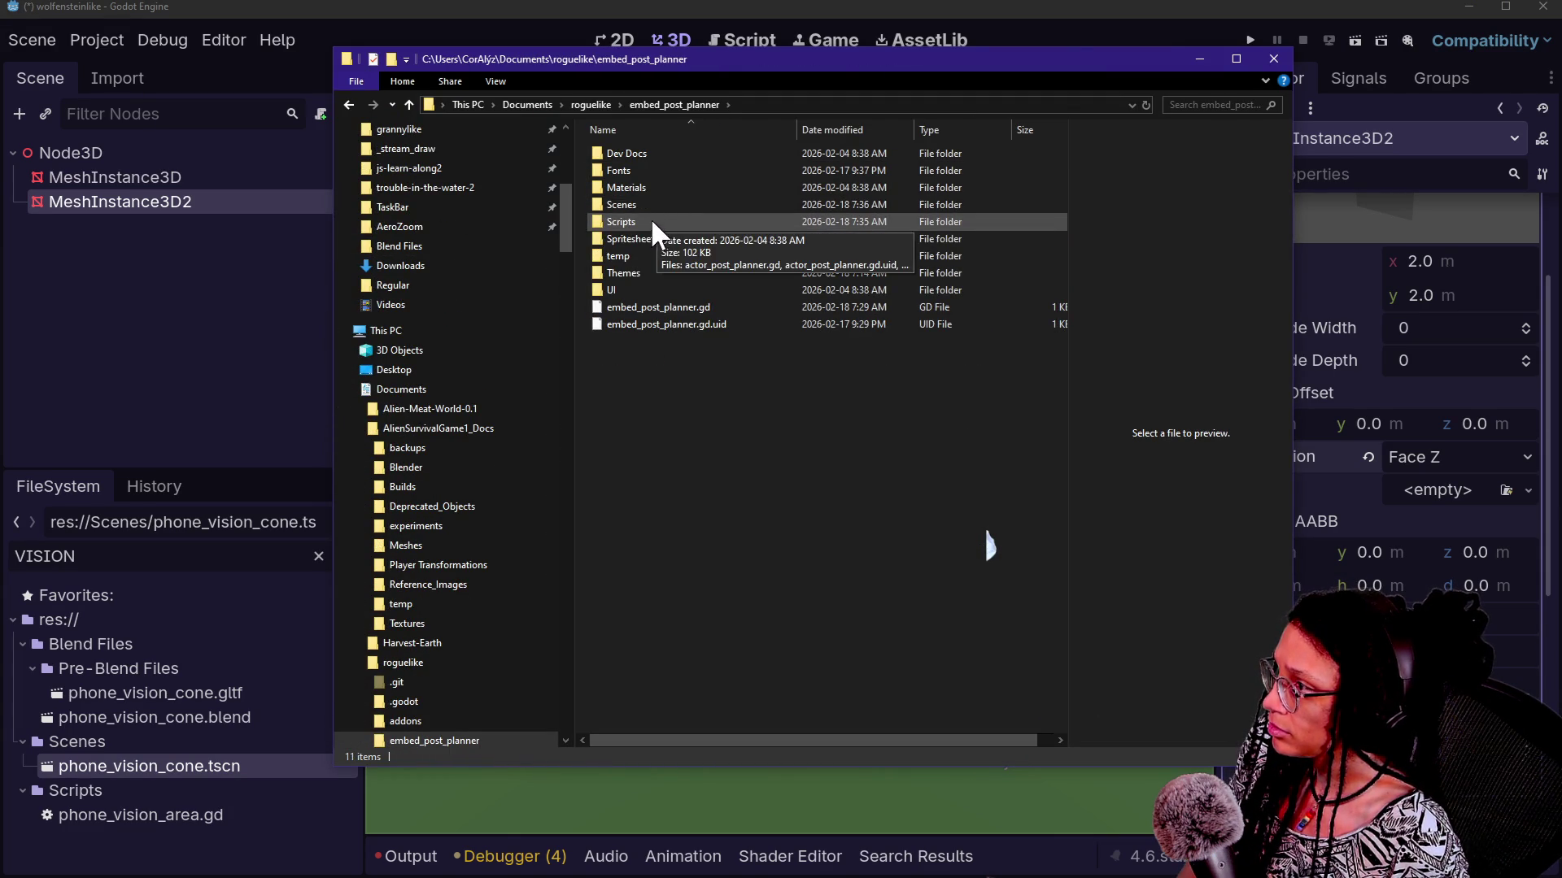
pyautogui.doubleClick(659, 238)
pyautogui.doubleClick(650, 166)
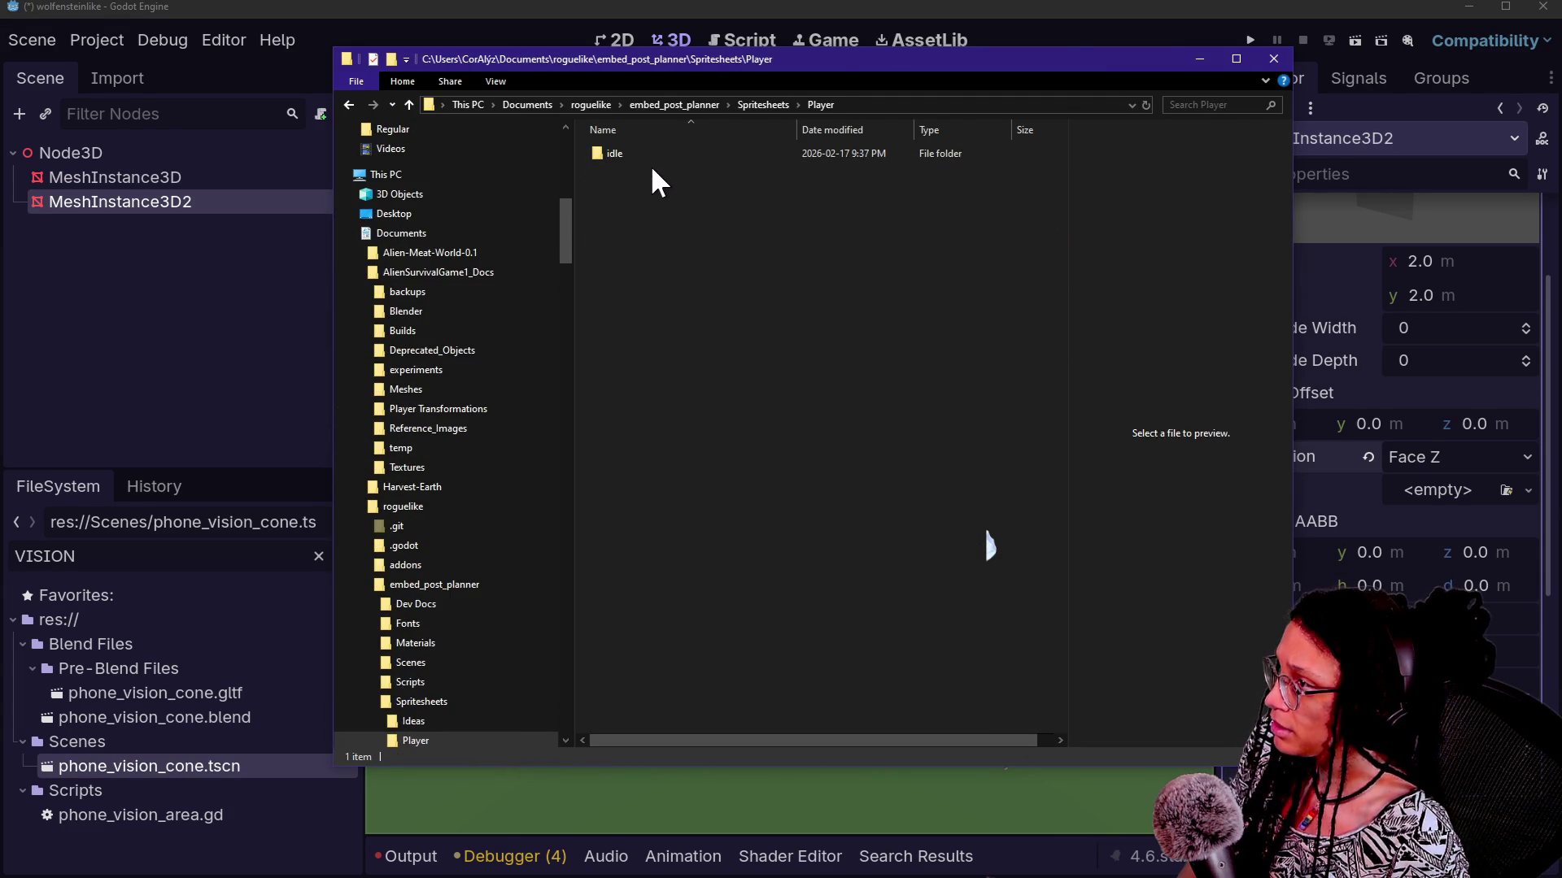
pyautogui.doubleClick(638, 153)
pyautogui.moveTo(661, 151)
pyautogui.mouseDown()
pyautogui.moveTo(394, 503)
pyautogui.moveTo(545, 325)
pyautogui.moveTo(649, 129)
pyautogui.mouseUp()
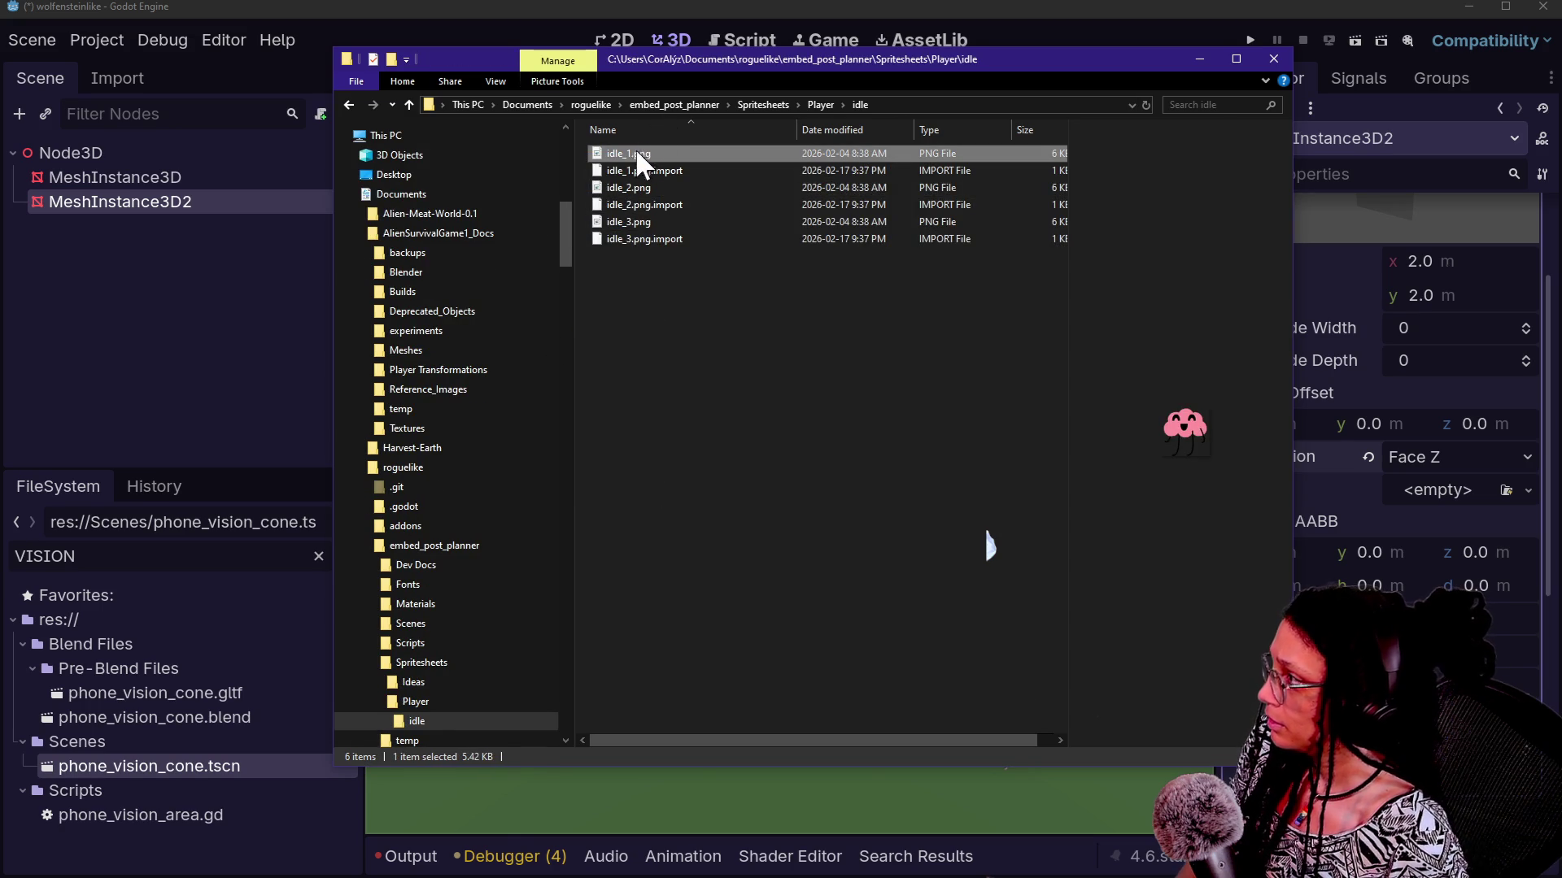
pyautogui.moveTo(114, 695)
pyautogui.mouseDown()
pyautogui.moveTo(146, 695)
pyautogui.moveTo(285, 581)
pyautogui.mouseUp()
pyautogui.click(318, 556)
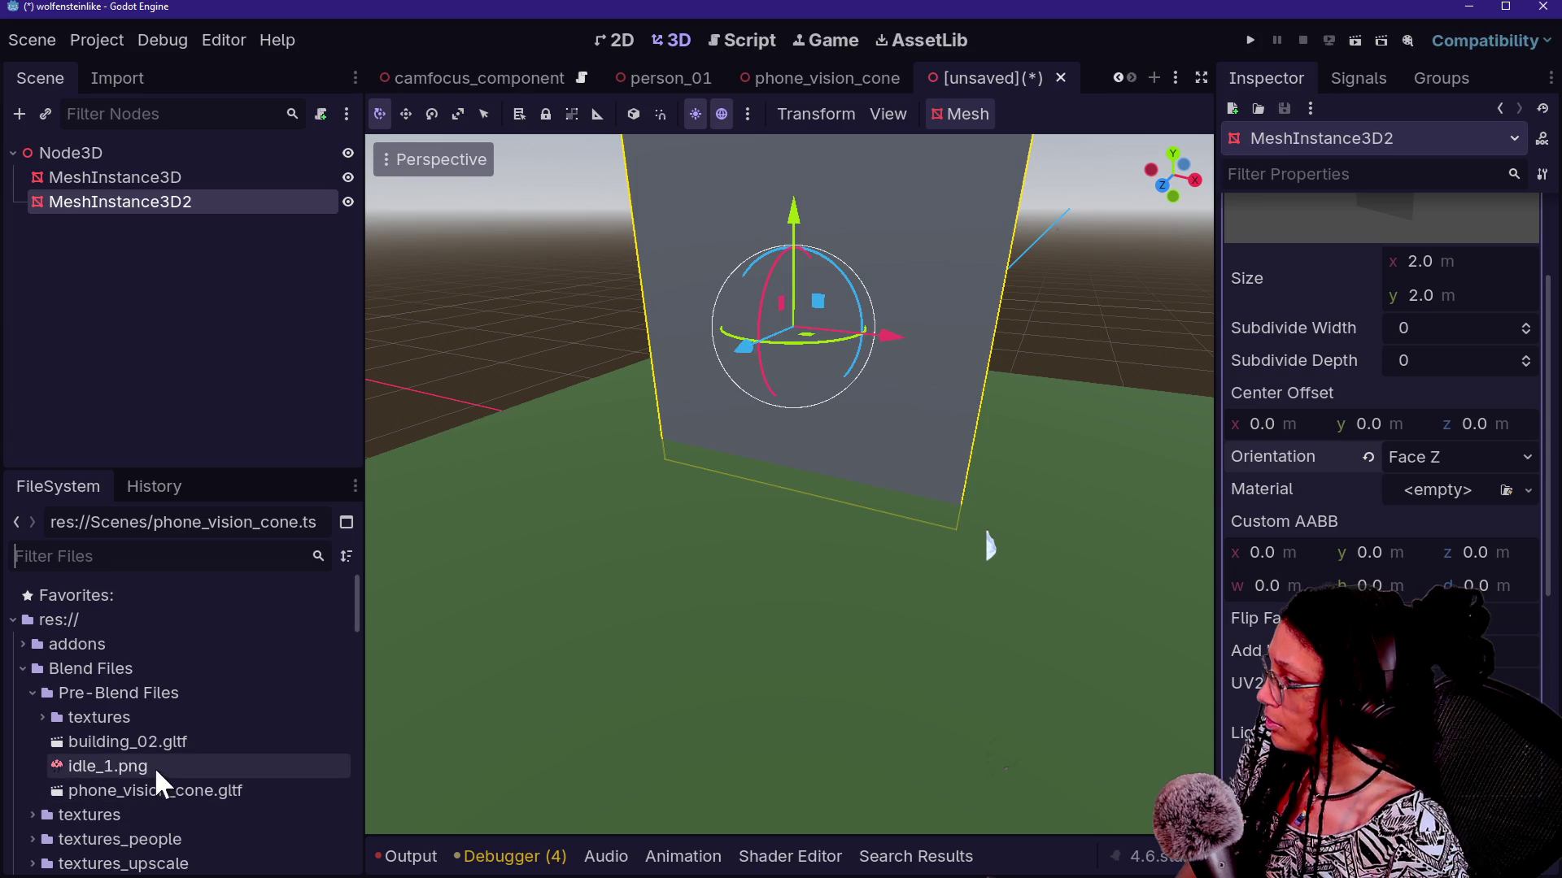
# Drop idle_1.png onto the upright plane's material, frame it, and expand the material settings
pyautogui.click(154, 767)
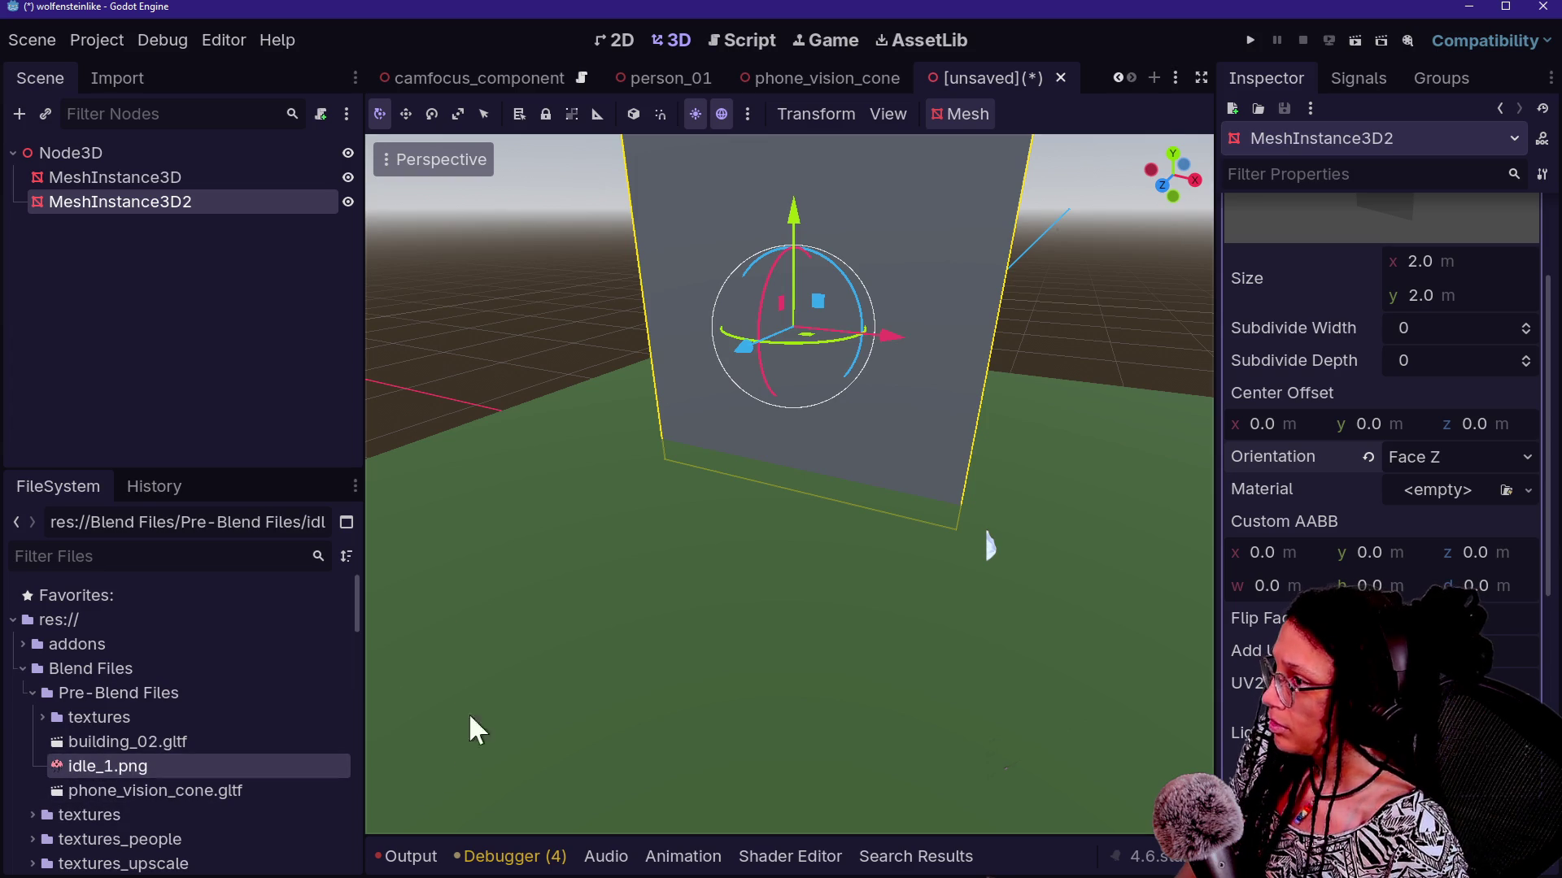
pyautogui.moveTo(104, 773); pyautogui.dragTo(1413, 477)
pyautogui.press('f')
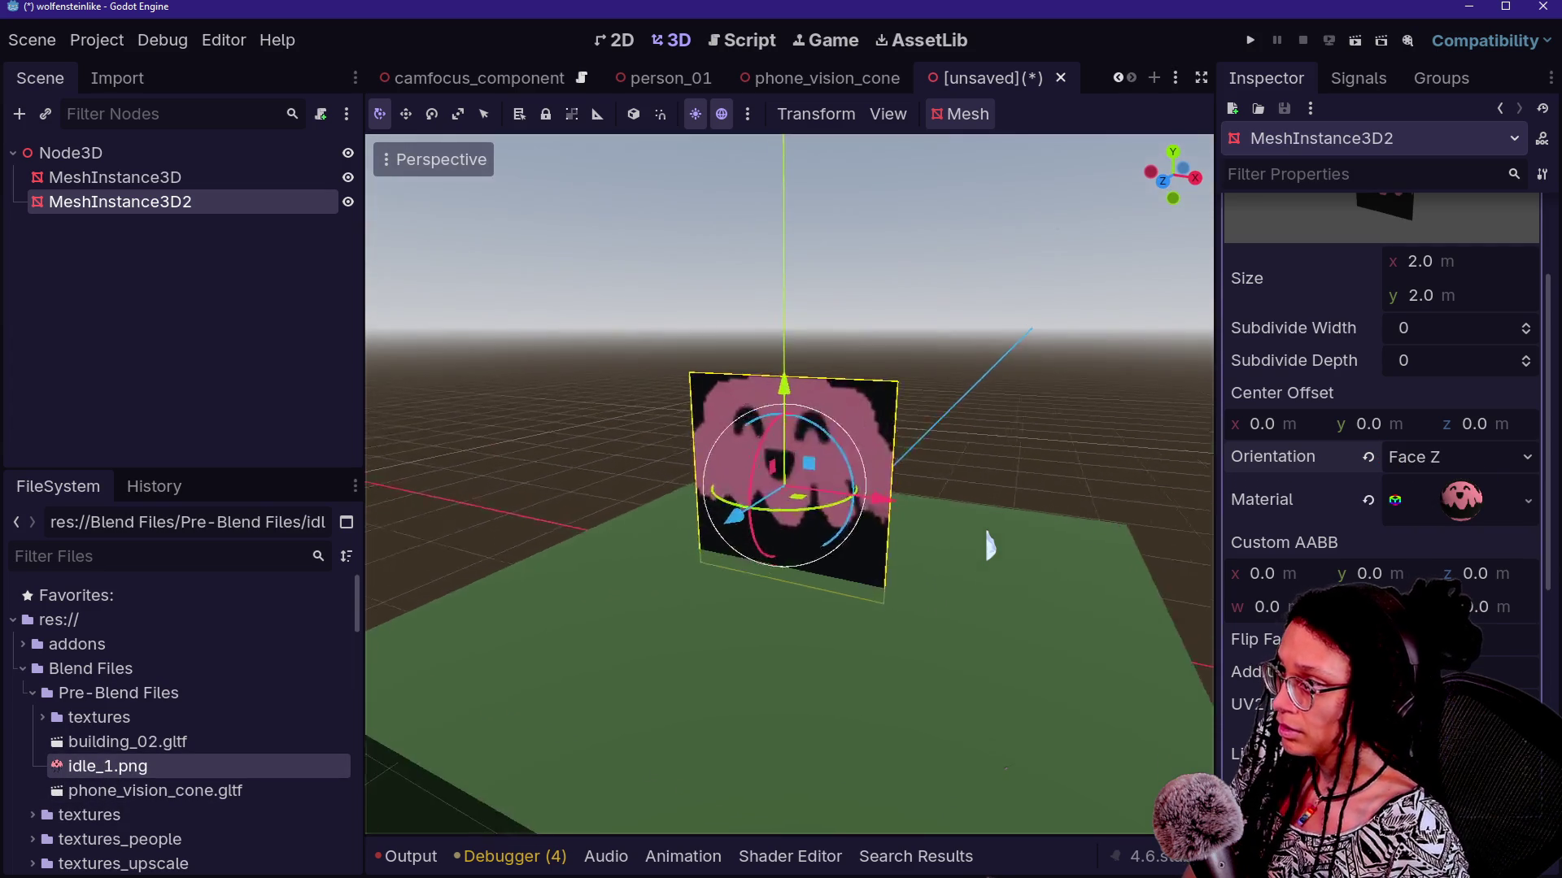
pyautogui.click(1485, 478)
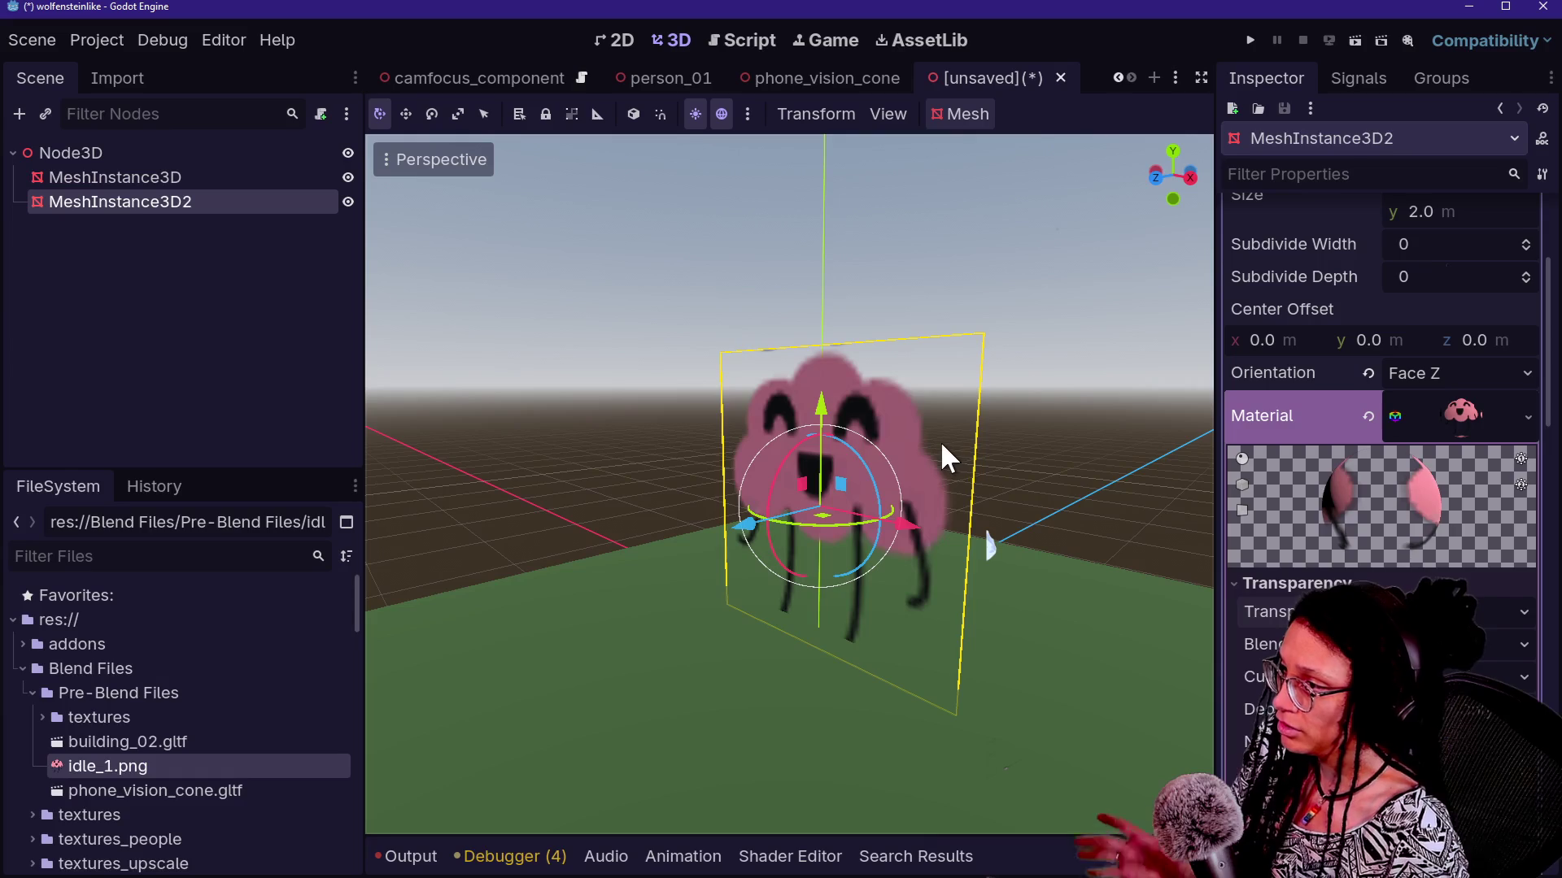
# Raise the MeshInstance3D2 sprite plane along Y and check it from a lower angle
pyautogui.click(1028, 492)
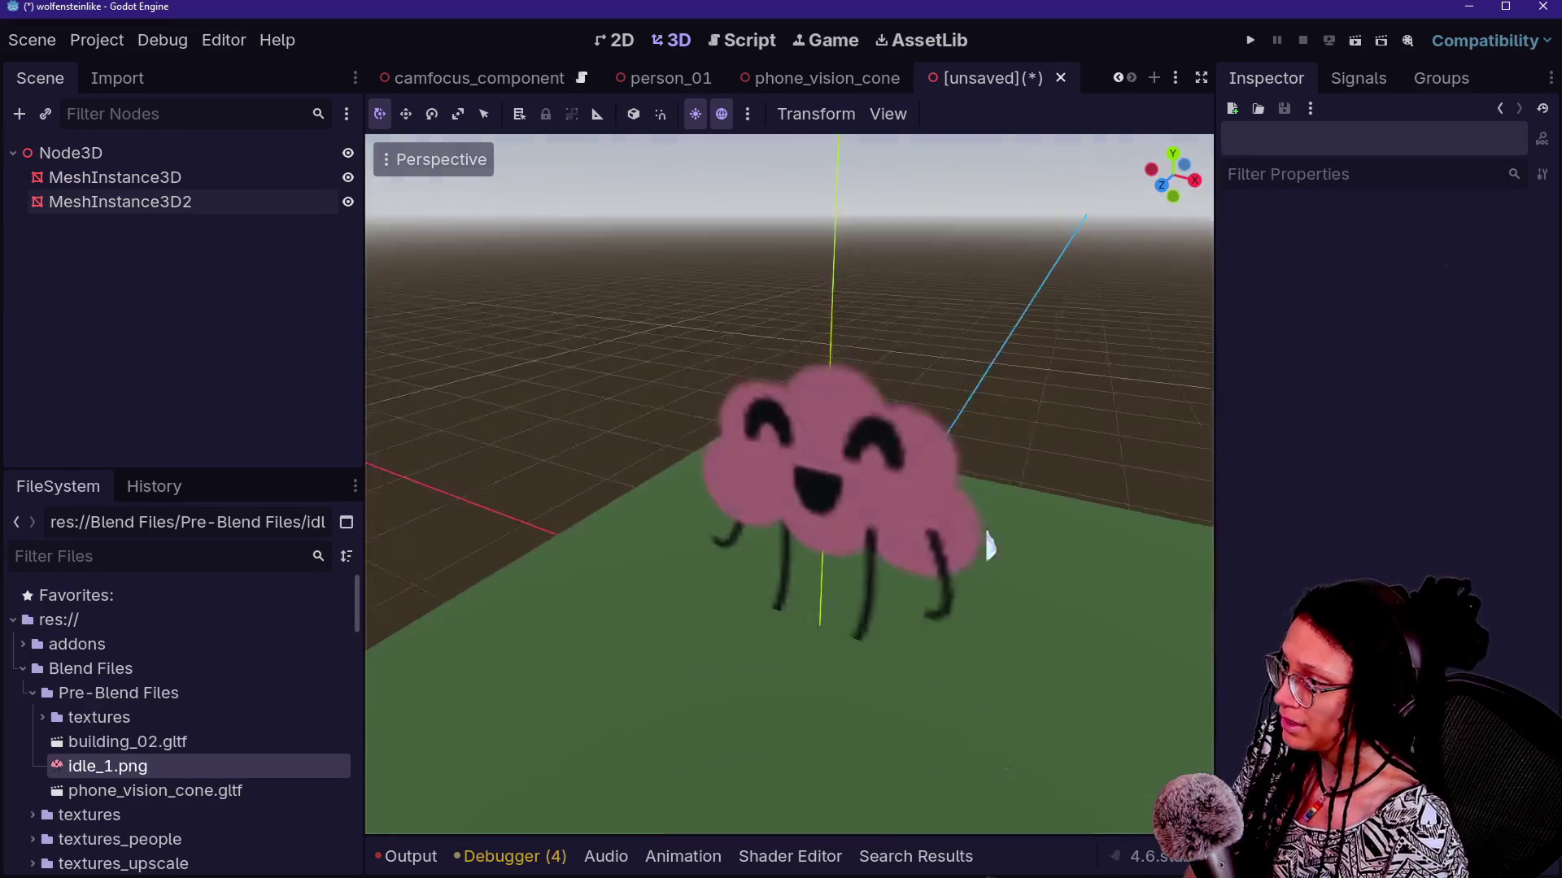
pyautogui.click(161, 201)
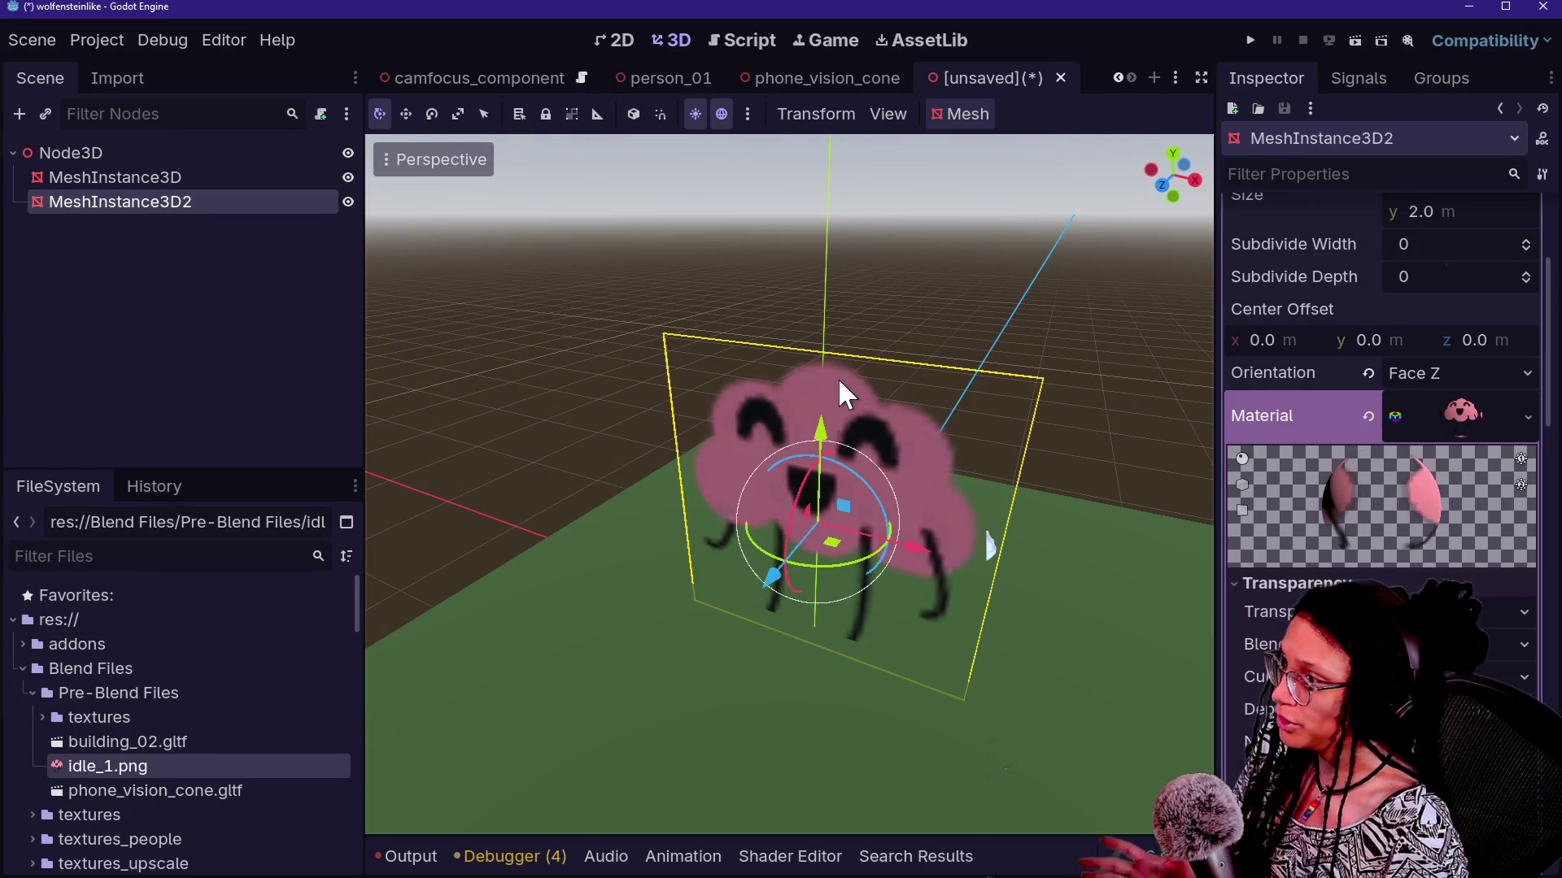
pyautogui.moveTo(823, 427); pyautogui.dragTo(823, 399)
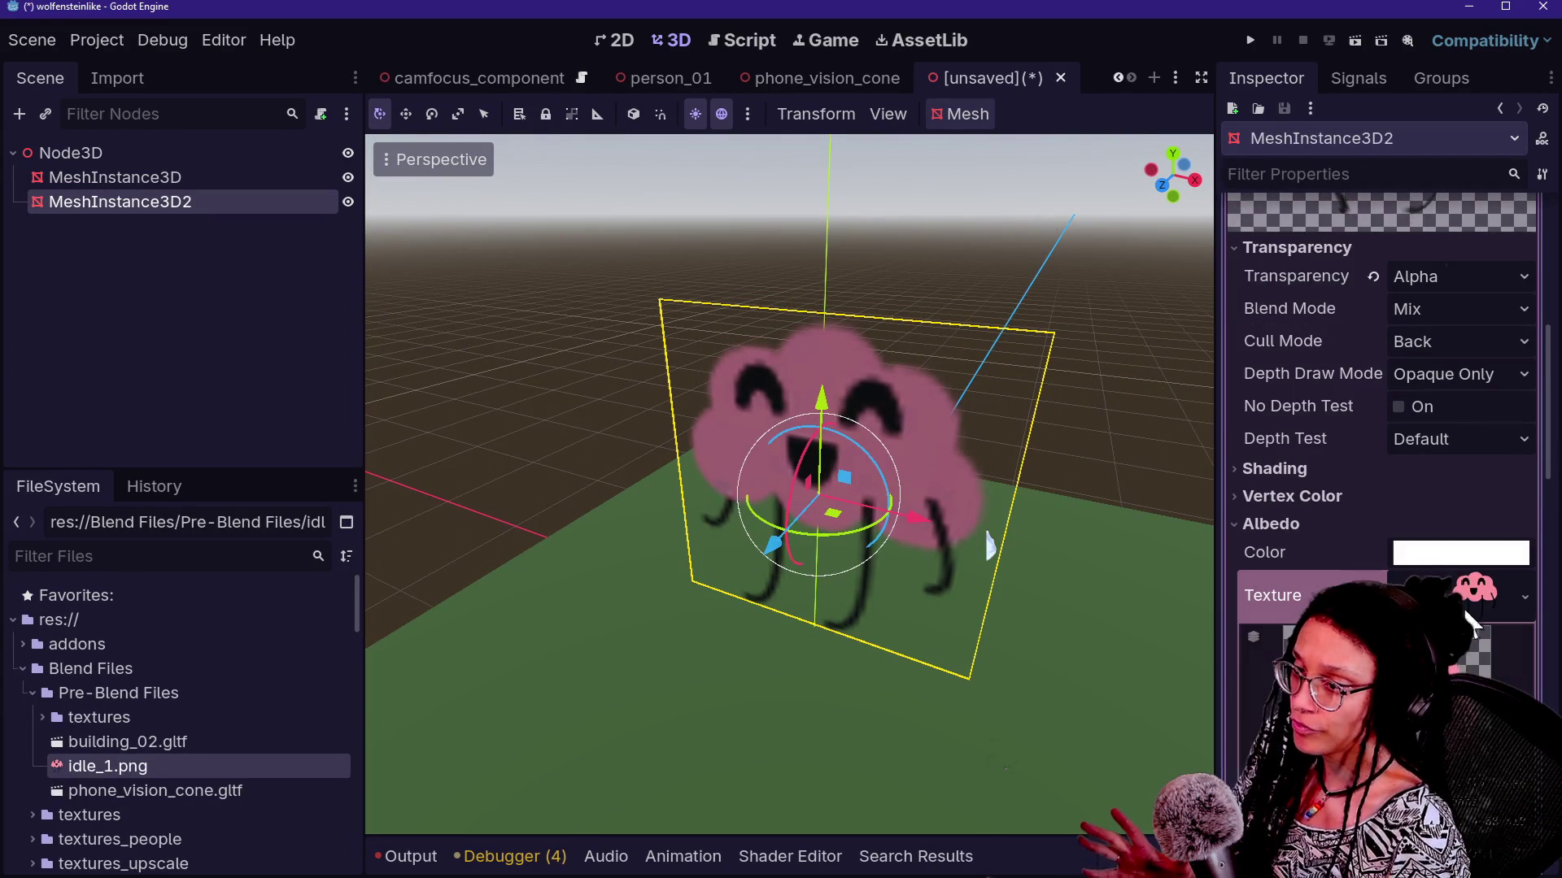
pyautogui.click(1468, 608)
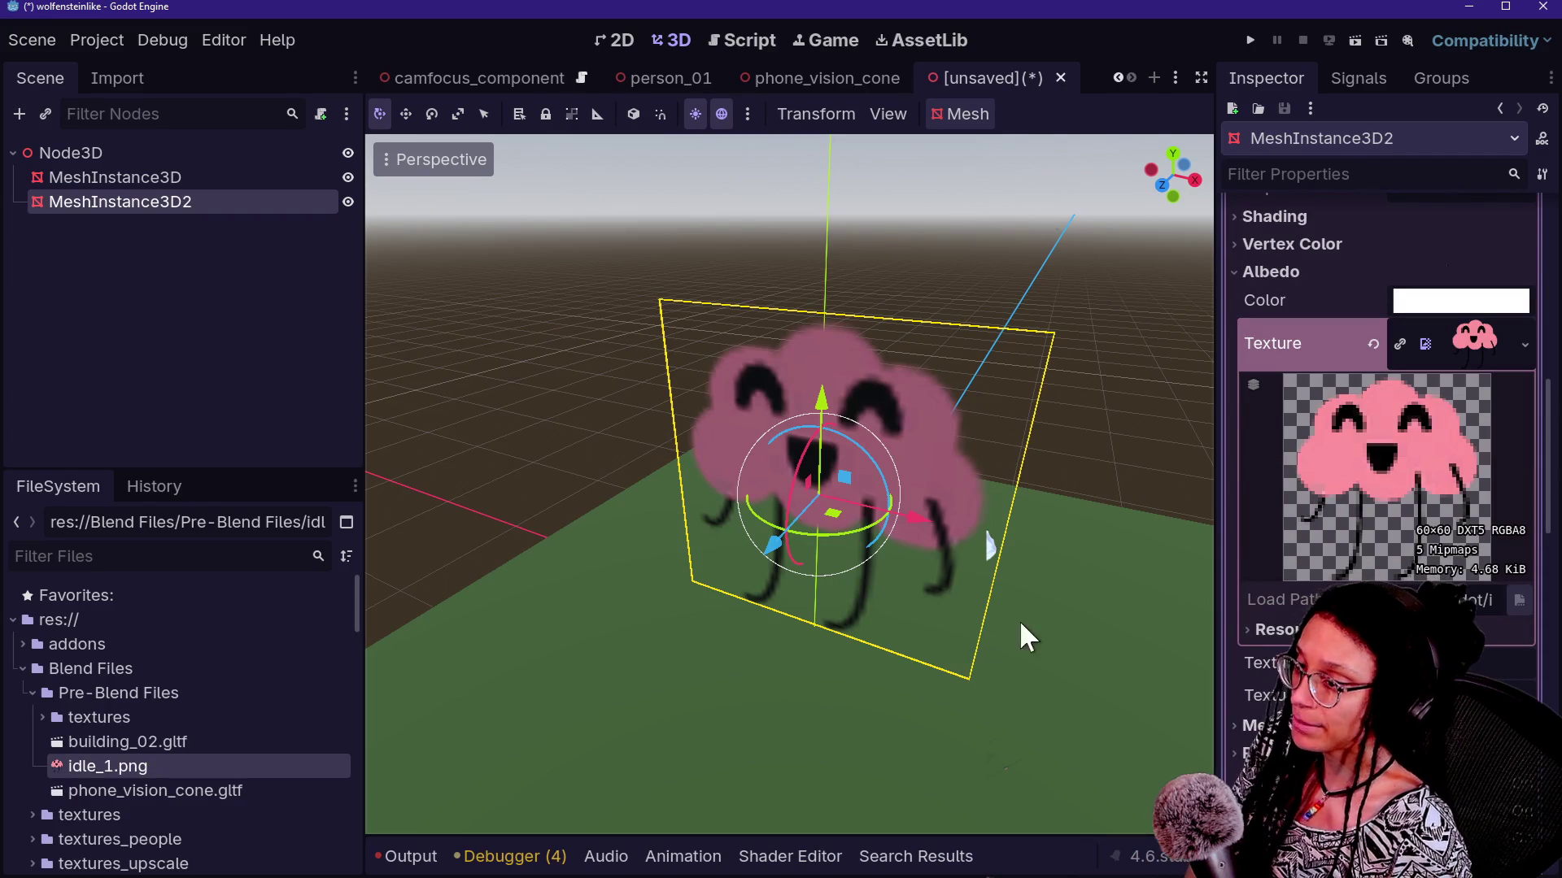
pyautogui.click(990, 540)
pyautogui.moveTo(990, 545); pyautogui.dragTo(1062, 466)
pyautogui.click(133, 178)
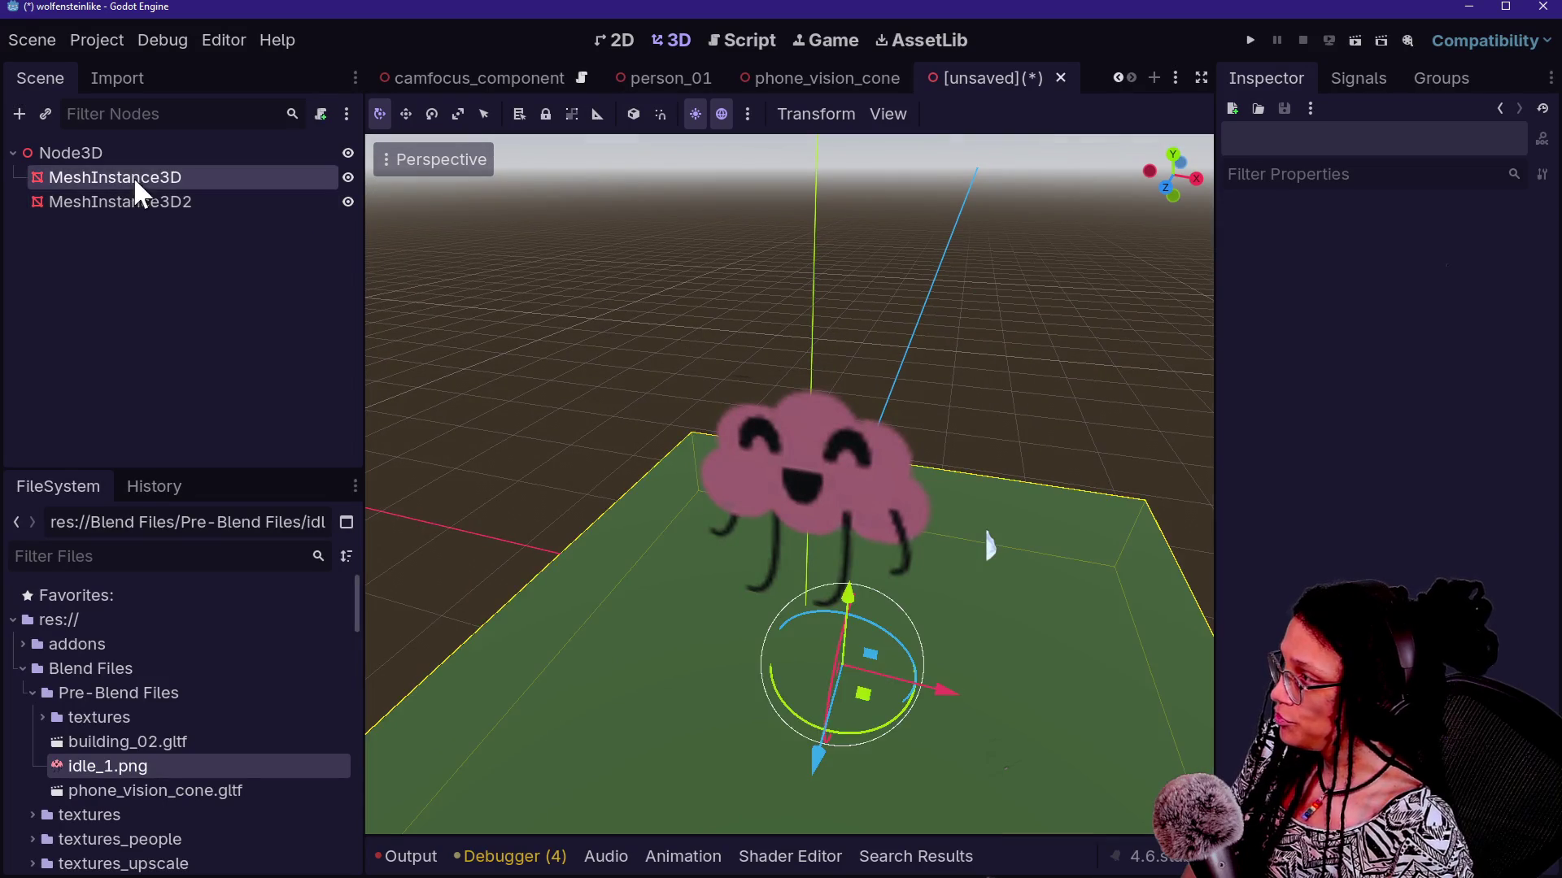
pyautogui.click(57, 203)
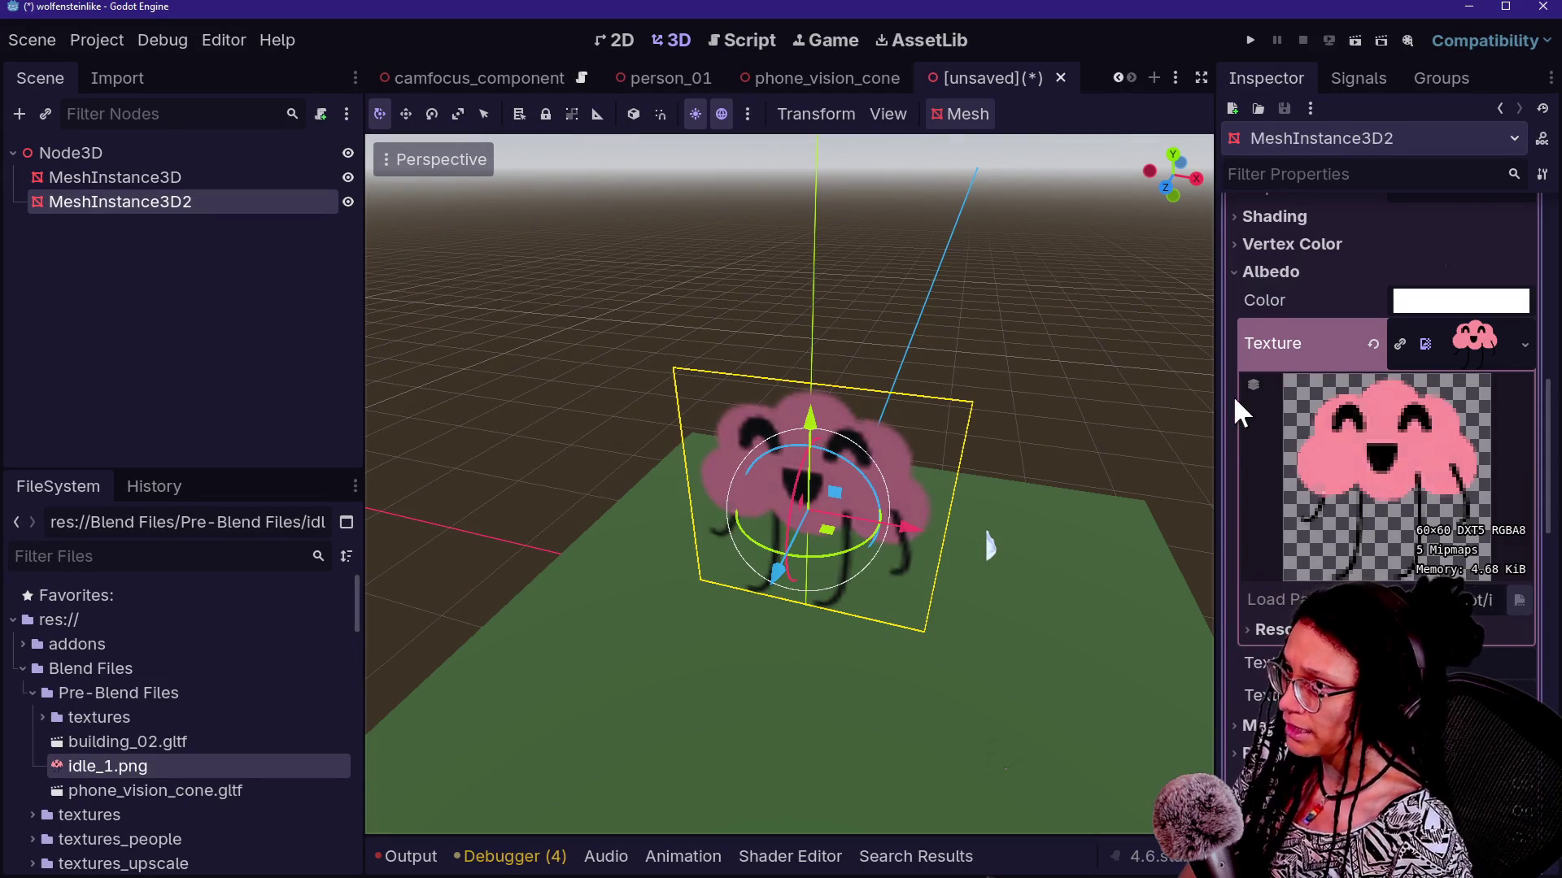
pyautogui.scroll(2, 1232, 393)
pyautogui.scroll(-10, 1232, 394)
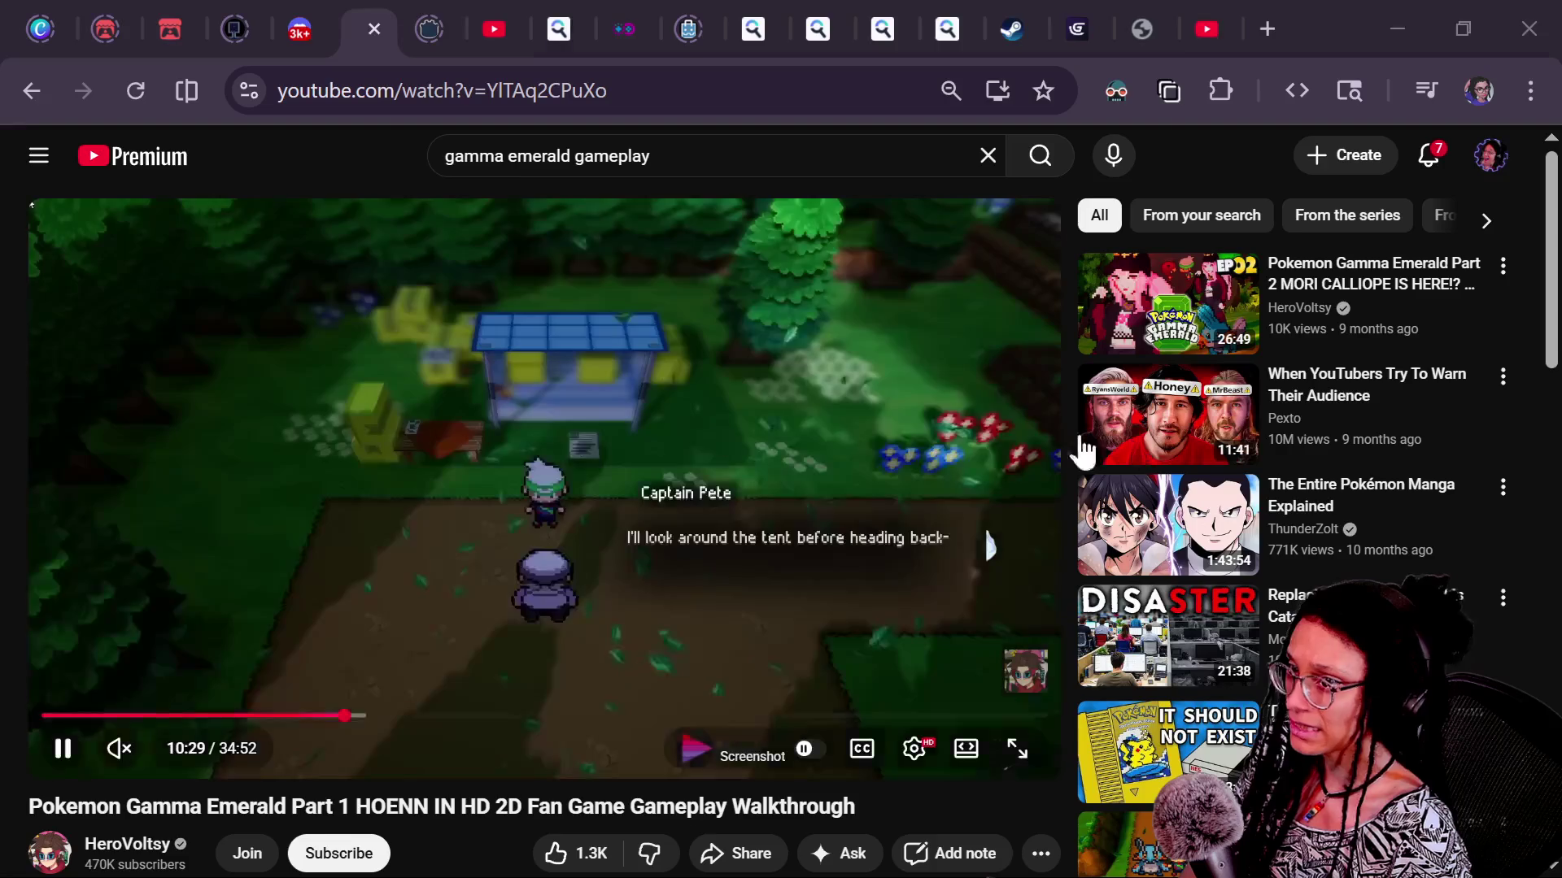
# Jump the YouTube video past 16:49 and 21:32 to about 22:09, pause, and return to Godot
pyautogui.press('Right')
pyautogui.press('Right')
pyautogui.press('Right')
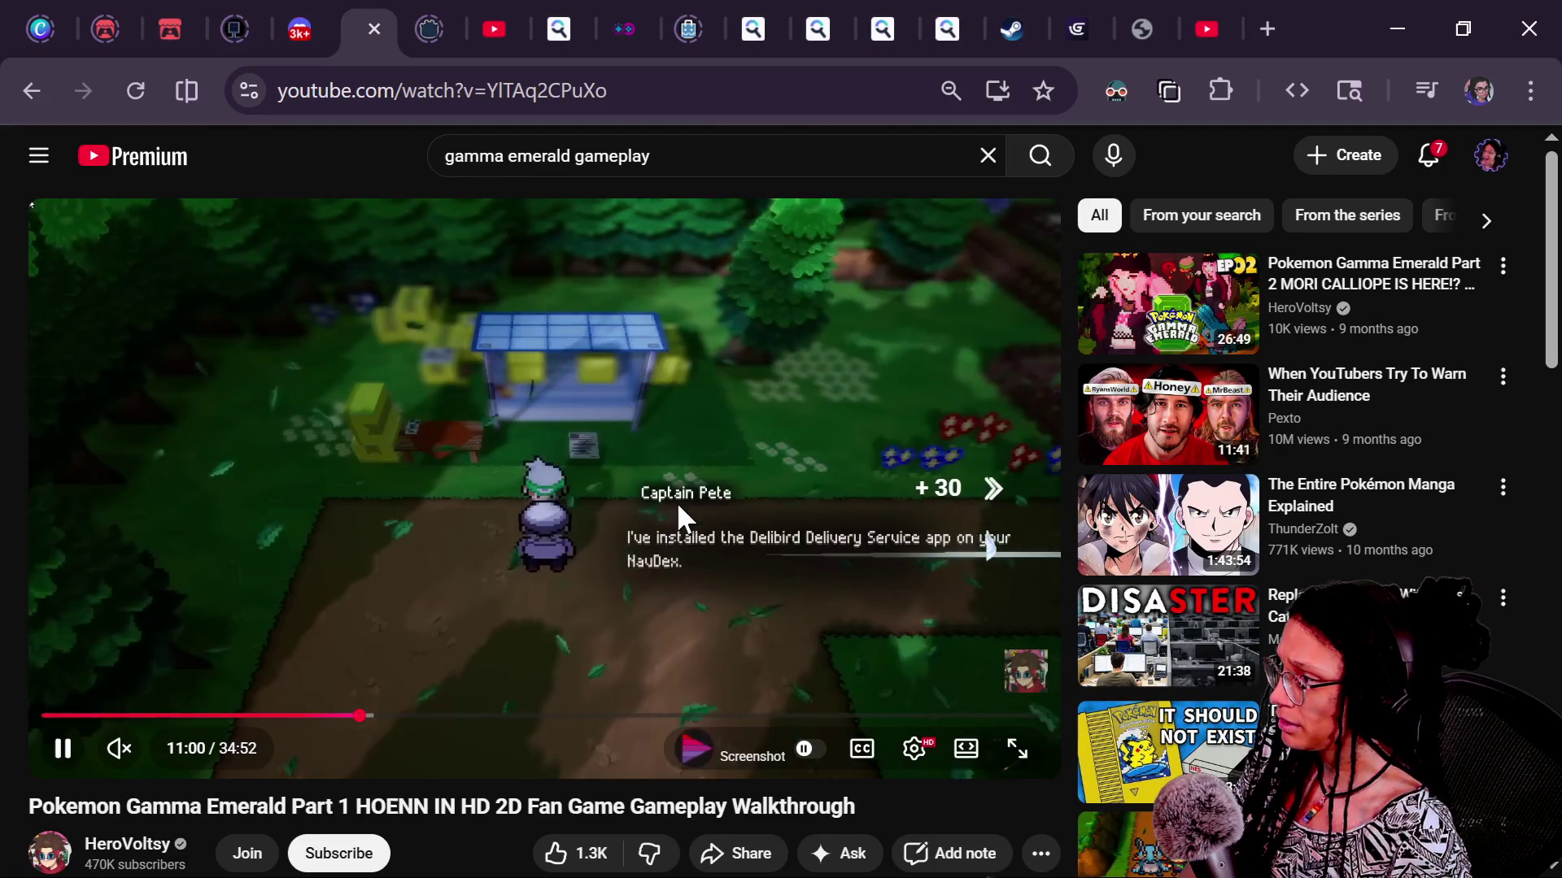
pyautogui.click(527, 716)
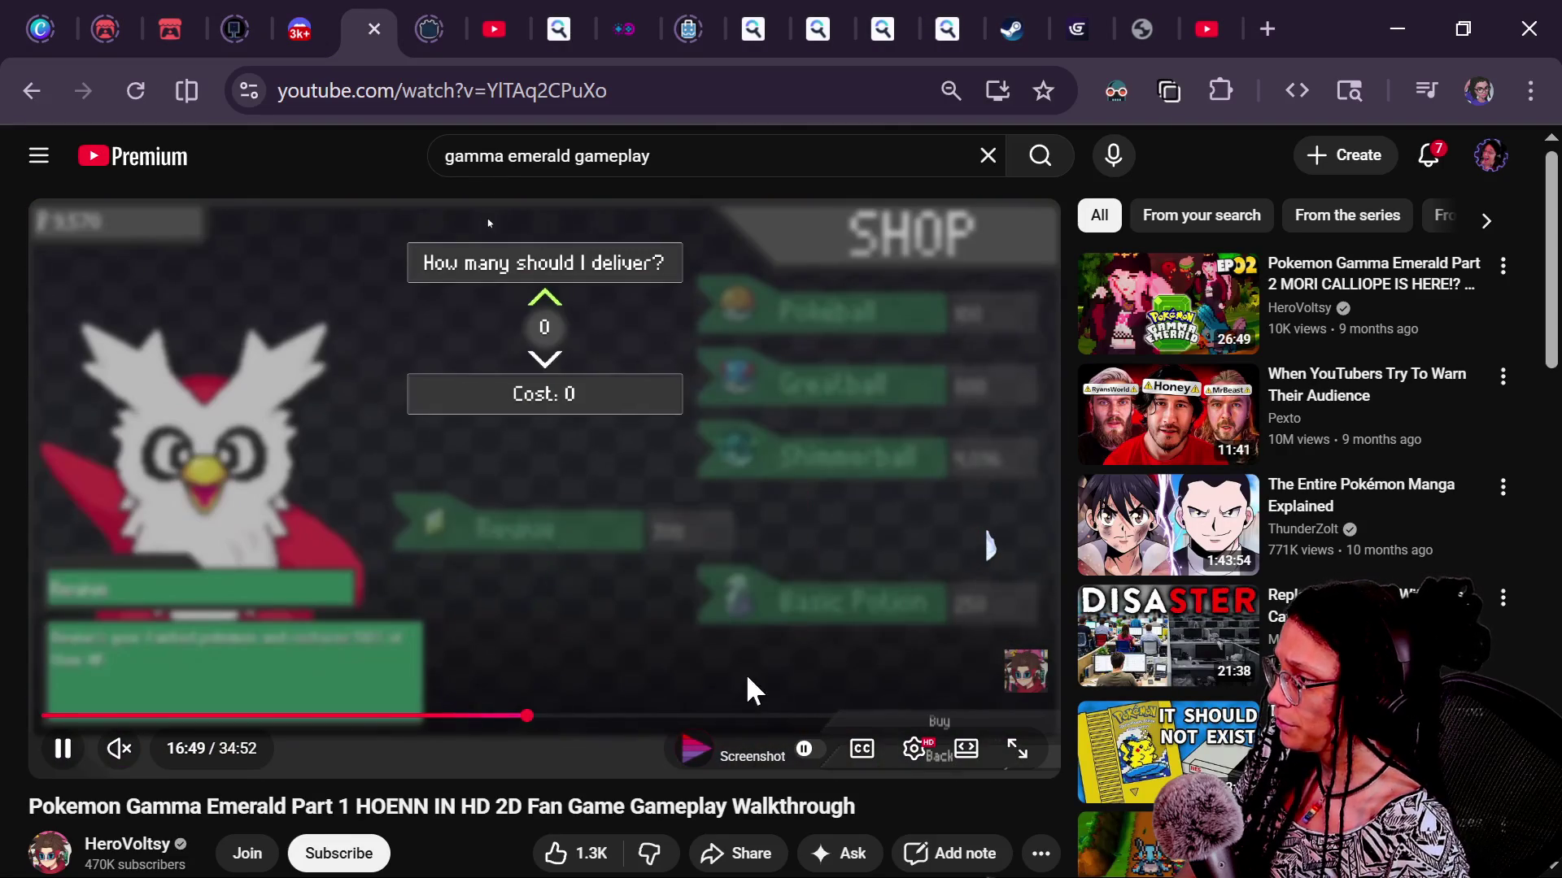
pyautogui.click(663, 717)
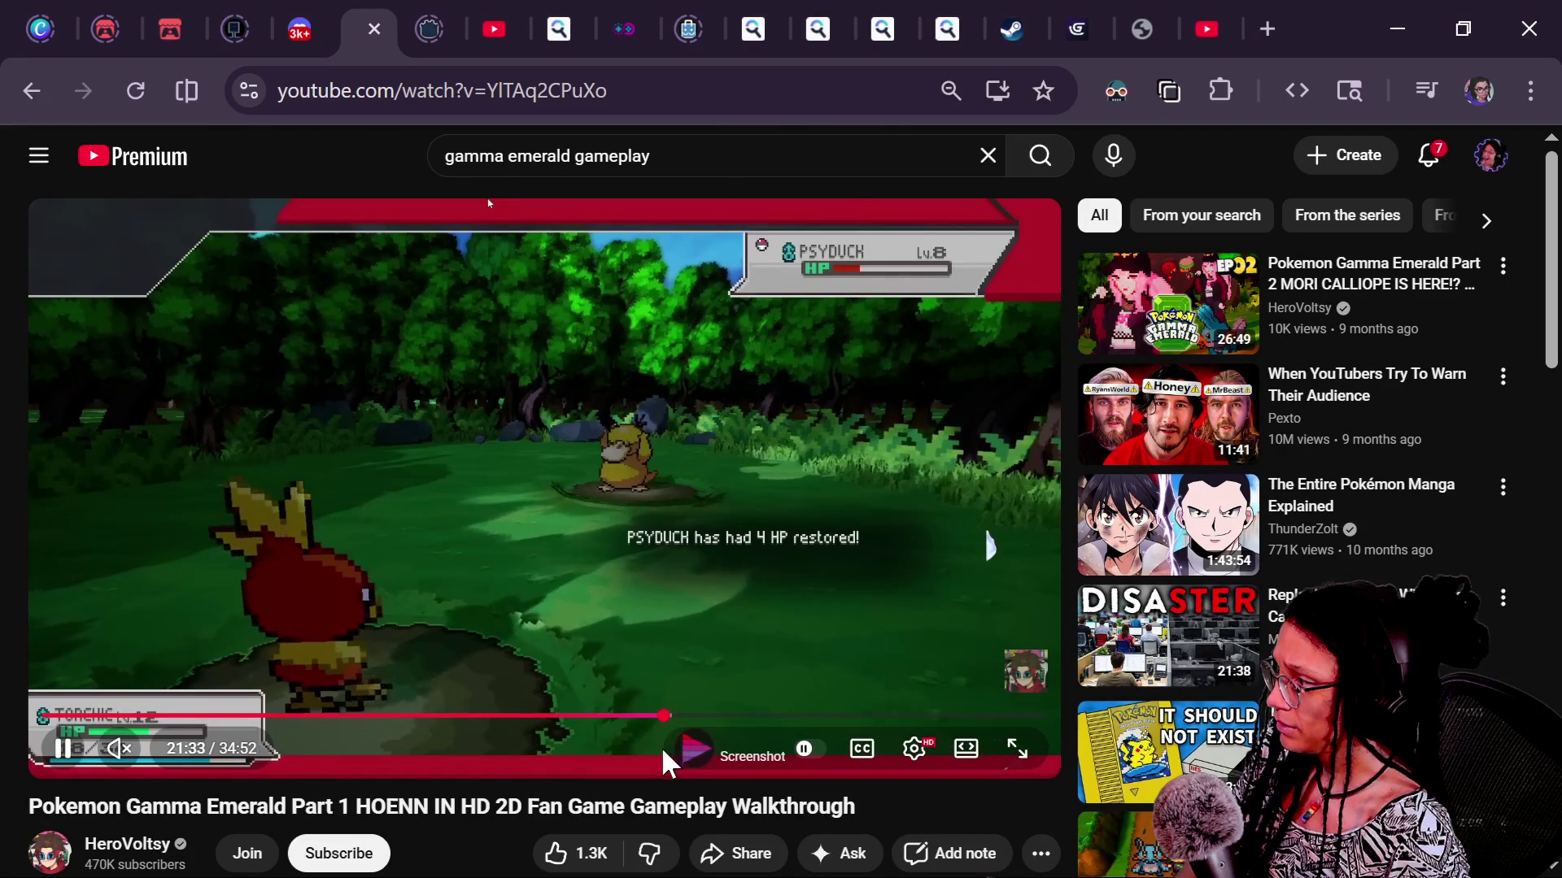
pyautogui.press('l')
pyautogui.press('l')
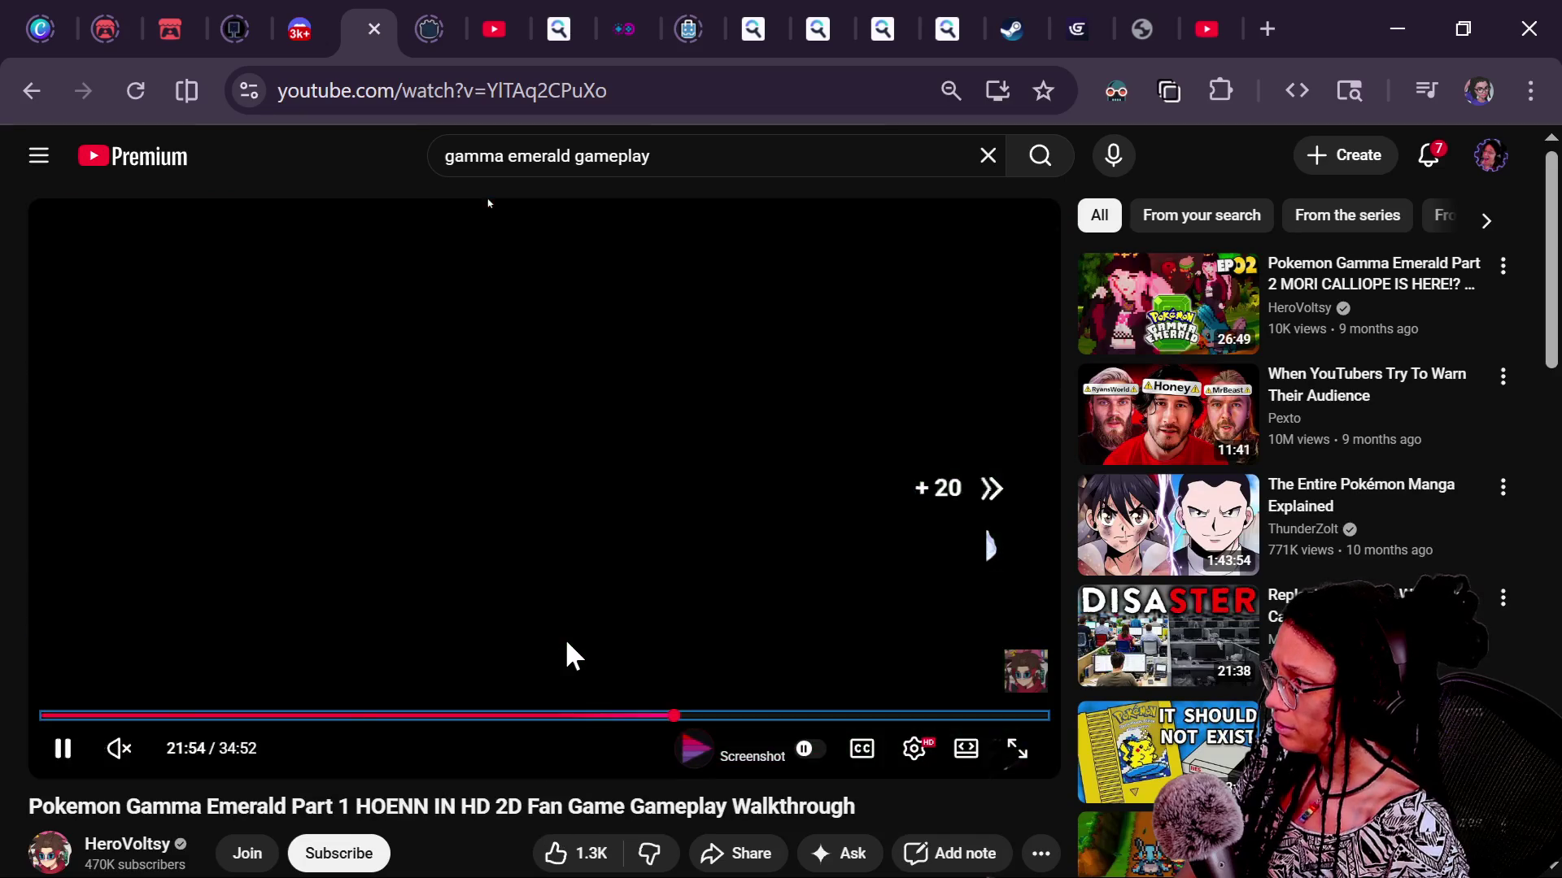
pyautogui.press('Right')
pyautogui.press('Left')
pyautogui.press('Right')
pyautogui.press('Right')
pyautogui.press('Right')
pyautogui.press('Right')
pyautogui.press('Left')
pyautogui.press('Left')
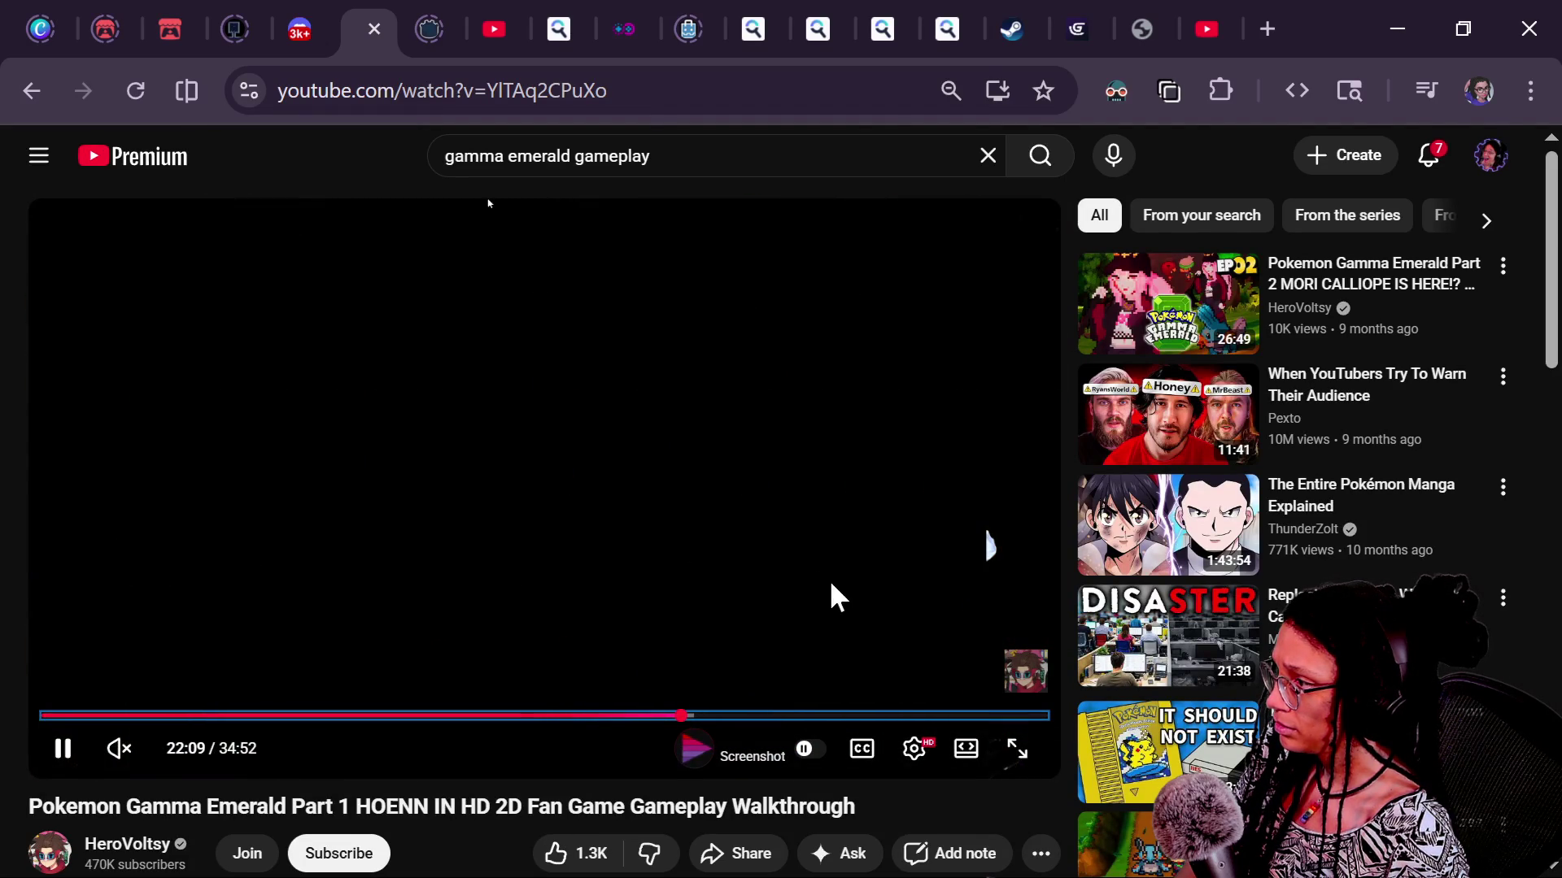
pyautogui.press('space')
pyautogui.hotkey('alt', 'Tab')
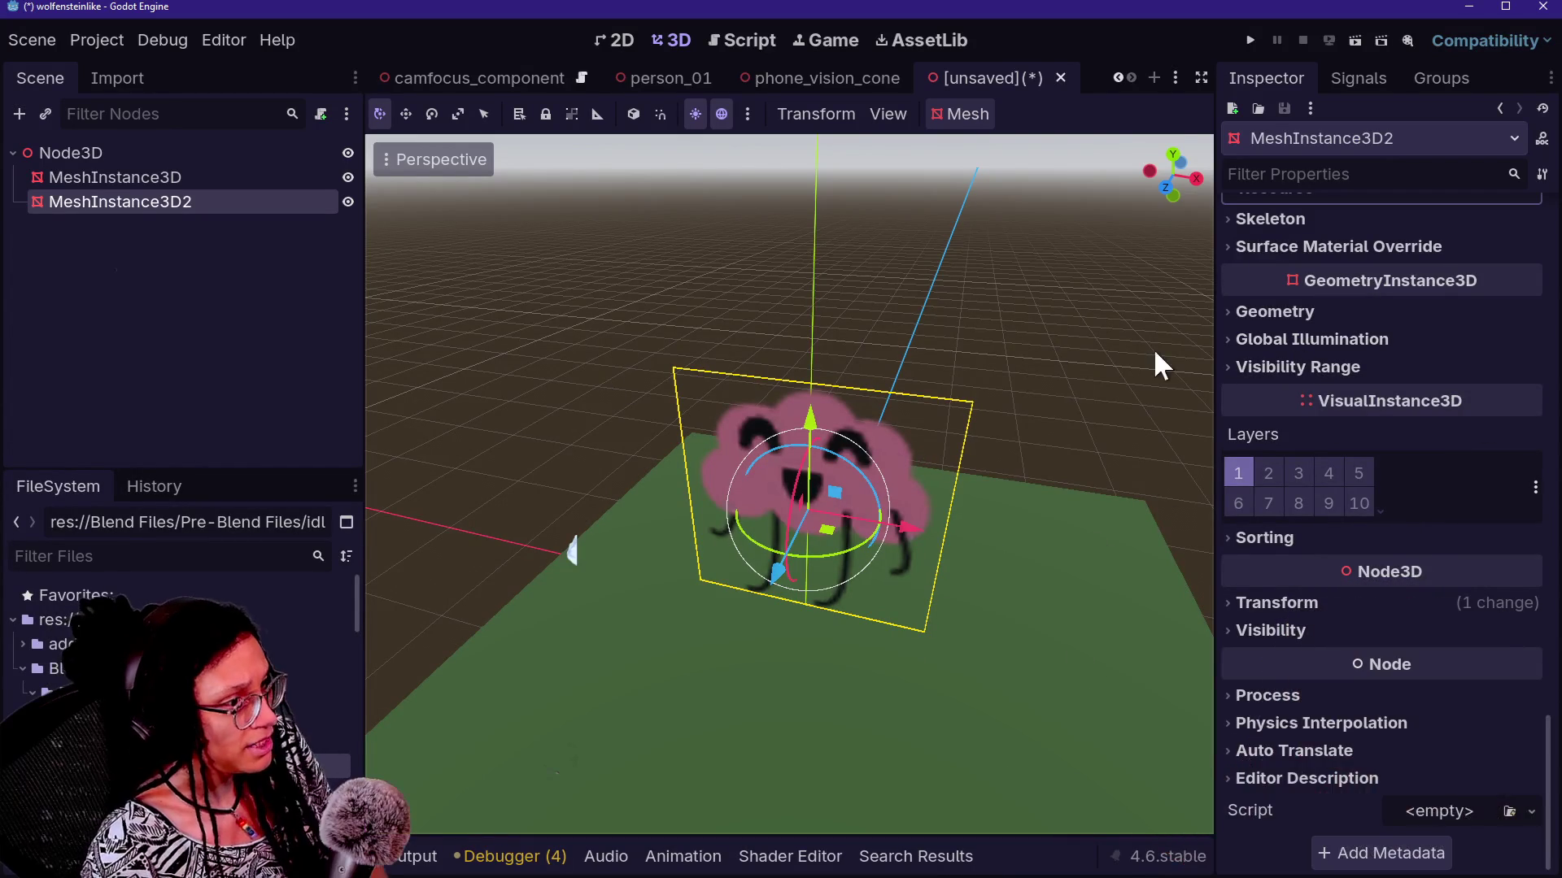
# Expand the material's Billboard section and set its mode to Enabled
pyautogui.scroll(10, 1300, 342)
pyautogui.scroll(-5, 1327, 669)
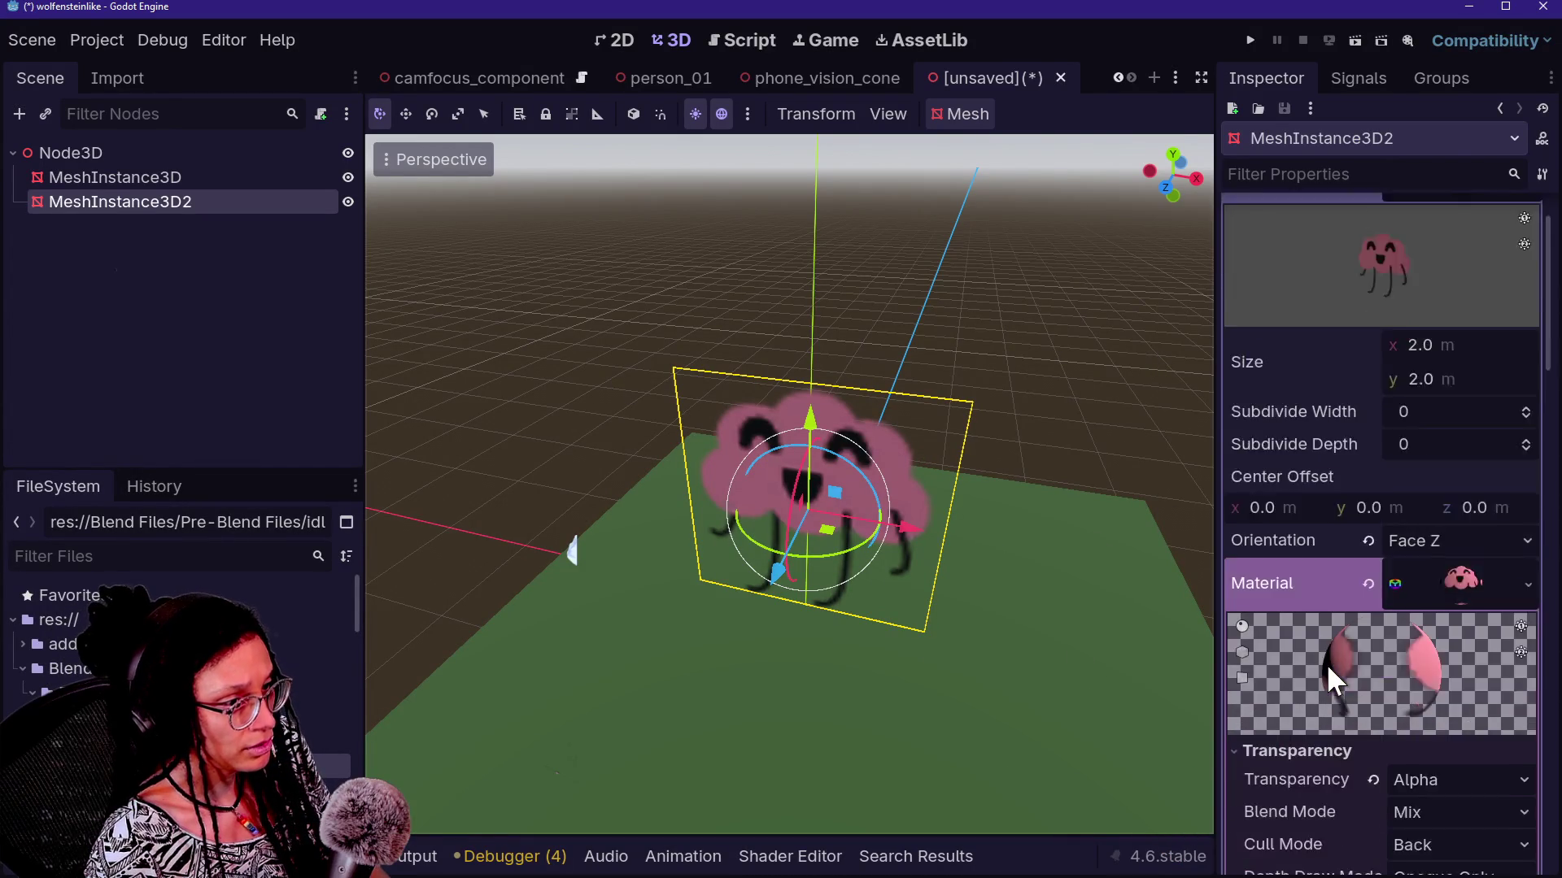
pyautogui.click(1322, 688)
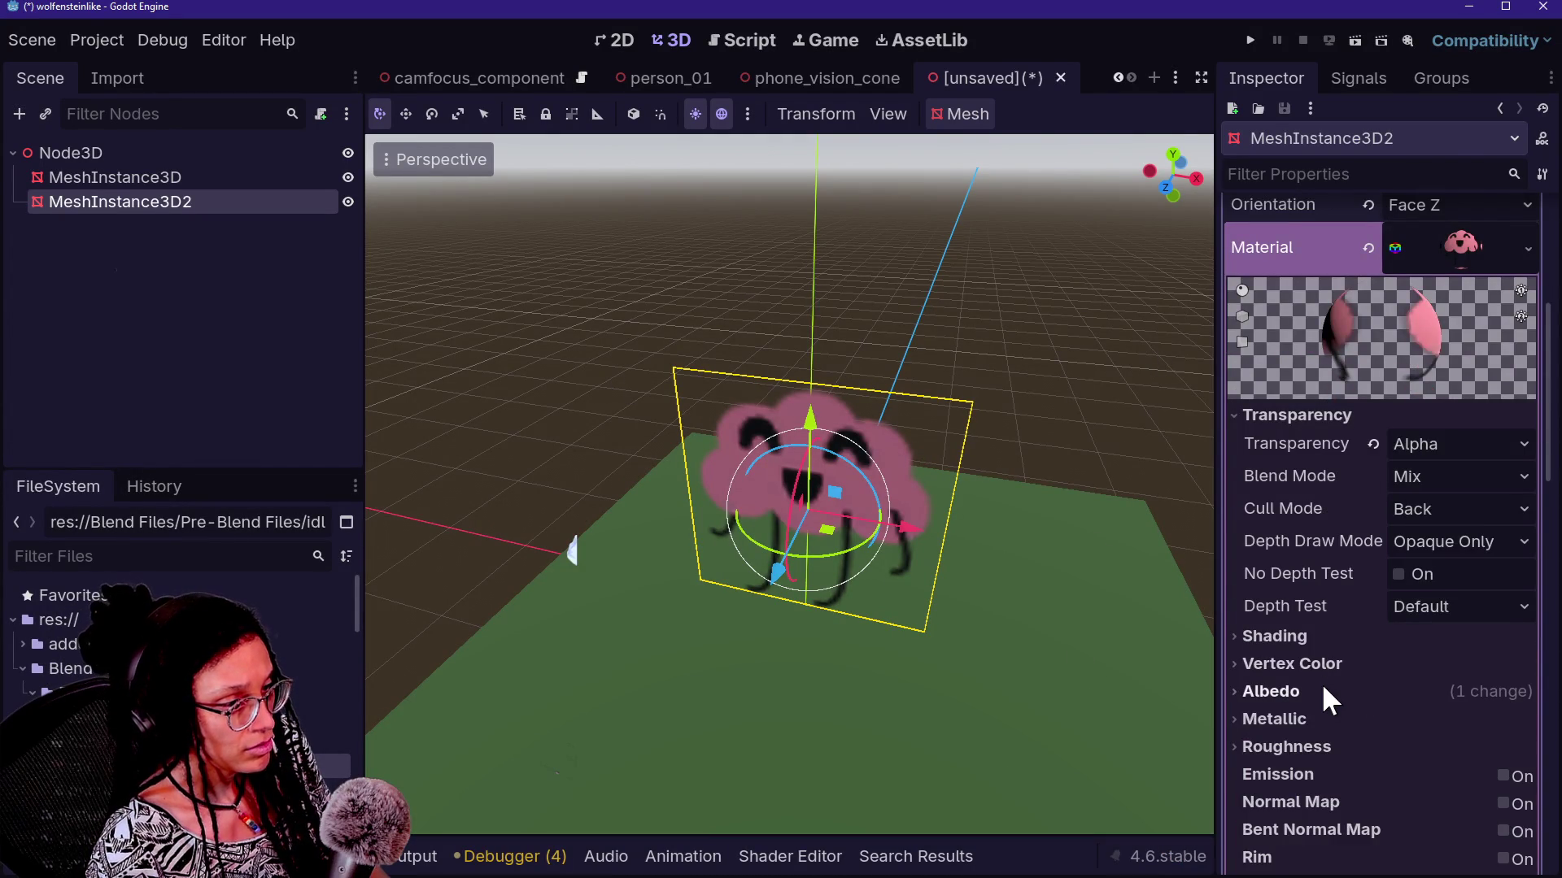
pyautogui.scroll(-6, 1321, 683)
pyautogui.scroll(-1, 1319, 683)
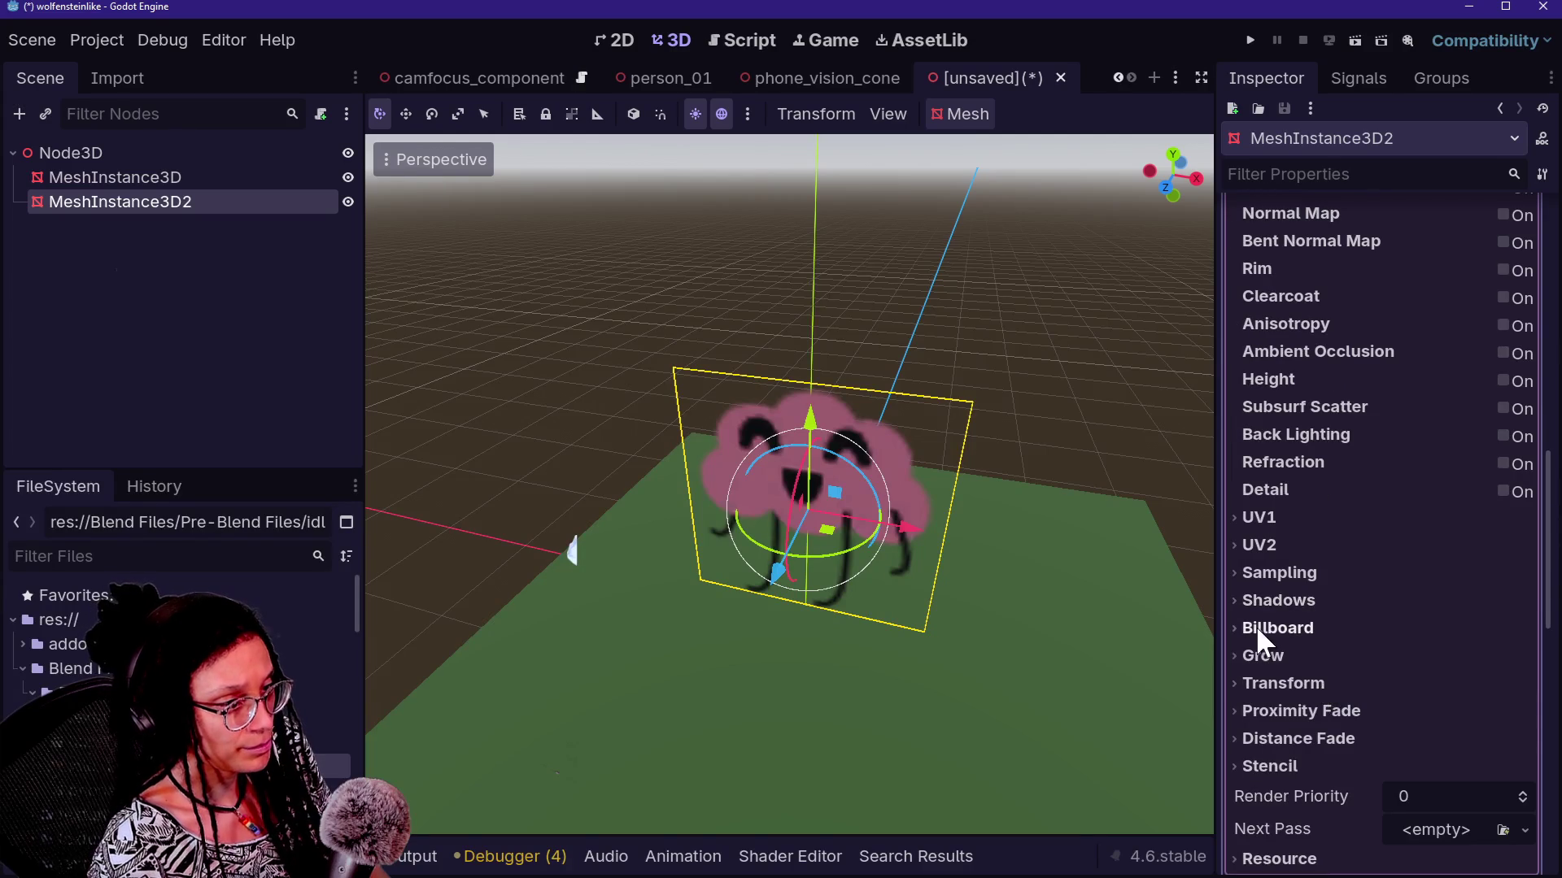
pyautogui.click(1257, 627)
pyautogui.click(1415, 658)
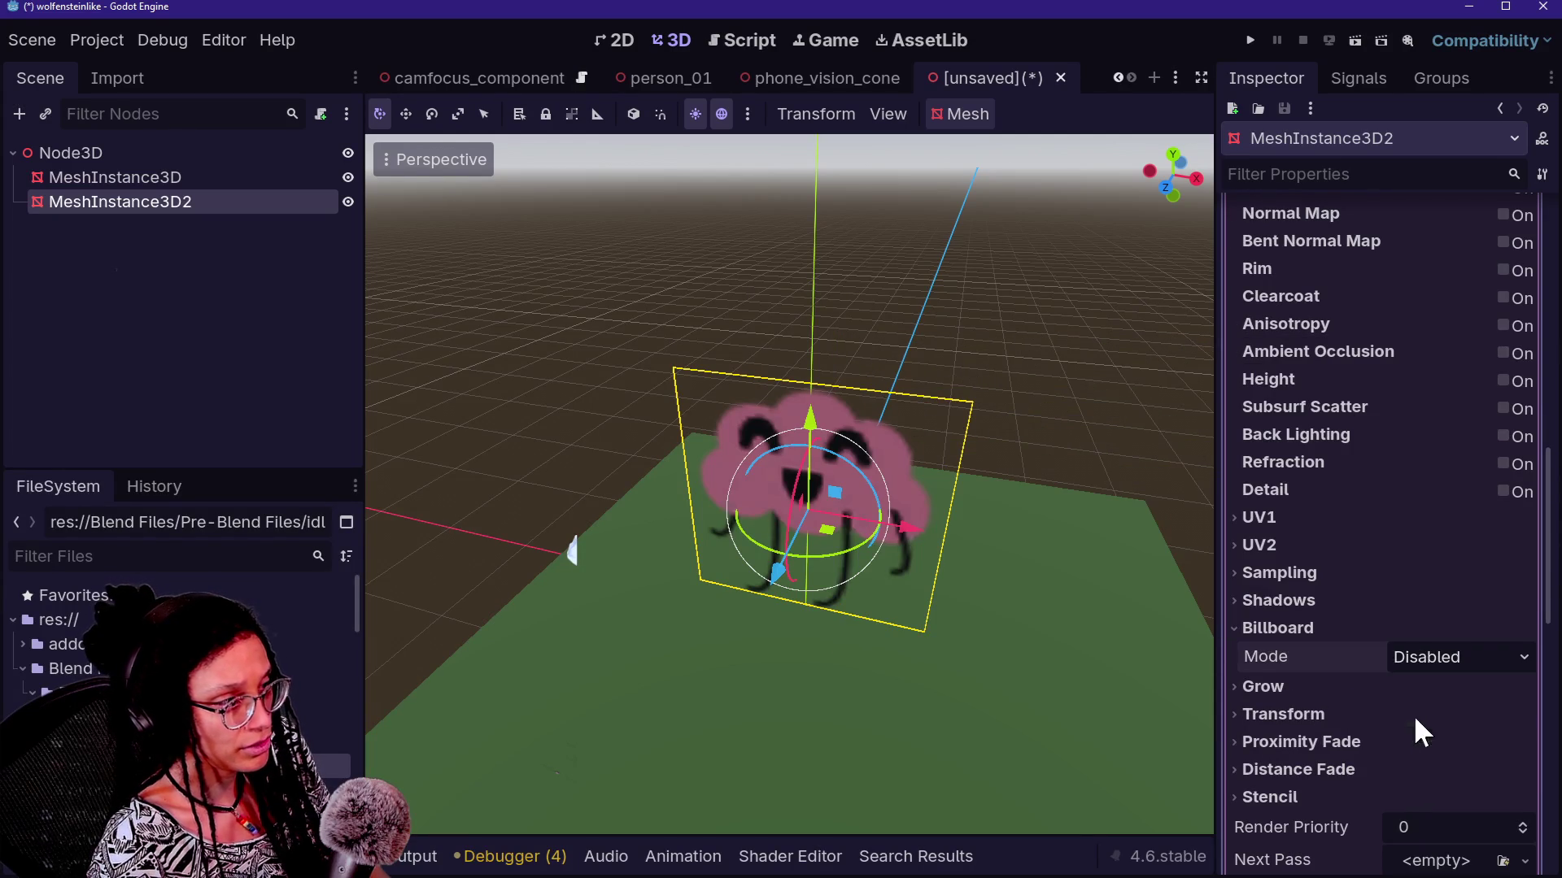
pyautogui.click(1414, 715)
# Change the billboard mode to Y-Billboard so the cloud only turns sideways
pyautogui.click(1087, 397)
pyautogui.click(259, 205)
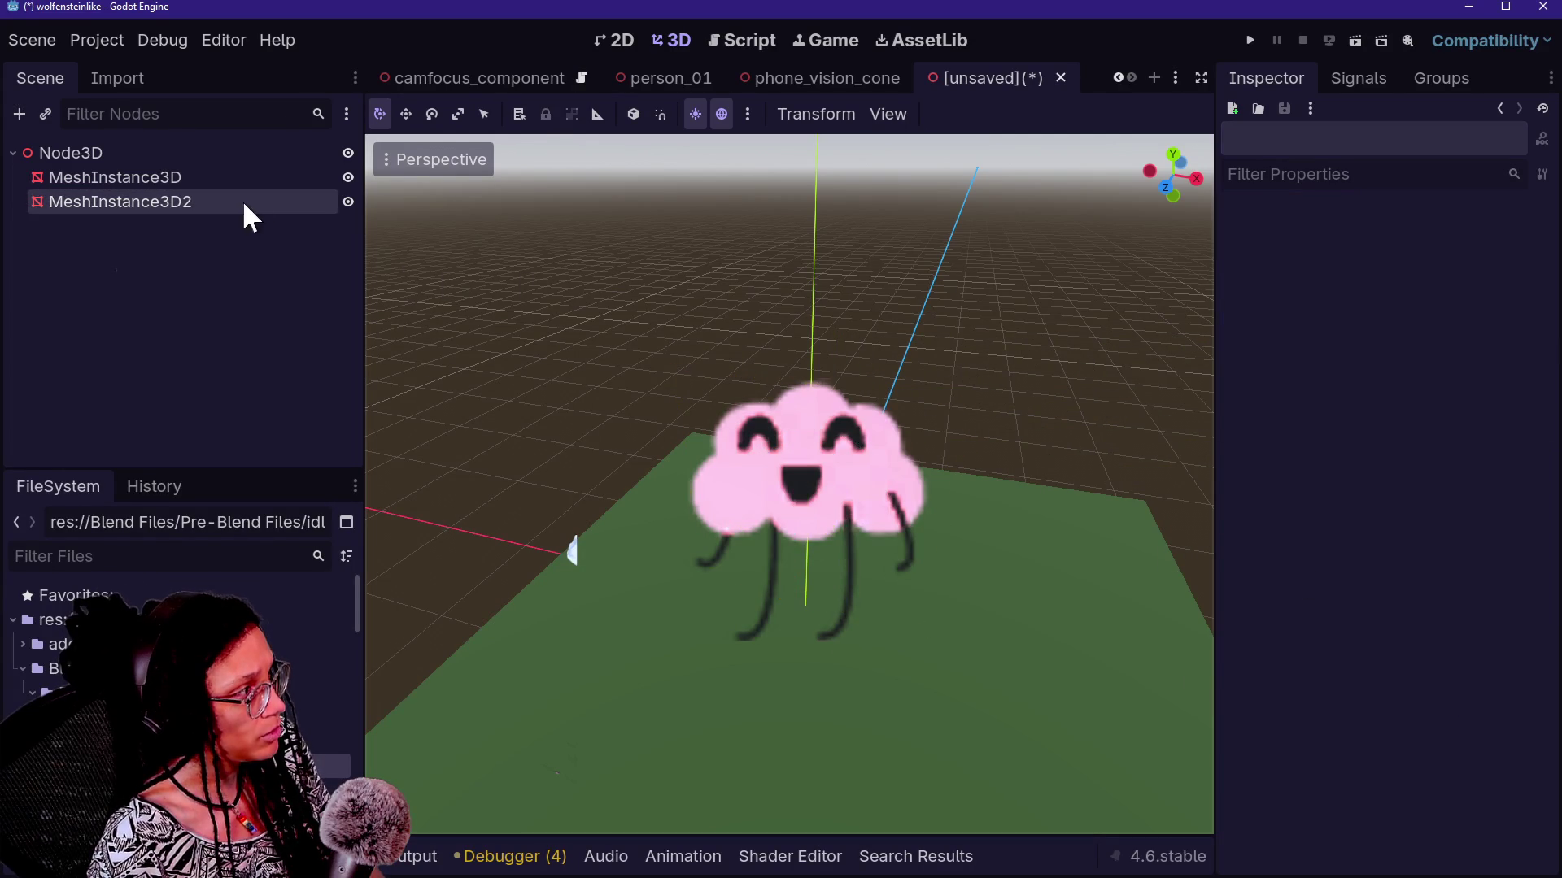
pyautogui.click(1398, 660)
pyautogui.click(1417, 739)
pyautogui.click(1073, 423)
pyautogui.scroll(-5, 572, 552)
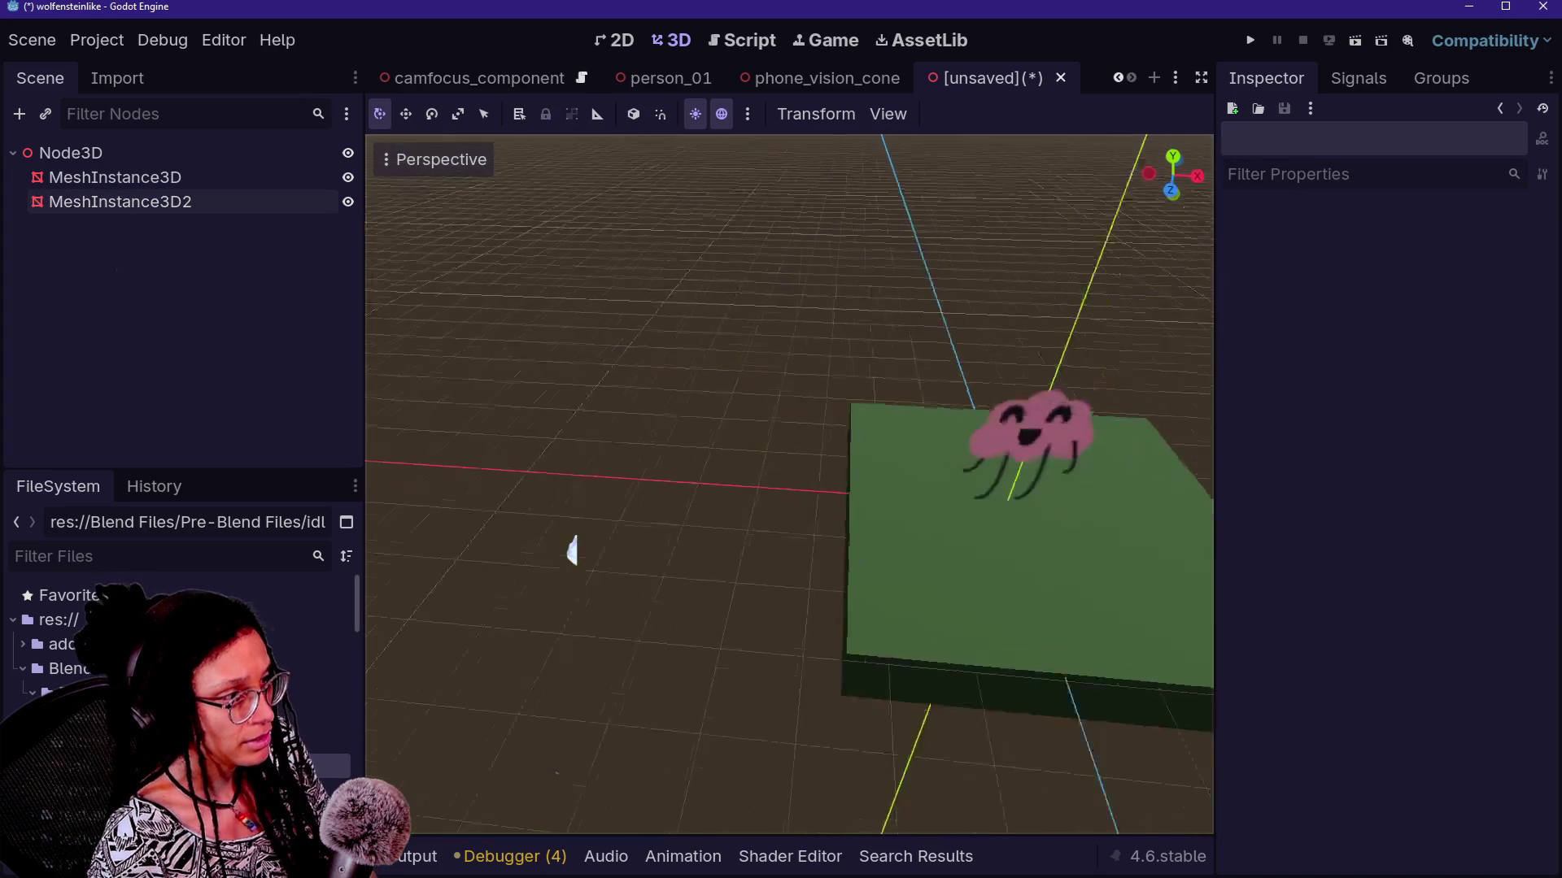
pyautogui.scroll(2, 572, 552)
# Orbit around the platform and switch the preview sky and lighting off
pyautogui.press('KP_4')
pyautogui.press('KP_4')
pyautogui.press('KP_4')
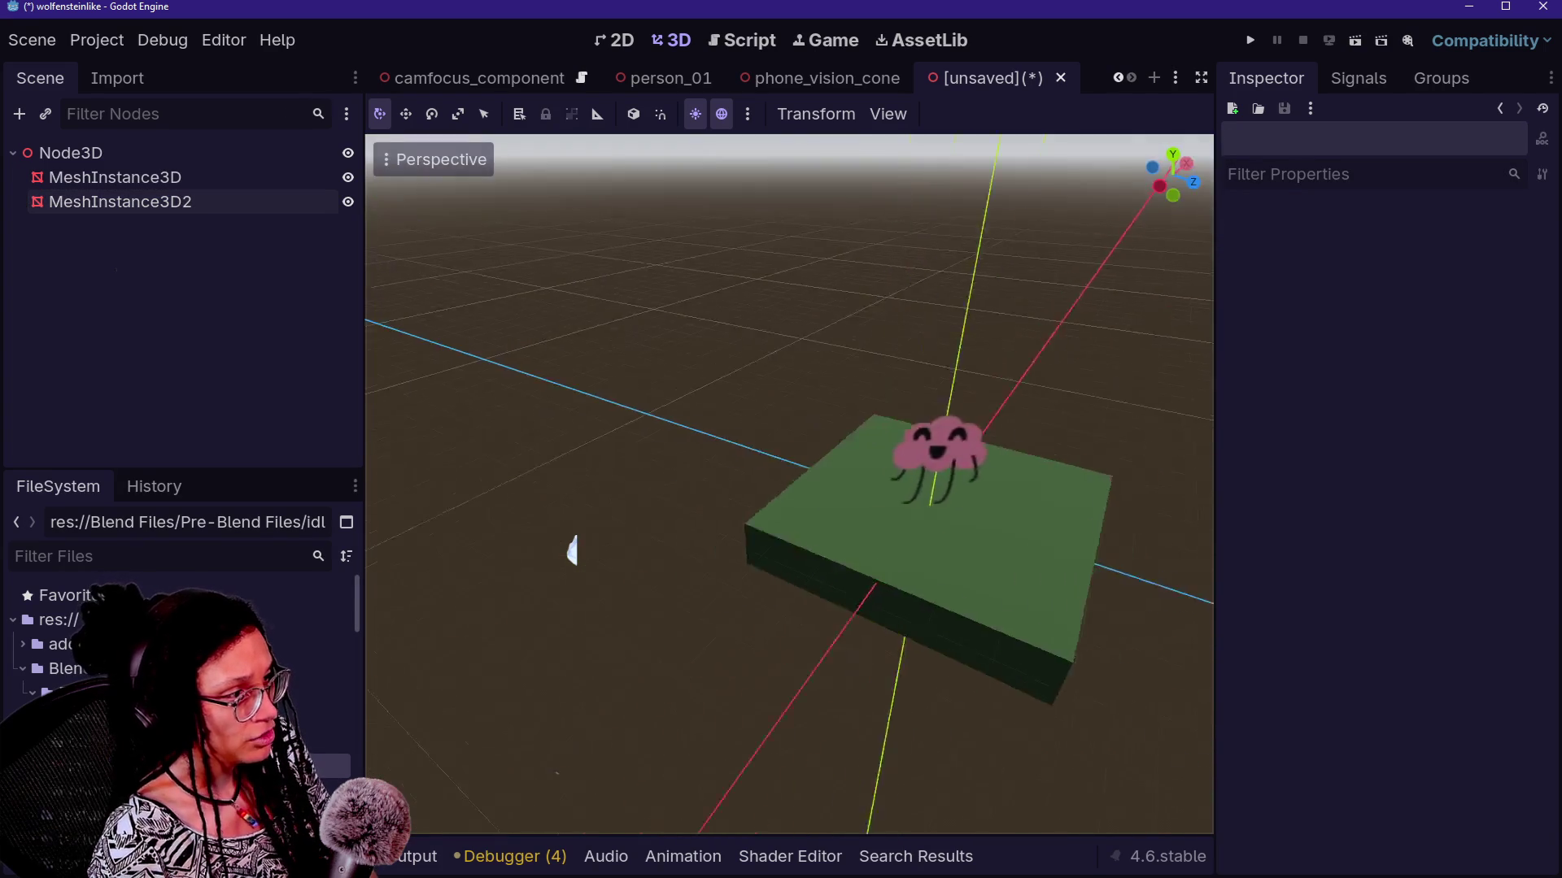
pyautogui.press('KP_4')
pyautogui.press('KP_4')
pyautogui.press('KP_4')
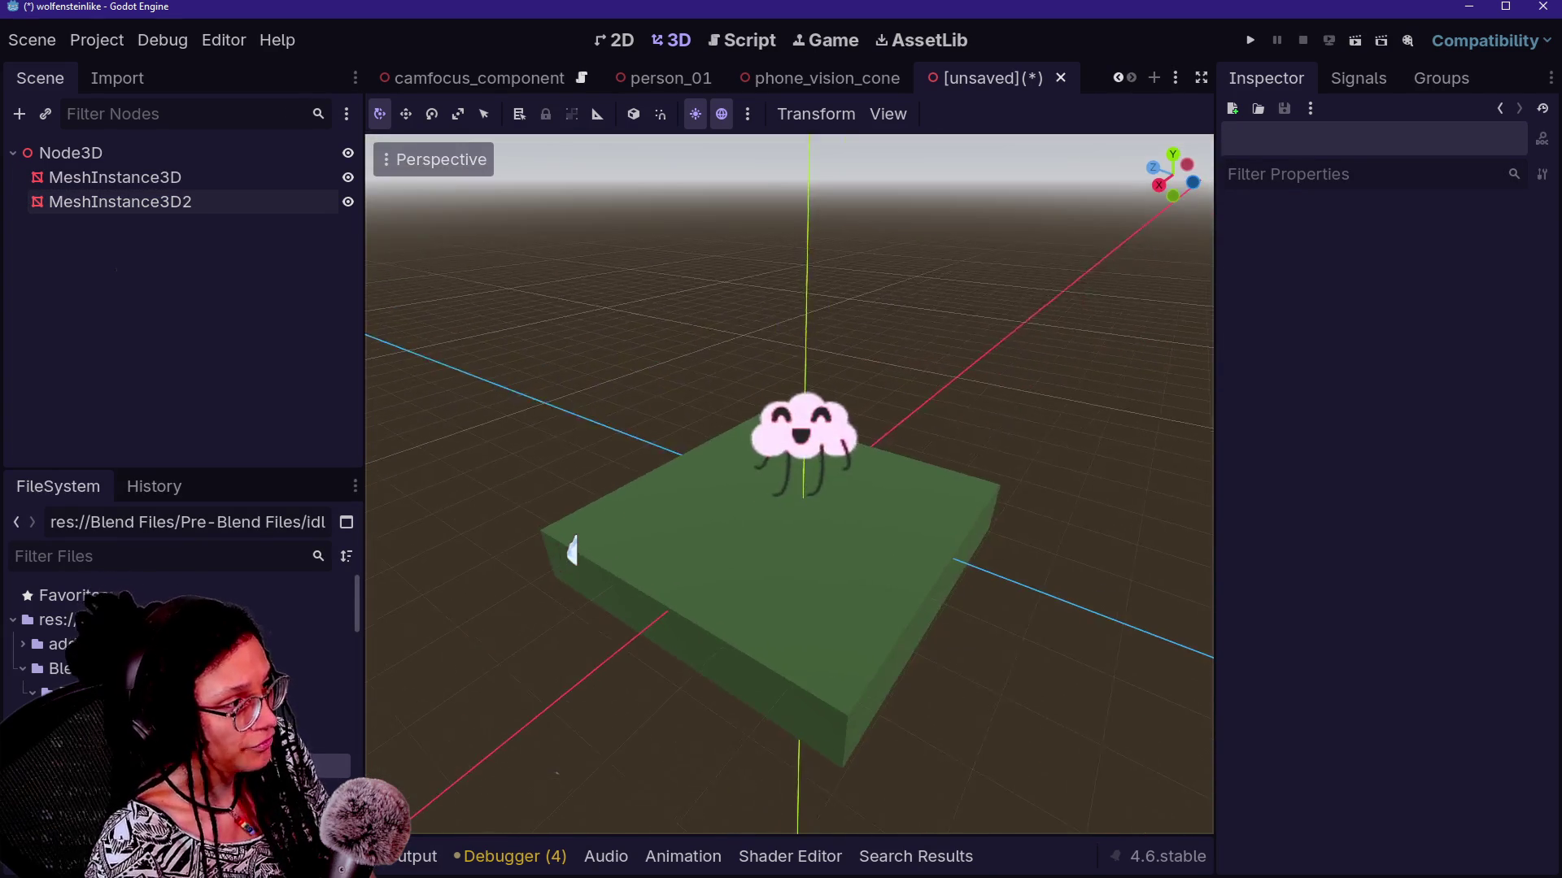
pyautogui.click(232, 201)
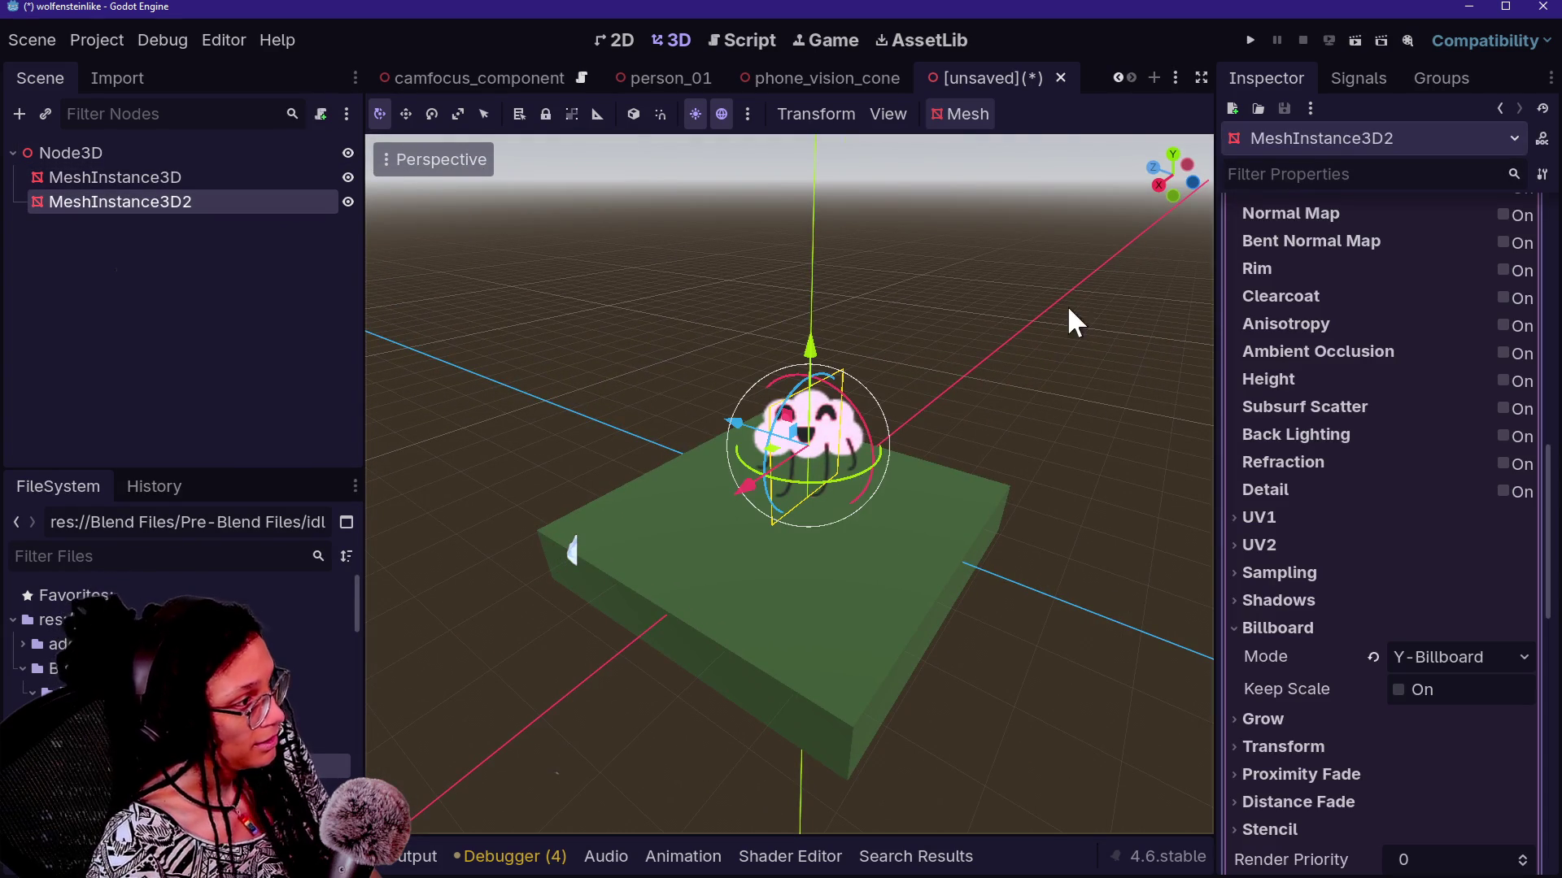
pyautogui.scroll(4, 1332, 618)
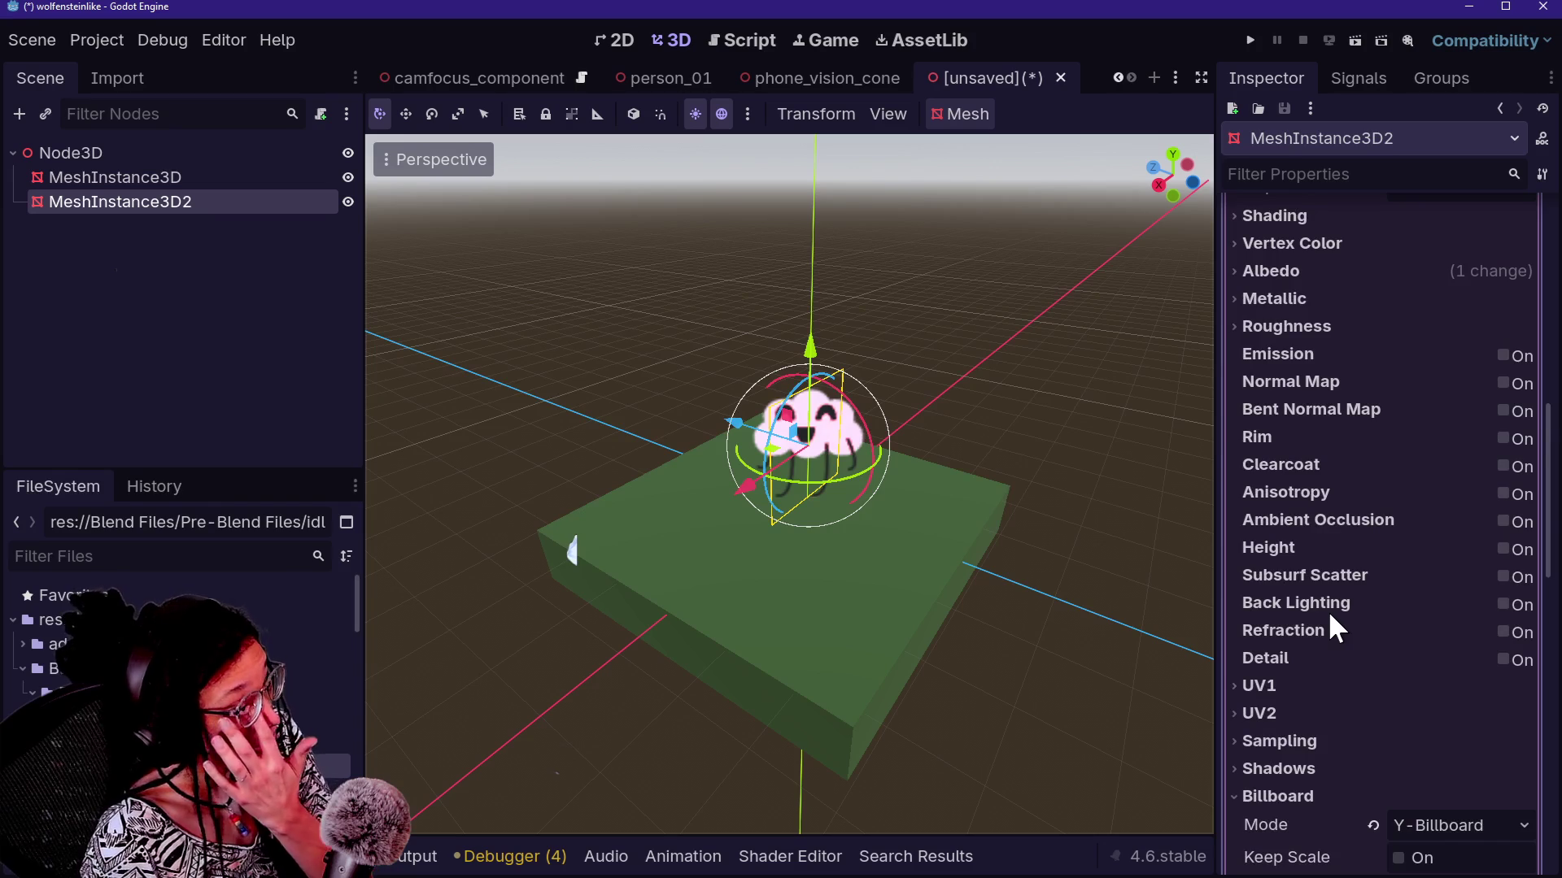
pyautogui.click(731, 112)
pyautogui.click(726, 113)
pyautogui.click(721, 115)
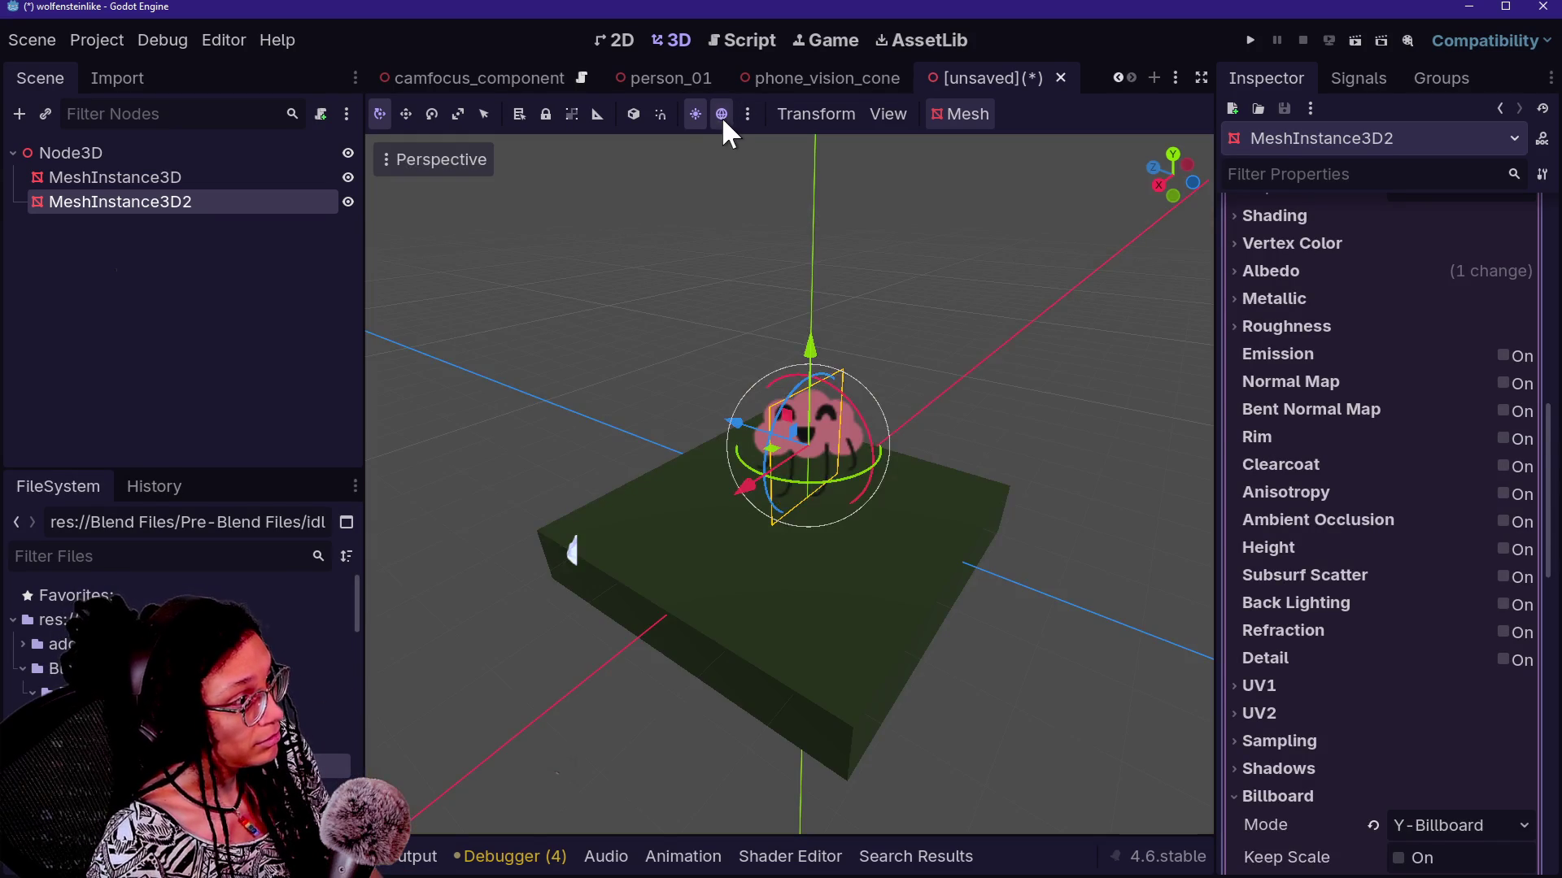
# Turn the preview lighting back on and frame the cloud sprite
pyautogui.click(721, 114)
pyautogui.click(747, 114)
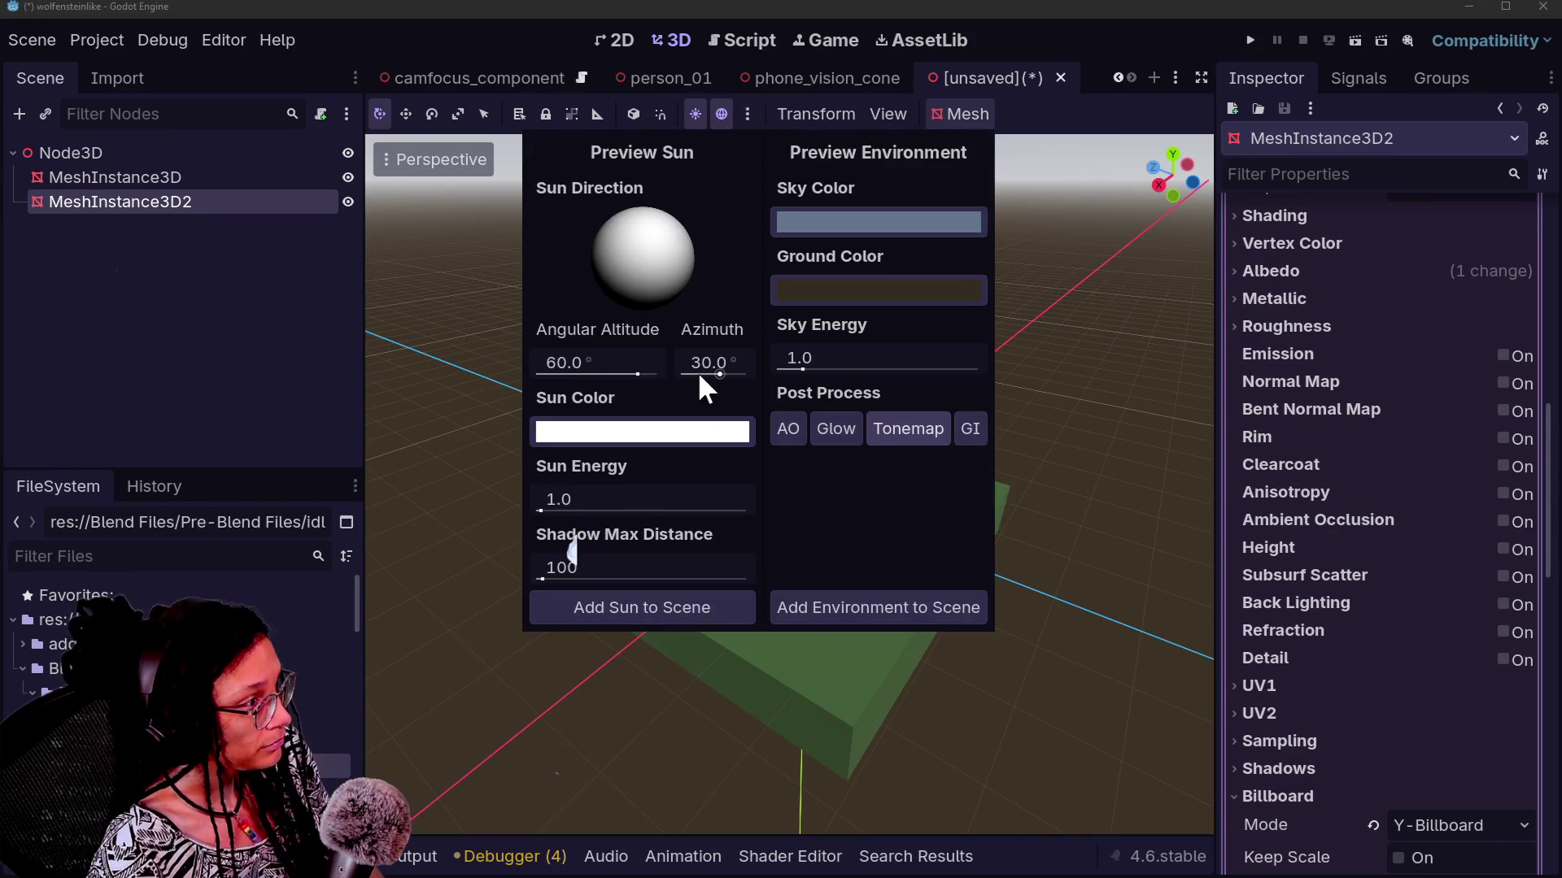
pyautogui.press('f')
pyautogui.moveTo(706, 388); pyautogui.dragTo(1089, 389)
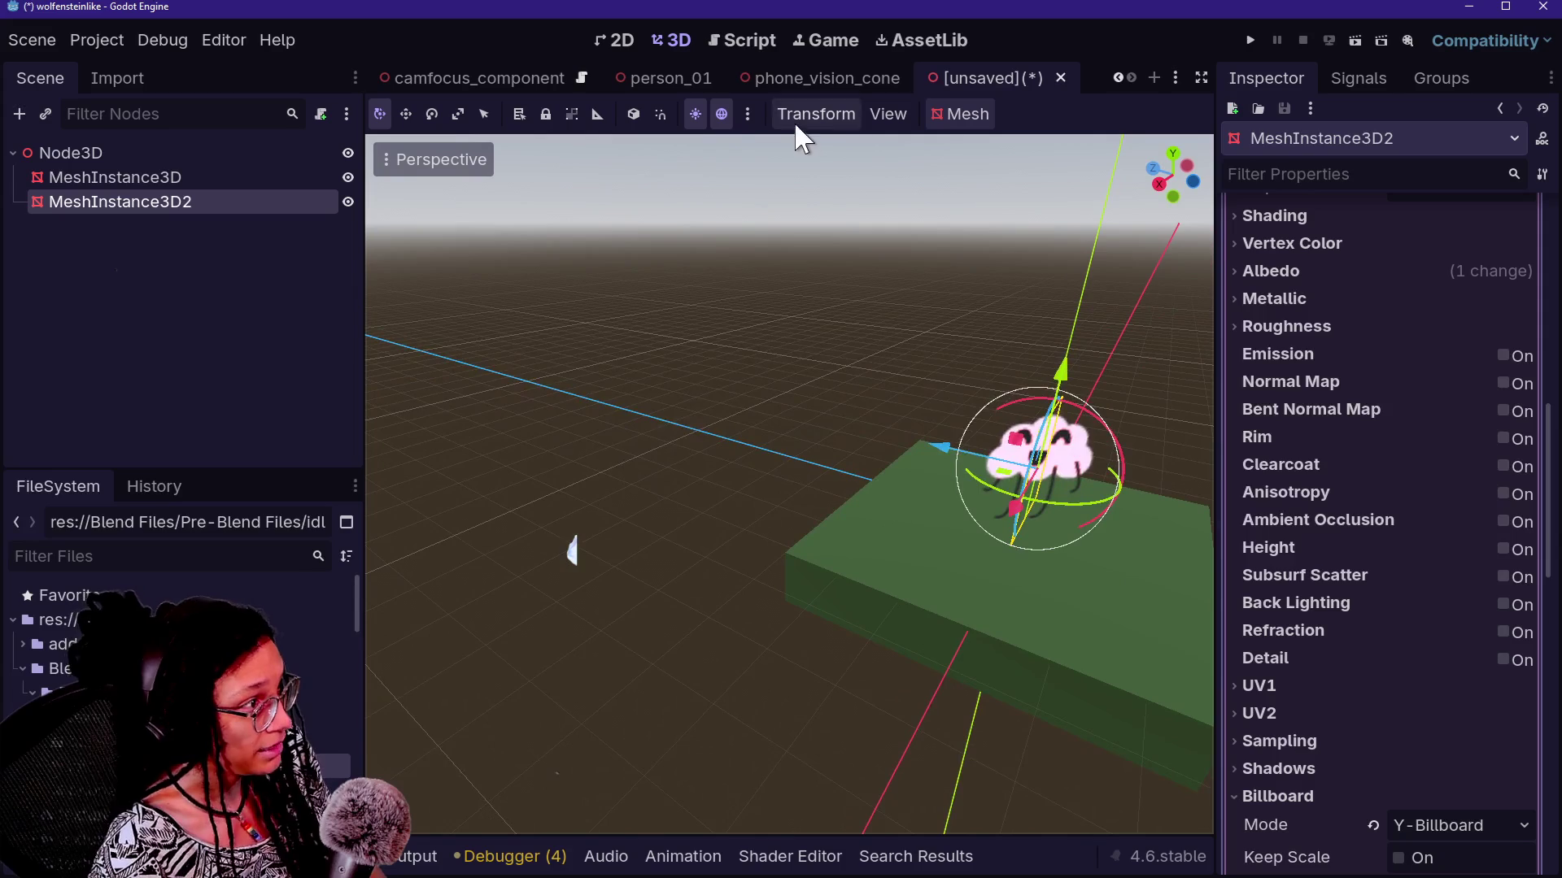
pyautogui.click(747, 115)
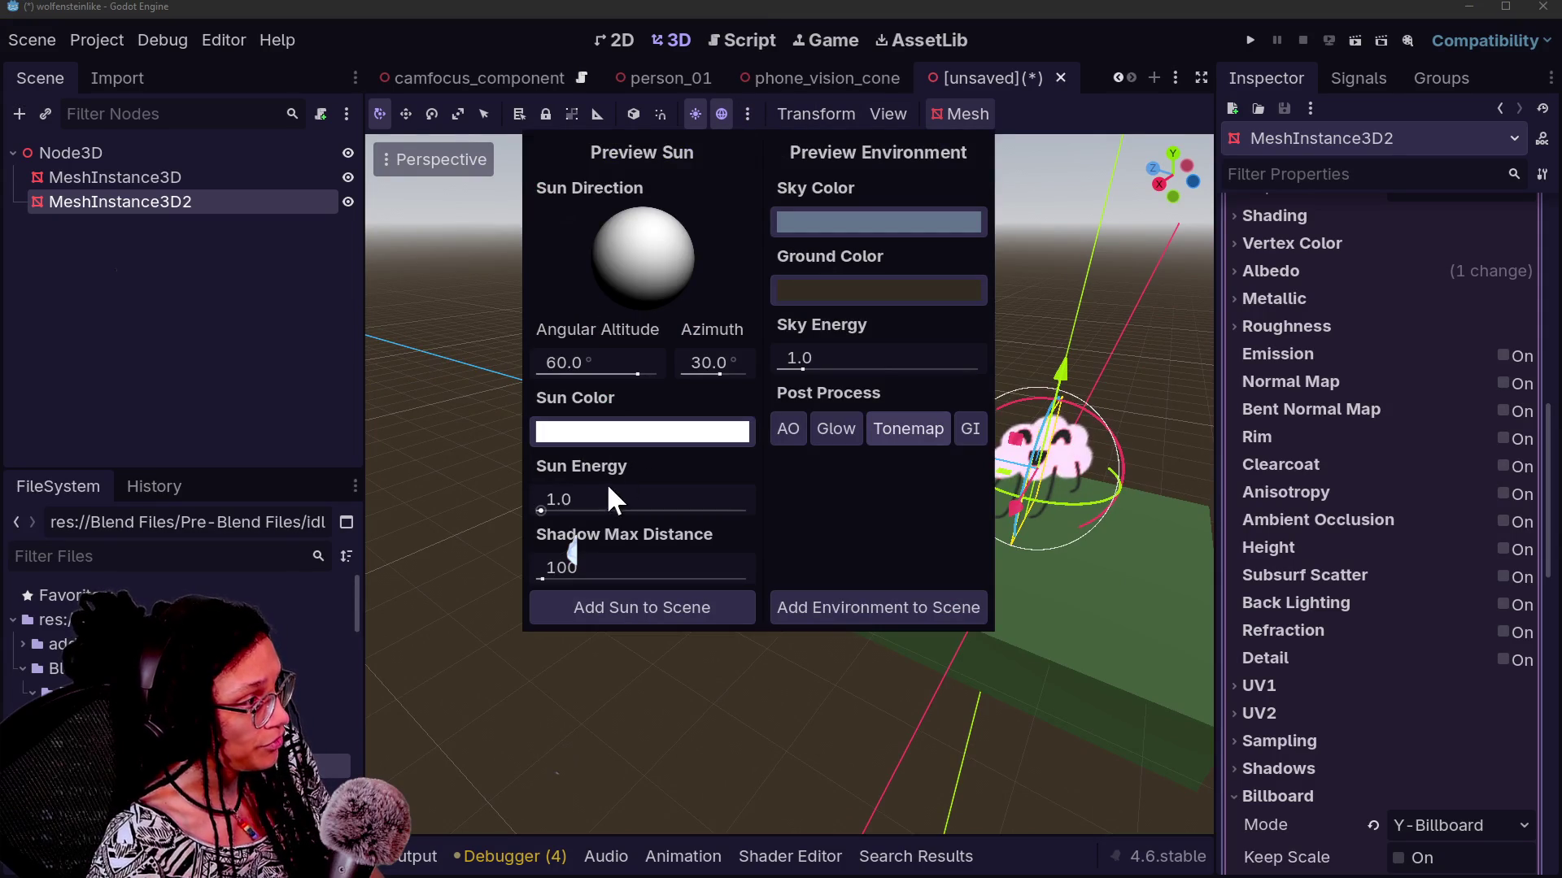
# Set the preview sun energy to 0.7 and its altitude to about 89.6°
pyautogui.moveTo(601, 498)
pyautogui.mouseDown()
pyautogui.moveTo(570, 498)
pyautogui.moveTo(618, 499)
pyautogui.moveTo(594, 498)
pyautogui.mouseUp()
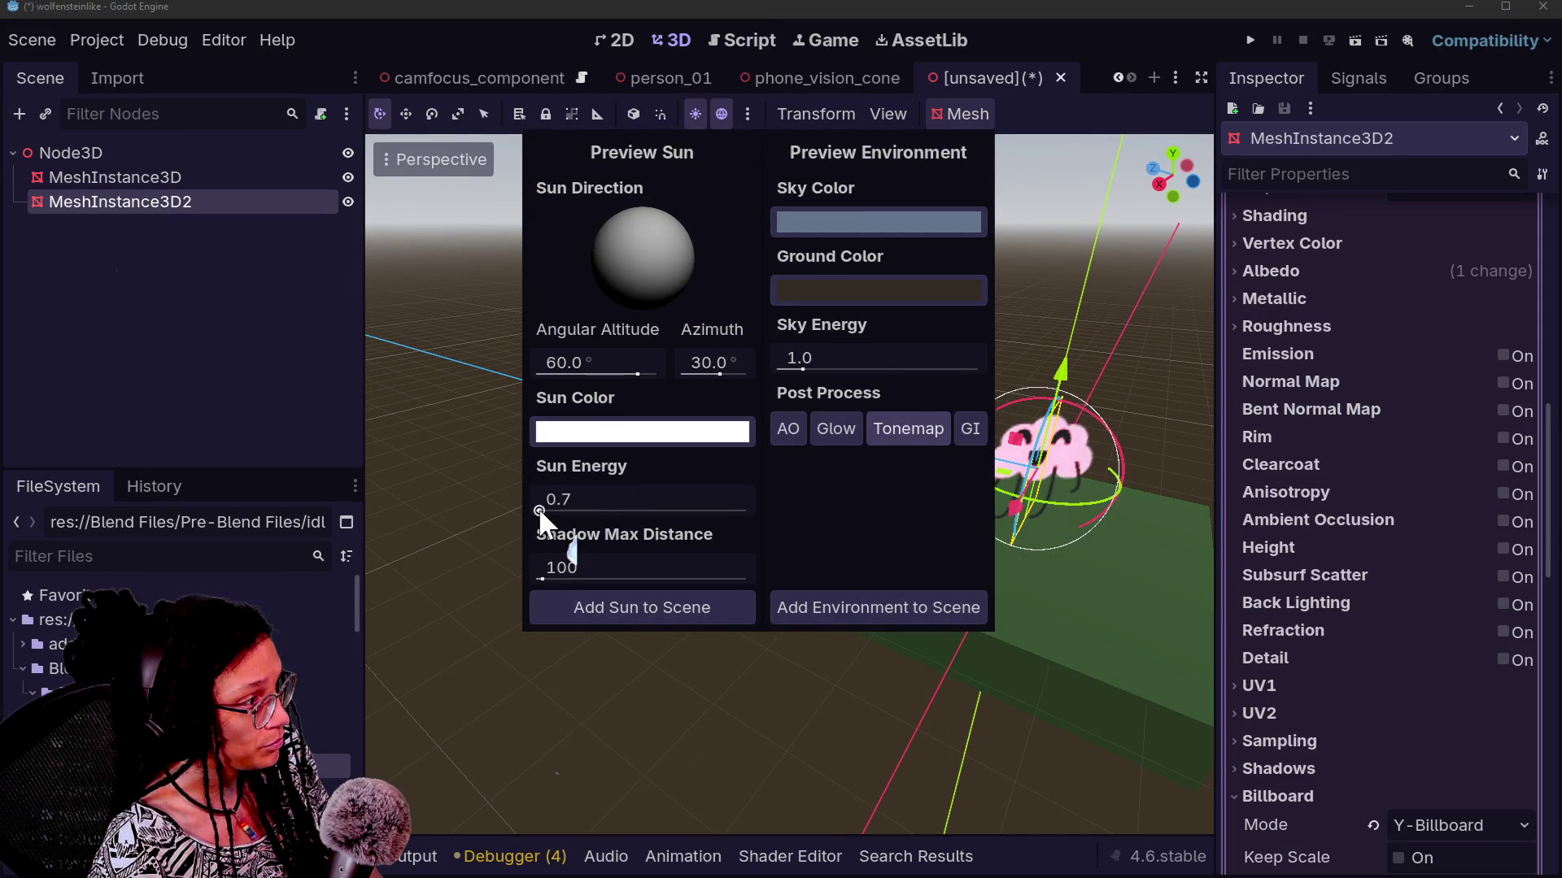
pyautogui.moveTo(635, 376)
pyautogui.mouseDown()
pyautogui.moveTo(603, 376)
pyautogui.moveTo(675, 375)
pyautogui.mouseUp()
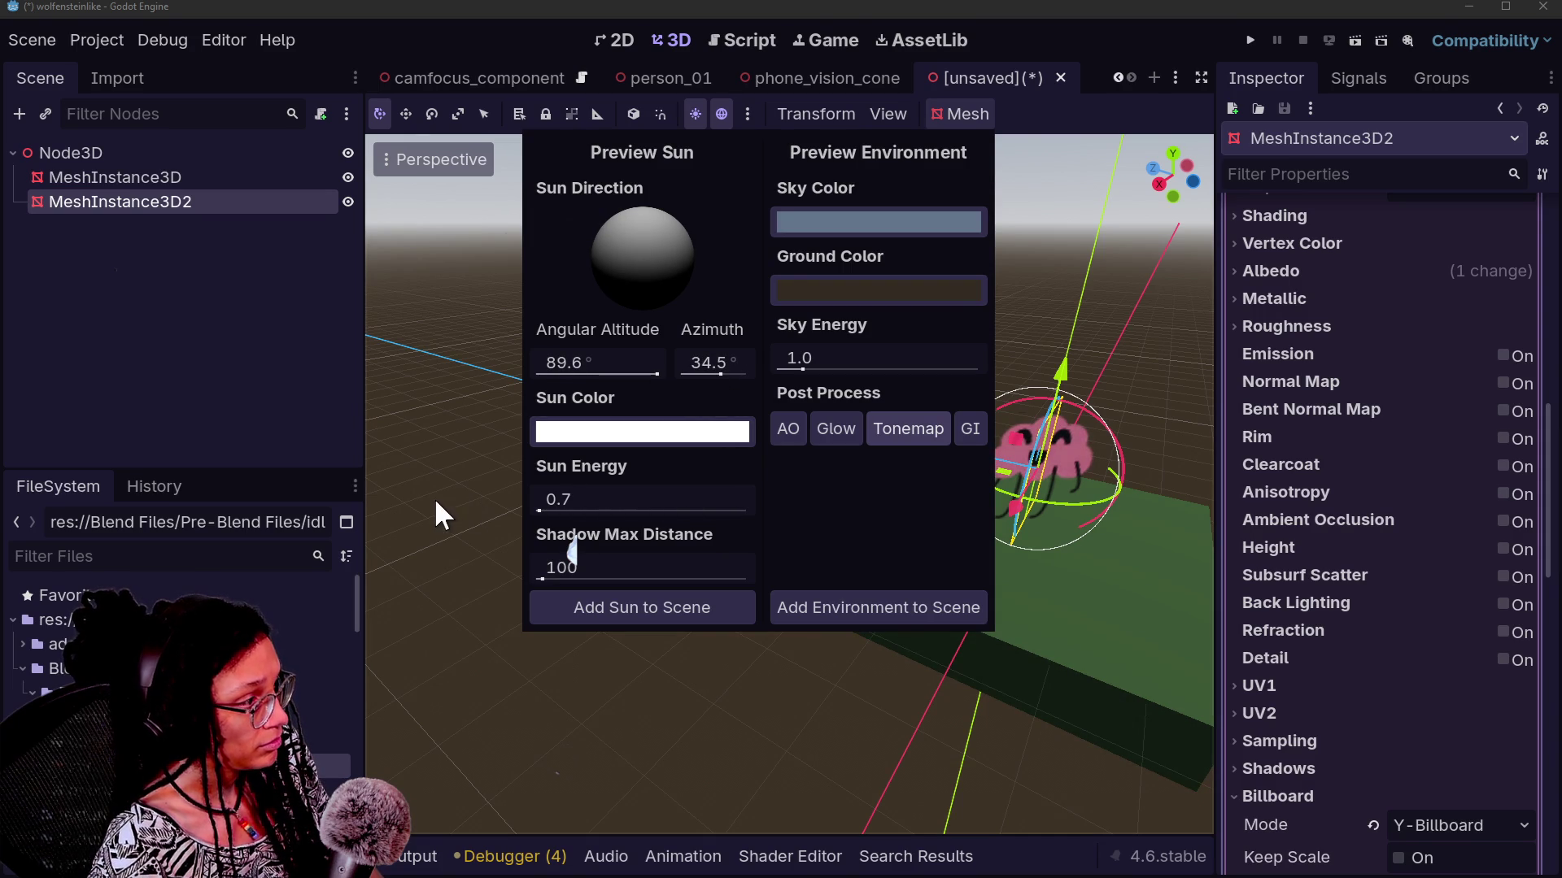
pyautogui.click(434, 497)
pyautogui.moveTo(572, 550); pyautogui.dragTo(572, 551)
pyautogui.scroll(-3, 573, 550)
pyautogui.scroll(5, 572, 551)
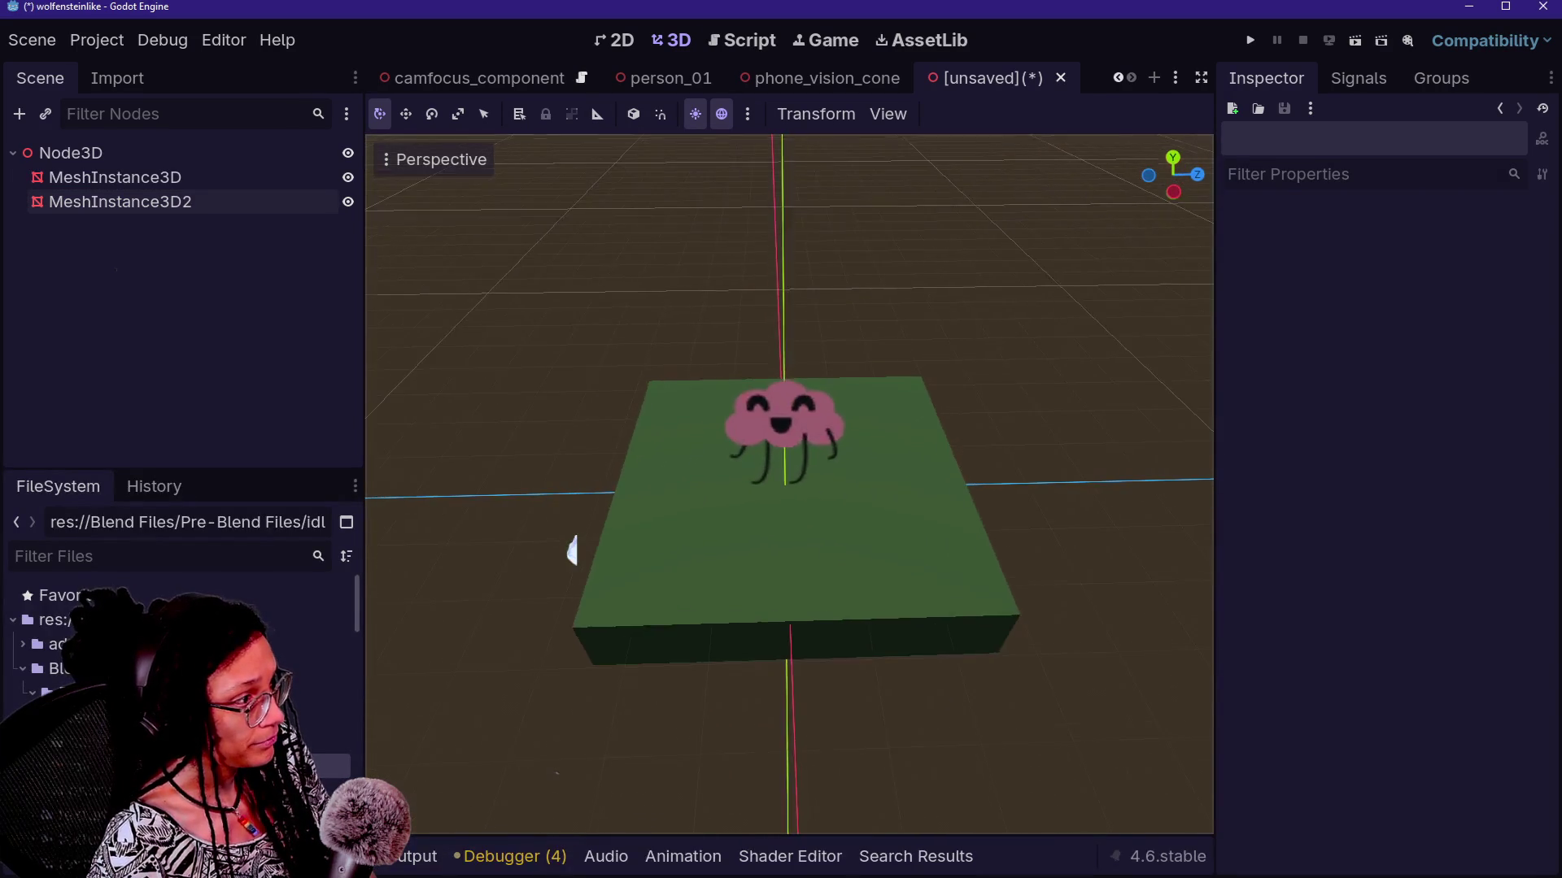
# Move the cloud character along Z, rescale it, then open the idle_1.png texture's properties
pyautogui.click(131, 203)
pyautogui.moveTo(842, 438)
pyautogui.mouseDown()
pyautogui.moveTo(840, 453)
pyautogui.moveTo(927, 481)
pyautogui.moveTo(840, 405)
pyautogui.moveTo(822, 515)
pyautogui.moveTo(821, 423)
pyautogui.mouseUp()
pyautogui.click(669, 352)
pyautogui.scroll(5, 669, 352)
pyautogui.scroll(-3, 573, 551)
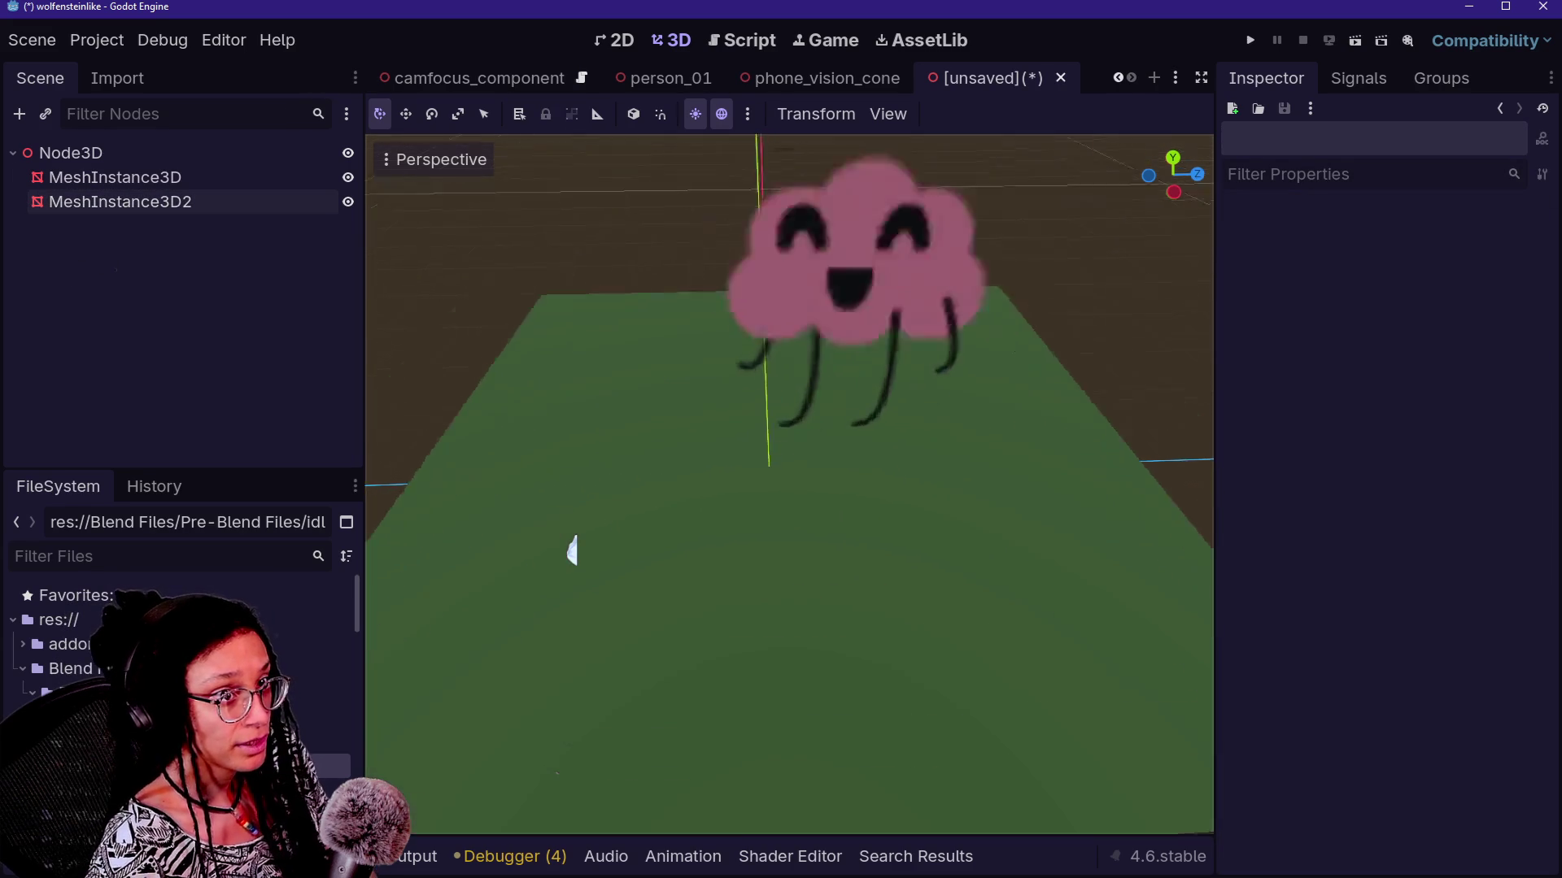
pyautogui.scroll(5, 572, 551)
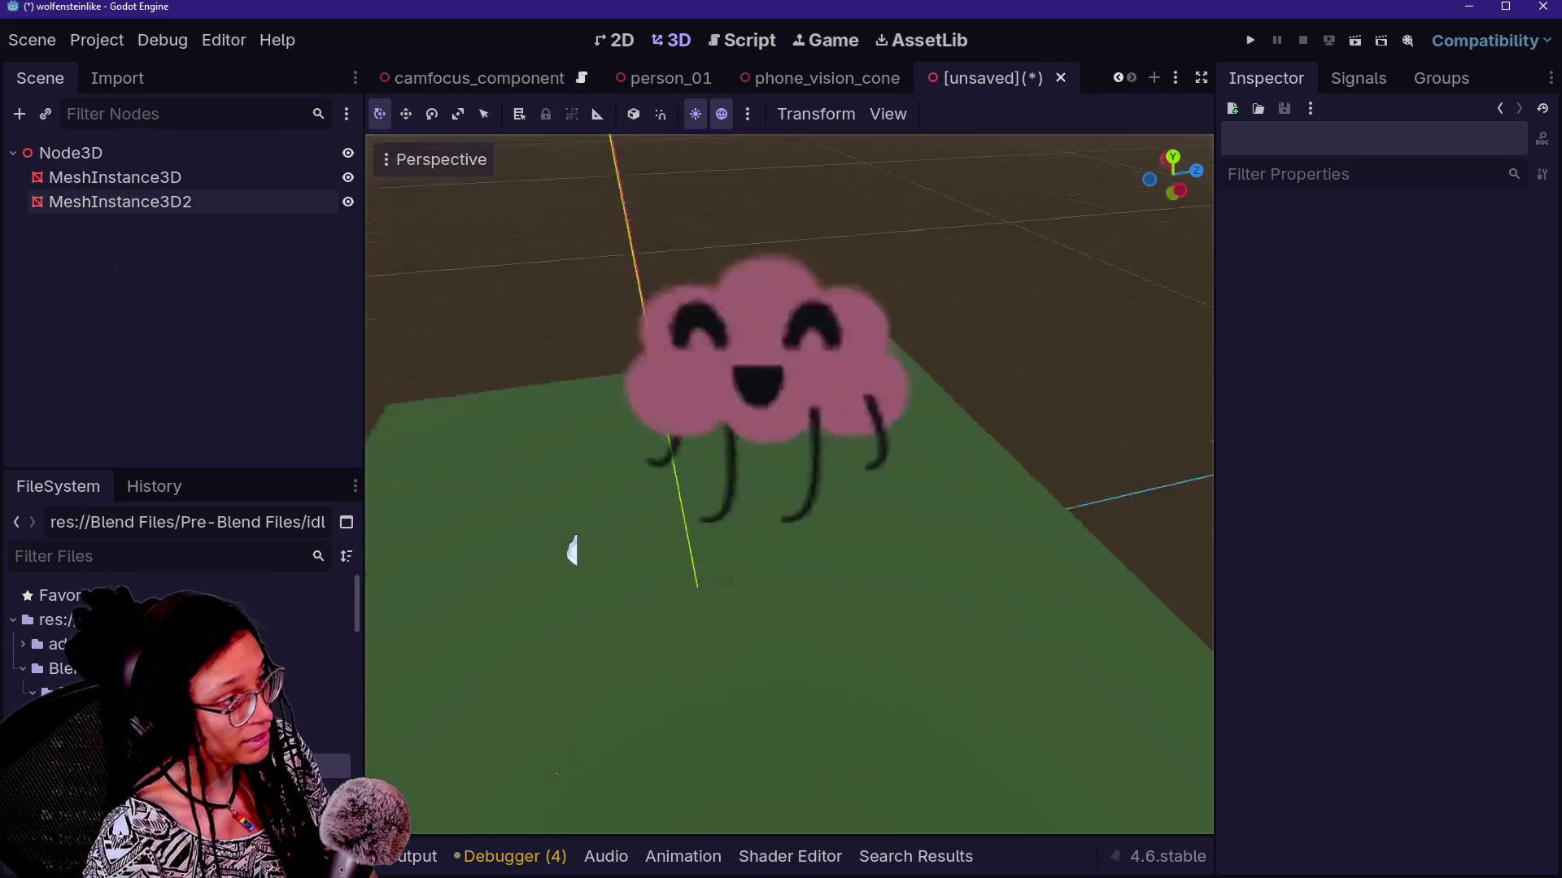
pyautogui.scroll(-4, 573, 551)
pyautogui.scroll(2, 573, 551)
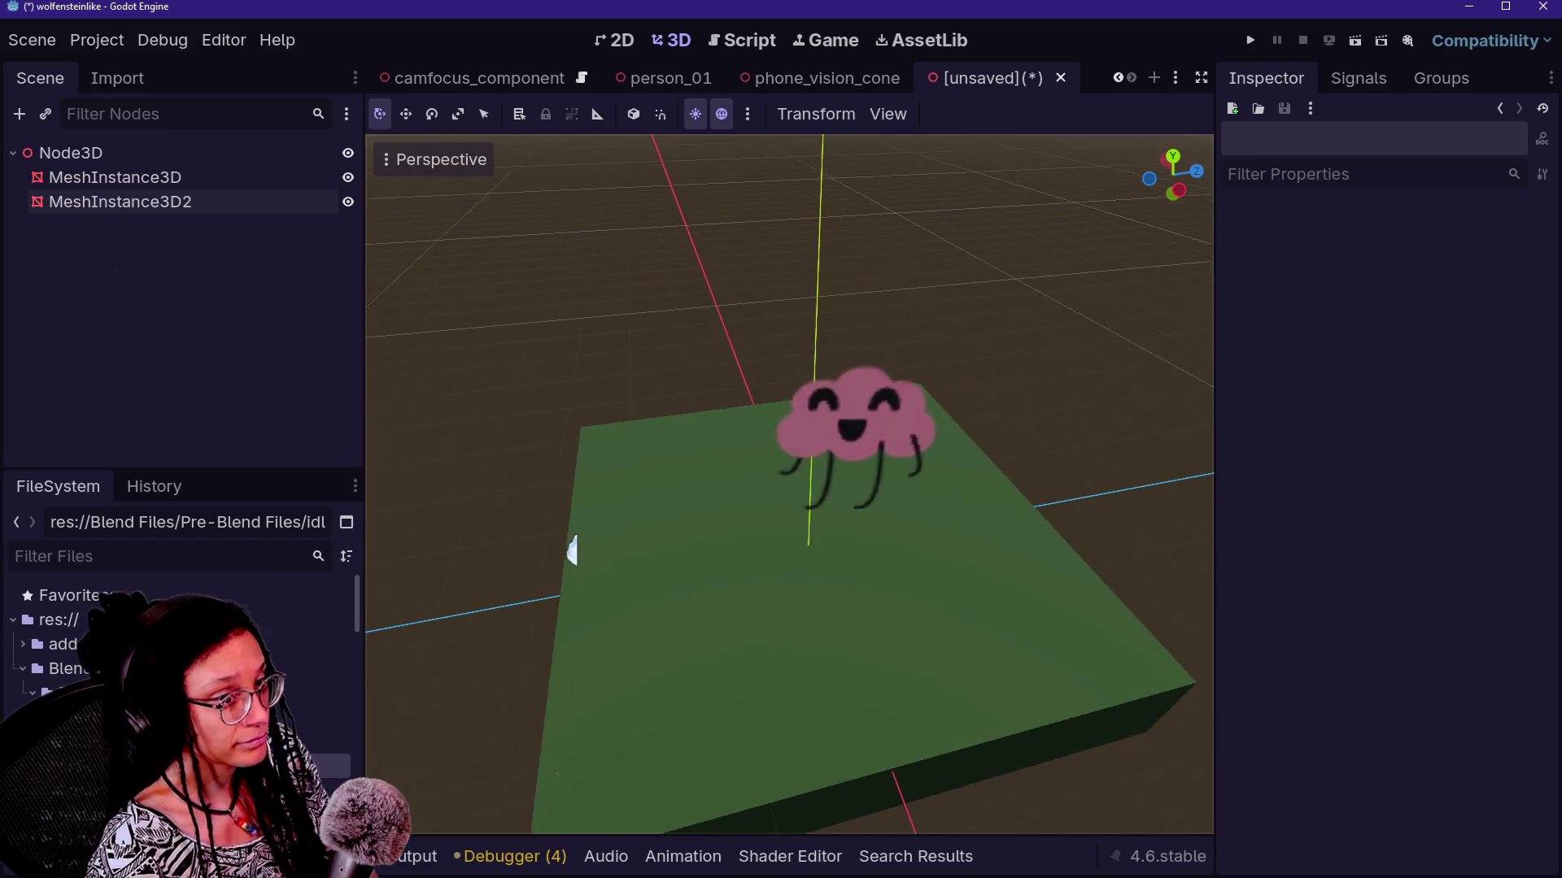
pyautogui.scroll(-3, 573, 550)
pyautogui.scroll(3, 572, 550)
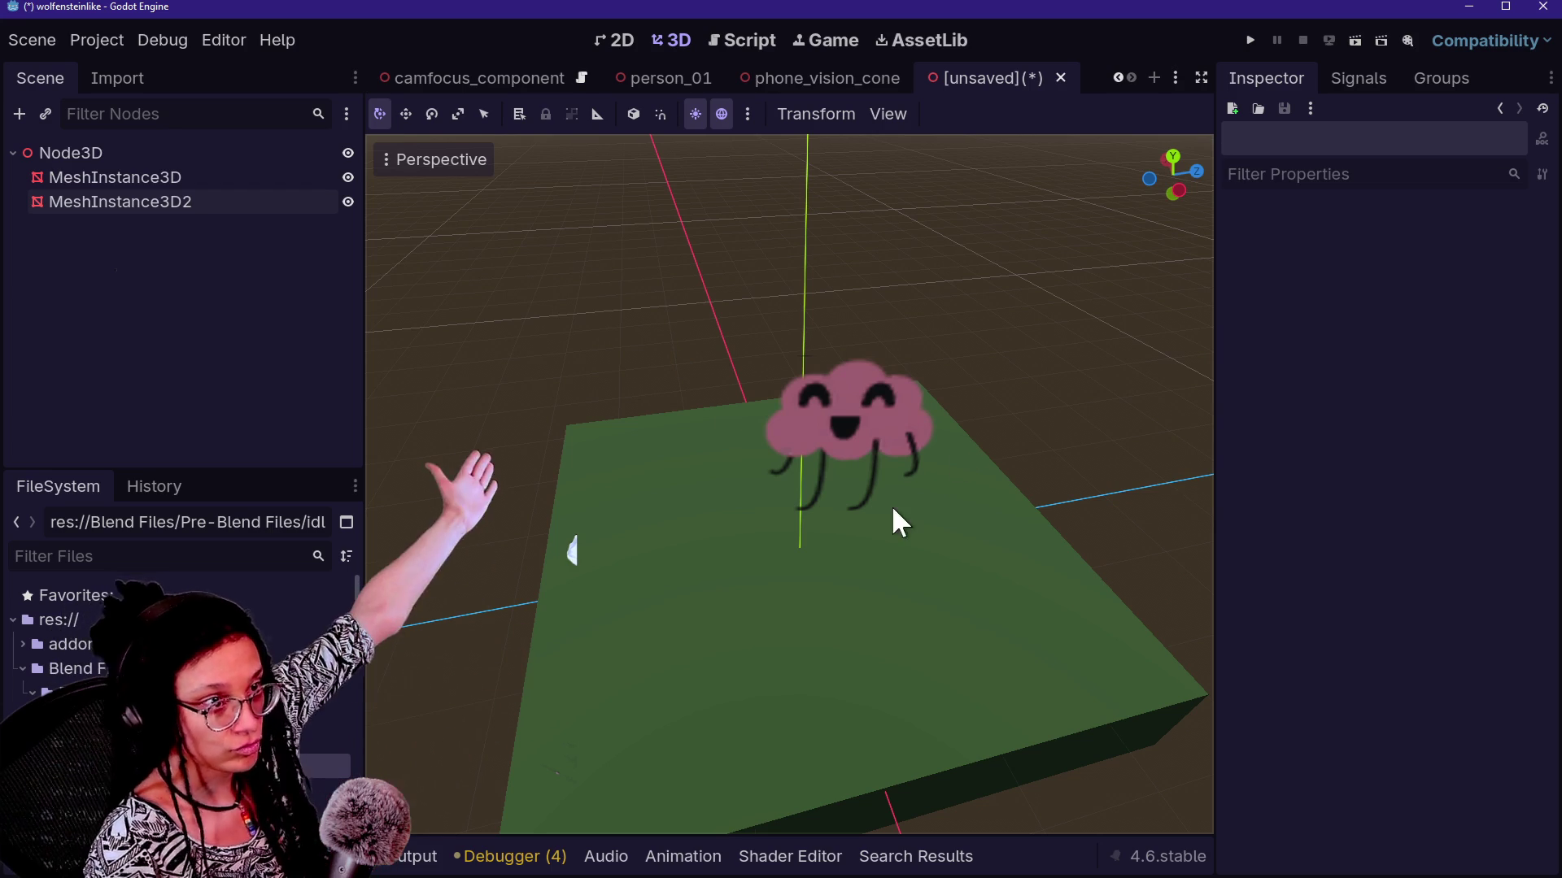
pyautogui.click(140, 205)
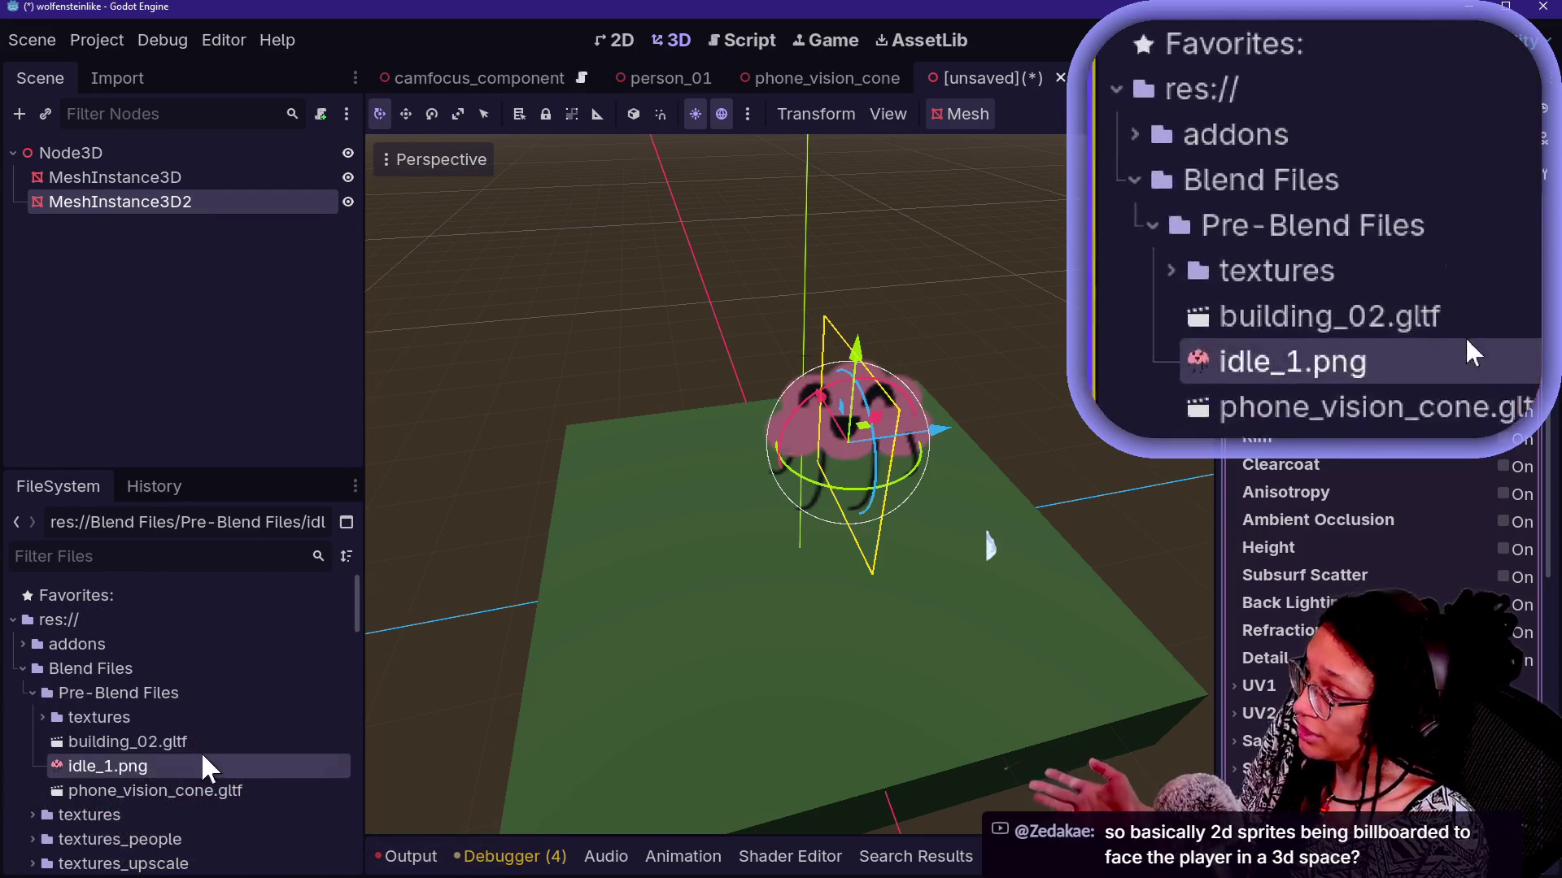
pyautogui.doubleClick(187, 766)
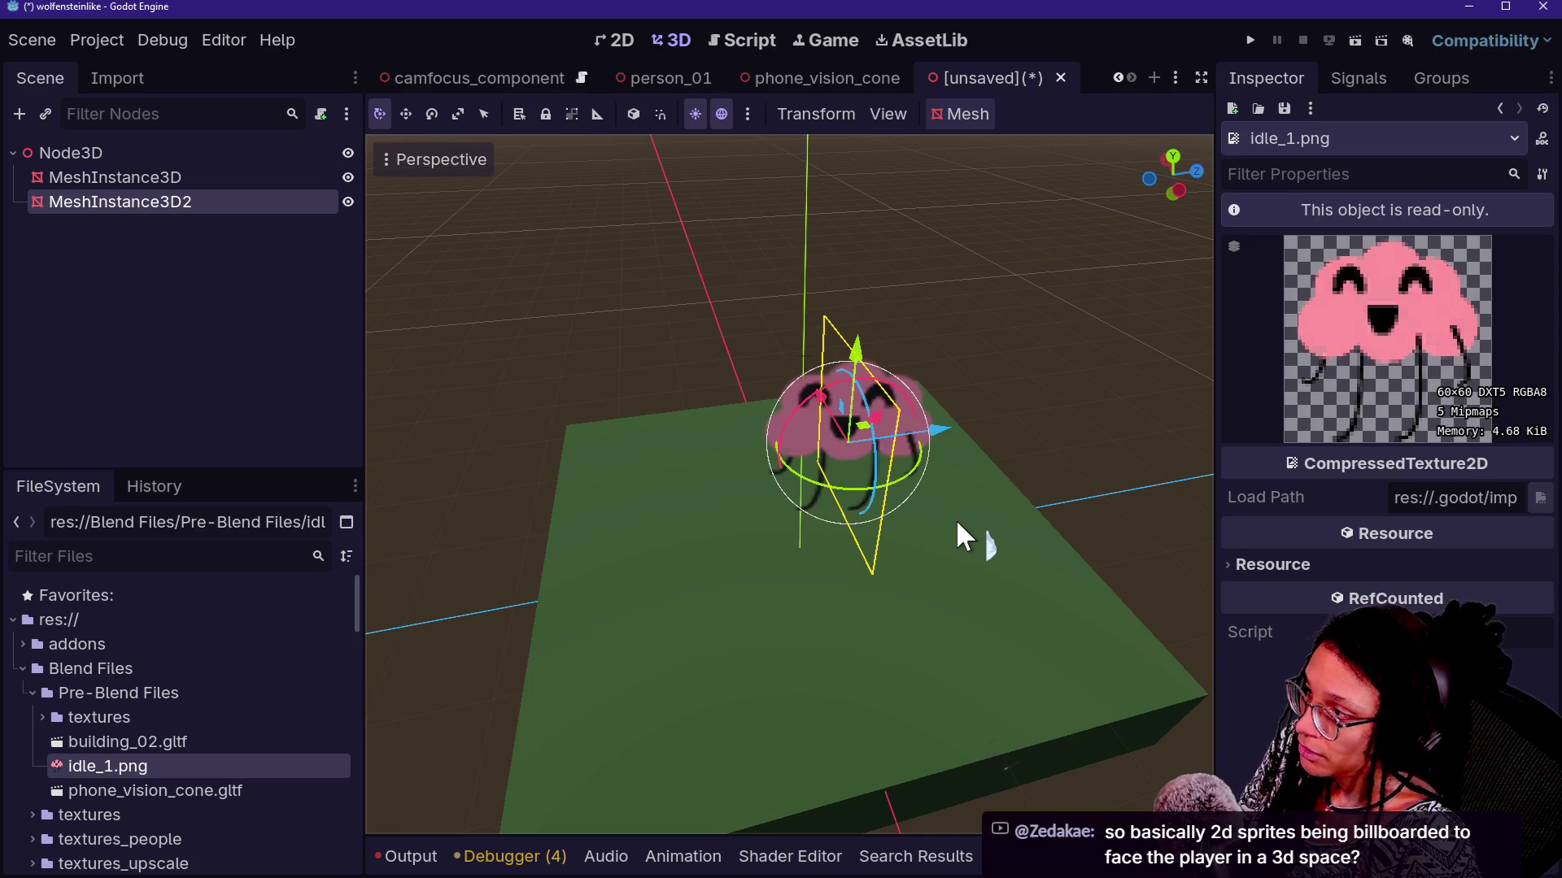
# Orbit closer to view the pink cloud sprite on the dark green slab
pyautogui.moveTo(955, 519); pyautogui.dragTo(989, 546)
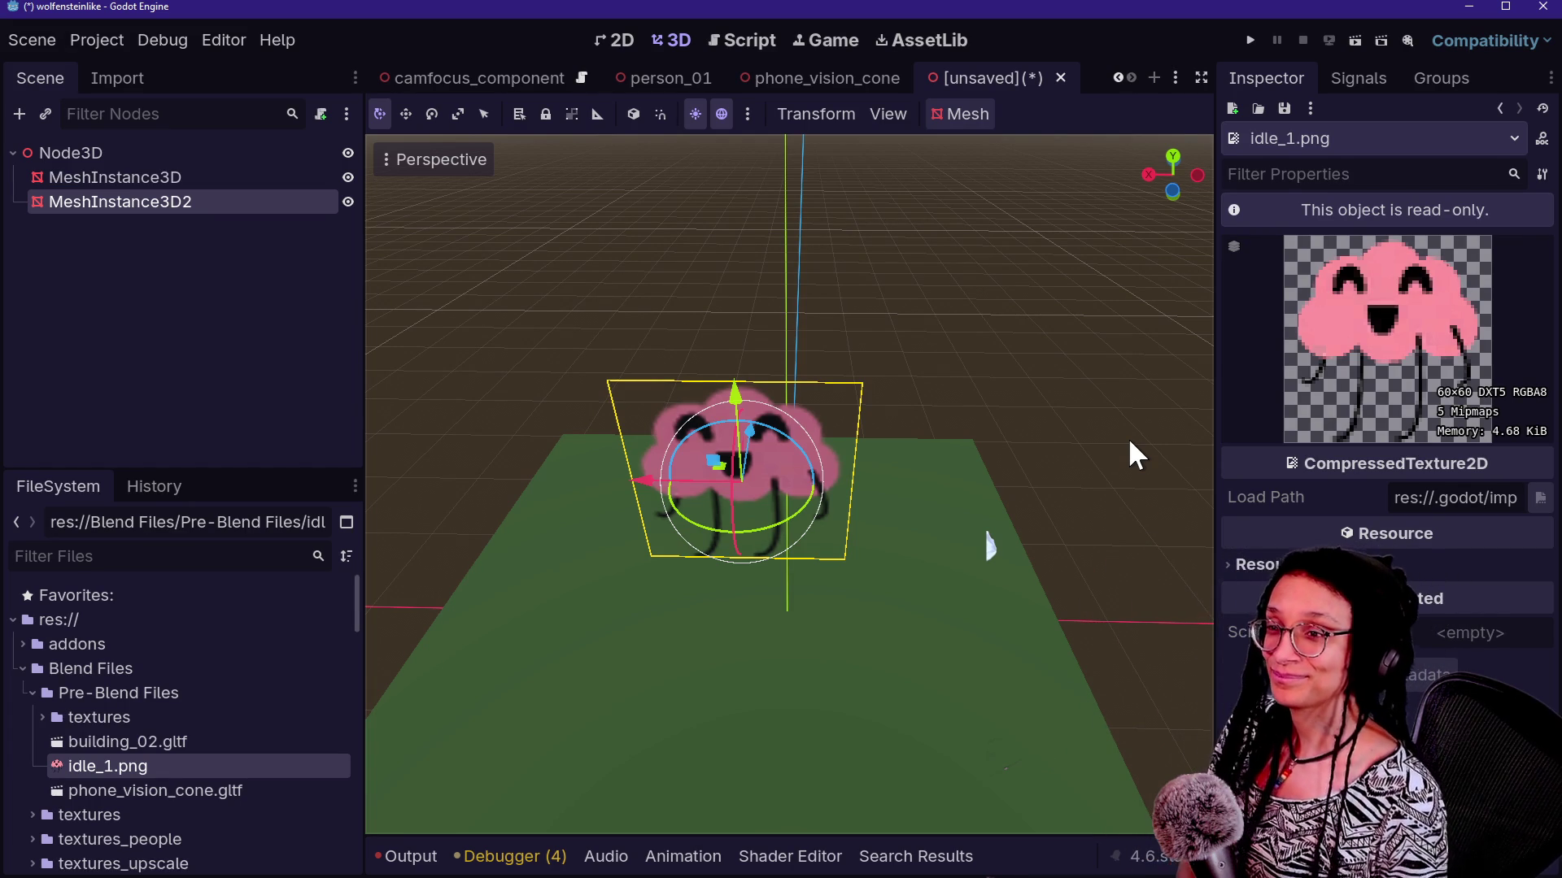
# Zoom the viewport and select the green floor MeshInstance3D to show its 5.738 × 1.0 × 5.694 m size
pyautogui.scroll(-3, 911, 626)
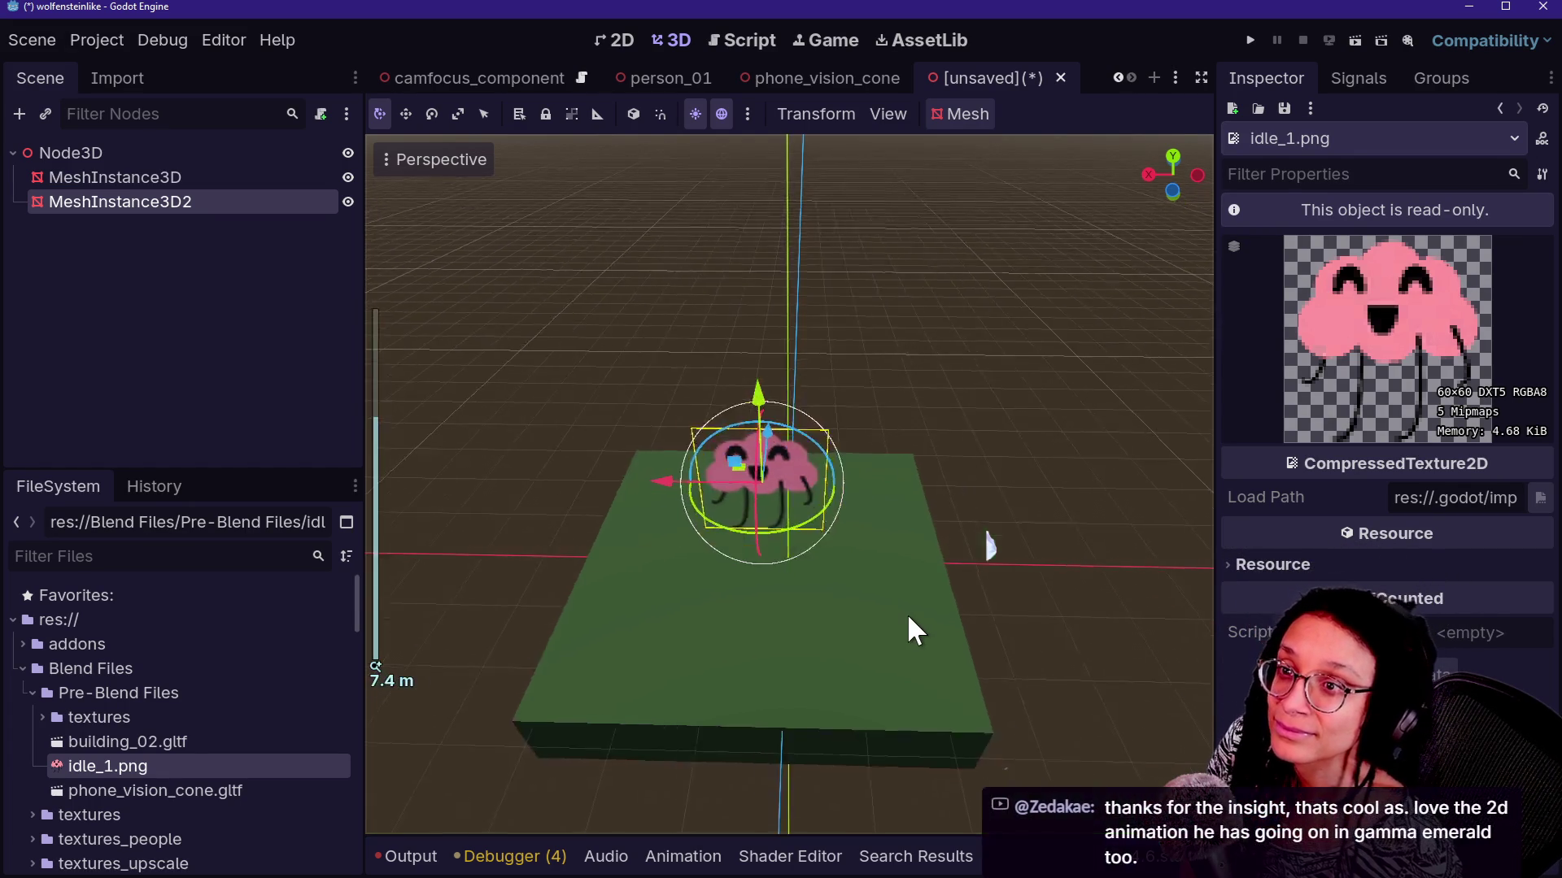
pyautogui.scroll(8, 911, 626)
pyautogui.scroll(-2, 909, 622)
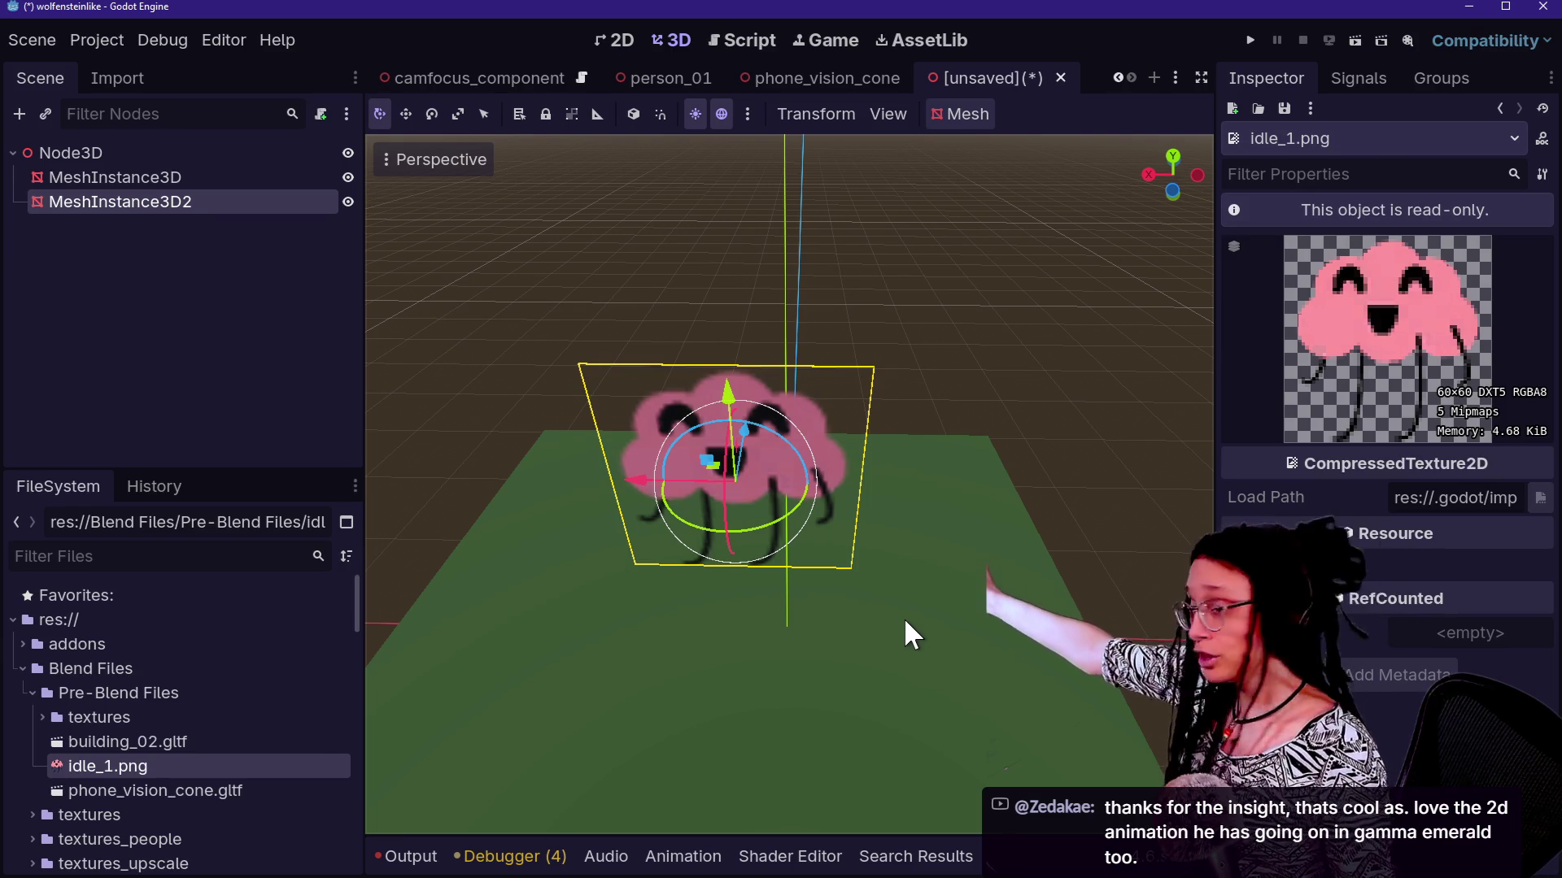
pyautogui.click(904, 618)
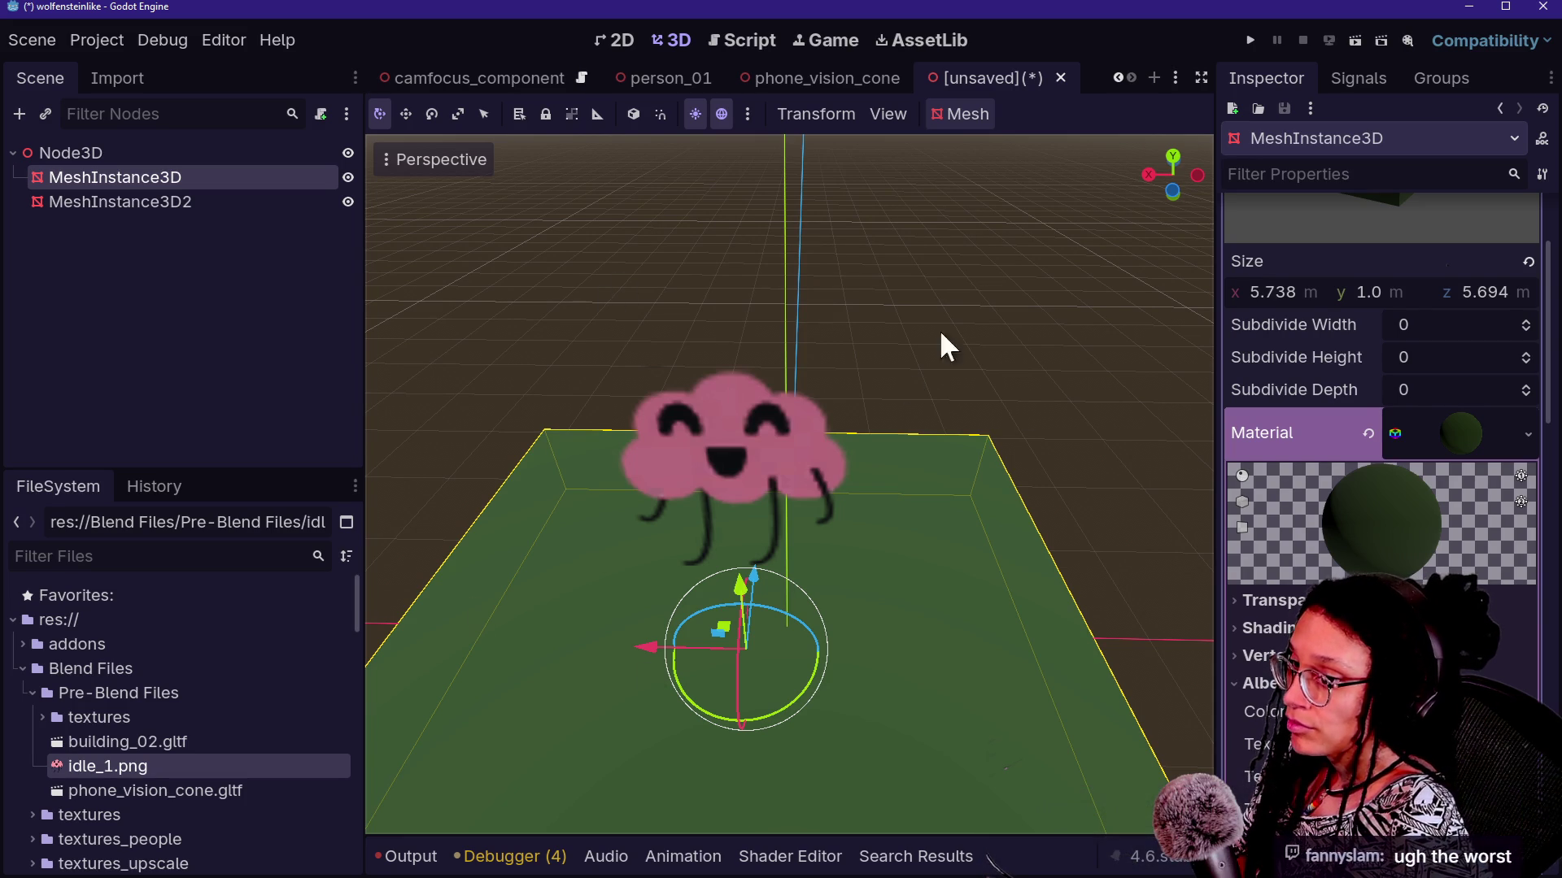
# Discard the unsaved test scene, delete idle_1.png from the project, and return to phone_vision_area.gd
pyautogui.click(1059, 77)
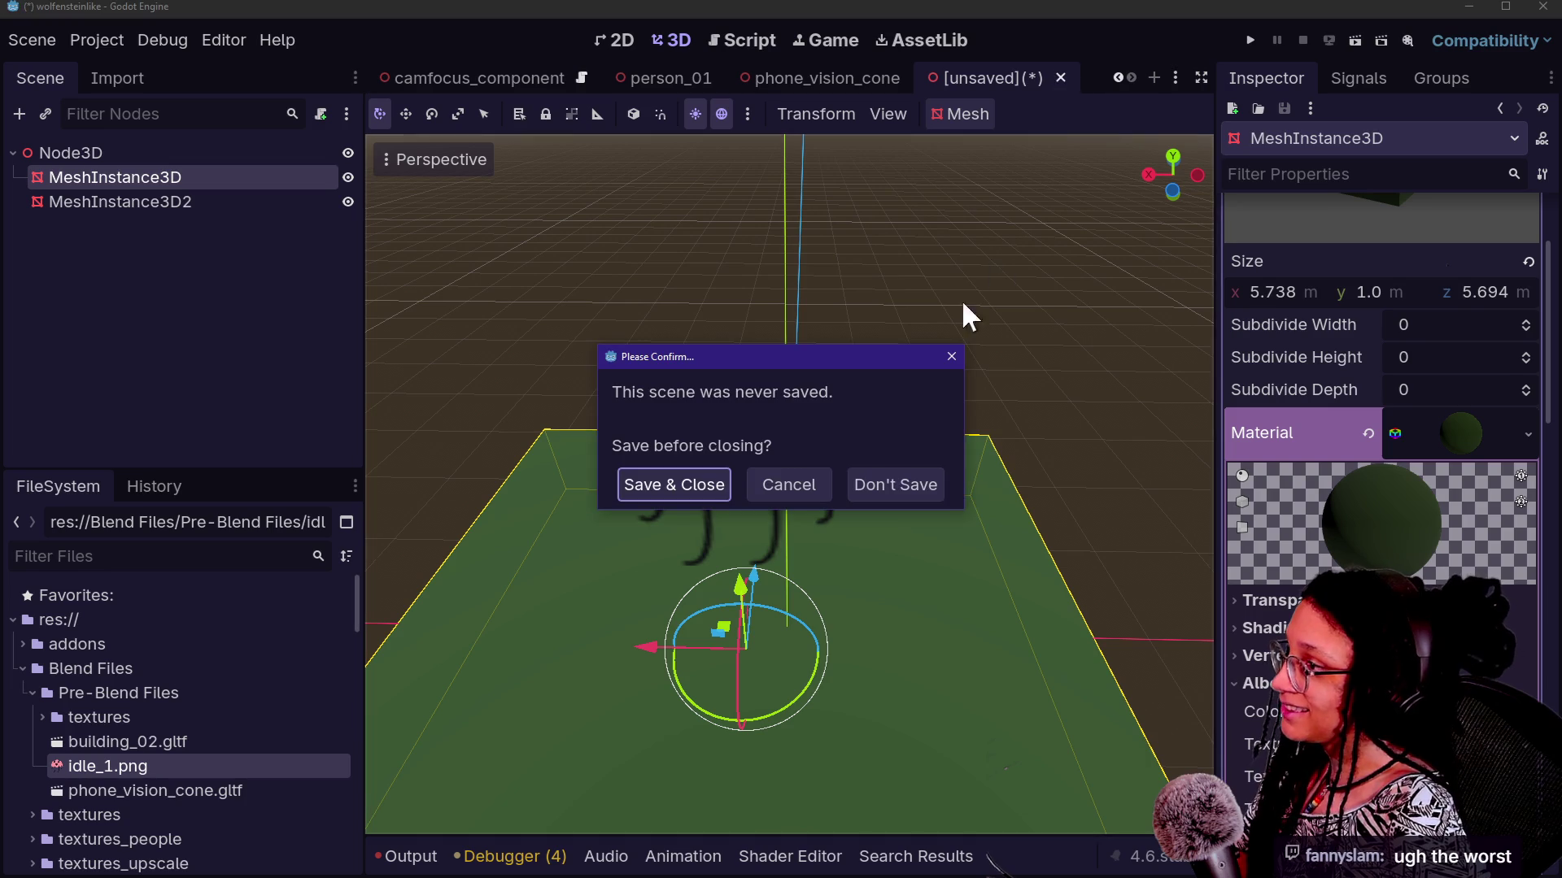
pyautogui.click(870, 480)
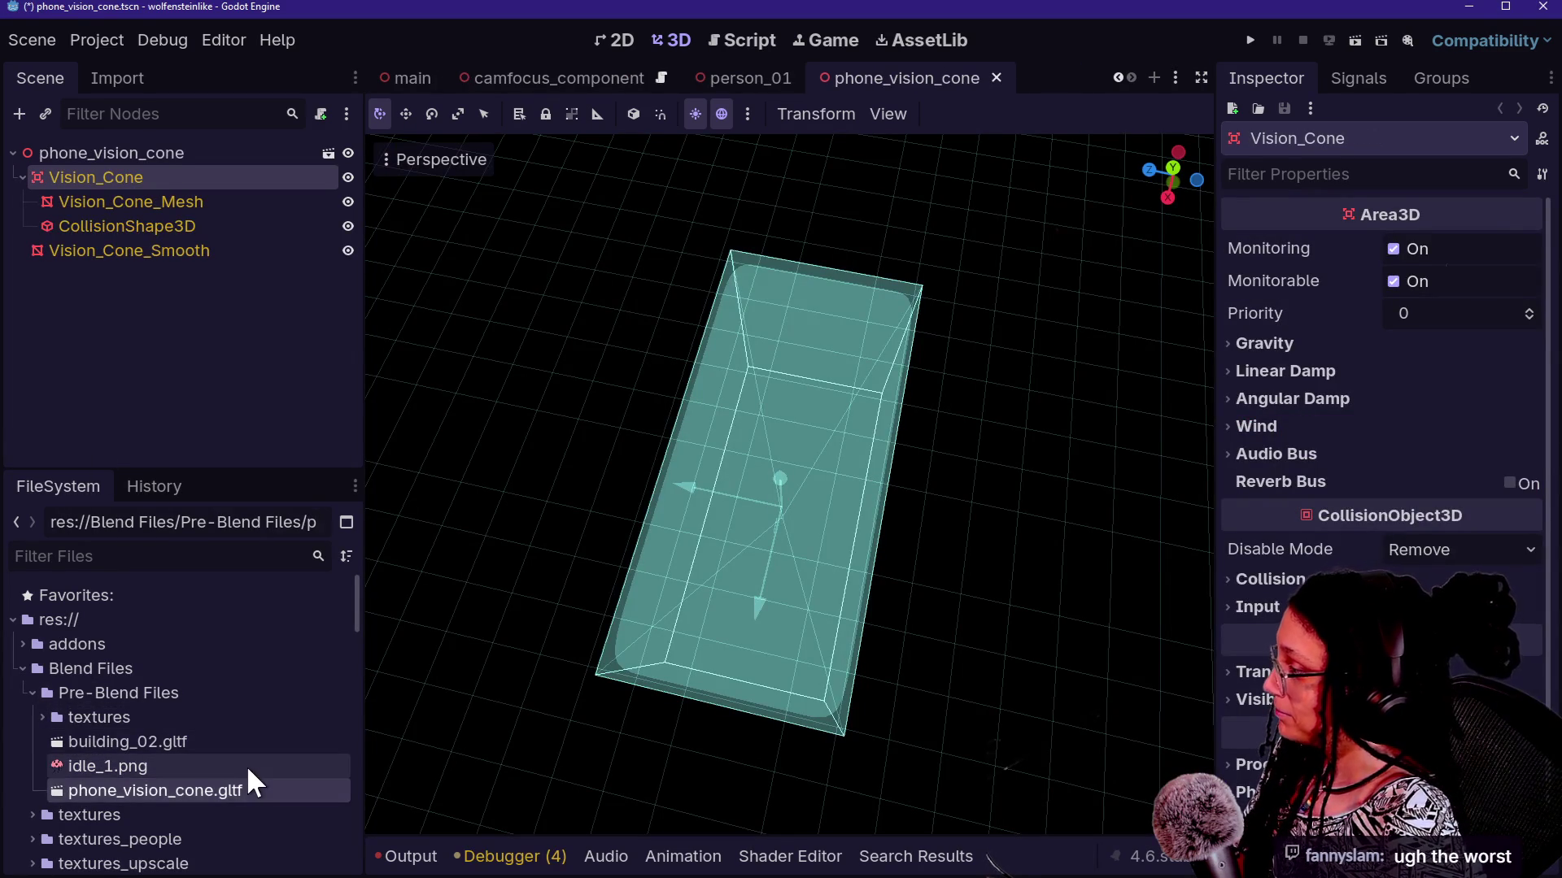
pyautogui.press('Delete')
pyautogui.press('Return')
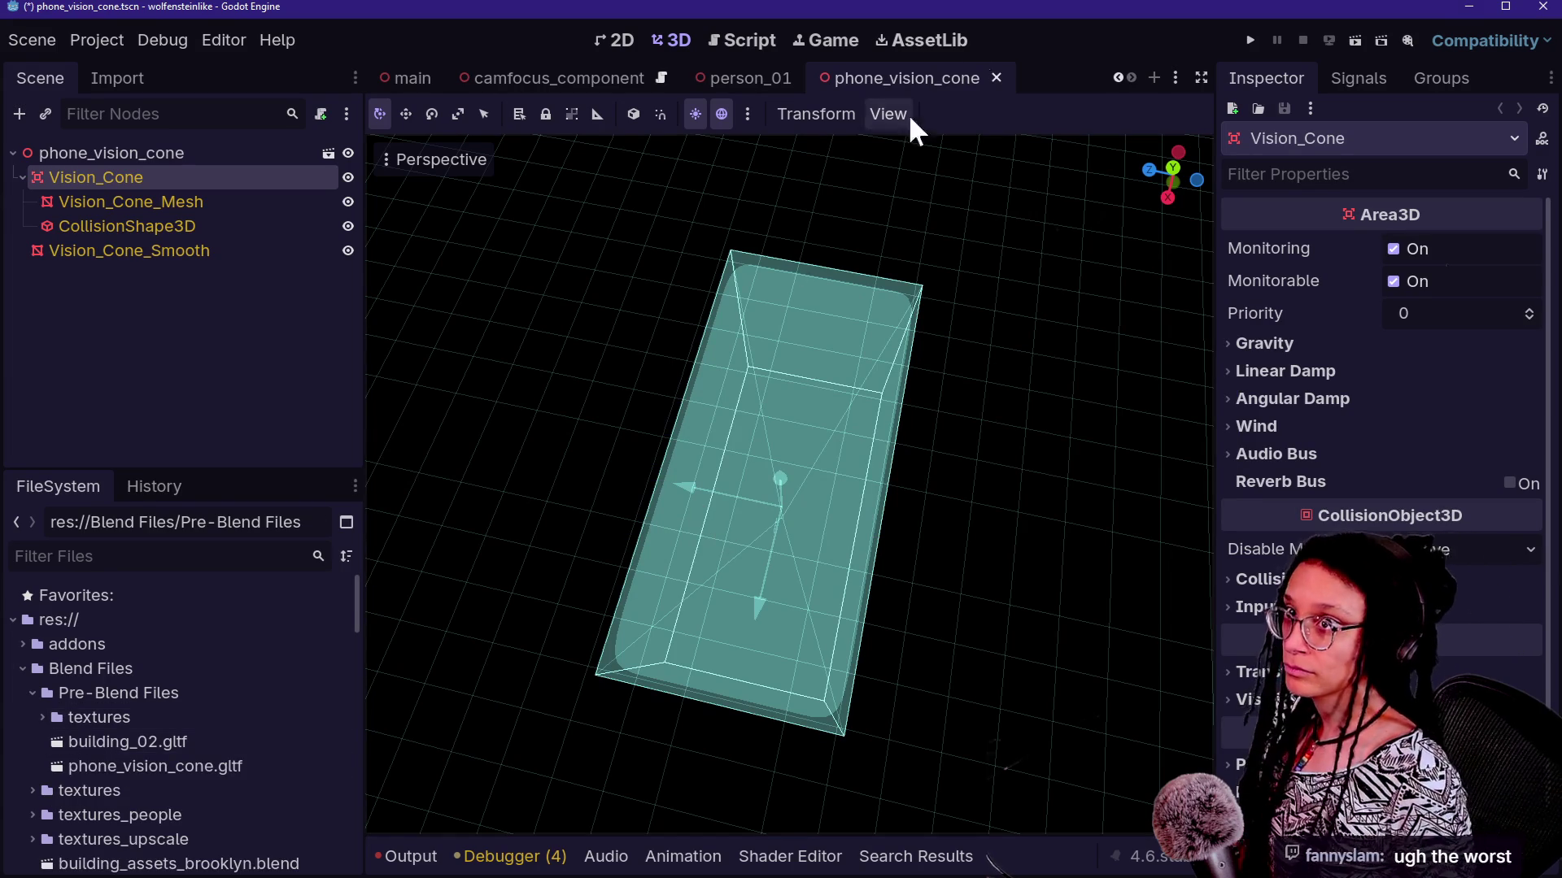
pyautogui.click(741, 40)
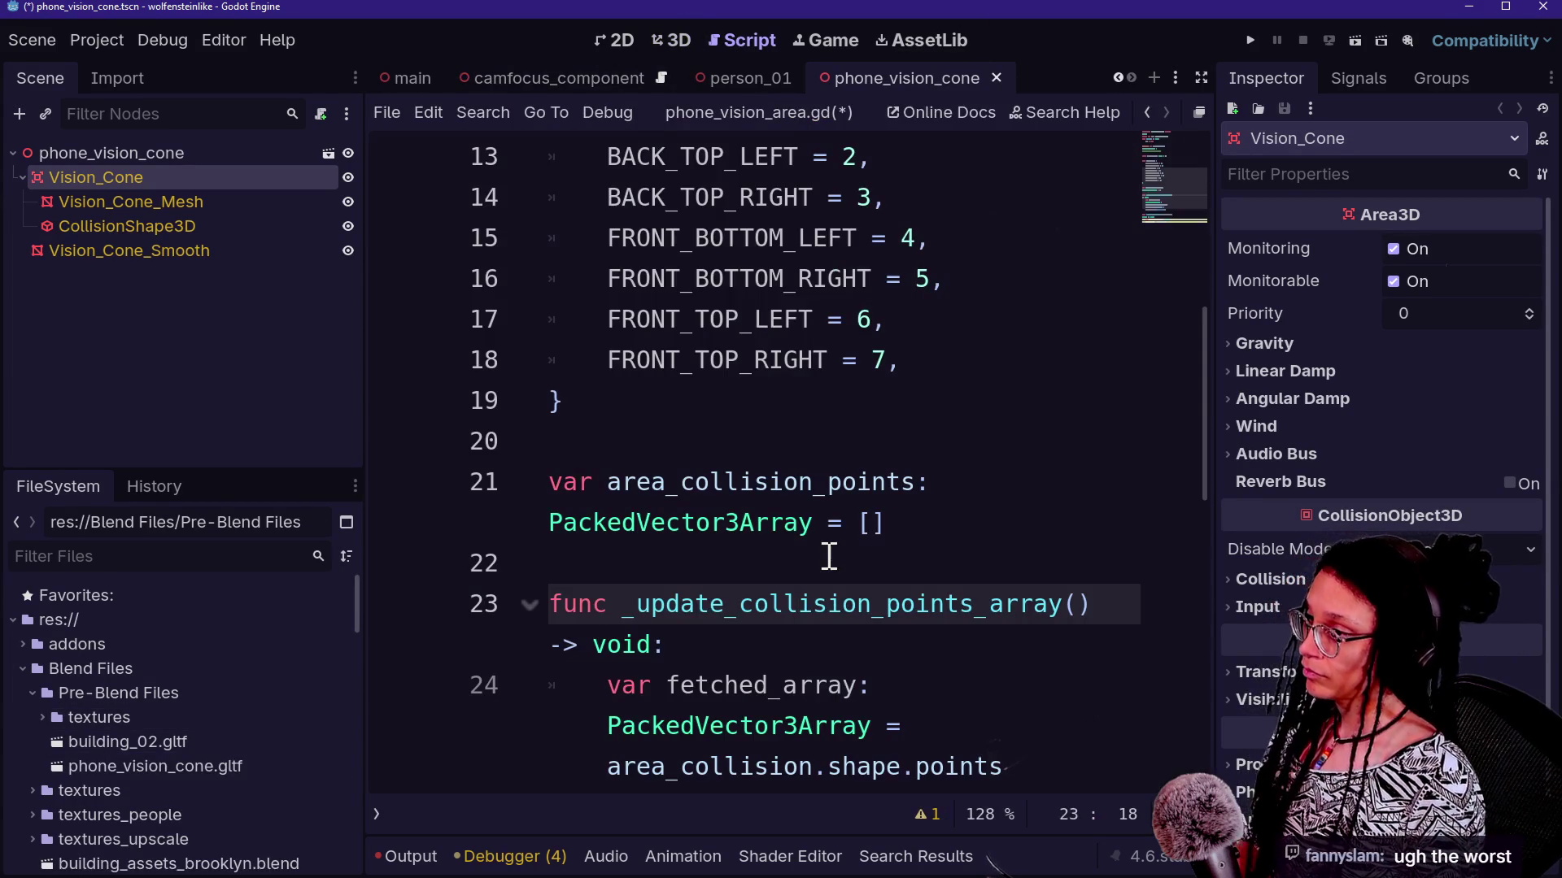
# Give the code editor the full window width with distraction-free mode and look over the script
pyautogui.hotkey('ctrl', 'shift', 'F11')
pyautogui.scroll(-2, 708, 585)
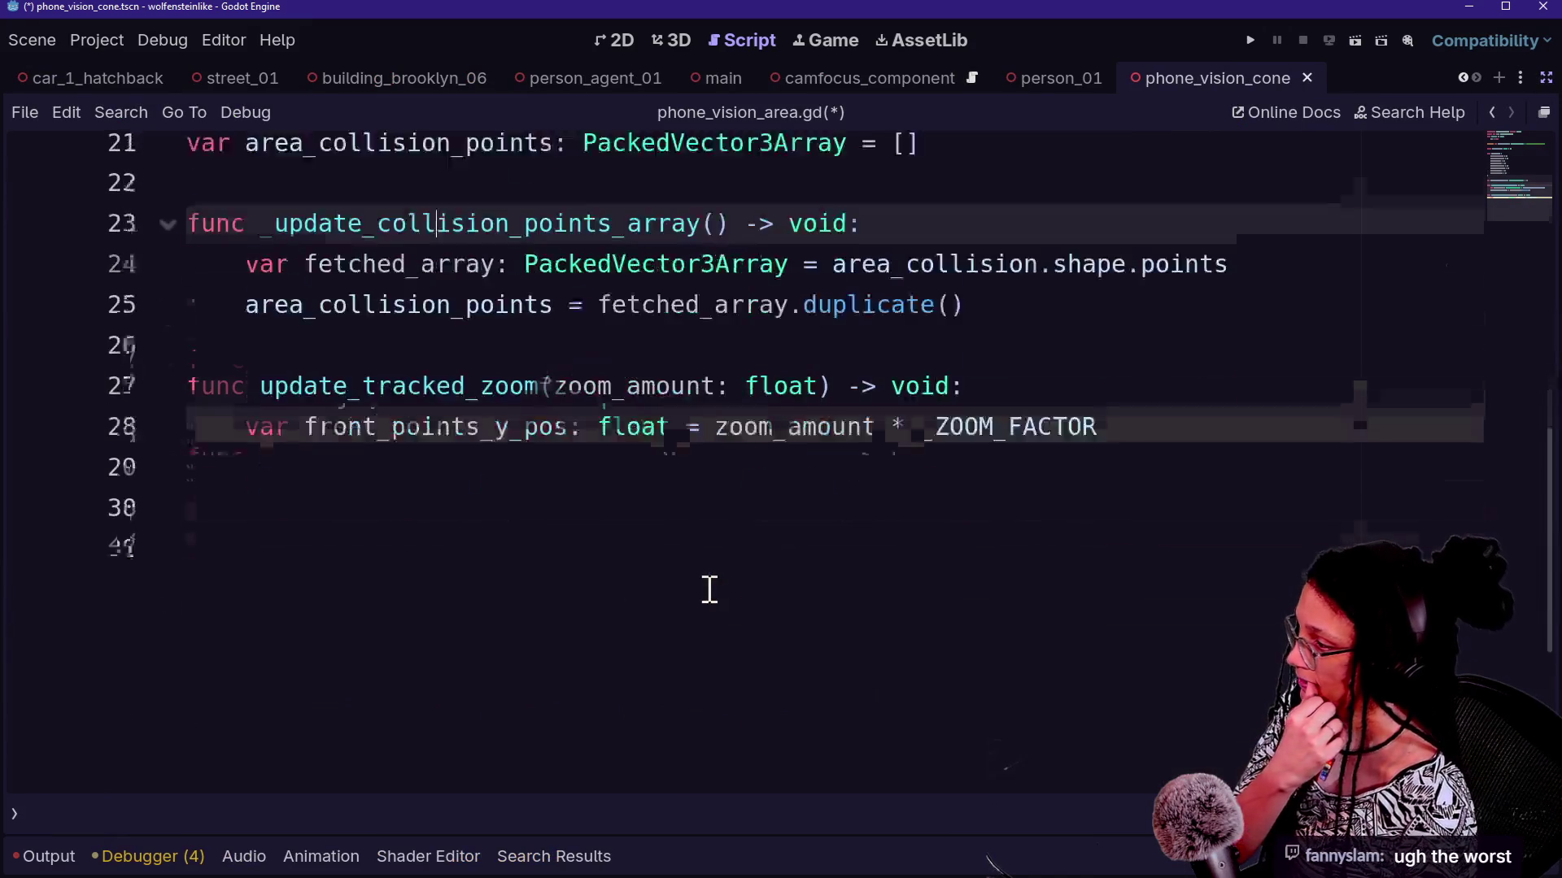
pyautogui.scroll(5, 707, 586)
pyautogui.scroll(-2, 708, 588)
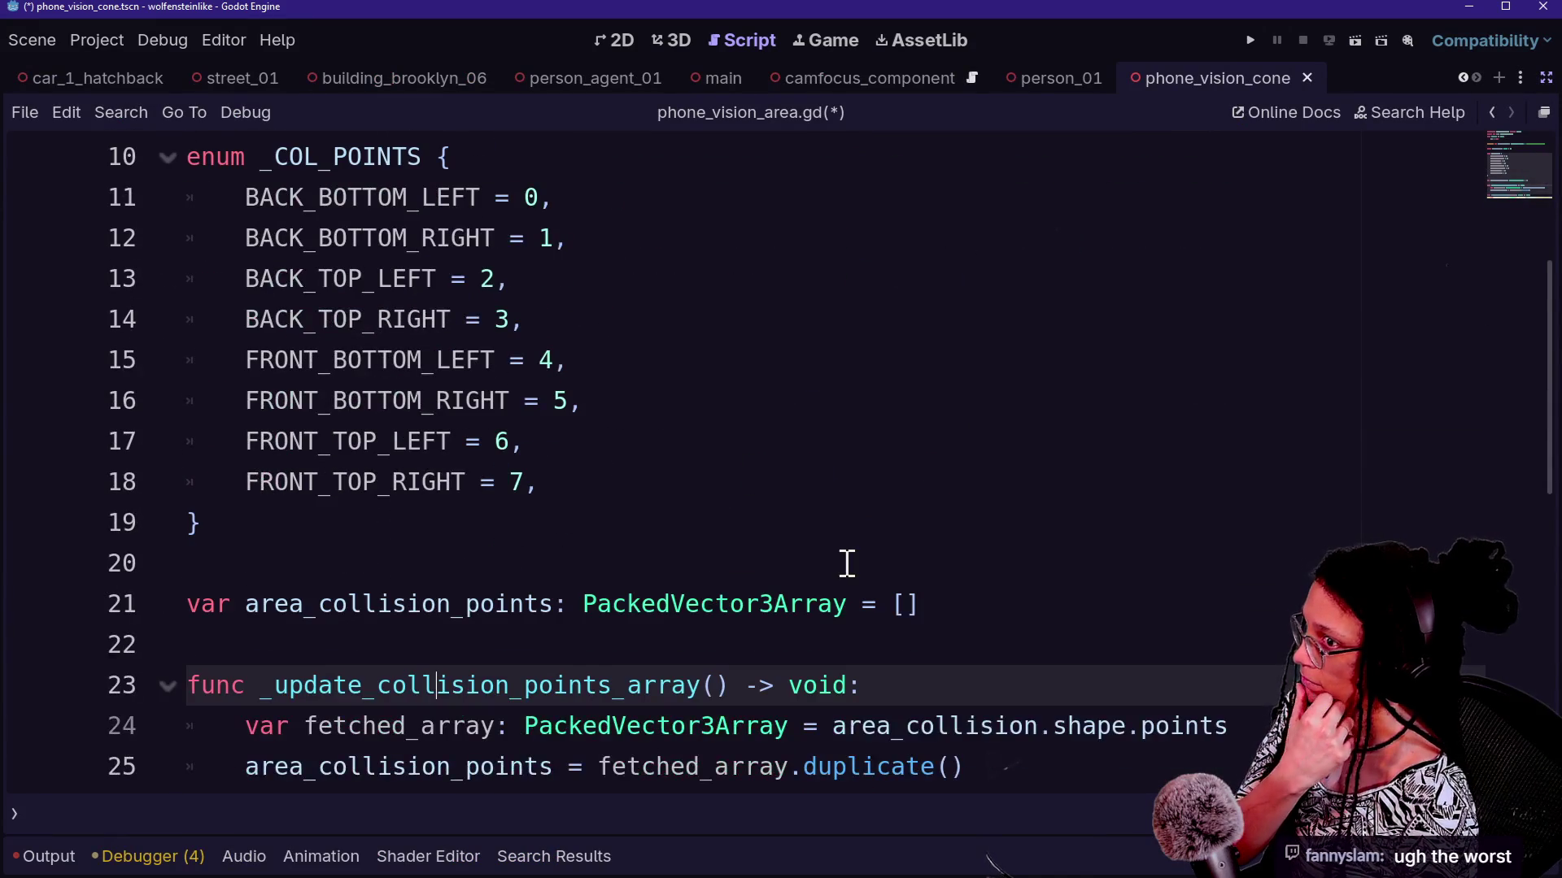
pyautogui.scroll(-2, 846, 564)
pyautogui.click(1070, 645)
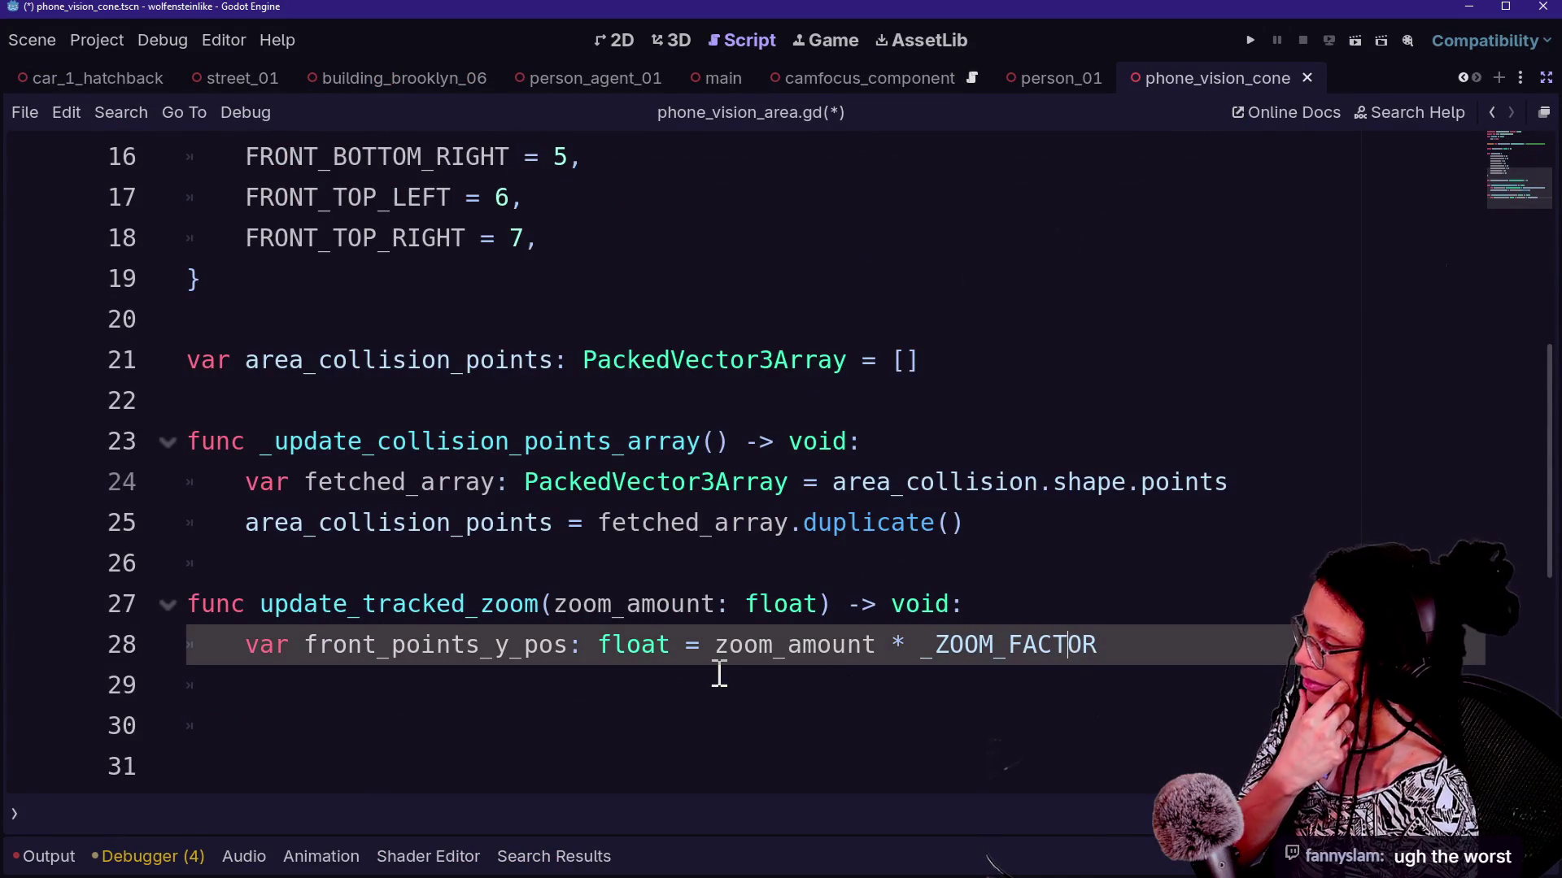
pyautogui.scroll(4, 719, 673)
pyautogui.moveTo(305, 605); pyautogui.dragTo(577, 703)
pyautogui.click(575, 714)
# Add a new line after line 28 and move to the function name on line 23
pyautogui.scroll(-3, 575, 714)
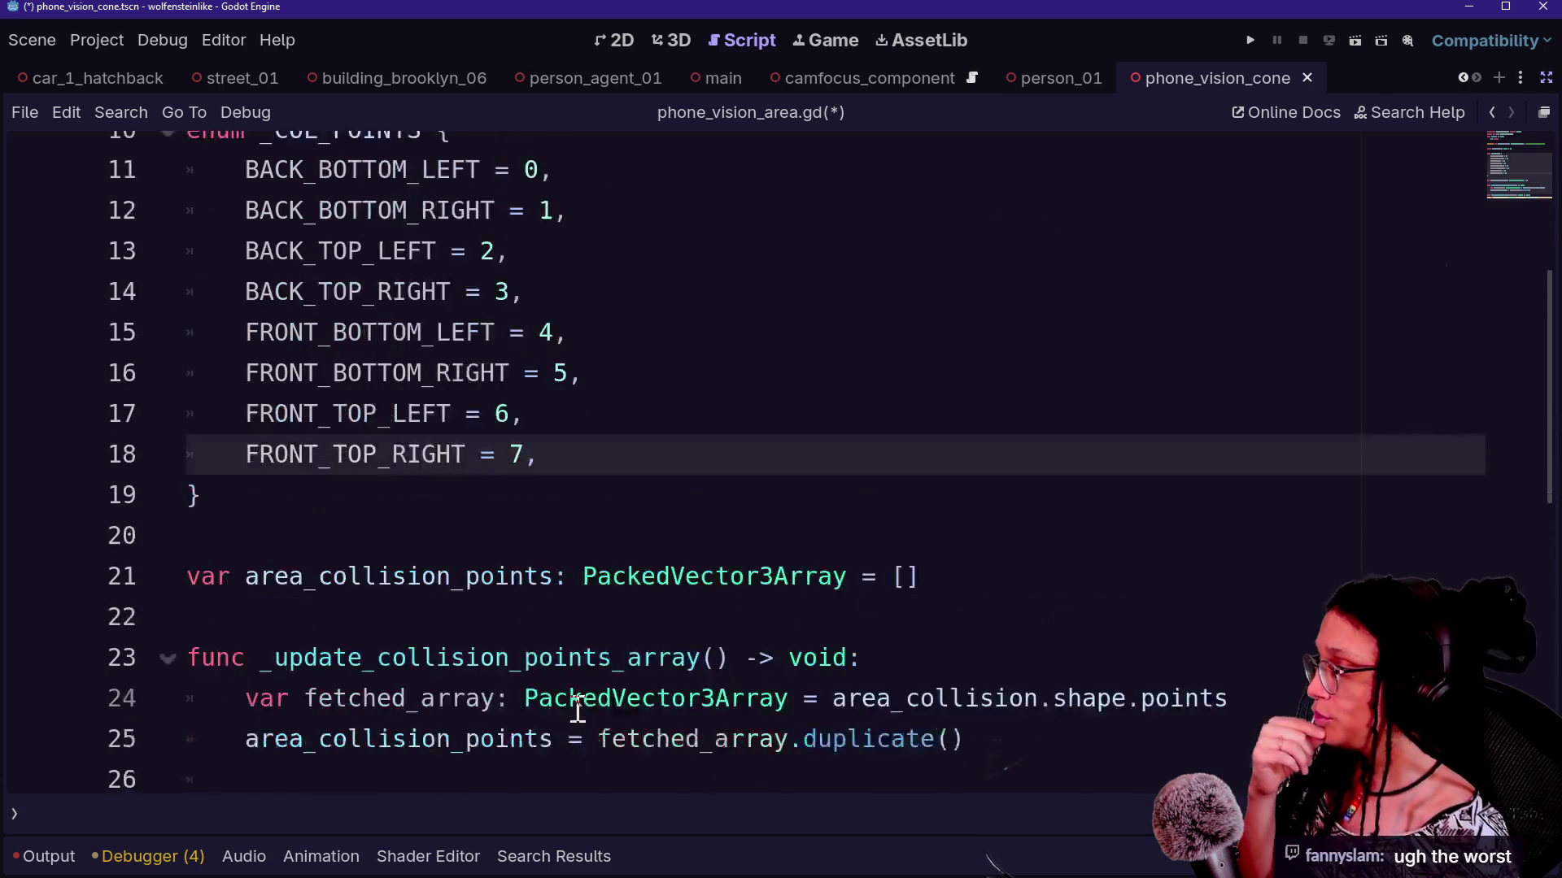
pyautogui.scroll(-1, 767, 662)
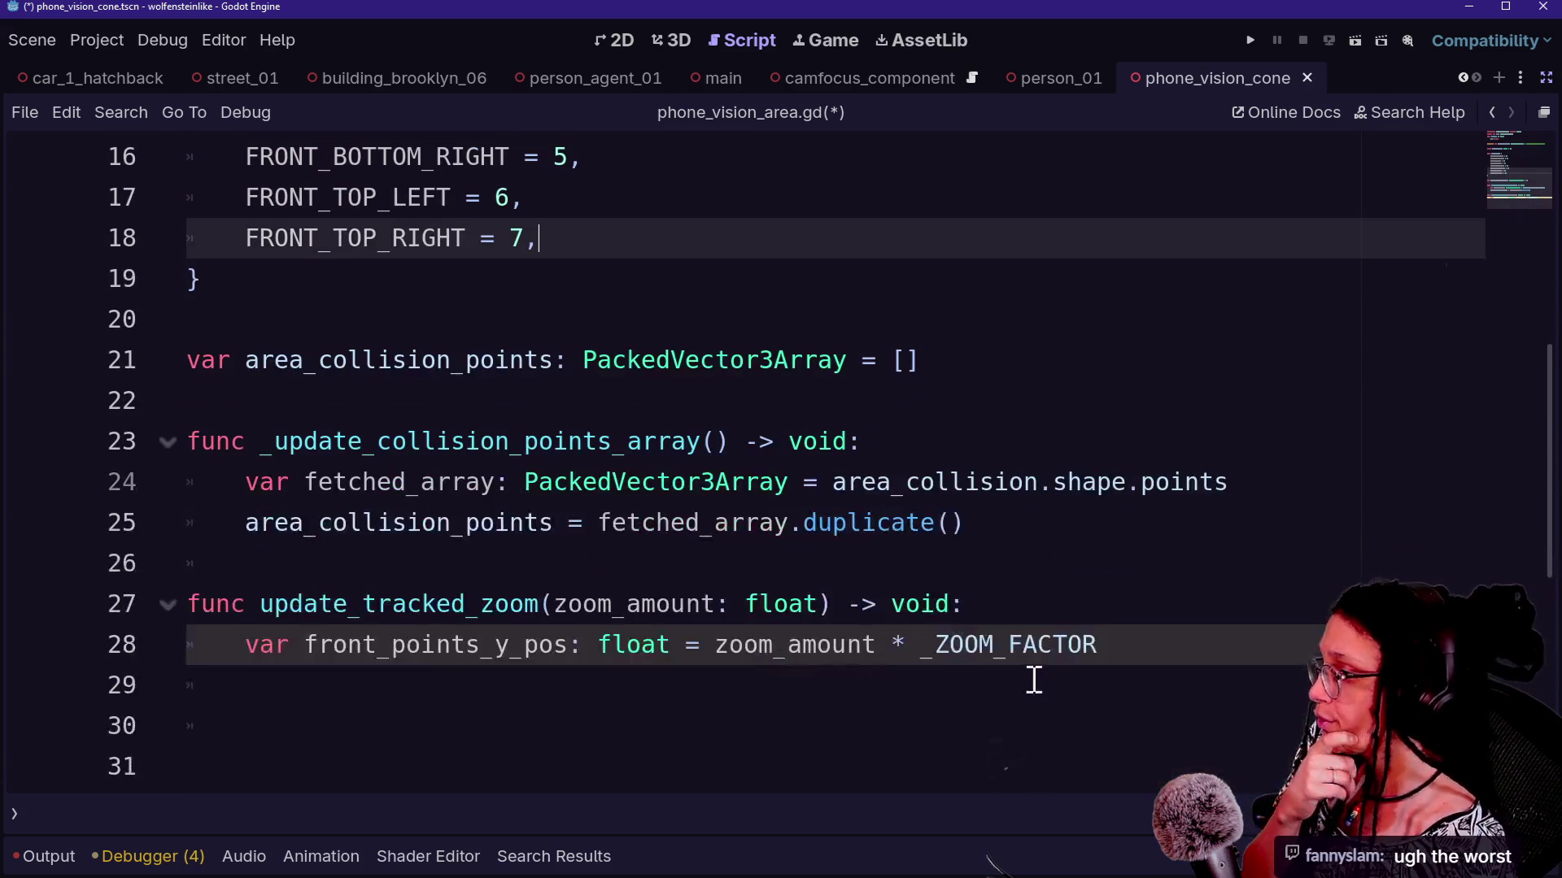
pyautogui.click(1150, 658)
pyautogui.press('Return')
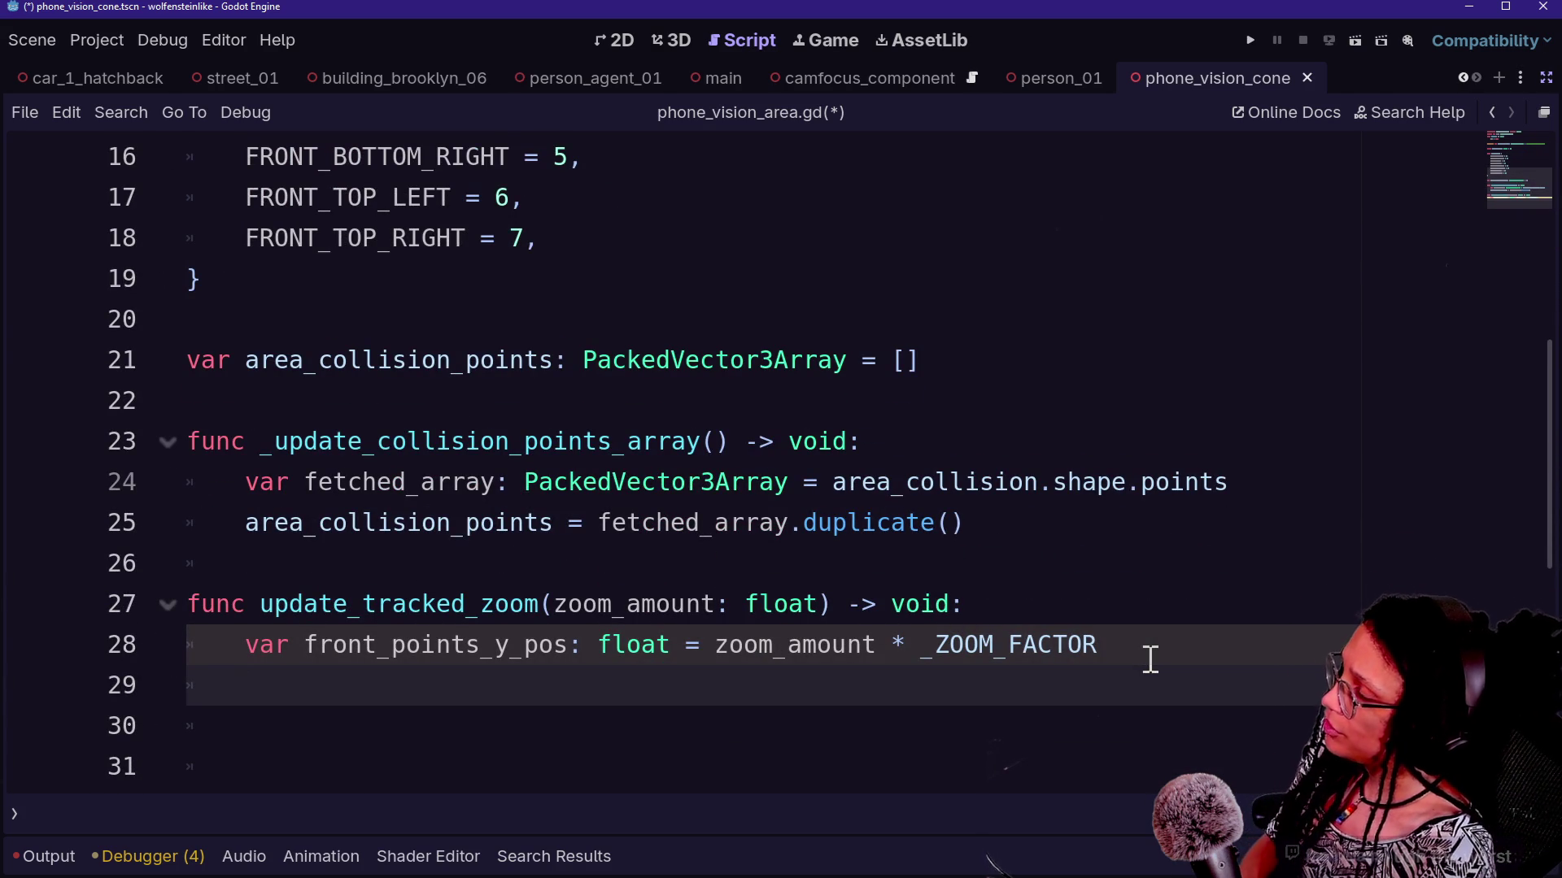
pyautogui.press('Up')
pyautogui.press('Up')
pyautogui.press('Up')
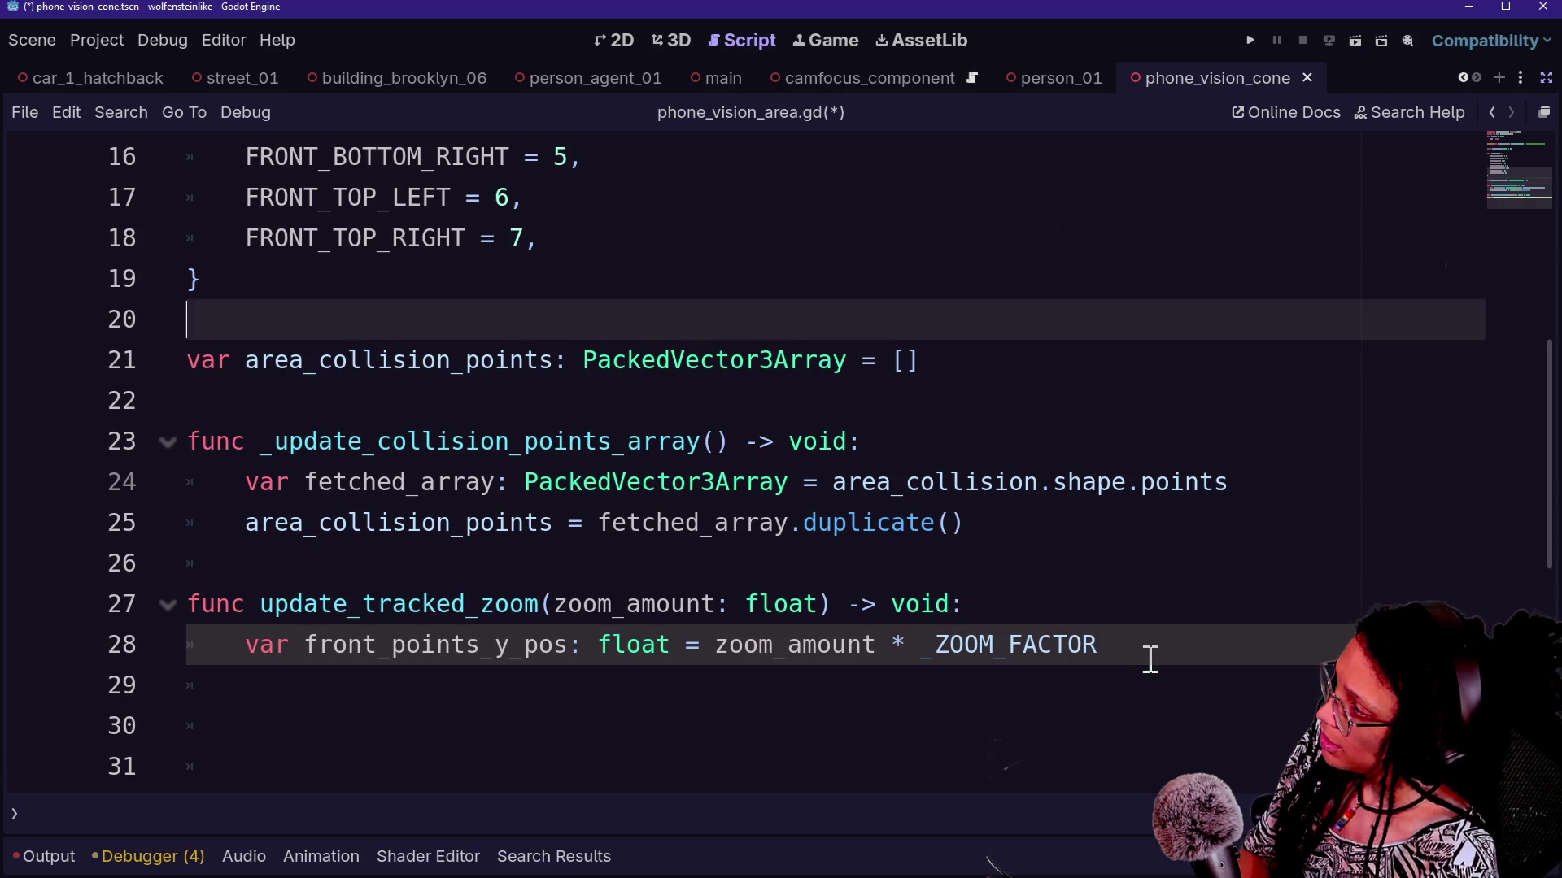
pyautogui.press('Up')
pyautogui.press('Up')
pyautogui.press('Up')
pyautogui.press('Down')
pyautogui.press('Down')
pyautogui.press('Up')
pyautogui.press('Down')
pyautogui.press('Down')
pyautogui.press('Down')
pyautogui.press('Down')
pyautogui.press('Up')
pyautogui.press('Up')
pyautogui.press('Up')
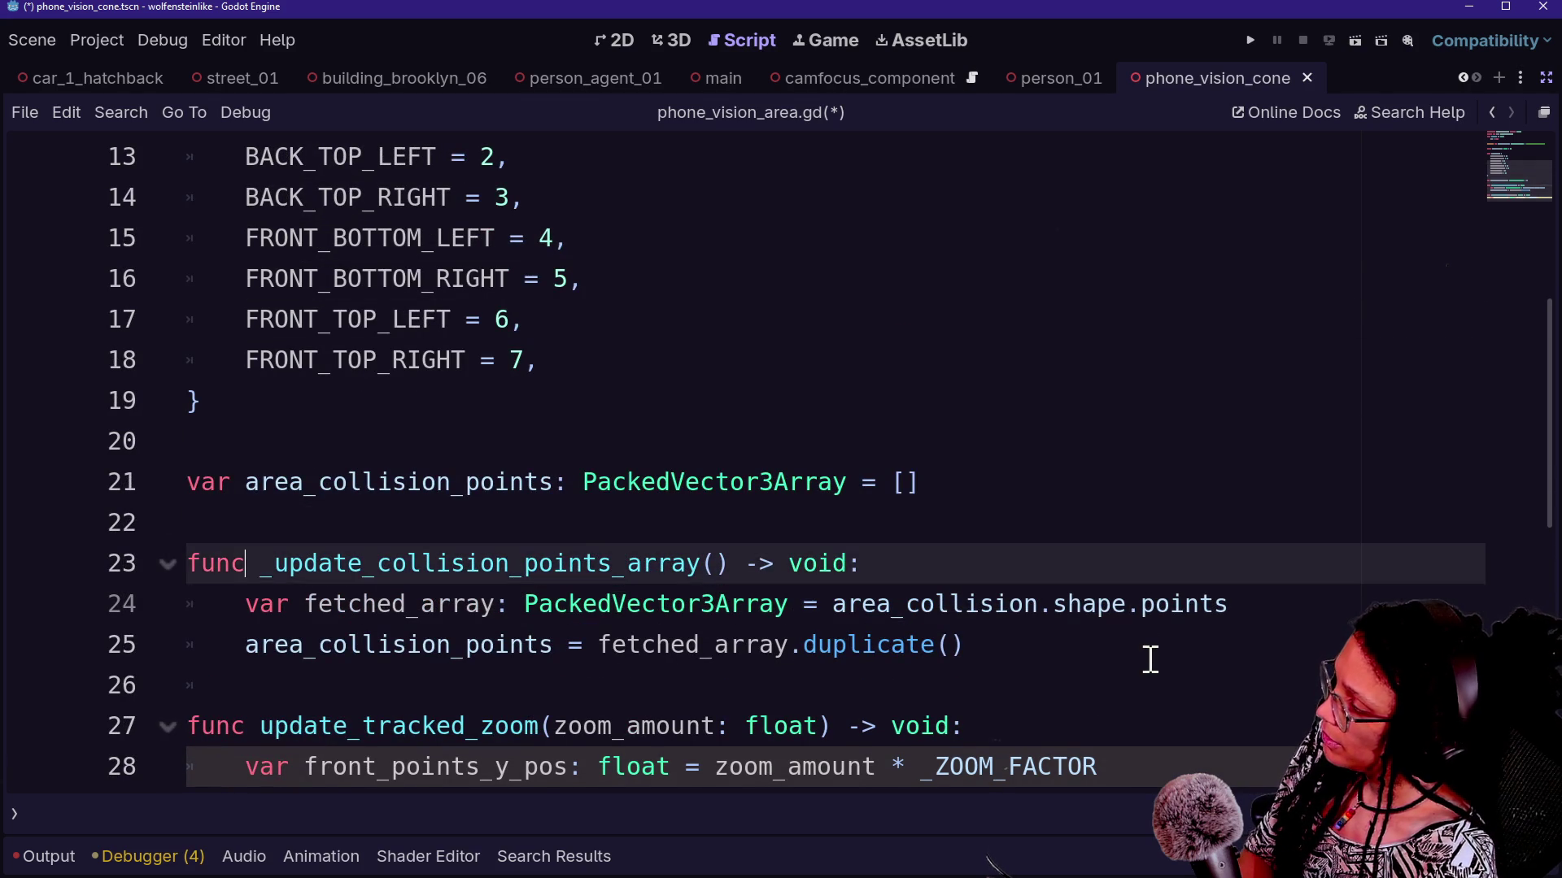
pyautogui.press('Down')
pyautogui.press('Down')
pyautogui.press('Down')
pyautogui.press('Up')
pyautogui.press('Up')
pyautogui.press('Up')
pyautogui.press('Down')
pyautogui.press('Down')
pyautogui.press('Down')
pyautogui.press('Up')
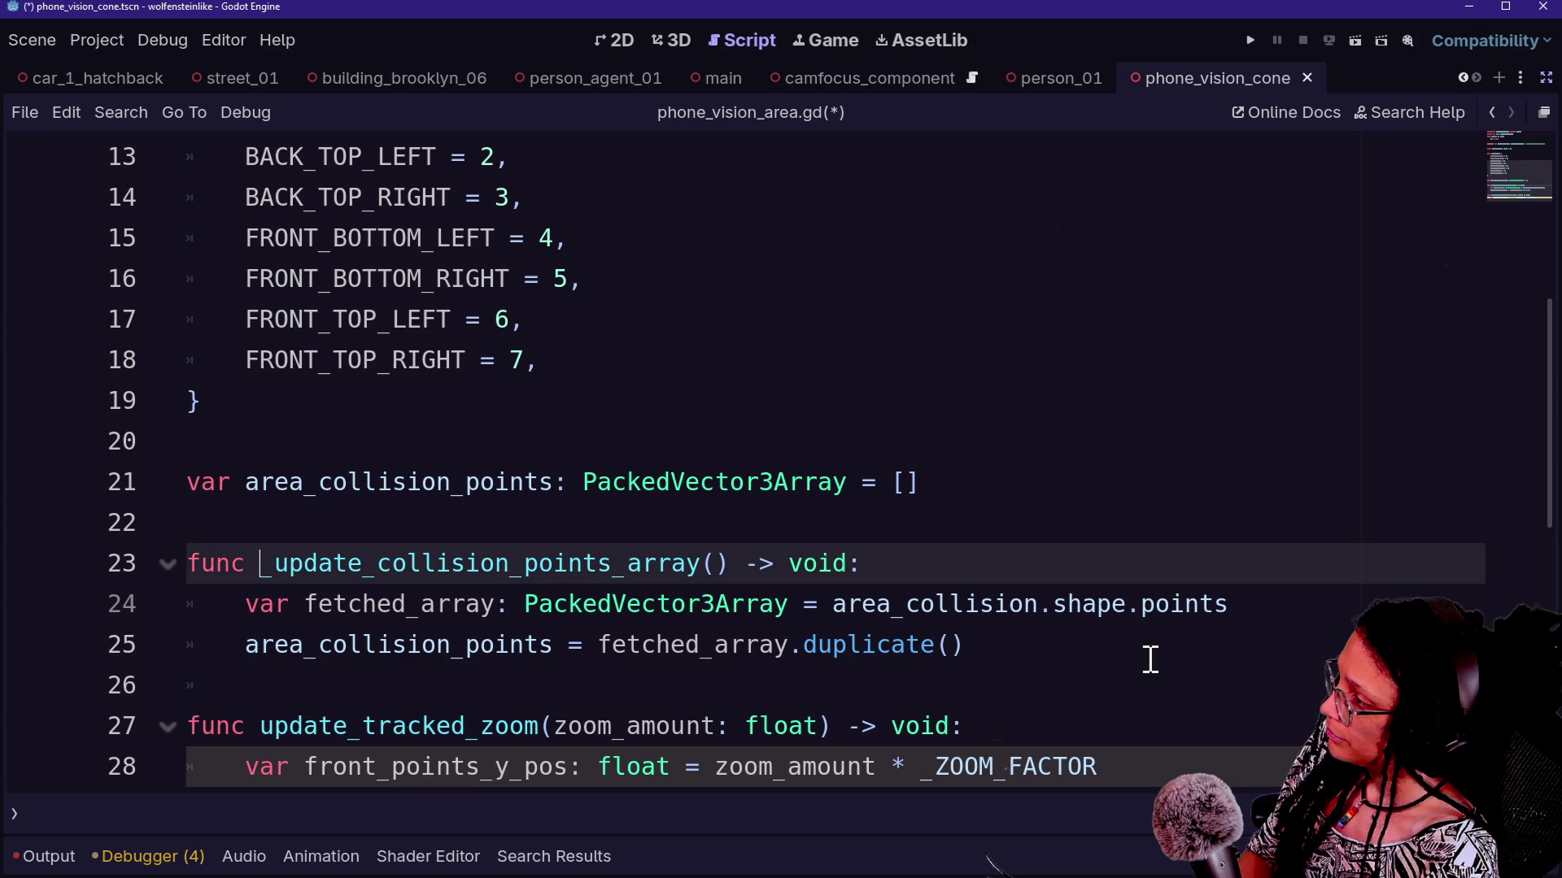
# Delete '_array' so the function is named _update_collision_points
pyautogui.press('Right')
pyautogui.press('Right')
pyautogui.press('Right')
pyautogui.press('BackSpace')
pyautogui.press('BackSpace')
pyautogui.press('BackSpace')
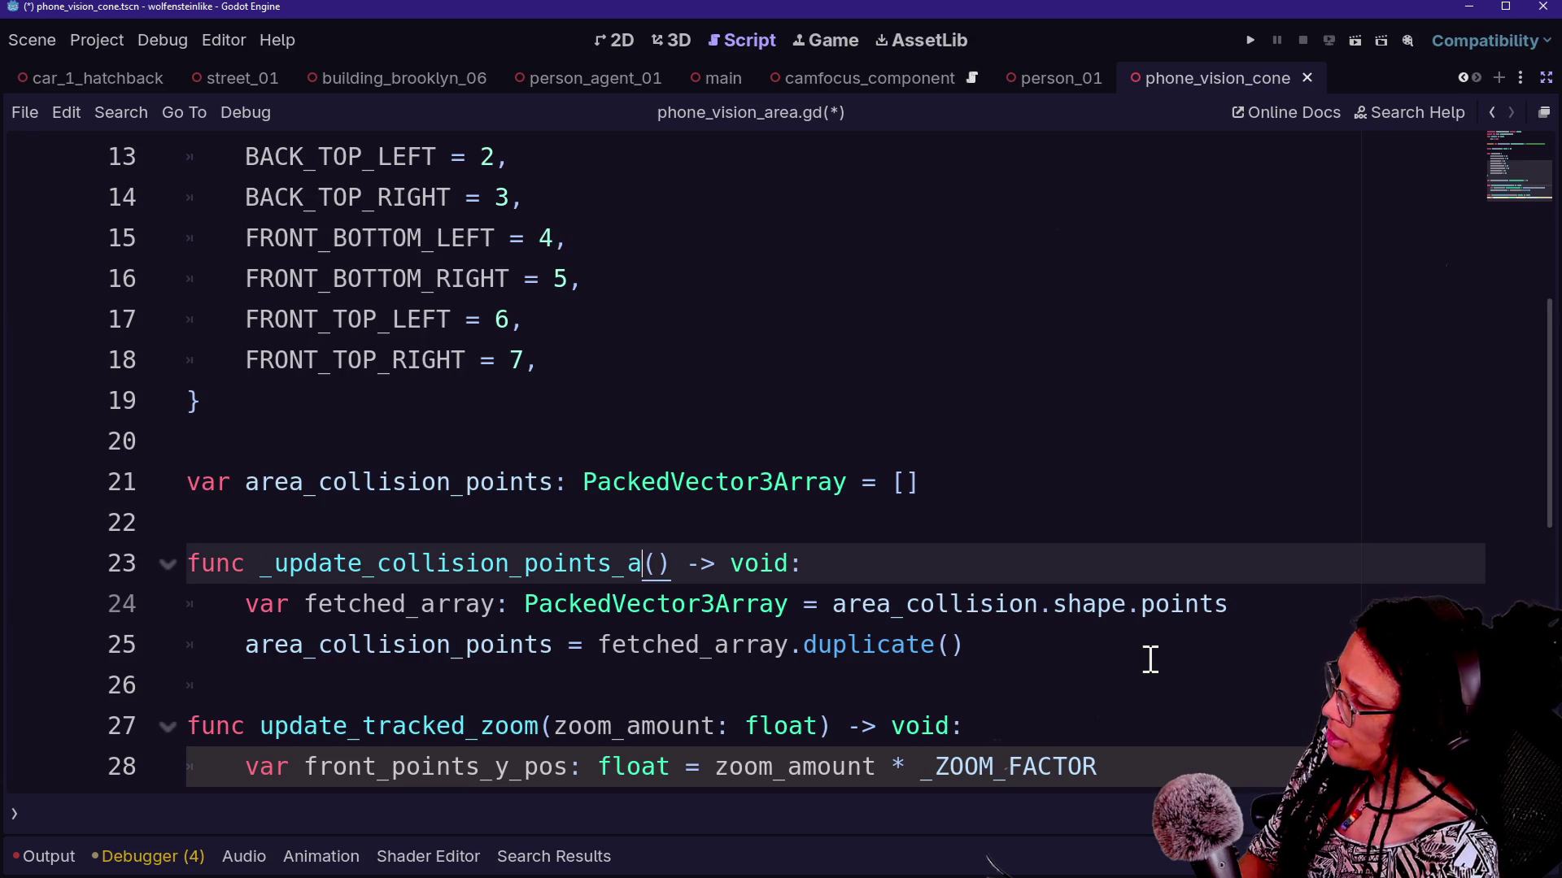
pyautogui.click(1150, 659)
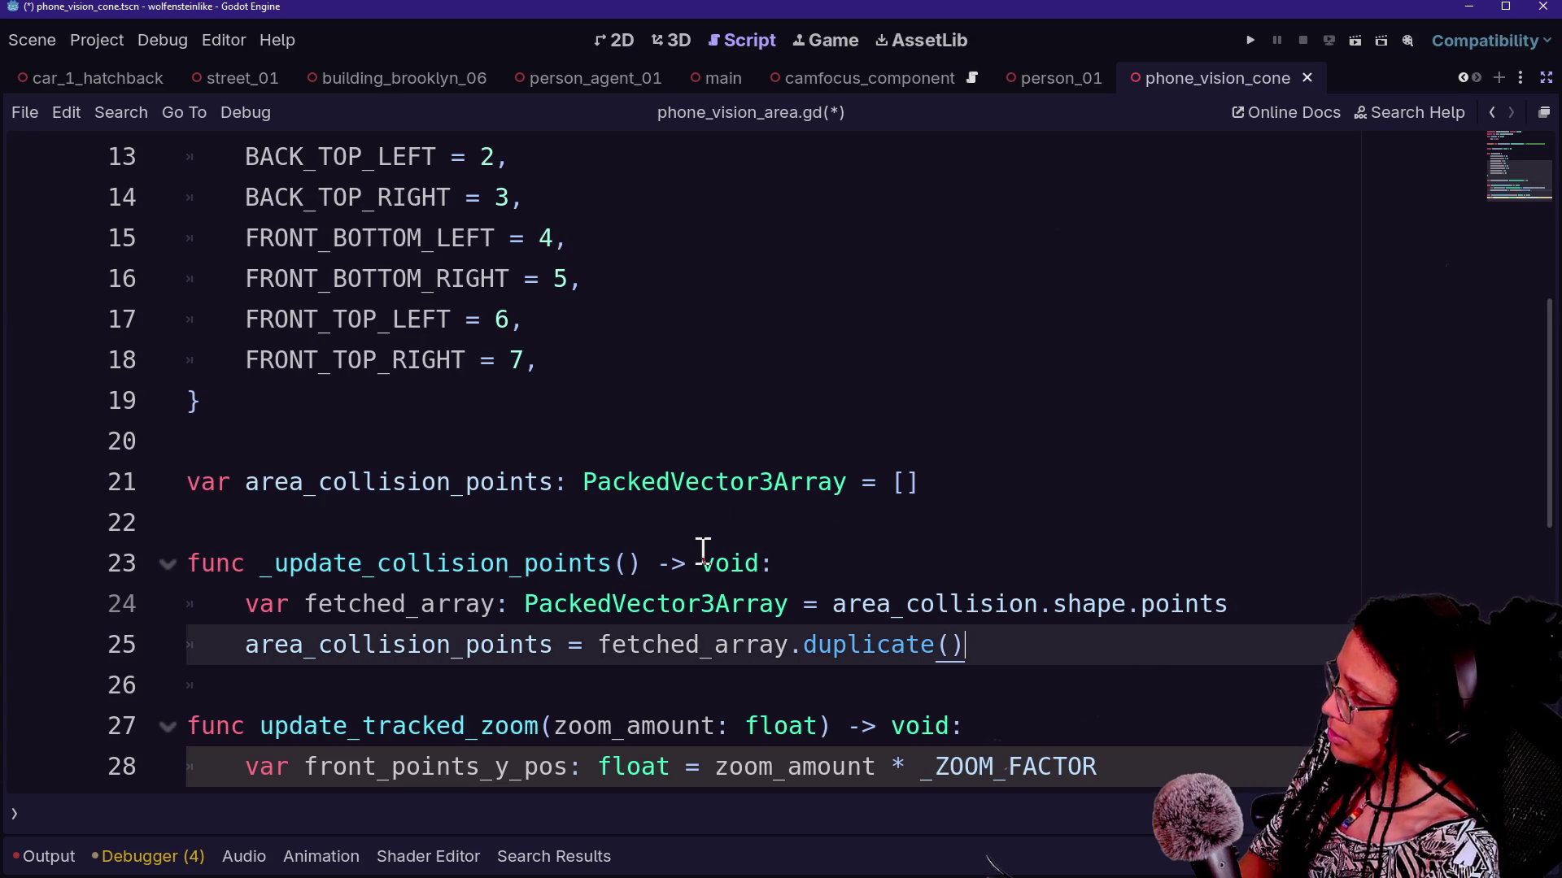
pyautogui.click(637, 561)
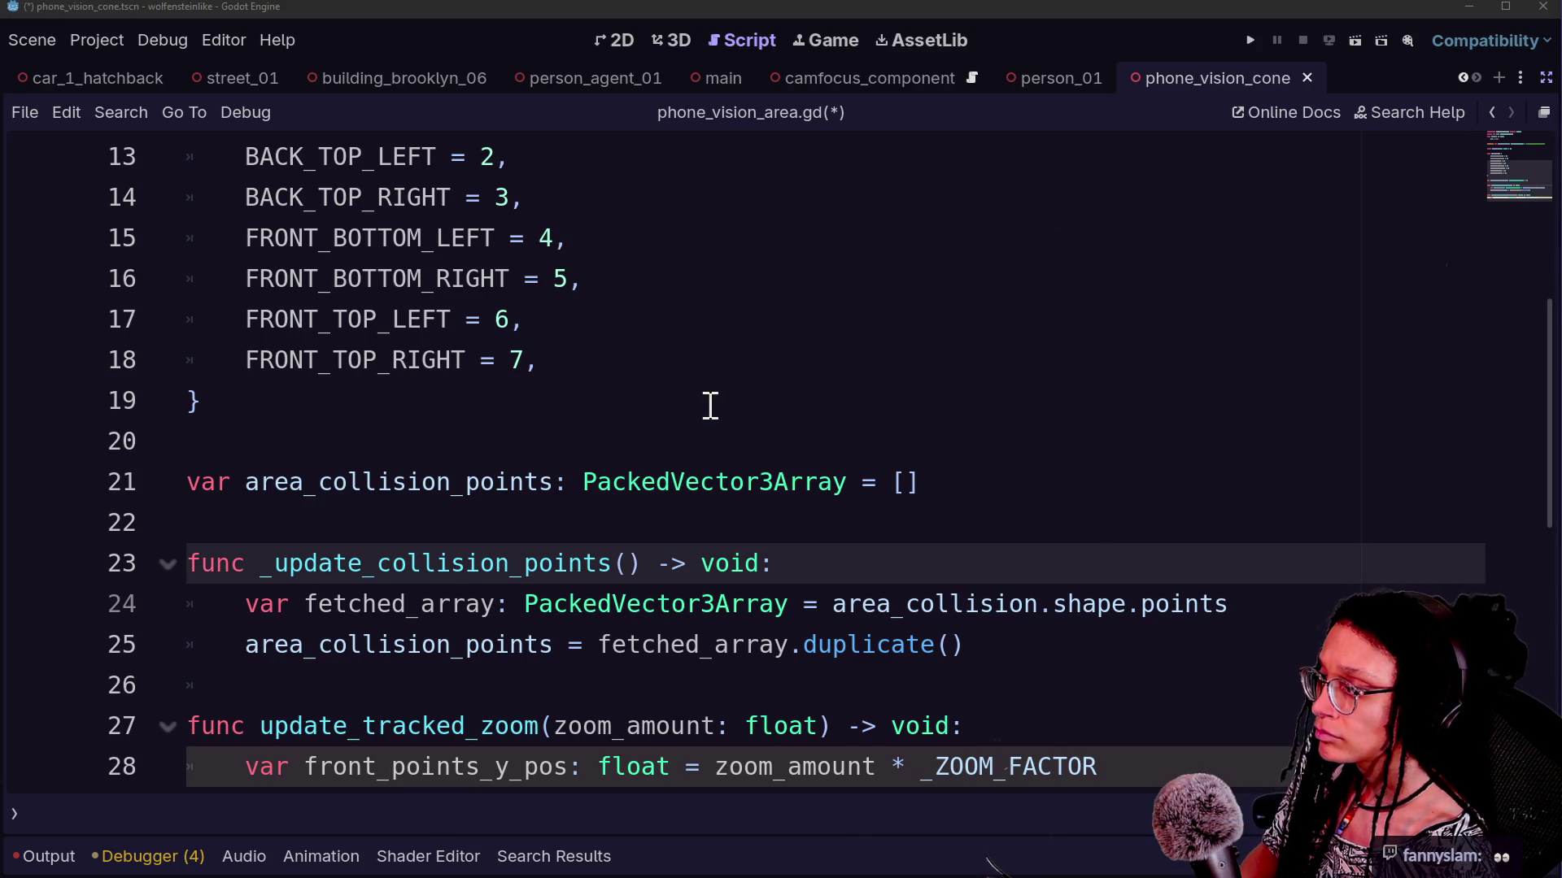
pyautogui.scroll(2, 600, 502)
pyautogui.moveTo(600, 502)
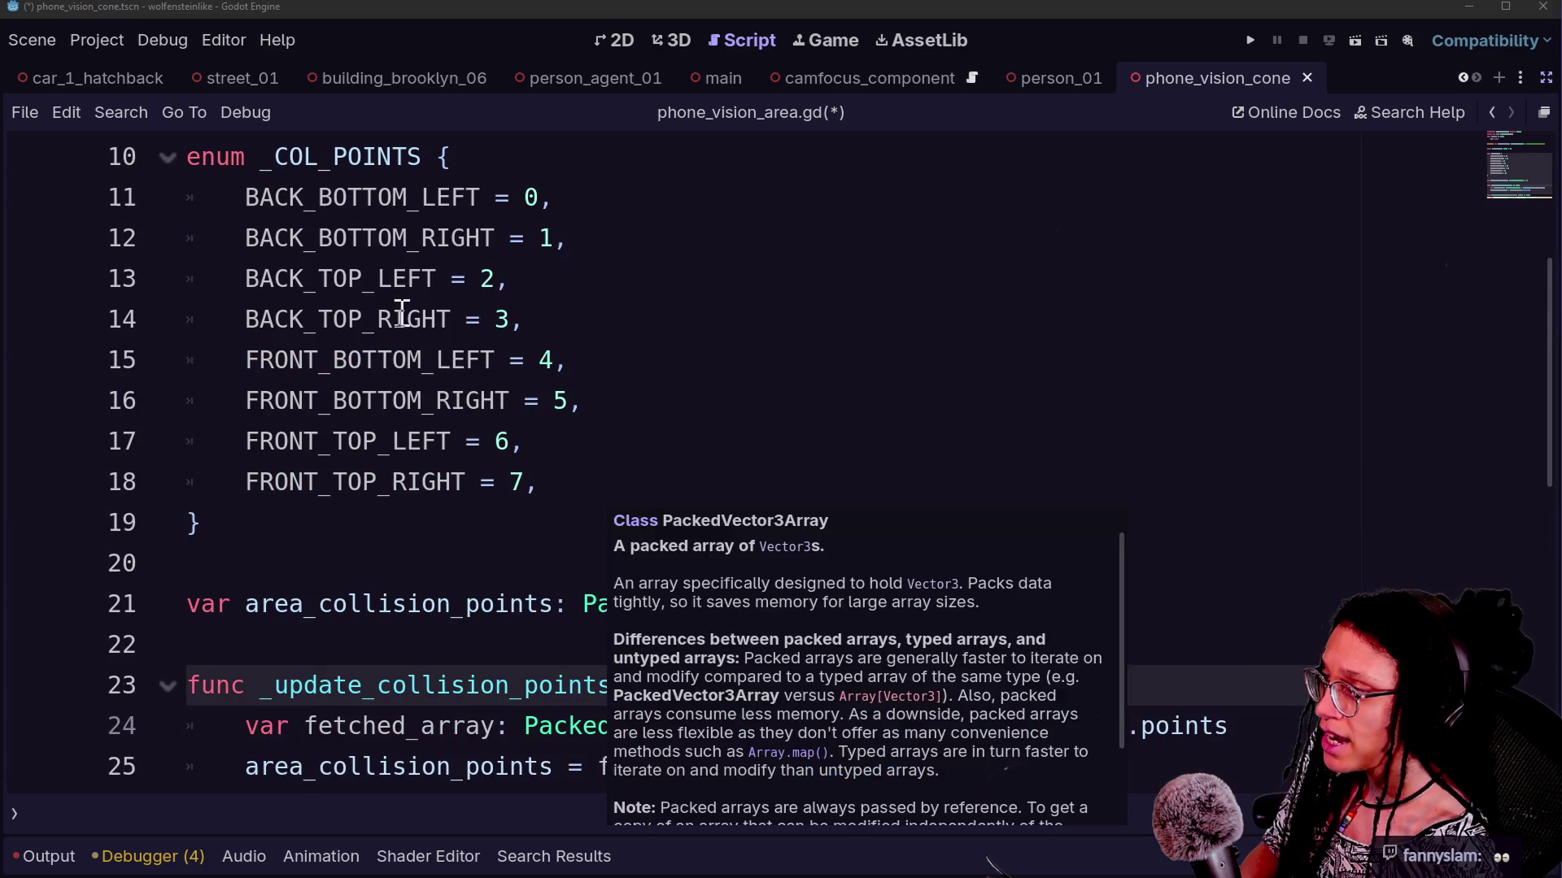
pyautogui.moveTo(377, 278); pyautogui.dragTo(616, 474)
pyautogui.click(618, 482)
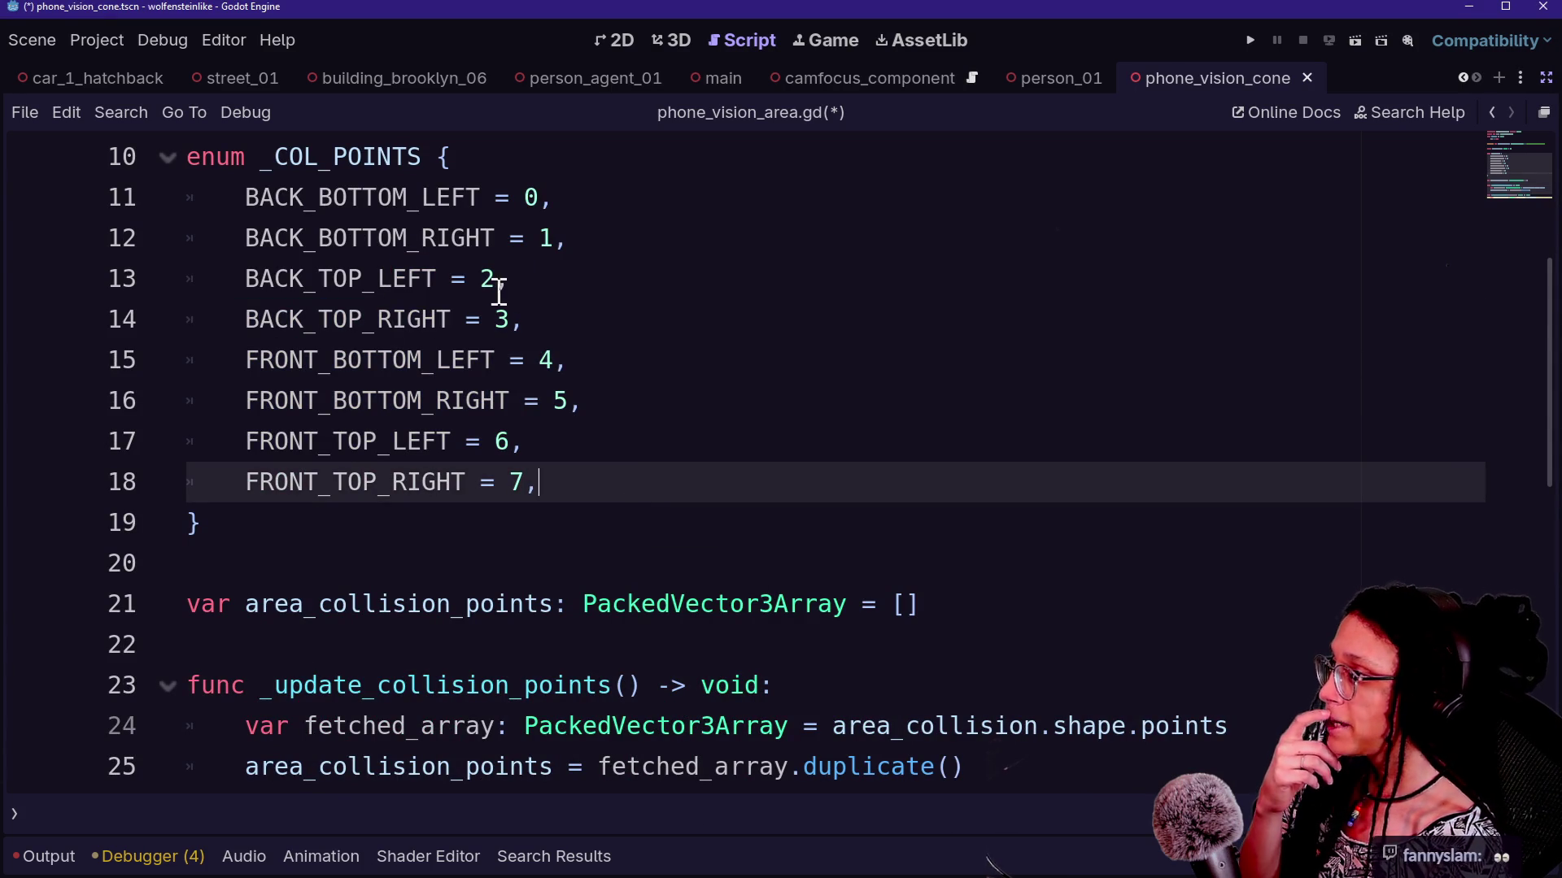
pyautogui.click(564, 400)
pyautogui.click(554, 520)
pyautogui.click(525, 417)
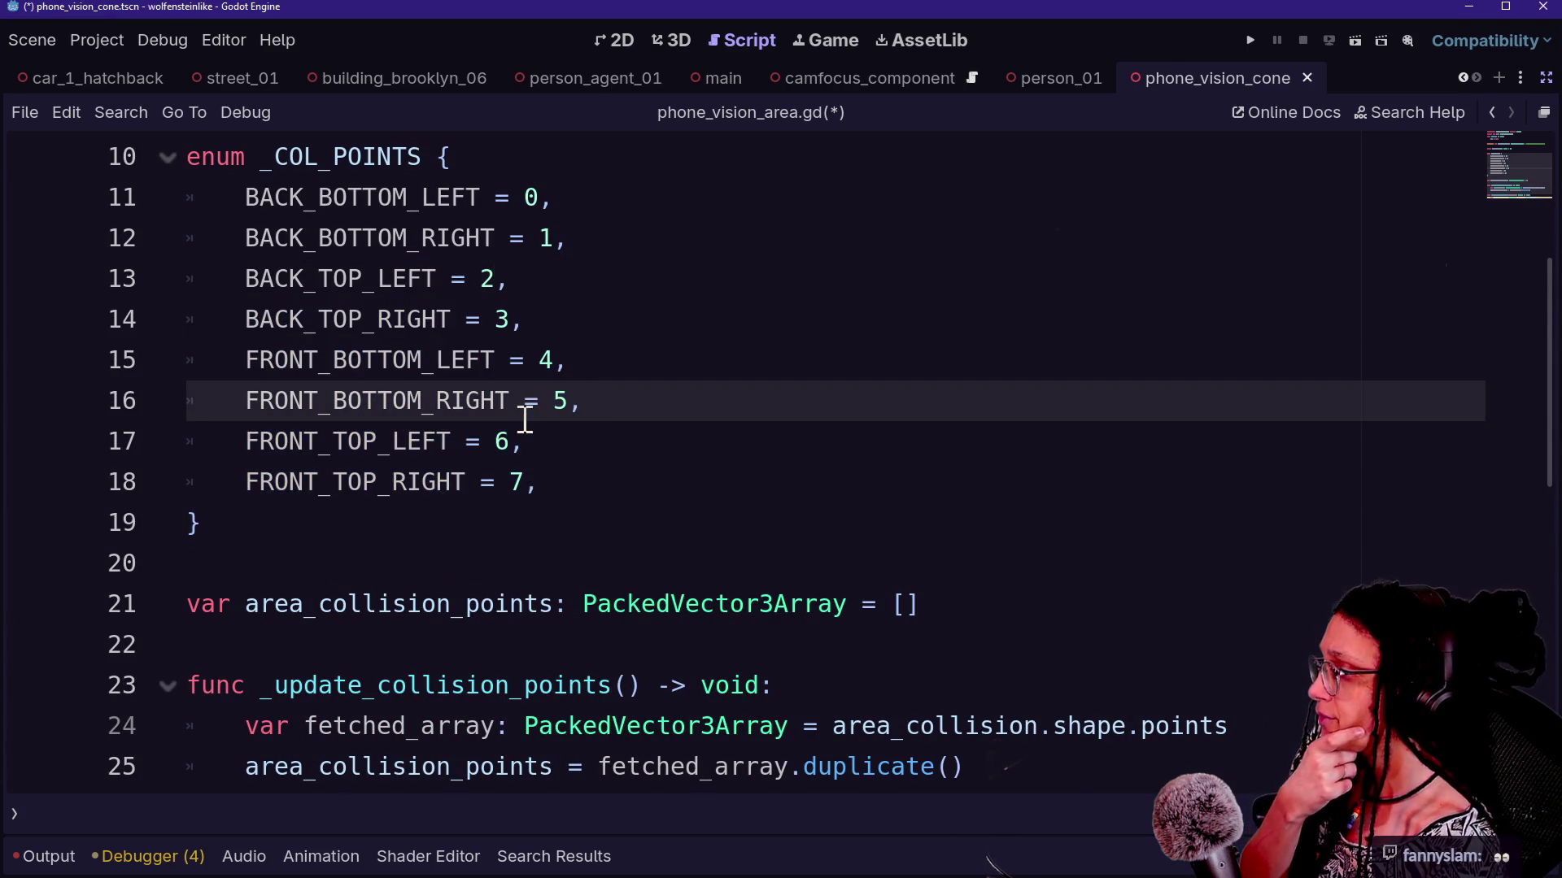
pyautogui.scroll(-1, 524, 419)
pyautogui.scroll(-1, 742, 661)
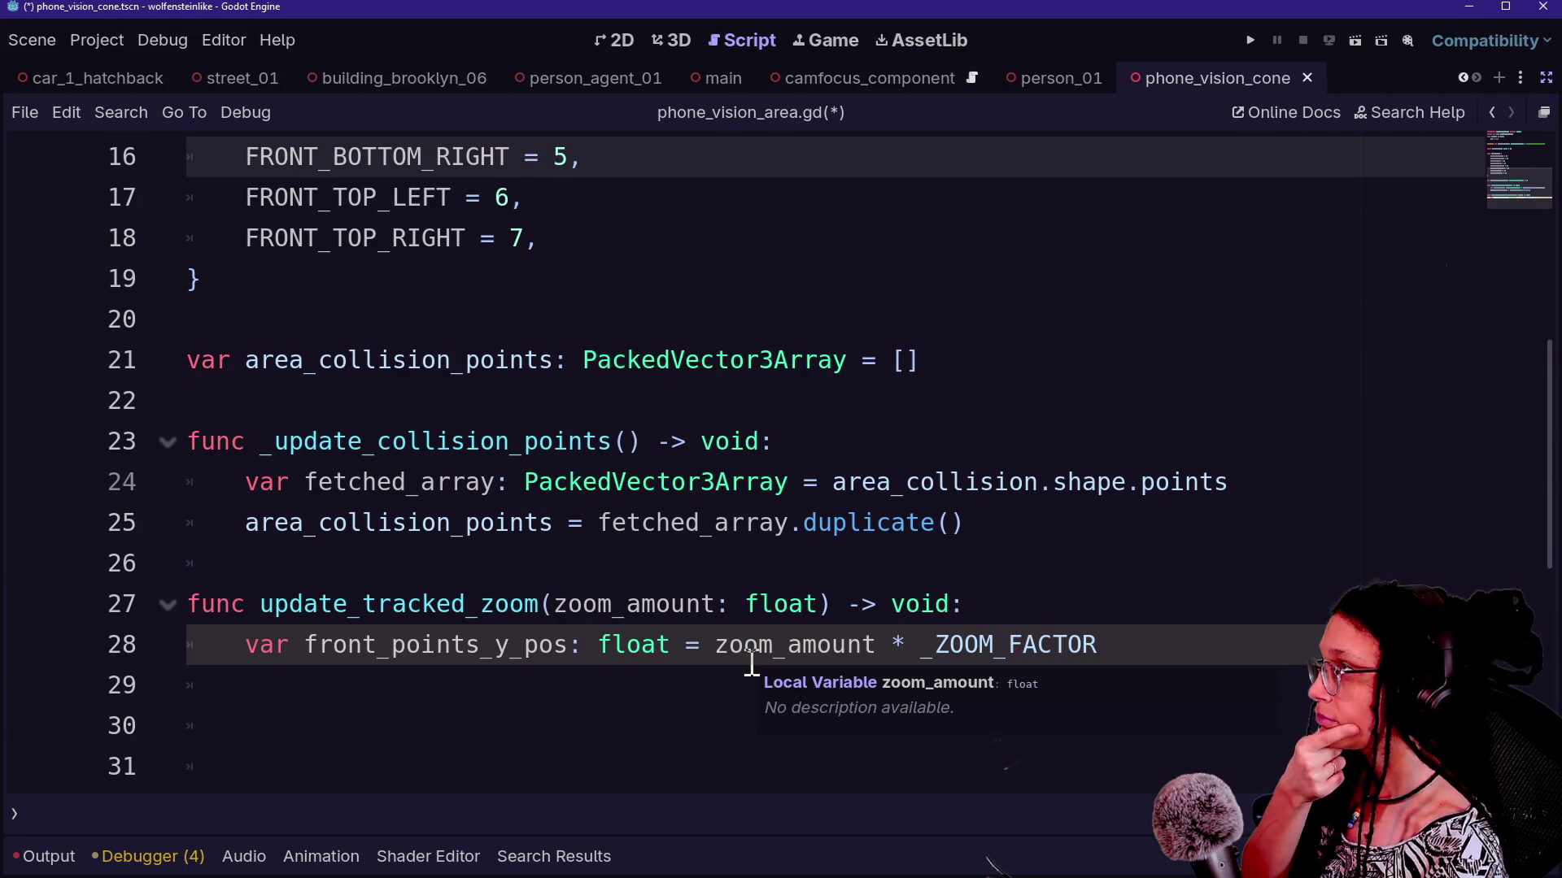
pyautogui.scroll(1, 760, 473)
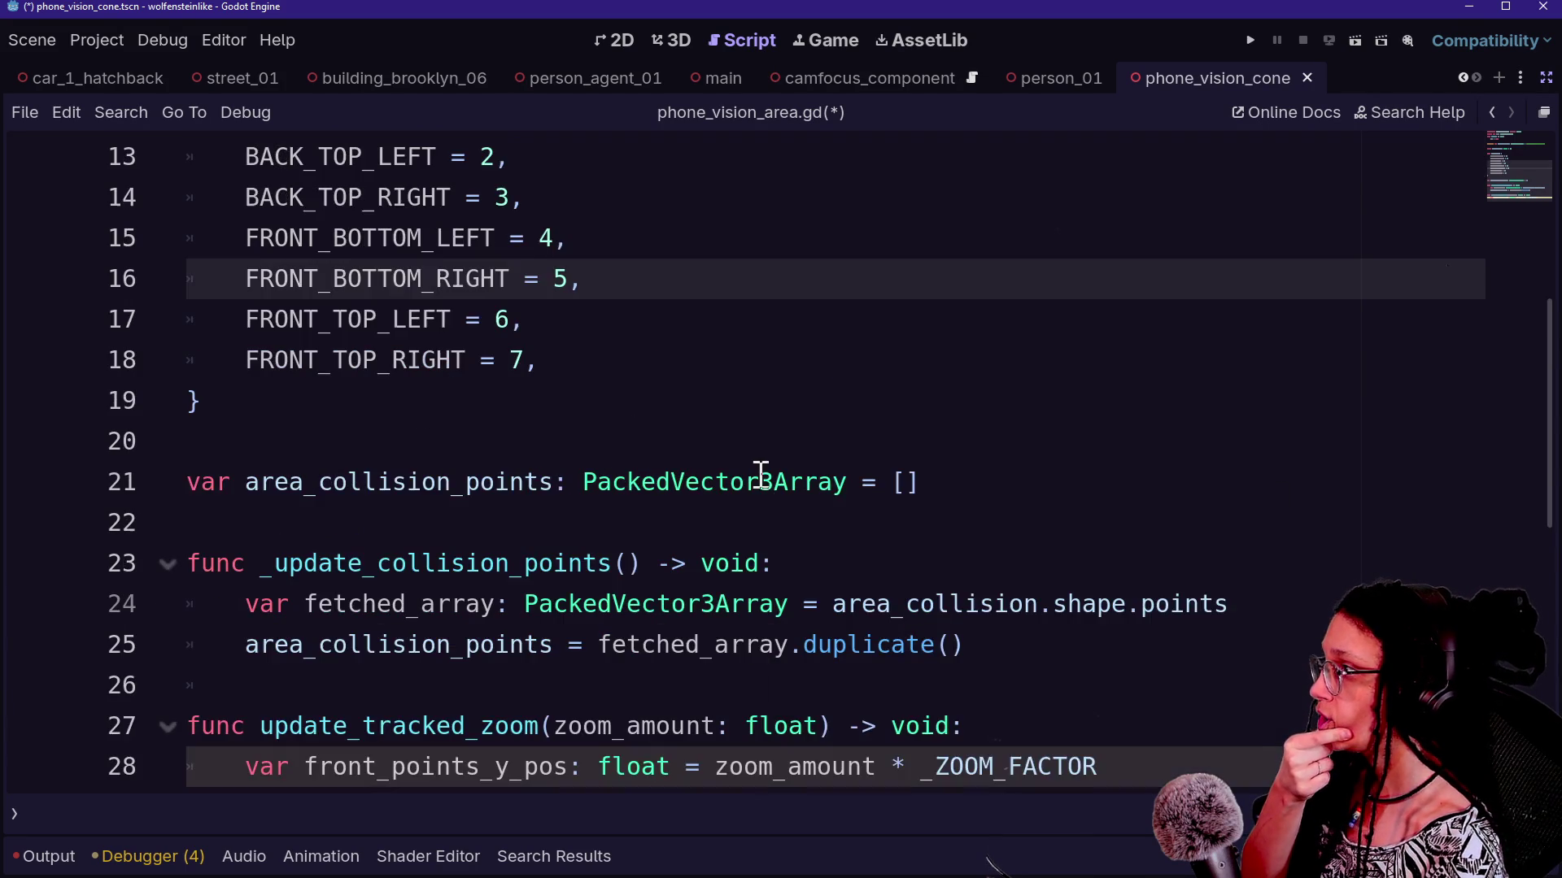
pyautogui.scroll(-1, 761, 474)
pyautogui.click(1144, 644)
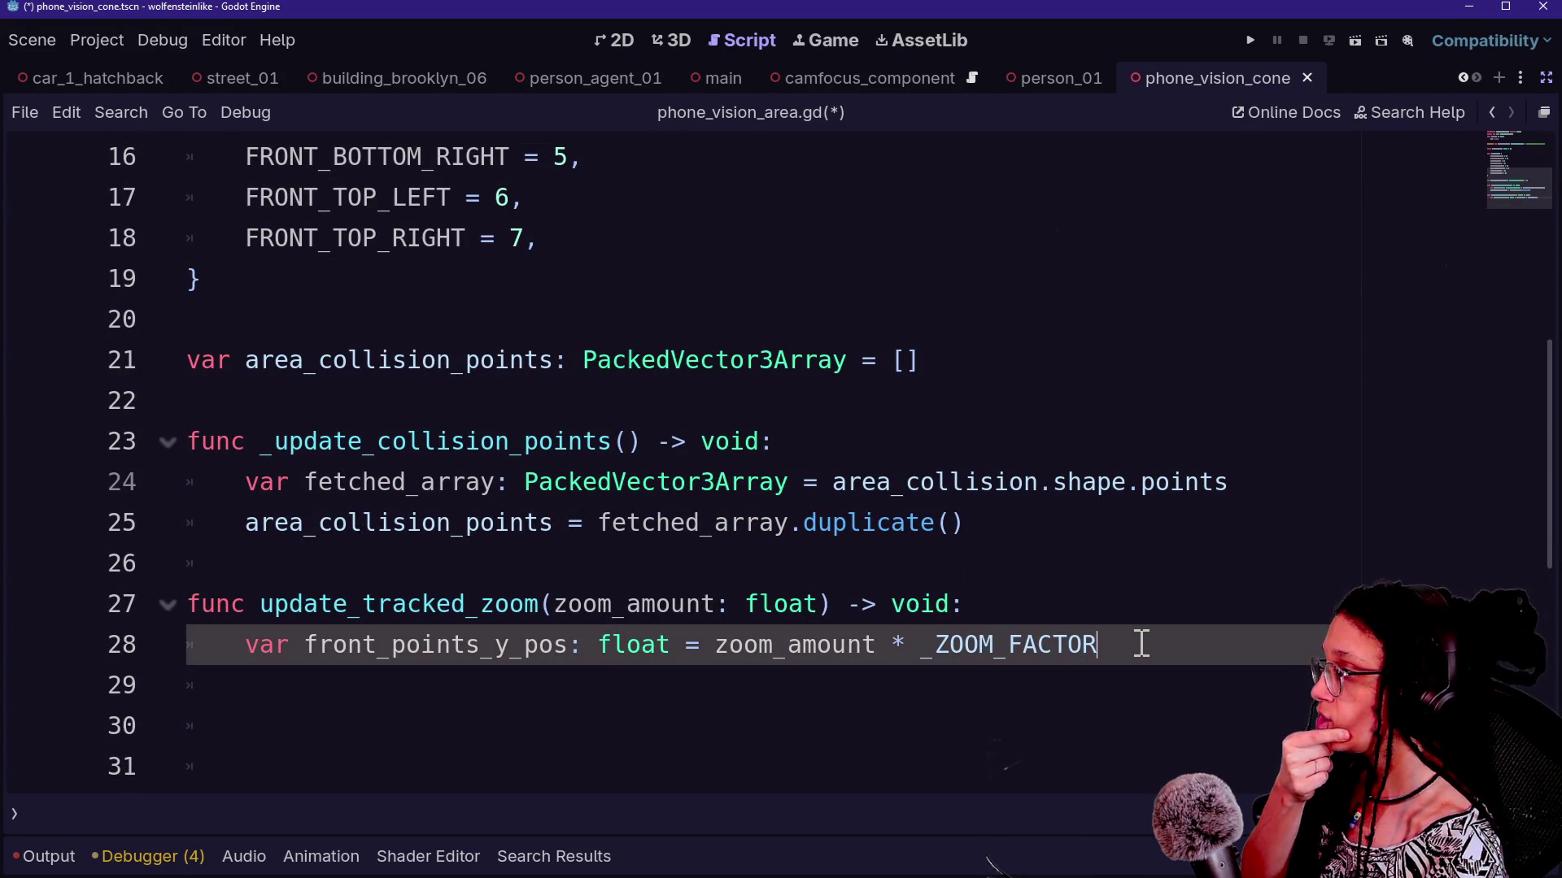
pyautogui.click(620, 442)
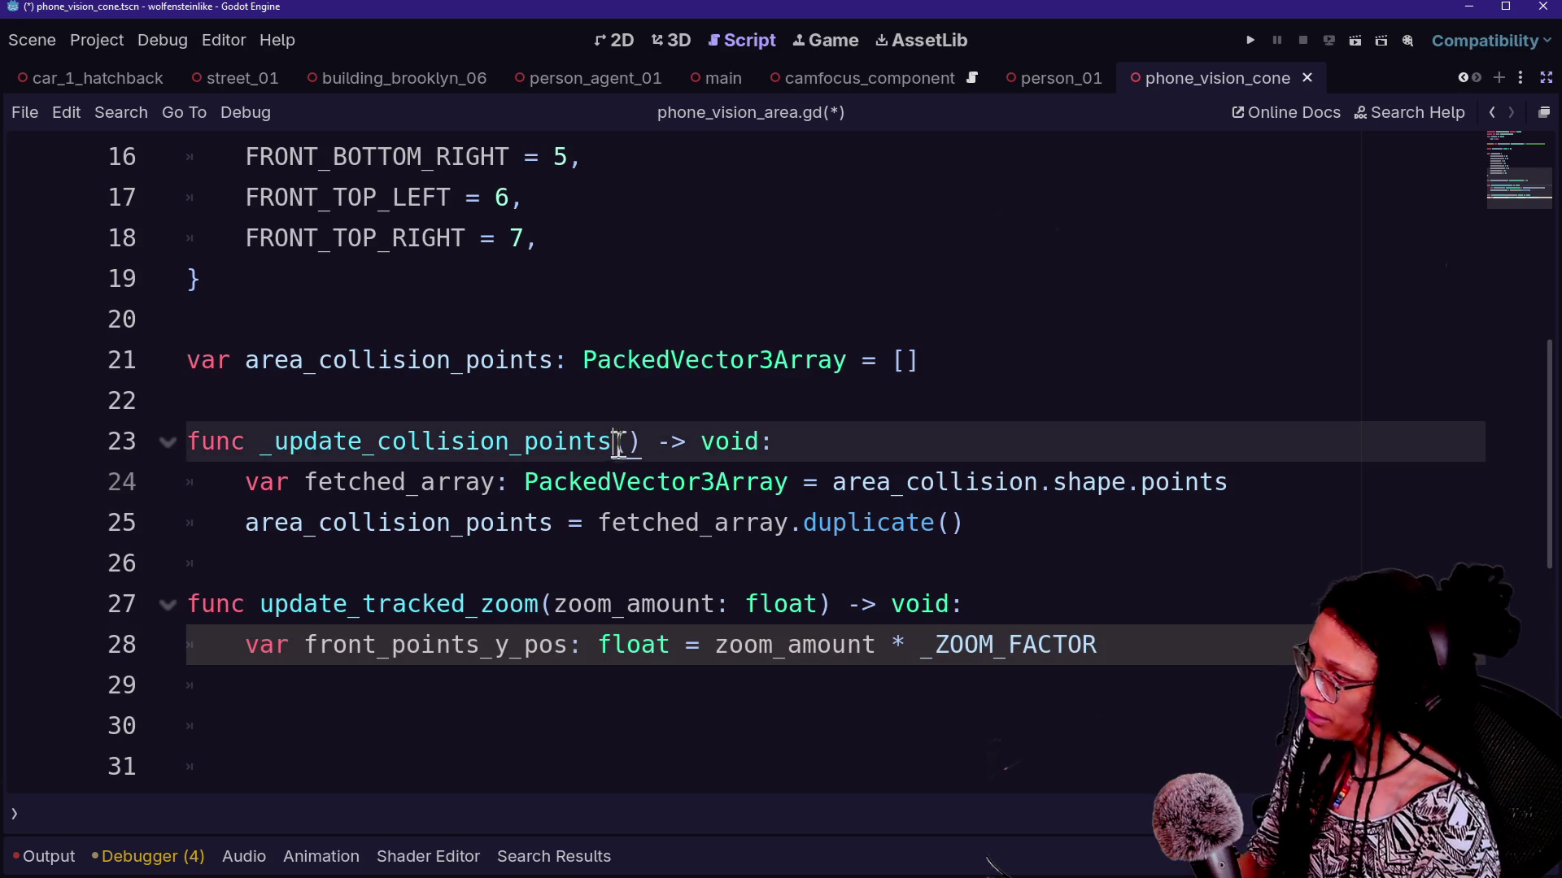
# Type the parameter 'points_to_update: Array[int]' inside the function's parentheses
pyautogui.write('points_t')
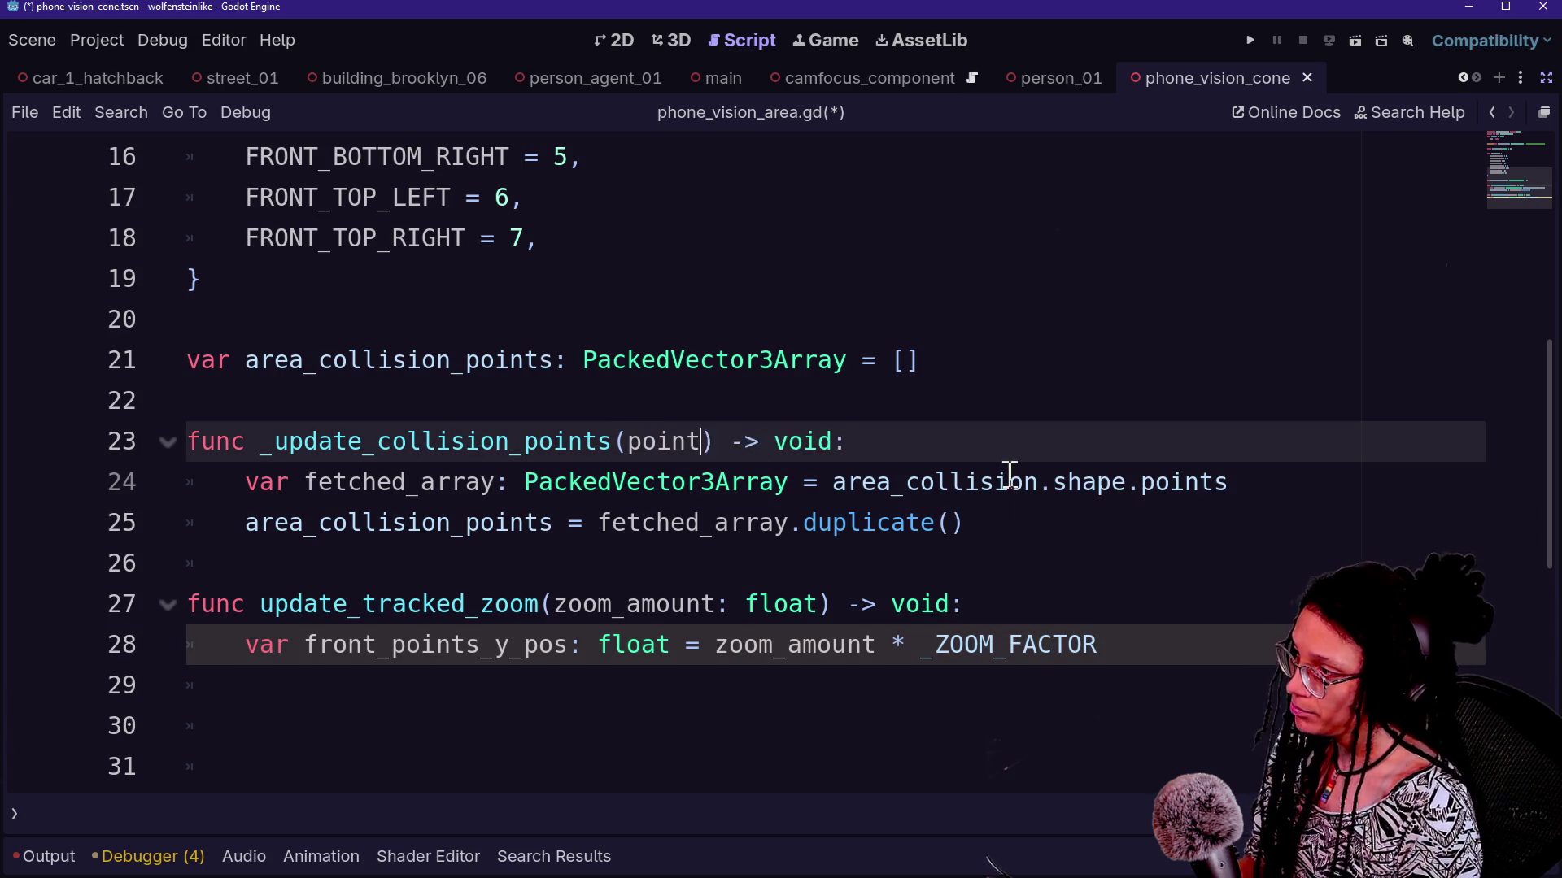
pyautogui.write('o_update:')
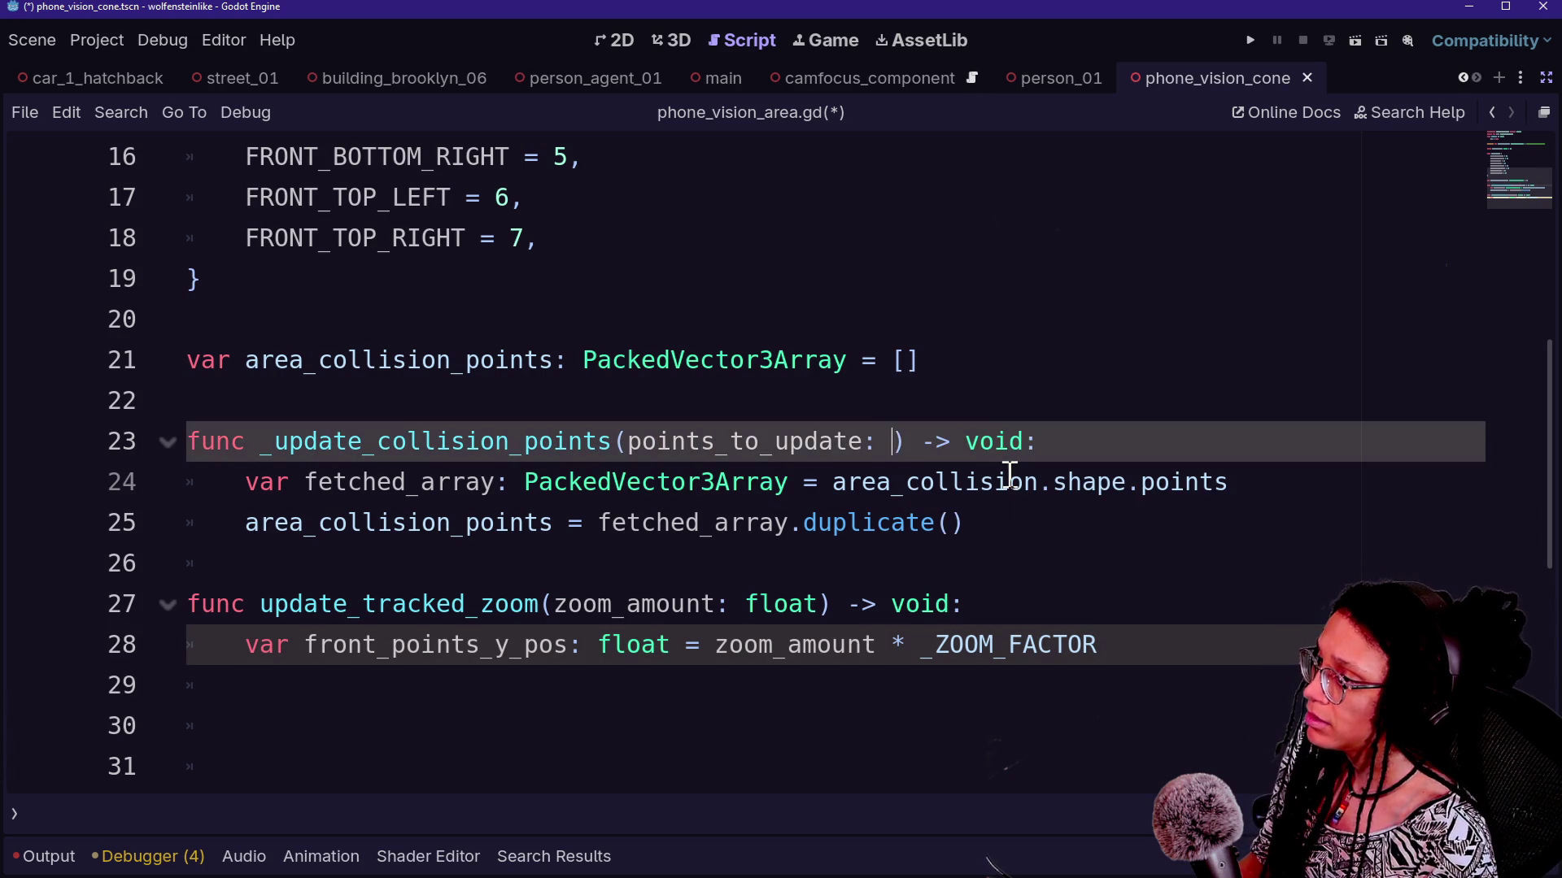
pyautogui.write(' Array[')
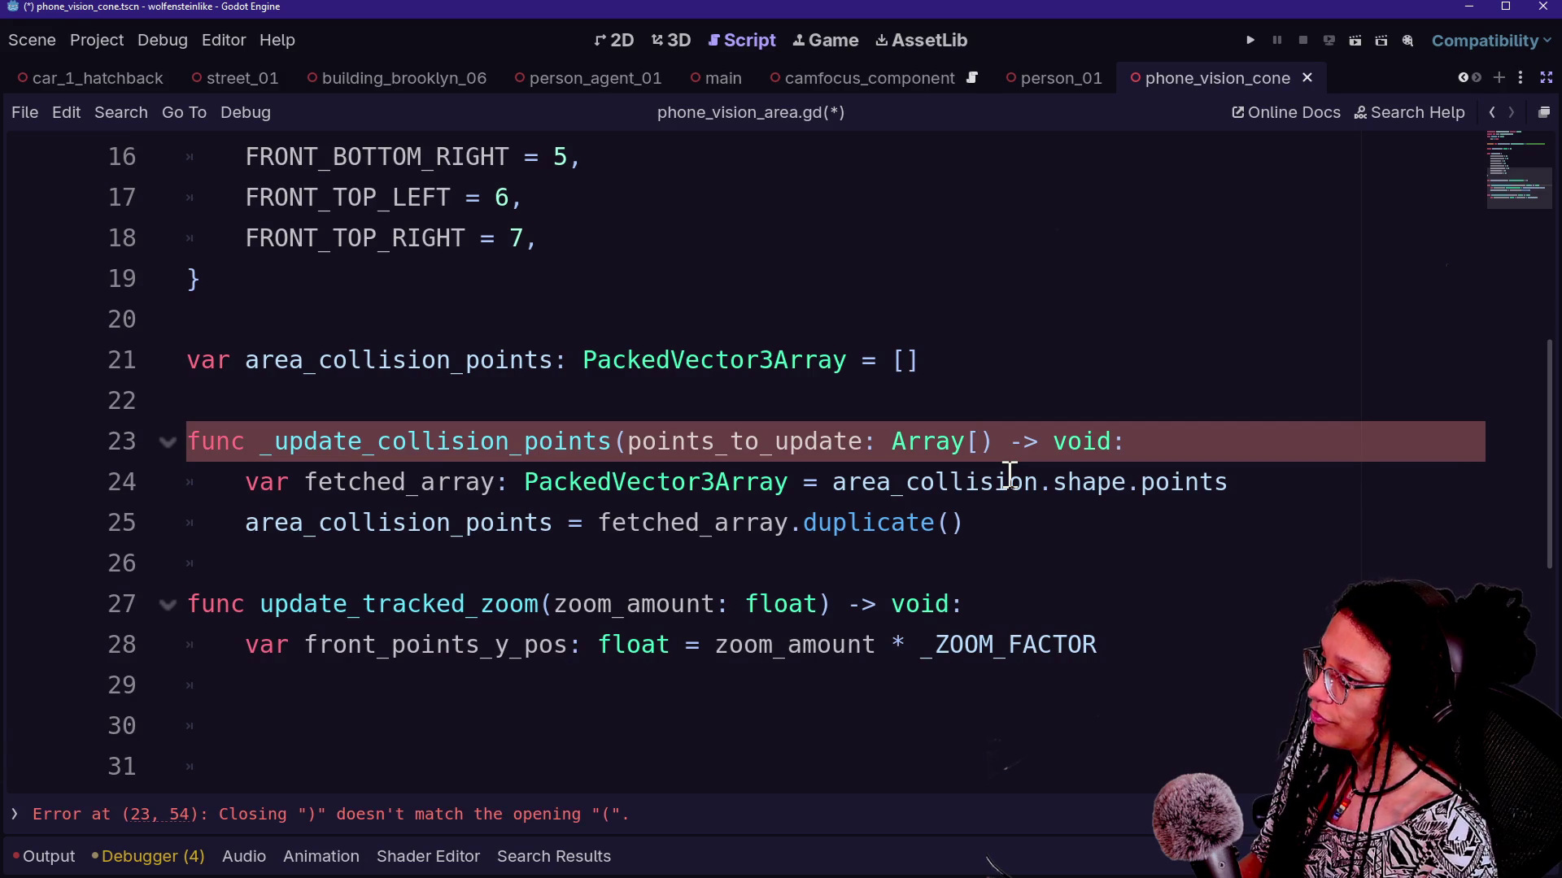
pyautogui.write('int')
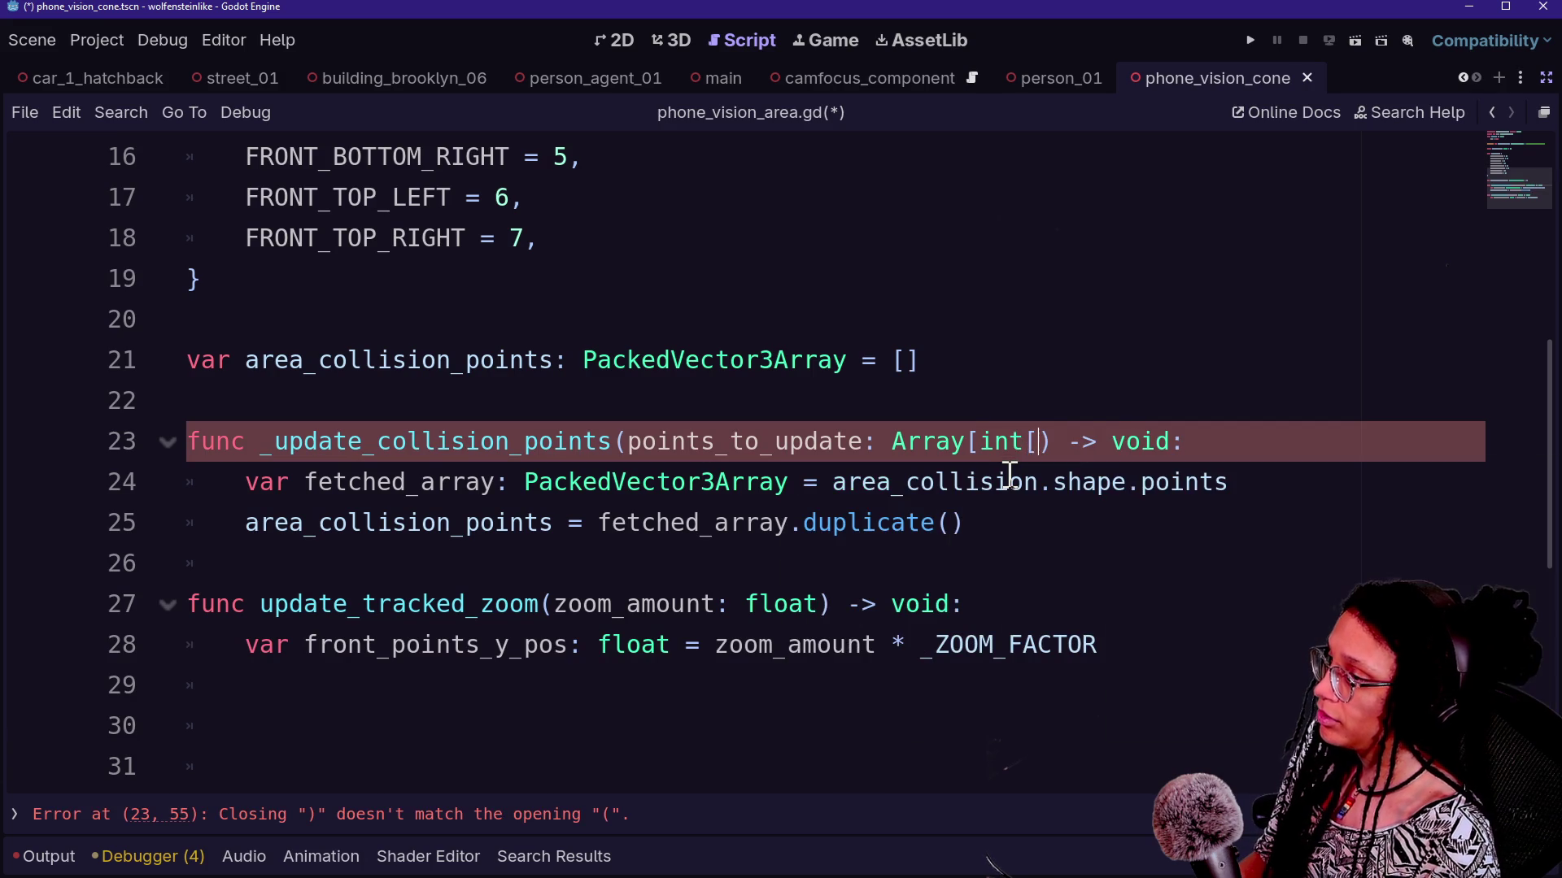
pyautogui.write(']')
pyautogui.scroll(3, 846, 516)
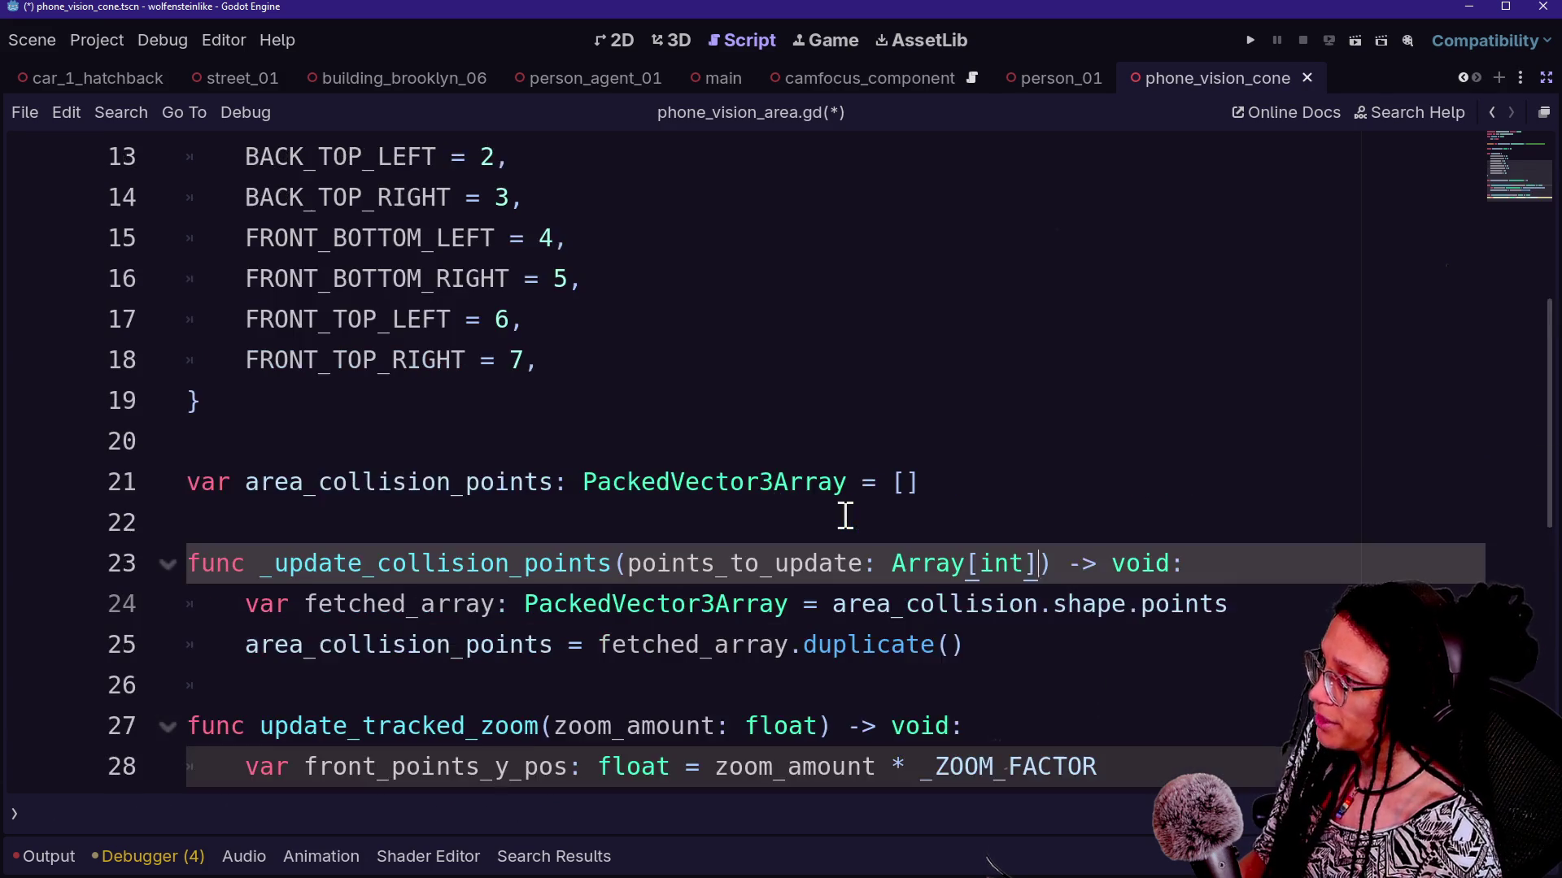
pyautogui.scroll(-3, 686, 338)
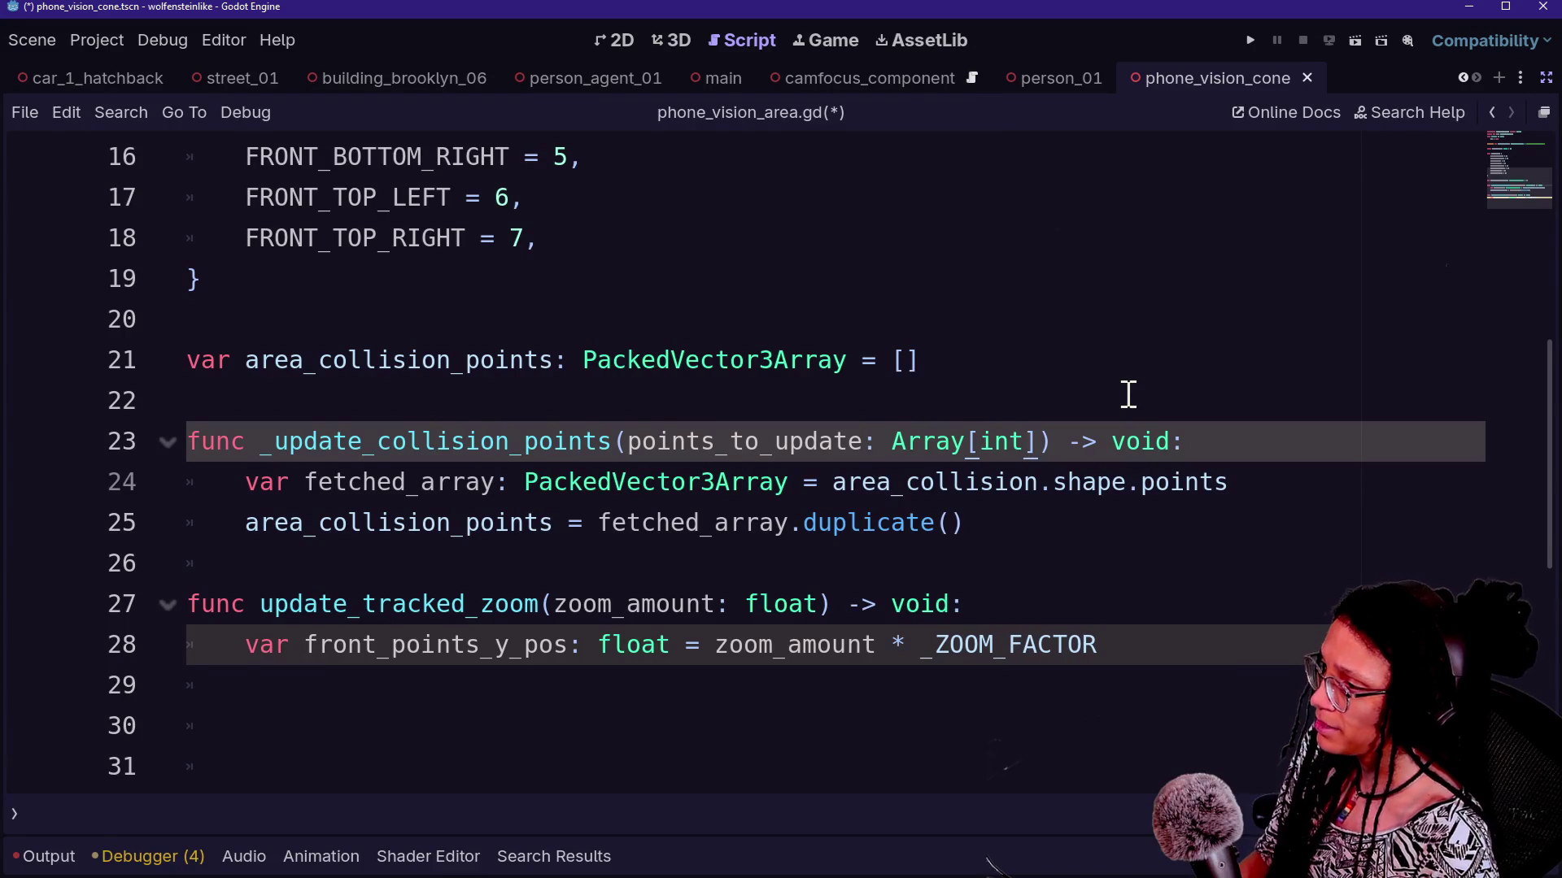
pyautogui.write('m')
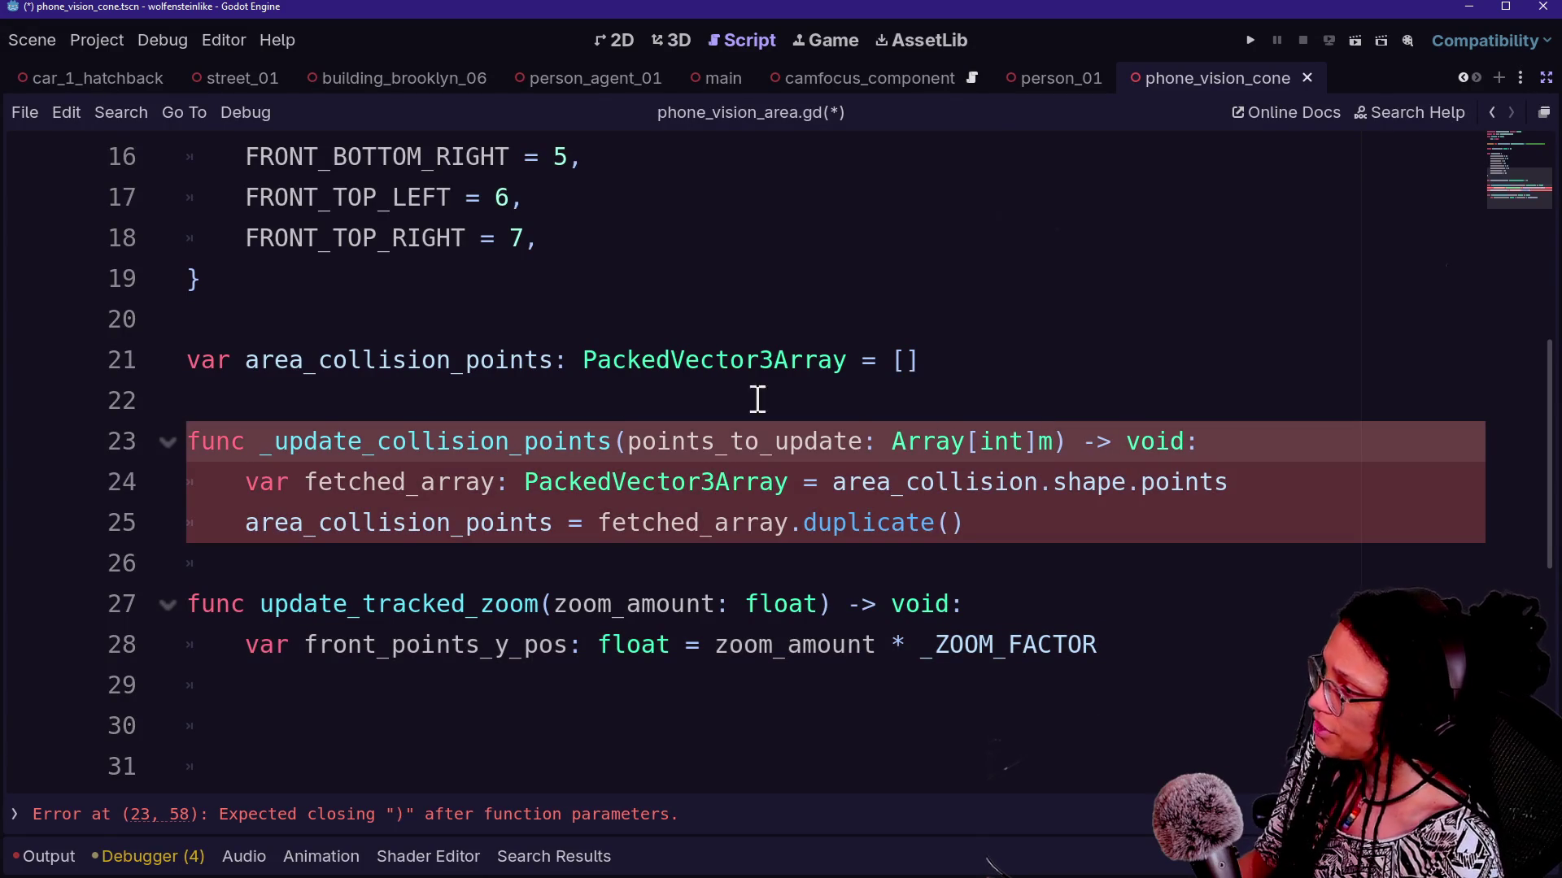
# Put the parameter on its own line, remove the stray m, and start a second parameter 'new_posi'
pyautogui.click(626, 441)
pyautogui.press('Return')
pyautogui.press('BackSpace')
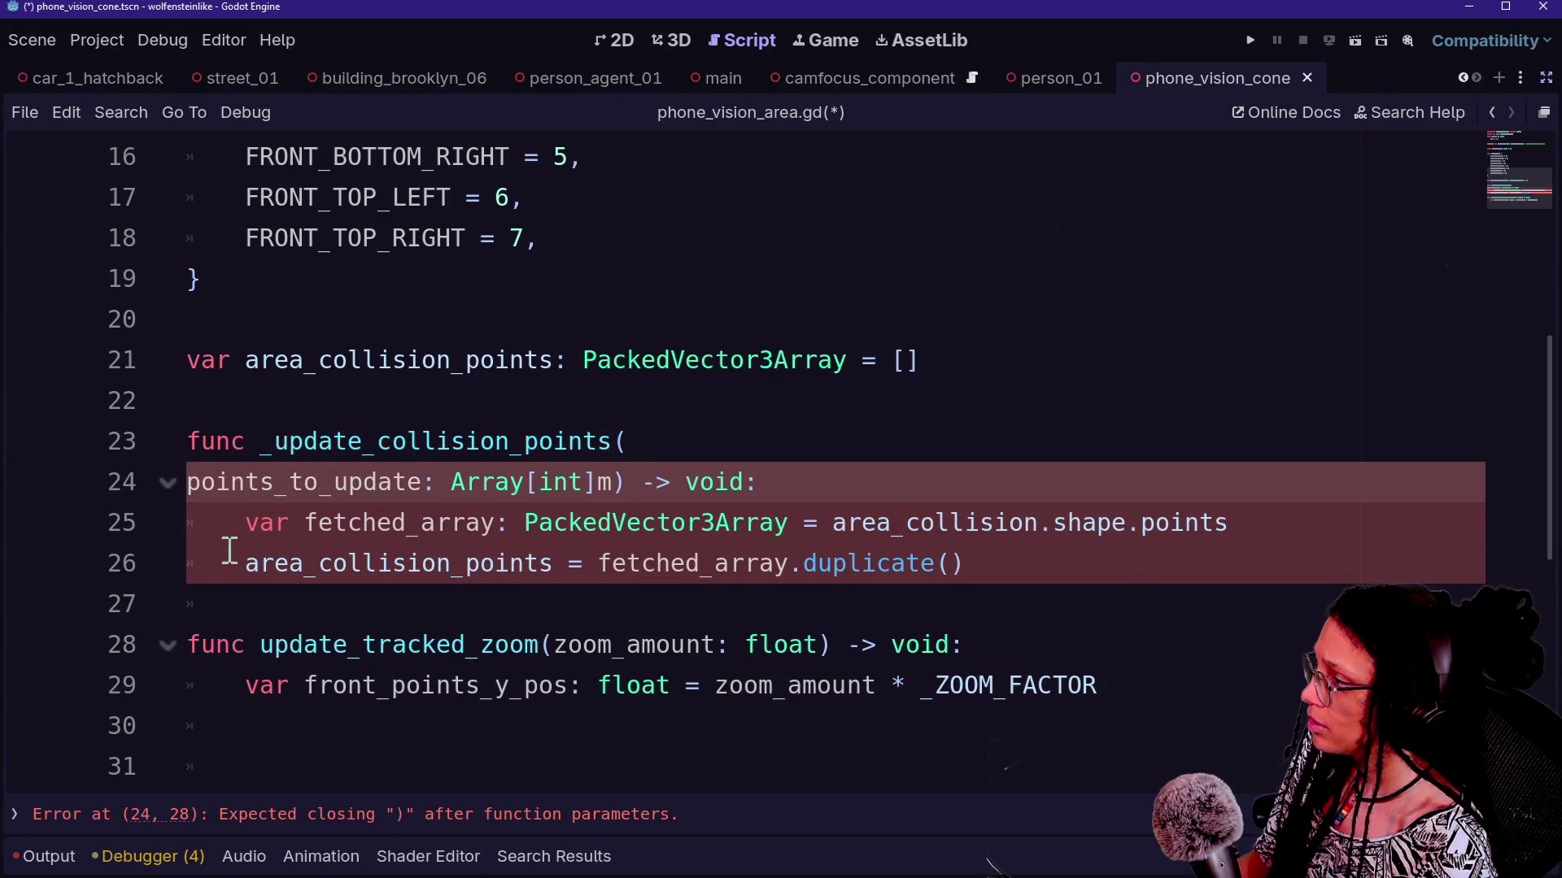
pyautogui.click(613, 482)
pyautogui.press('BackSpace')
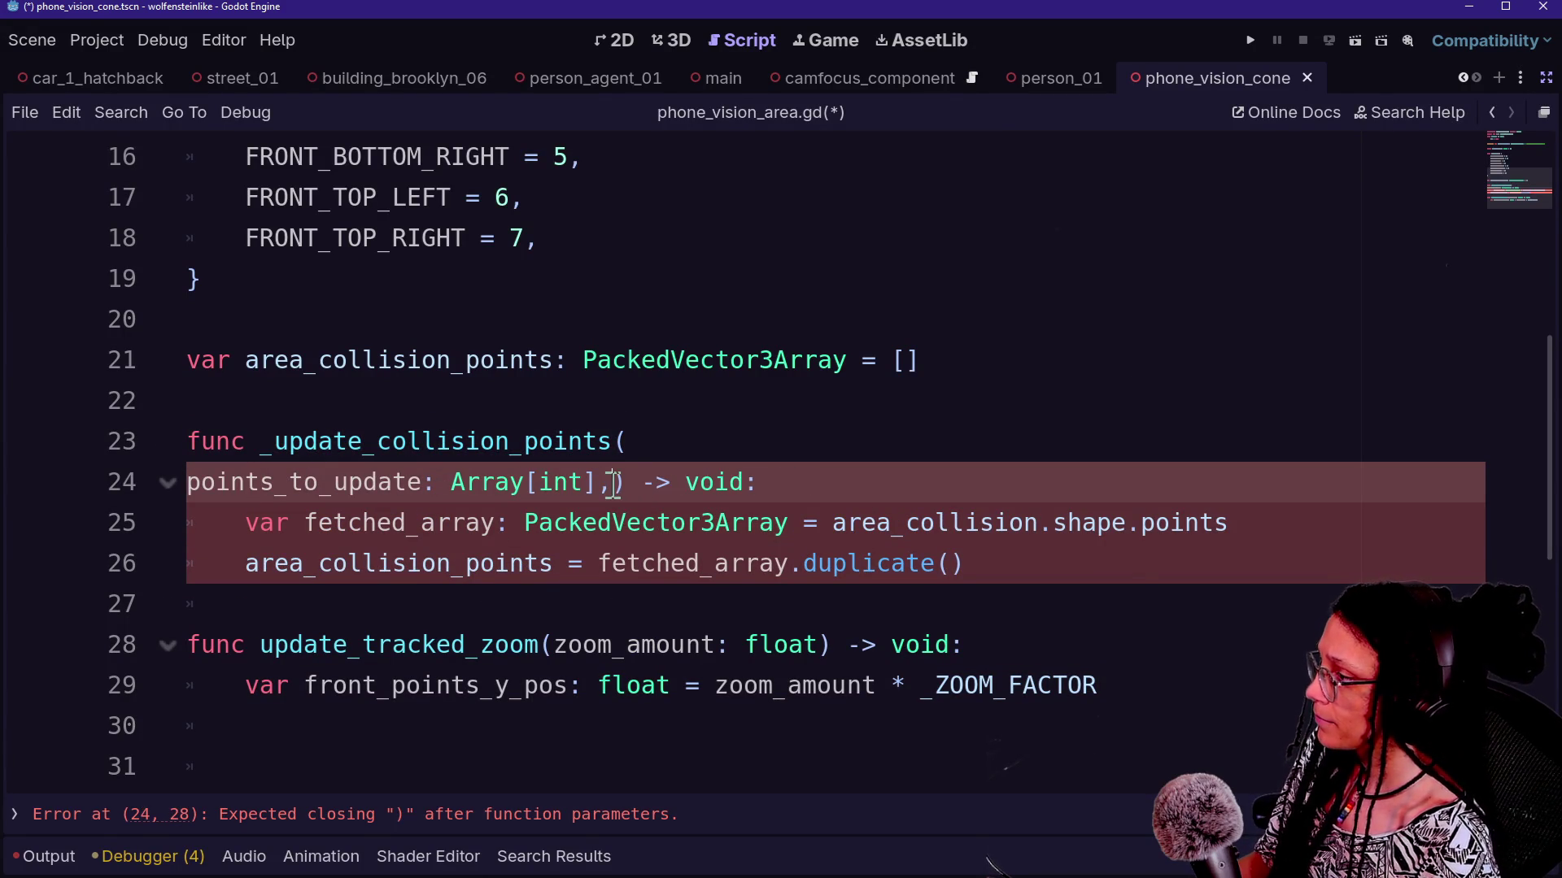
pyautogui.press('Return')
pyautogui.press('Left')
pyautogui.write(',')
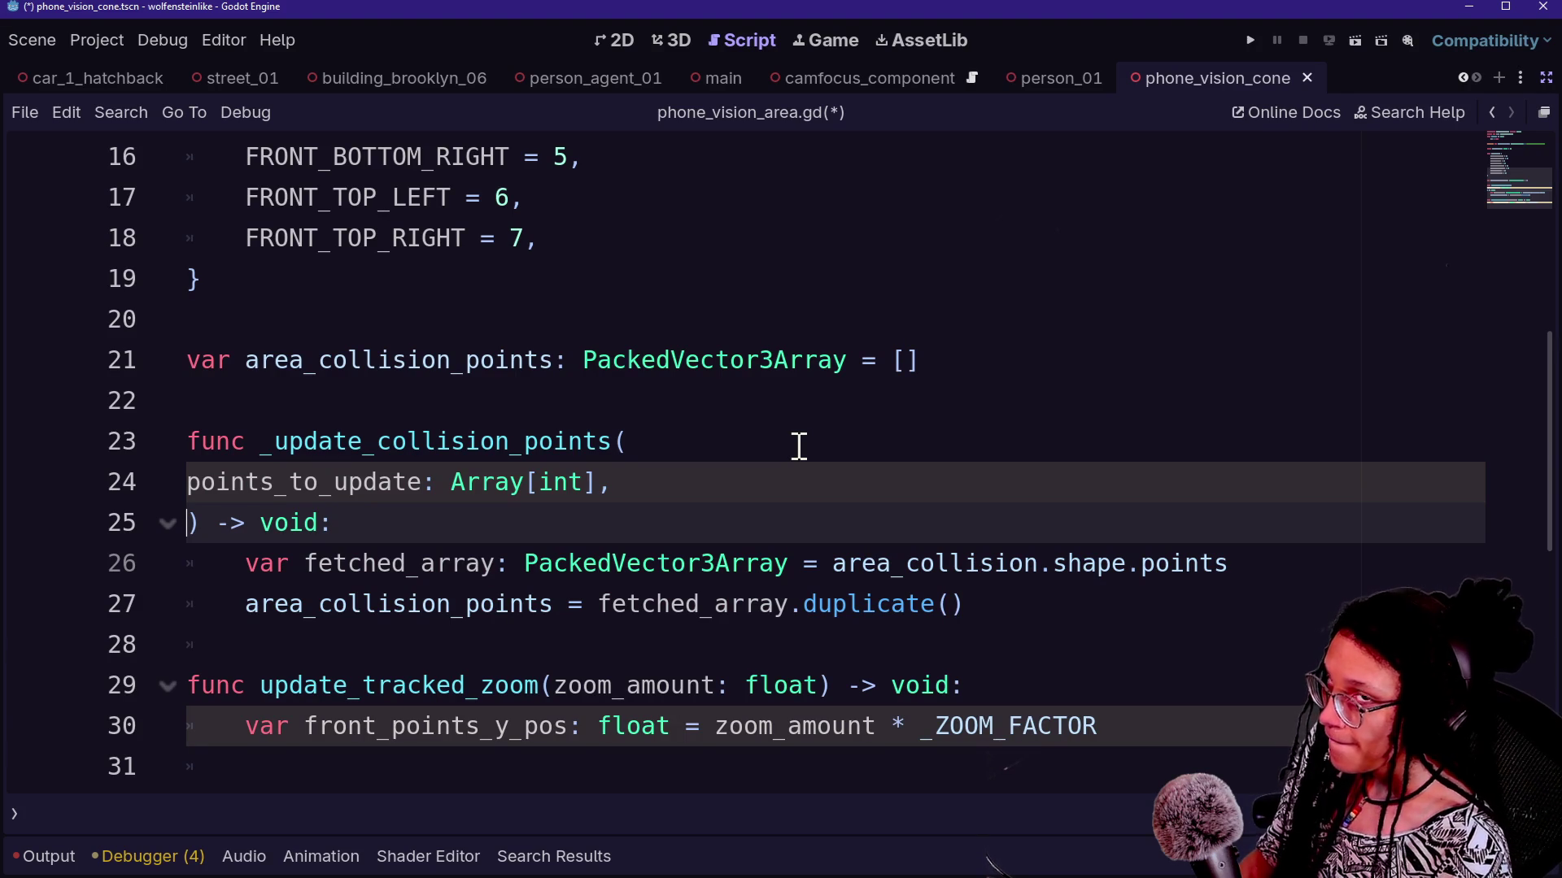
pyautogui.write('new_posi')
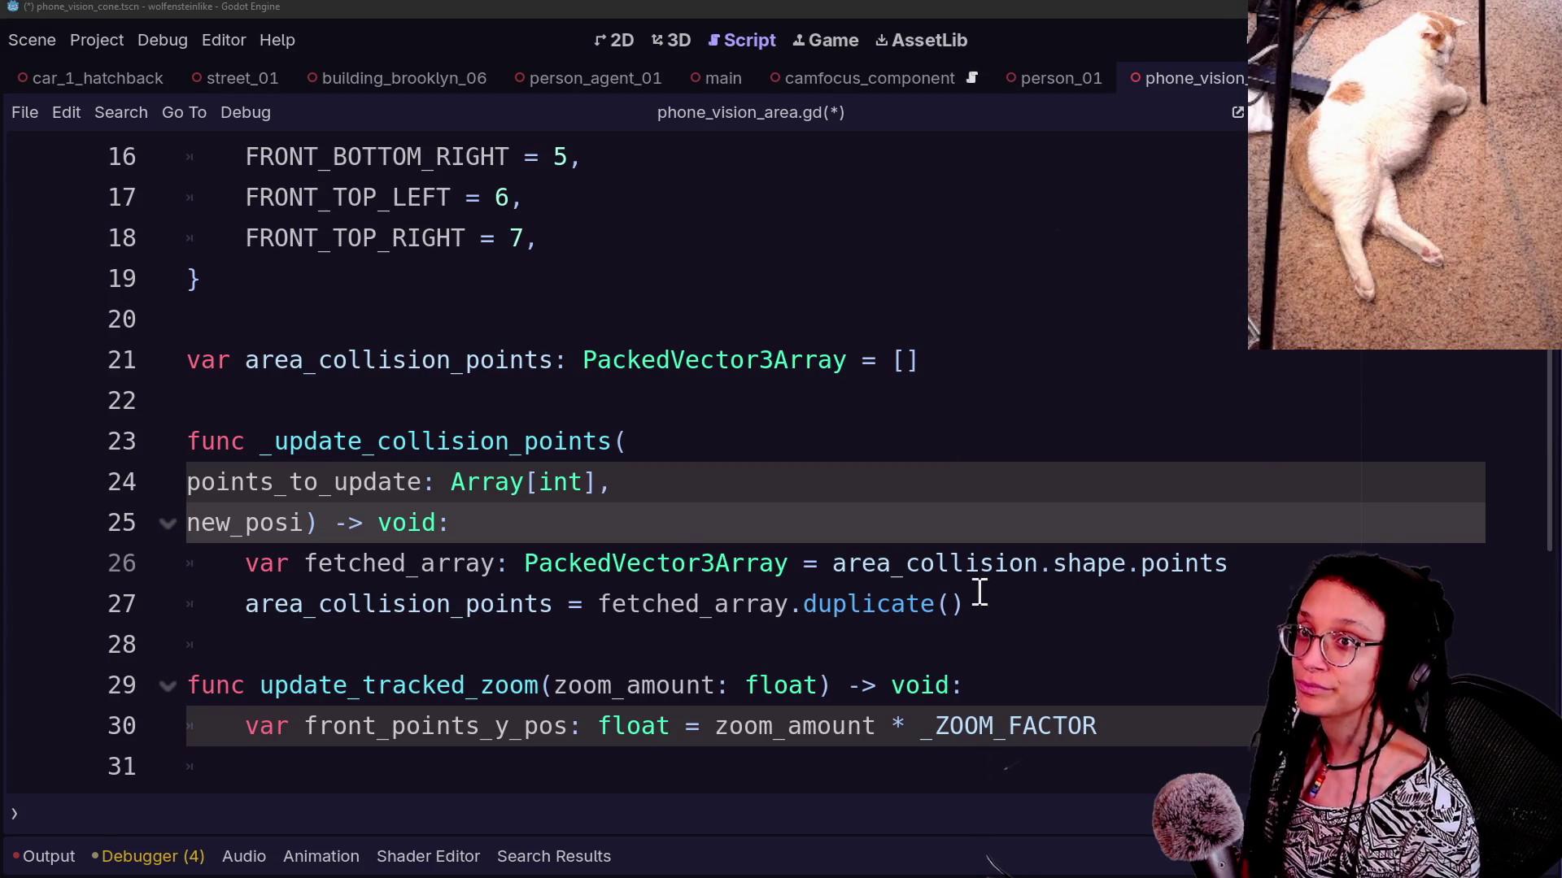
pyautogui.click(431, 530)
# Complete the second parameter as 'new_position: Vector3'
pyautogui.click(460, 651)
pyautogui.click(510, 475)
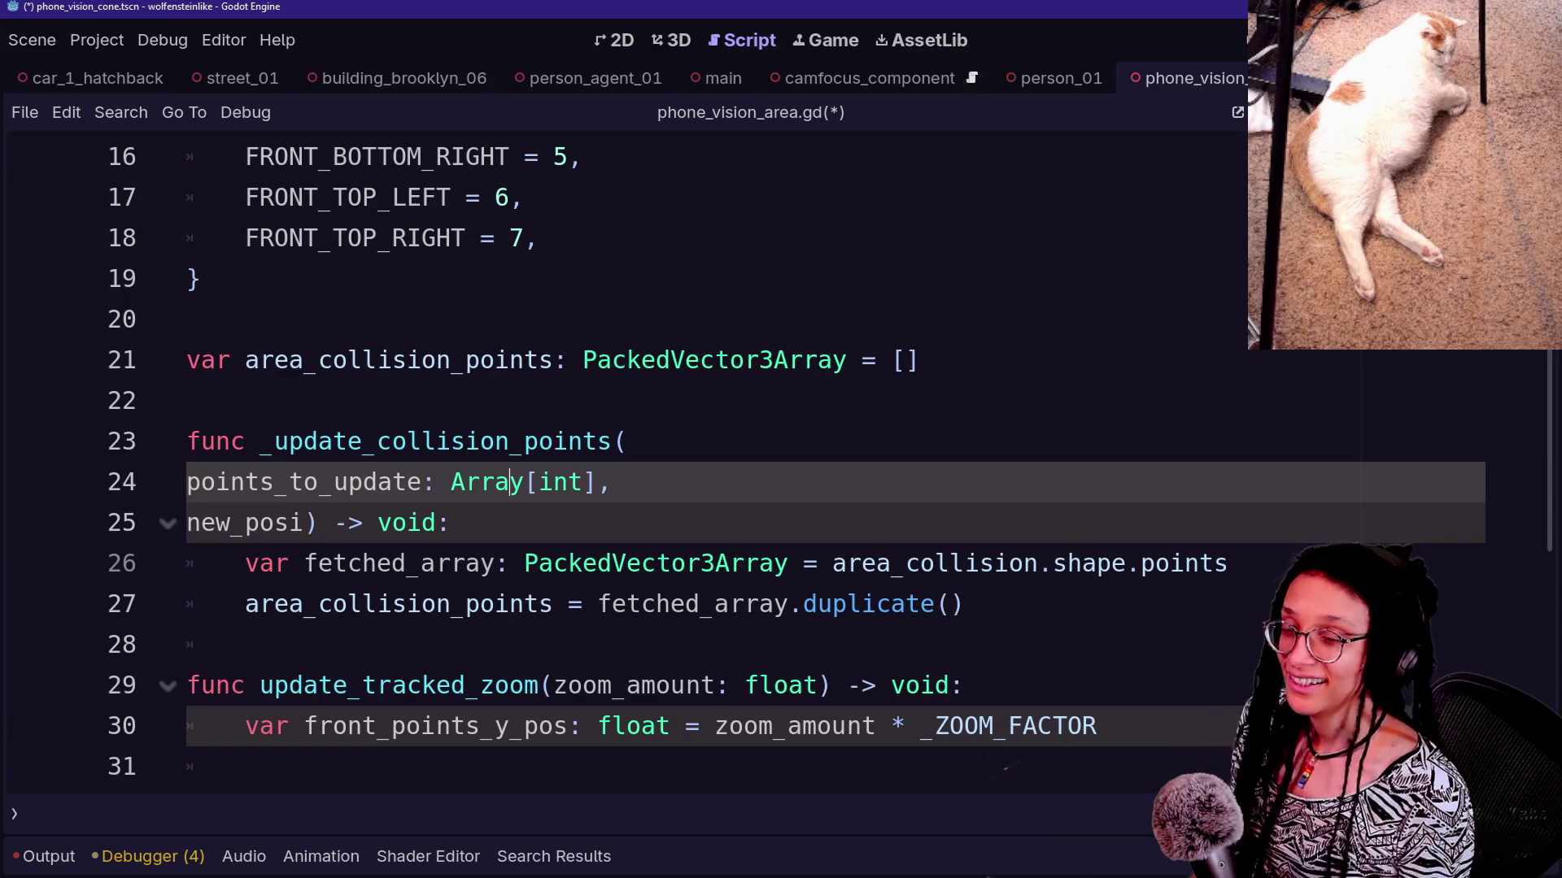
pyautogui.click(543, 439)
pyautogui.press('Down')
pyautogui.press('Down')
pyautogui.press('Down')
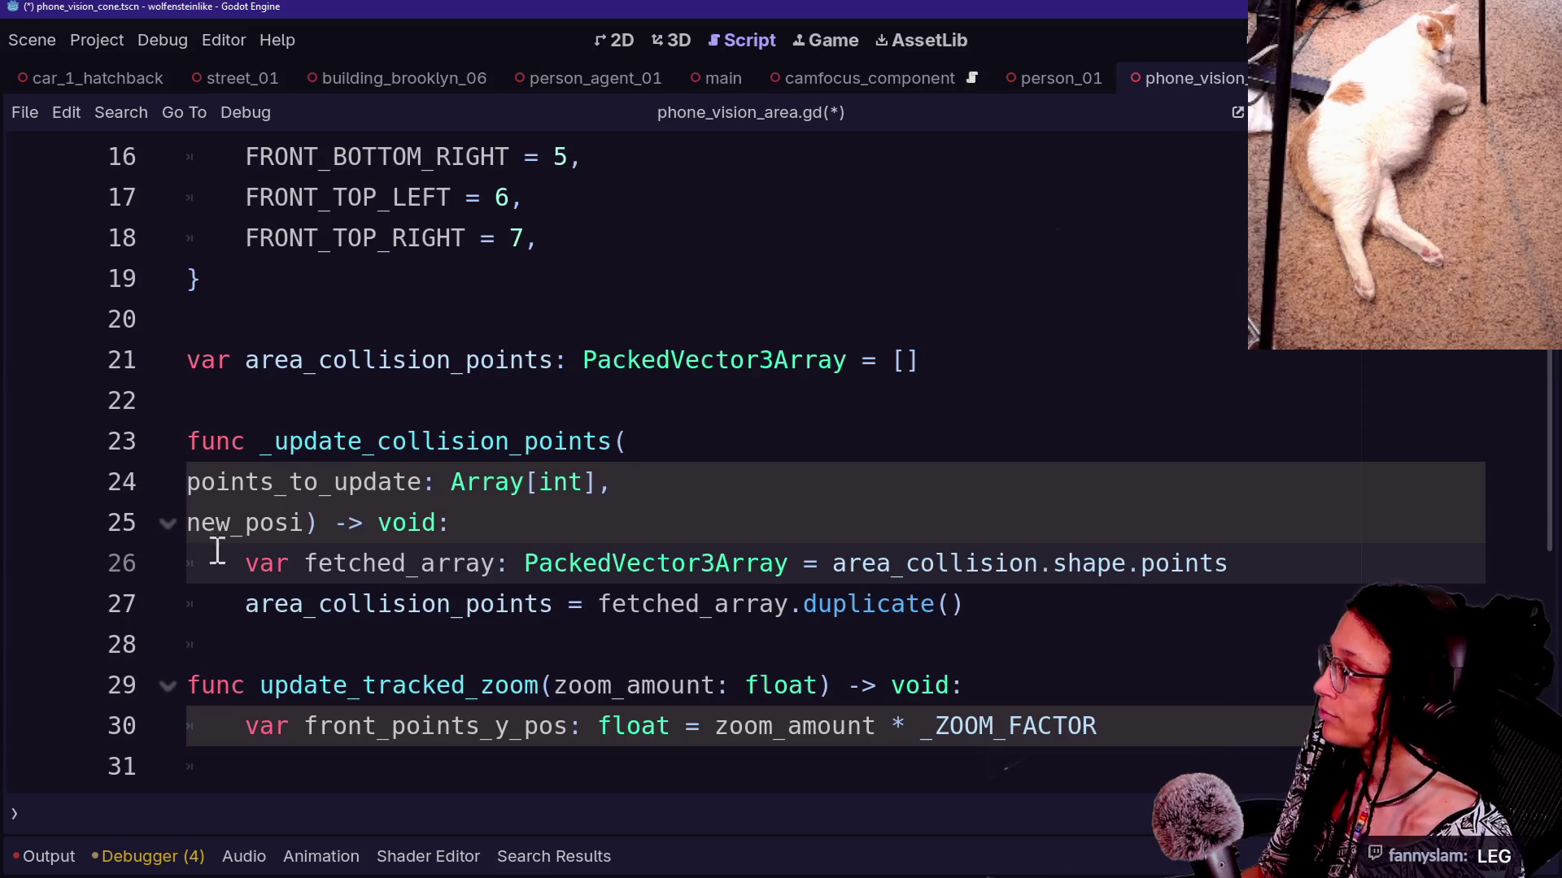
pyautogui.click(295, 512)
pyautogui.write('ition: Vec')
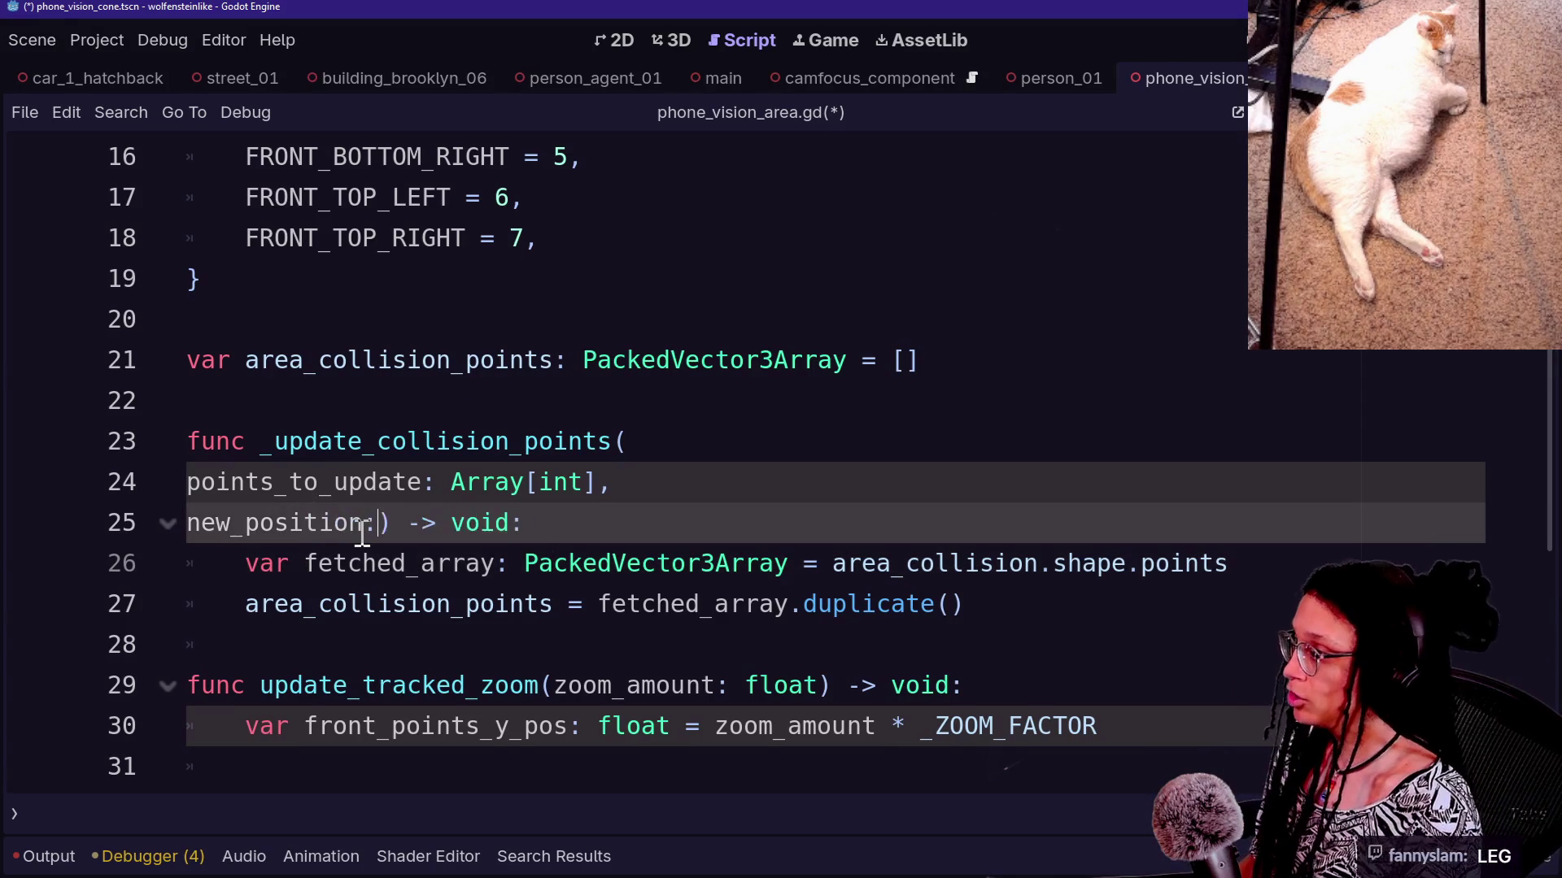
pyautogui.write('tor3')
pyautogui.press('Escape')
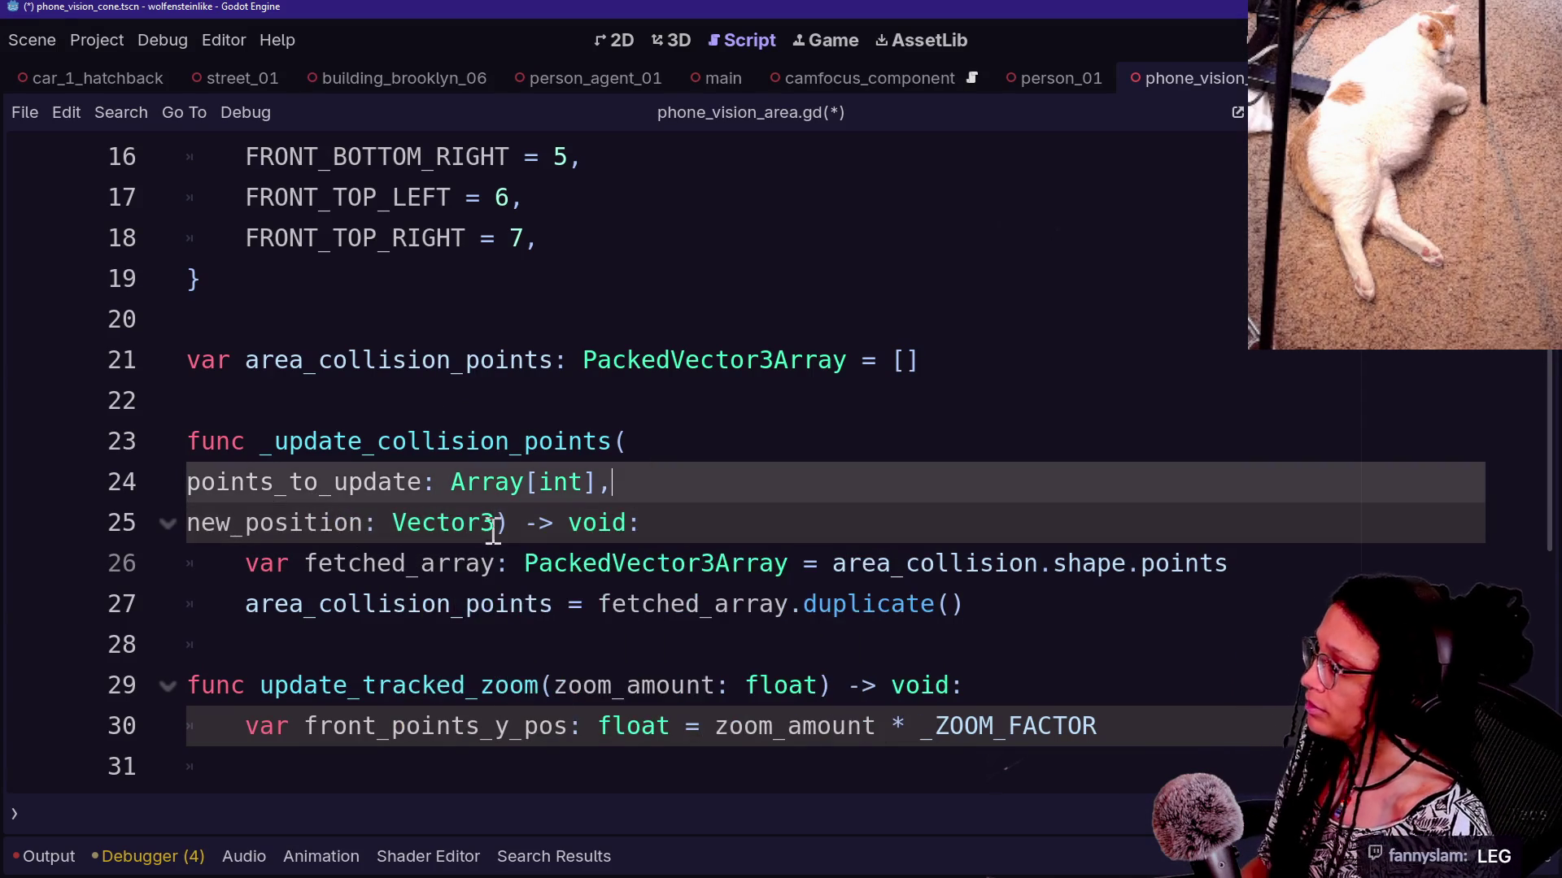
# Rename the new_position parameter to position_offset
pyautogui.click(230, 525)
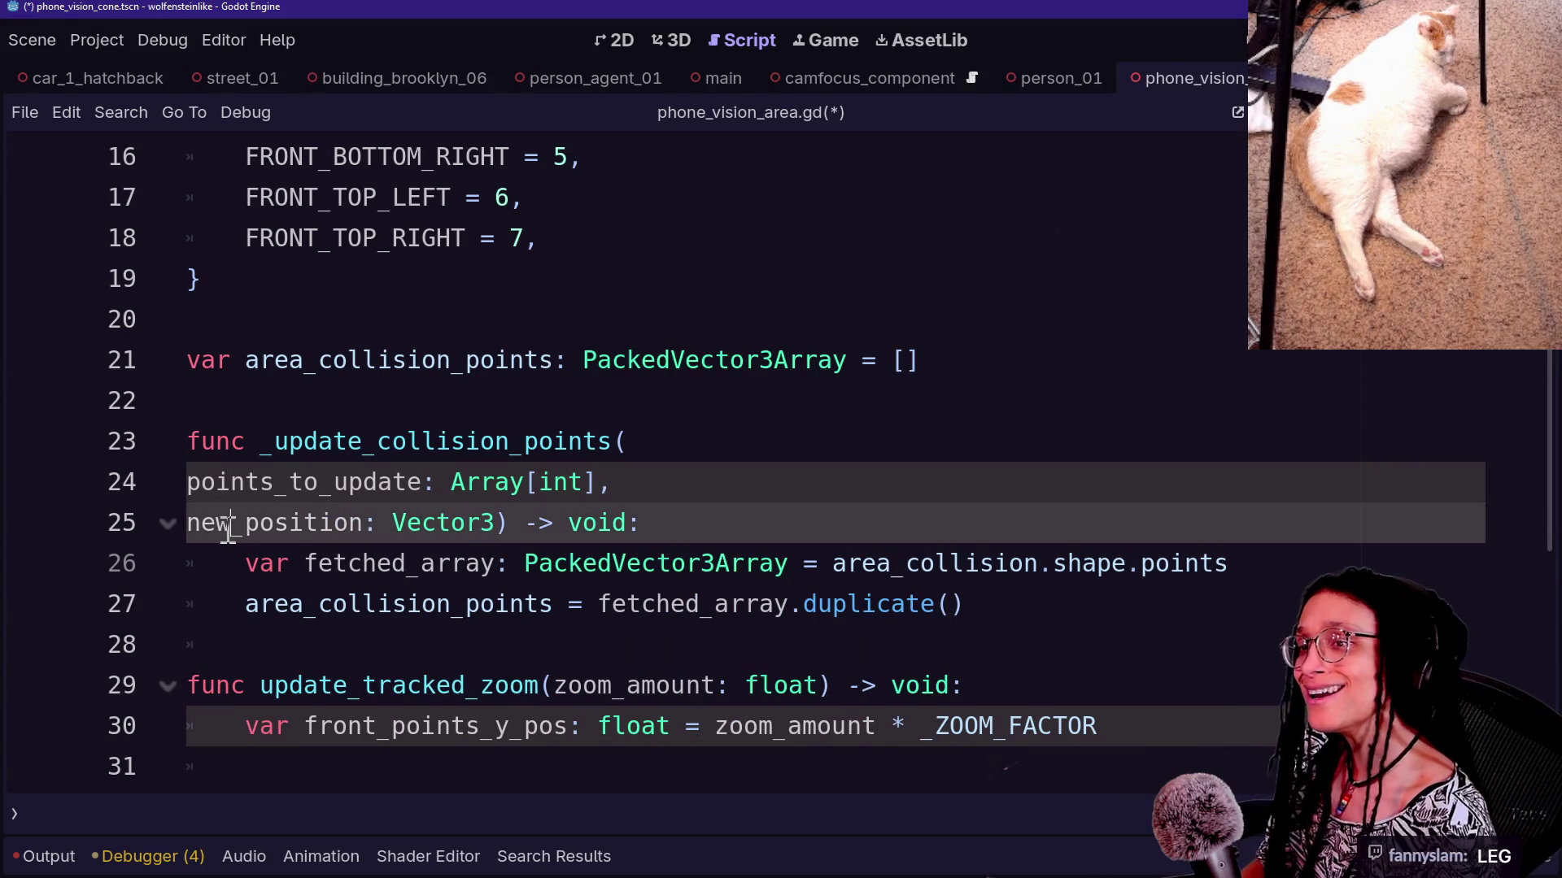
pyautogui.press('BackSpace')
pyautogui.press('BackSpace')
pyautogui.press('BackSpace')
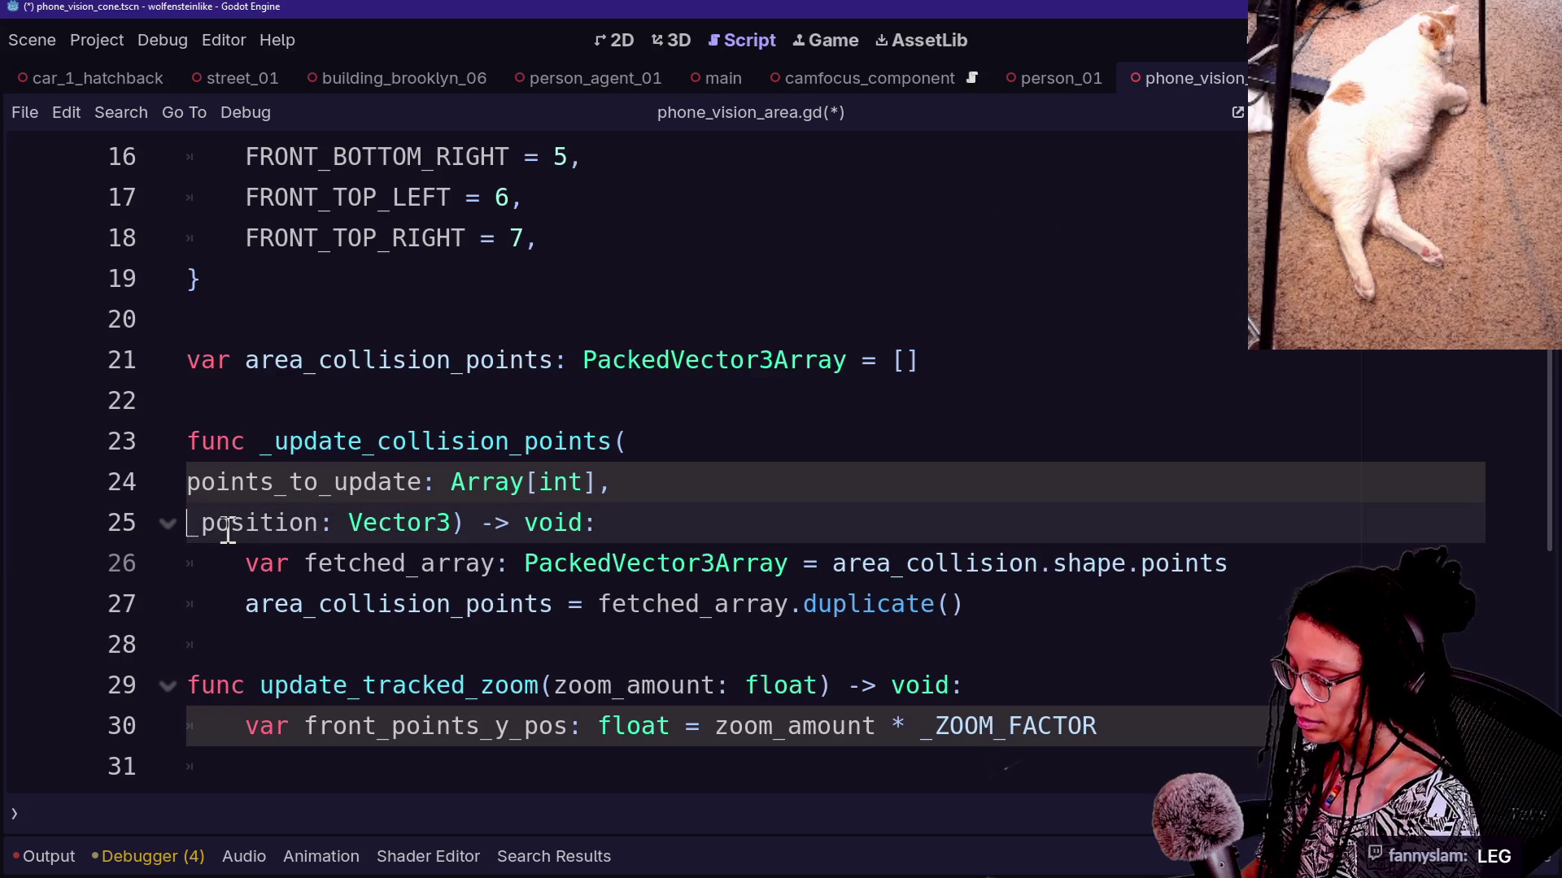
pyautogui.press('Delete')
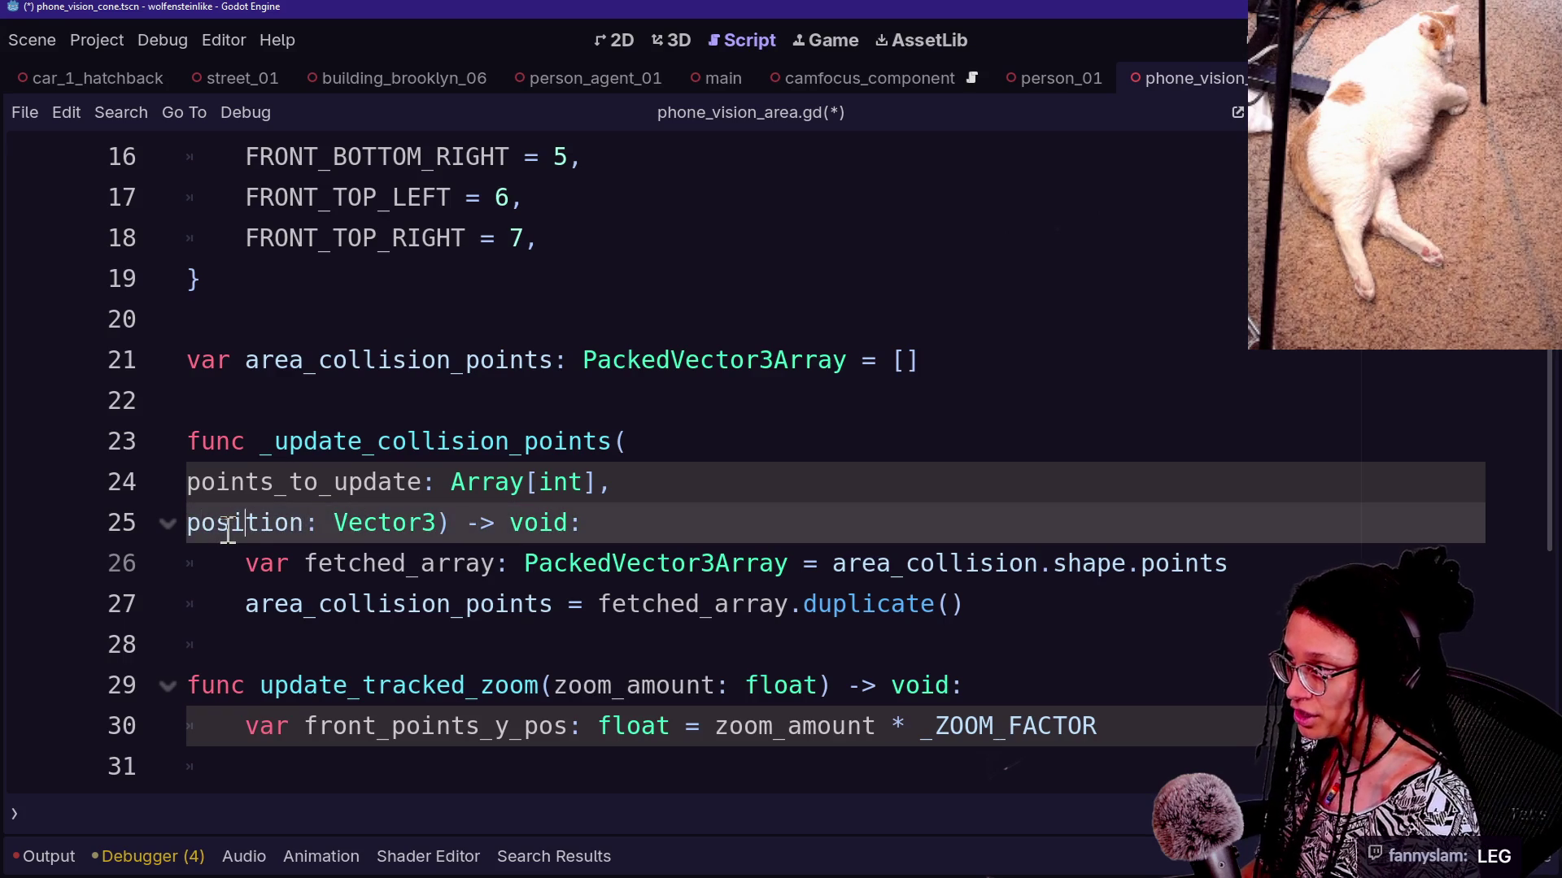
pyautogui.write('_')
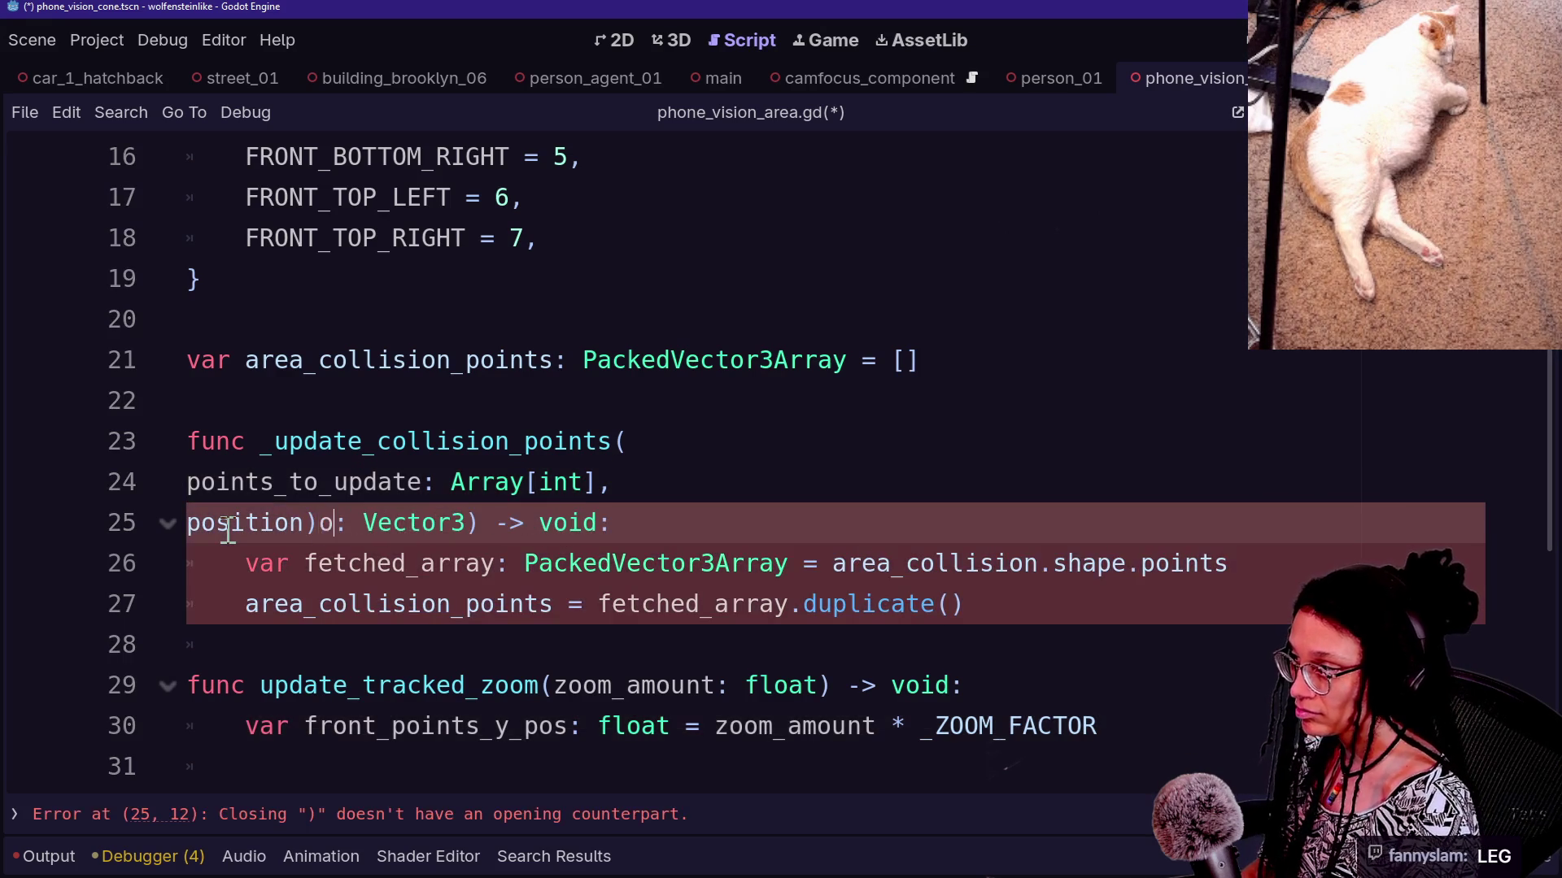
pyautogui.write('offset')
pyautogui.click(189, 524)
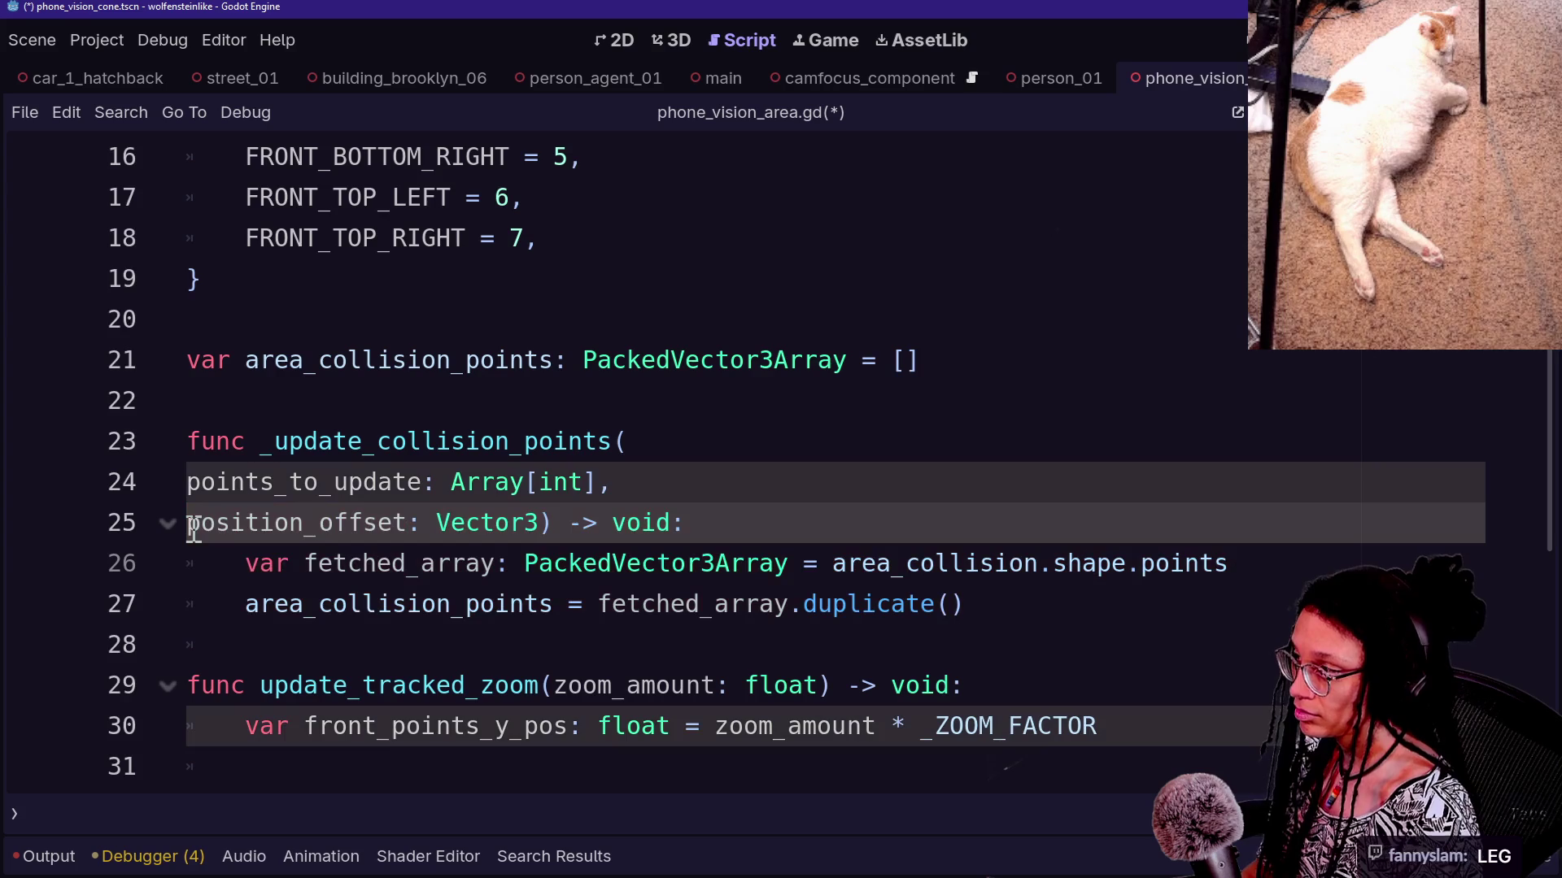
# Save the script and delete the duplicate() assignment line
pyautogui.click(436, 635)
pyautogui.scroll(-2, 662, 631)
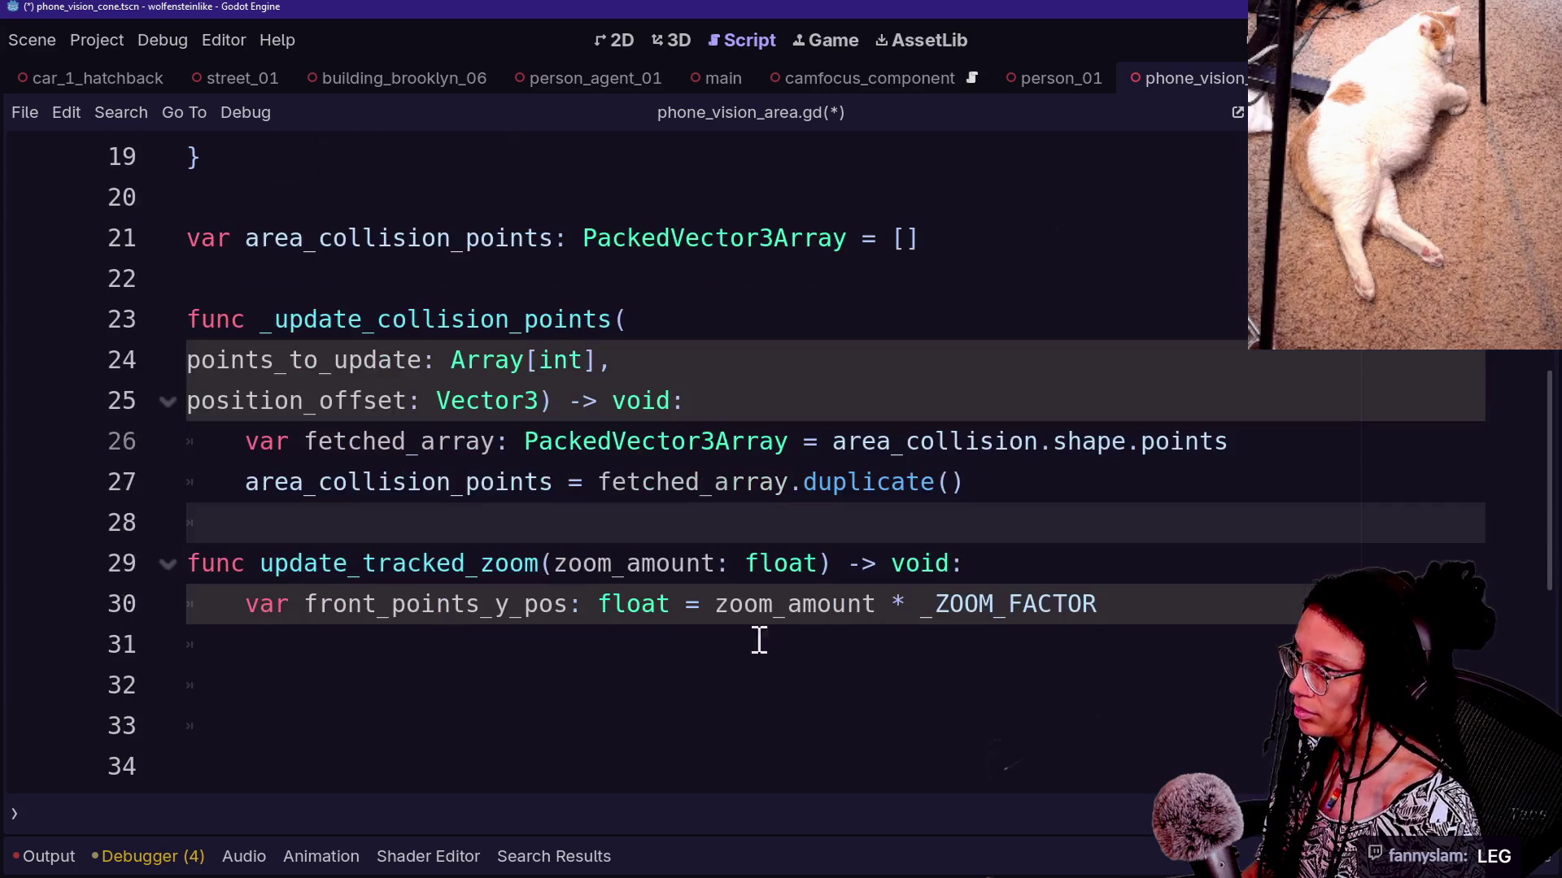
pyautogui.hotkey('ctrl', 's')
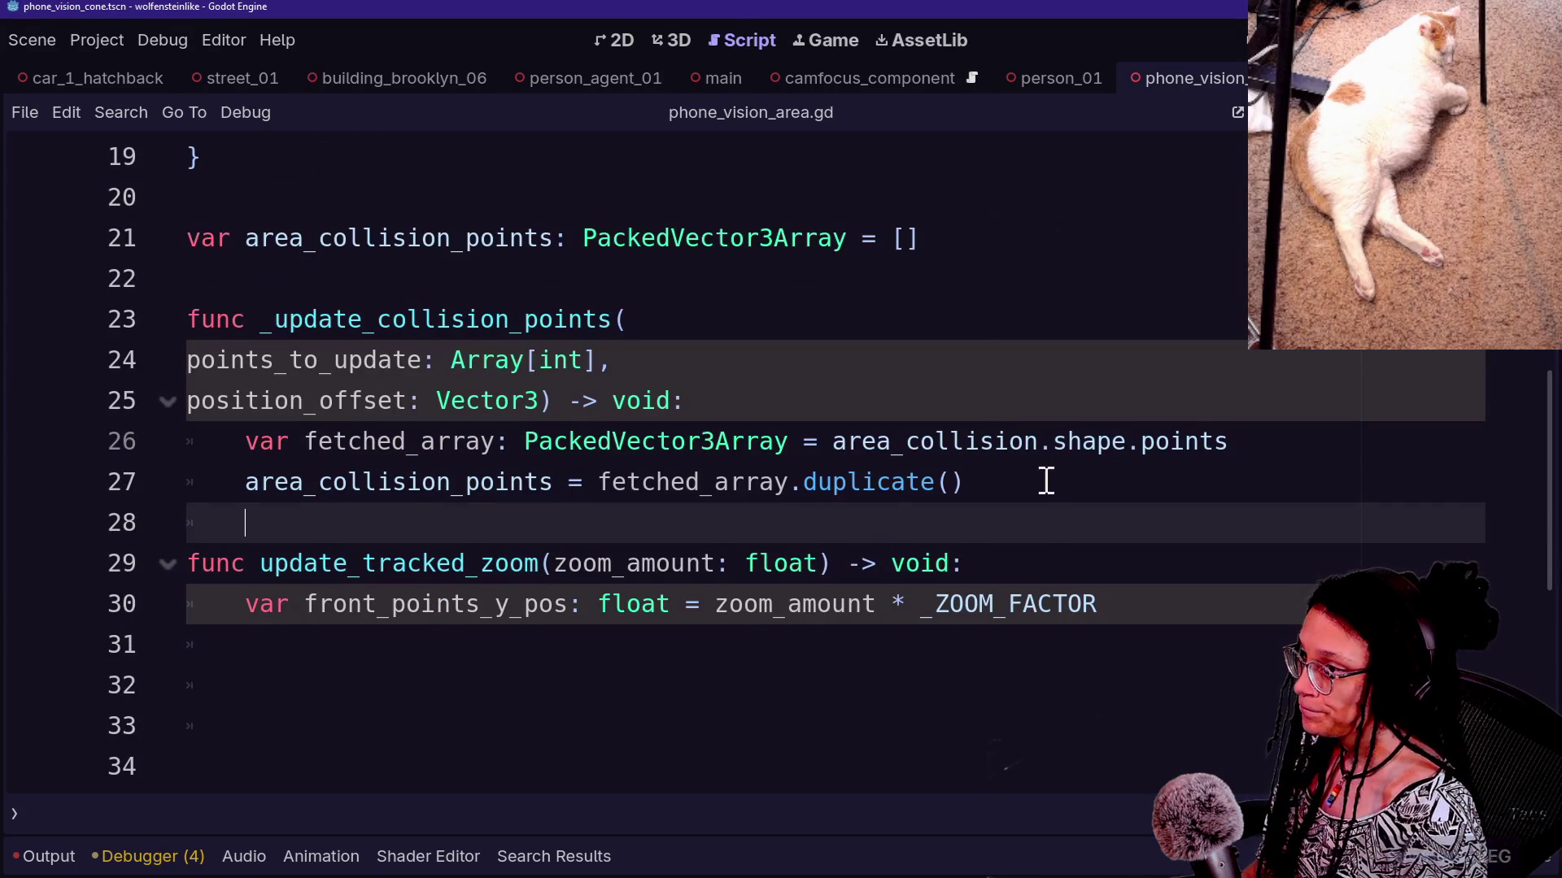
pyautogui.click(1047, 483)
pyautogui.hotkey('shift', 'Home')
pyautogui.press('BackSpace')
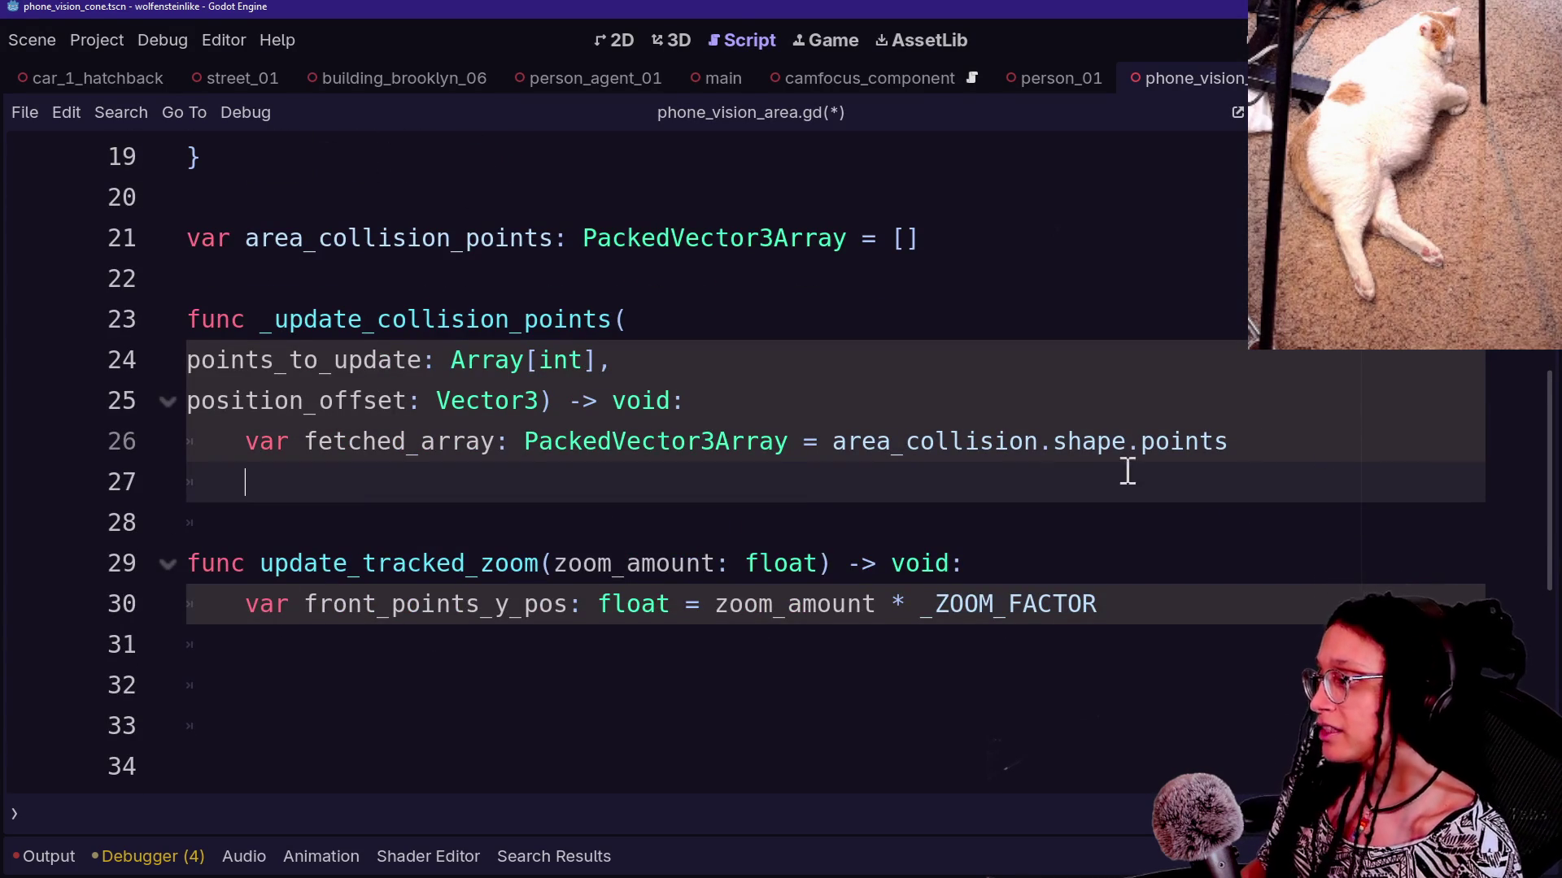
pyautogui.hotkey('ctrl', 'BackSpace')
pyautogui.press('Return')
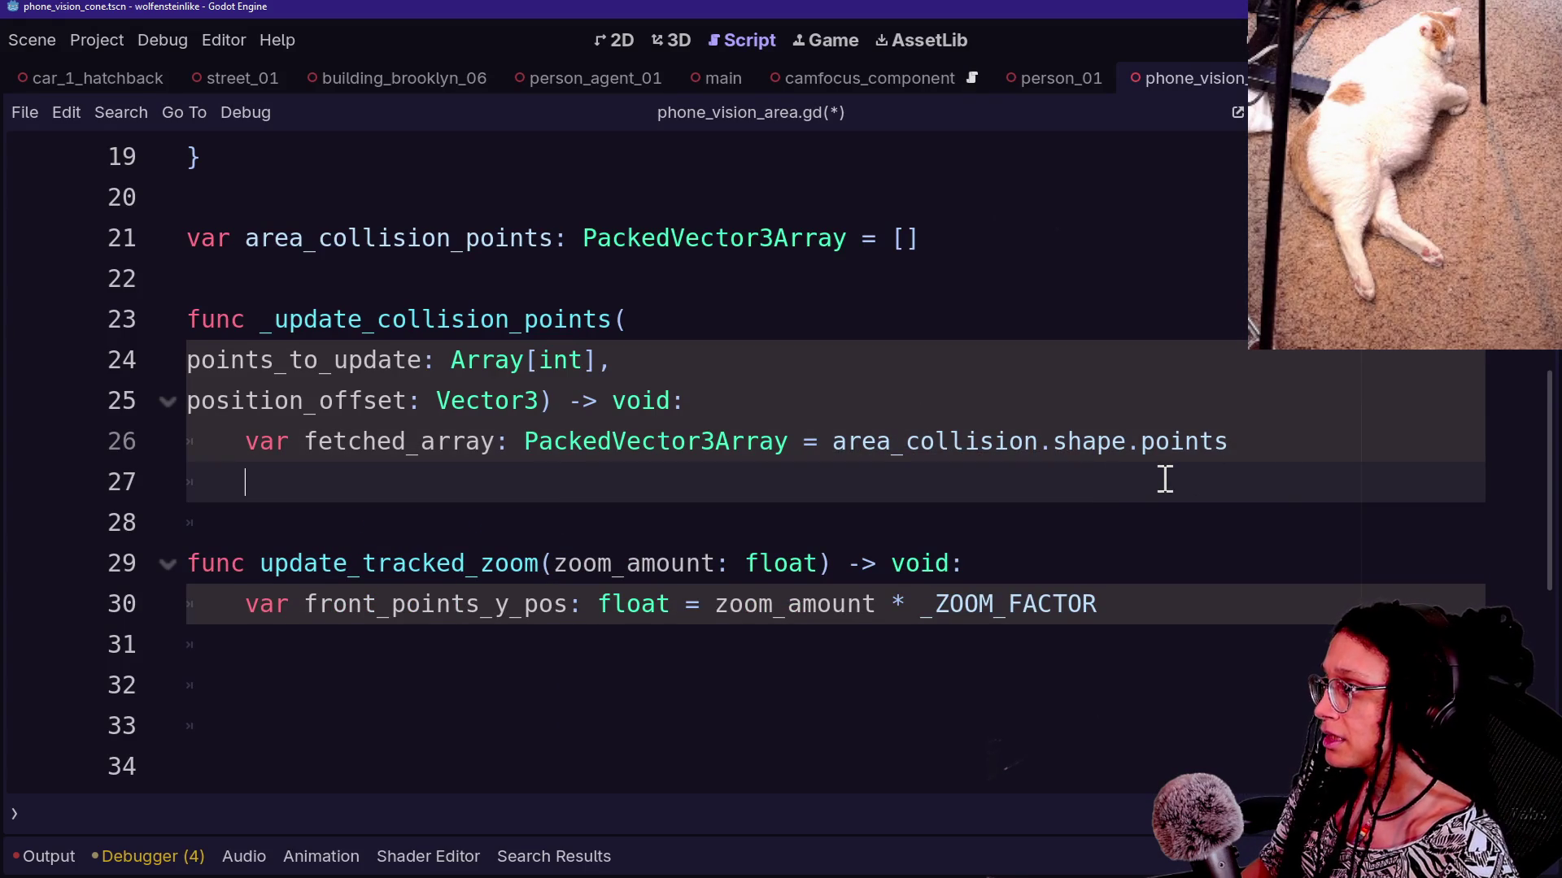
pyautogui.hotkey('ctrl', 'z')
pyautogui.hotkey('ctrl', 'z')
pyautogui.hotkey('ctrl', 'shift', 'z')
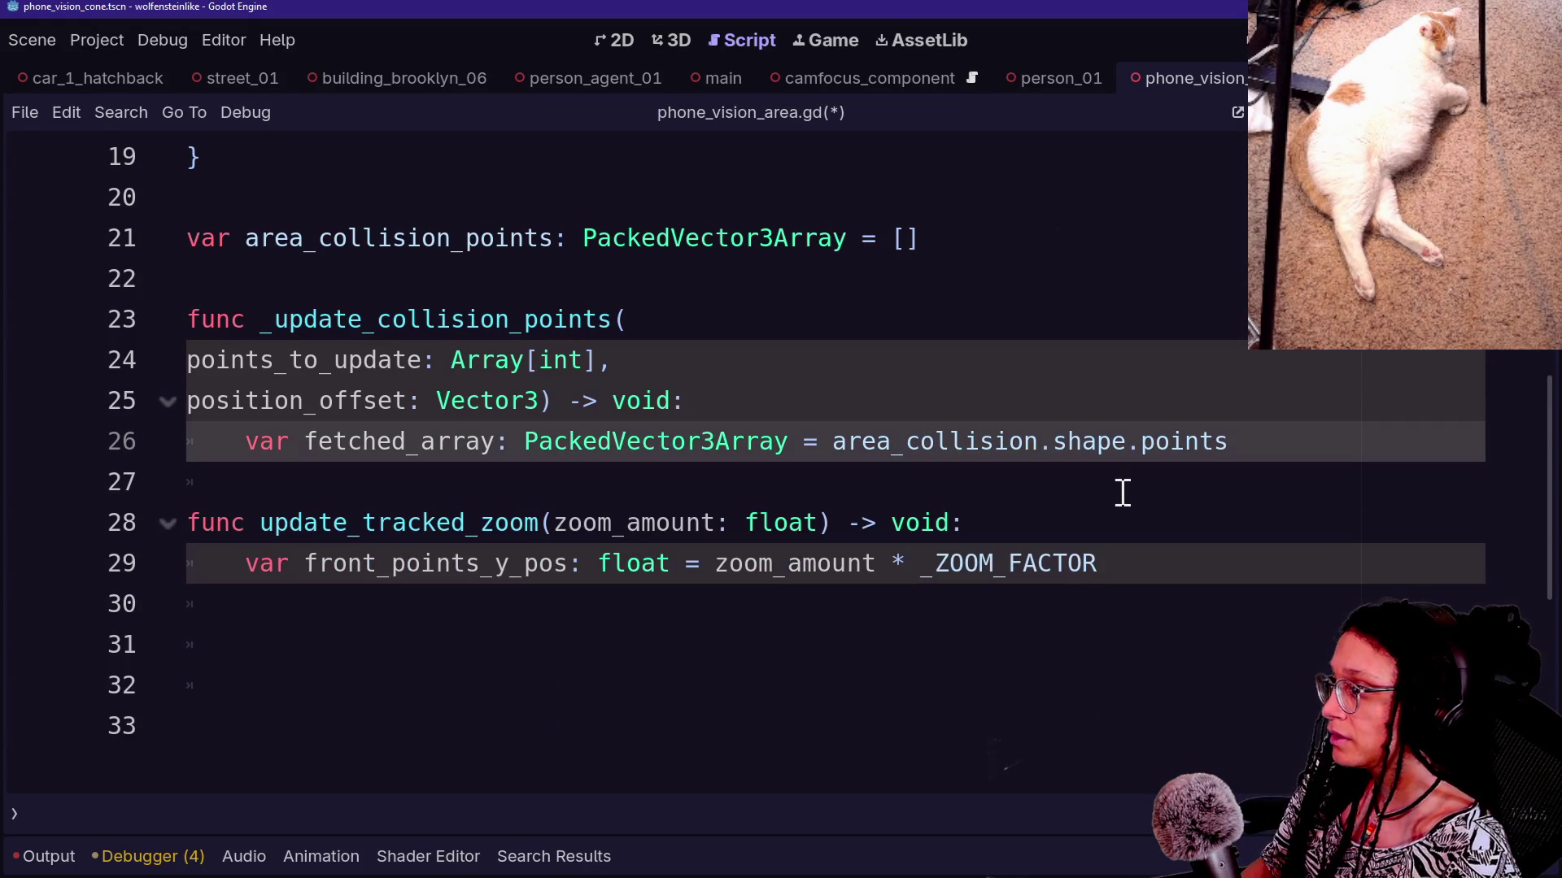
# Write the loop header 'for point: Vector3 in fetched_array:' and begin an if on the next line
pyautogui.press('Return')
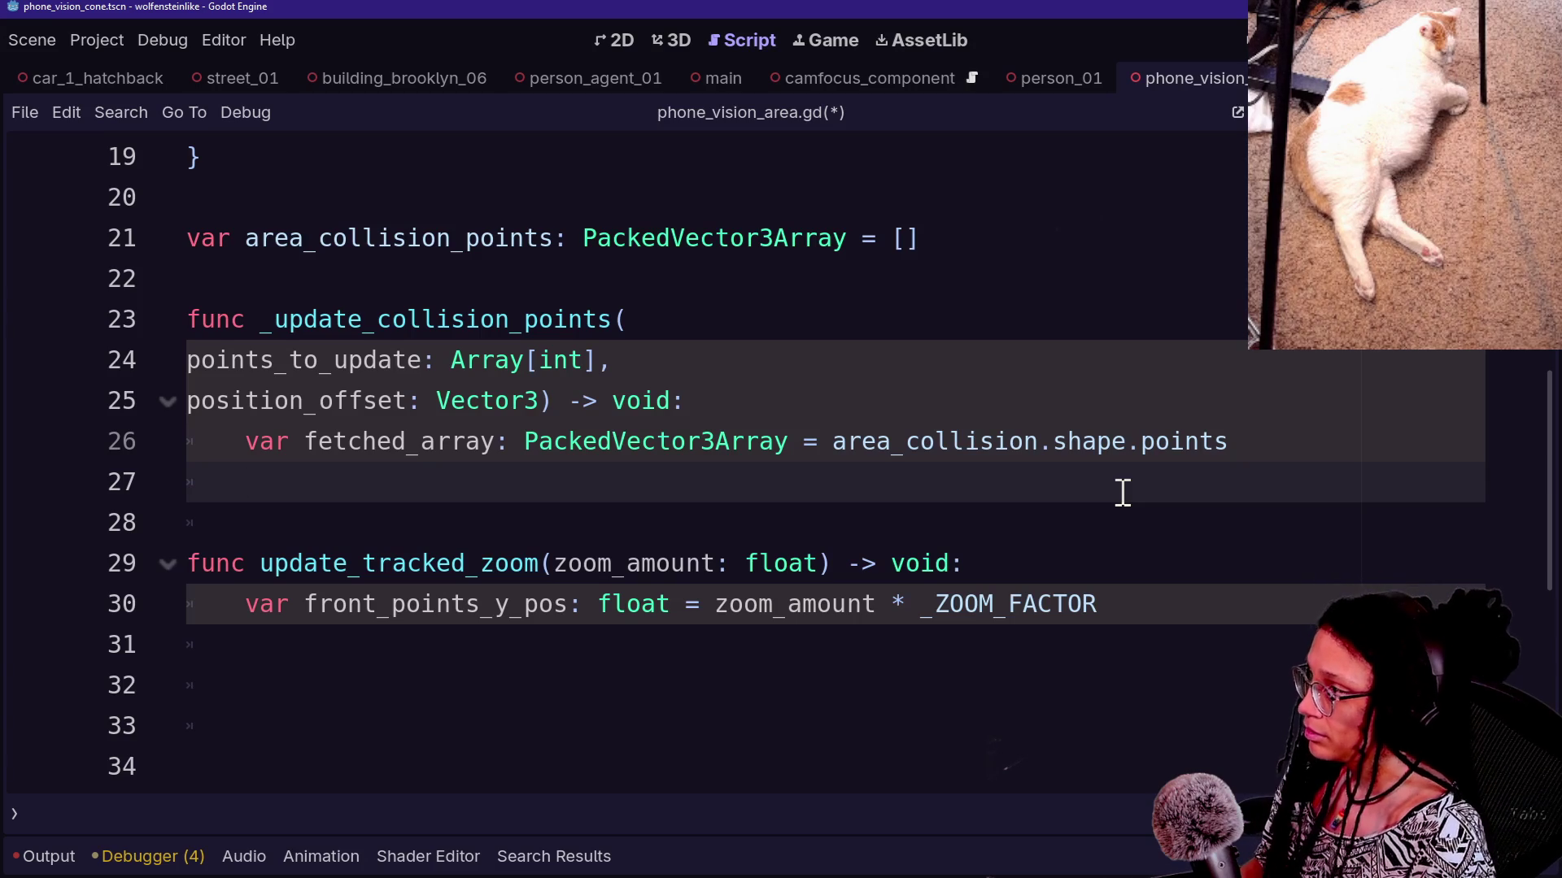
pyautogui.write('f')
pyautogui.press('BackSpace')
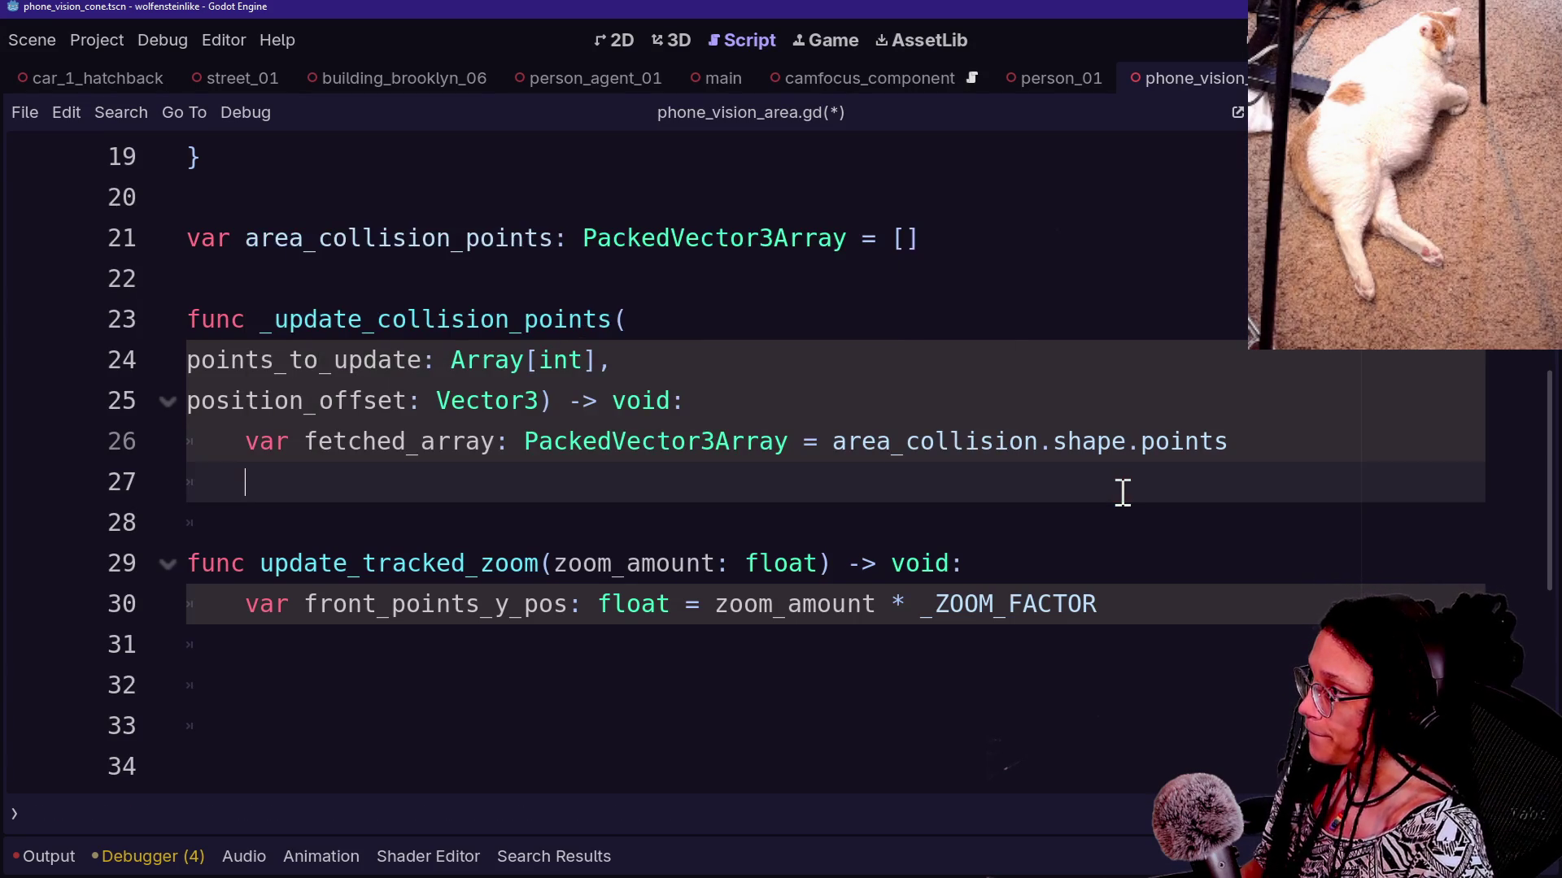
pyautogui.write('for')
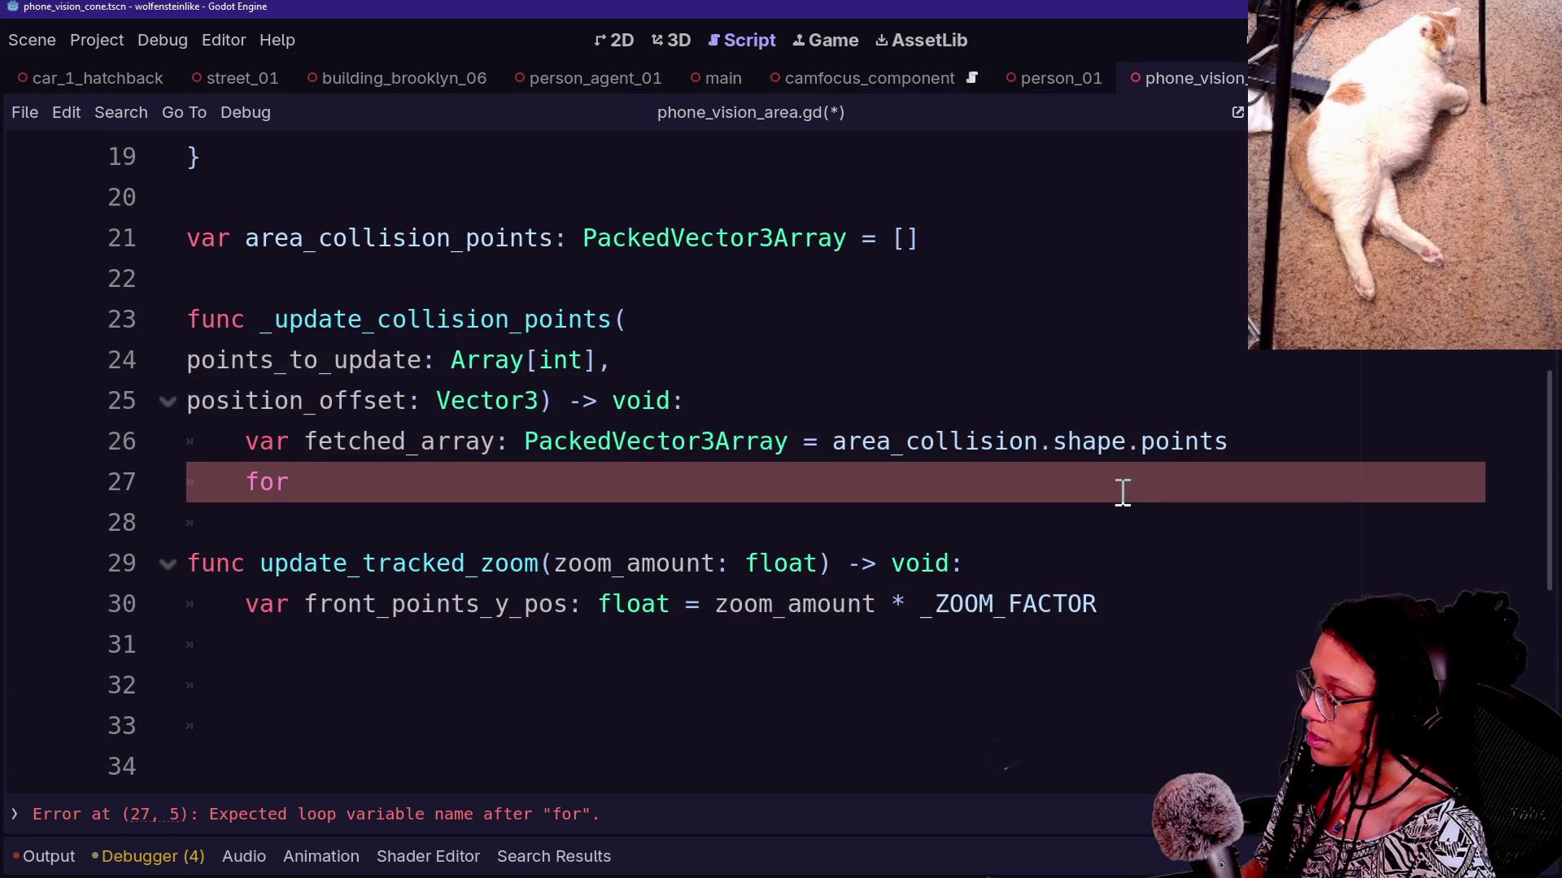
pyautogui.write(' i: int in')
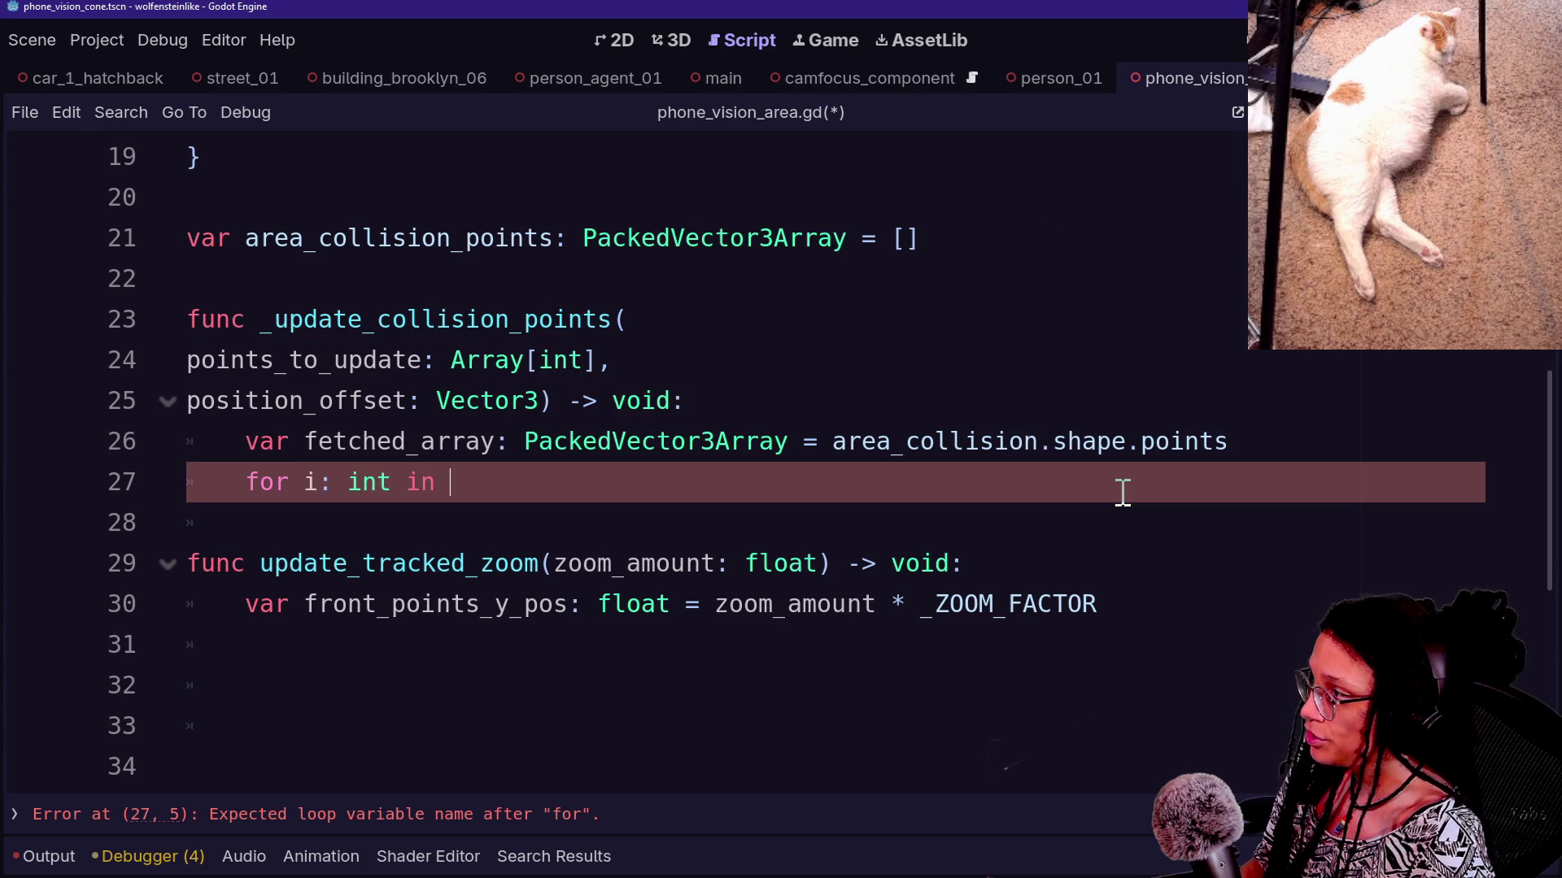
pyautogui.write(' point')
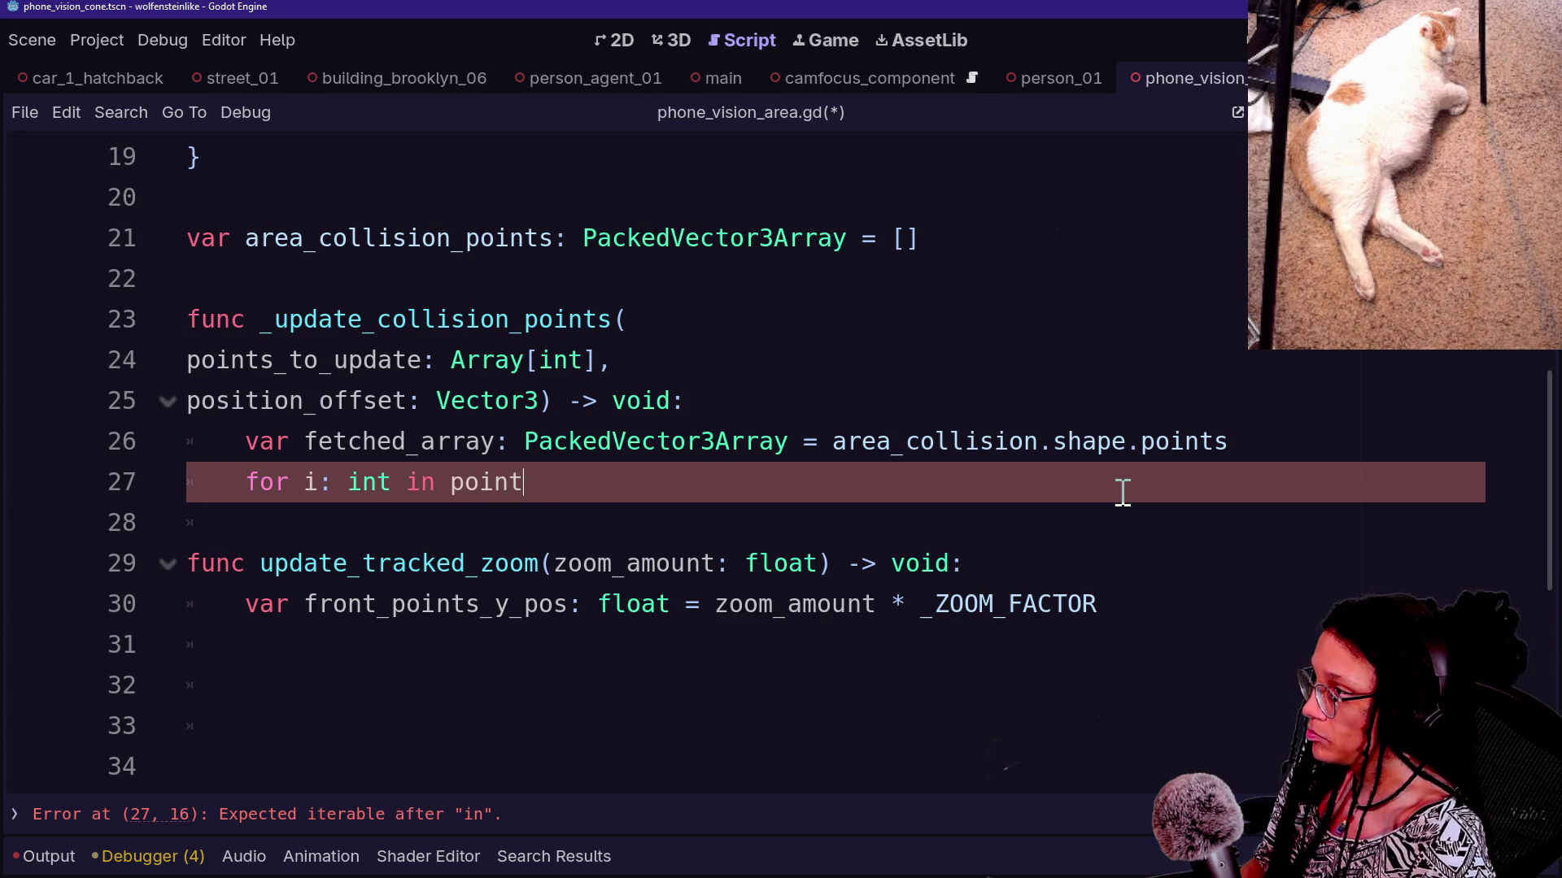
pyautogui.write('oupda')
pyautogui.press('BackSpace')
pyautogui.press('BackSpace')
pyautogui.press('BackSpace')
pyautogui.press('BackSpace')
pyautogui.write('_update:')
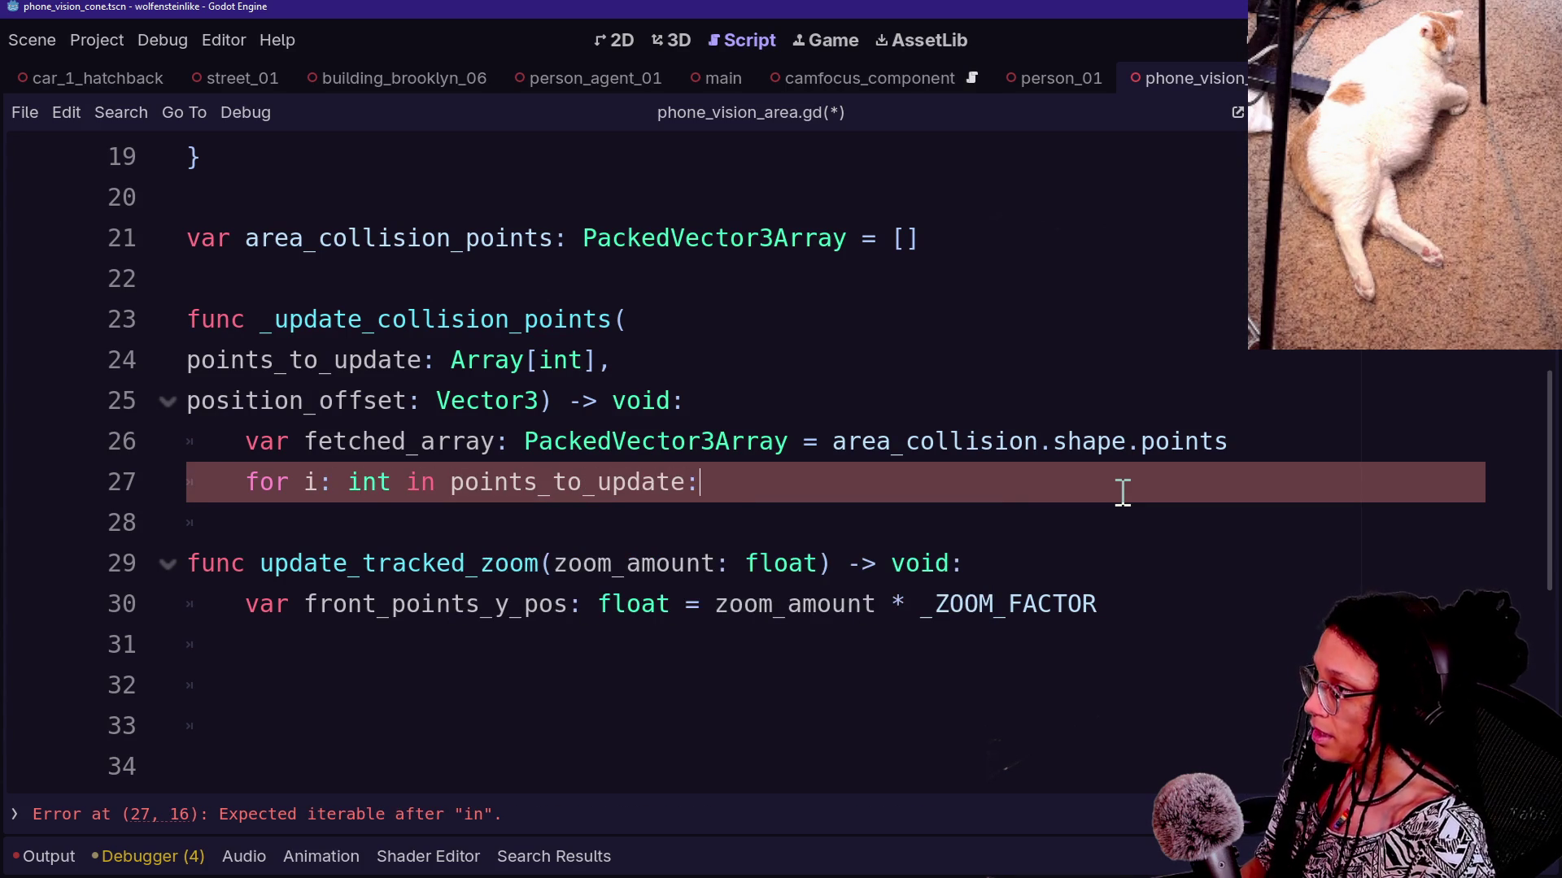
pyautogui.press('BackSpace')
pyautogui.write('.size')
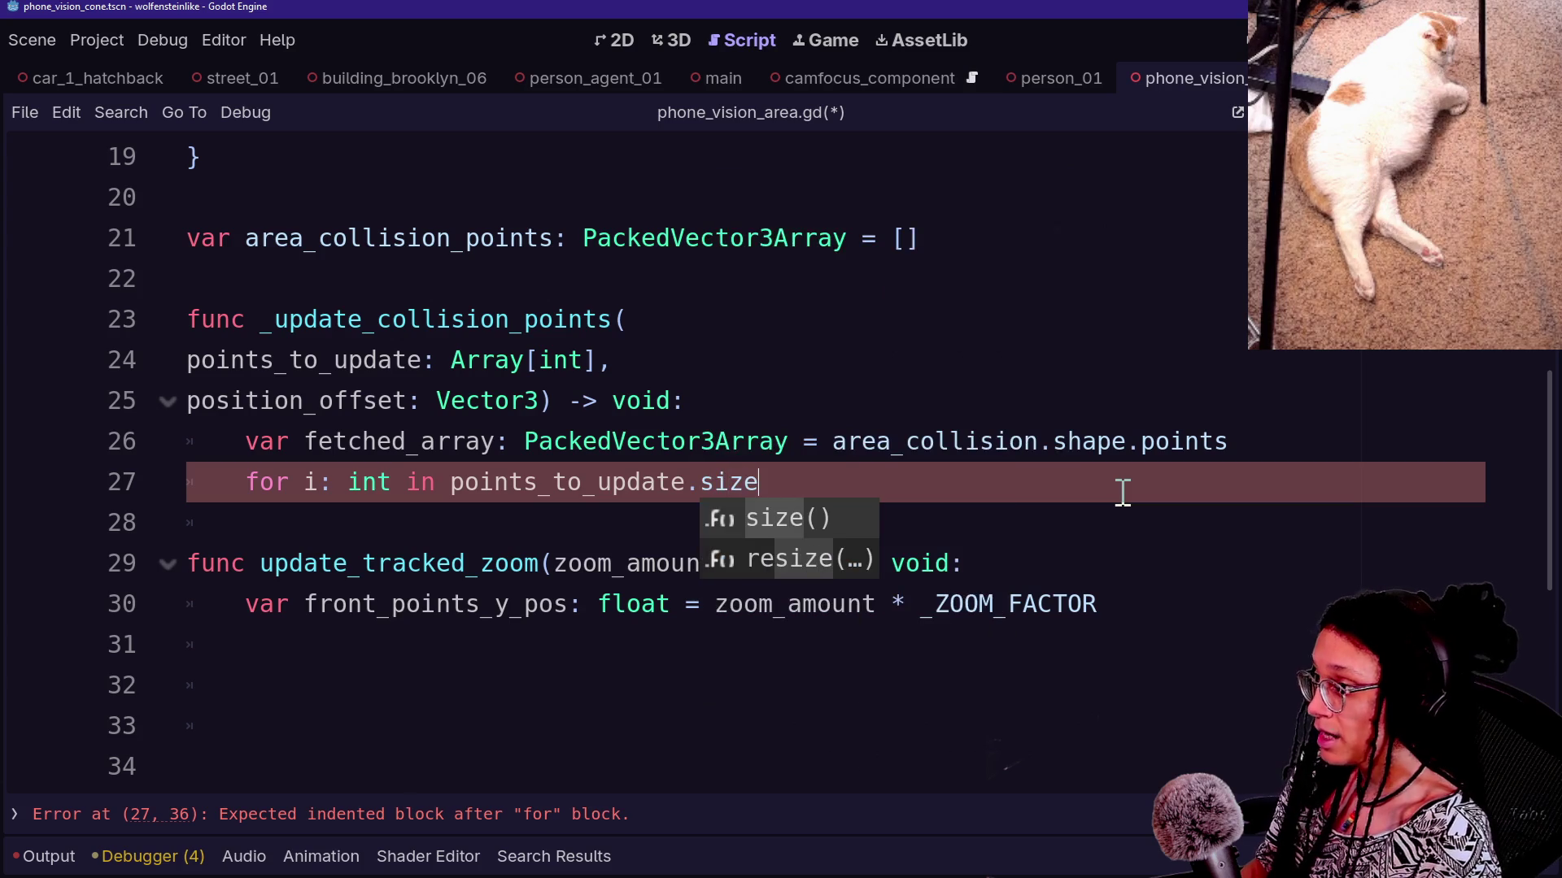
pyautogui.press('BackSpace')
pyautogui.press('BackSpace')
pyautogui.press('BackSpace')
pyautogui.press('BackSpace')
pyautogui.press('BackSpace')
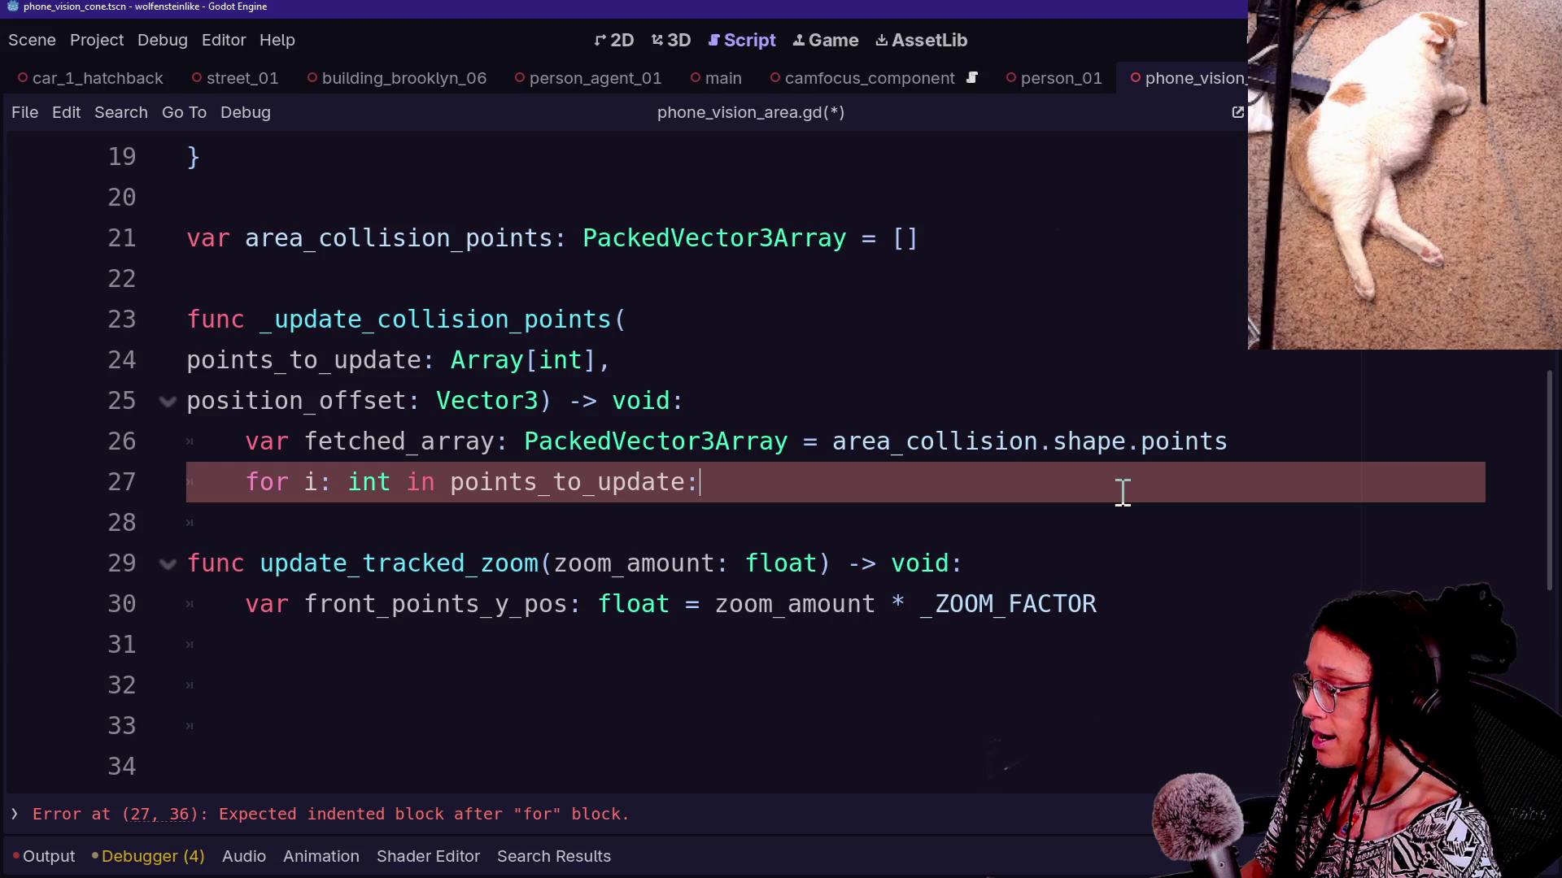
pyautogui.press('BackSpace')
pyautogui.press('BackSpace')
pyautogui.press('BackSpace')
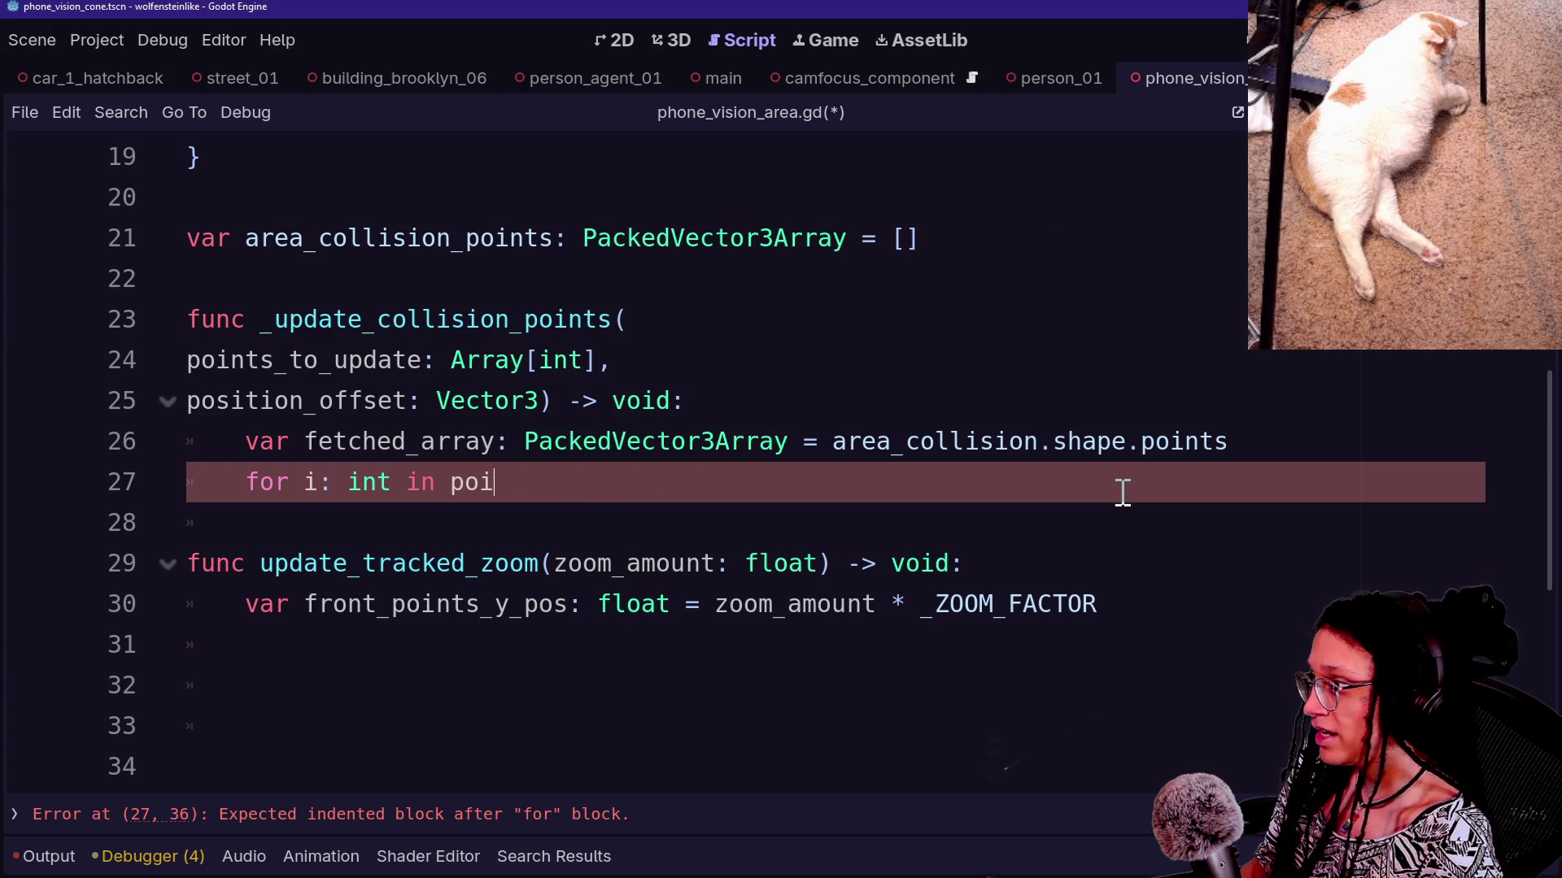
pyautogui.write('or ')
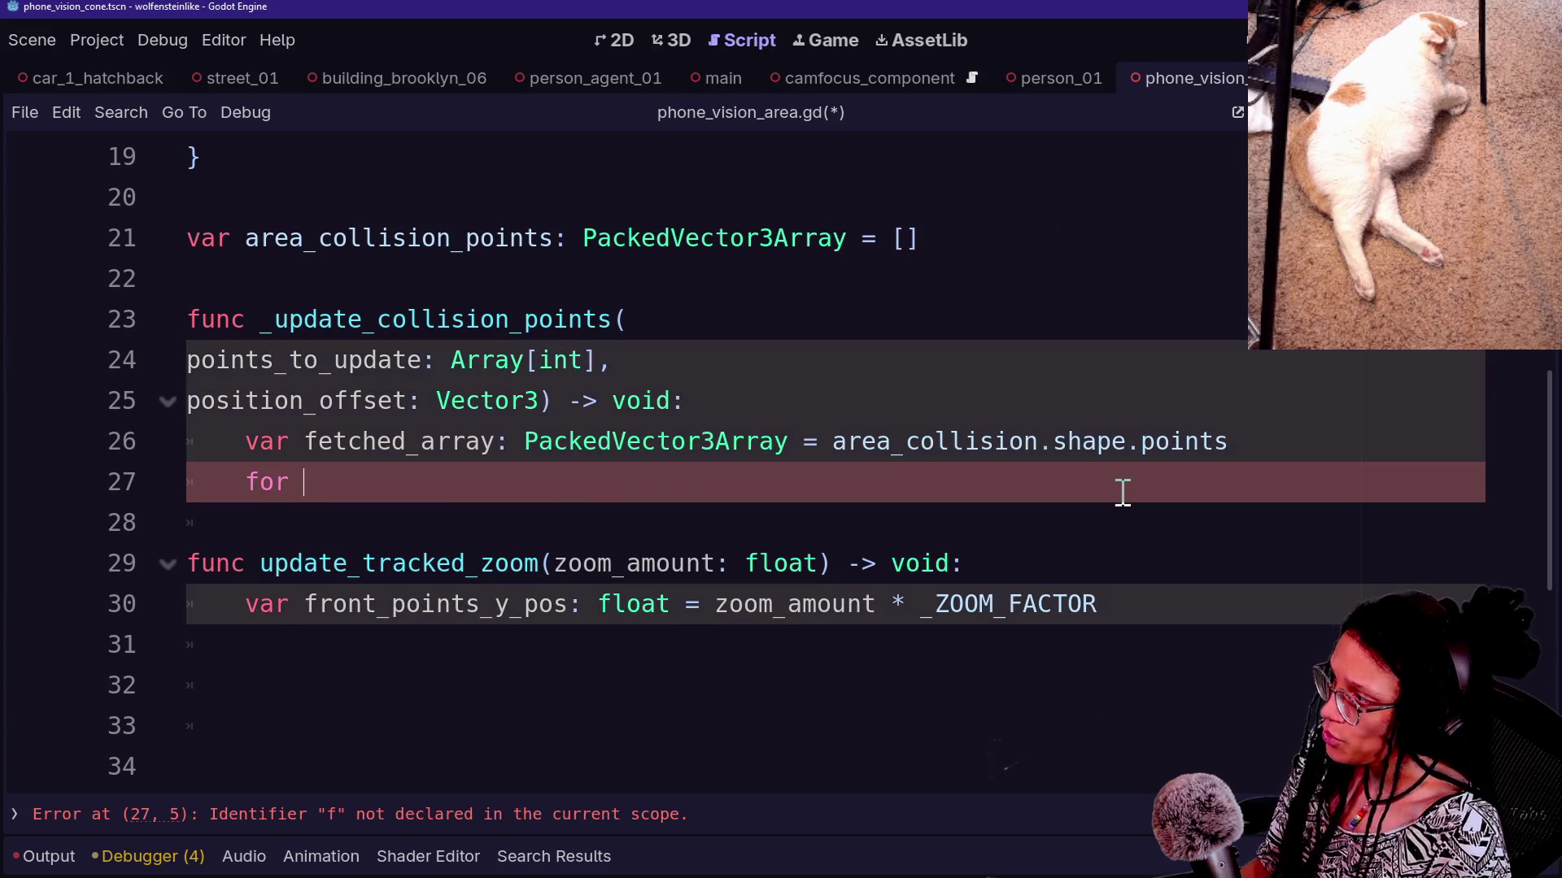
pyautogui.write('point: ')
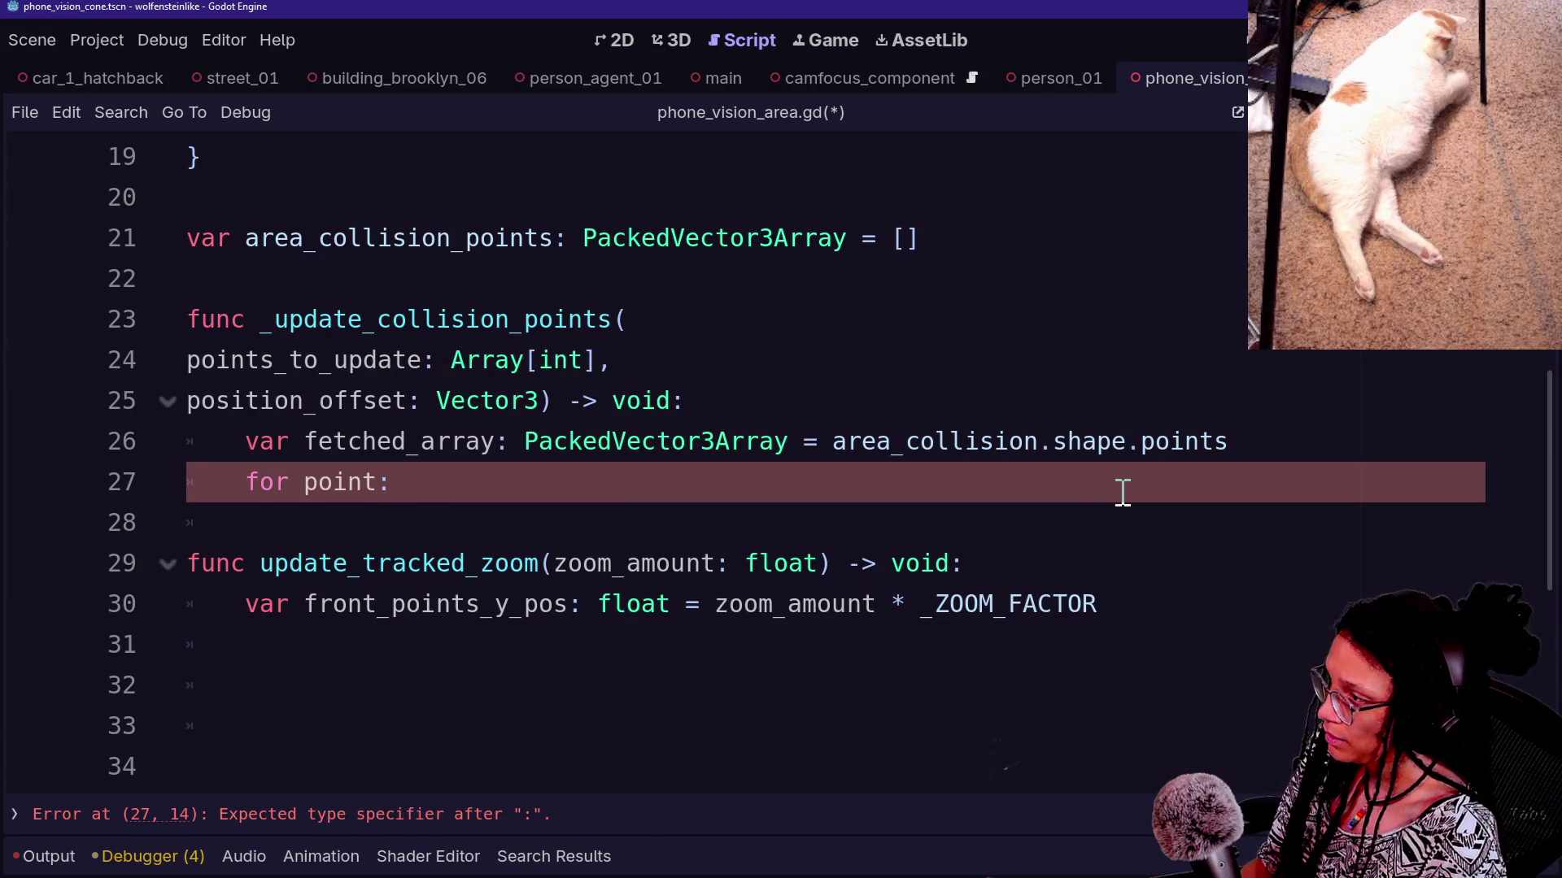
pyautogui.write('Vector3')
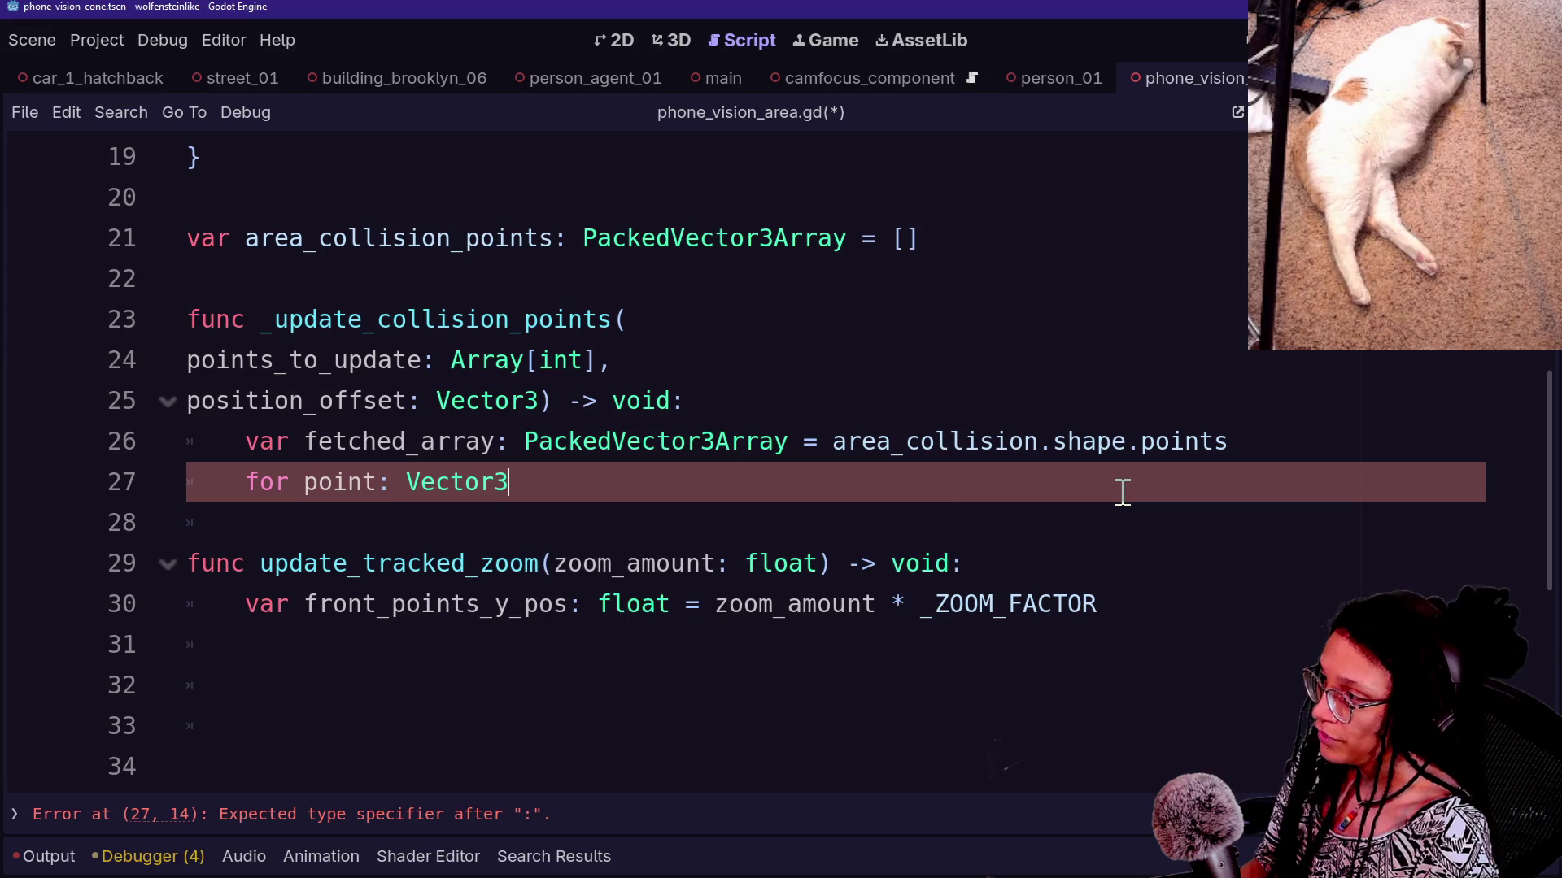
pyautogui.write(' in ')
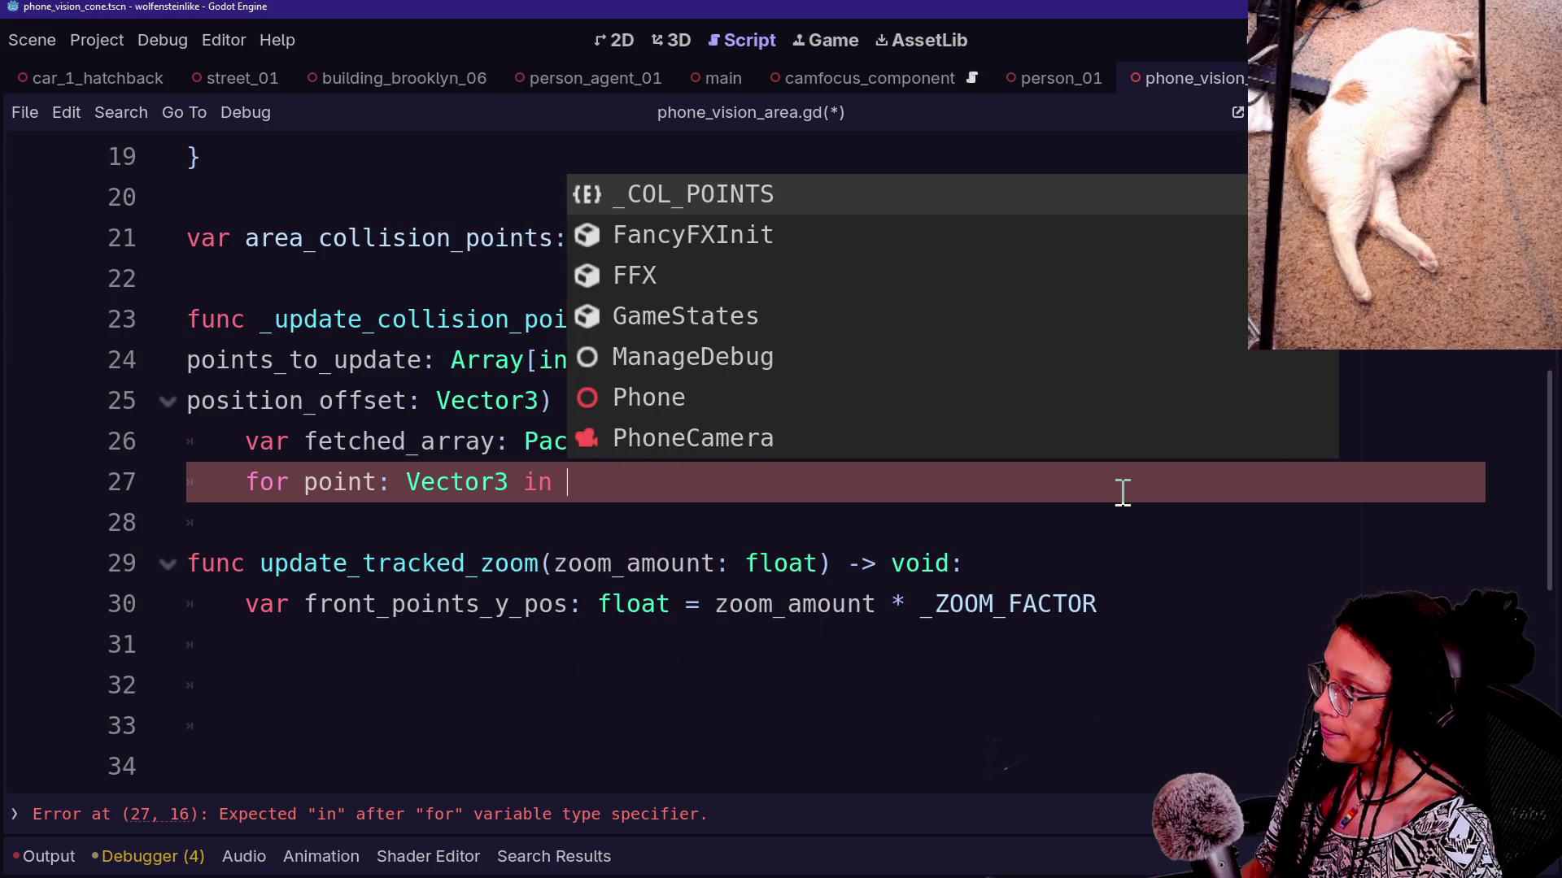
pyautogui.write('fetch')
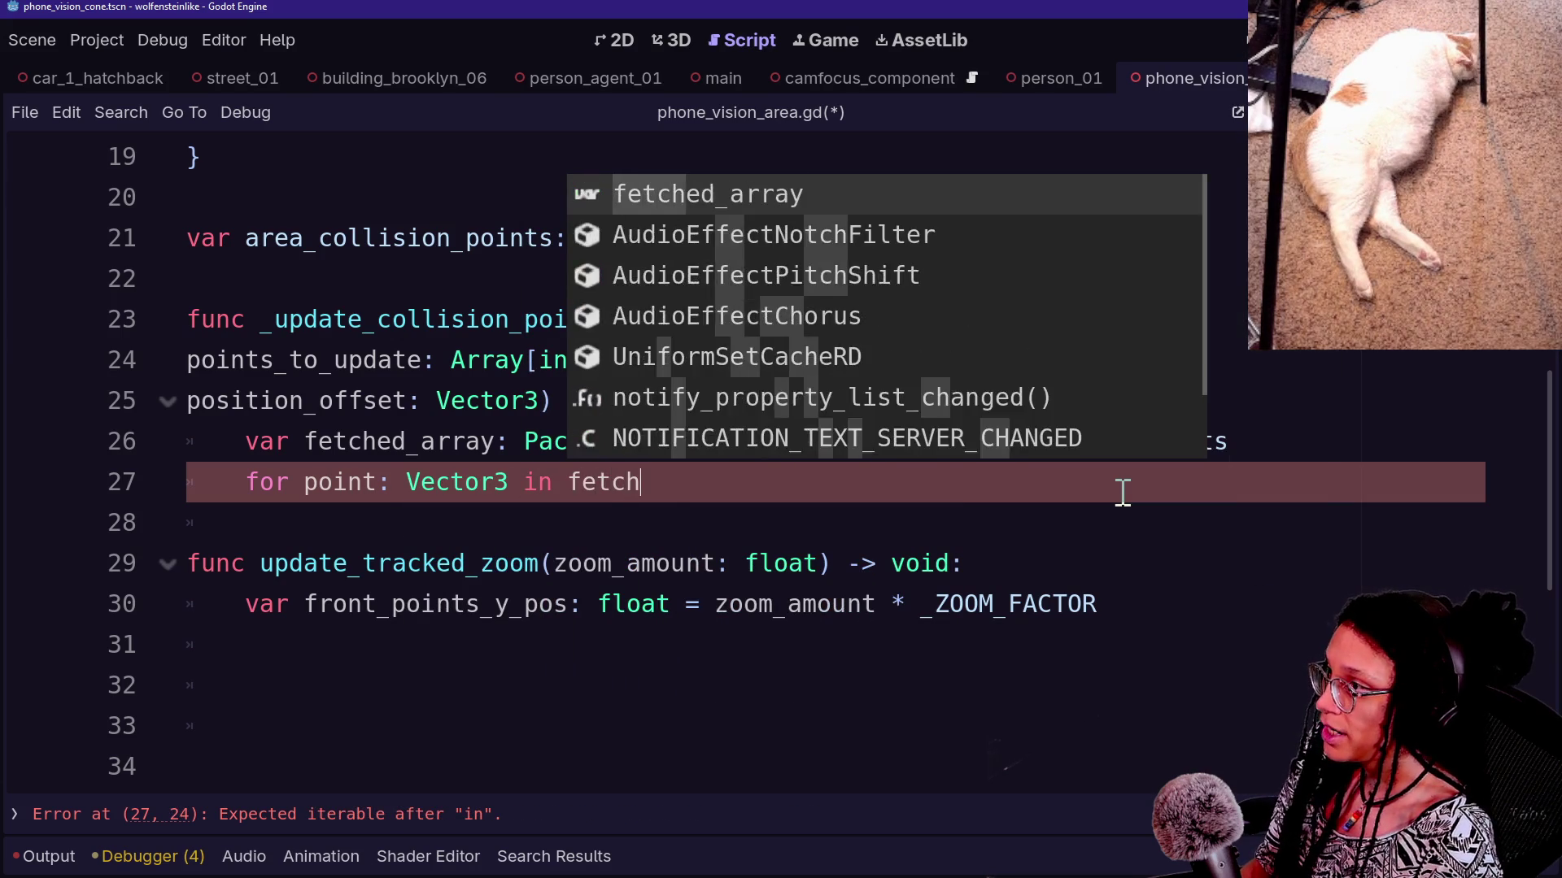
pyautogui.press('Return')
pyautogui.write(':')
pyautogui.press('Return')
pyautogui.write('if')
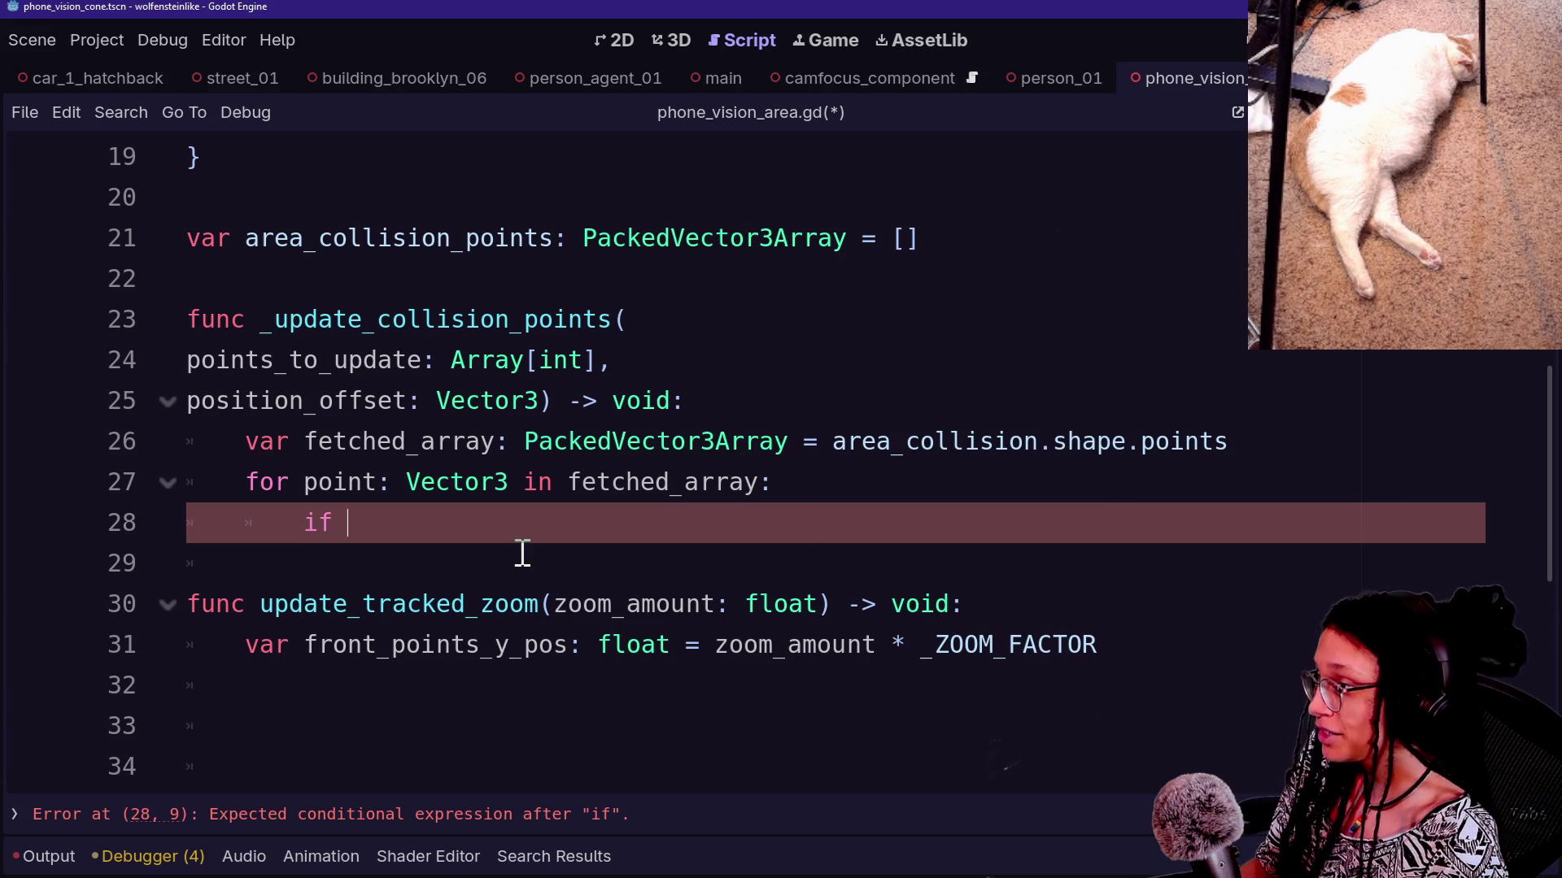
# Rename the loop variable to i and begin a size() call after fetched_array
pyautogui.doubleClick(357, 485)
pyautogui.write('i')
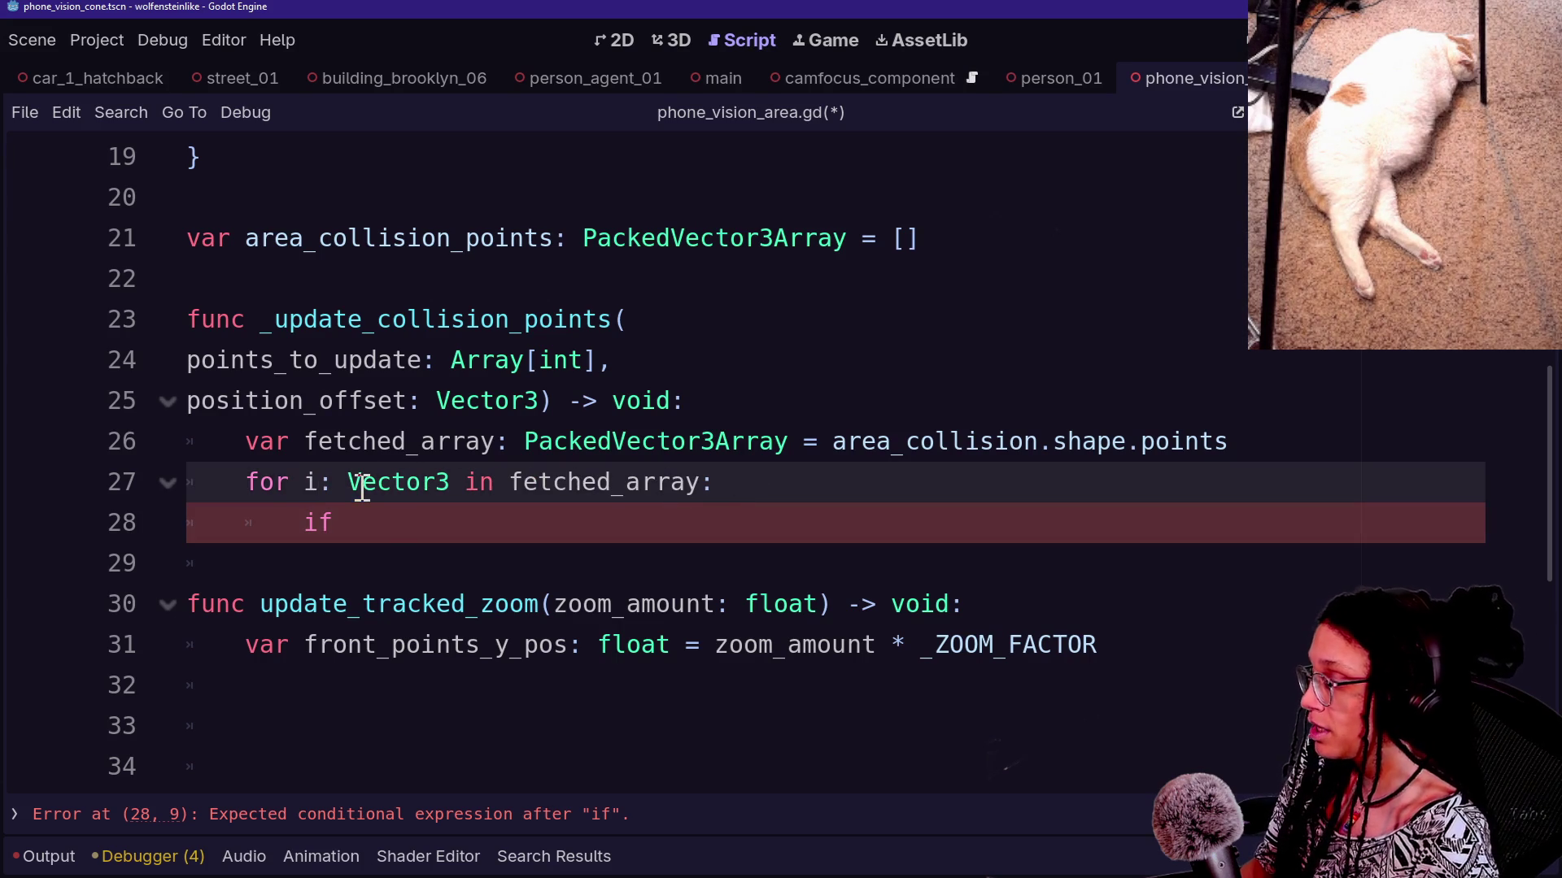
pyautogui.click(699, 481)
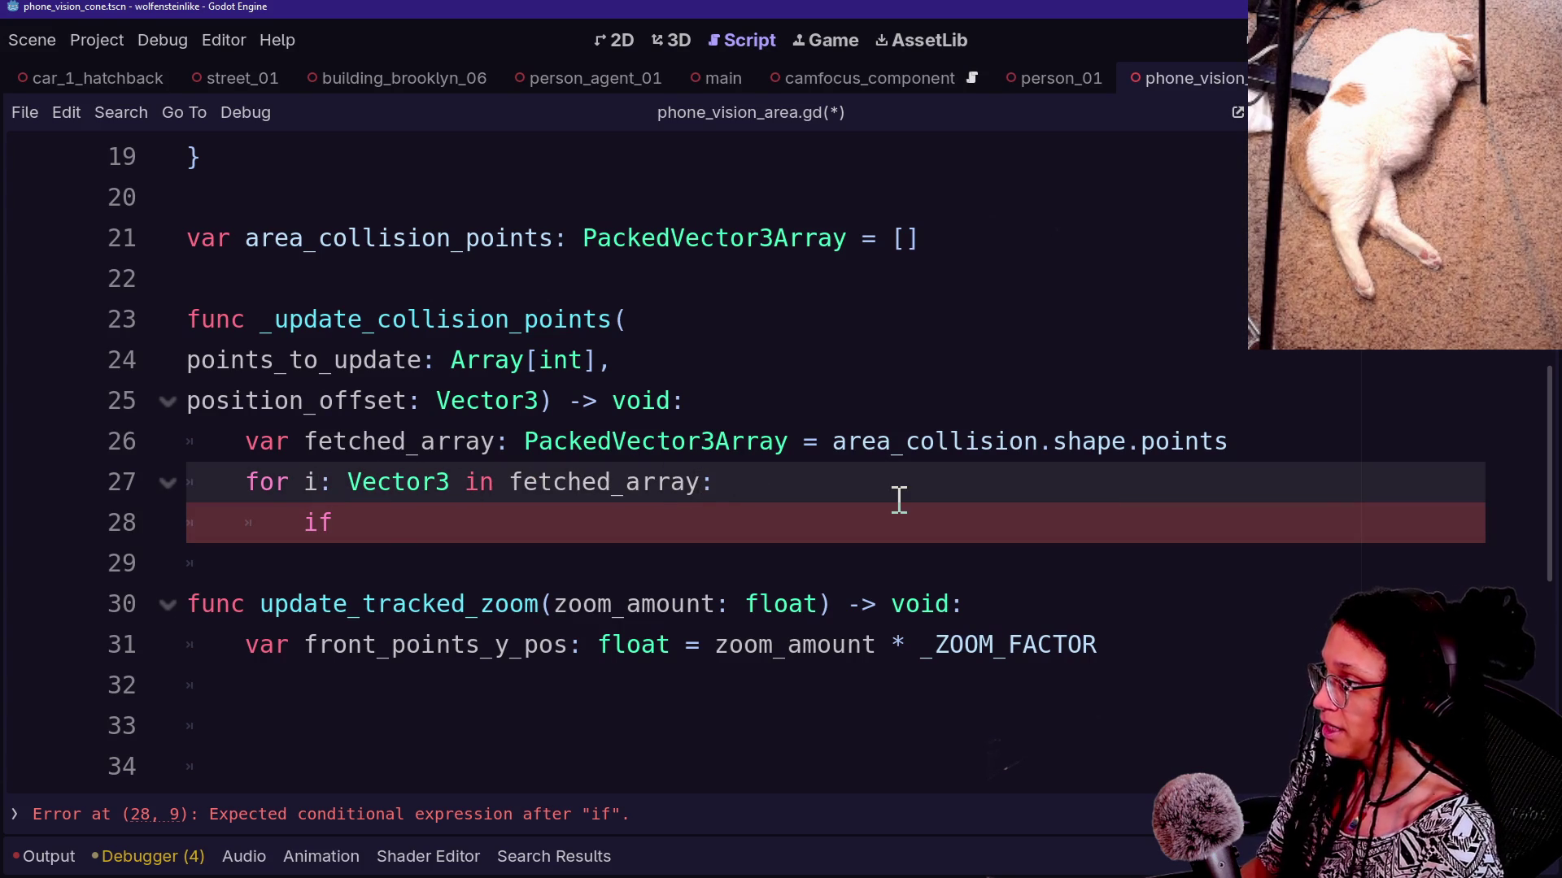
pyautogui.write('.size(')
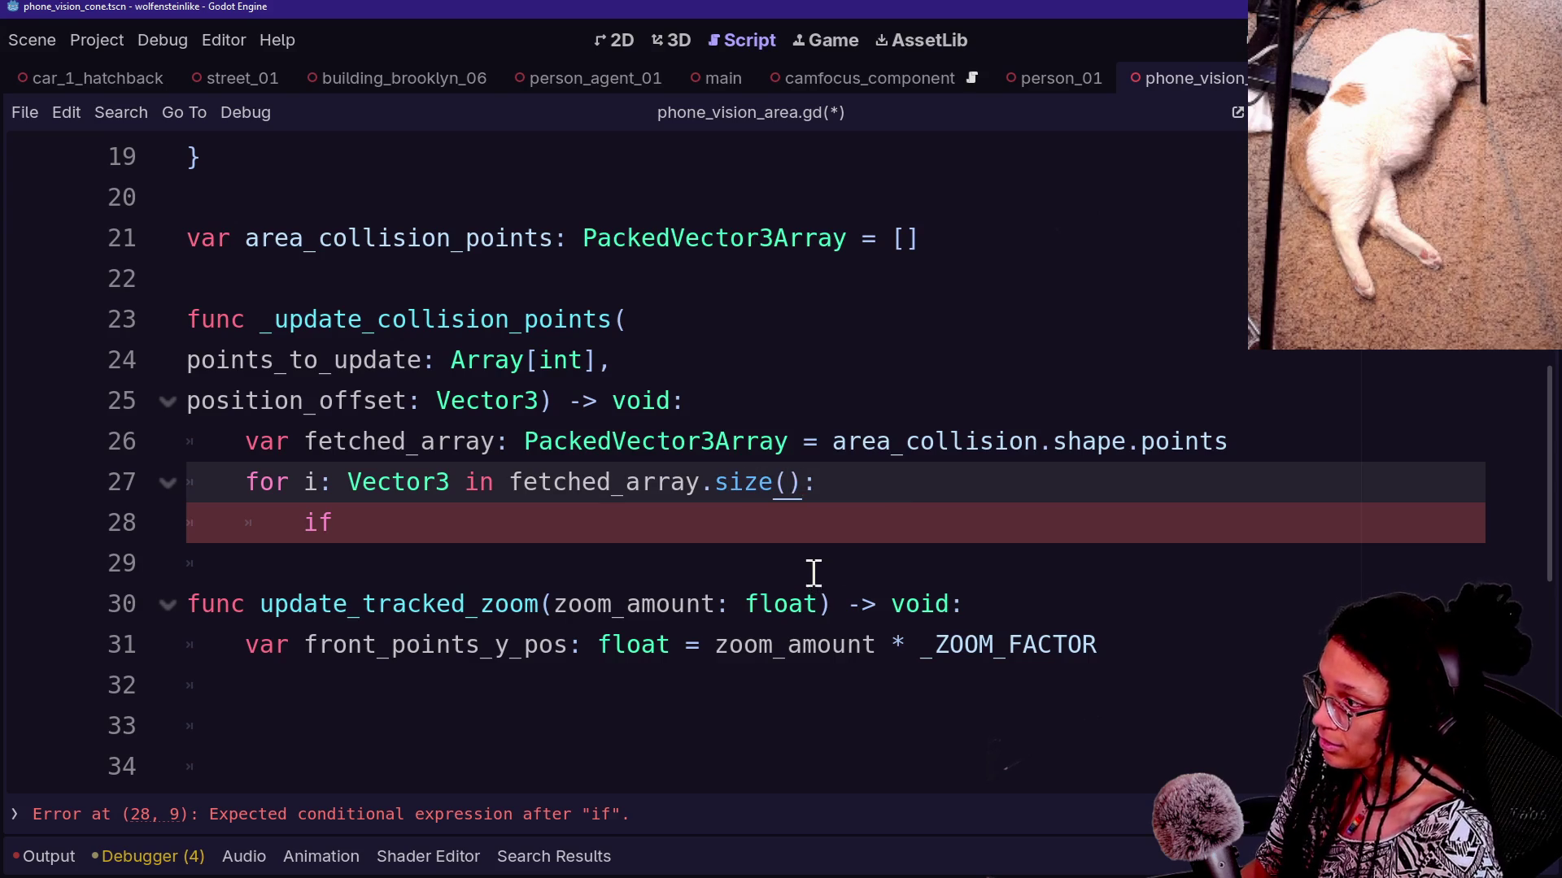
# Write the condition 'if points_to_update.has(i):' and open its indented body line
pyautogui.click(794, 523)
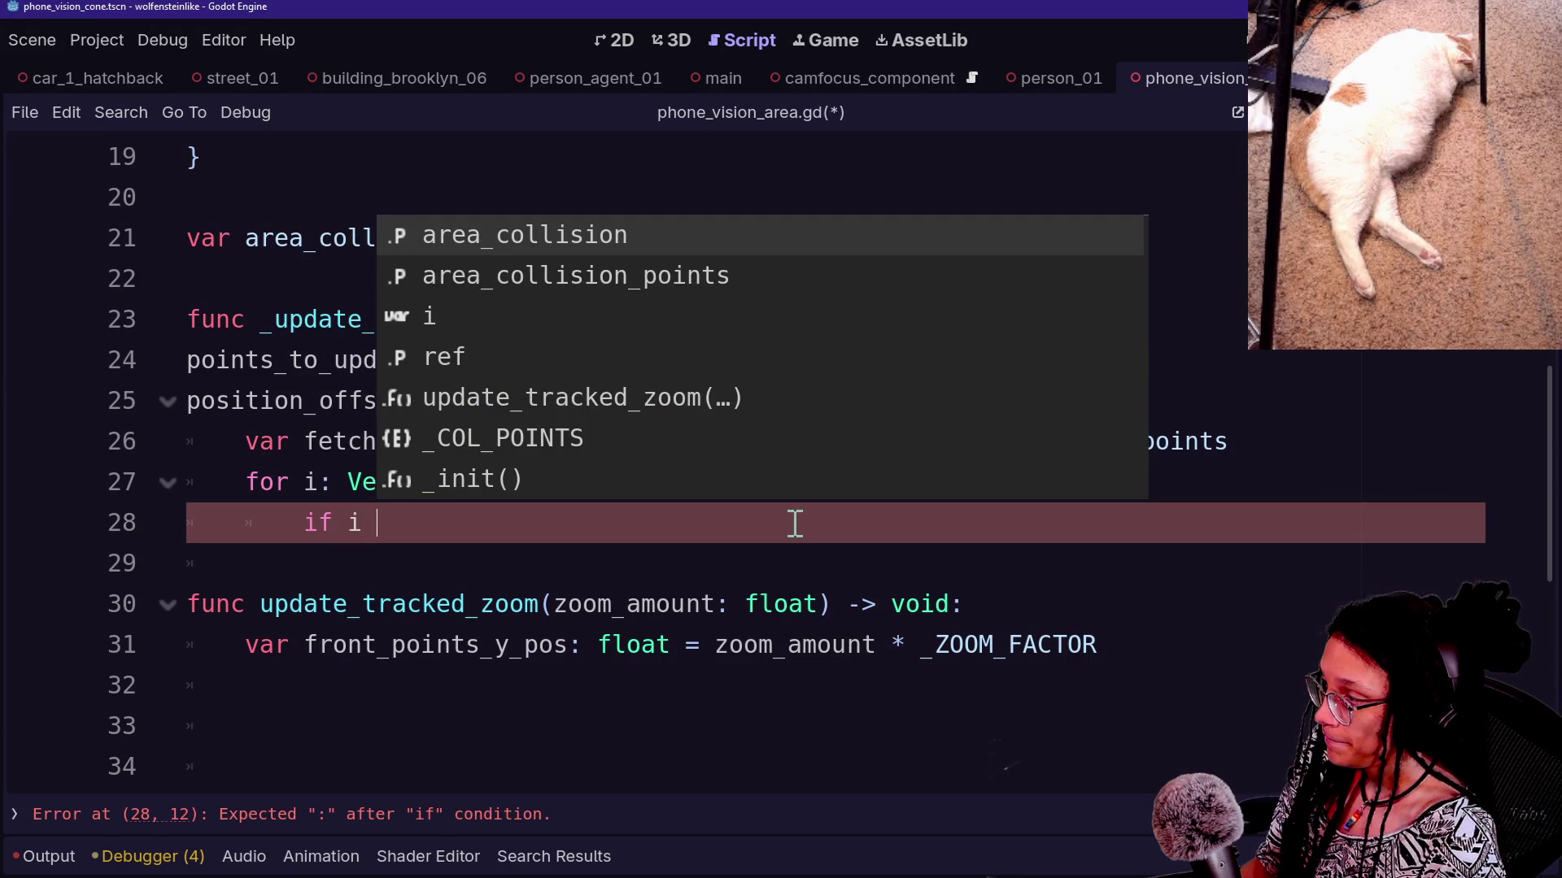
pyautogui.press('BackSpace')
pyautogui.press('BackSpace')
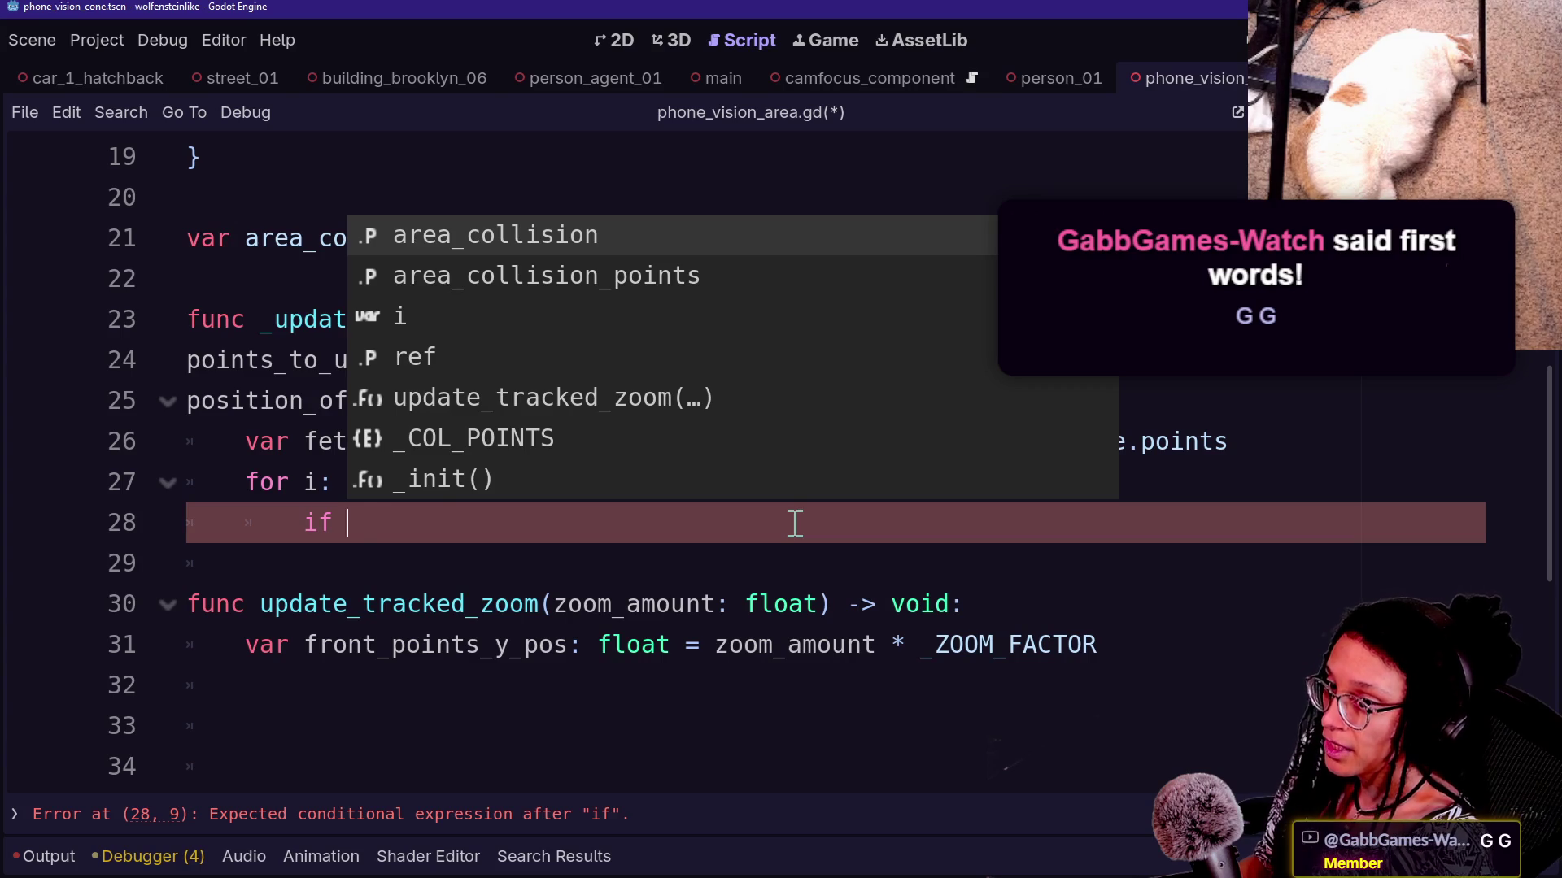
pyautogui.write('f')
pyautogui.press('BackSpace')
pyautogui.write('P')
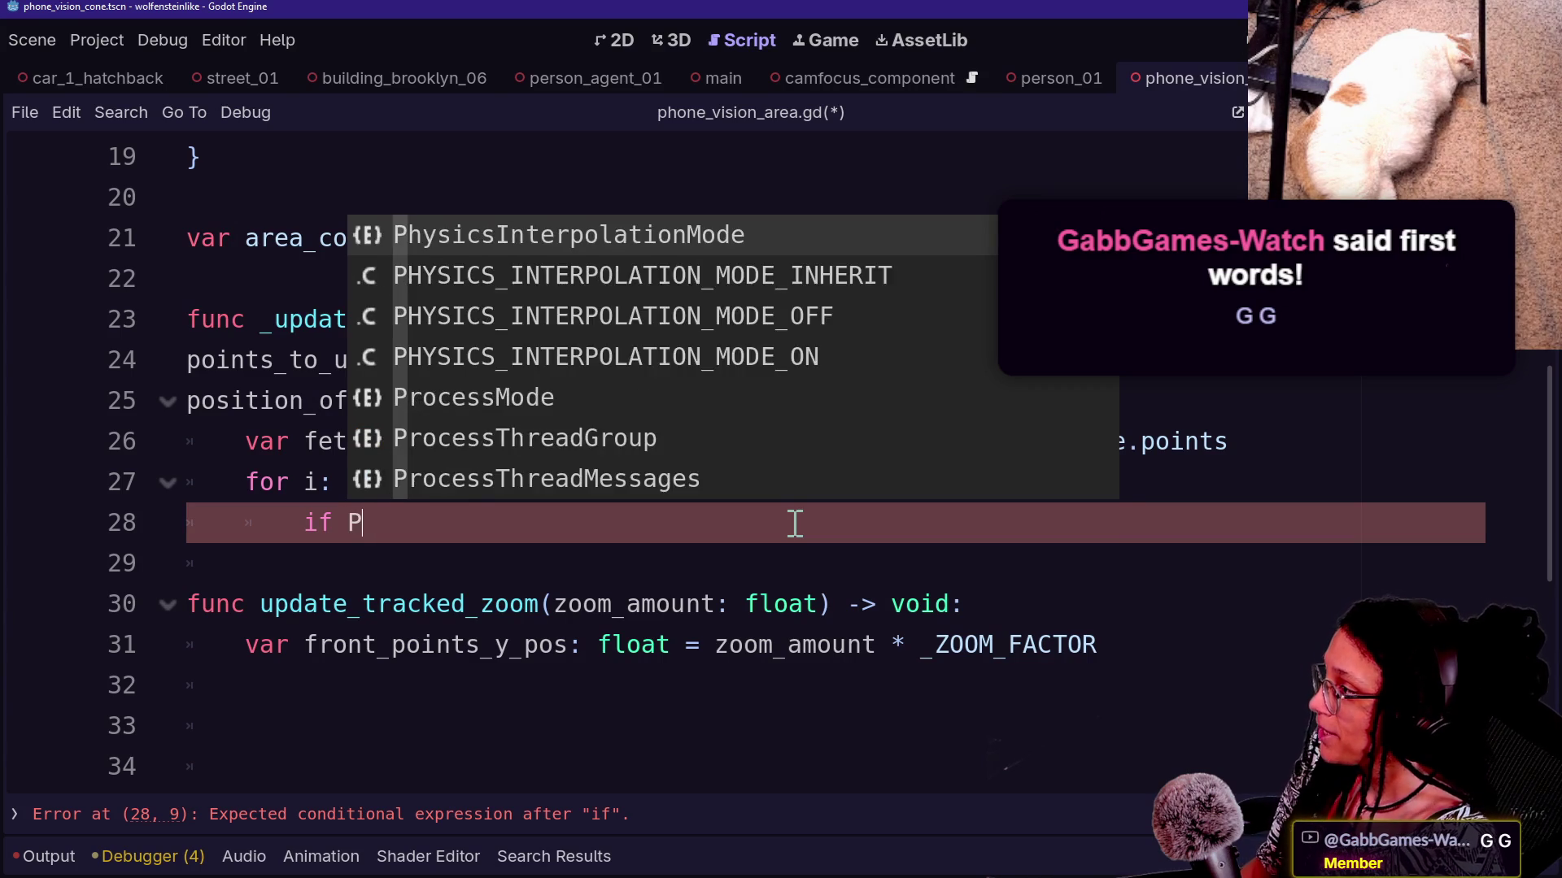
pyautogui.press('BackSpace')
pyautogui.write('p')
pyautogui.press('Down')
pyautogui.press('Up')
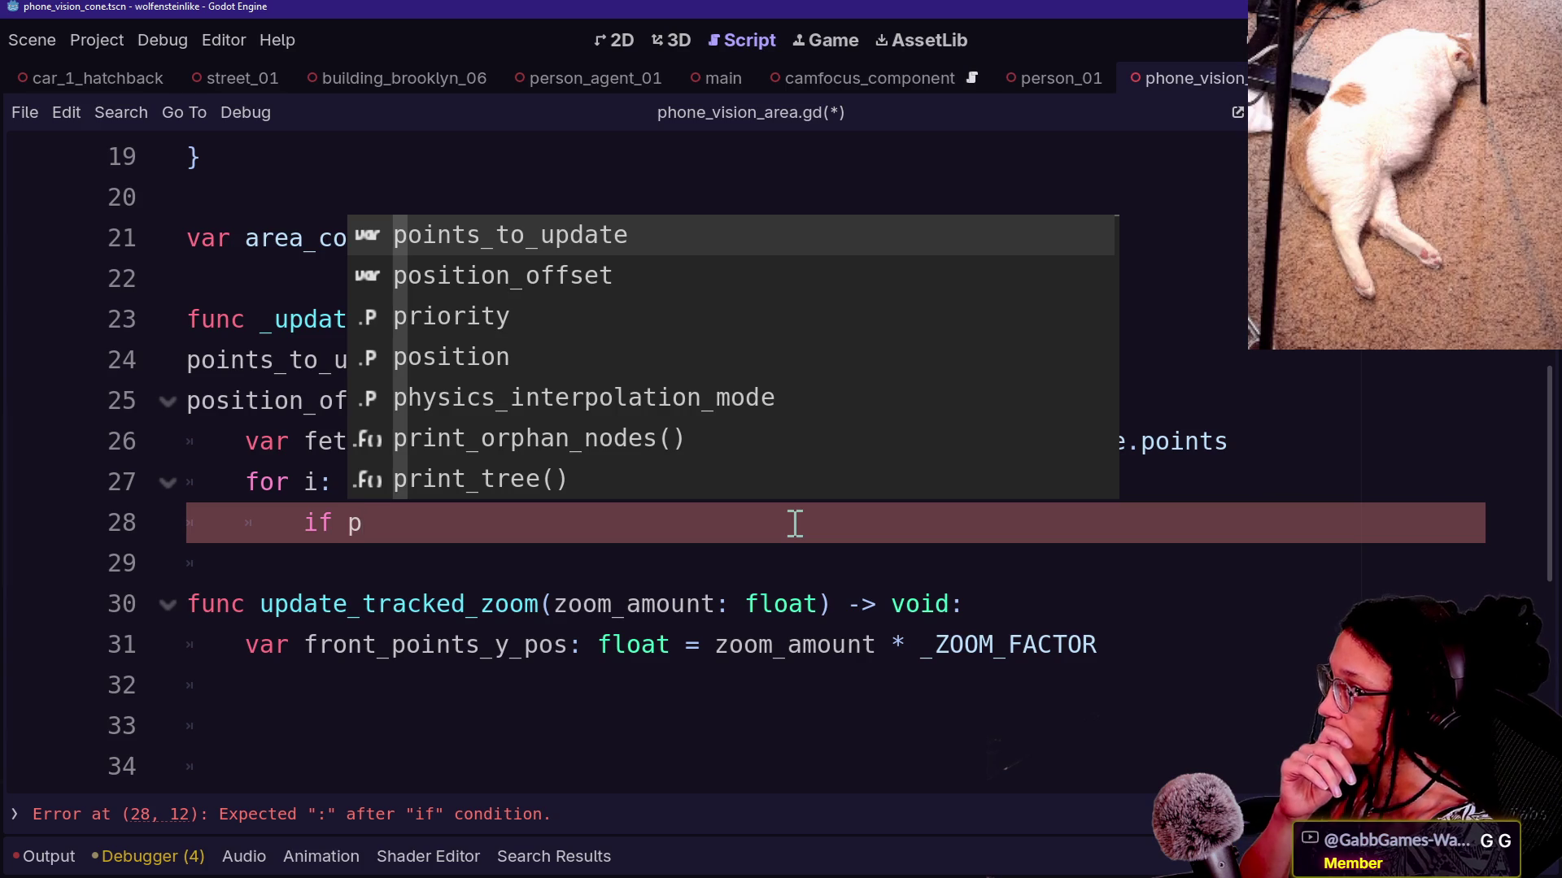
pyautogui.press('Return')
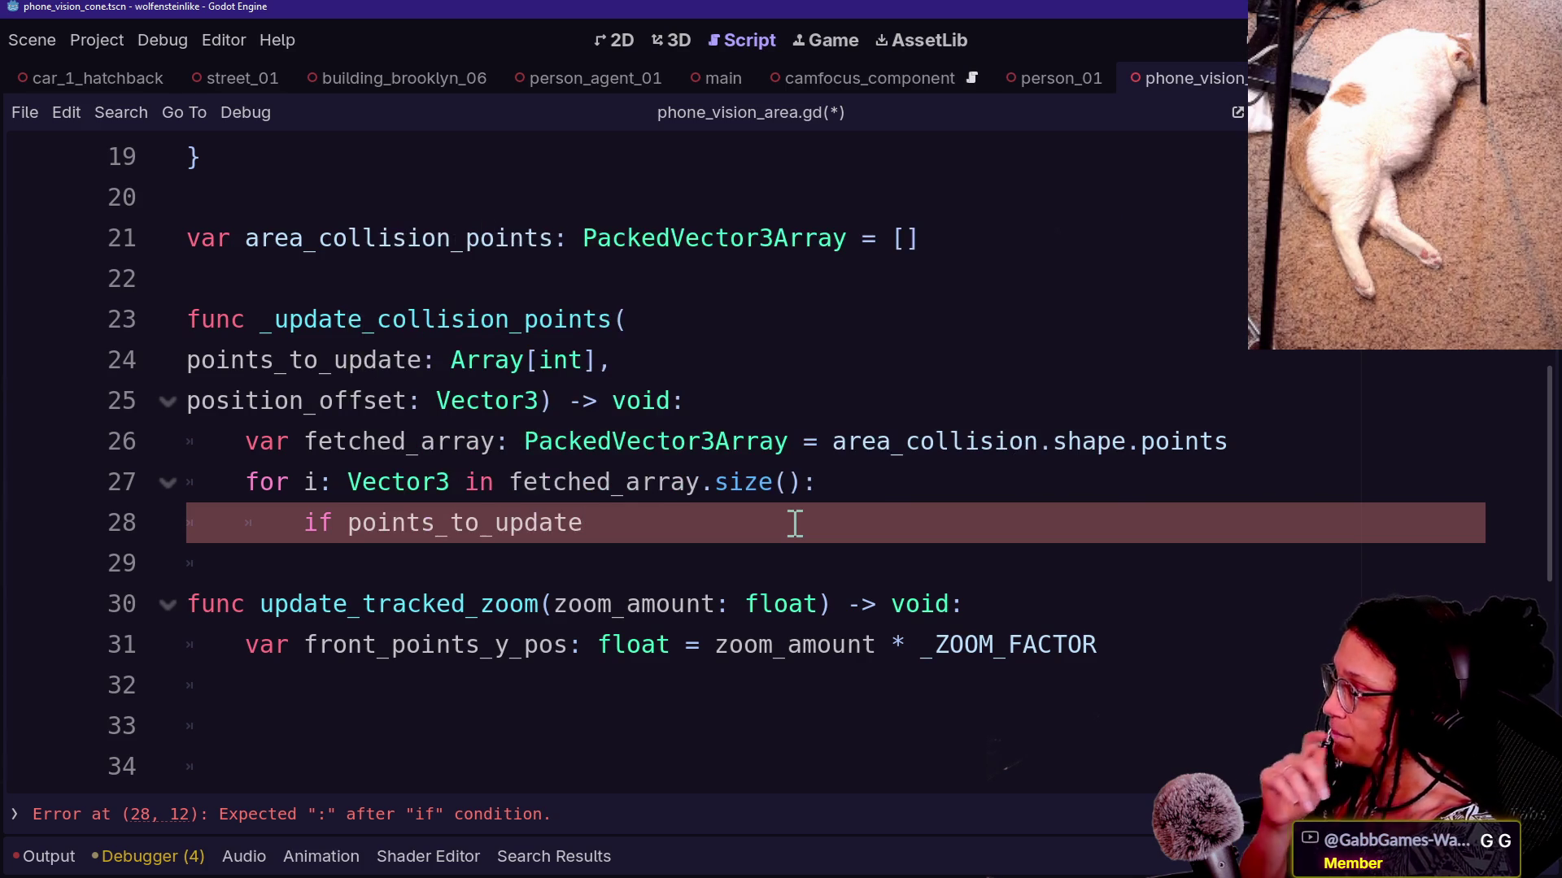
pyautogui.write('.has(')
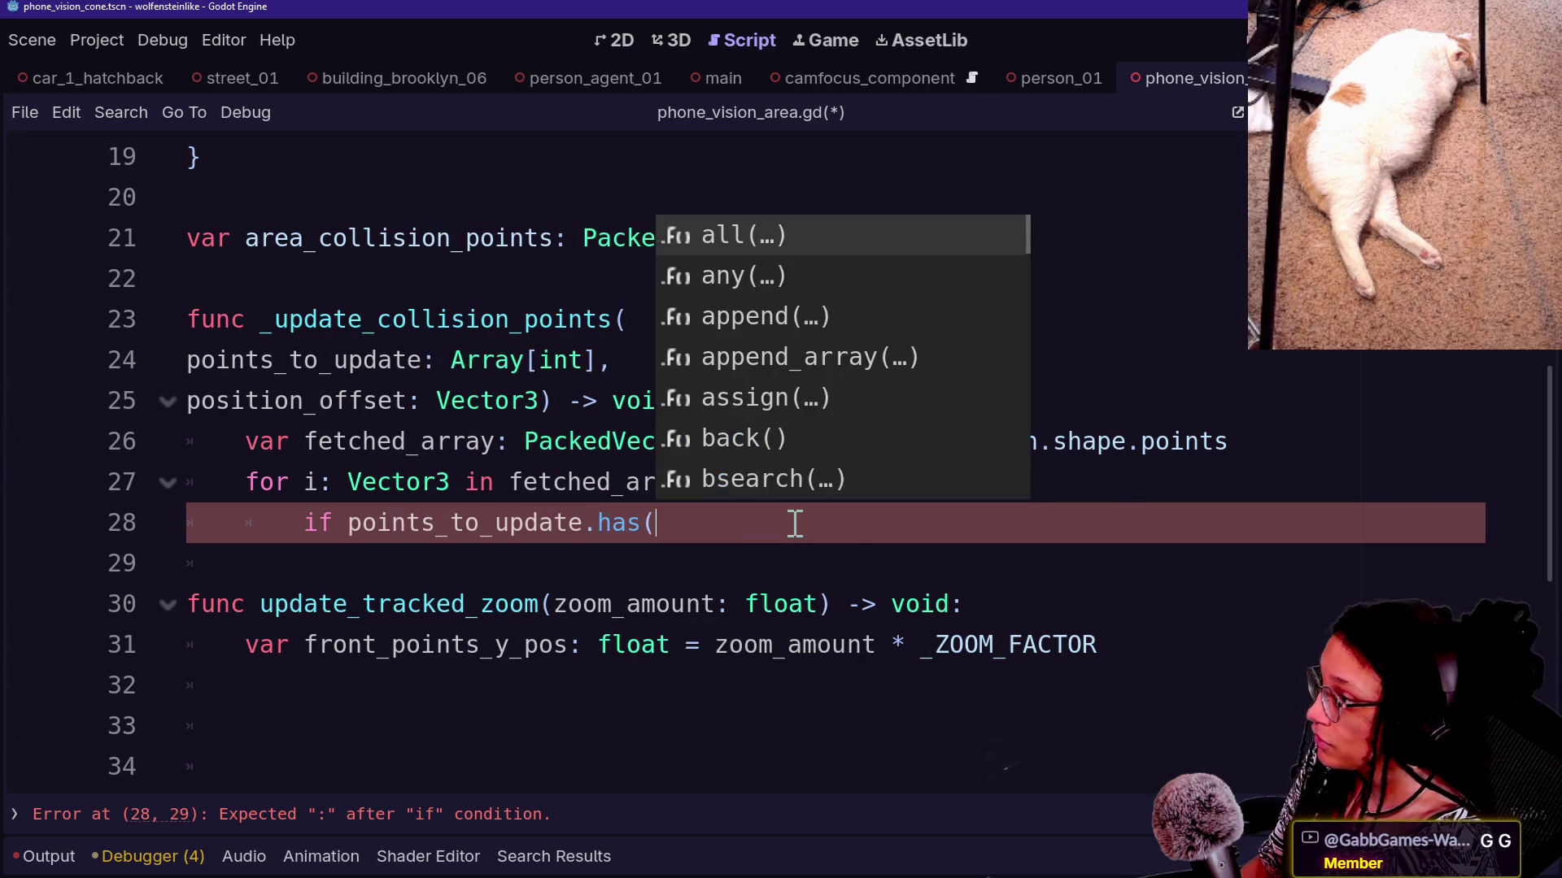
pyautogui.write('i)')
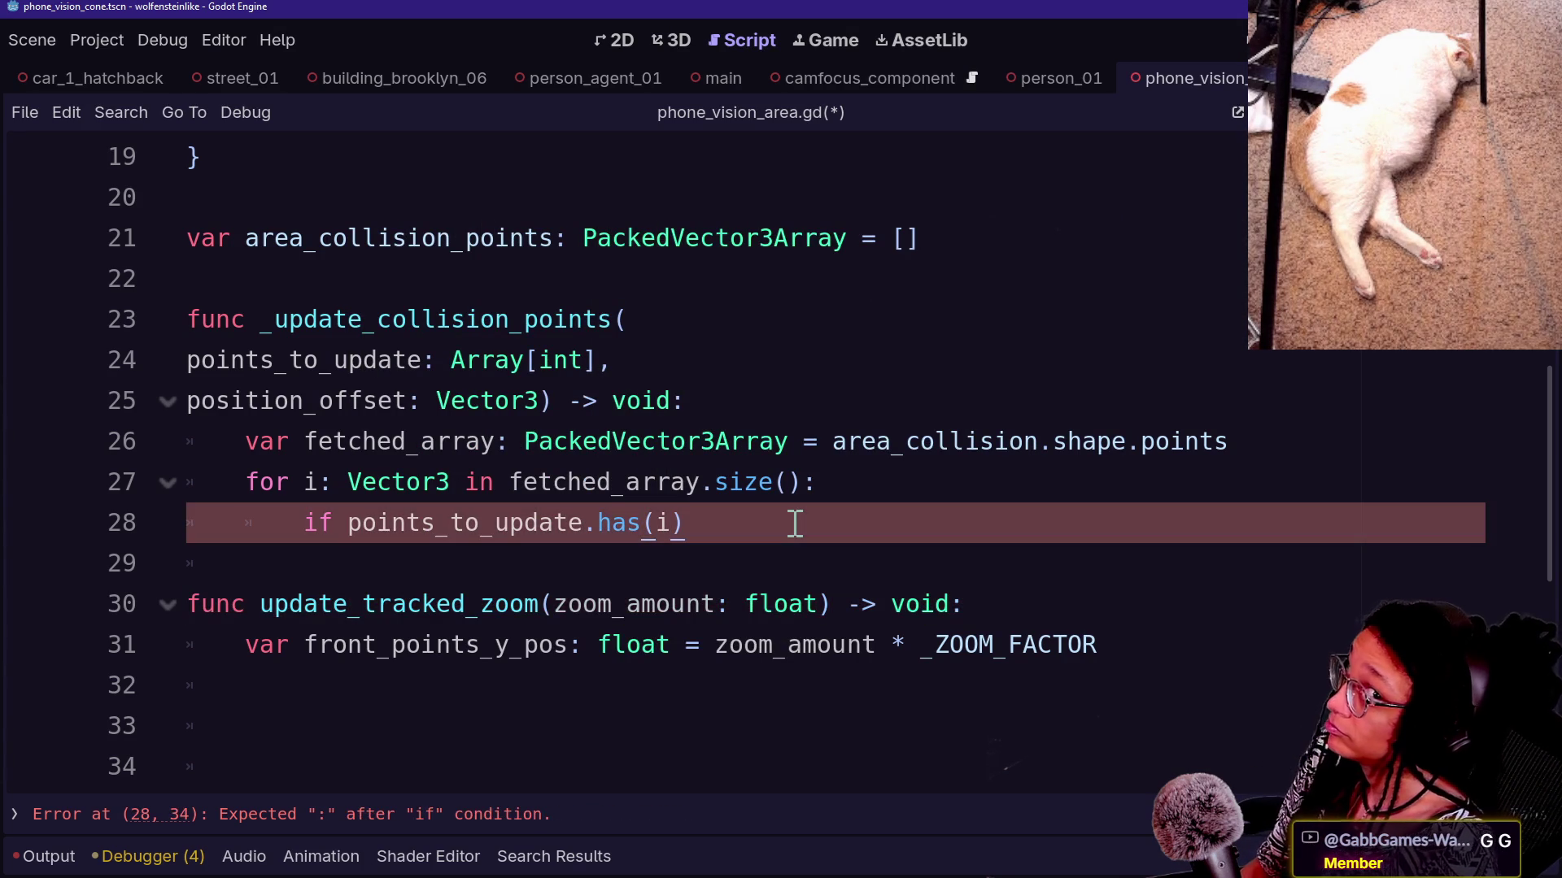
pyautogui.write(':')
pyautogui.press('Return')
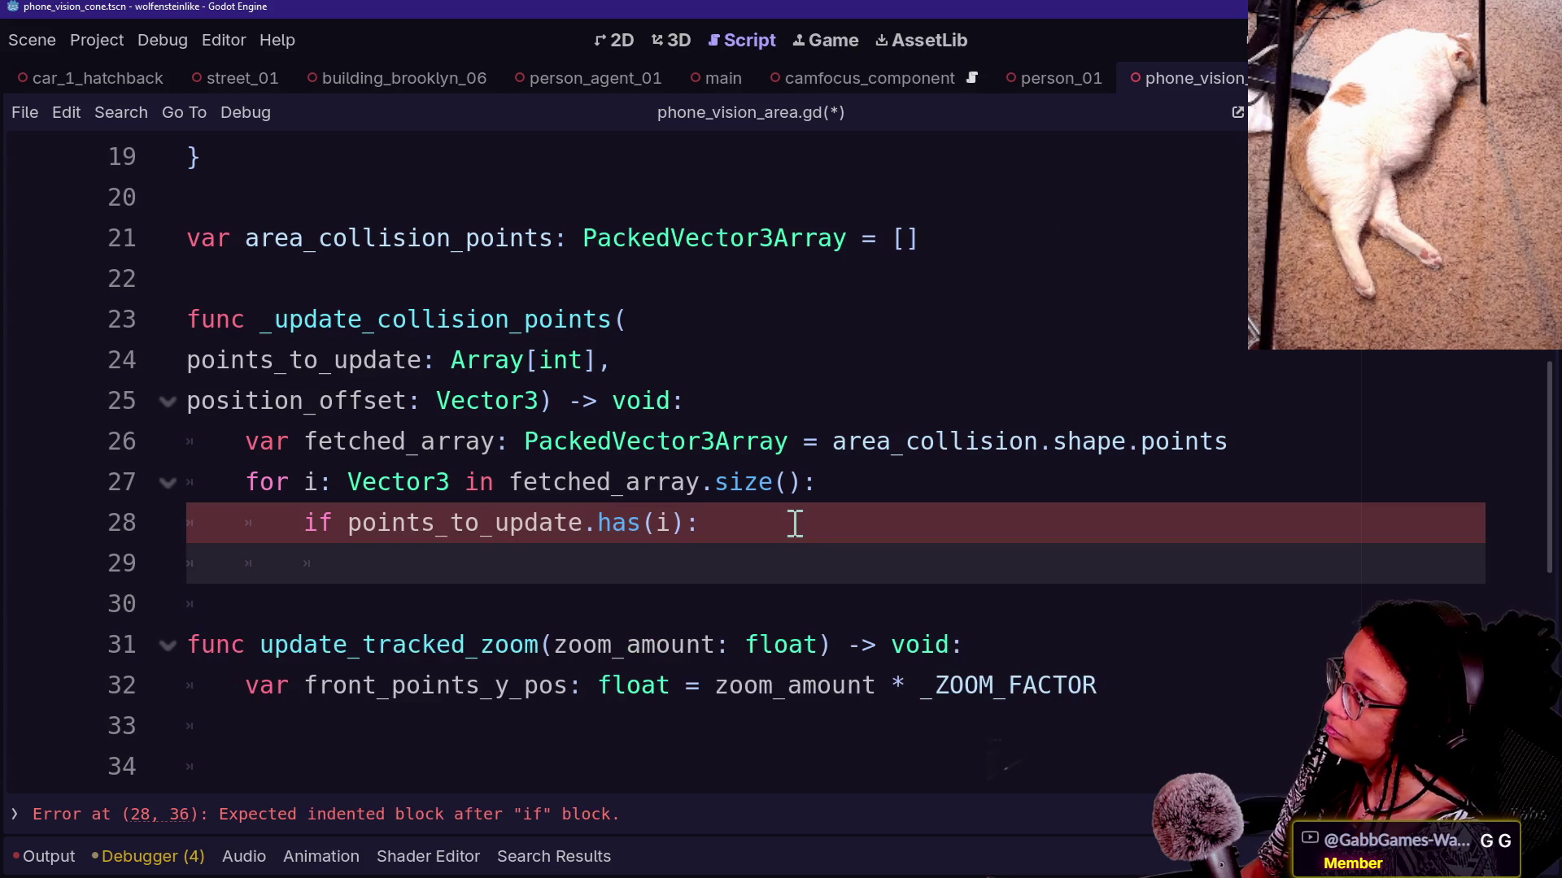
pyautogui.press('Return')
pyautogui.press('BackSpace')
pyautogui.press('BackSpace')
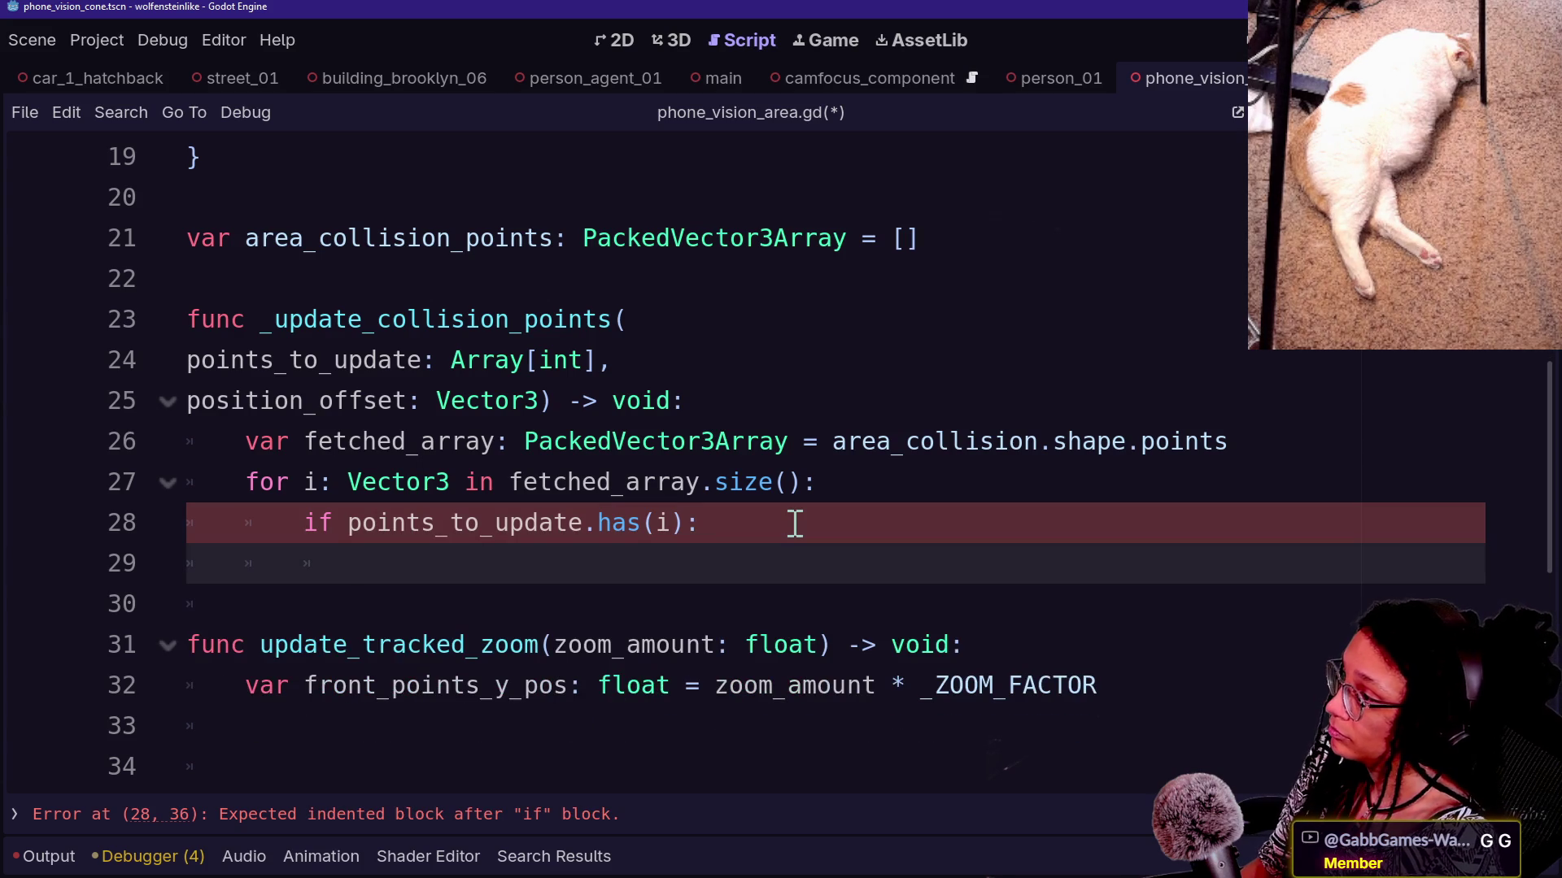
# Change 'offset' to 'to_add' in the parameter name, save, and add an indented blank line
pyautogui.moveTo(638, 528)
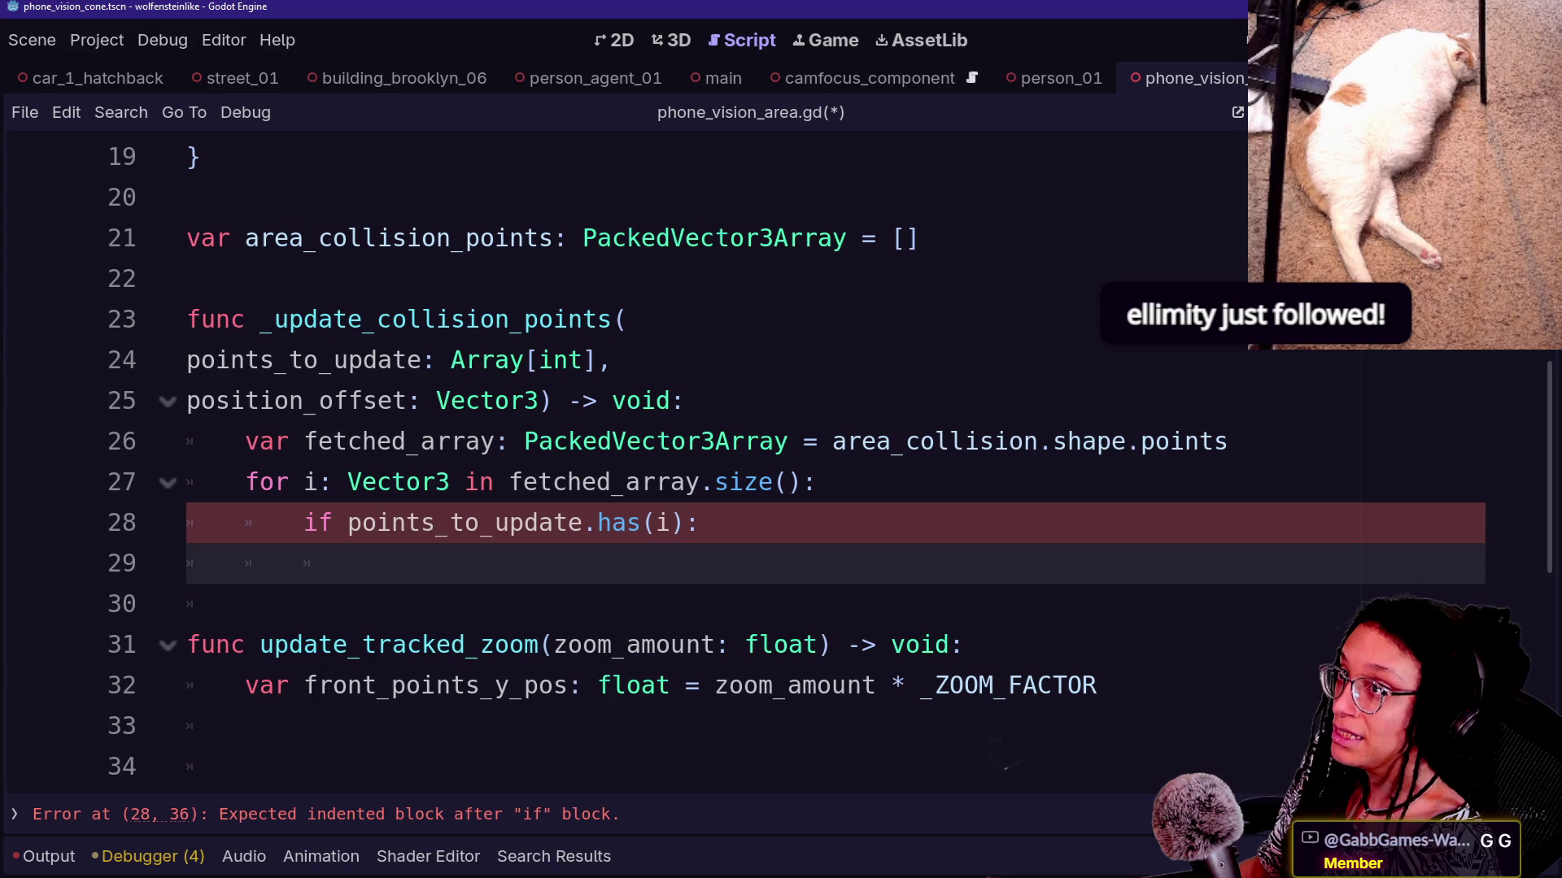
pyautogui.click(810, 605)
pyautogui.click(807, 579)
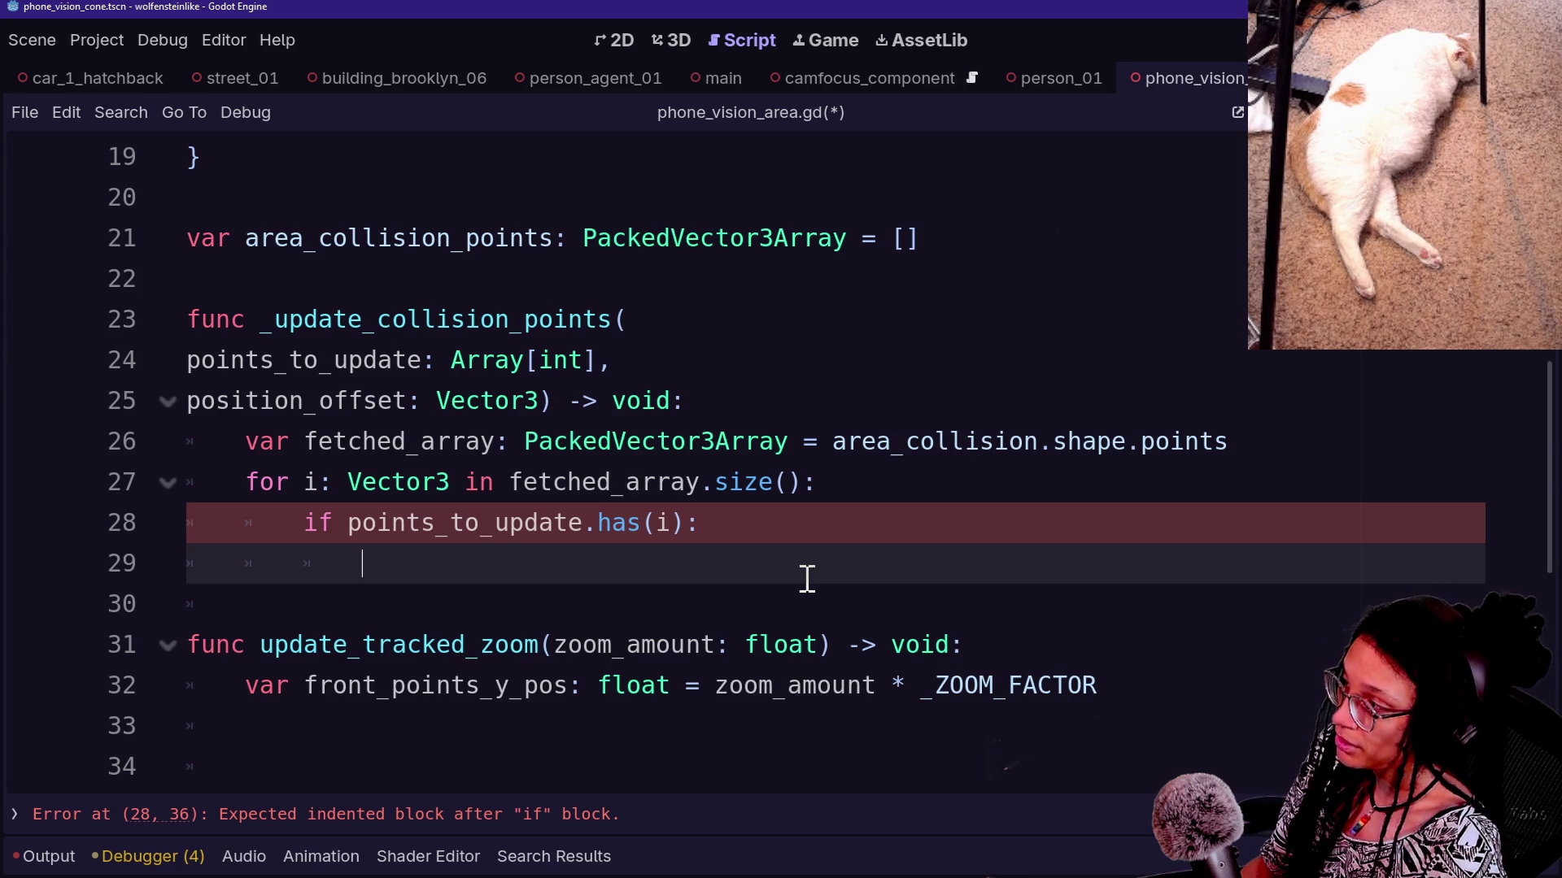
pyautogui.click(409, 400)
pyautogui.press('BackSpace')
pyautogui.press('BackSpace')
pyautogui.press('BackSpace')
pyautogui.write('to_add')
pyautogui.click(464, 568)
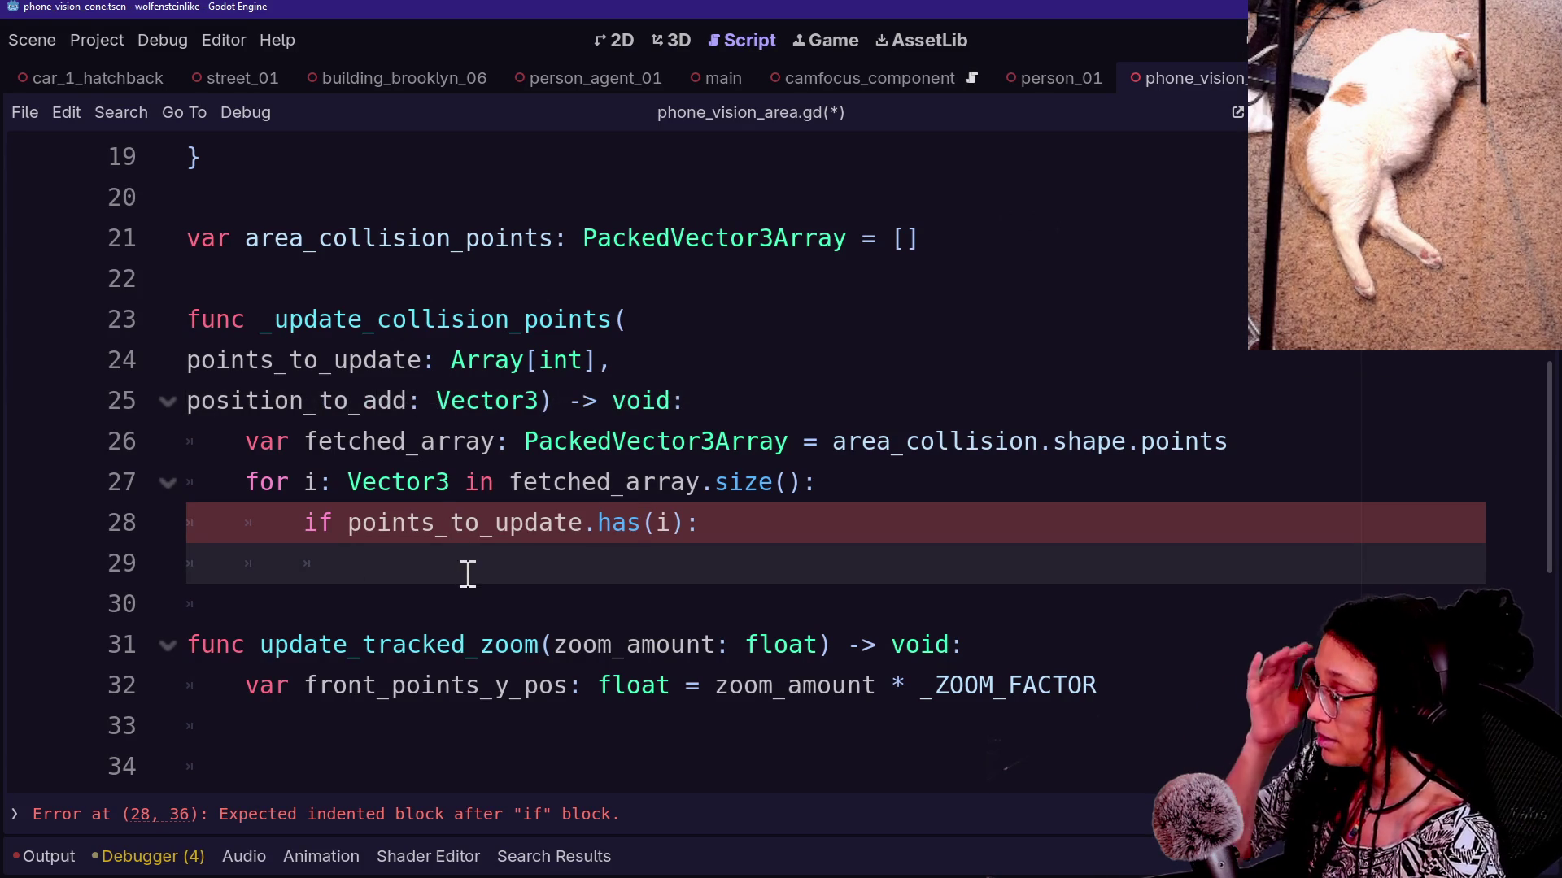
pyautogui.hotkey('ctrl', 's')
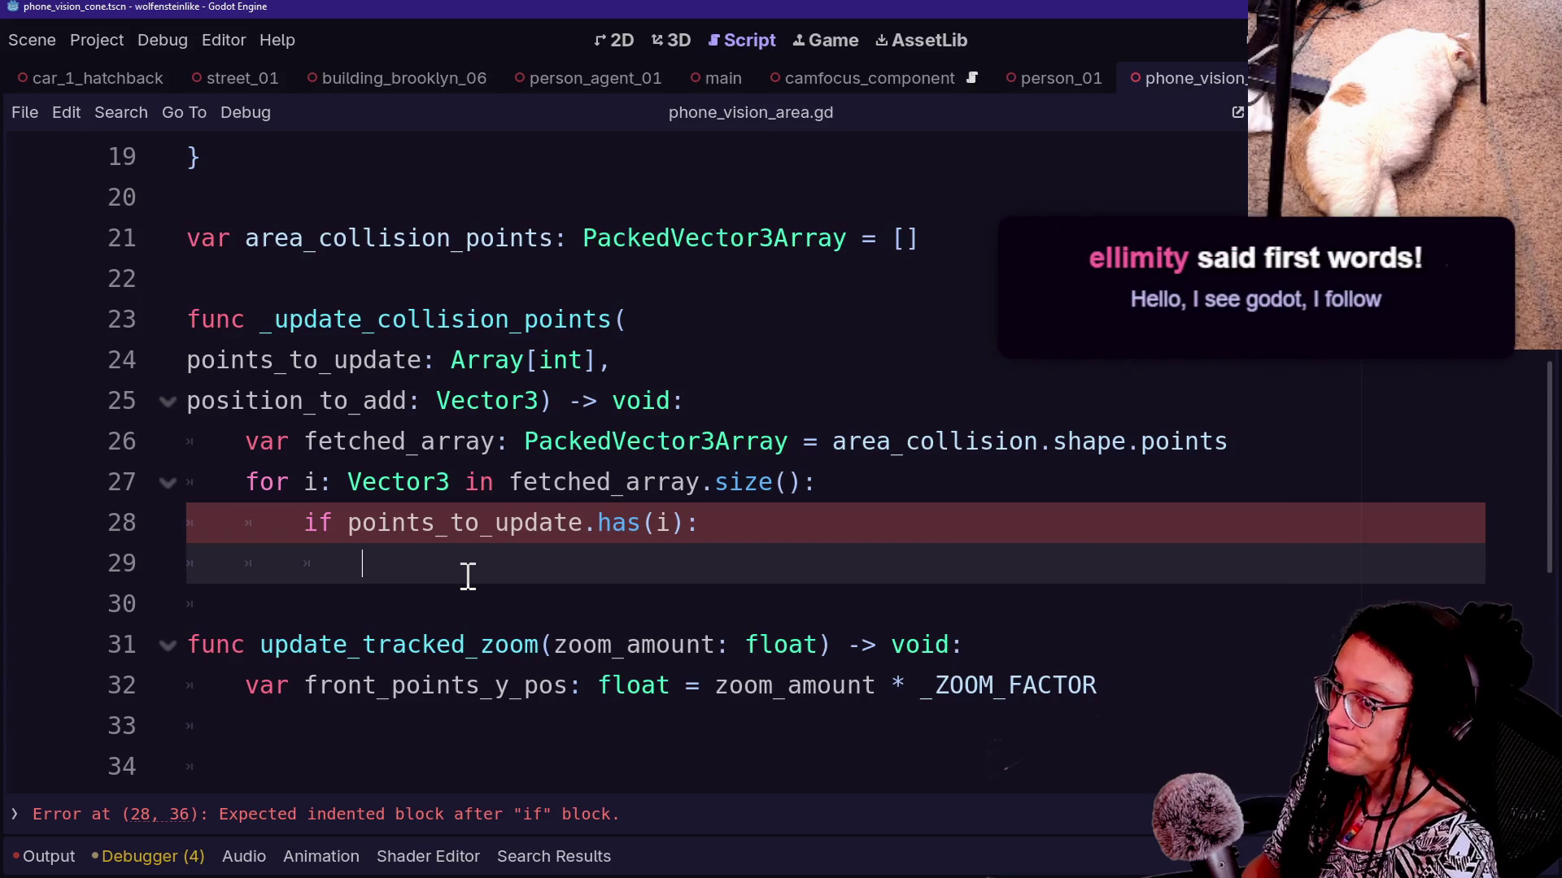
pyautogui.press('Down')
pyautogui.press('Tab')
pyautogui.press('Tab')
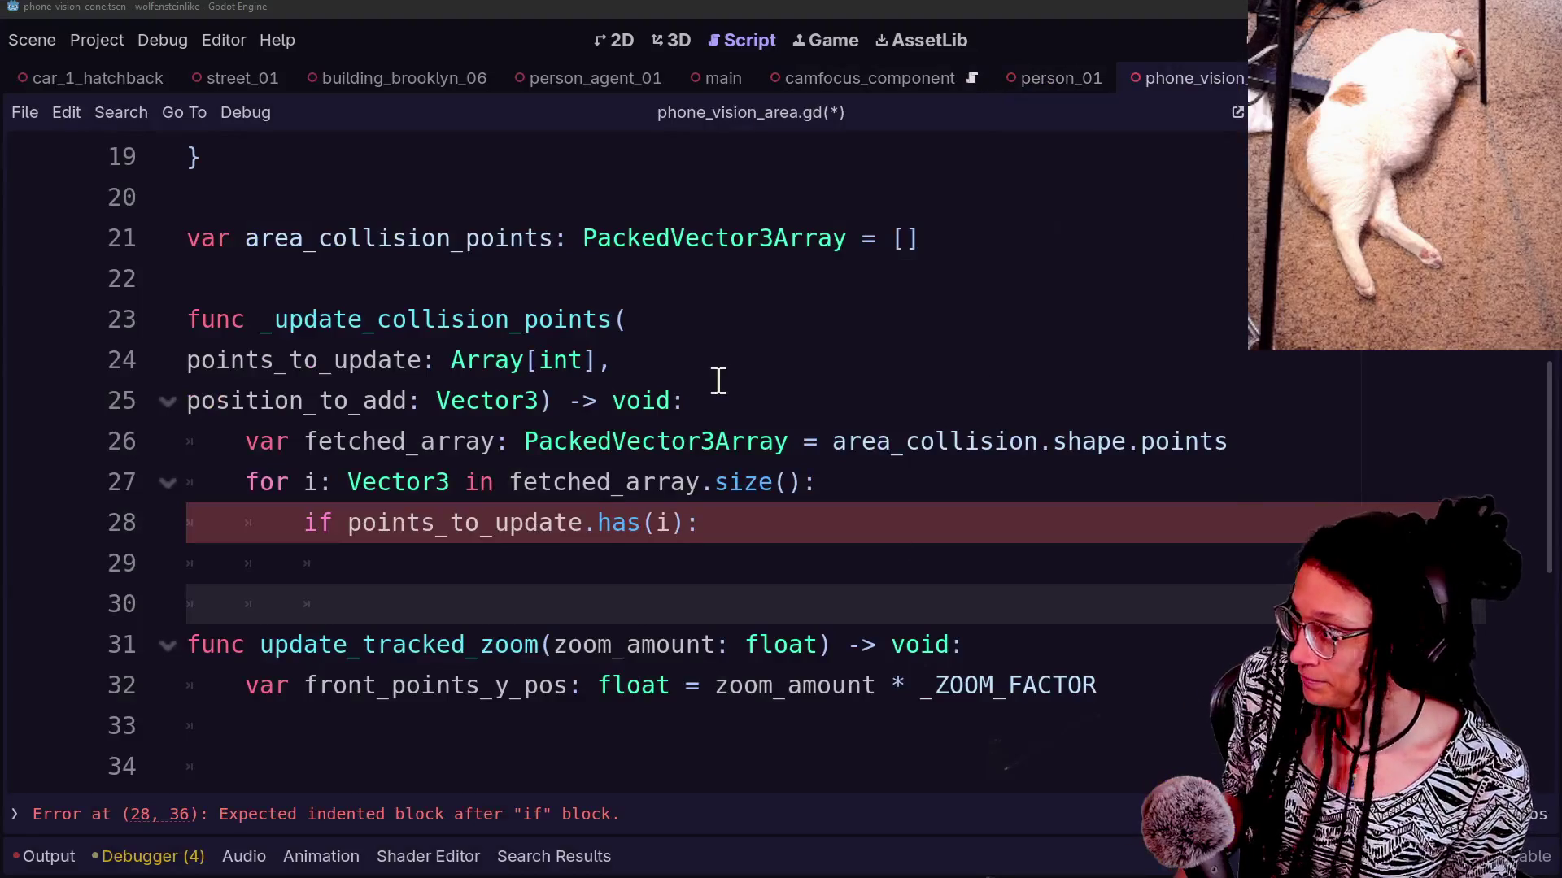
# Open a new indented line under 'if points_to_update.has(i):' for the body's first statement
pyautogui.click(718, 378)
pyautogui.click(1167, 398)
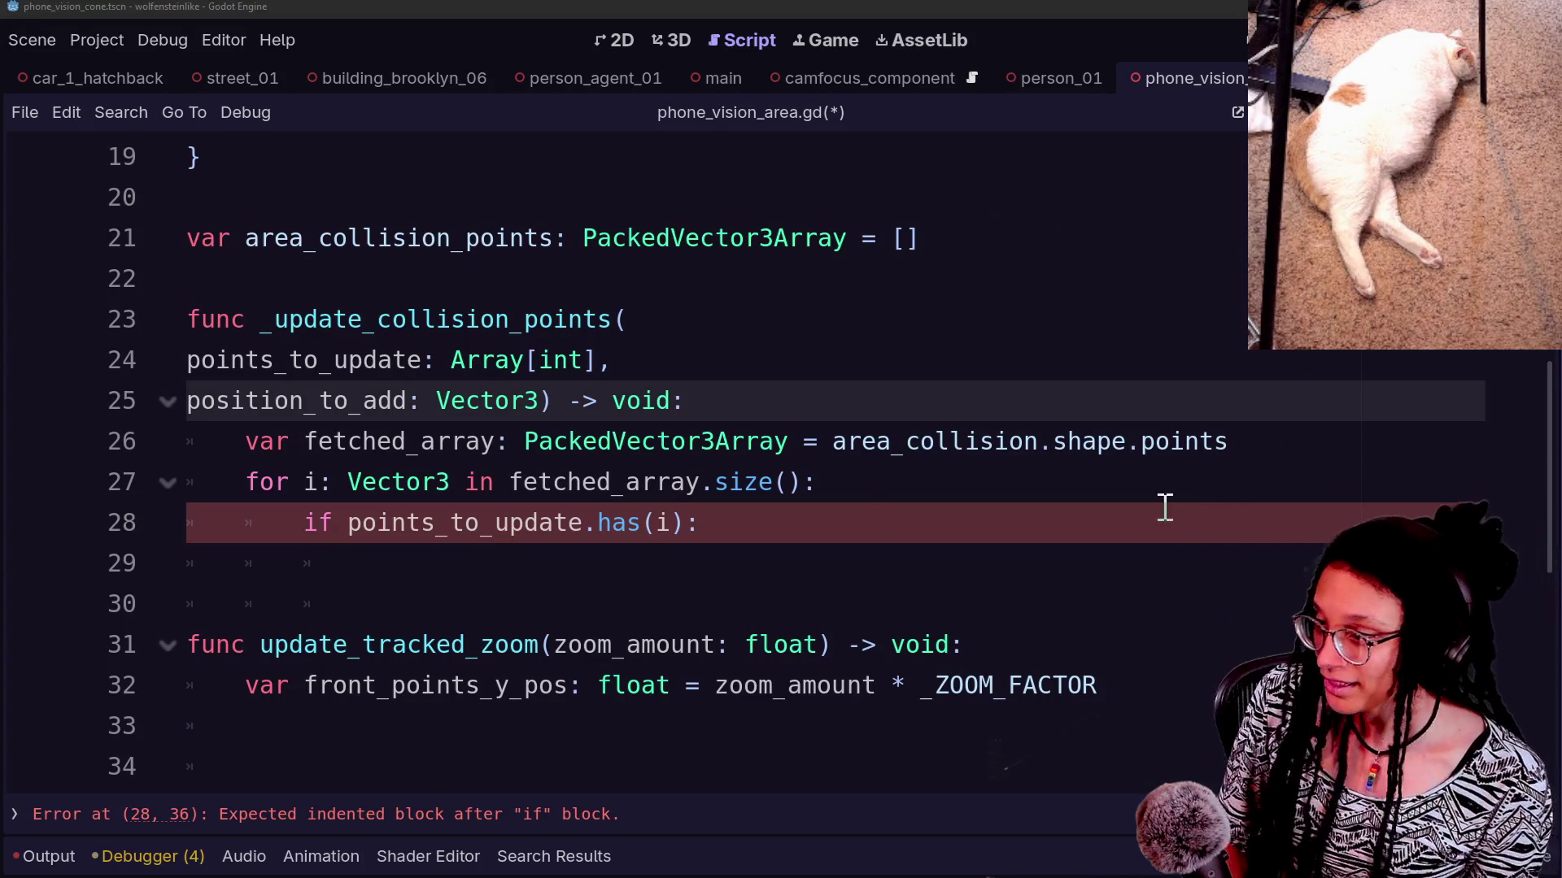
pyautogui.click(871, 517)
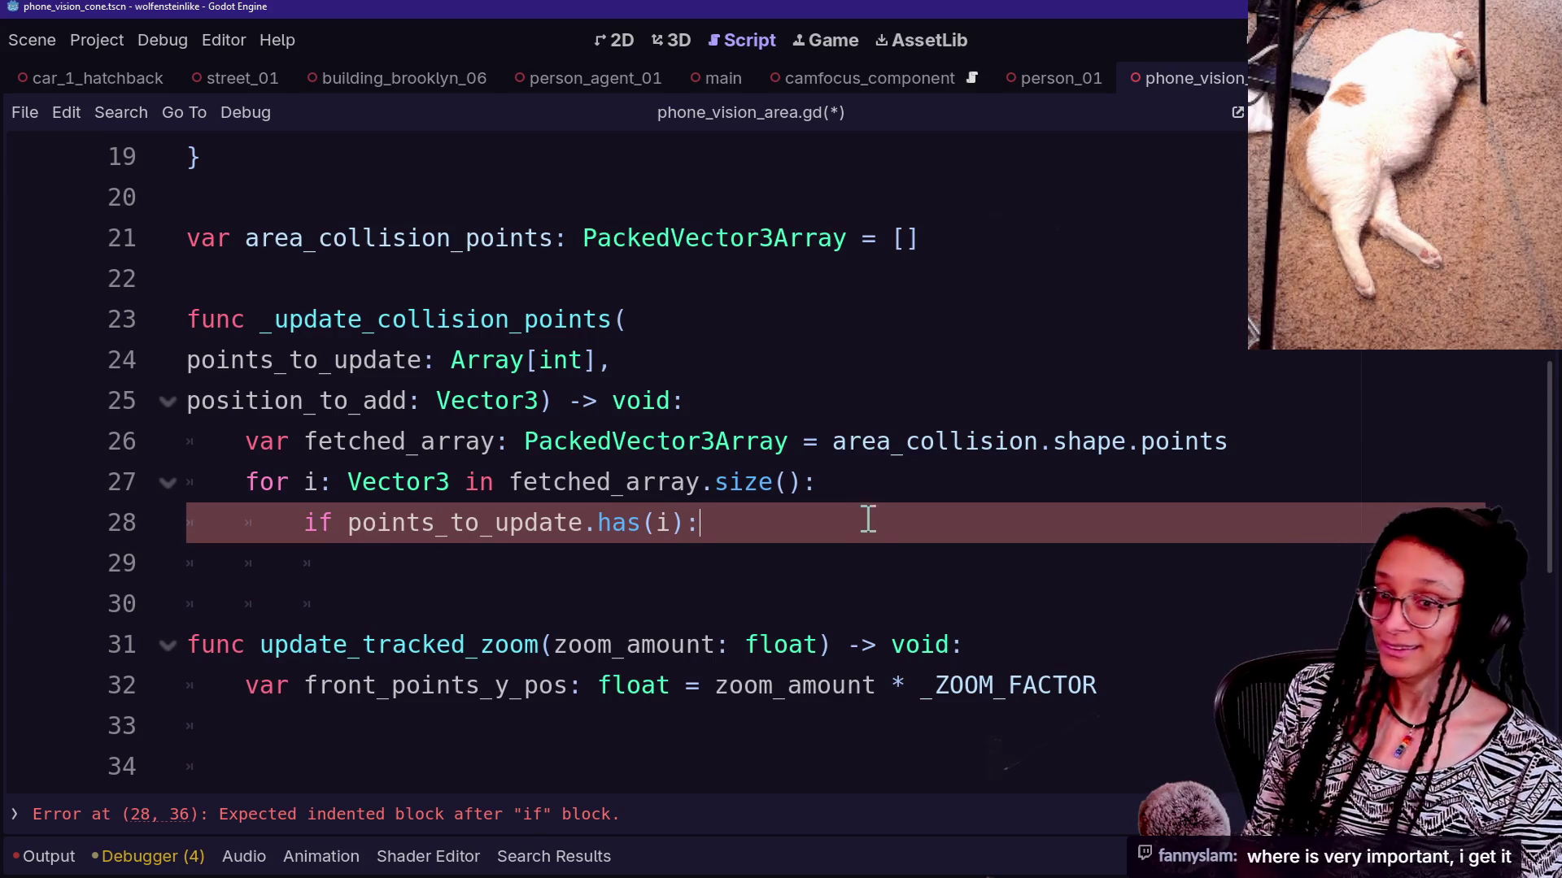
pyautogui.click(868, 488)
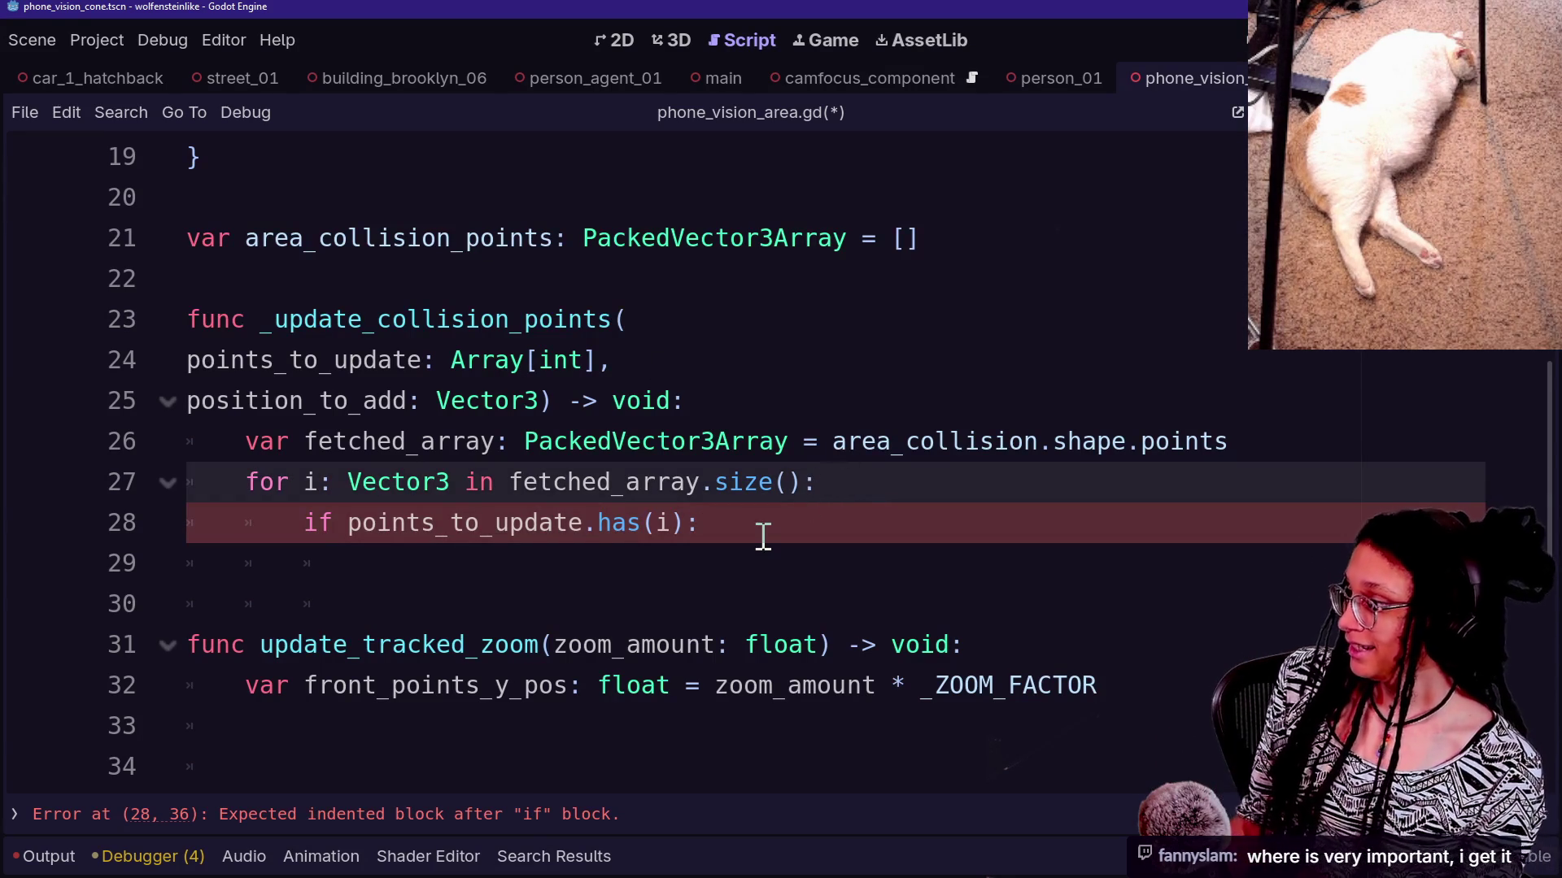
pyautogui.click(765, 524)
pyautogui.press('Return')
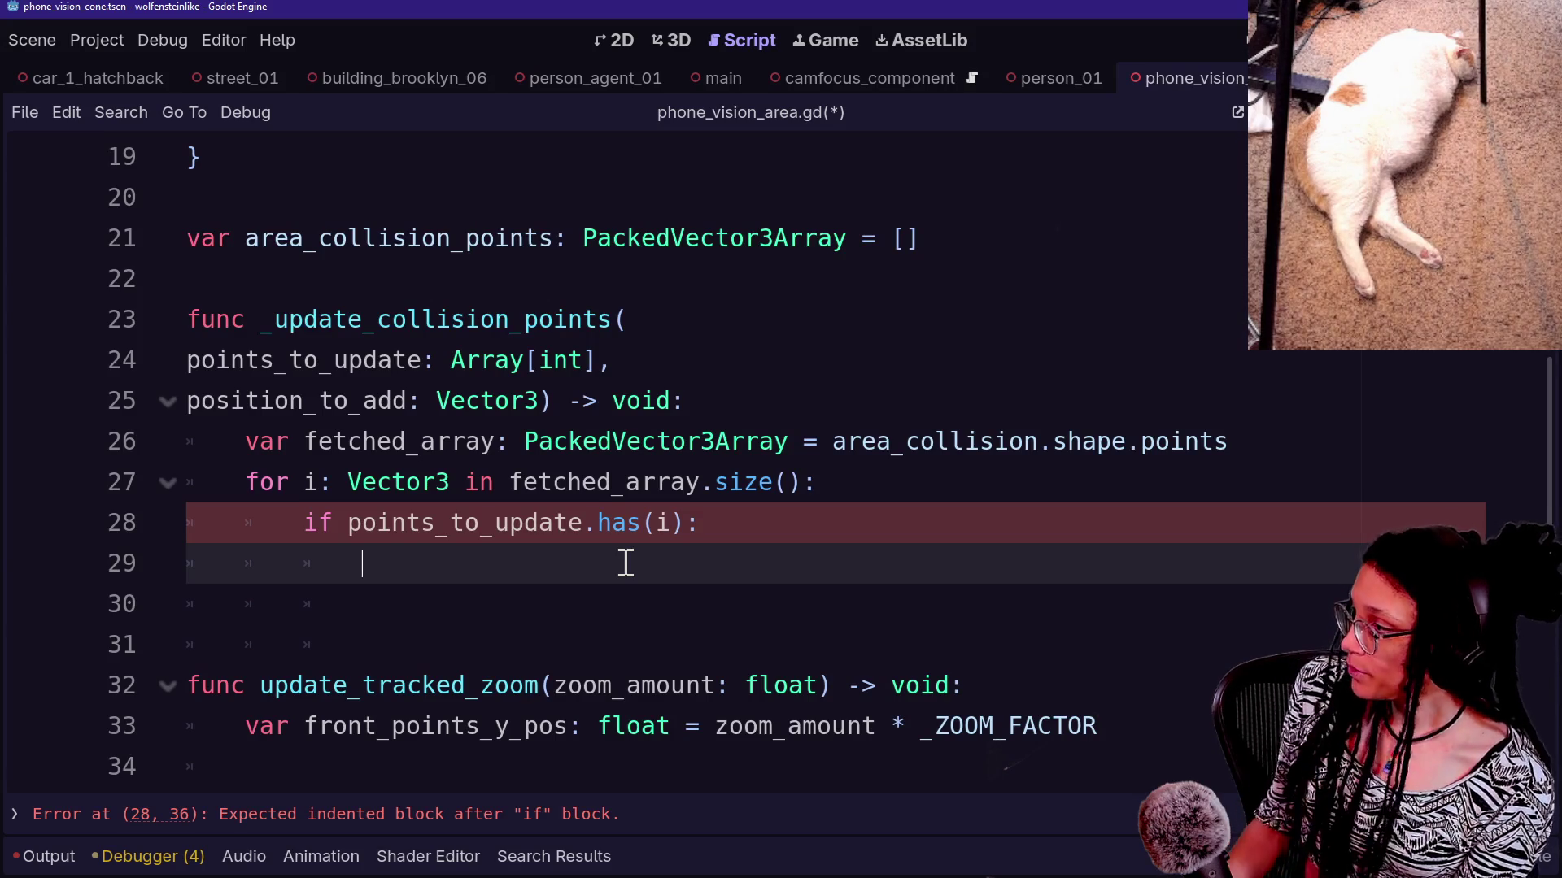
# Write line 29 applying position_to_add to fetched_array[i]
pyautogui.write('fetched_')
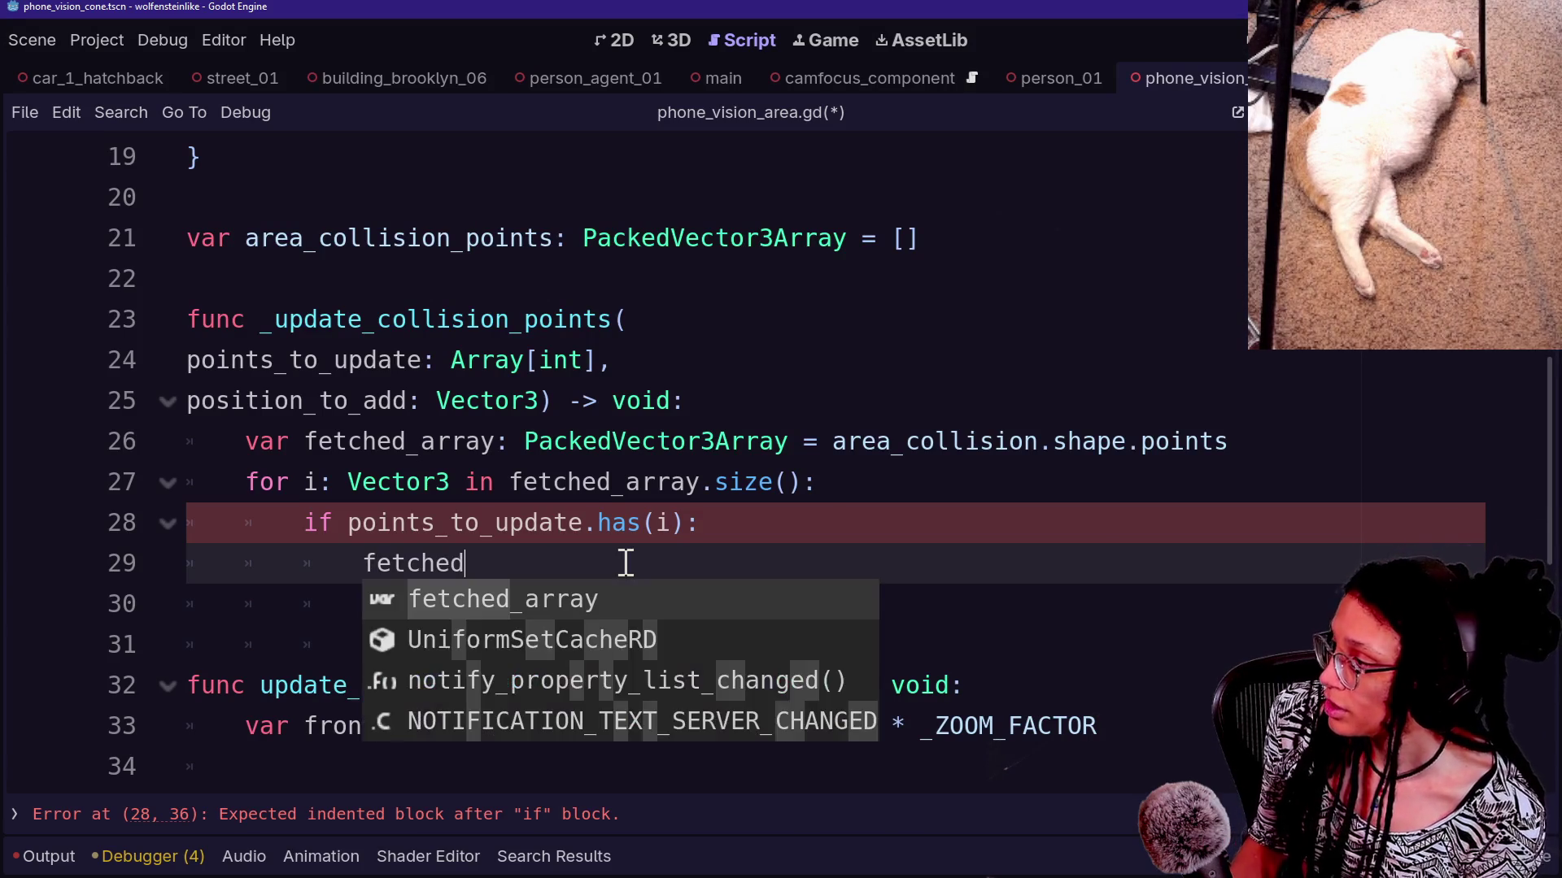
pyautogui.press('Return')
pyautogui.write('[i]')
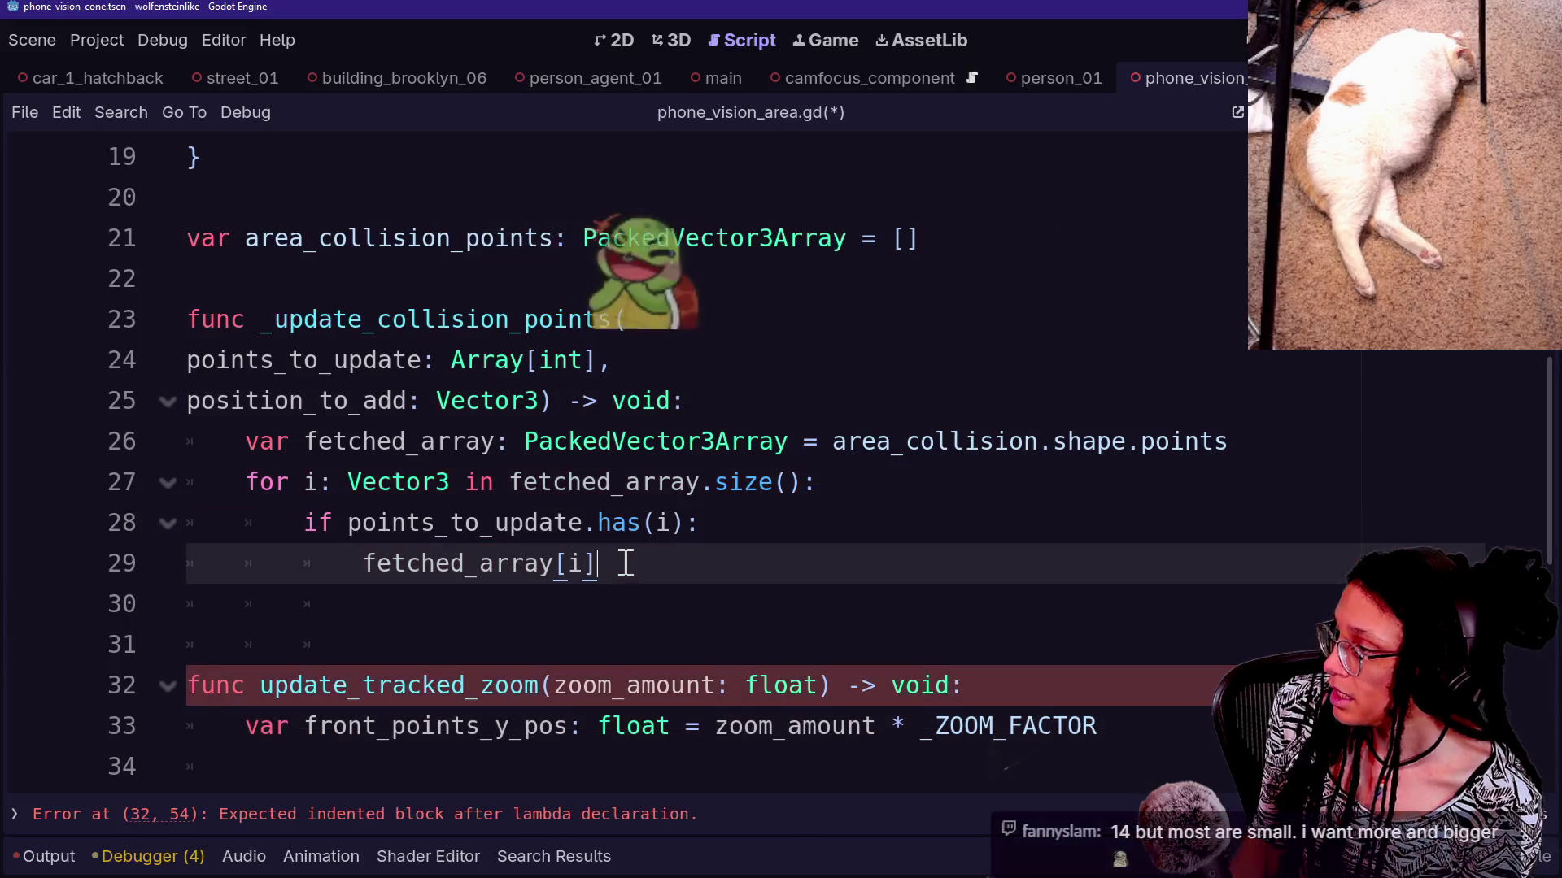
pyautogui.write('.')
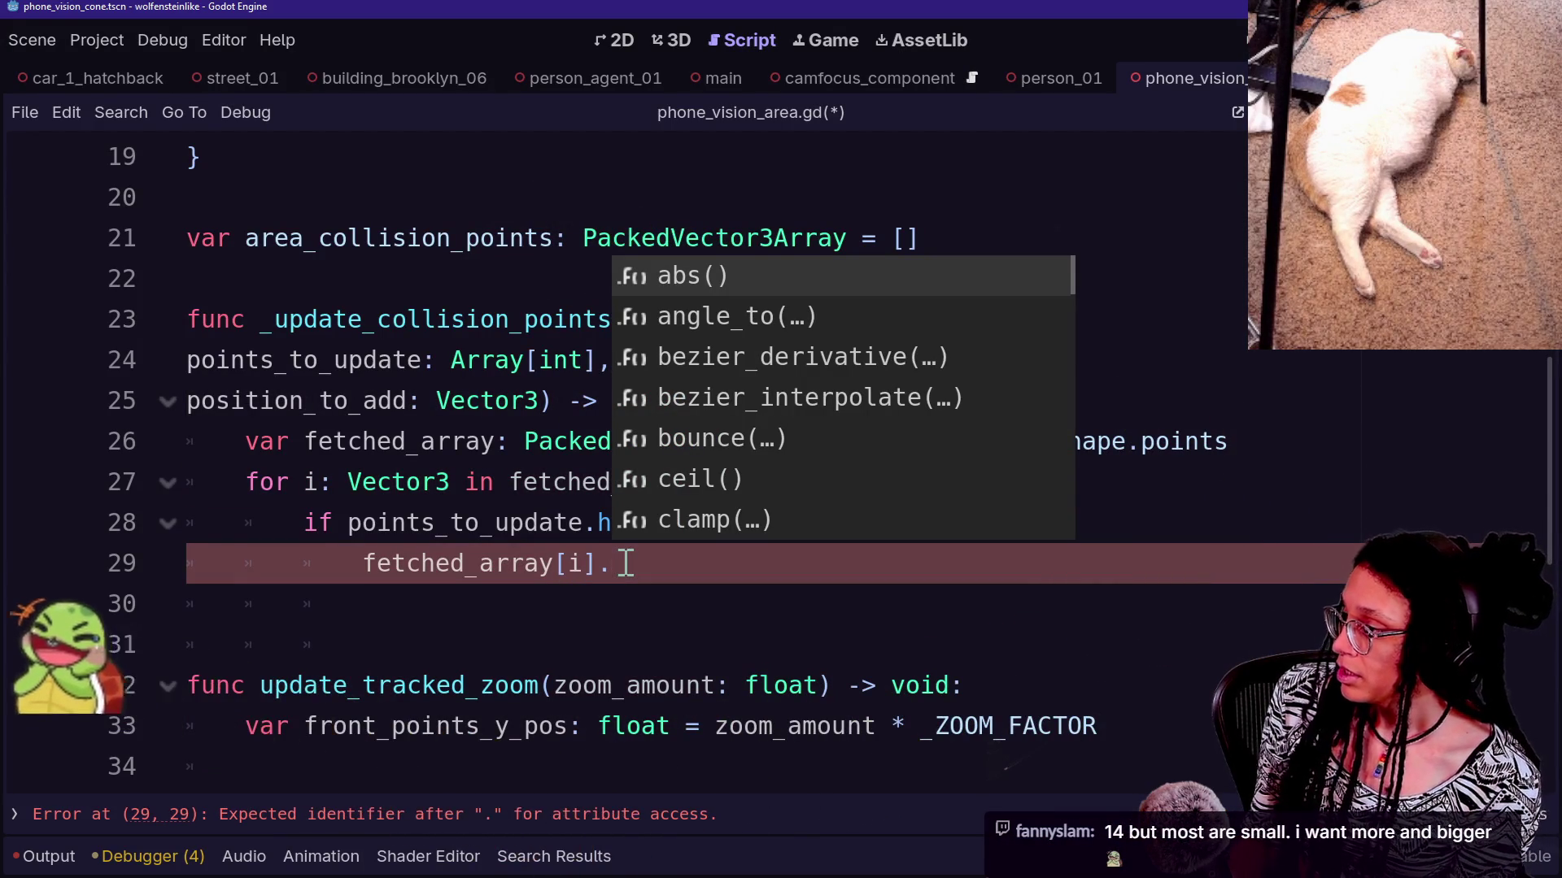
pyautogui.press('BackSpace')
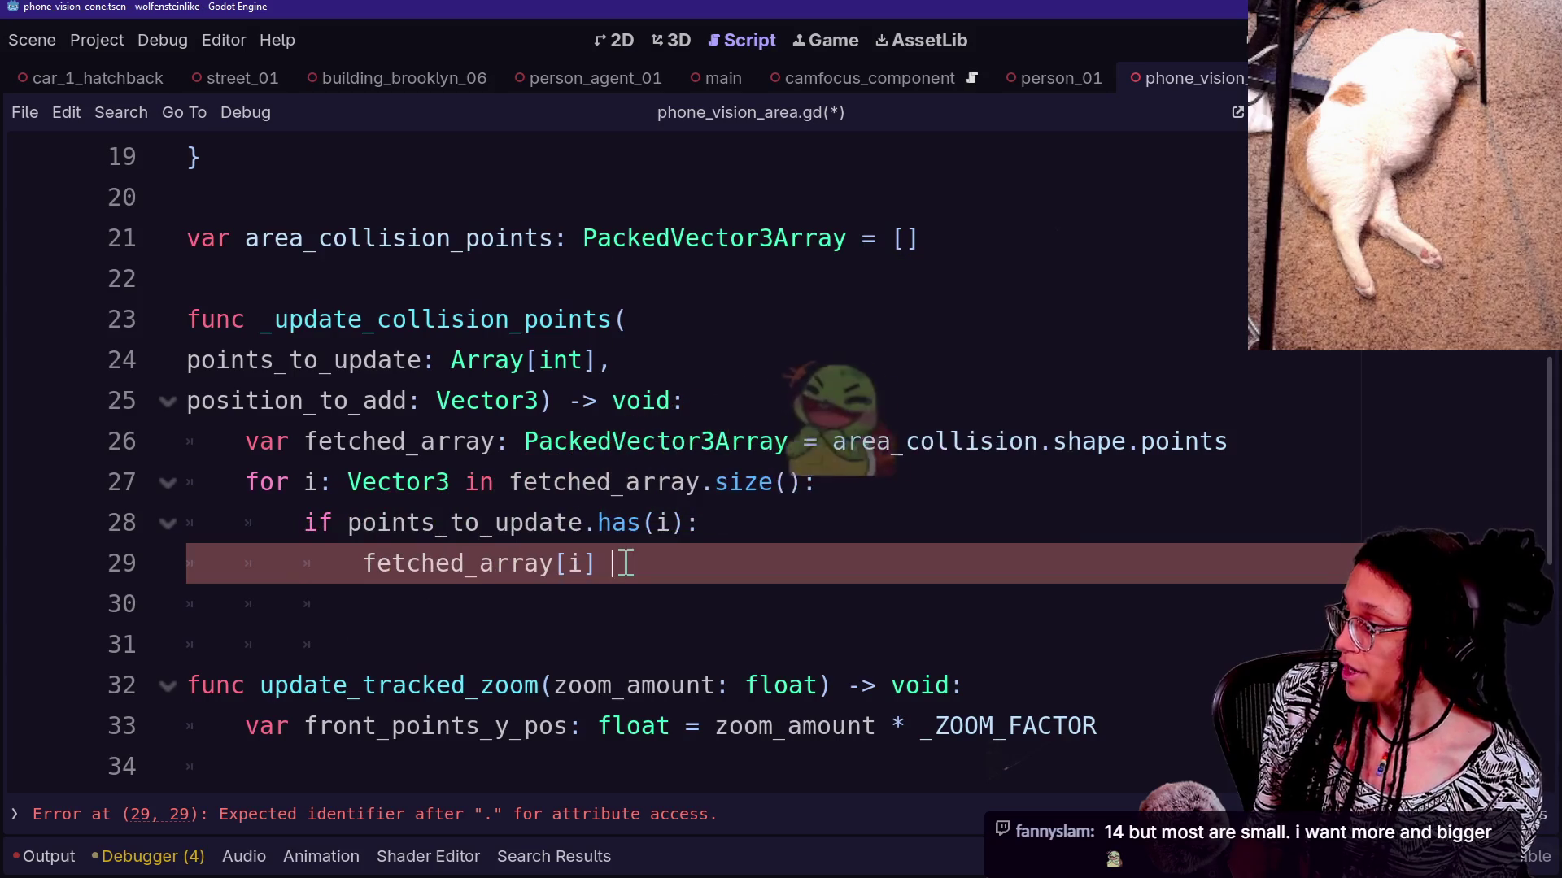
pyautogui.write('+= ')
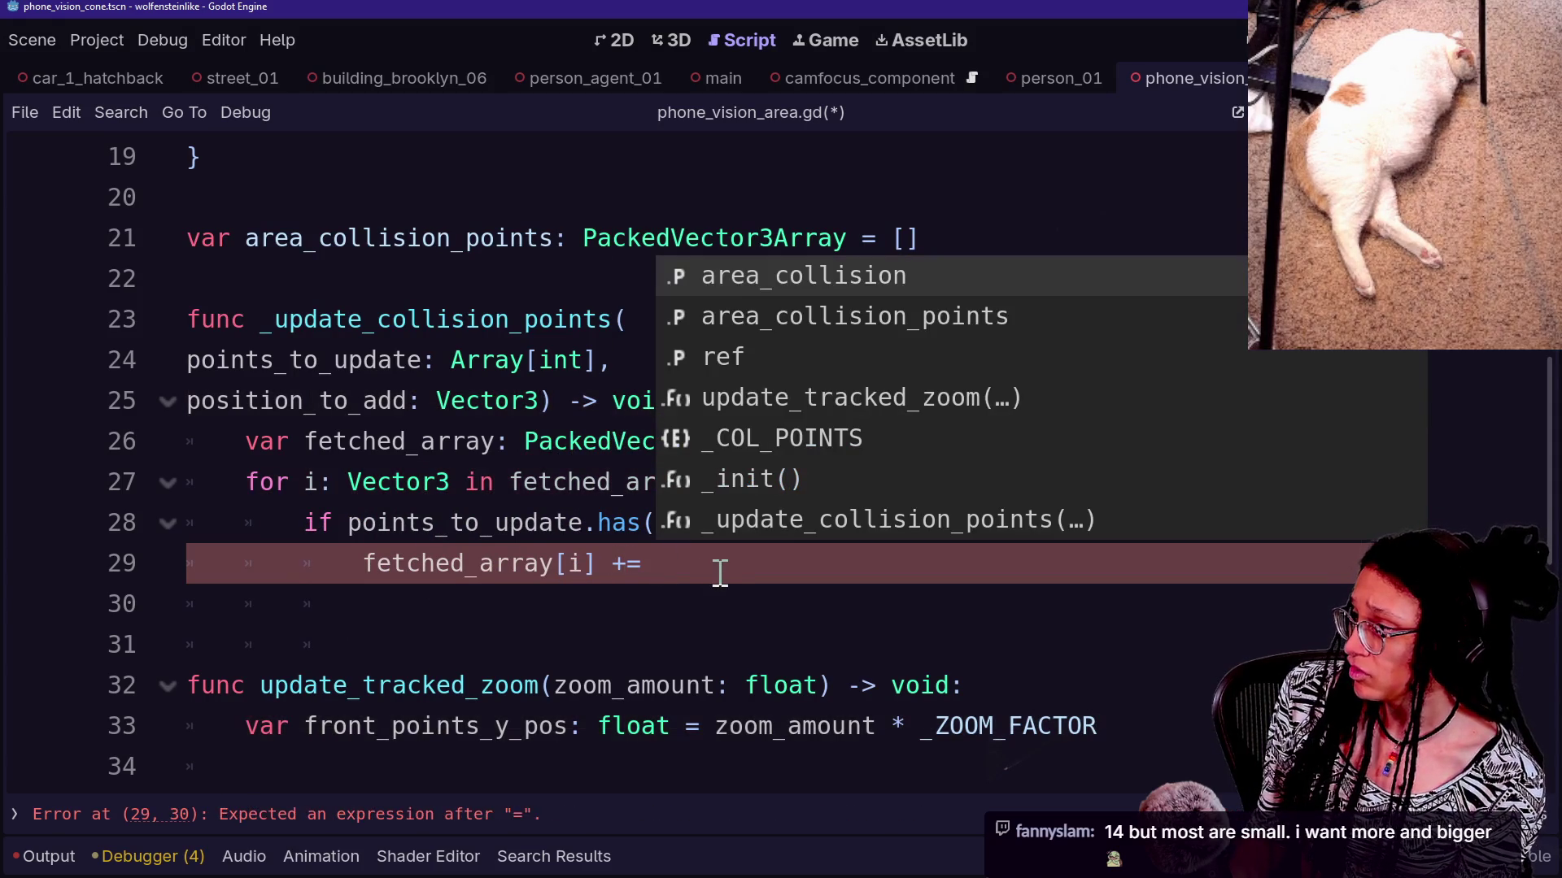
pyautogui.write('pos')
pyautogui.press('Return')
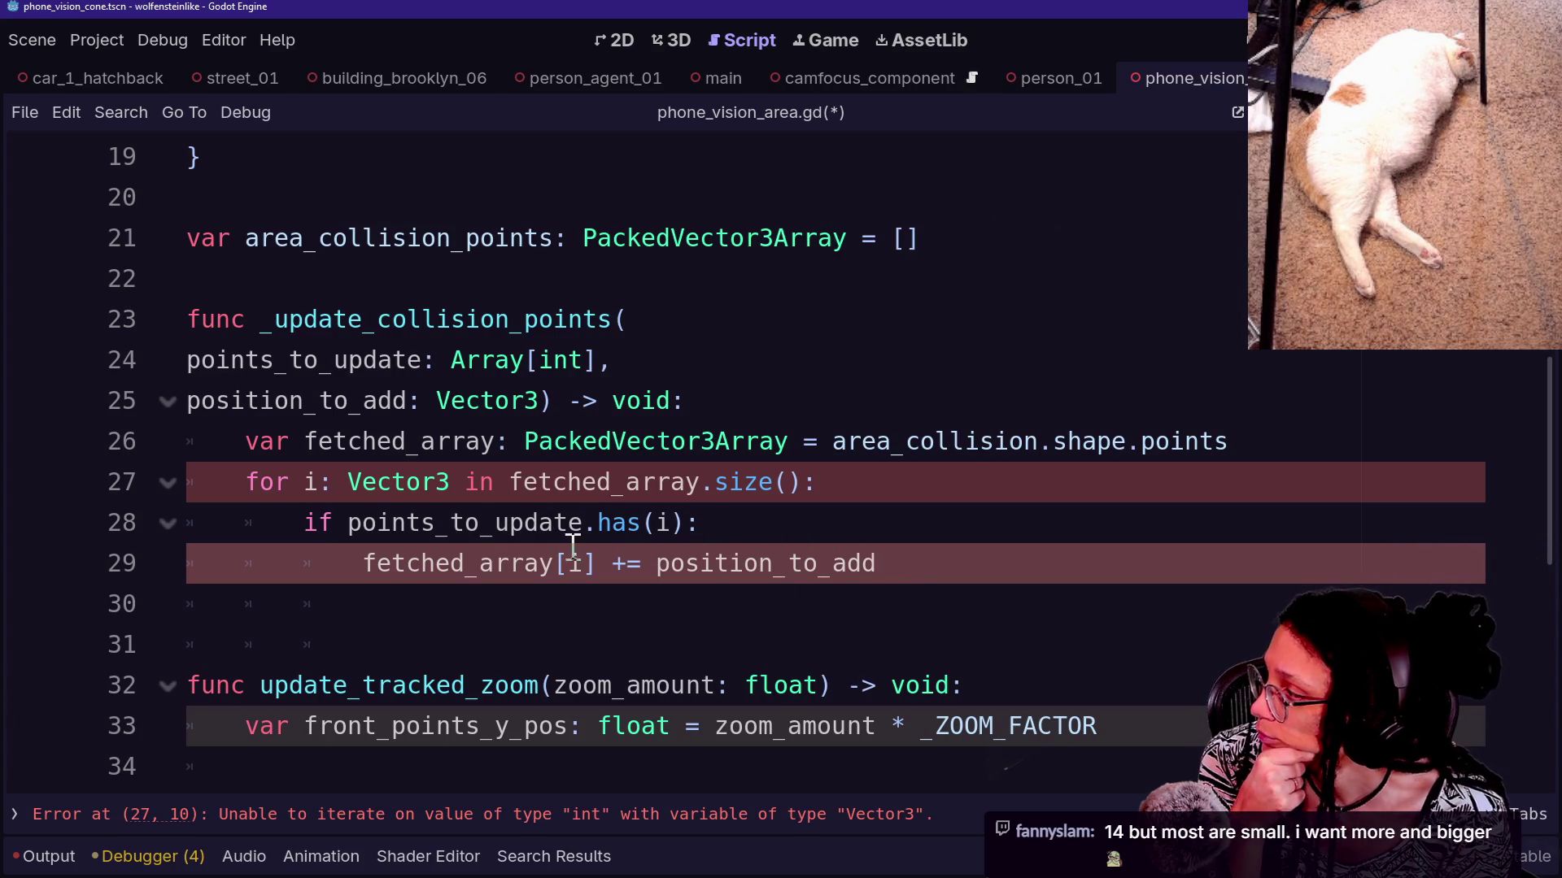
# Change the loop variable's type from Vector3 to int and save the script
pyautogui.moveTo(553, 547)
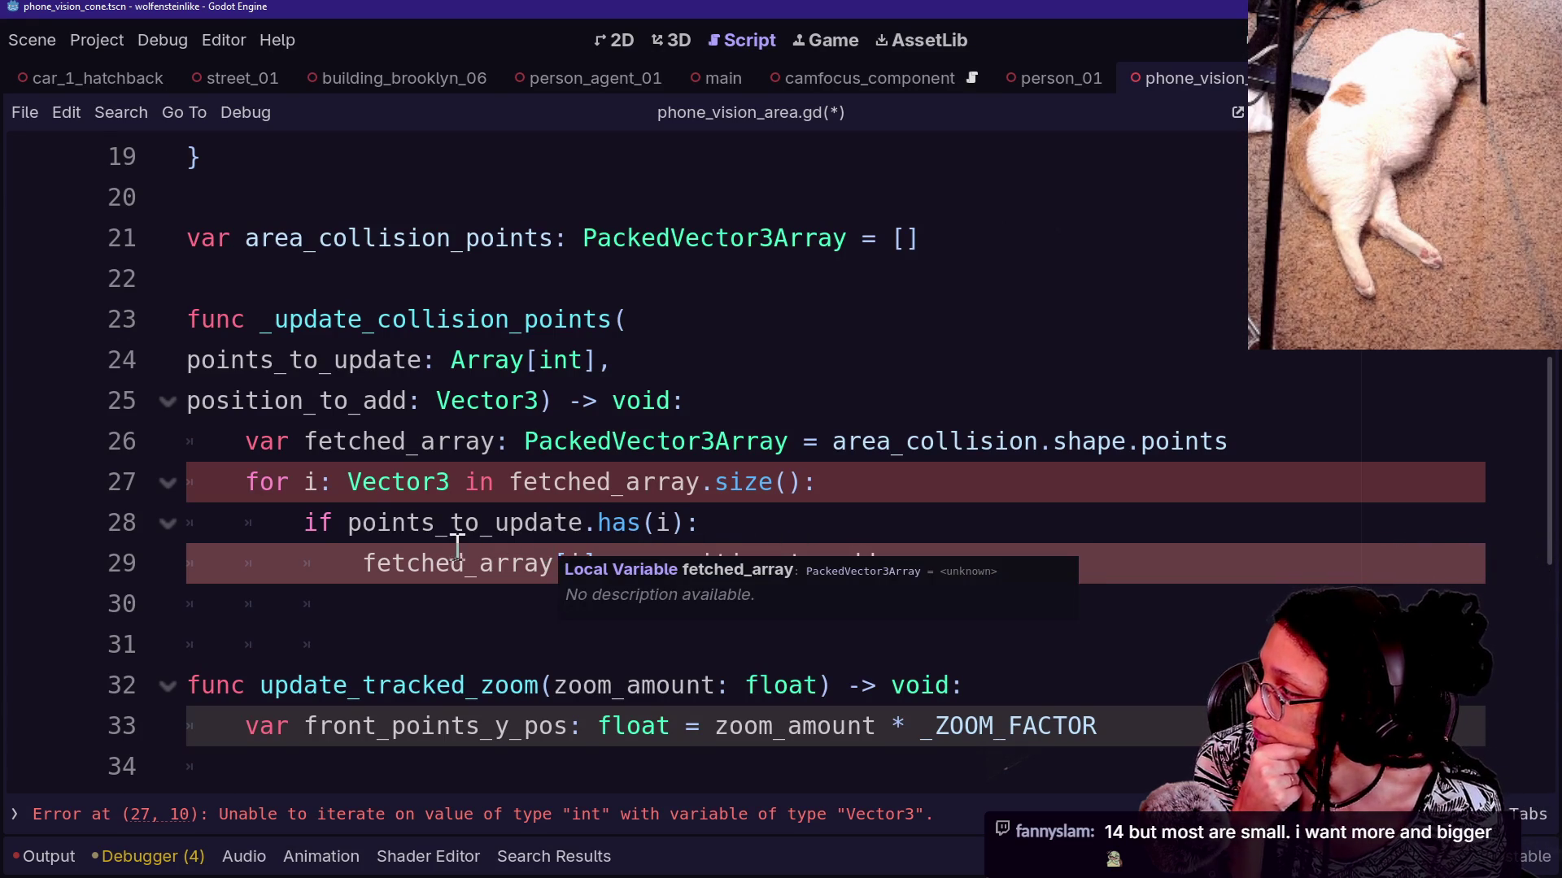
pyautogui.moveTo(348, 486); pyautogui.dragTo(449, 496)
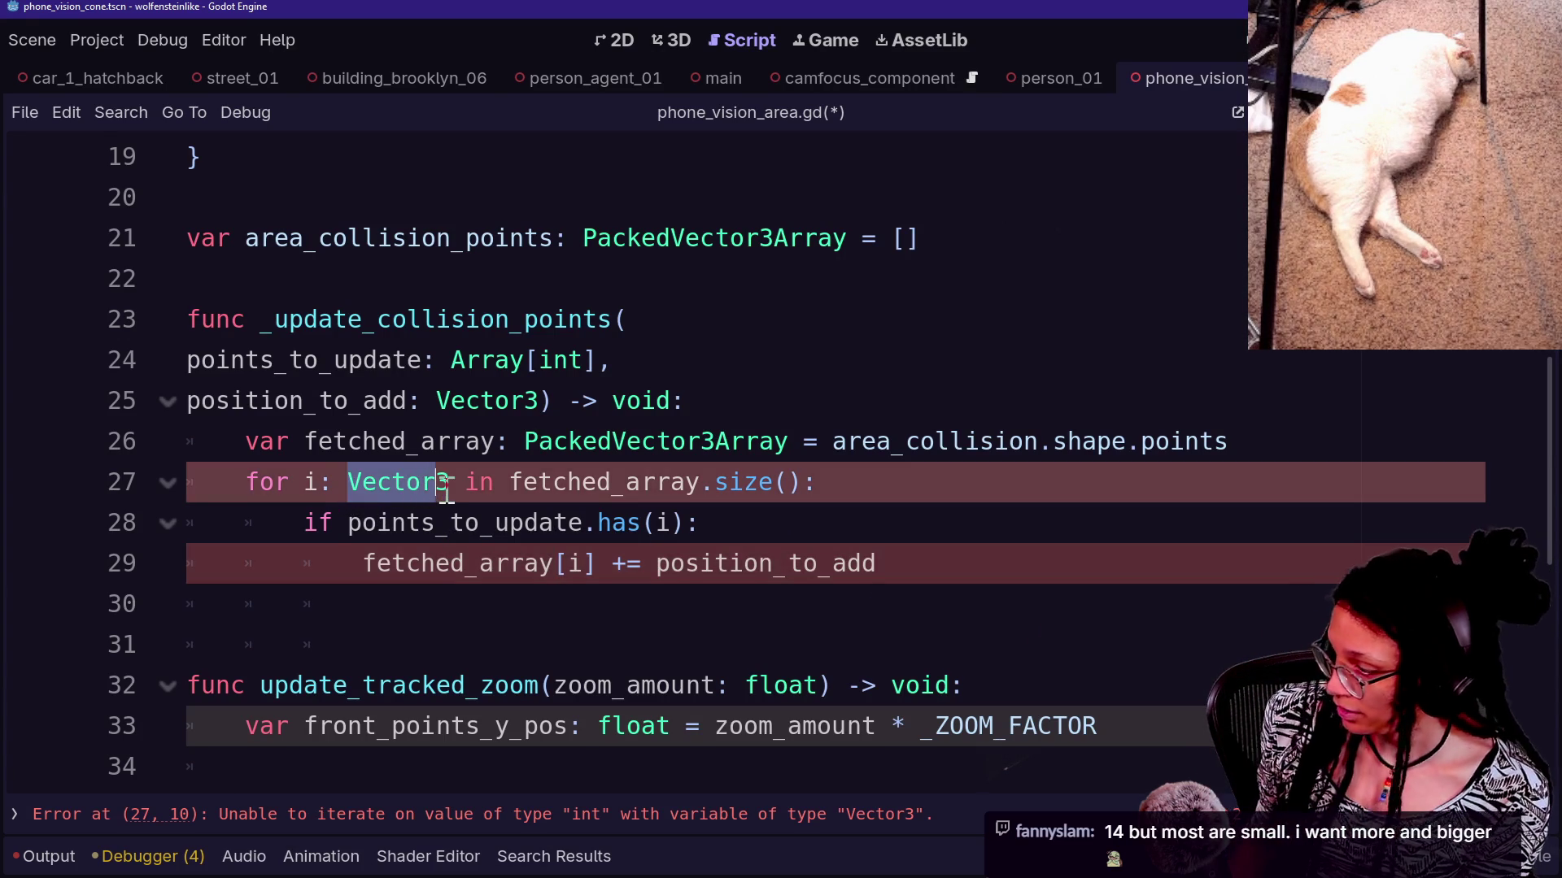
pyautogui.write('int')
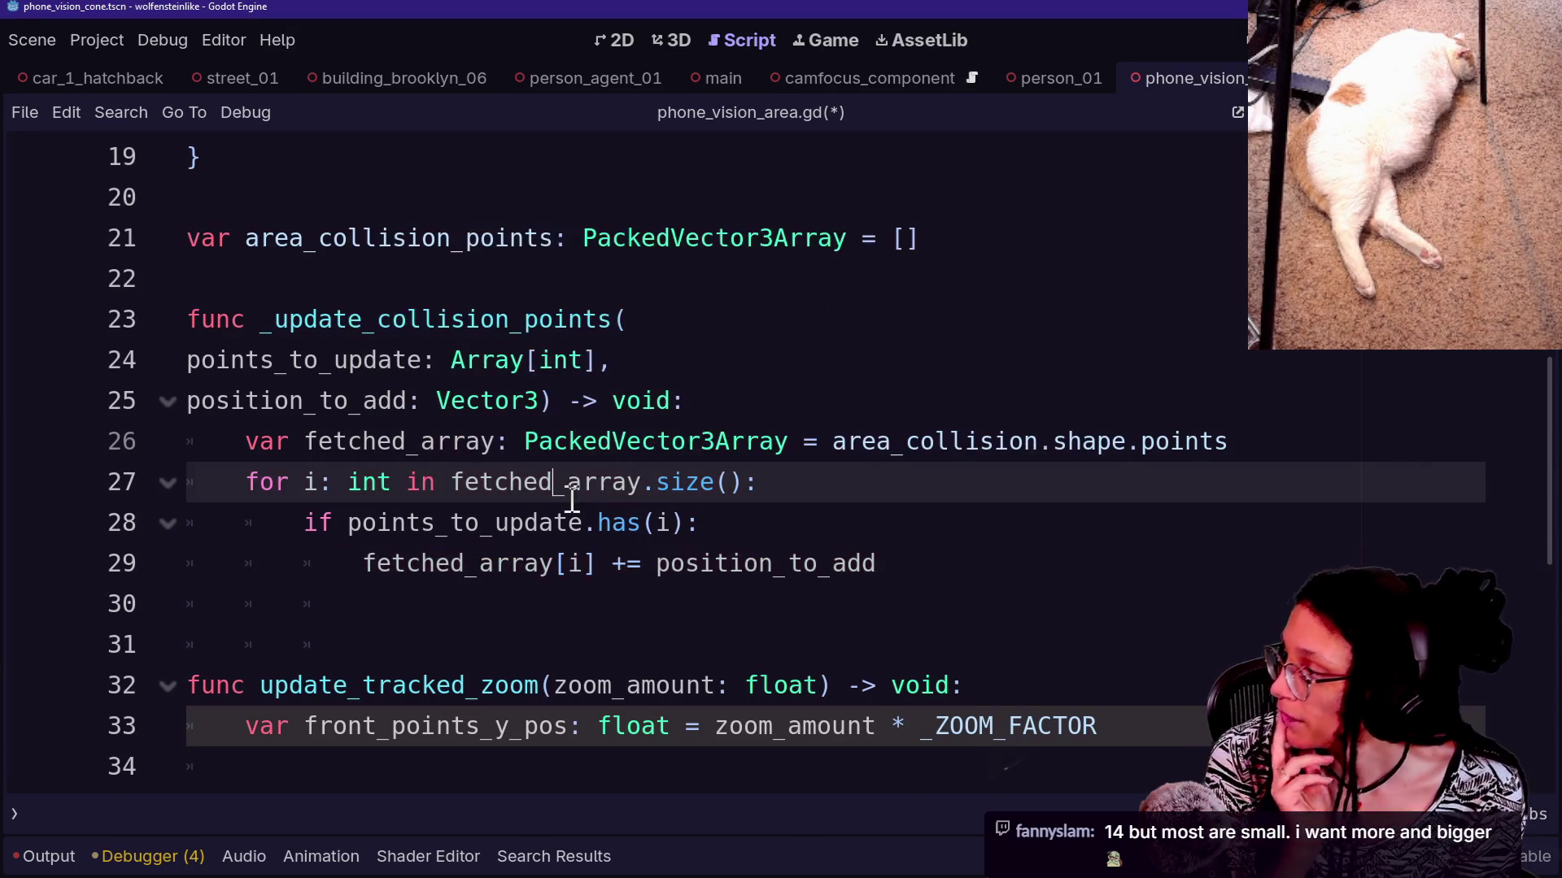
pyautogui.click(556, 490)
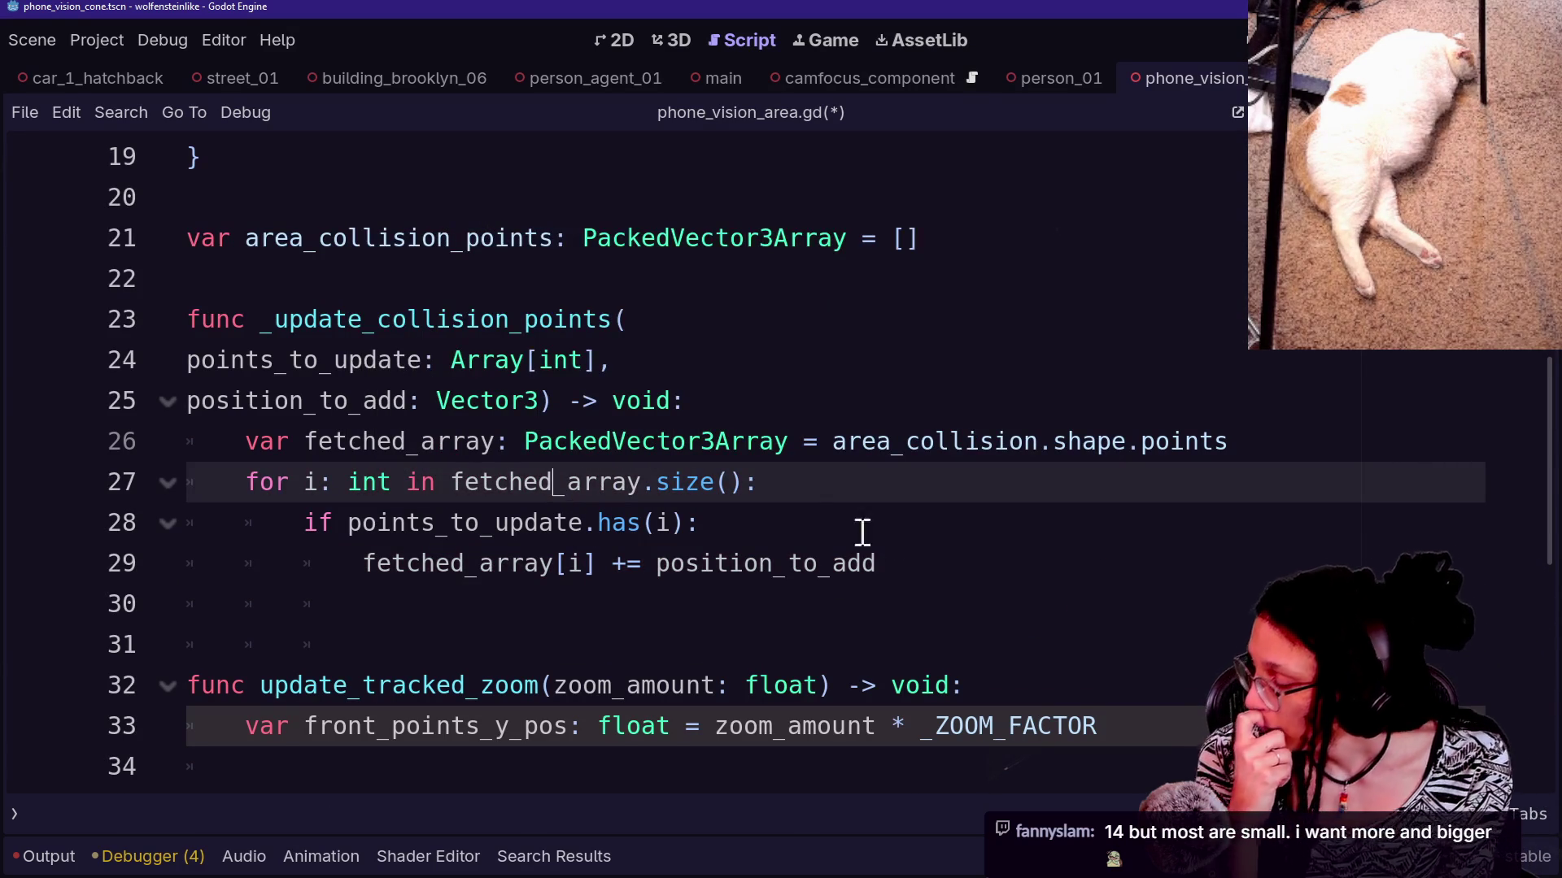
pyautogui.click(878, 538)
pyautogui.hotkey('ctrl', 's')
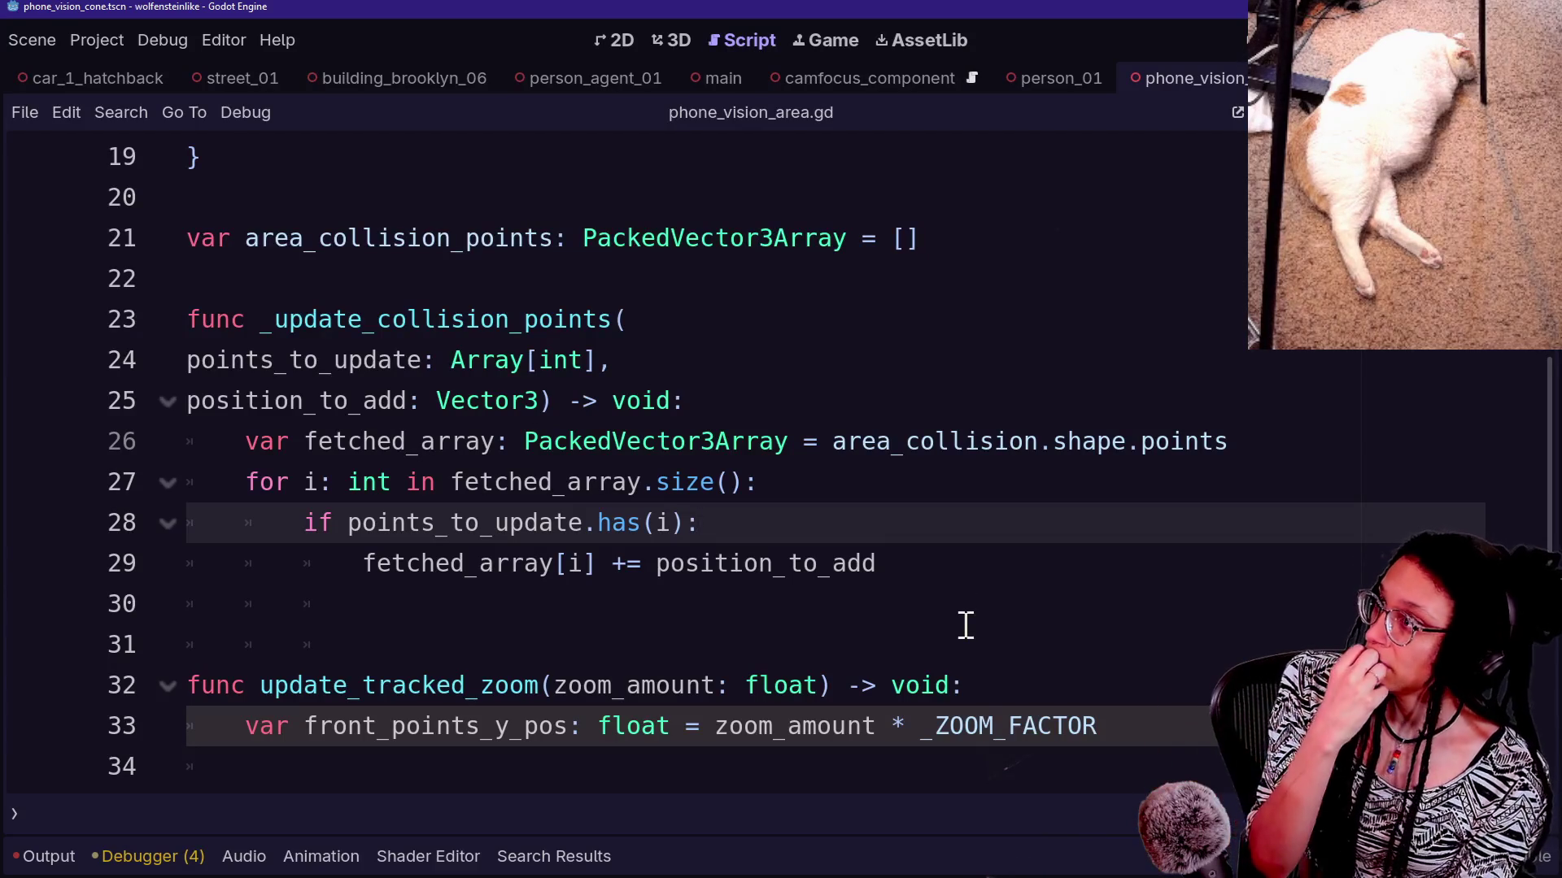
pyautogui.click(714, 563)
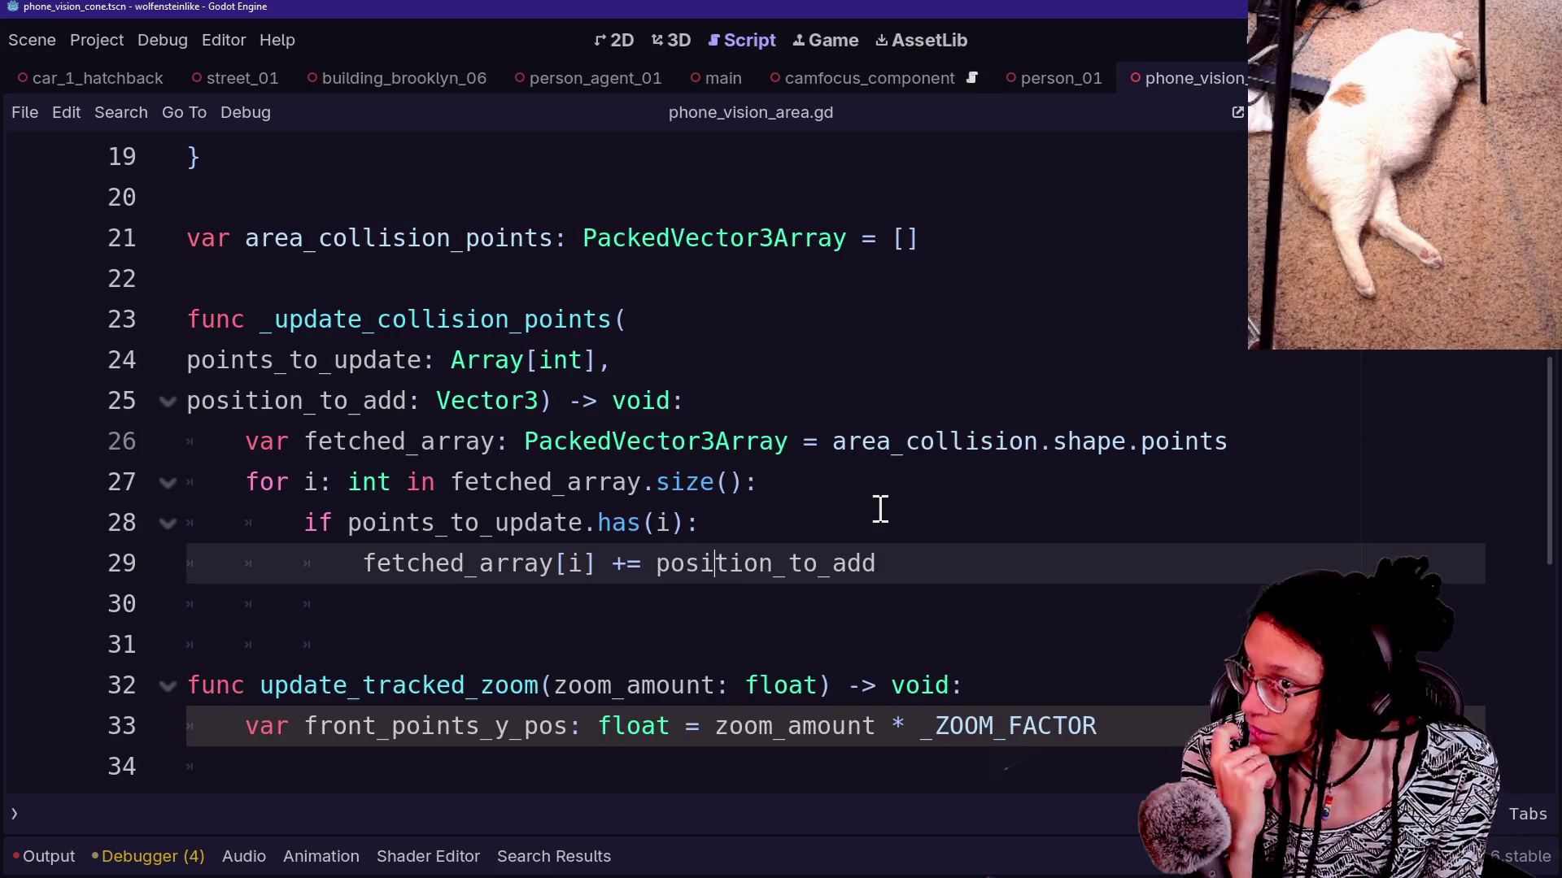
pyautogui.scroll(6, 880, 508)
pyautogui.click(620, 398)
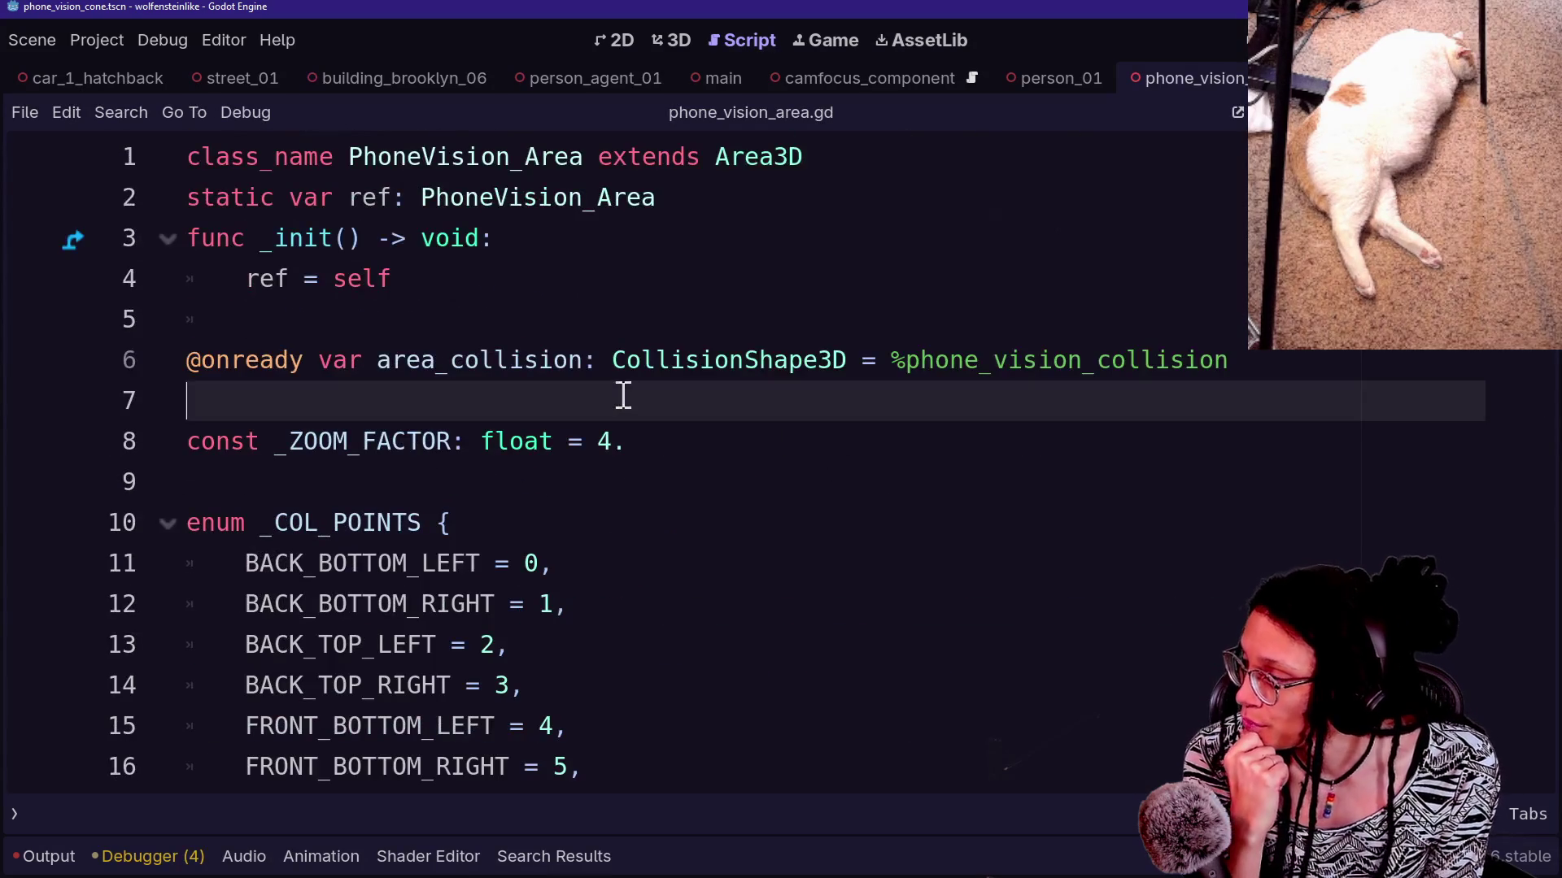
pyautogui.click(643, 474)
pyautogui.click(664, 420)
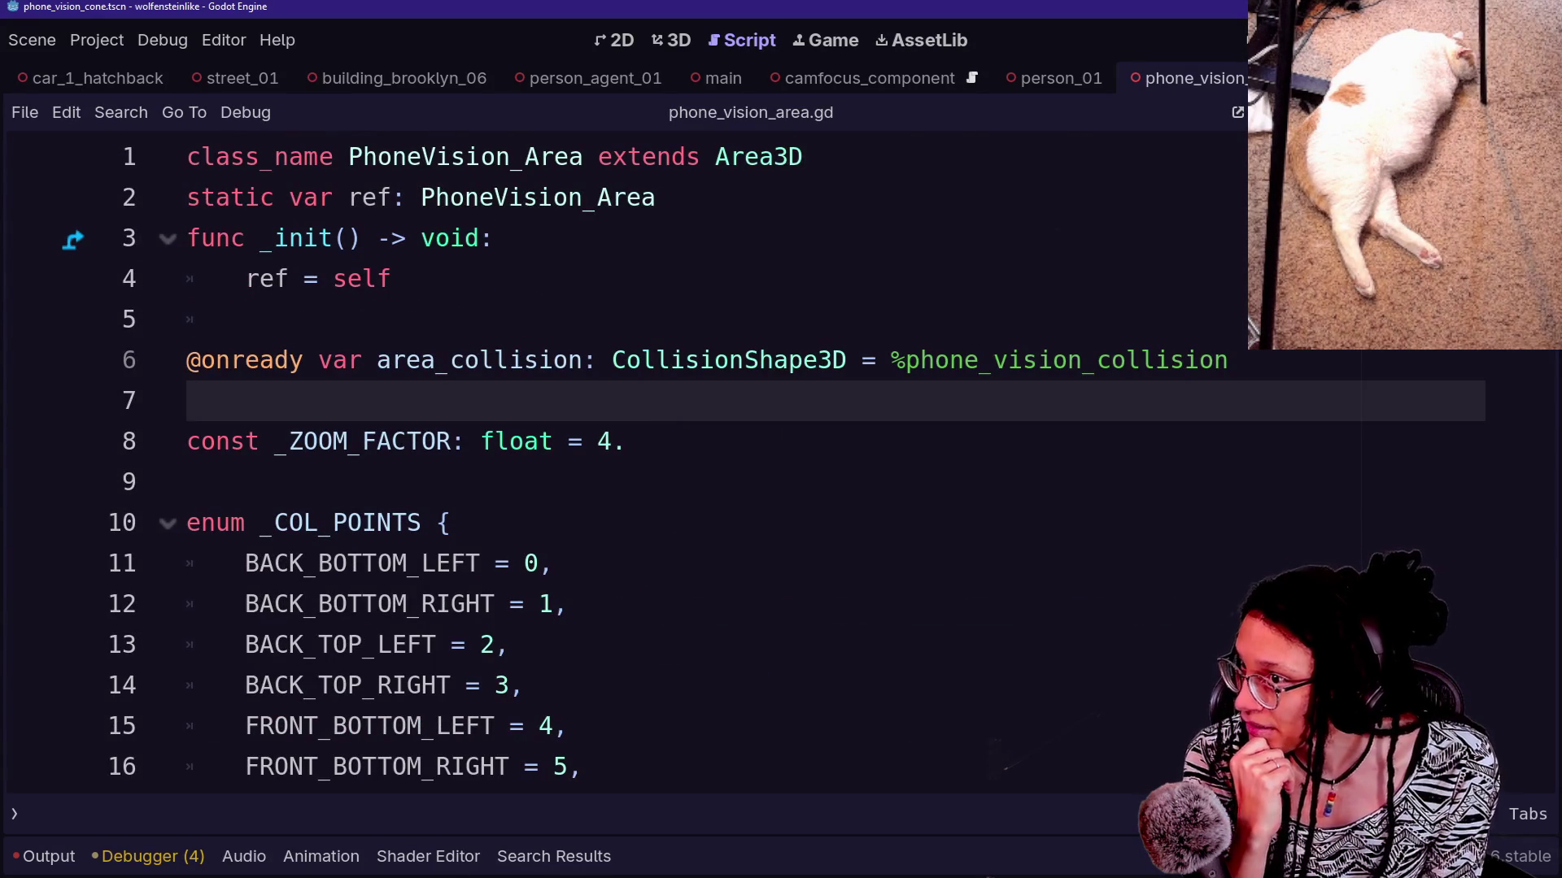
pyautogui.click(763, 443)
pyautogui.press('Return')
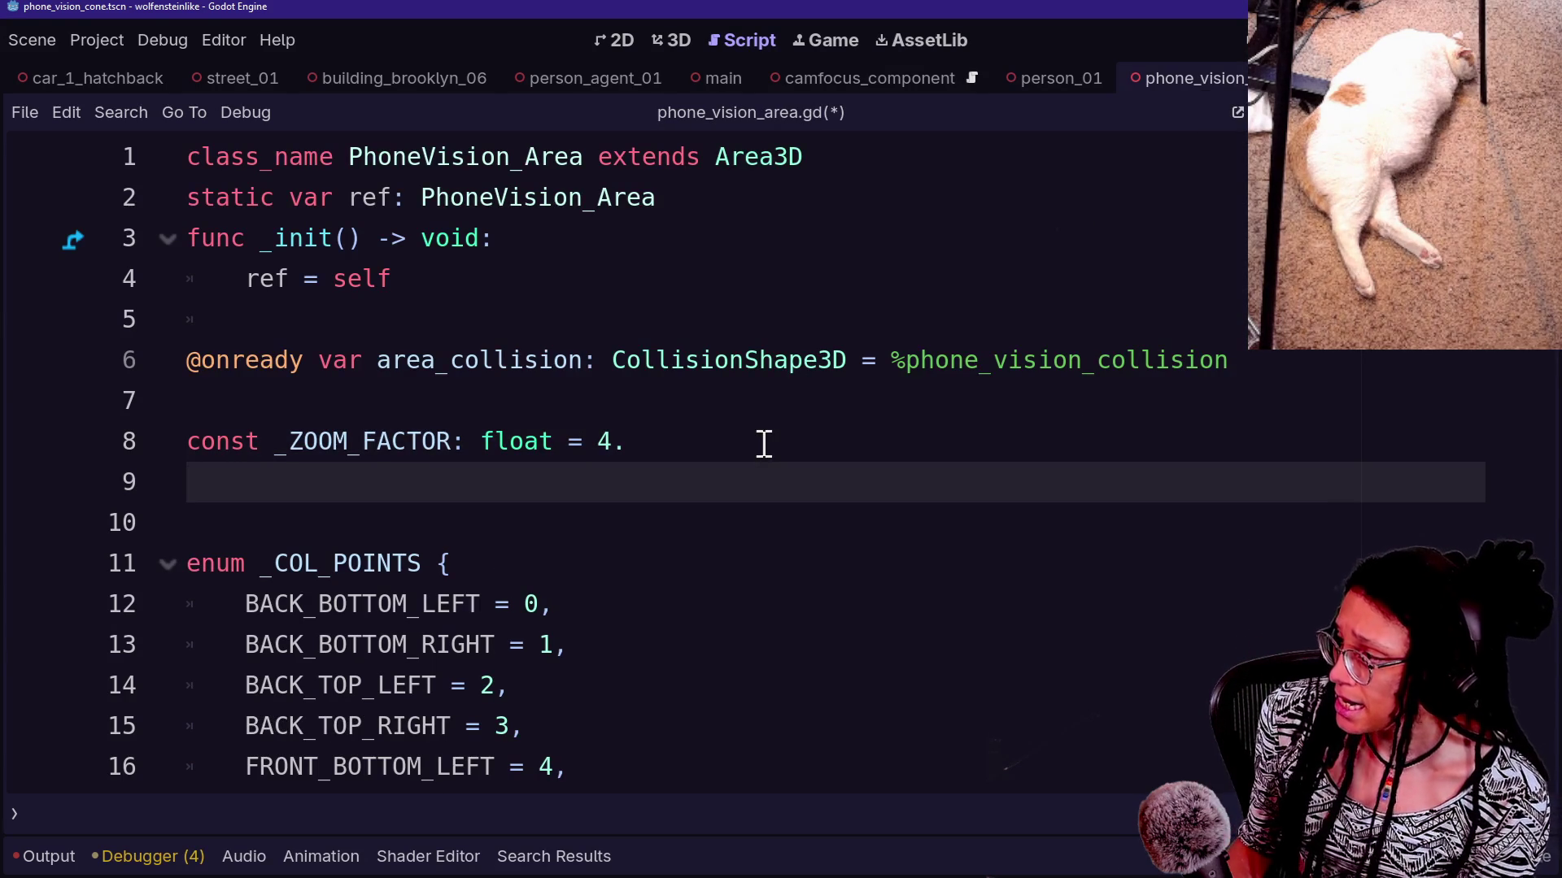
pyautogui.scroll(-3, 763, 443)
pyautogui.scroll(-3, 763, 444)
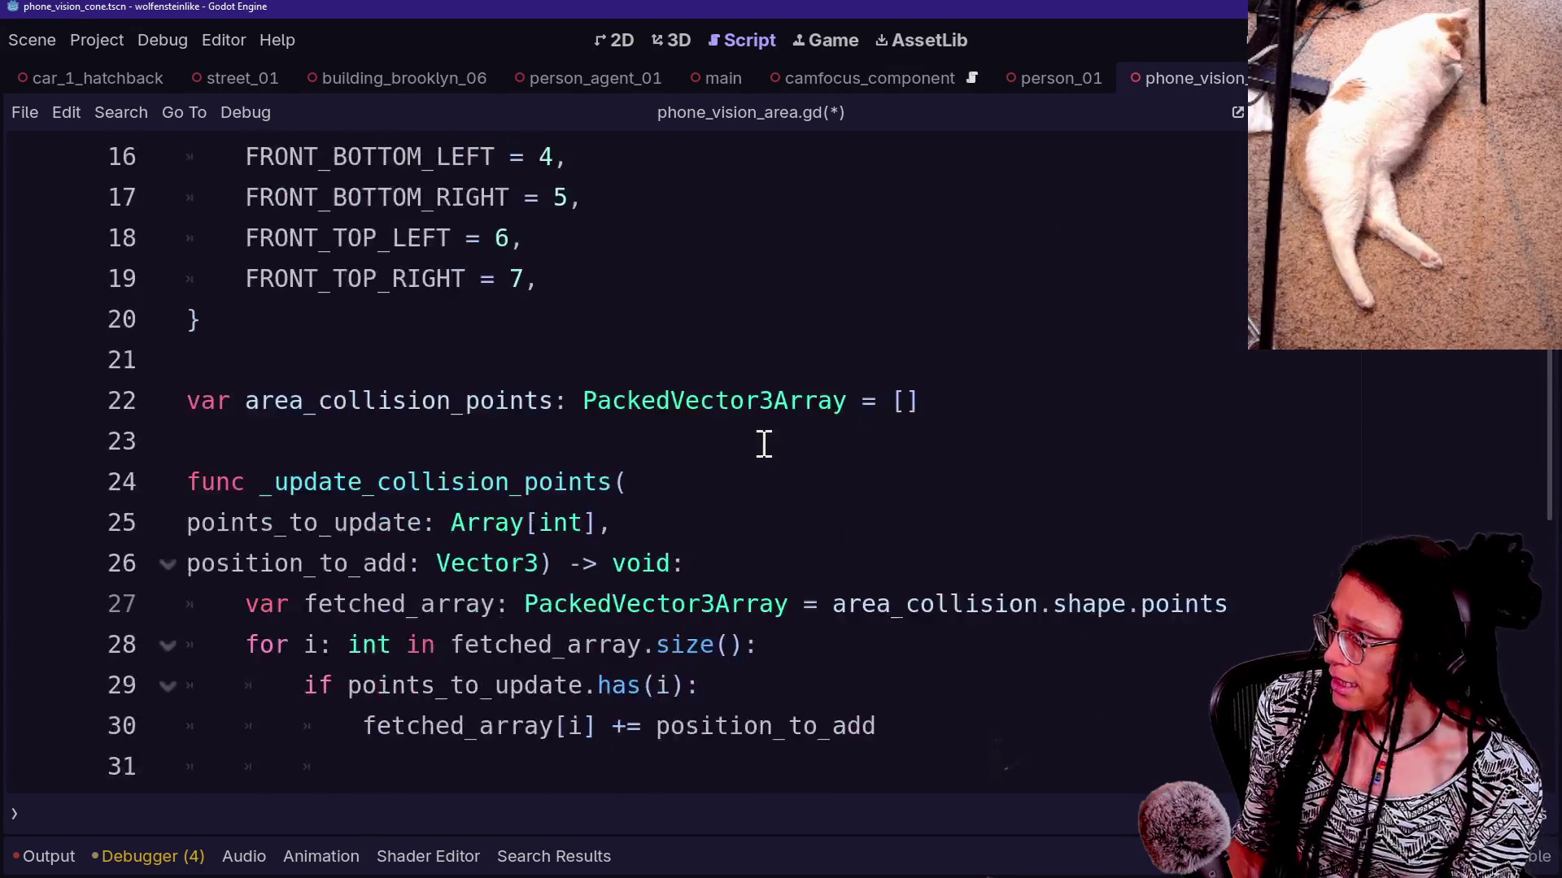
pyautogui.scroll(4, 763, 443)
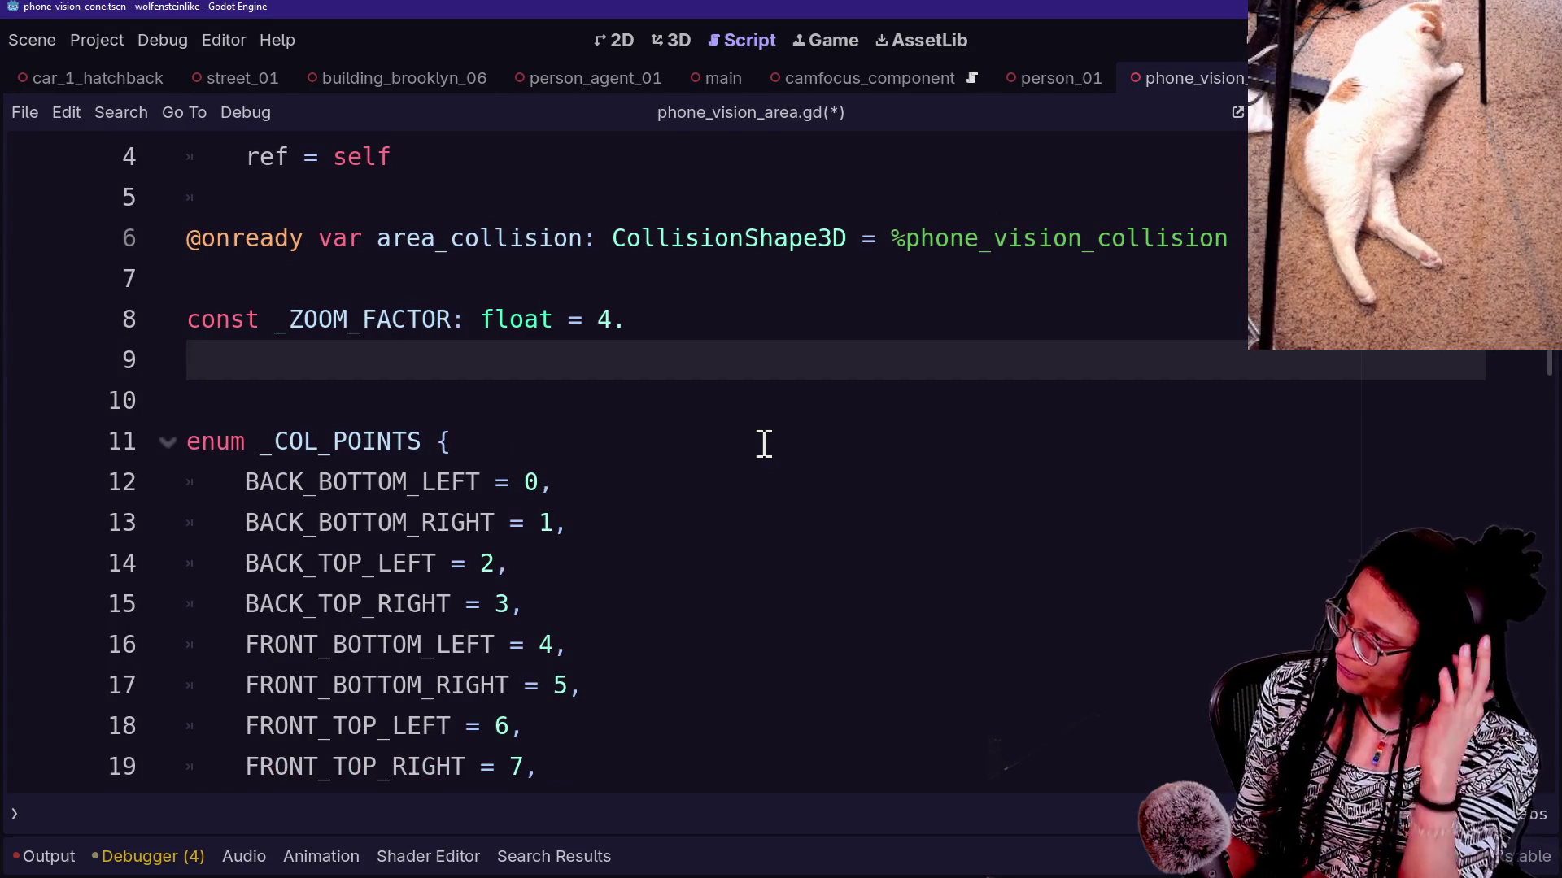
pyautogui.scroll(-3, 764, 444)
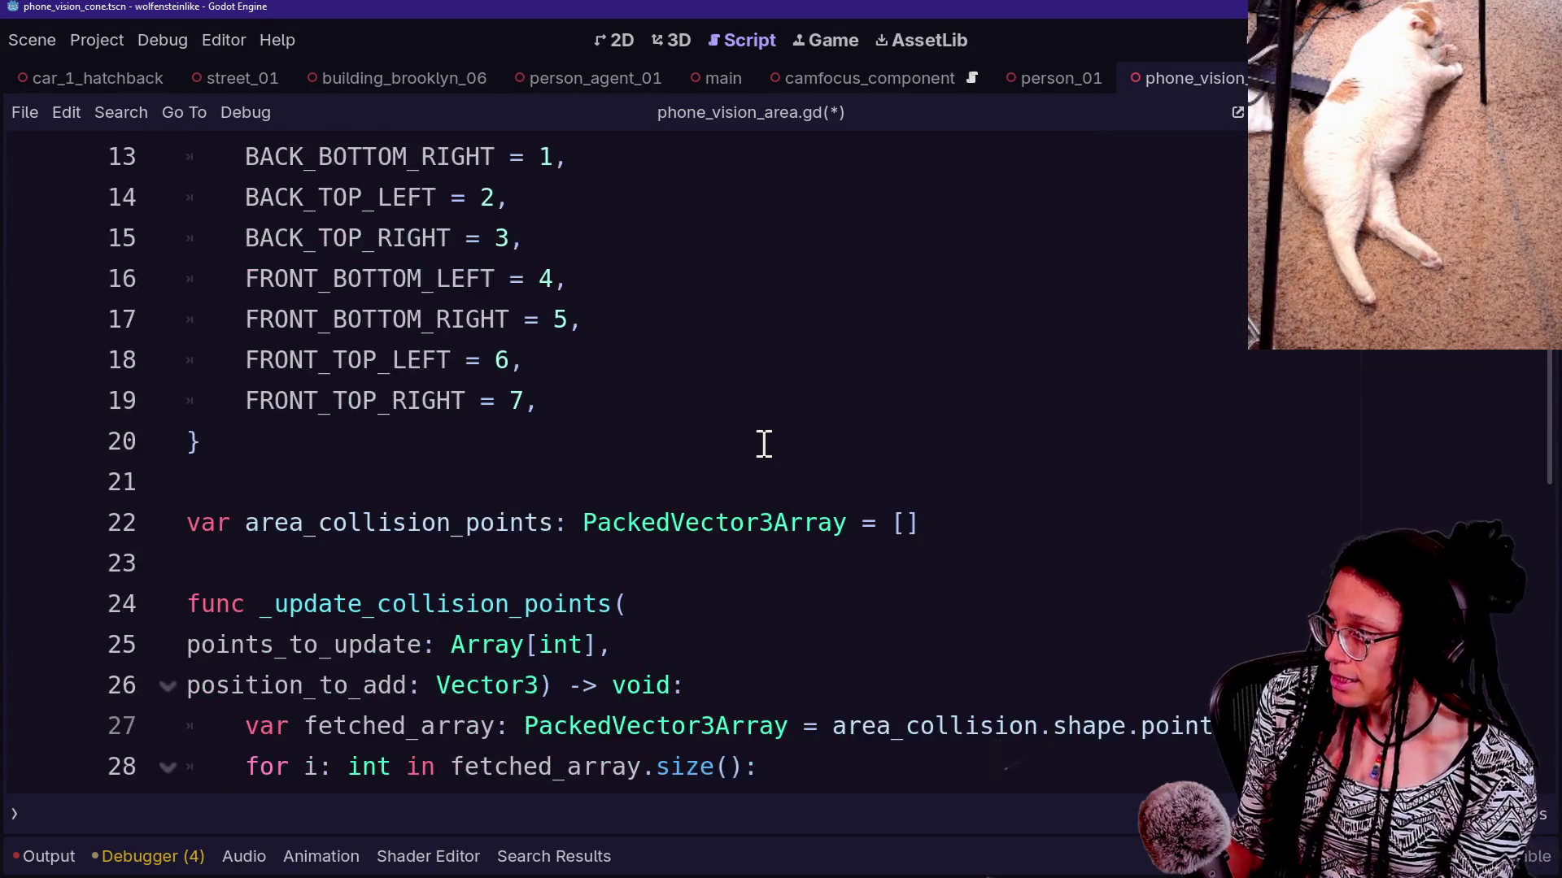
pyautogui.scroll(-3, 764, 444)
pyautogui.scroll(6, 763, 444)
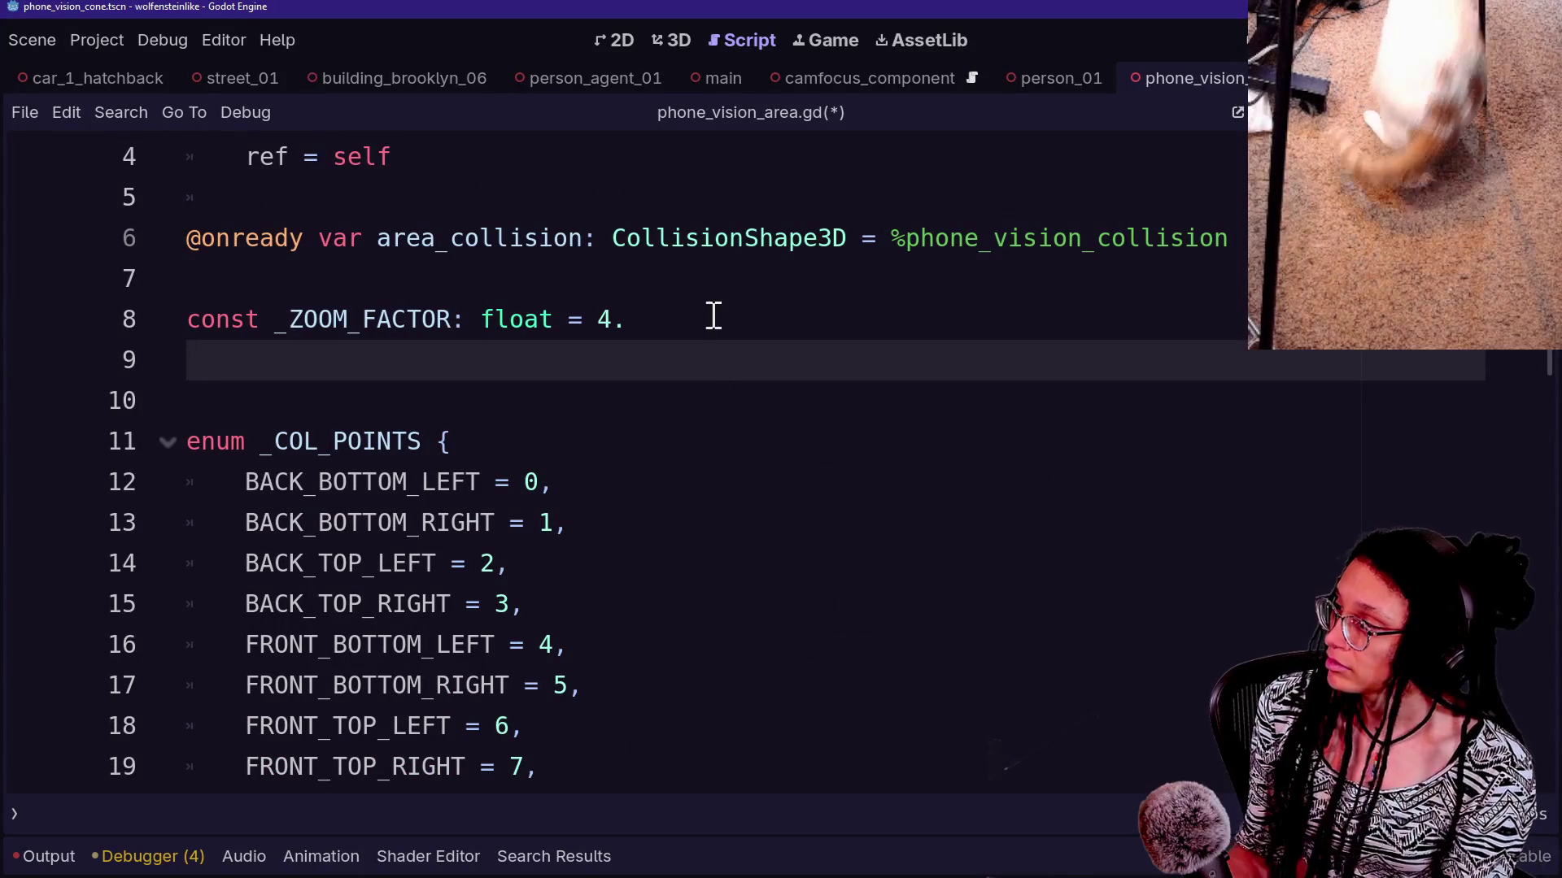
# Declare 'var _default_col_points_pos: PackedVector3Array = []' on line 9 below _ZOOM_FACTOR
pyautogui.write('var ')
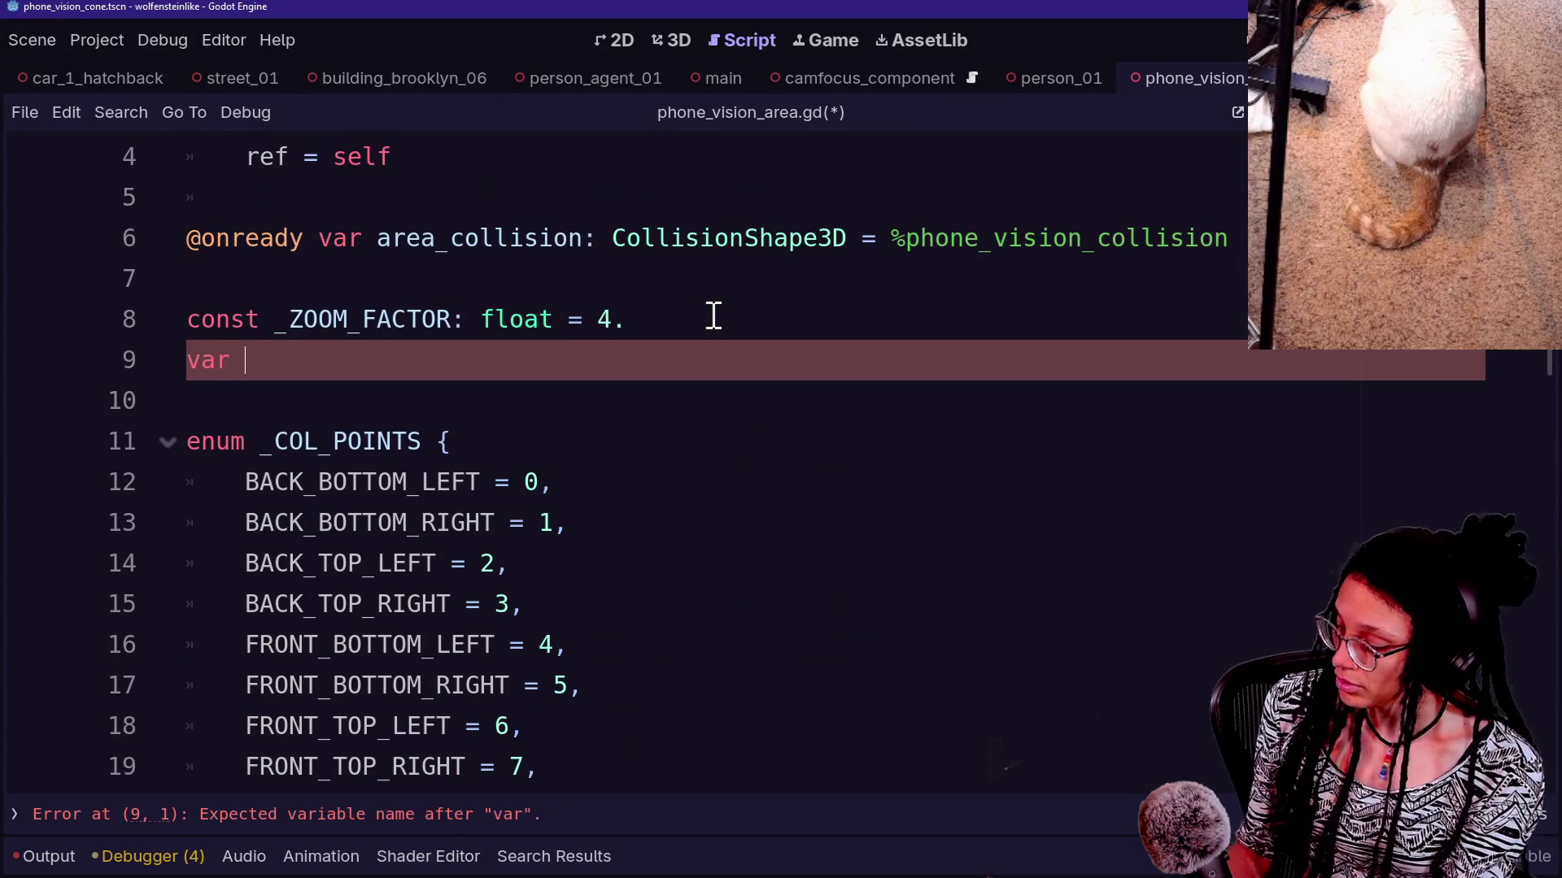
pyautogui.write('default')
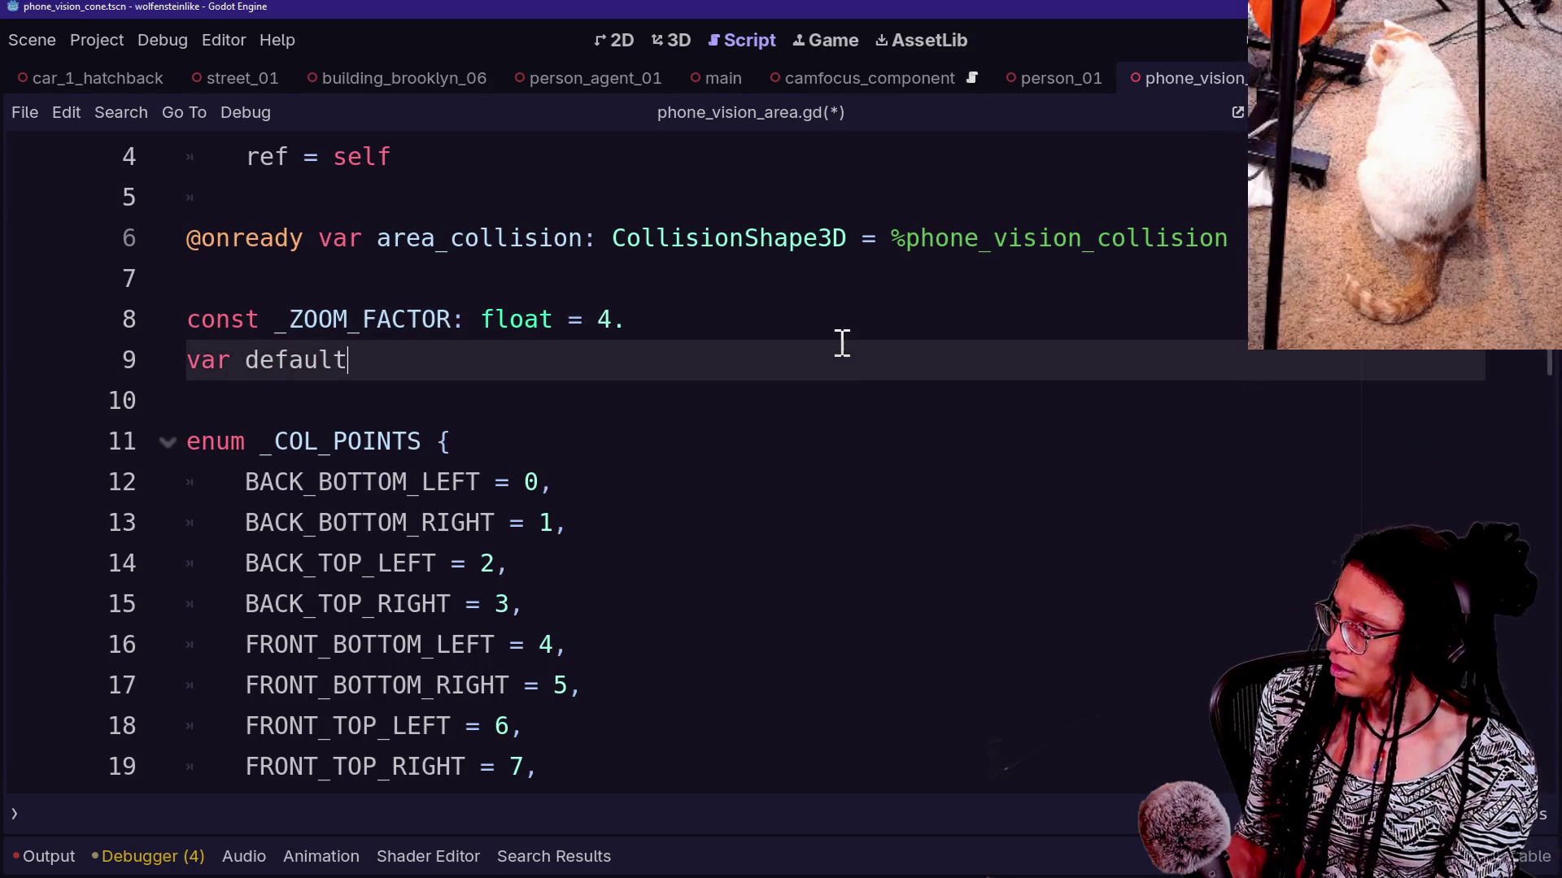
pyautogui.press('BackSpace')
pyautogui.press('BackSpace')
pyautogui.press('BackSpace')
pyautogui.write('_Default')
pyautogui.press('BackSpace')
pyautogui.press('BackSpace')
pyautogui.press('BackSpace')
pyautogui.write('default_col_p')
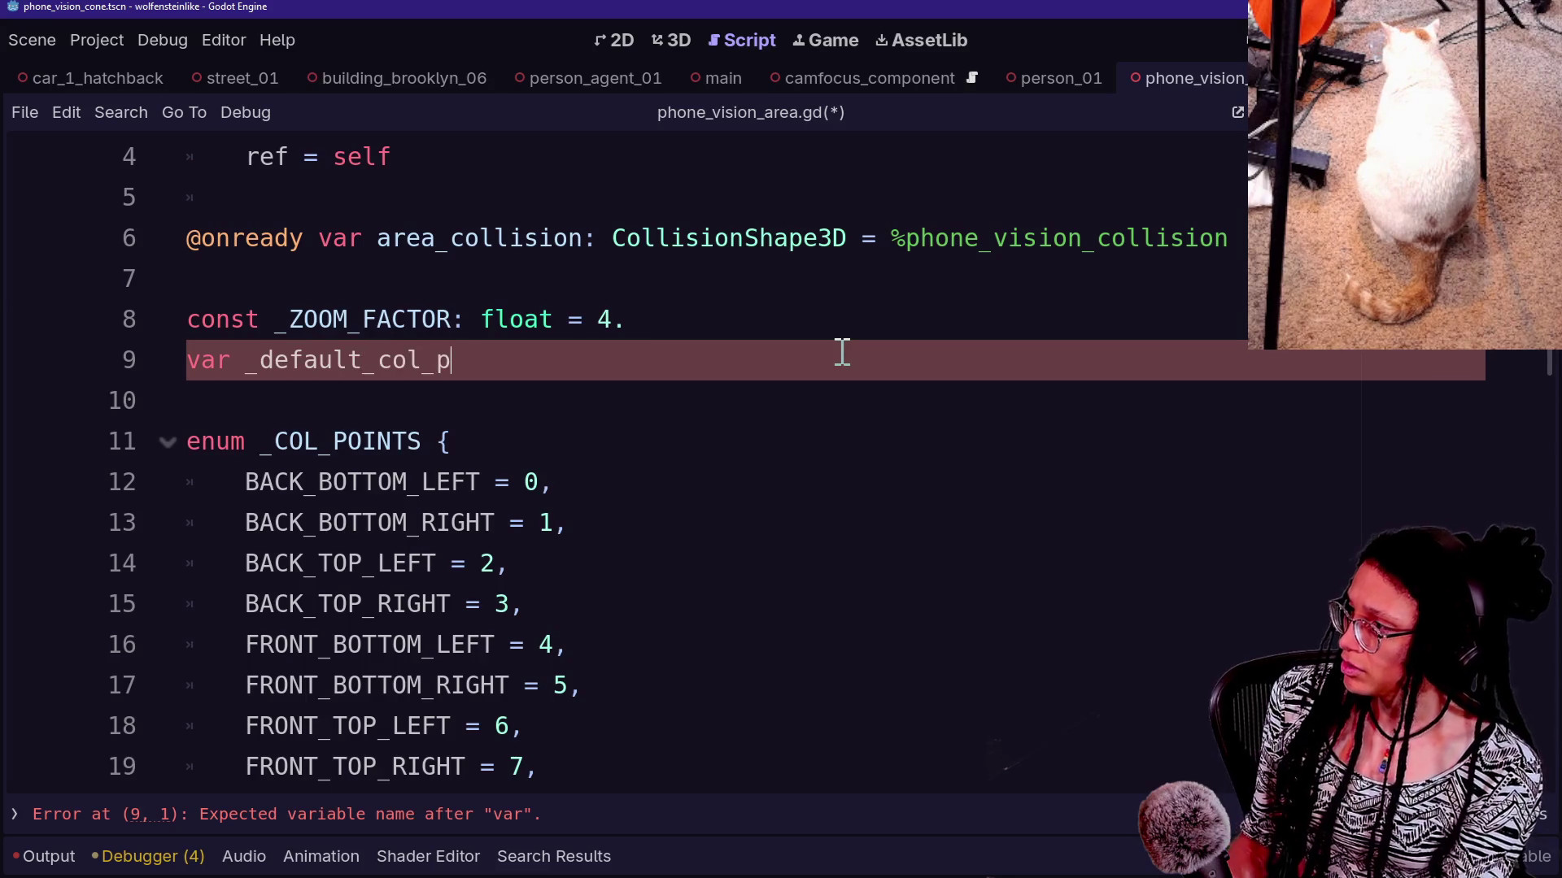
pyautogui.write('oints_pos')
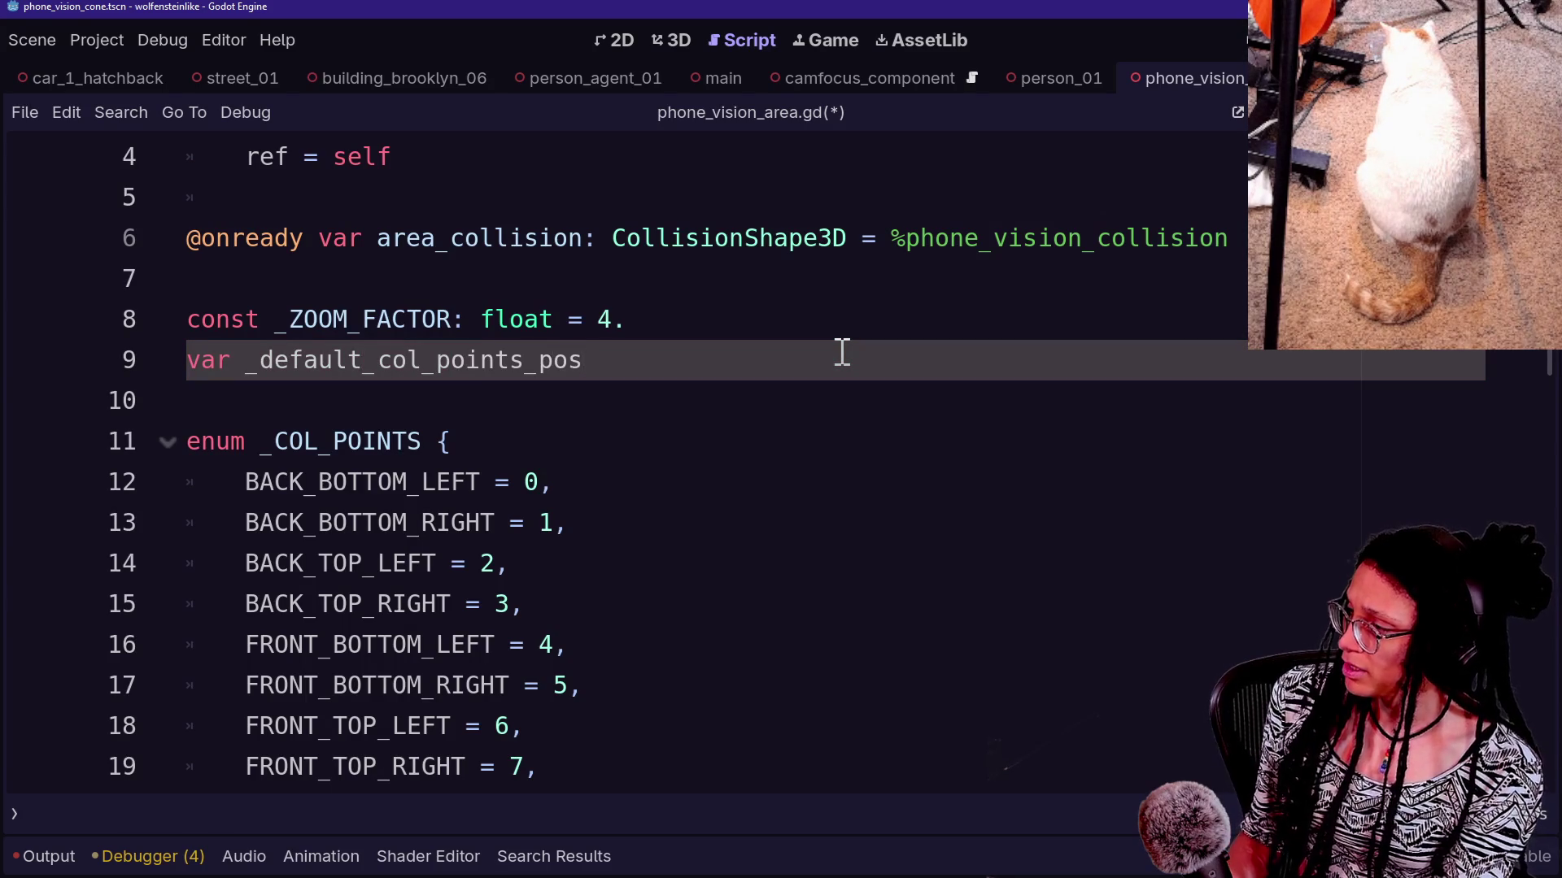
pyautogui.write('(')
pyautogui.press('BackSpace')
pyautogui.write(': Array[V')
pyautogui.press('BackSpace')
pyautogui.press('BackSpace')
pyautogui.press('BackSpace')
pyautogui.press('BackSpace')
pyautogui.write('PackedVec')
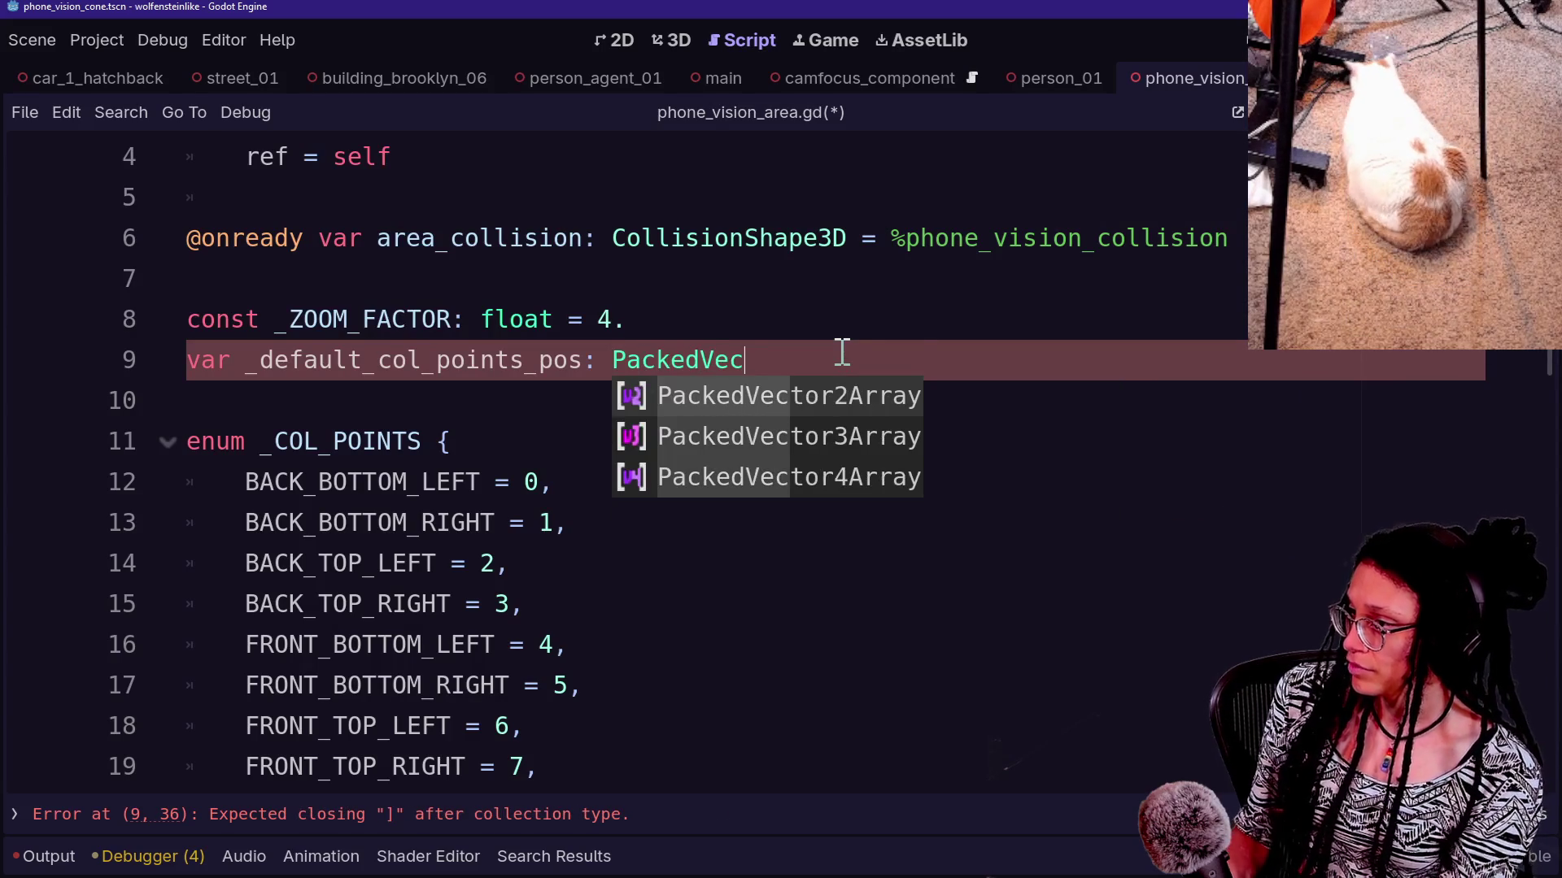
pyautogui.press('Down')
pyautogui.press('Return')
pyautogui.write('= []')
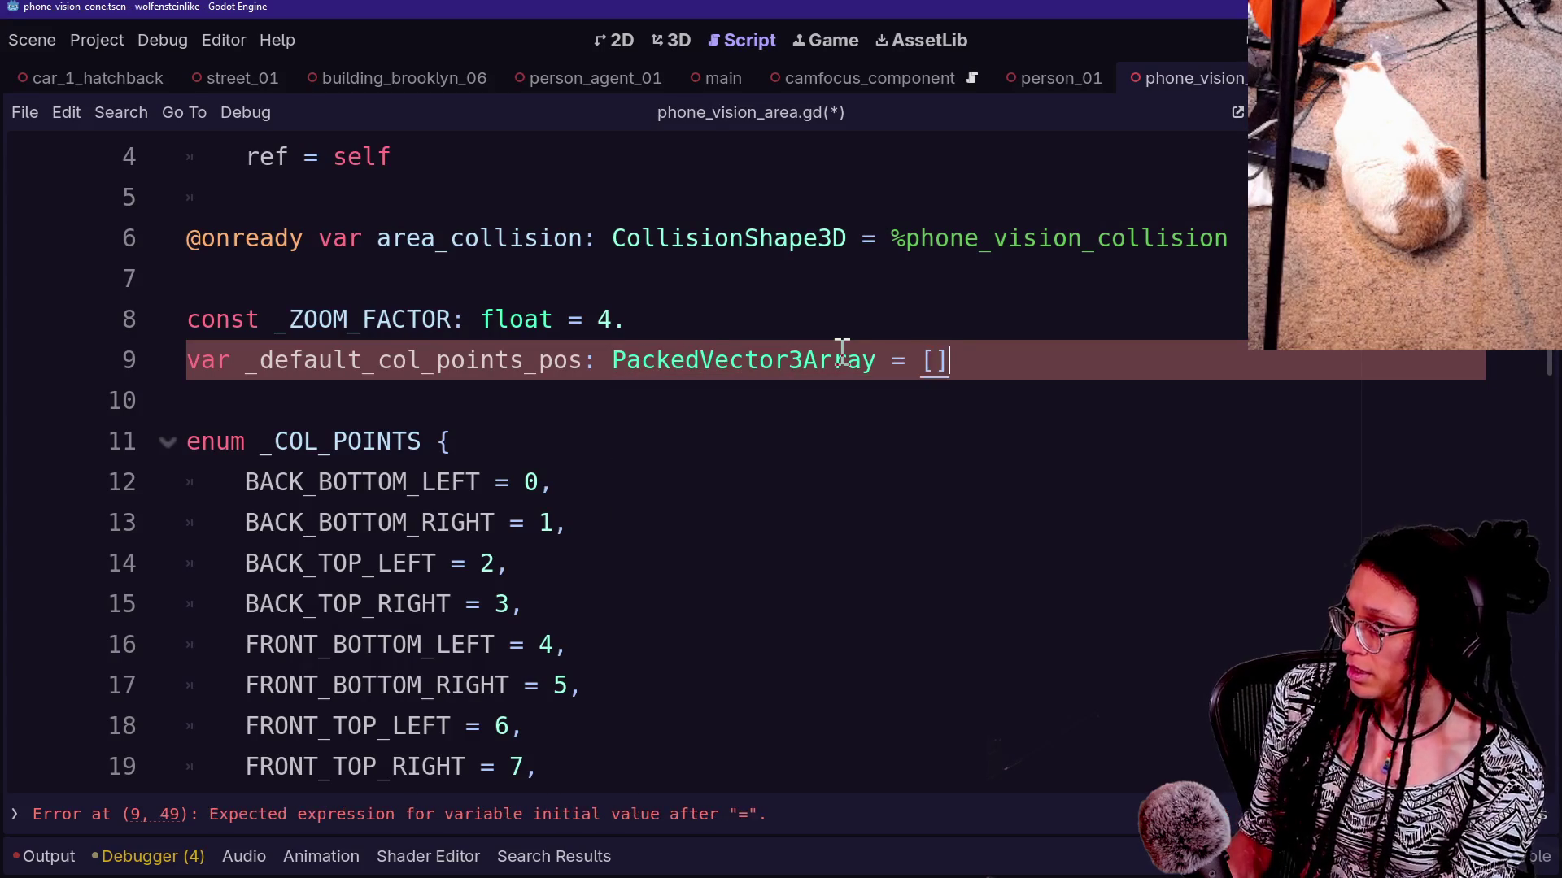
pyautogui.scroll(-5, 842, 351)
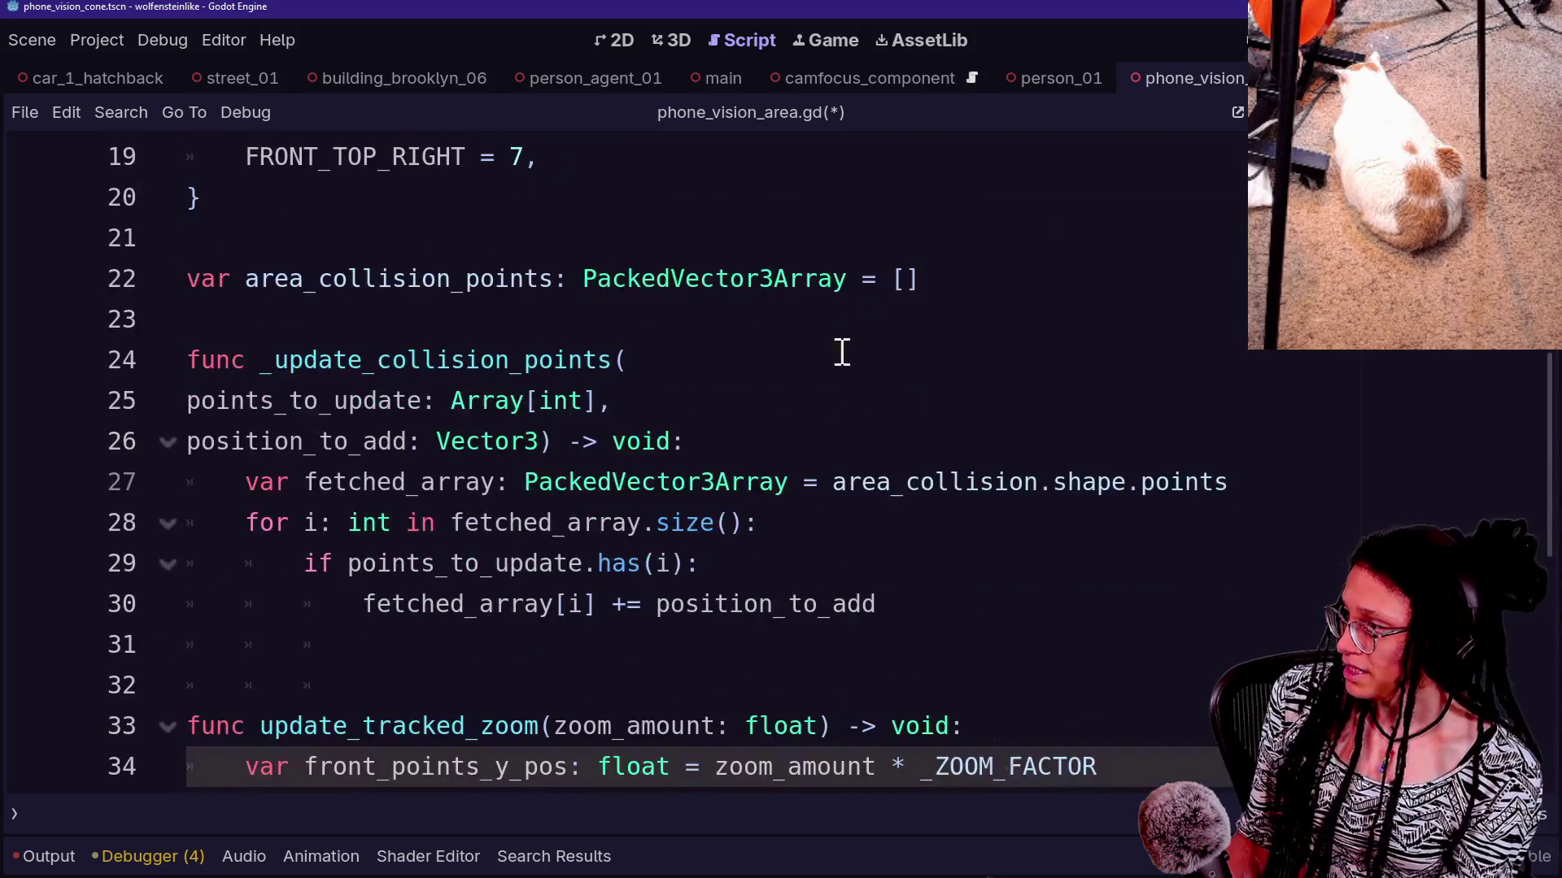
# Add a 'func _ready() -> void:' declaration after line 22
pyautogui.click(891, 279)
pyautogui.click(1007, 344)
pyautogui.press('Up')
pyautogui.press('Return')
pyautogui.press('BackSpace')
pyautogui.click(994, 295)
pyautogui.press('Return')
pyautogui.press('Return')
pyautogui.write('func _rea')
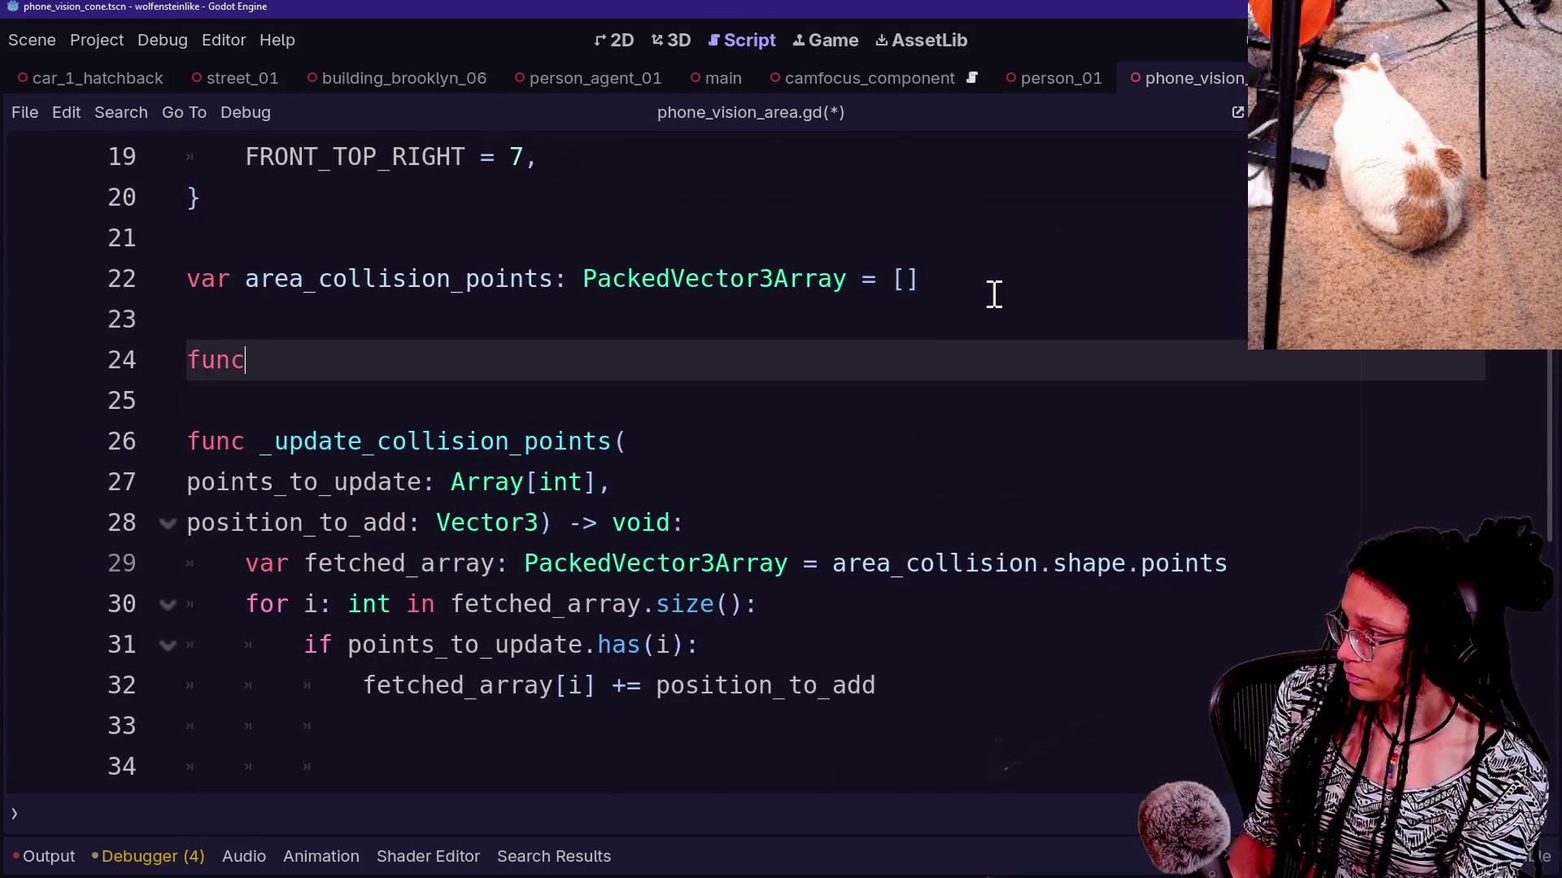
pyautogui.press('Return')
pyautogui.press('Return')
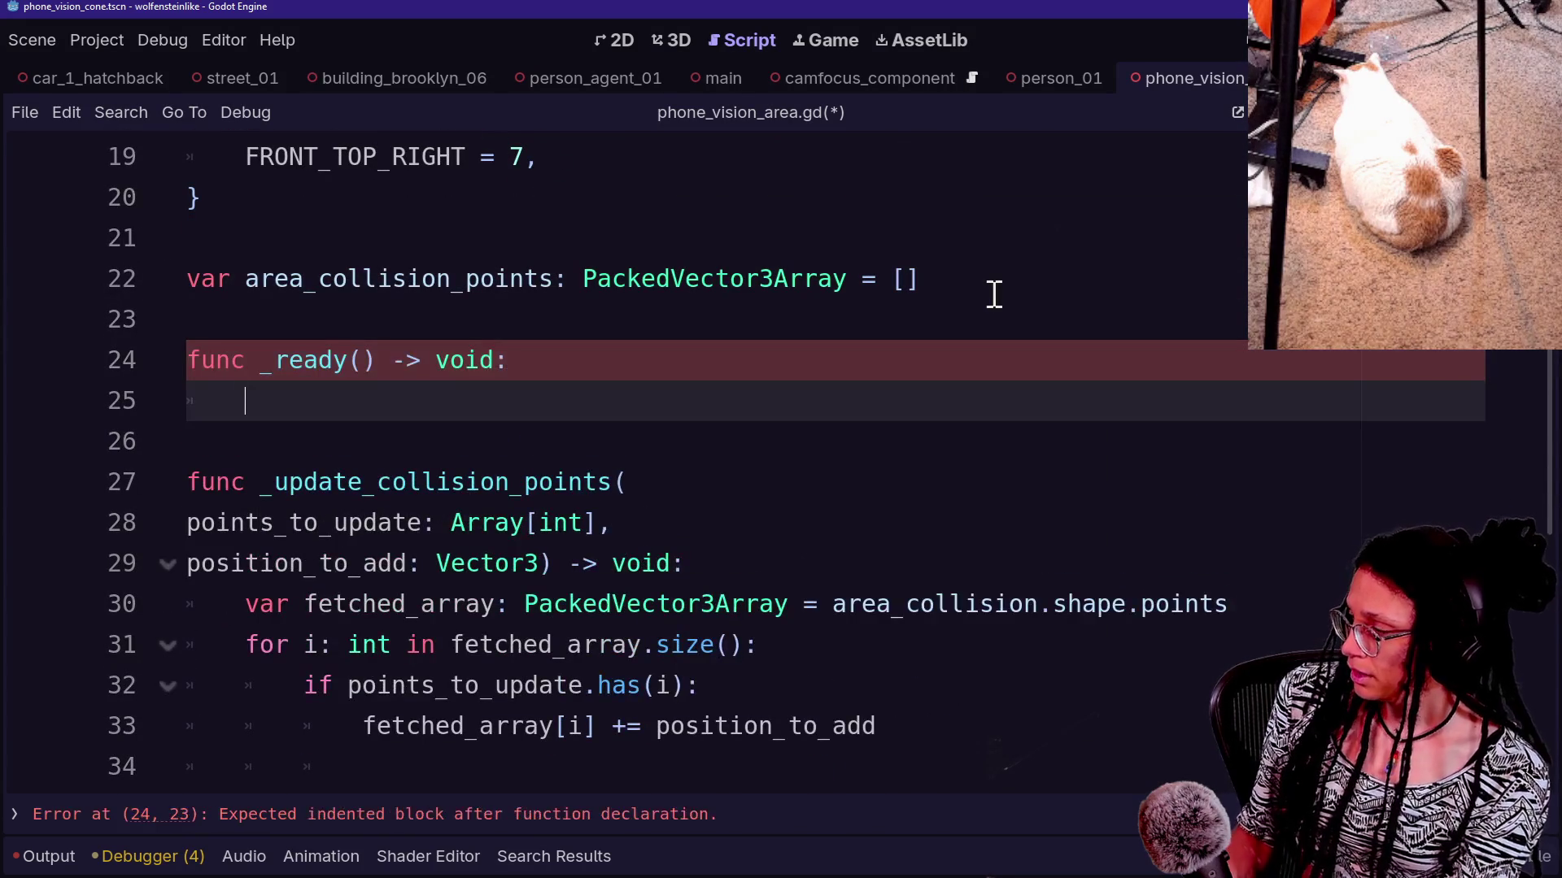
# Make the _ready body call '_ready_default_points()'
pyautogui.write('_Read')
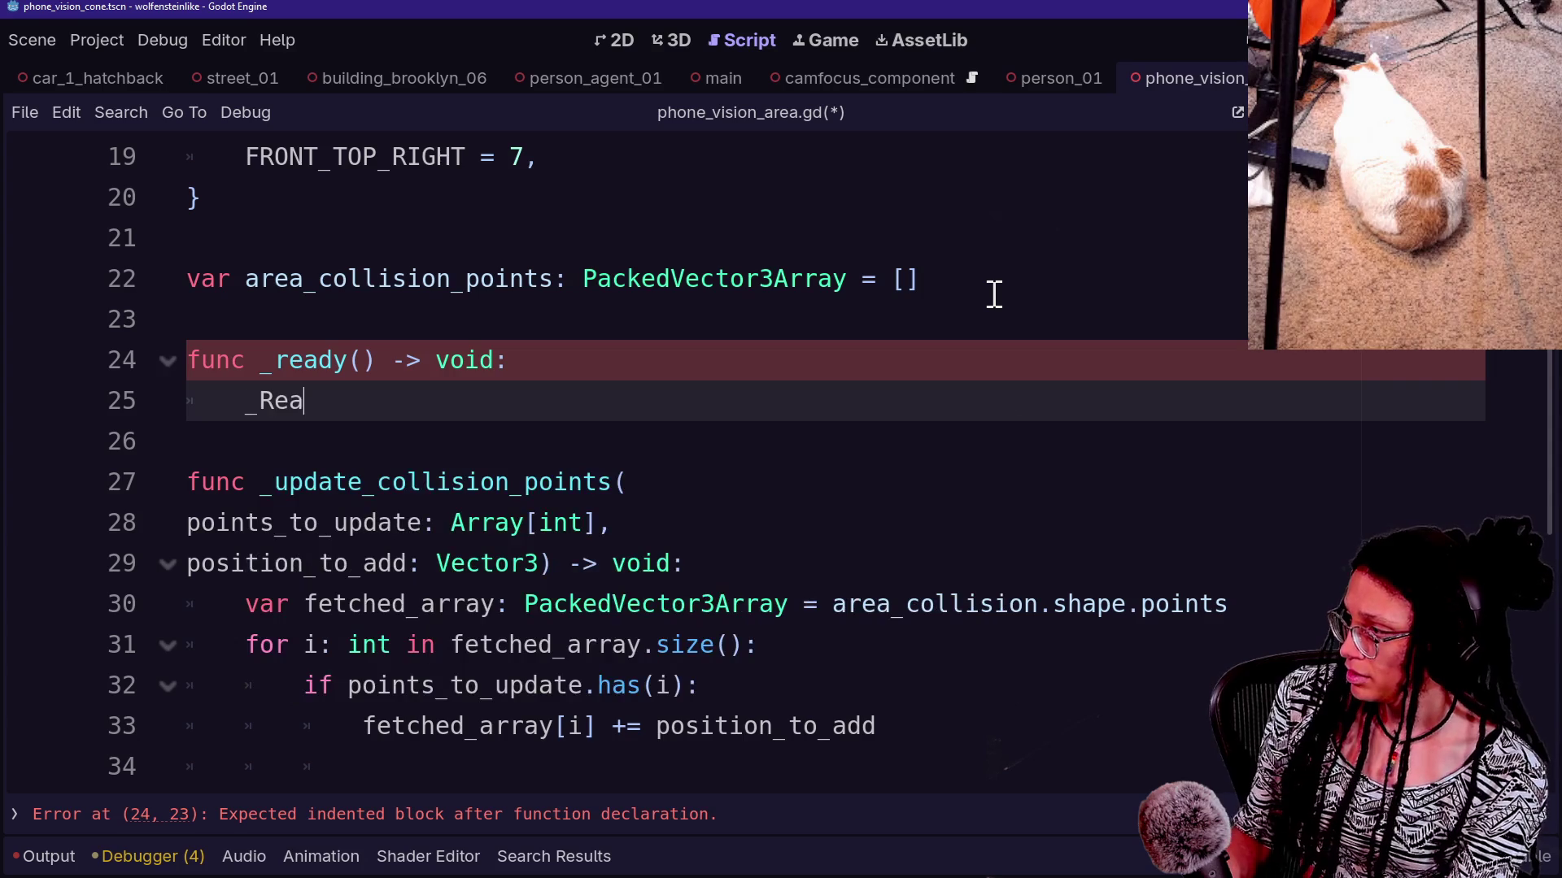
pyautogui.press('BackSpace')
pyautogui.press('BackSpace')
pyautogui.press('BackSpace')
pyautogui.write('ready_')
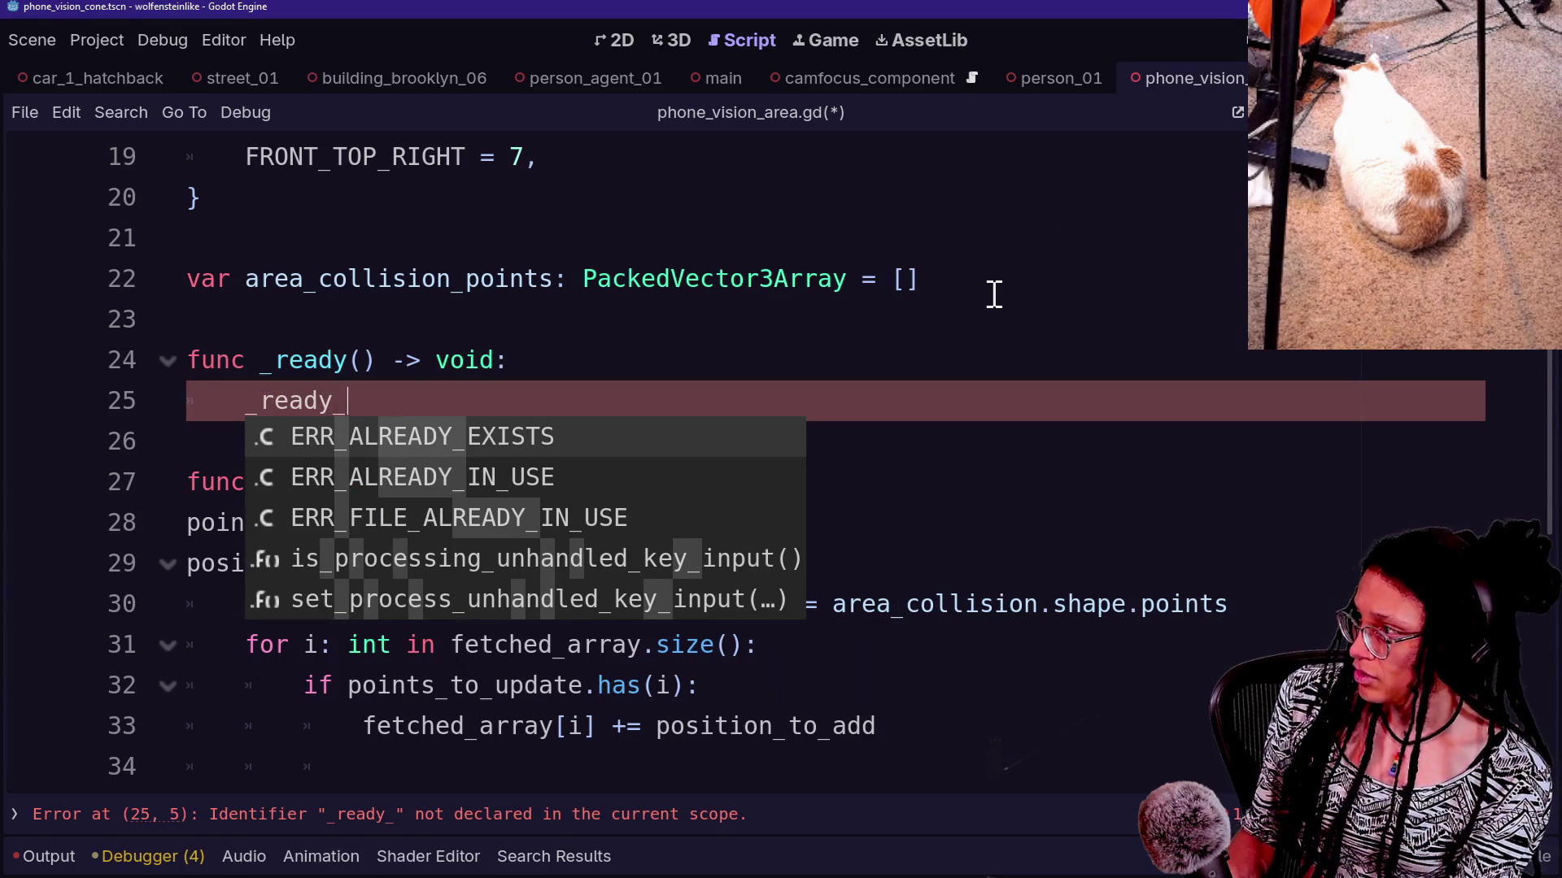
pyautogui.write('default')
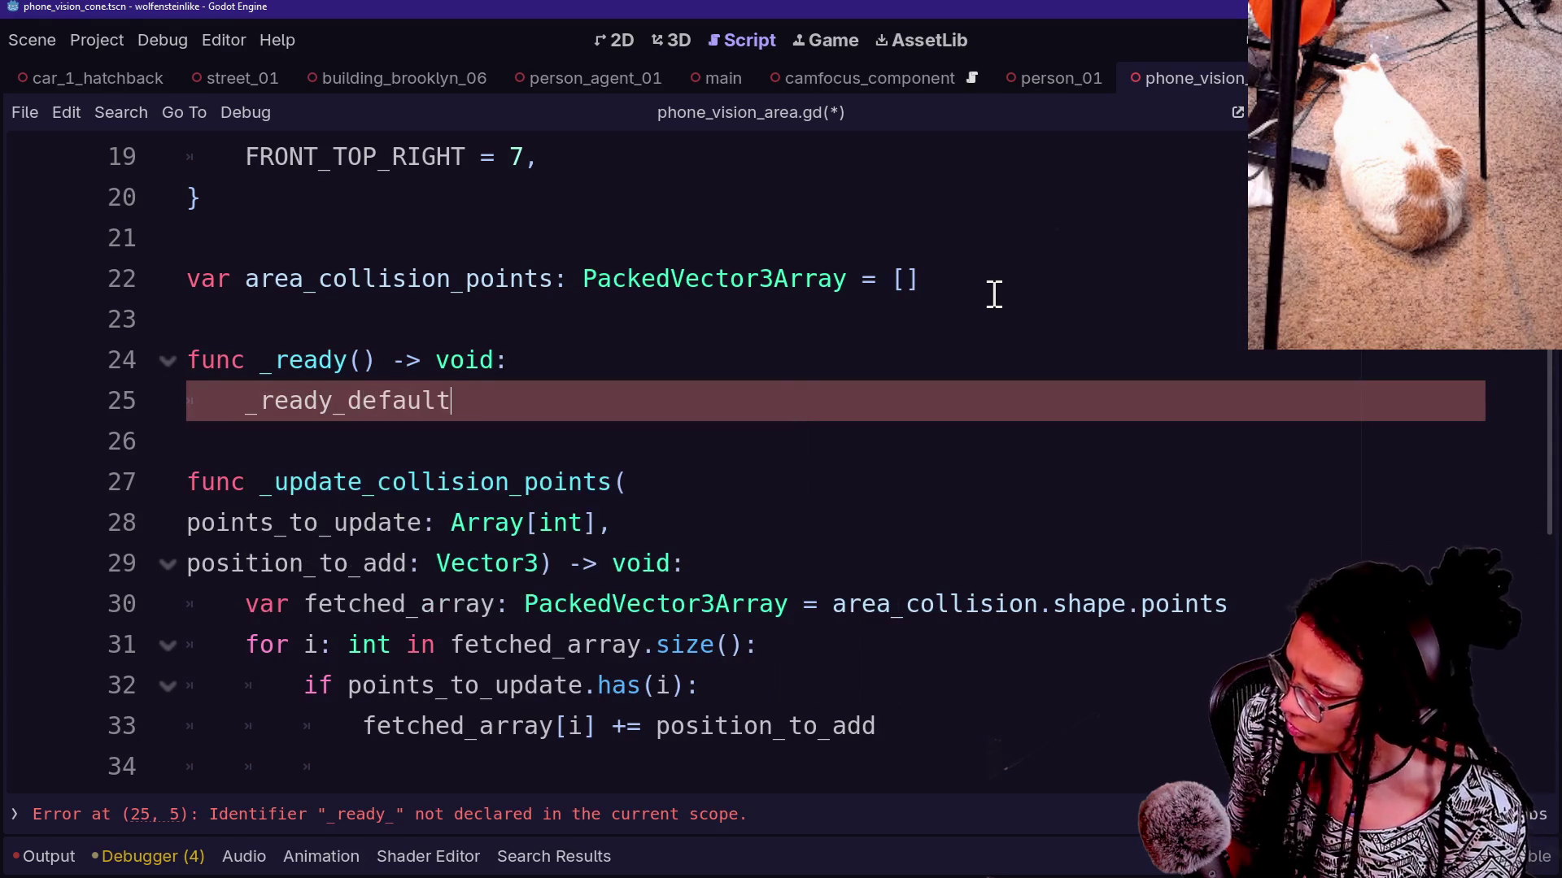
pyautogui.write('_points() -')
pyautogui.press('BackSpace')
pyautogui.press('BackSpace')
pyautogui.press('BackSpace')
pyautogui.hotkey('shift', 'Up')
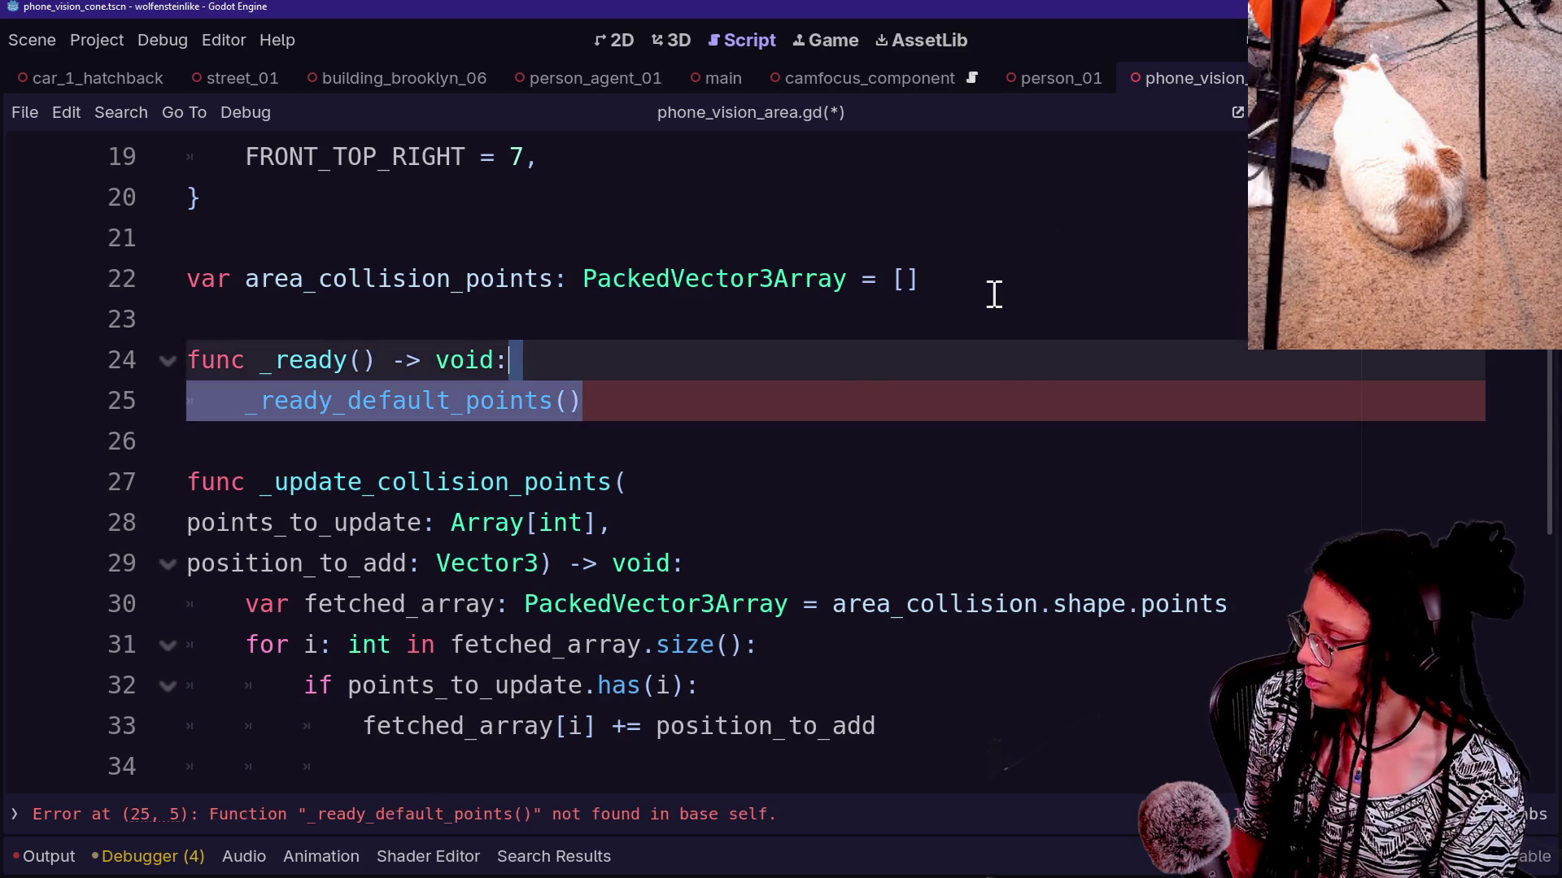
pyautogui.hotkey('shift', 'Down')
# Declare 'func _ready_default_points() -> void:' on line 27 below _ready
pyautogui.press('Return')
pyautogui.press('Return')
pyautogui.write('fun')
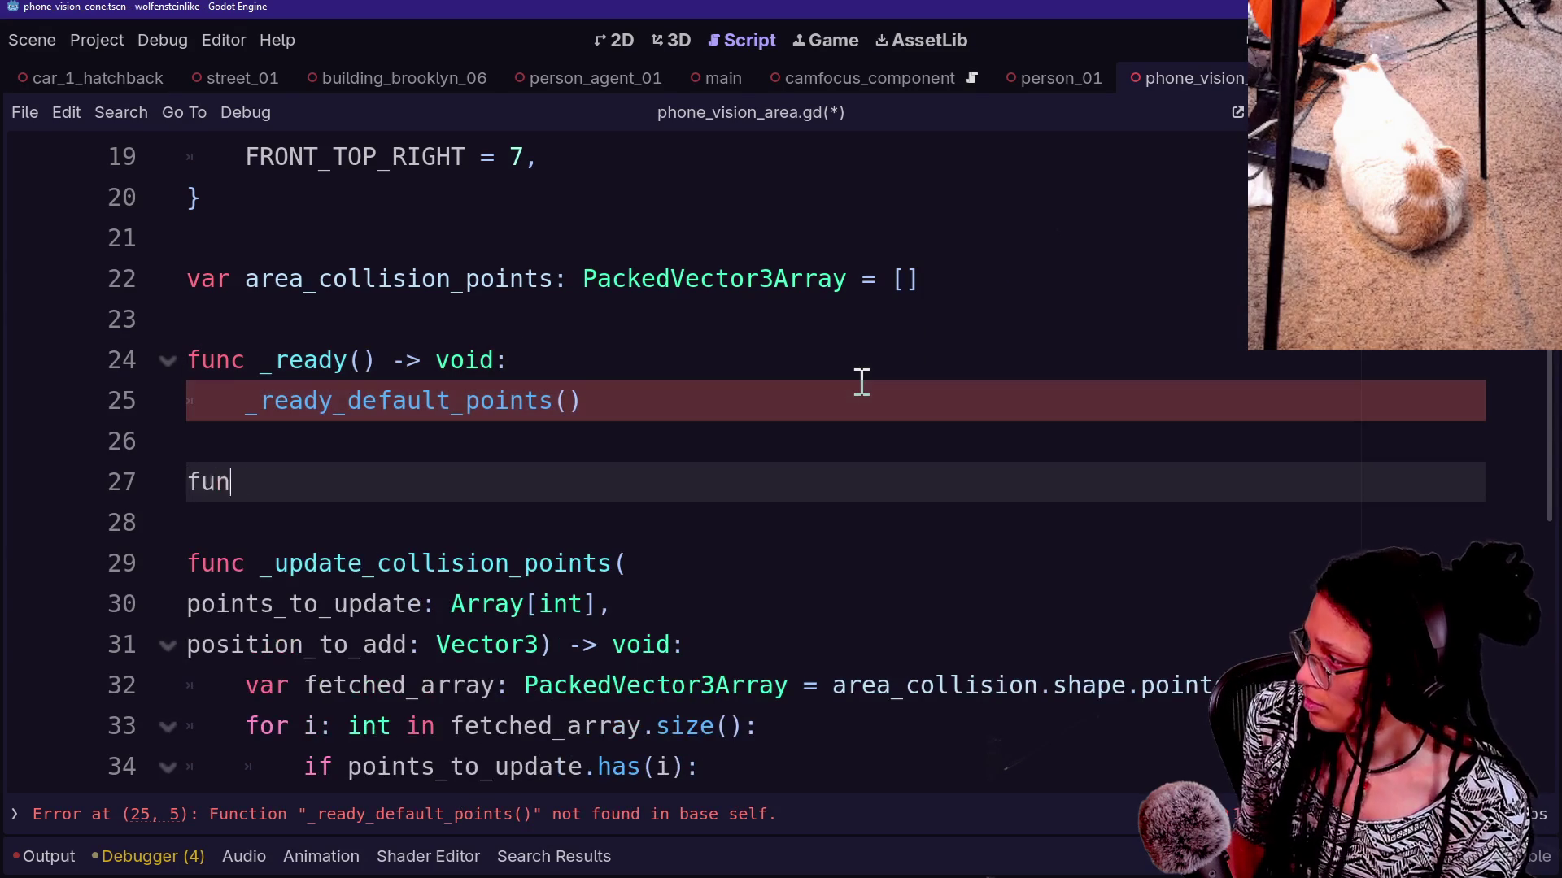
pyautogui.write('c _')
pyautogui.press('Escape')
pyautogui.click(232, 521)
pyautogui.press('BackSpace')
pyautogui.press('BackSpace')
pyautogui.click(695, 474)
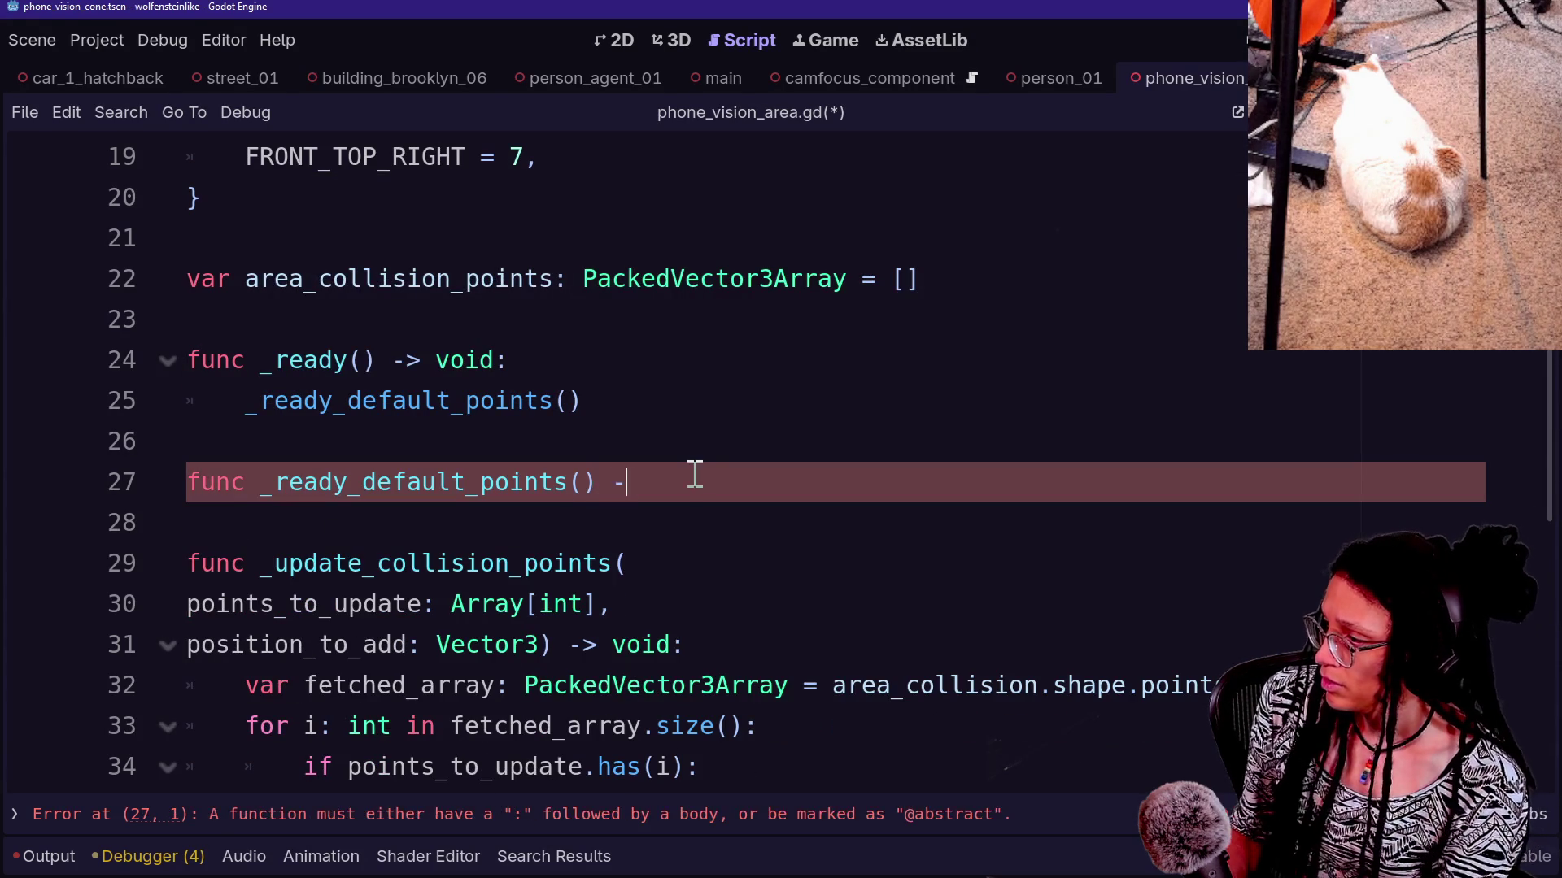
pyautogui.write('> void:')
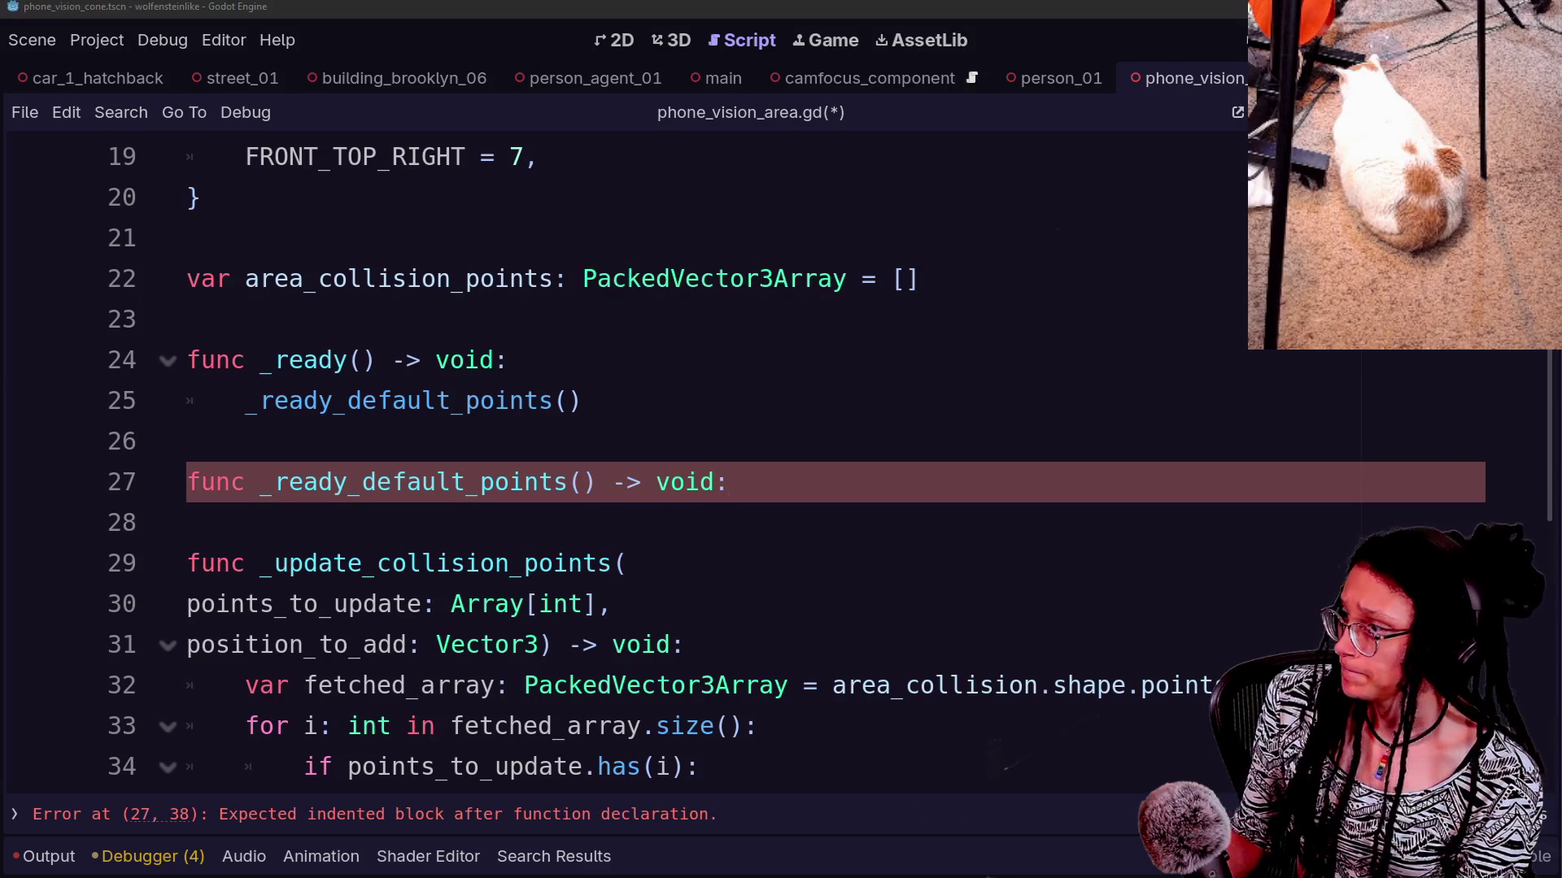
pyautogui.click(1026, 476)
pyautogui.press('Return')
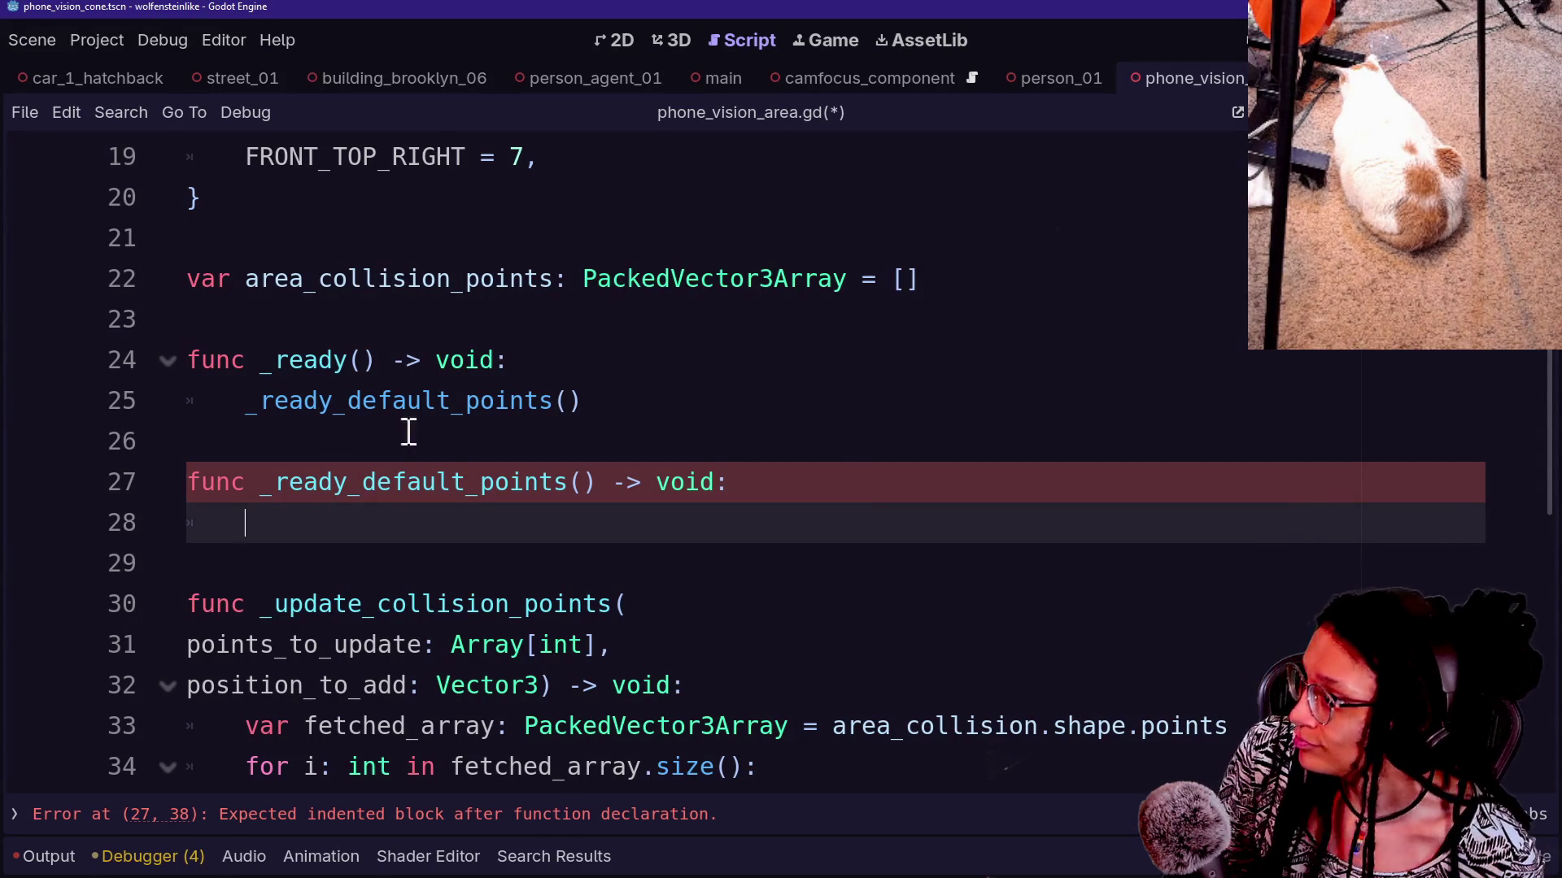
# Clear stray letters from line 28 so the _ready_default_points body stays empty
pyautogui.click(488, 567)
pyautogui.click(544, 524)
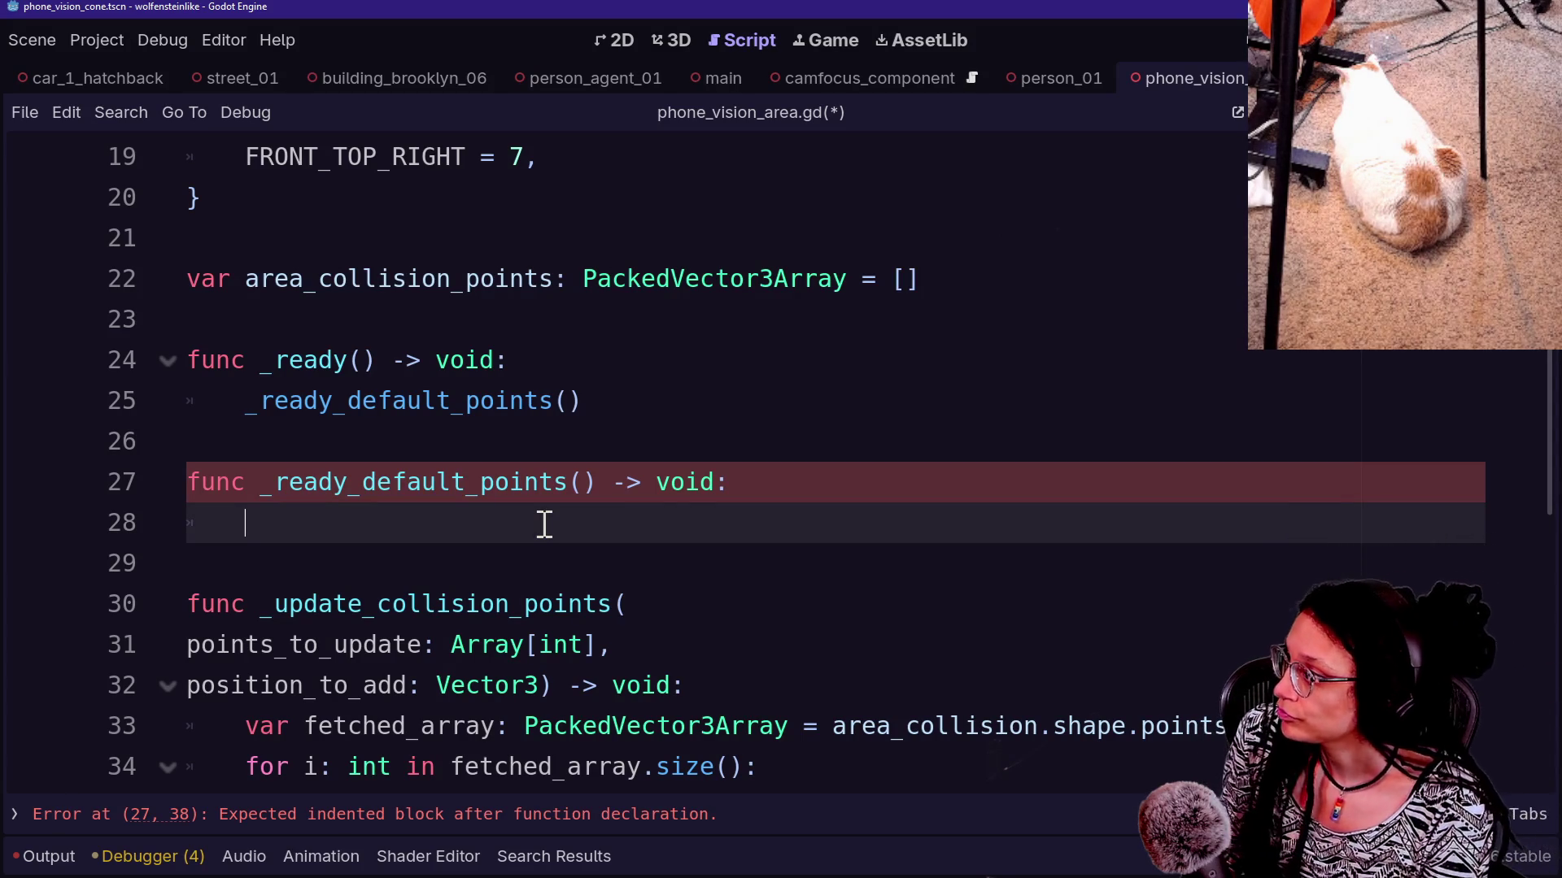
pyautogui.write('d')
pyautogui.press('BackSpace')
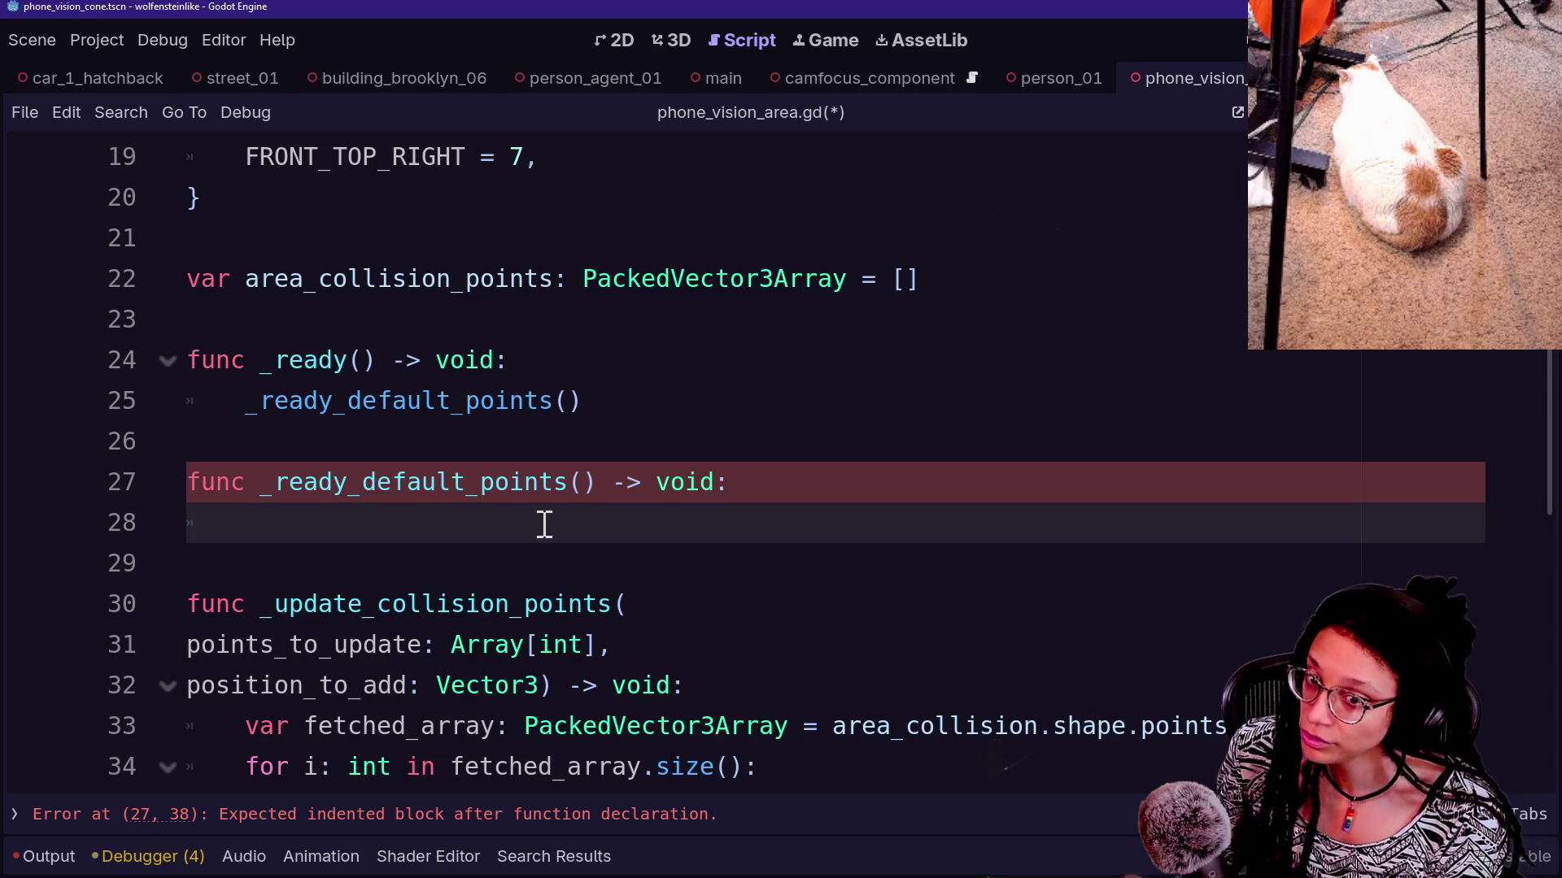
pyautogui.write('g')
pyautogui.press('BackSpace')
pyautogui.write('f')
pyautogui.press('BackSpace')
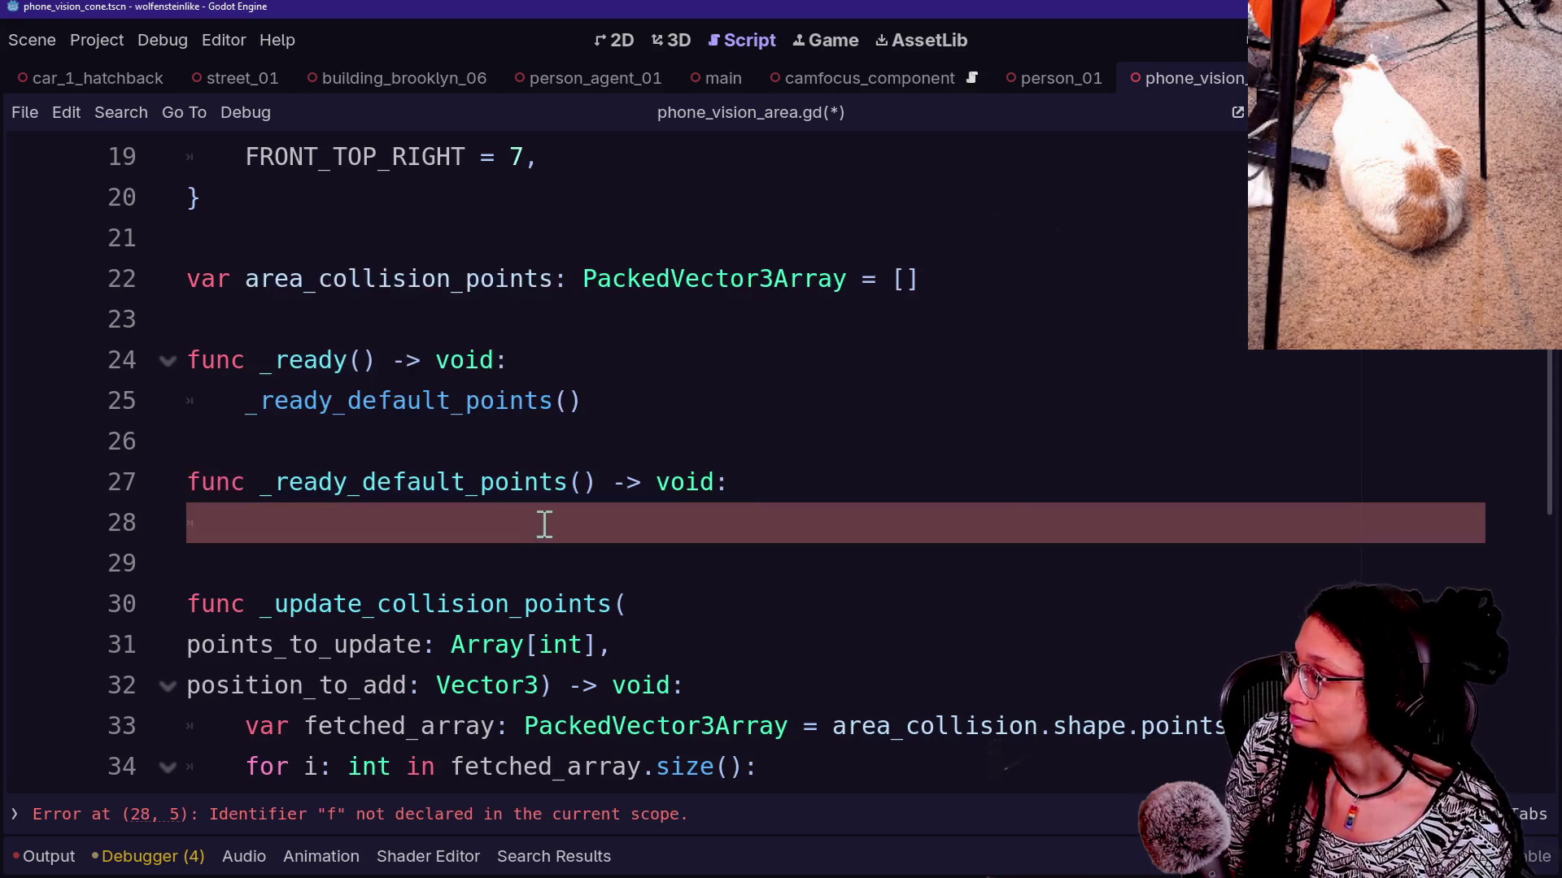
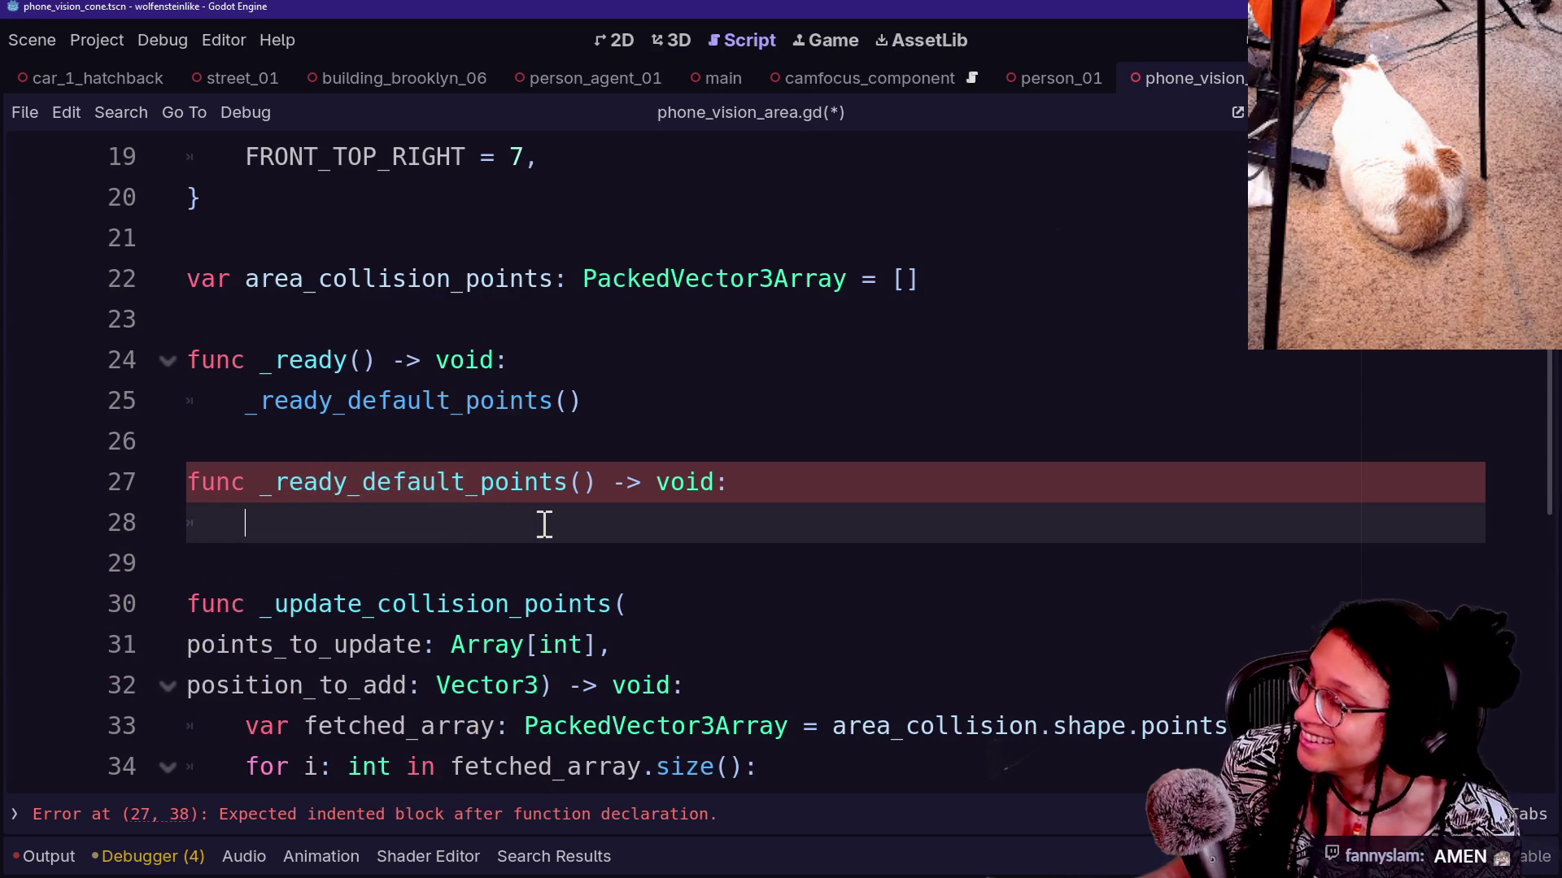
# Copy the fetched_array declaration line so it can be reused in a new helper
pyautogui.press('Down')
pyautogui.press('Up')
pyautogui.press('Up')
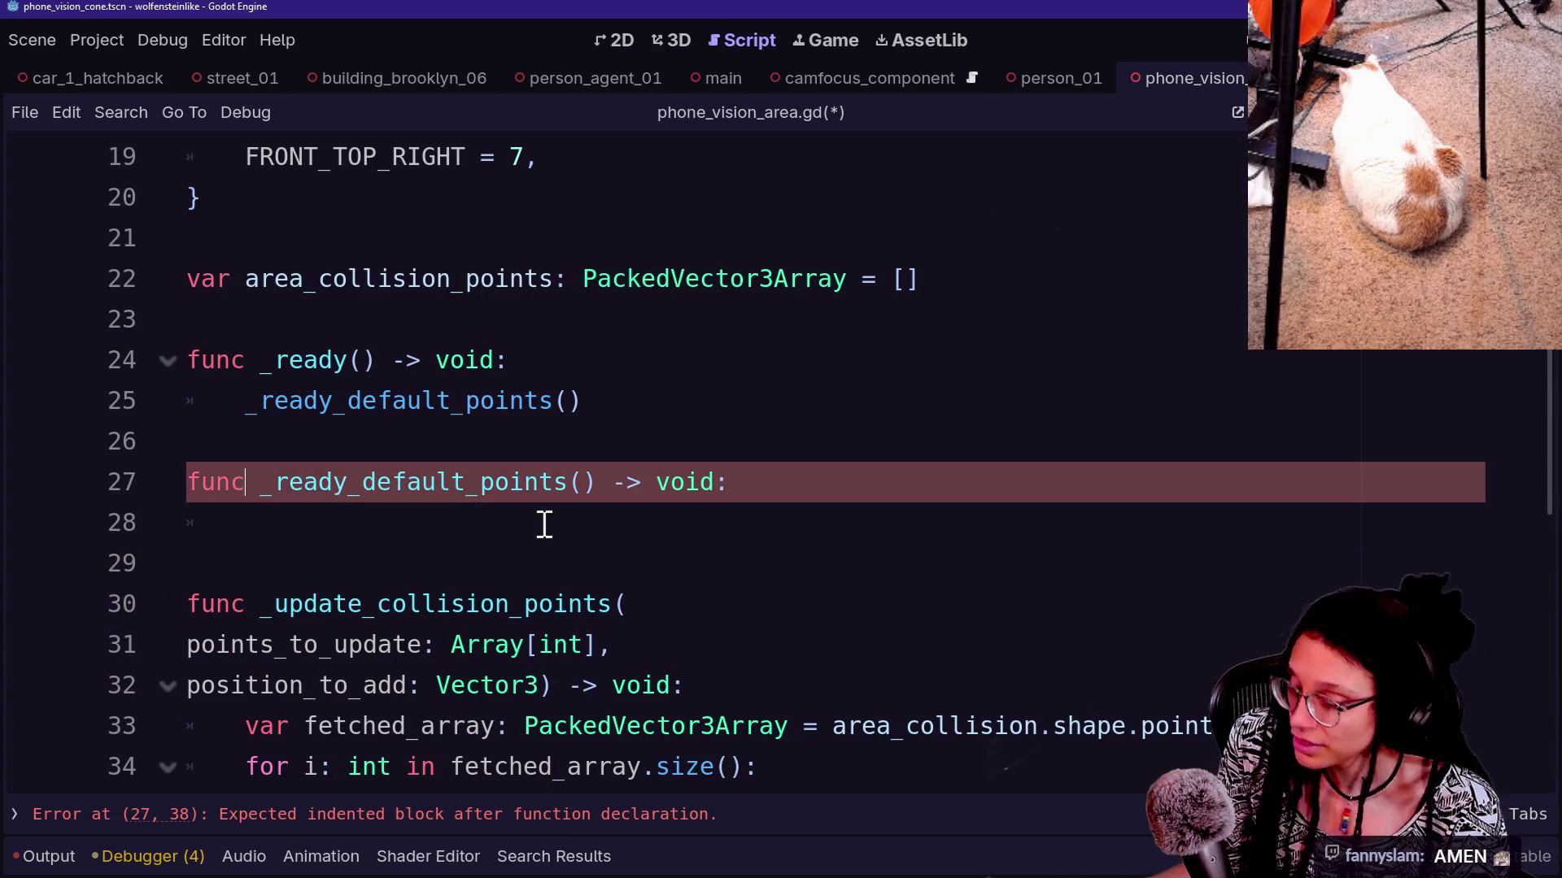
pyautogui.press('Down')
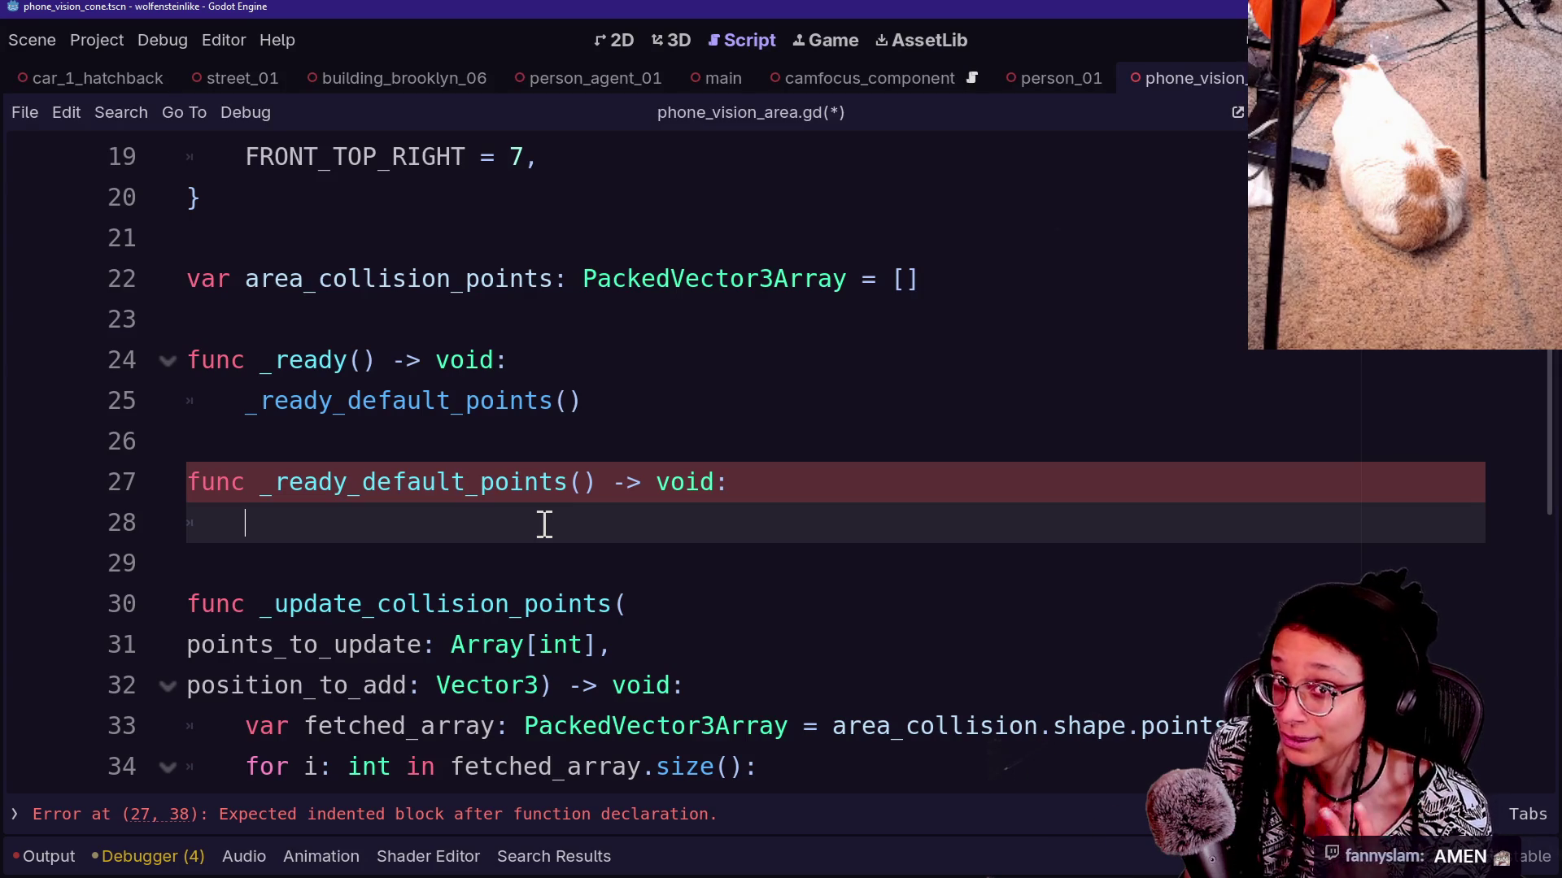
pyautogui.press('Up')
pyautogui.press('Up')
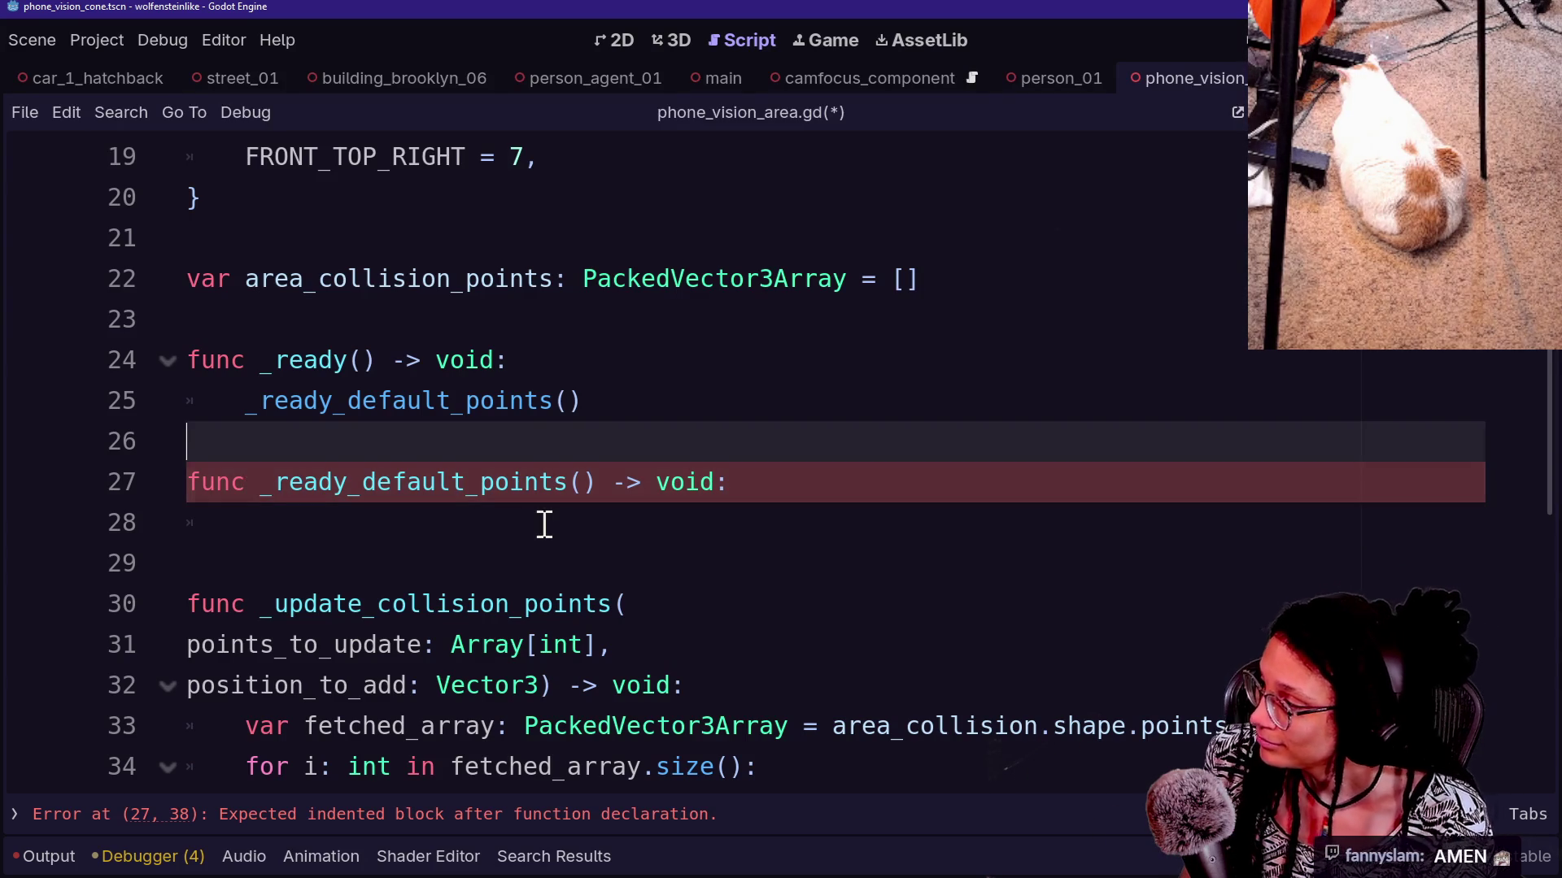
pyautogui.press('Down')
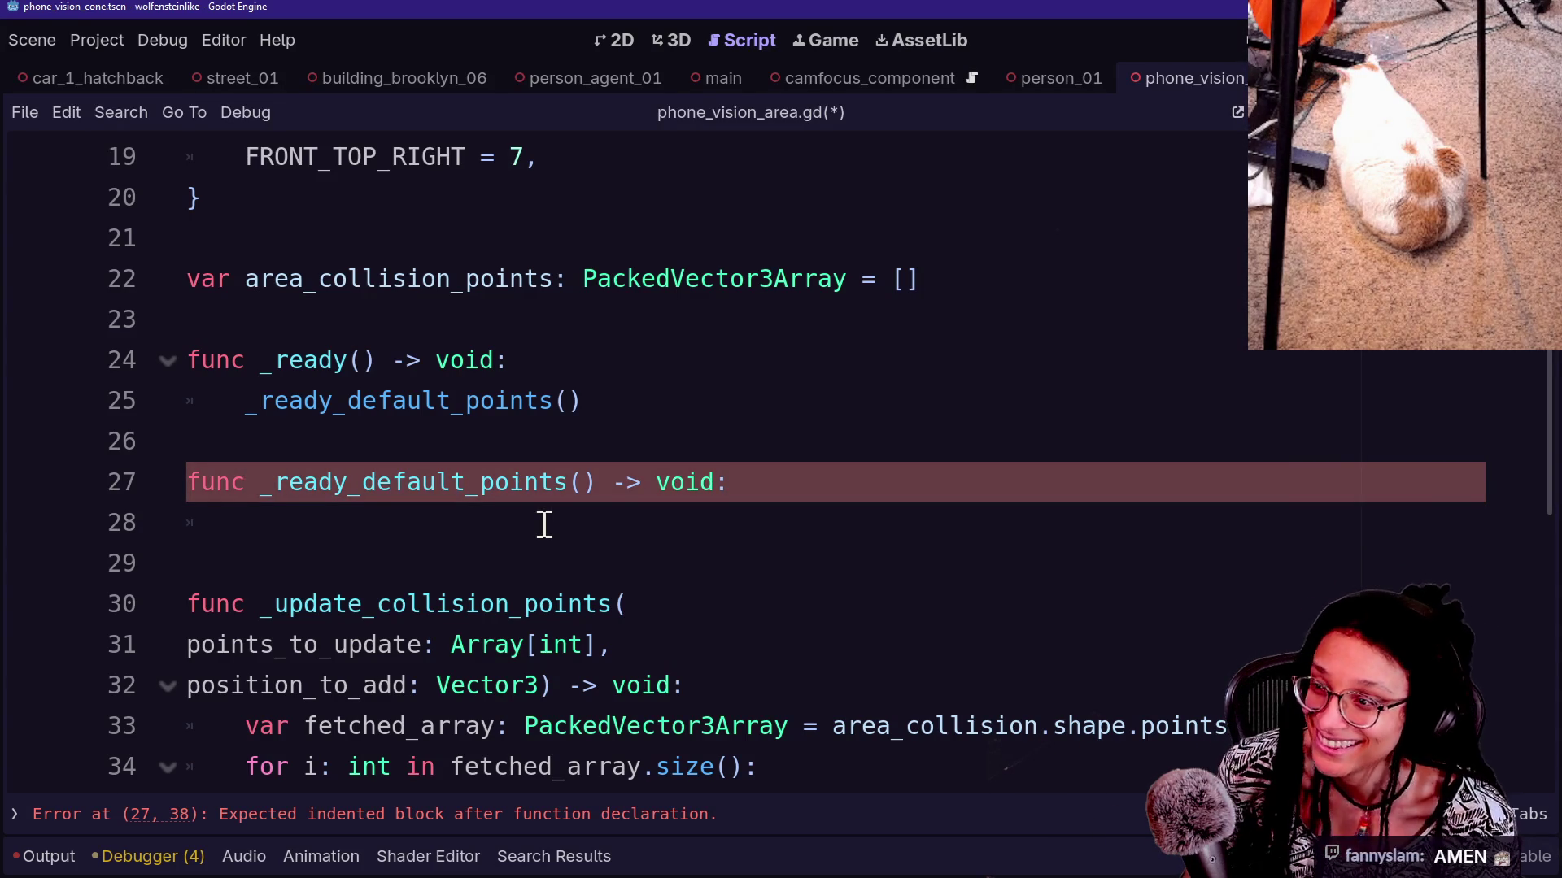
pyautogui.press('Down')
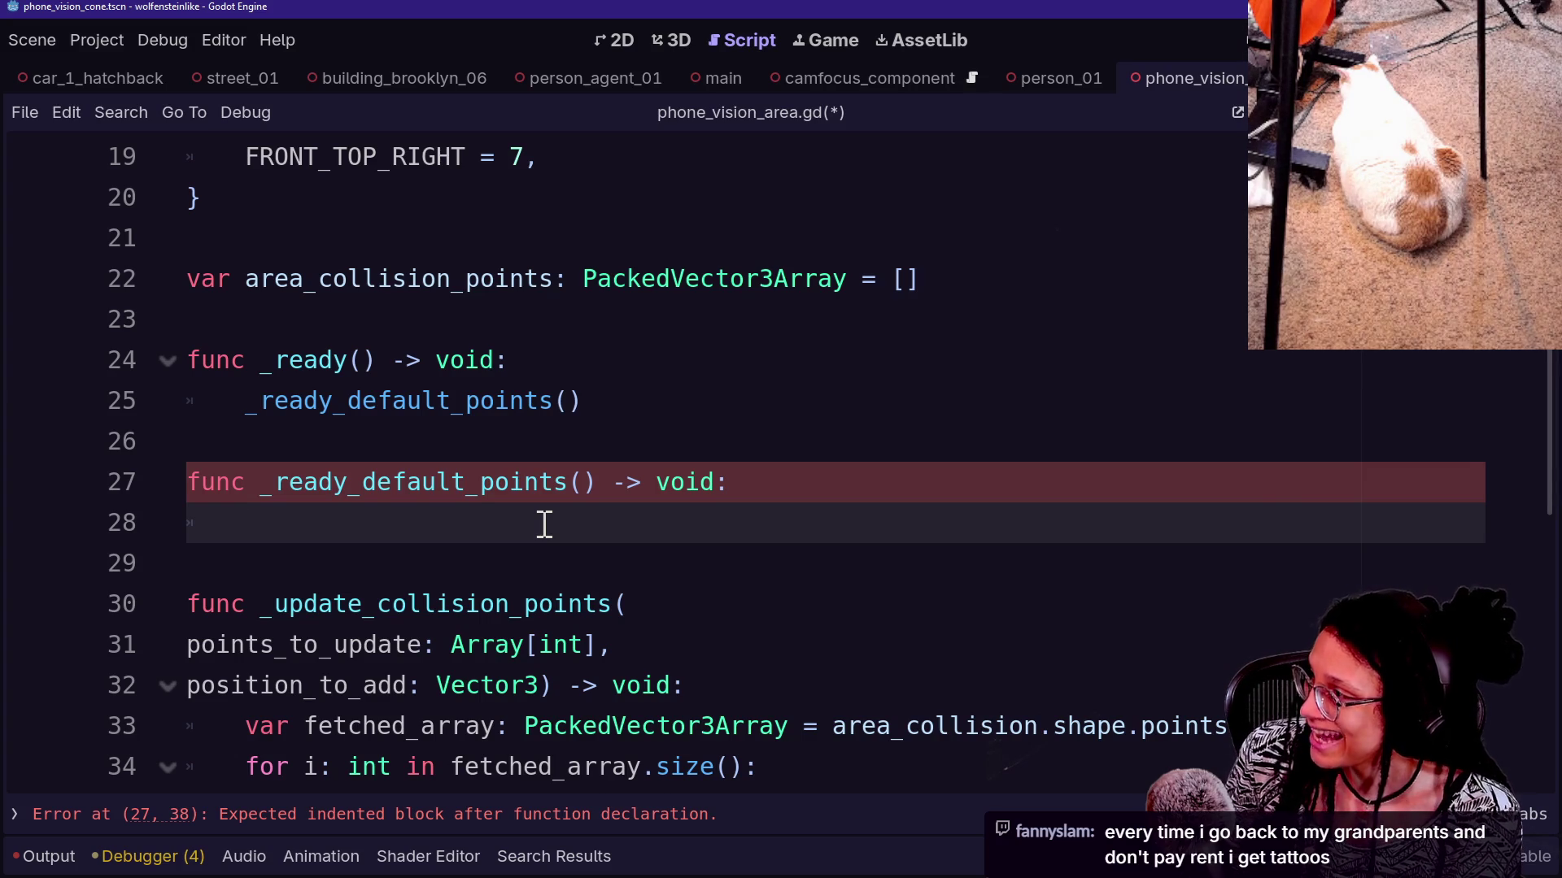
pyautogui.moveTo(1212, 726); pyautogui.dragTo(732, 685)
pyautogui.hotkey('ctrl', 'c')
pyautogui.click(561, 555)
pyautogui.click(558, 523)
pyautogui.hotkey('ctrl', 'v')
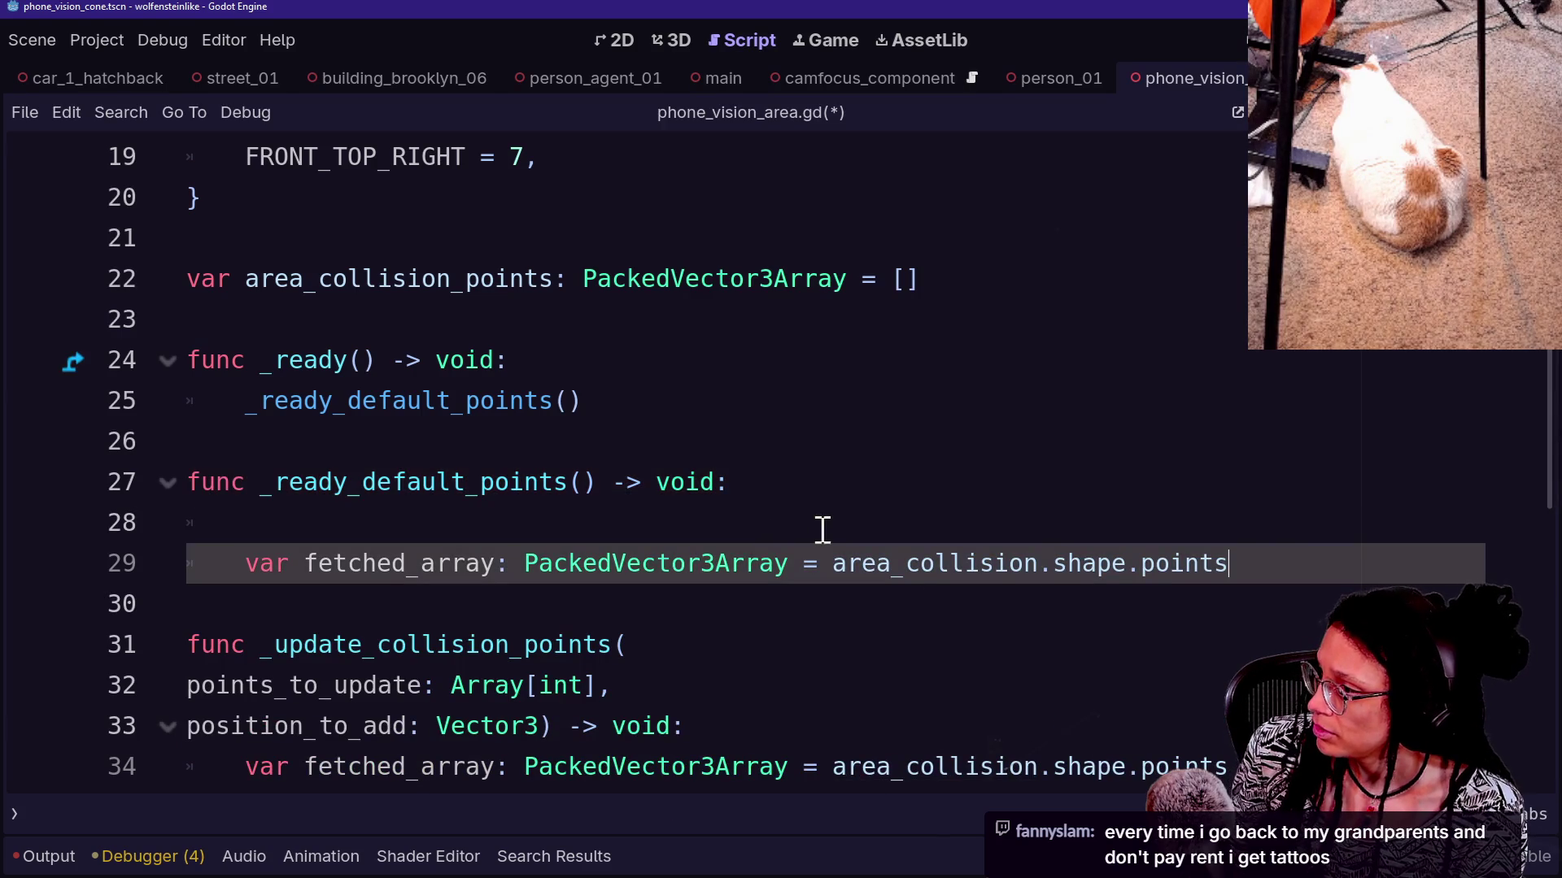
pyautogui.hotkey('ctrl', 'z')
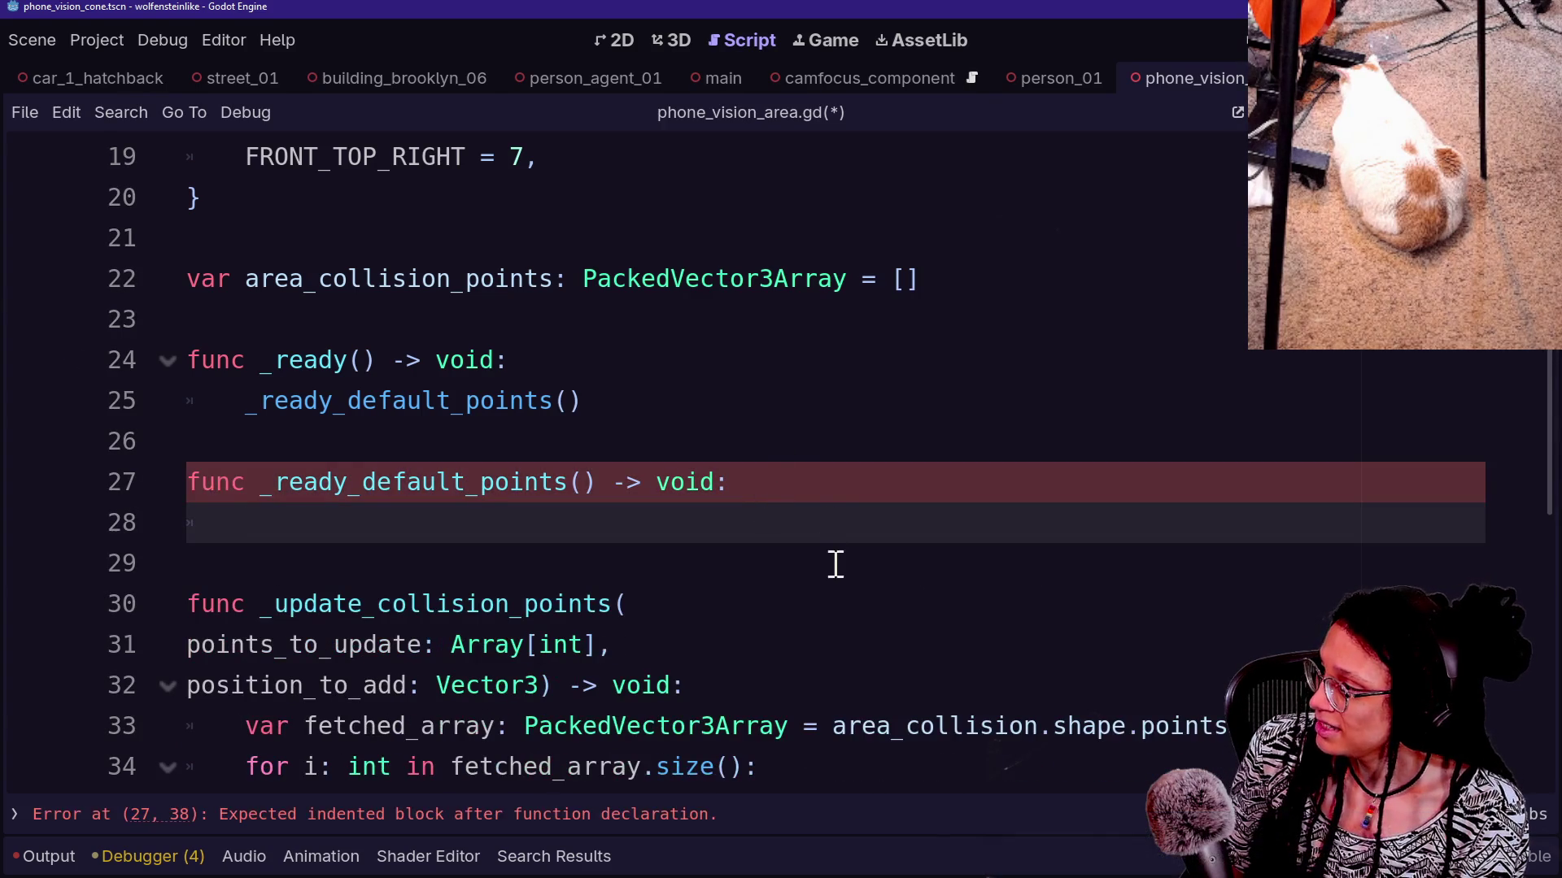
# Declare func _get_collision_points_array() -> PackedVector3Array below _ready_default_points
pyautogui.press('Return')
pyautogui.write('func get')
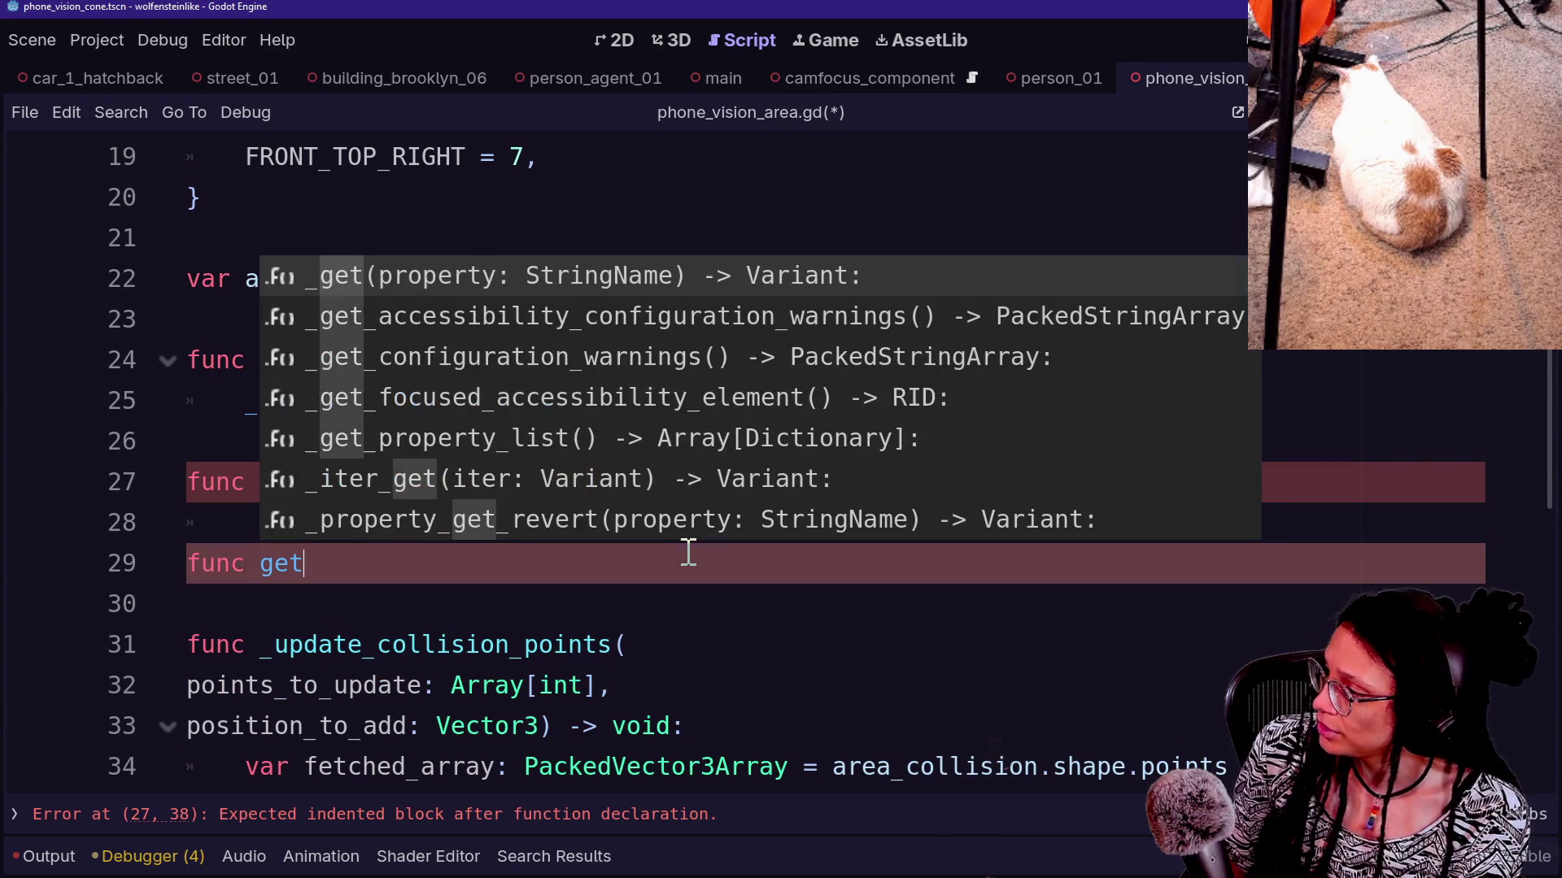
pyautogui.press('BackSpace')
pyautogui.press('BackSpace')
pyautogui.press('BackSpace')
pyautogui.write('_get_')
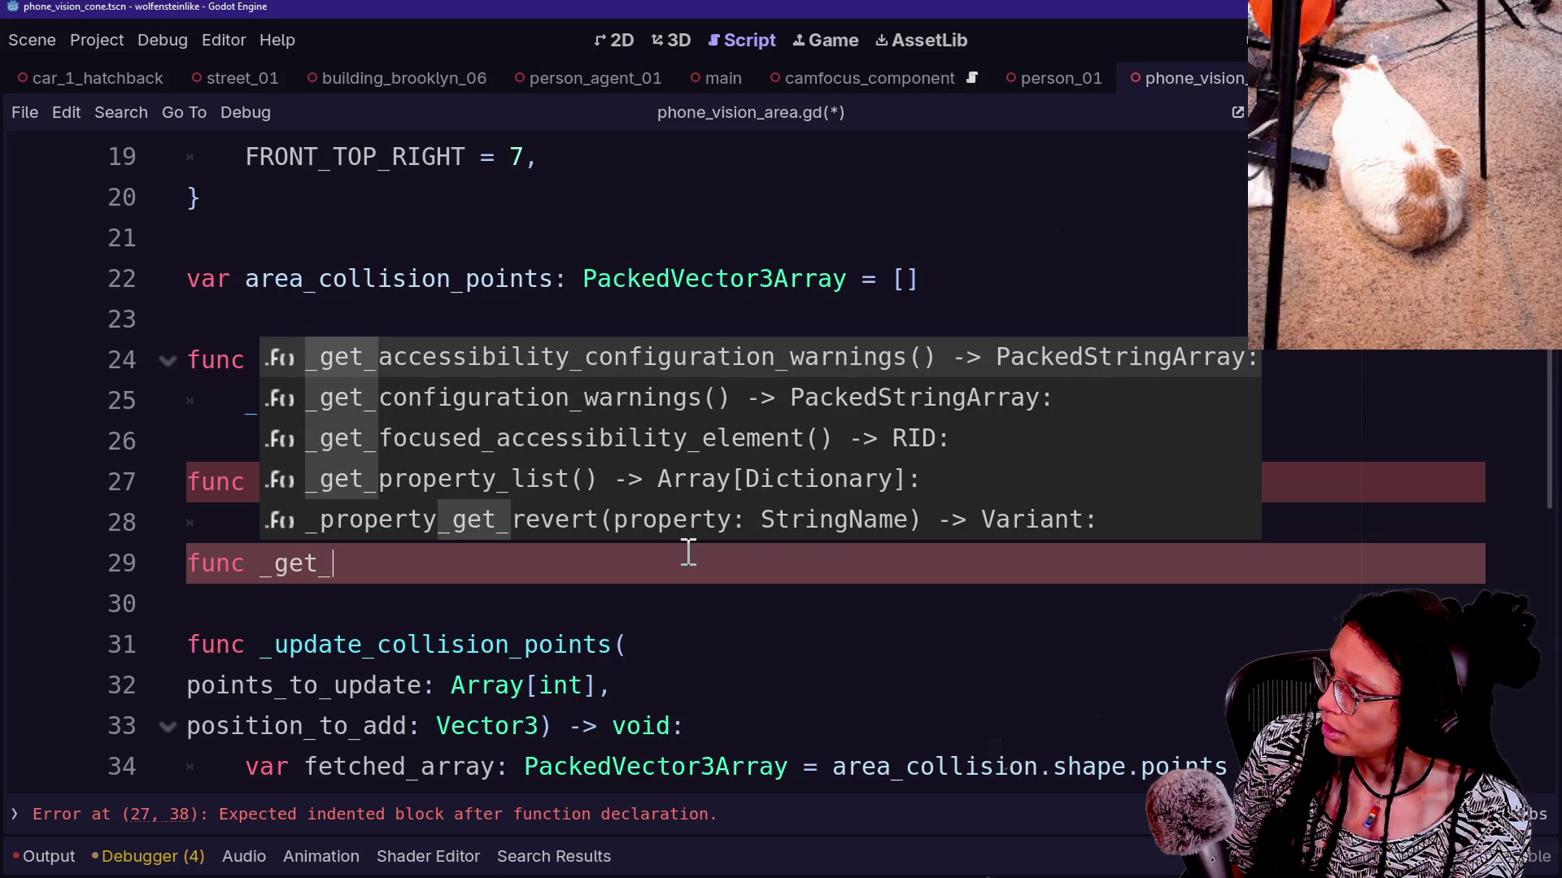
pyautogui.write('c')
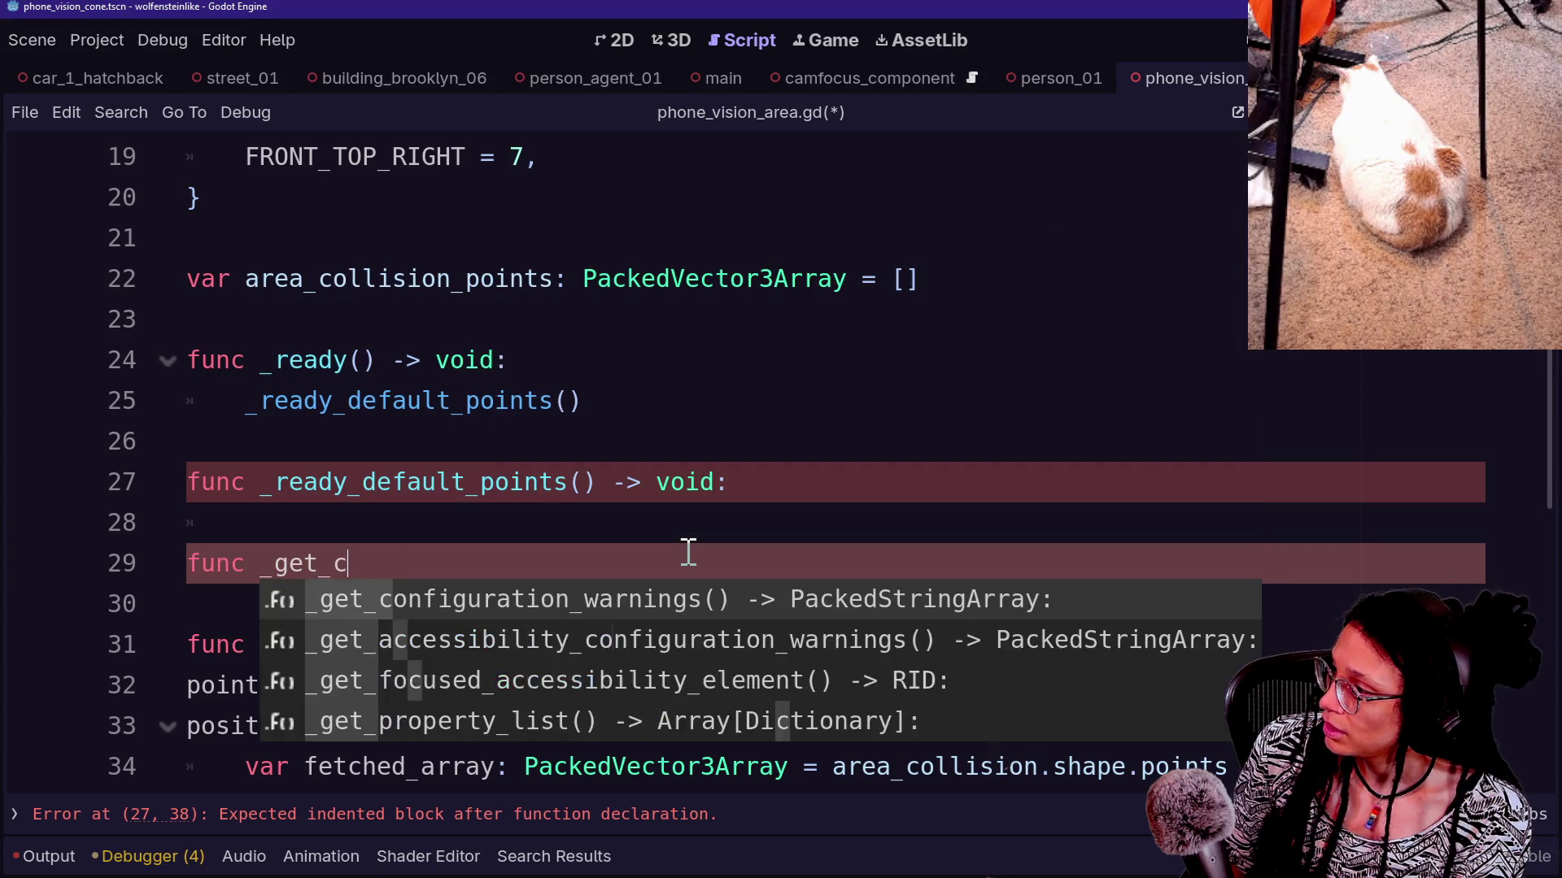
pyautogui.write('ollision_array')
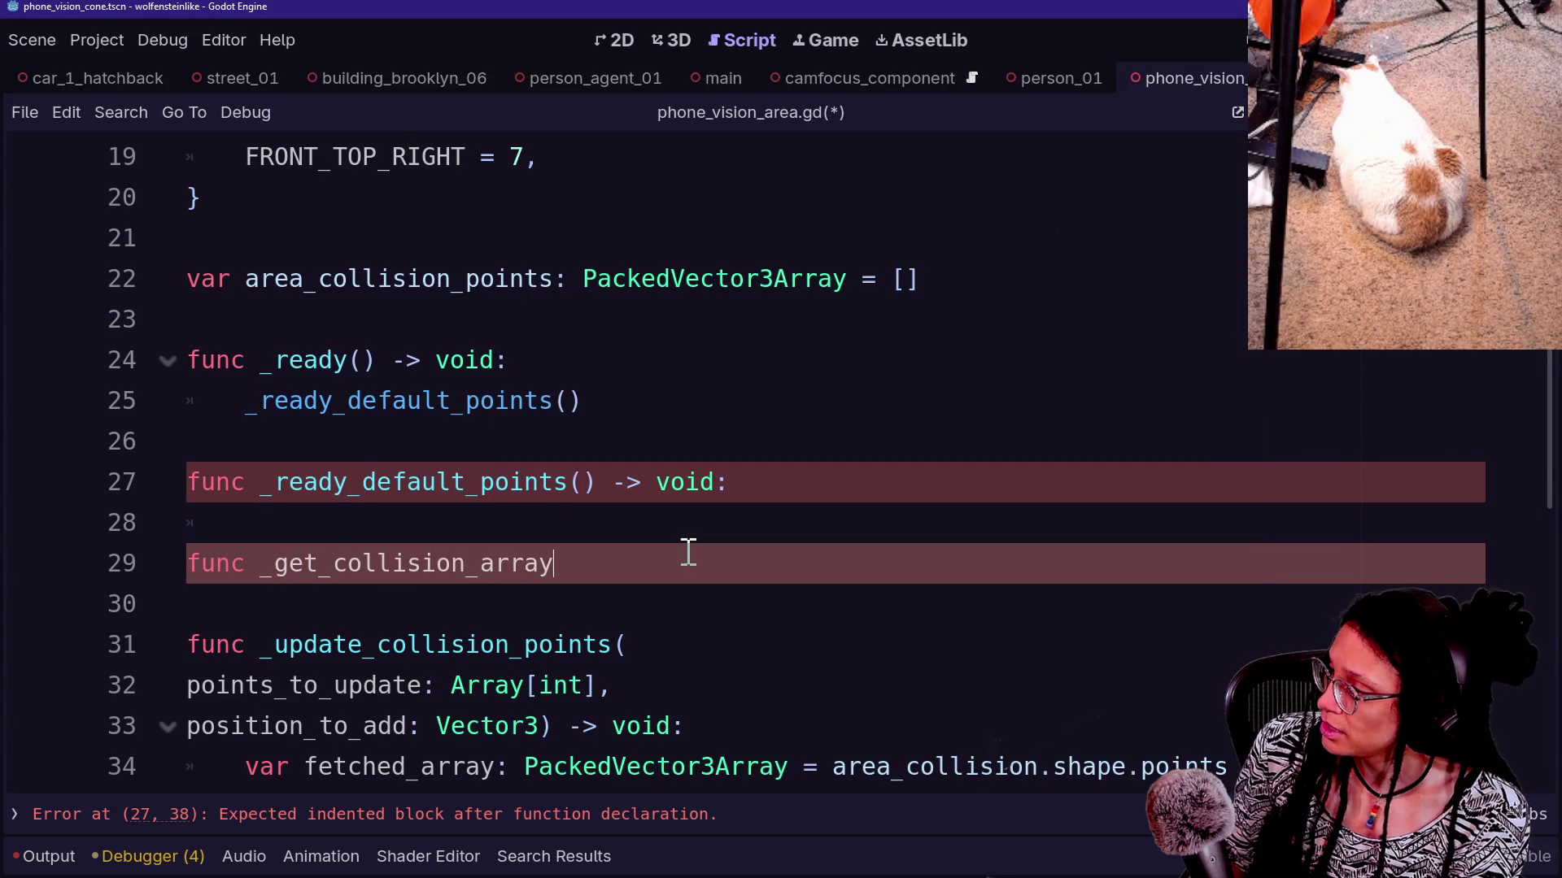
pyautogui.write('()')
pyautogui.press('BackSpace')
pyautogui.press('BackSpace')
pyautogui.press('BackSpace')
pyautogui.write('points_array() -> Packd')
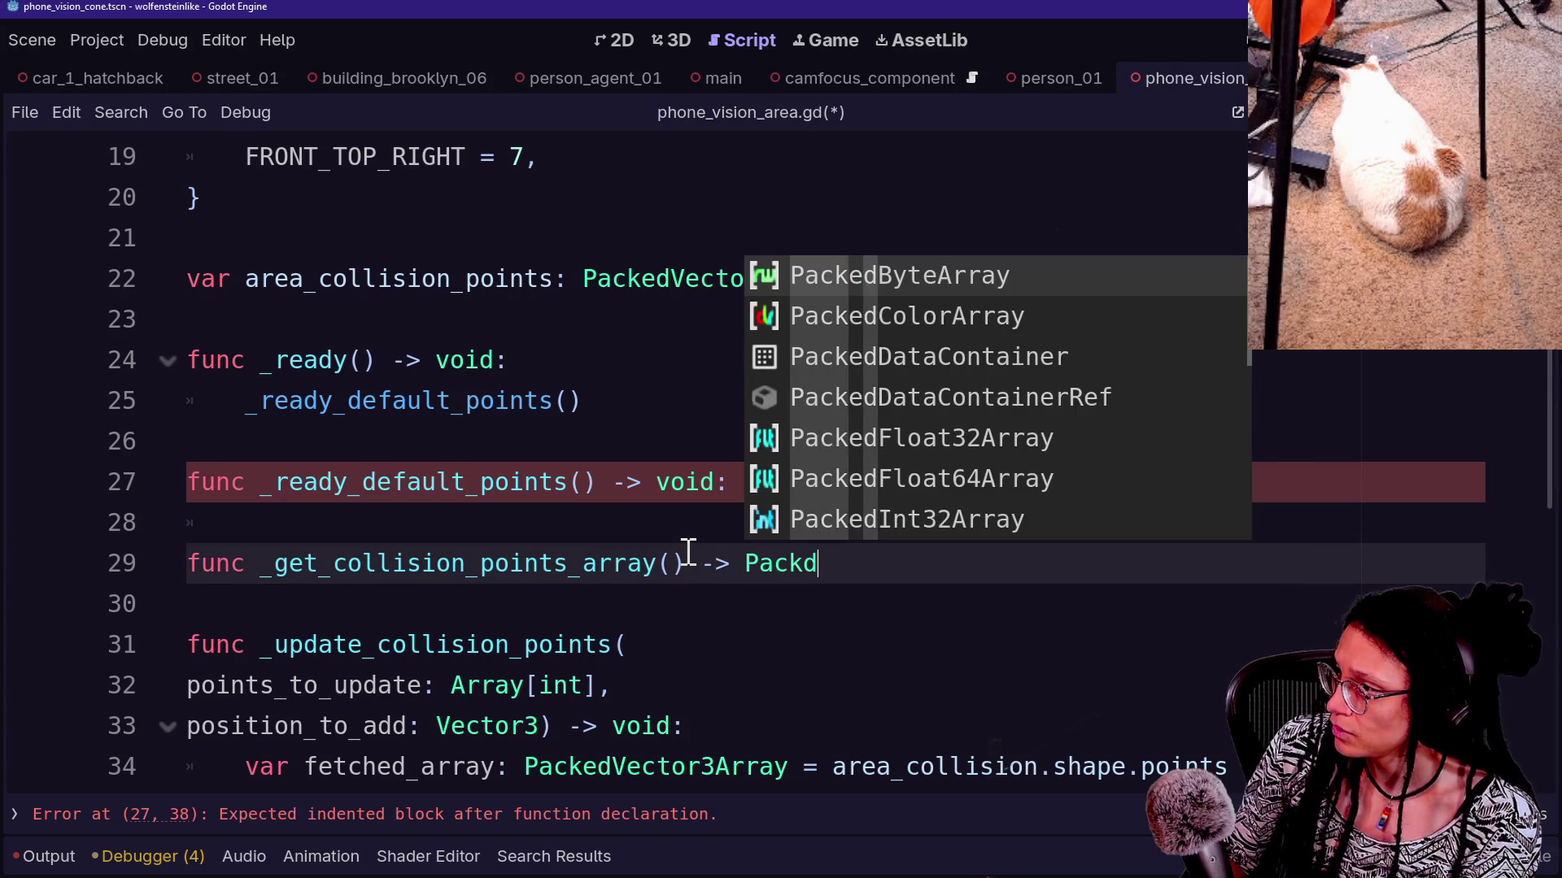
pyautogui.press('BackSpace')
pyautogui.write('edVec')
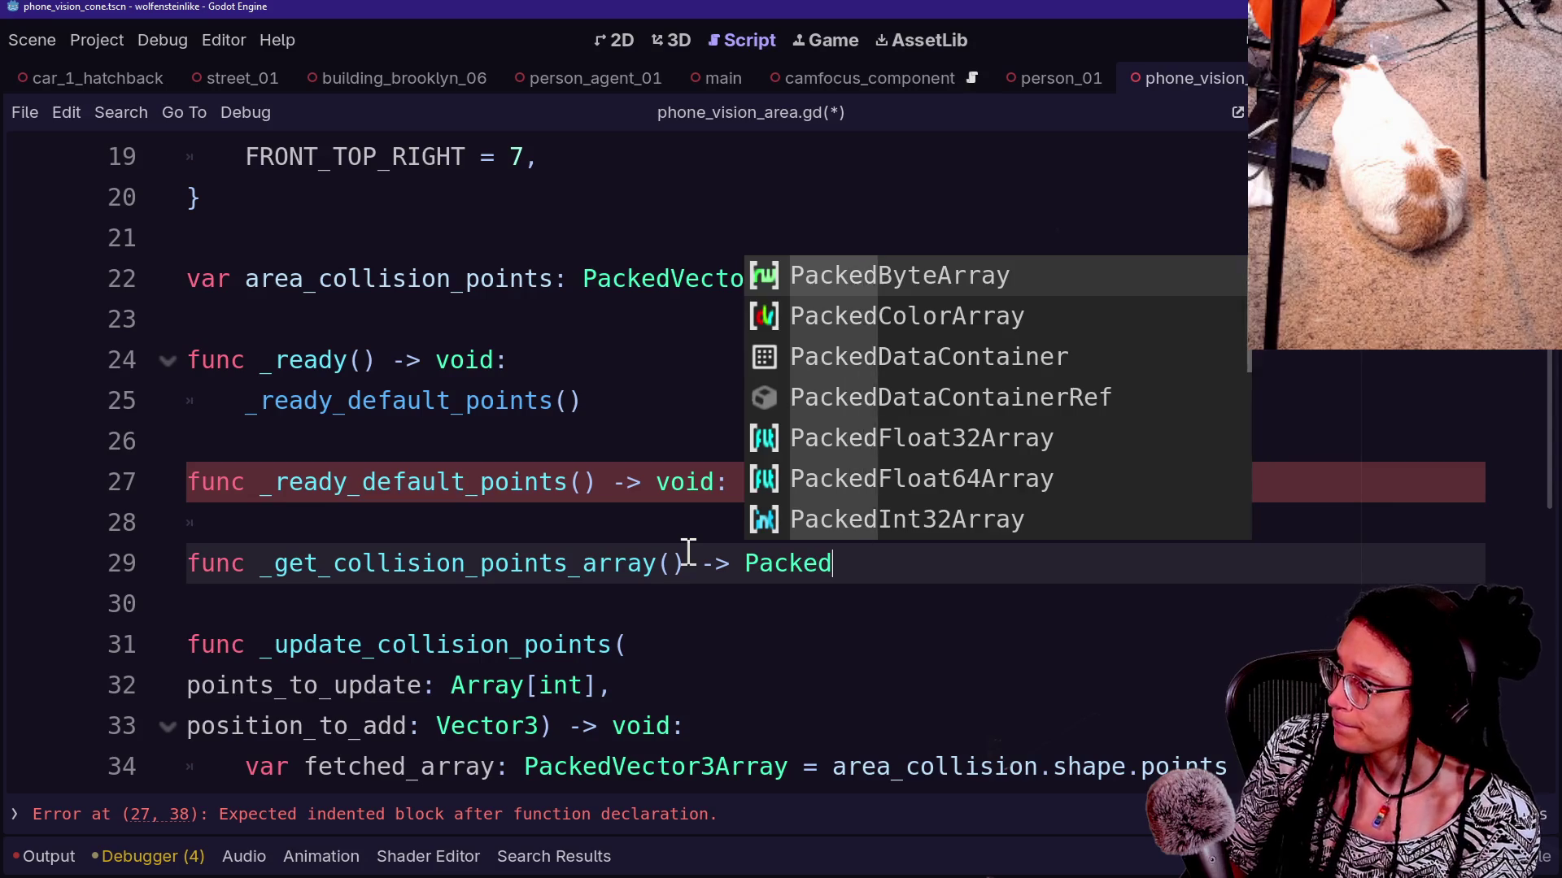
pyautogui.press('Down')
pyautogui.press('Return')
pyautogui.write(':')
pyautogui.press('Return')
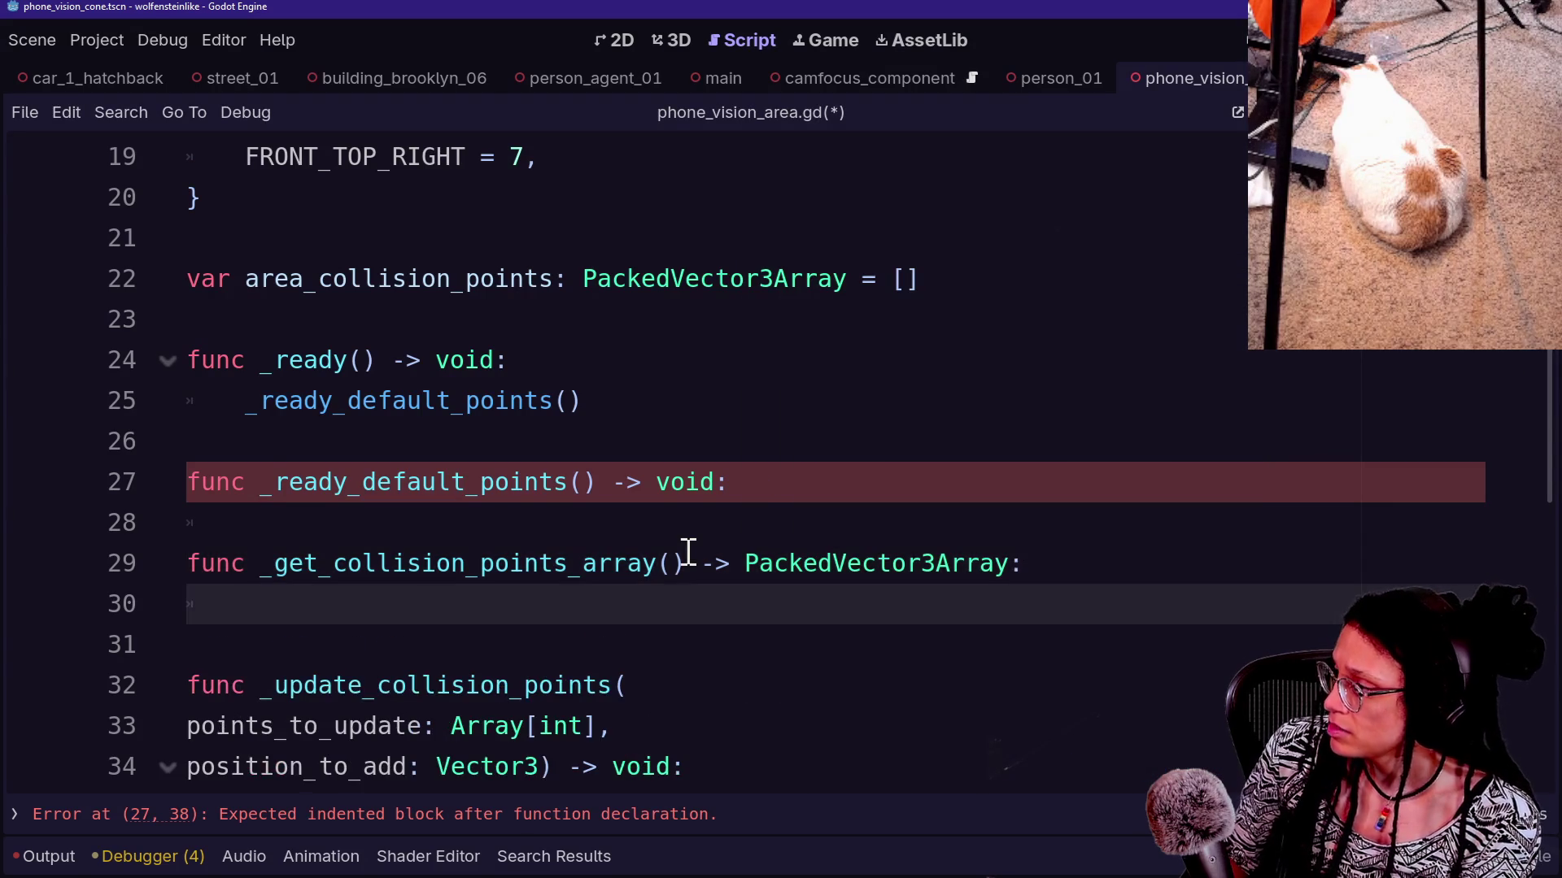
# Paste the fetched_array line into the helper's body and add return fetched_array
pyautogui.write('var fetched_array: PackedVector3Array = area_collision.shape.points')
pyautogui.click(226, 650)
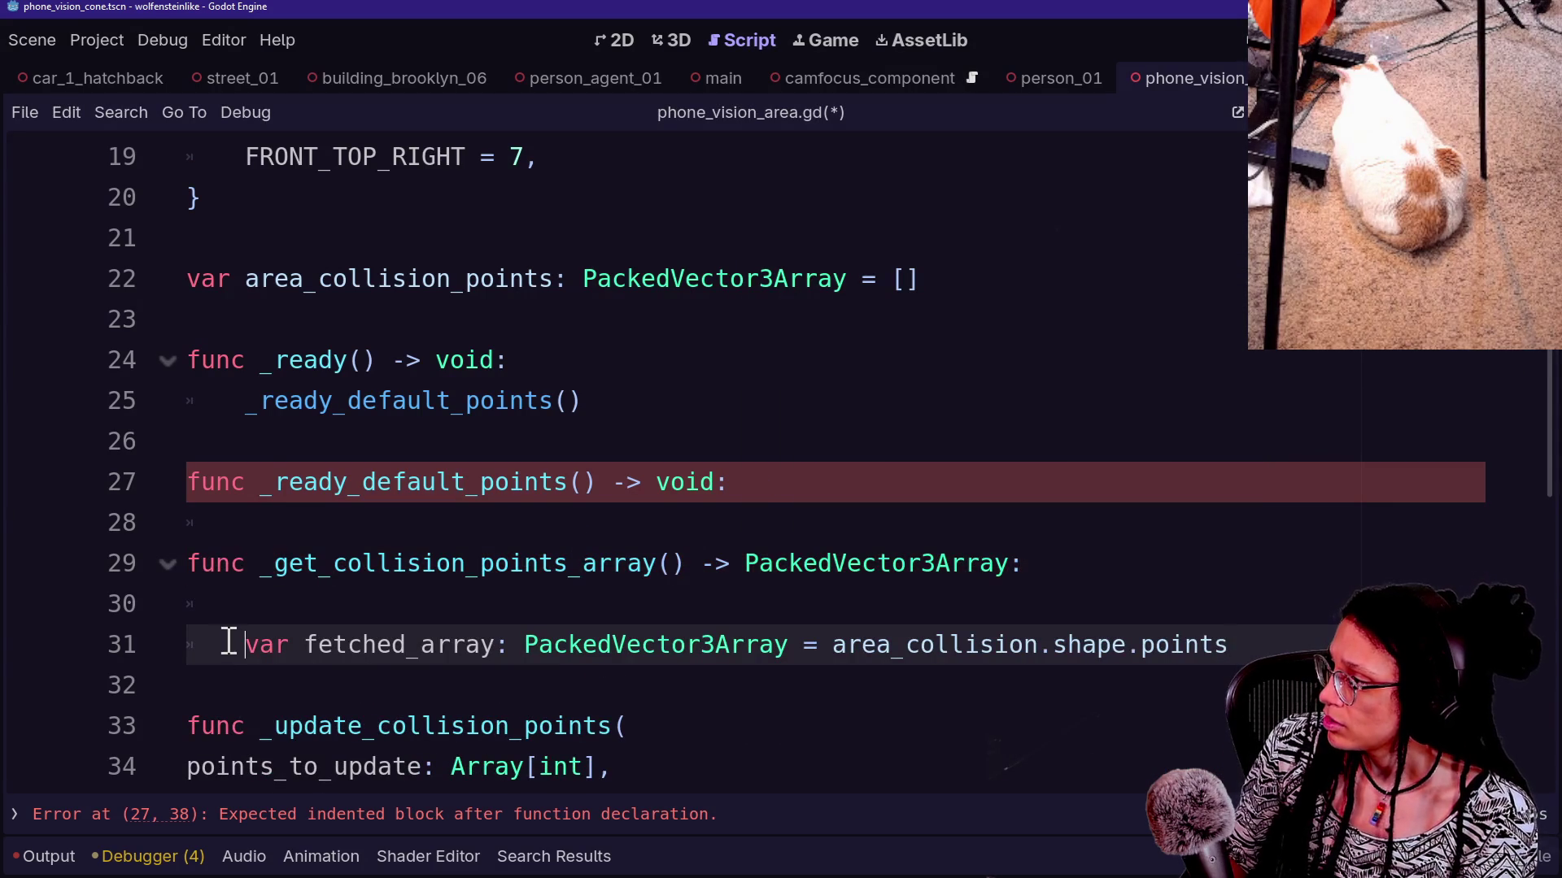
pyautogui.press('BackSpace')
pyautogui.click(1271, 603)
pyautogui.press('Return')
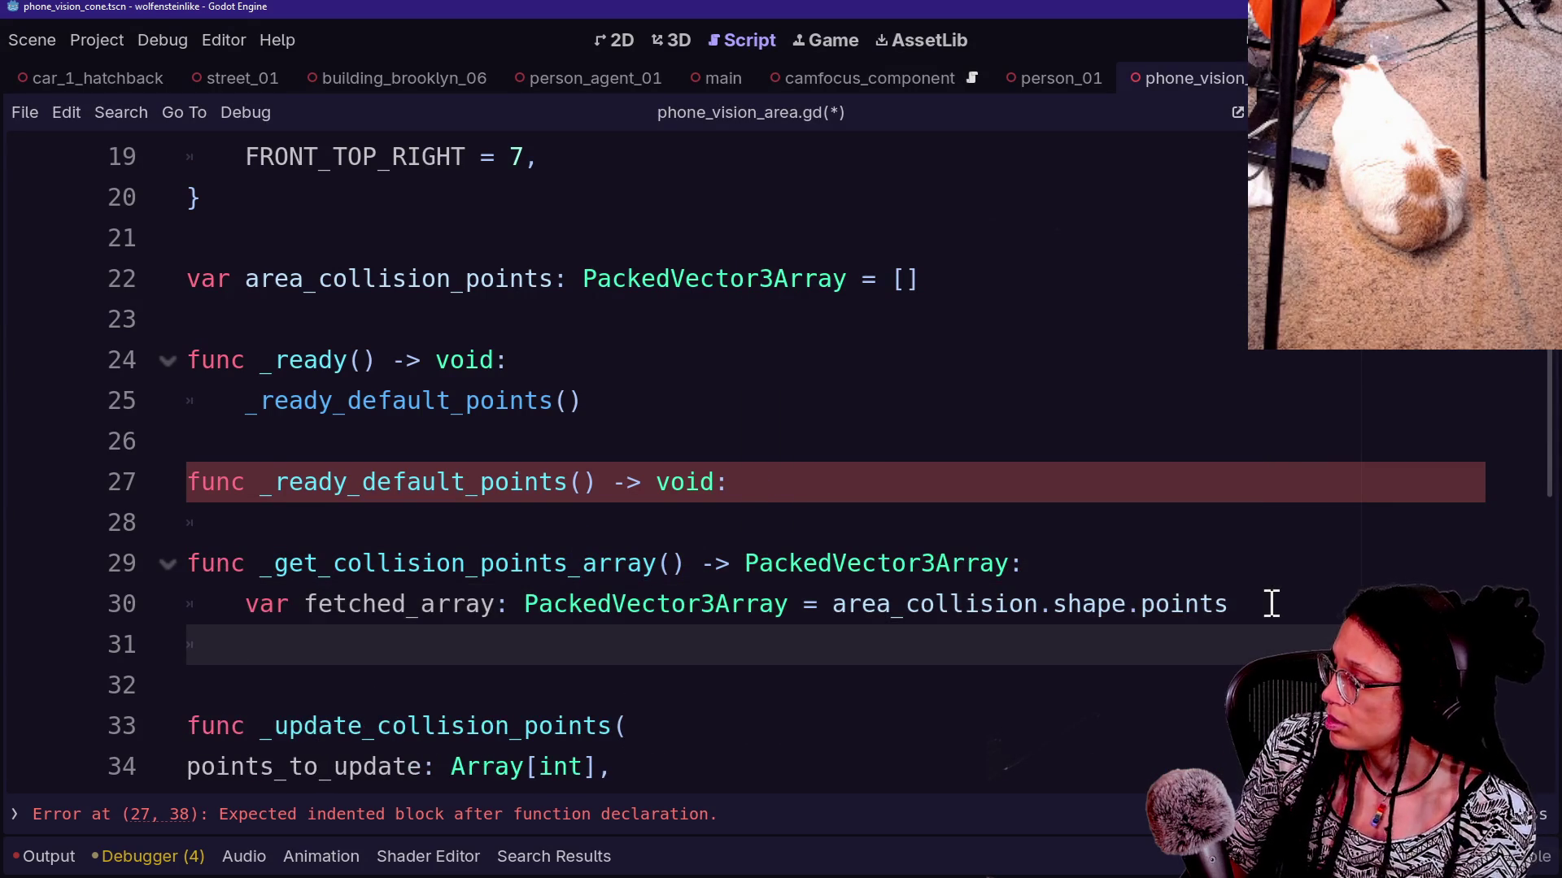
pyautogui.write('return fet')
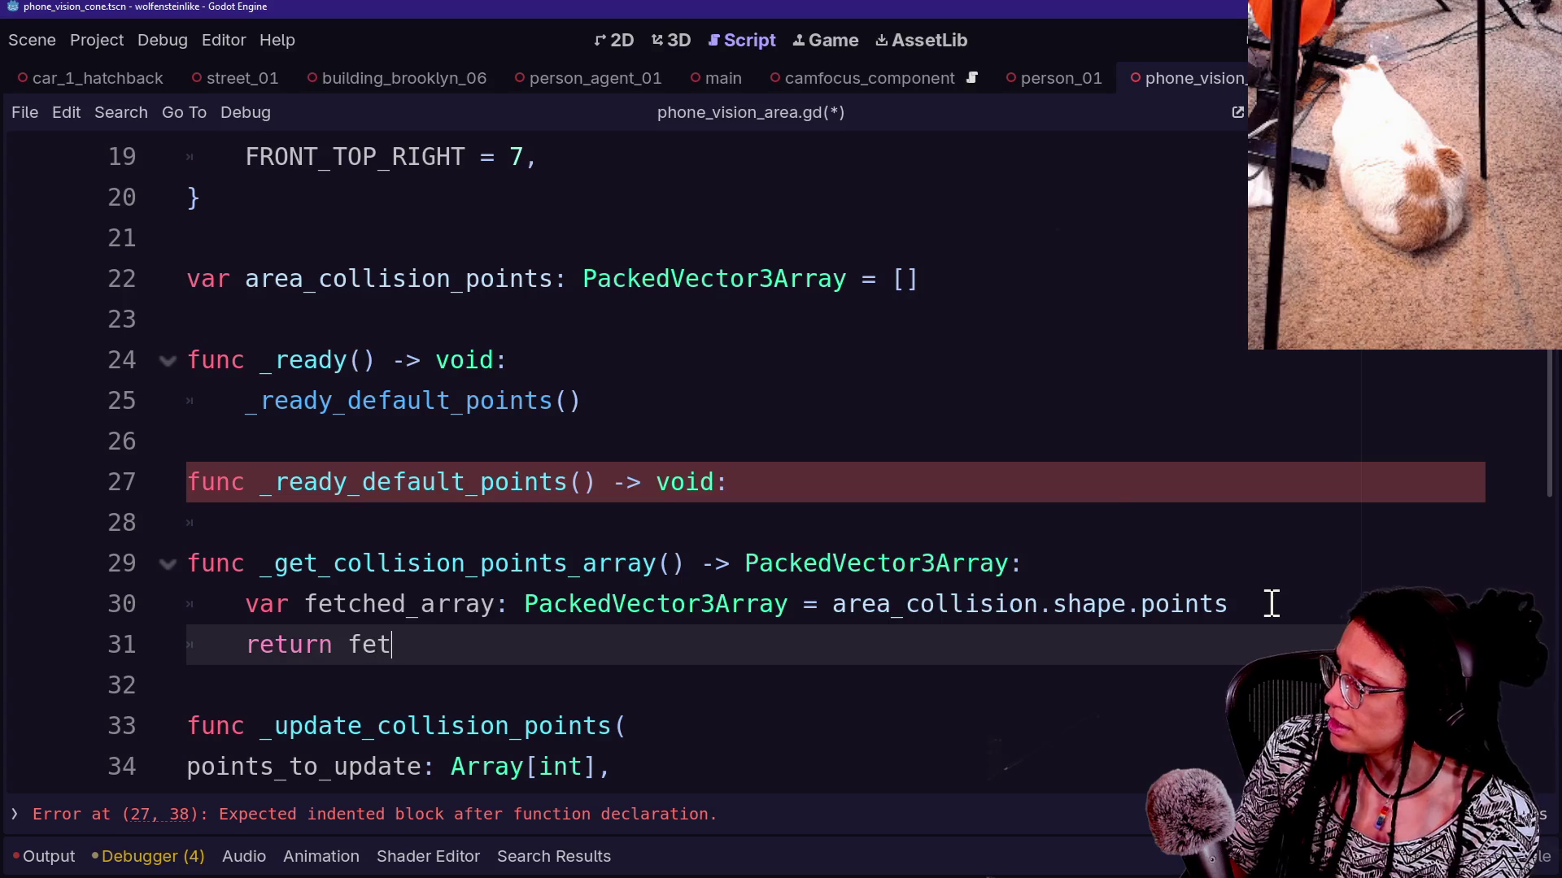
pyautogui.press('Return')
pyautogui.scroll(-1, 813, 695)
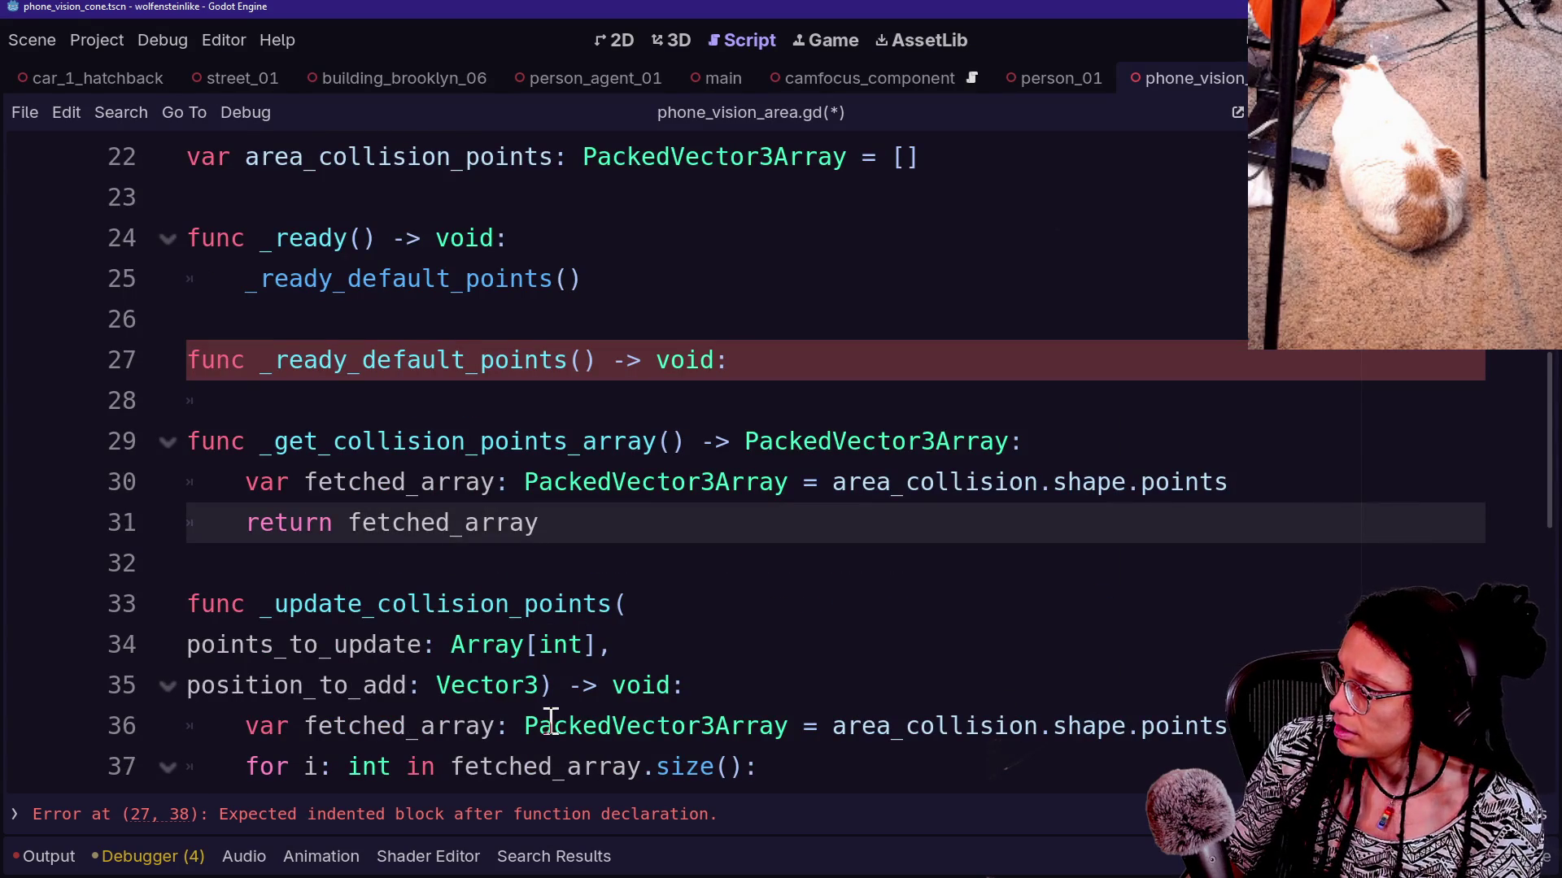
# Replace area_collision.shape.points on line 36 with a _get_collision_points_array() call
pyautogui.click(516, 725)
pyautogui.moveTo(516, 725); pyautogui.dragTo(1081, 735)
pyautogui.moveTo(830, 732); pyautogui.dragTo(1226, 732)
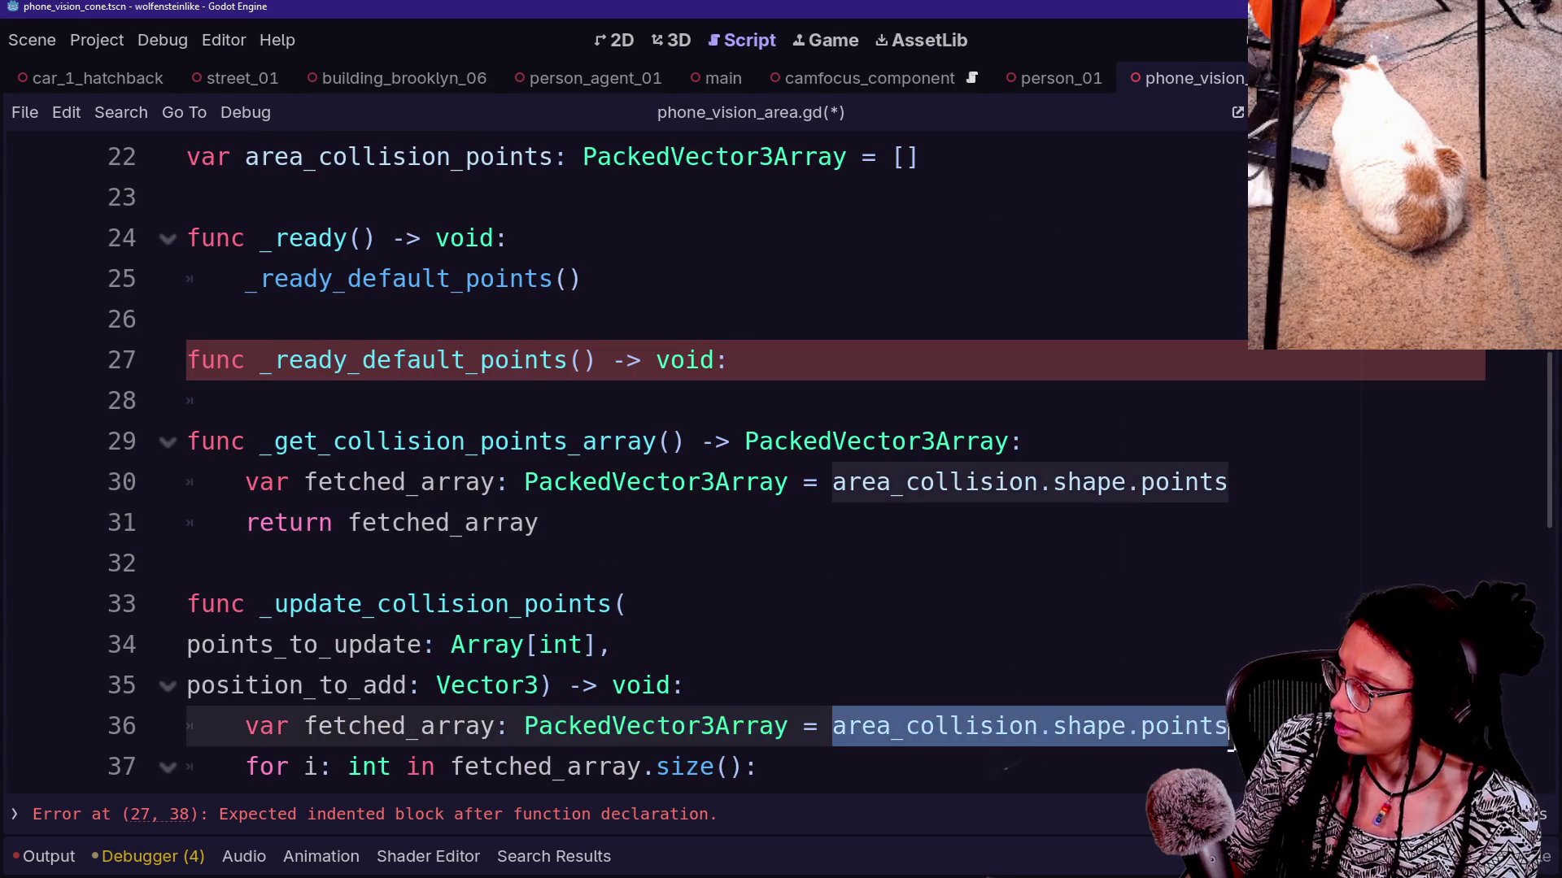
pyautogui.press('BackSpace')
pyautogui.write('_ge')
pyautogui.press('Return')
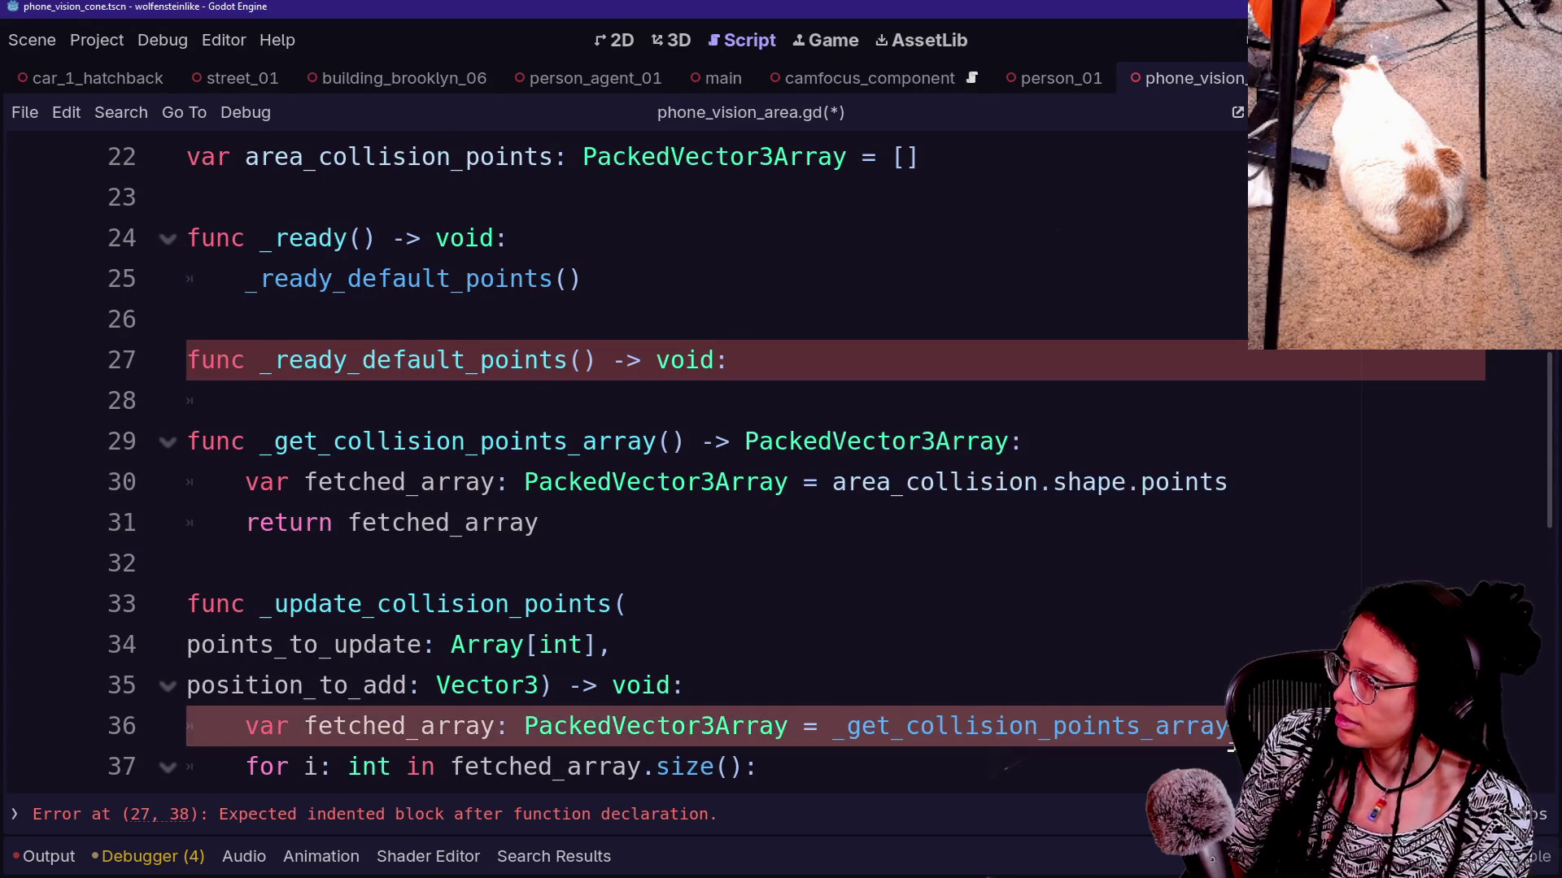
# Copy the updated fetched_array line, undoing an accidental paste over the helper's declaration
pyautogui.scroll(-1, 813, 651)
pyautogui.moveTo(1293, 625); pyautogui.dragTo(1288, 576)
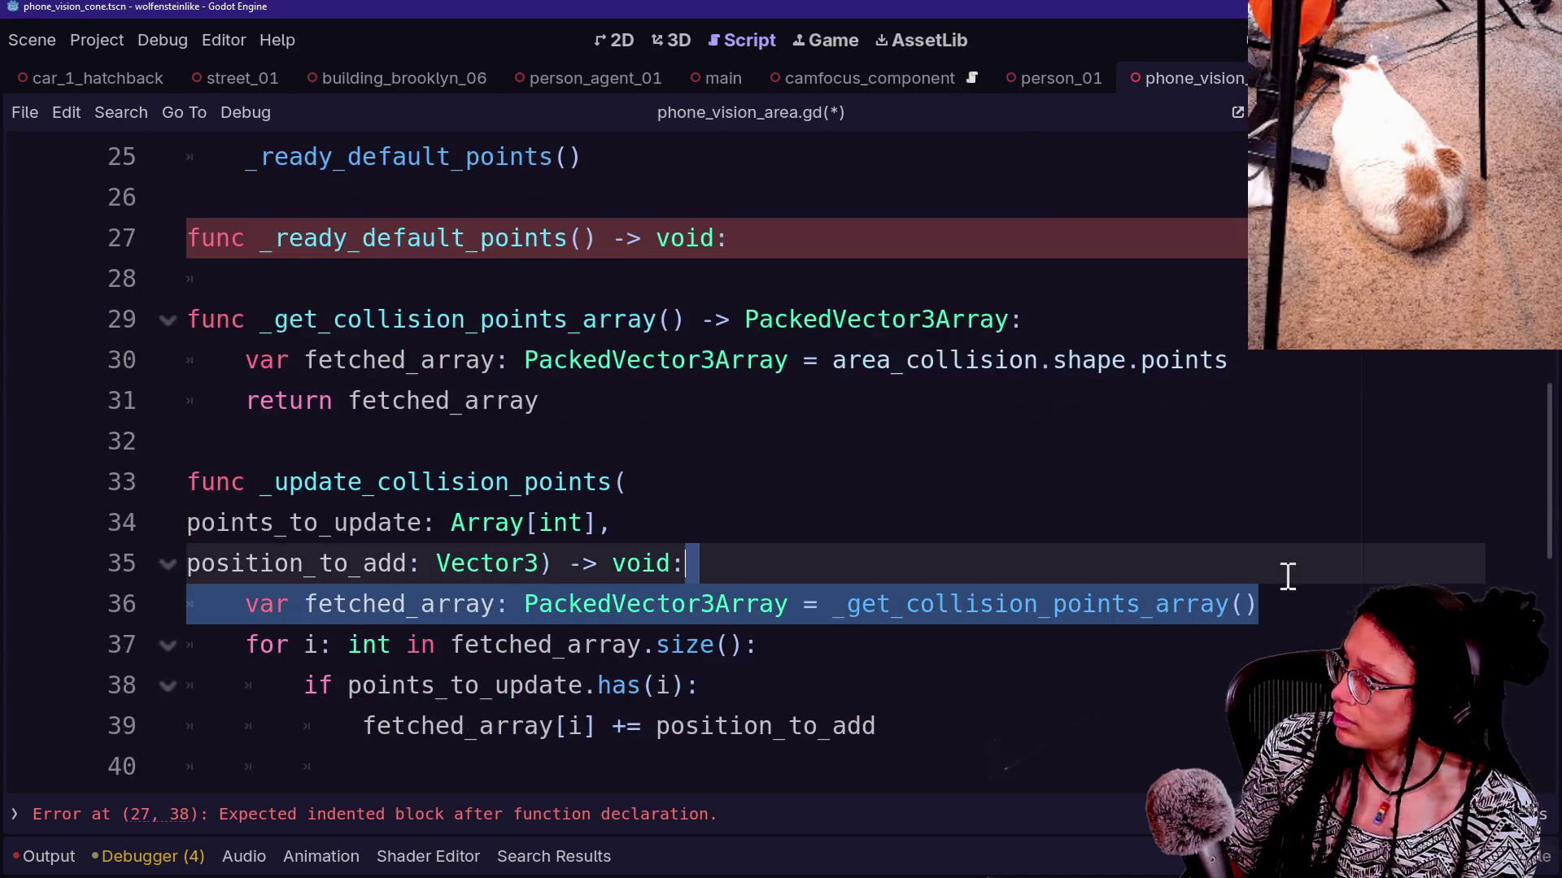
pyautogui.click(1088, 535)
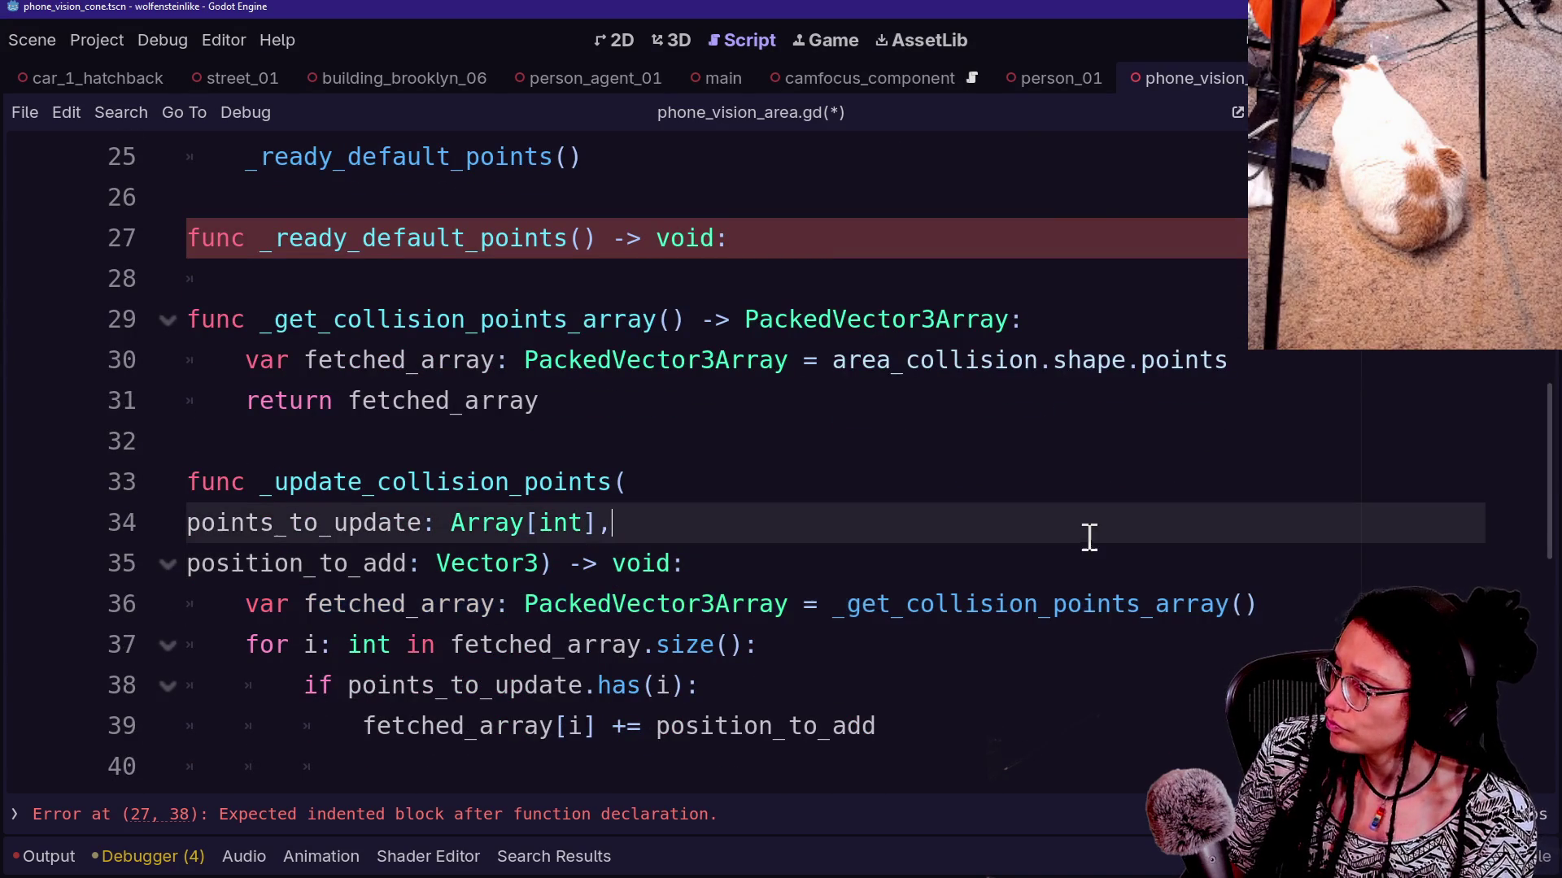
pyautogui.click(1297, 587)
pyautogui.moveTo(1297, 587); pyautogui.dragTo(1290, 575)
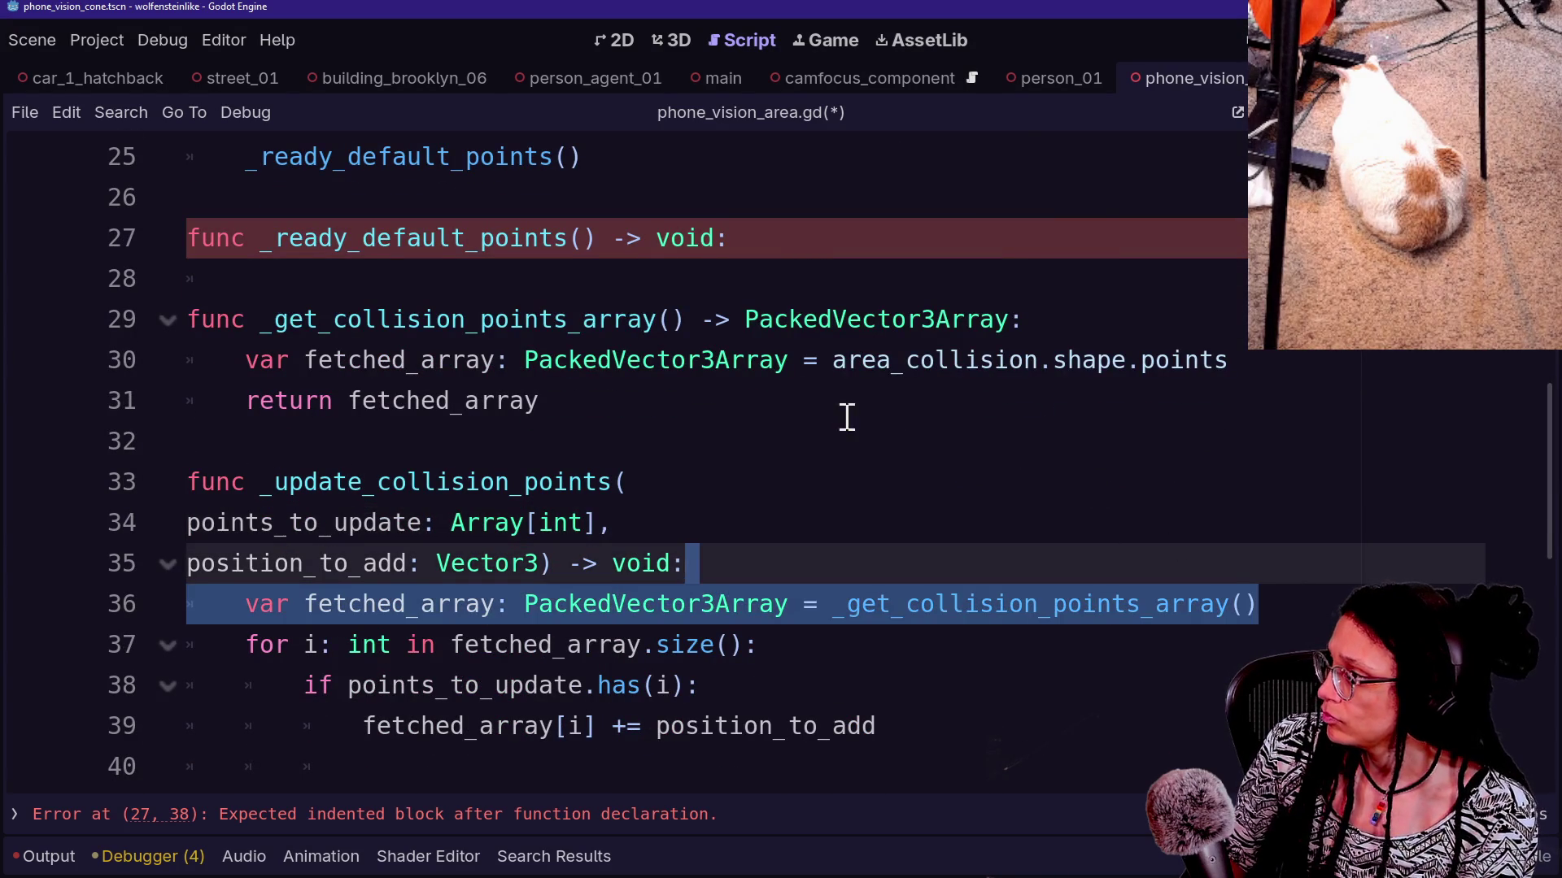
pyautogui.hotkey('ctrl', 'c')
pyautogui.click(1257, 358)
pyautogui.hotkey('shift', 'Up')
pyautogui.hotkey('ctrl', 'v')
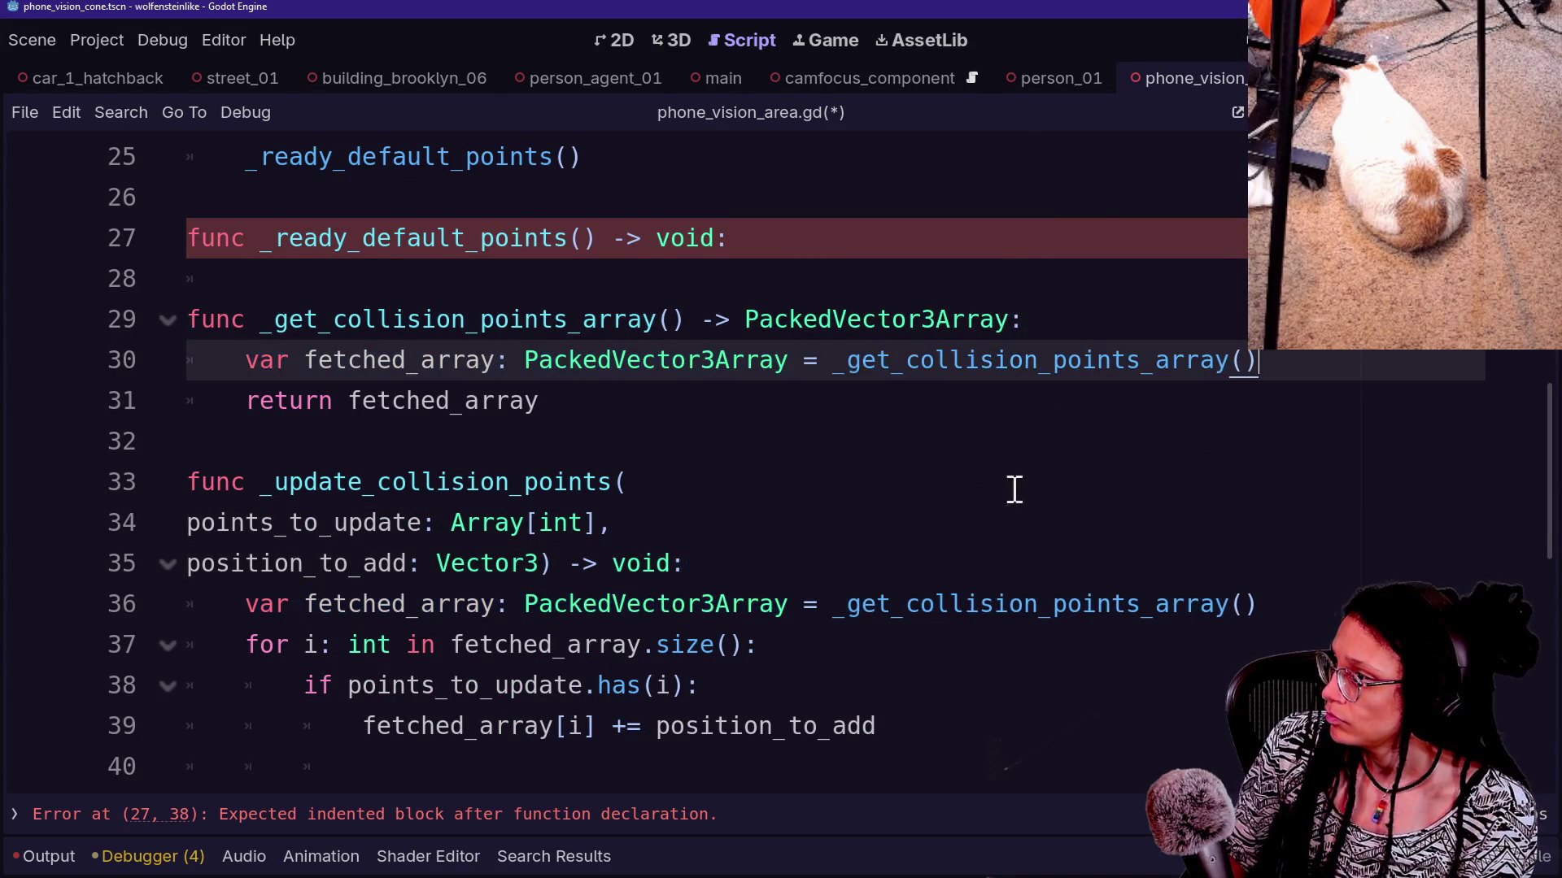
pyautogui.click(865, 429)
pyautogui.click(575, 359)
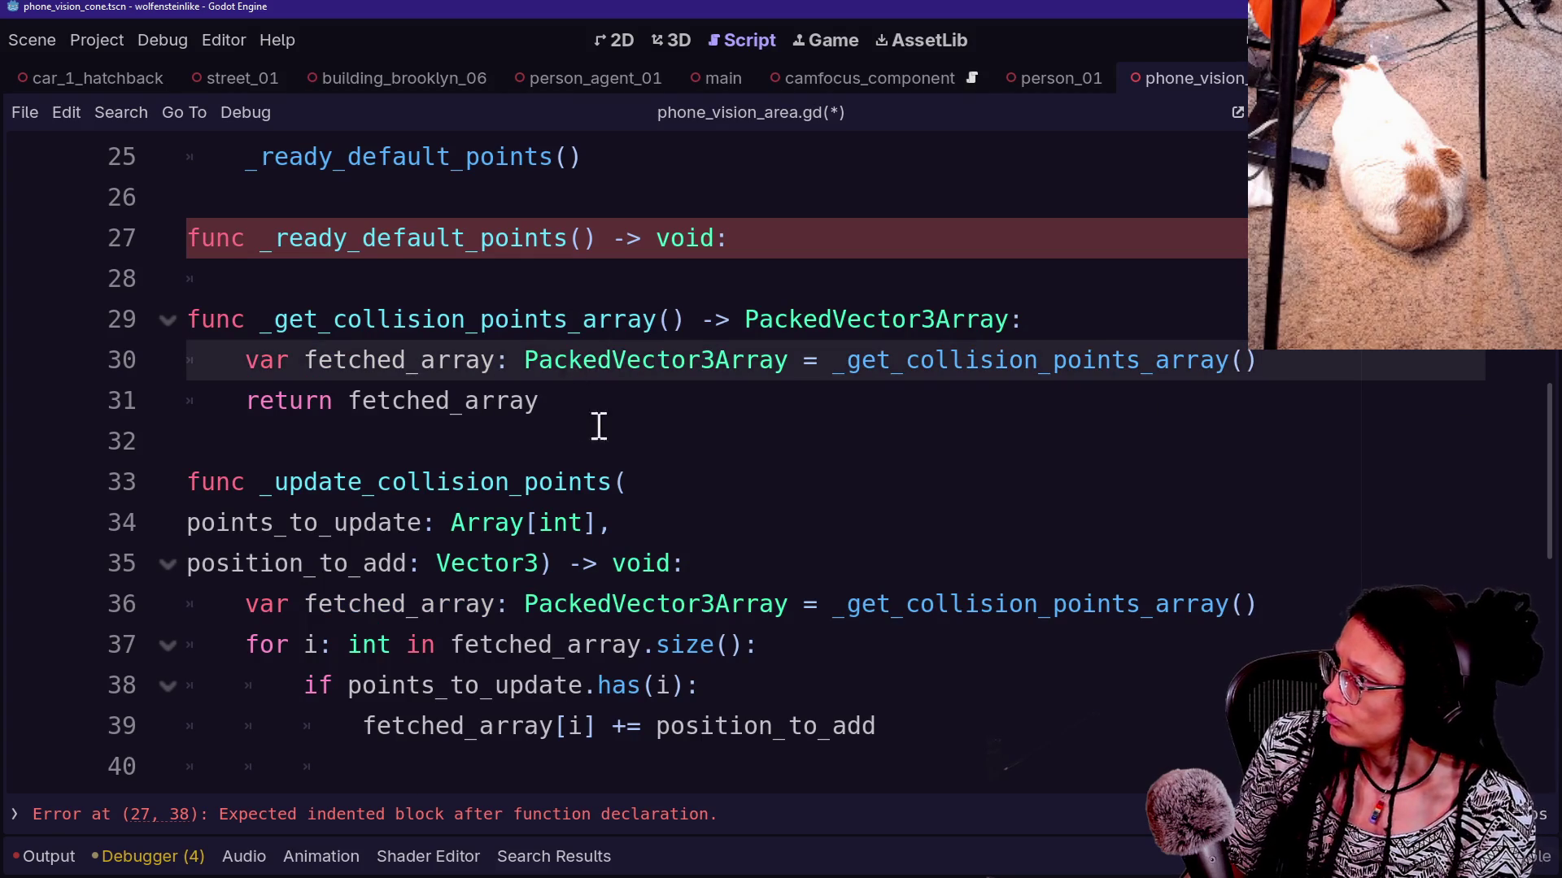
pyautogui.hotkey('ctrl', 'z')
# Delete the extra blank lines at the end of the script
pyautogui.click(632, 450)
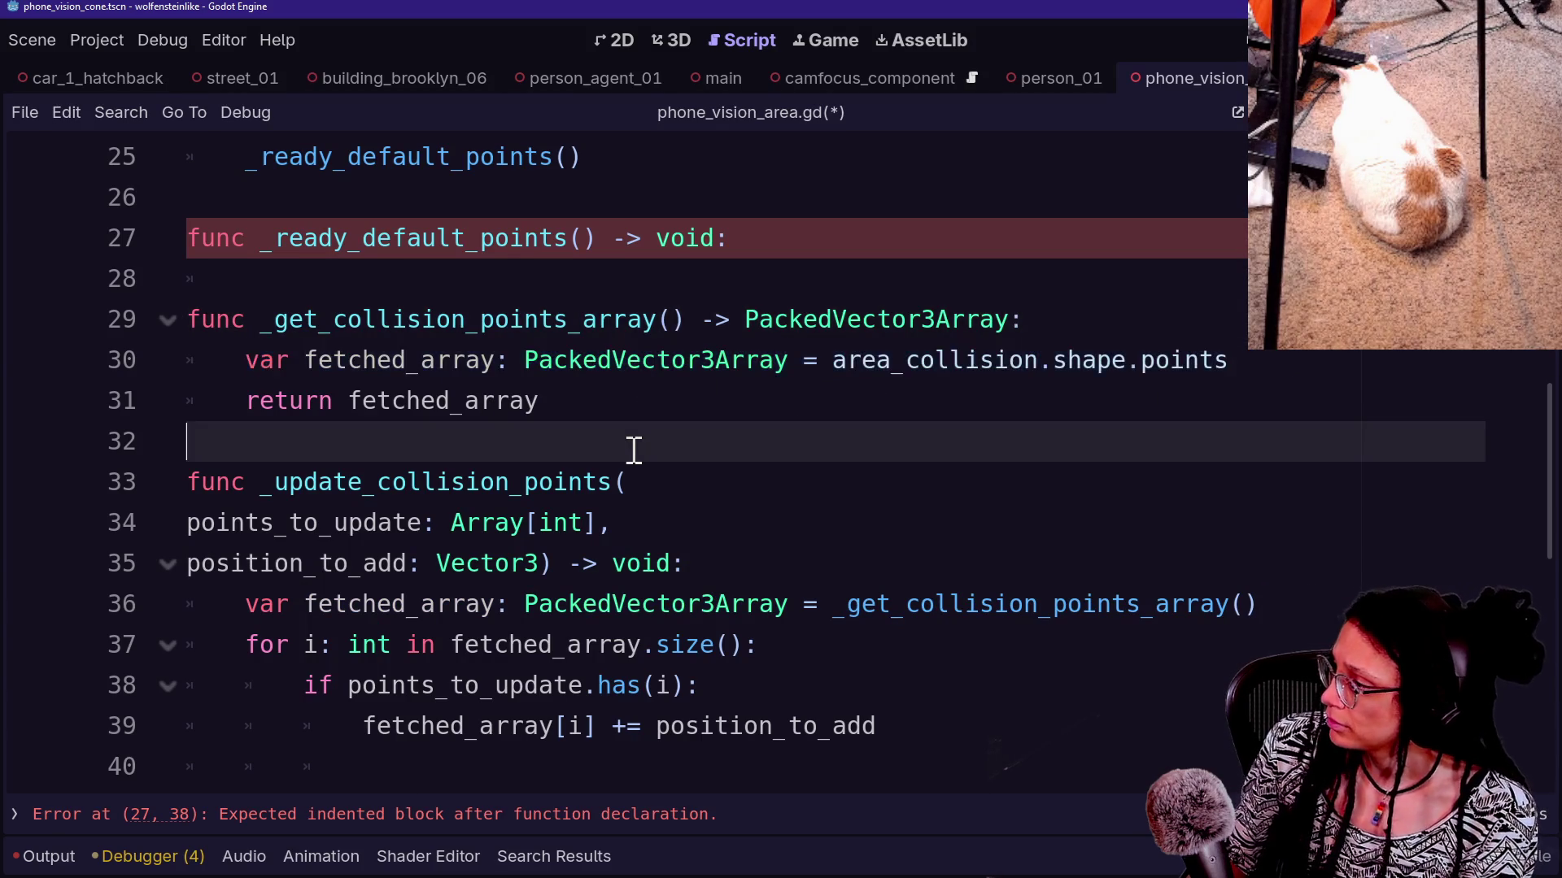
pyautogui.scroll(-1, 633, 452)
pyautogui.scroll(1, 631, 450)
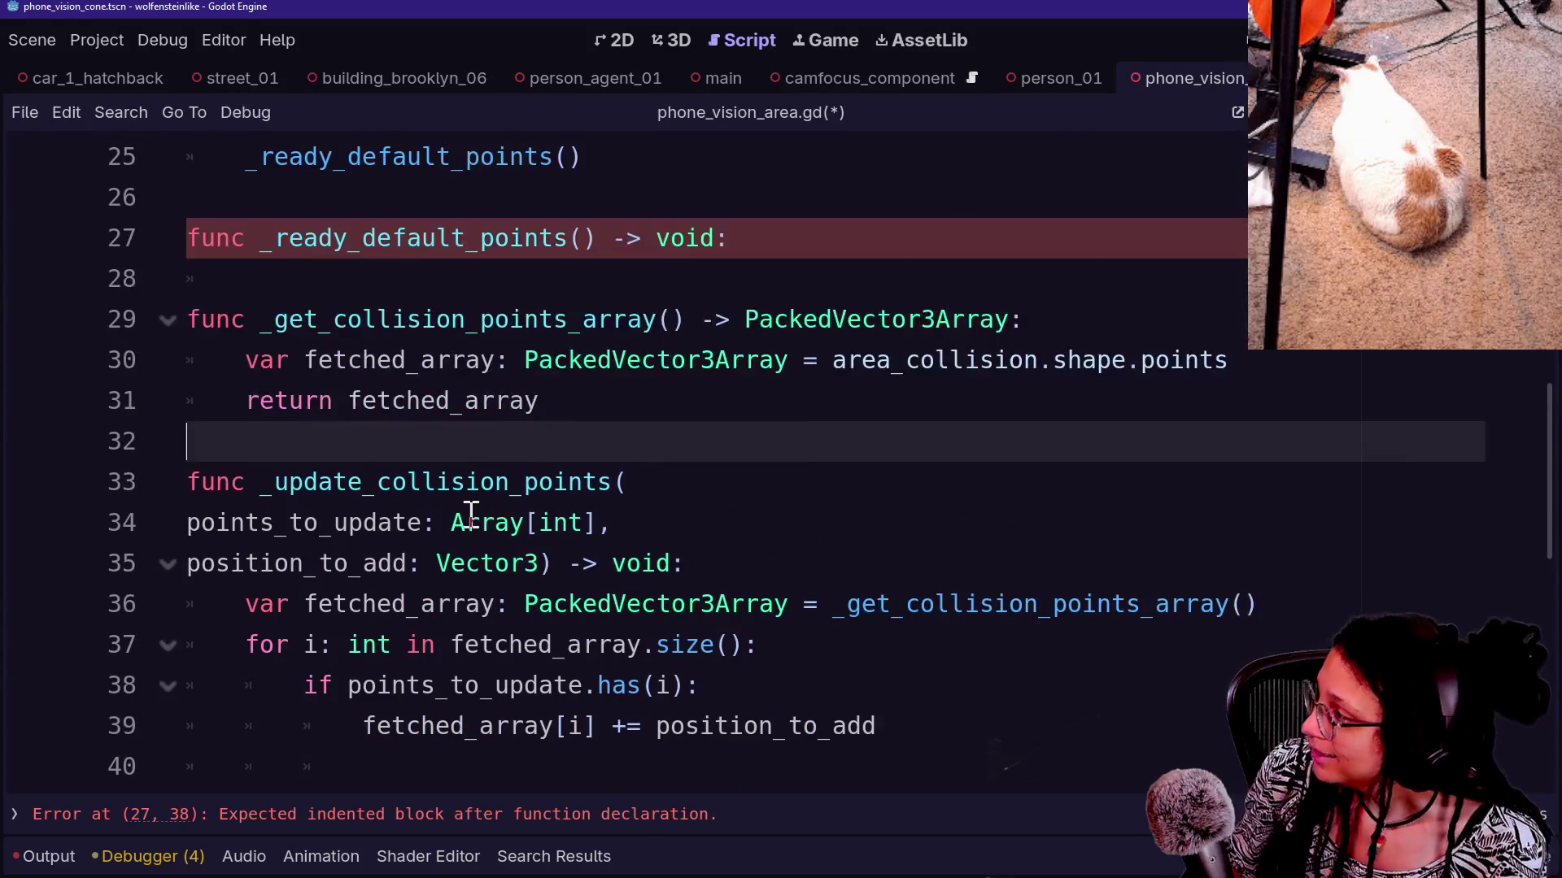
pyautogui.scroll(-5, 471, 513)
pyautogui.click(1176, 315)
pyautogui.moveTo(1175, 314); pyautogui.dragTo(1136, 168)
pyautogui.press('BackSpace')
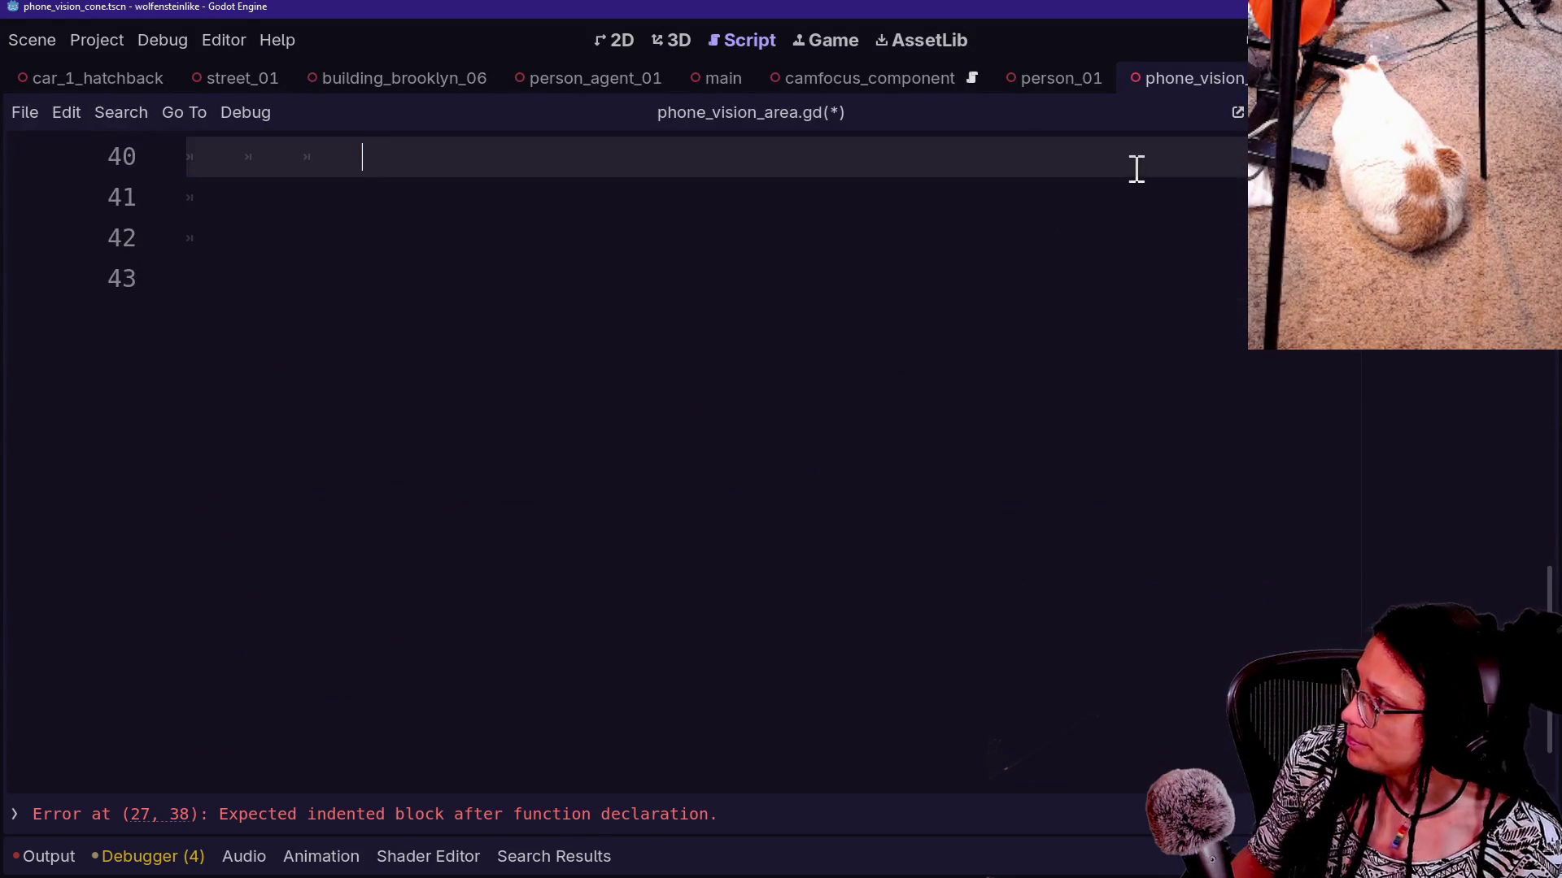
# Open an indented line under _ready_default_points and remove a stray blank line in update_tracked_zoom
pyautogui.scroll(5, 1137, 167)
pyautogui.click(1066, 294)
pyautogui.hotkey('ctrl', 'v')
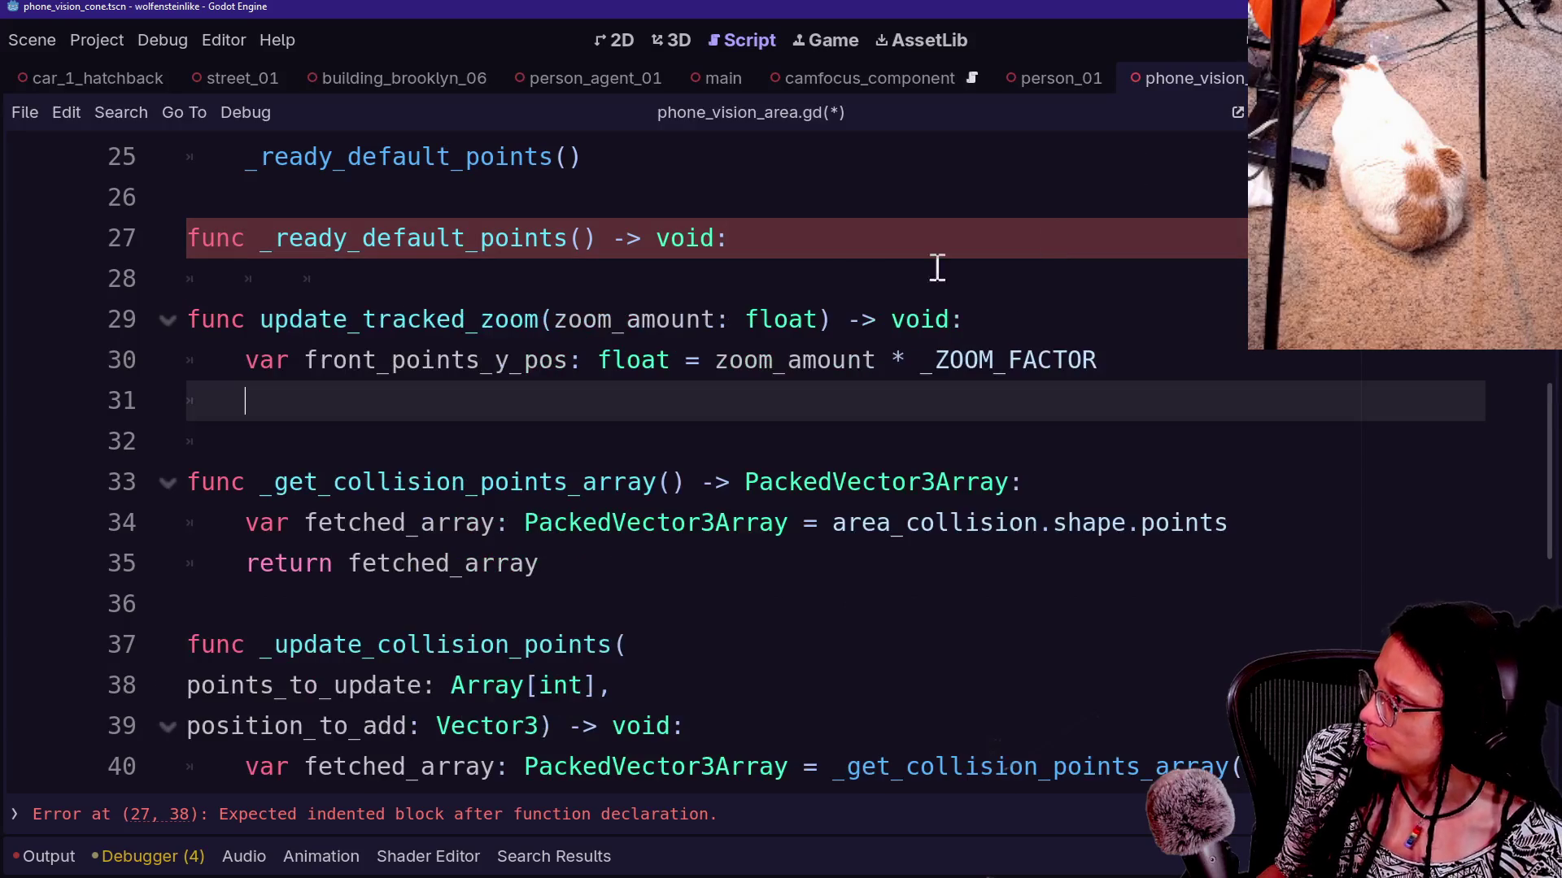
pyautogui.click(841, 242)
pyautogui.scroll(1, 840, 242)
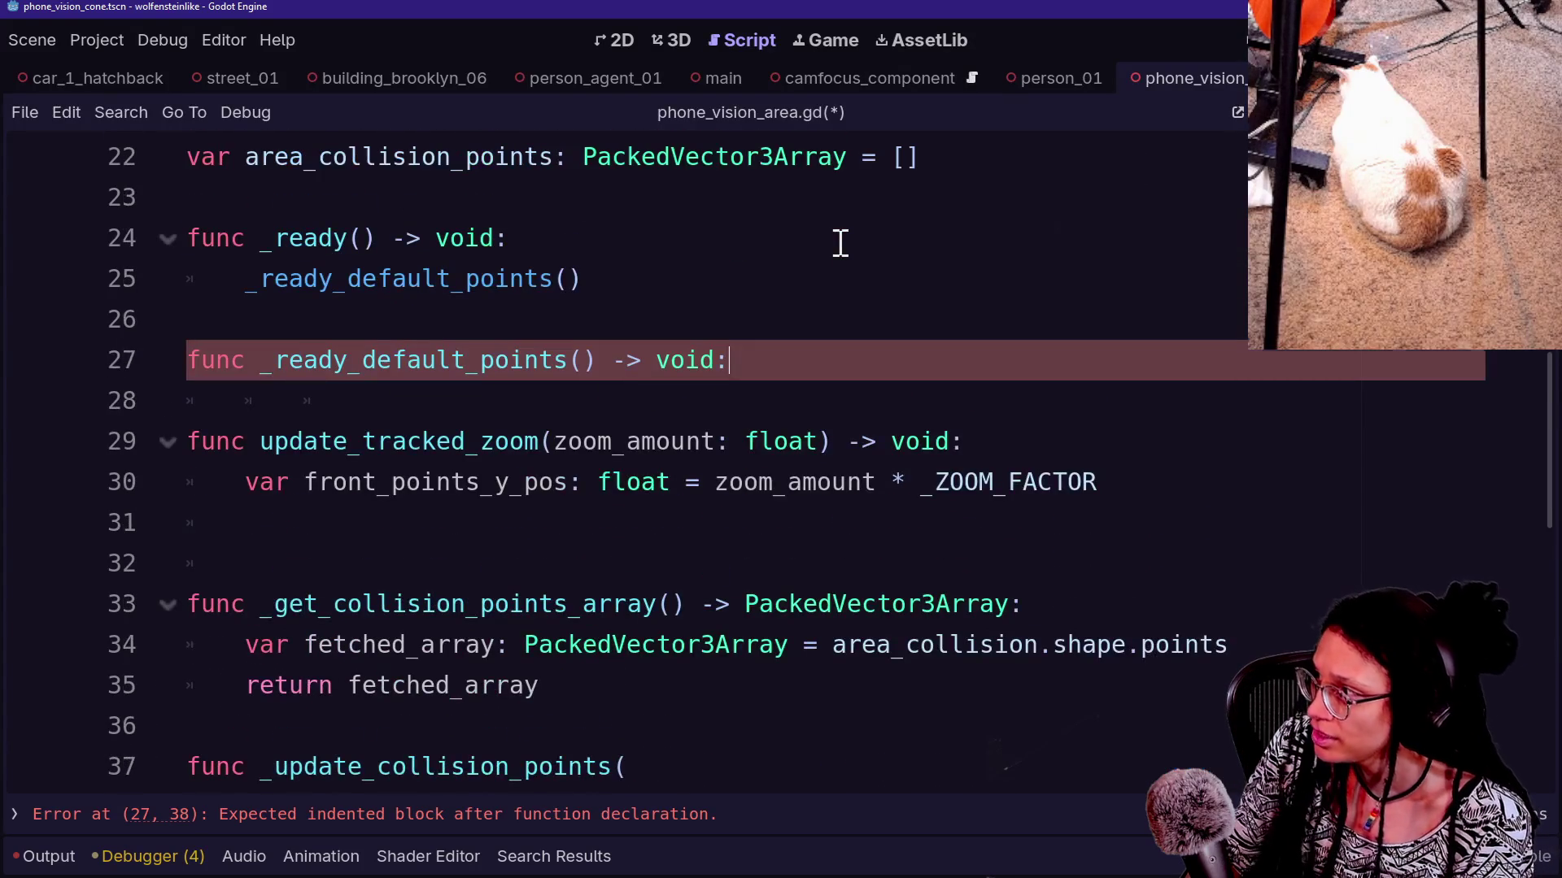
pyautogui.press('Return')
pyautogui.click(743, 592)
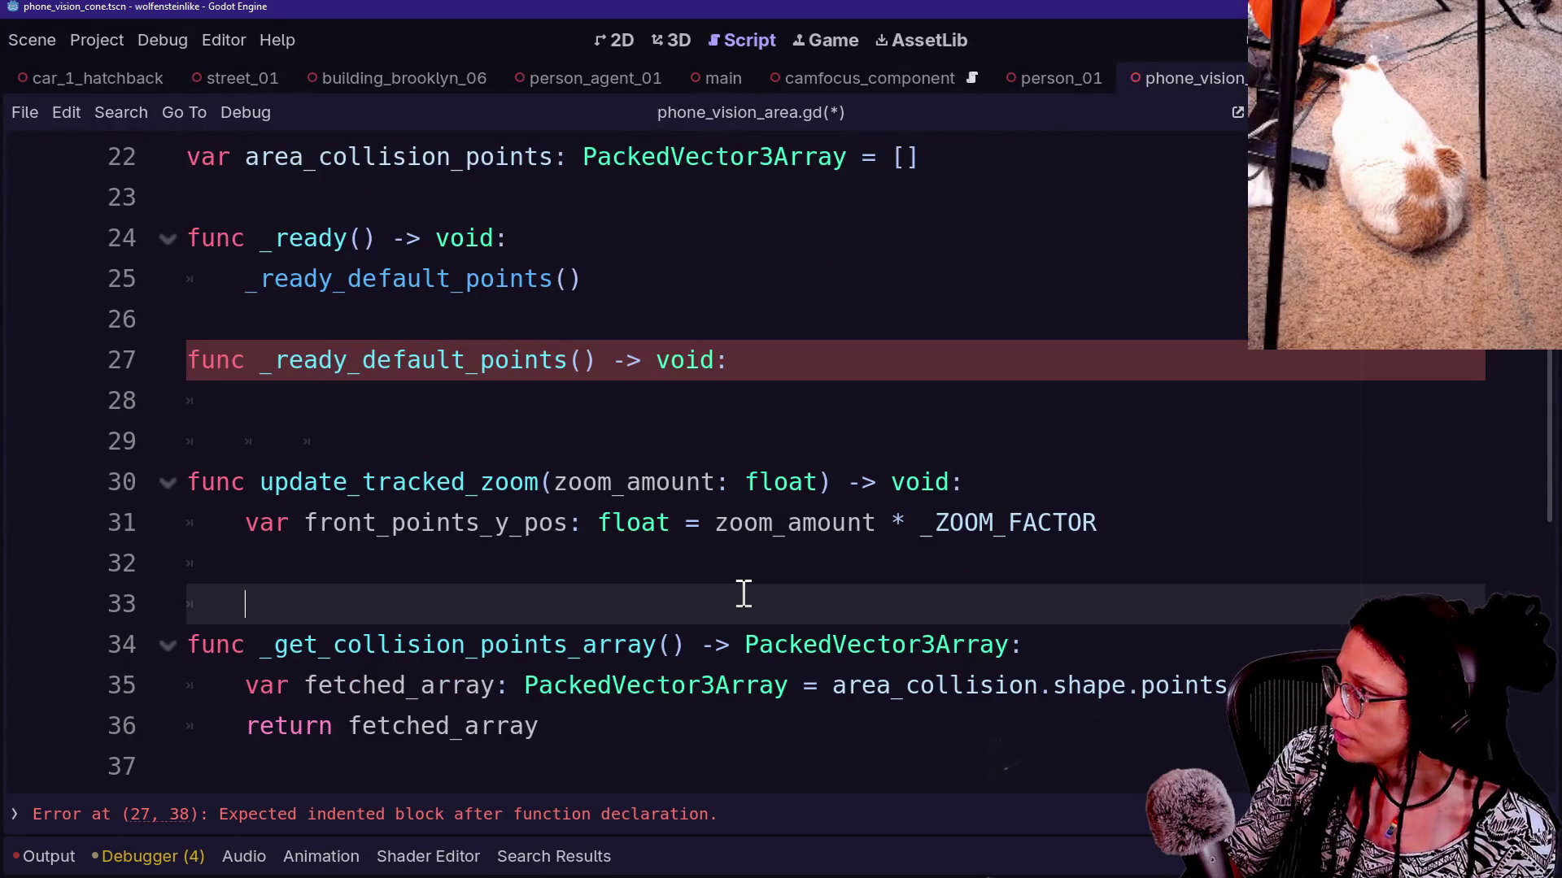
pyautogui.press('BackSpace')
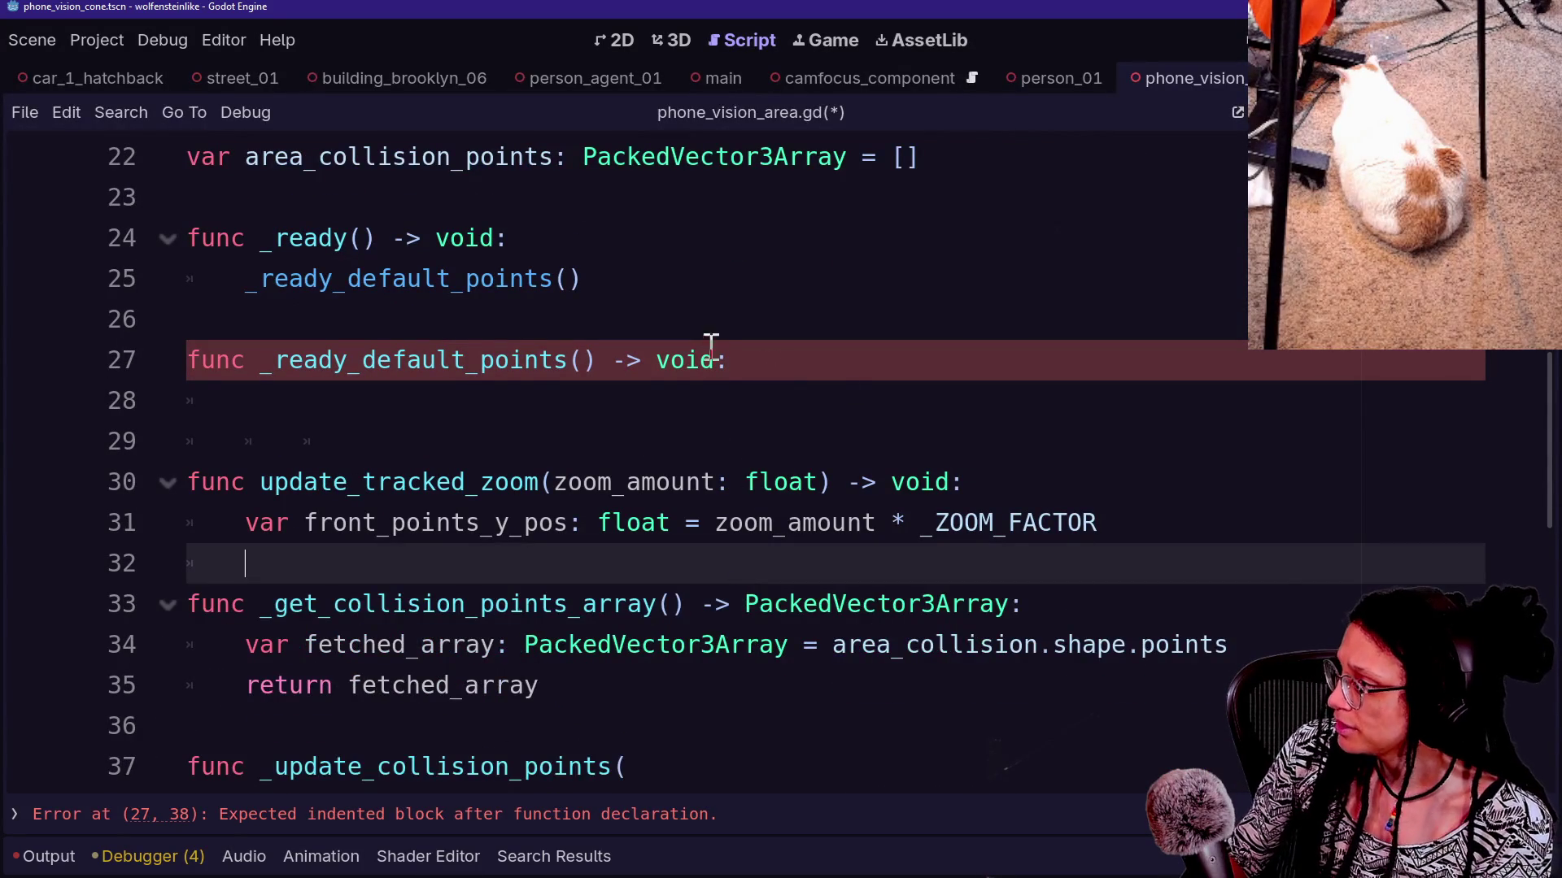
# Make line 28 'var fetched_array: PackedVector3Array = _get_collision_points_array()' using clipboard history
pyautogui.click(733, 392)
pyautogui.write('_')
pyautogui.press('Down')
pyautogui.press('Down')
pyautogui.press('Return')
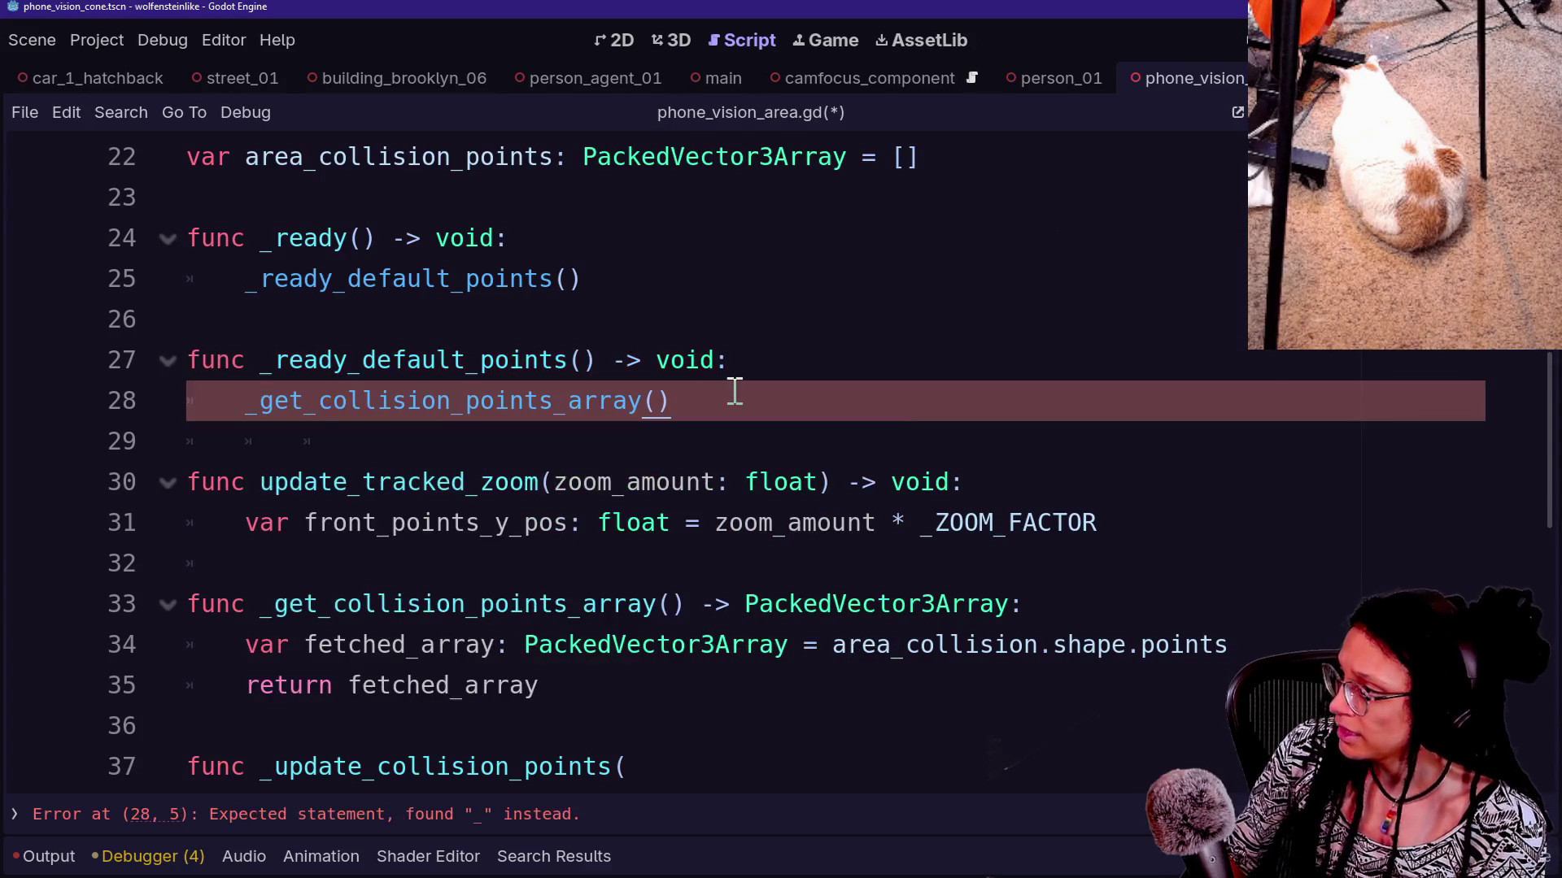
pyautogui.click(219, 402)
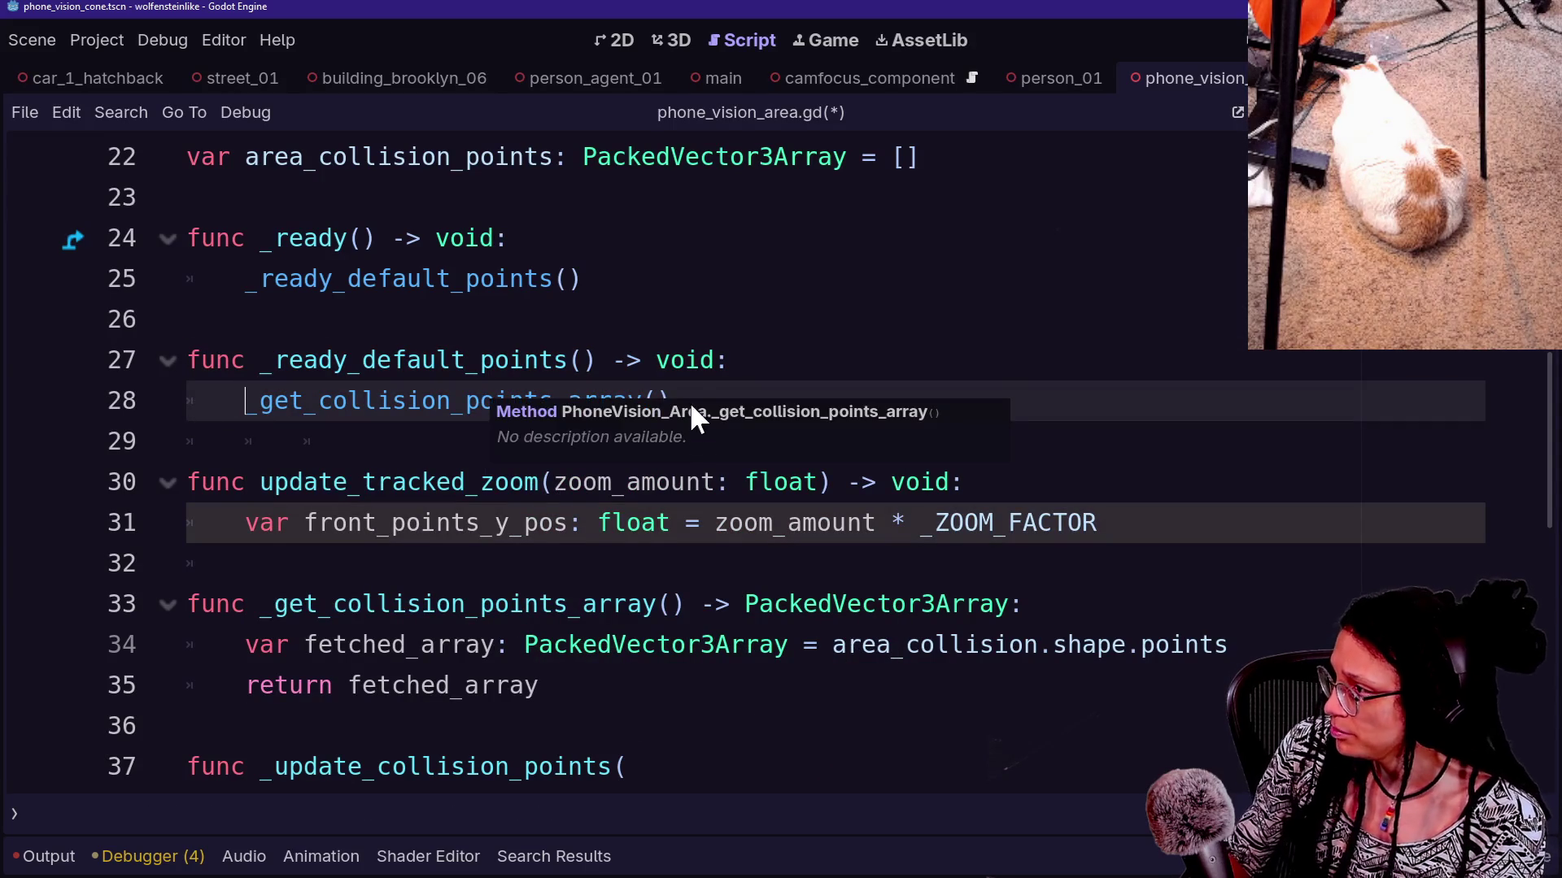
pyautogui.moveTo(697, 391)
pyautogui.mouseDown()
pyautogui.moveTo(196, 398)
pyautogui.moveTo(253, 398)
pyautogui.mouseUp()
pyautogui.press('super+v')
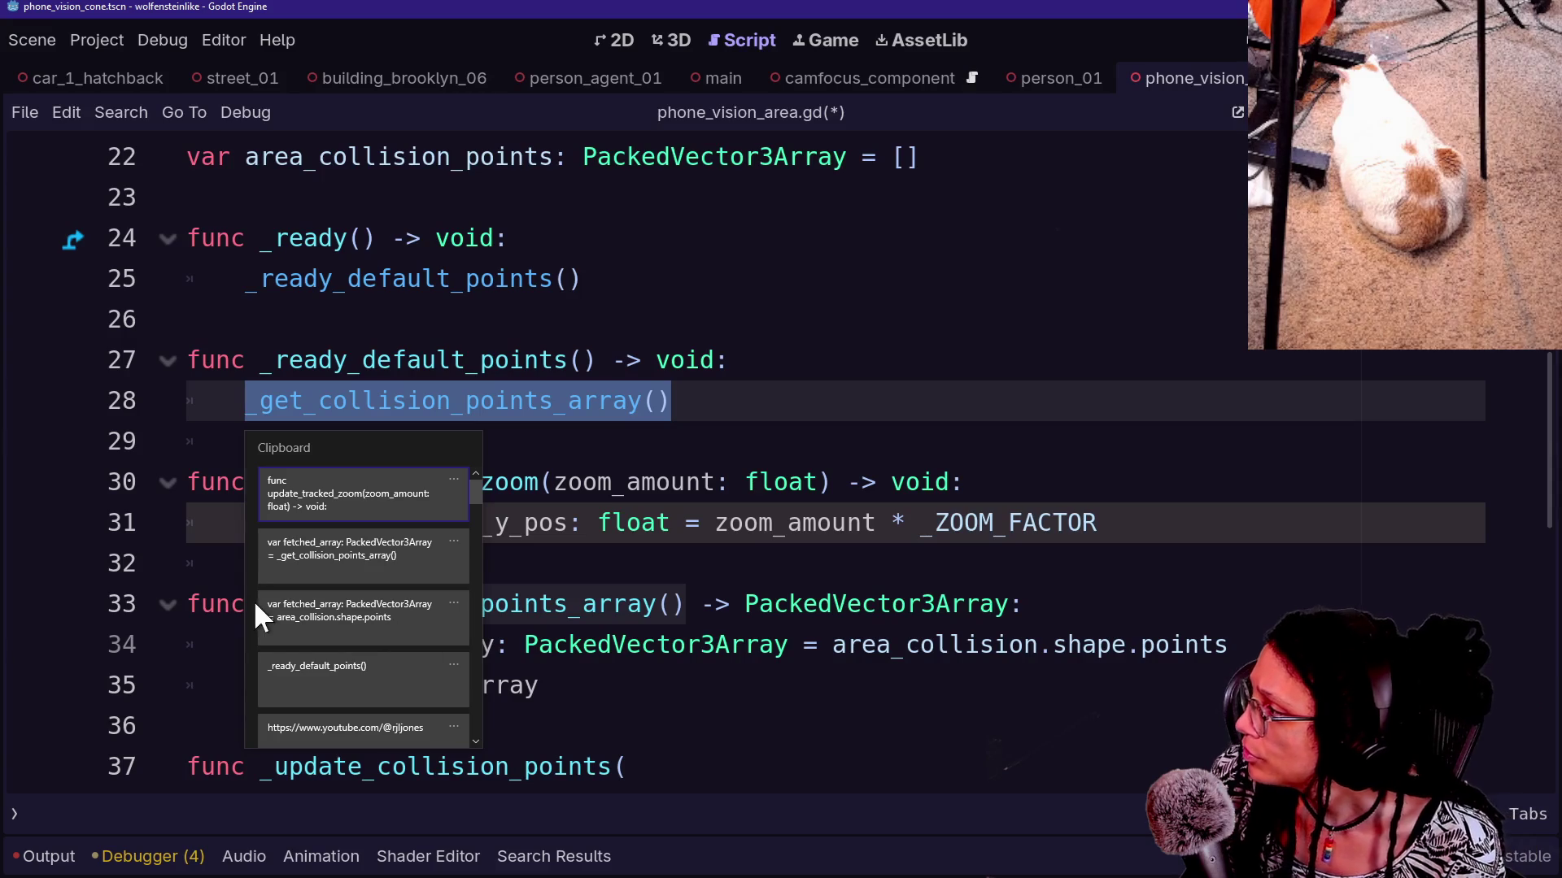
pyautogui.click(383, 553)
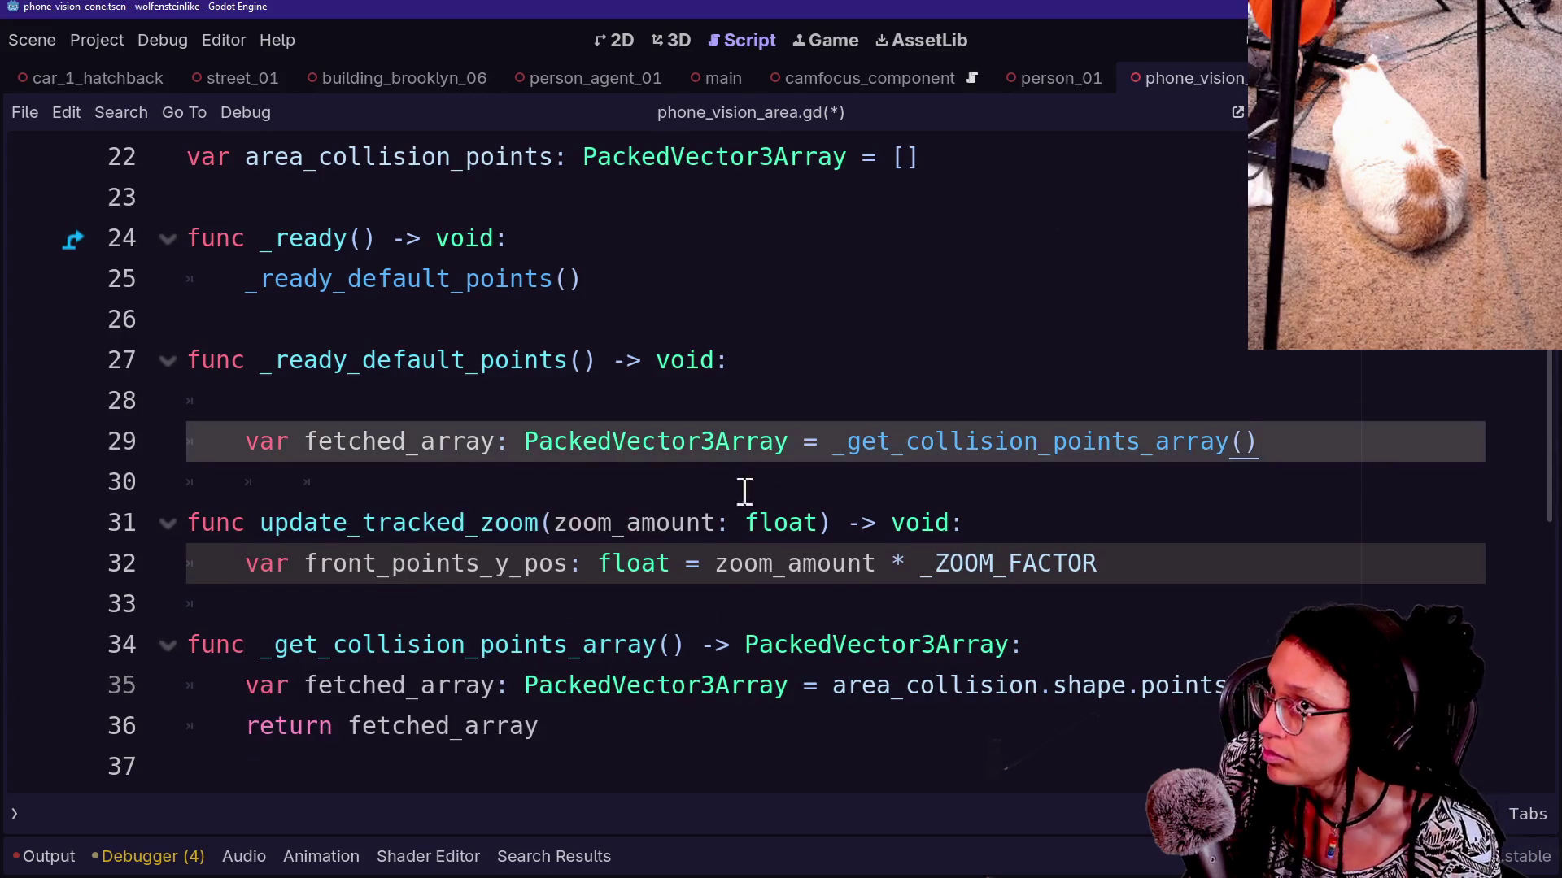
pyautogui.click(688, 484)
pyautogui.click(824, 388)
pyautogui.press('BackSpace')
pyautogui.press('BackSpace')
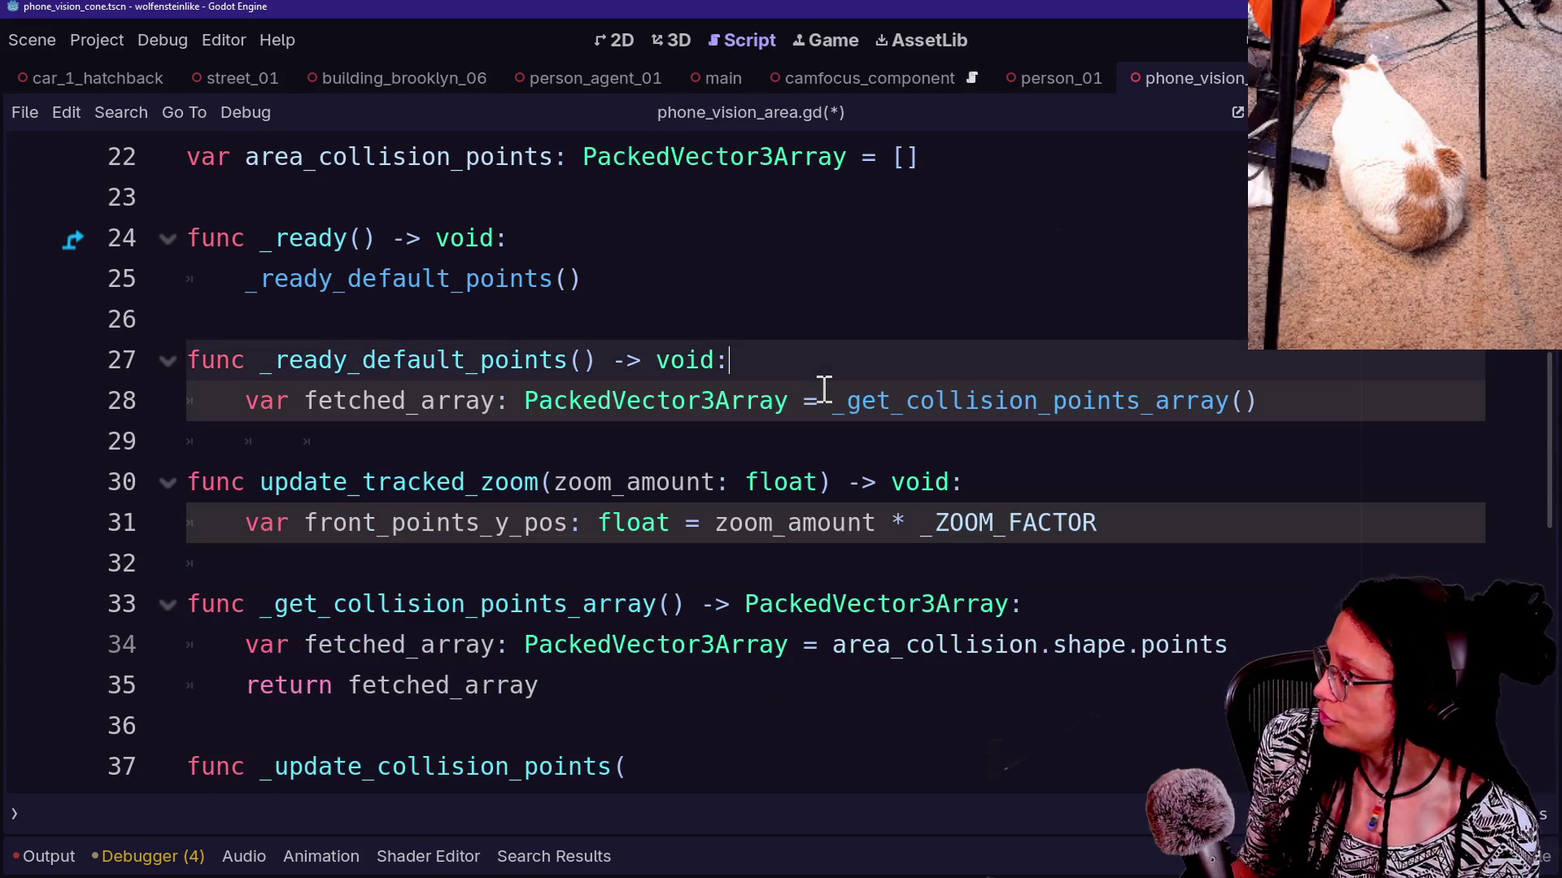
pyautogui.click(1359, 401)
pyautogui.press('Return')
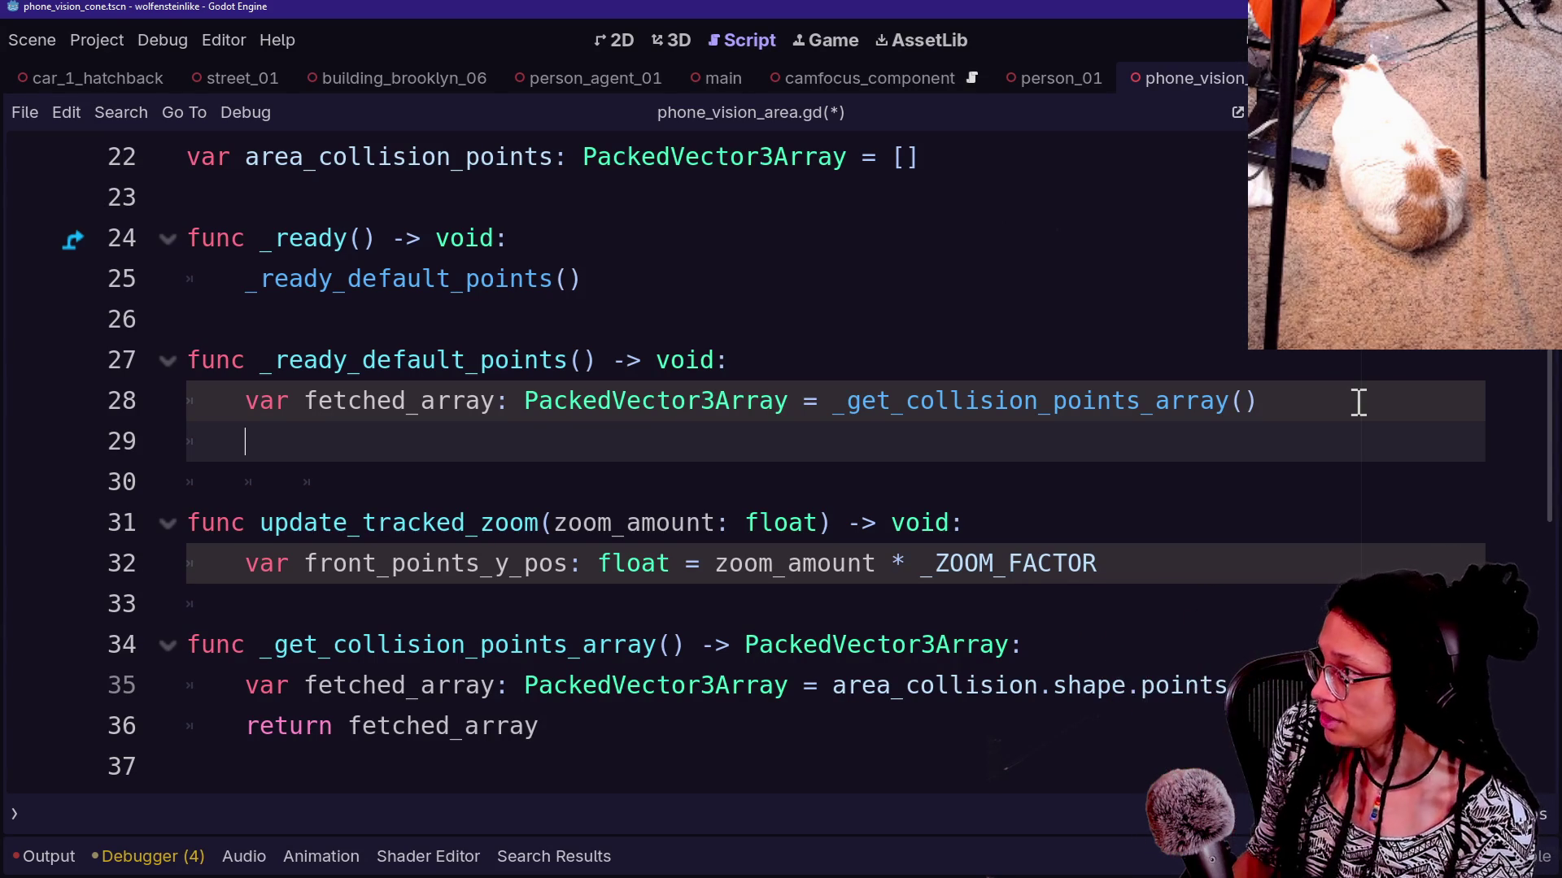
# Move the _default_col_points_pos declaration from line 9 to just above area_collision_points
pyautogui.scroll(2, 1358, 401)
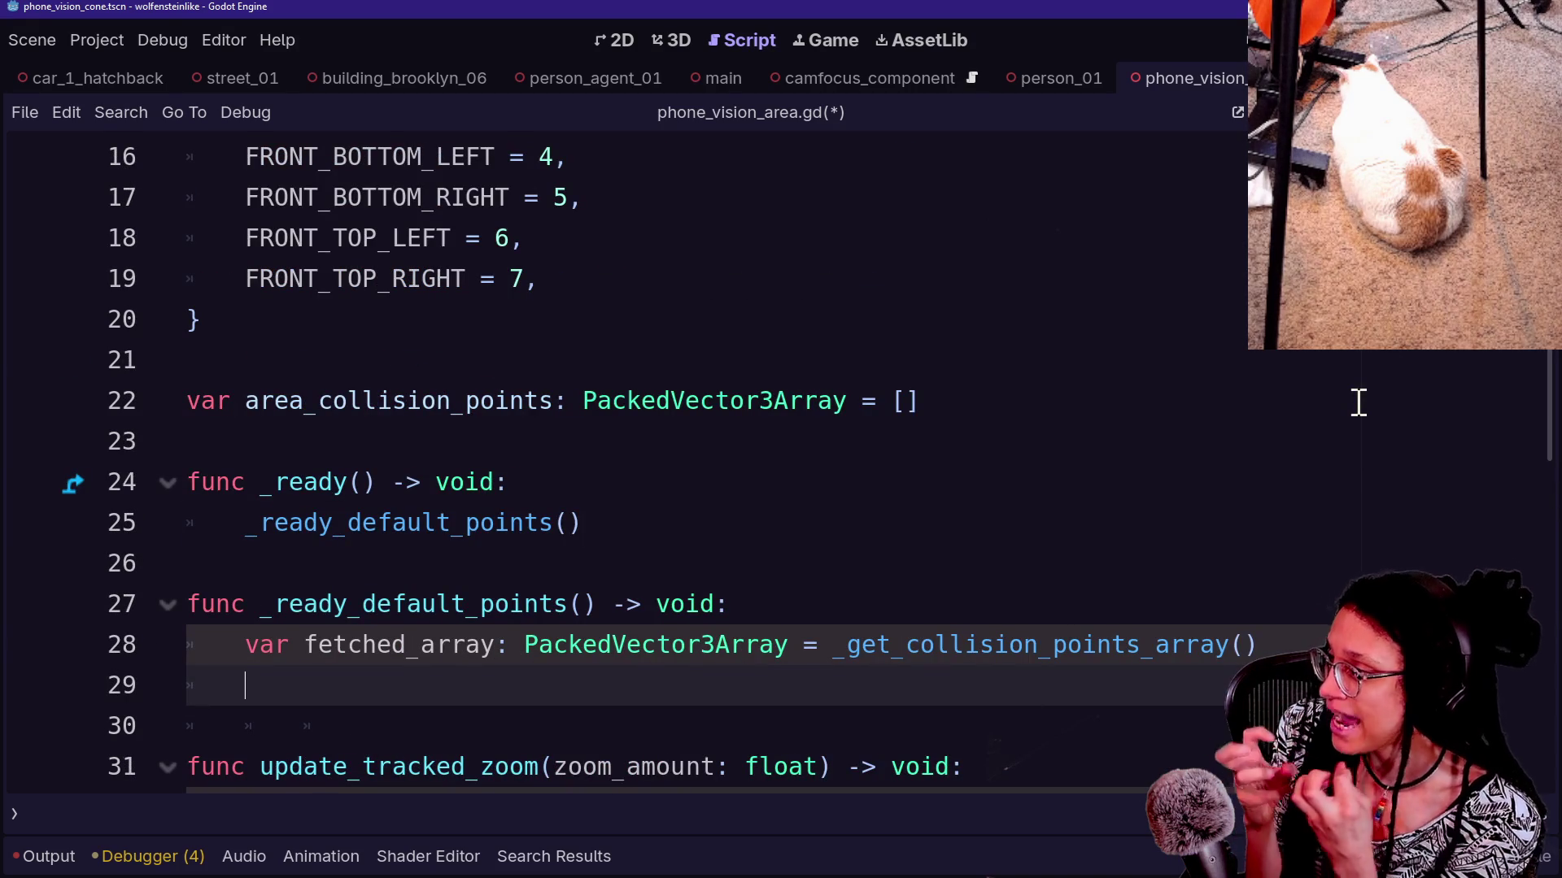
pyautogui.scroll(4, 823, 453)
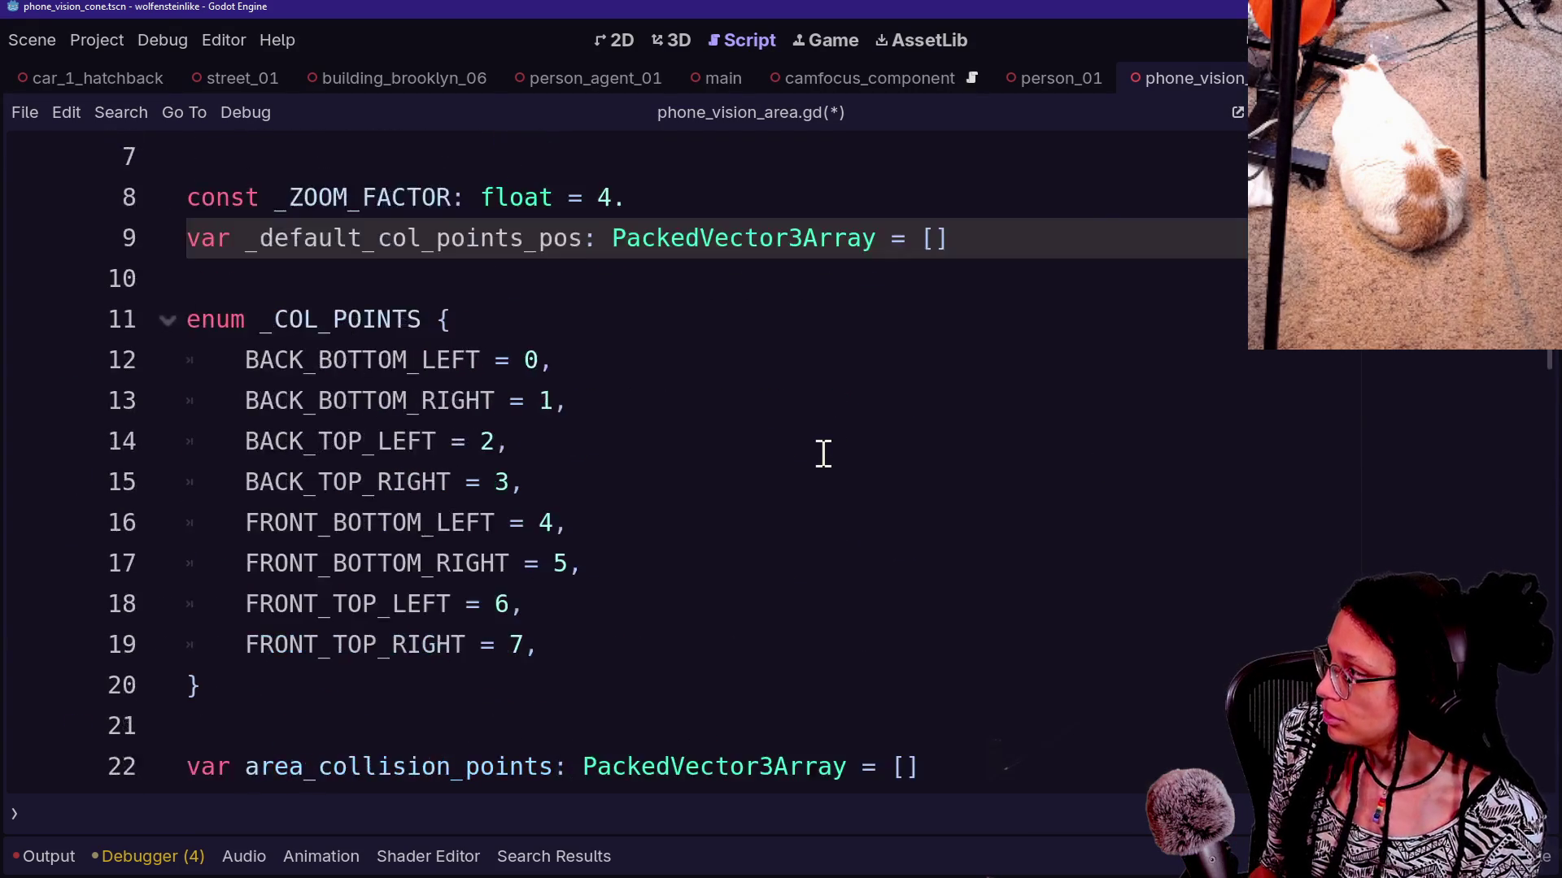
pyautogui.scroll(1, 1070, 359)
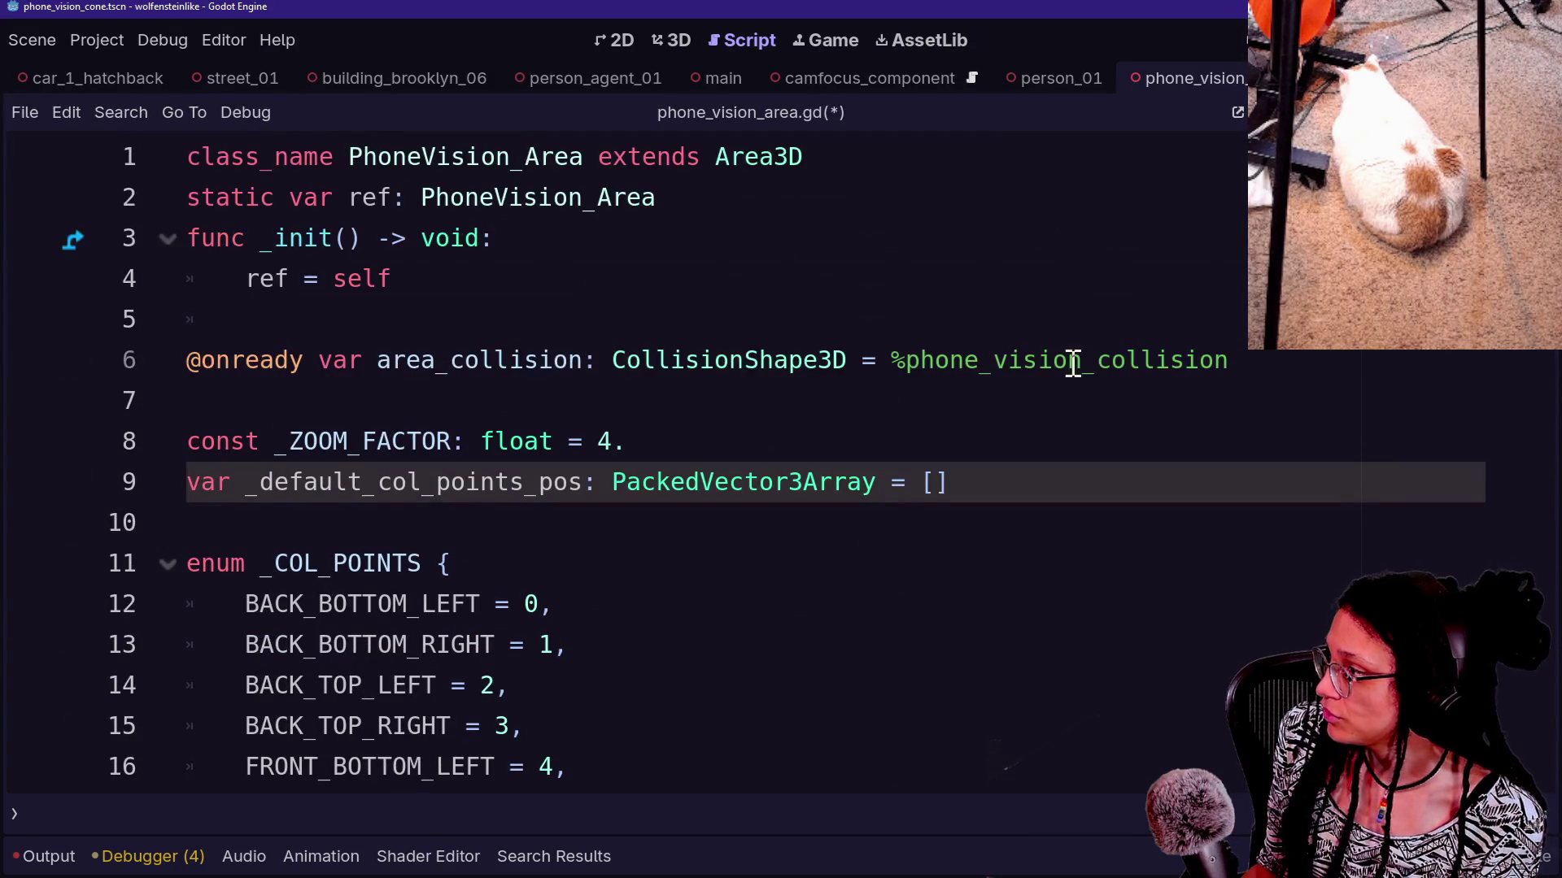
pyautogui.hotkey('shift', 'Up')
pyautogui.hotkey('ctrl', 'c')
pyautogui.press('BackSpace')
pyautogui.scroll(-3, 1086, 448)
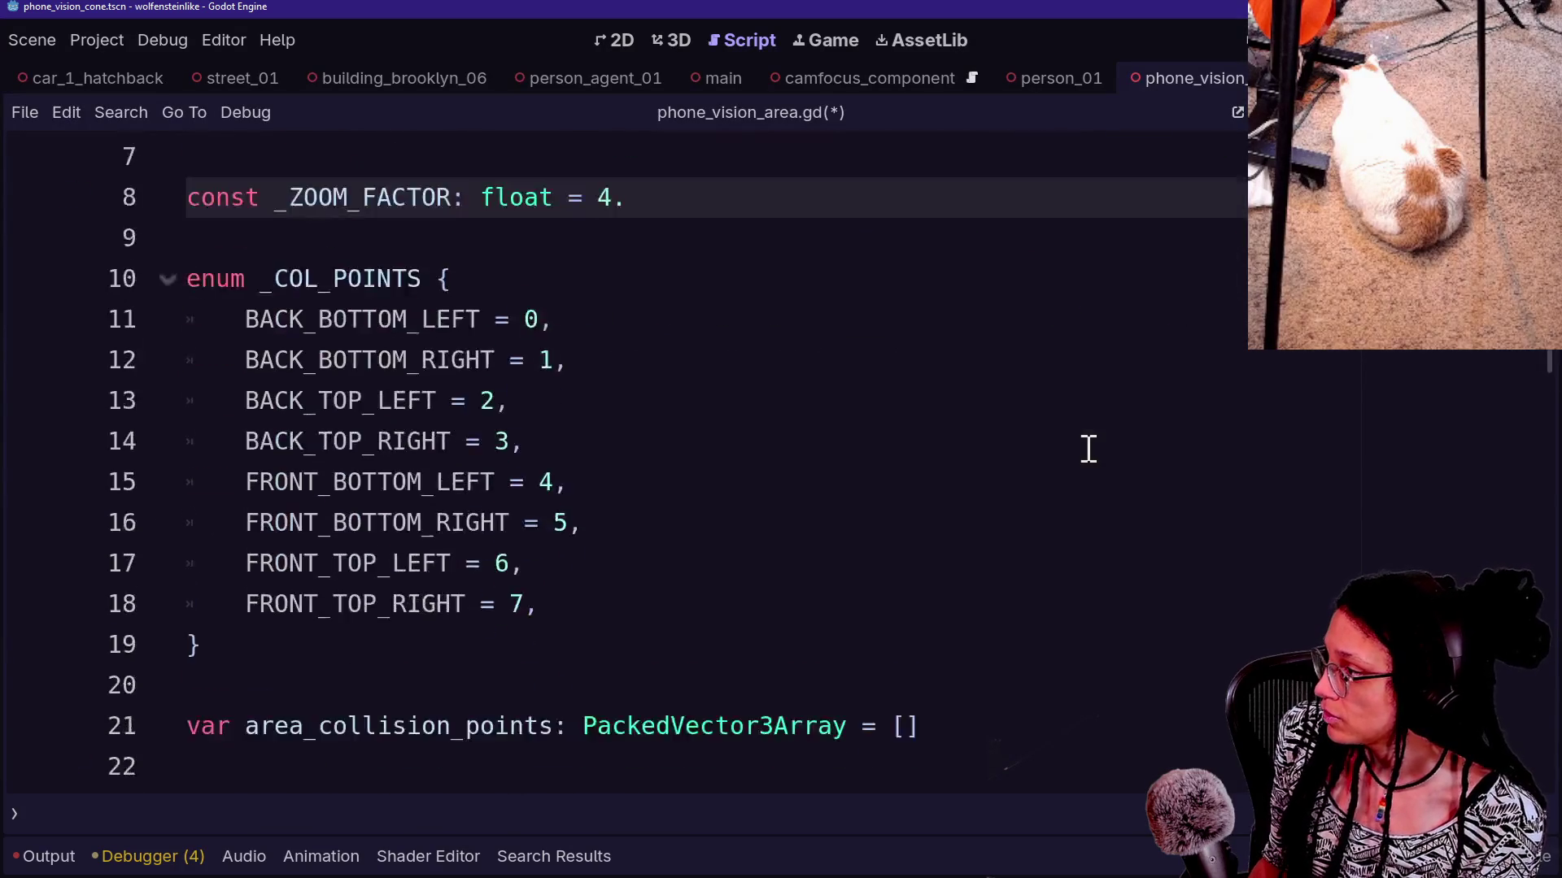
pyautogui.click(1147, 628)
pyautogui.click(1109, 588)
pyautogui.click(1109, 568)
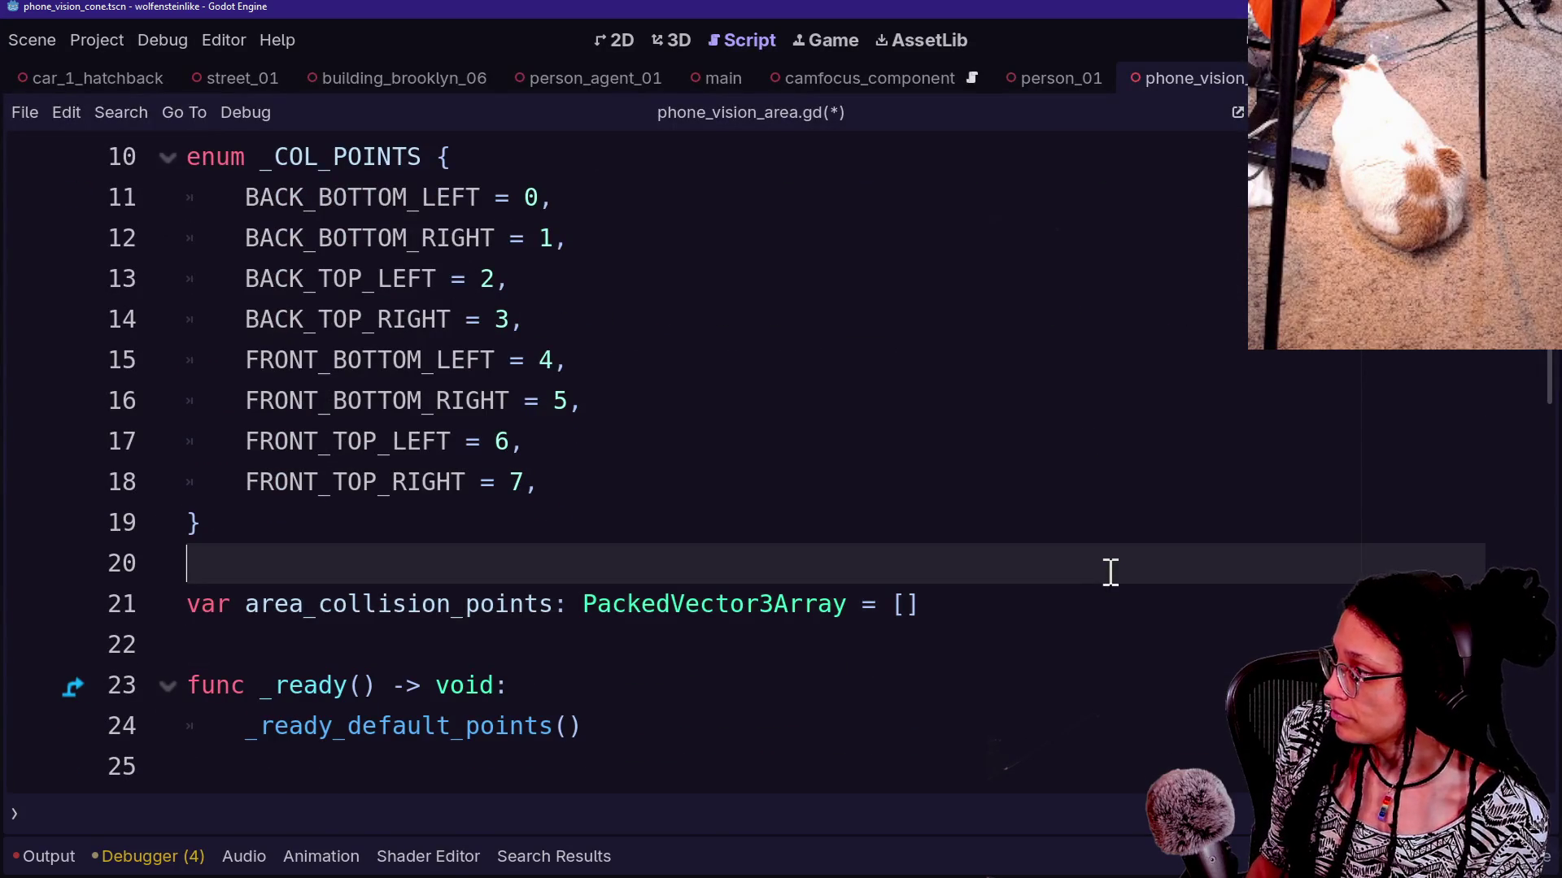
pyautogui.hotkey('ctrl', 'v')
pyautogui.click(1075, 553)
# Delete the extra blank line under the fetched_array declaration in _ready_default_points
pyautogui.scroll(-10, 1074, 551)
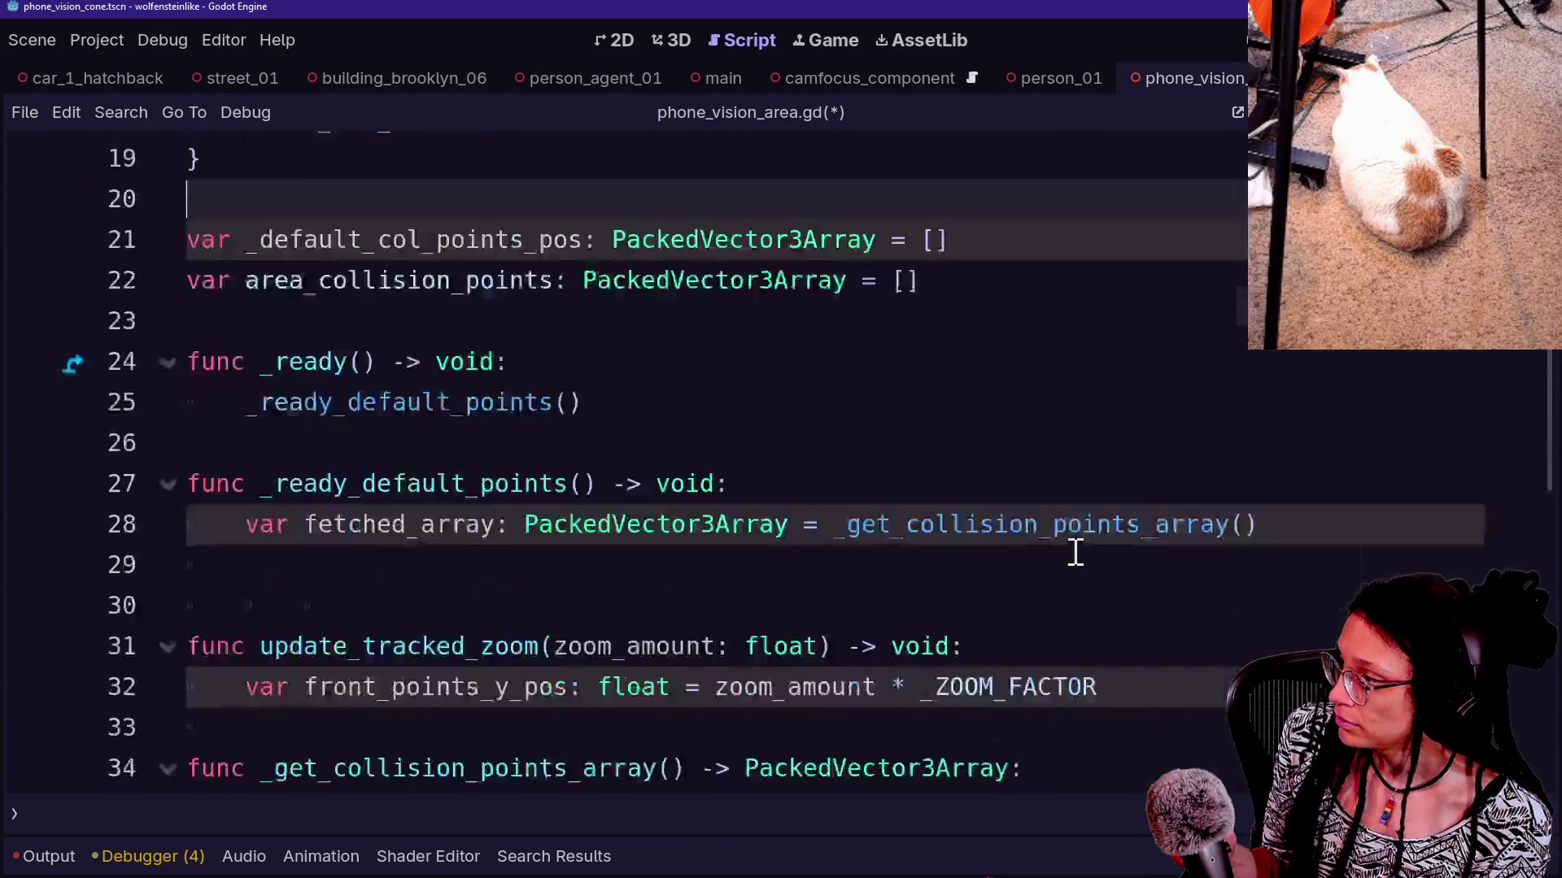
pyautogui.scroll(6, 907, 599)
pyautogui.scroll(-4, 908, 598)
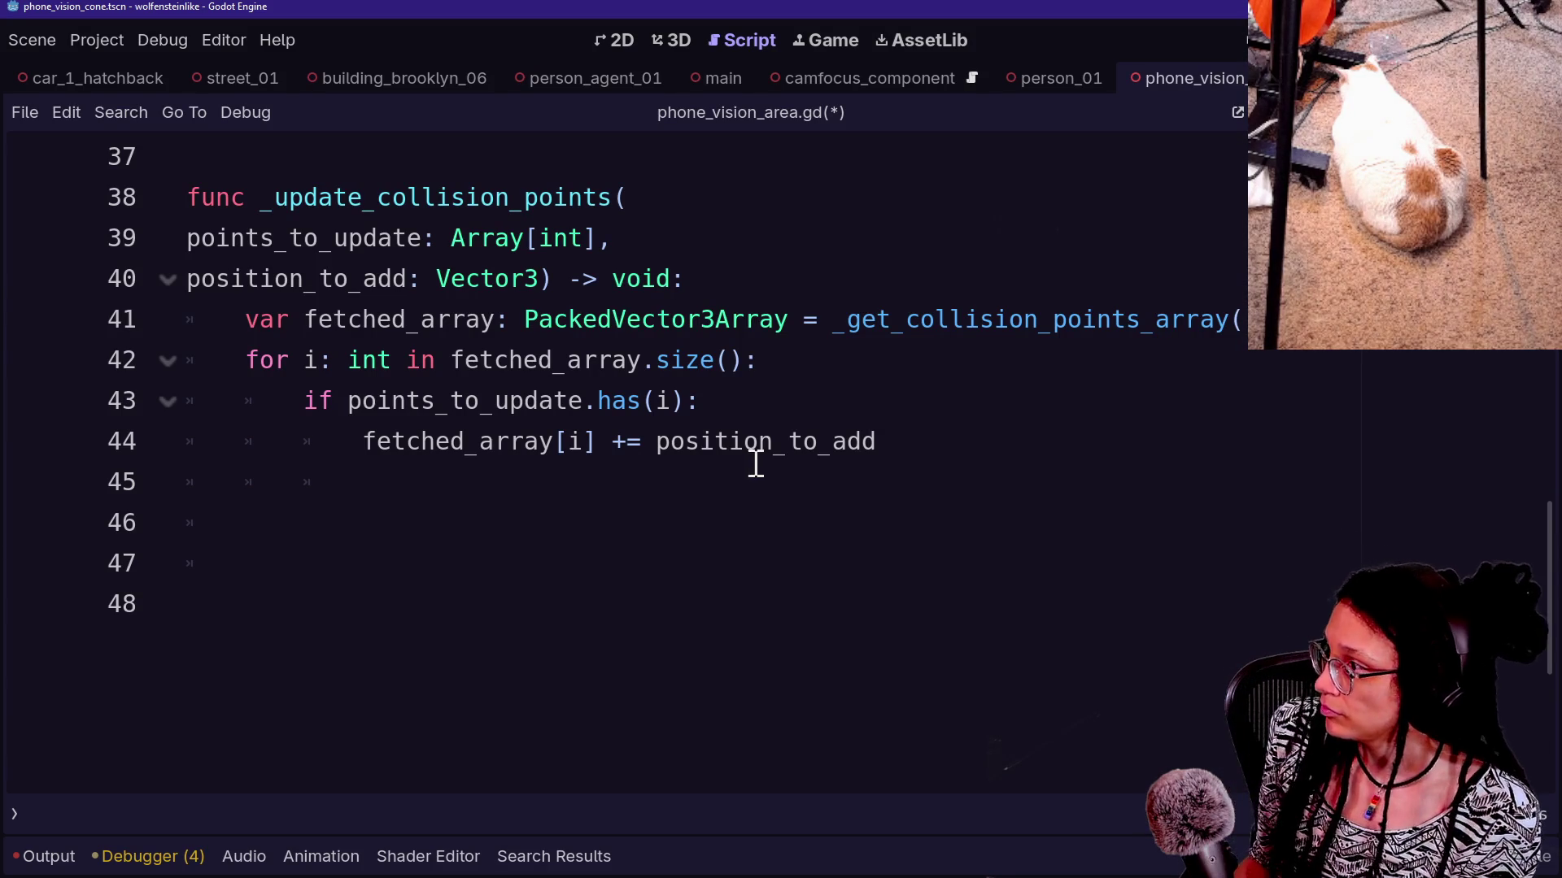
pyautogui.scroll(3, 756, 464)
pyautogui.scroll(1, 946, 344)
pyautogui.click(963, 352)
pyautogui.click(972, 331)
pyautogui.press('Down')
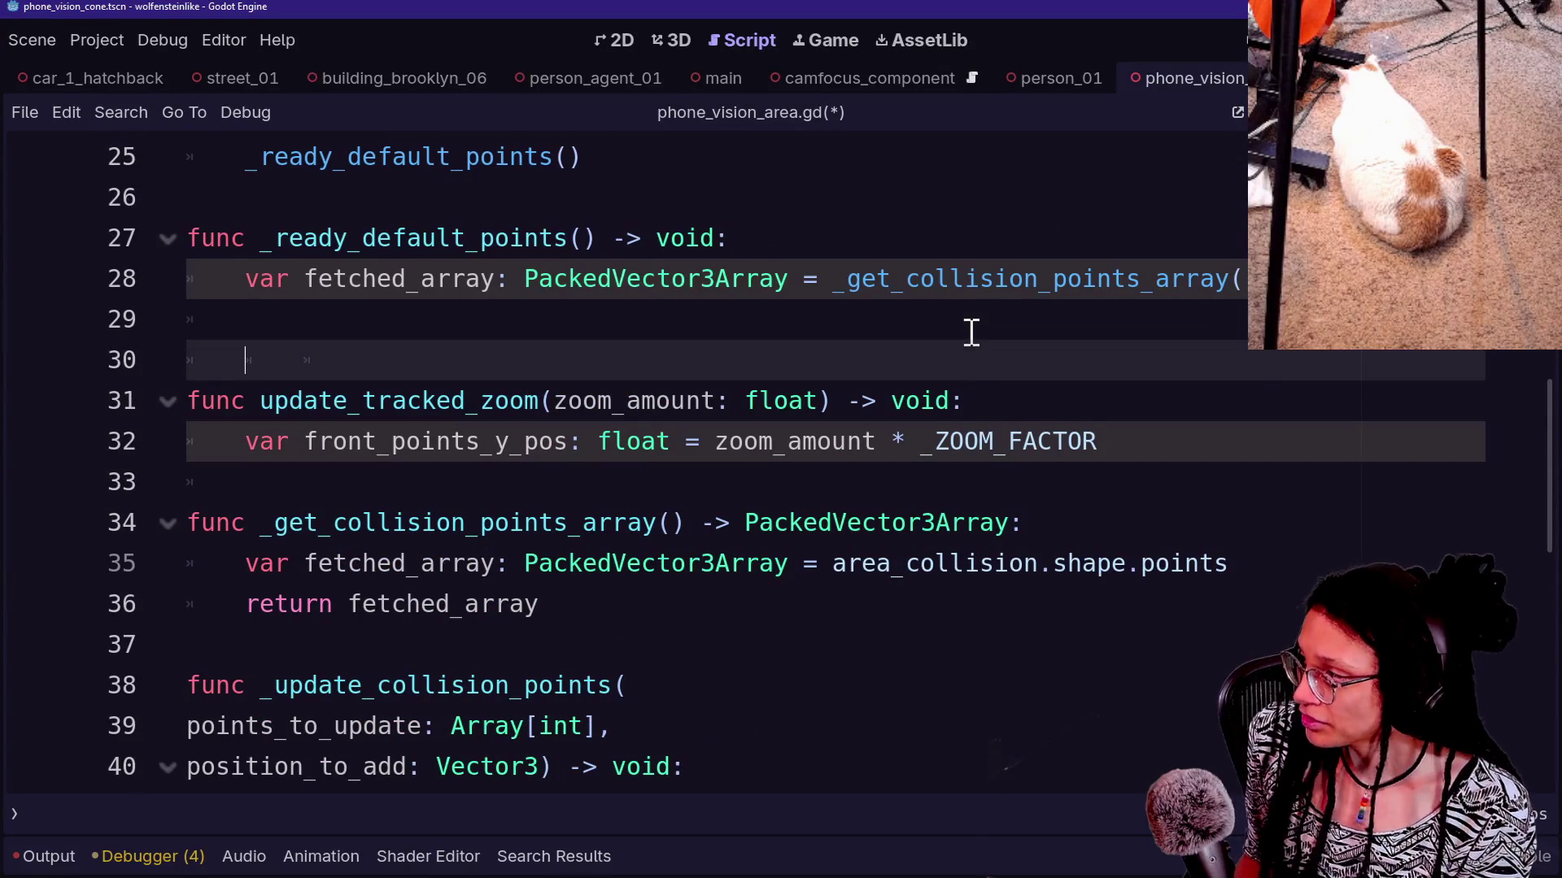
pyautogui.press('Up')
pyautogui.press('BackSpace')
pyautogui.press('BackSpace')
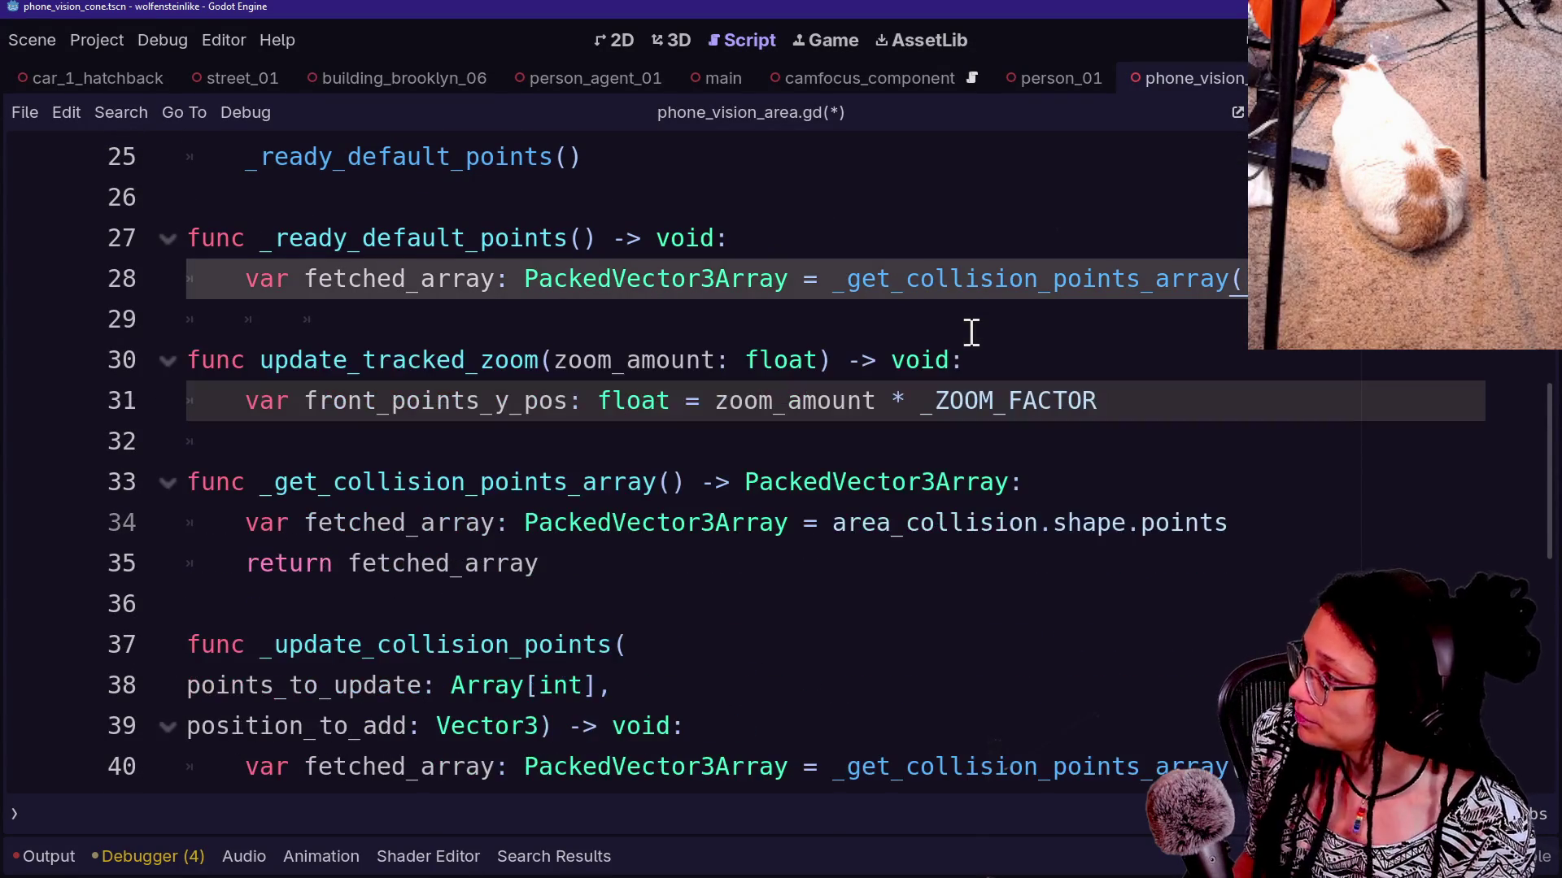
pyautogui.scroll(1, 972, 332)
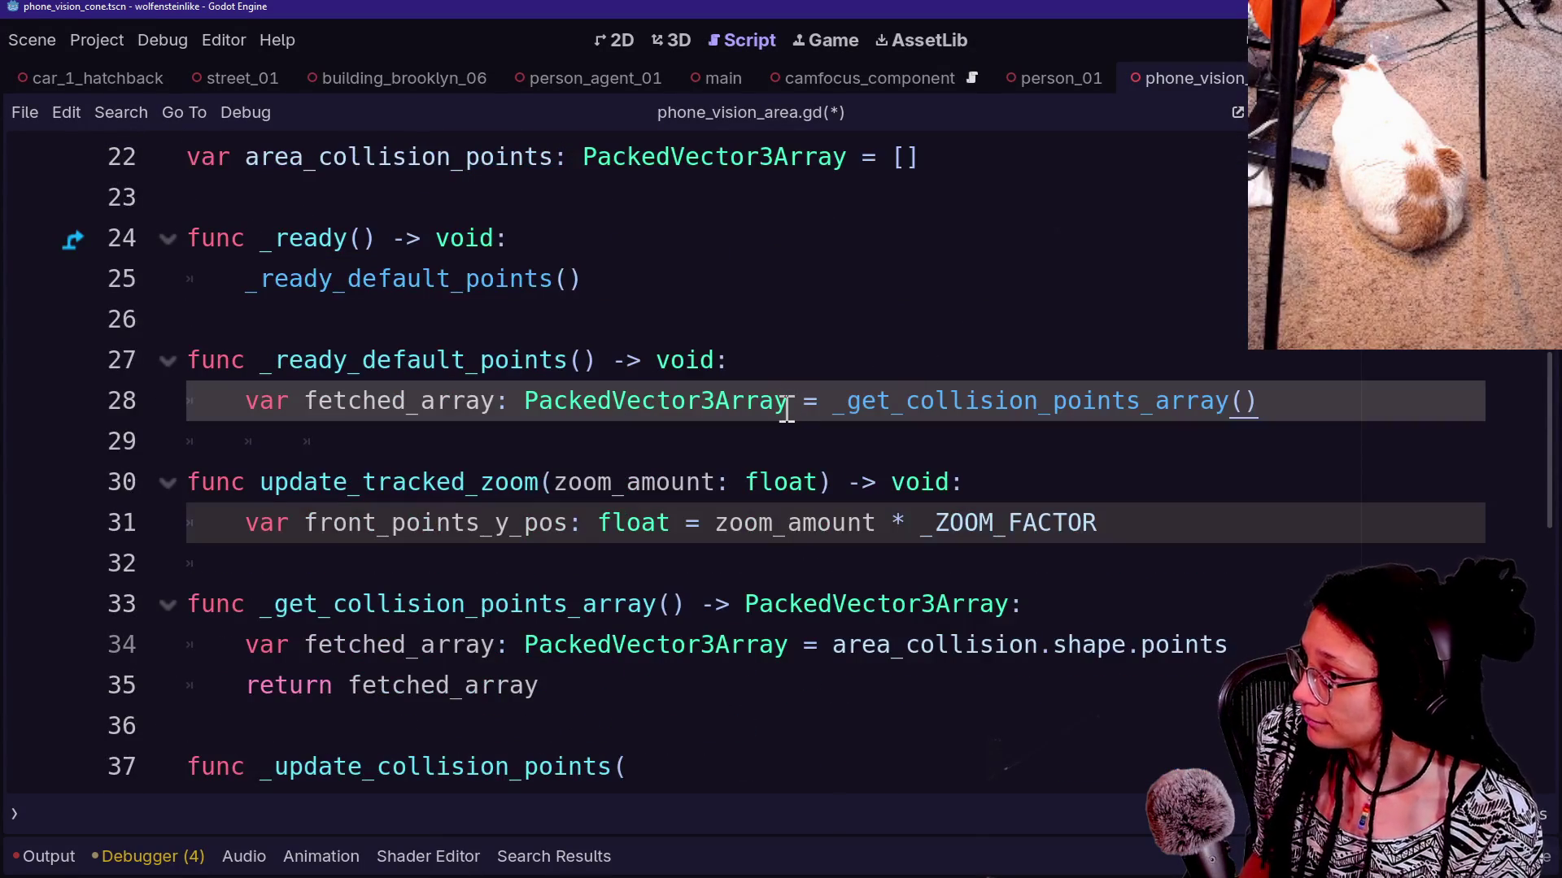
# On line 29, assign fetched_array.duplicate() to _default_col_points_pos
pyautogui.press('Return')
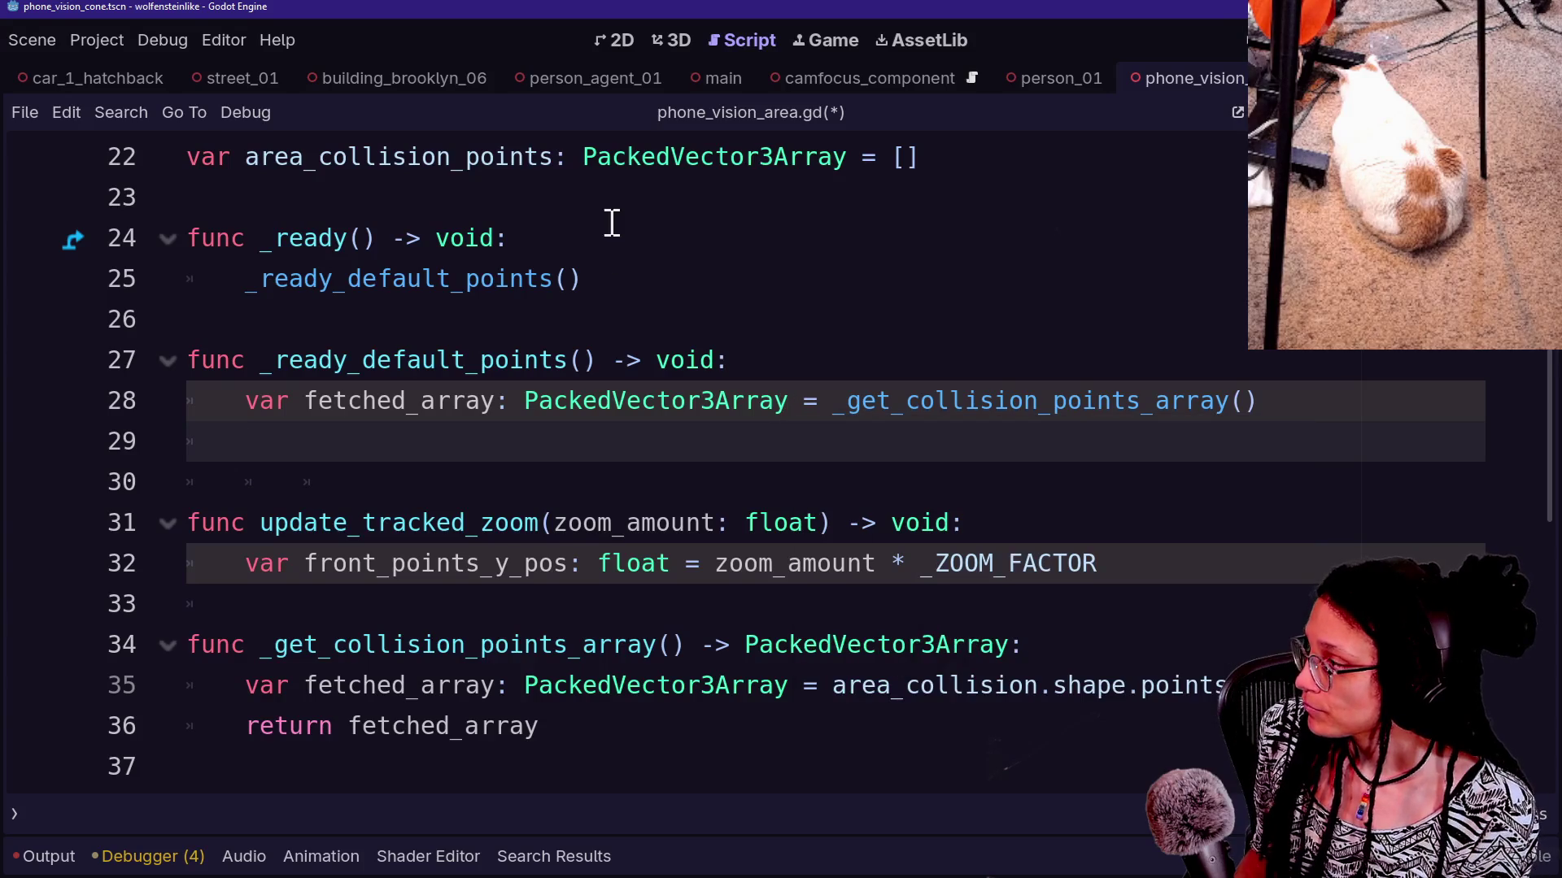
pyautogui.scroll(2, 612, 222)
pyautogui.write('def')
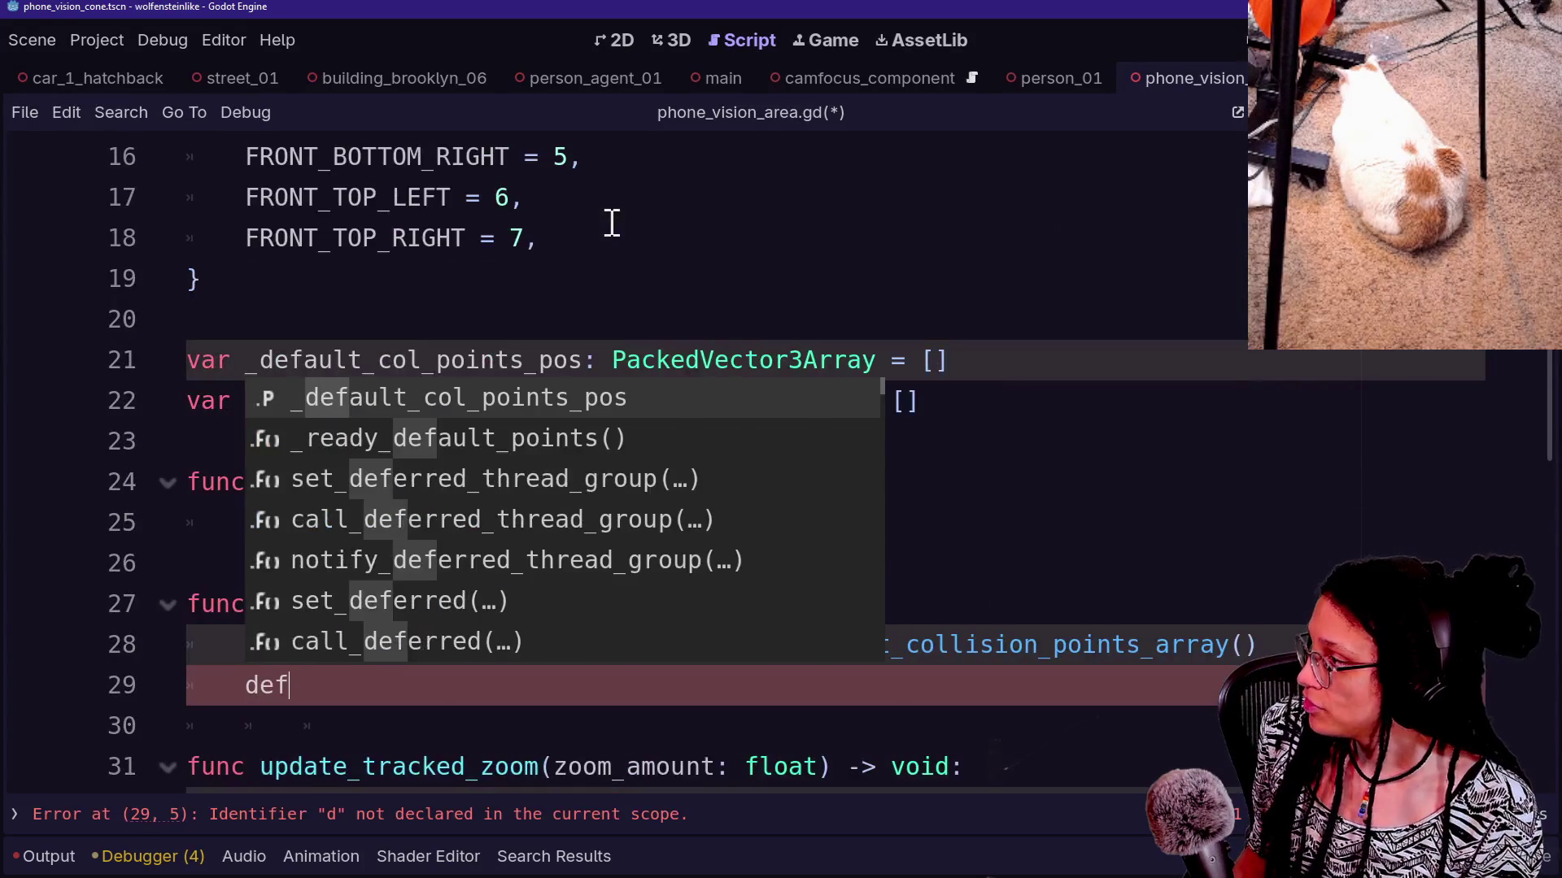
pyautogui.press('Return')
pyautogui.write('= fet')
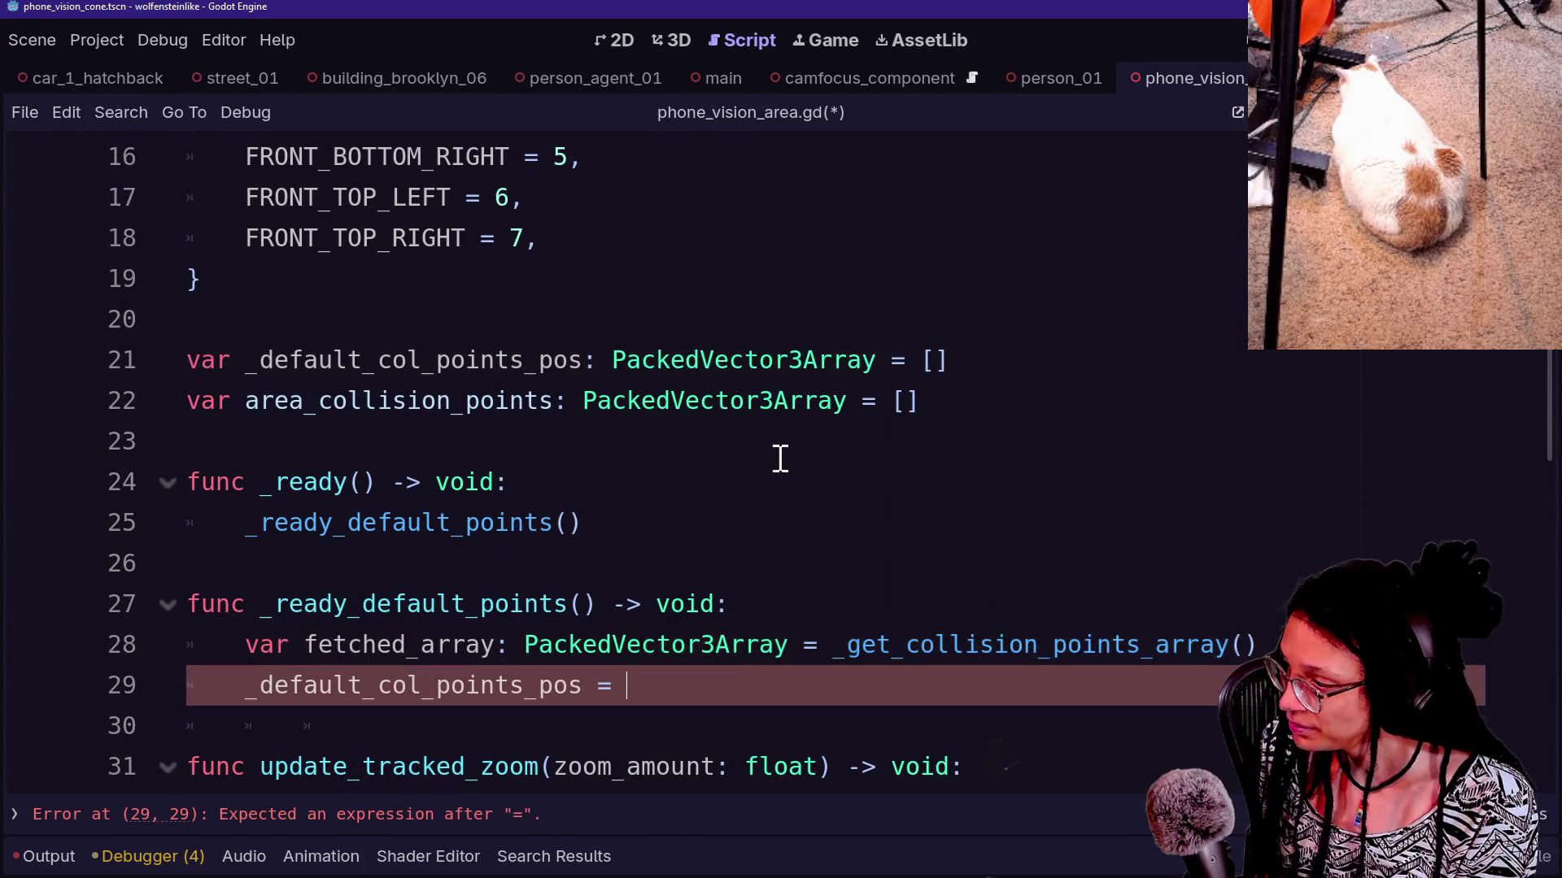
pyautogui.press('Return')
pyautogui.write('.du')
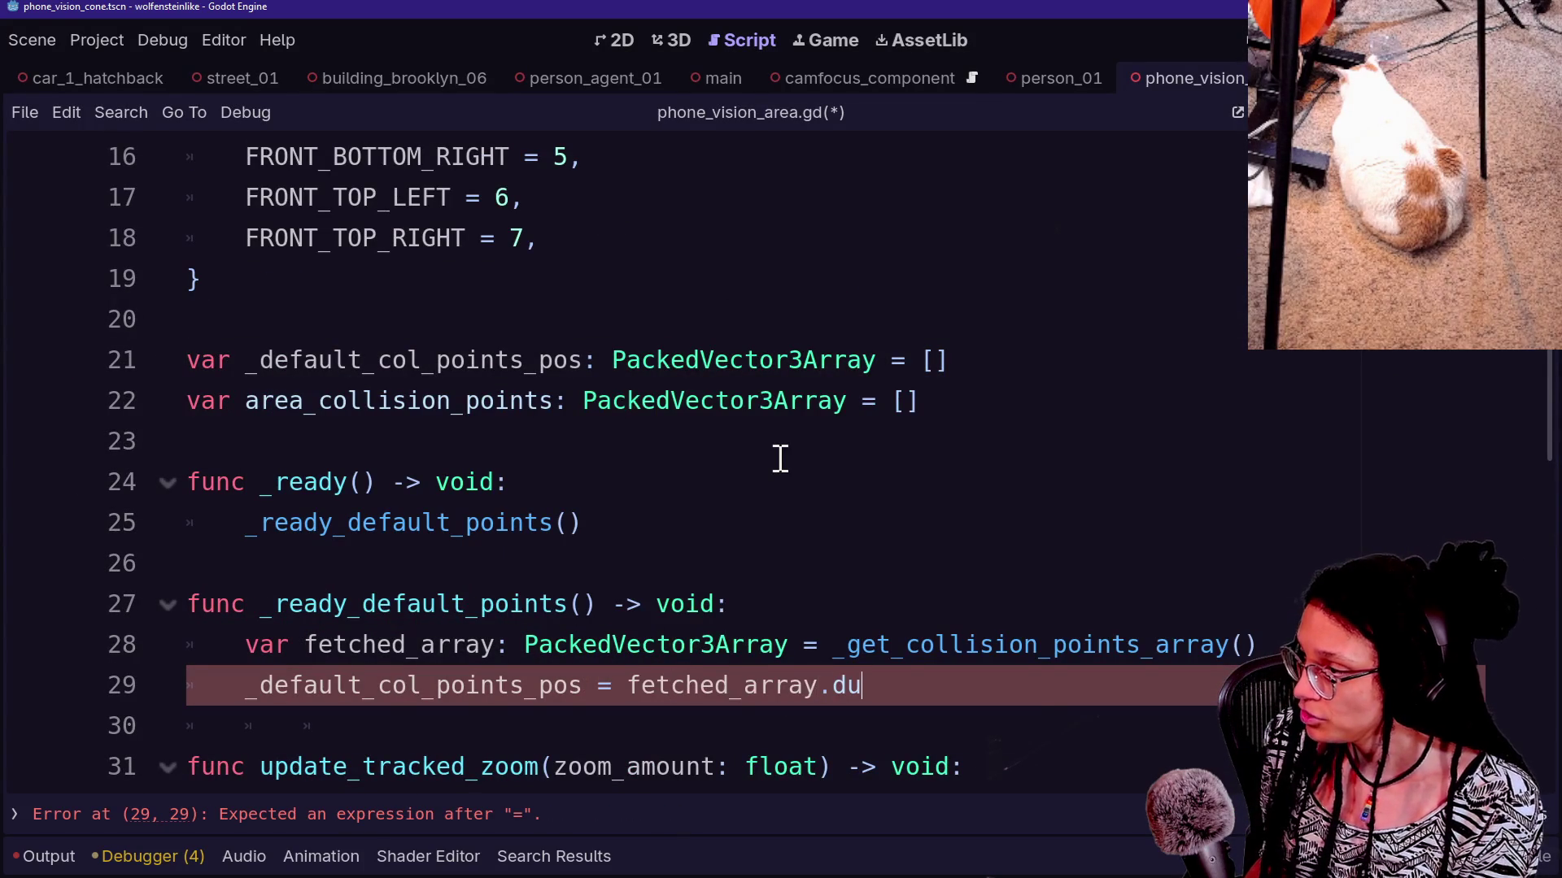
pyautogui.press('Return')
# Save the phone_vision_area.gd script
pyautogui.scroll(-1, 591, 596)
pyautogui.hotkey('ctrl', 's')
pyautogui.scroll(-2, 662, 662)
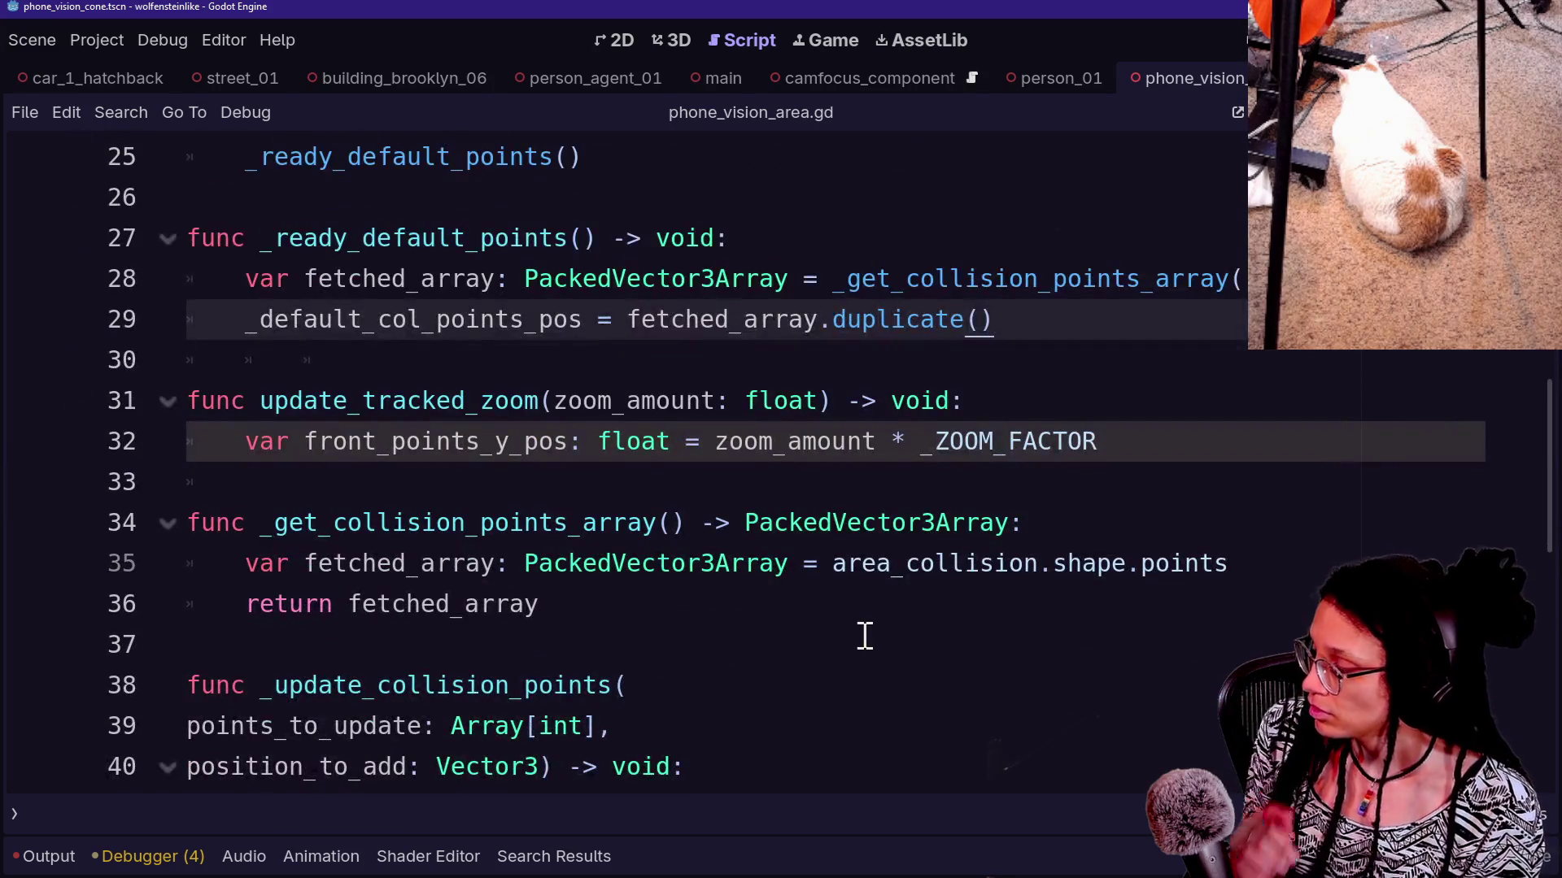
pyautogui.scroll(-1, 862, 635)
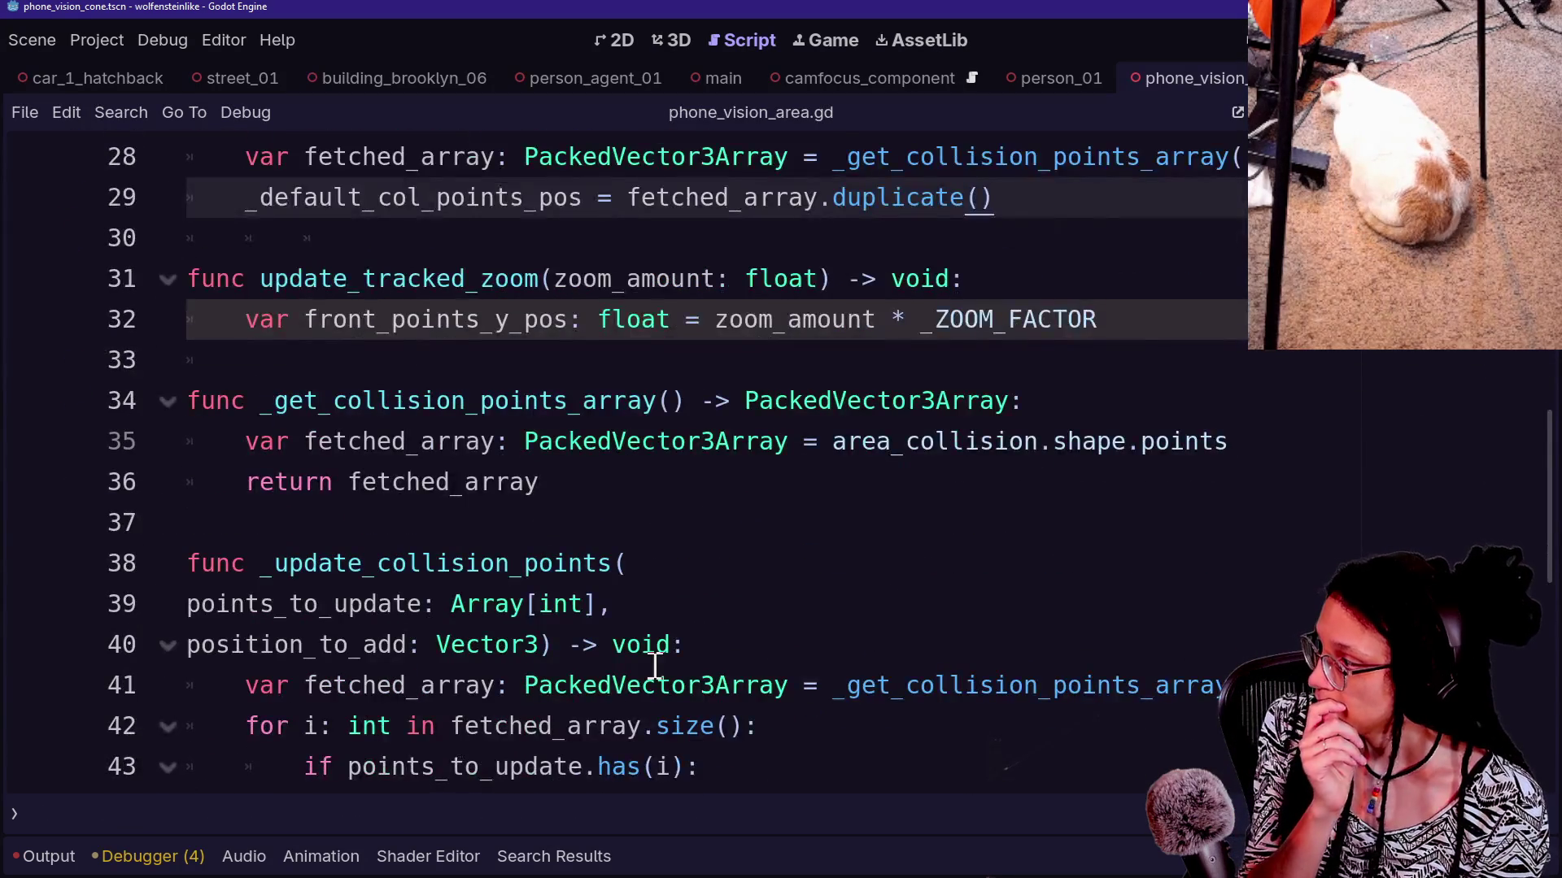
pyautogui.scroll(-1, 655, 667)
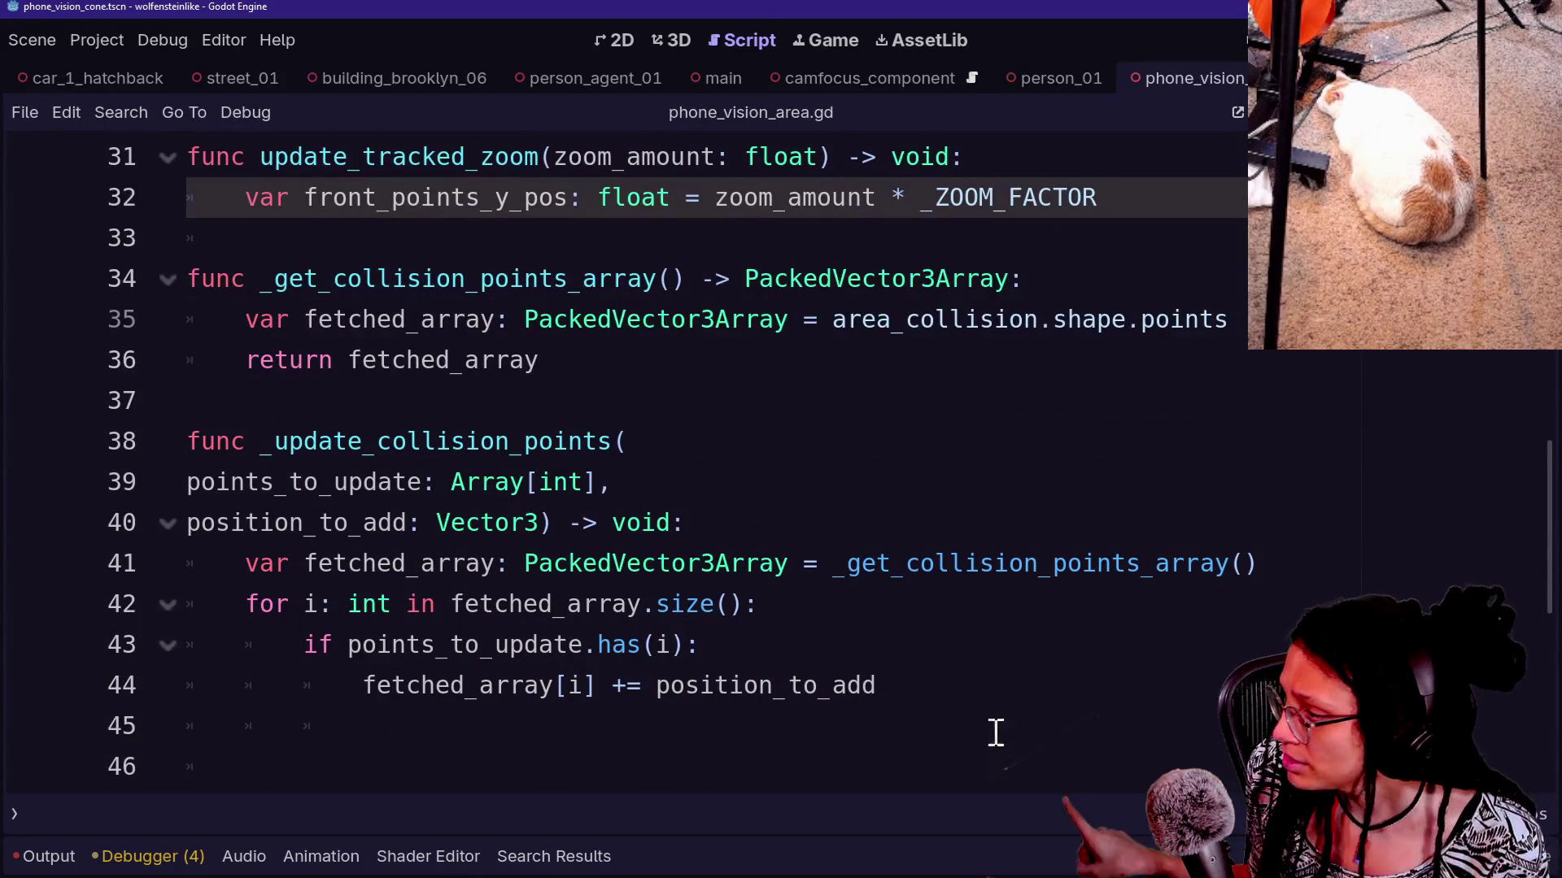
pyautogui.click(651, 684)
# Change line 44's += to +, and add a blank line inside the points_to_update.has(i) block
pyautogui.press('BackSpace')
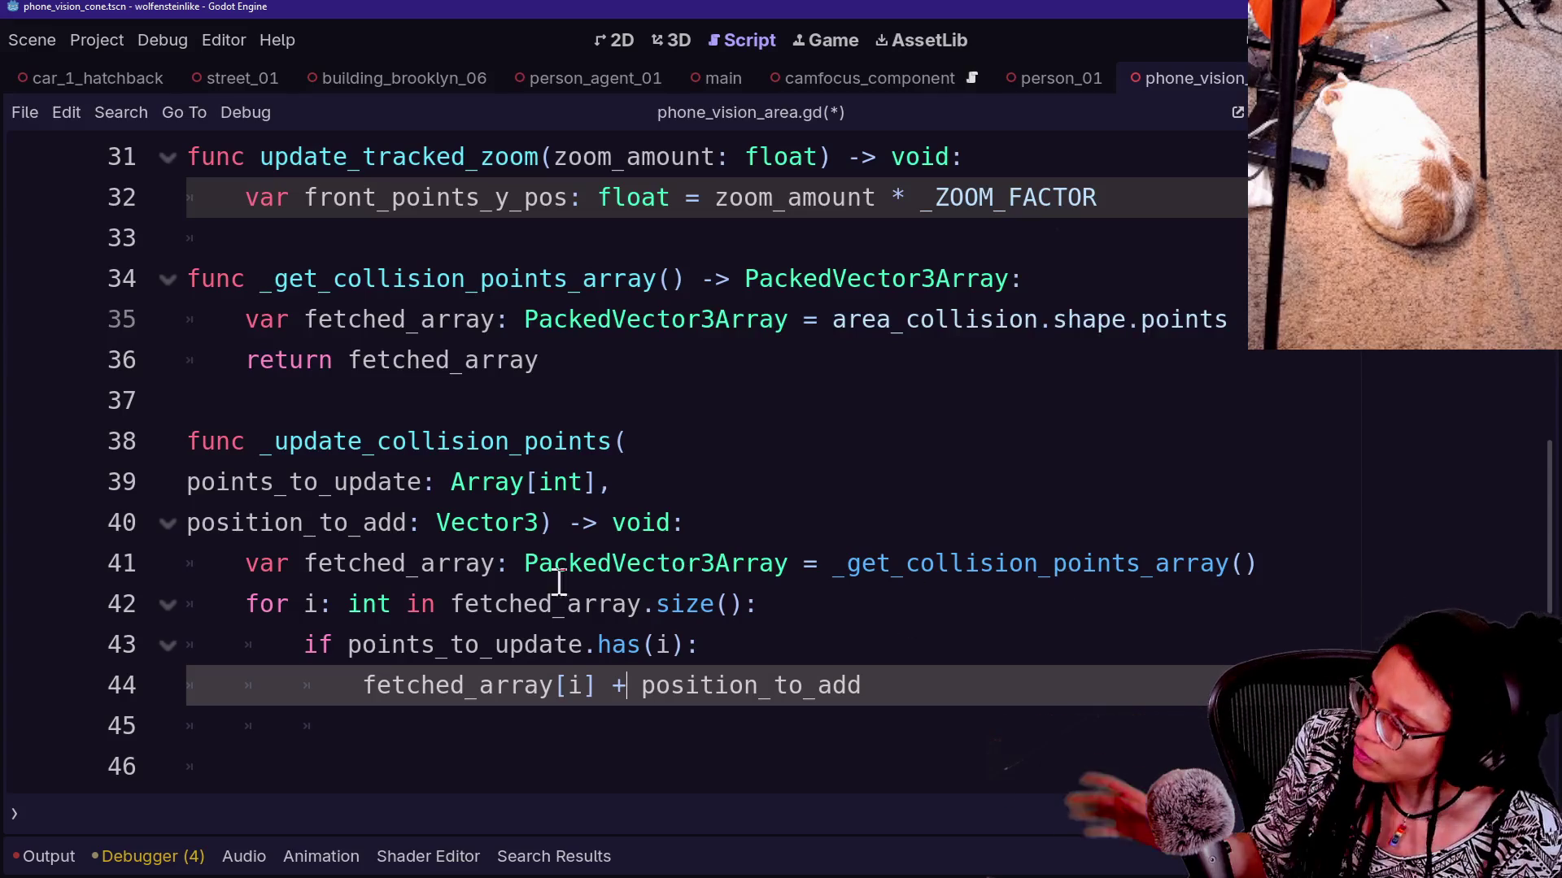
pyautogui.moveTo(657, 563); pyautogui.dragTo(1171, 575)
pyautogui.click(1172, 575)
pyautogui.click(892, 686)
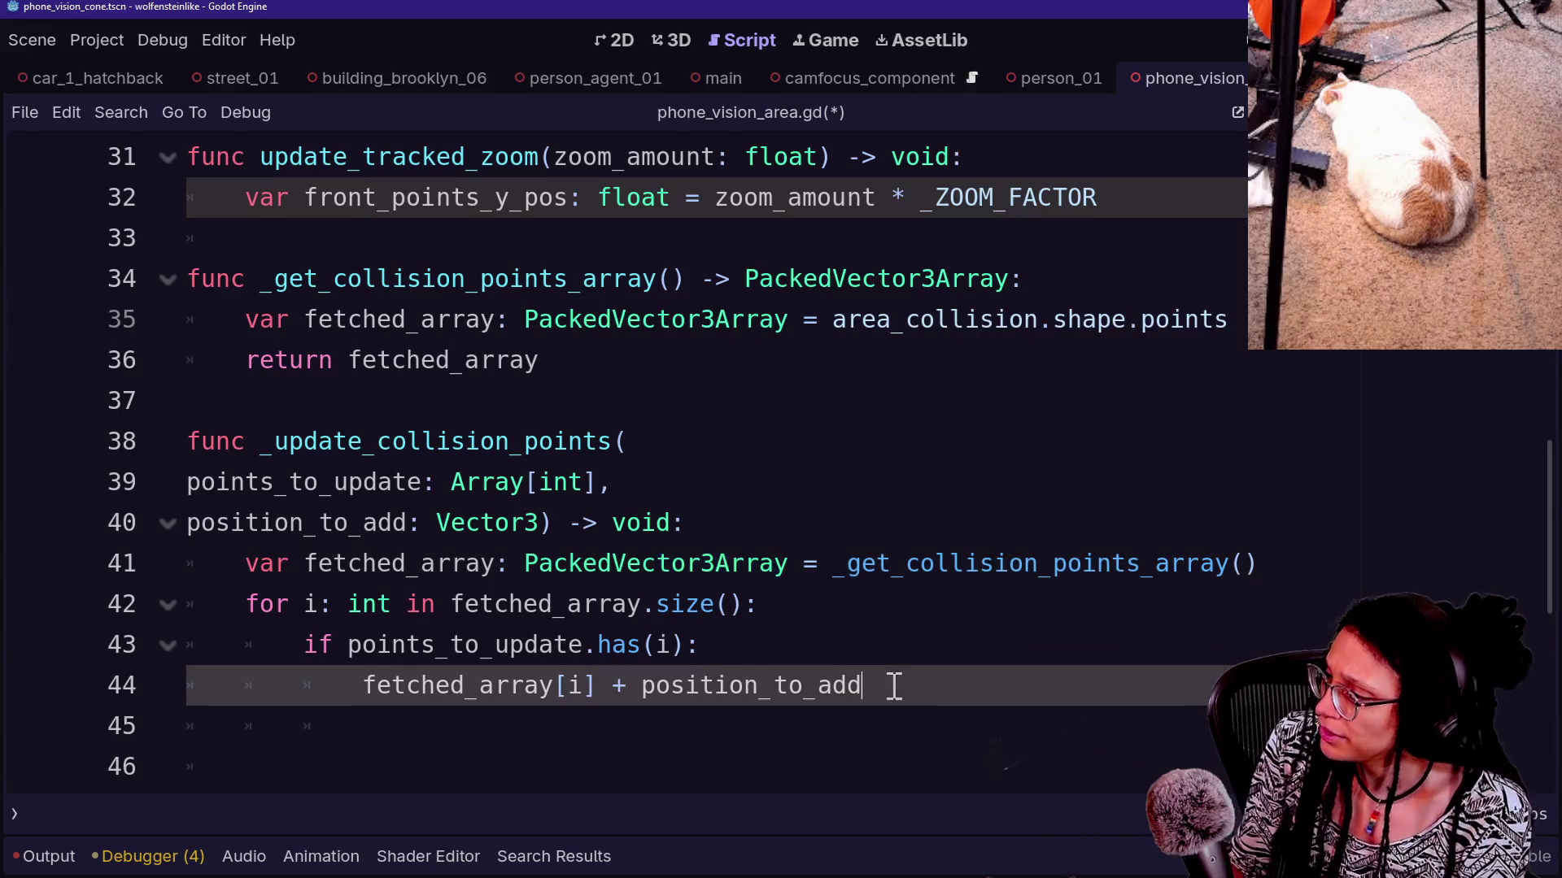
pyautogui.click(840, 659)
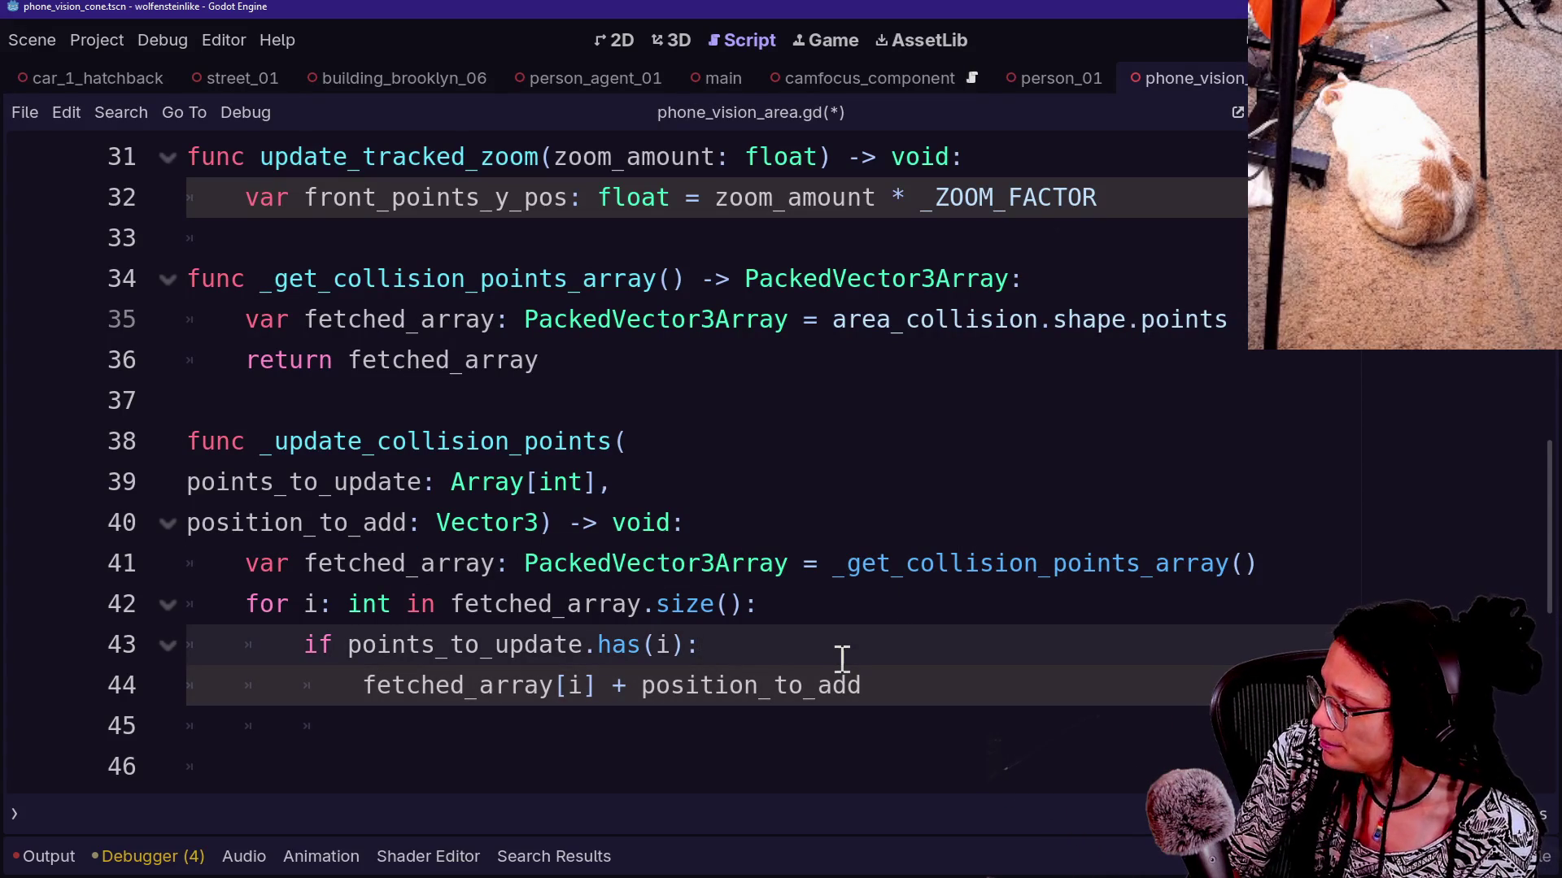
pyautogui.click(324, 603)
pyautogui.click(715, 642)
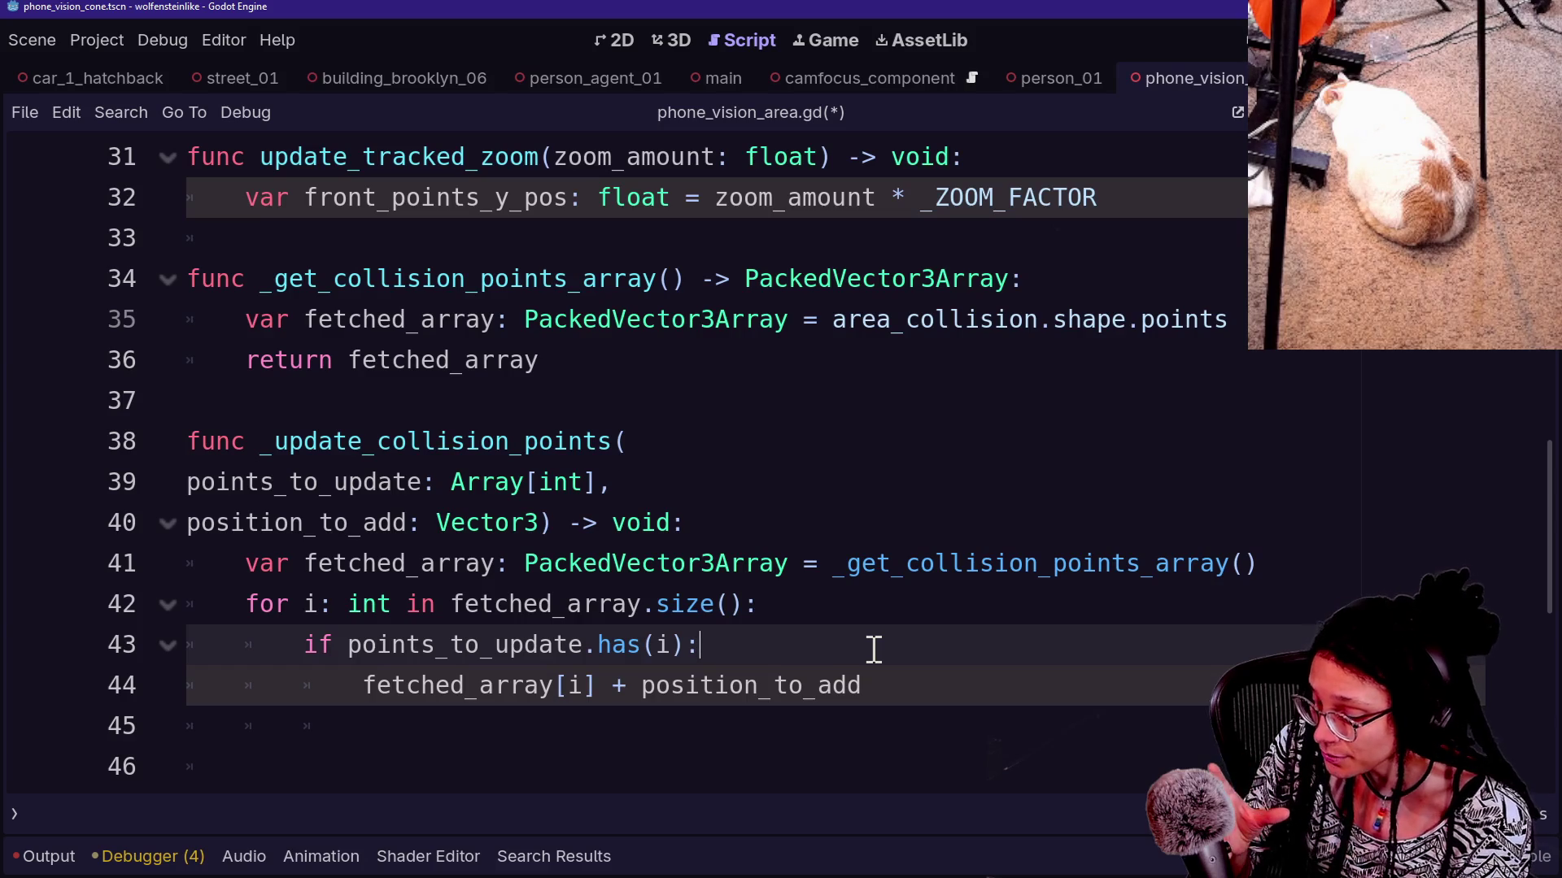
pyautogui.scroll(2, 874, 648)
pyautogui.scroll(-3, 874, 648)
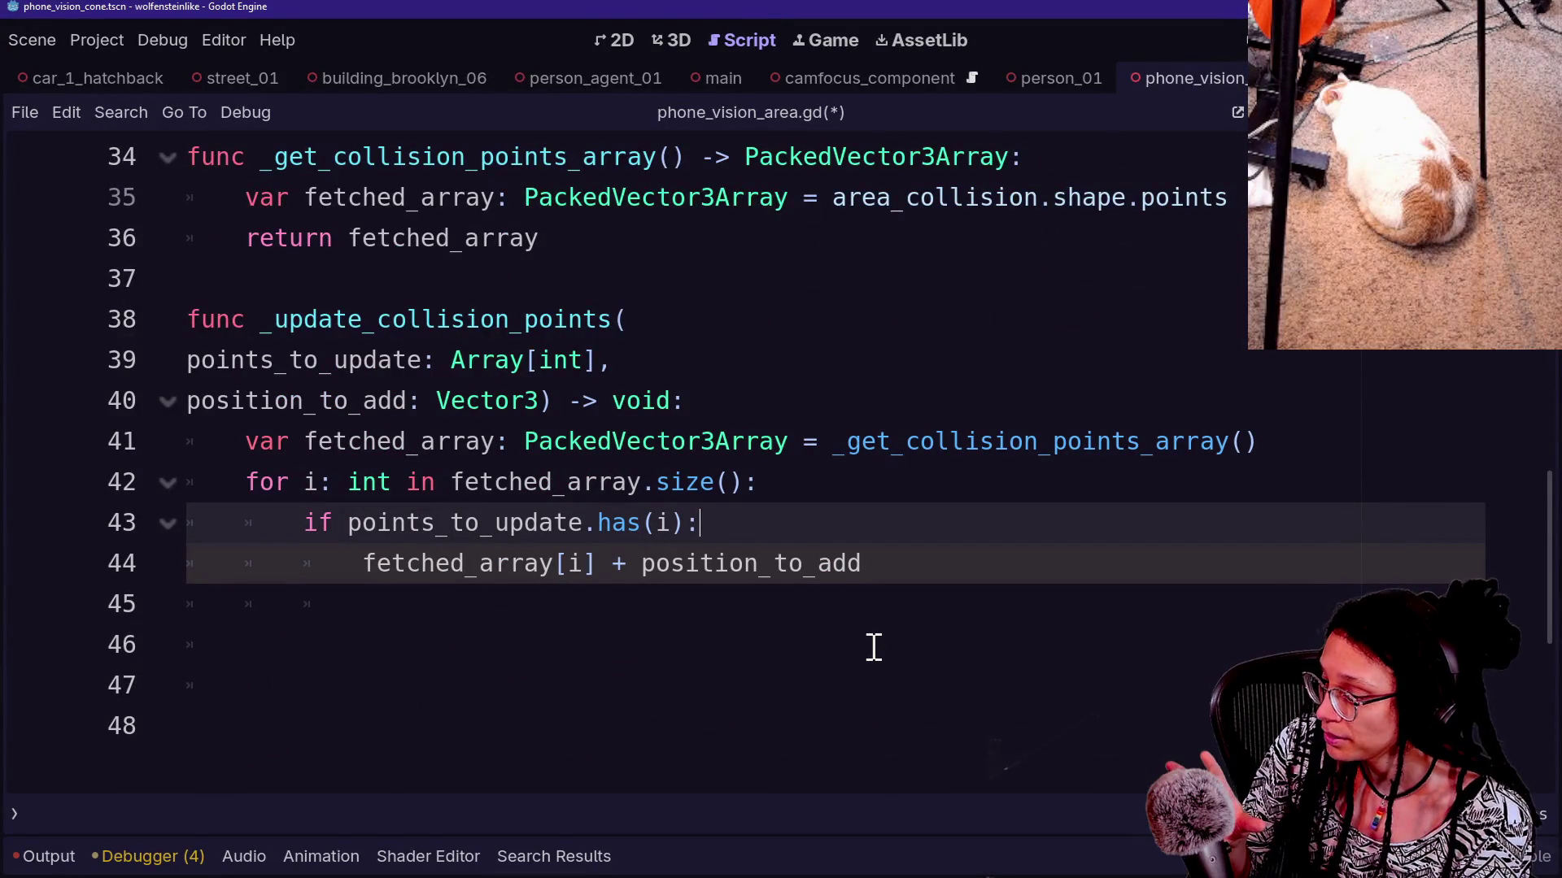
pyautogui.press('Return')
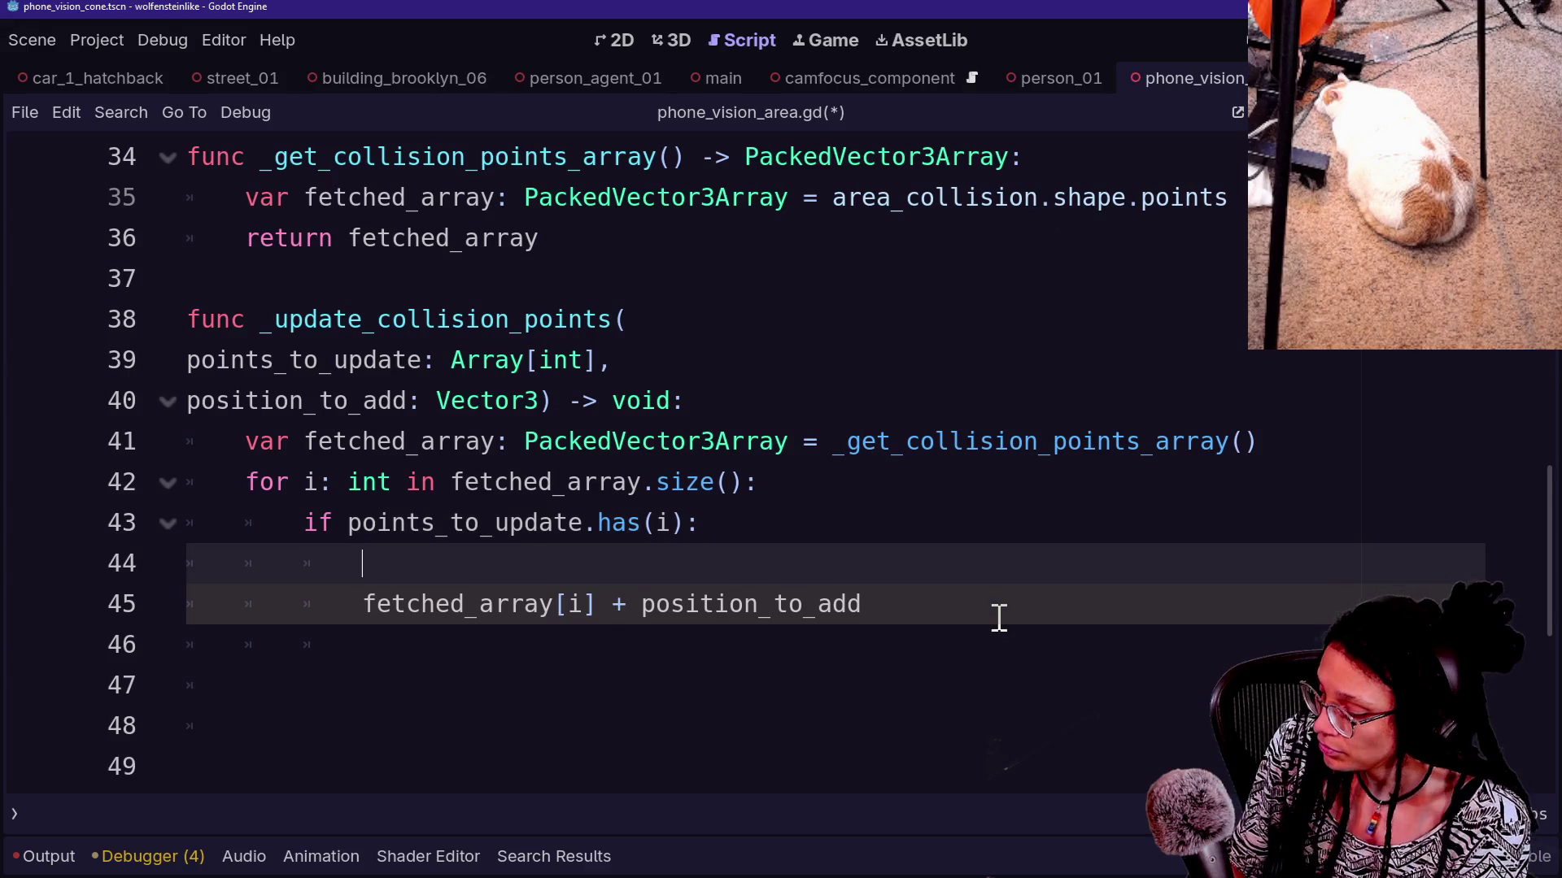
pyautogui.click(1328, 457)
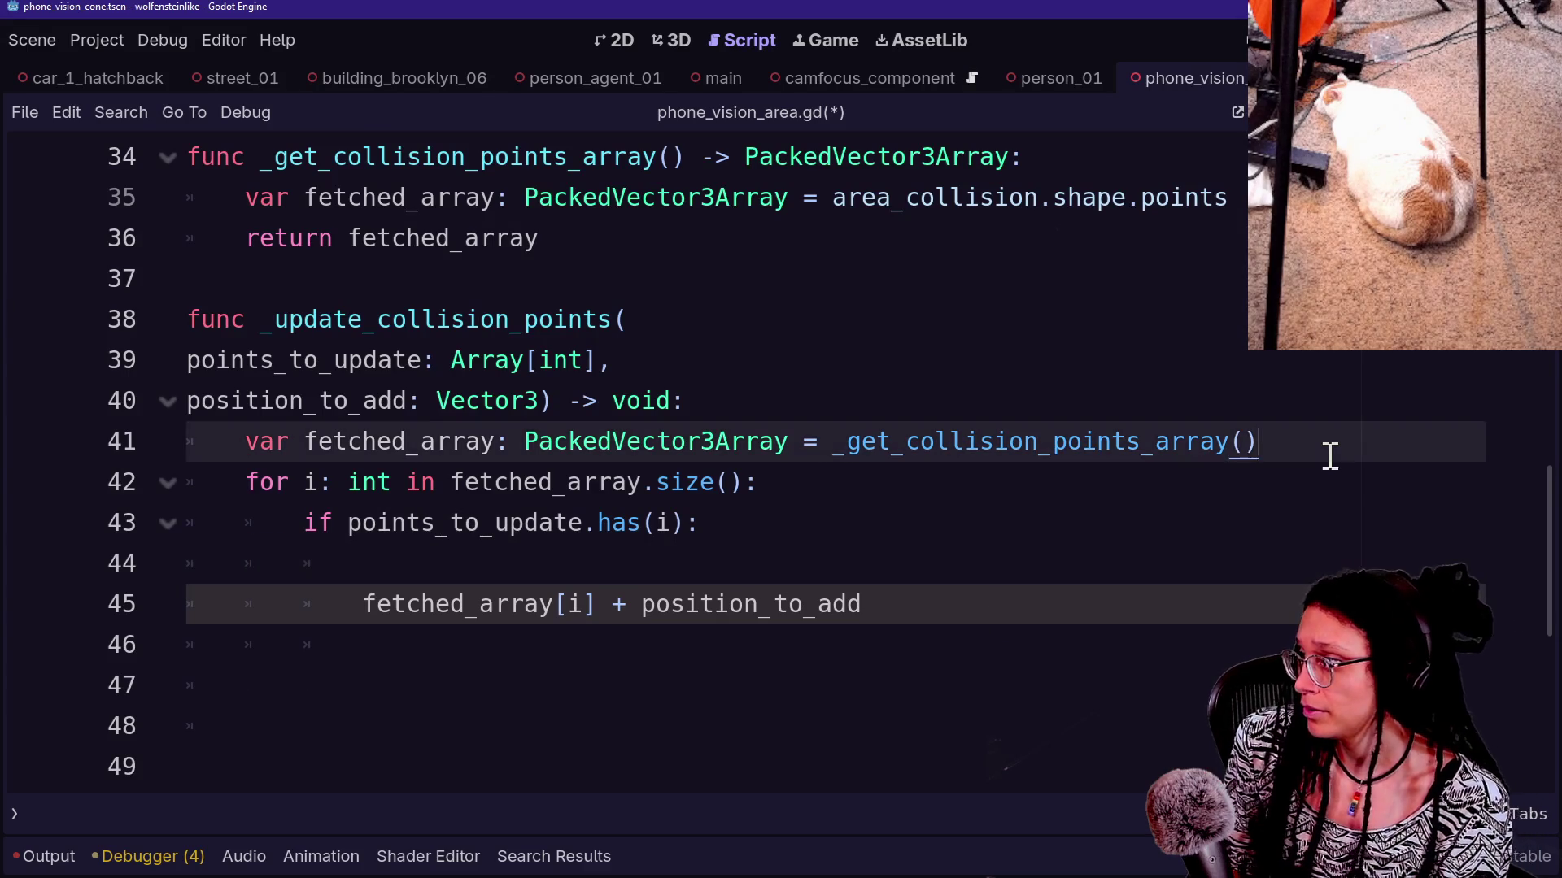
# Add 'var start_points_array: PackedVector3Array' on a new line below the fetched_array declaration
pyautogui.press('Return')
pyautogui.write('var defaults_a')
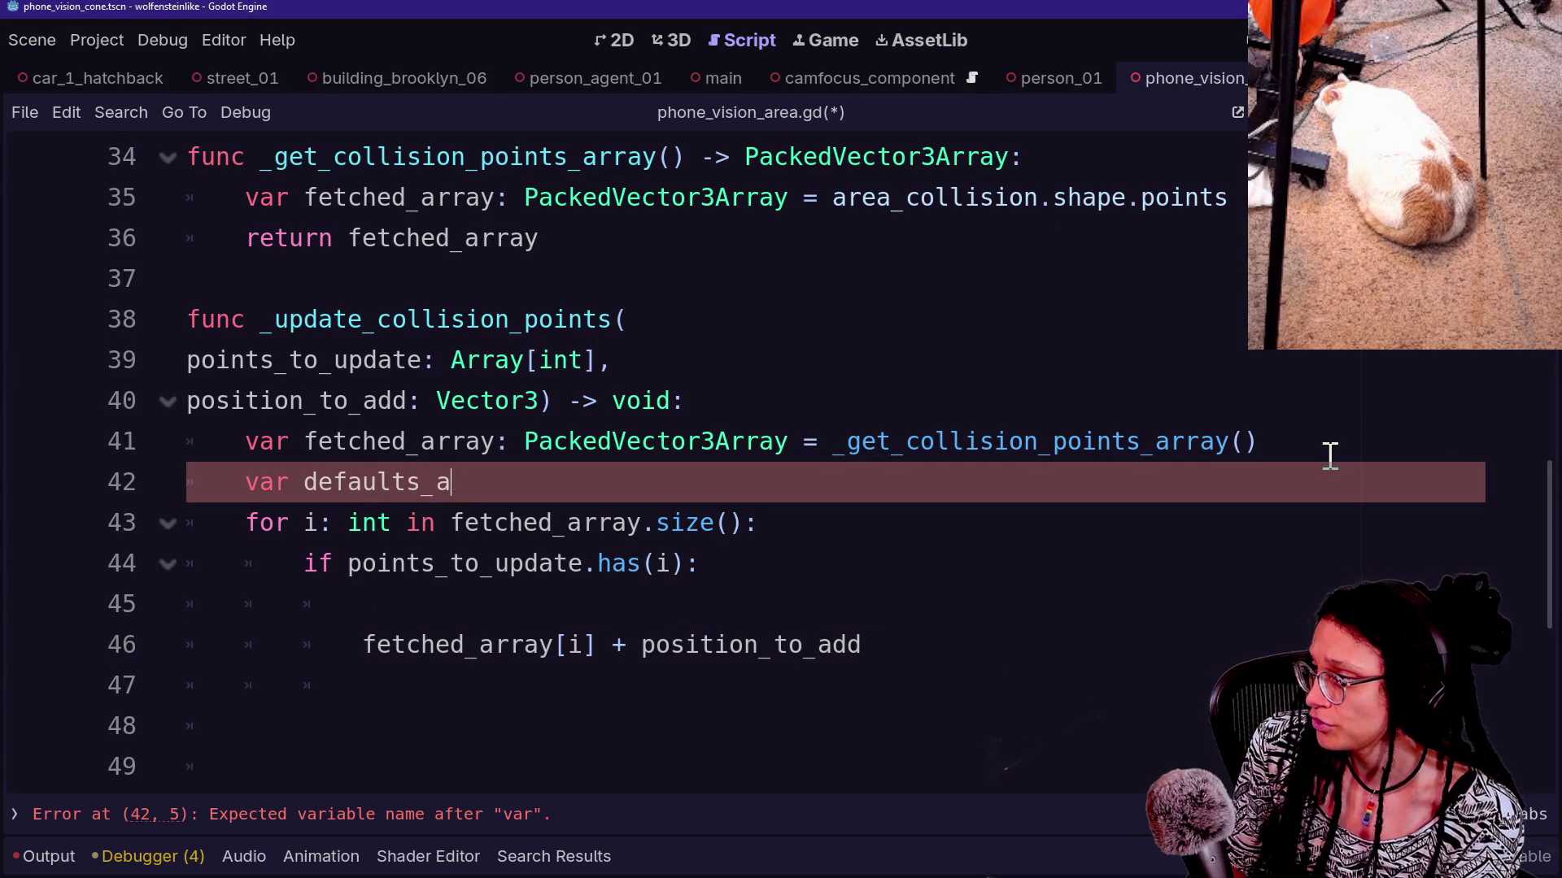
pyautogui.press('BackSpace')
pyautogui.press('BackSpace')
pyautogui.press('BackSpace')
pyautogui.write('rtingnts')
pyautogui.press('BackSpace')
pyautogui.press('BackSpace')
pyautogui.press('BackSpace')
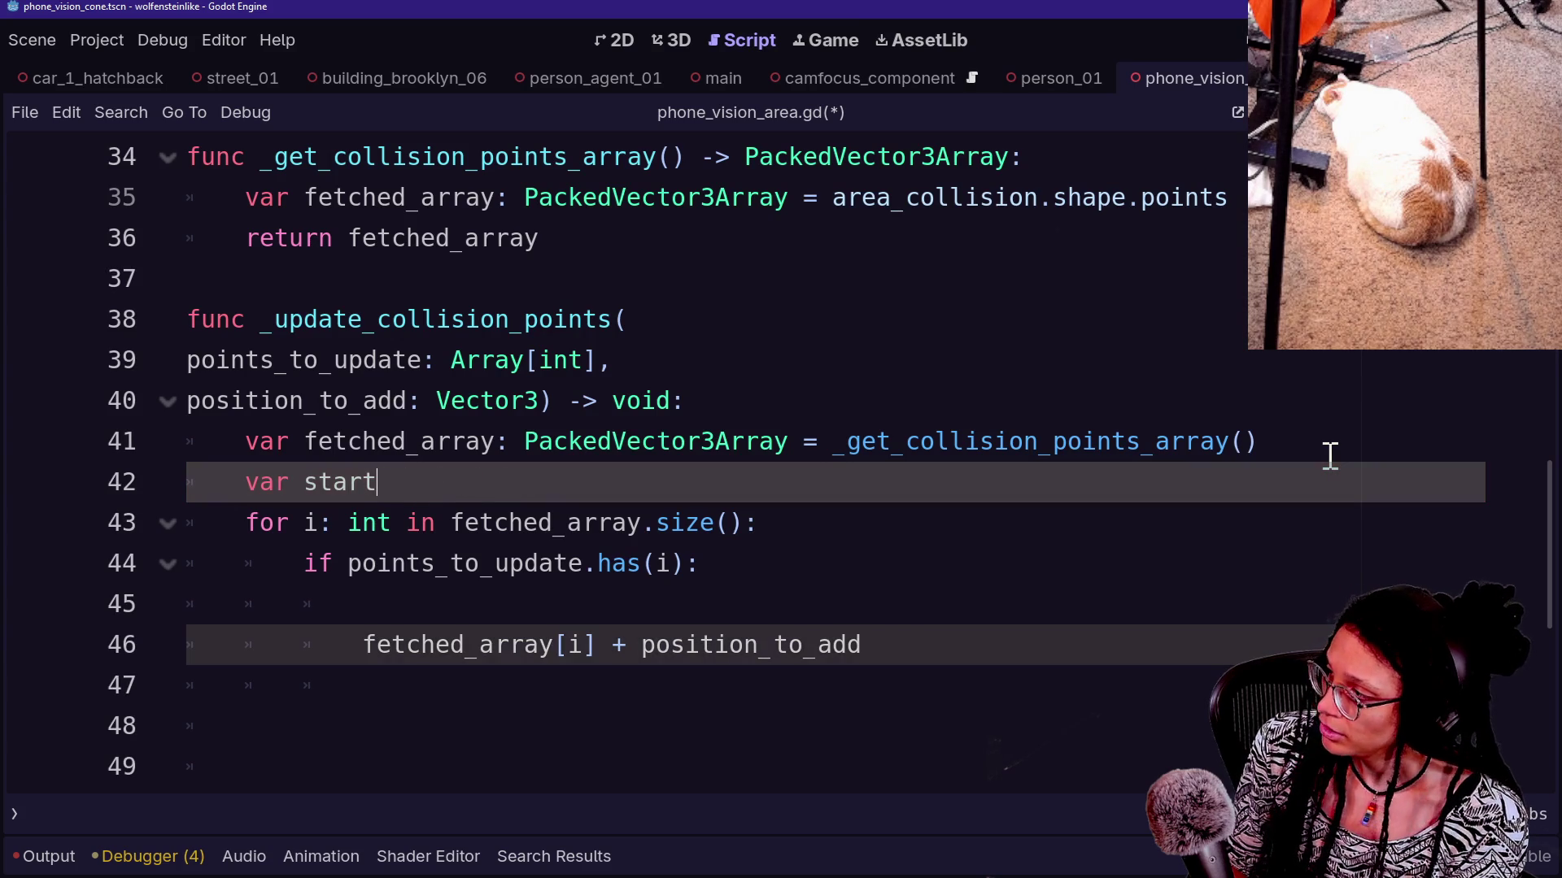
pyautogui.write('points_array:')
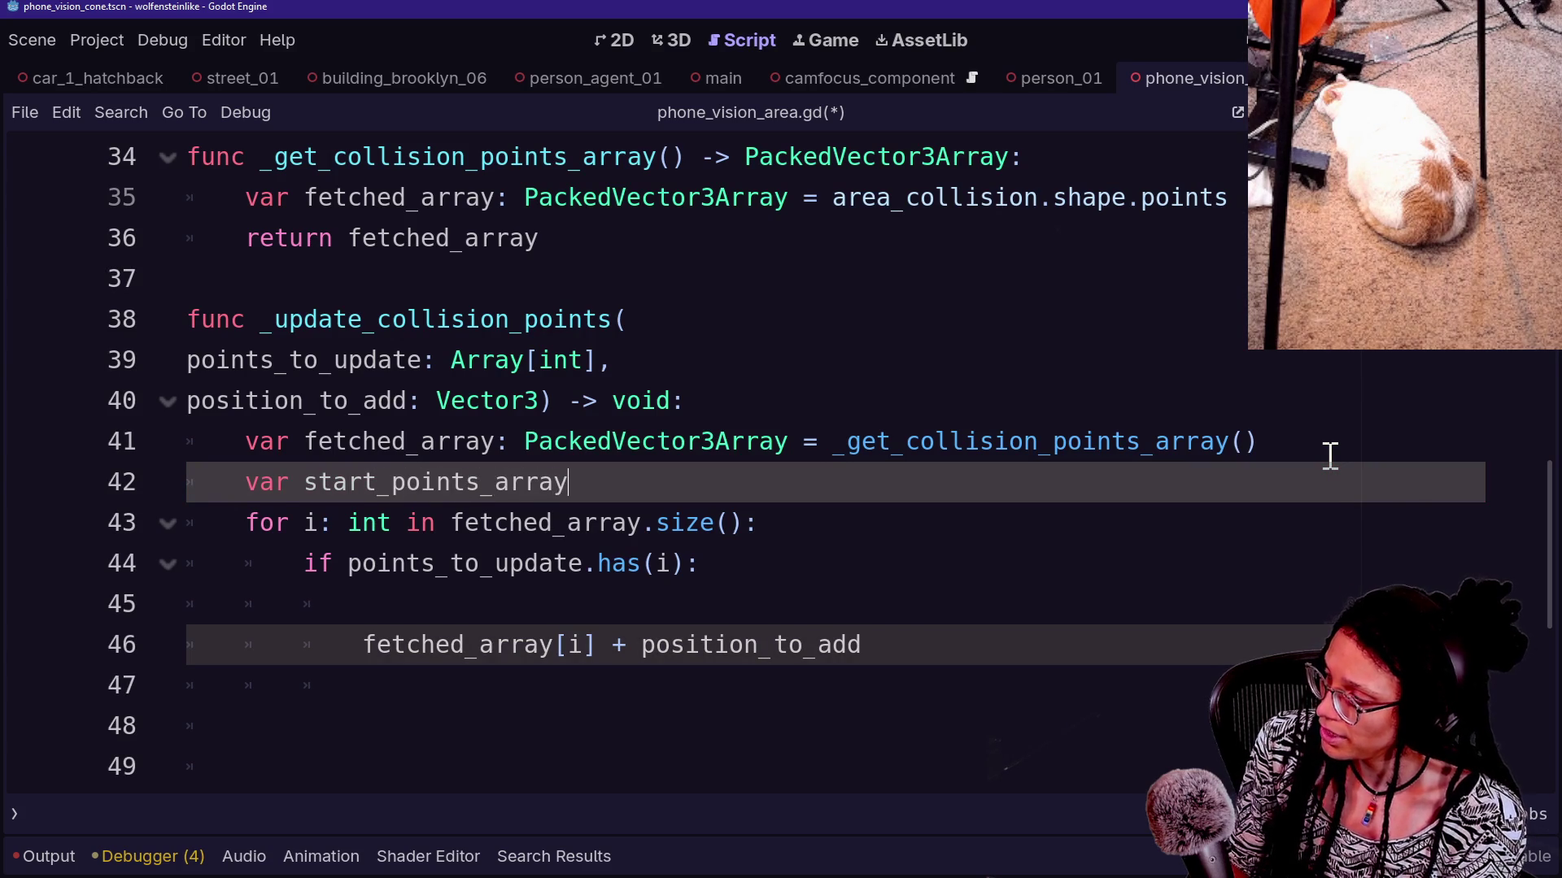
pyautogui.write(' Packed')
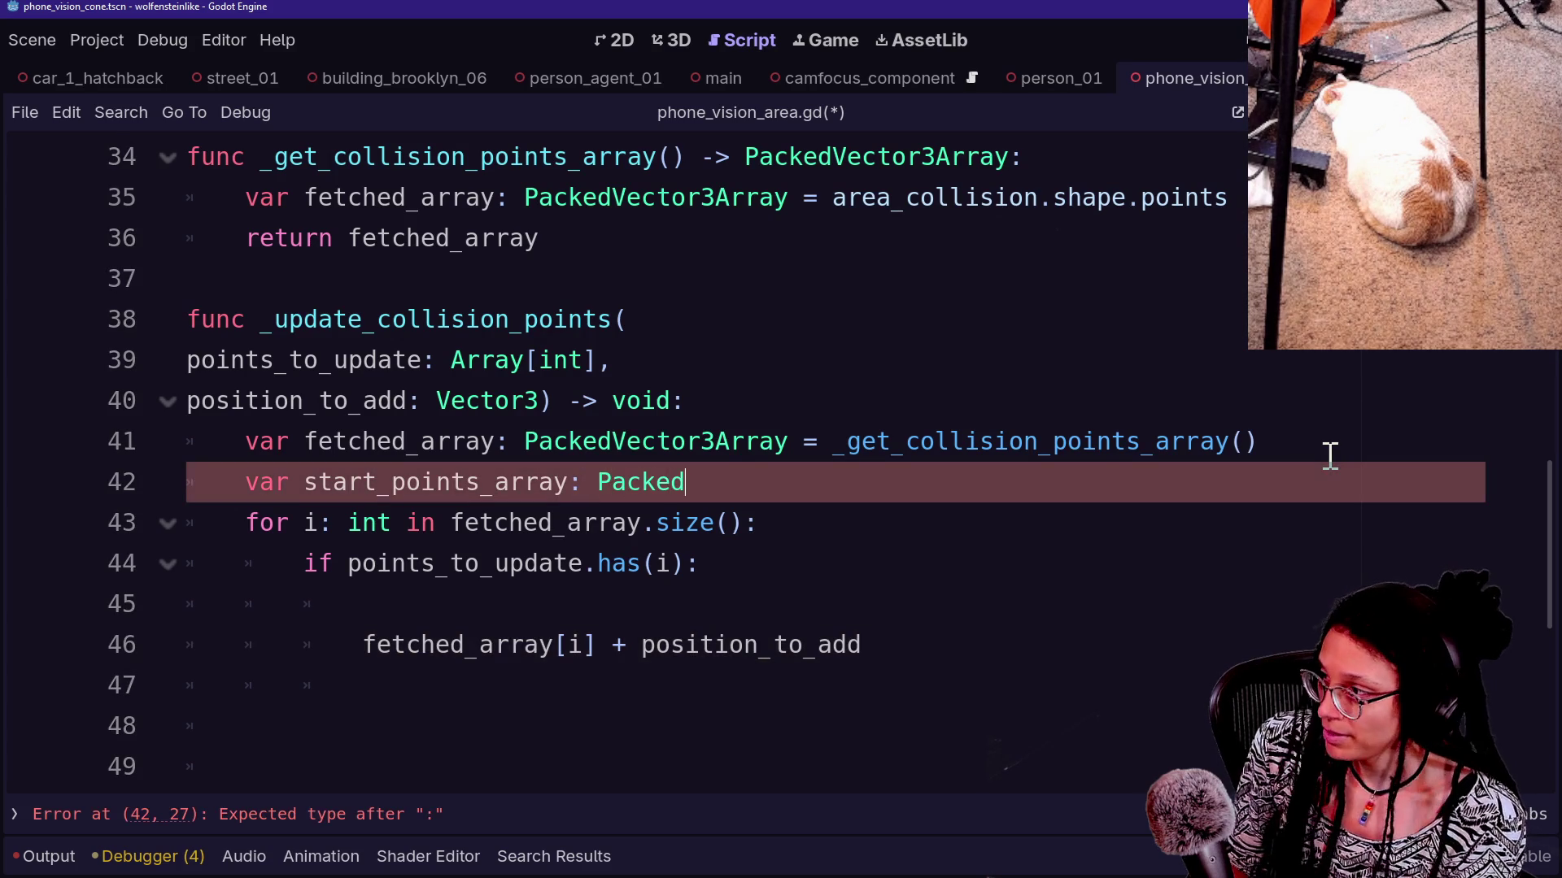
pyautogui.write('Vec')
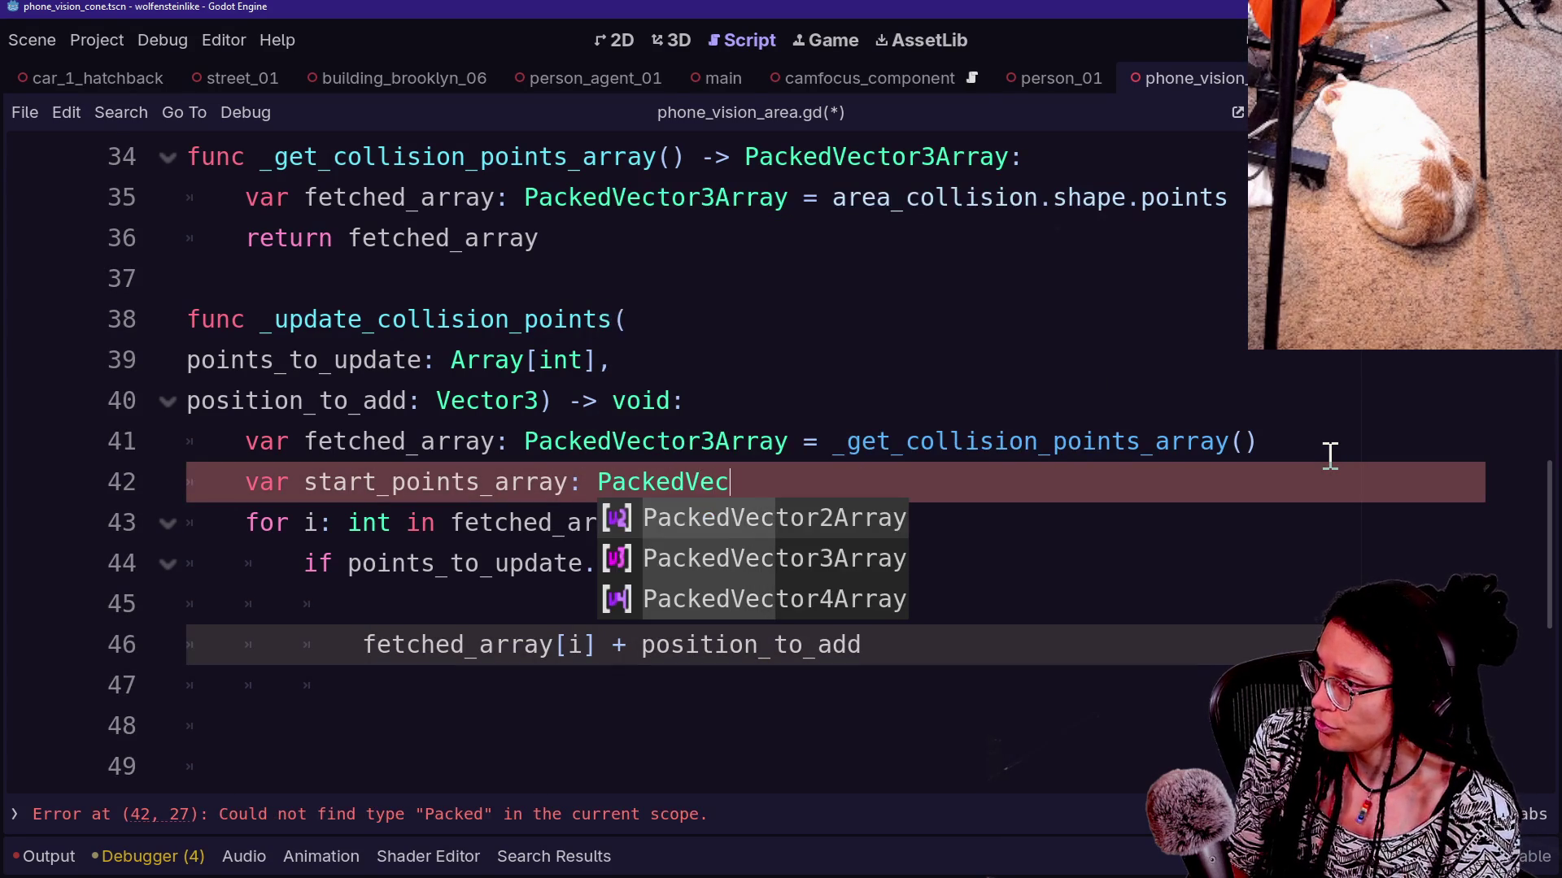
pyautogui.press('Down')
pyautogui.press('Return')
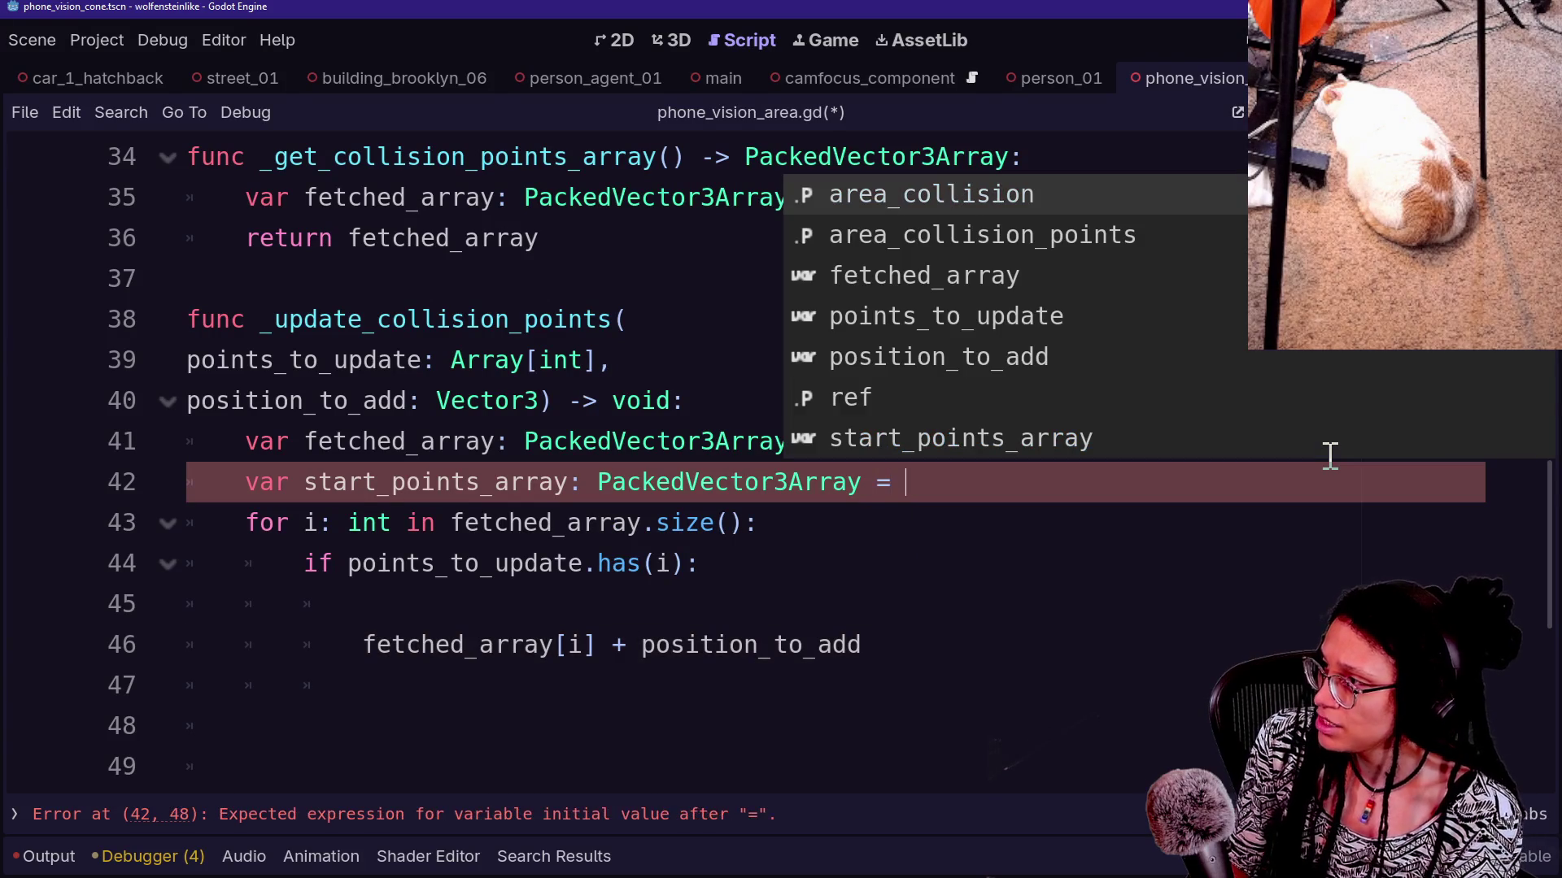
pyautogui.press('Escape')
# Copy the code of the _get_collision_points_array function
pyautogui.scroll(3, 842, 529)
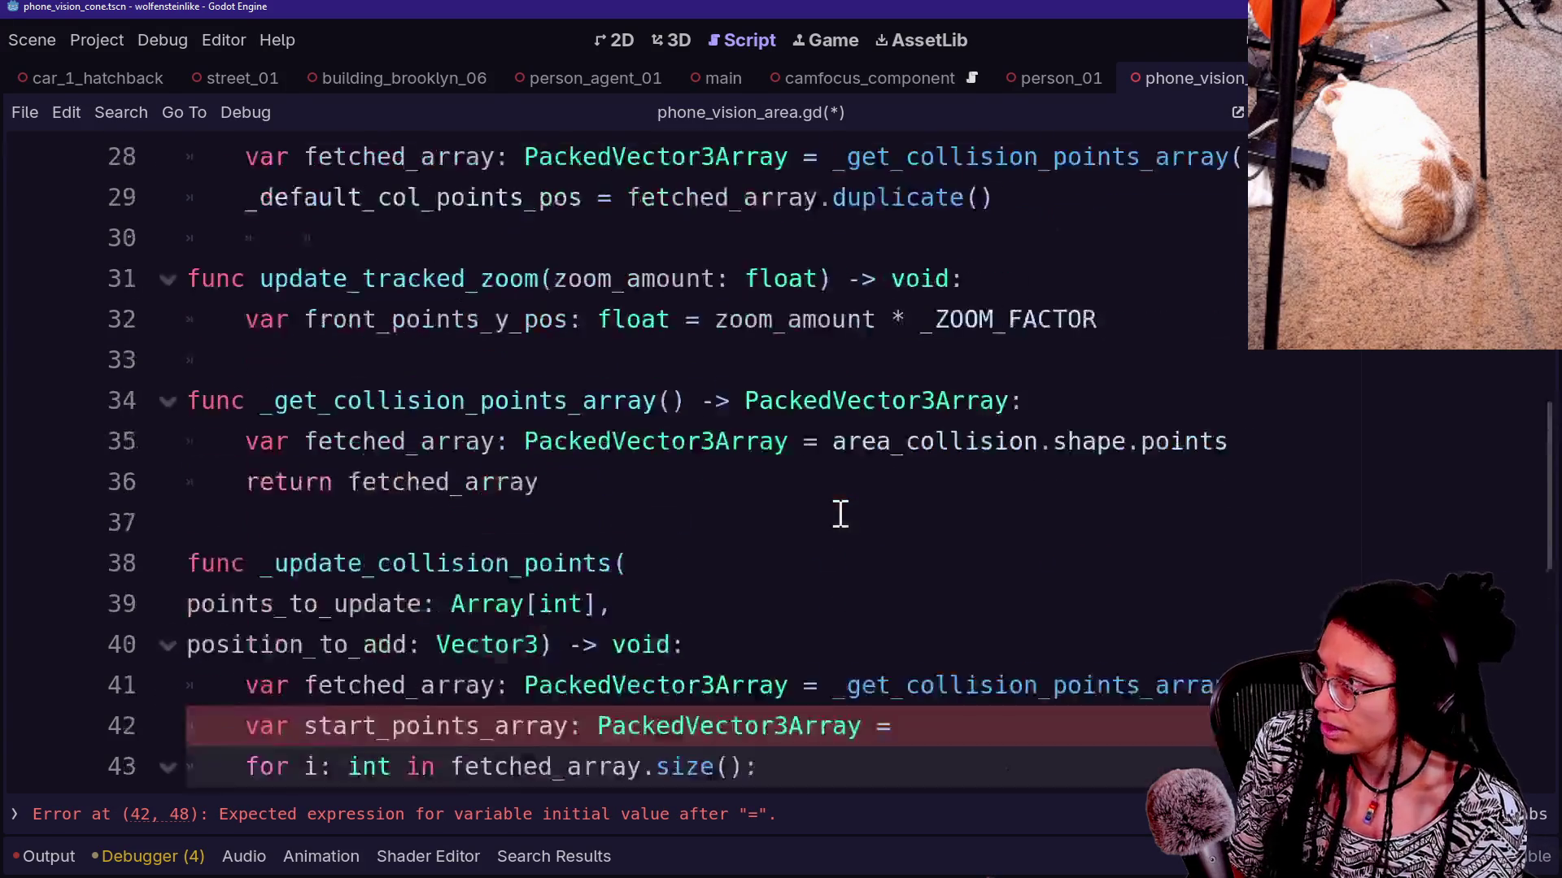
pyautogui.scroll(1, 1054, 441)
pyautogui.moveTo(655, 722)
pyautogui.mouseDown()
pyautogui.moveTo(638, 708)
pyautogui.moveTo(664, 622)
pyautogui.mouseUp()
pyautogui.hotkey('ctrl', 'c')
pyautogui.click(774, 721)
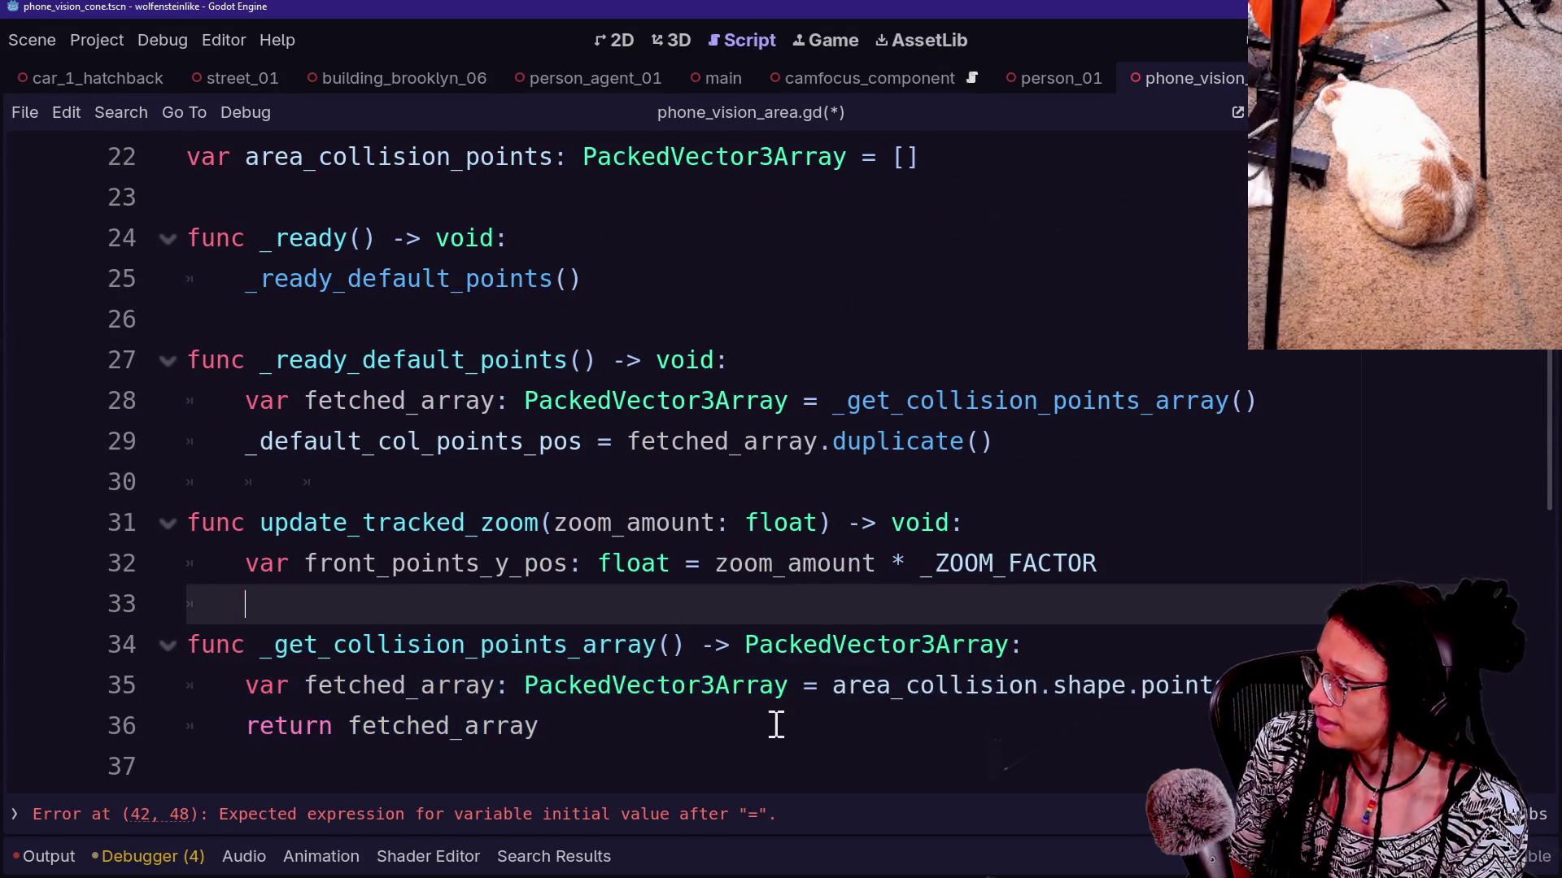
# Paste a duplicate getter and rename it _get_default_collision_points_array, fixing the 'defualt' typo
pyautogui.hotkey('ctrl', 'v')
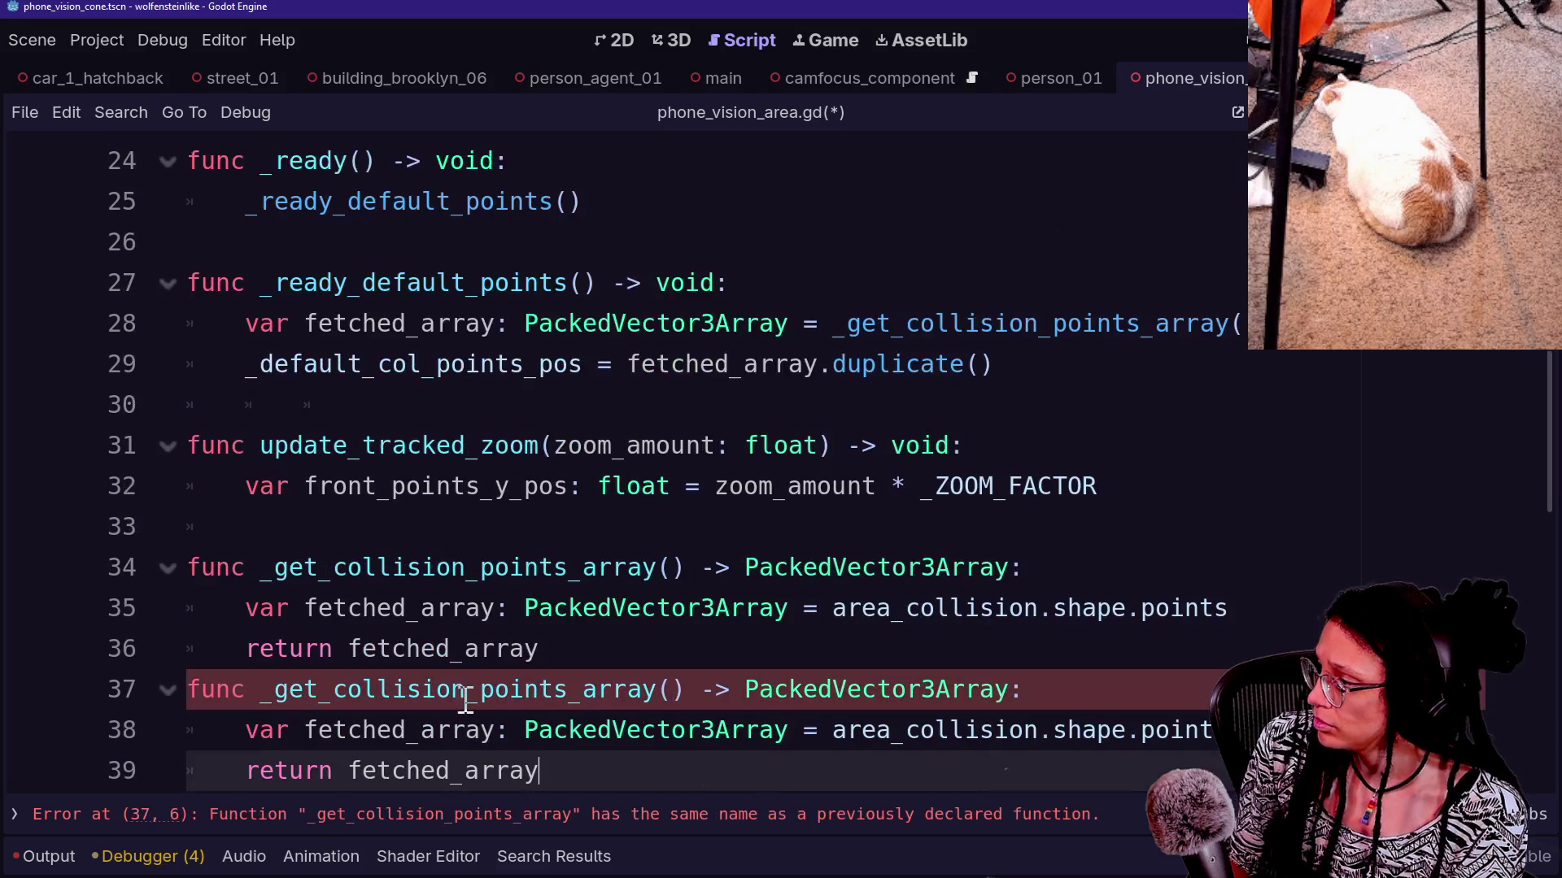
pyautogui.click(360, 697)
pyautogui.press('BackSpace')
pyautogui.write('defua')
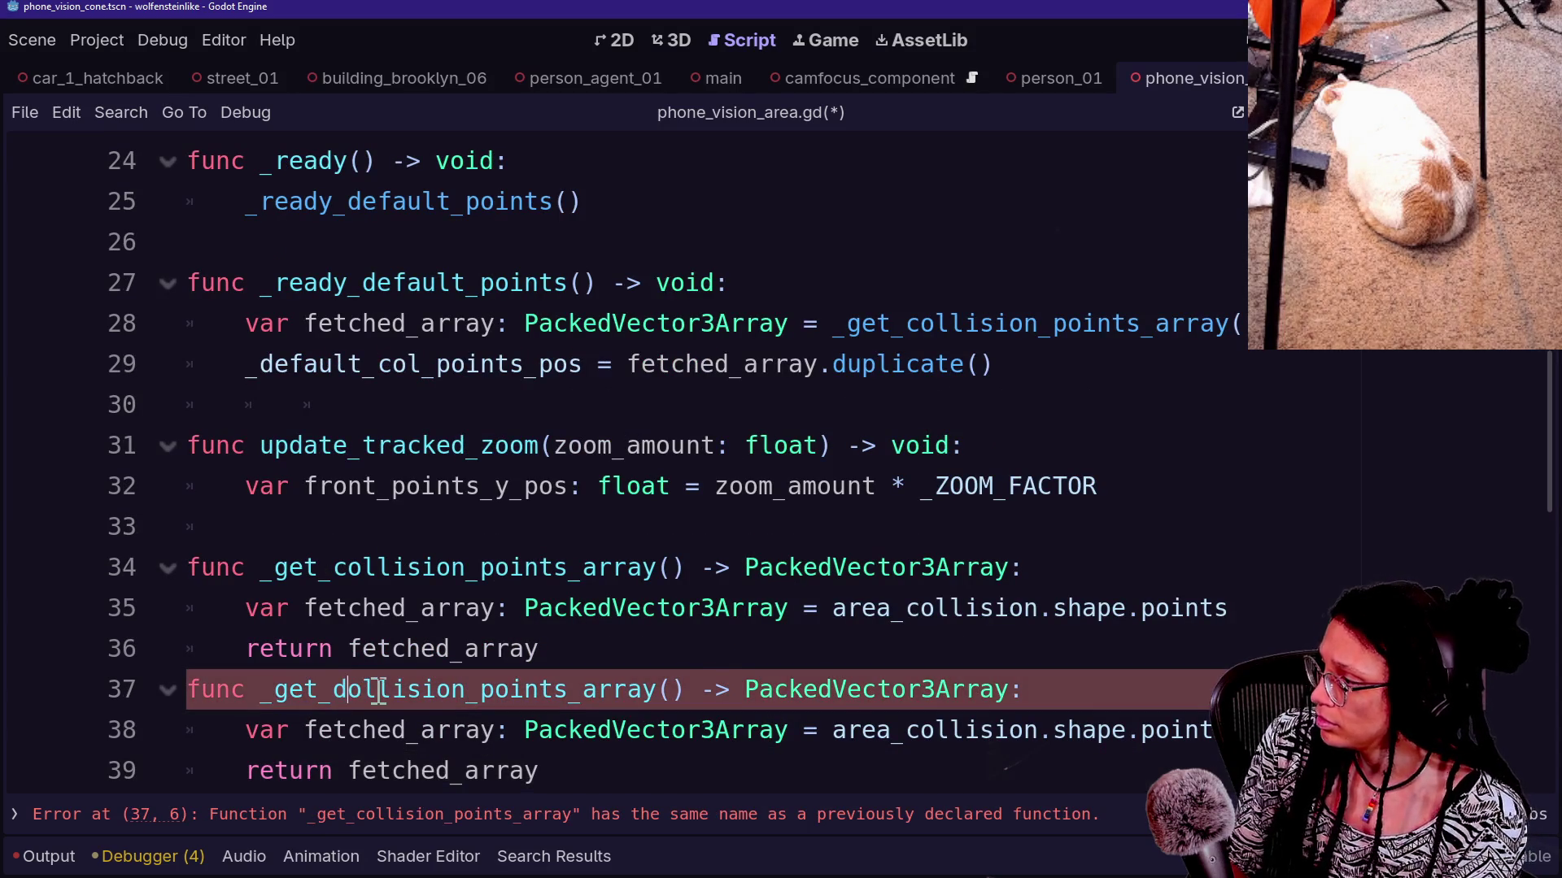
pyautogui.write('lt_c')
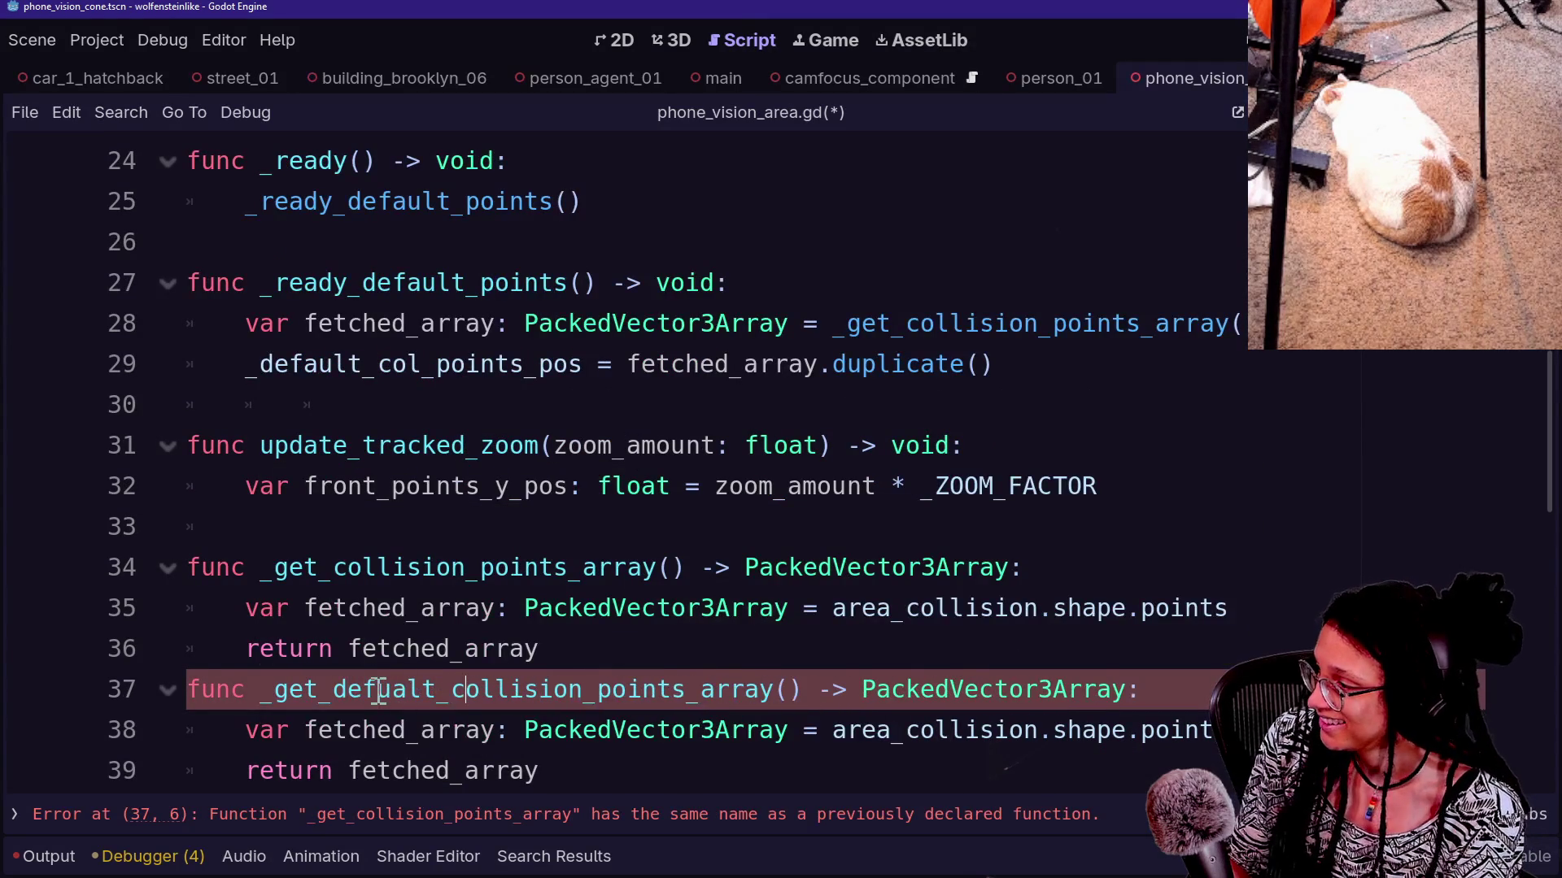
pyautogui.click(321, 618)
pyautogui.click(394, 690)
pyautogui.press('BackSpace')
pyautogui.press('Right')
pyautogui.write('u')
pyautogui.click(462, 538)
# Rename the original getter to _get_active_collision_points_array
pyautogui.scroll(-1, 600, 558)
pyautogui.moveTo(412, 485); pyautogui.dragTo(847, 488)
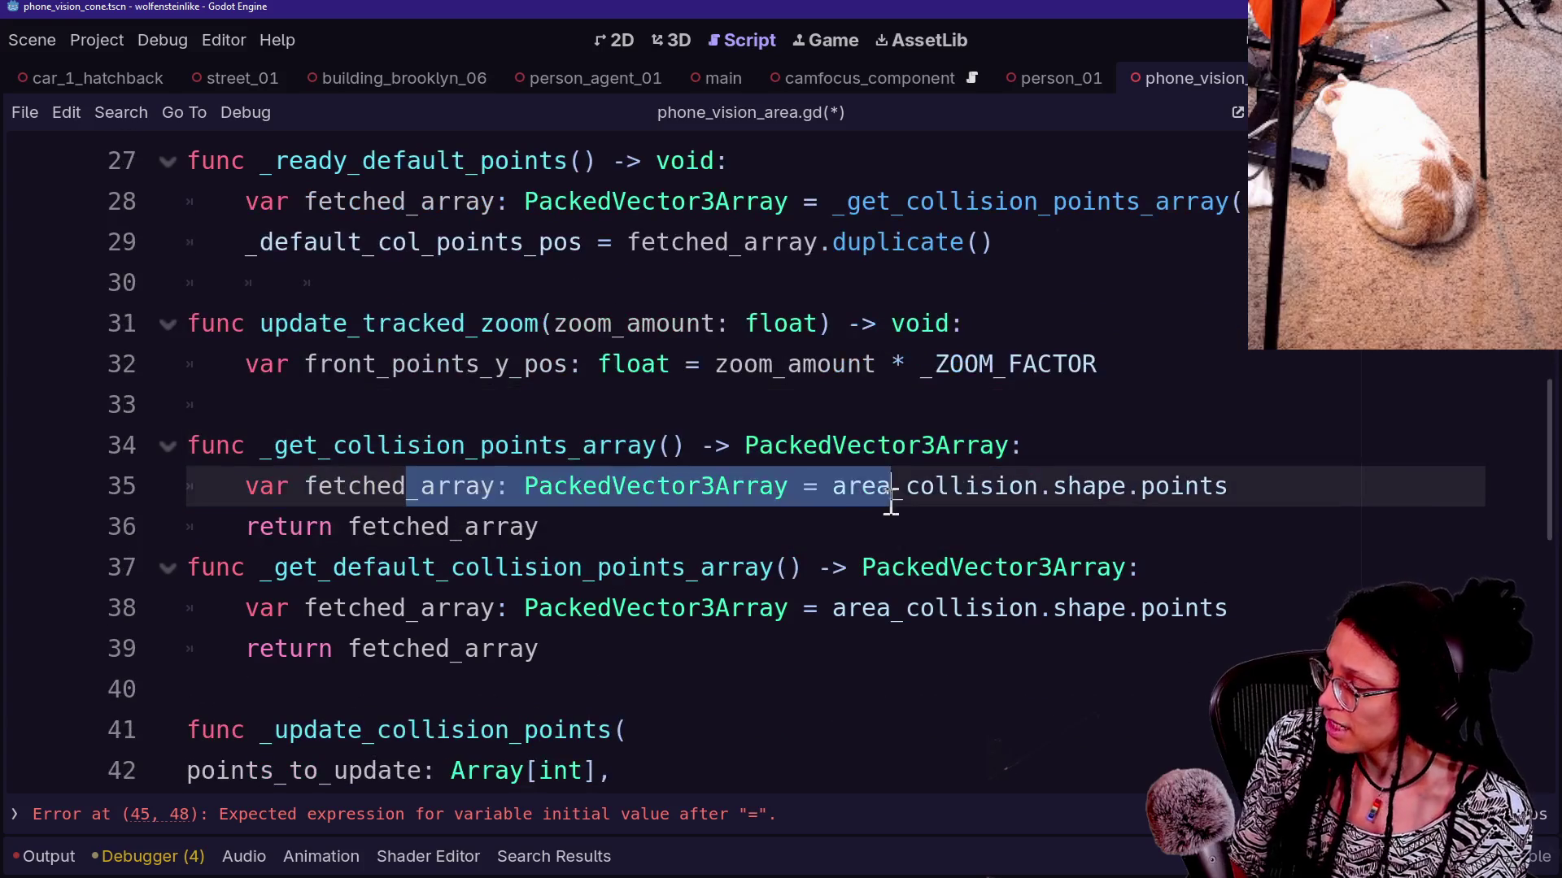
pyautogui.hotkey('shift', 'Down')
pyautogui.press('Right')
pyautogui.click(798, 610)
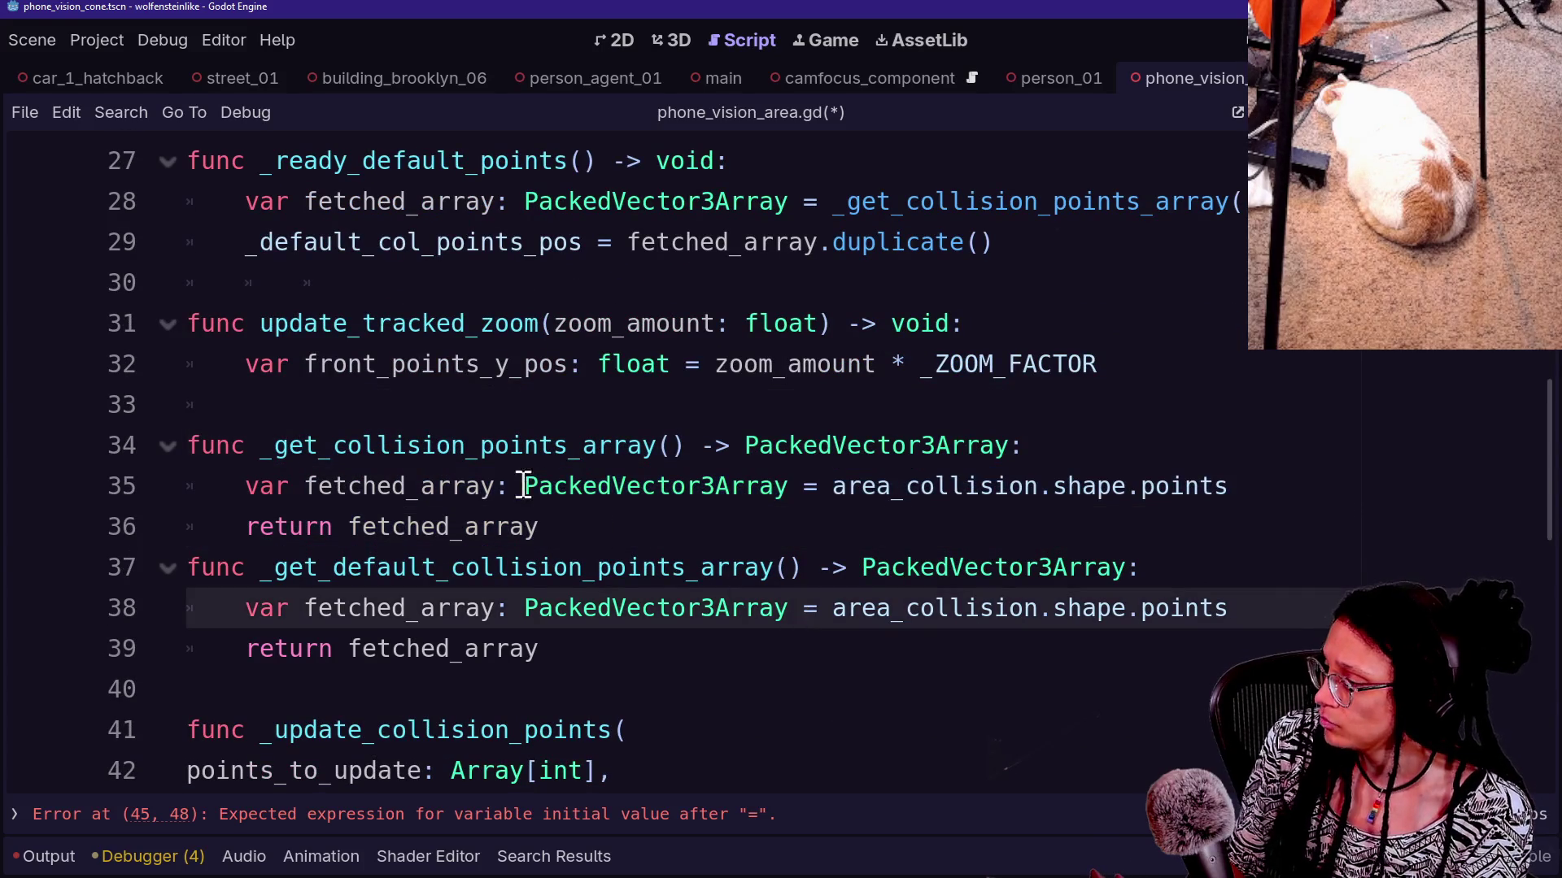
pyautogui.click(809, 526)
pyautogui.click(336, 447)
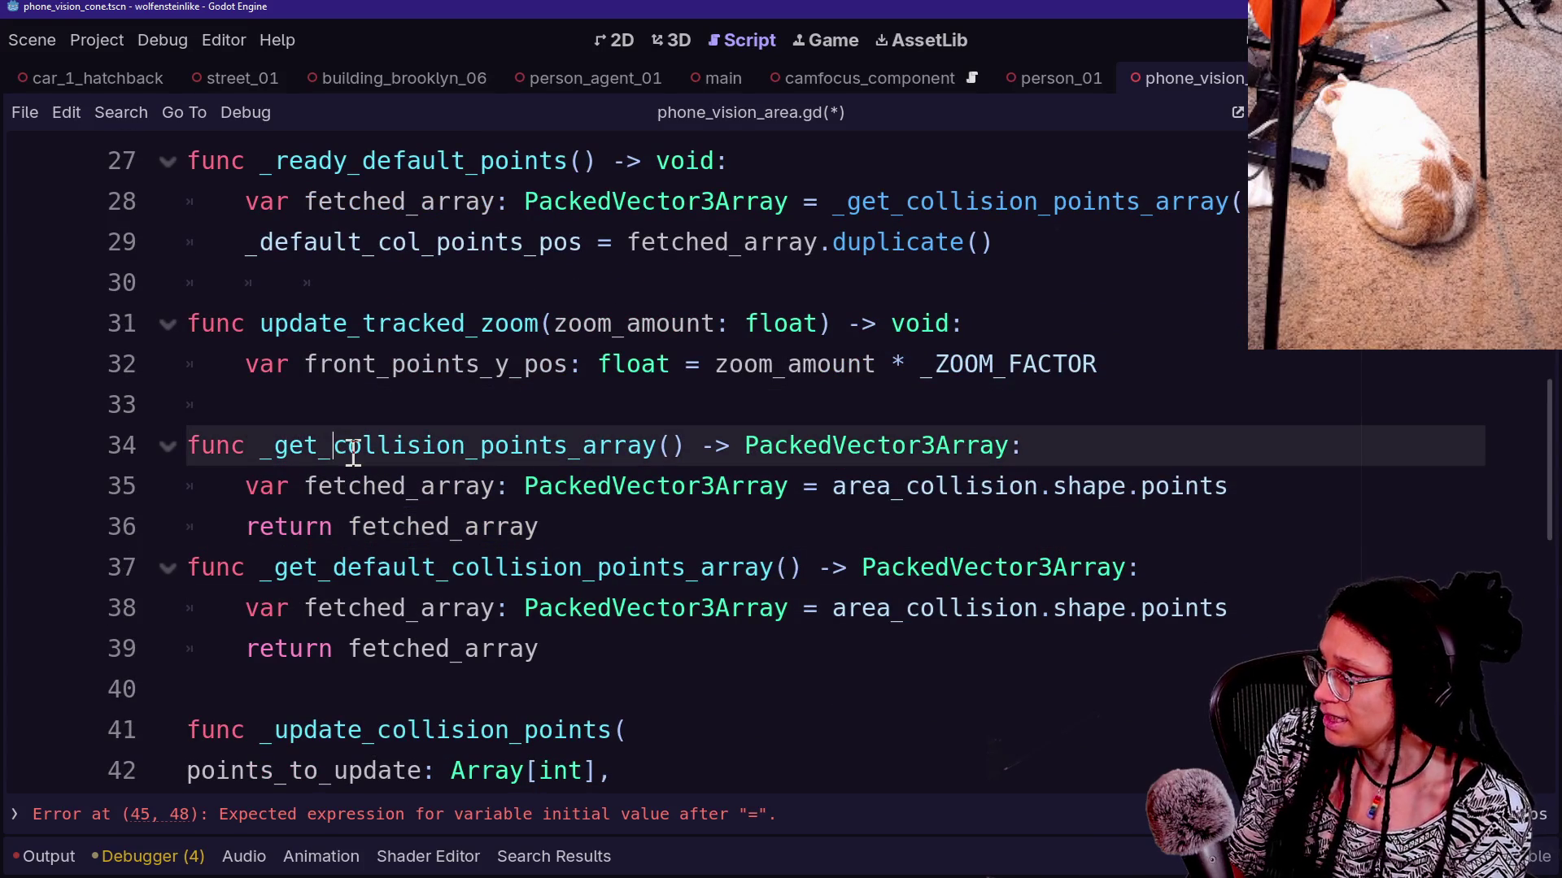
pyautogui.write('active_')
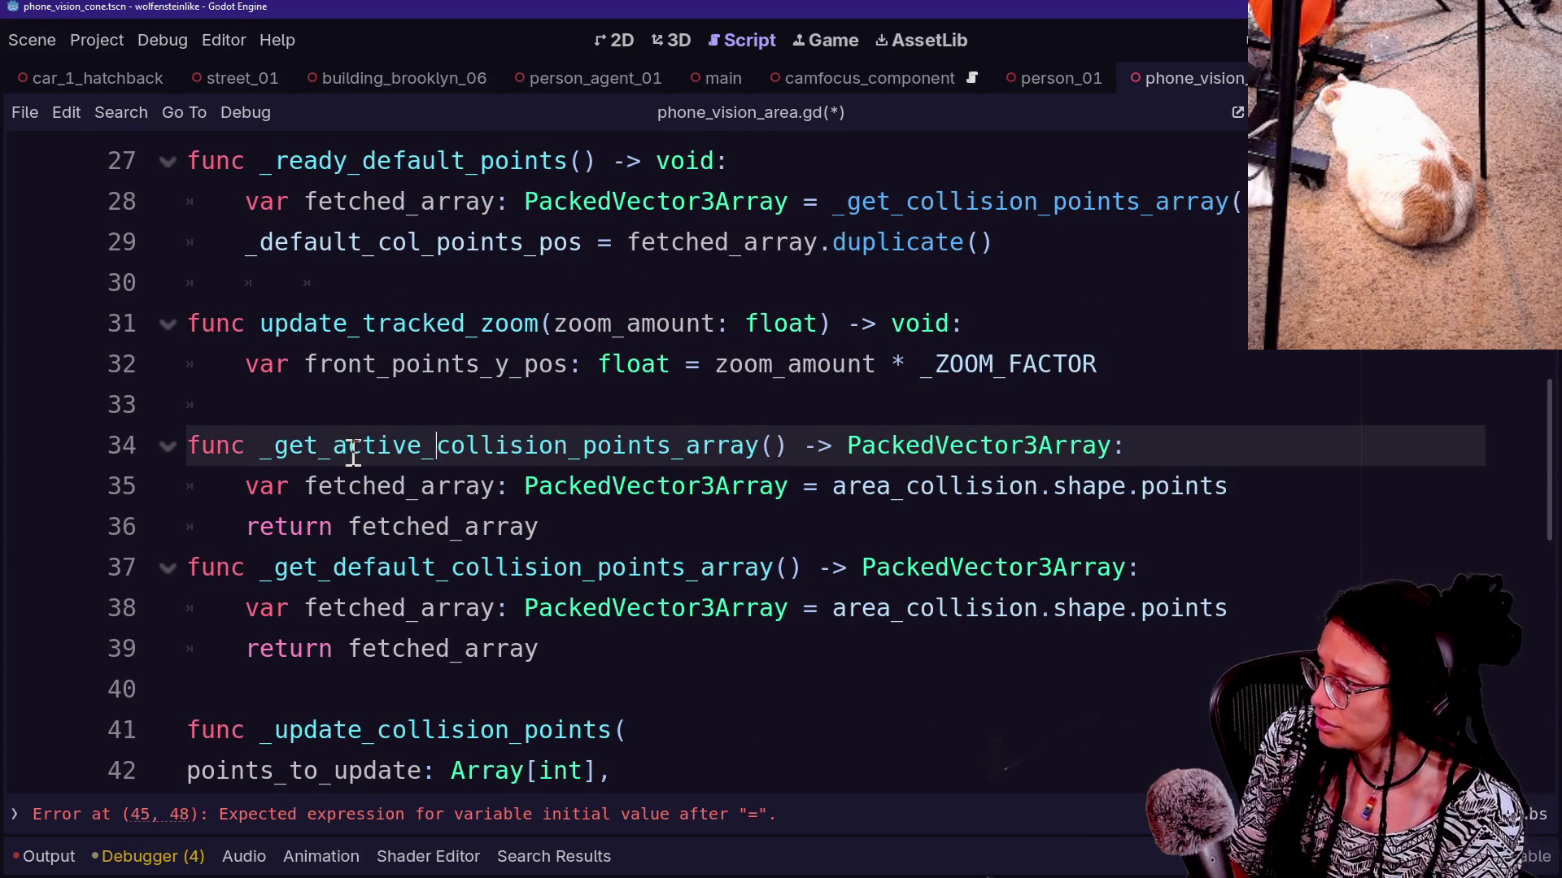
# Remove area_collision.shape.points from the default getter's return line
pyautogui.click(378, 729)
pyautogui.moveTo(333, 569); pyautogui.dragTo(694, 567)
pyautogui.moveTo(345, 570)
pyautogui.mouseDown()
pyautogui.moveTo(643, 606)
pyautogui.moveTo(396, 575)
pyautogui.mouseUp()
pyautogui.click(760, 577)
pyautogui.click(603, 687)
pyautogui.click(654, 653)
pyautogui.moveTo(655, 653); pyautogui.dragTo(603, 582)
pyautogui.click(603, 582)
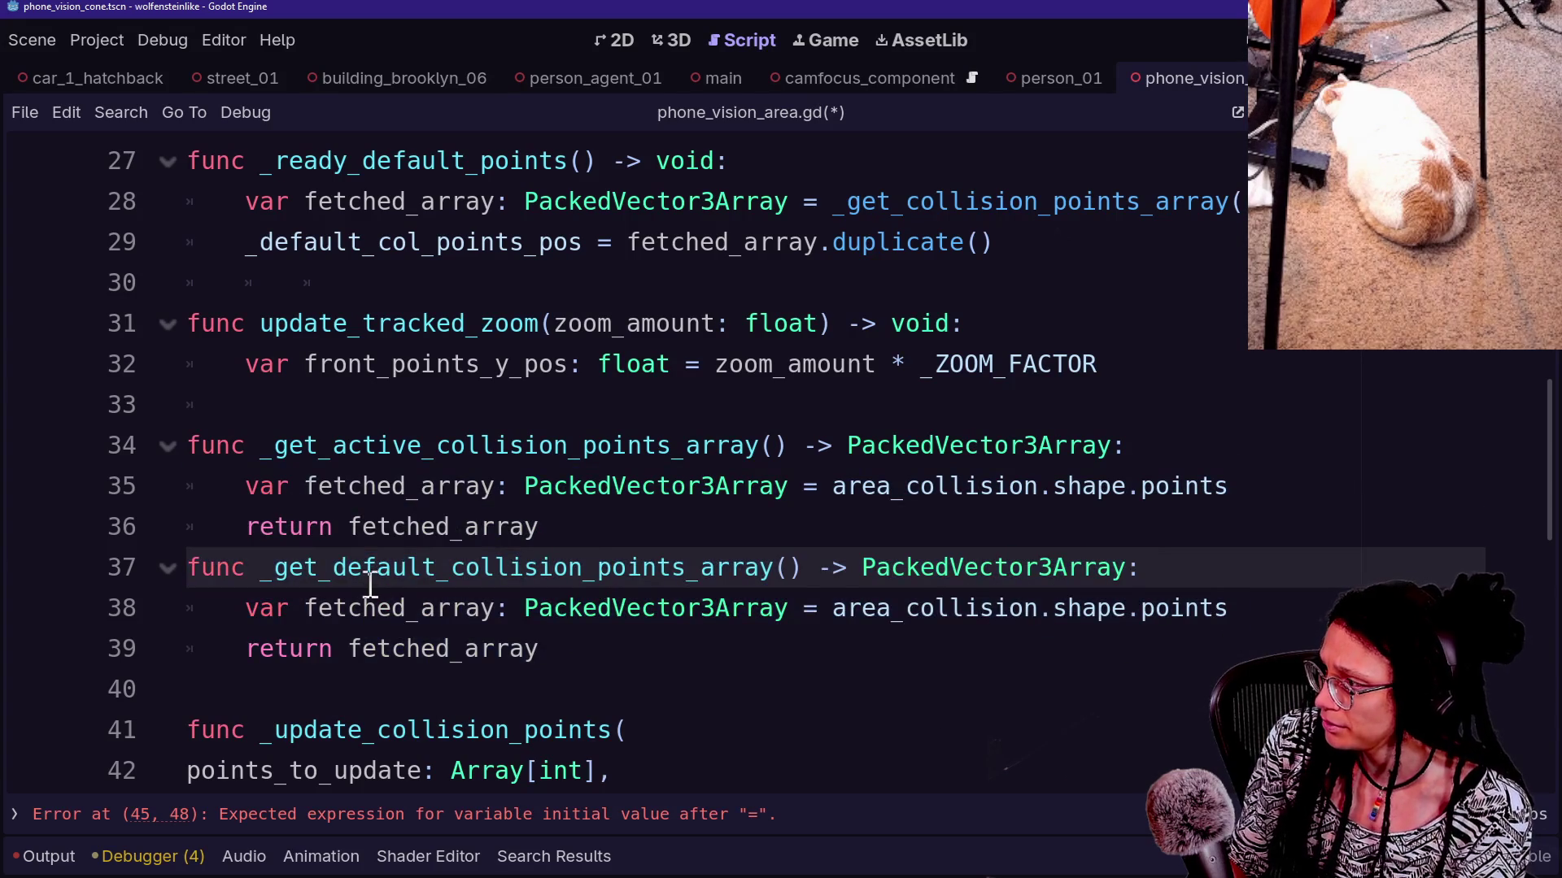
pyautogui.click(304, 607)
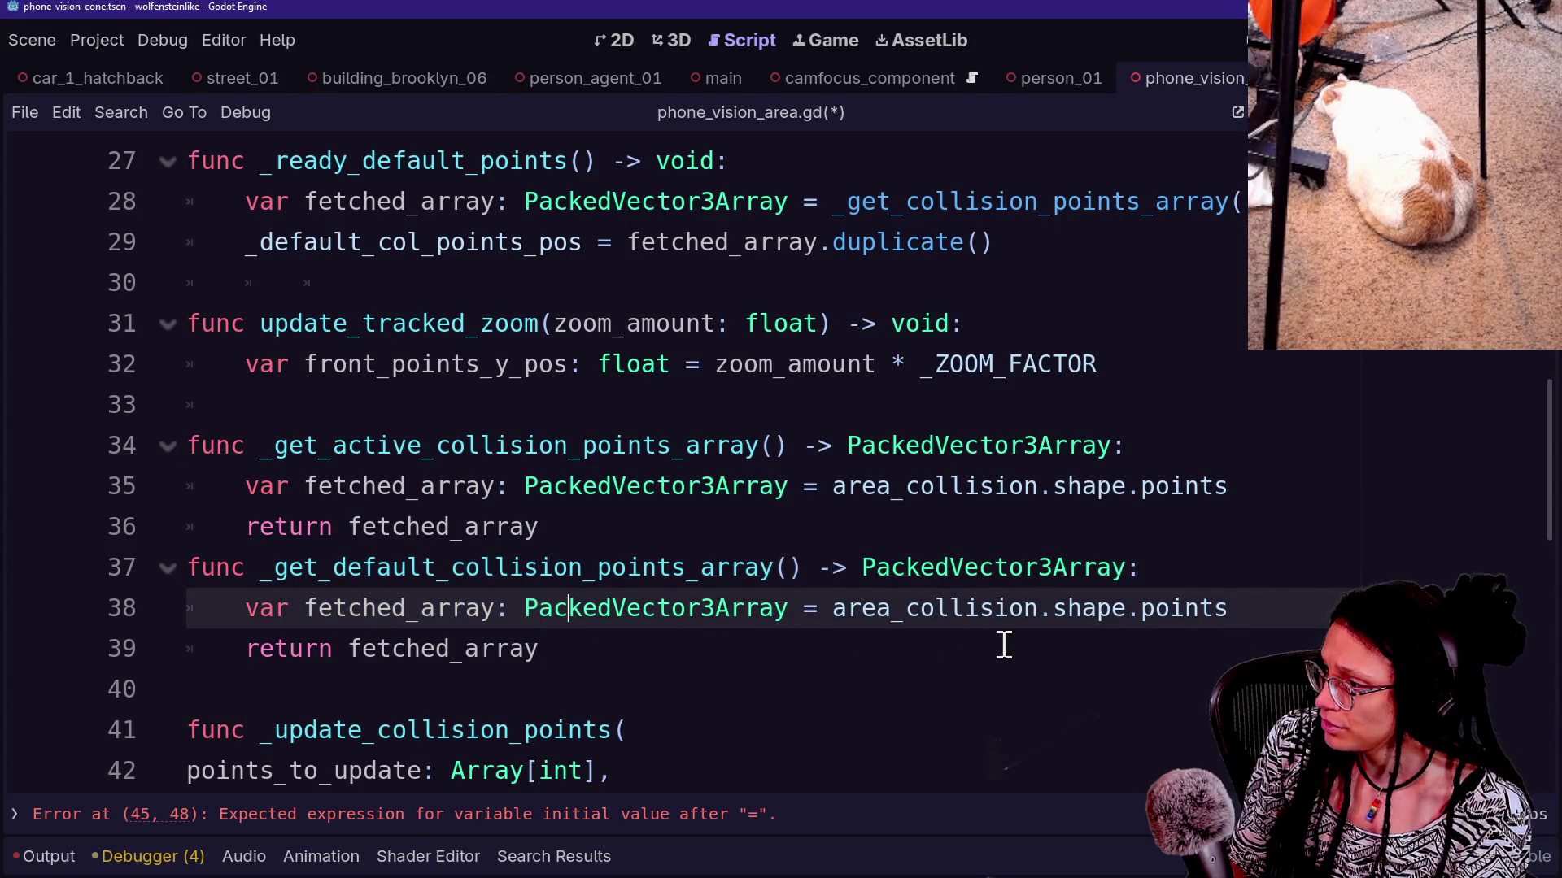
pyautogui.moveTo(1243, 613)
pyautogui.mouseDown()
pyautogui.moveTo(802, 613)
pyautogui.moveTo(832, 613)
pyautogui.mouseUp()
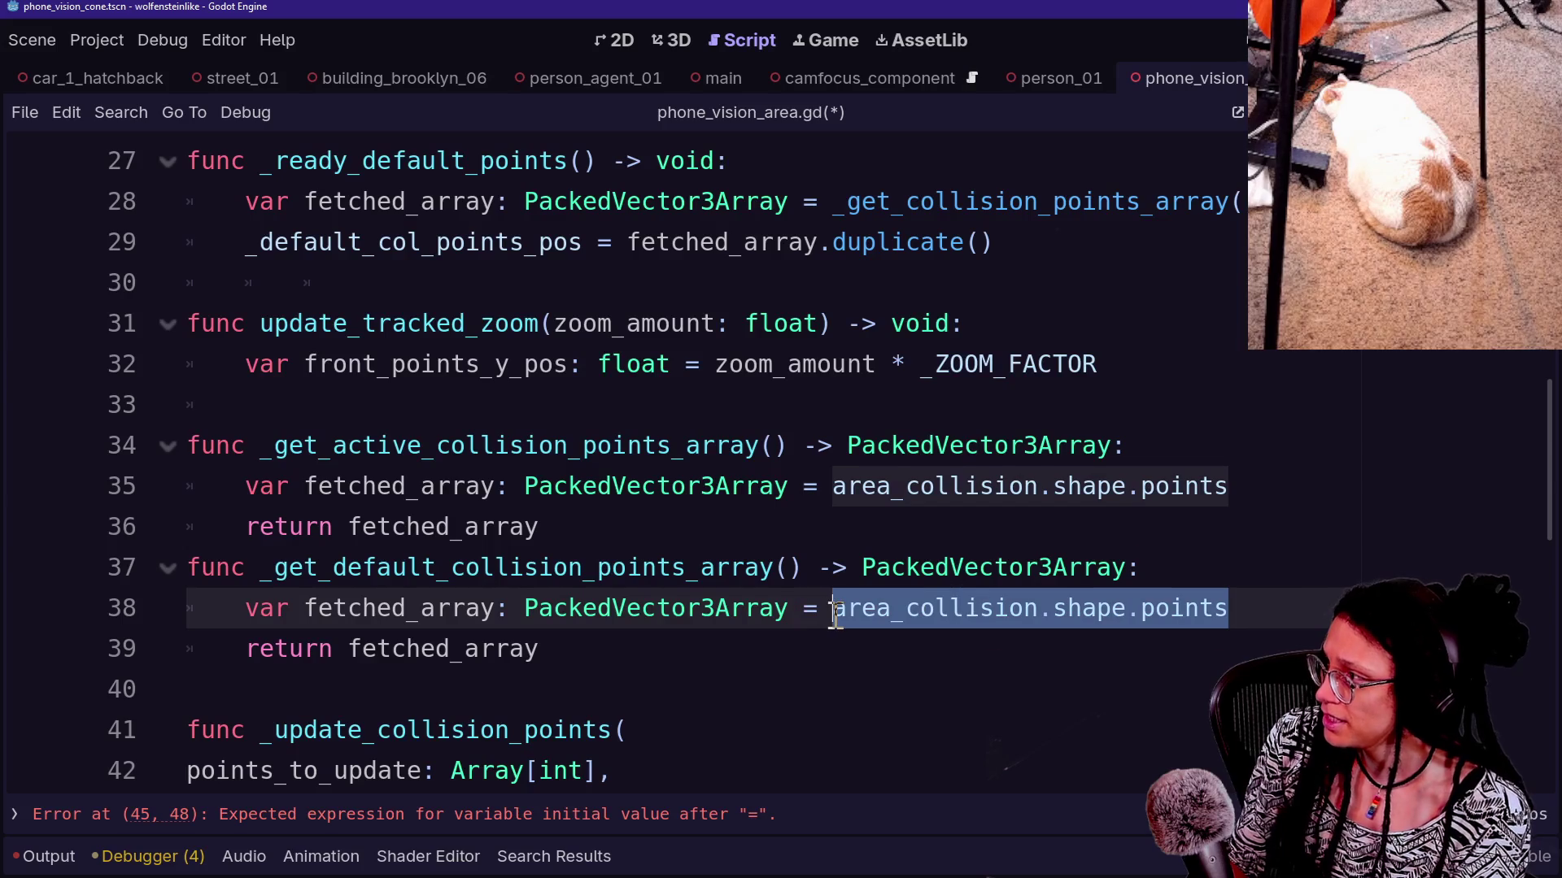
pyautogui.press('BackSpace')
# Make the default getter return _default_col_points_pos.duplicate()
pyautogui.scroll(2, 836, 616)
pyautogui.scroll(1, 835, 616)
pyautogui.scroll(2, 835, 616)
pyautogui.scroll(-4, 836, 615)
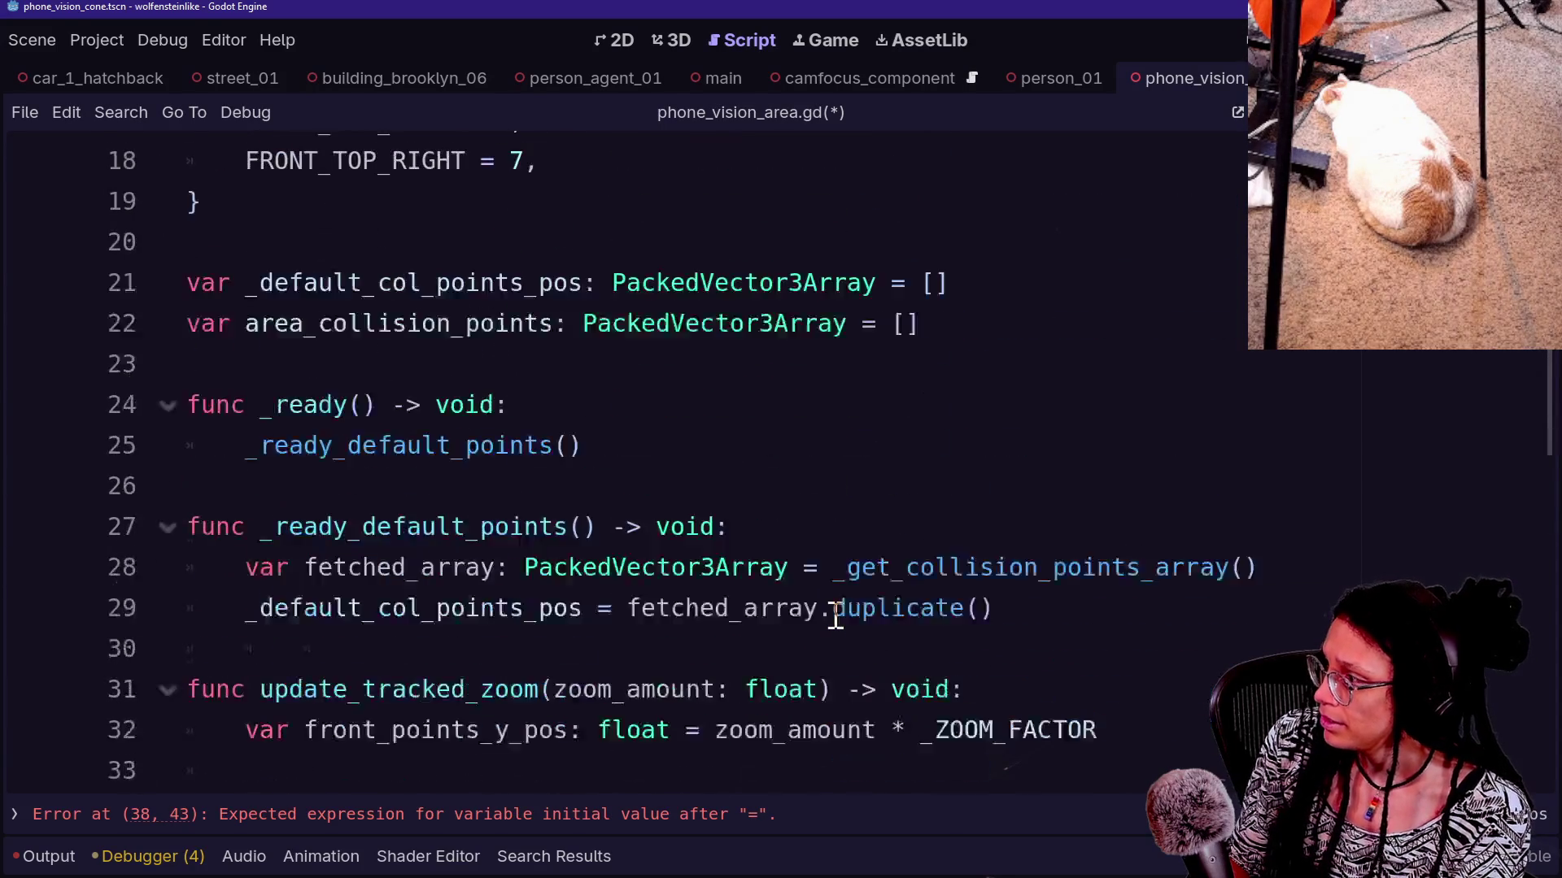
pyautogui.write('_def')
pyautogui.press('Return')
pyautogui.write('.du')
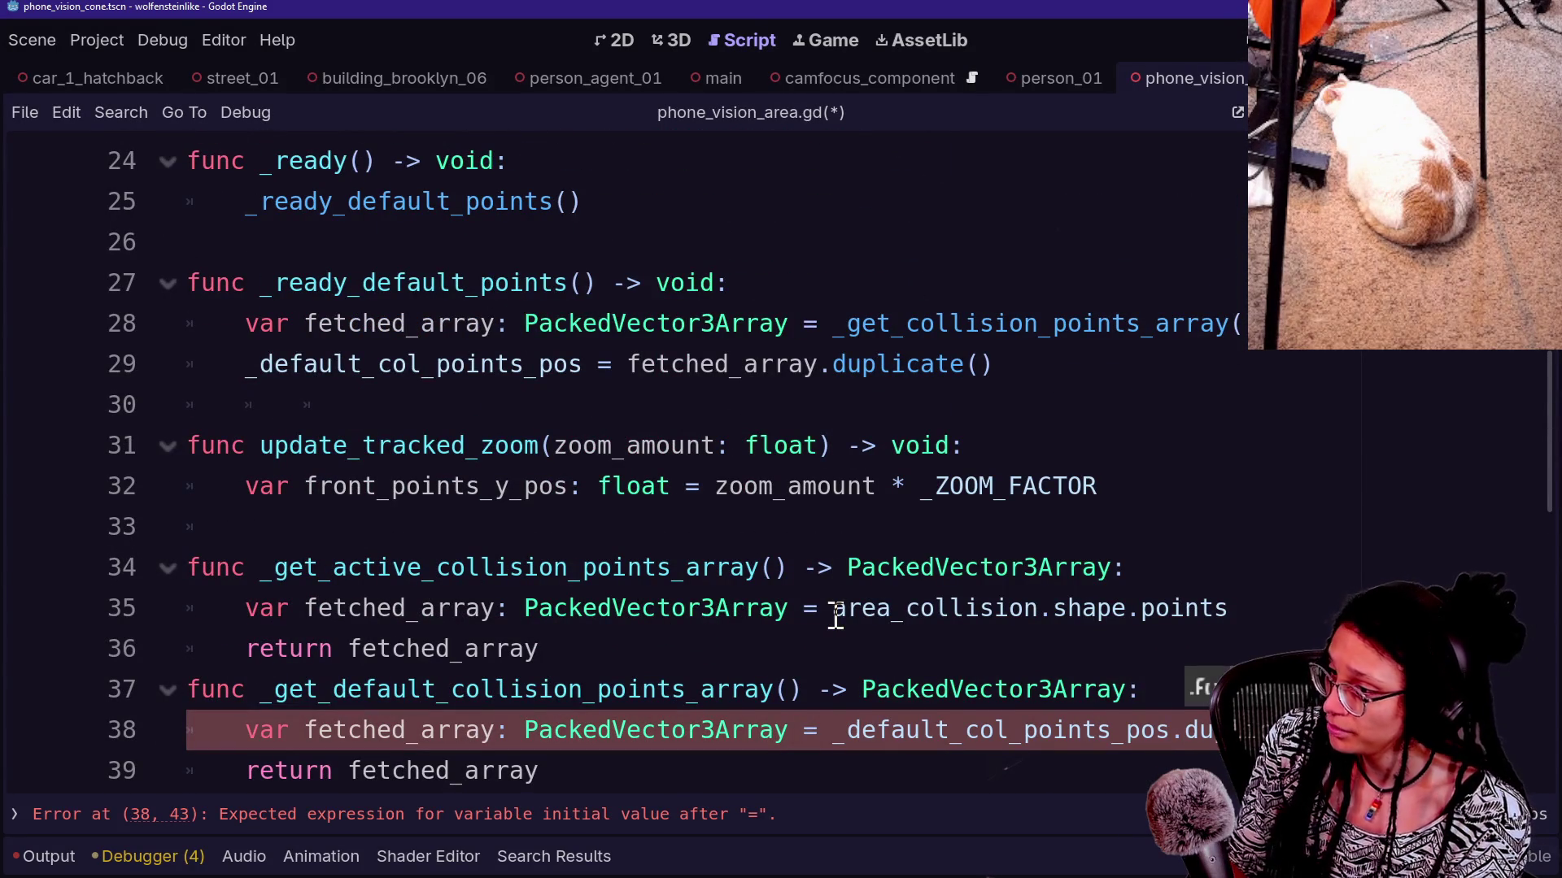
pyautogui.press('Return')
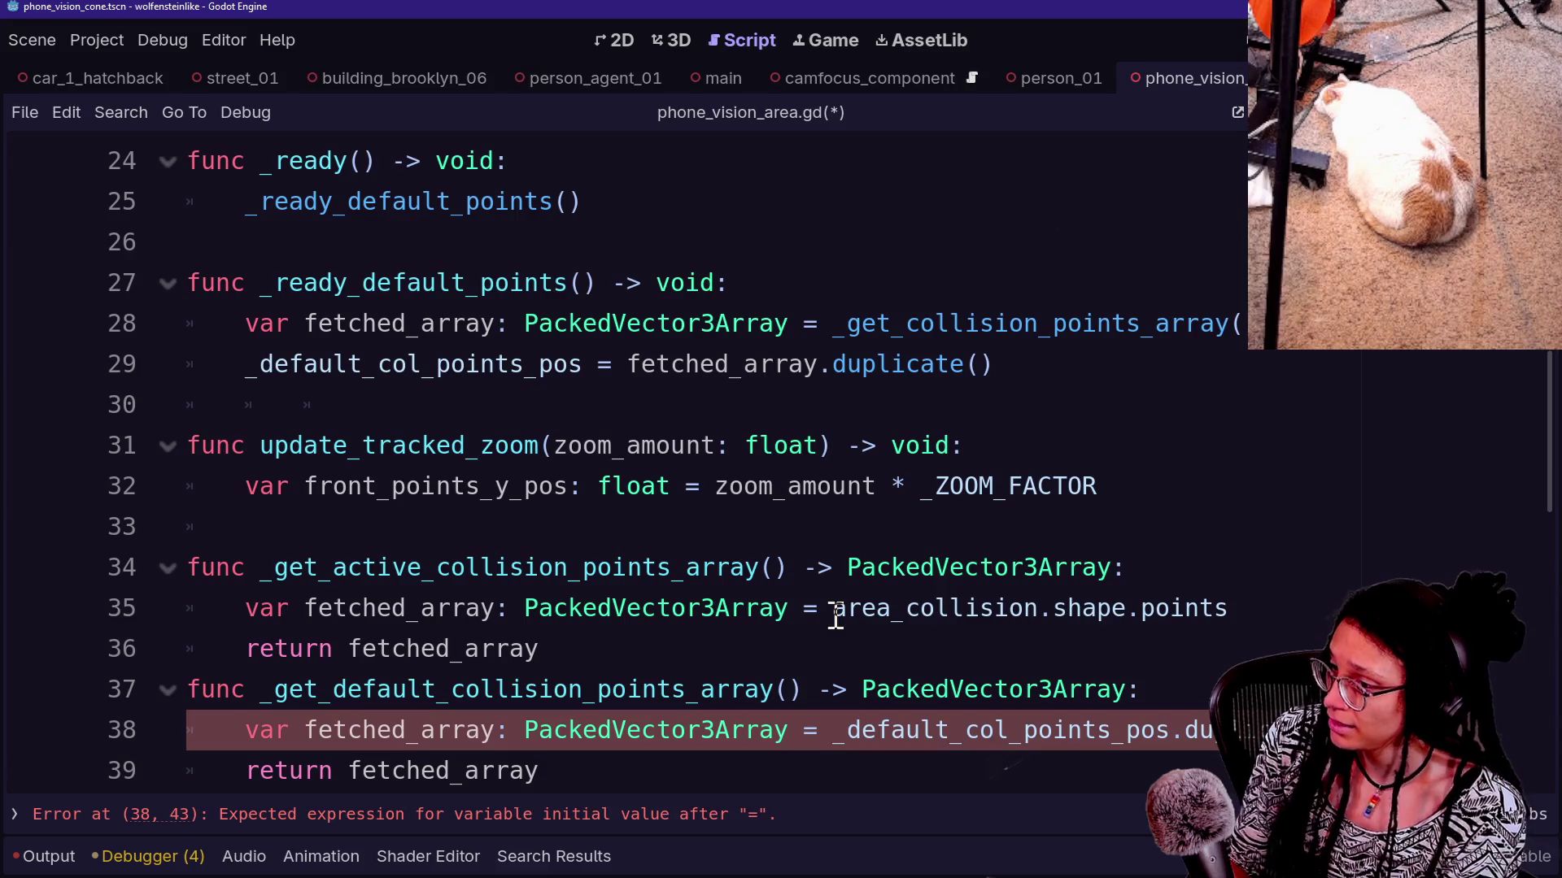
pyautogui.scroll(-2, 477, 458)
pyautogui.moveTo(509, 445); pyautogui.dragTo(1046, 515)
pyautogui.press('Down')
pyautogui.scroll(-1, 715, 436)
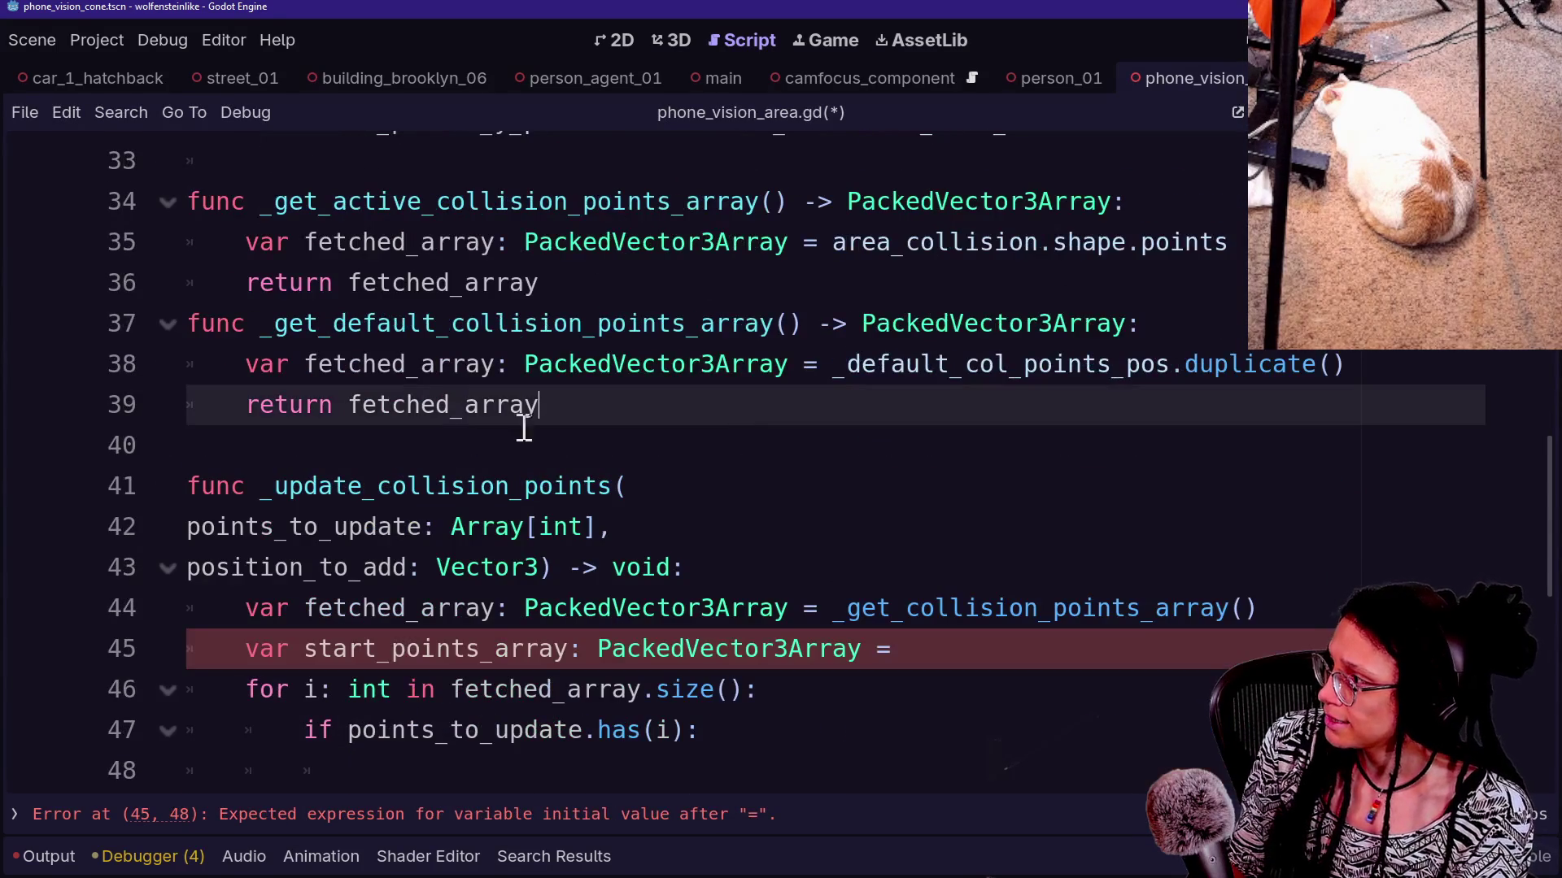
pyautogui.click(942, 691)
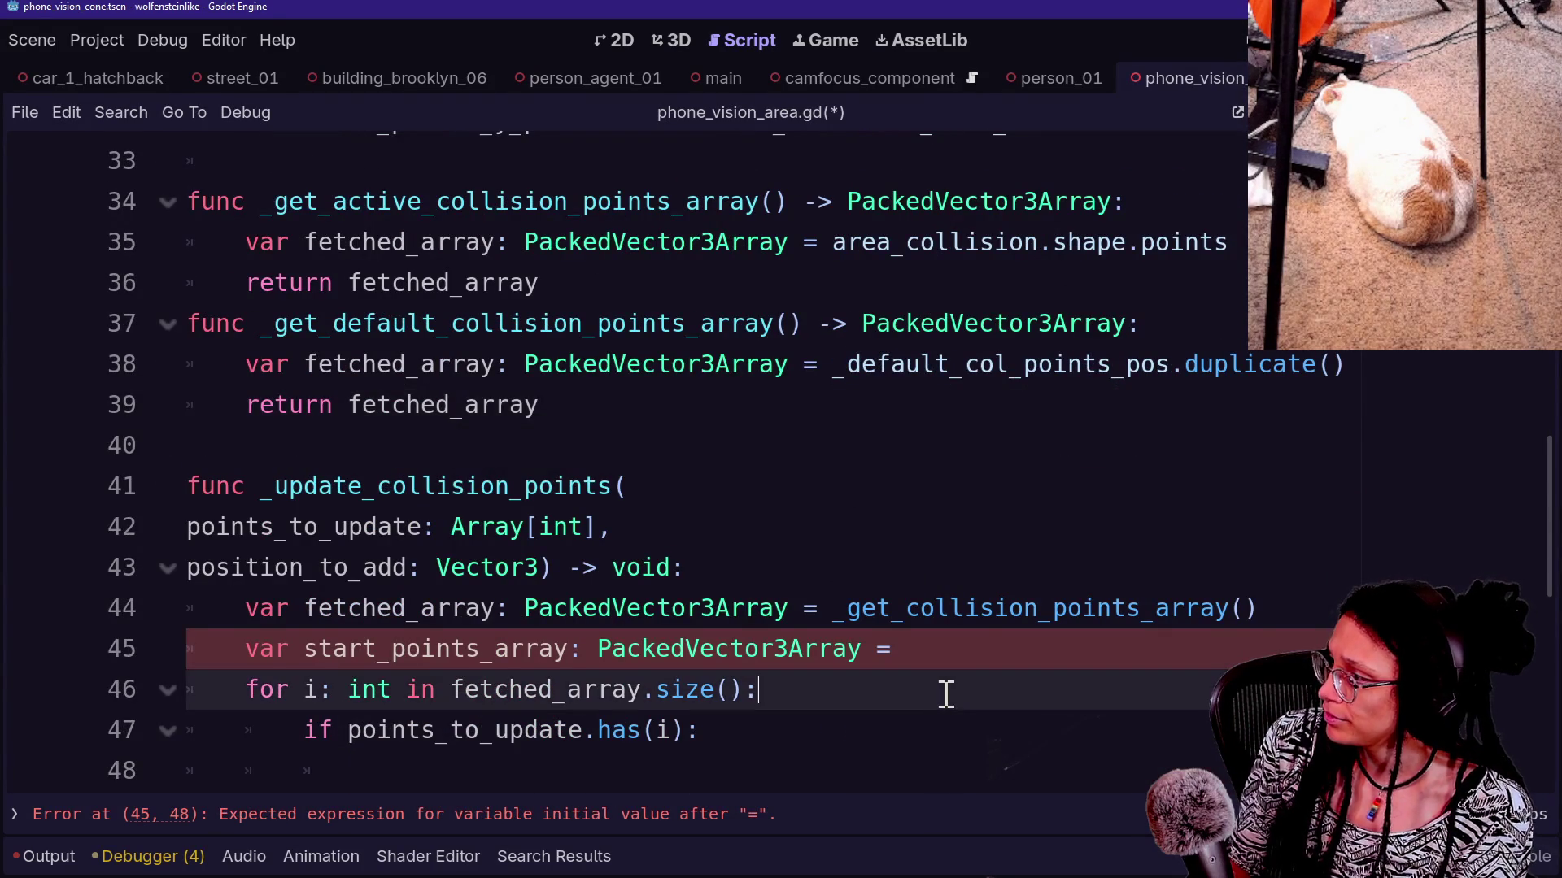
# Assign start_points_array from _get_default_collision_points_array()
pyautogui.scroll(-1, 941, 683)
pyautogui.click(989, 529)
pyautogui.write('_get')
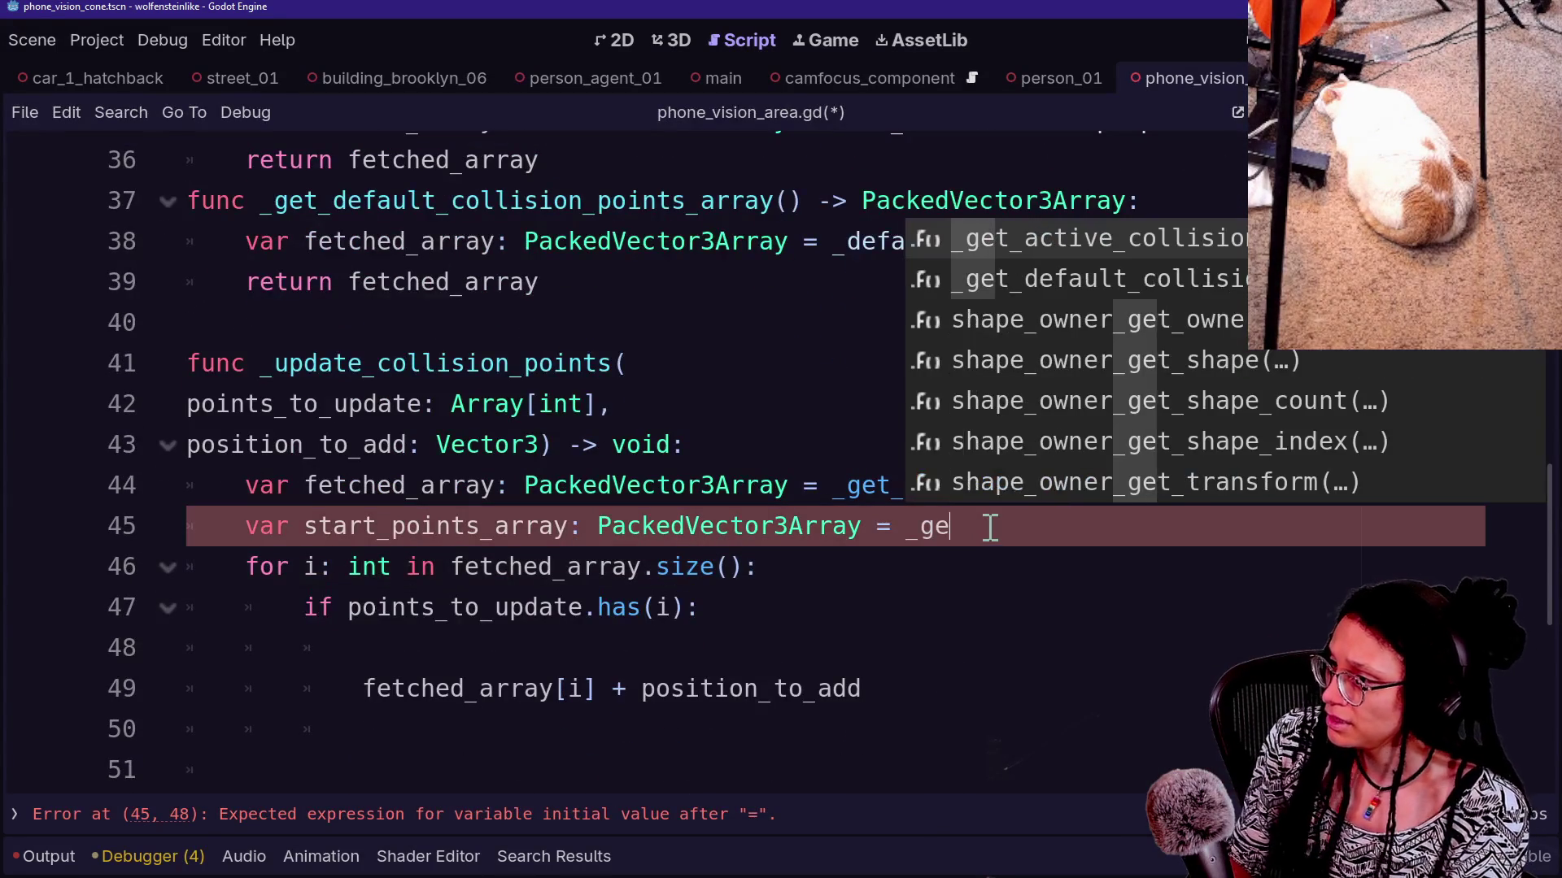
pyautogui.press('Down')
pyautogui.press('Return')
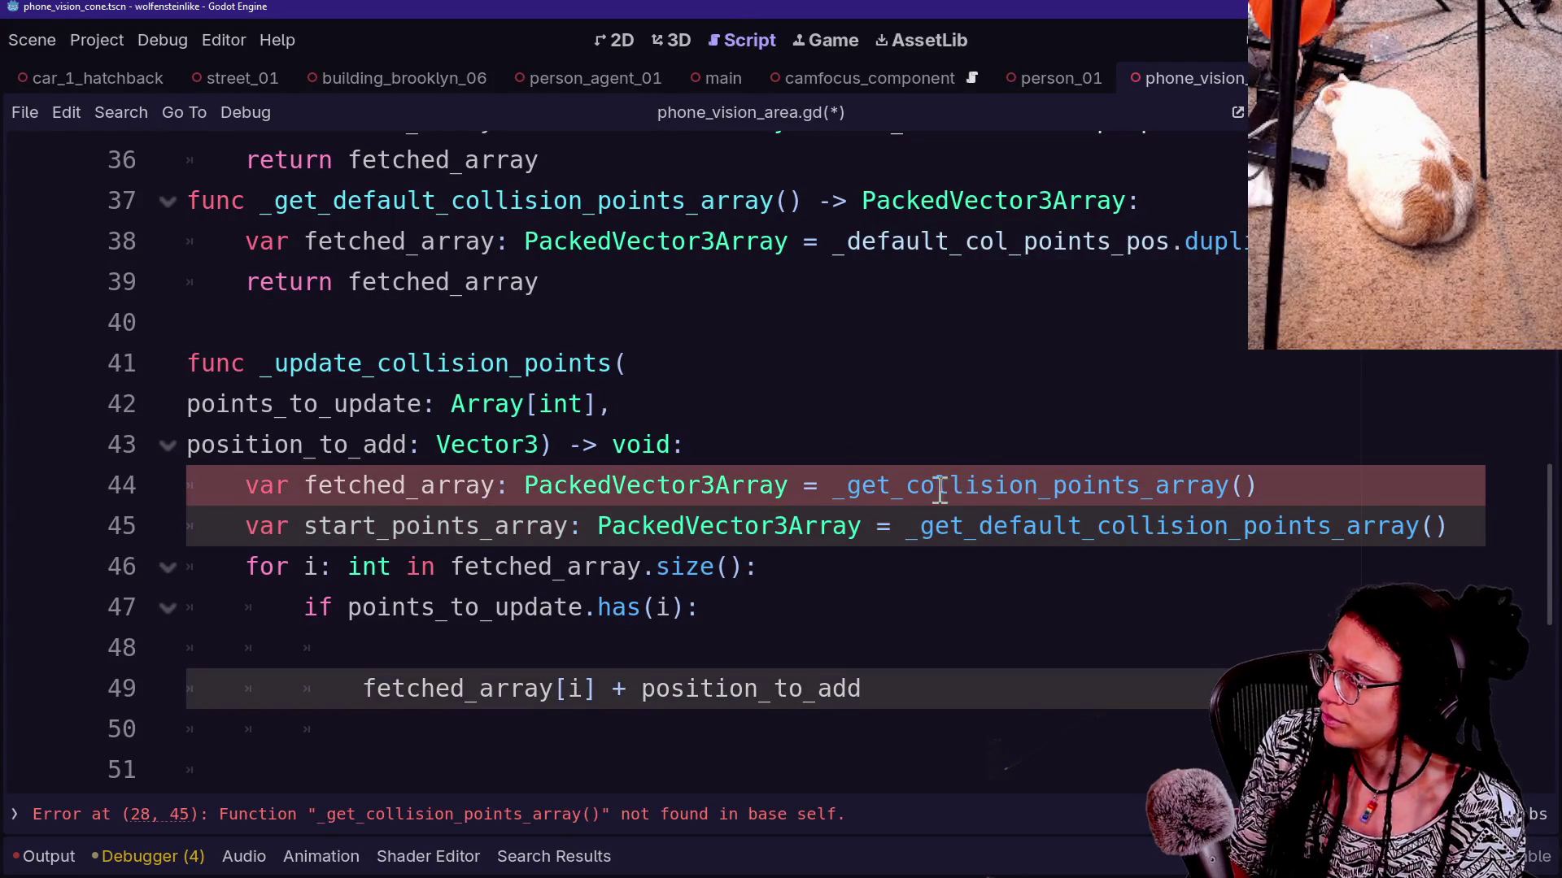
# Point lines 44 and 28 at _get_active_collision_points_array and save the script
pyautogui.click(911, 492)
pyautogui.write('active_')
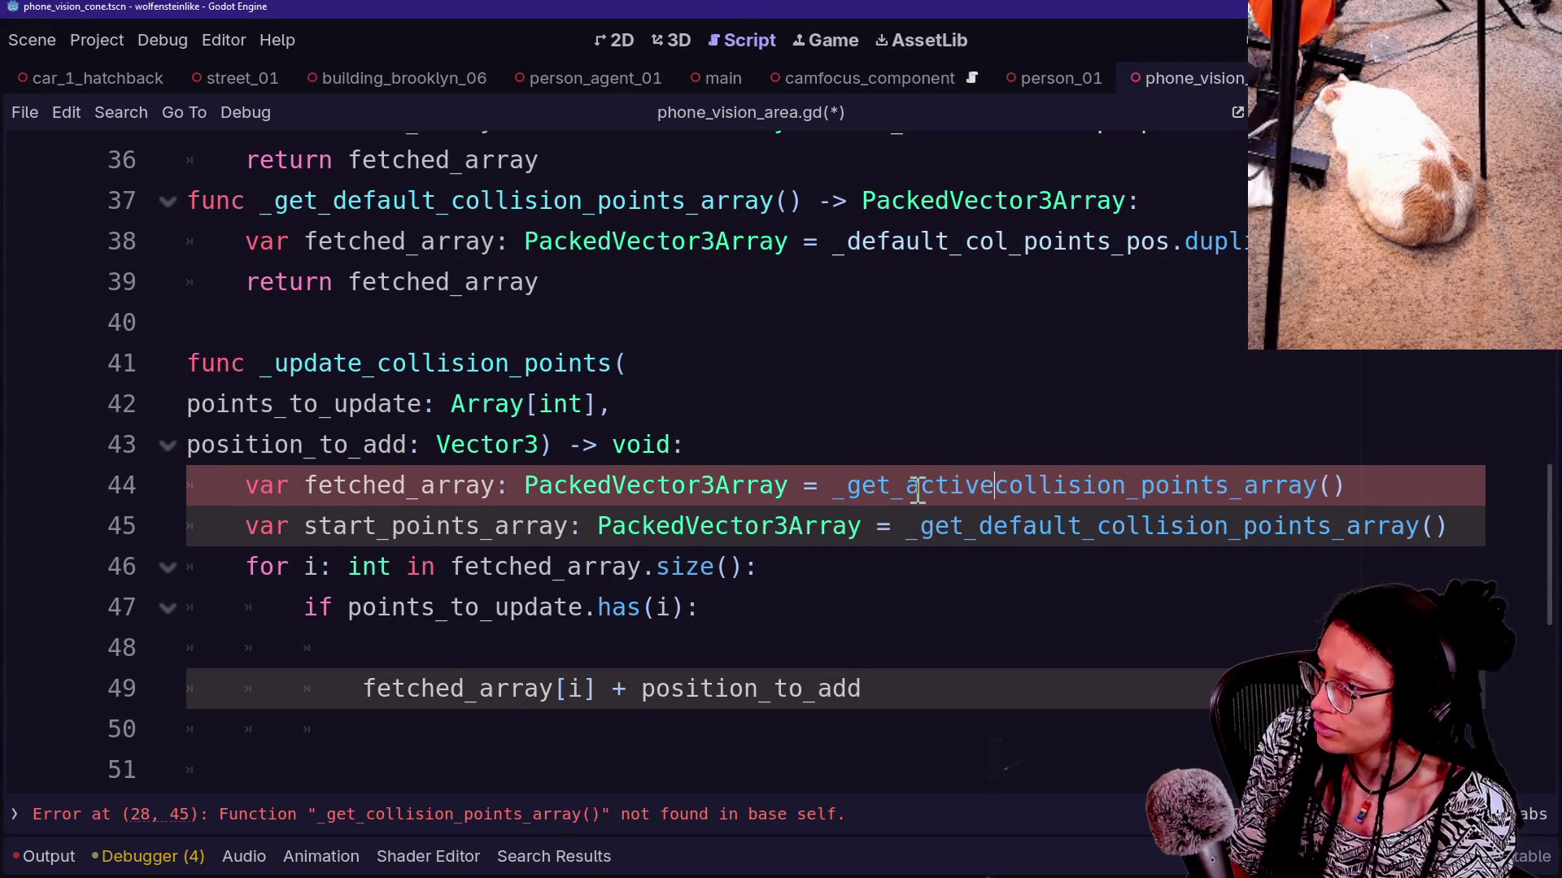
pyautogui.scroll(3, 680, 381)
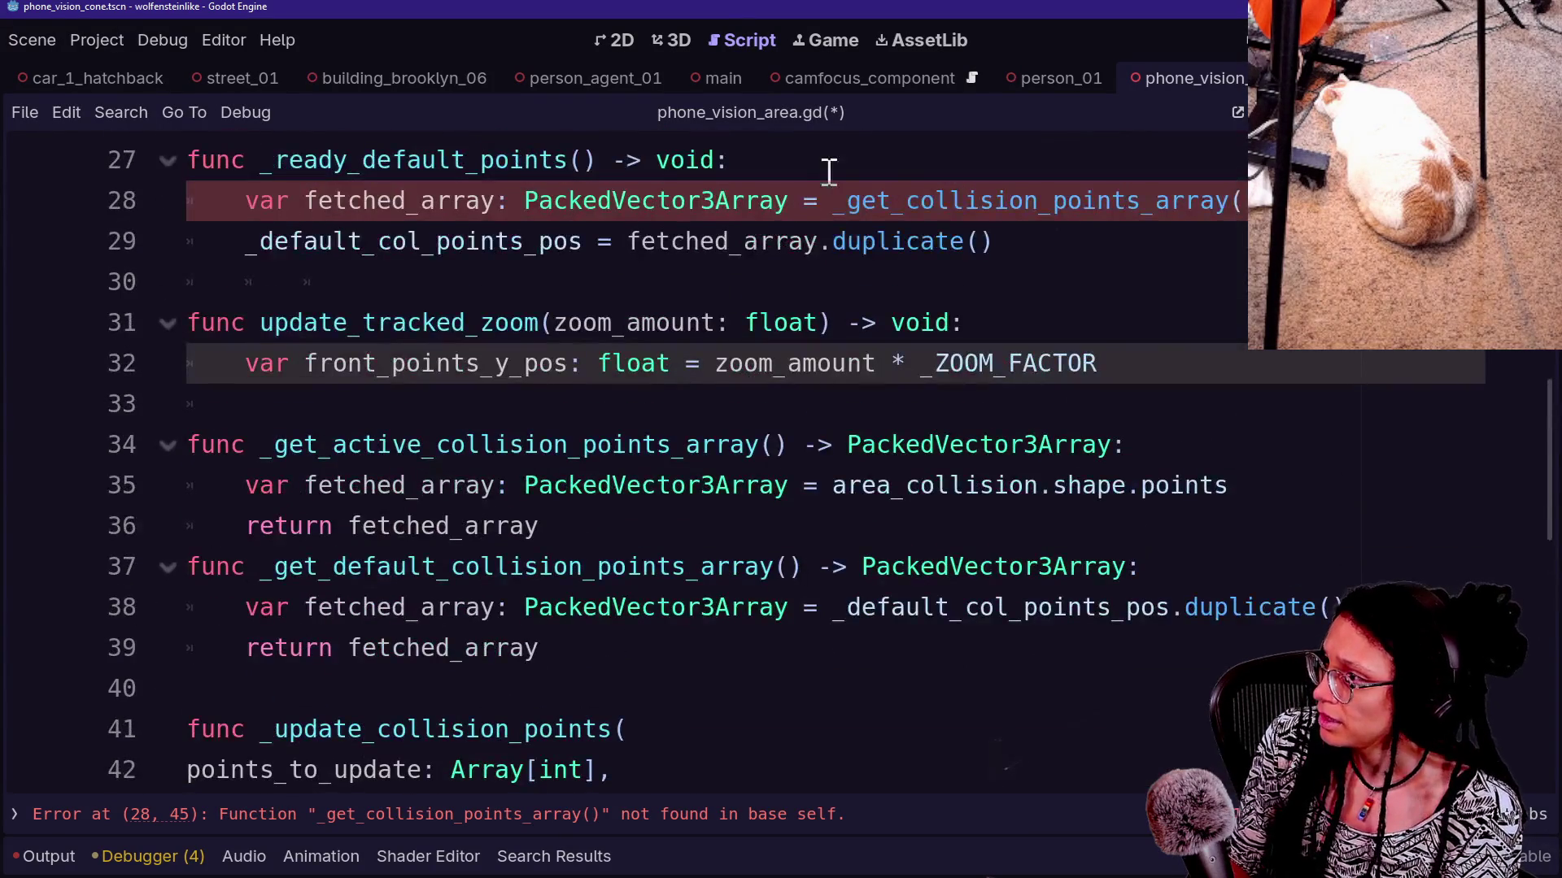
pyautogui.click(834, 203)
pyautogui.write('a')
pyautogui.press('BackSpace')
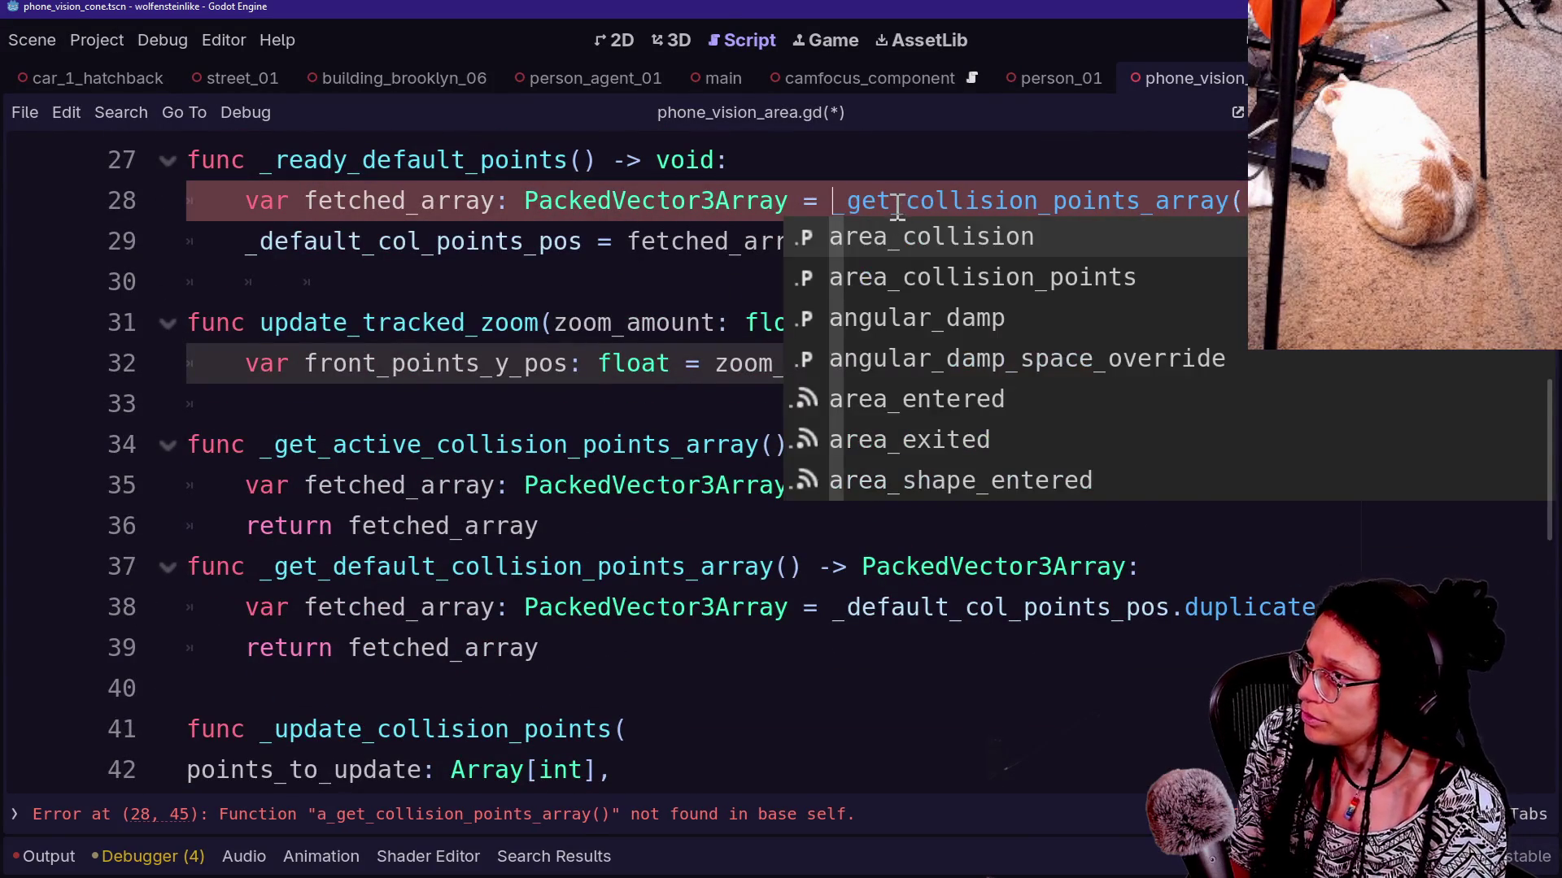
pyautogui.click(907, 203)
pyautogui.write('active_')
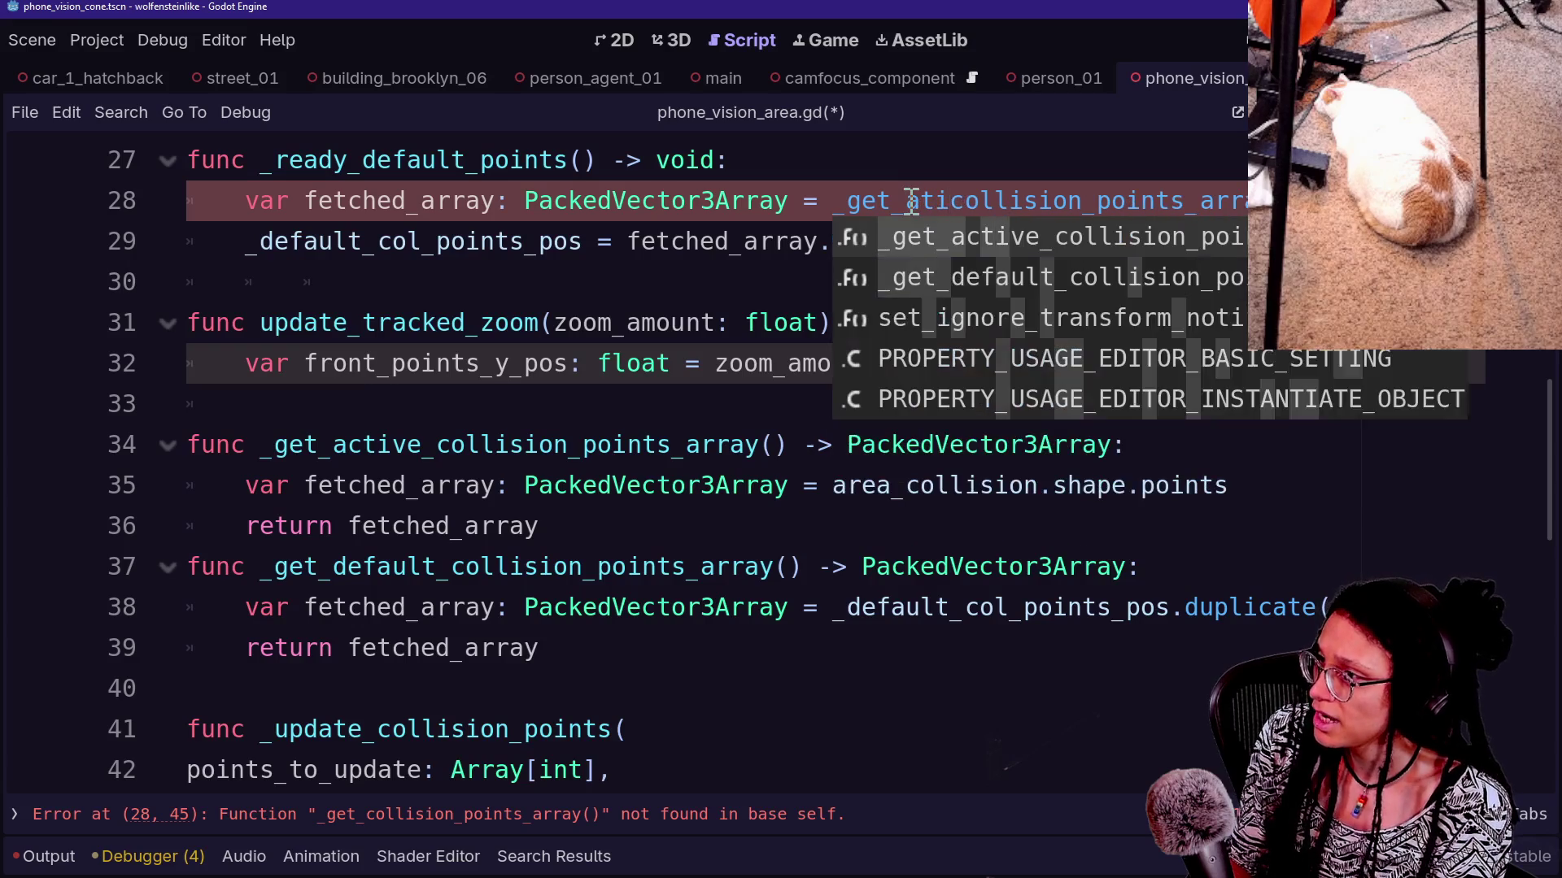
pyautogui.click(815, 202)
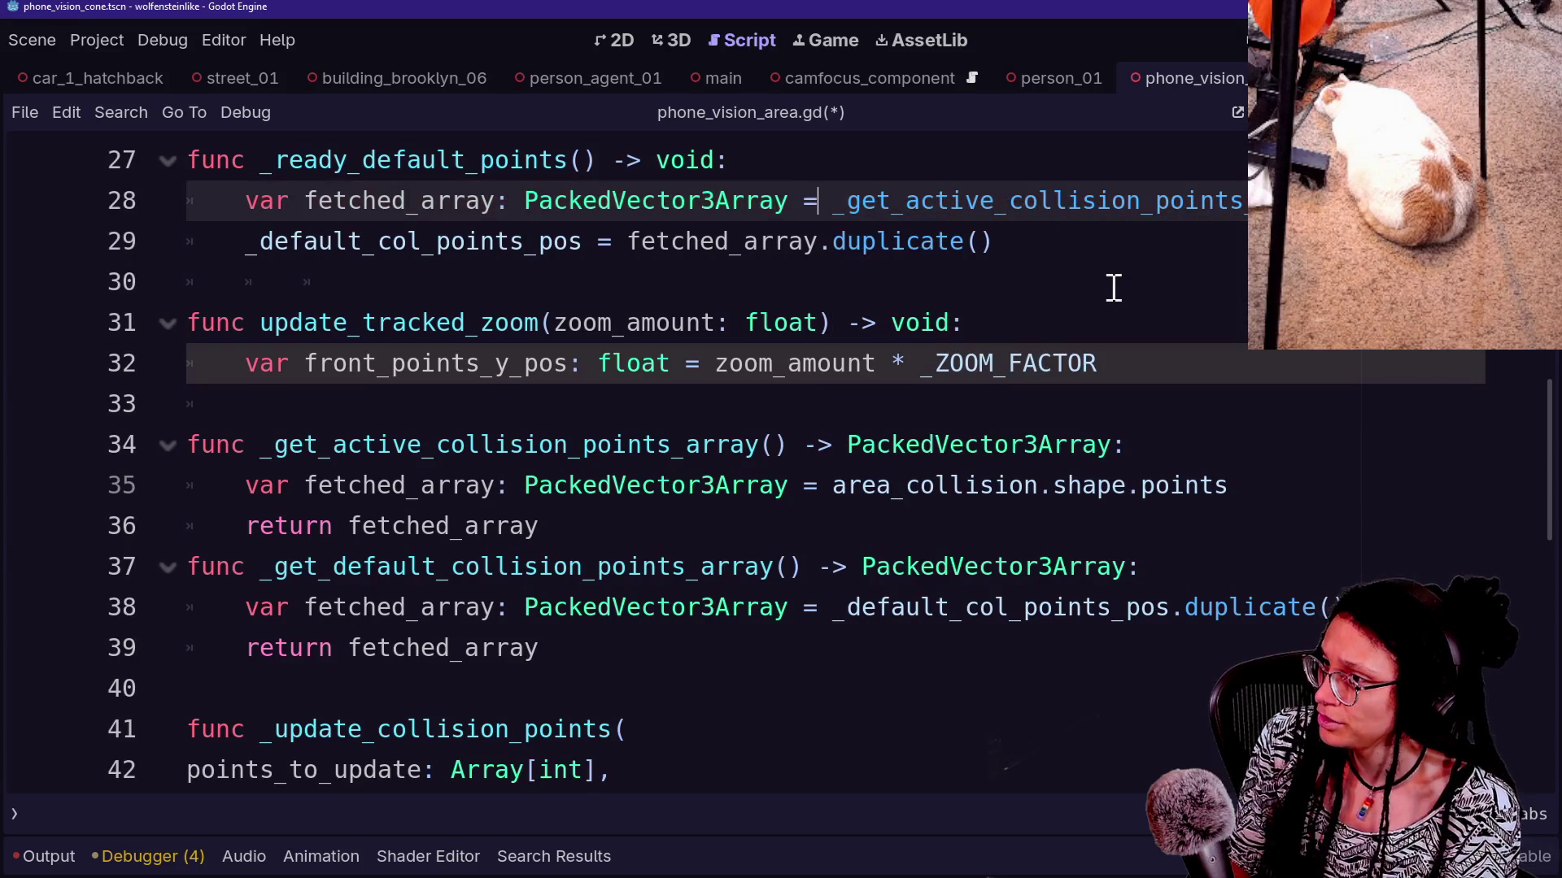
pyautogui.scroll(-3, 1041, 370)
pyautogui.hotkey('ctrl', 's')
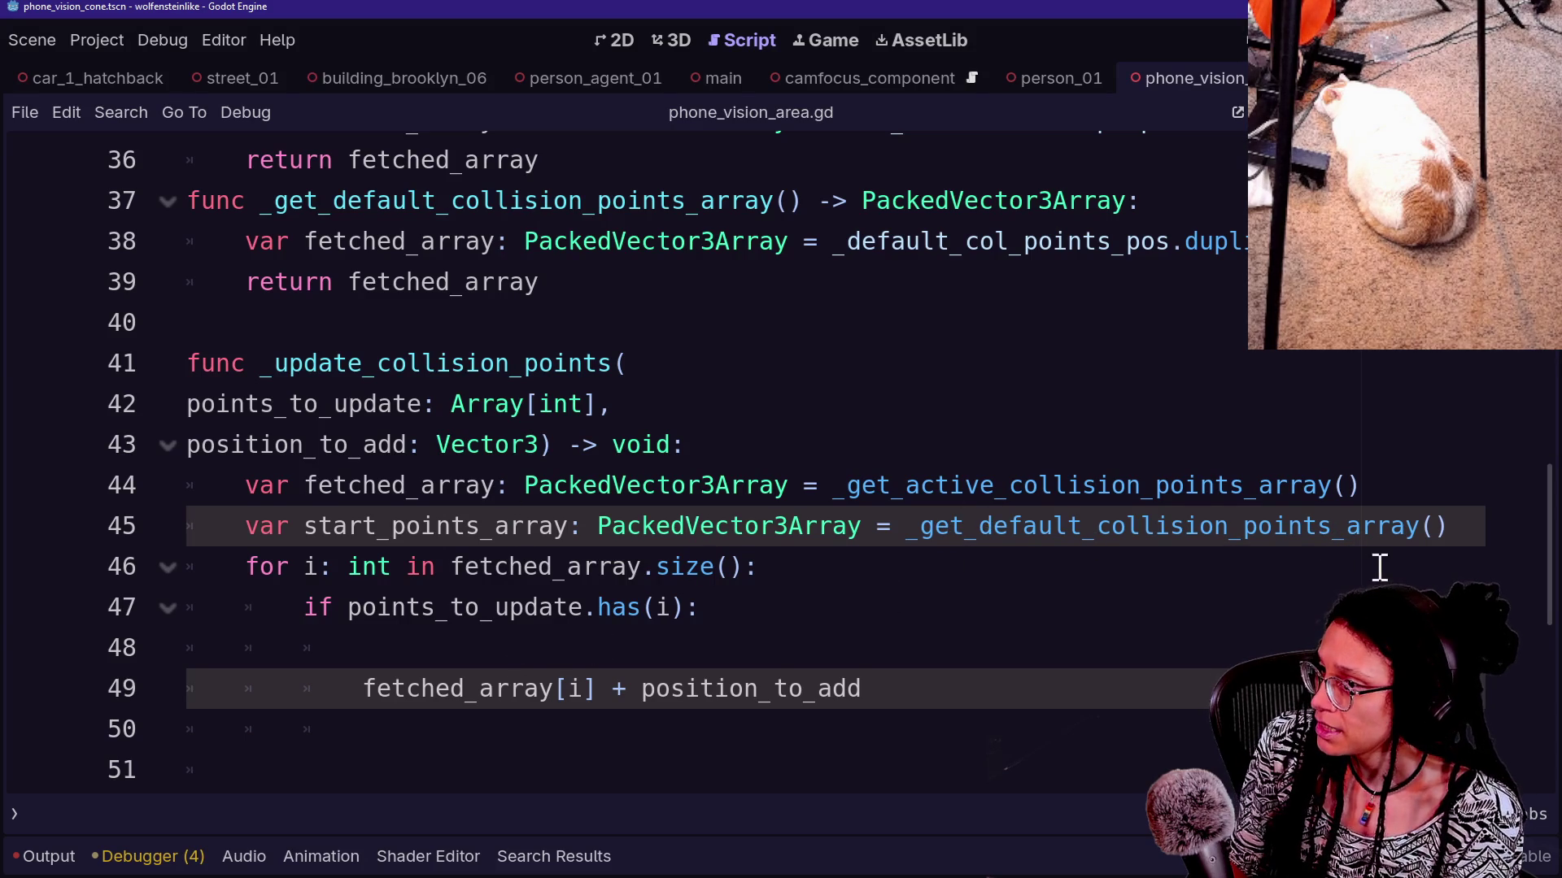
# Rename the line 44–45 variables to active_points_array and default_points_array
pyautogui.moveTo(1457, 529)
pyautogui.mouseDown()
pyautogui.moveTo(1457, 498)
pyautogui.moveTo(1017, 485)
pyautogui.moveTo(1022, 525)
pyautogui.mouseUp()
pyautogui.moveTo(304, 476); pyautogui.dragTo(421, 474)
pyautogui.write('active')
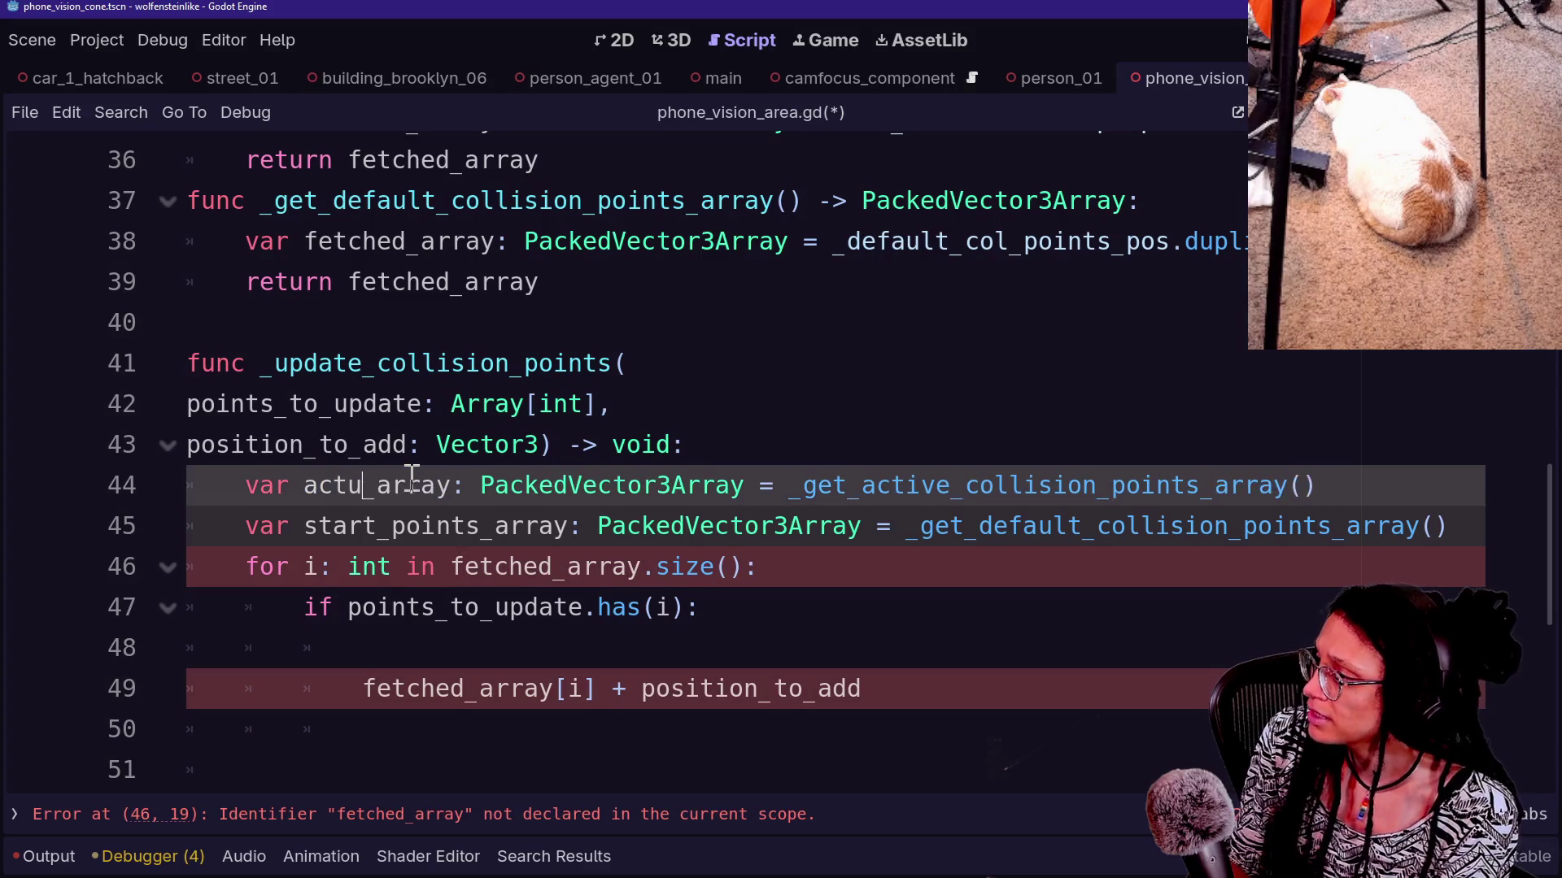
pyautogui.click(337, 362)
pyautogui.press('Left')
pyautogui.press('Left')
pyautogui.press('Left')
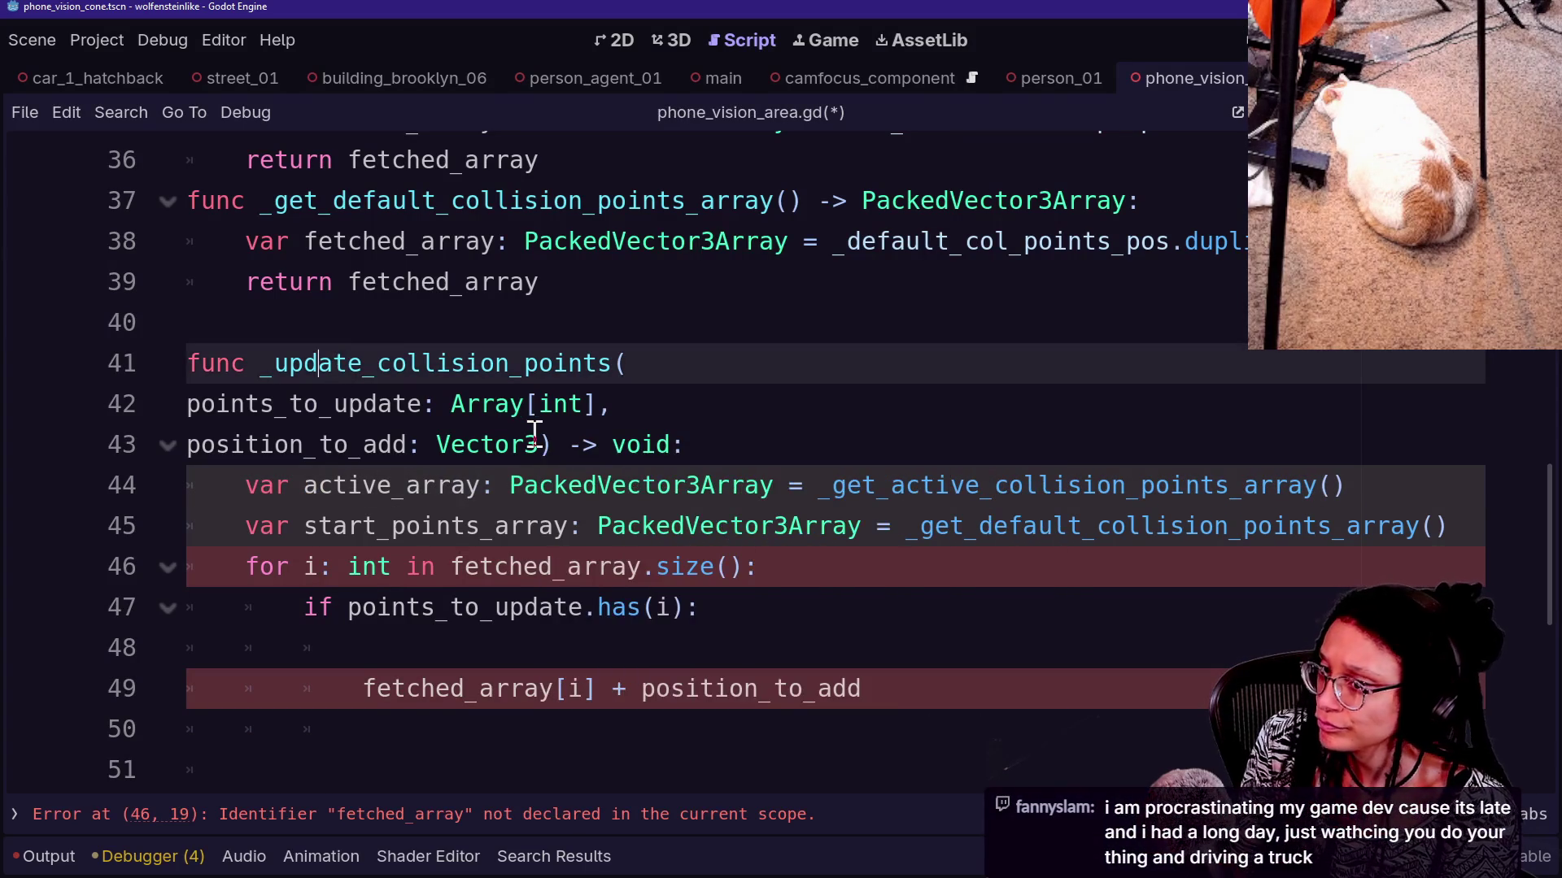
pyautogui.press('Down')
pyautogui.press('Down')
pyautogui.press('Down')
pyautogui.press('Down')
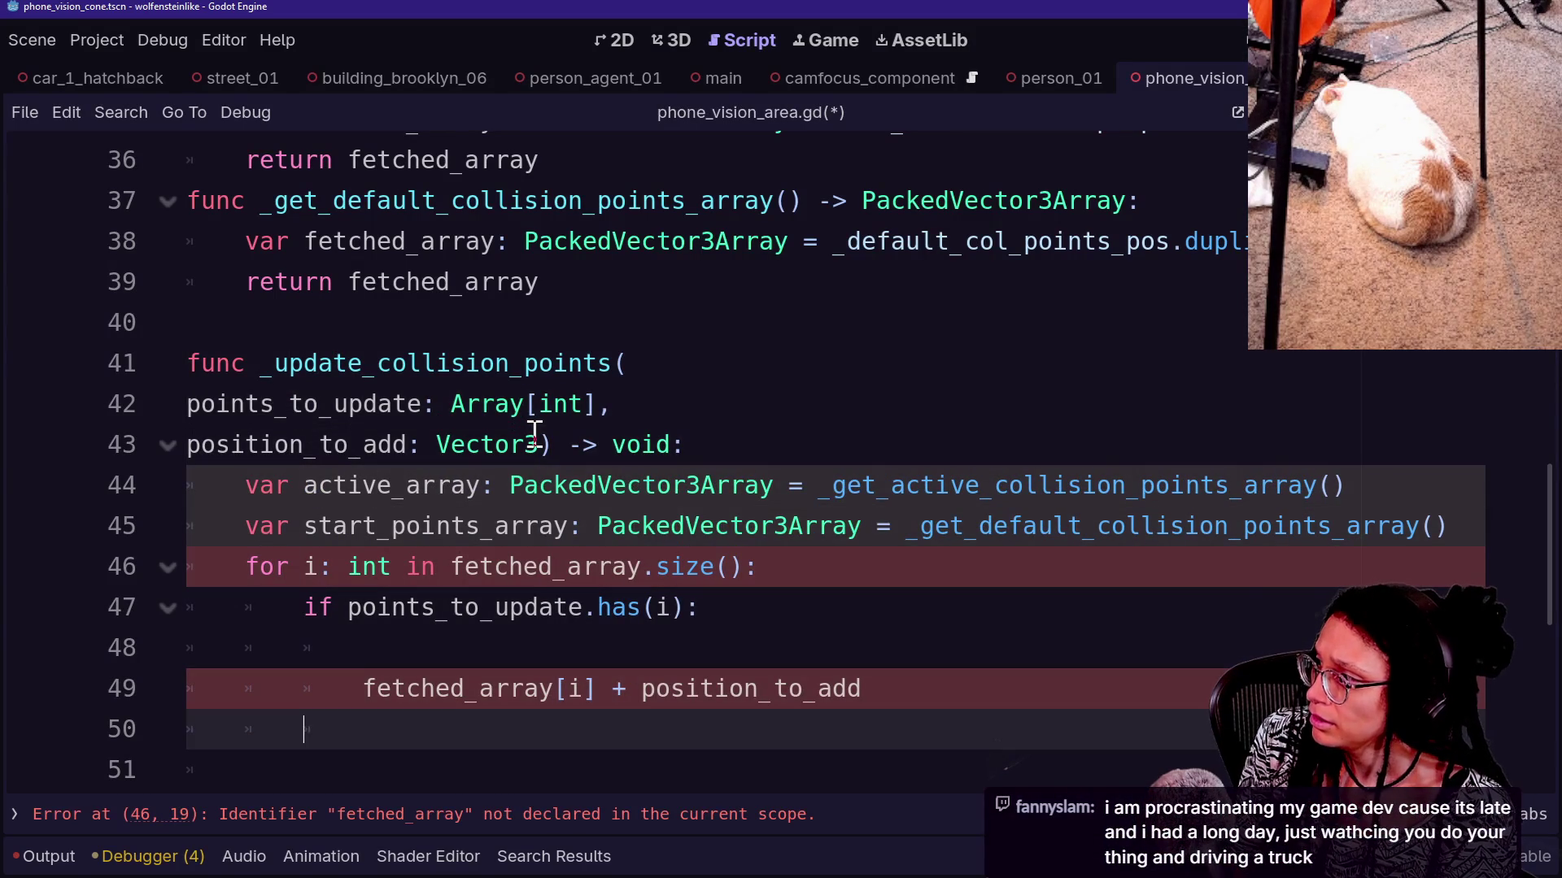
pyautogui.moveTo(304, 525); pyautogui.dragTo(479, 525)
pyautogui.write('de')
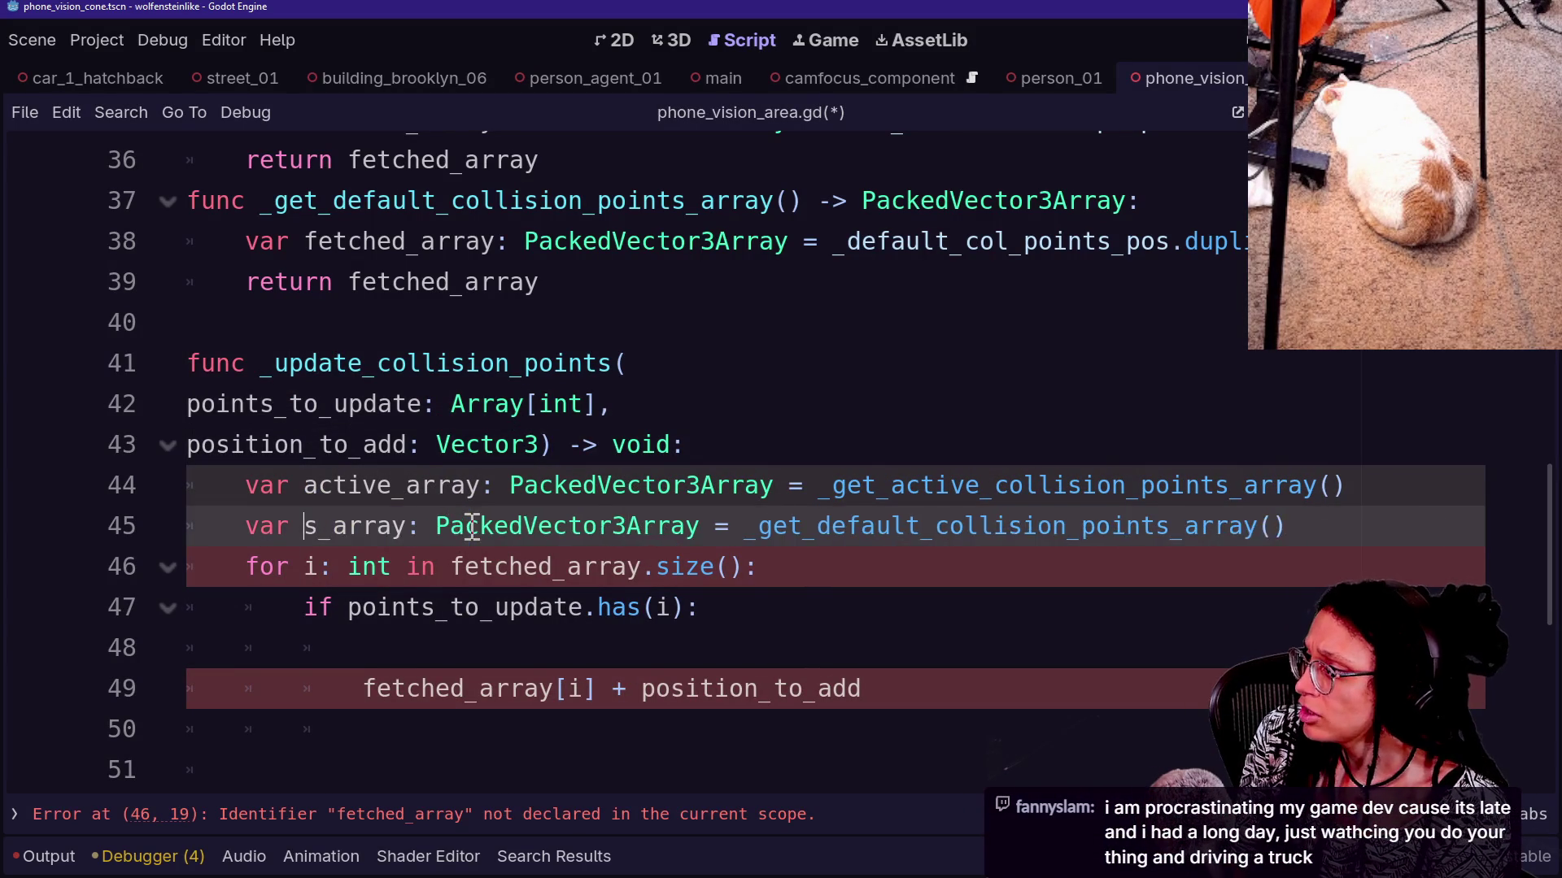
pyautogui.write('fault')
pyautogui.click(406, 486)
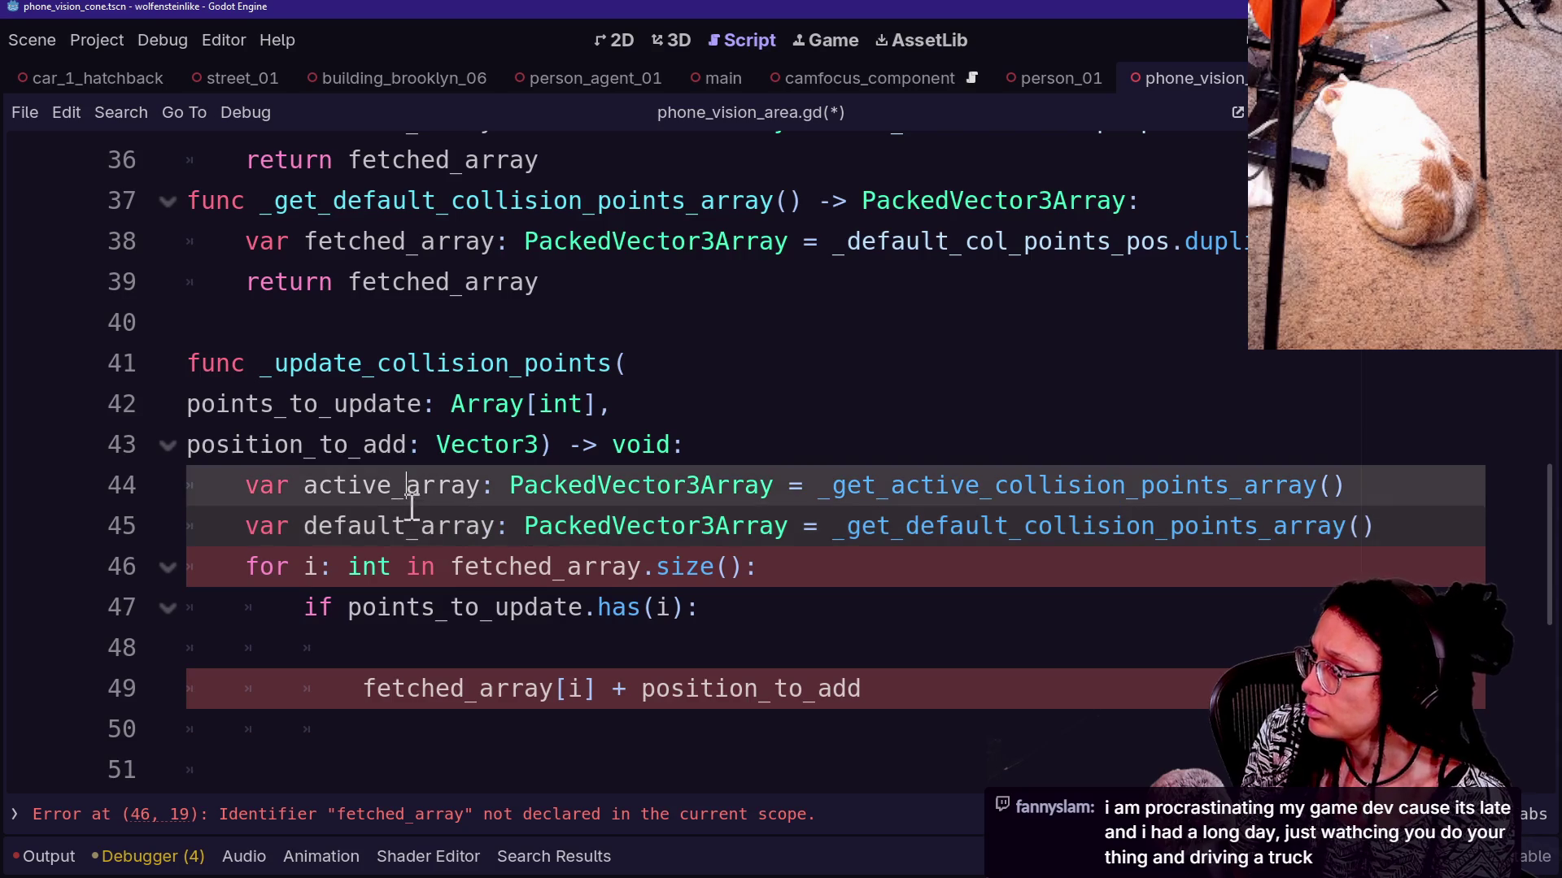
pyautogui.write('point')
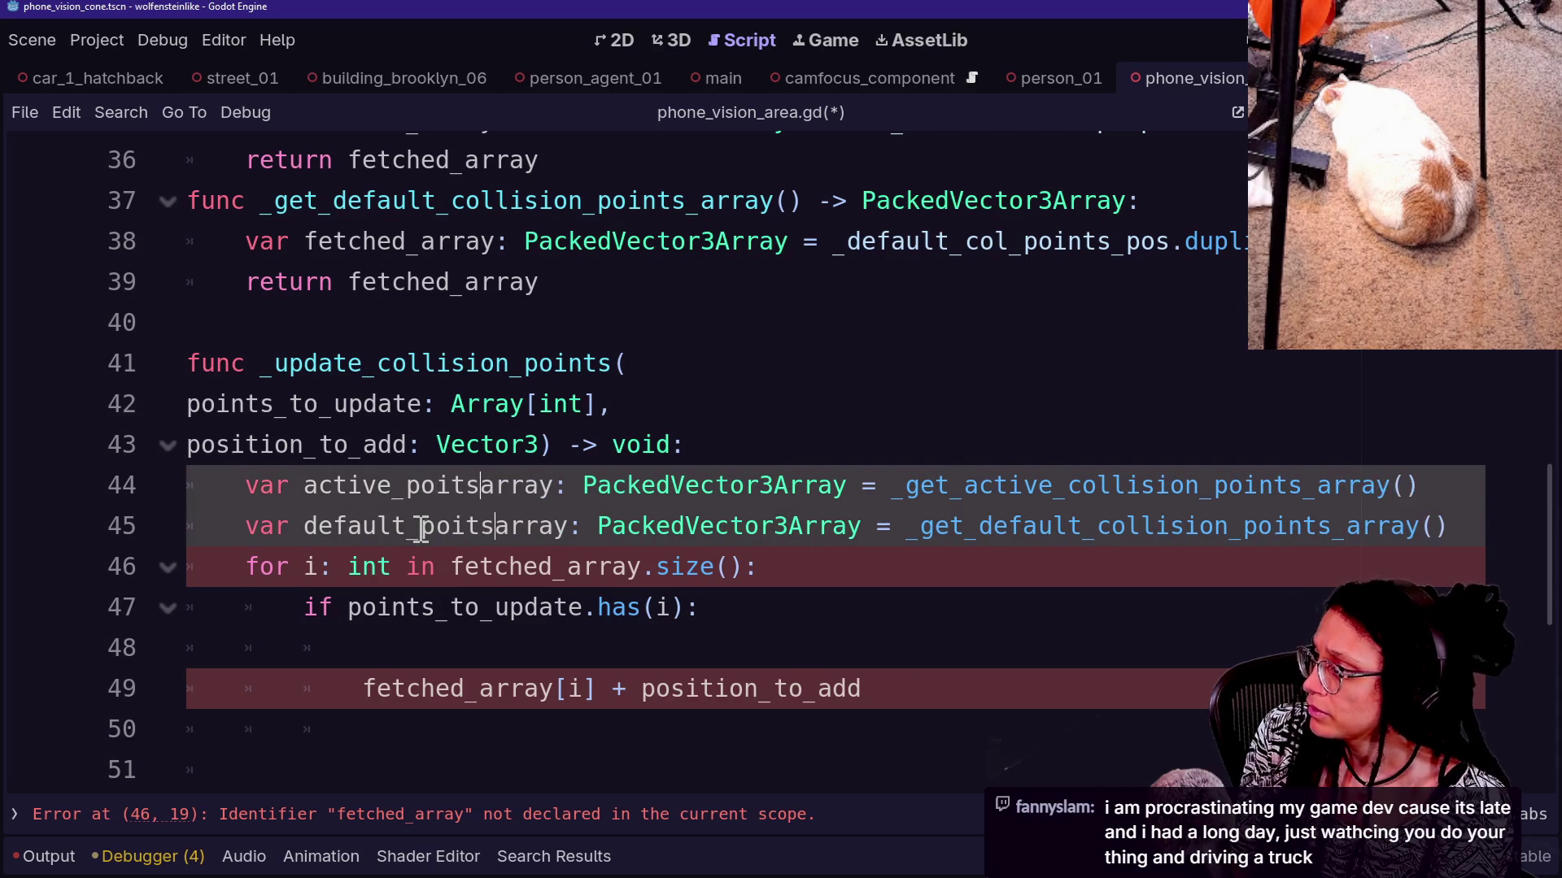
pyautogui.write('s_')
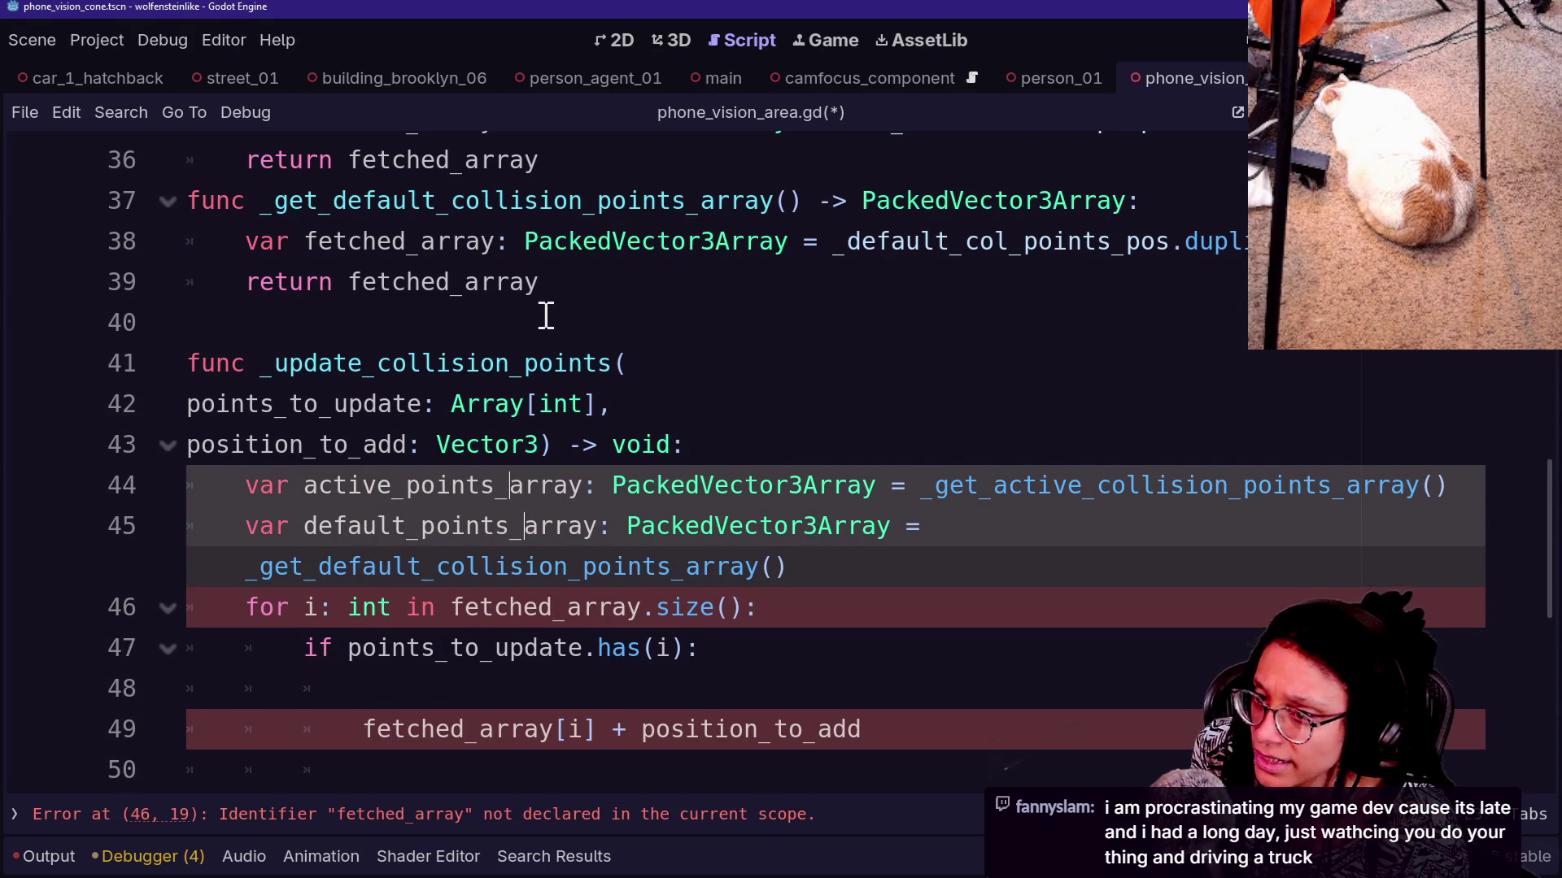
pyautogui.click(568, 459)
# Make the loop header iterate over active_points_array
pyautogui.press('Down')
pyautogui.press('Down')
pyautogui.press('Down')
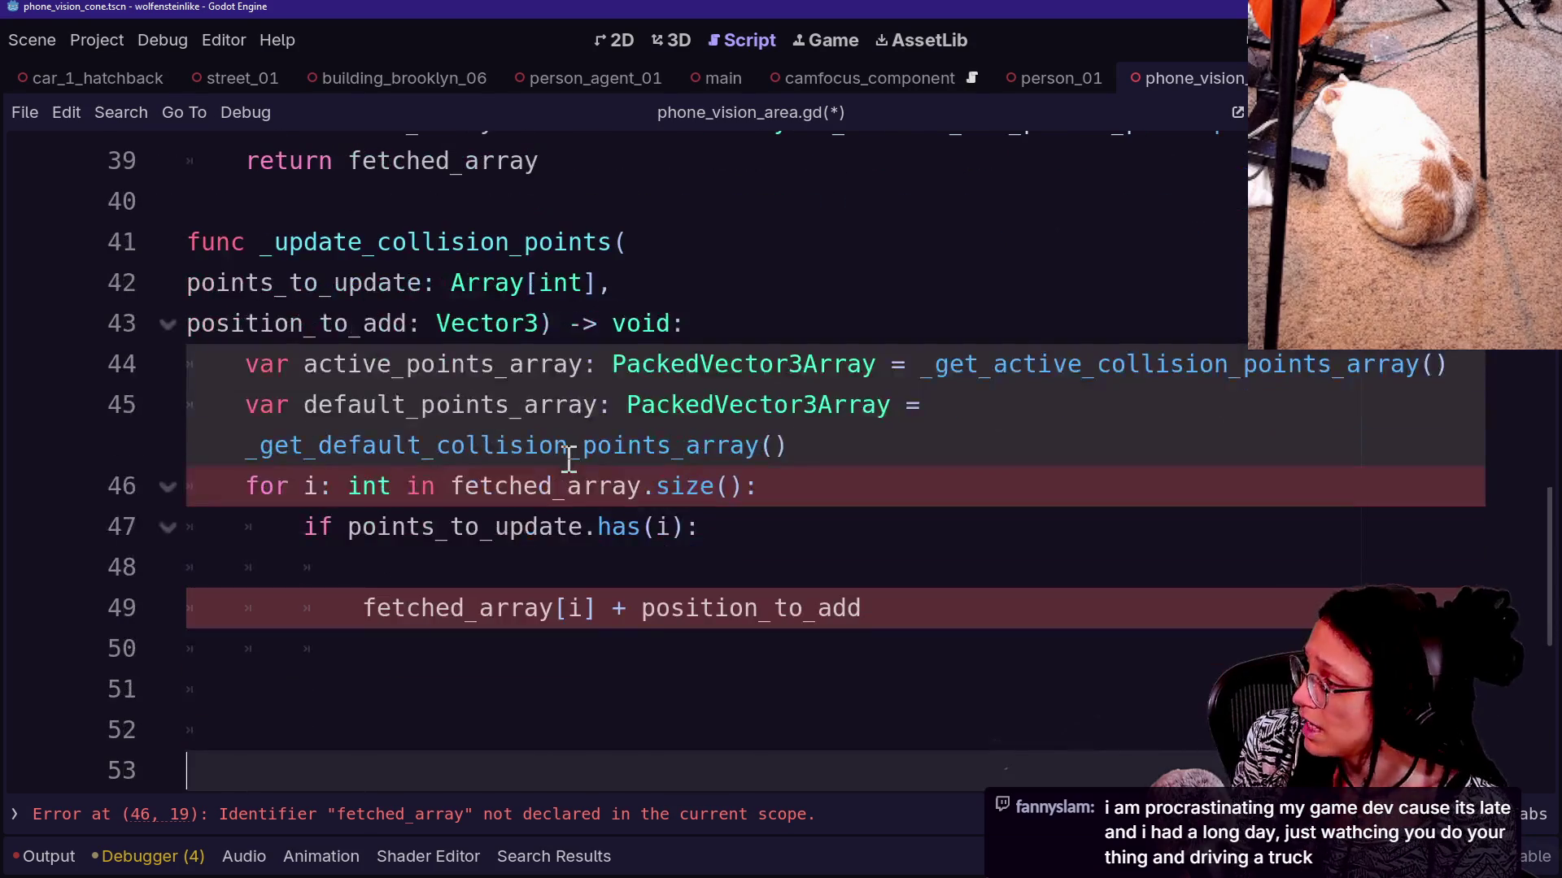
pyautogui.click(499, 445)
pyautogui.click(958, 592)
pyautogui.press('Up')
pyautogui.press('Up')
pyautogui.press('Up')
pyautogui.press('Down')
pyautogui.press('Down')
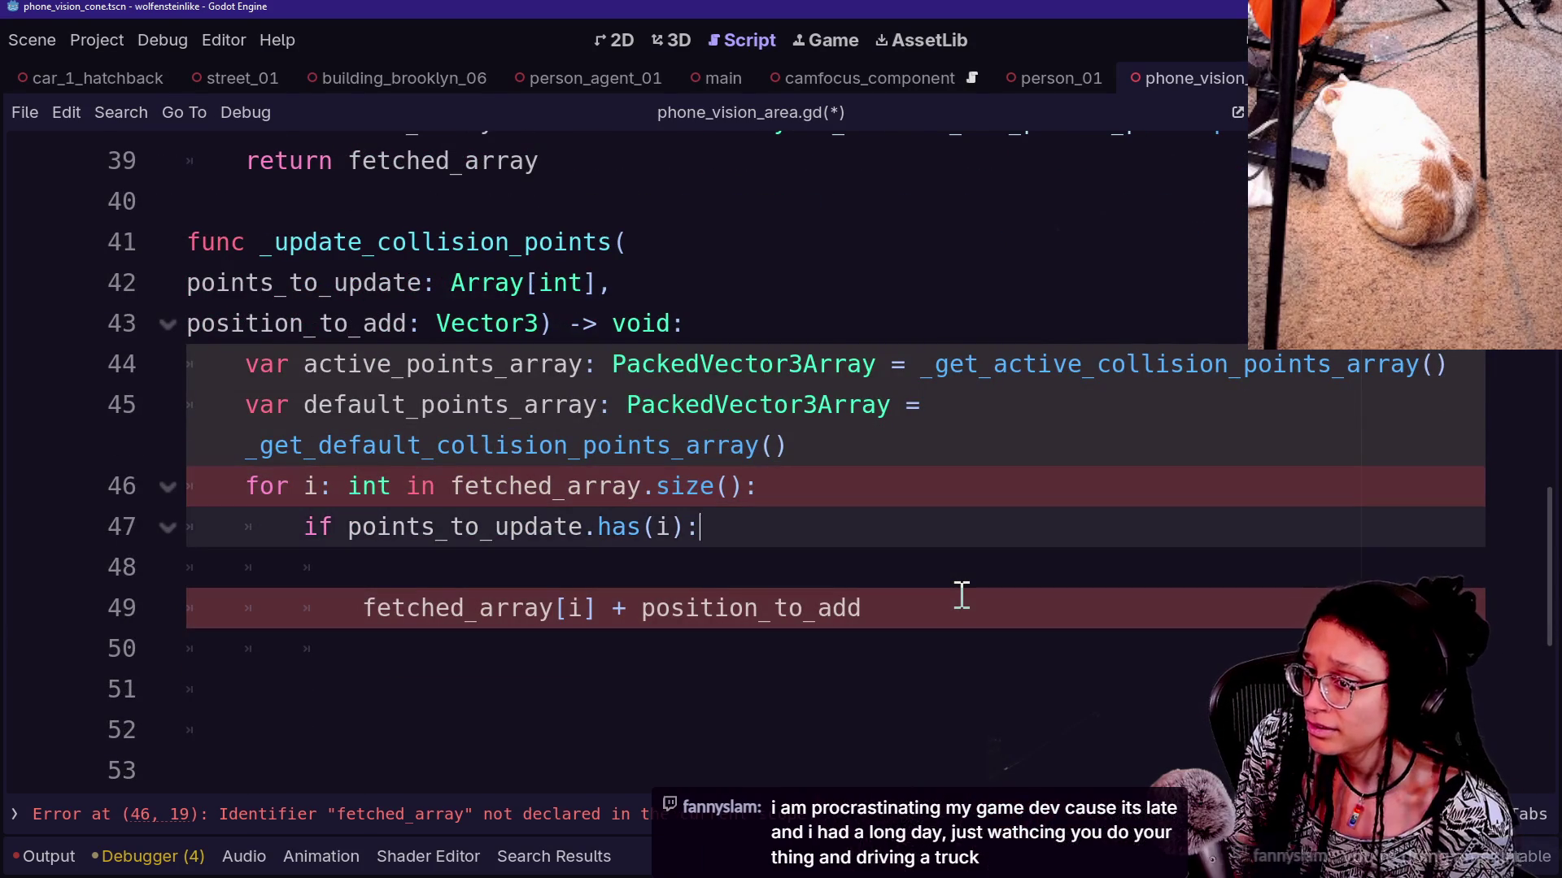
pyautogui.press('Up')
pyautogui.press('Up')
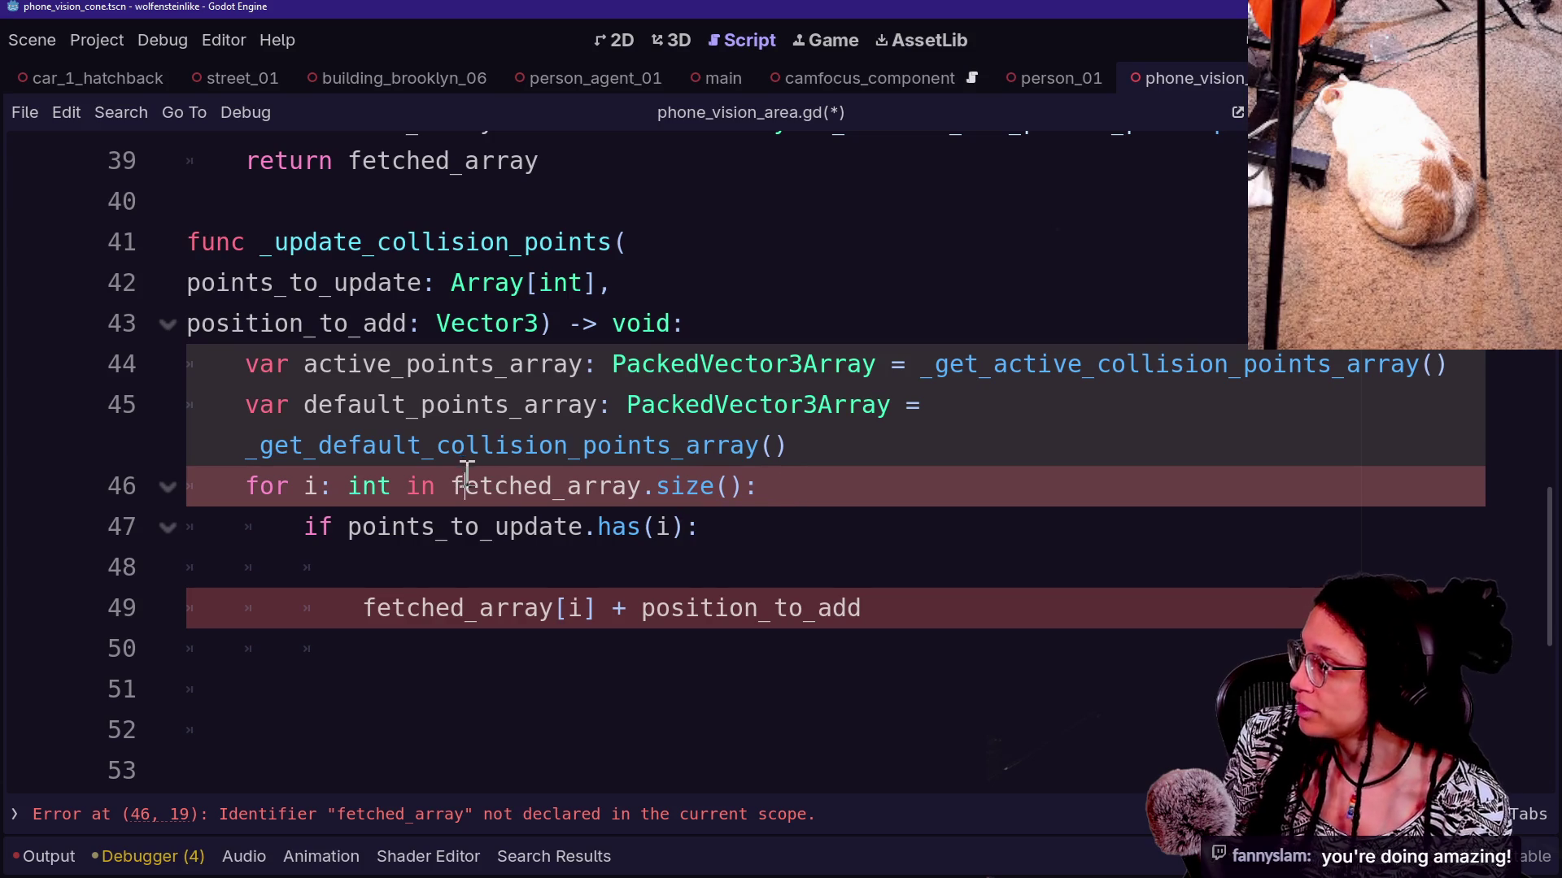
pyautogui.press('Delete')
pyautogui.press('Delete')
pyautogui.press('Delete')
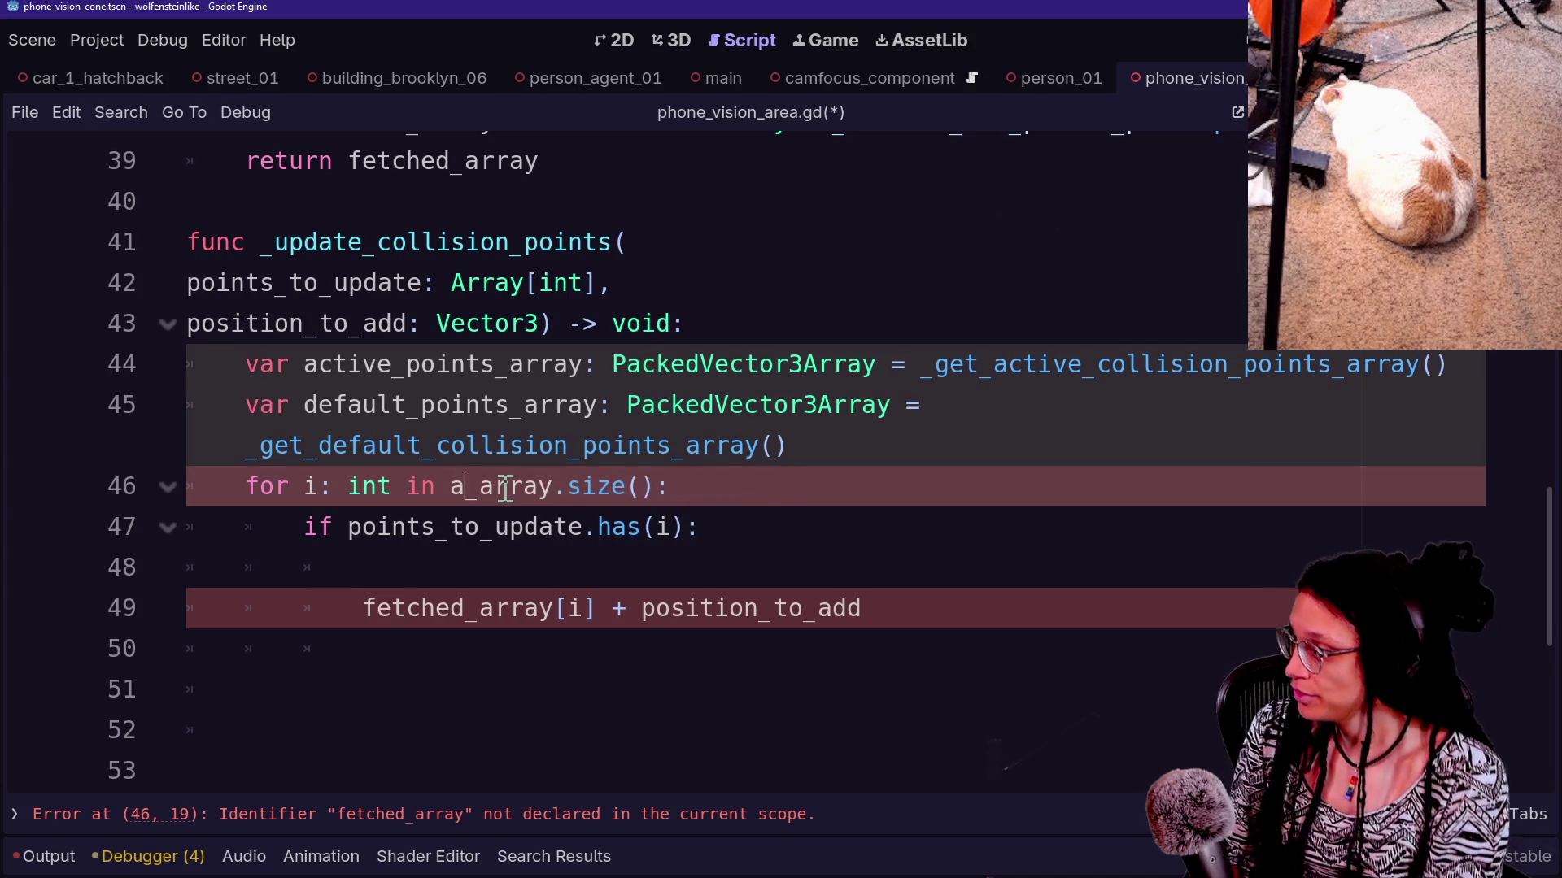
pyautogui.write('ctive')
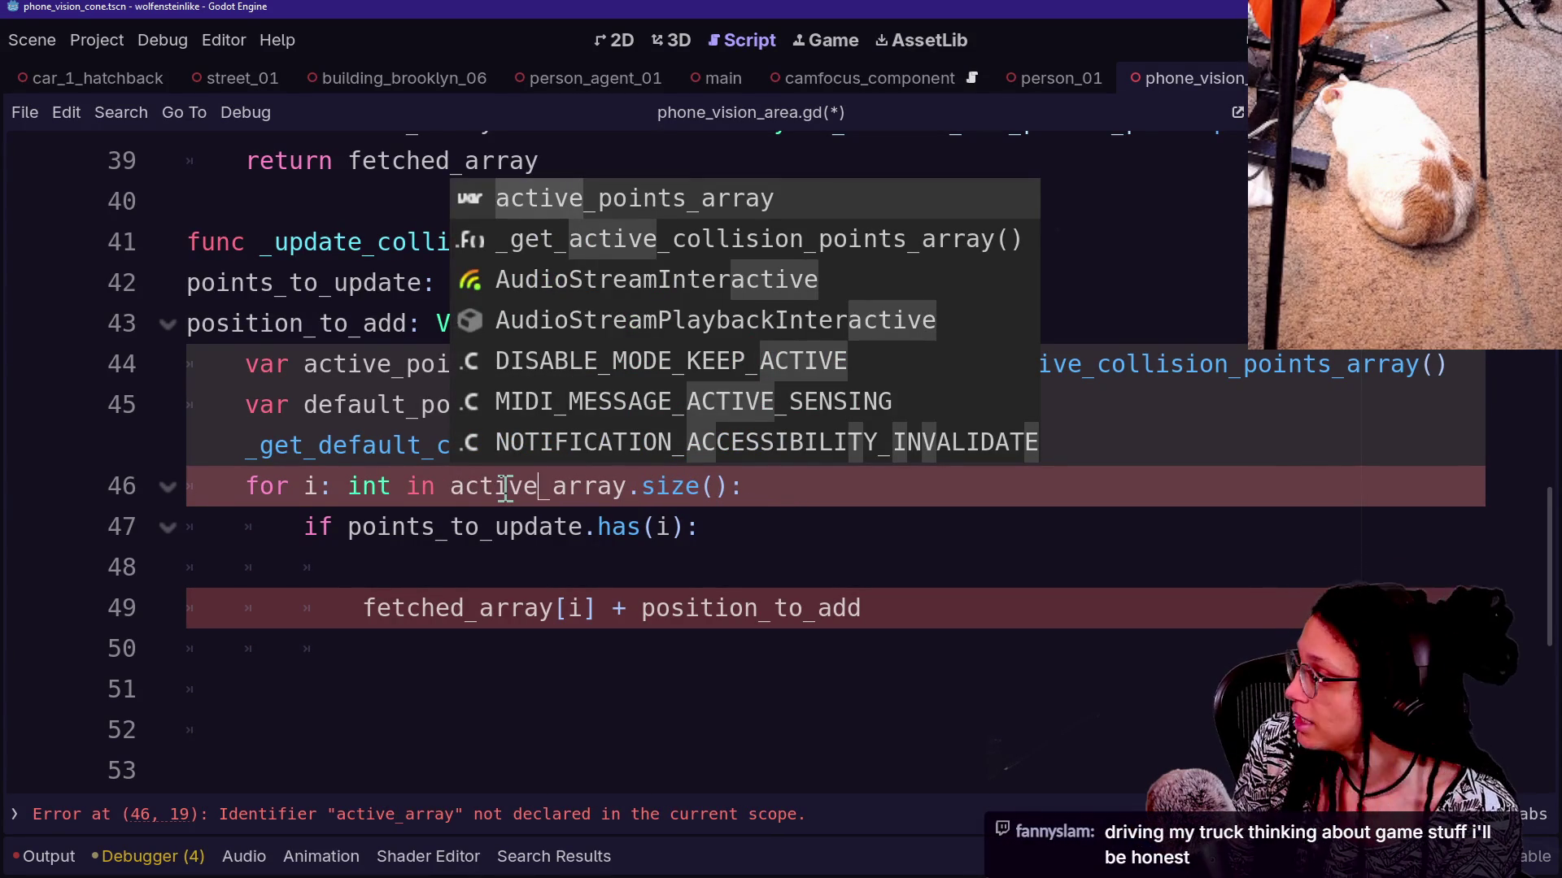
pyautogui.write('_array')
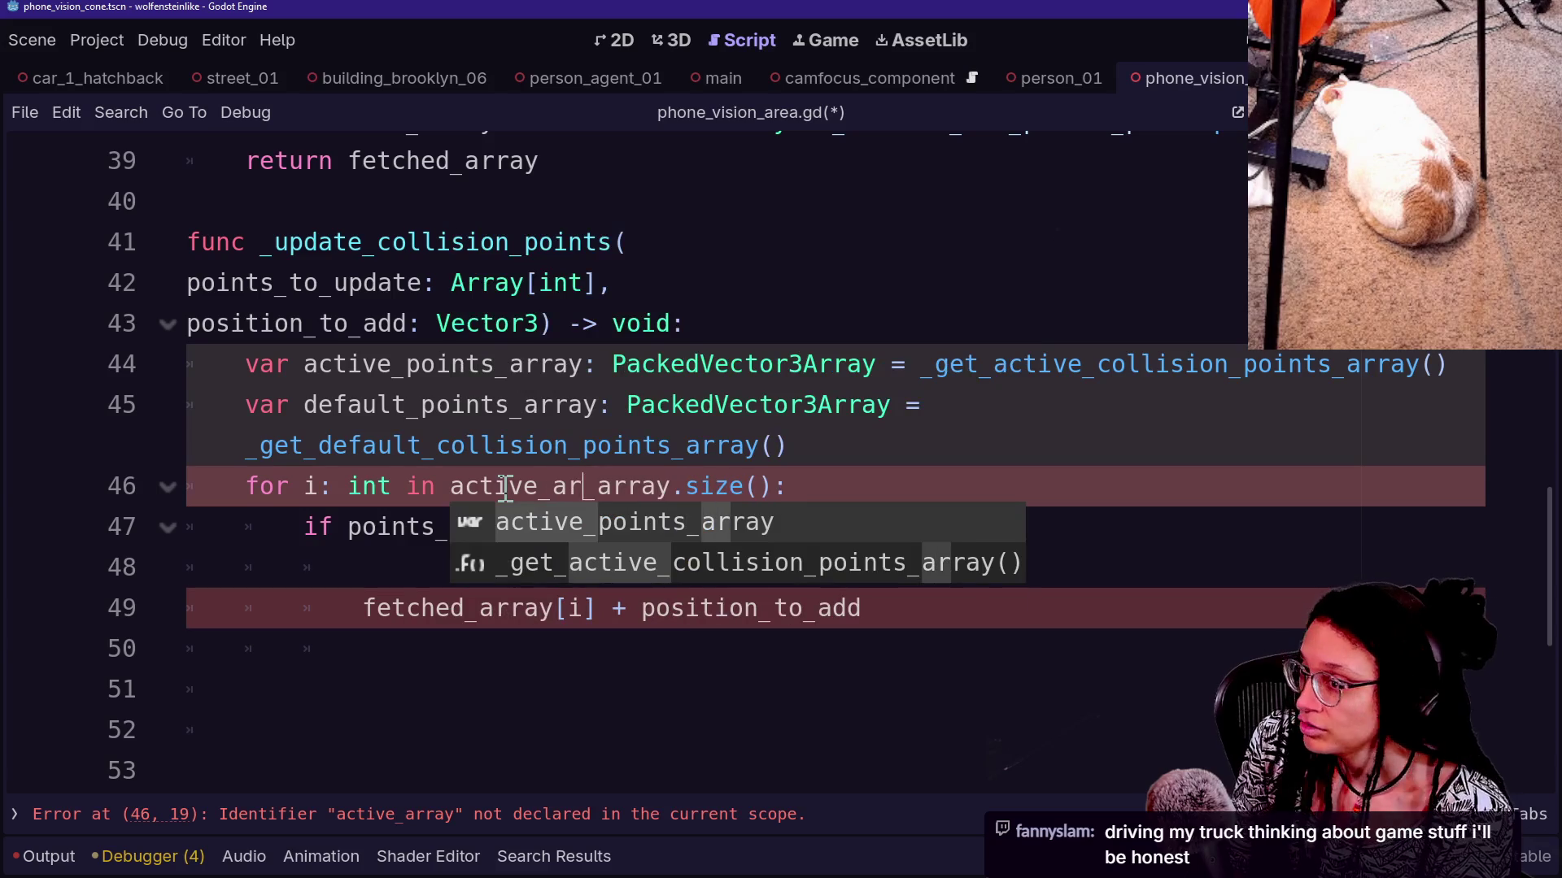
pyautogui.press('BackSpace')
pyautogui.press('BackSpace')
pyautogui.press('BackSpace')
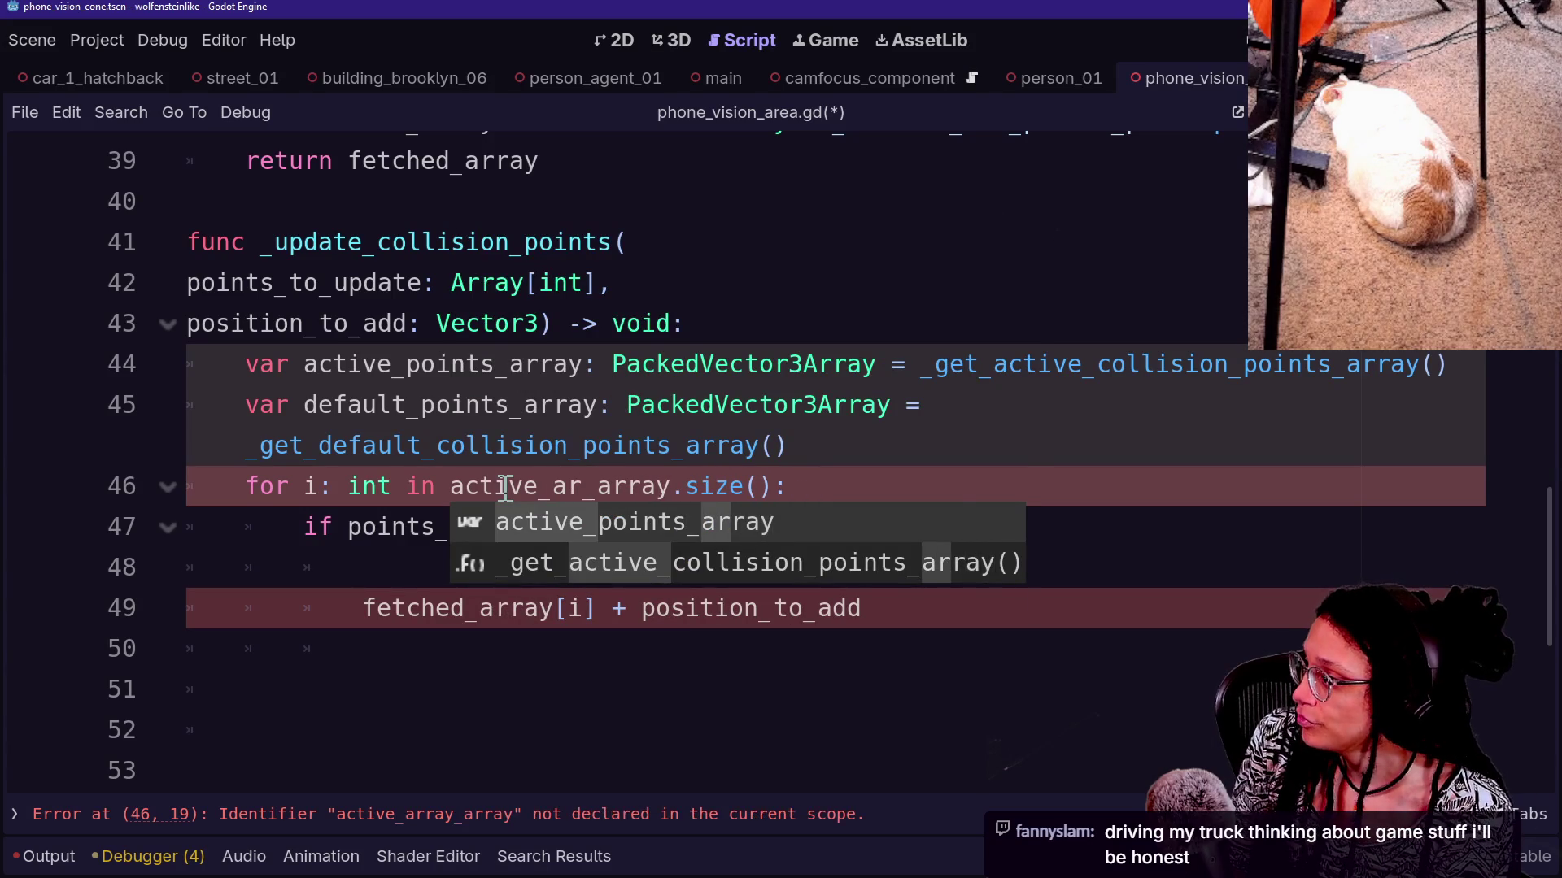
pyautogui.write('point')
pyautogui.write('s')
pyautogui.click(512, 404)
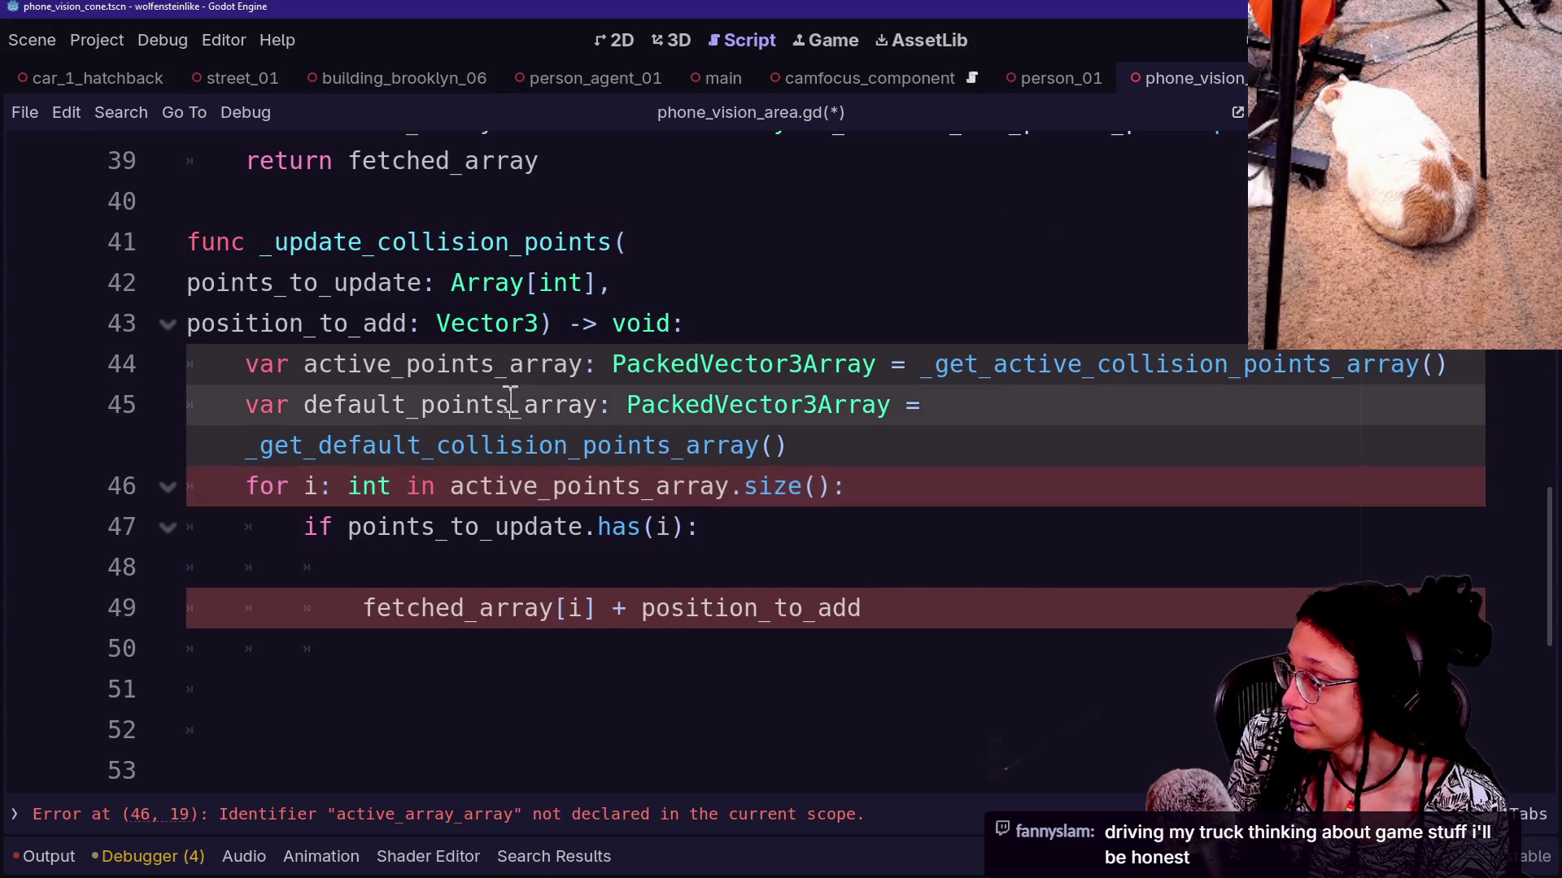
pyautogui.press('Down')
pyautogui.press('Down')
pyautogui.press('Down')
pyautogui.click(1053, 651)
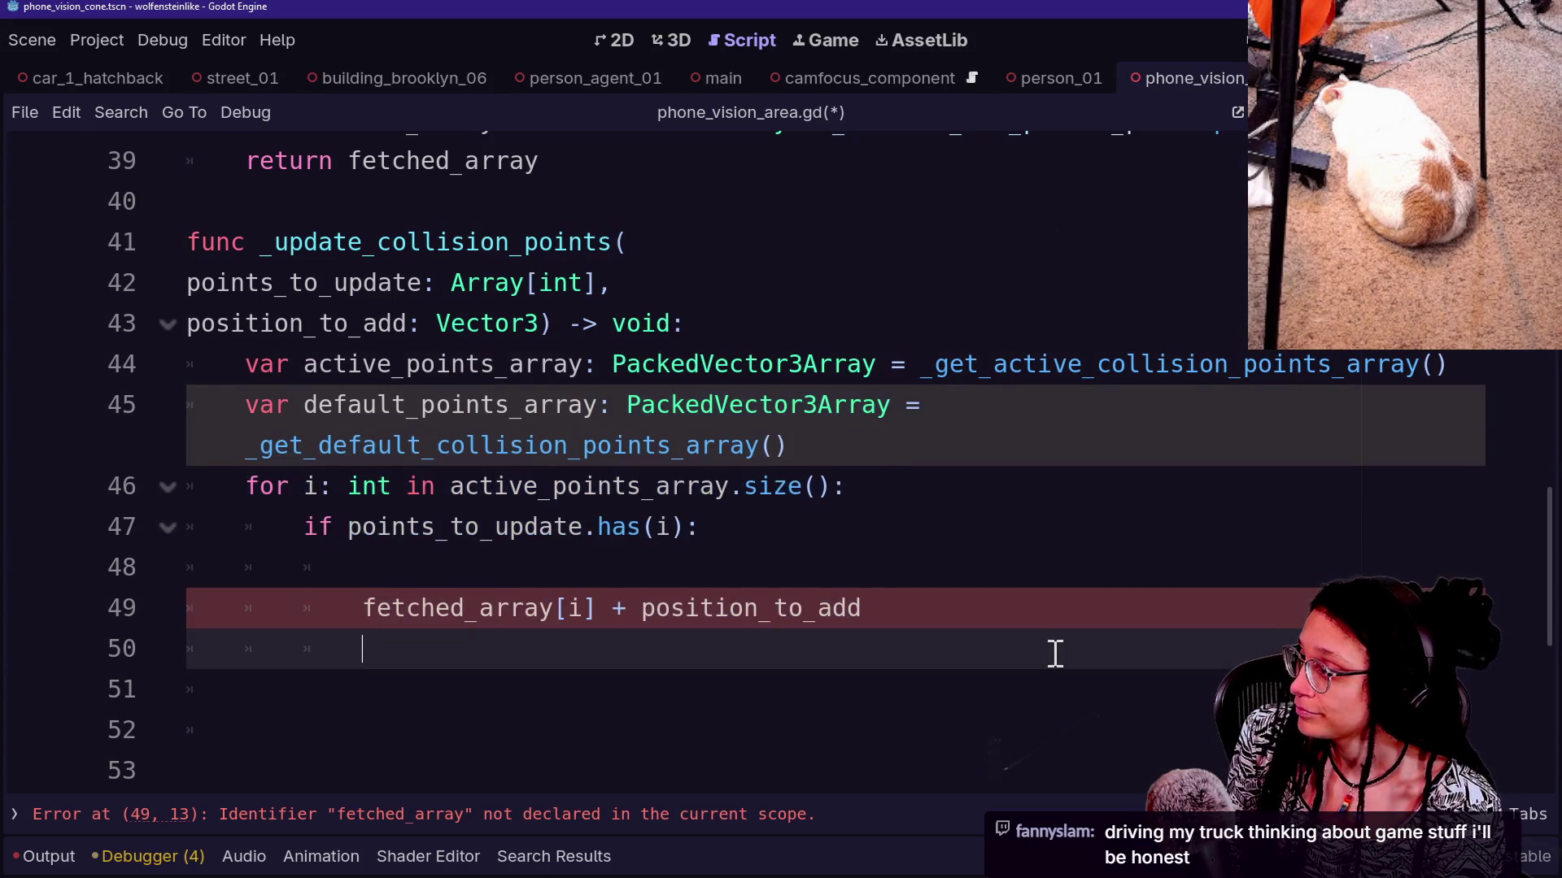
pyautogui.click(974, 561)
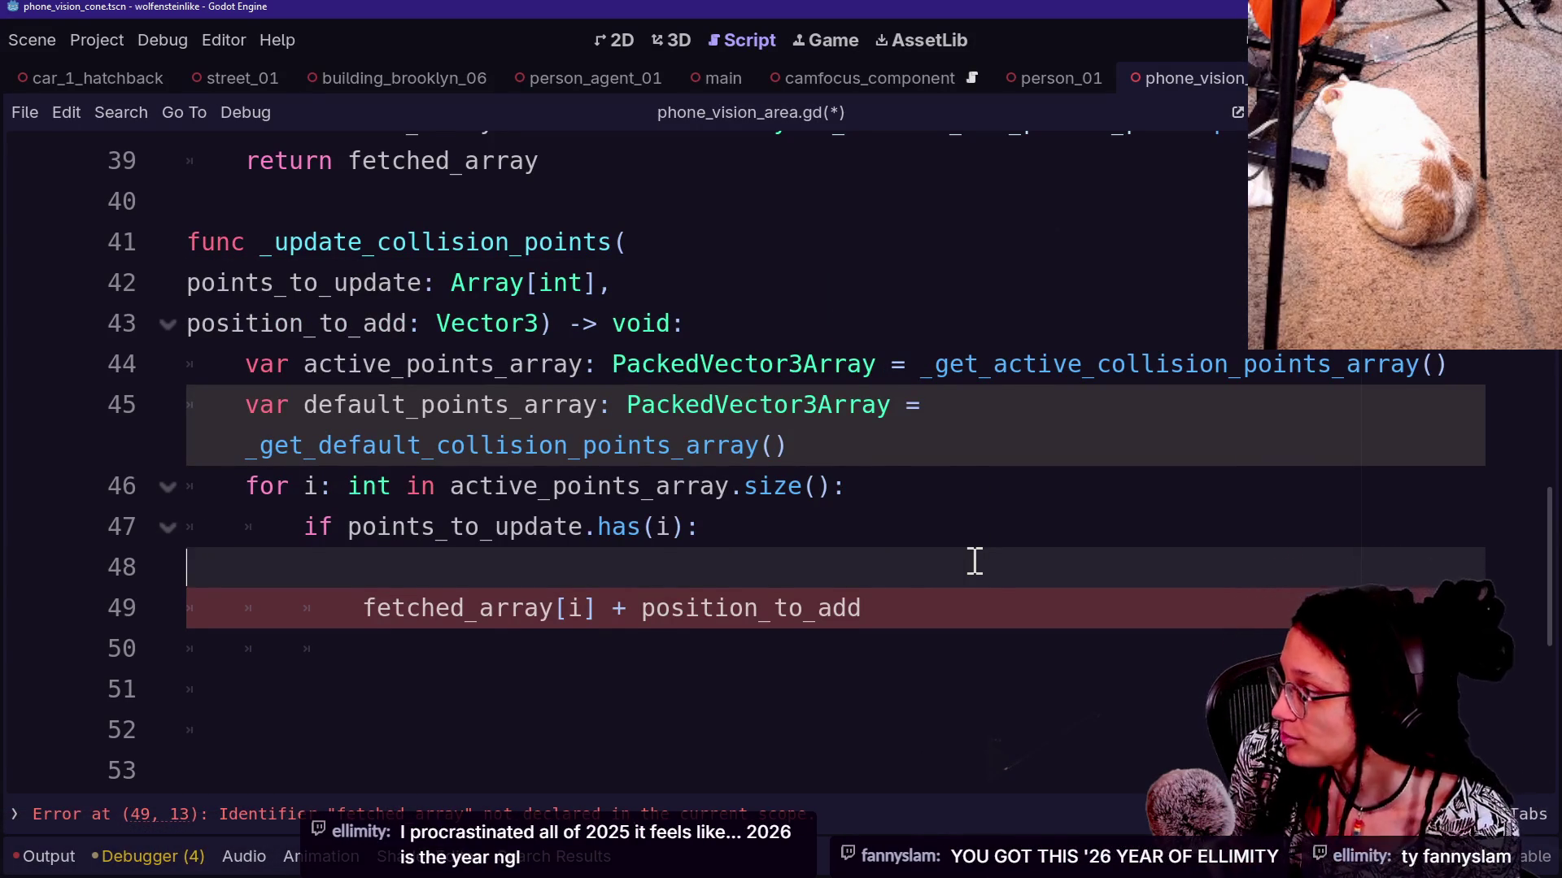
# Remove the blank line and rename the line 44 variable to actual_active_points
pyautogui.press('BackSpace')
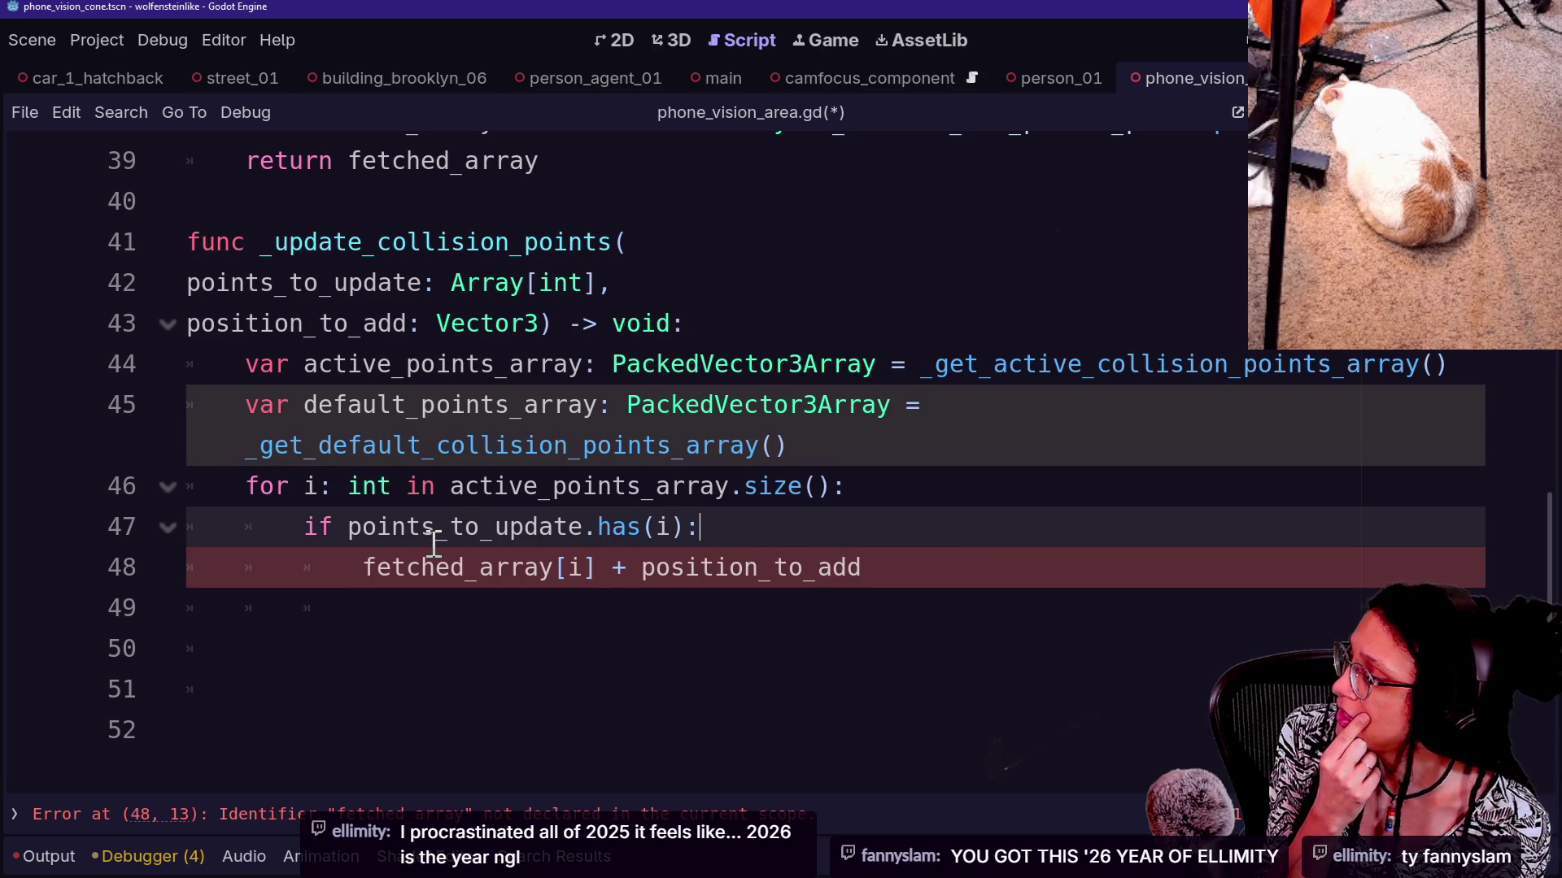
pyautogui.moveTo(353, 572)
pyautogui.mouseDown()
pyautogui.moveTo(967, 541)
pyautogui.moveTo(973, 562)
pyautogui.mouseUp()
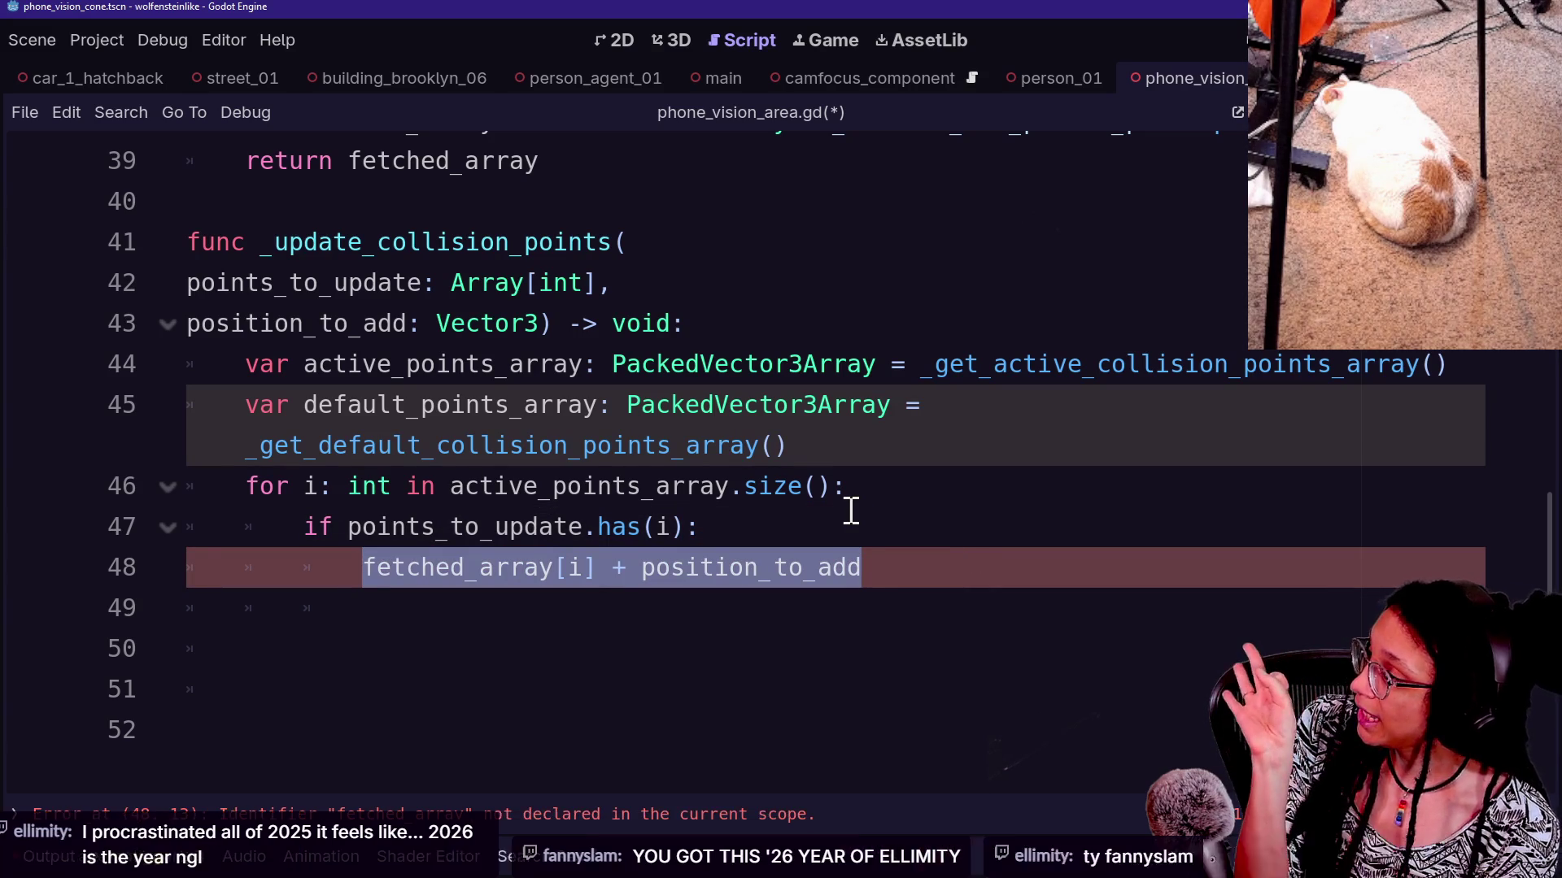
pyautogui.hotkey('ctrl', 'z')
pyautogui.moveTo(305, 366); pyautogui.dragTo(582, 366)
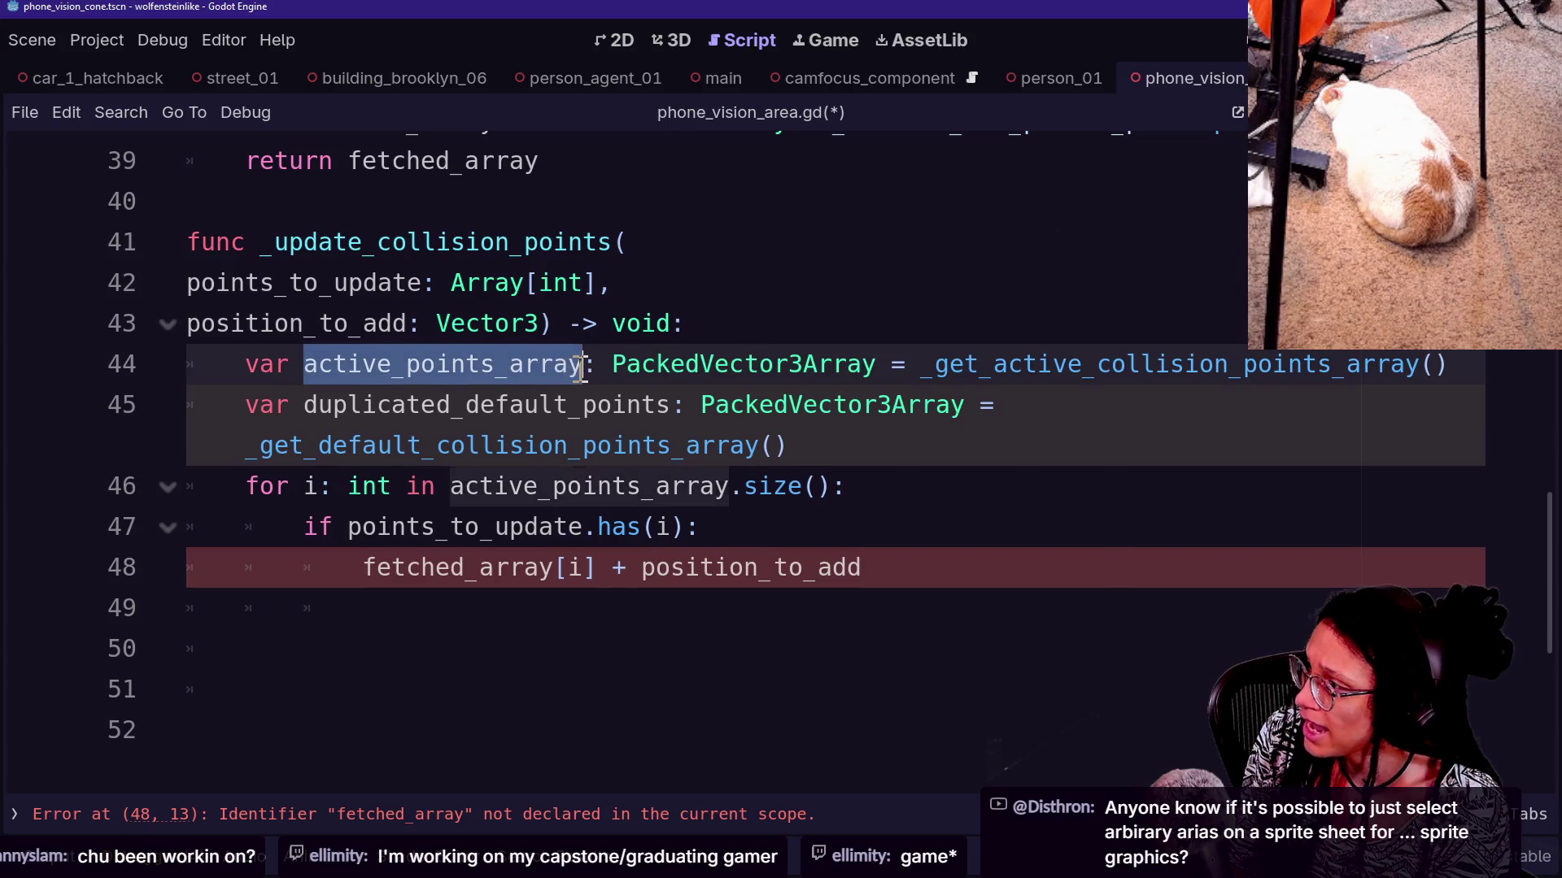
pyautogui.write('actual_active_points')
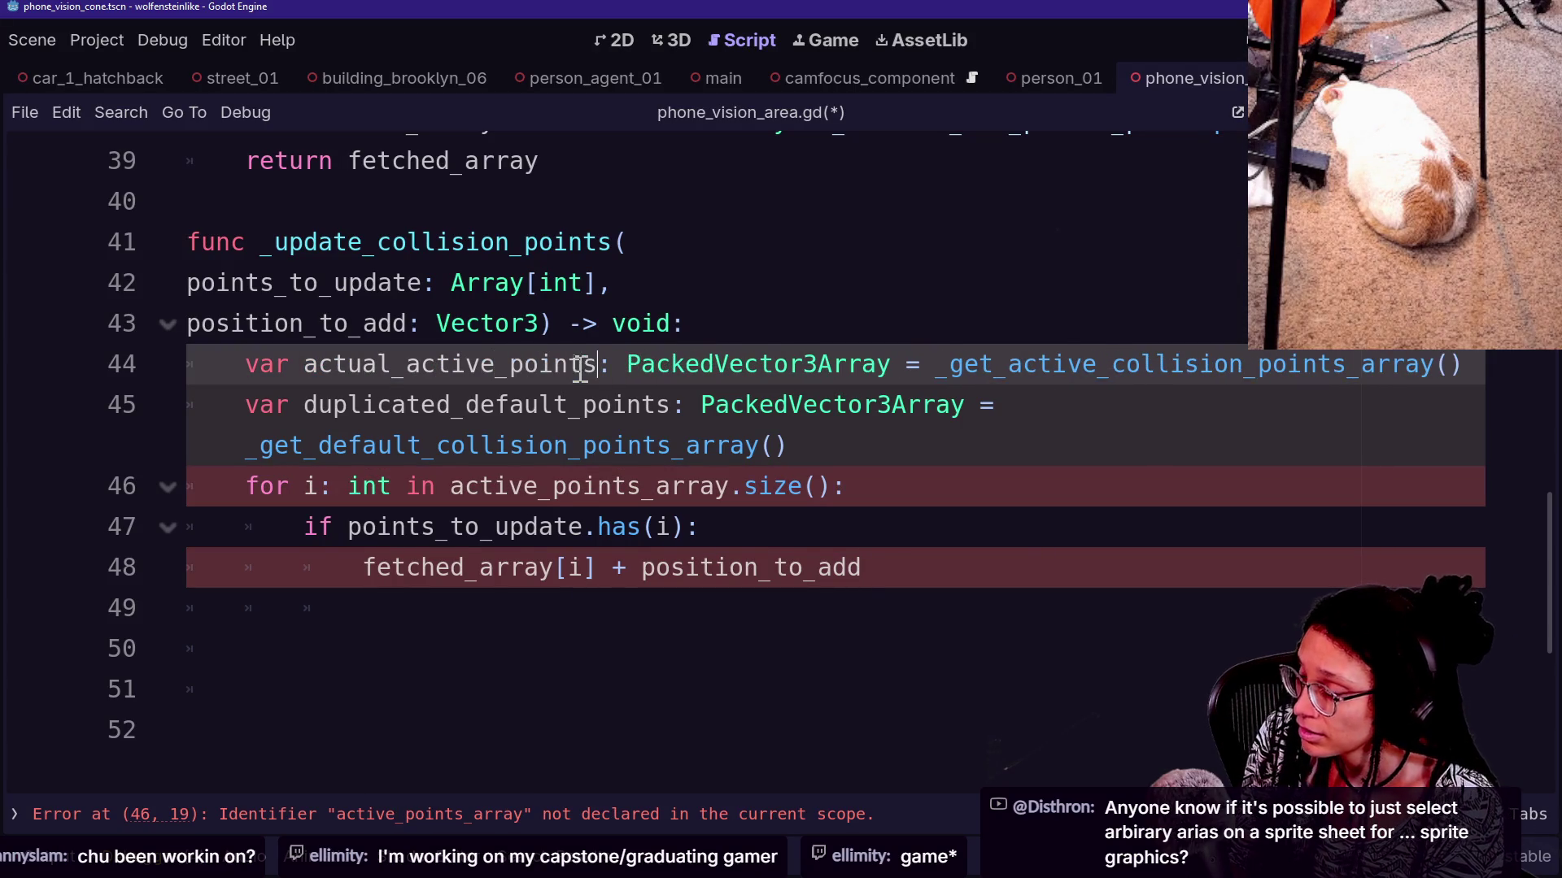
# Review the collision point getters and loop header, then switch to the browser
pyautogui.click(275, 242)
pyautogui.scroll(3, 399, 276)
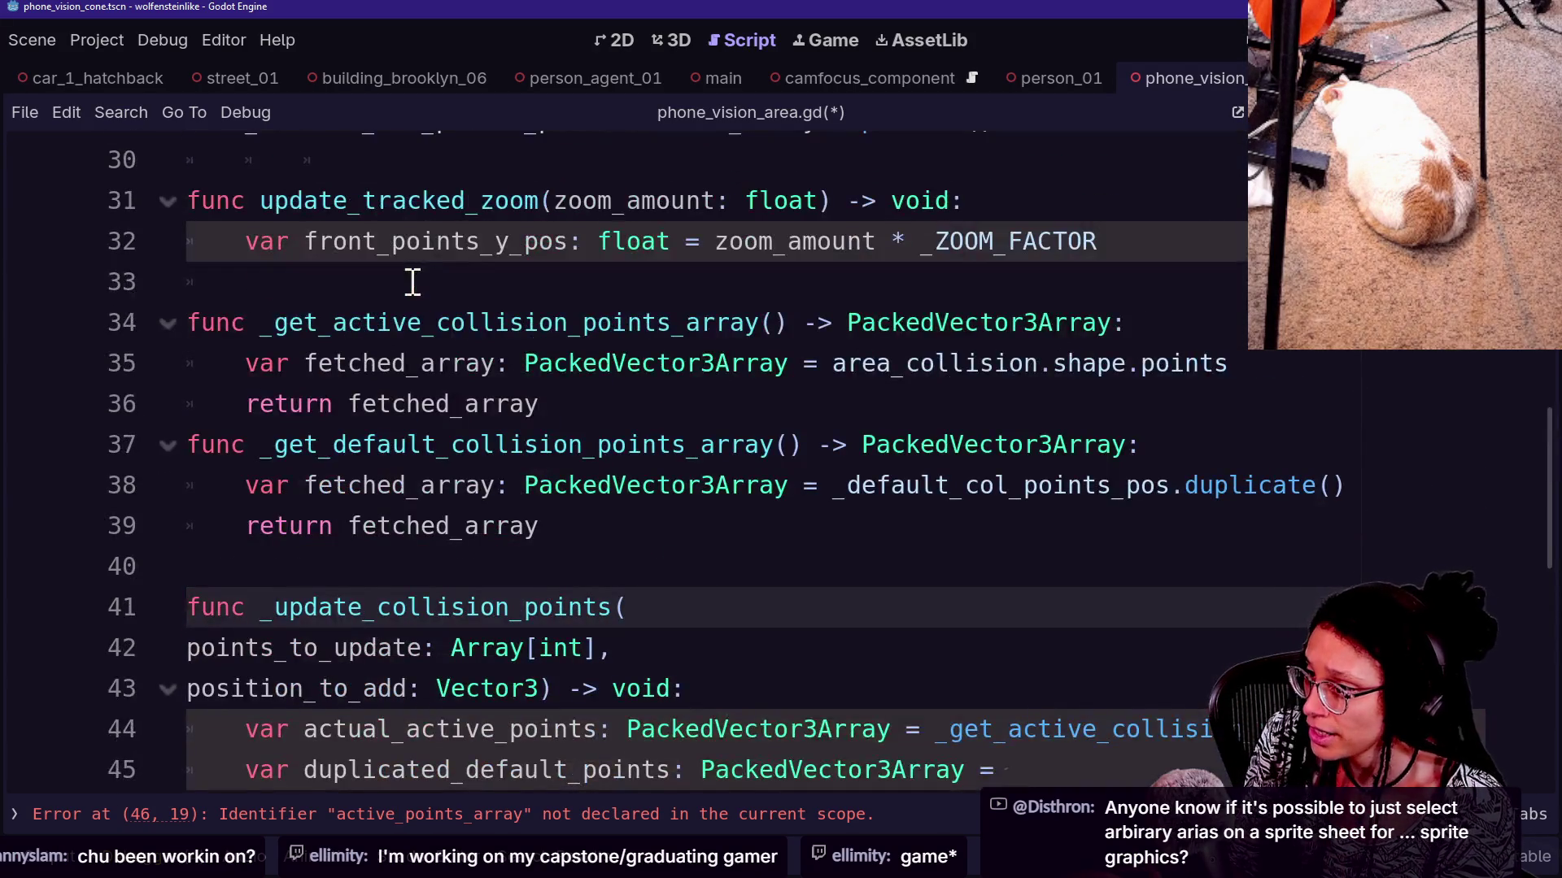
pyautogui.scroll(2, 412, 281)
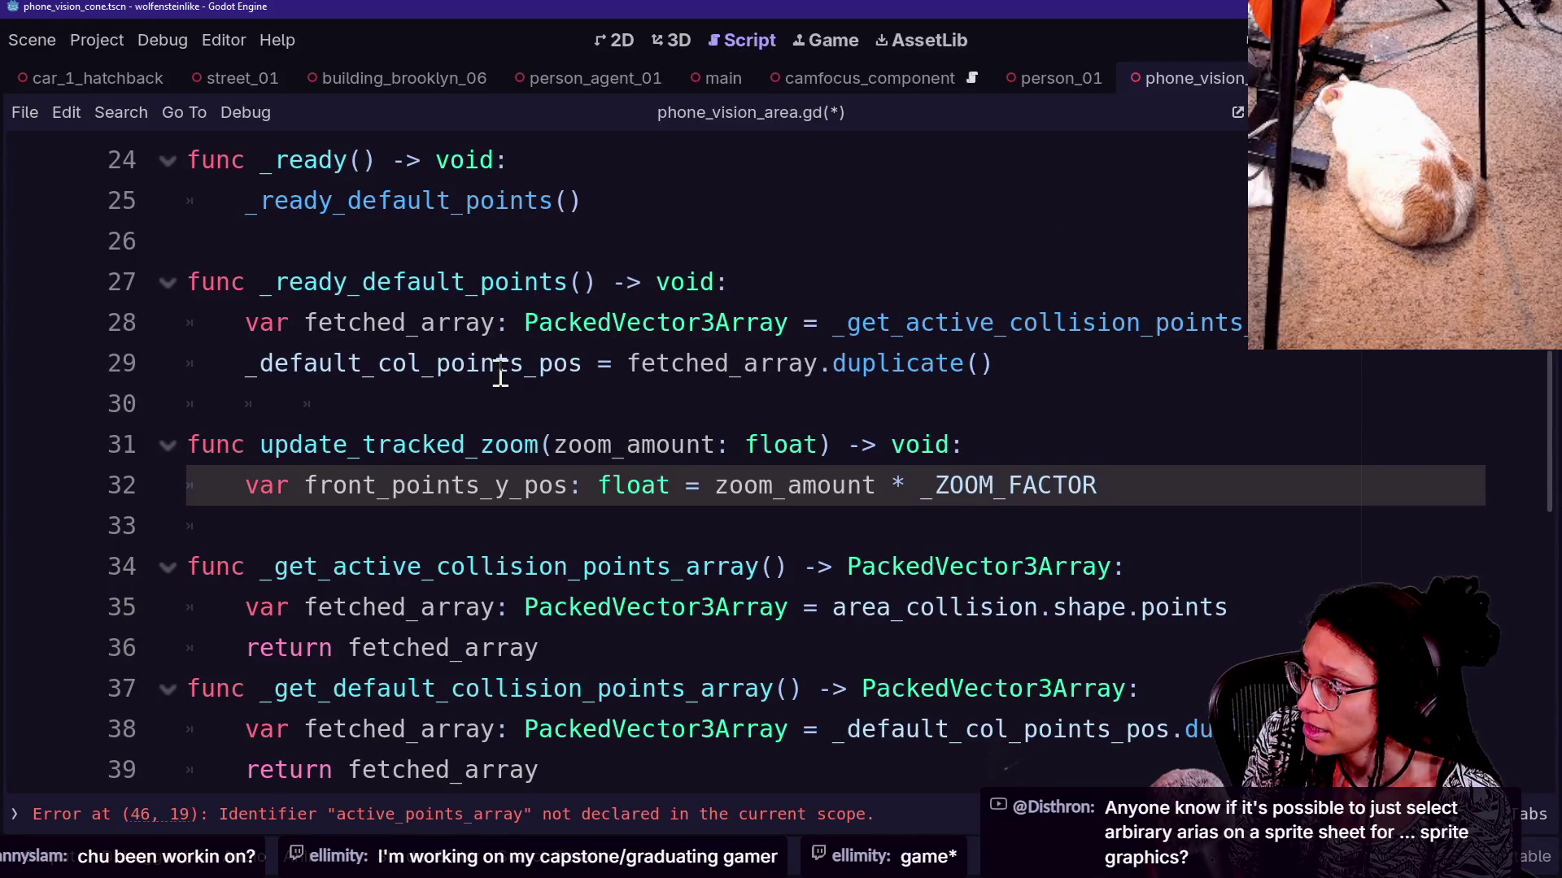
pyautogui.scroll(-2, 498, 455)
pyautogui.click(581, 299)
pyautogui.click(724, 391)
pyautogui.click(436, 349)
pyautogui.click(575, 436)
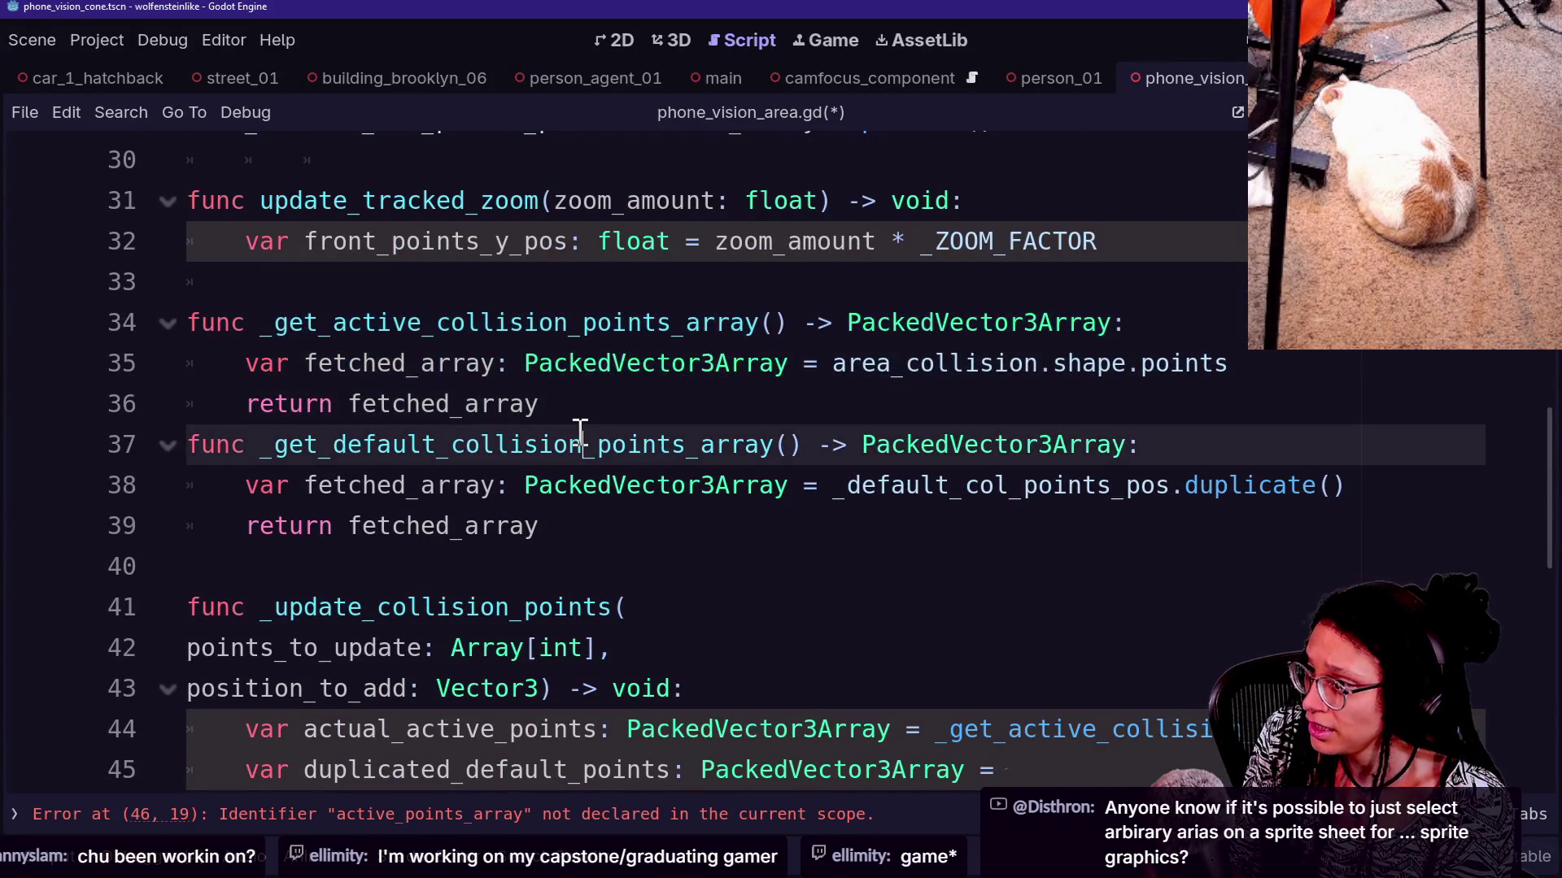
pyautogui.scroll(-2, 575, 436)
pyautogui.scroll(-2, 580, 436)
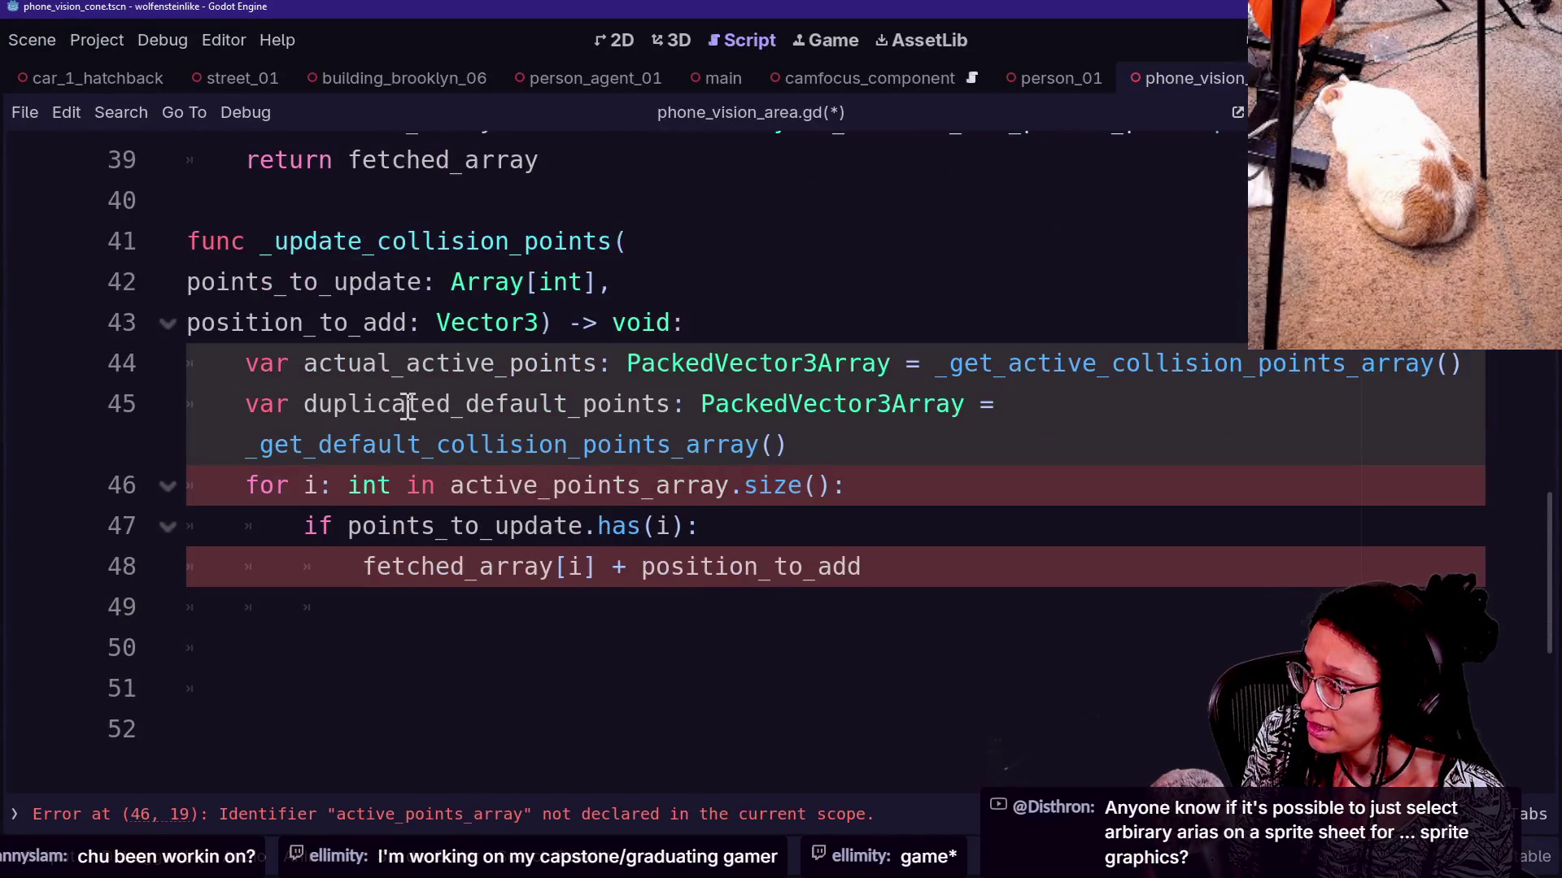
pyautogui.moveTo(322, 362); pyautogui.dragTo(540, 364)
pyautogui.click(540, 364)
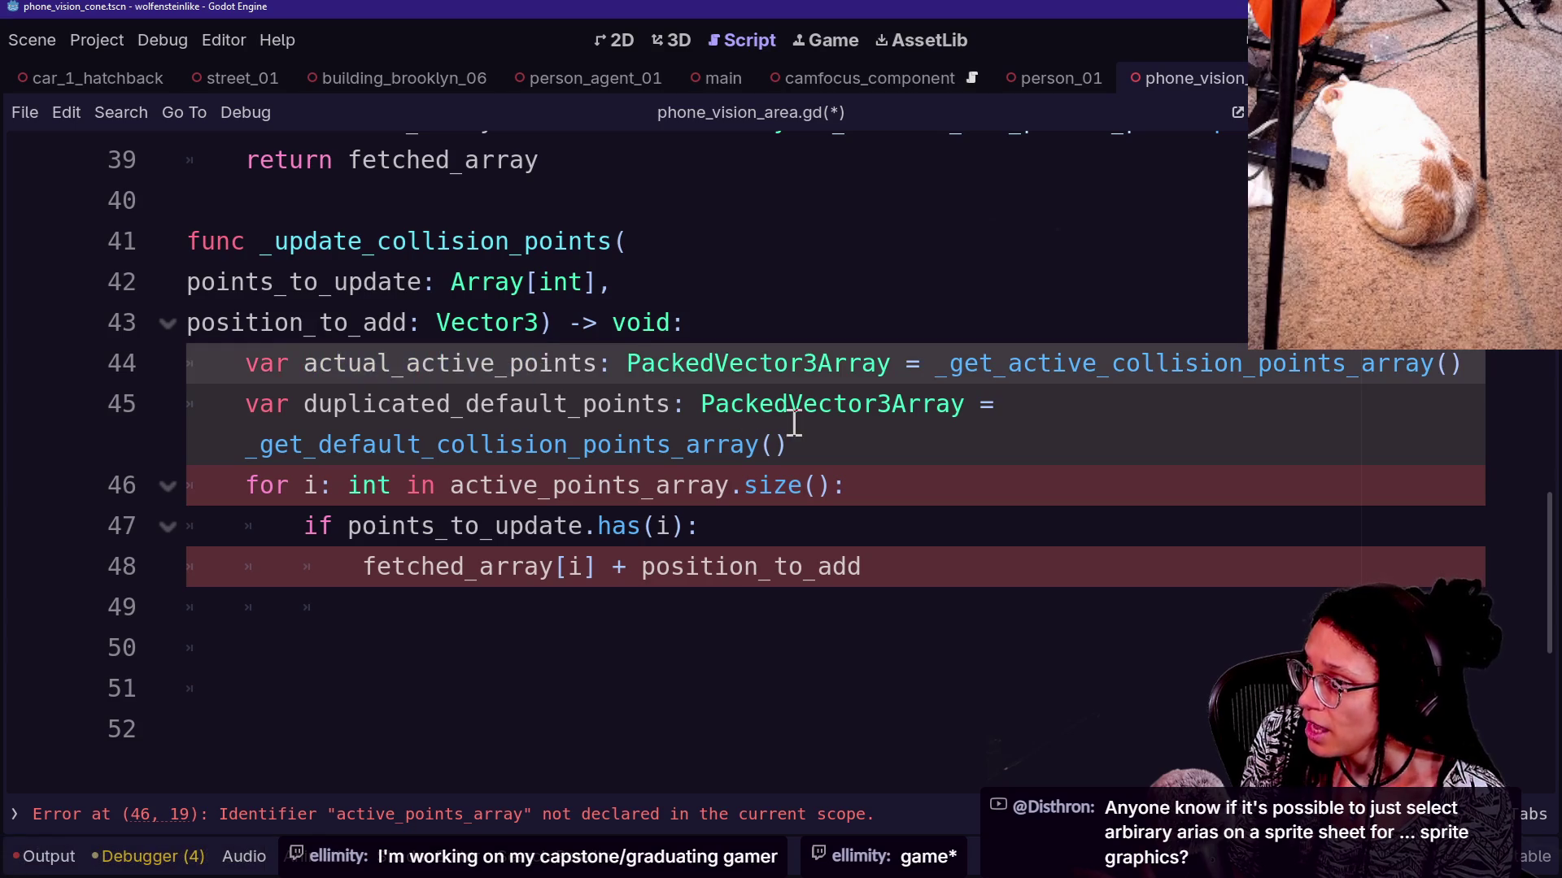
pyautogui.click(858, 490)
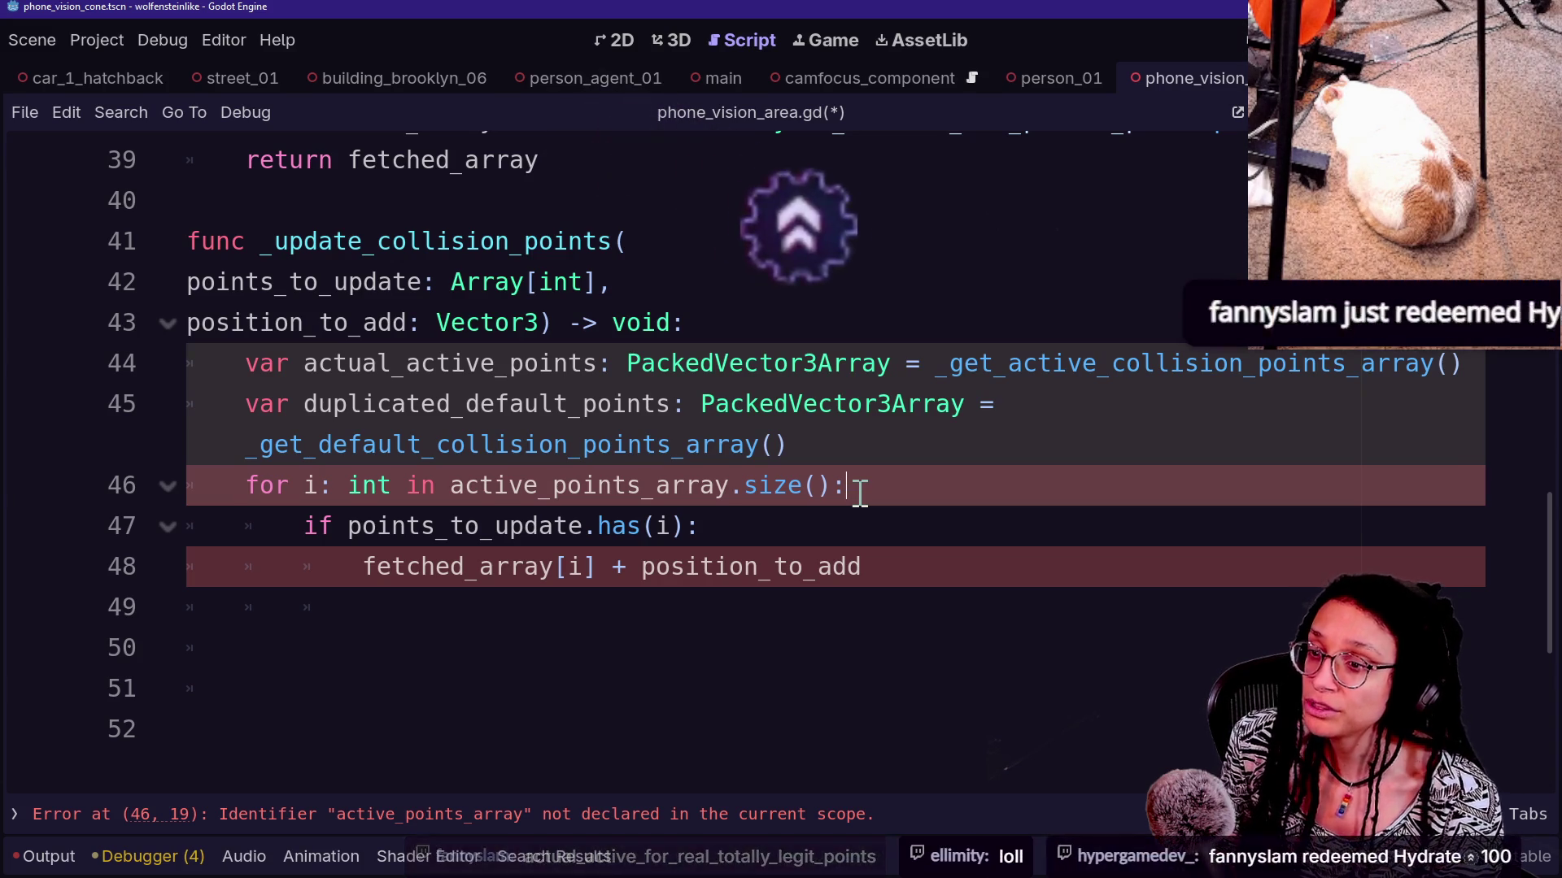
pyautogui.hotkey('alt', 'Tab')
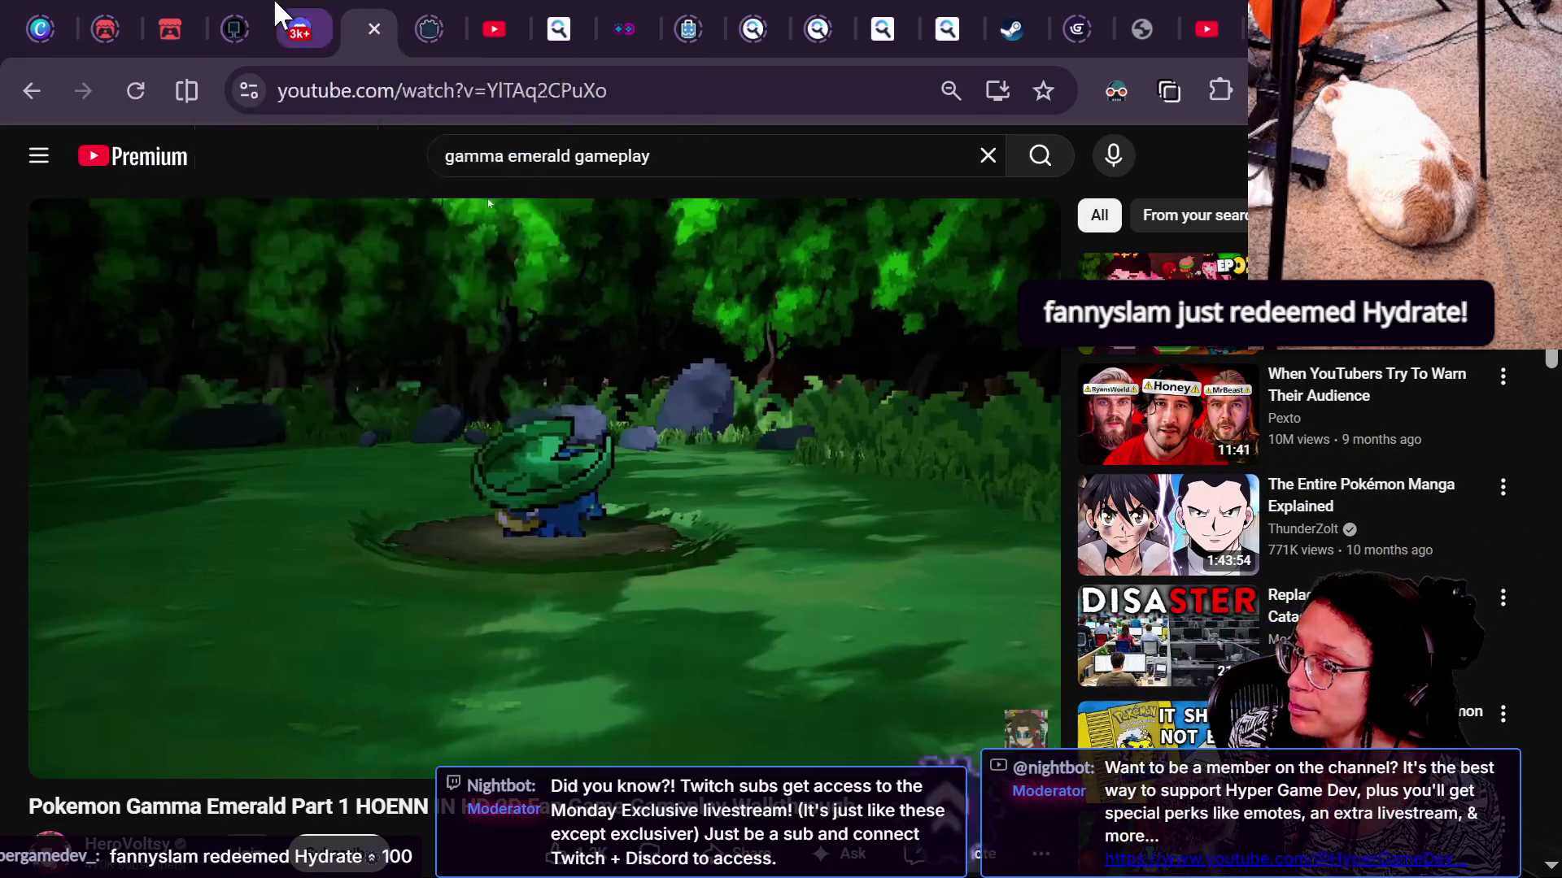
# Open the Discord server and start a thread reply mentioning two members
pyautogui.click(294, 25)
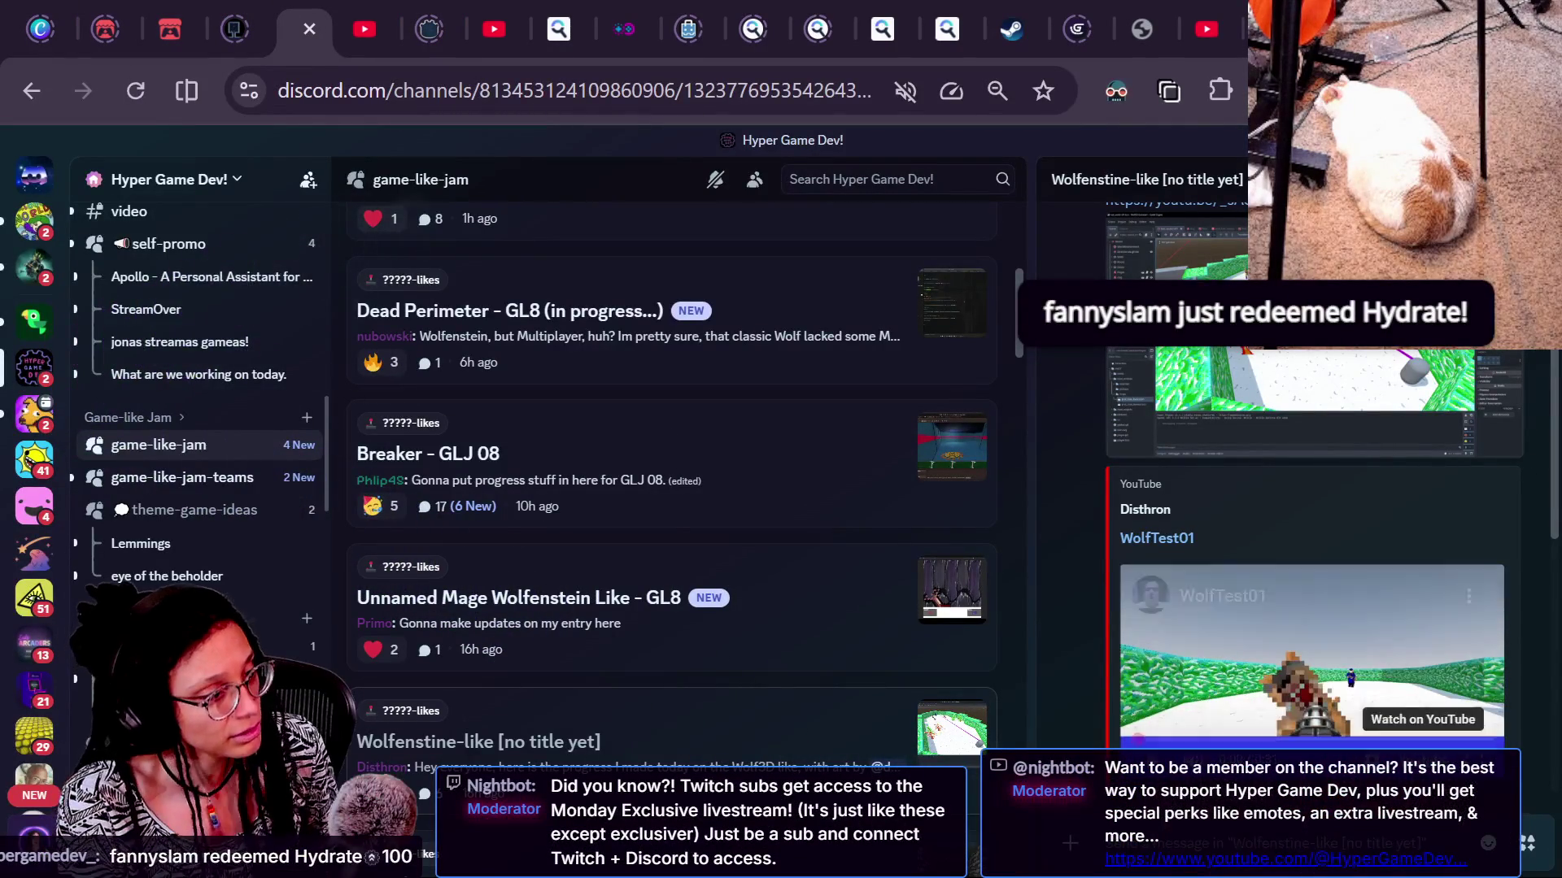
pyautogui.scroll(-5, 1239, 710)
pyautogui.write('@du')
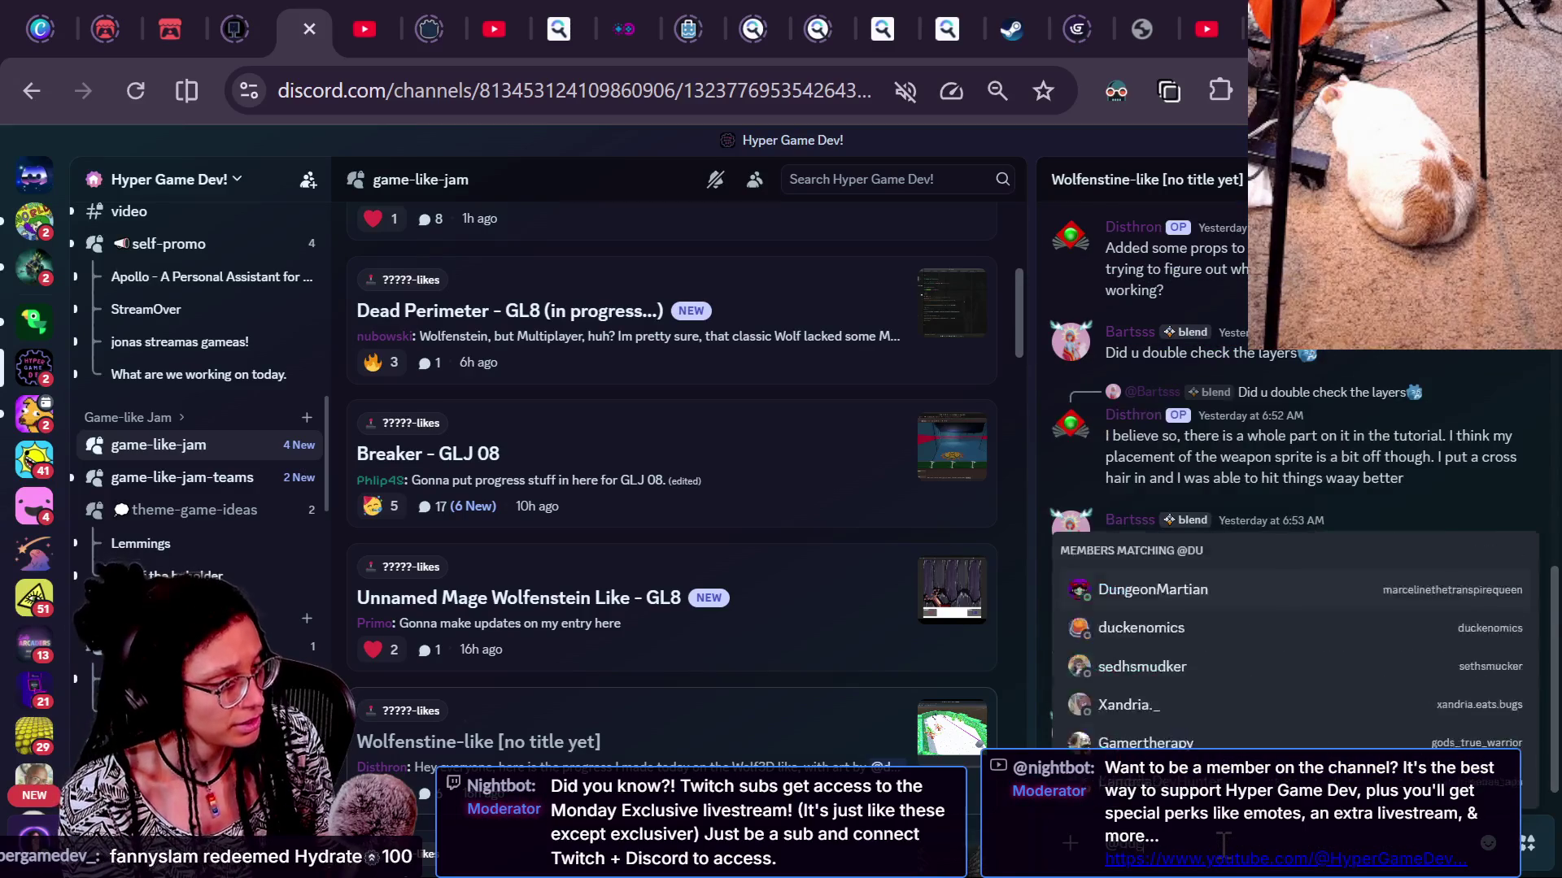
pyautogui.press('Tab')
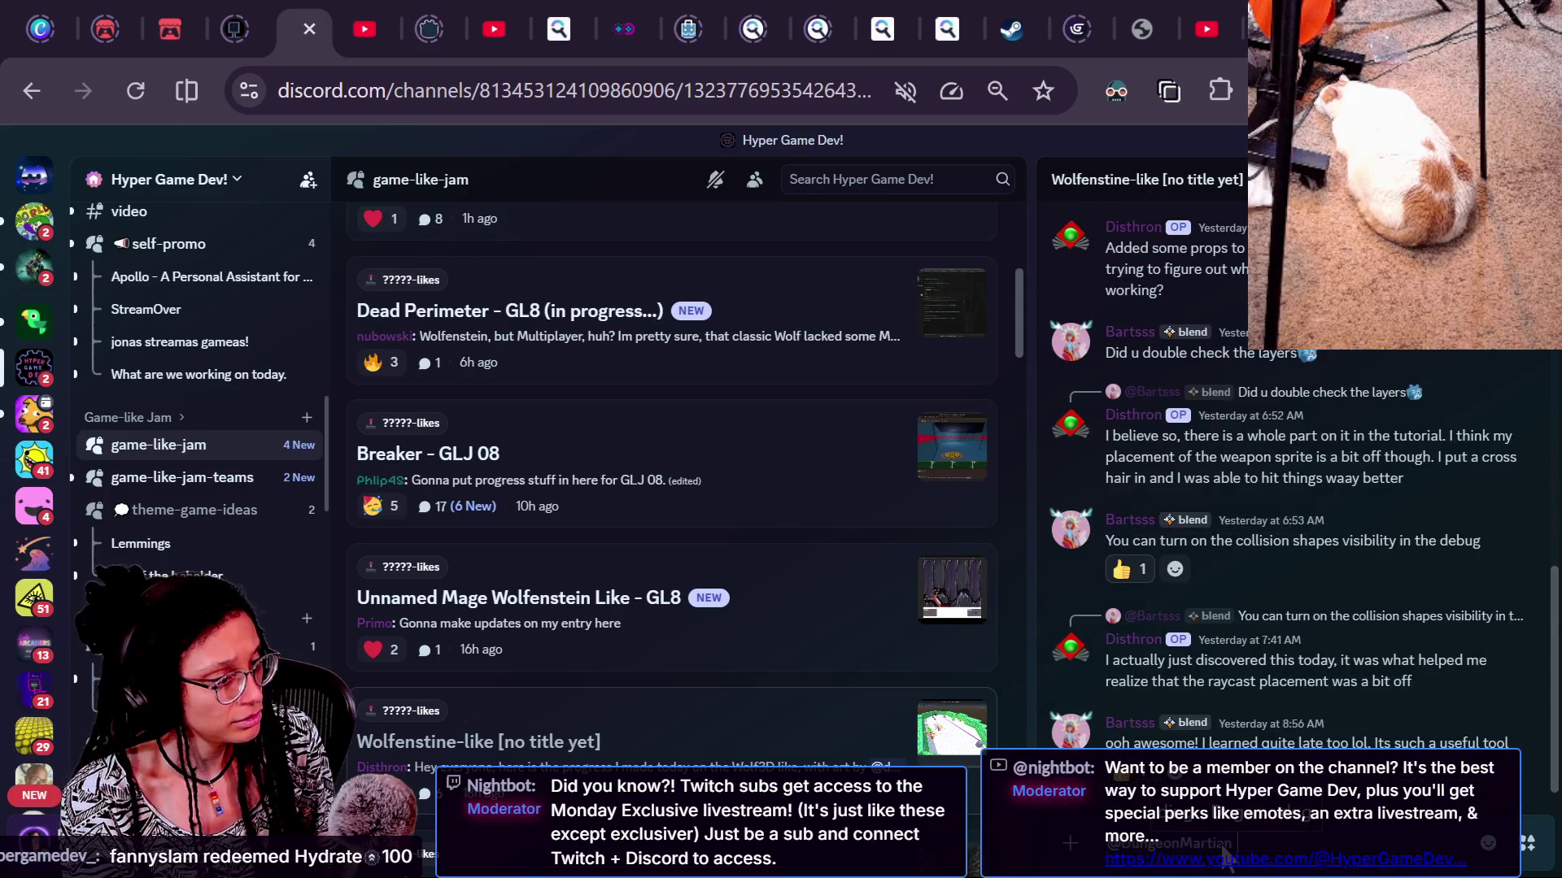
pyautogui.write('@d')
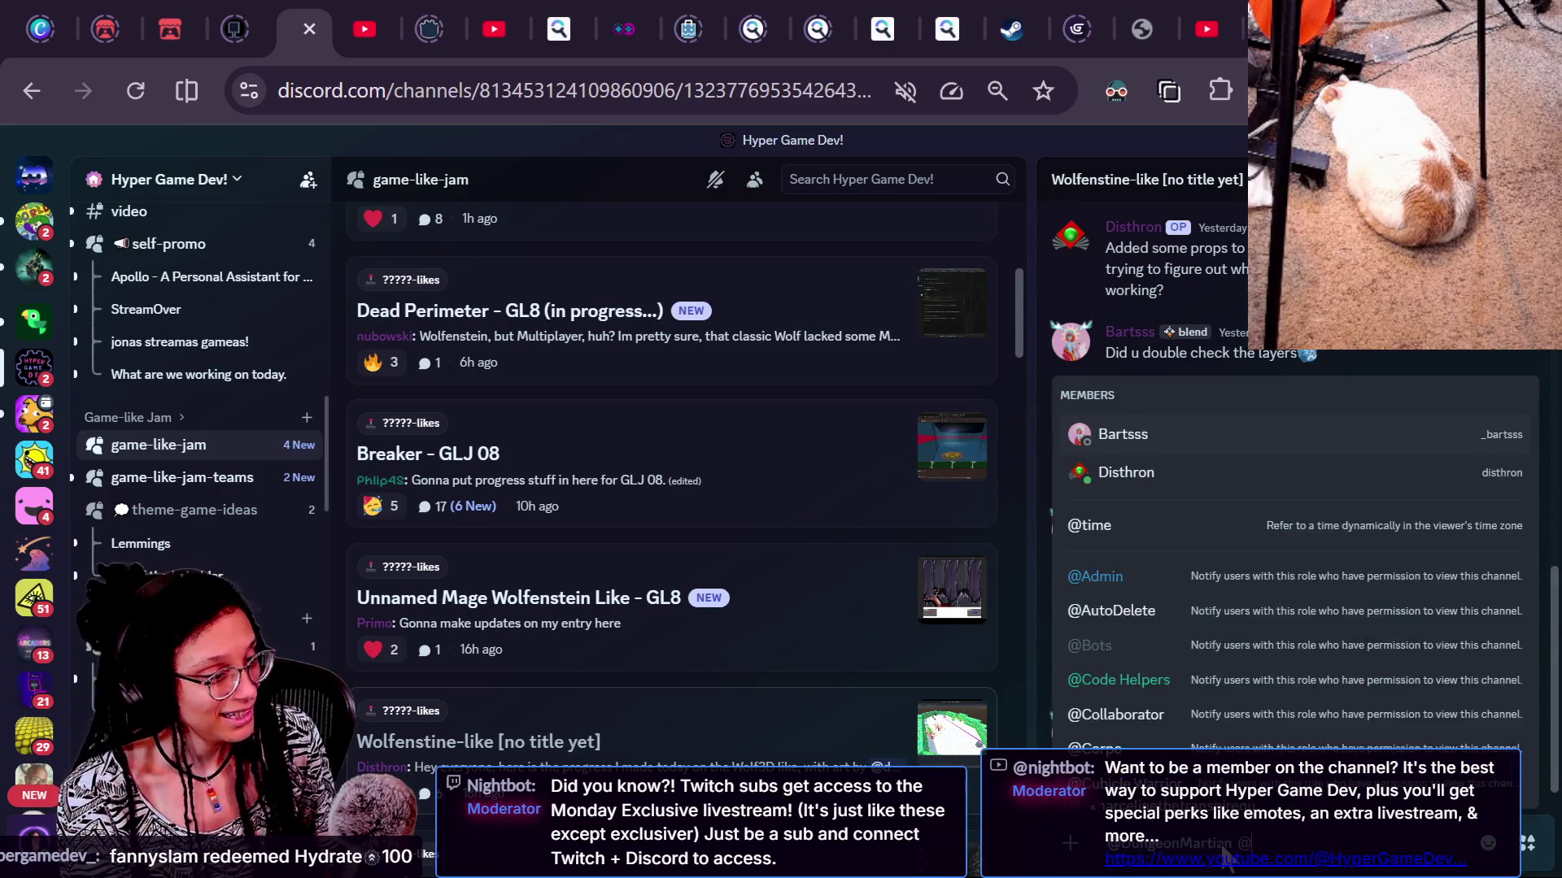
pyautogui.press('Tab')
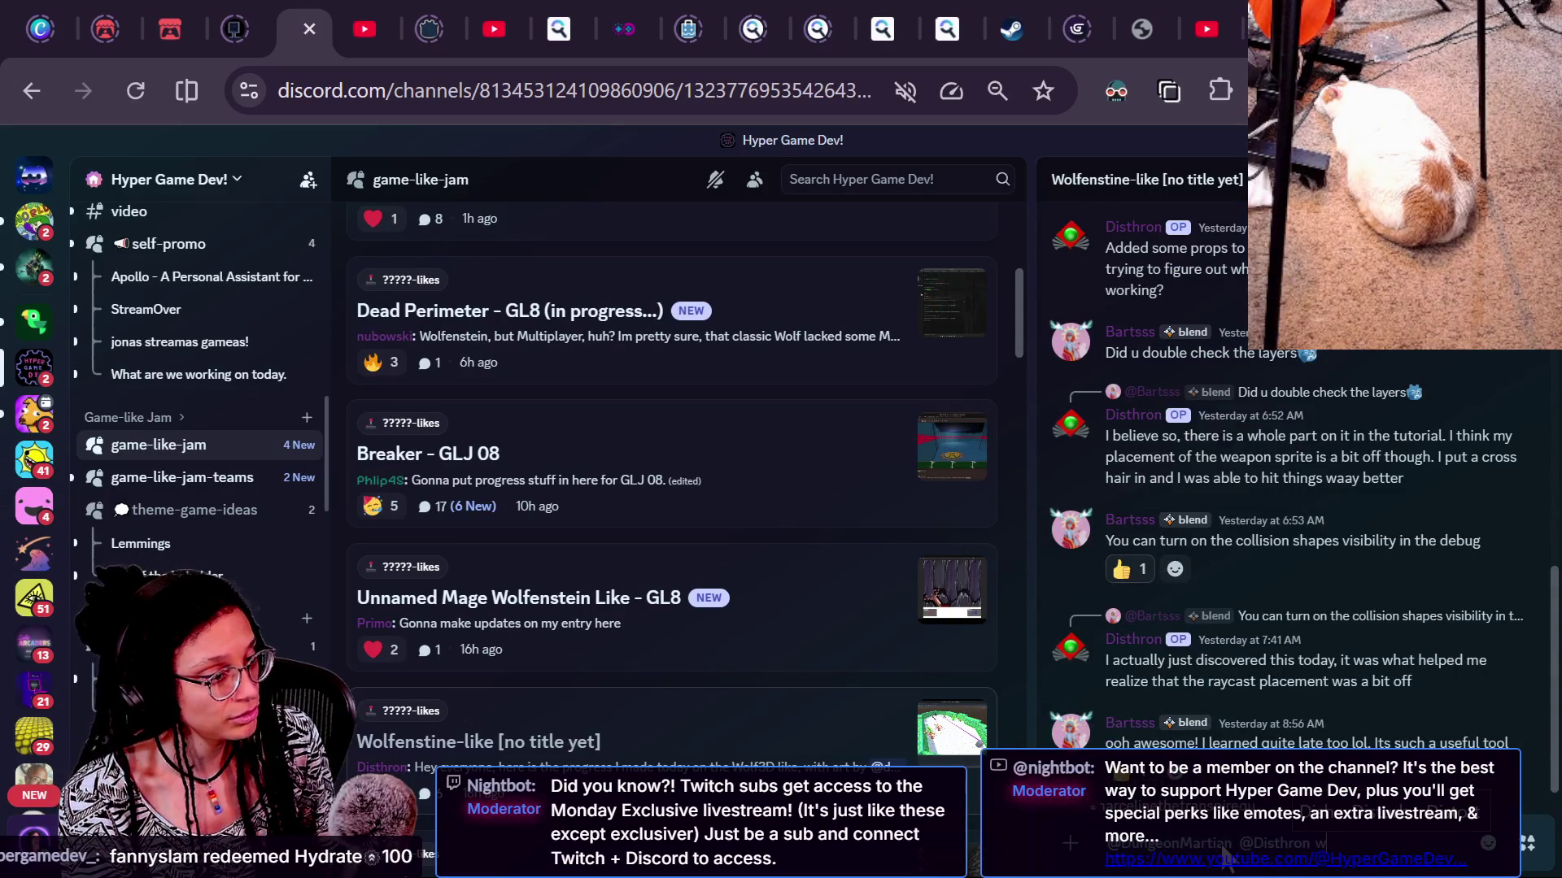
# Ask the members about selecting spritesheet areas, send the reply, and return to Godot
pyautogui.write('ring')
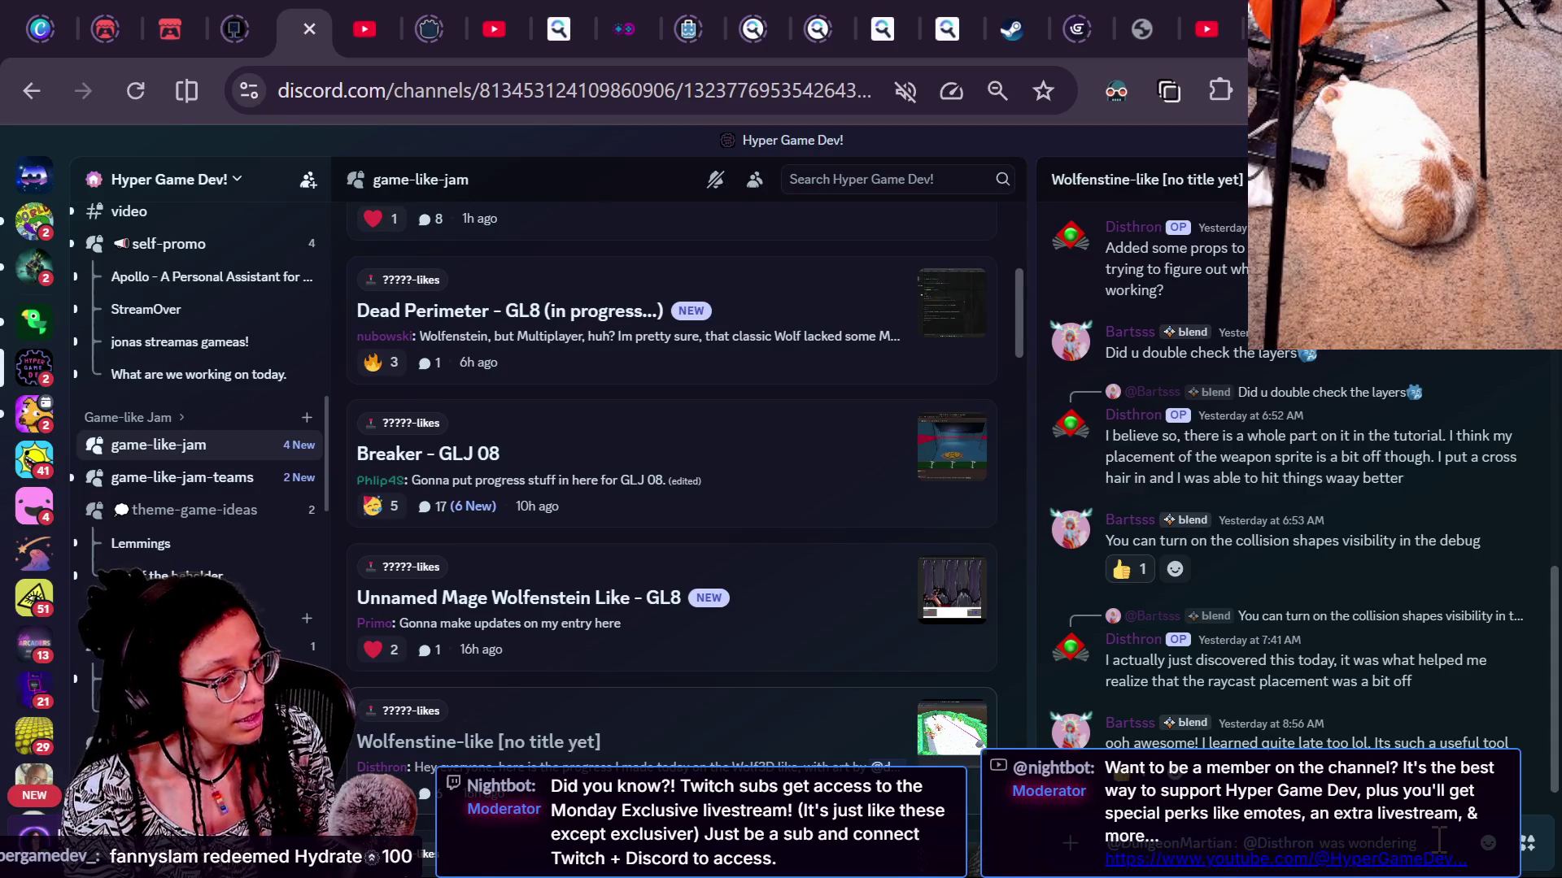
pyautogui.write(' how to')
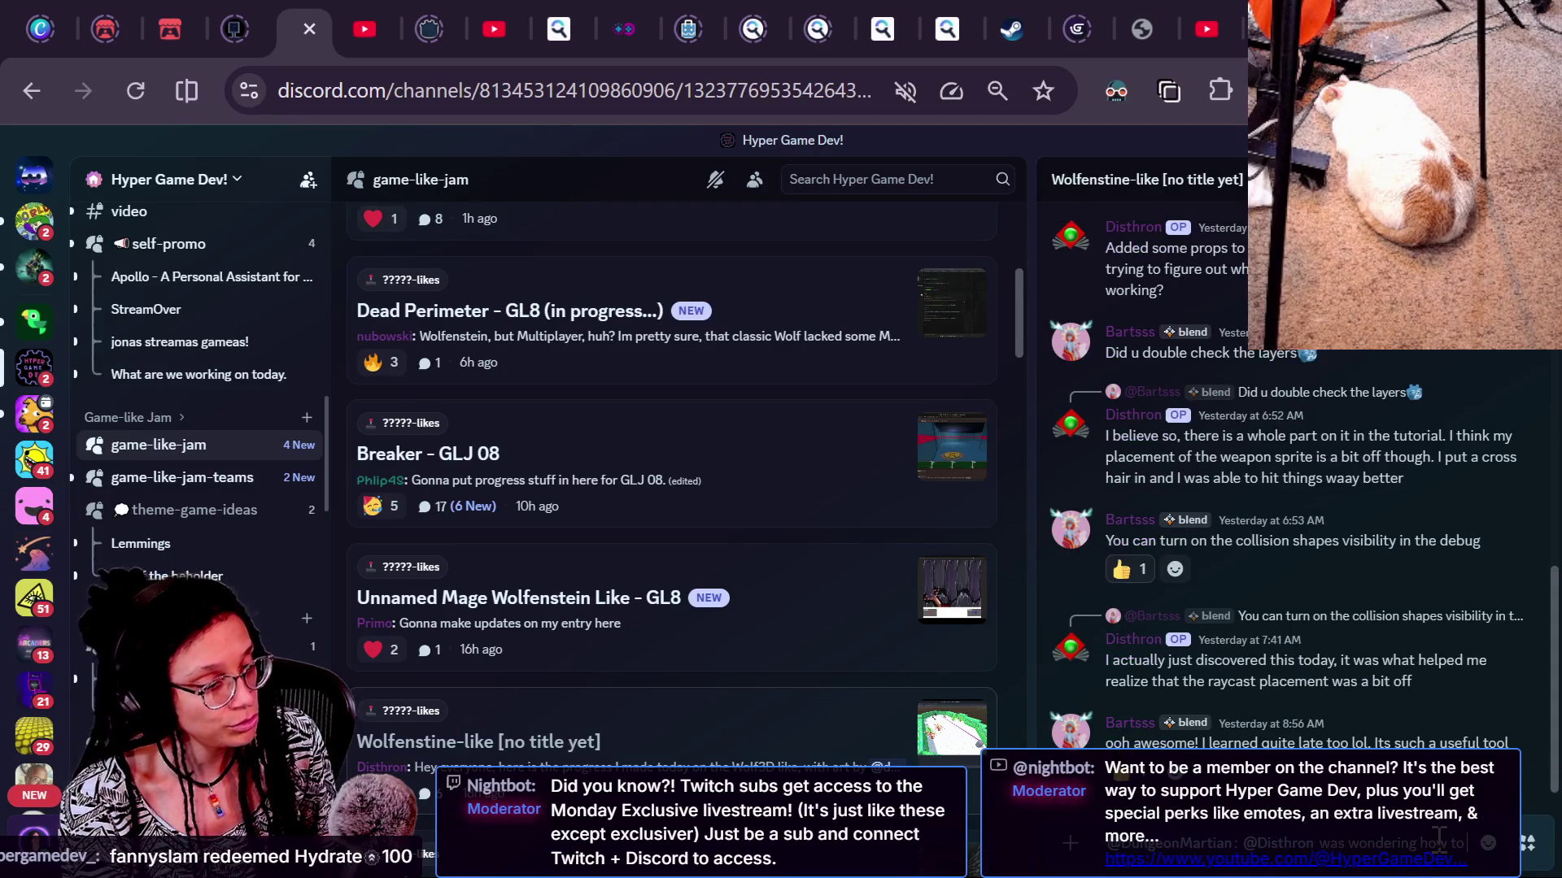
pyautogui.write(' get a down')
pyautogui.write('fic areas')
pyautogui.write(' of a spritesheet and')
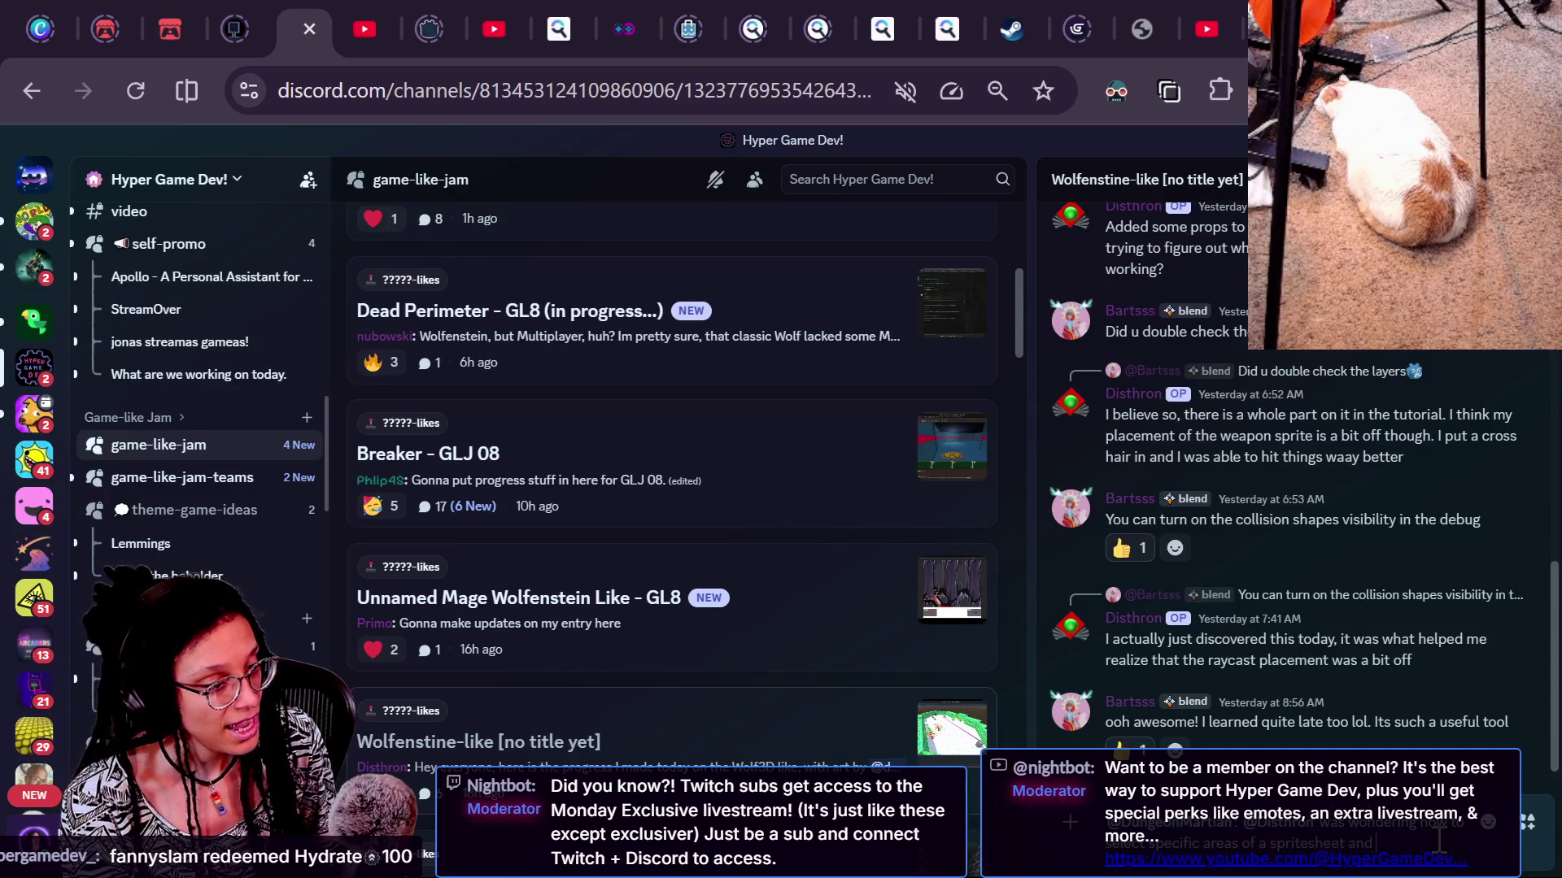
pyautogui.write('e you know ho')
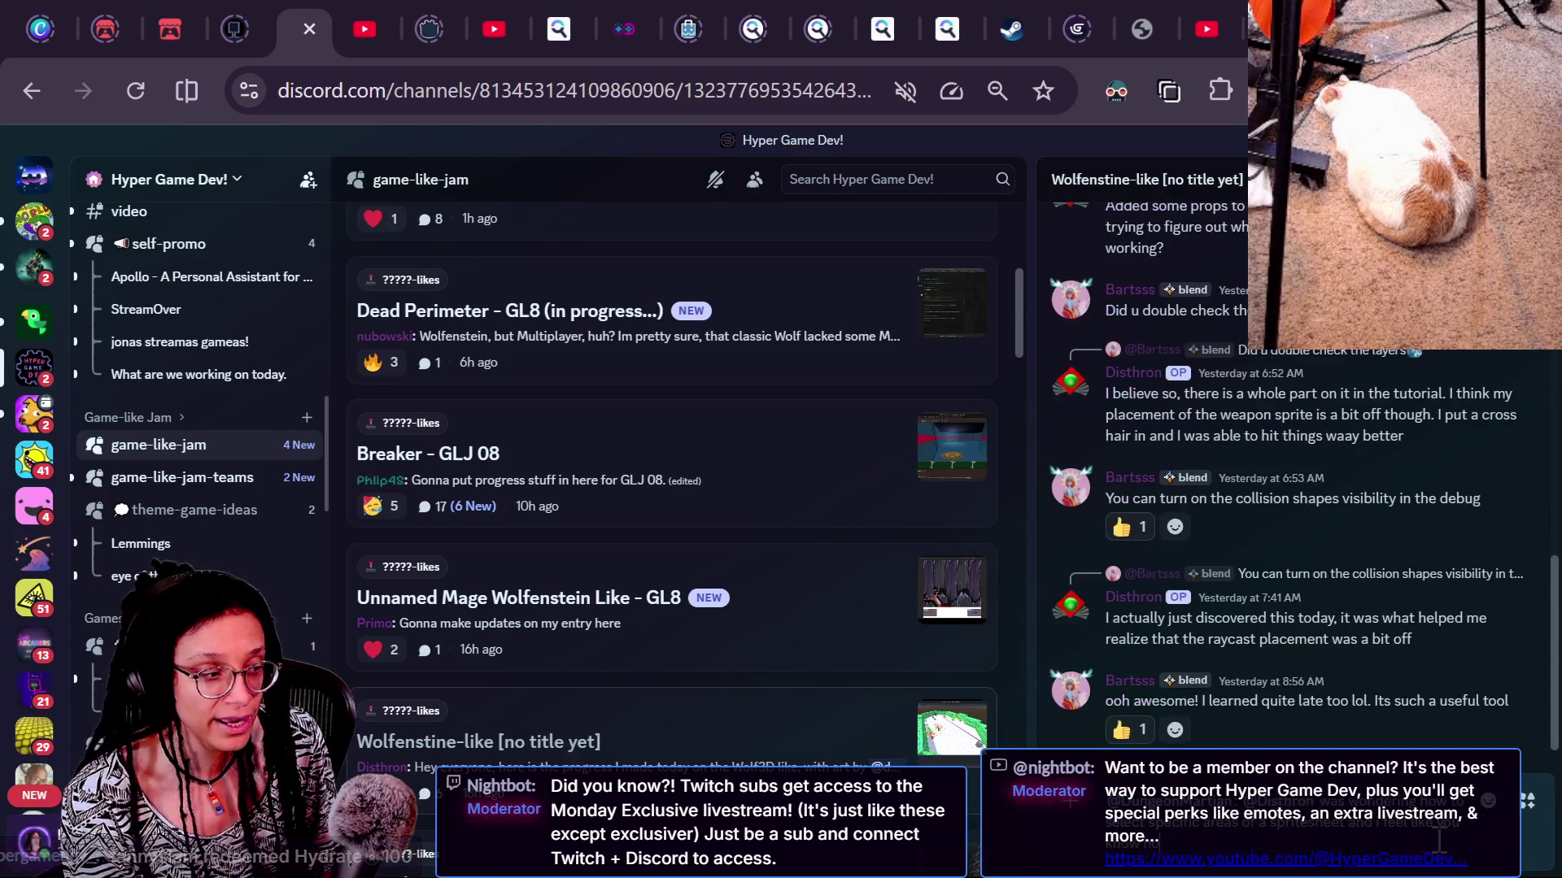
pyautogui.write('w? they mak')
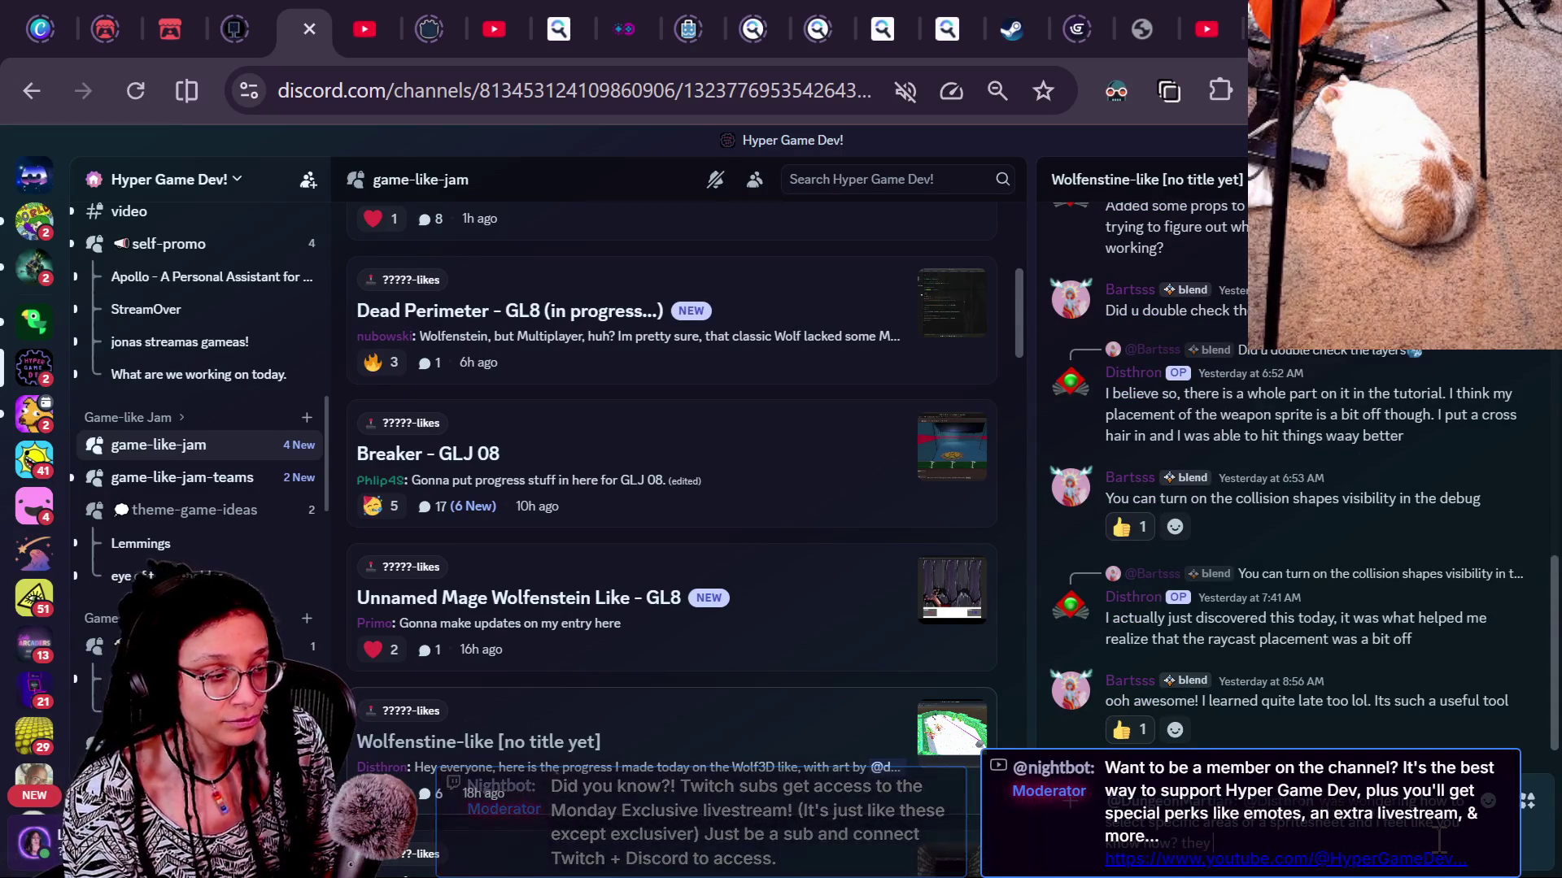
pyautogui.press('BackSpace')
pyautogui.write('y figure it out b')
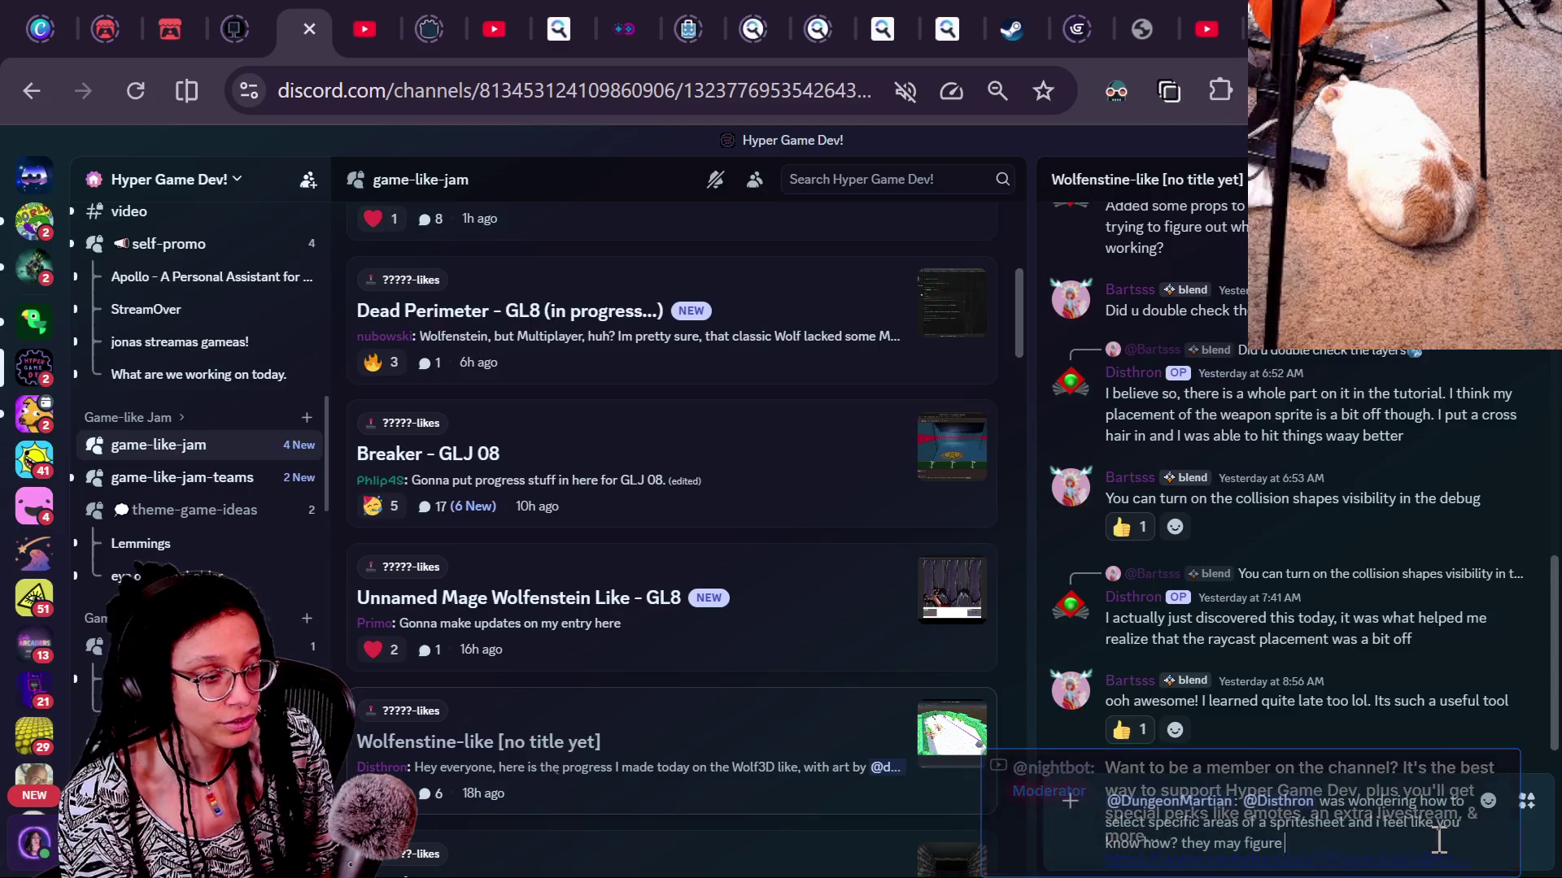
pyautogui.press('BackSpace')
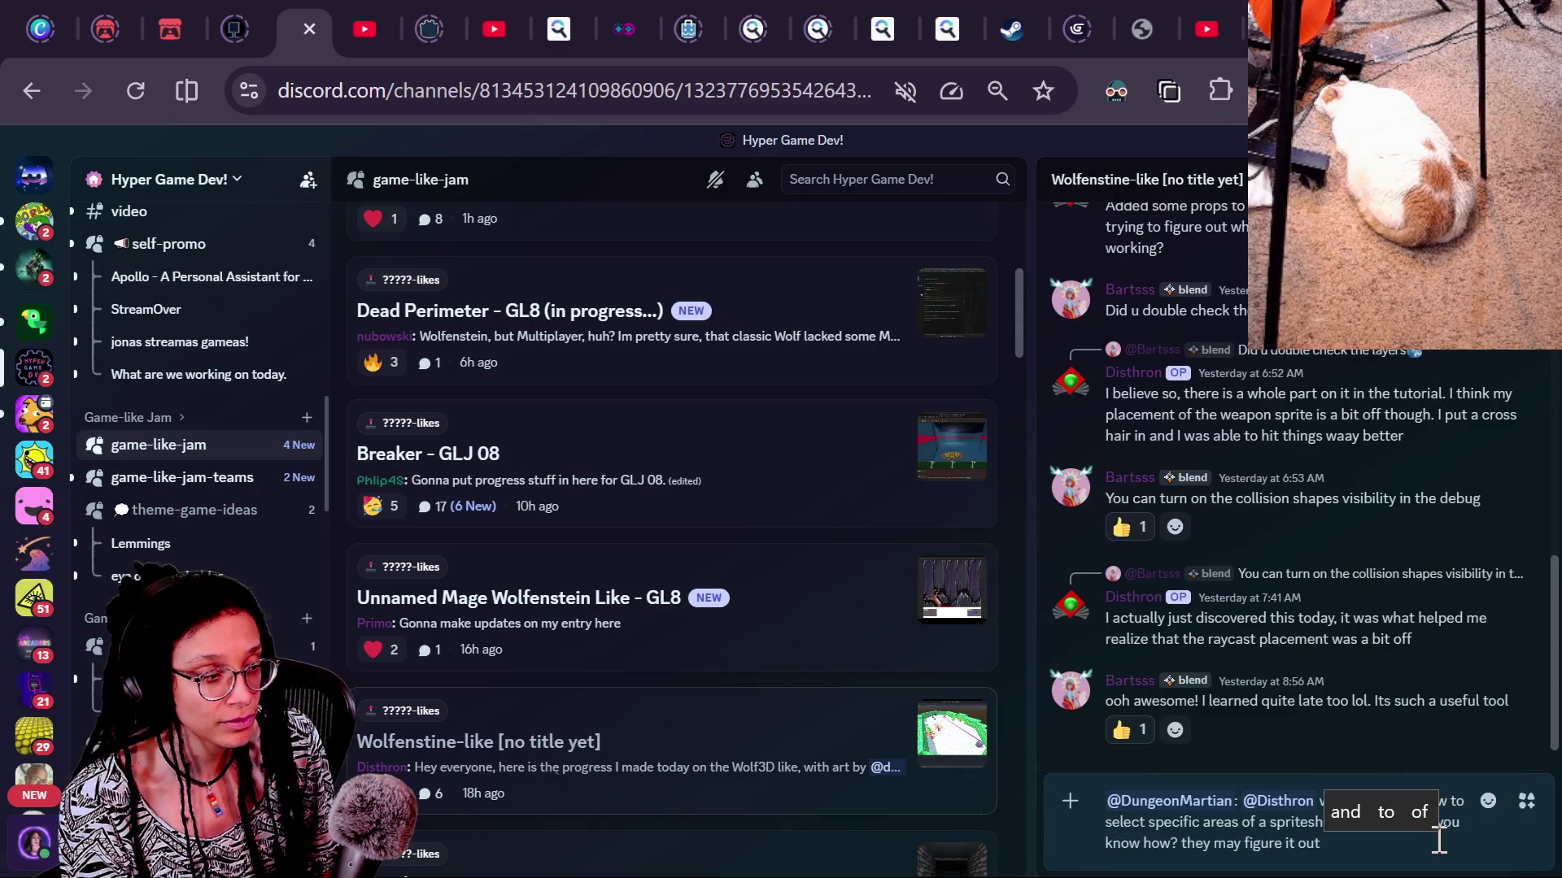
pyautogui.write('eventually but ht')
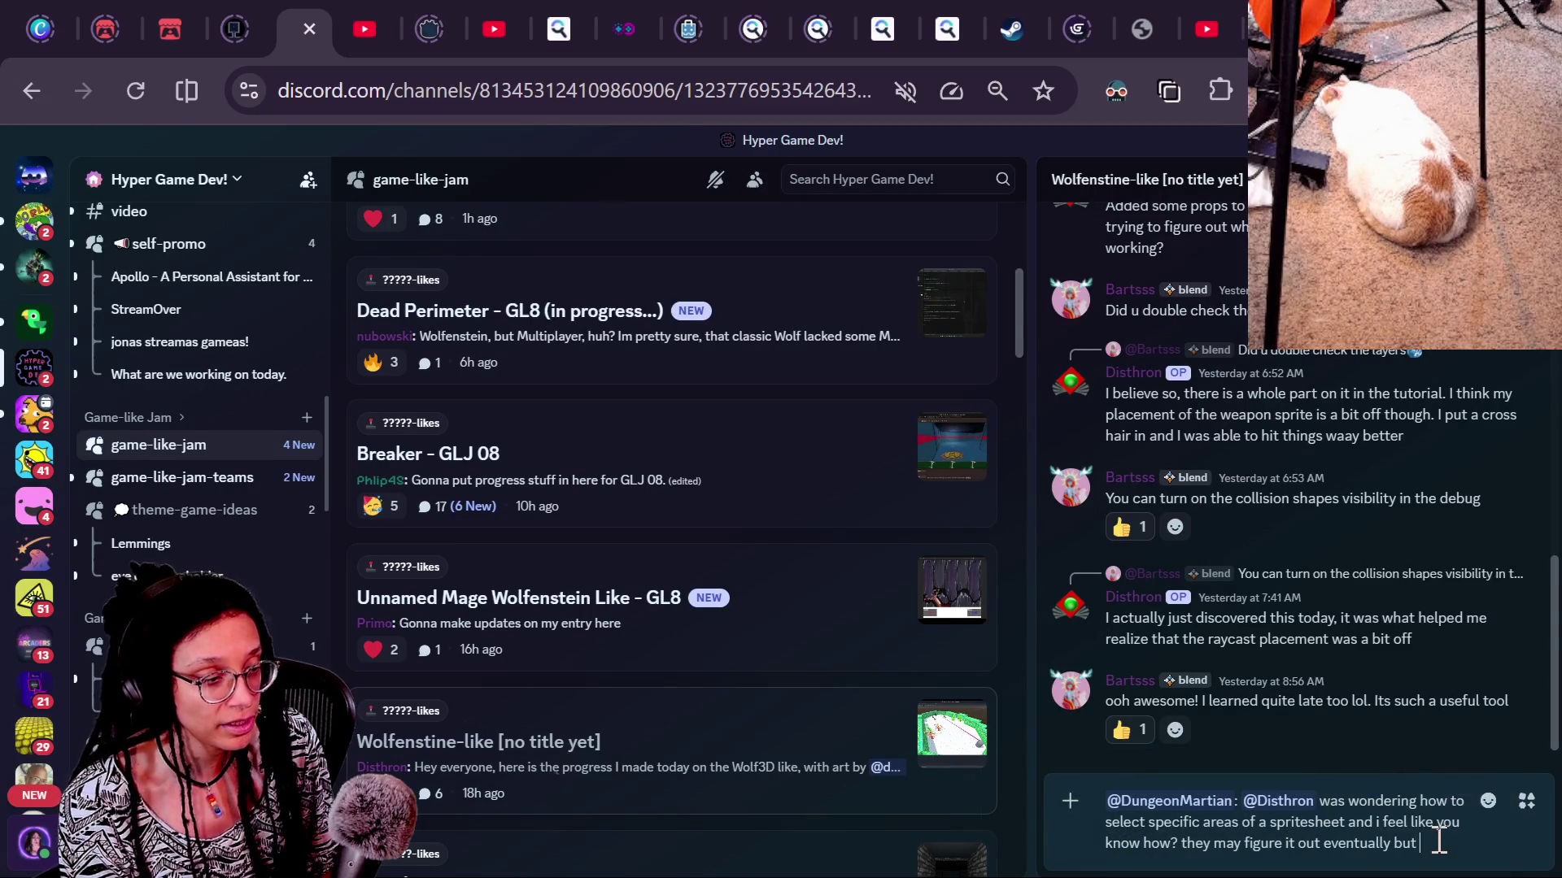
pyautogui.press('BackSpace')
pyautogui.press('BackSpace')
pyautogui.write('thought I')
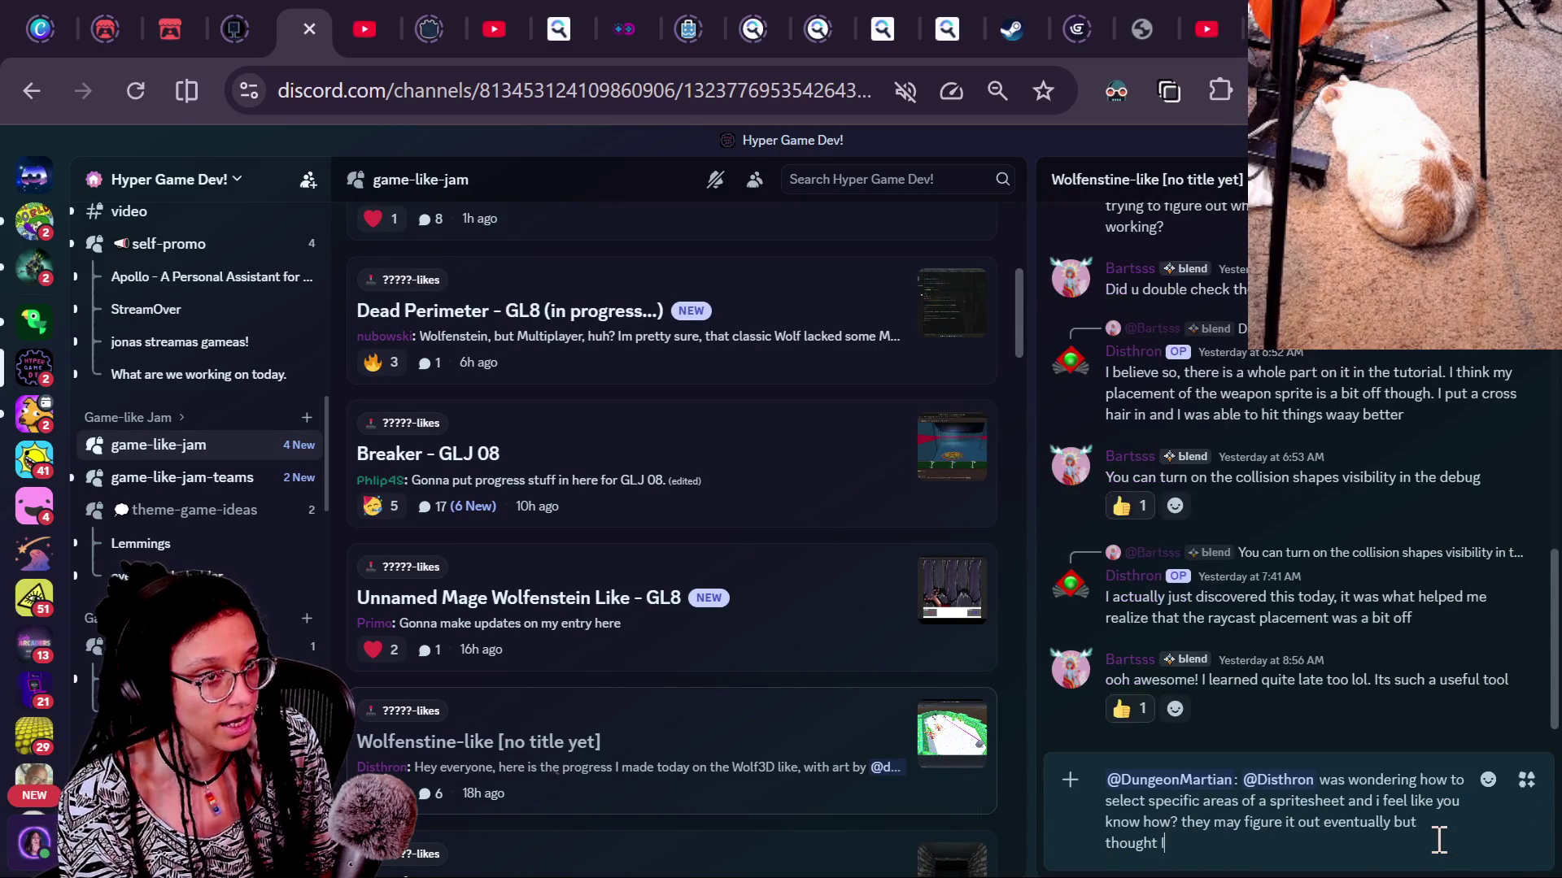
pyautogui.write(' wouldsomn in case you wa')
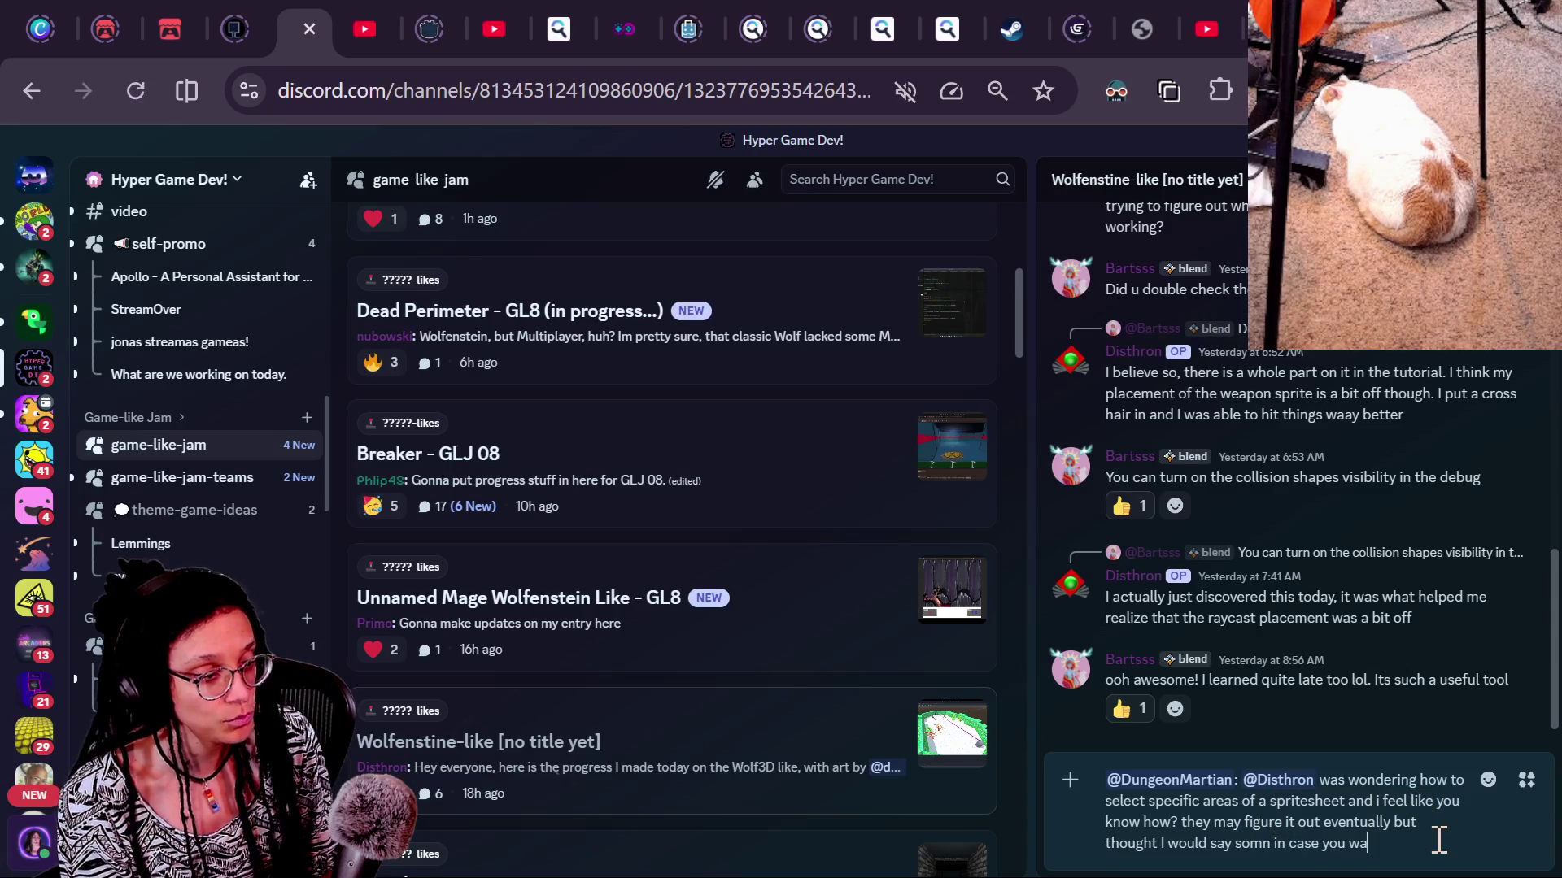
pyautogui.write('p')
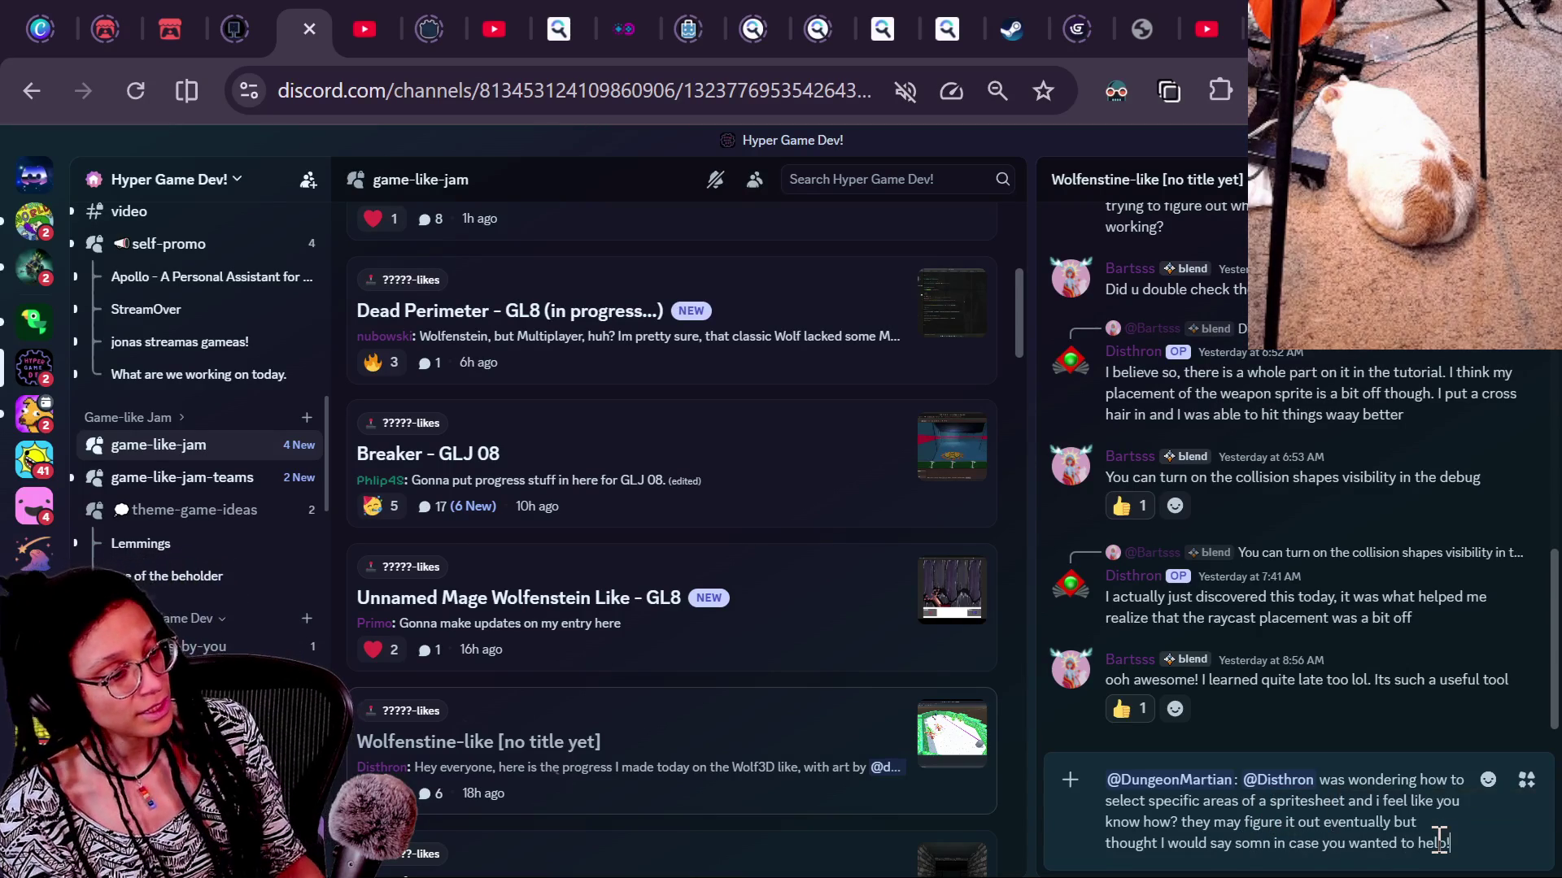
pyautogui.press('Return')
pyautogui.hotkey('alt', 'Tab')
pyautogui.click(953, 732)
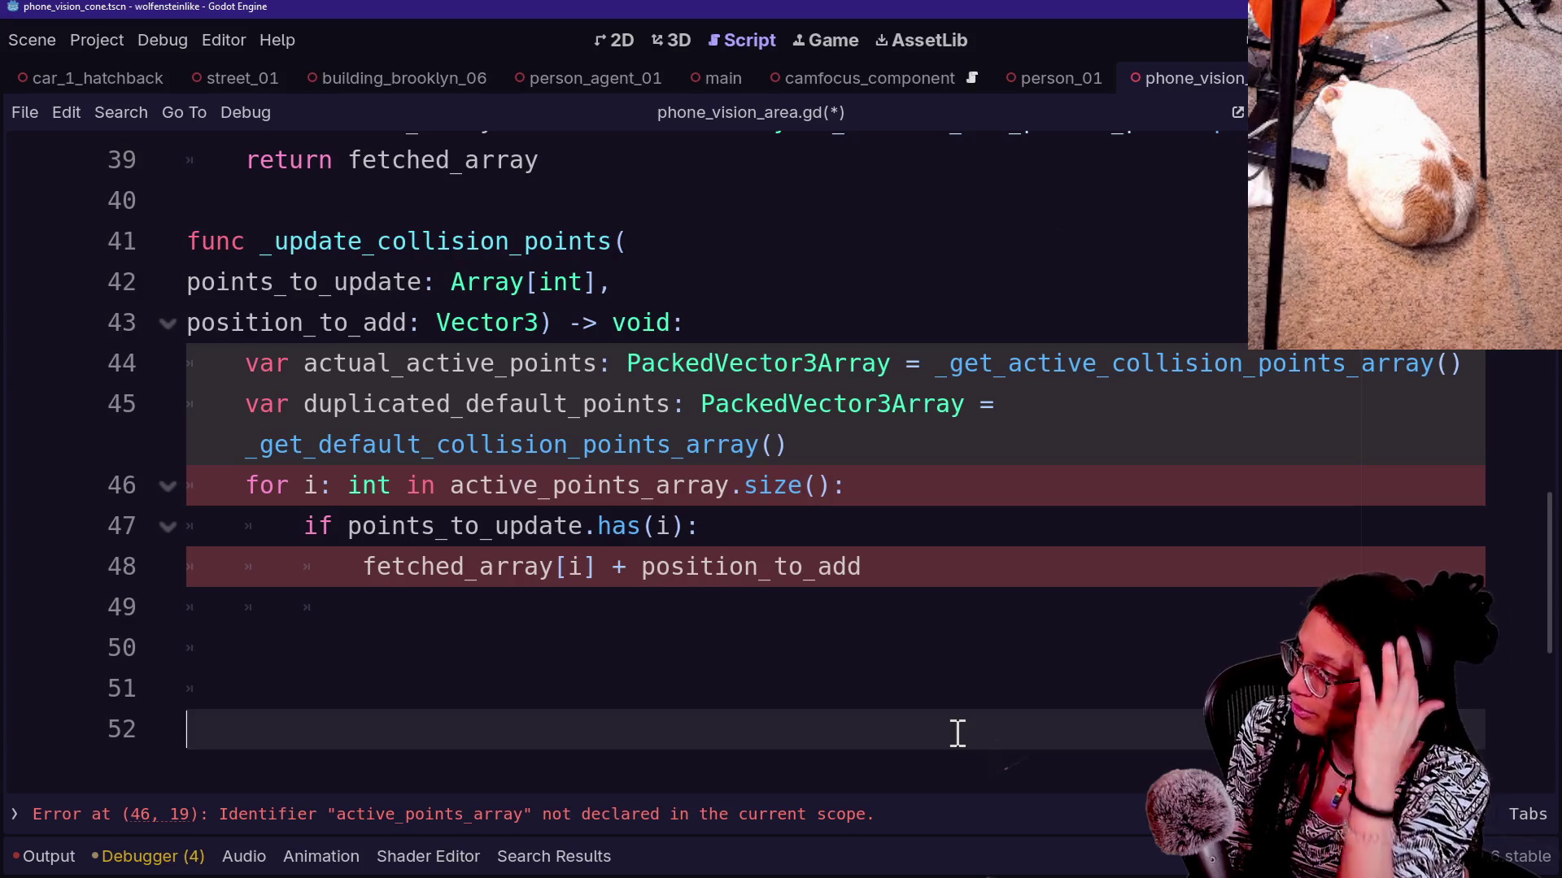
# Delete the leftover fetched_array line and make the loop iterate actual_active_points
pyautogui.click(807, 606)
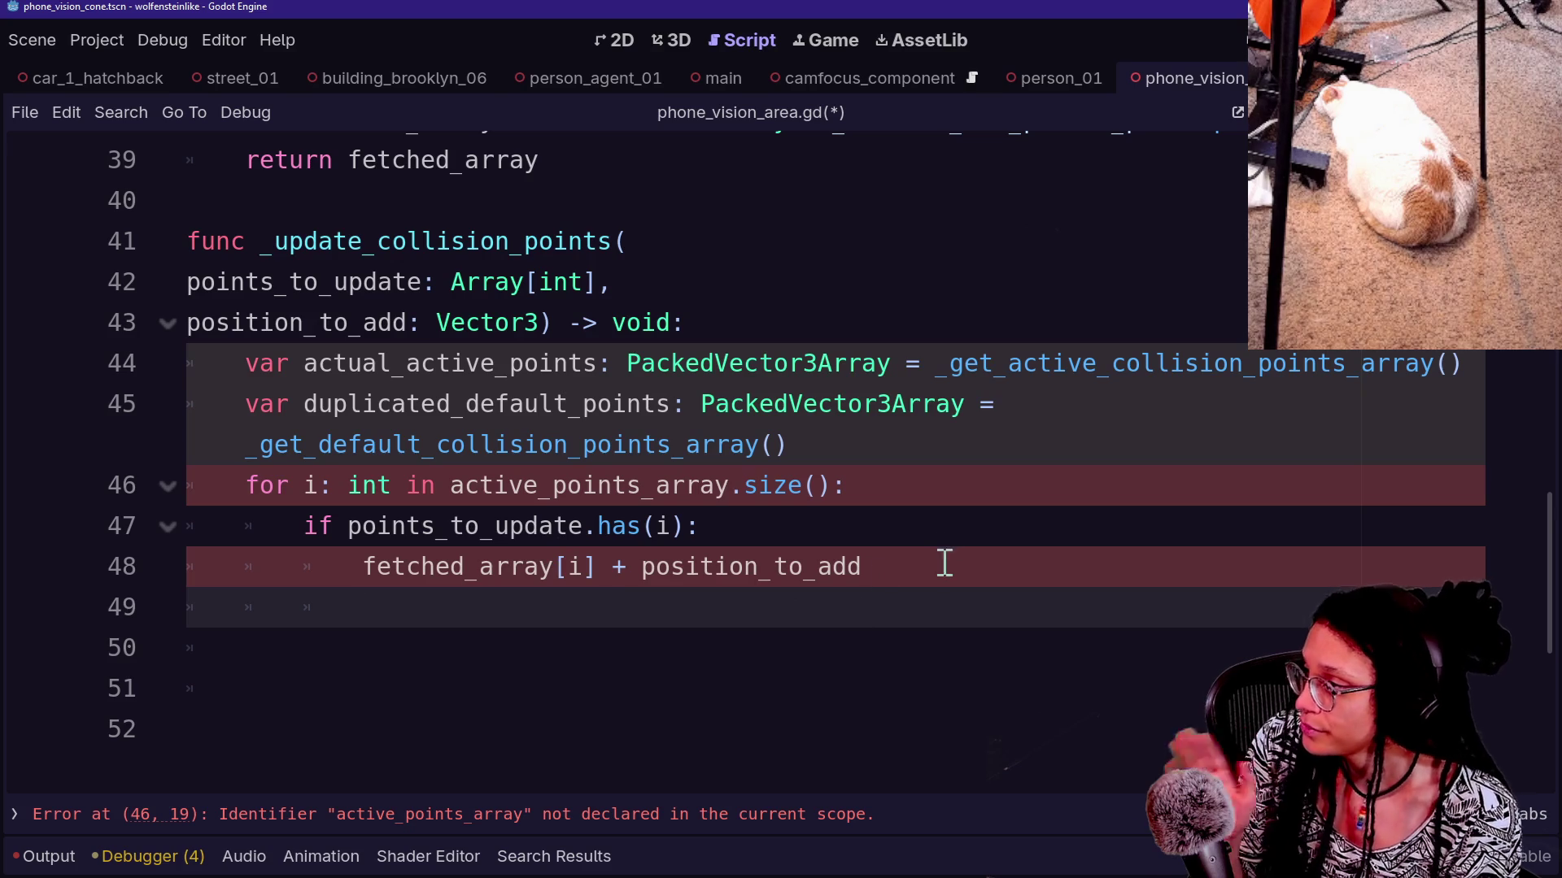
pyautogui.moveTo(944, 561); pyautogui.dragTo(941, 540)
pyautogui.press('BackSpace')
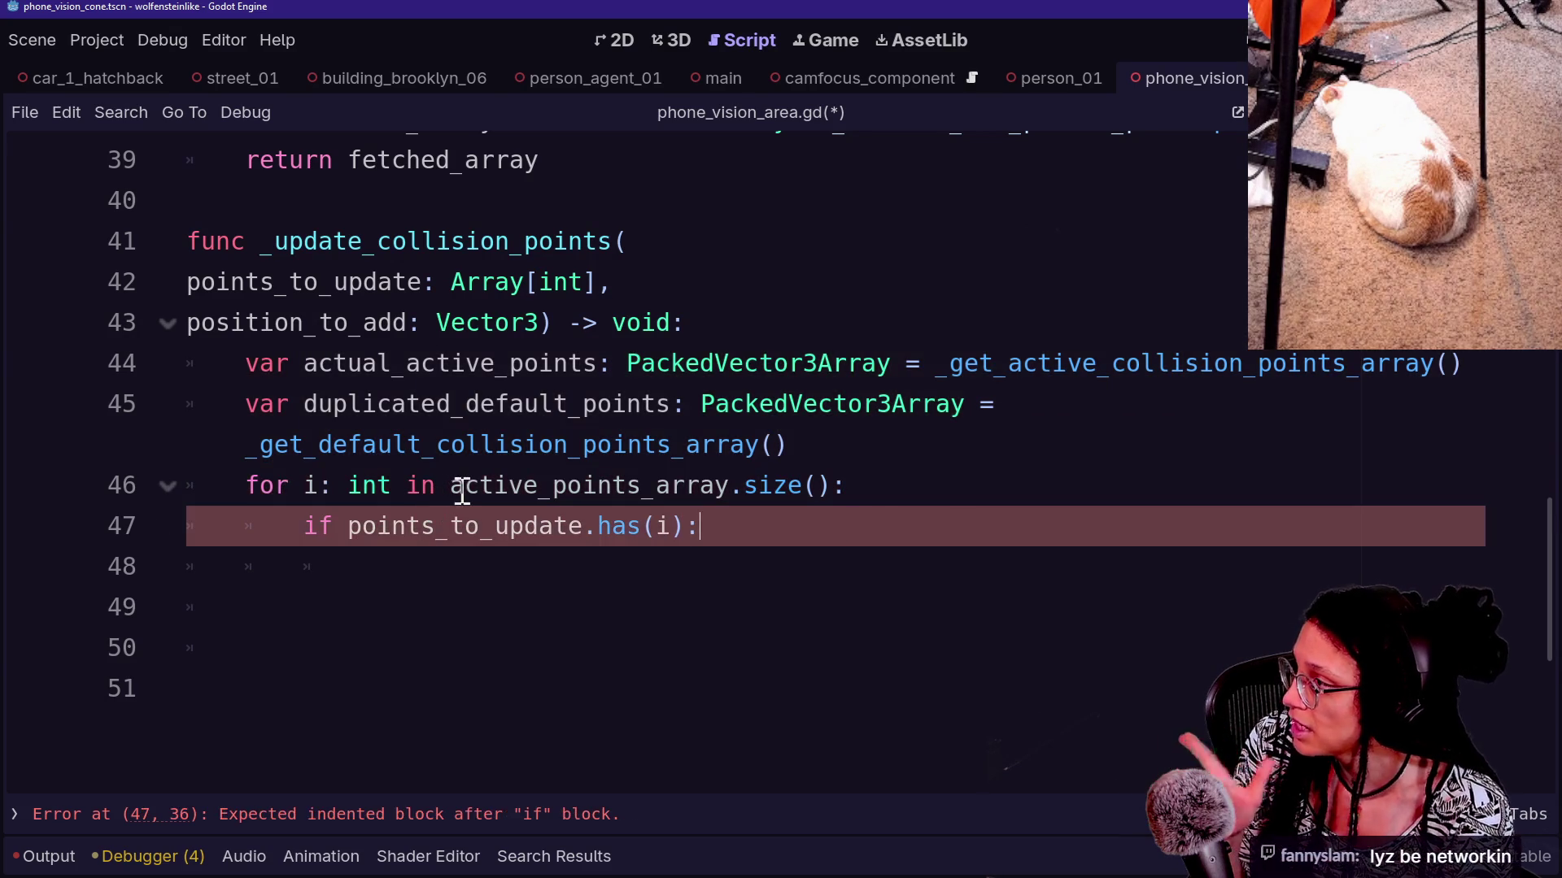
pyautogui.moveTo(453, 491); pyautogui.dragTo(717, 492)
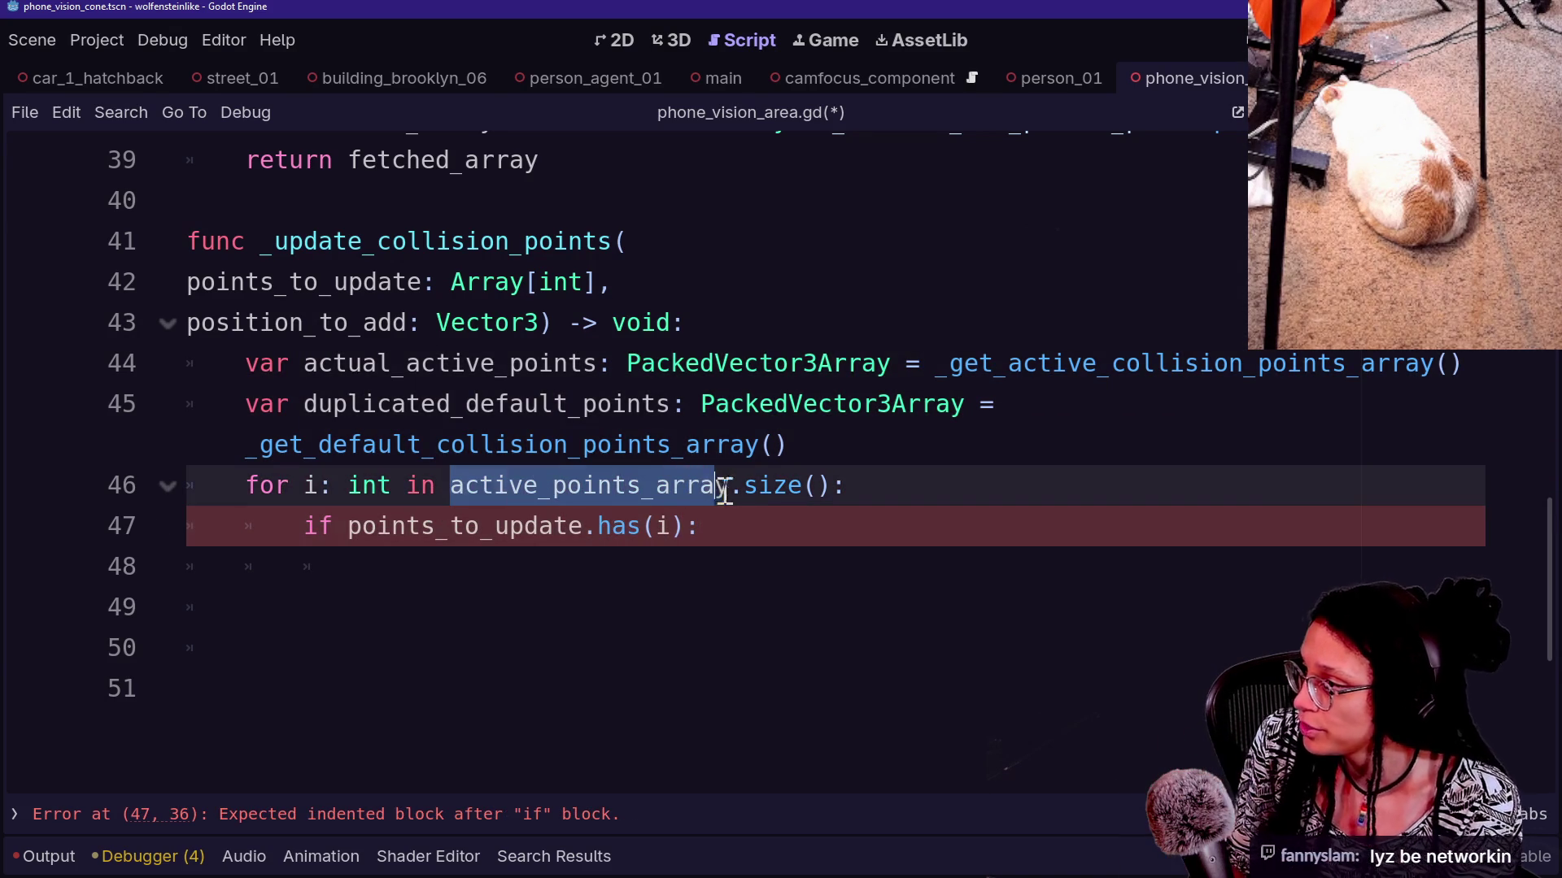
pyautogui.write('activ')
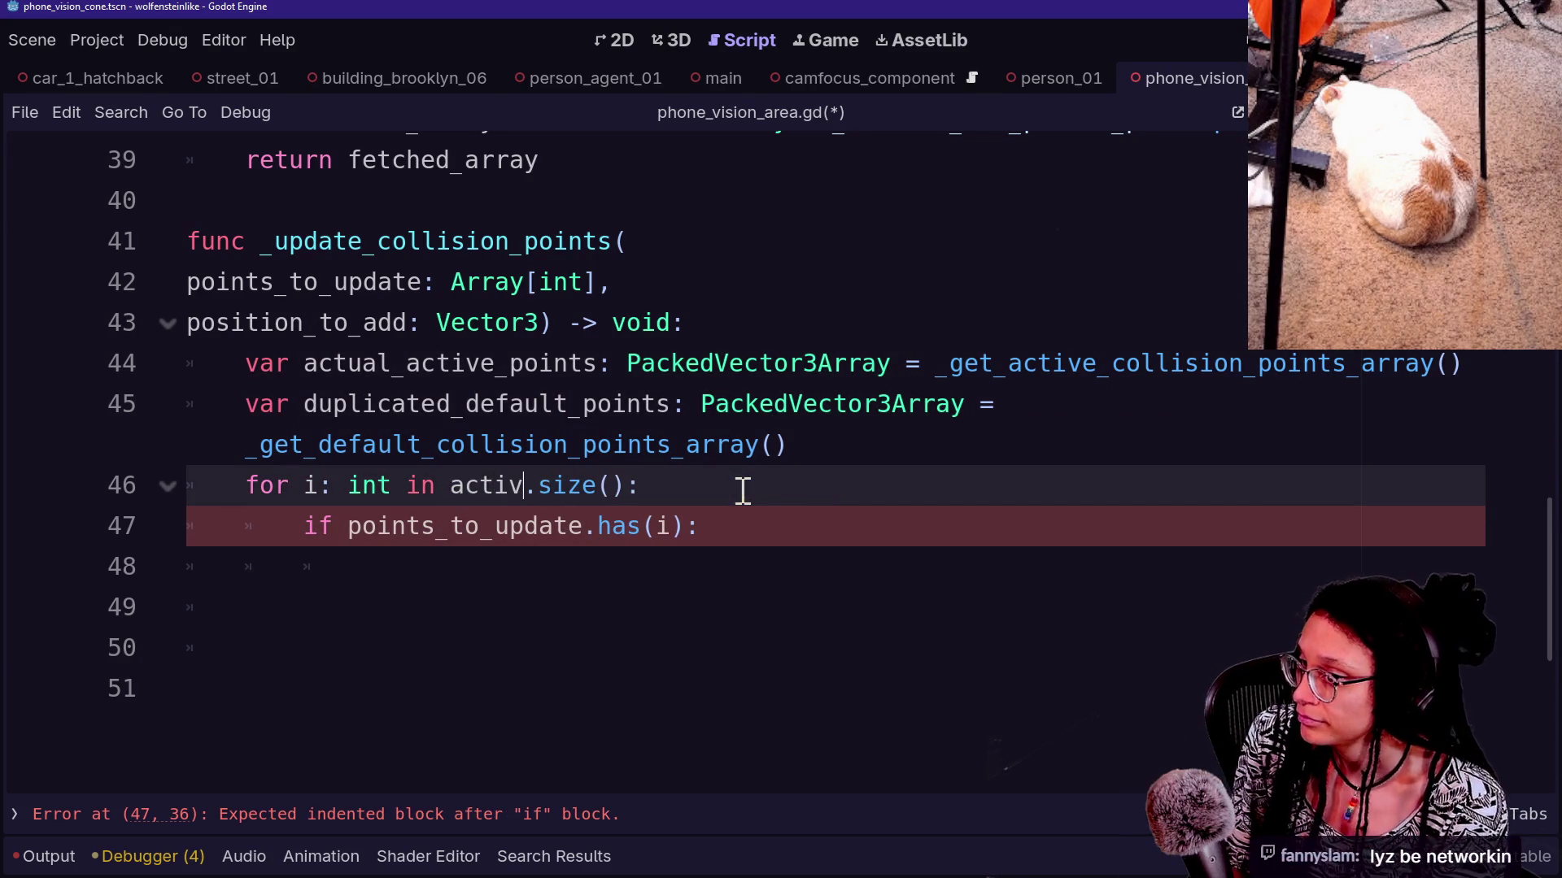
pyautogui.write('e_')
pyautogui.press('BackSpace')
pyautogui.press('BackSpace')
pyautogui.press('BackSpace')
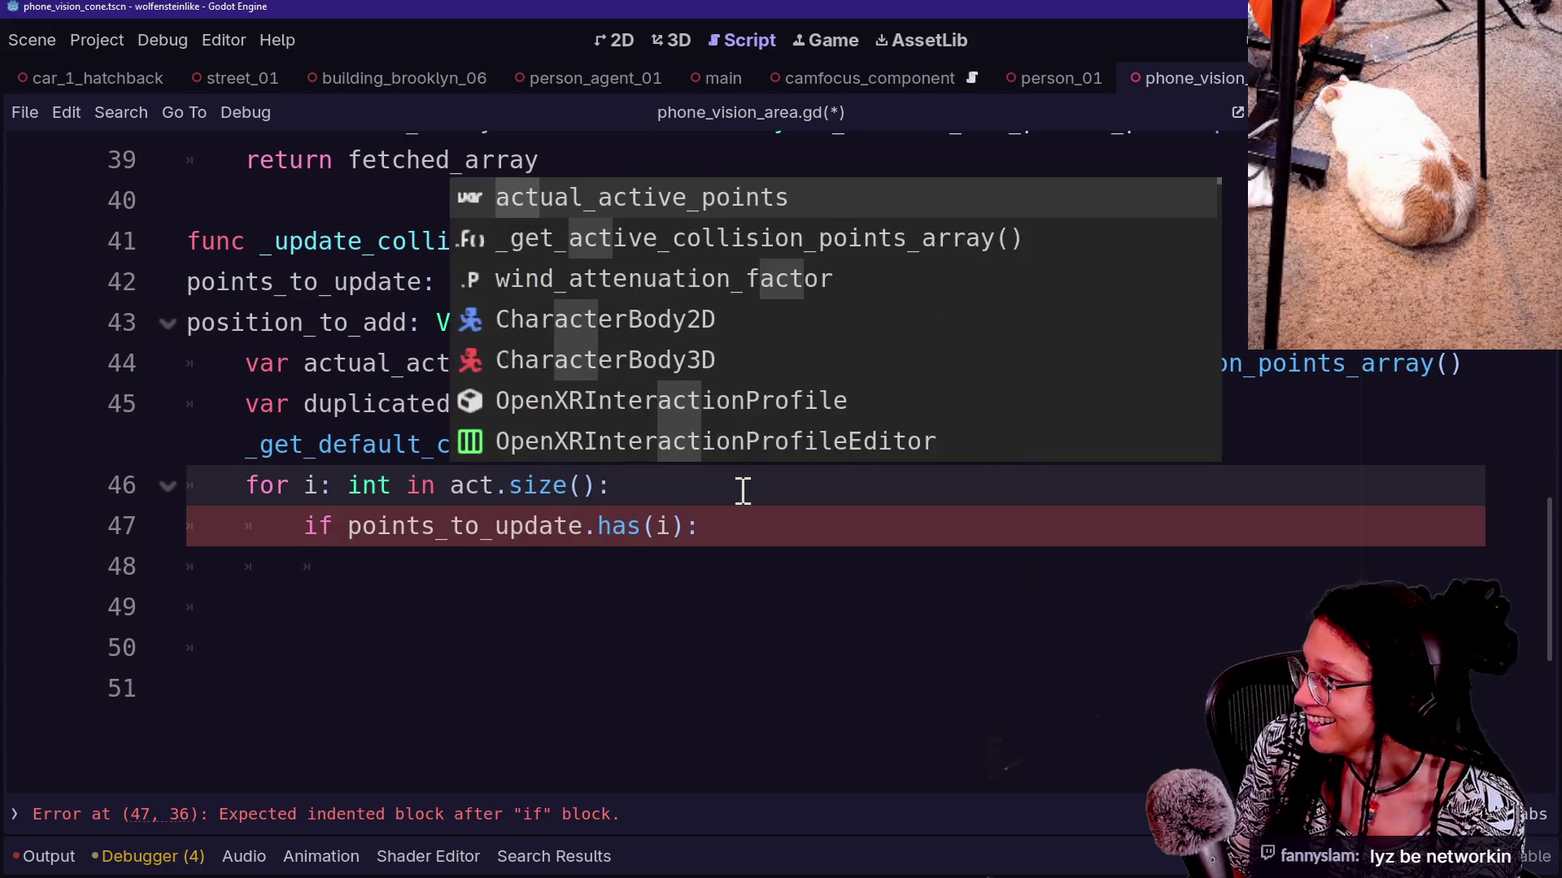
pyautogui.write('ual_activ')
pyautogui.write('e_points')
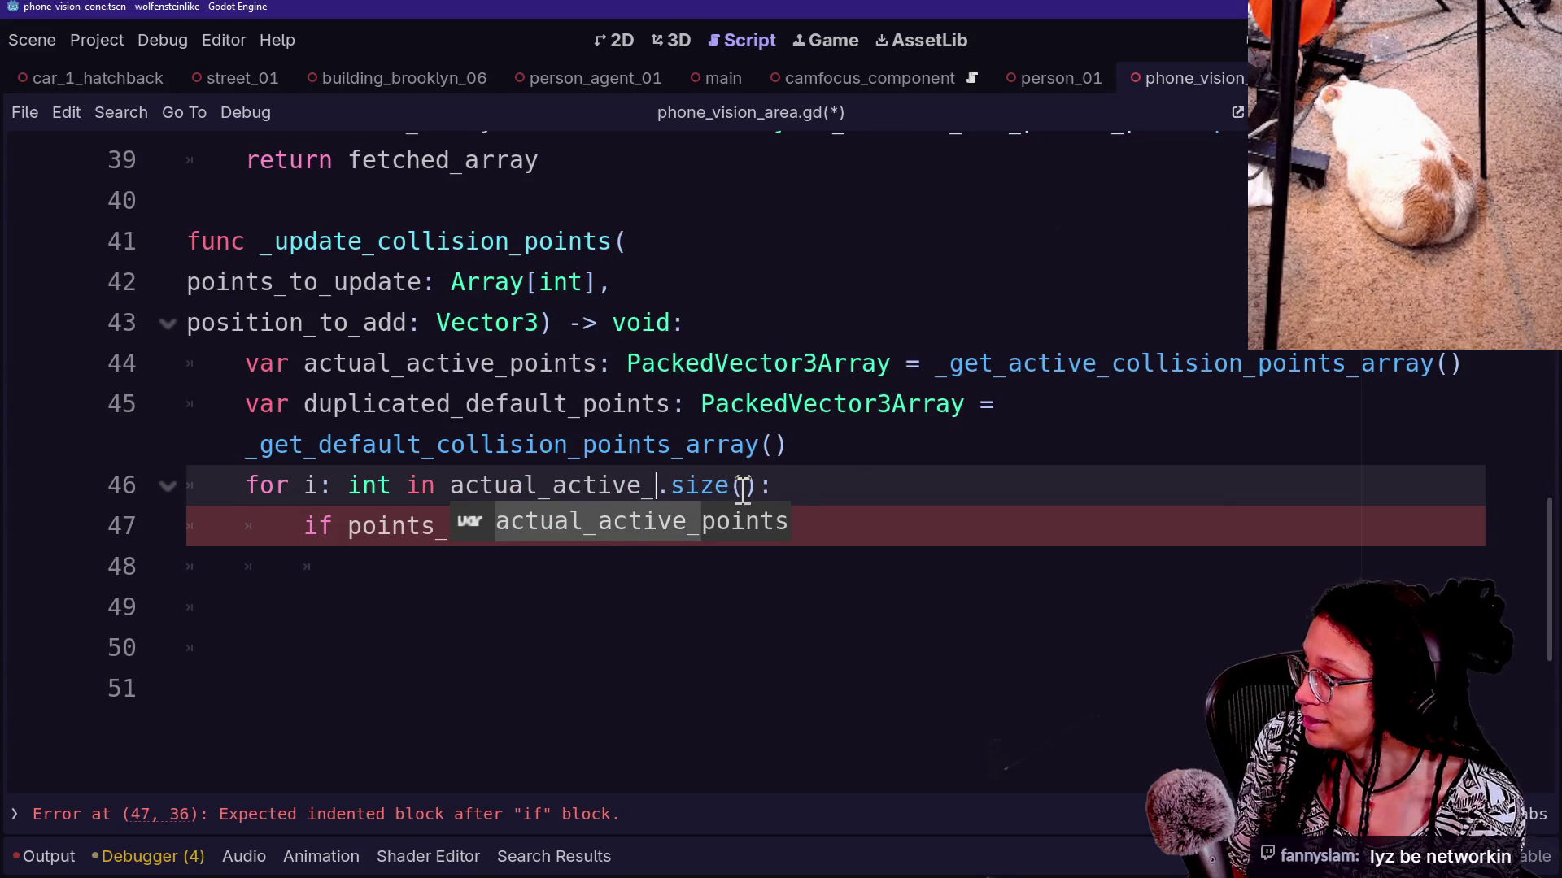
# Write 'duplicated_default_points +' on line 48 inside the loop
pyautogui.click(717, 536)
pyautogui.click(717, 608)
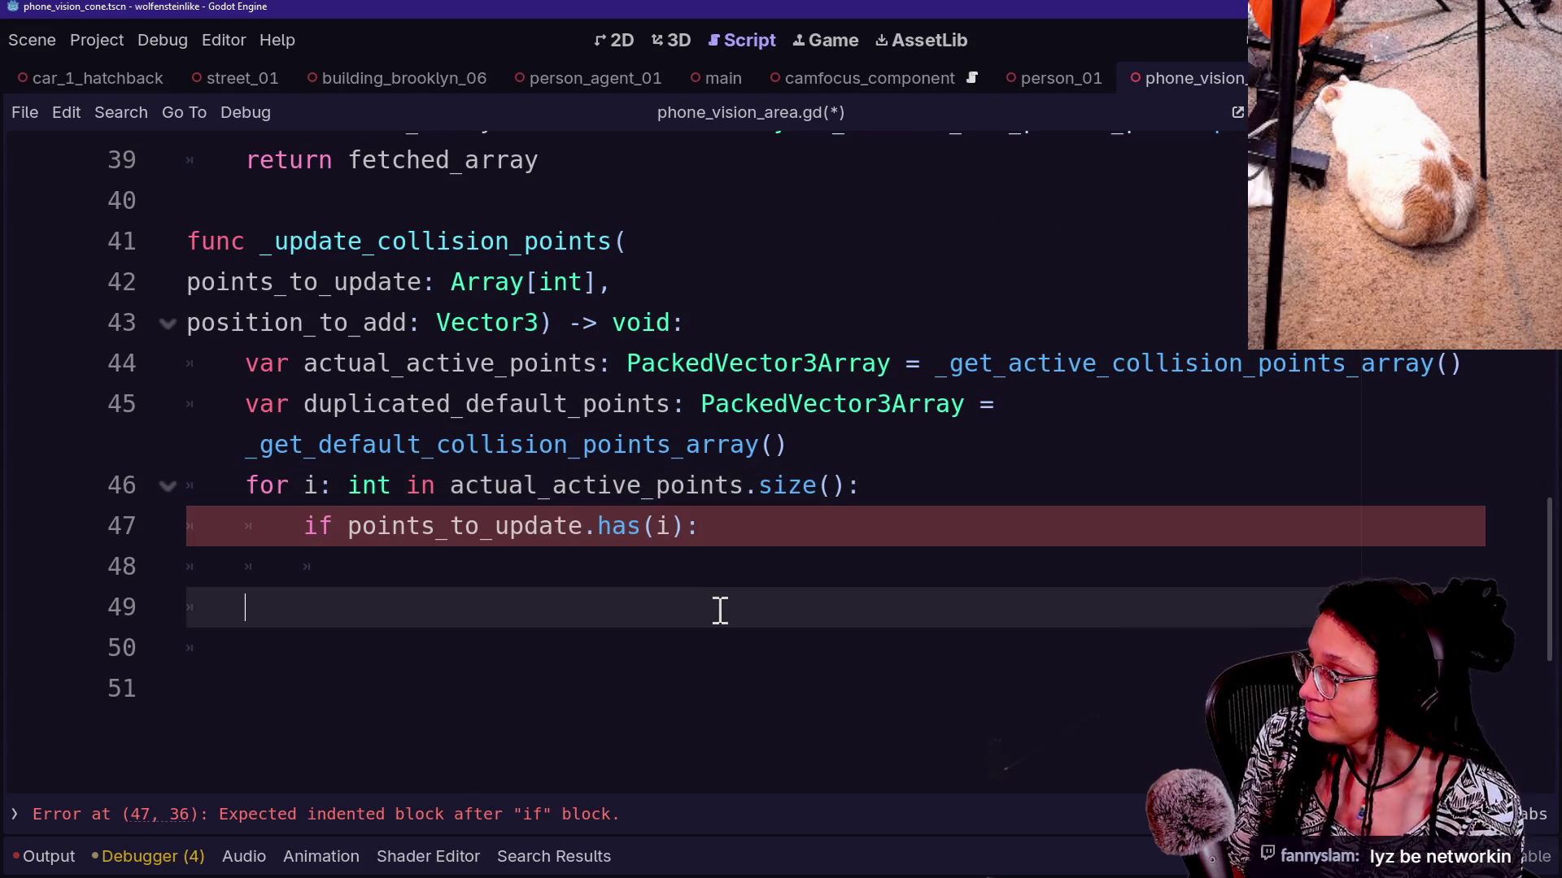
pyautogui.click(781, 567)
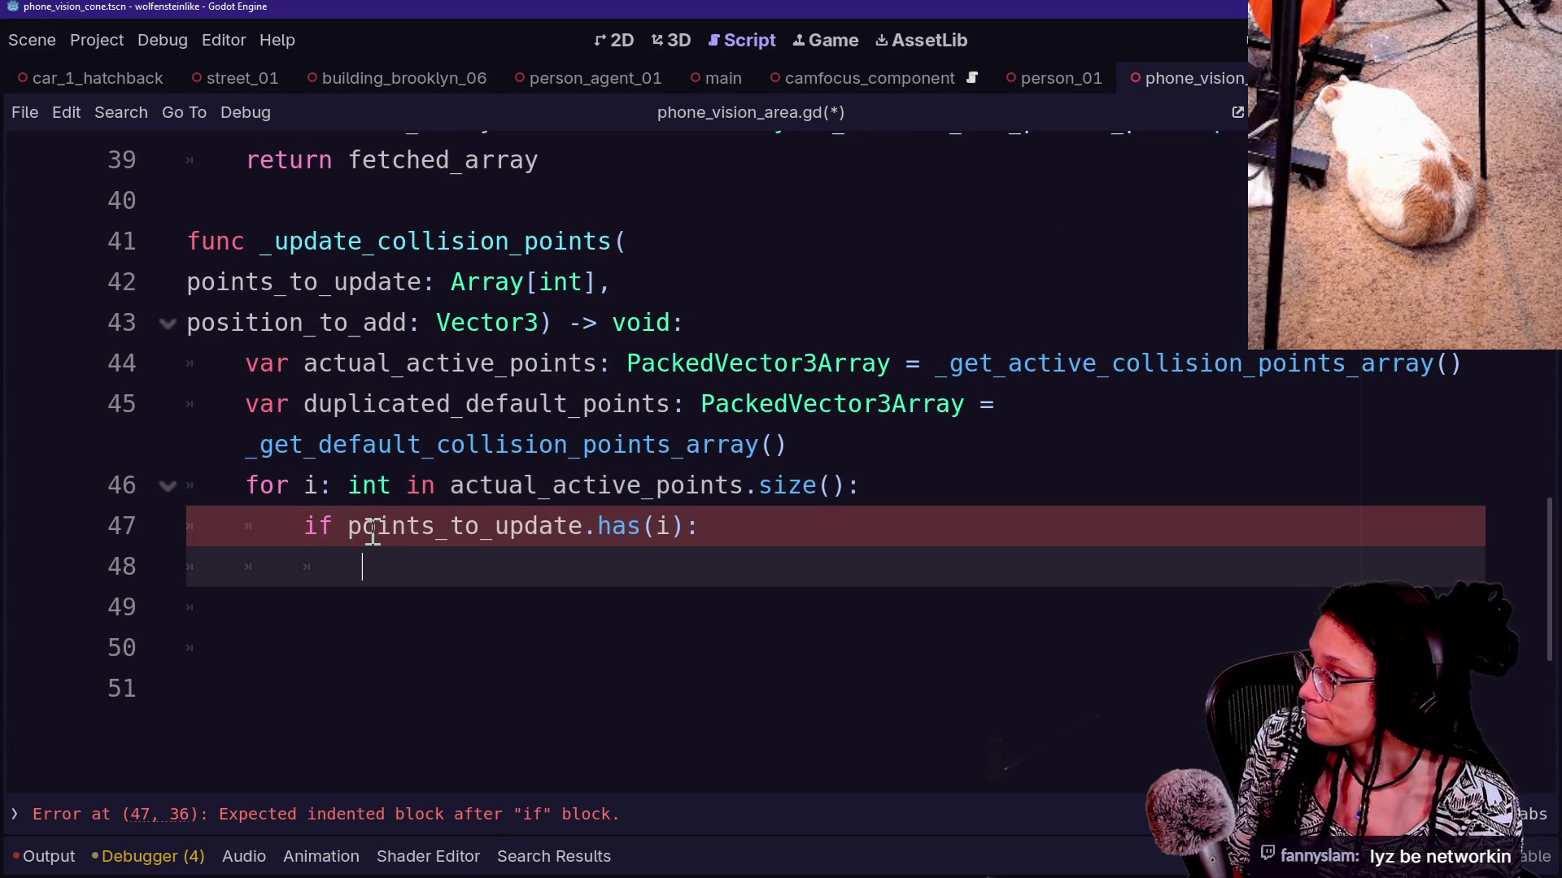
pyautogui.moveTo(629, 523)
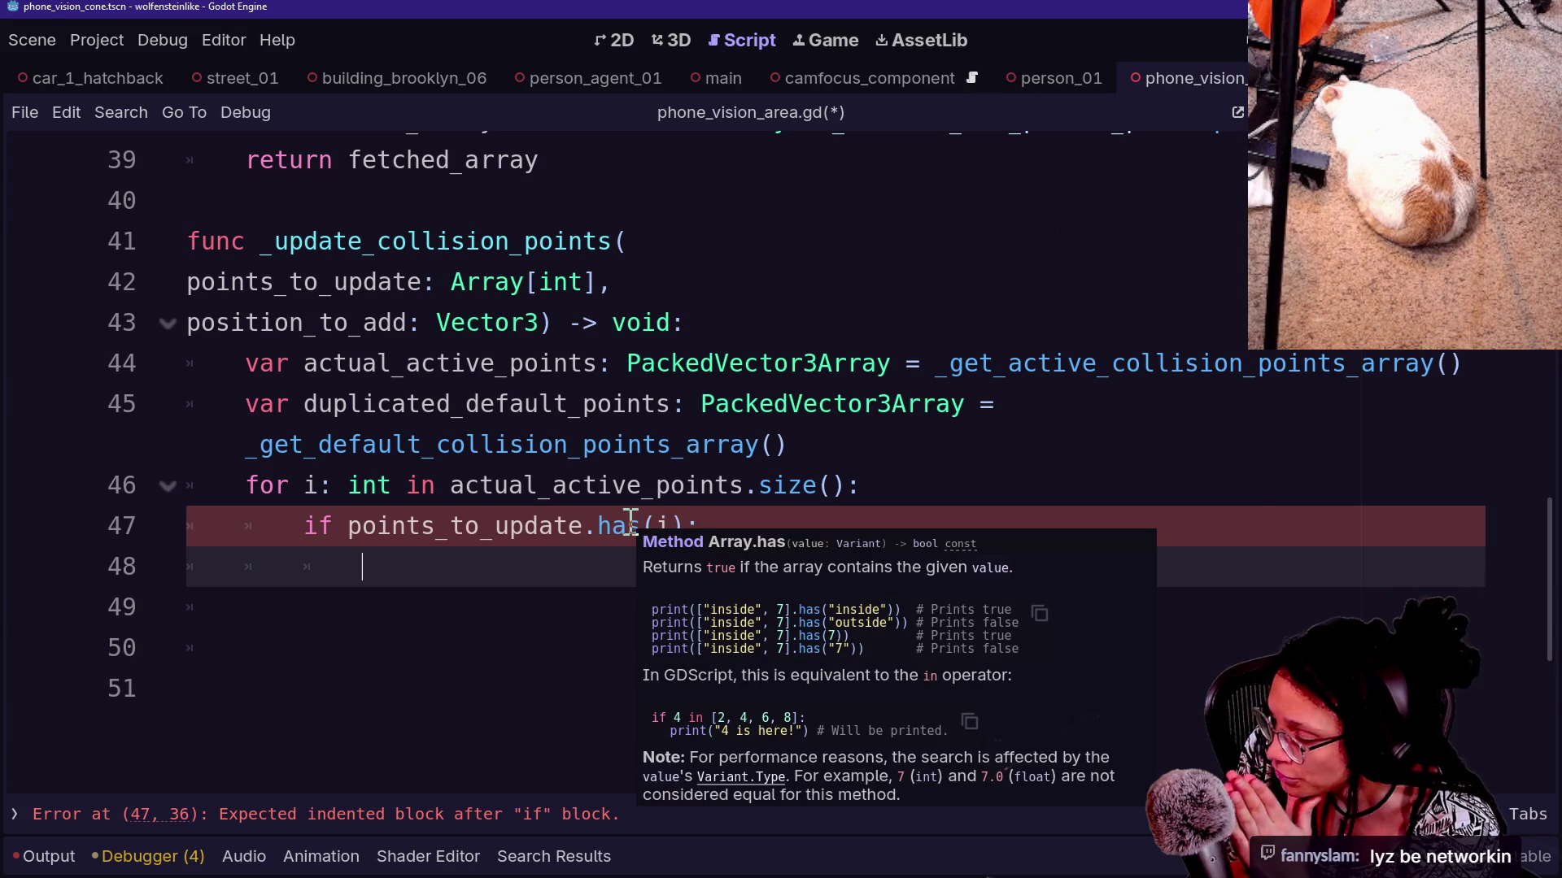
pyautogui.write('duplic')
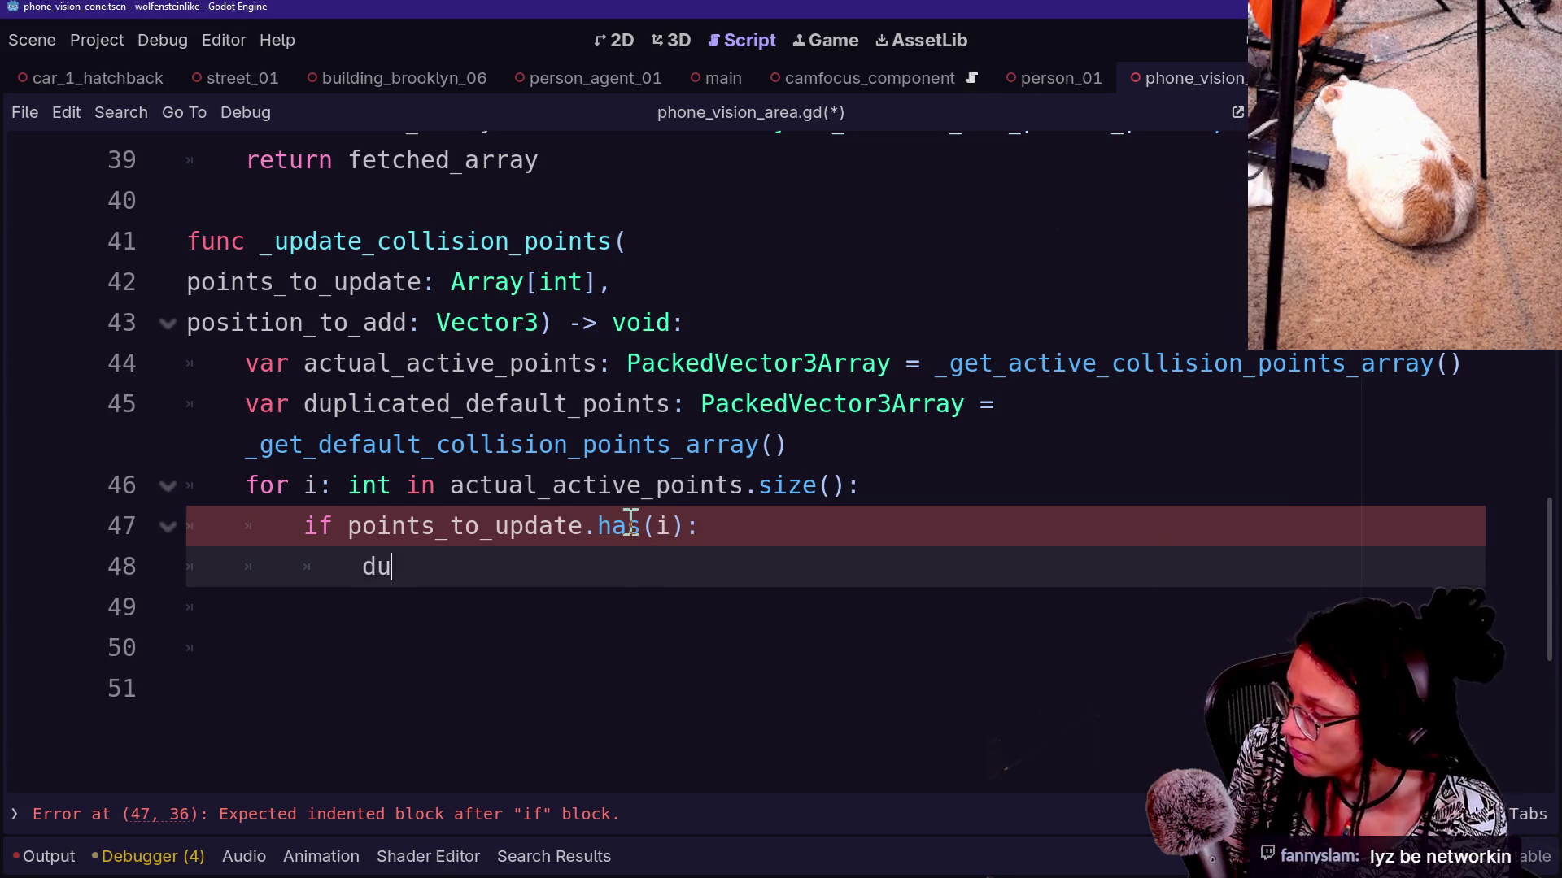
pyautogui.press('Return')
pyautogui.write('+')
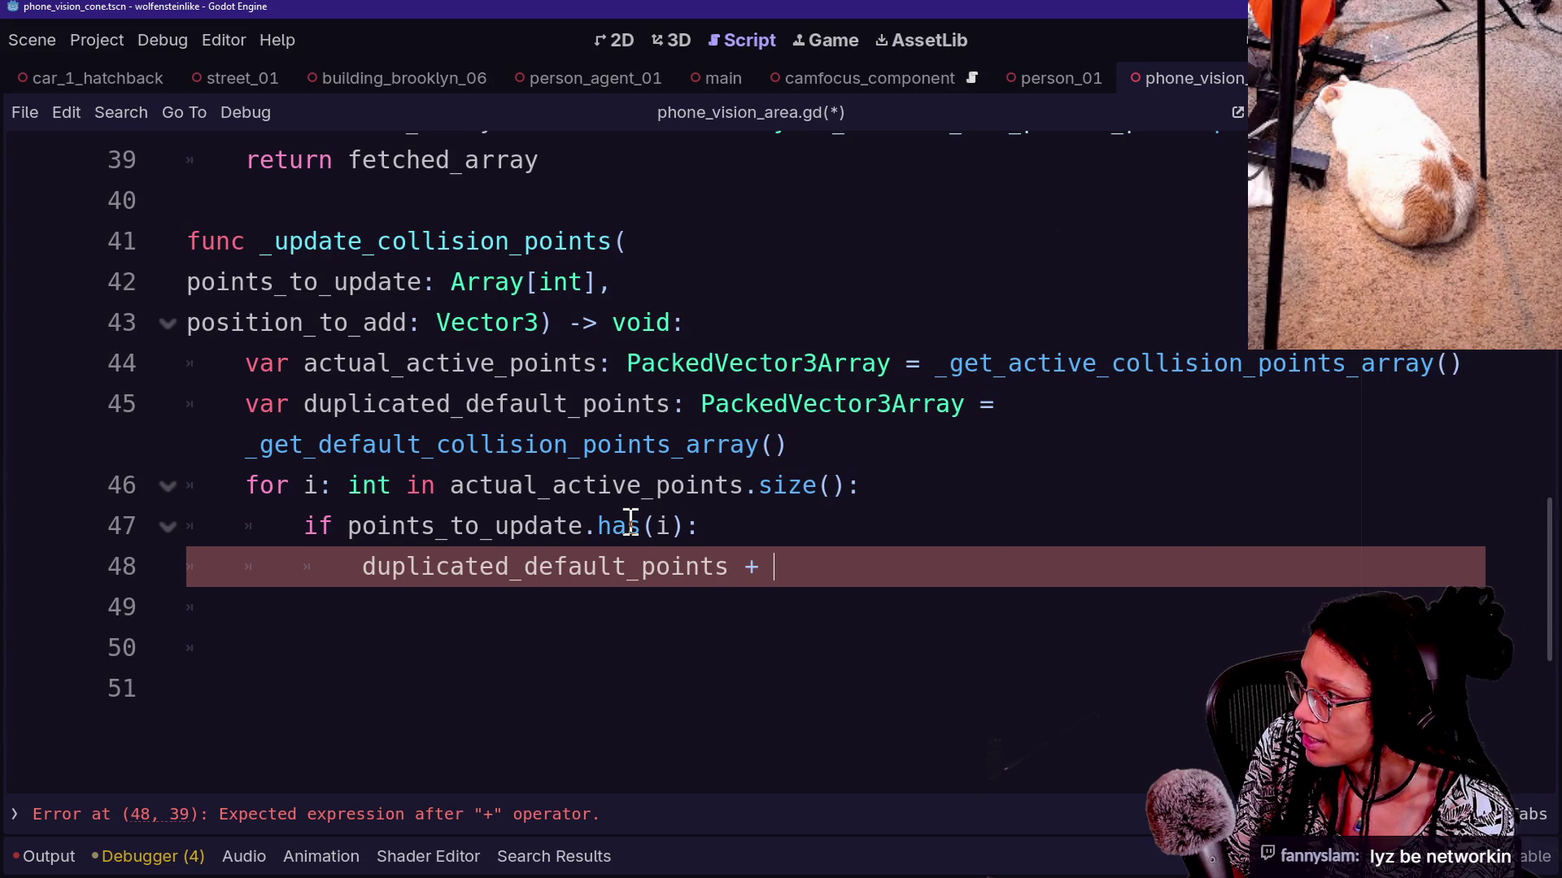
# Turn line 48 into a 'var new_point_pos: Vector3 =' declaration
pyautogui.click(343, 574)
pyautogui.write('var ')
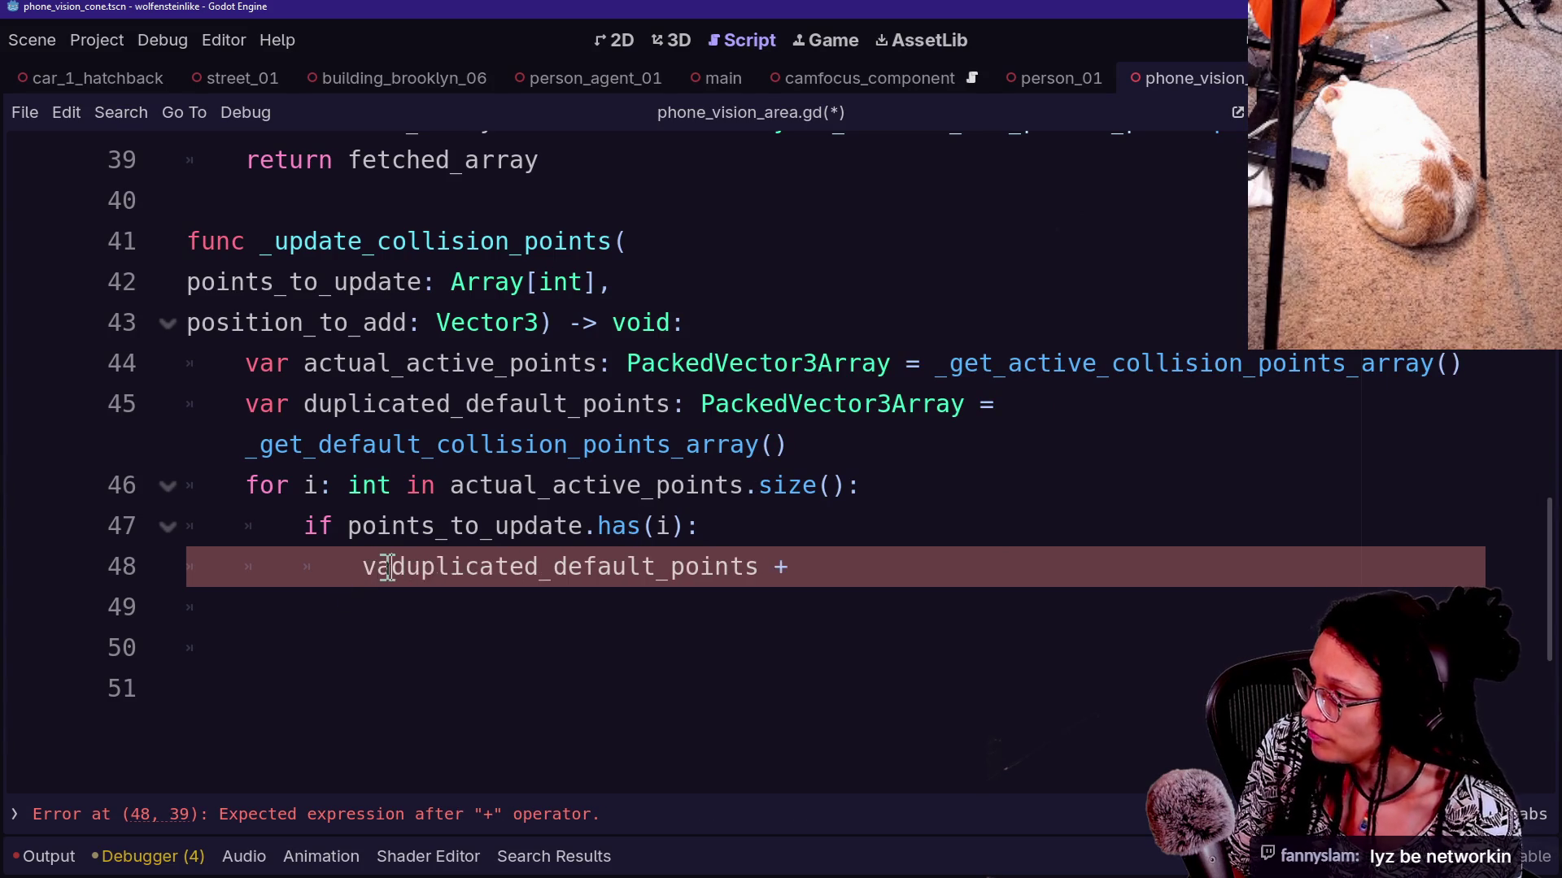
pyautogui.write('new_')
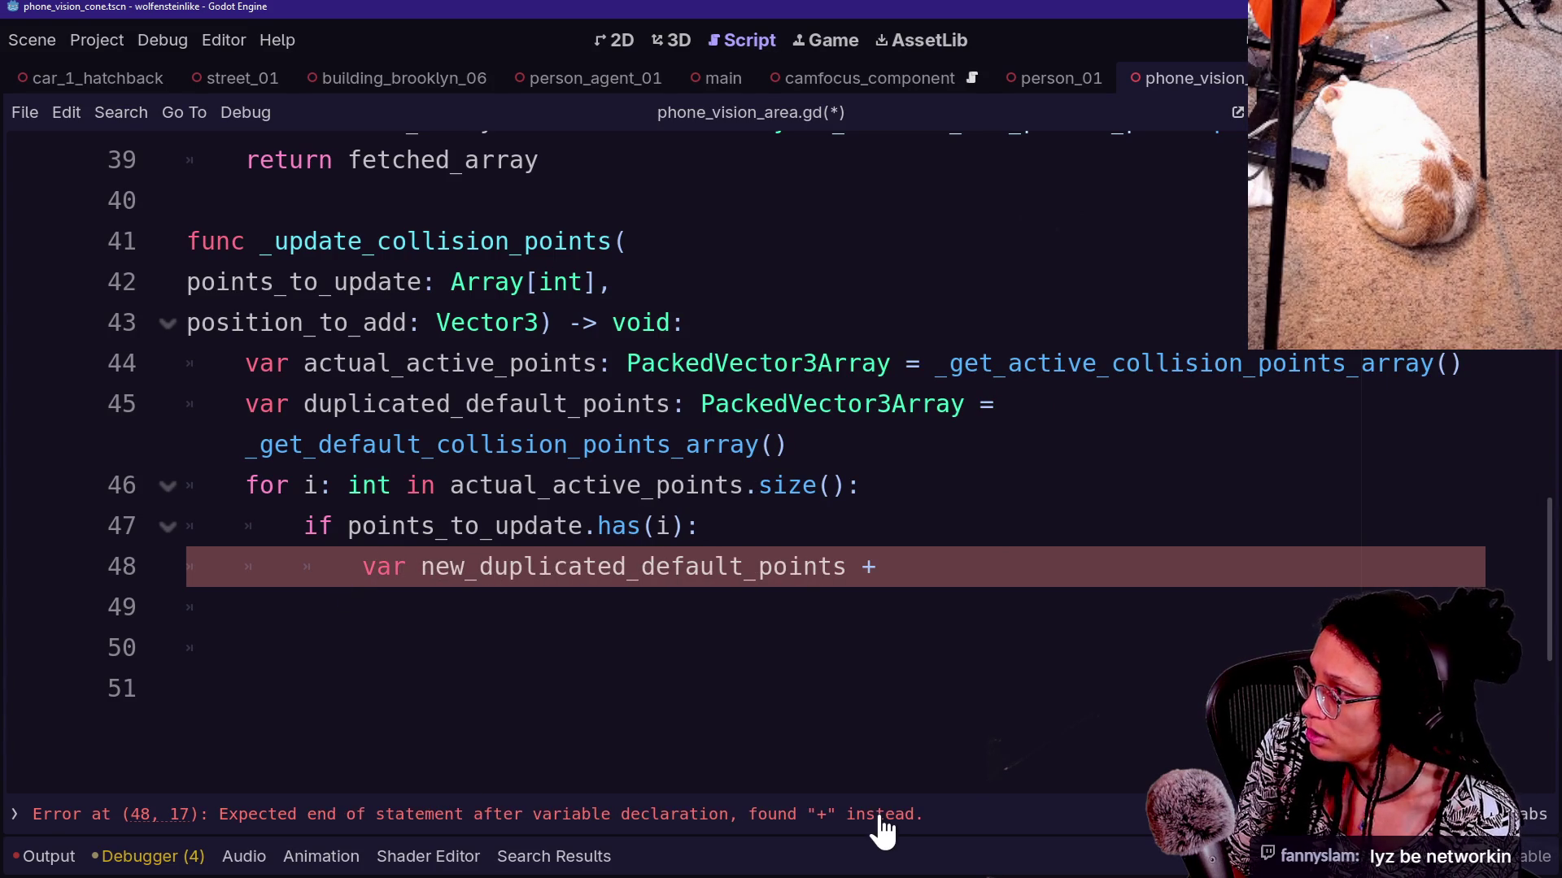
pyautogui.write('point_po')
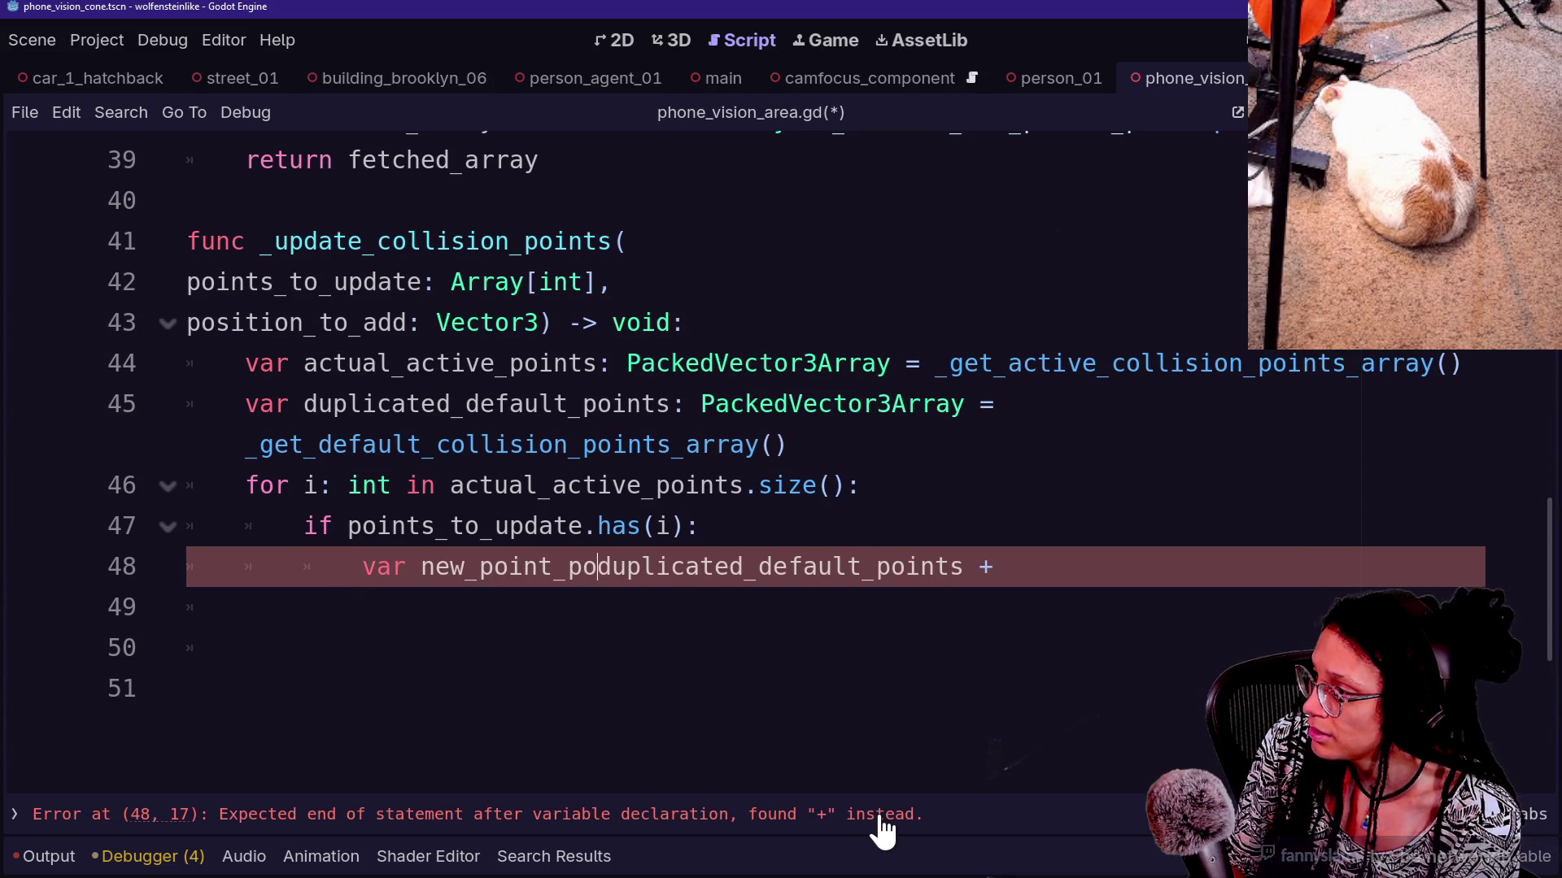
pyautogui.write('s:')
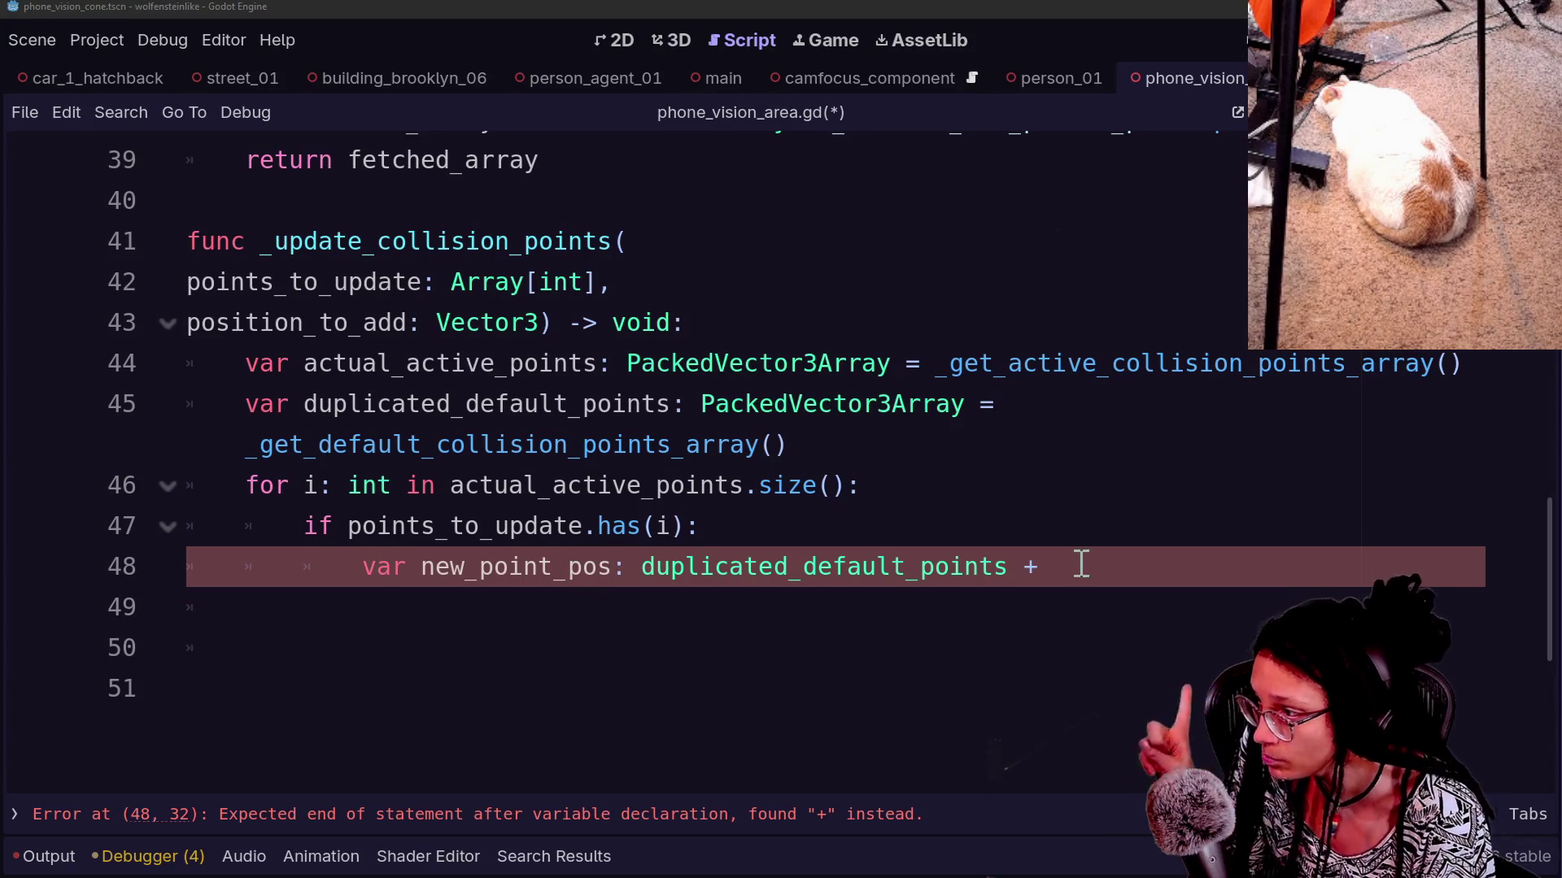
pyautogui.moveTo(718, 530); pyautogui.dragTo(1113, 560)
pyautogui.click(1182, 579)
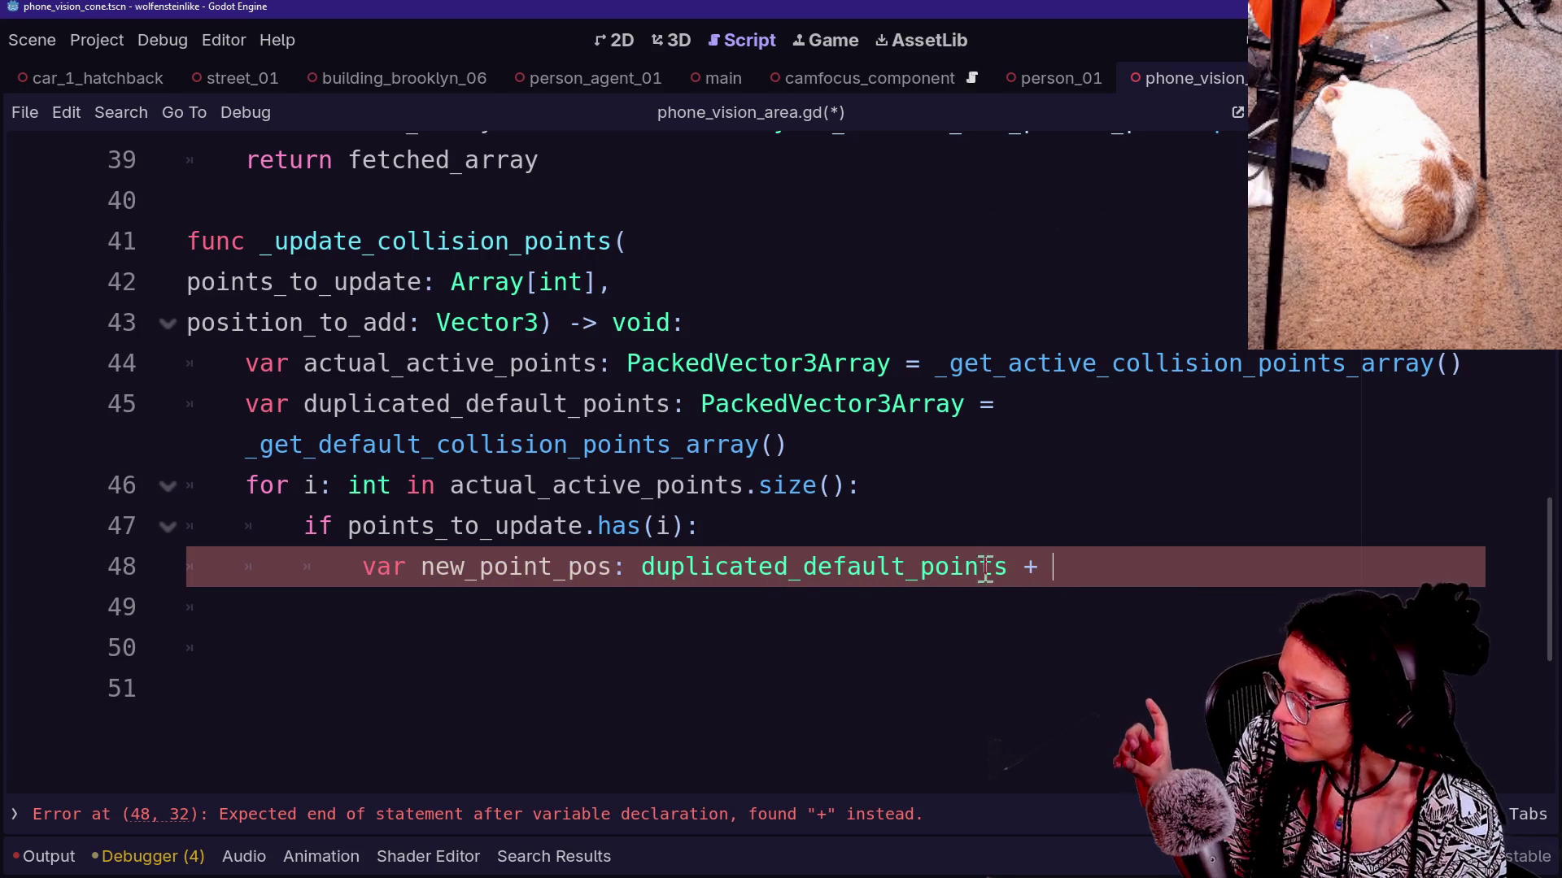
pyautogui.click(1014, 567)
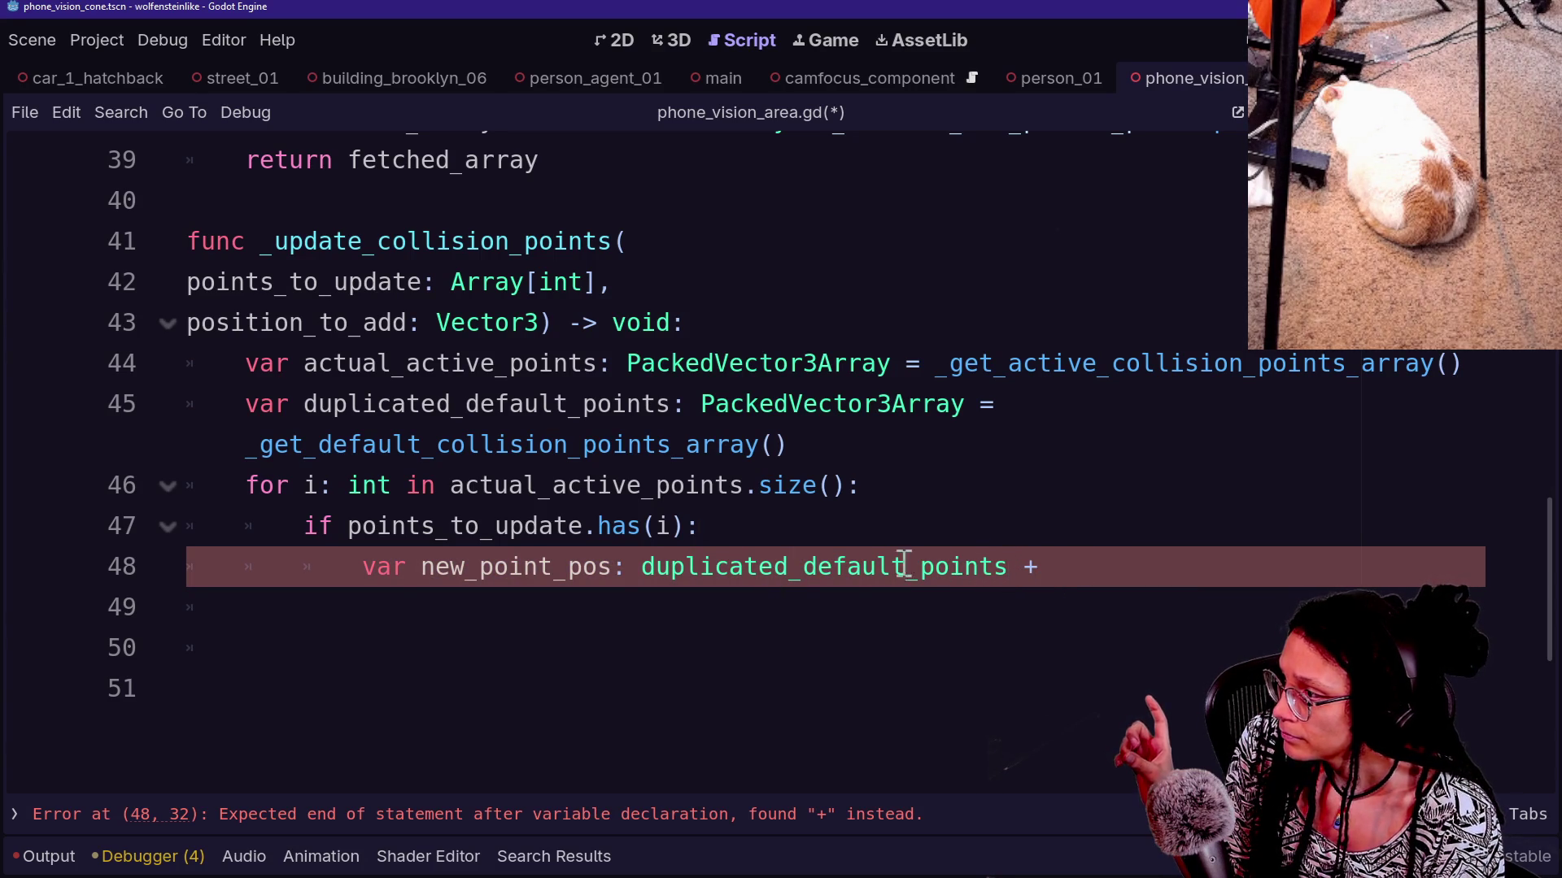
pyautogui.click(626, 567)
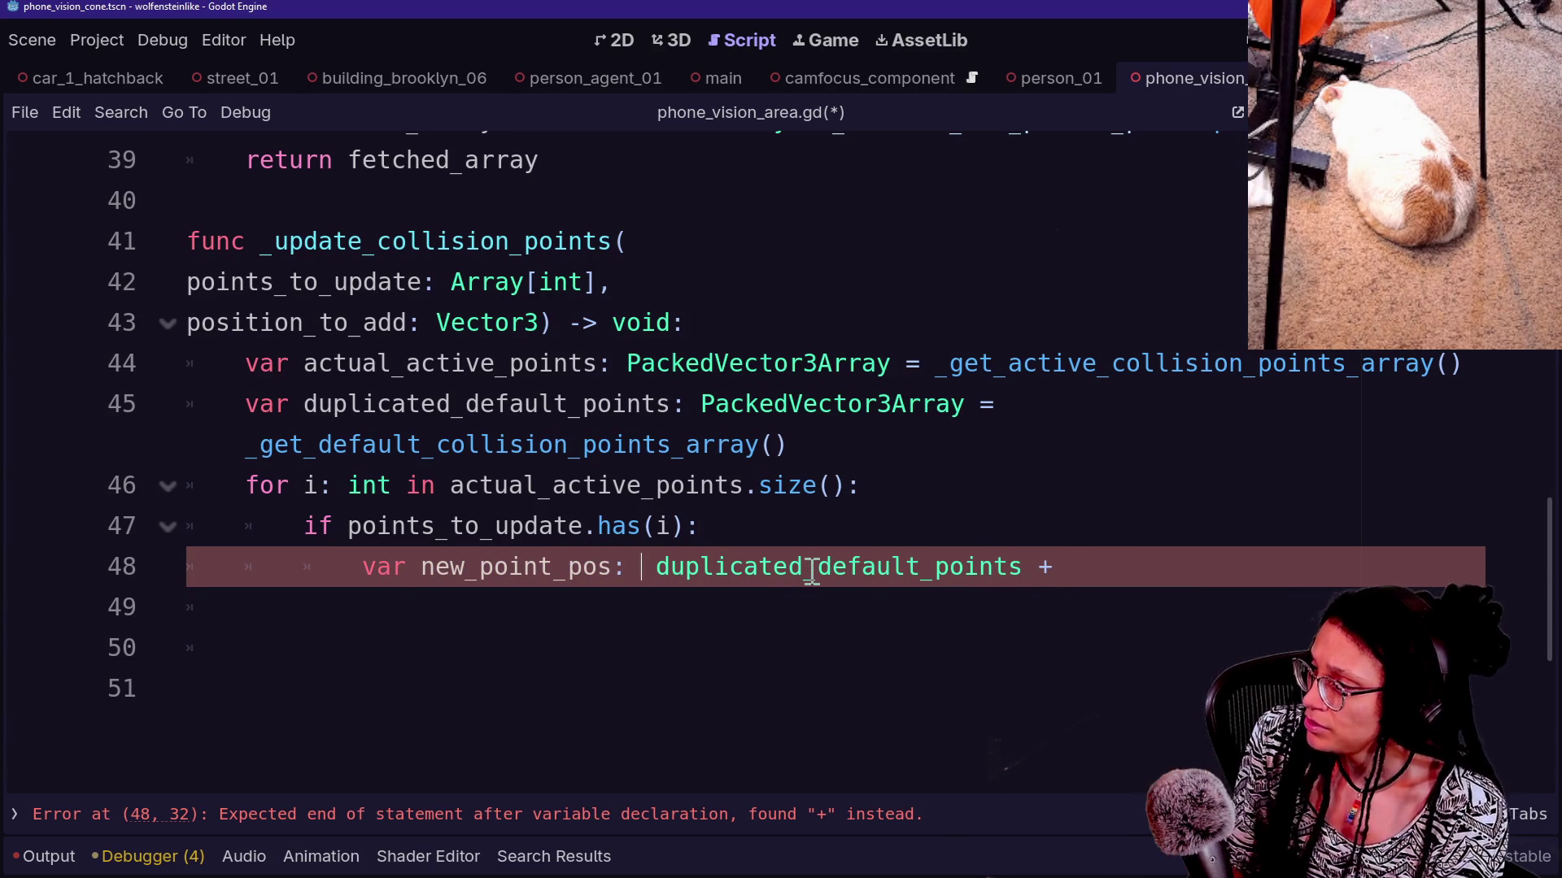
pyautogui.write('Vector3 =')
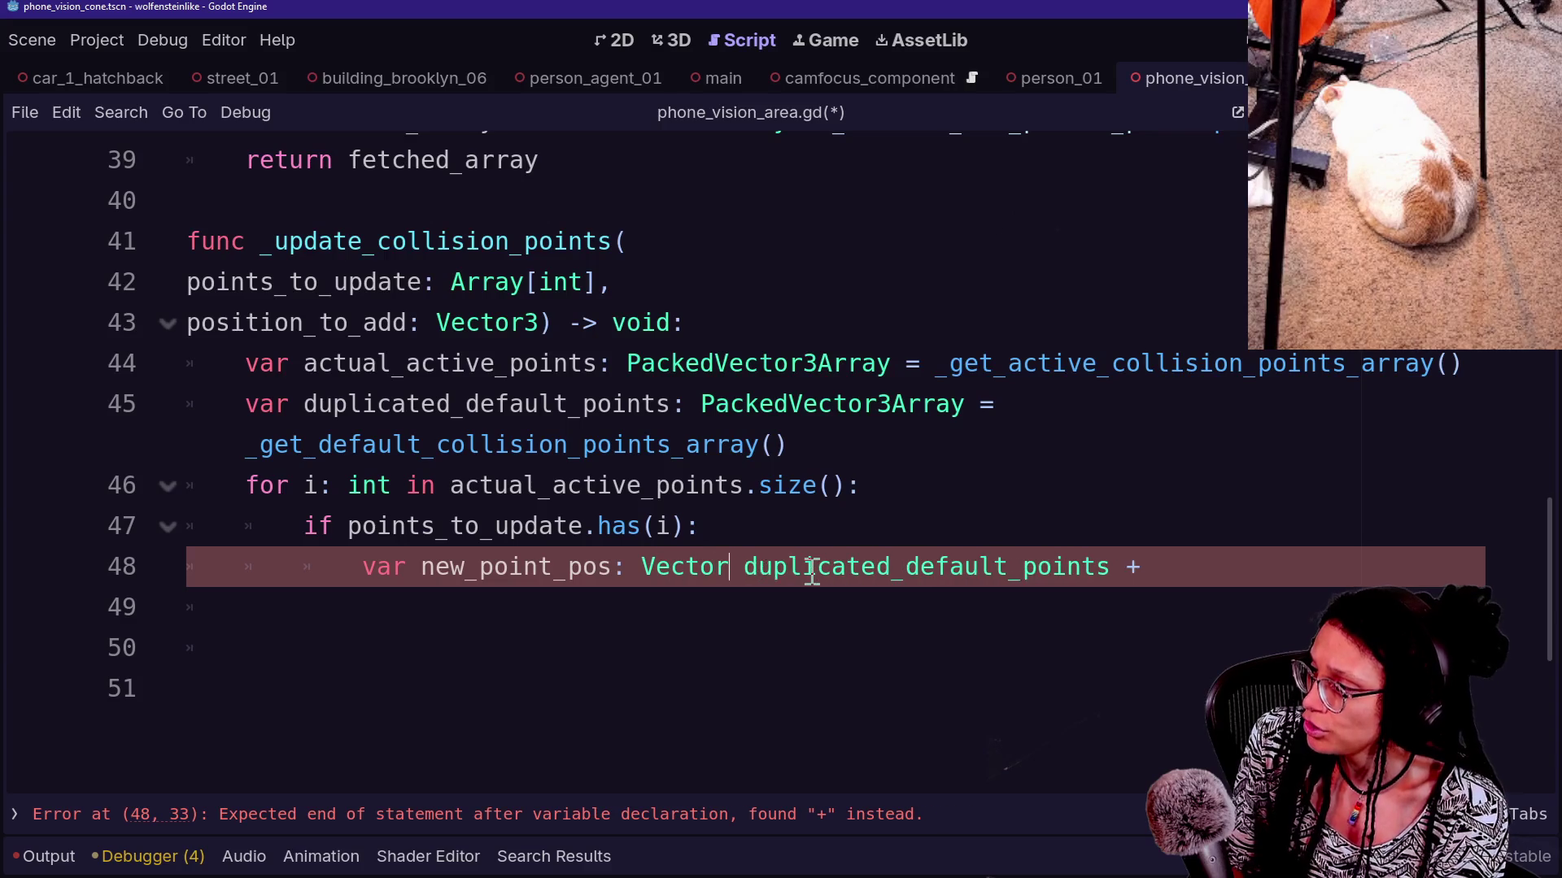
# Continue the Vector3 new_point_pos line as the default point [i] plus position_to_add
pyautogui.press('BackSpace')
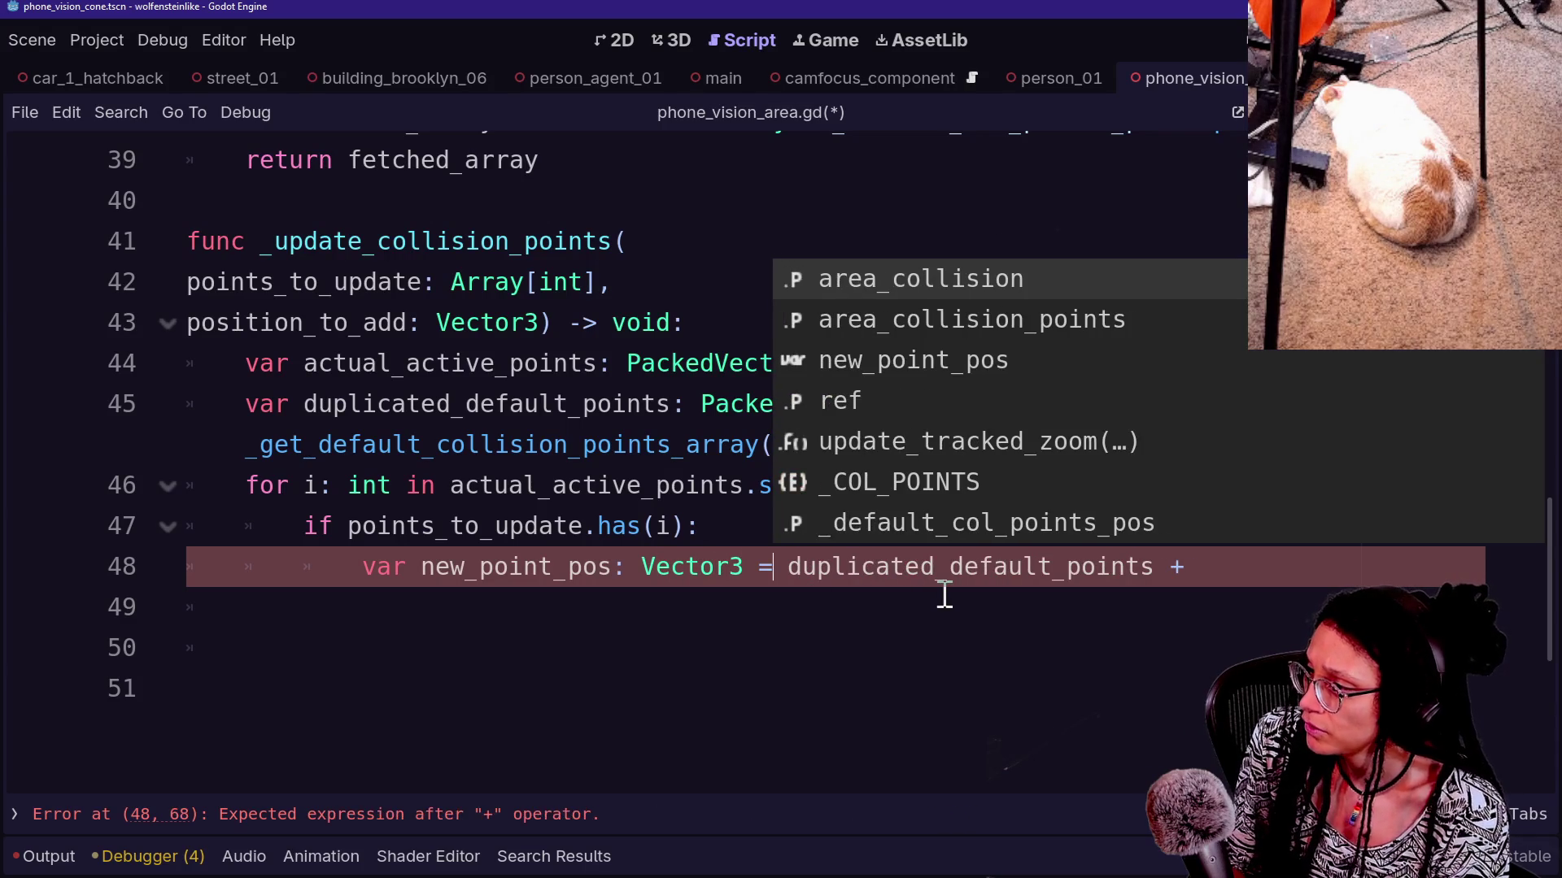
pyautogui.write('\\')
pyautogui.press('Return')
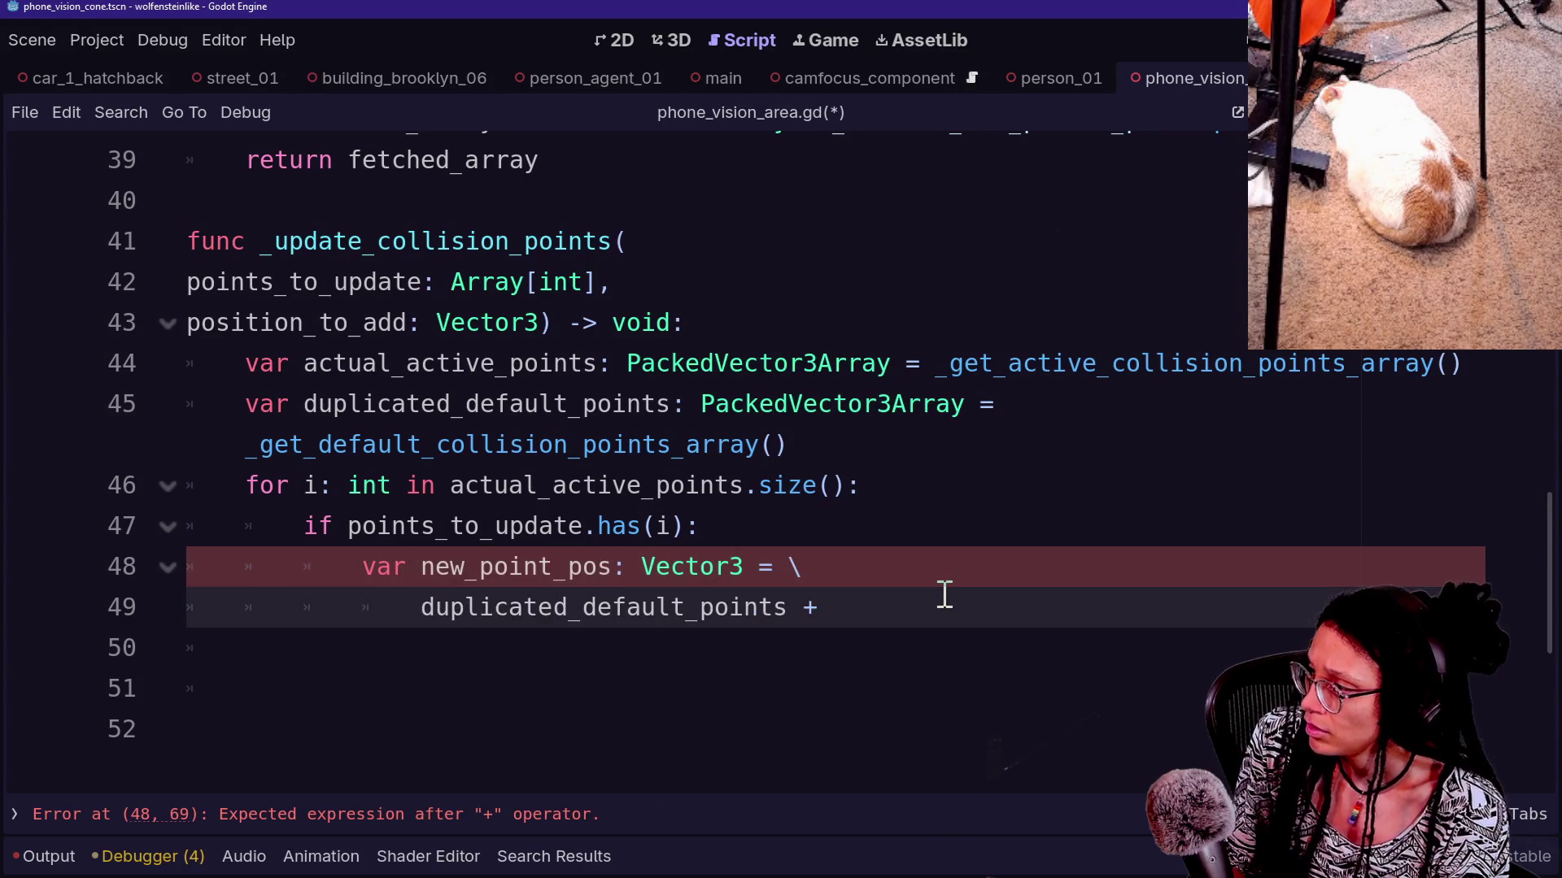
pyautogui.click(928, 612)
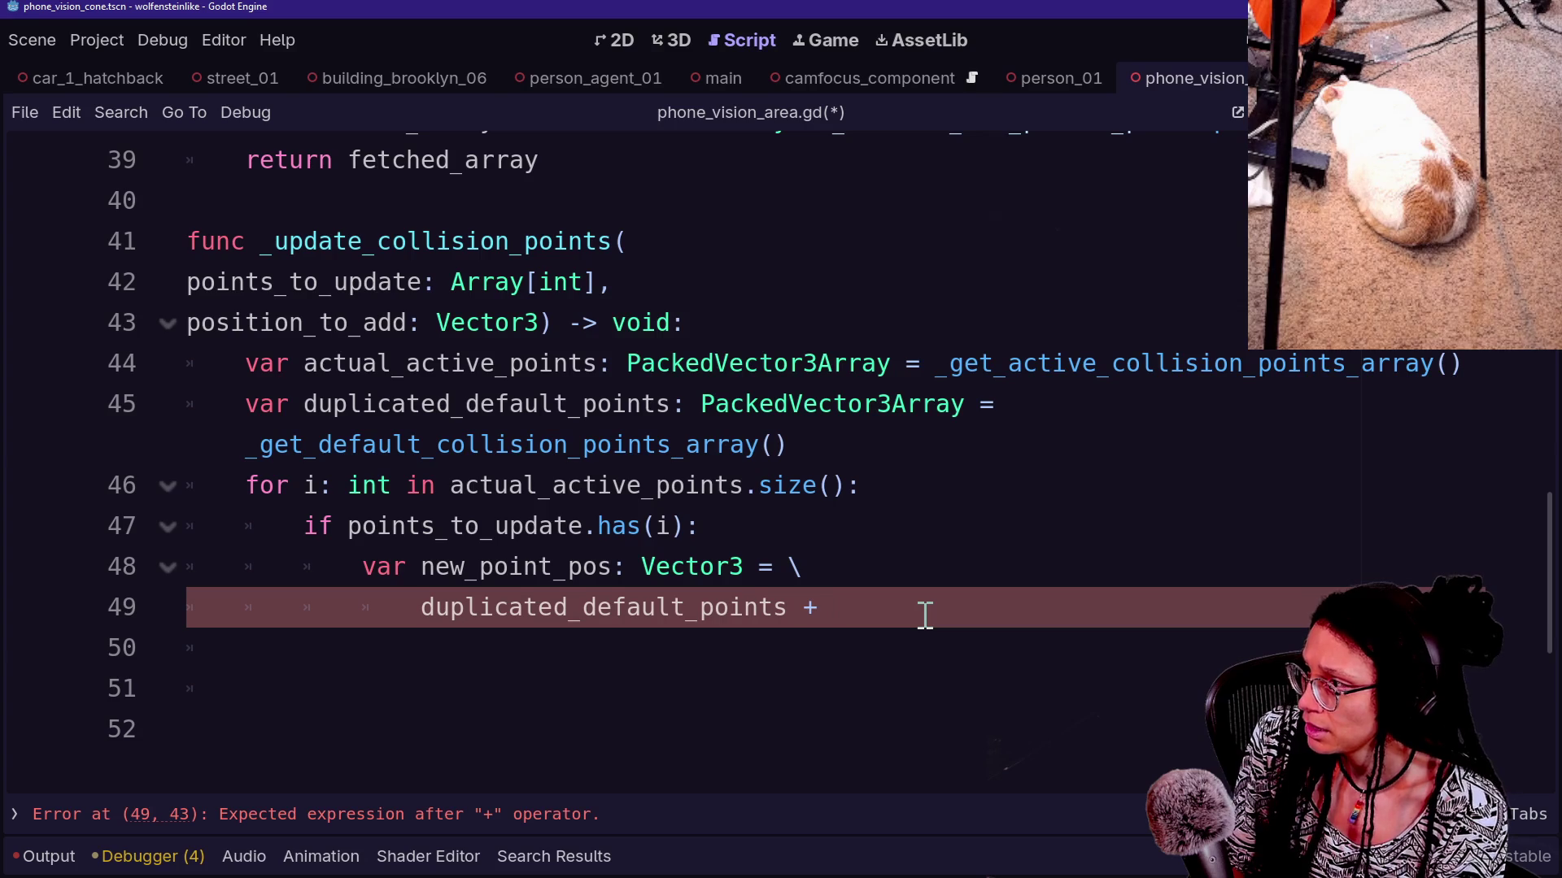
pyautogui.write('[i]')
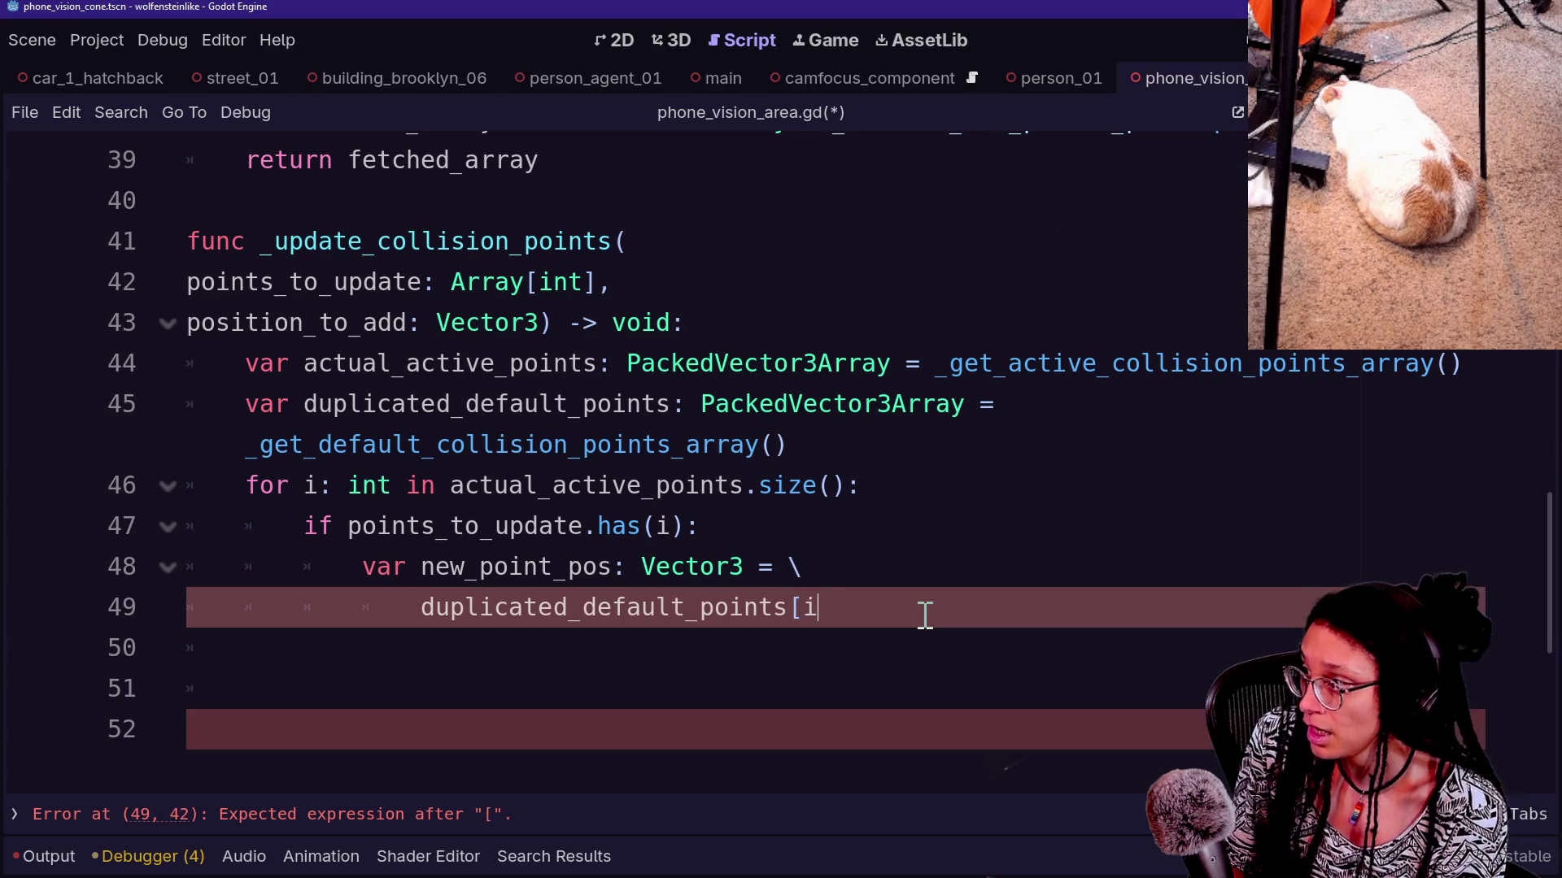
pyautogui.write(' + ')
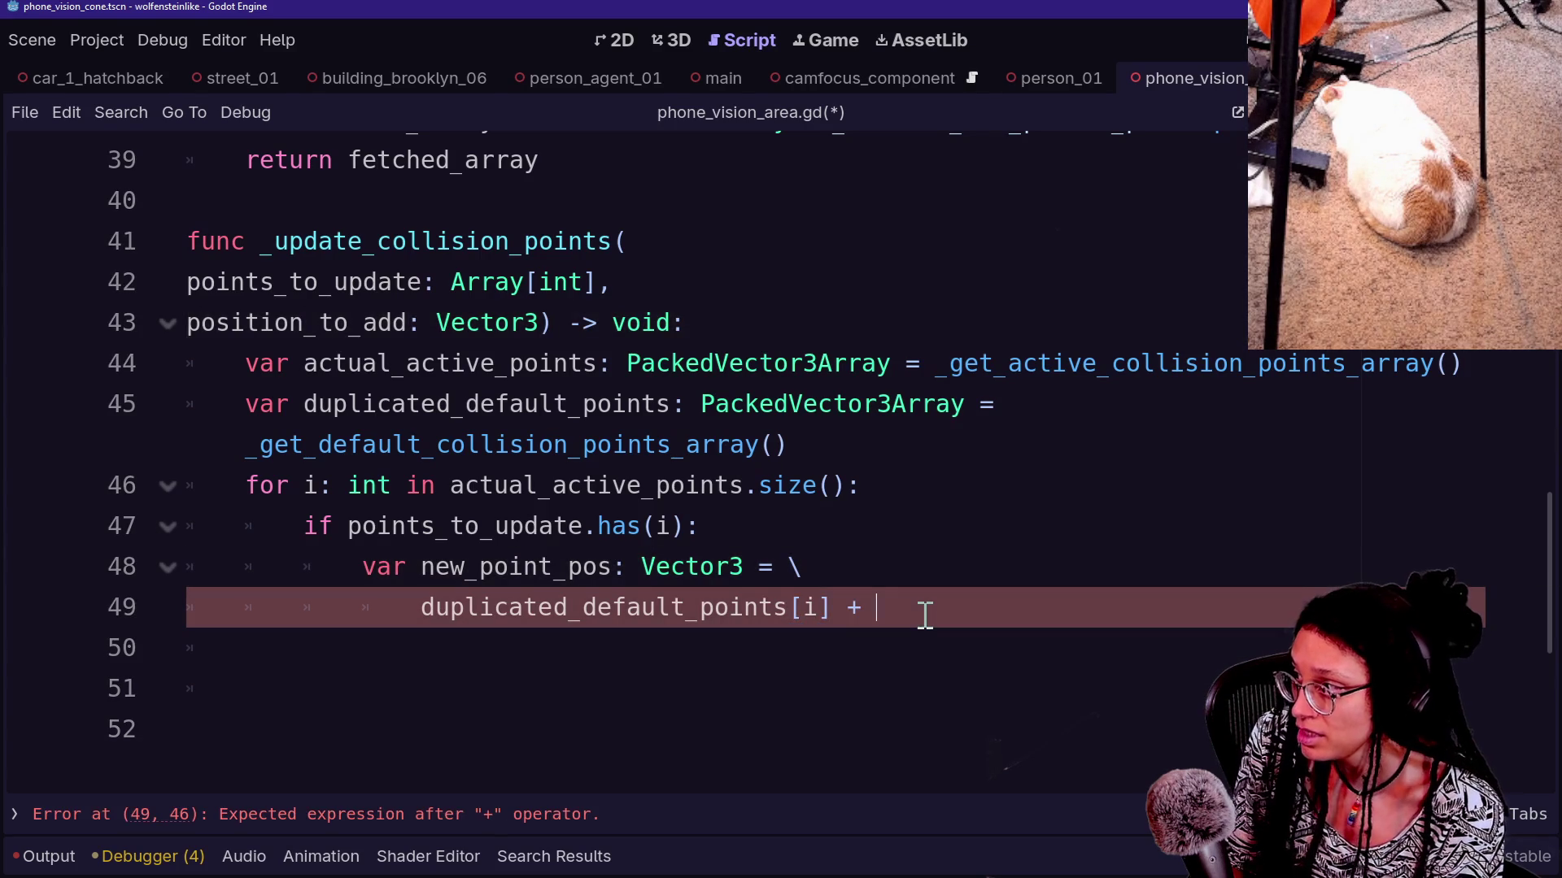
pyautogui.write('ac')
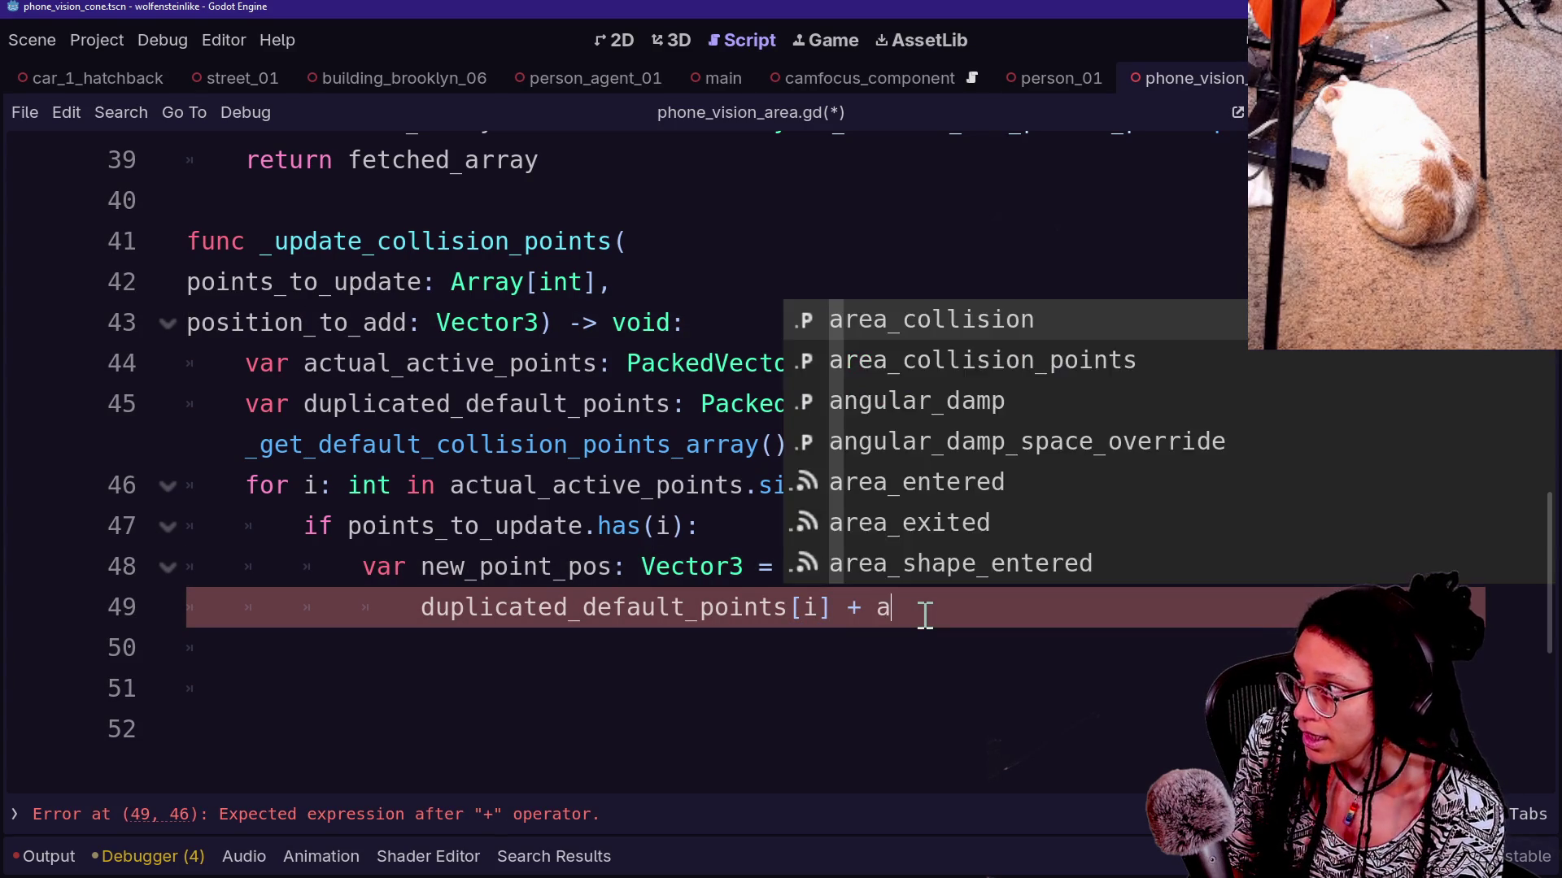
pyautogui.press('BackSpace')
pyautogui.press('BackSpace')
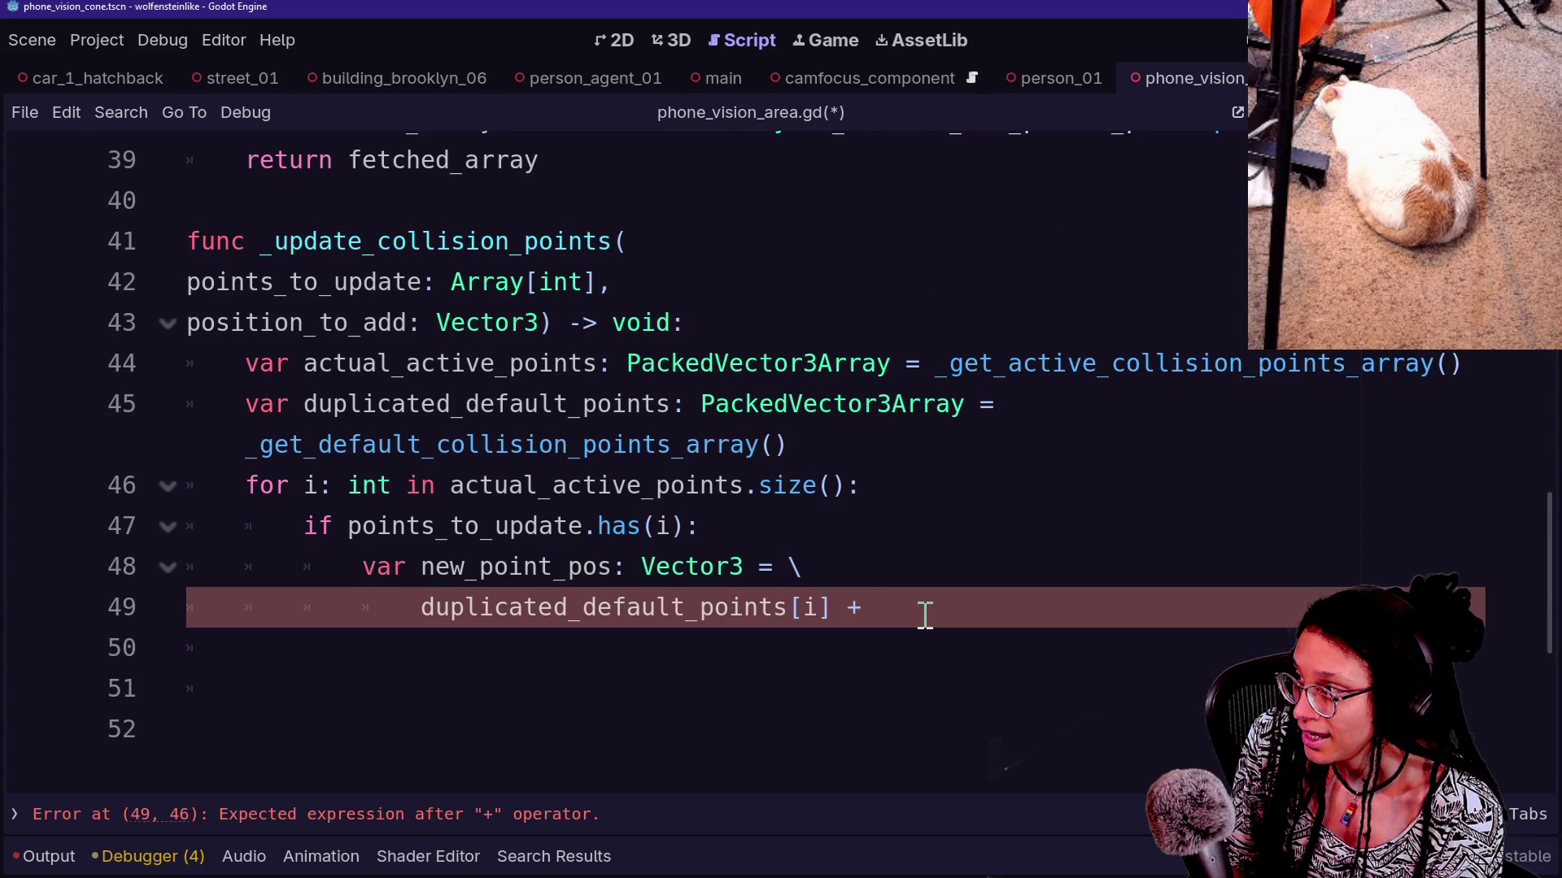
pyautogui.write('position_to_a')
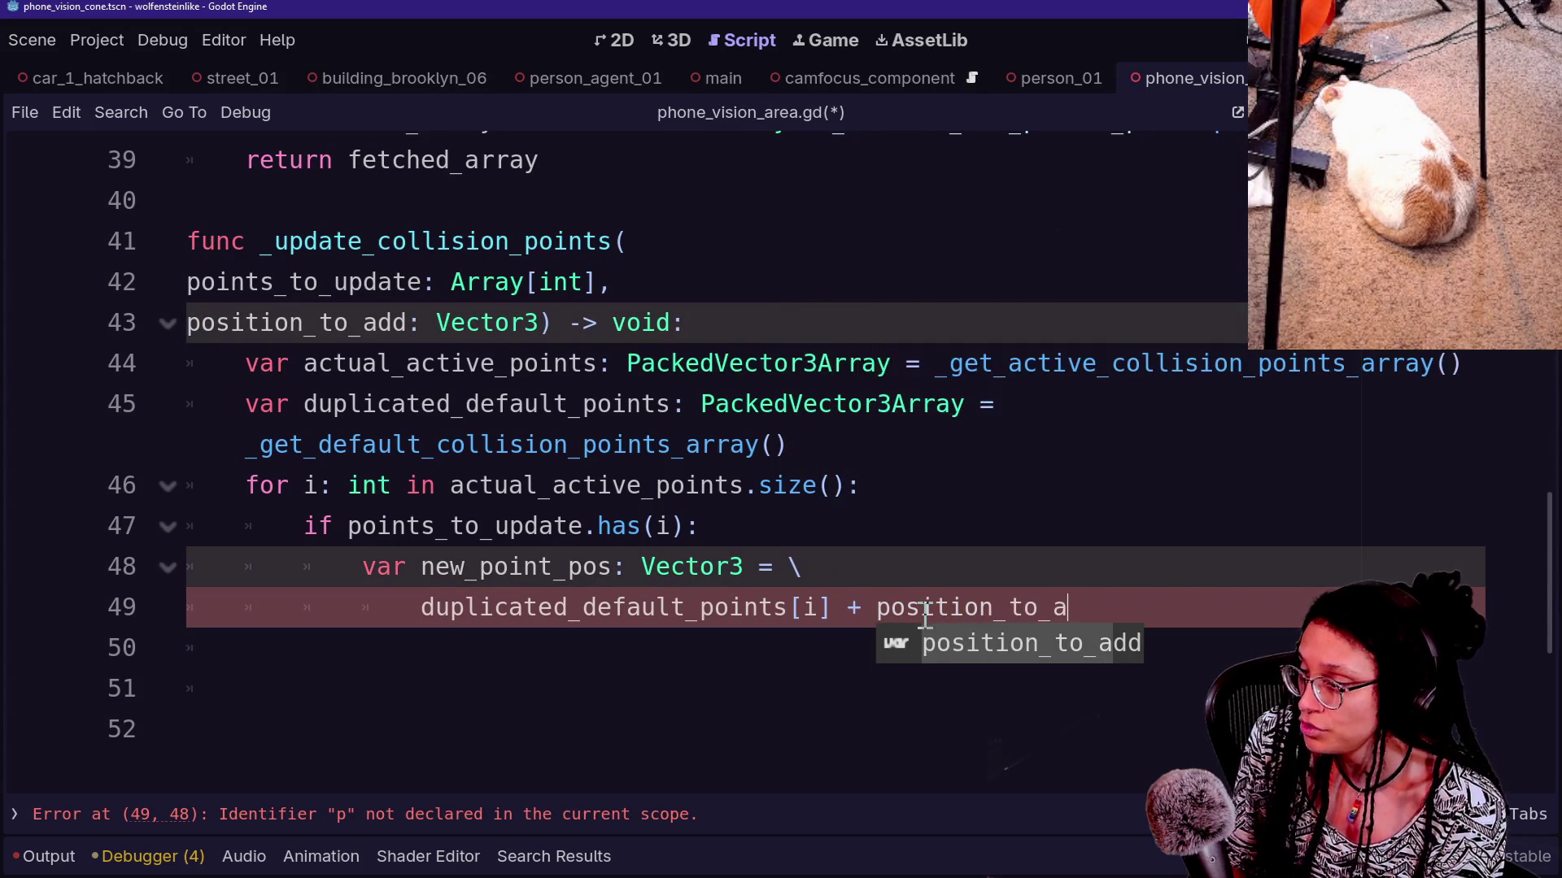
pyautogui.press('Return')
pyautogui.press('Return')
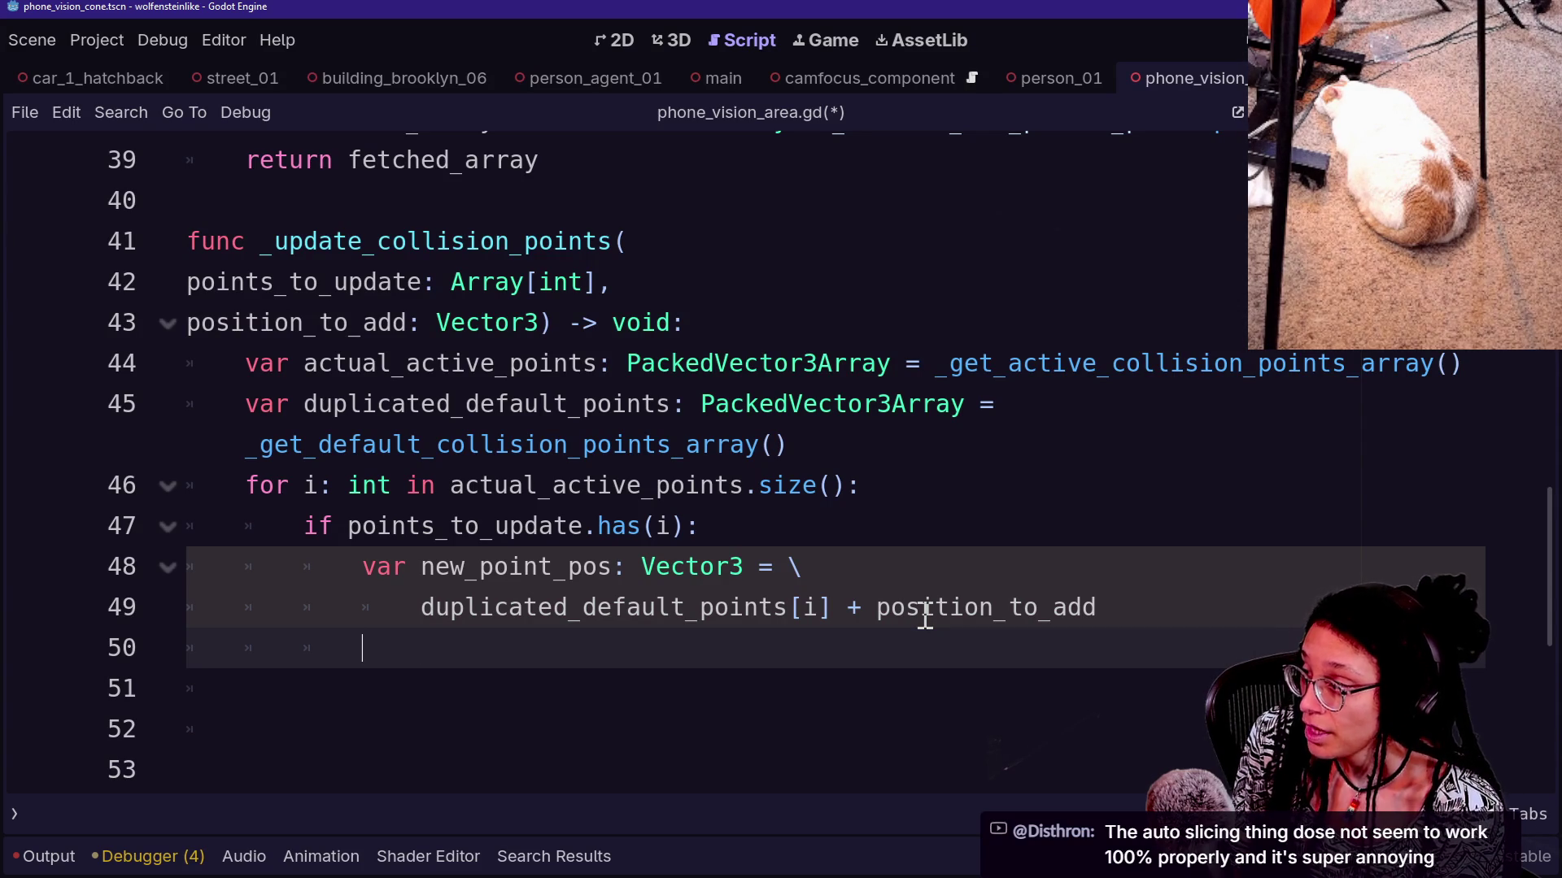
# Add the line actual_active_points[i] = new_point_pos to the loop
pyautogui.write('actual')
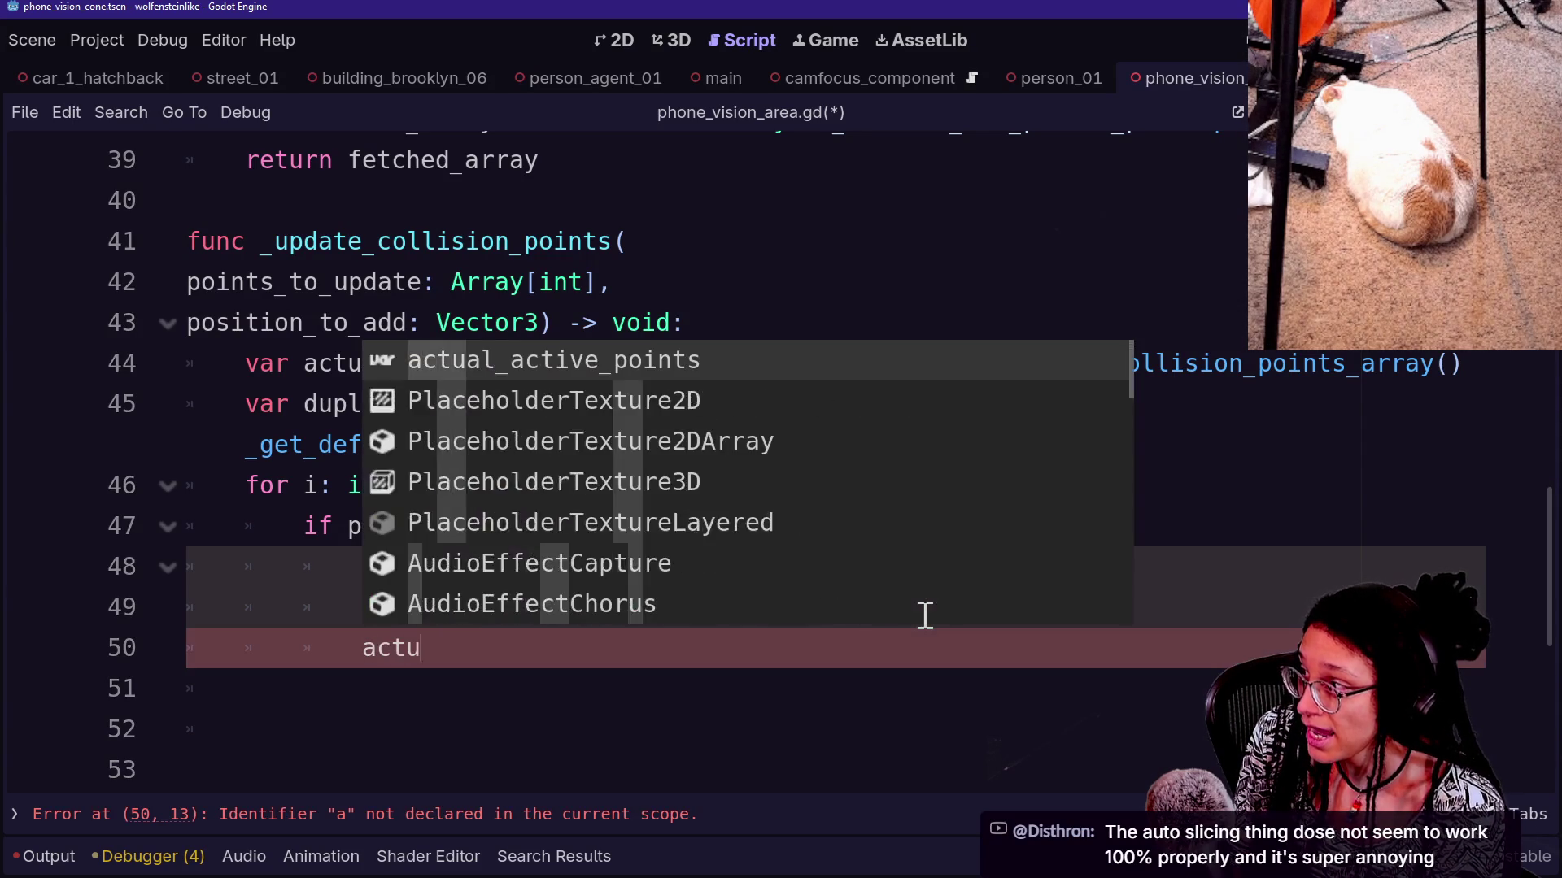
pyautogui.press('Return')
pyautogui.write('[i')
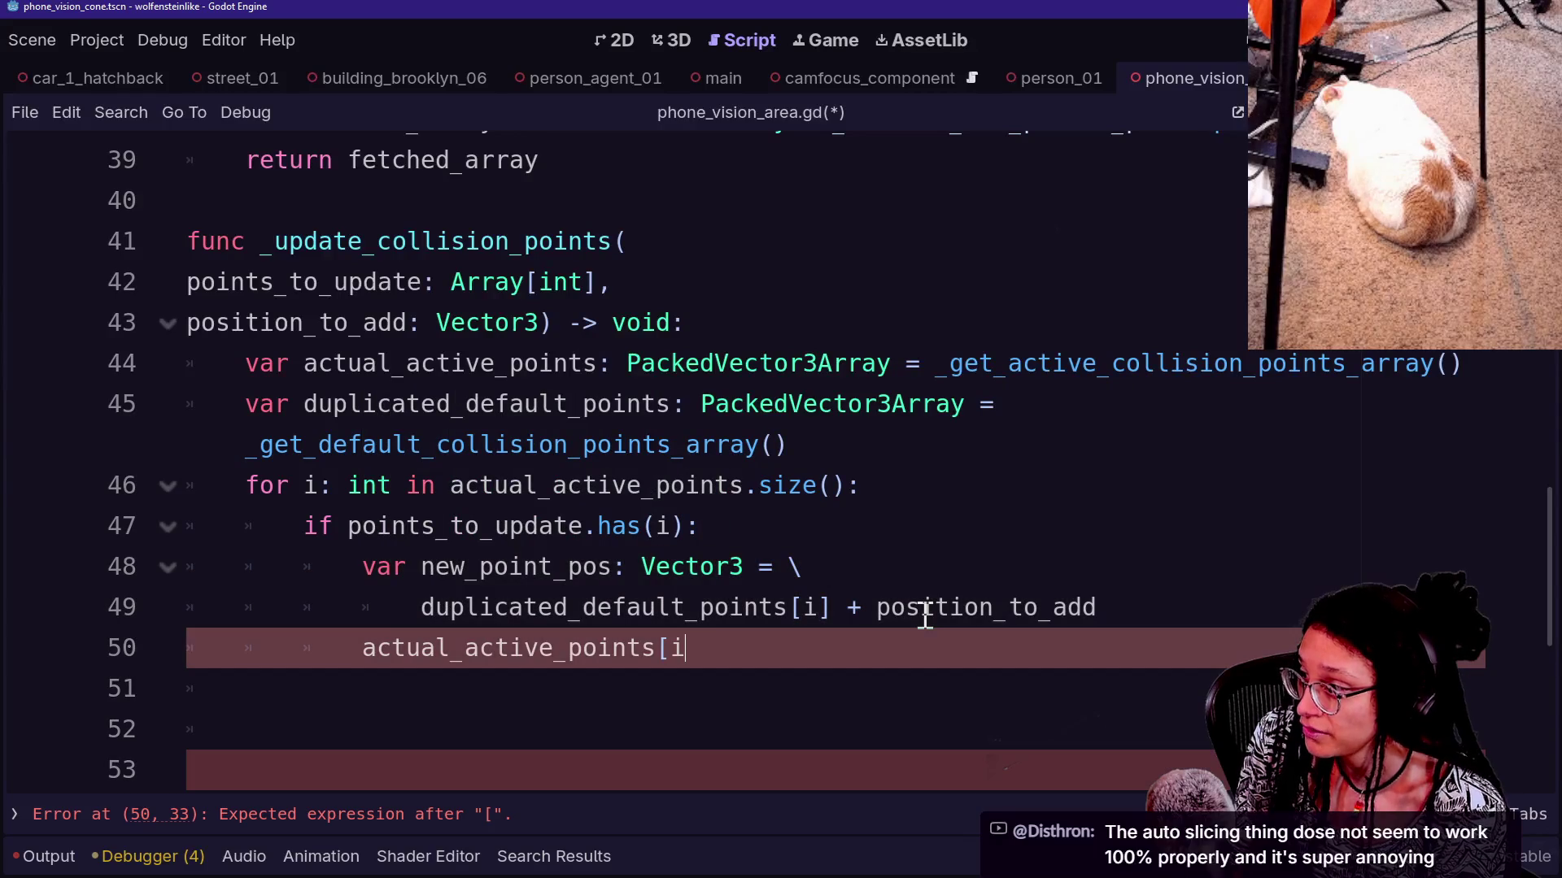
pyautogui.write('] = ')
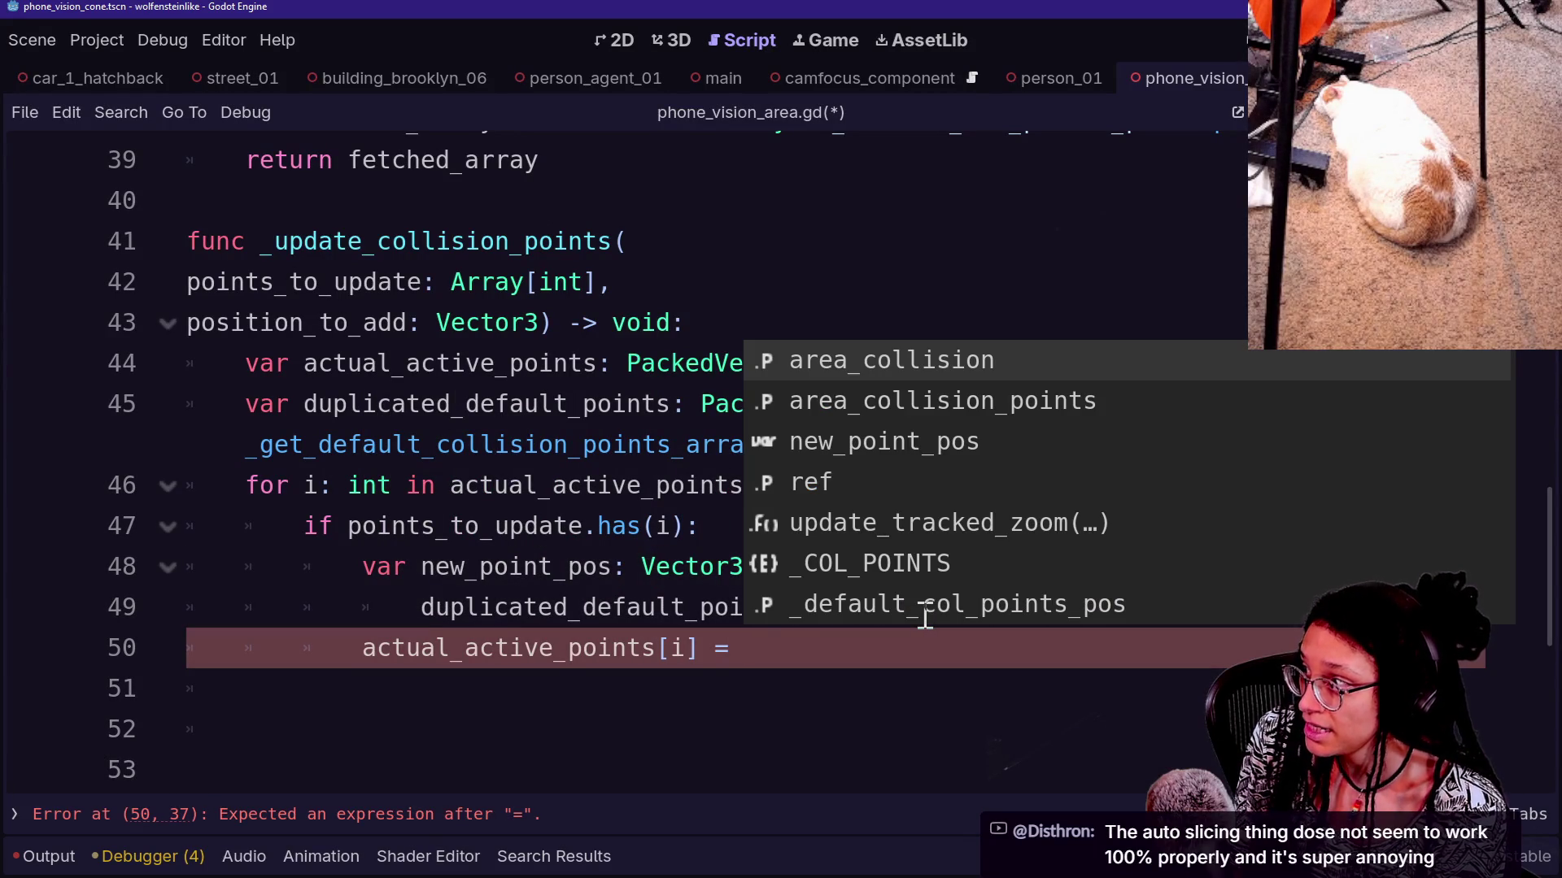
pyautogui.write('new_')
pyautogui.press('Return')
# Delete the trailing blank lines and save phone_vision_area.gd
pyautogui.hotkey('ctrl', 's')
pyautogui.click(827, 774)
pyautogui.press('BackSpace')
pyautogui.press('BackSpace')
pyautogui.press('BackSpace')
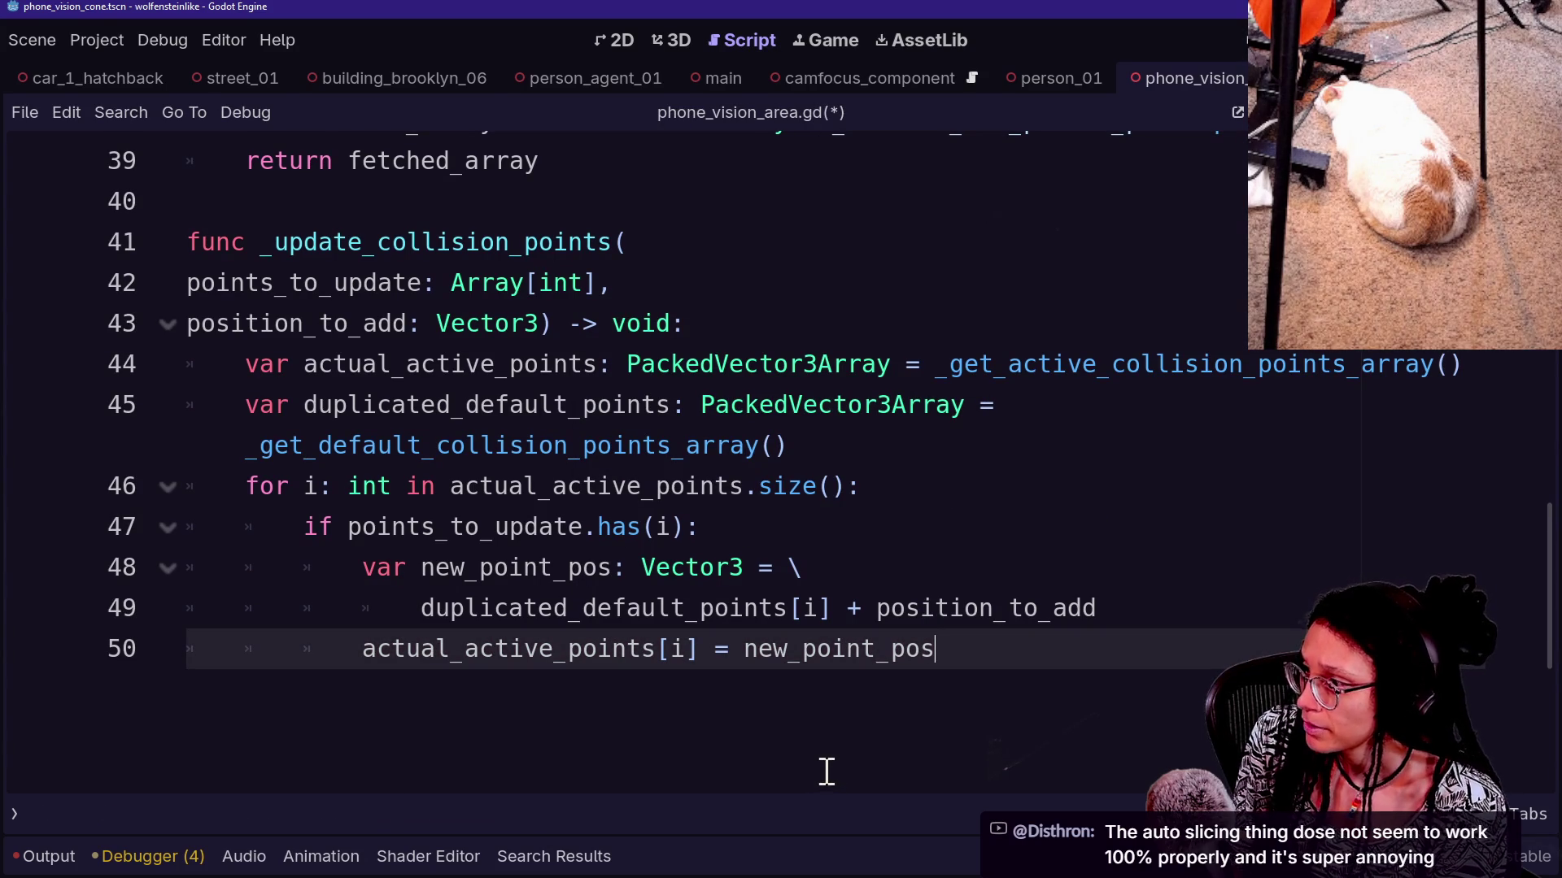
pyautogui.hotkey('ctrl', 's')
# Run the game with F5, then jump to the debugger warning about unused front_points_y_pos
pyautogui.press('F5')
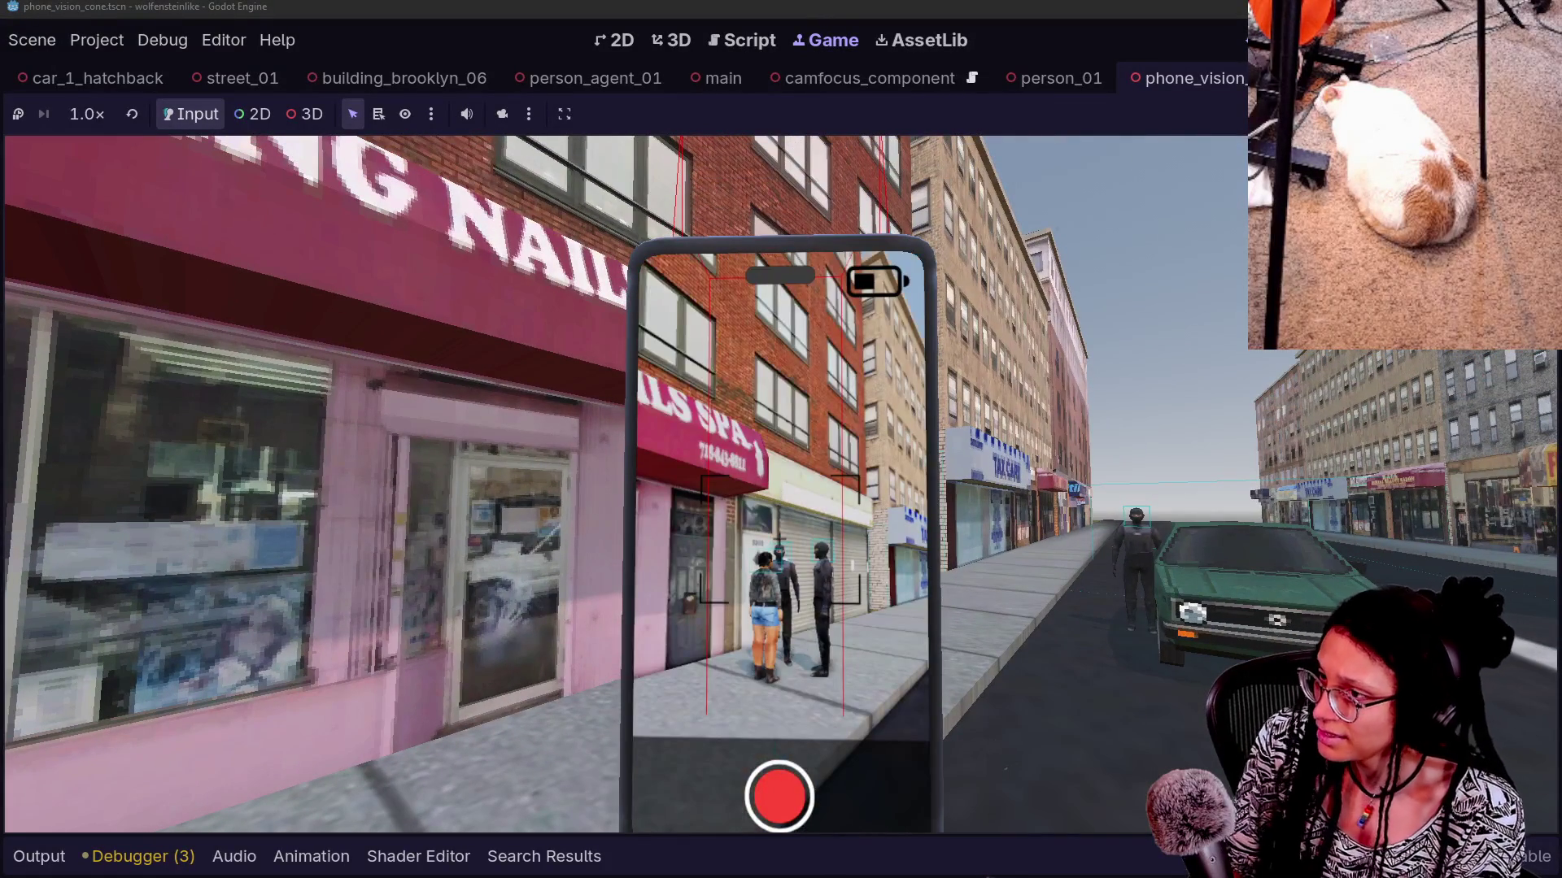
pyautogui.hotkey('ctrl', 'shift', 'F11')
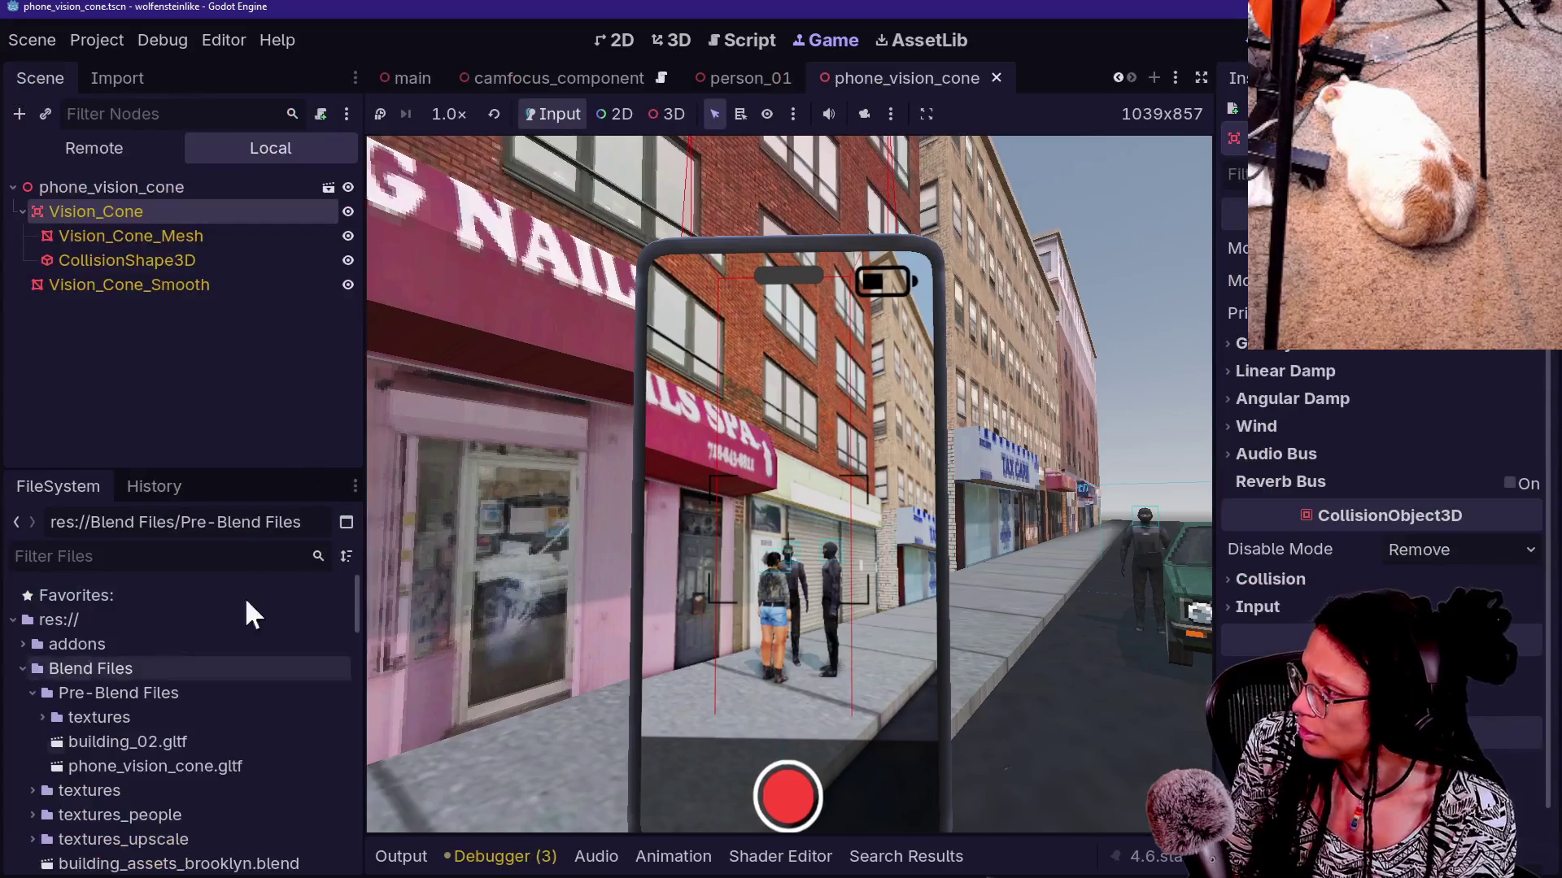
pyautogui.click(499, 856)
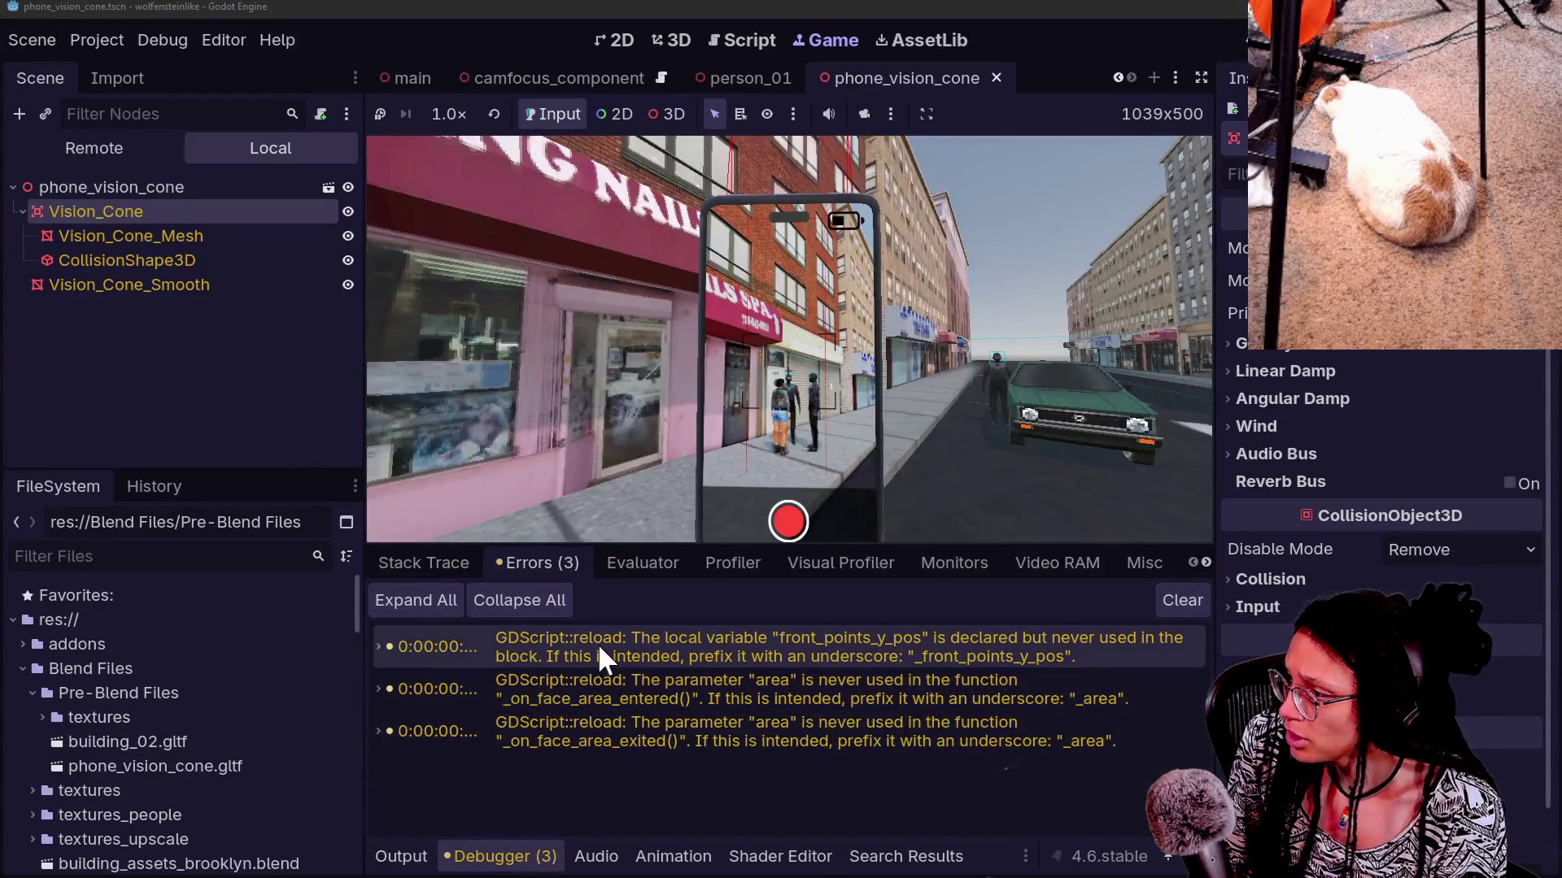
pyautogui.doubleClick(963, 654)
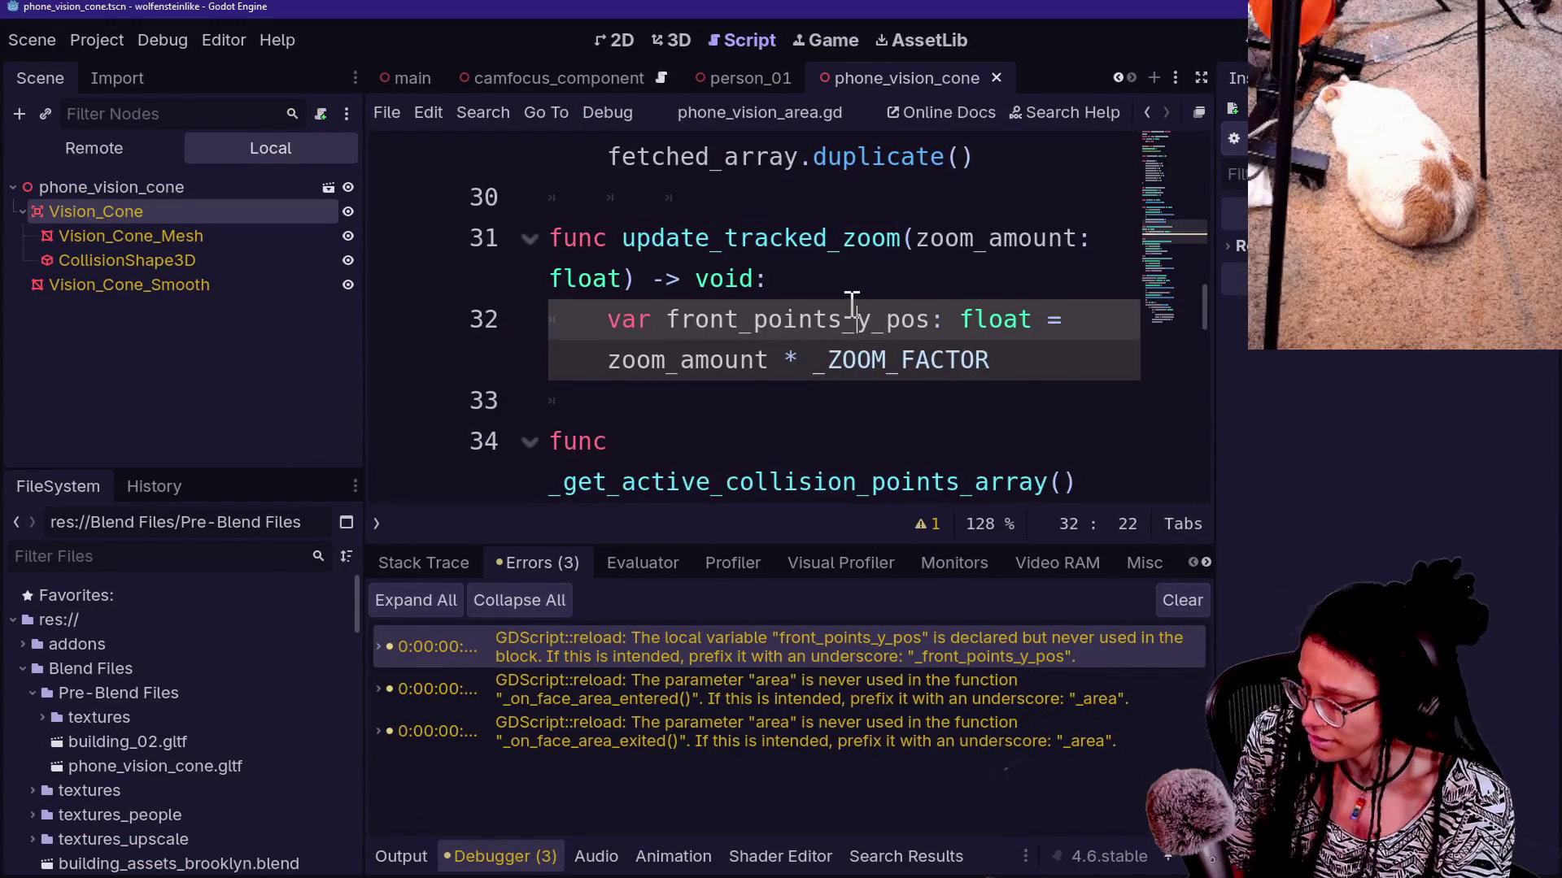
pyautogui.hotkey('ctrl', 'shift', 'F11')
# Hide the debugger panel and scroll to update_tracked_zoom in the script
pyautogui.scroll(8, 852, 305)
pyautogui.scroll(-2, 852, 305)
pyautogui.moveTo(358, 237); pyautogui.dragTo(693, 475)
pyautogui.scroll(-3, 694, 474)
pyautogui.click(697, 474)
pyautogui.scroll(-3, 696, 474)
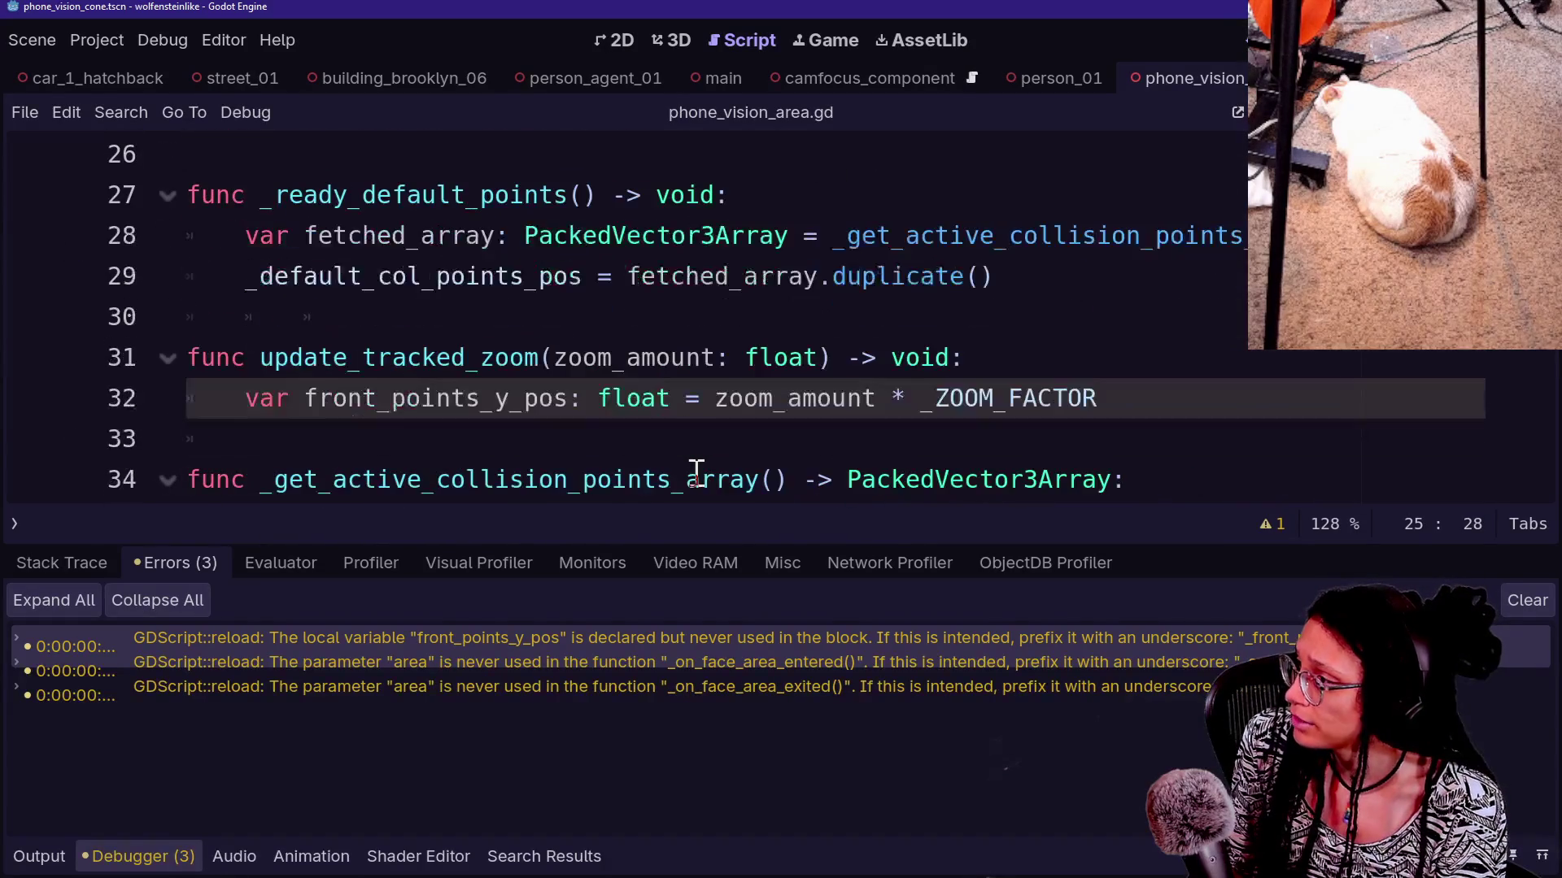
pyautogui.hotkey('ctrl', 'j')
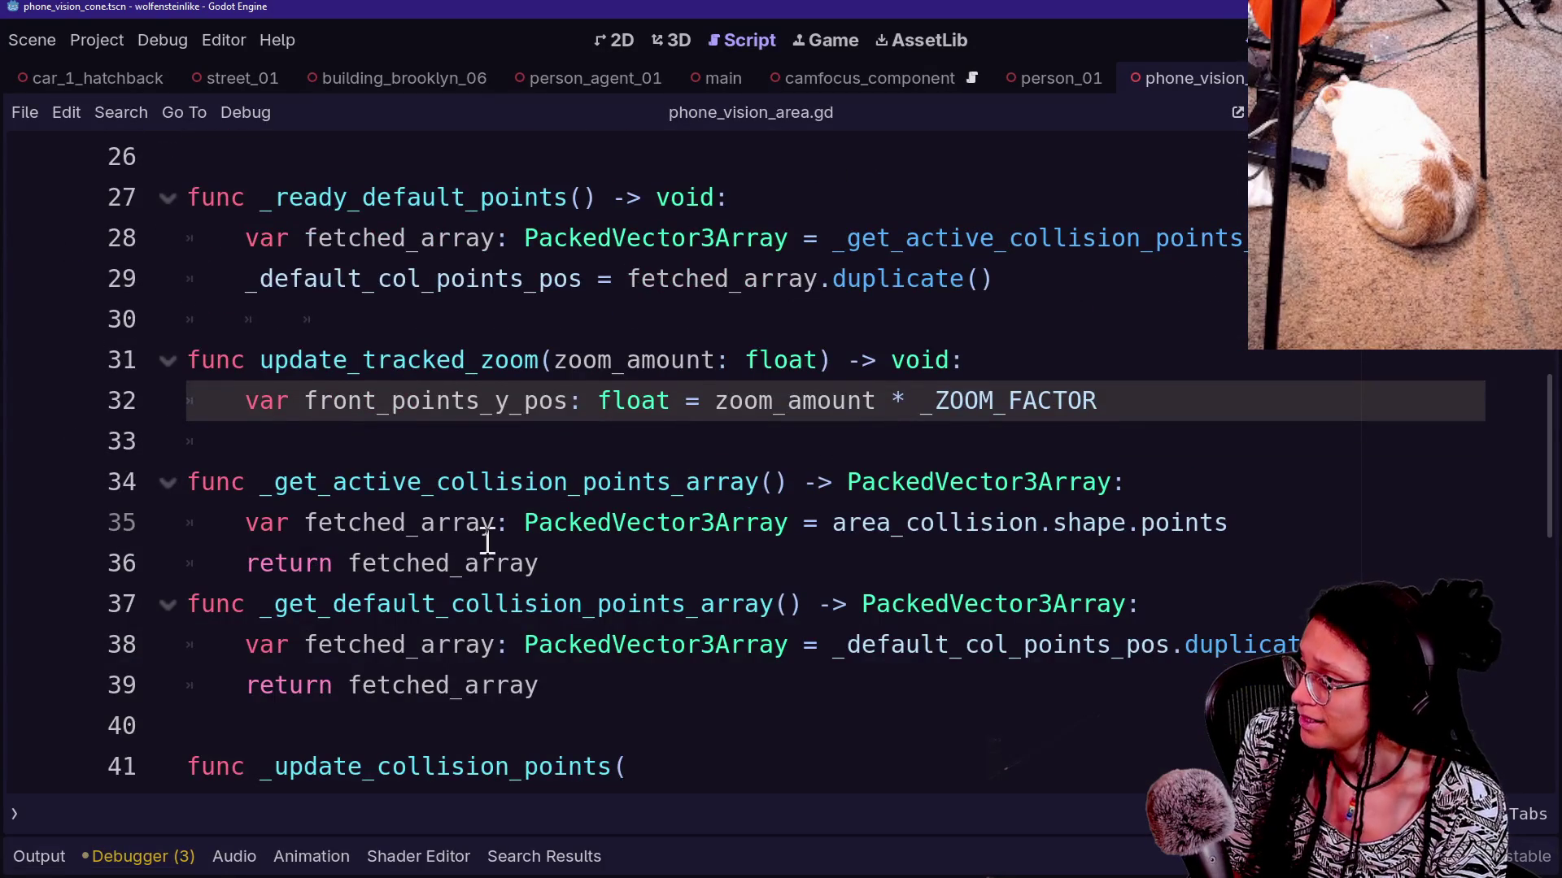
# Place the cursor at the end of line 32, front_points_y_pos = zoom_amount * _ZOOM_FACTOR
pyautogui.scroll(-2, 488, 541)
pyautogui.scroll(-4, 487, 541)
pyautogui.scroll(2, 487, 540)
pyautogui.scroll(-1, 489, 536)
pyautogui.scroll(-1, 573, 545)
pyautogui.scroll(5, 577, 546)
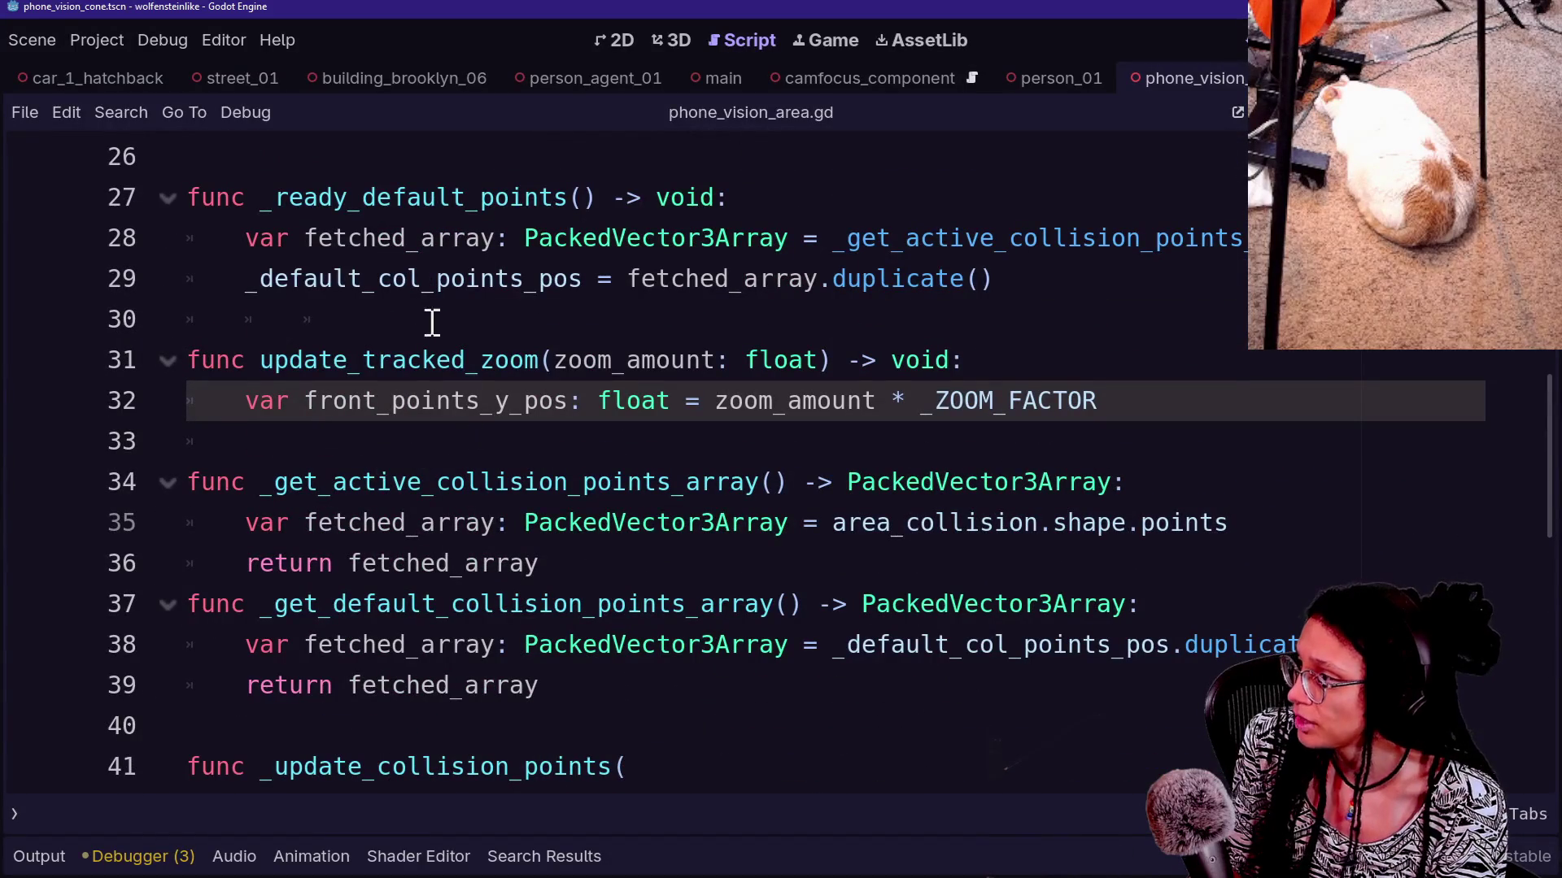
pyautogui.click(775, 455)
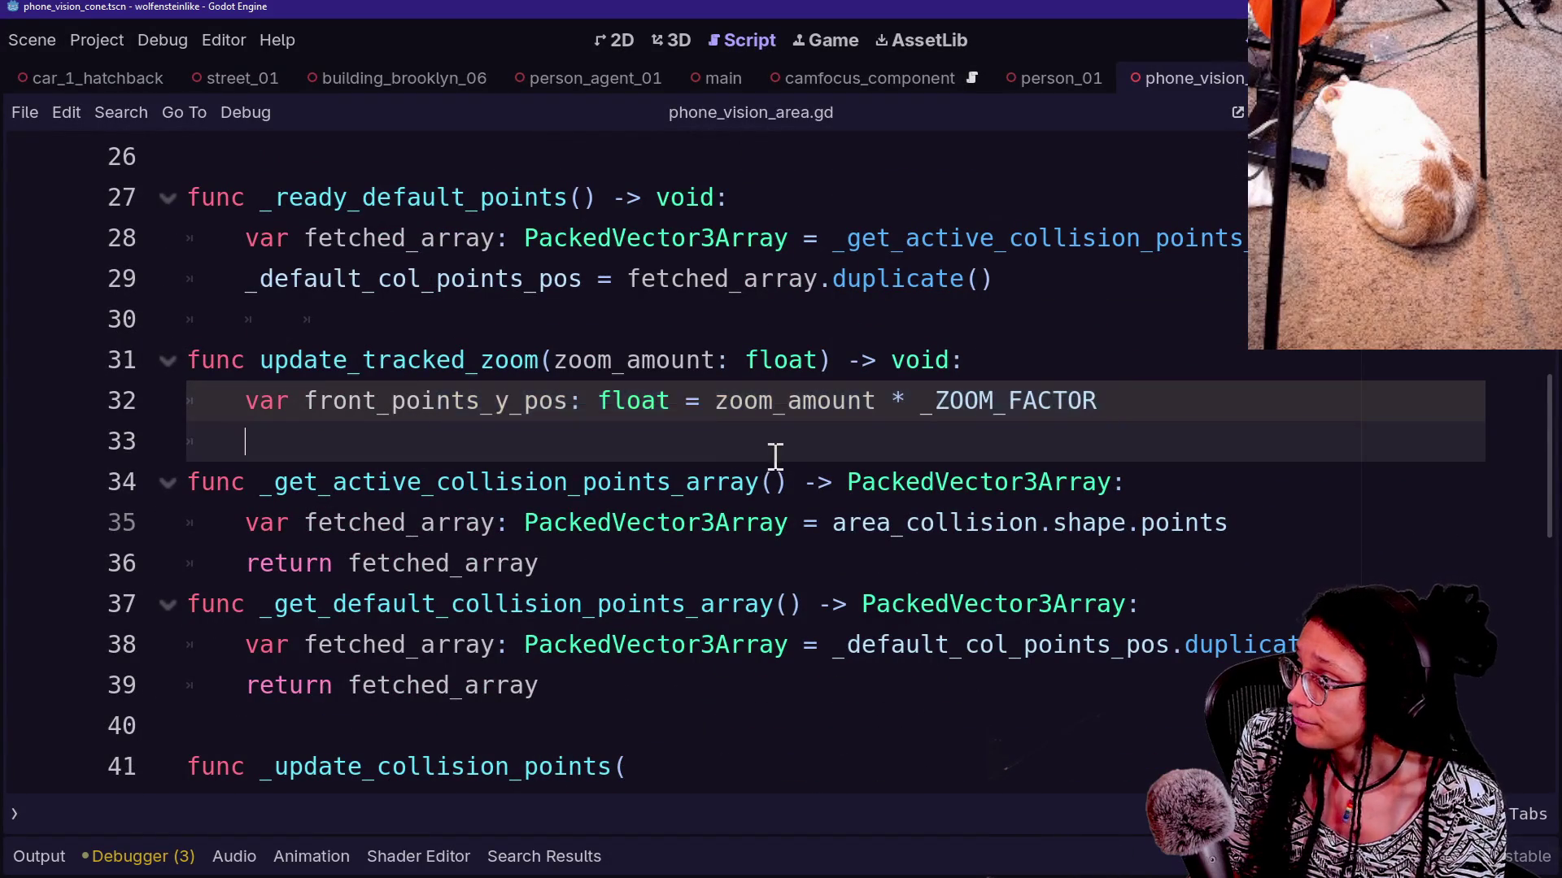
pyautogui.moveTo(422, 360); pyautogui.dragTo(715, 398)
pyautogui.click(787, 404)
pyautogui.scroll(-3, 983, 460)
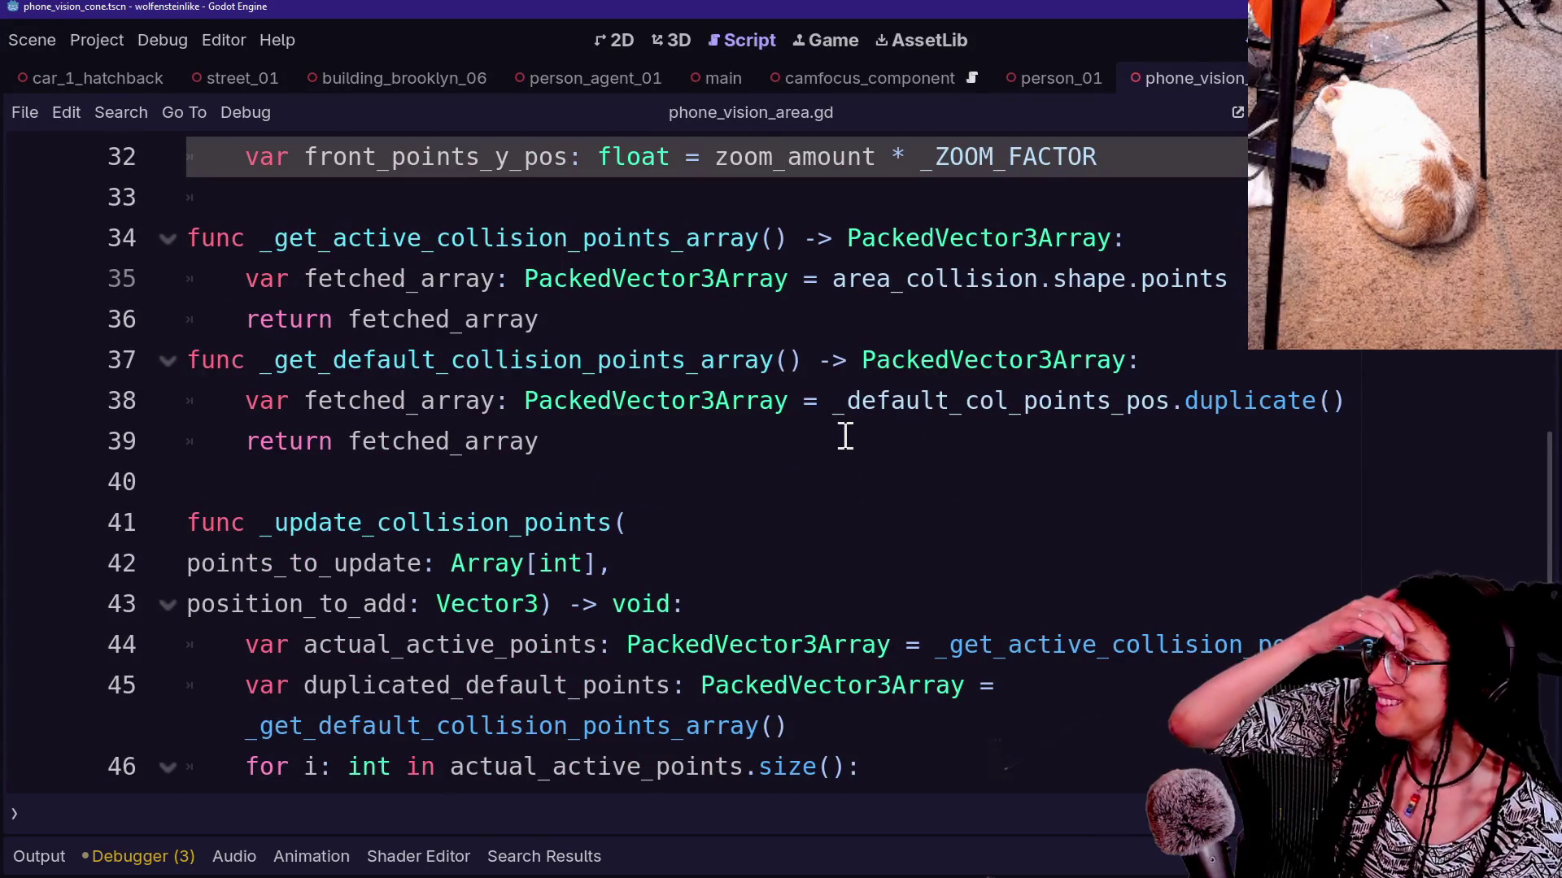
pyautogui.scroll(3, 846, 437)
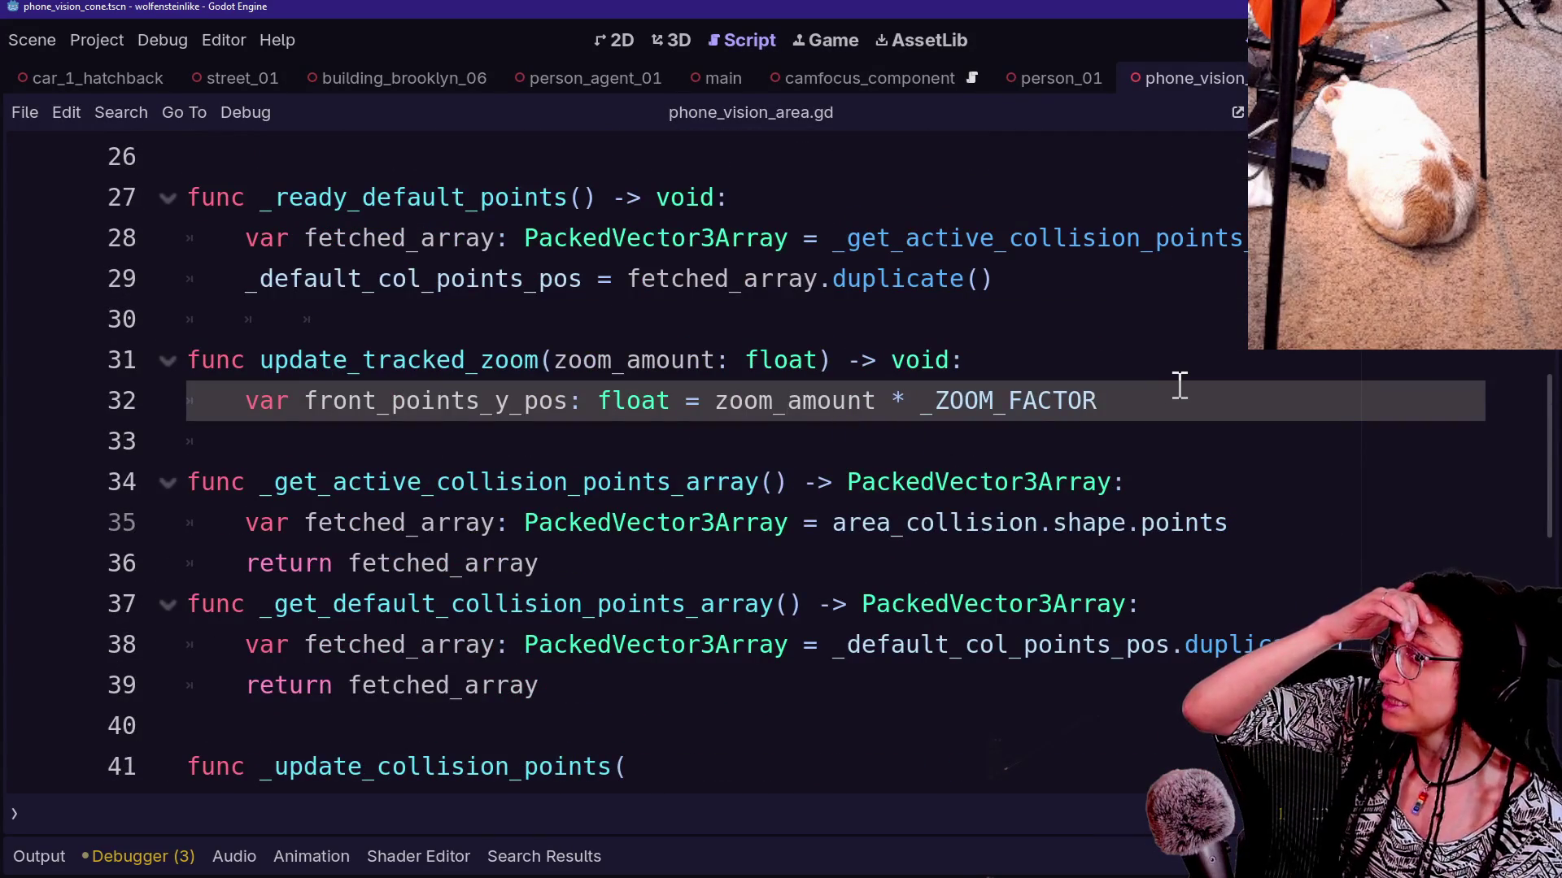
pyautogui.click(1177, 388)
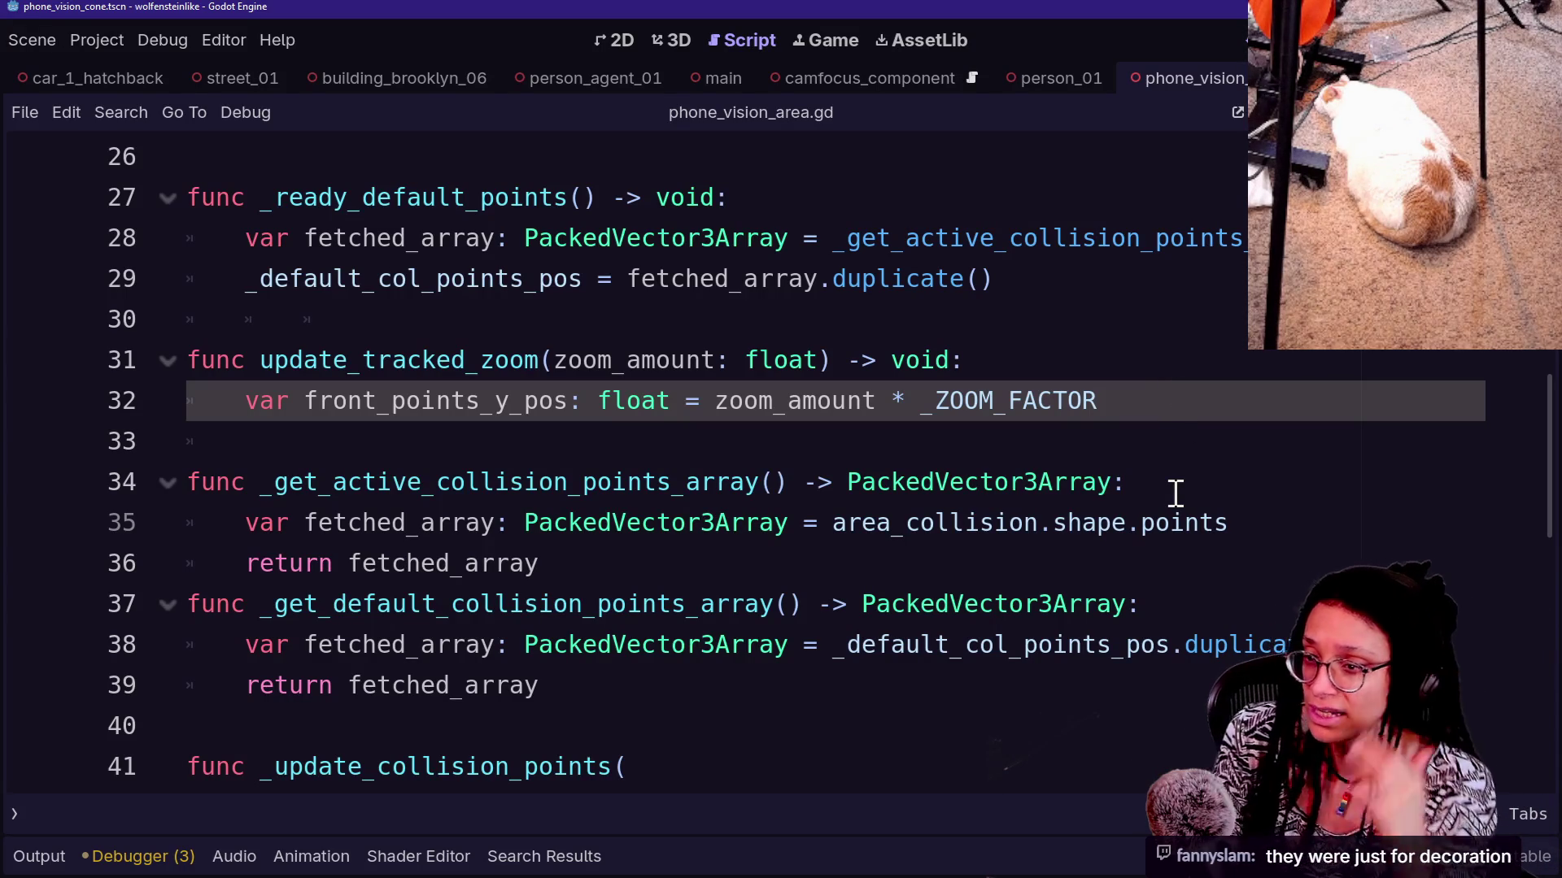
# Add an empty, Tab-indented line 33 below the zoom calculation
pyautogui.press('Return')
pyautogui.write('_au')
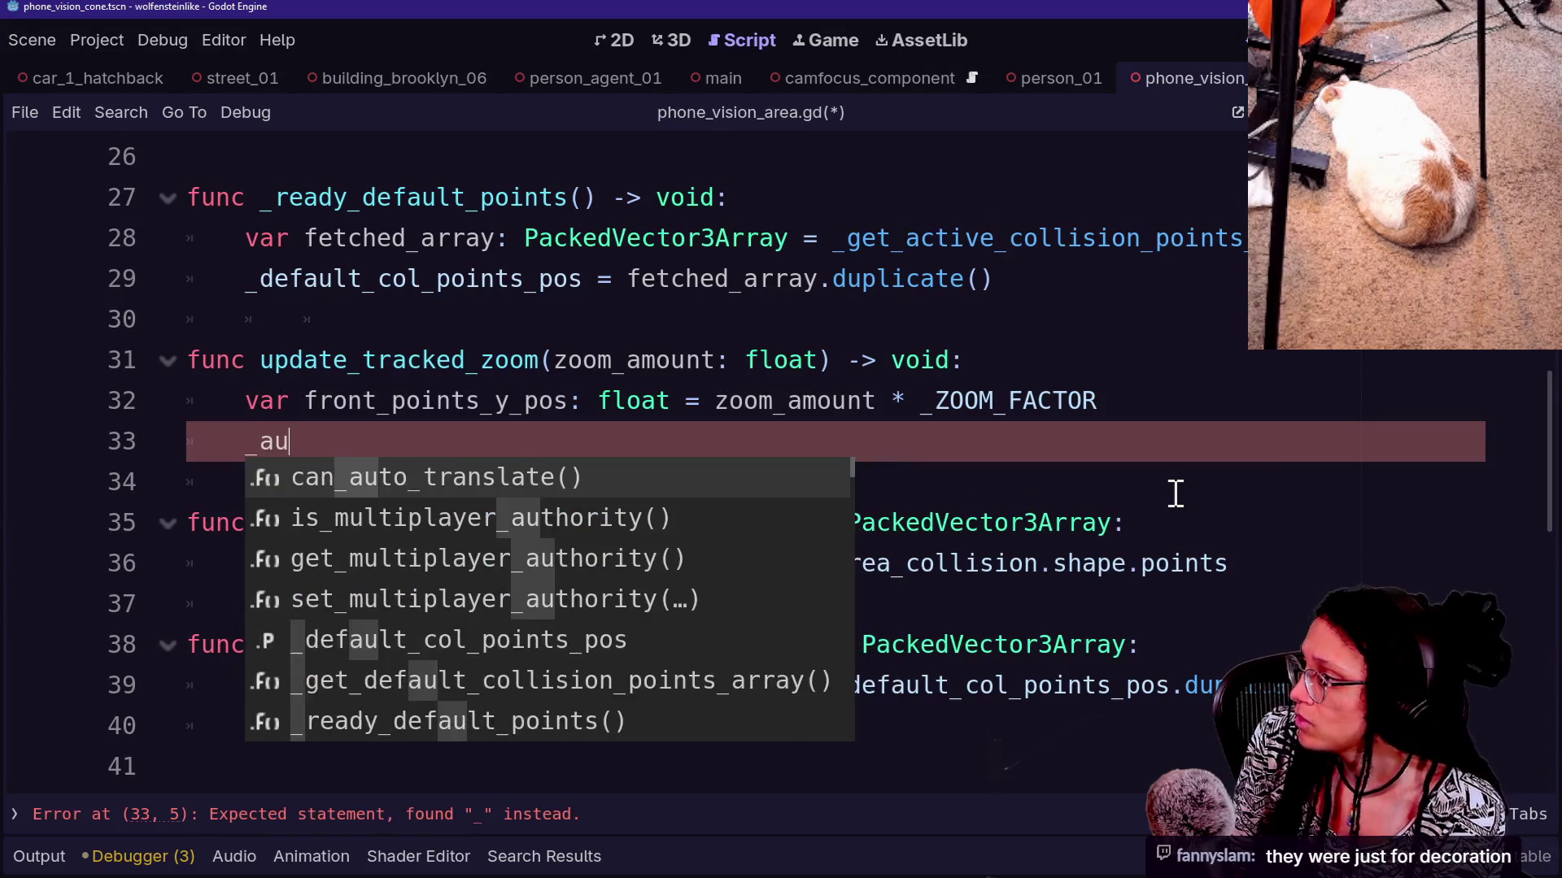
pyautogui.press('BackSpace')
pyautogui.press('BackSpace')
pyautogui.press('Escape')
pyautogui.hotkey('ctrl', 'space')
pyautogui.write('a')
pyautogui.press('BackSpace')
pyautogui.press('BackSpace')
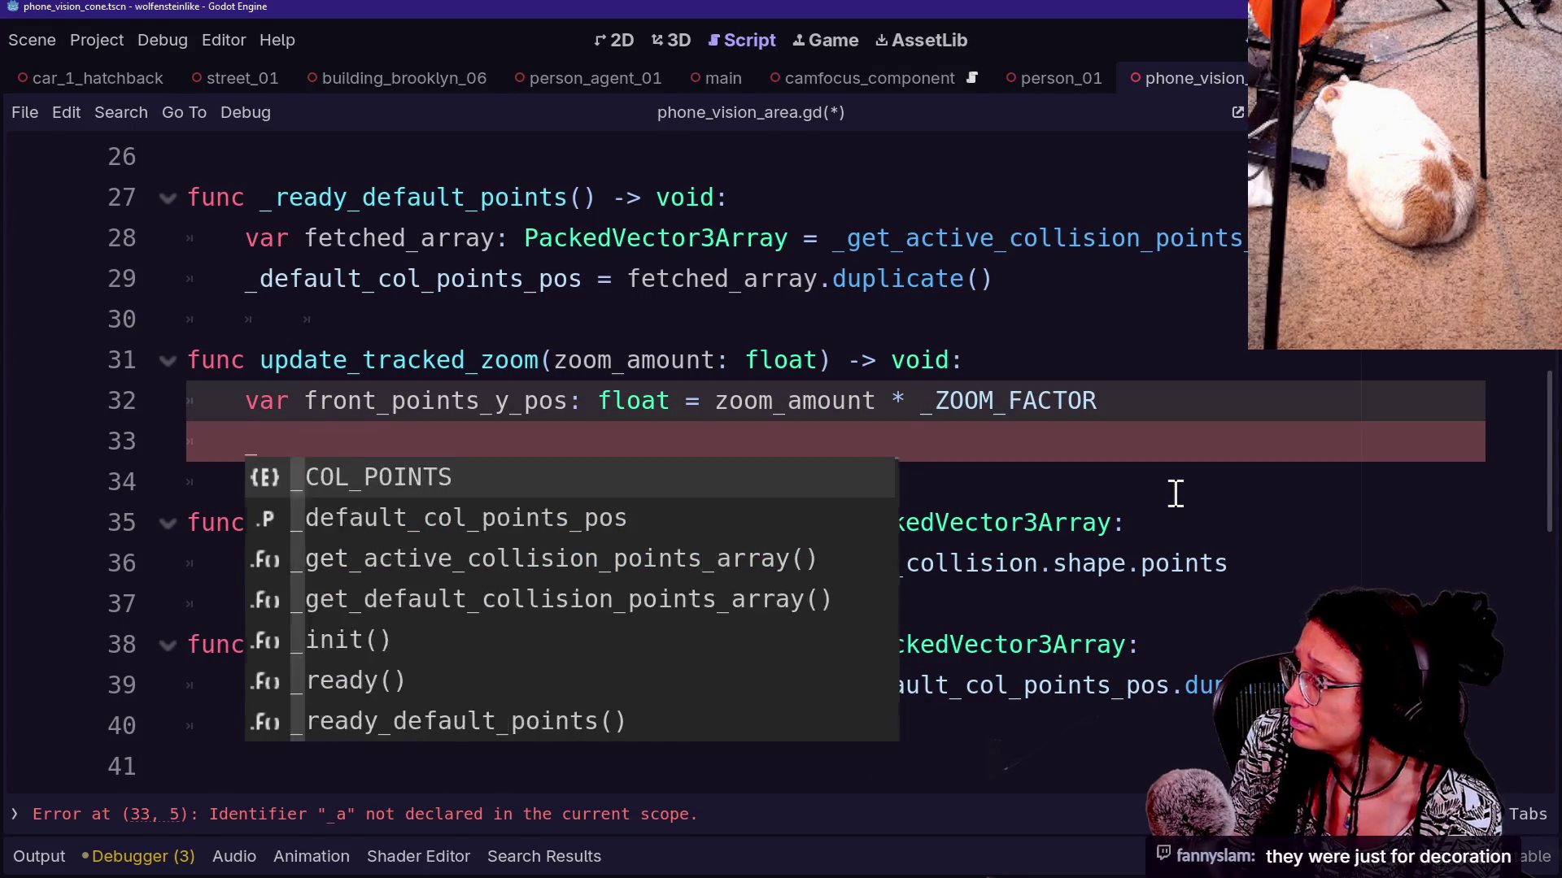
pyautogui.moveTo(987, 521)
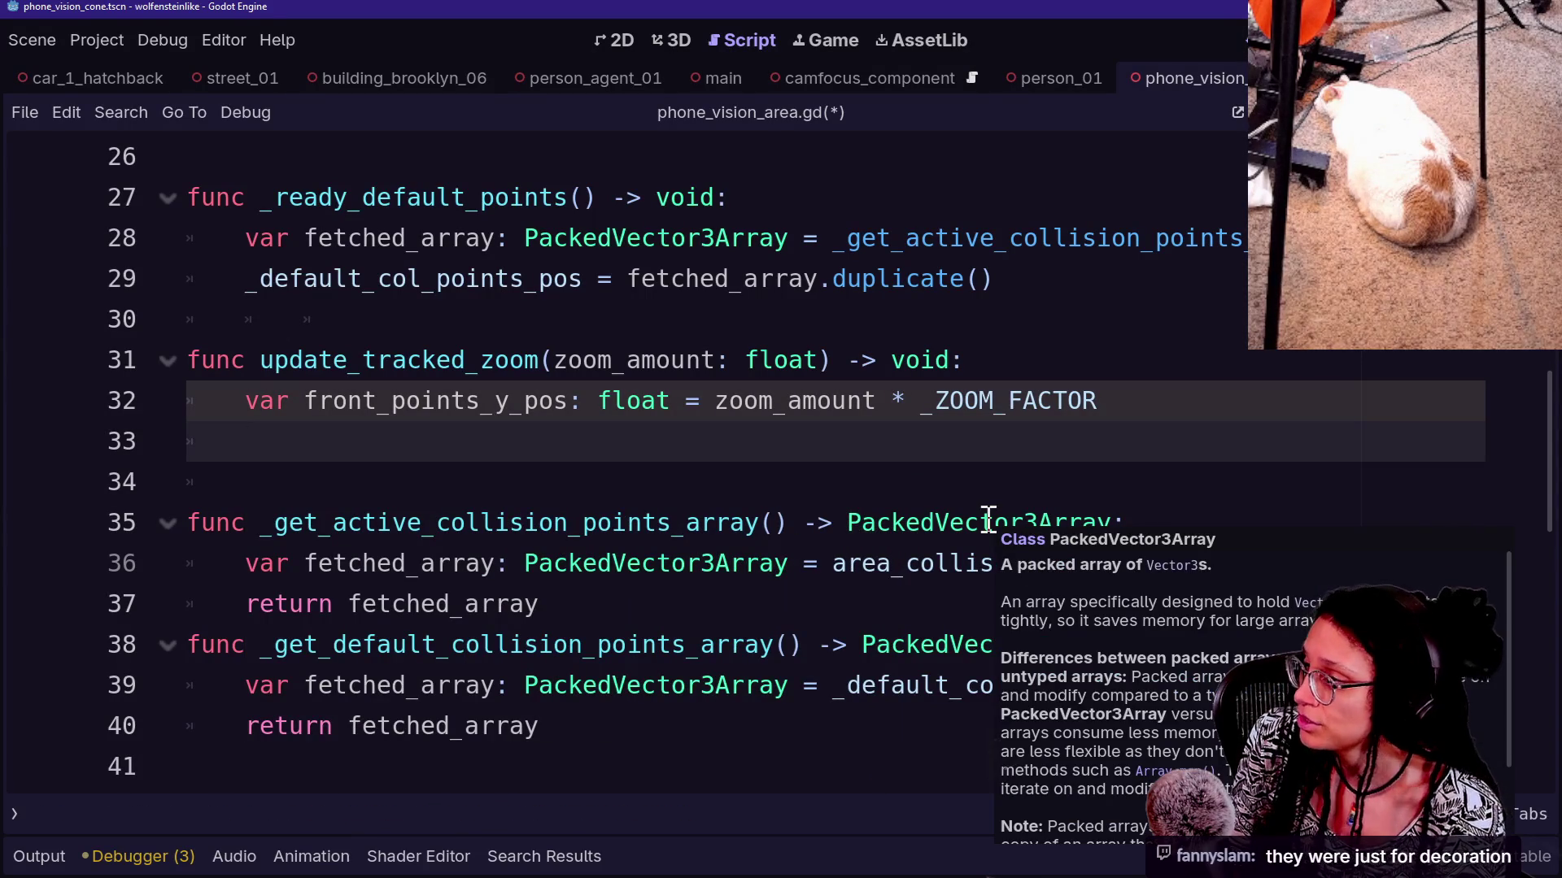
pyautogui.scroll(2, 836, 523)
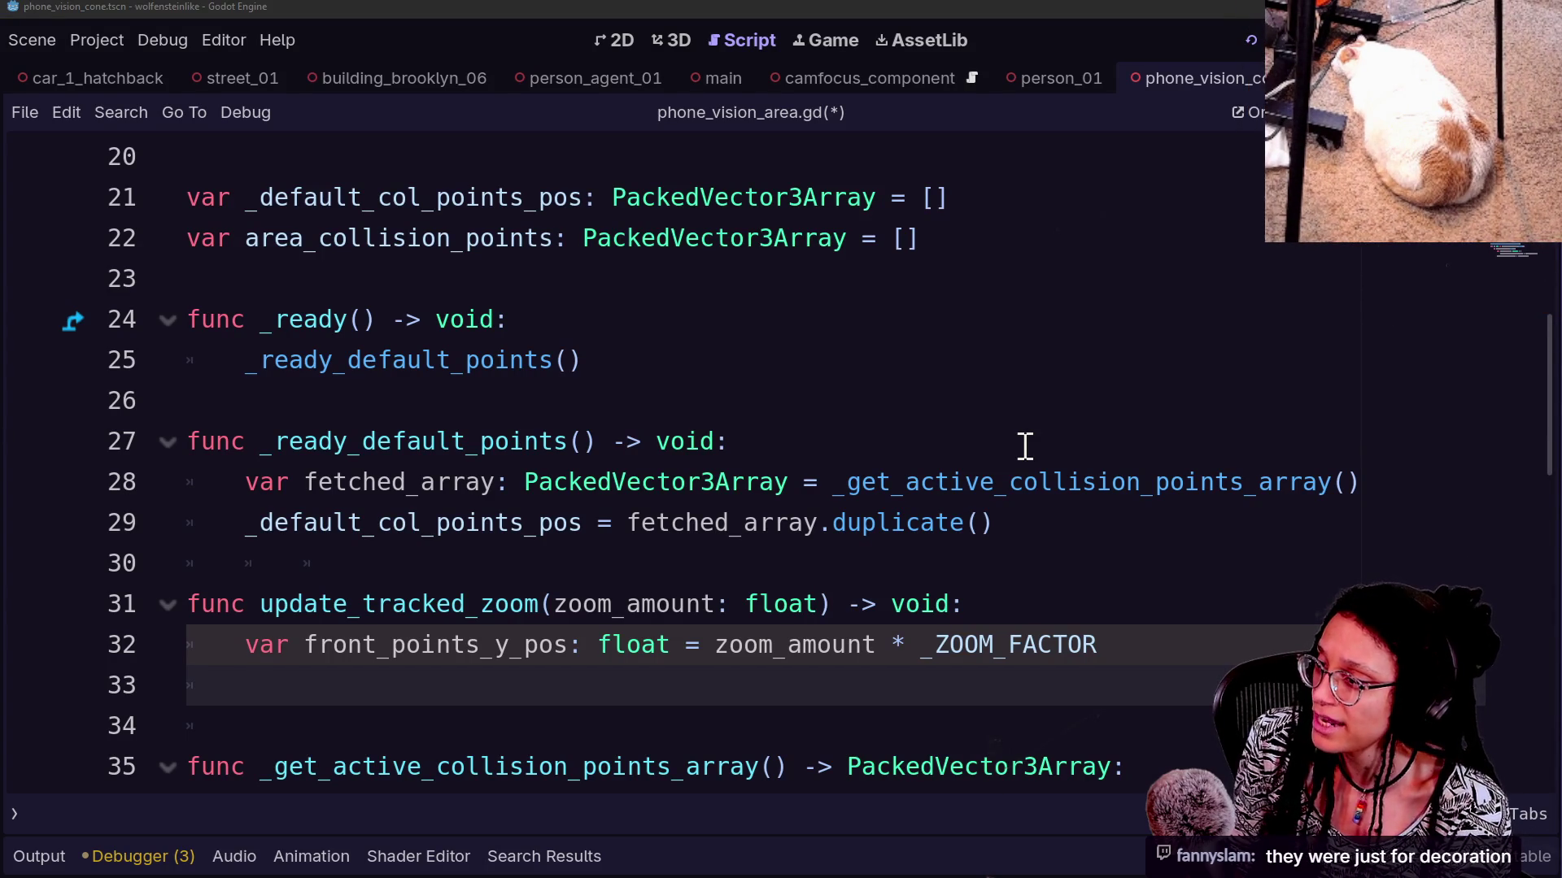
pyautogui.press('Up')
pyautogui.press('Up')
pyautogui.press('Up')
pyautogui.press('Down')
pyautogui.press('Down')
pyautogui.press('Down')
pyautogui.press('Down')
pyautogui.press('Down')
pyautogui.press('Up')
pyautogui.press('Up')
pyautogui.press('Tab')
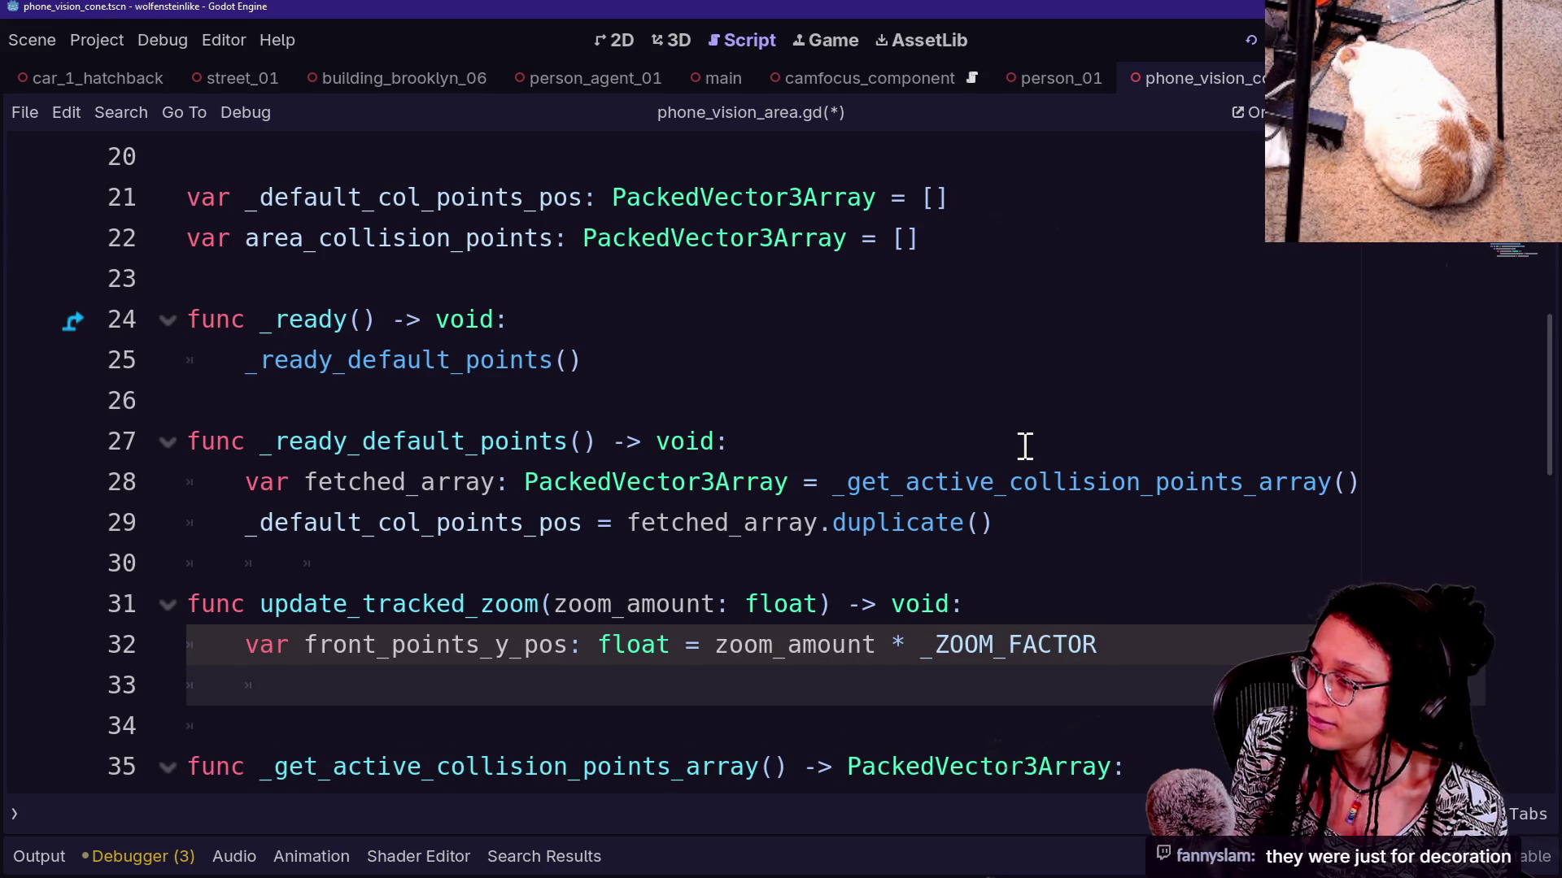
# Review the surrounding code lines, then switch to Discord in the browser
pyautogui.click(1025, 446)
pyautogui.press('Down')
pyautogui.press('Down')
pyautogui.press('Down')
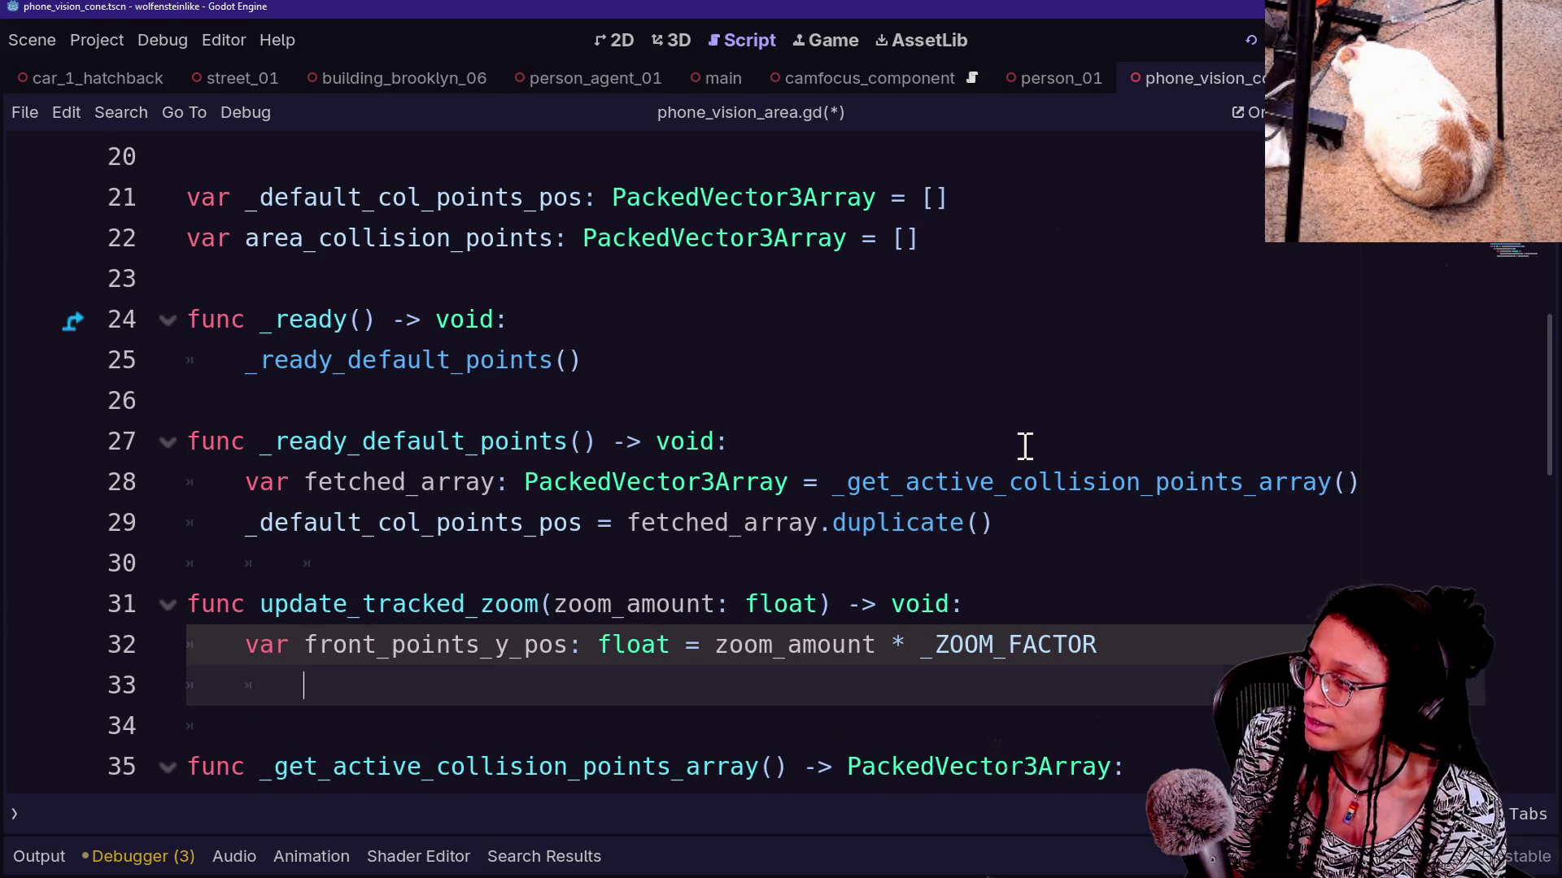
pyautogui.press('Up')
pyautogui.press('Up')
pyautogui.press('Up')
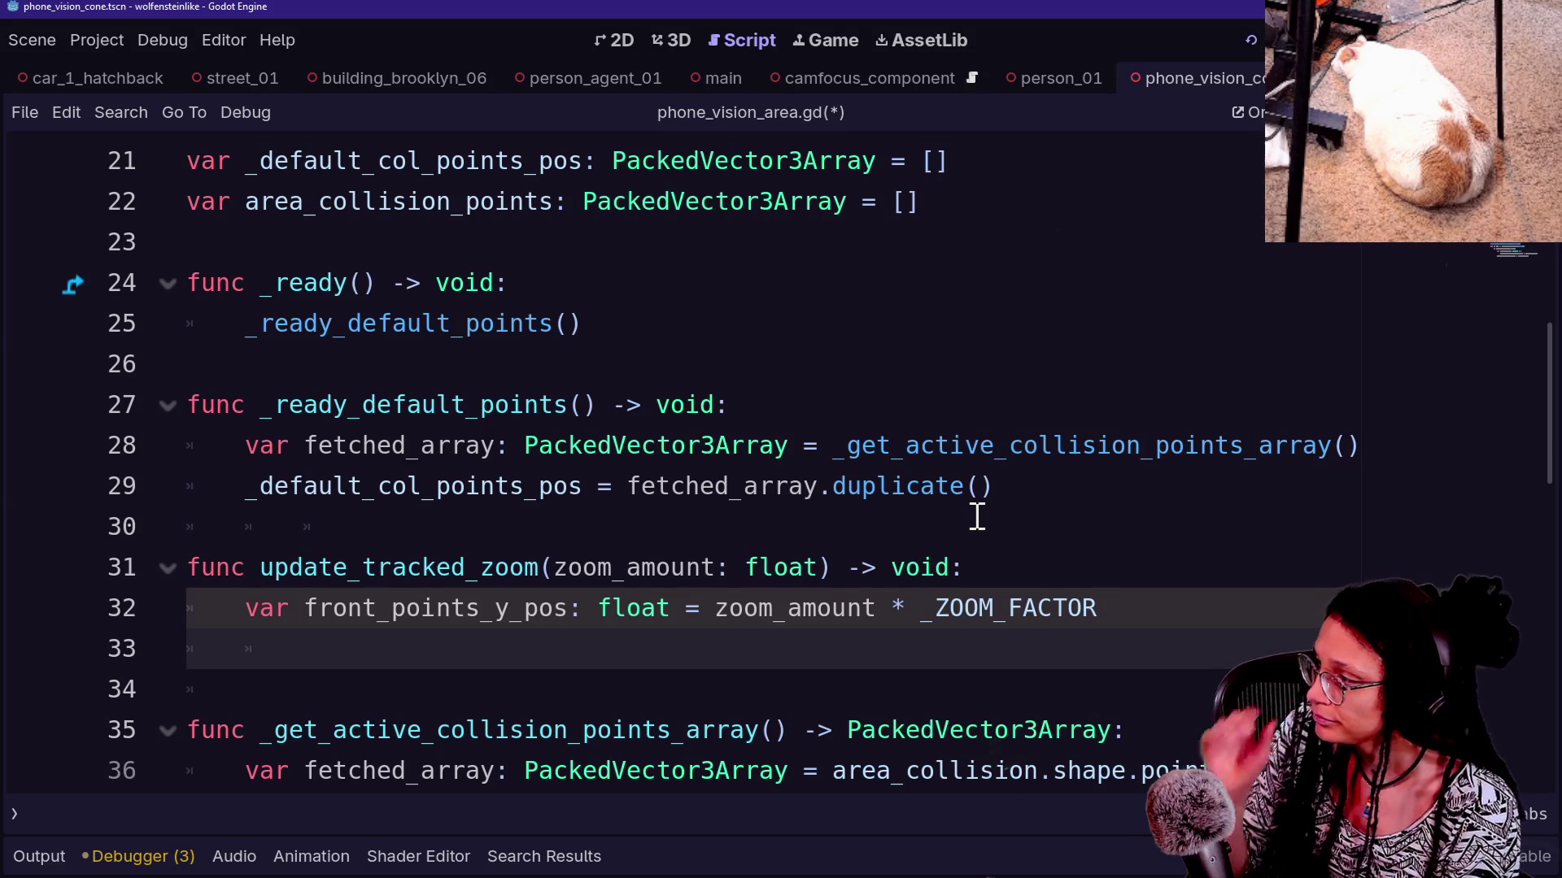
pyautogui.scroll(-1, 976, 514)
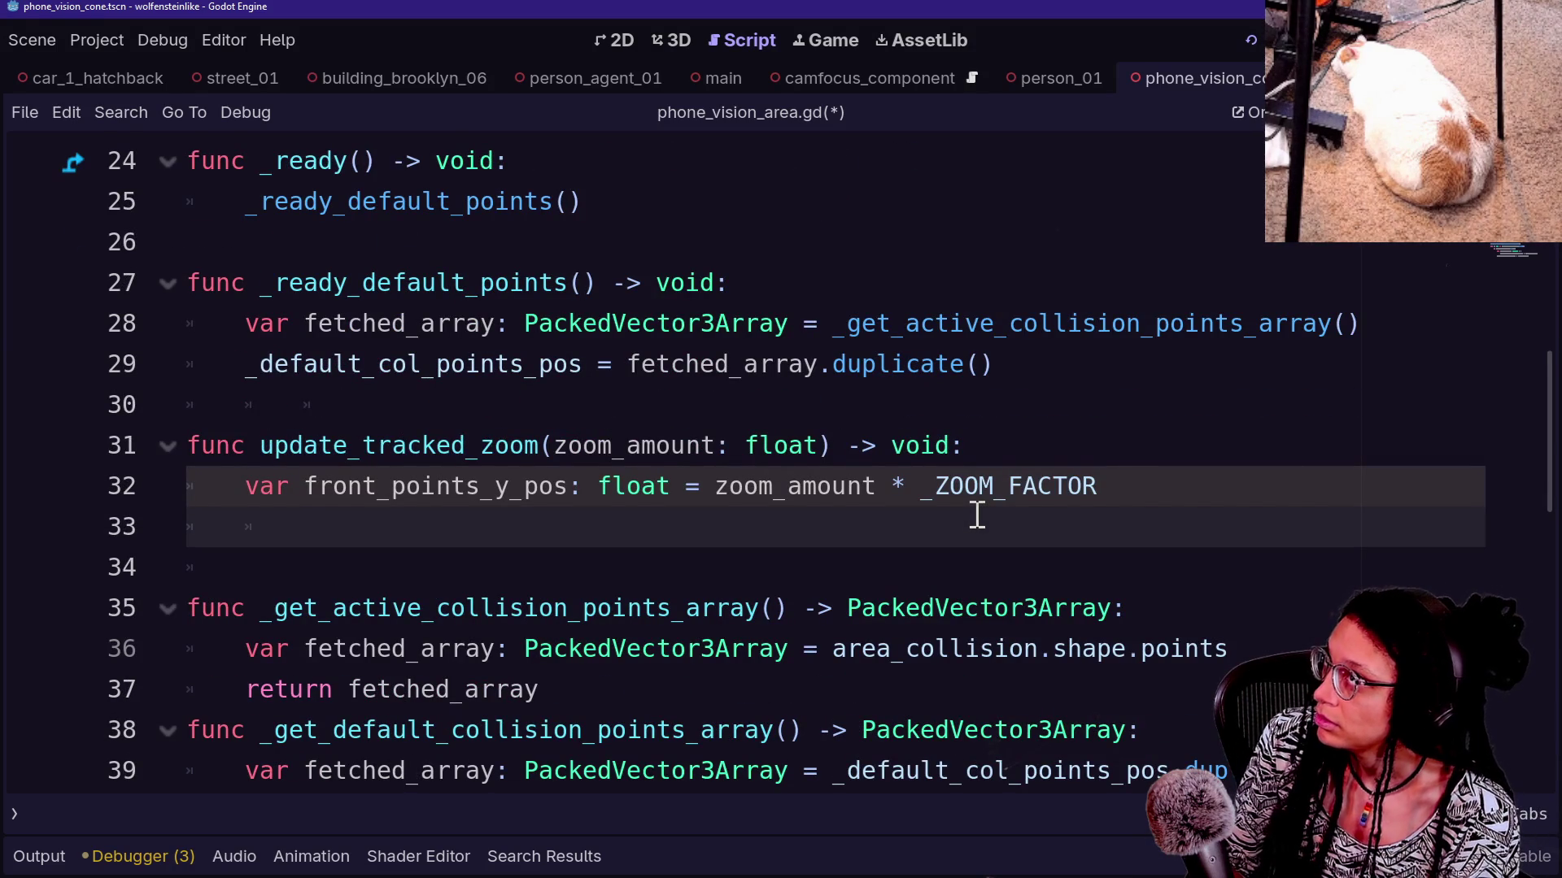
pyautogui.hotkey('alt', 'Tab')
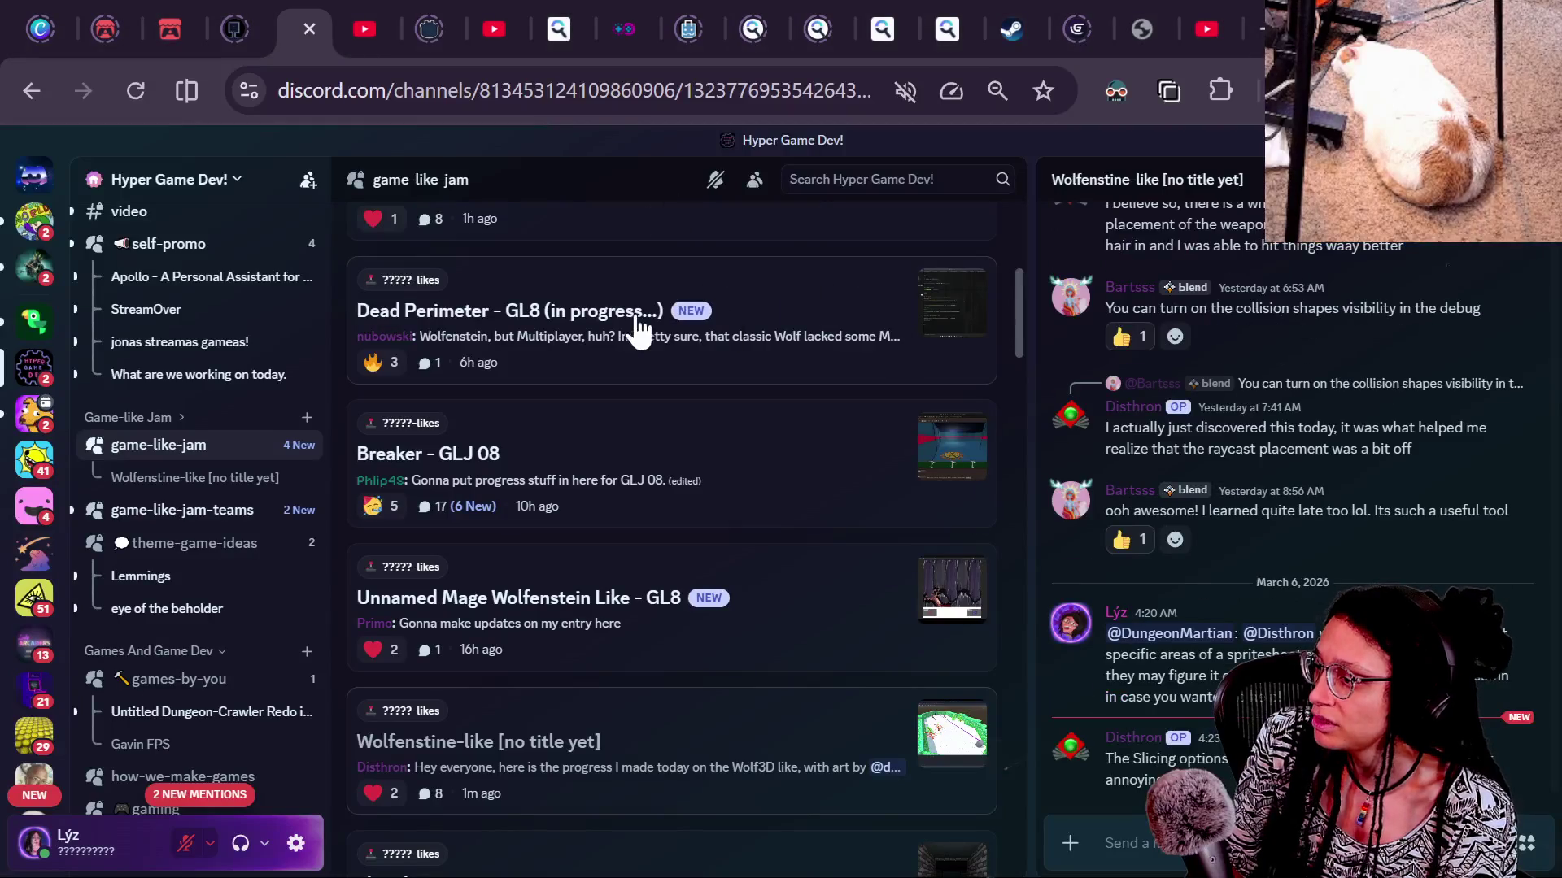
# Scroll the channel list and open the games-by-you forum channel
pyautogui.moveTo(205, 563)
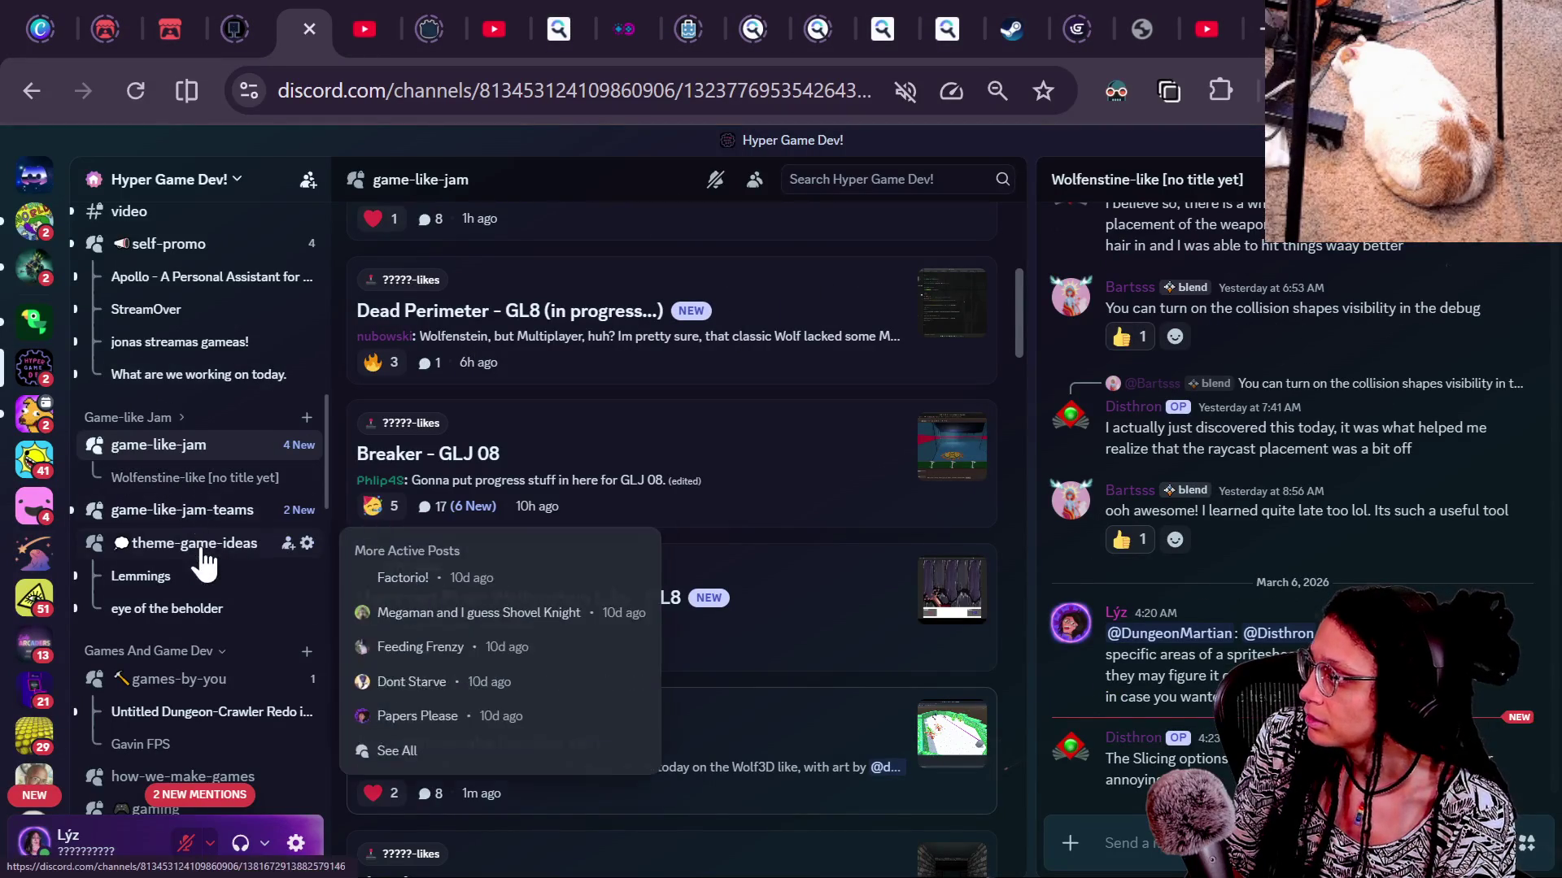
pyautogui.scroll(-5, 191, 585)
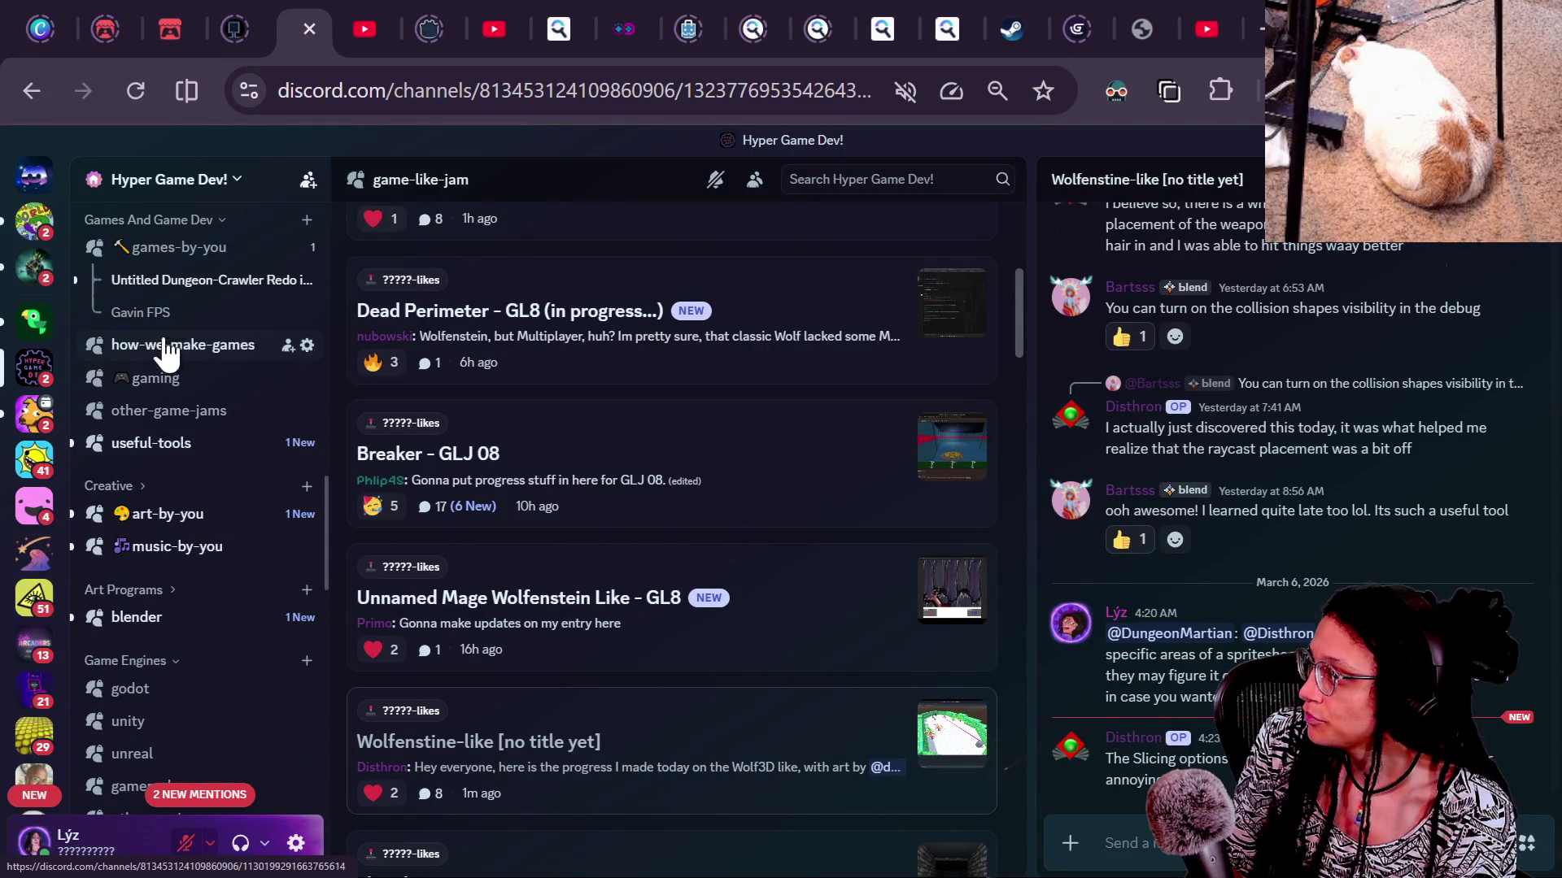
pyautogui.click(179, 249)
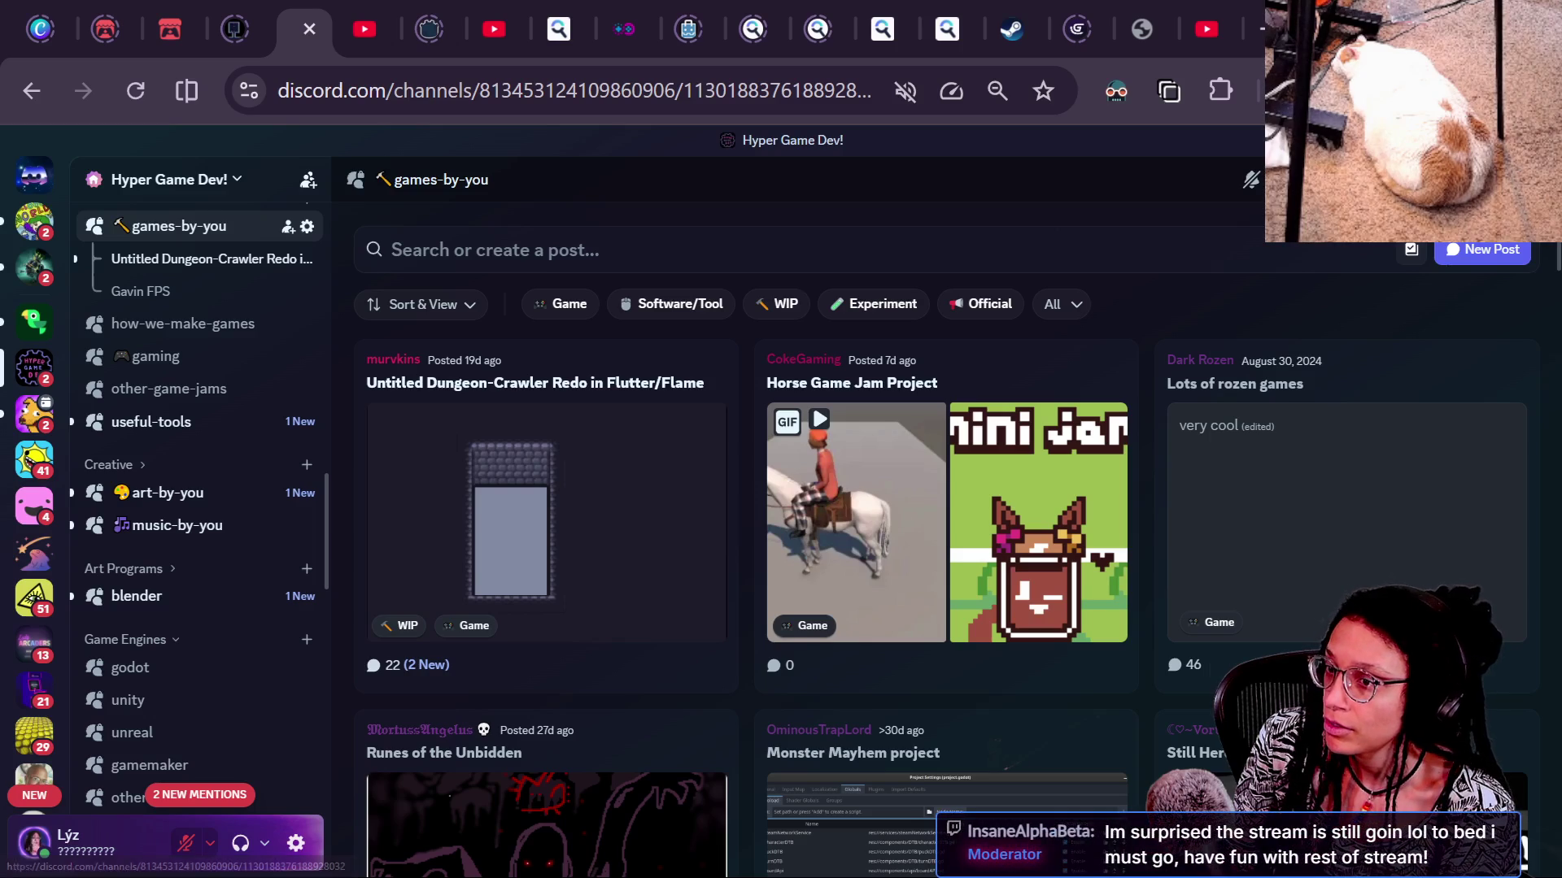
# Start a server message search with a user filter, then clear and dismiss it
pyautogui.hotkey('ctrl', 'f')
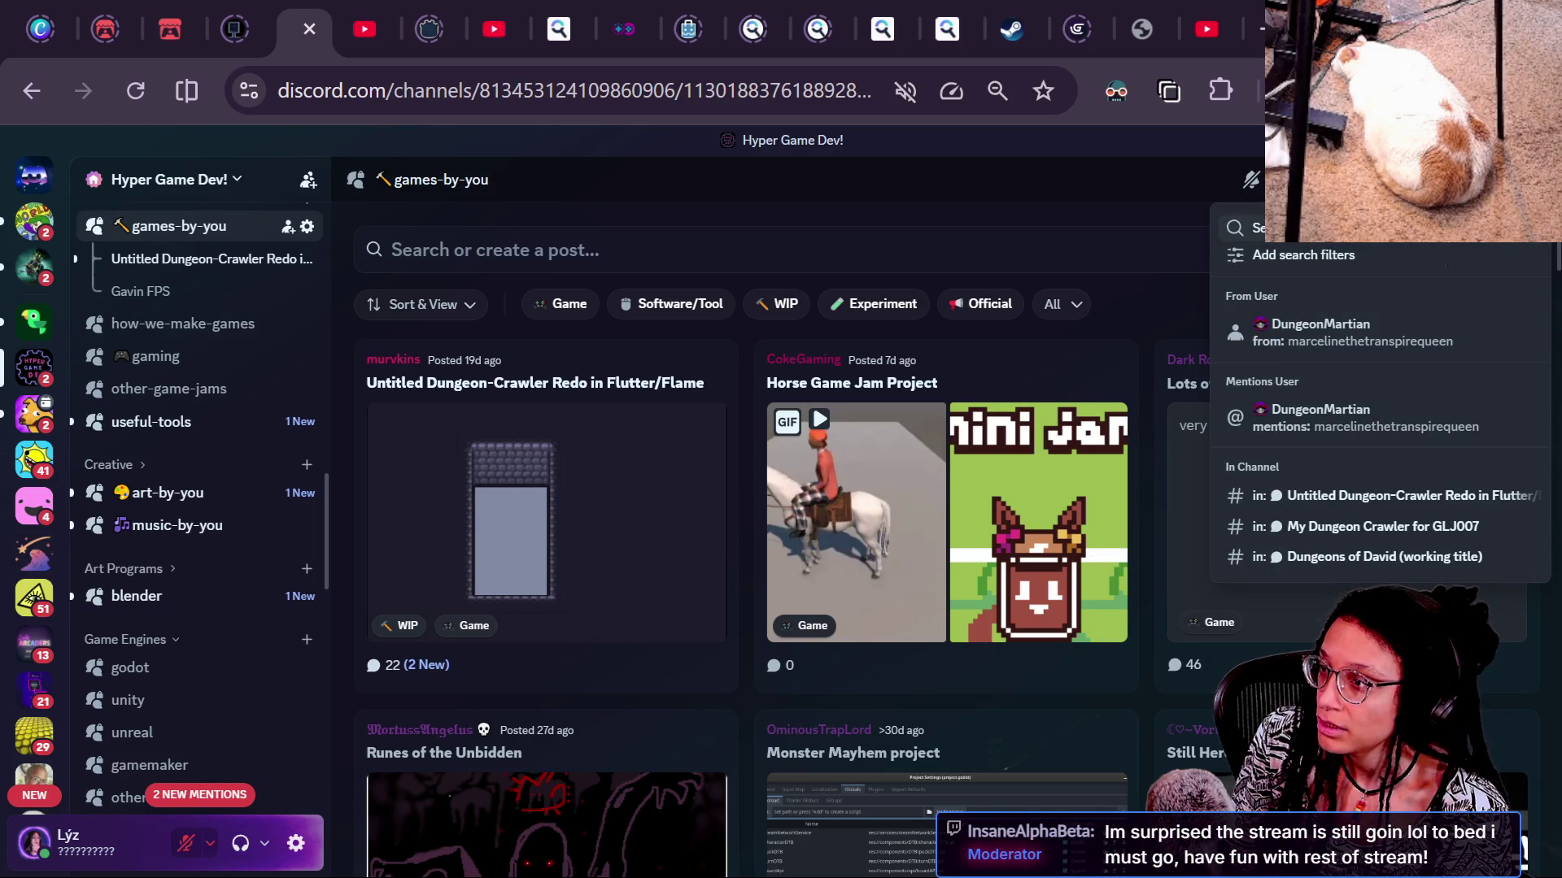
pyautogui.press('Down')
pyautogui.press('Down')
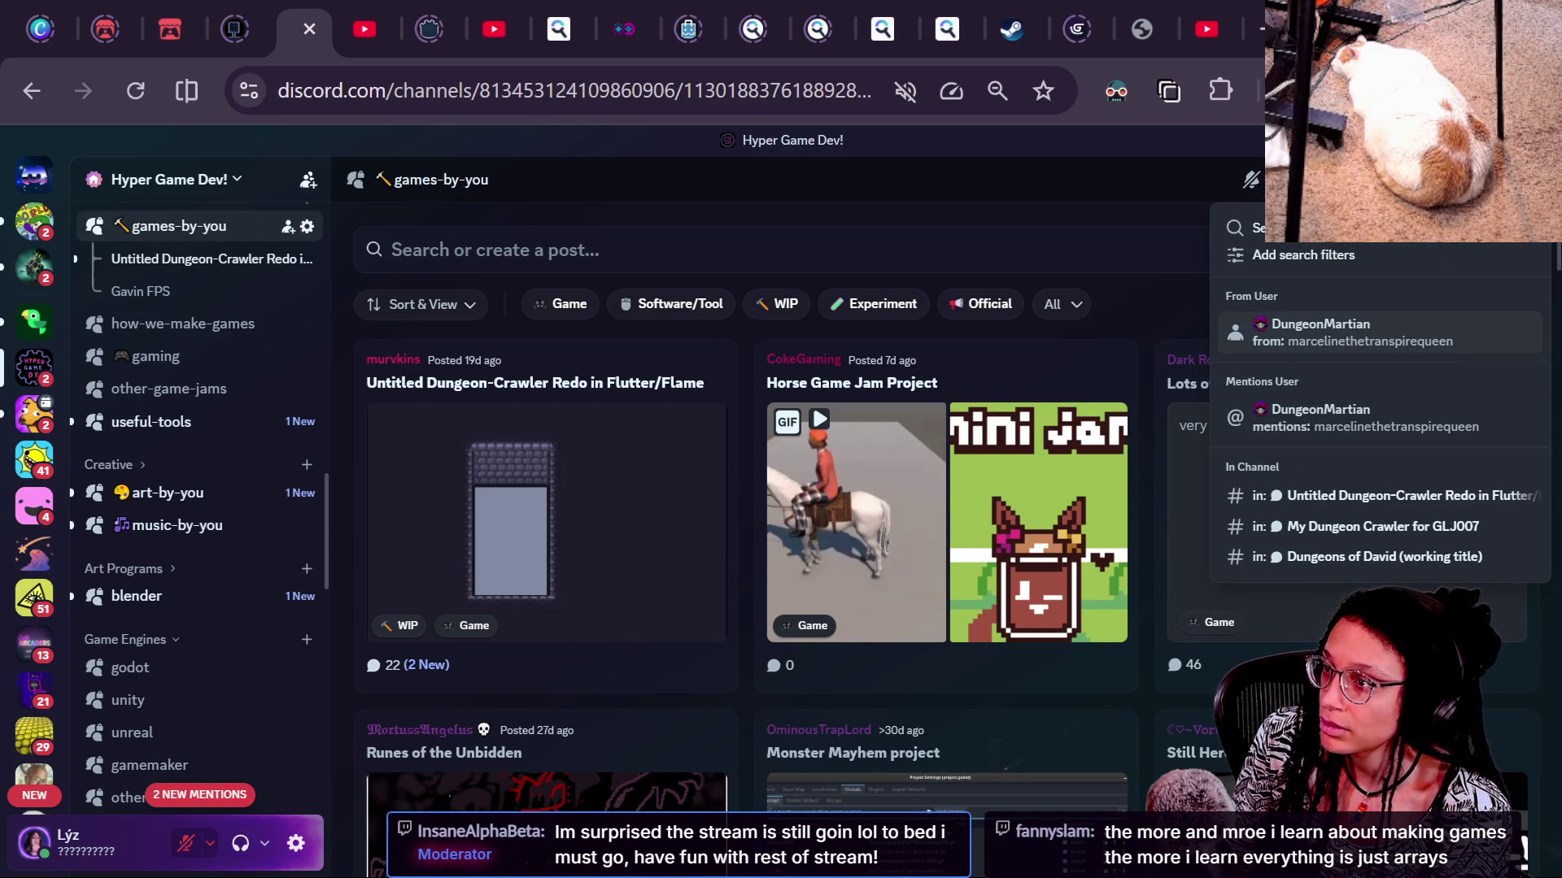
pyautogui.press('BackSpace')
pyautogui.press('BackSpace')
pyautogui.press('BackSpace')
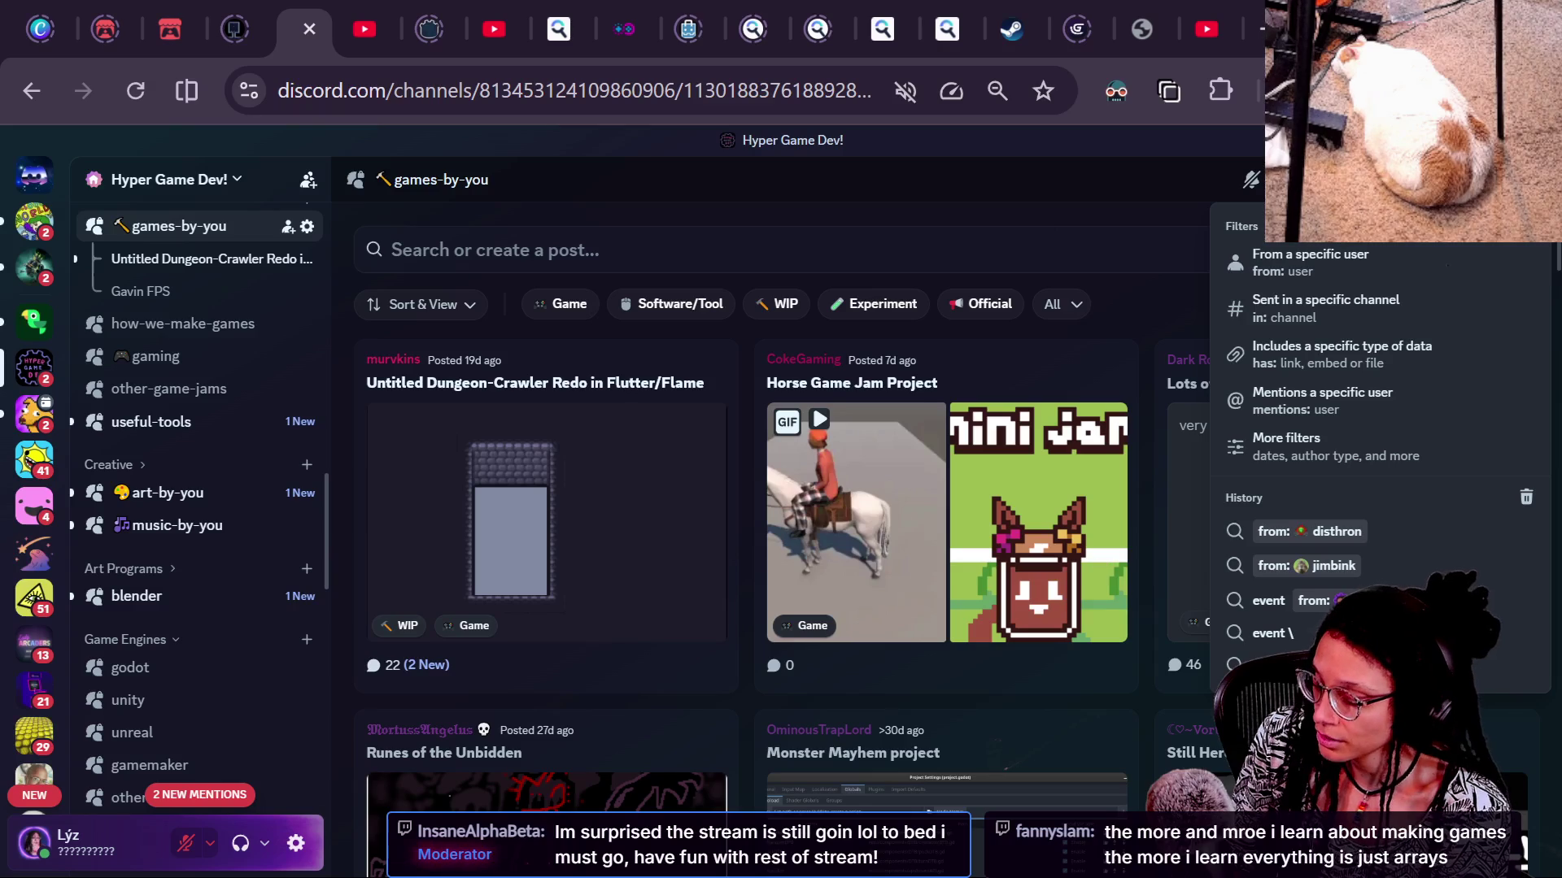
pyautogui.press('Escape')
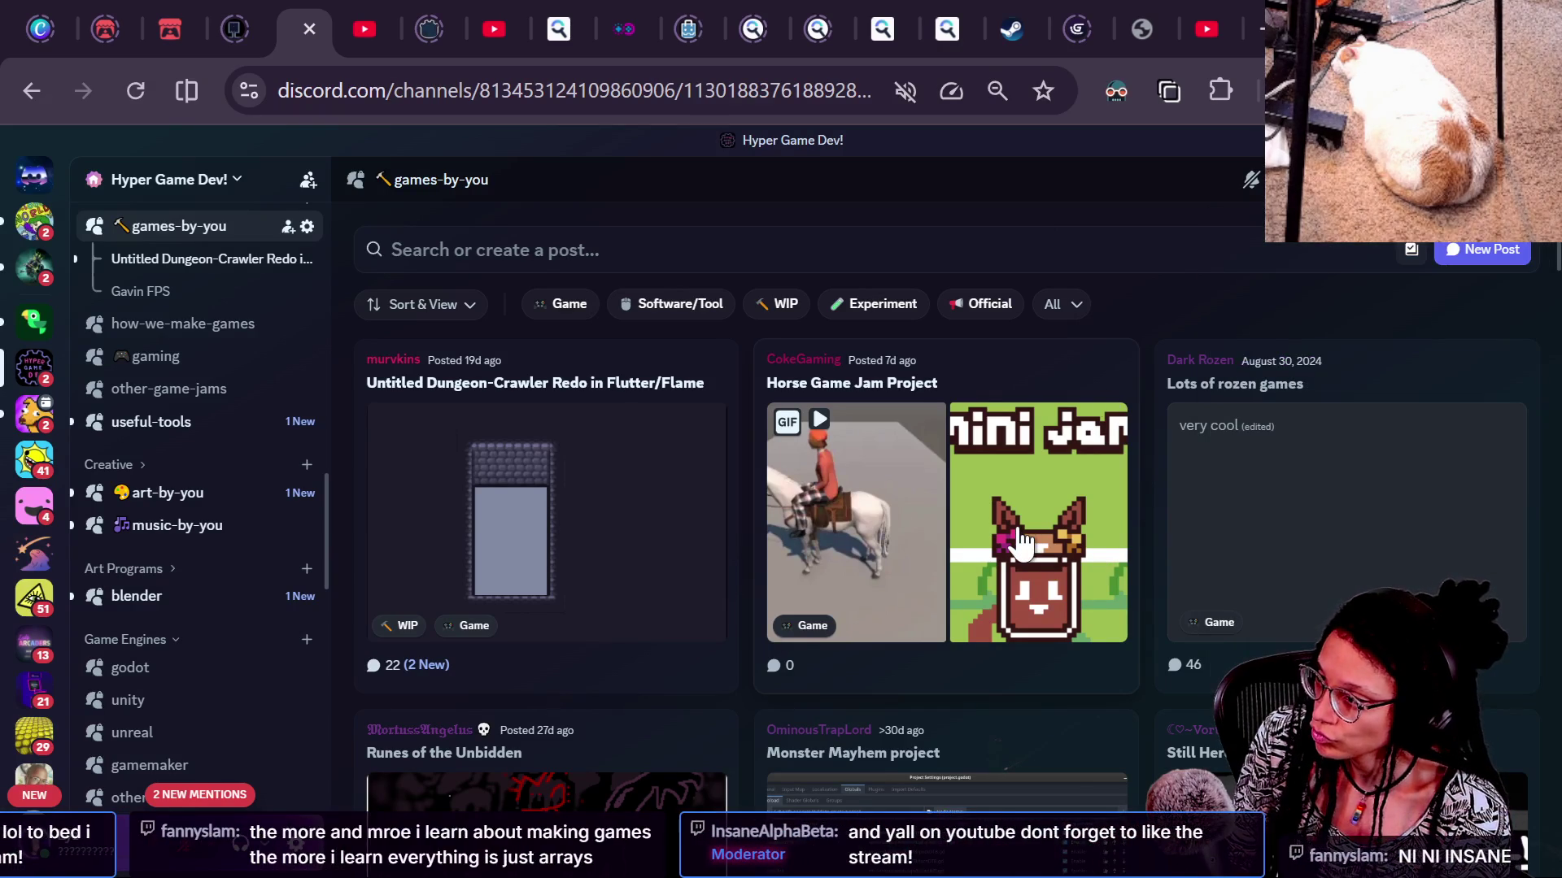
pyautogui.scroll(-8, 1021, 540)
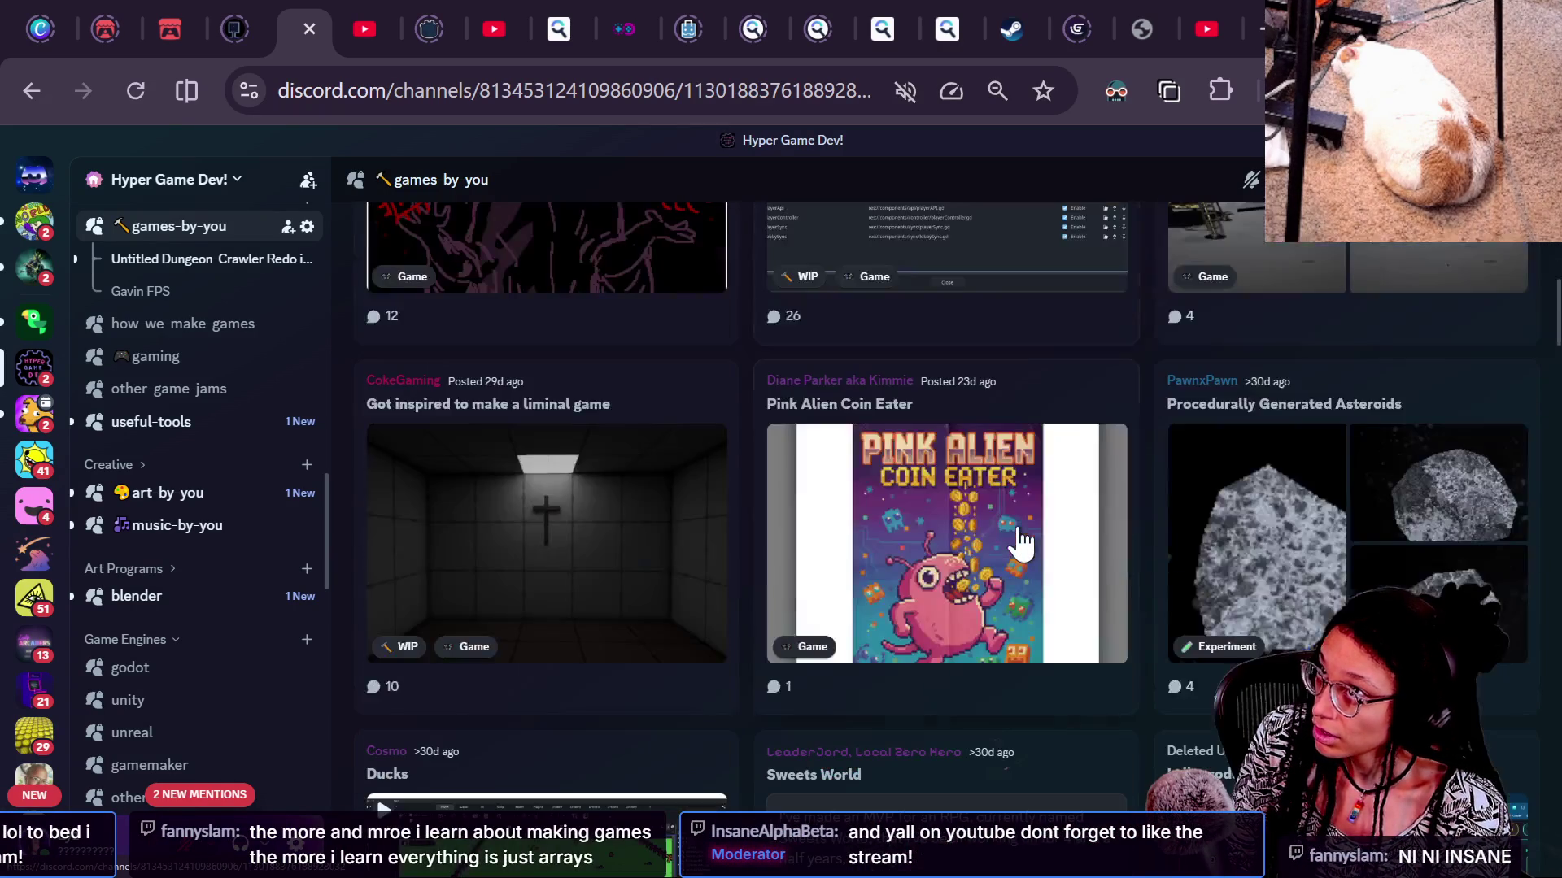
pyautogui.scroll(-10, 1021, 540)
pyautogui.scroll(20, 1021, 540)
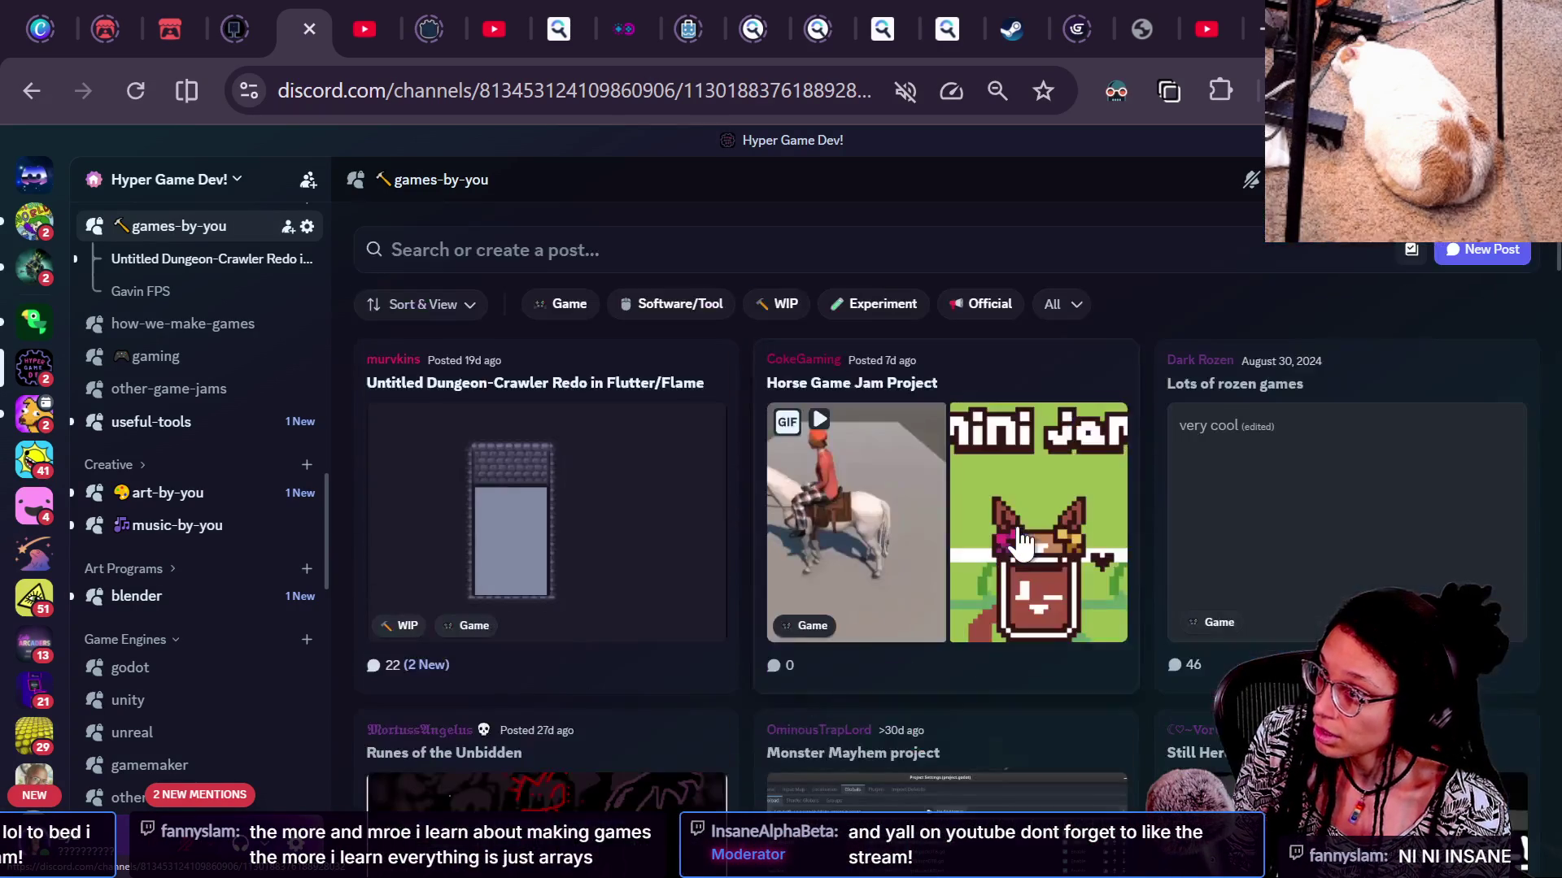
# Search with in:game and from: the user's name, returning 383 results
pyautogui.hotkey('ctrl', 'f')
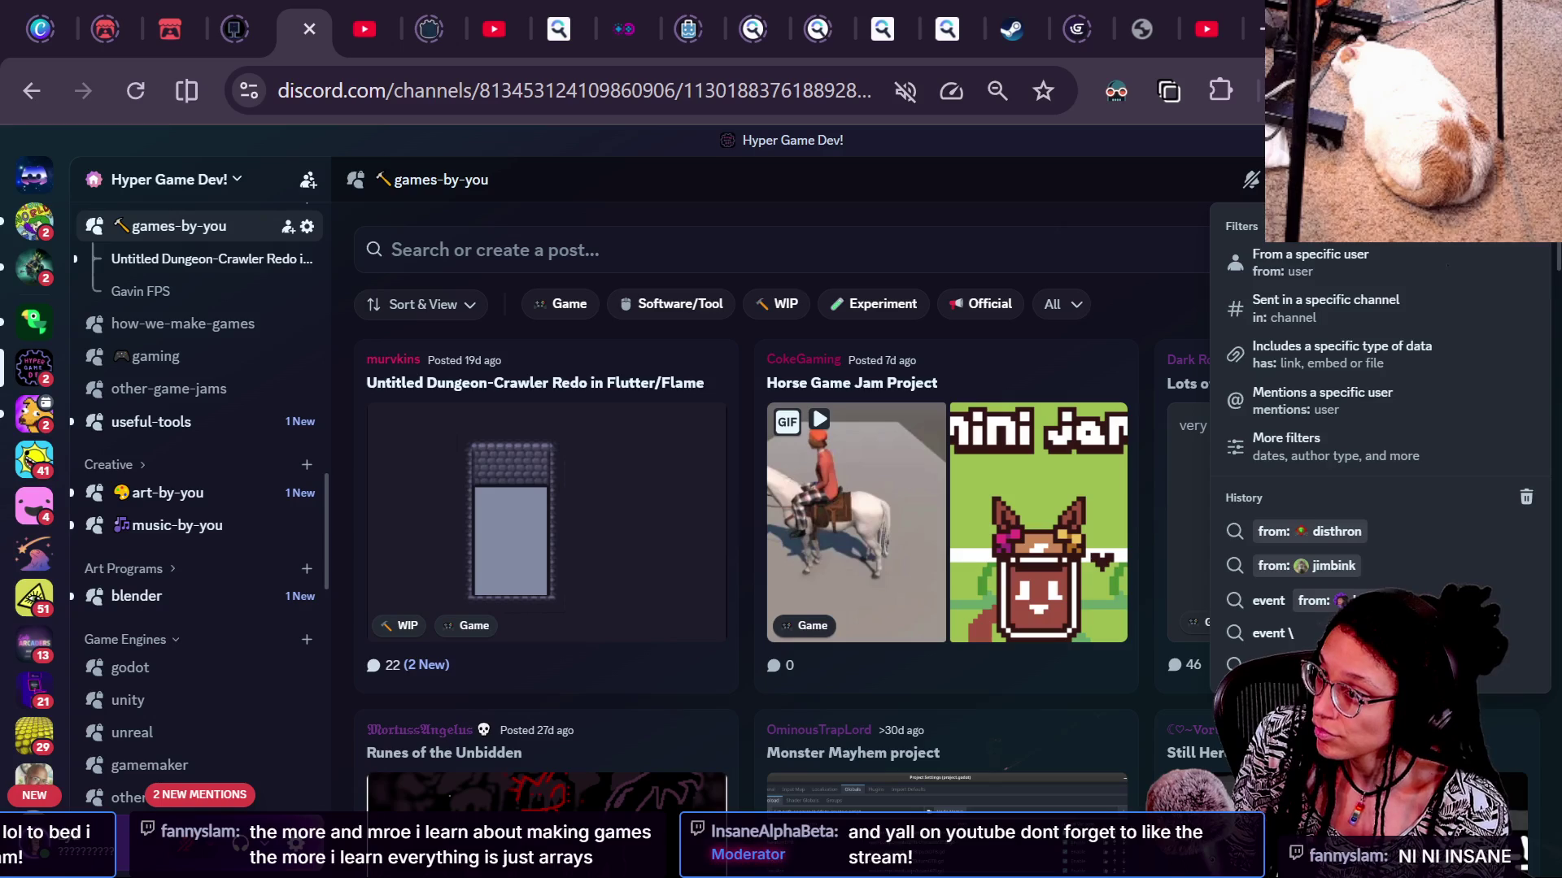
pyautogui.write('dun')
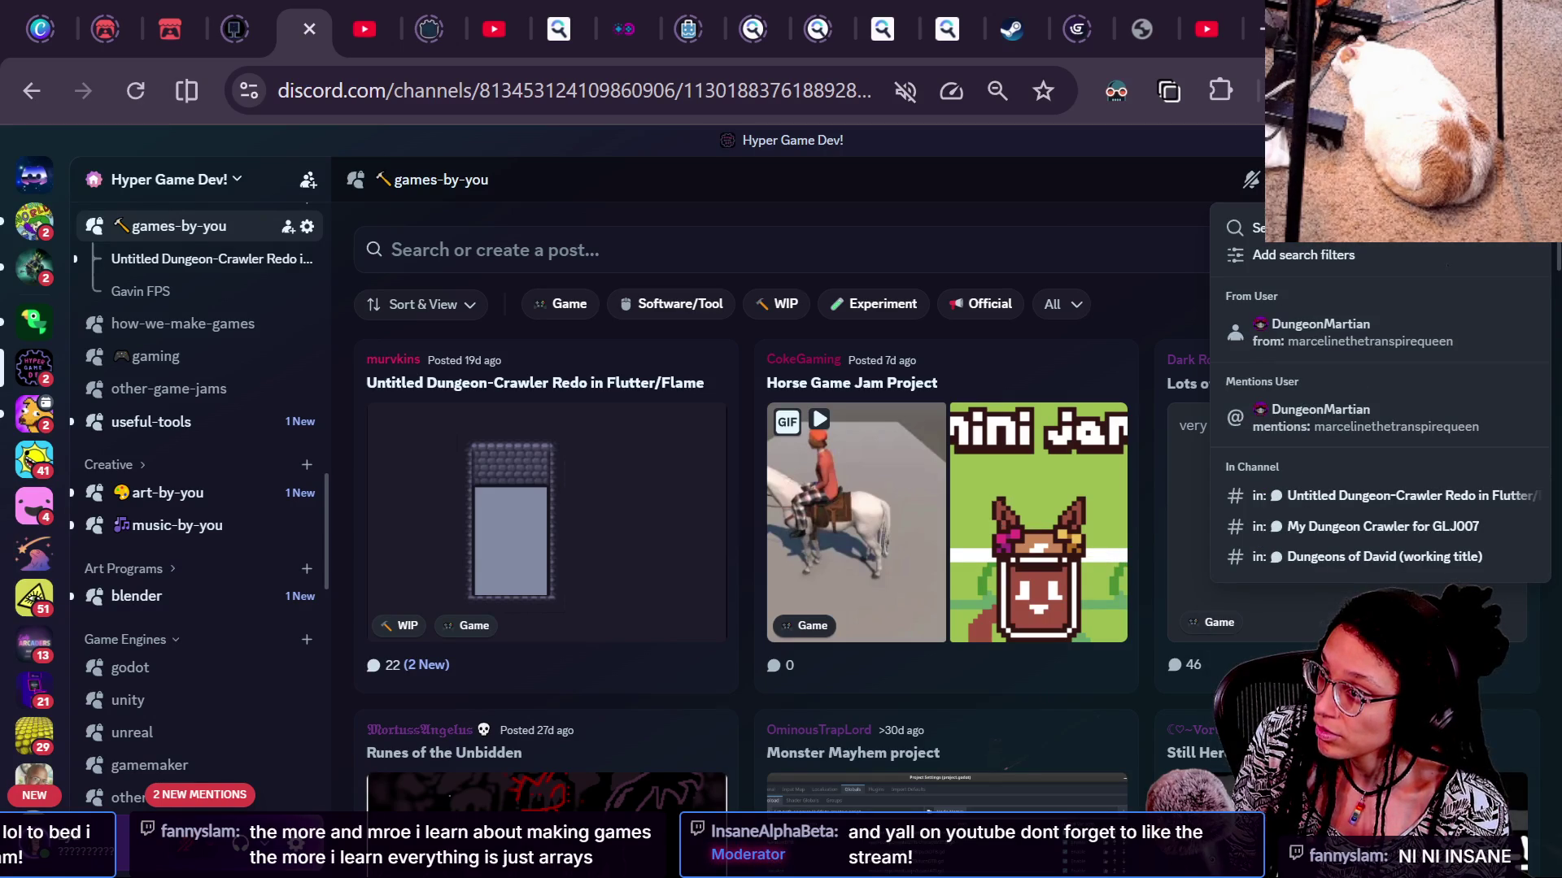
pyautogui.press('BackSpace')
pyautogui.press('BackSpace')
pyautogui.press('BackSpace')
pyautogui.write('in')
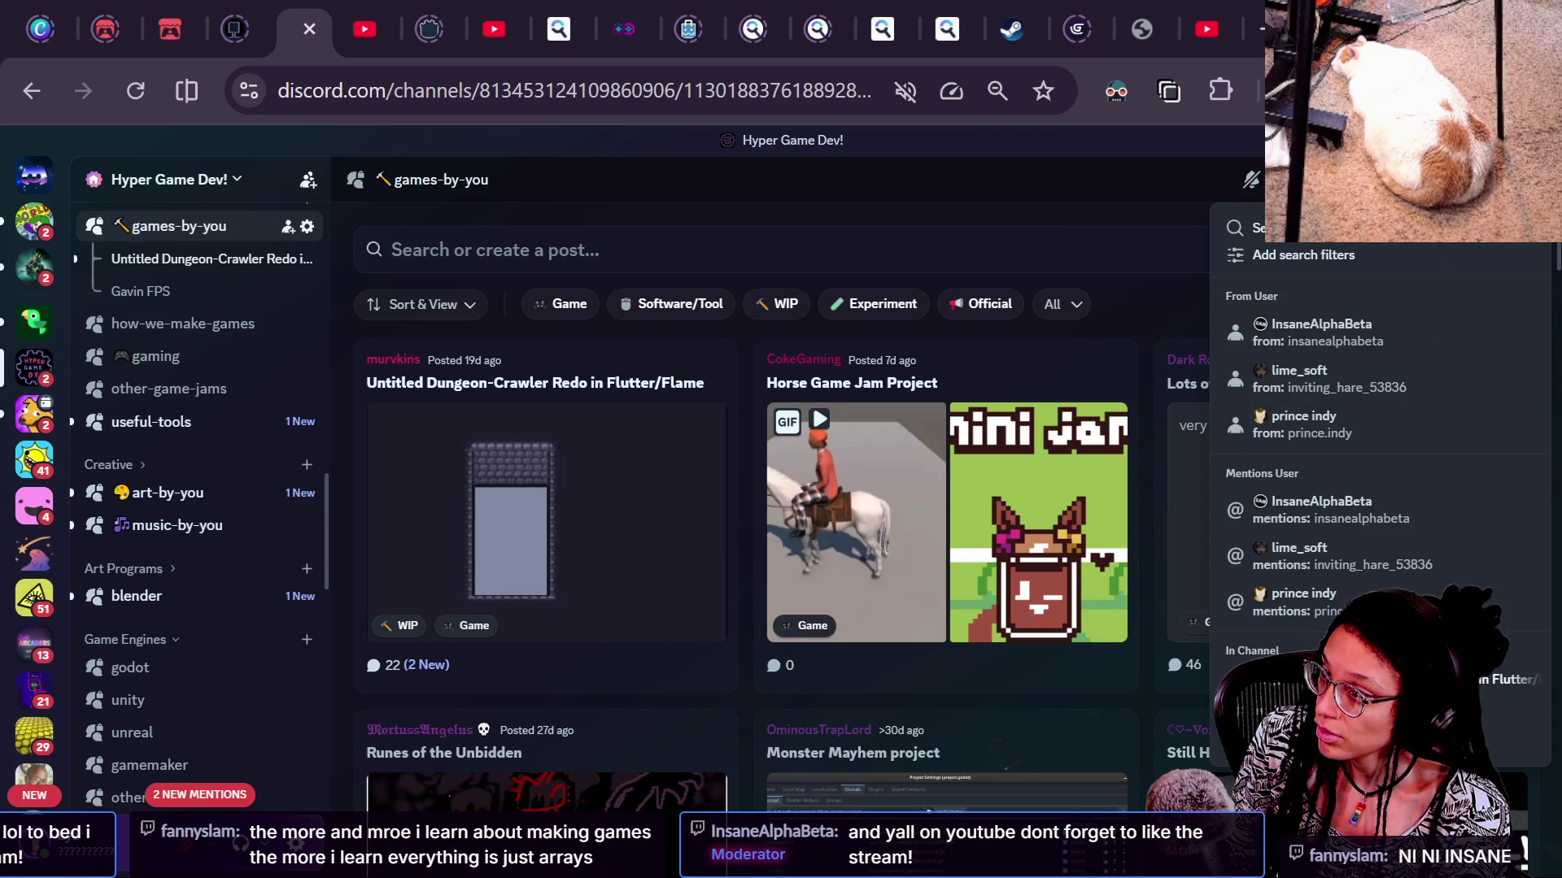
pyautogui.write(':')
pyautogui.press('BackSpace')
pyautogui.press('BackSpace')
pyautogui.press('BackSpace')
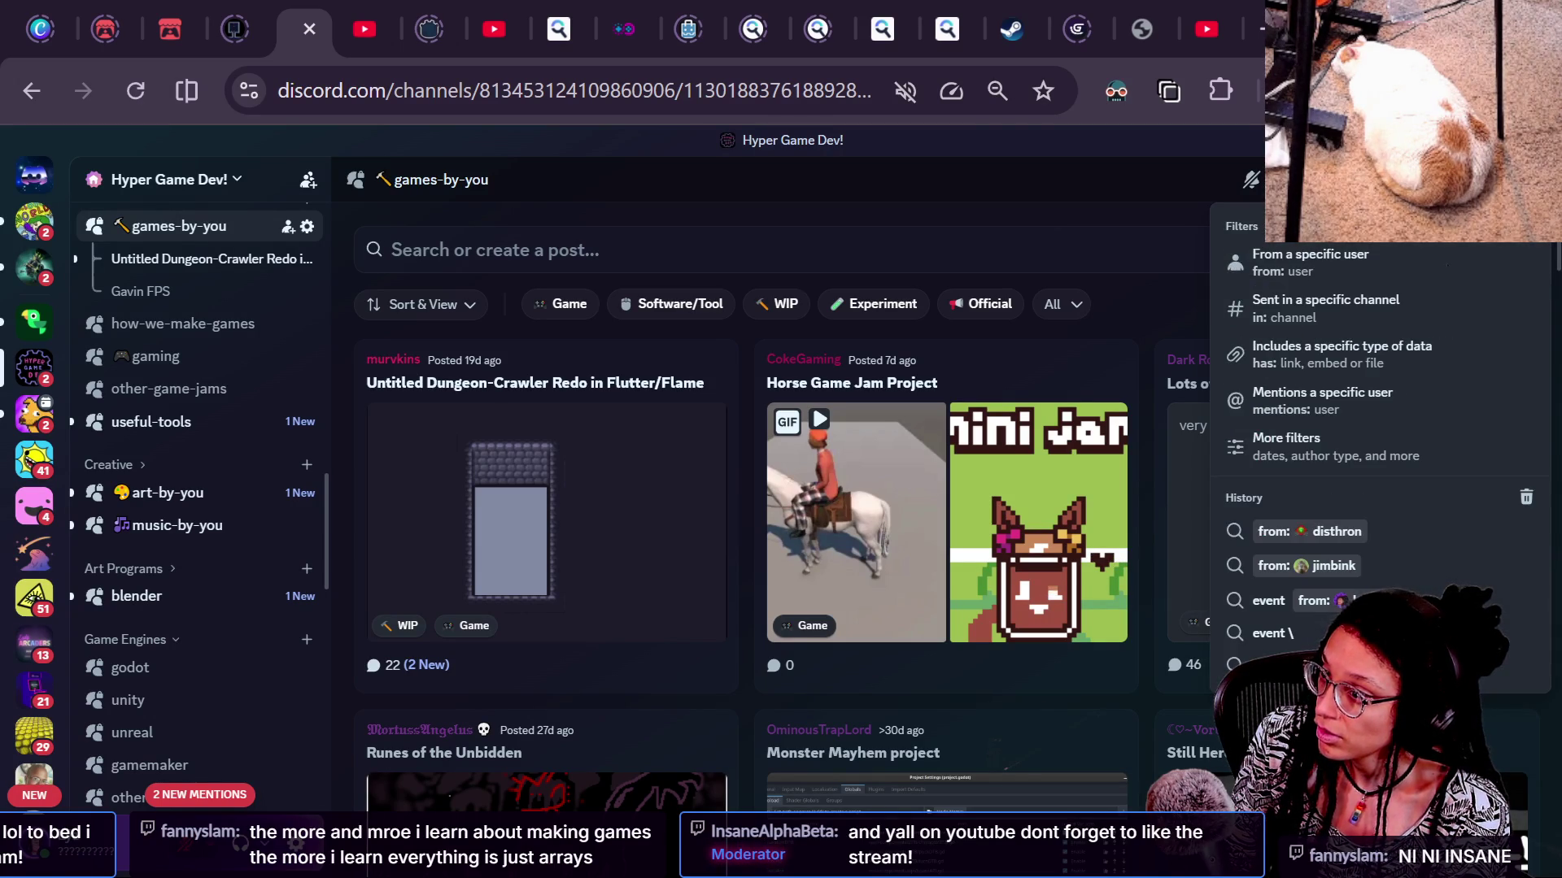
pyautogui.write('in:game')
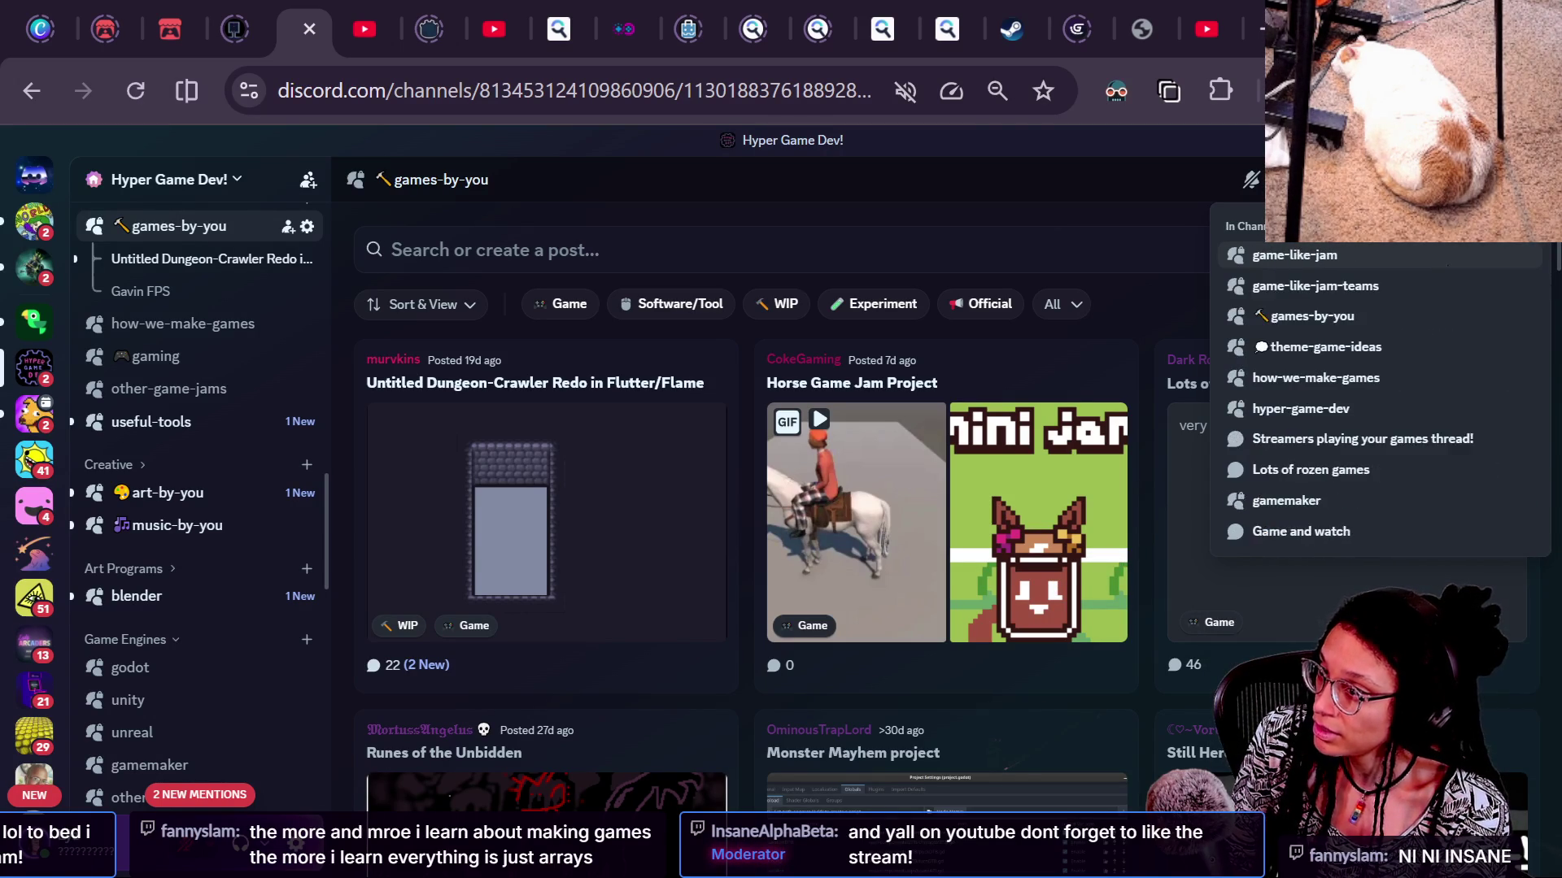
pyautogui.press('Return')
pyautogui.write('from:Dungeon')
pyautogui.press('Return')
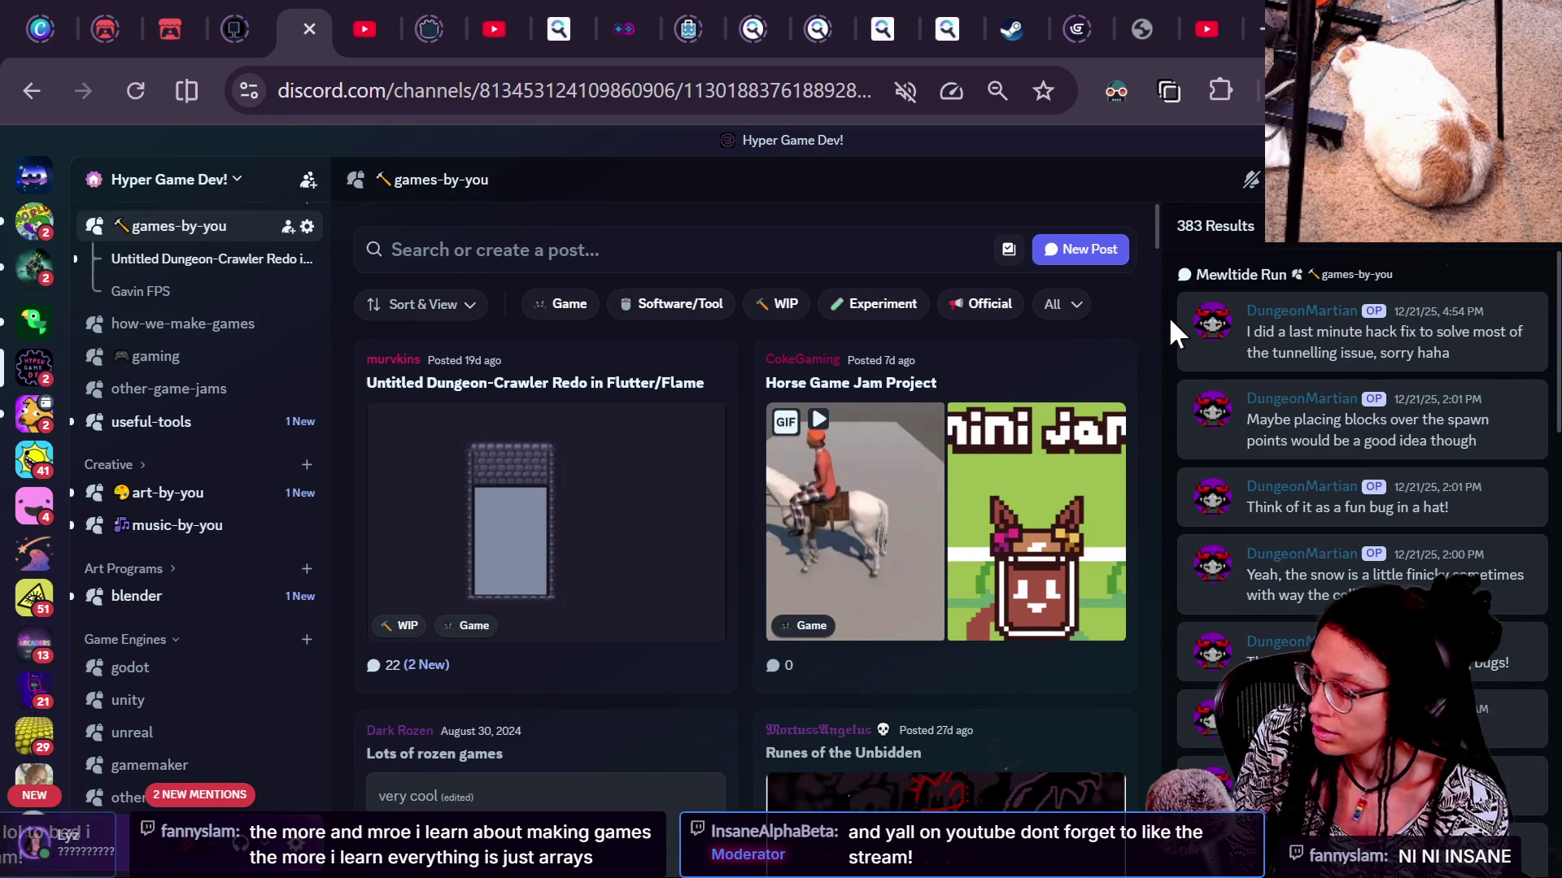
# Page forward through the results to page 4 of 16 and scroll through it
pyautogui.scroll(-8, 1465, 315)
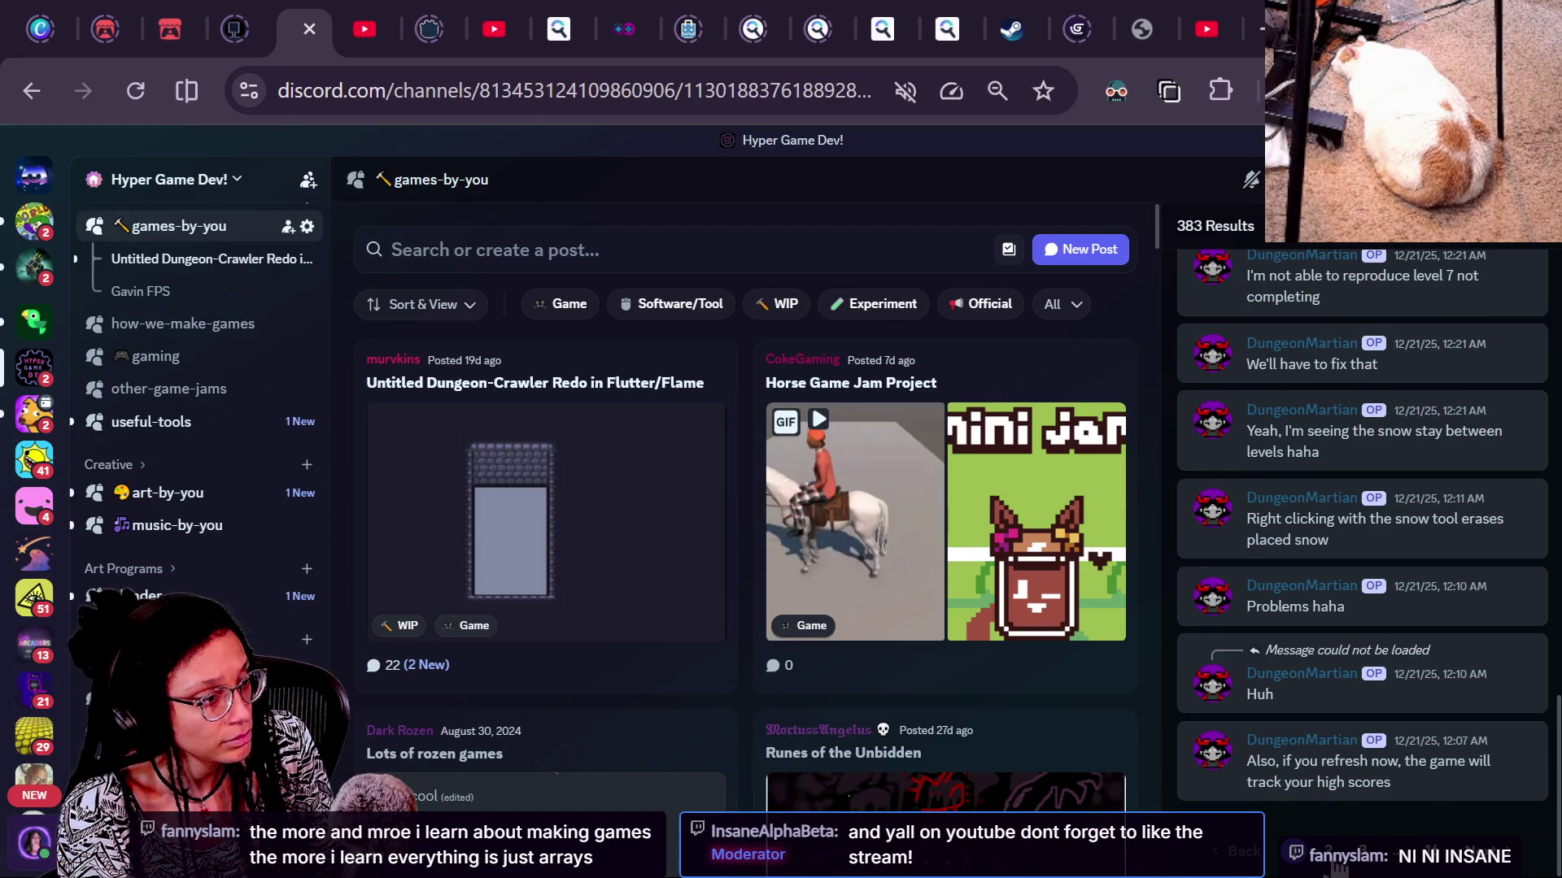
pyautogui.click(1339, 864)
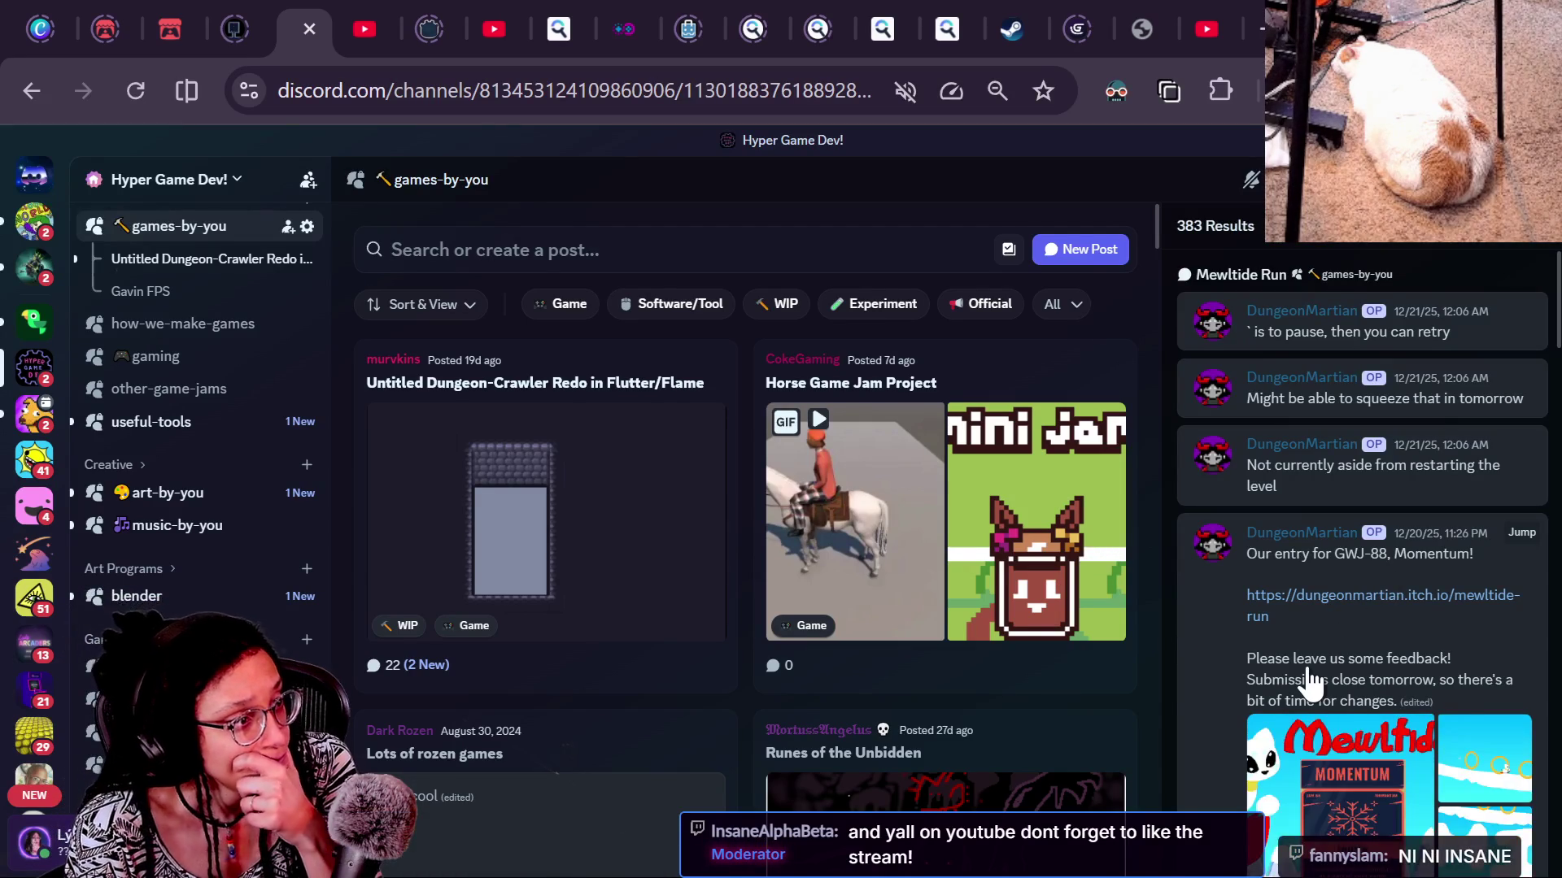
pyautogui.scroll(-10, 1310, 683)
pyautogui.click(1362, 864)
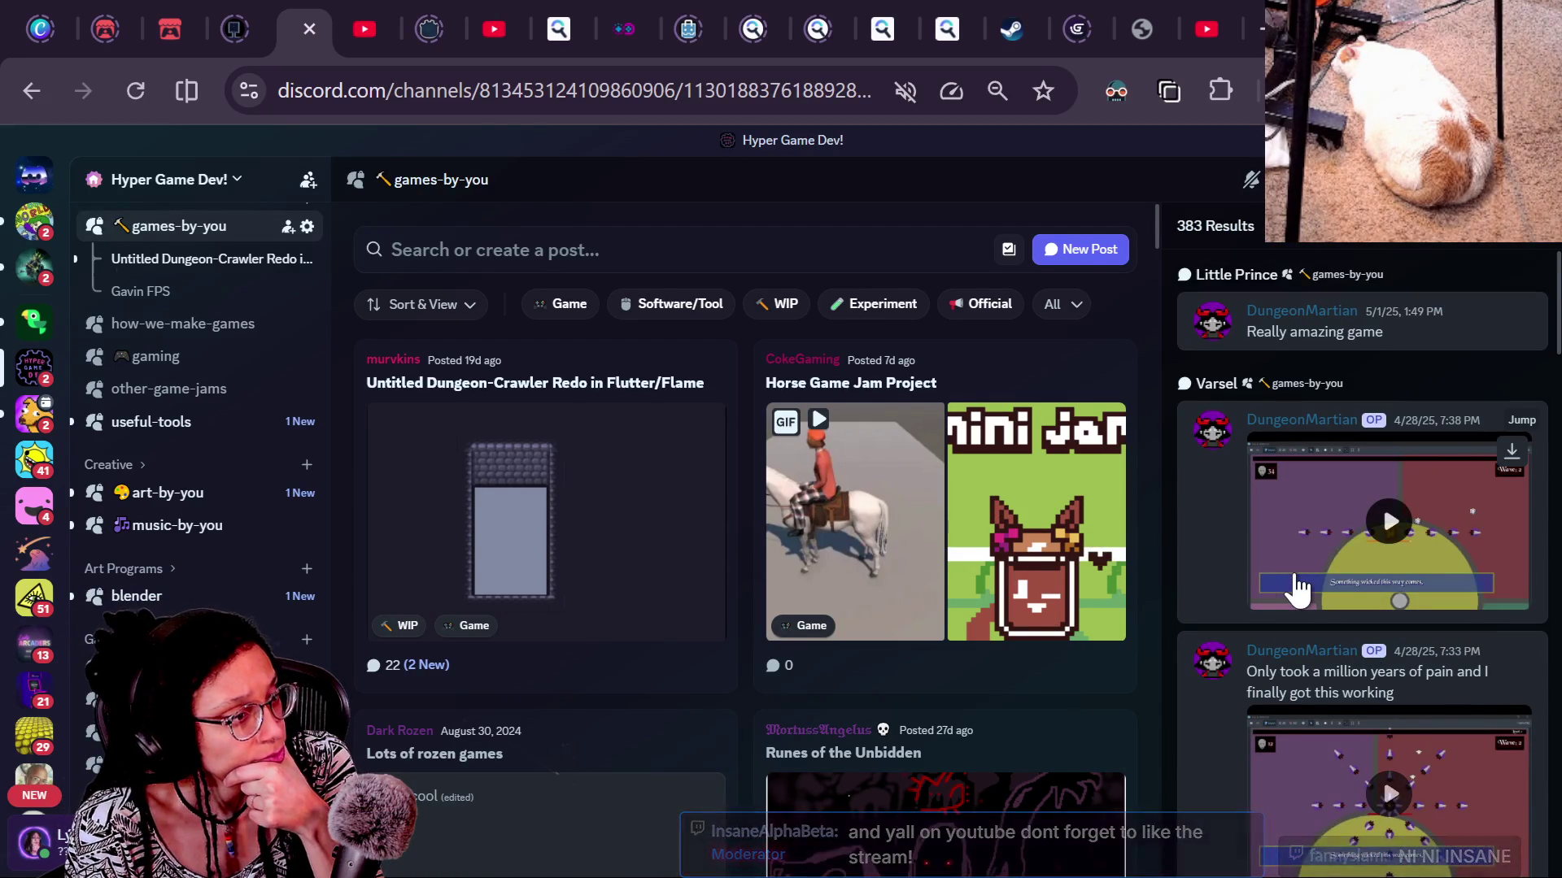
pyautogui.scroll(-10, 1299, 587)
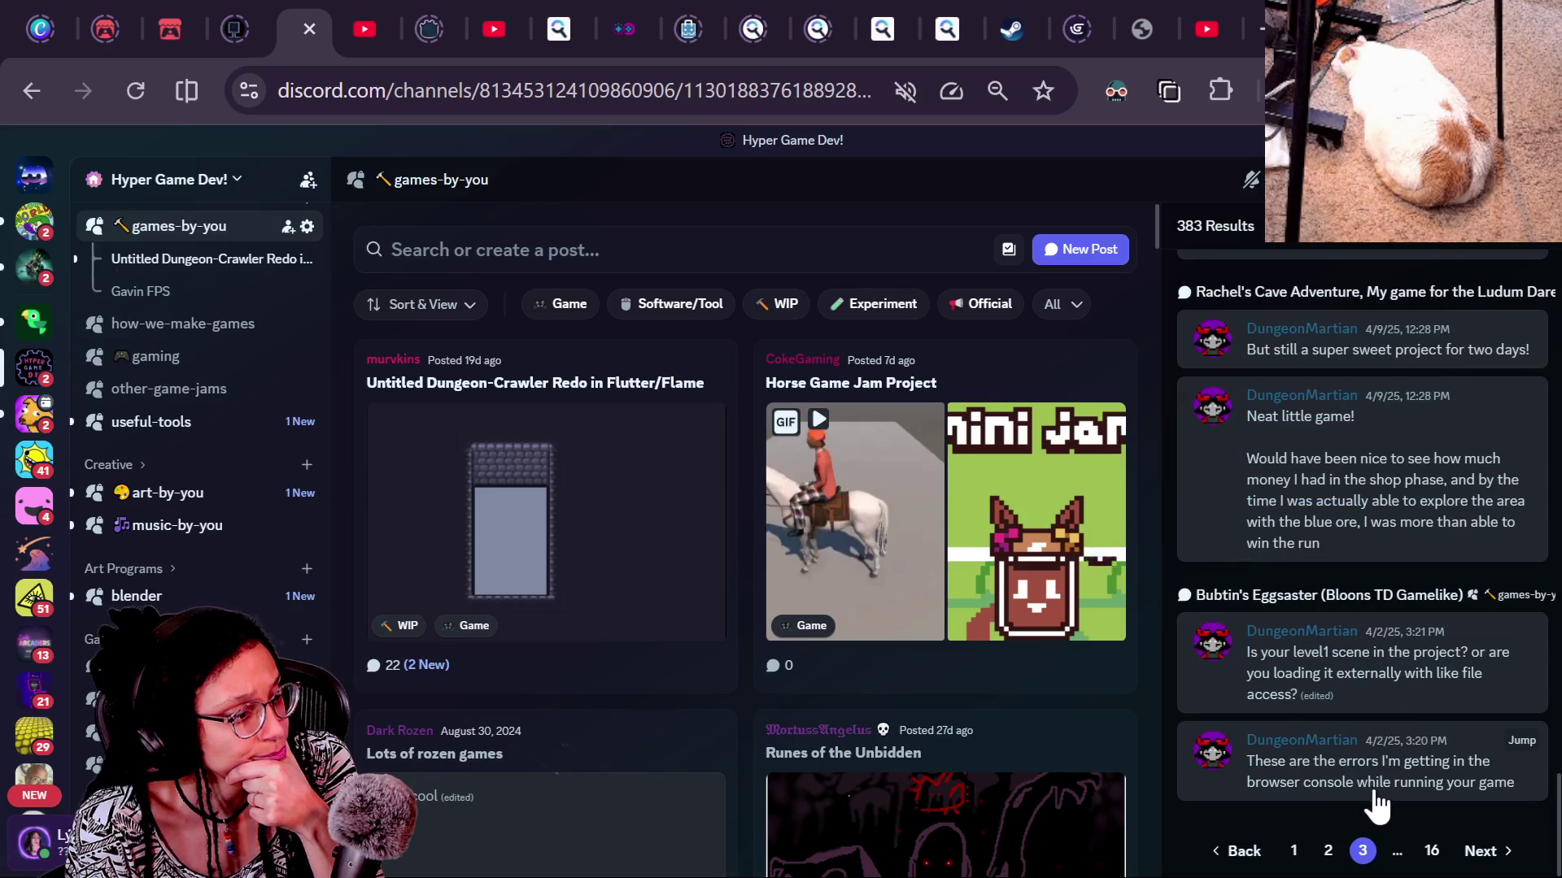
pyautogui.click(1478, 851)
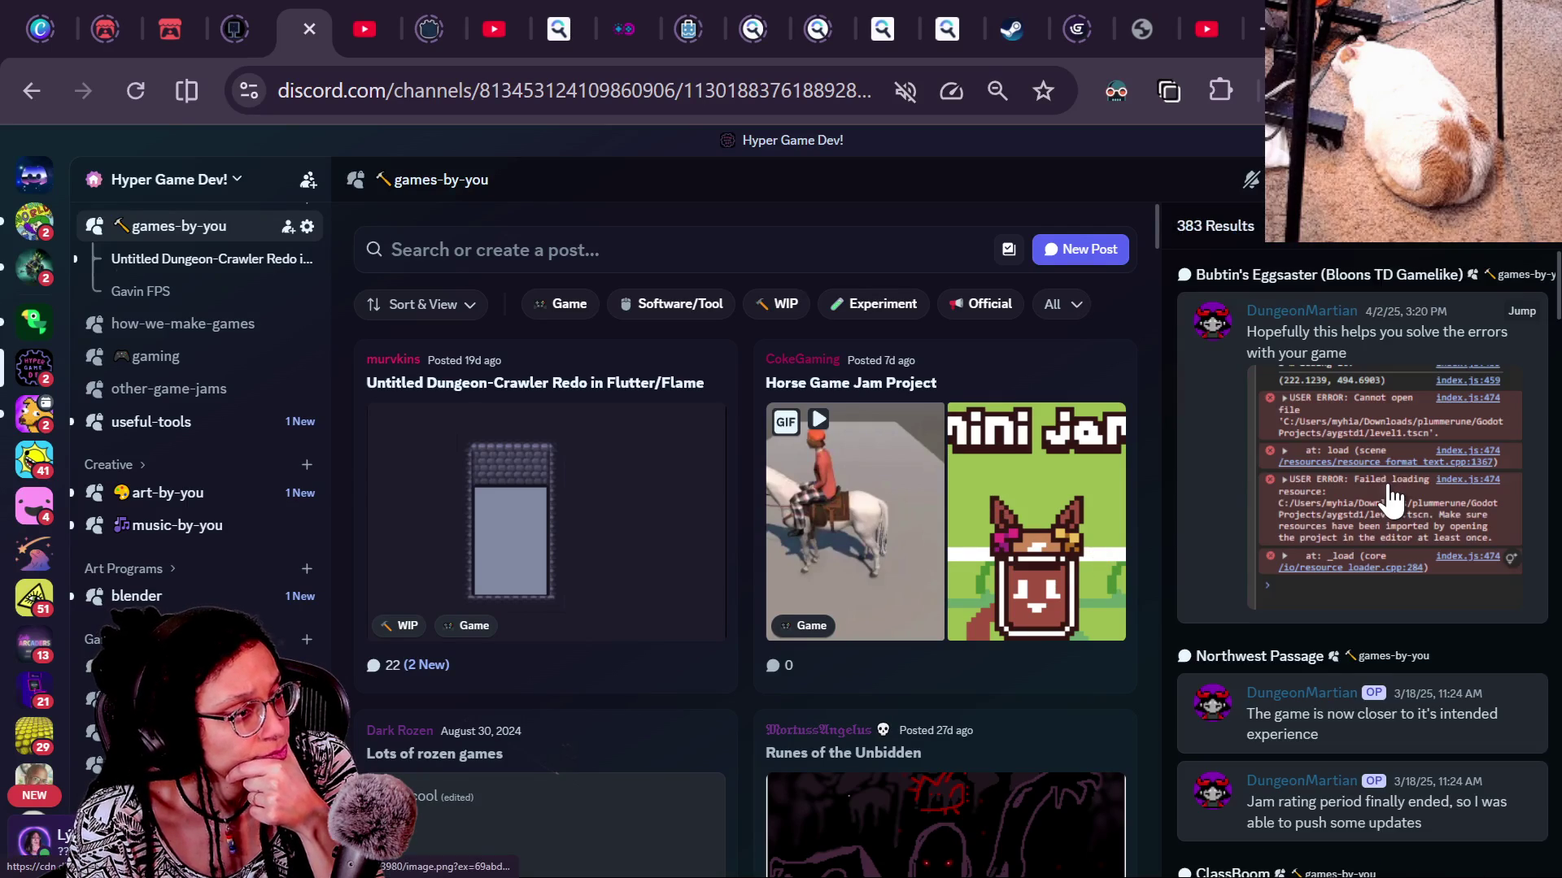
pyautogui.scroll(-10, 1392, 486)
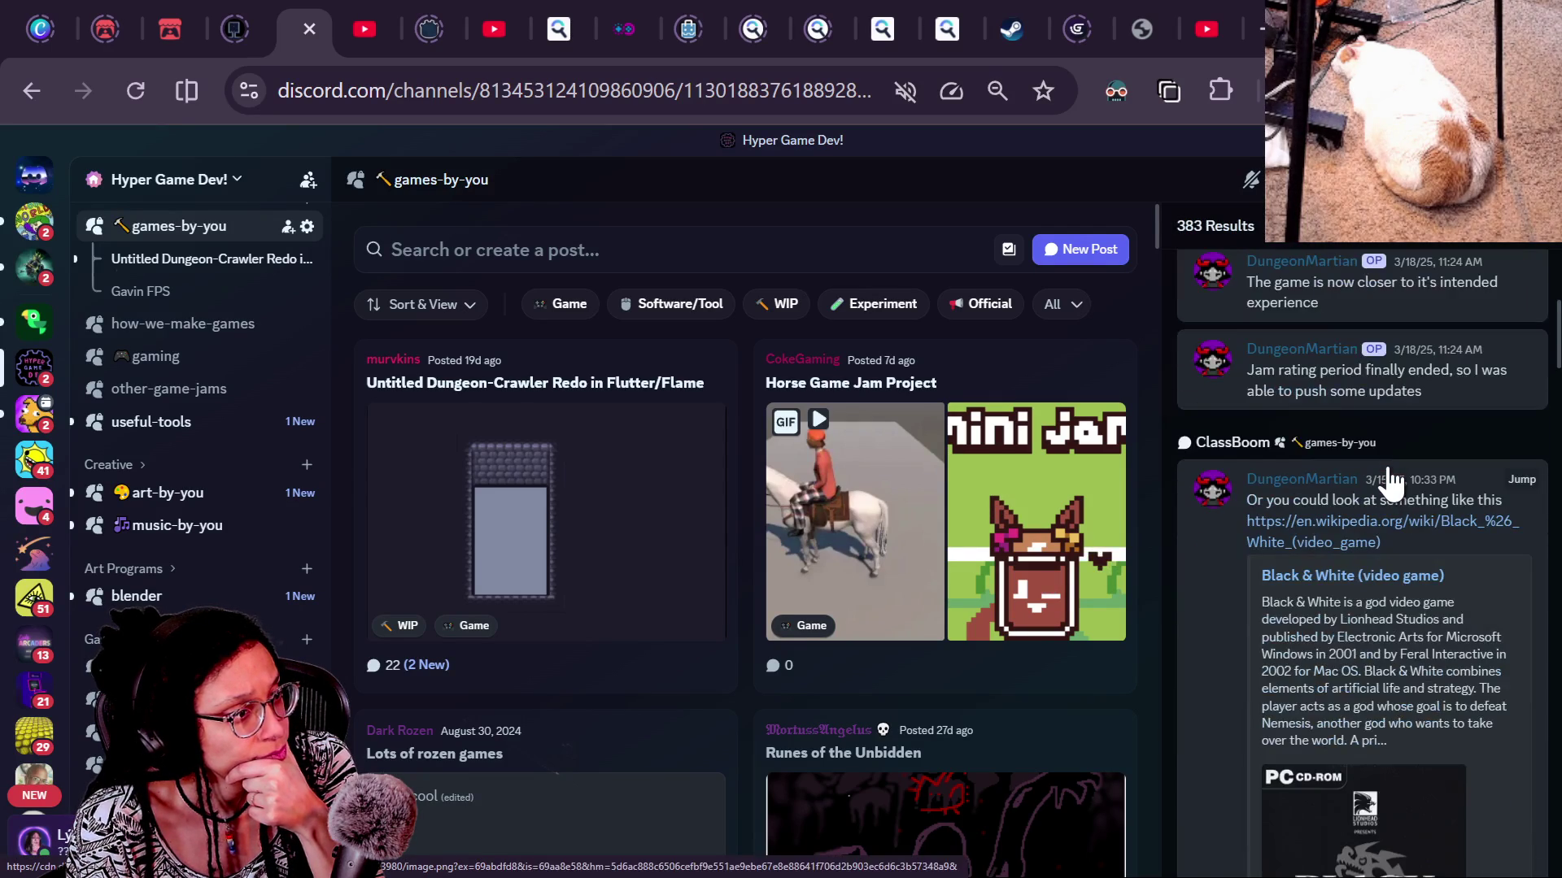
pyautogui.scroll(-10, 1392, 486)
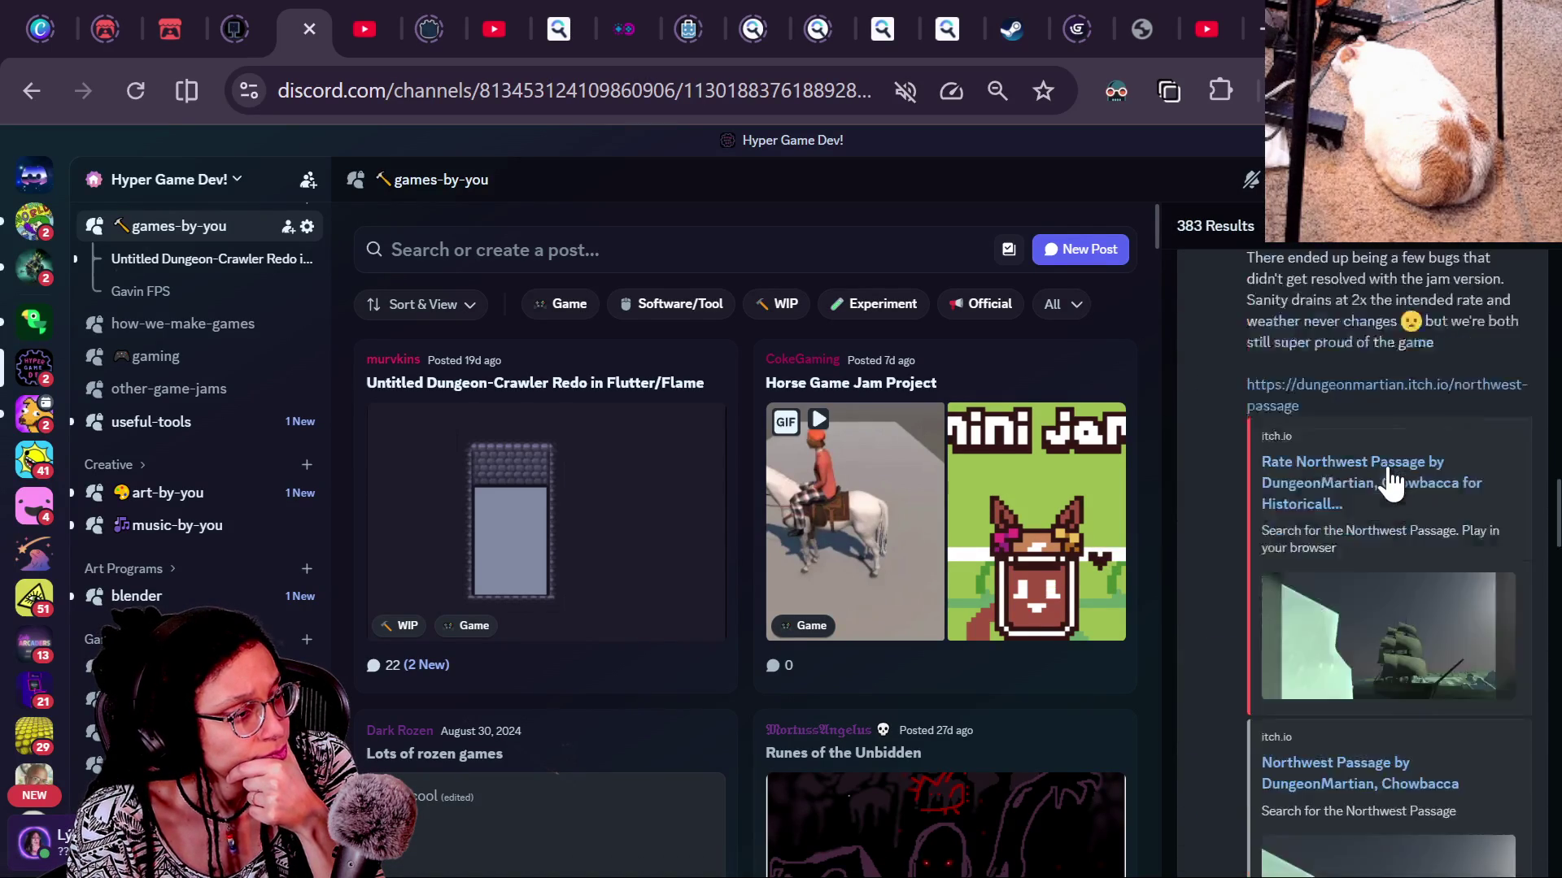
pyautogui.scroll(2, 1392, 486)
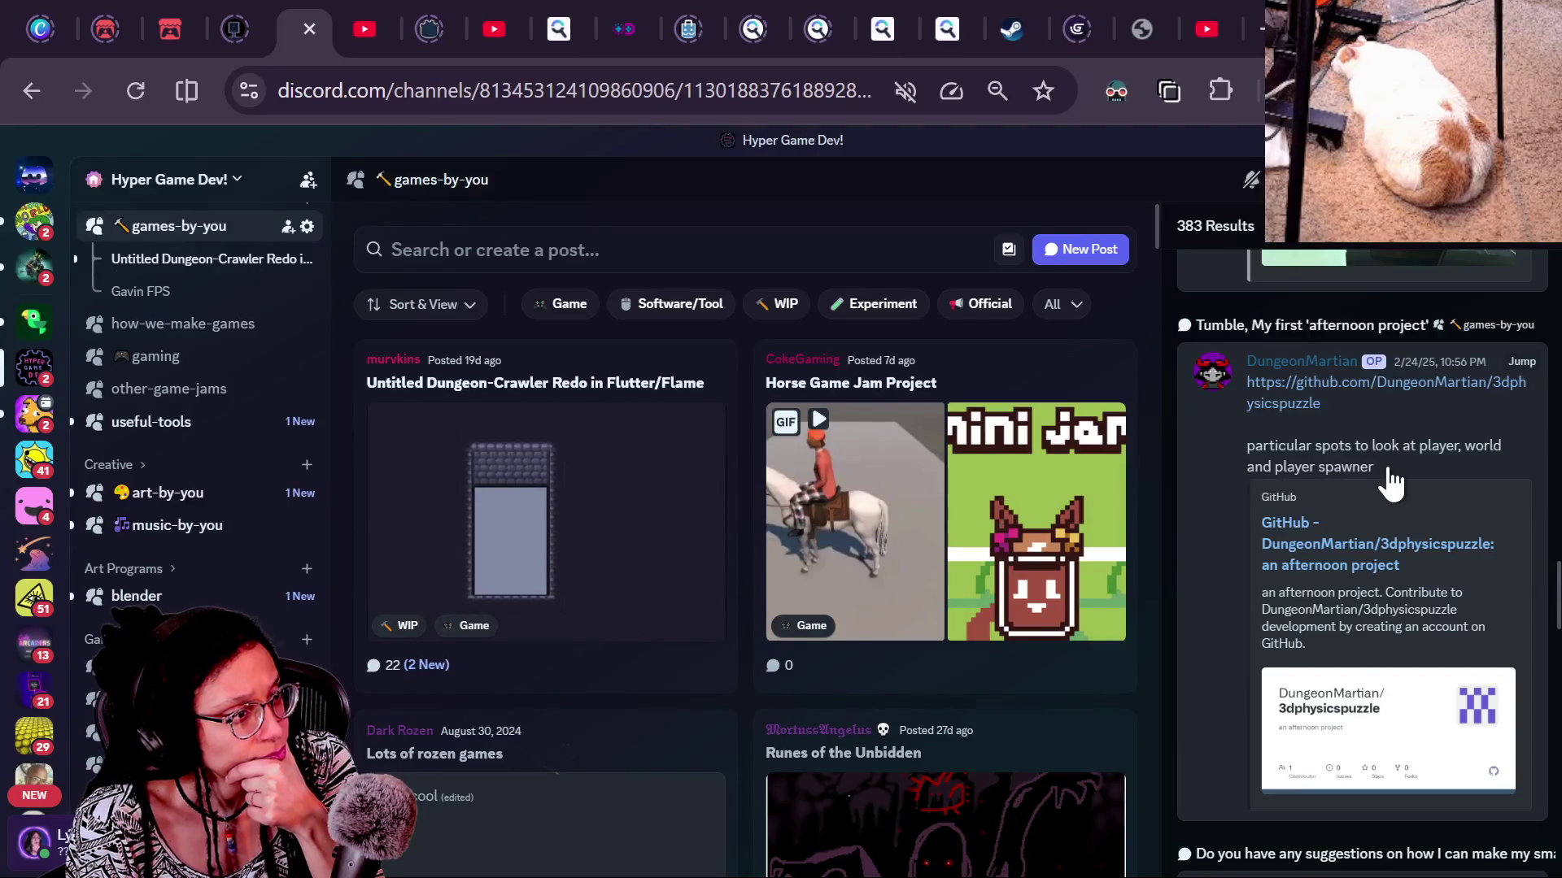
pyautogui.scroll(-7, 1393, 486)
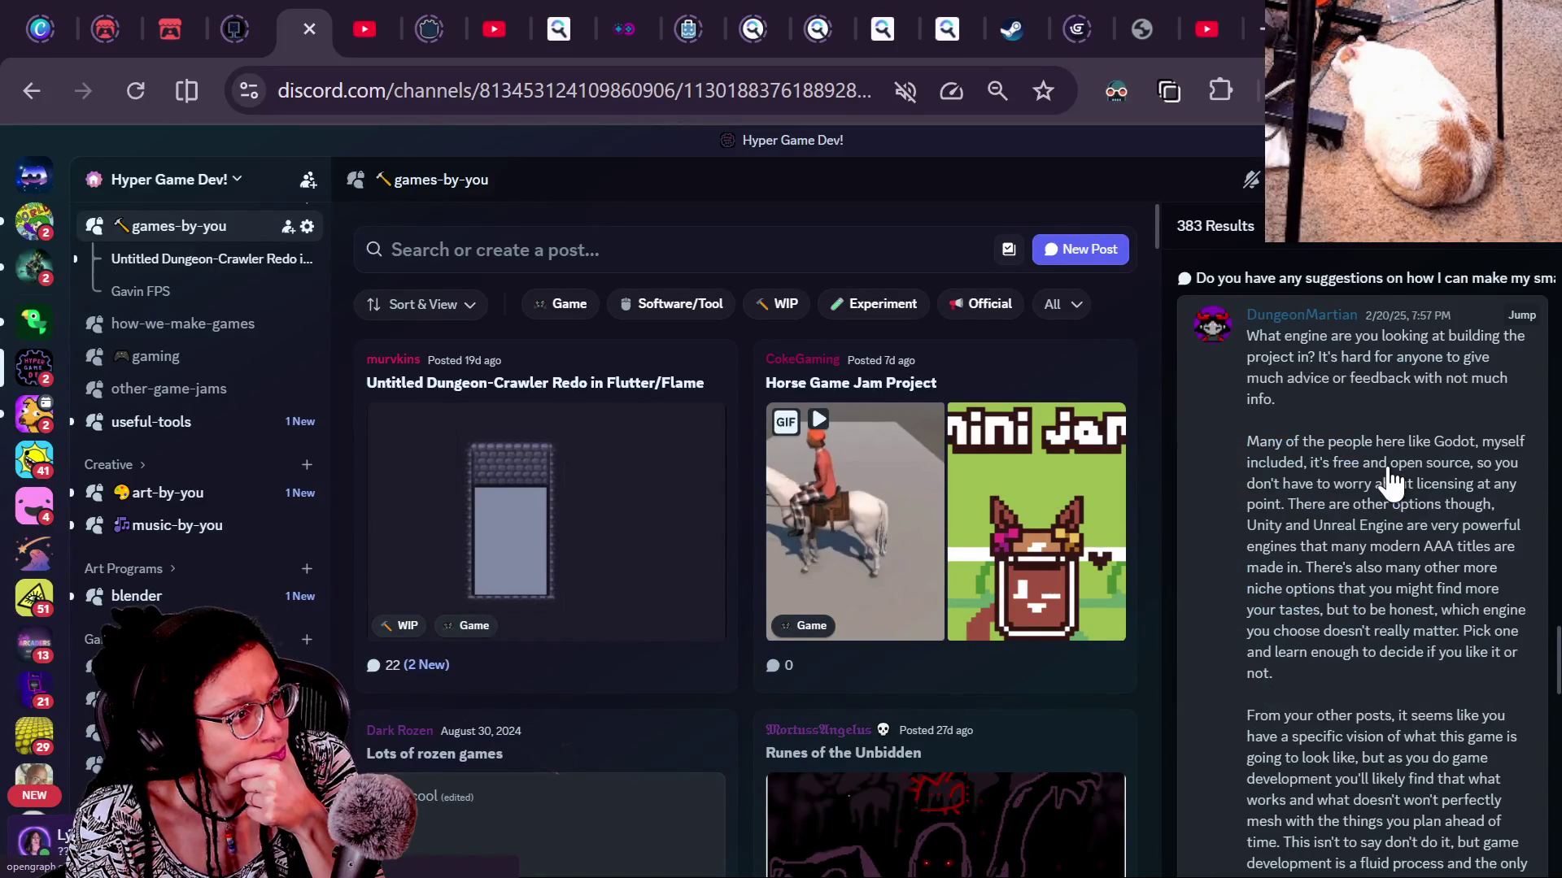
pyautogui.scroll(4, 1392, 485)
pyautogui.scroll(-10, 1393, 479)
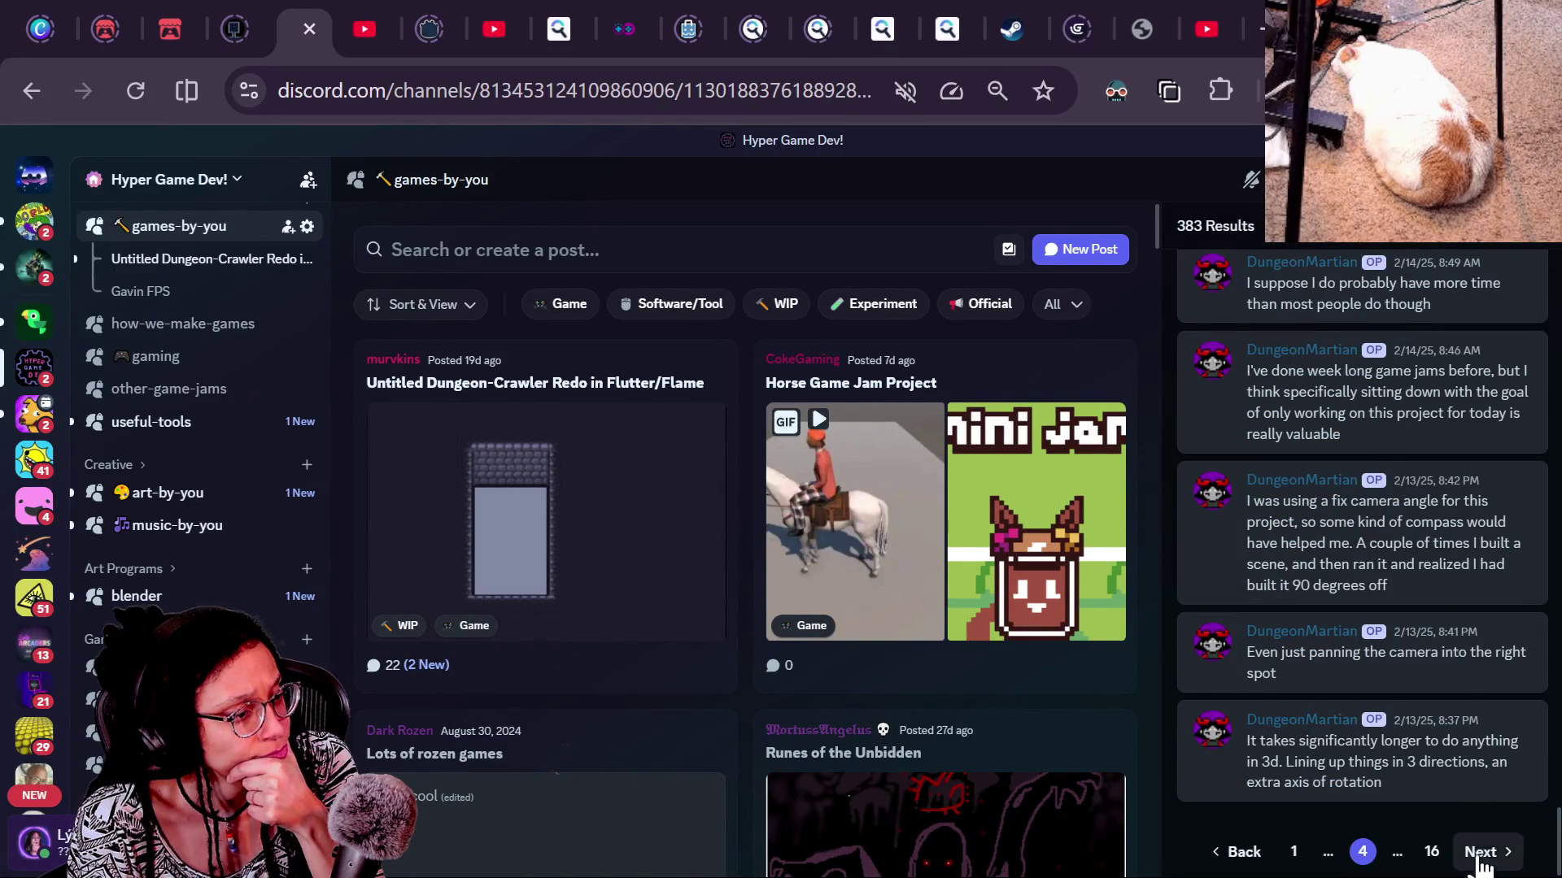
# Advance to page 5 of the search results and scroll through it
pyautogui.click(1481, 851)
pyautogui.scroll(-10, 1445, 567)
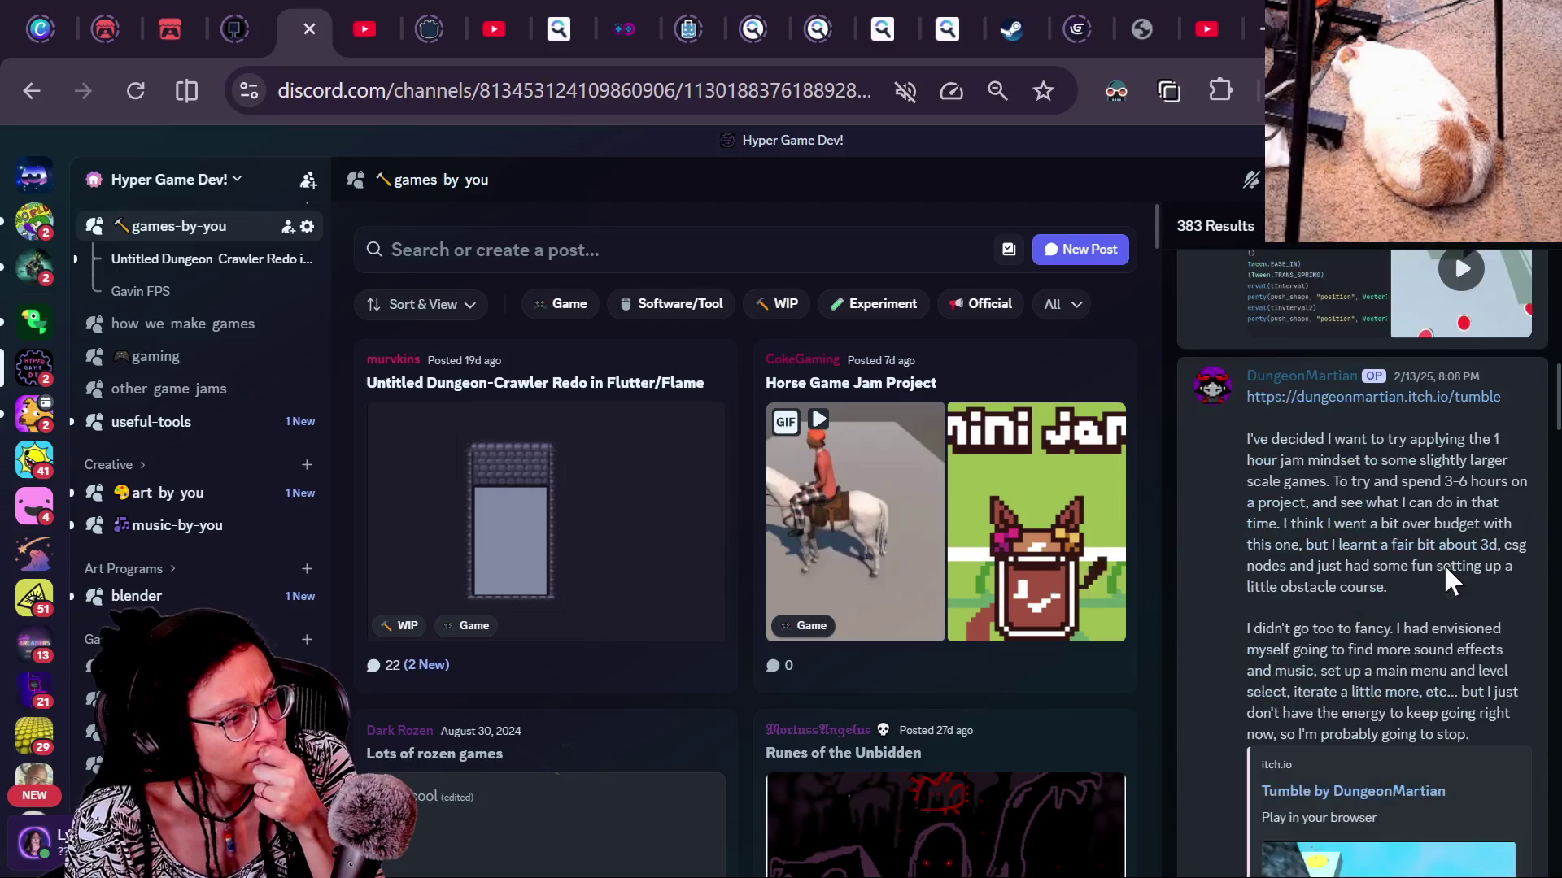
pyautogui.scroll(-5, 1443, 564)
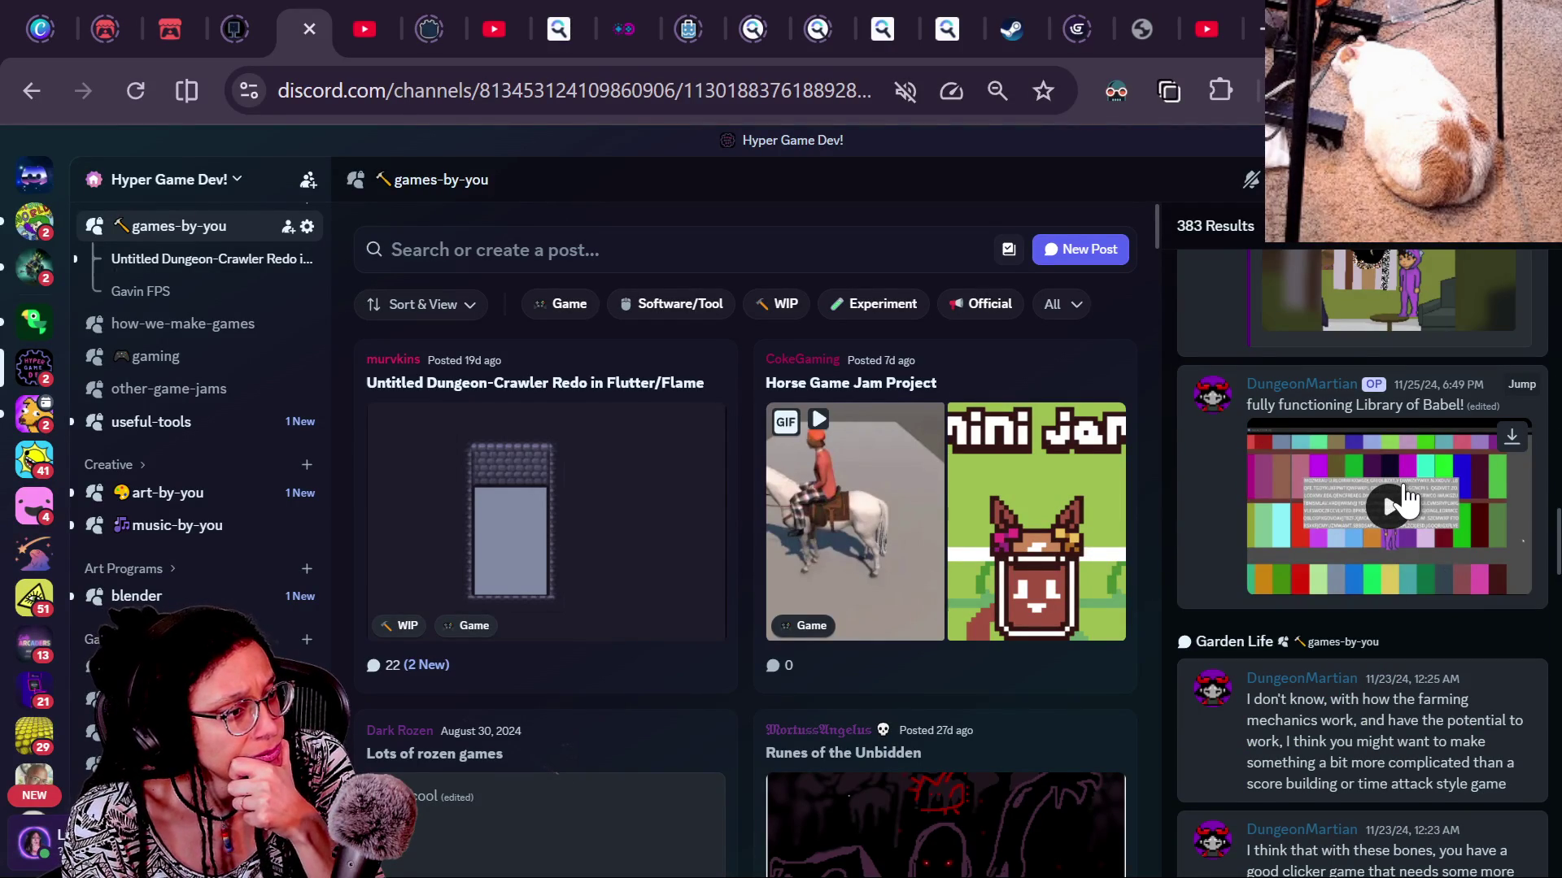
pyautogui.scroll(-3, 1404, 502)
pyautogui.scroll(-3, 1405, 498)
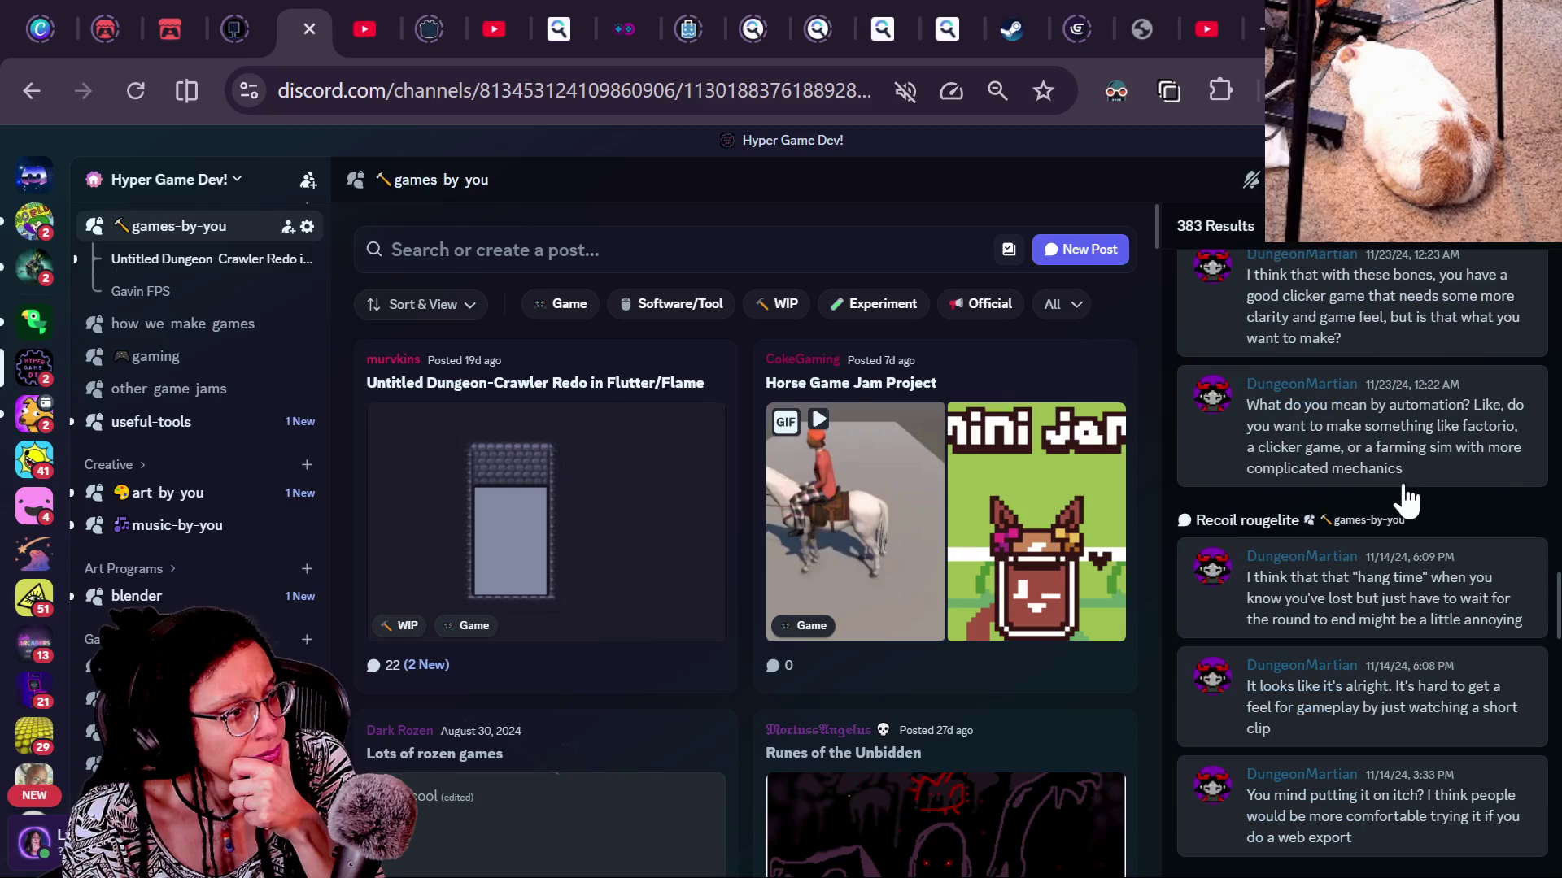
pyautogui.scroll(-9, 1404, 498)
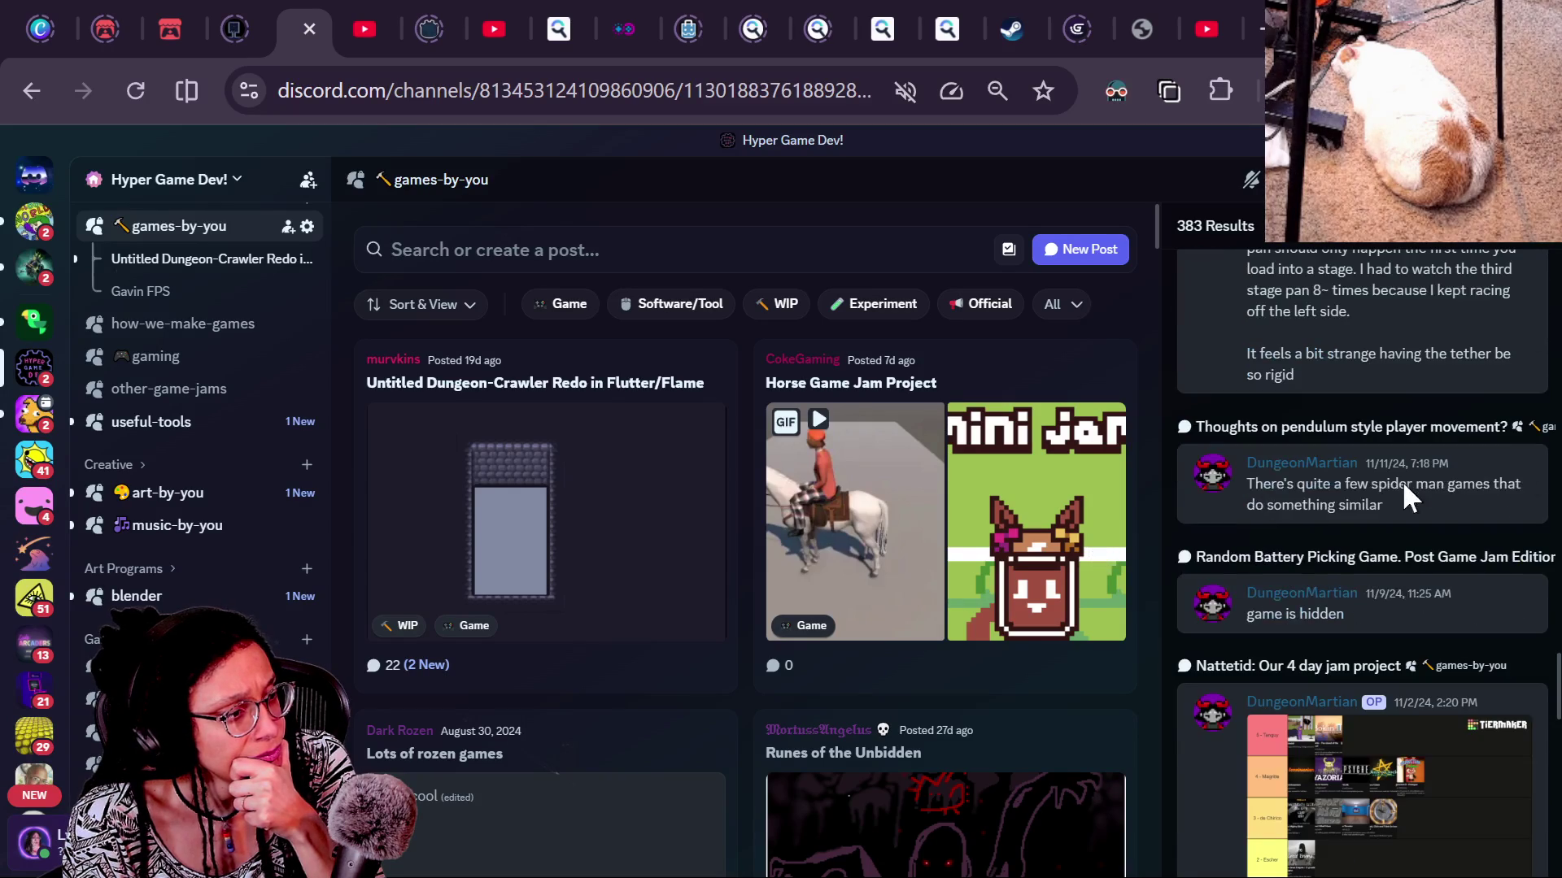
pyautogui.scroll(-10, 1405, 498)
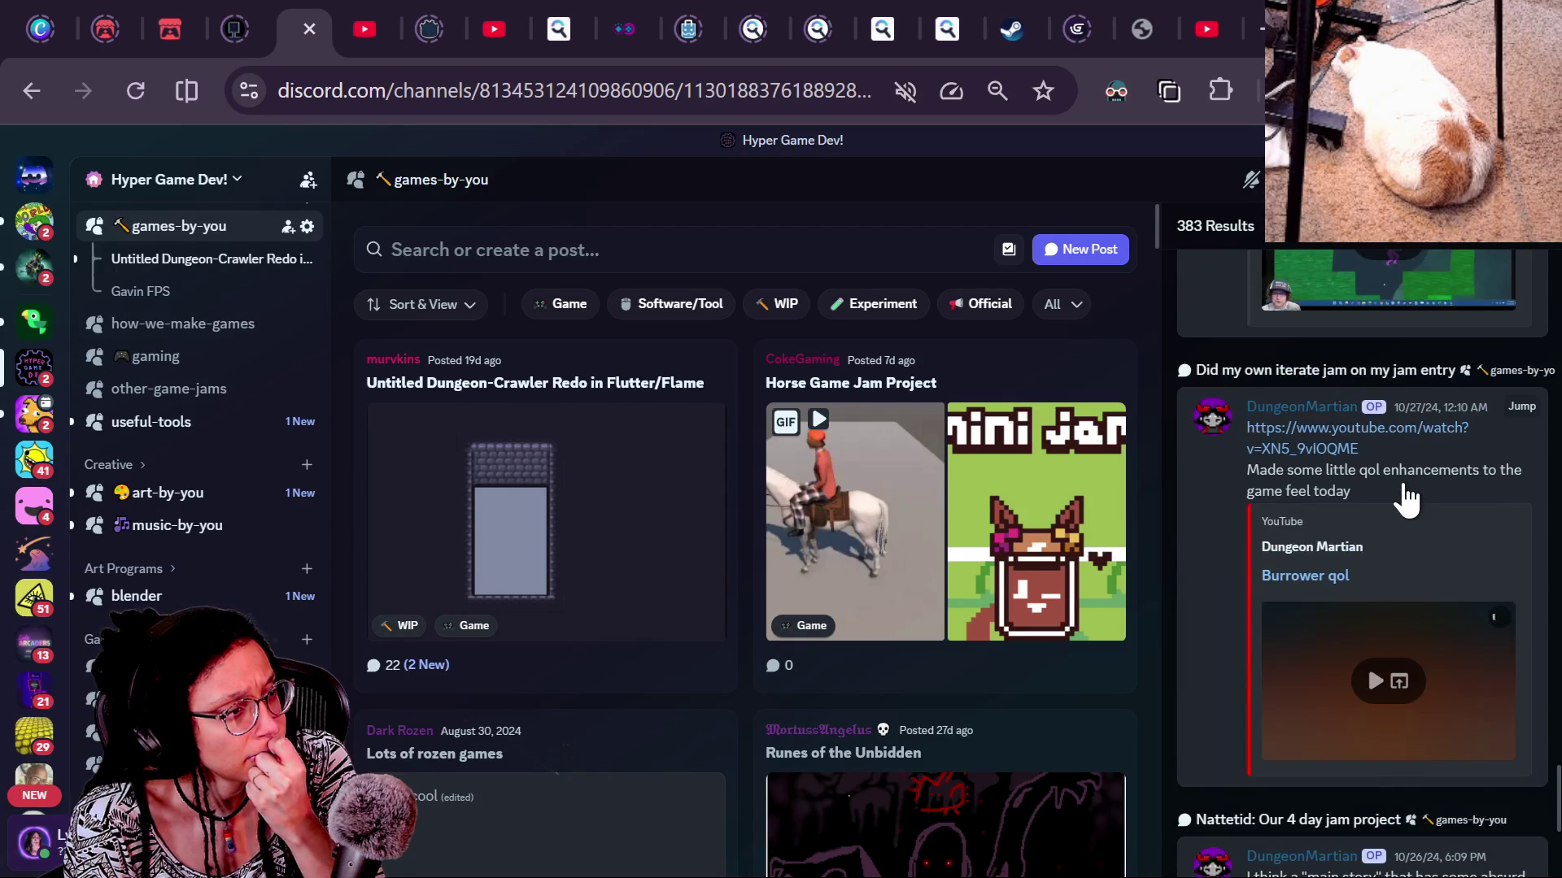
pyautogui.scroll(-5, 1405, 498)
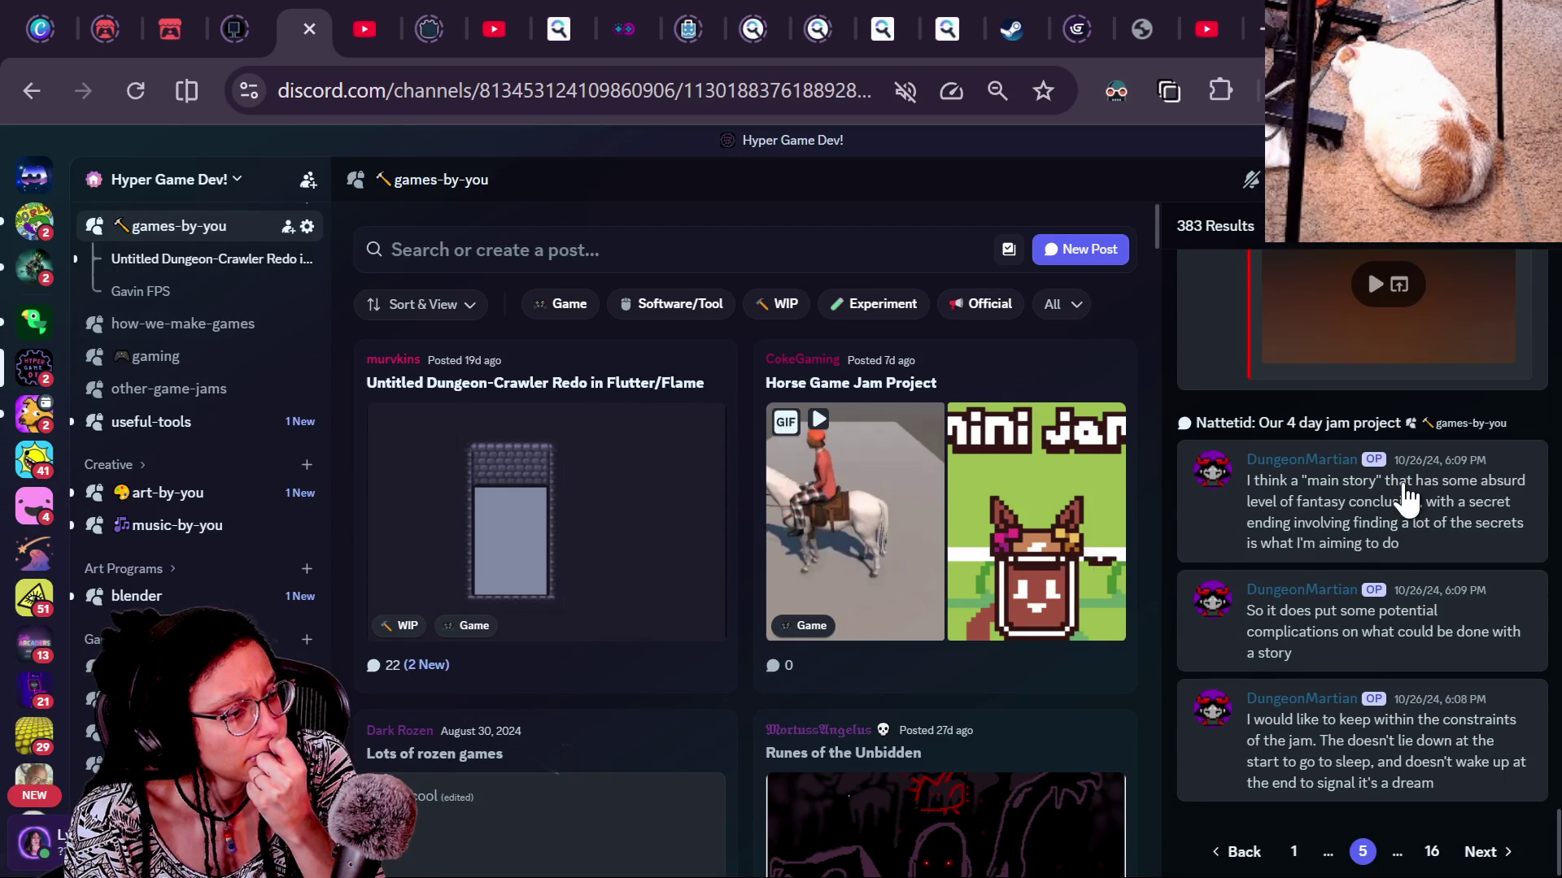
# Move on to page 6 and scroll down to the Nattetid jam and LaserNet Inc. posts
pyautogui.click(1481, 851)
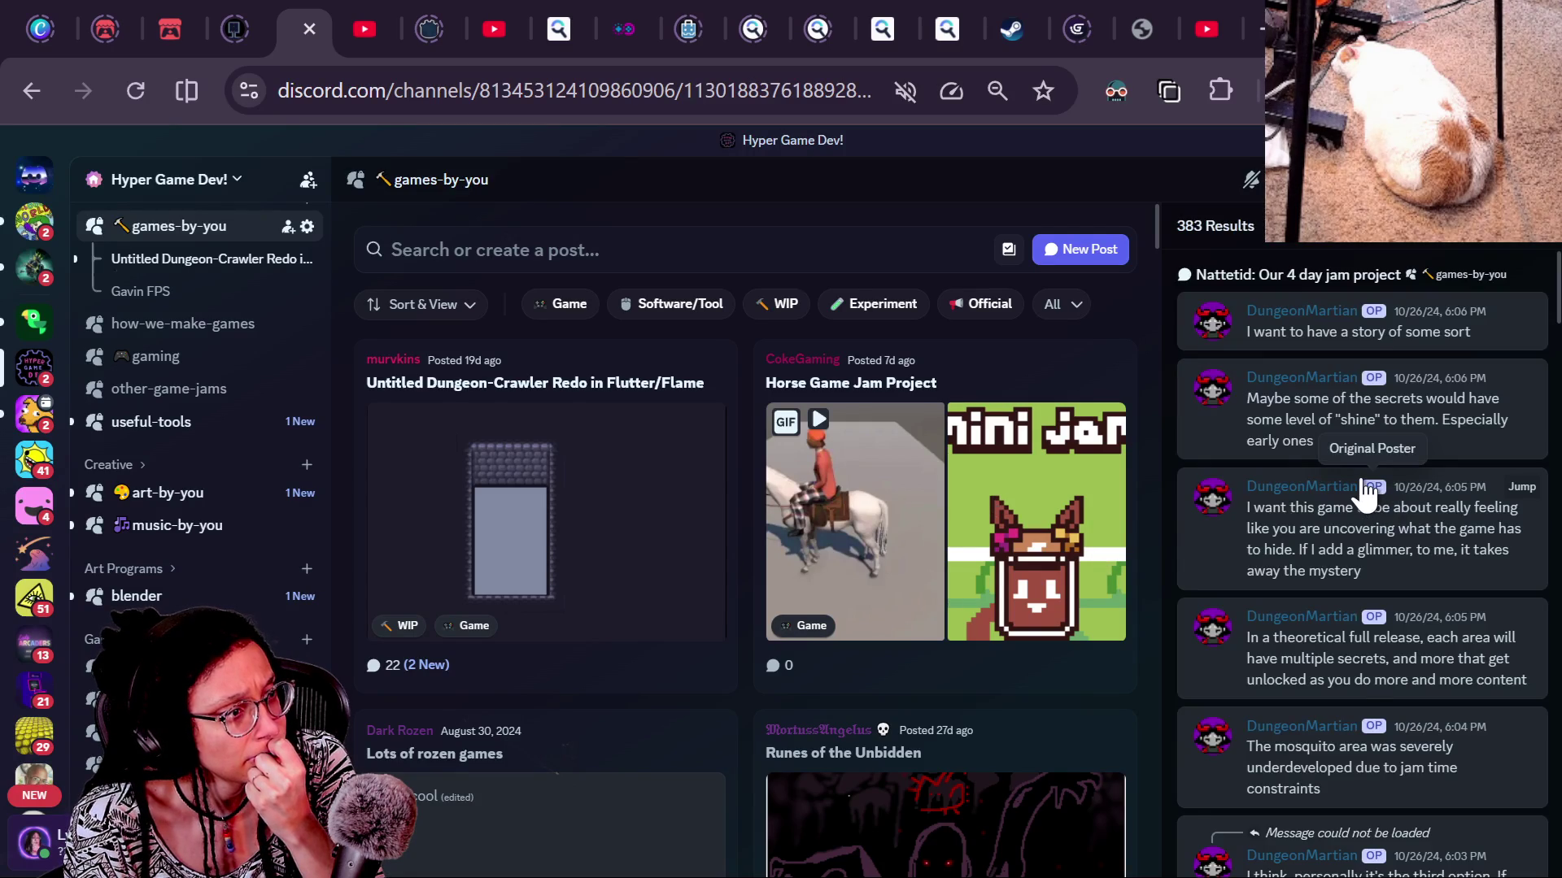
pyautogui.scroll(-7, 1367, 494)
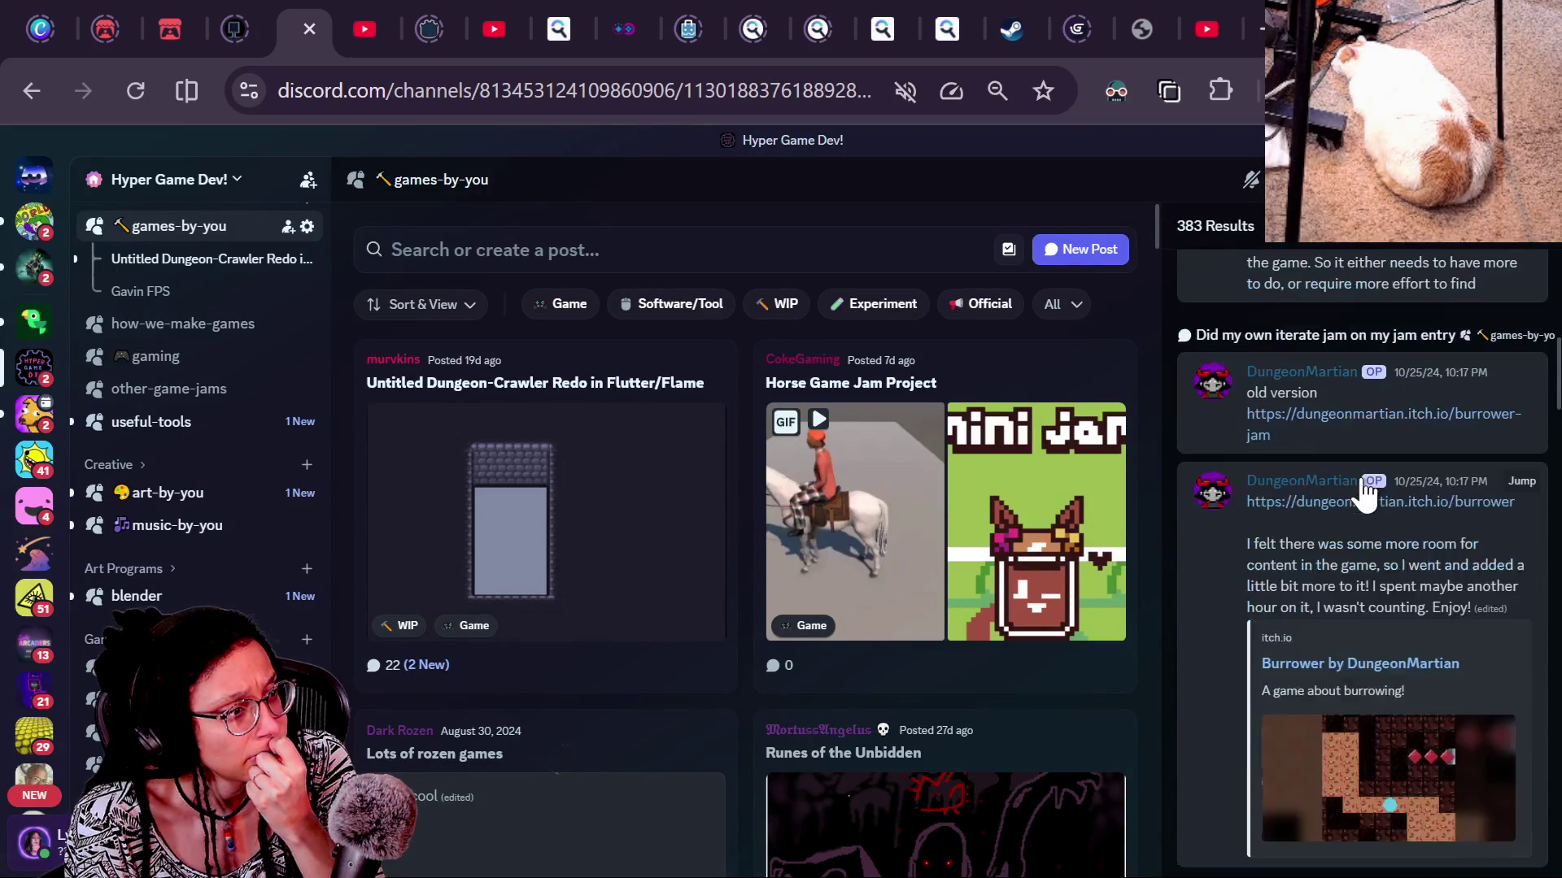
pyautogui.scroll(-6, 1366, 492)
pyautogui.scroll(-10, 1364, 492)
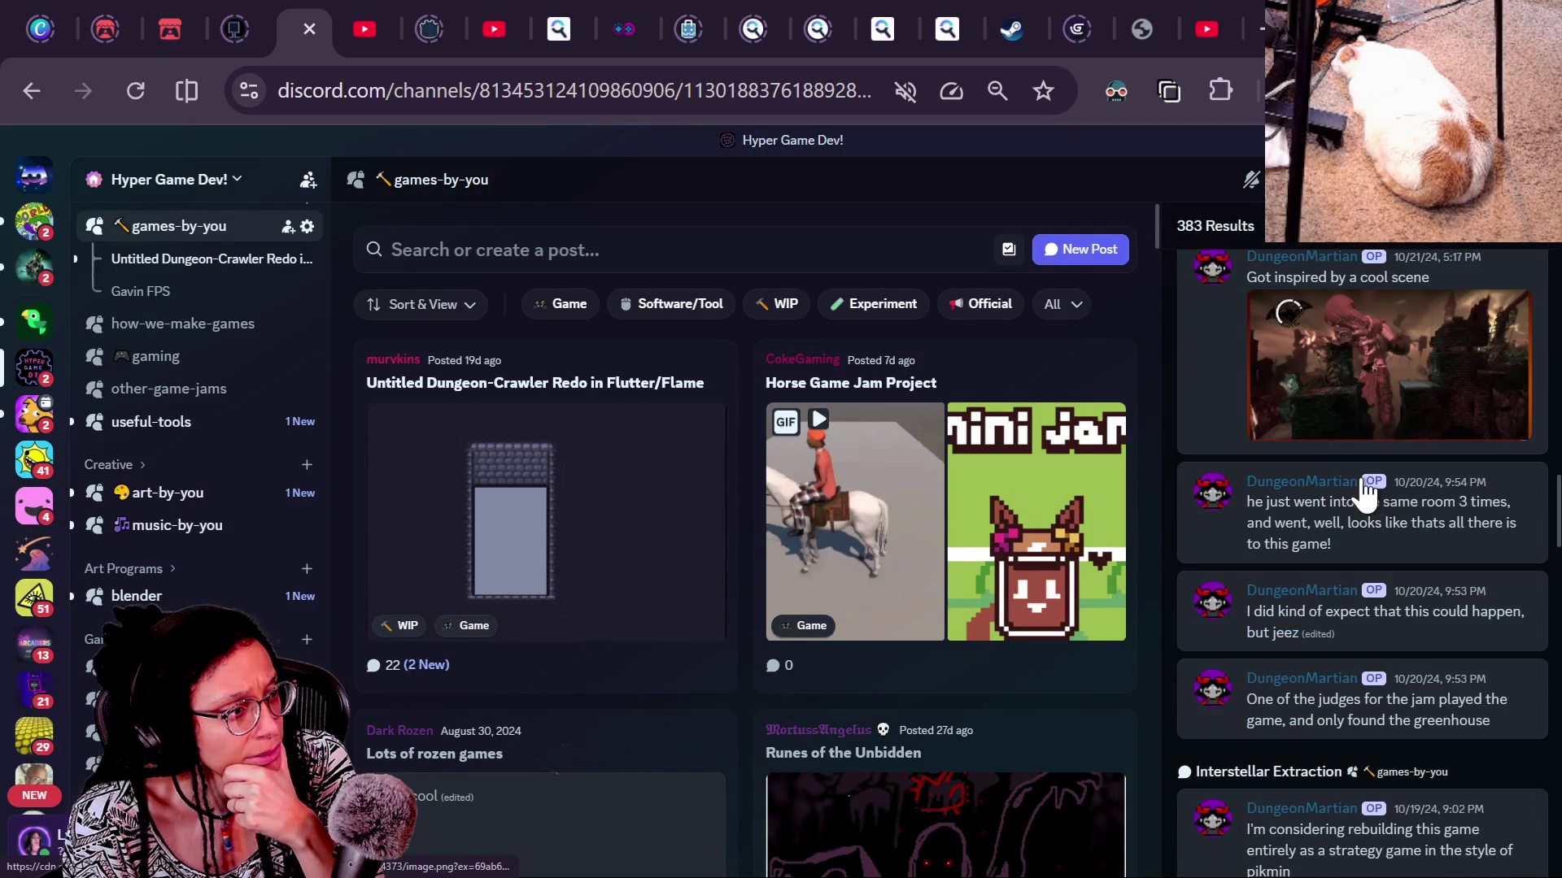
pyautogui.scroll(-5, 1364, 492)
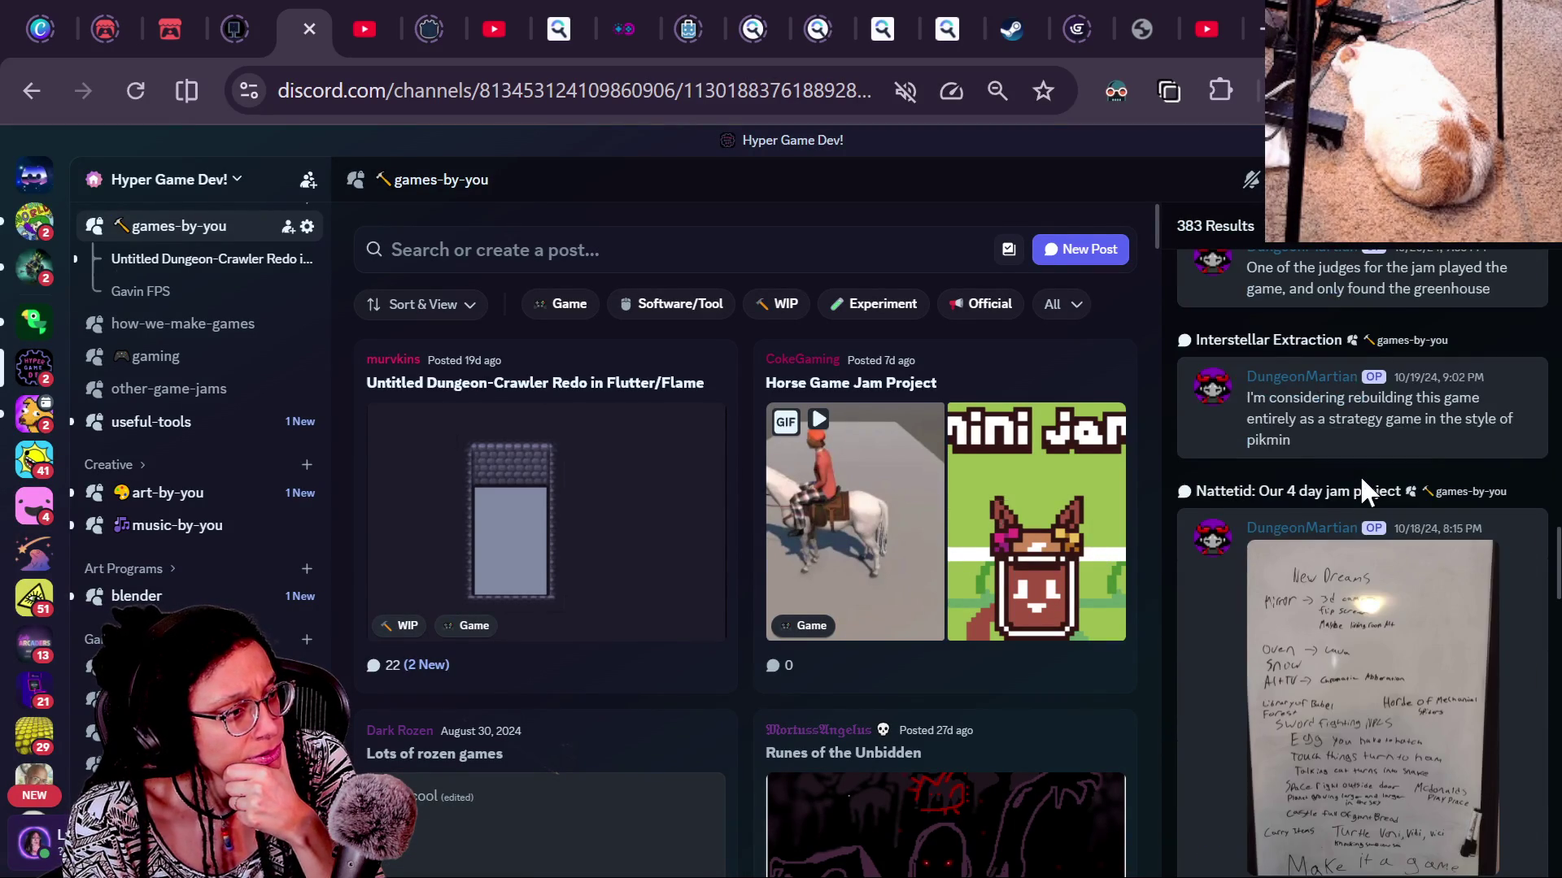
pyautogui.scroll(-15, 1364, 492)
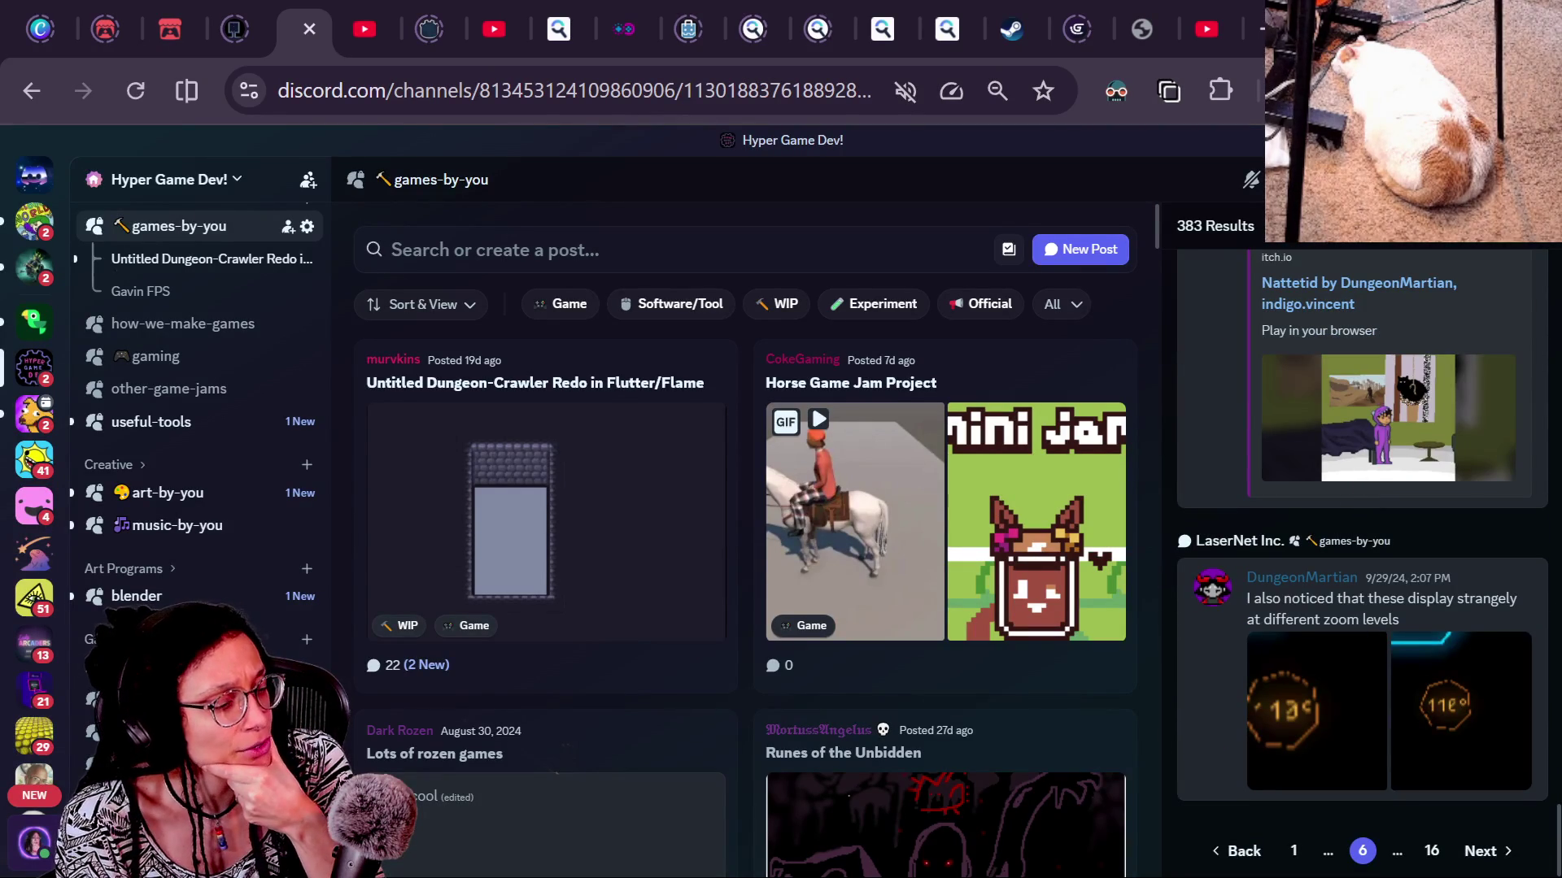
# Advance to page 7 of the search results and scroll through it
pyautogui.click(1485, 850)
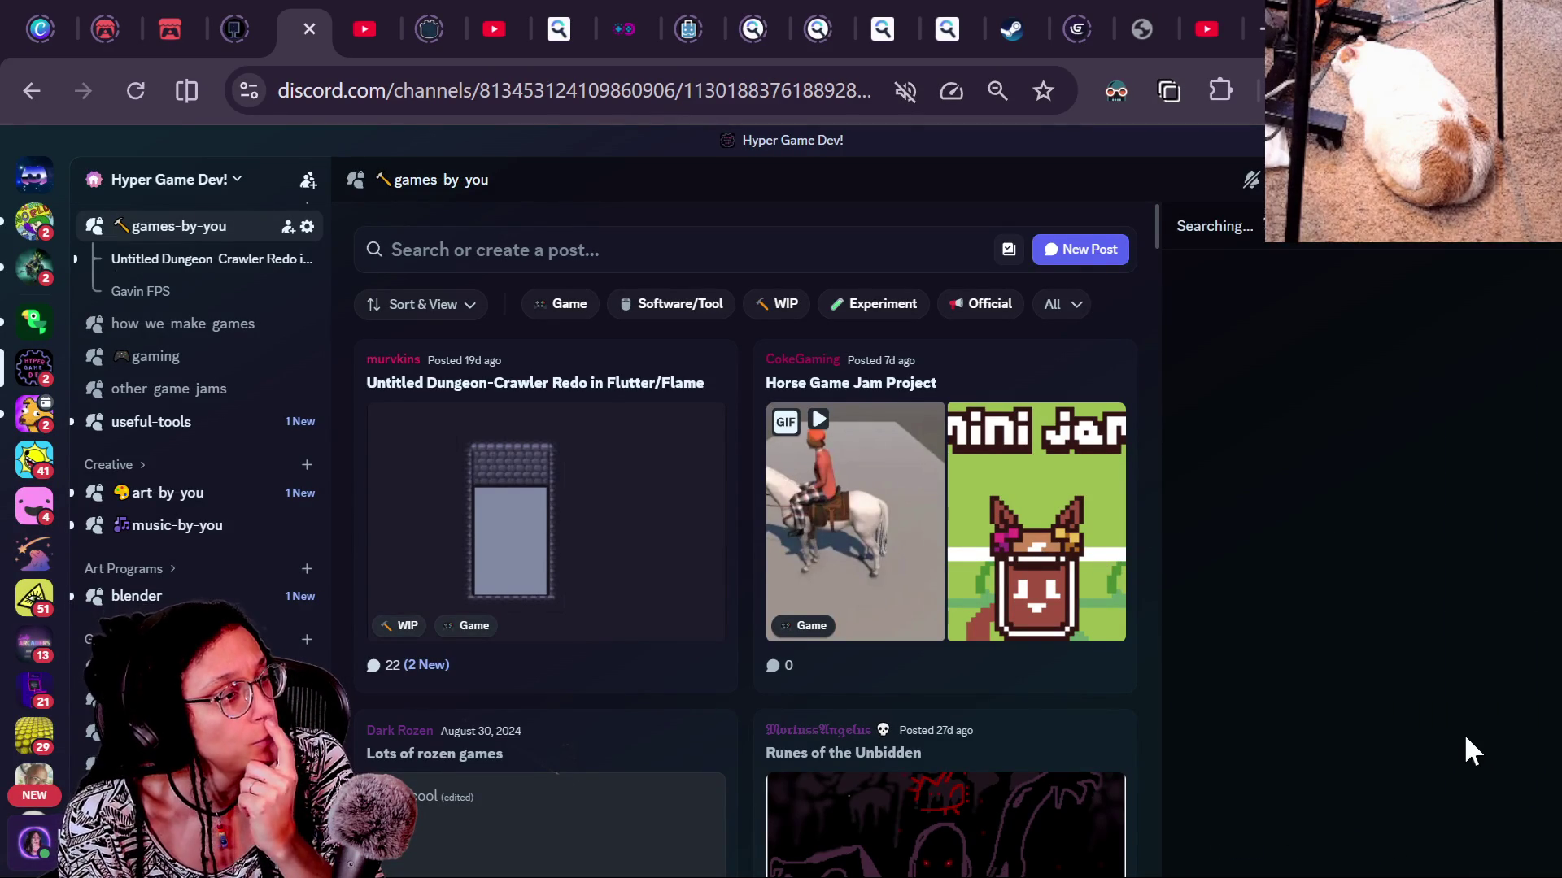
pyautogui.scroll(-10, 1426, 576)
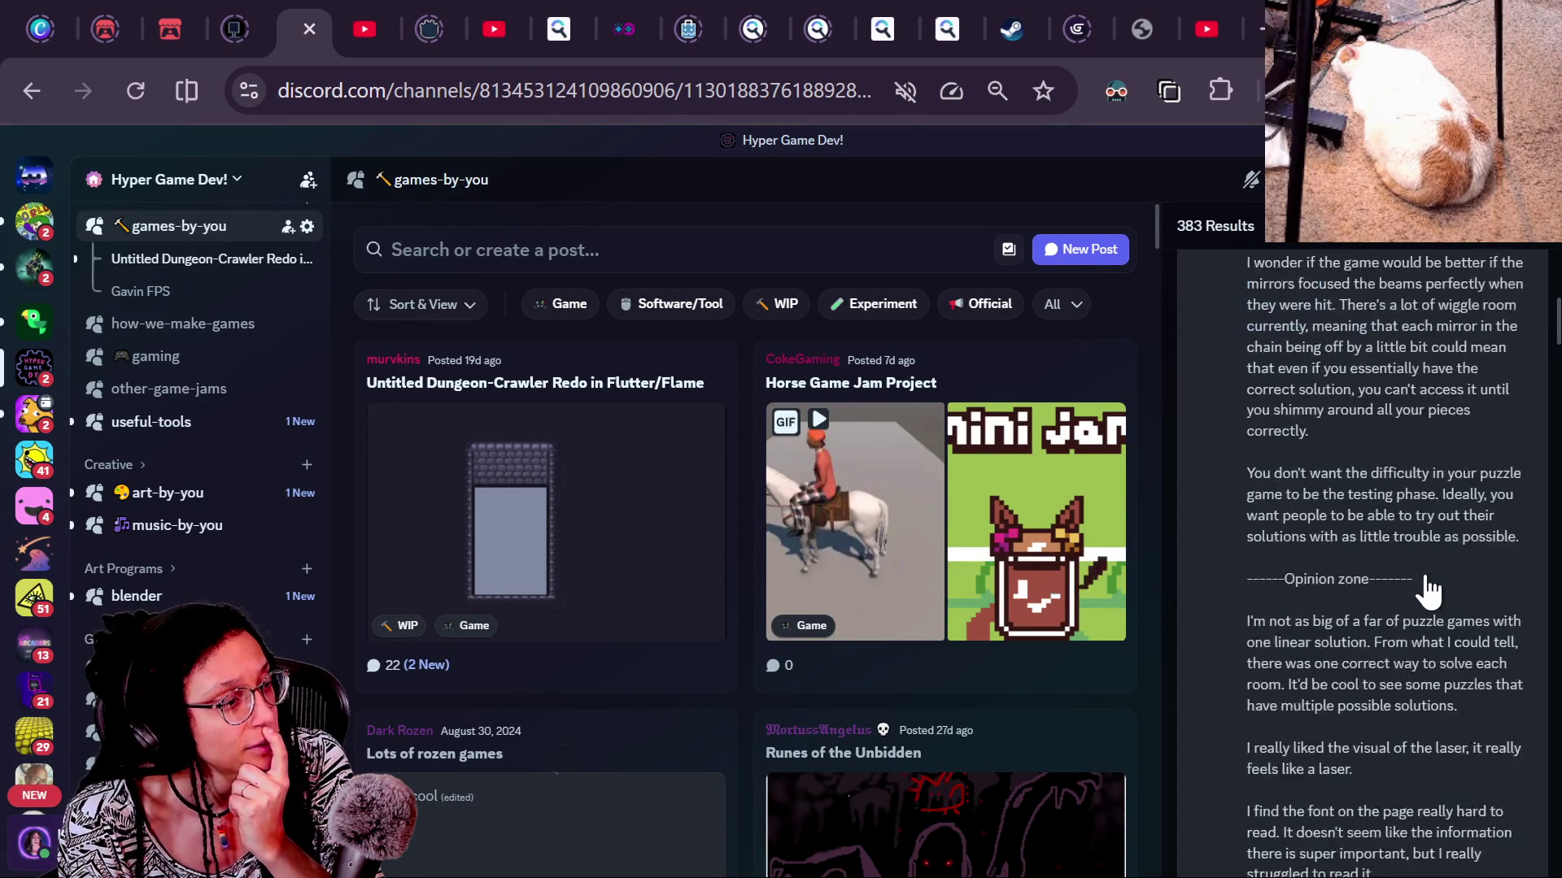
pyautogui.scroll(-2, 1428, 584)
pyautogui.scroll(5, 1427, 584)
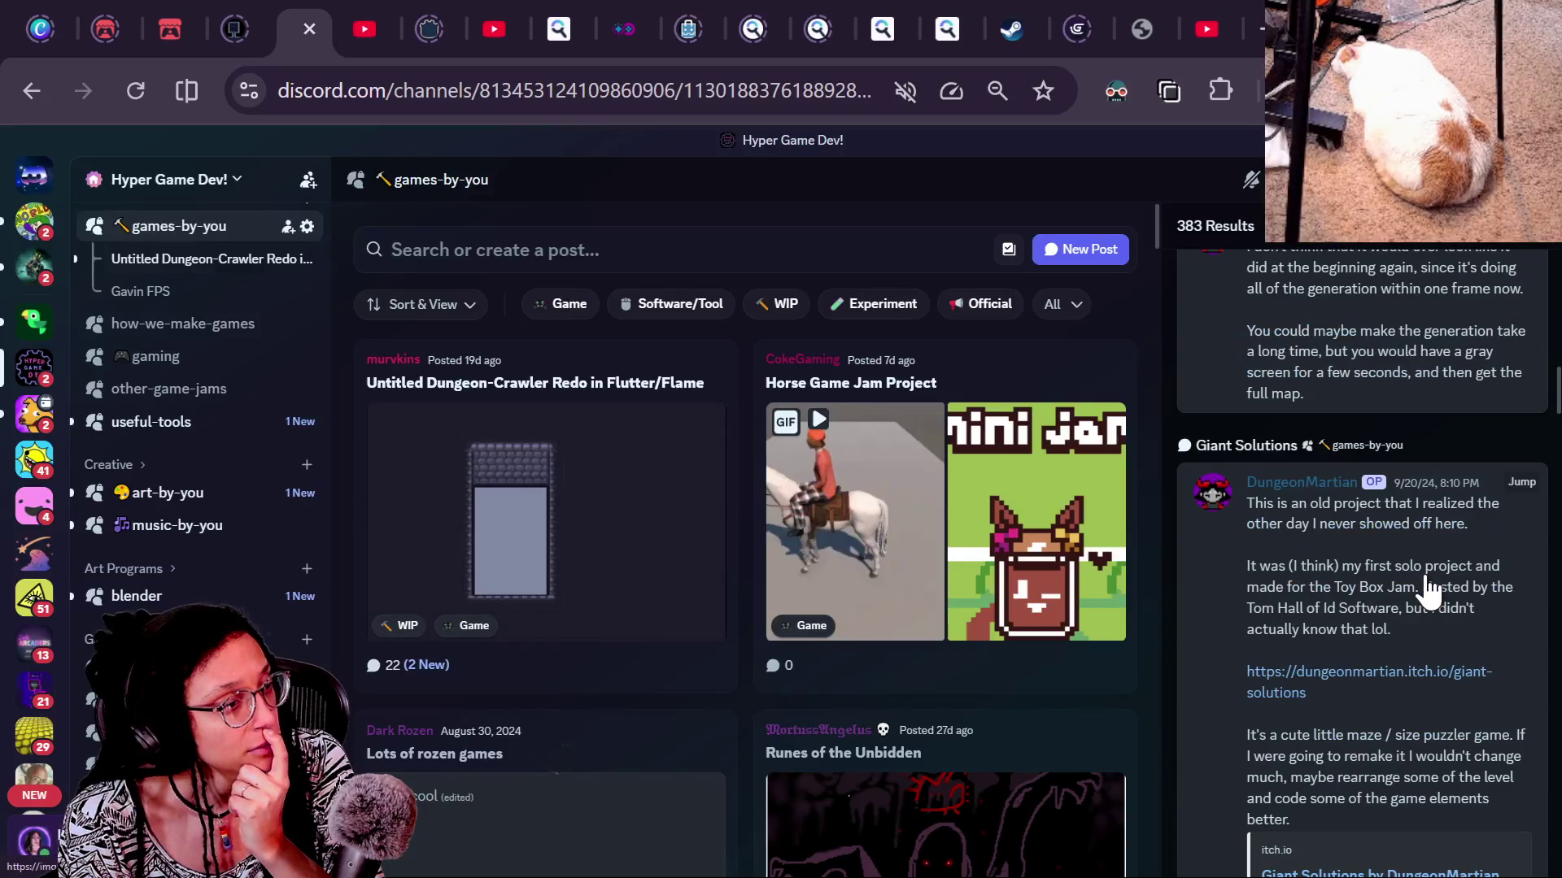
pyautogui.scroll(-10, 1428, 584)
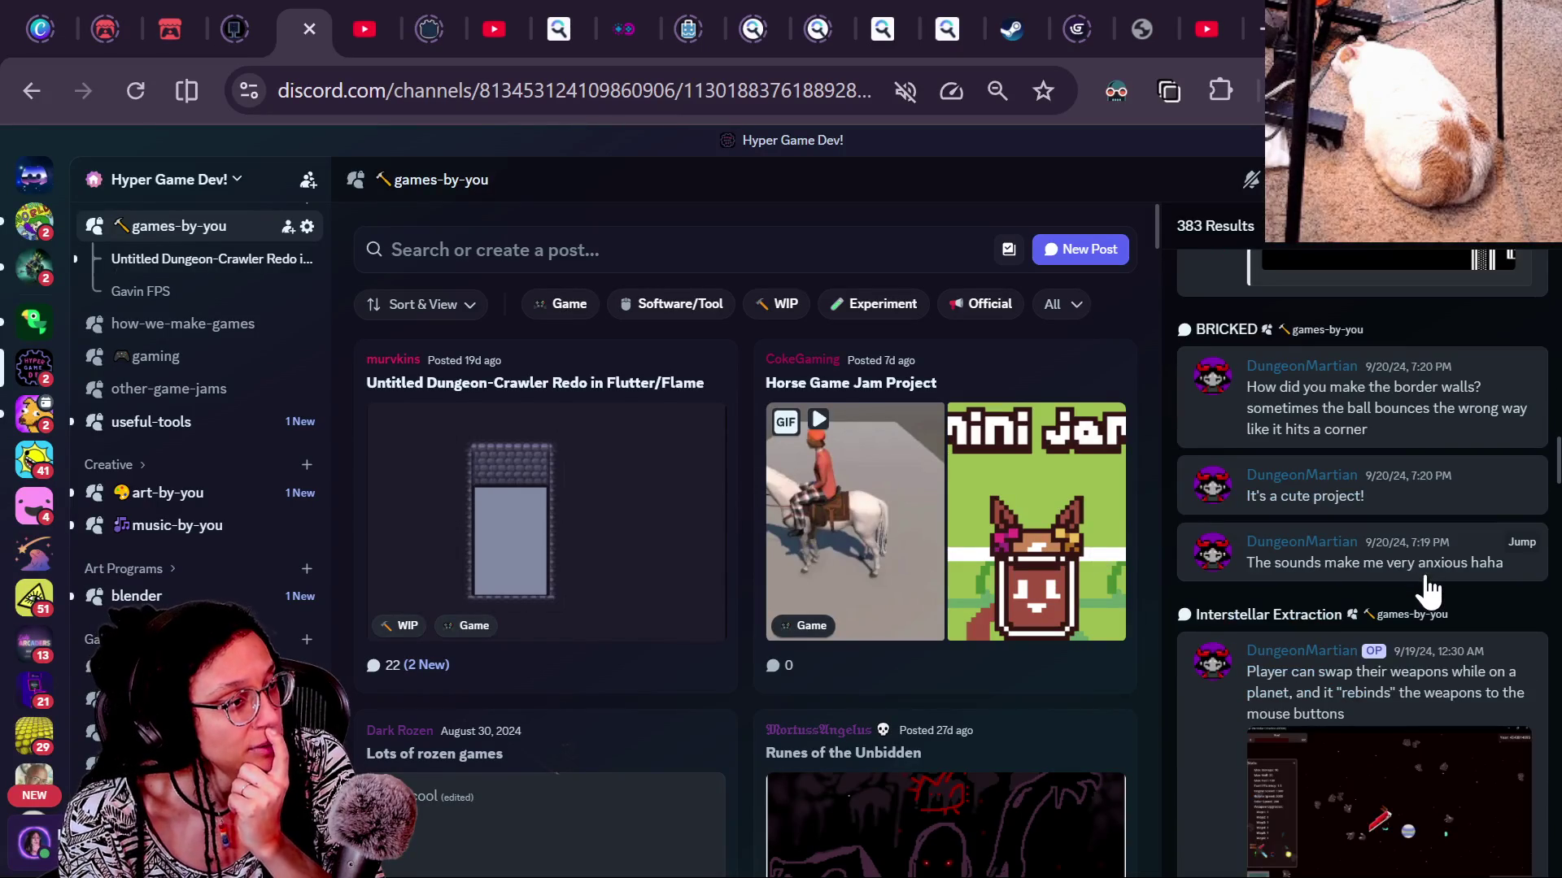
pyautogui.scroll(-15, 1428, 591)
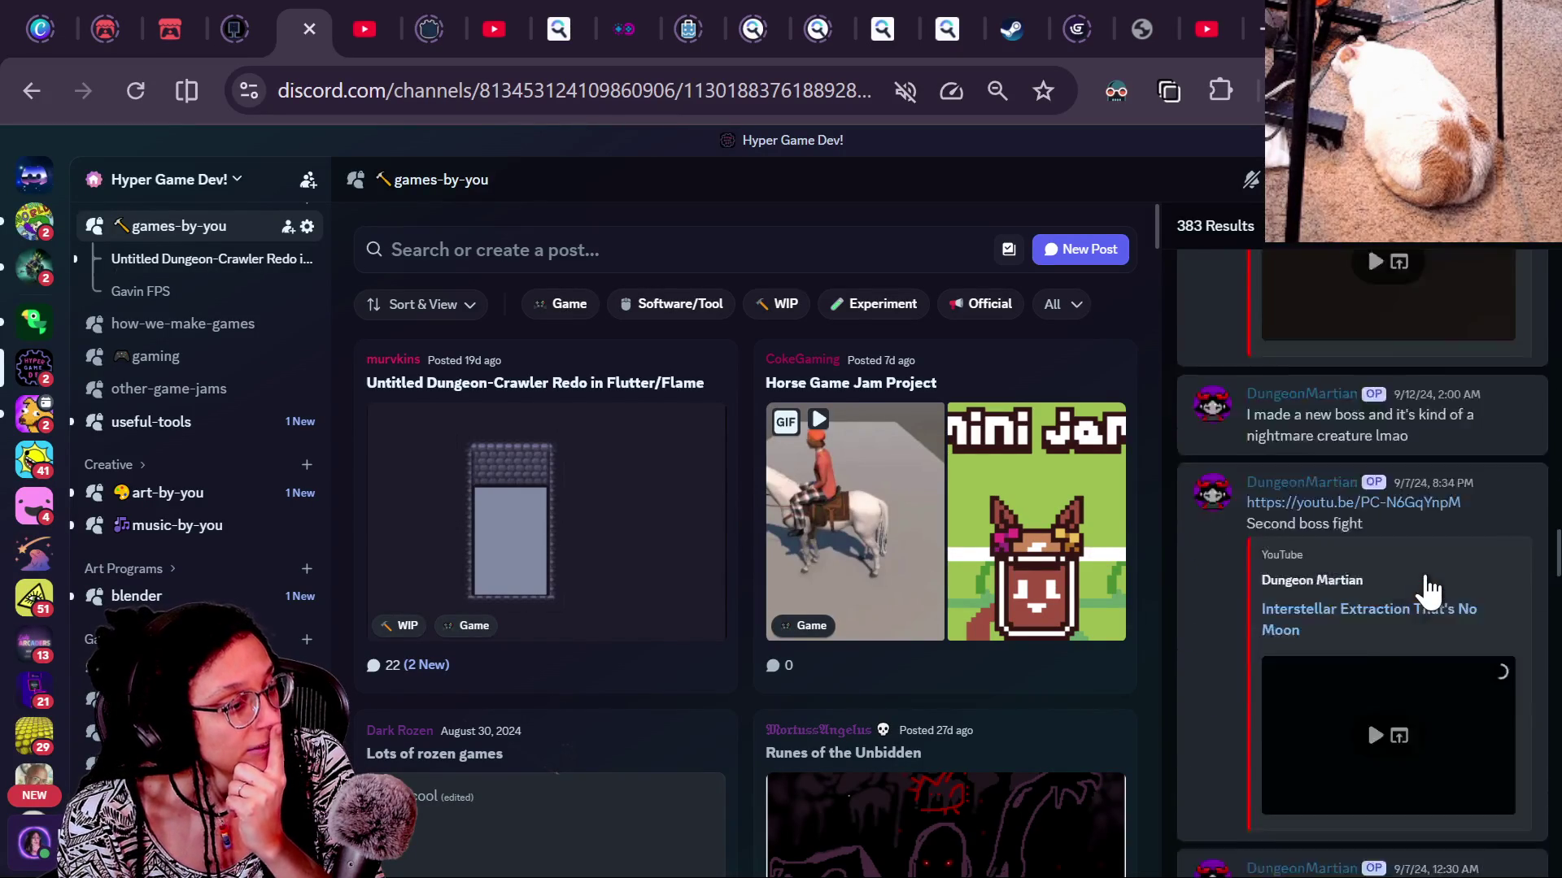
pyautogui.scroll(-10, 1429, 591)
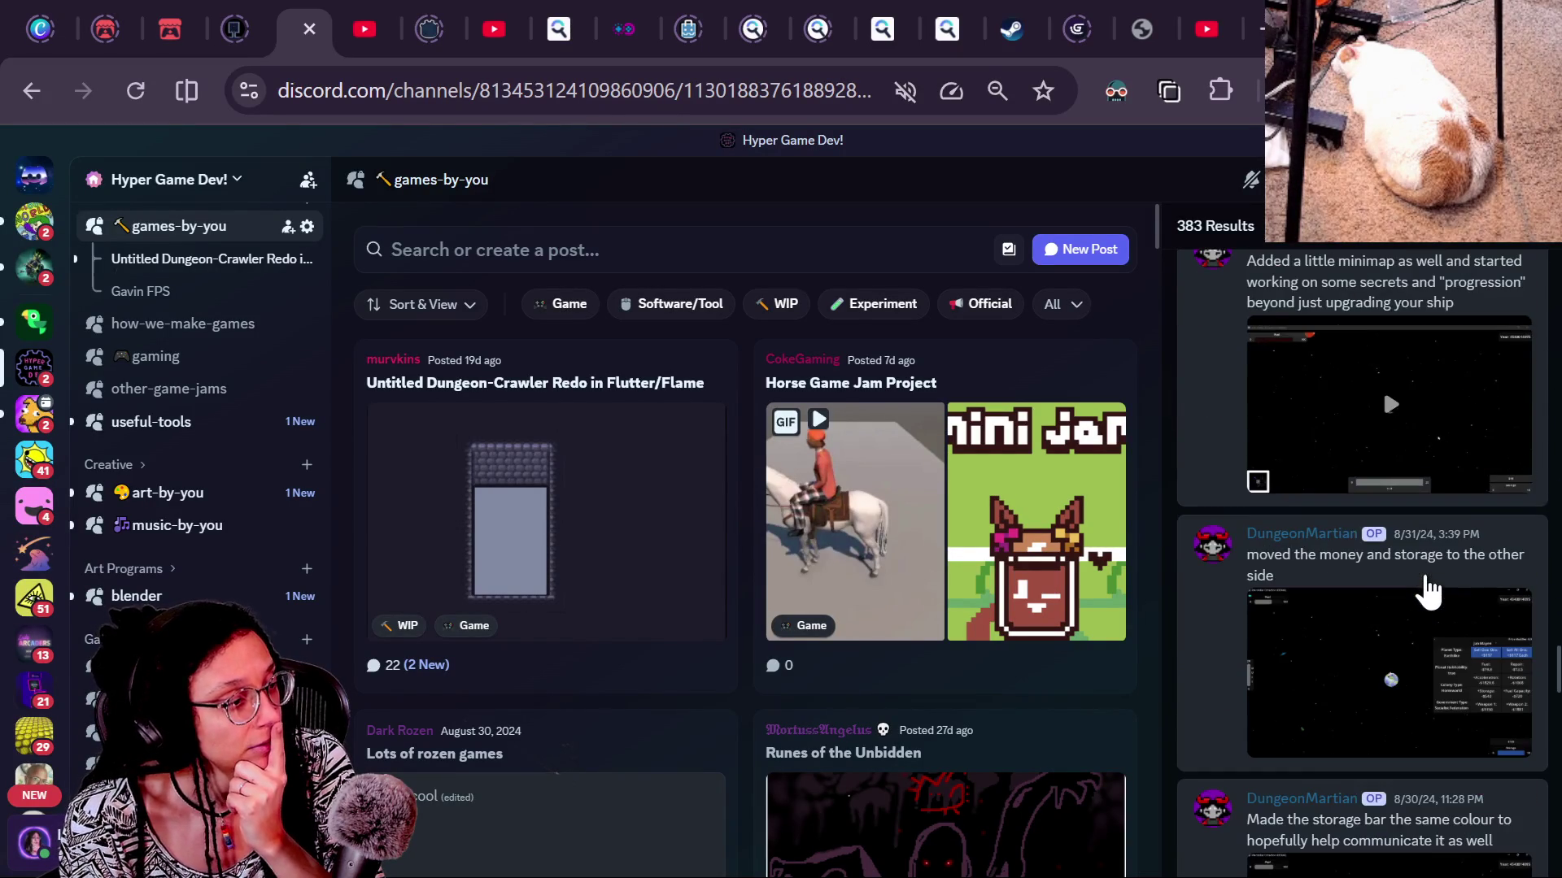
pyautogui.scroll(-10, 1429, 591)
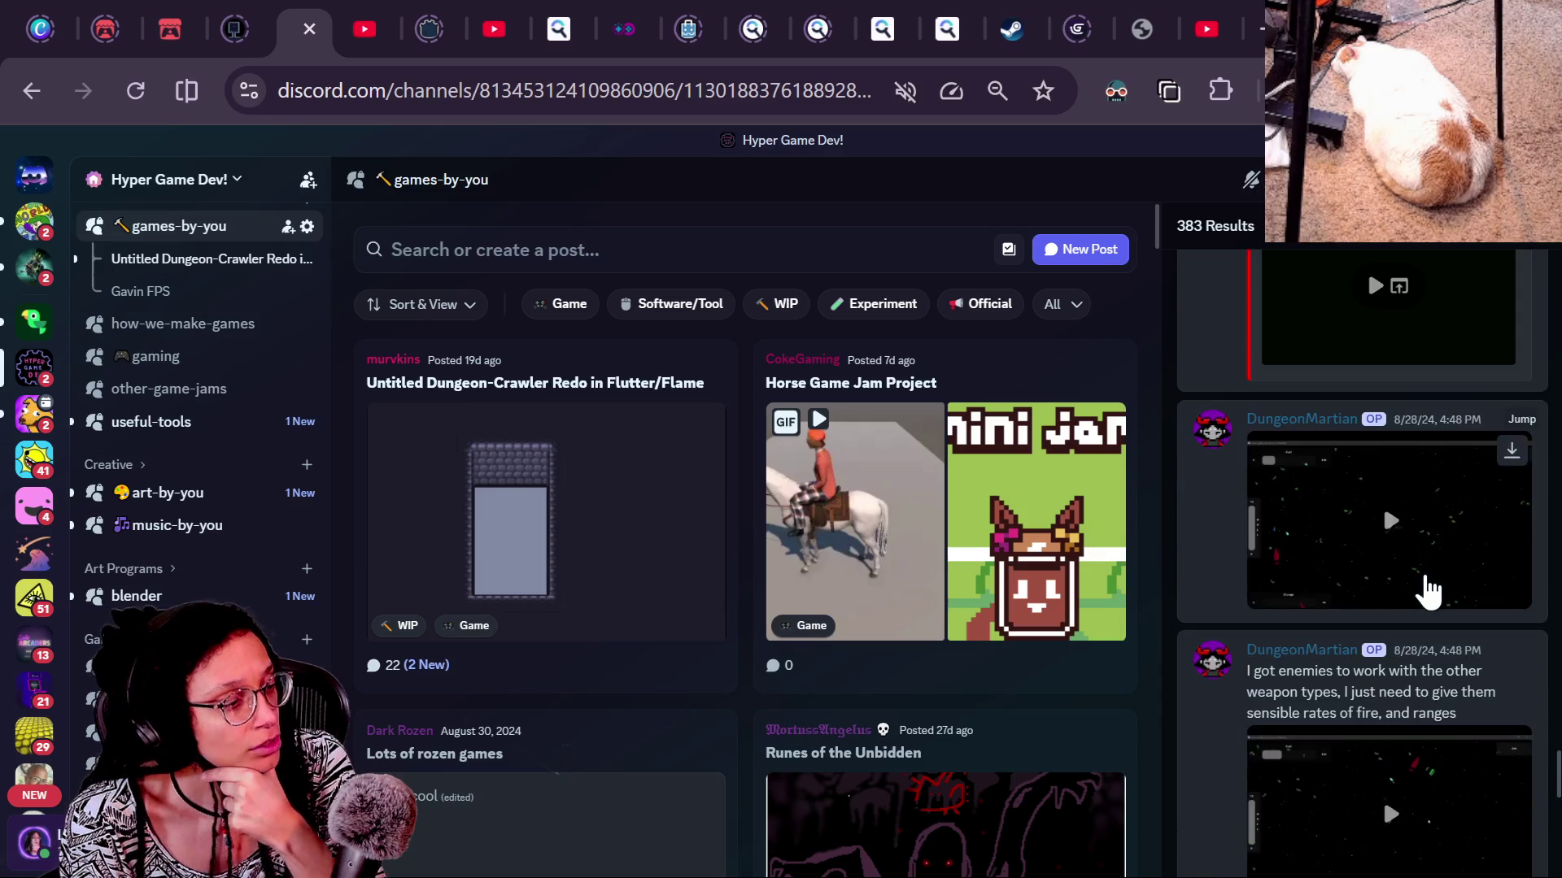
pyautogui.scroll(-5, 1429, 591)
pyautogui.scroll(-5, 1429, 592)
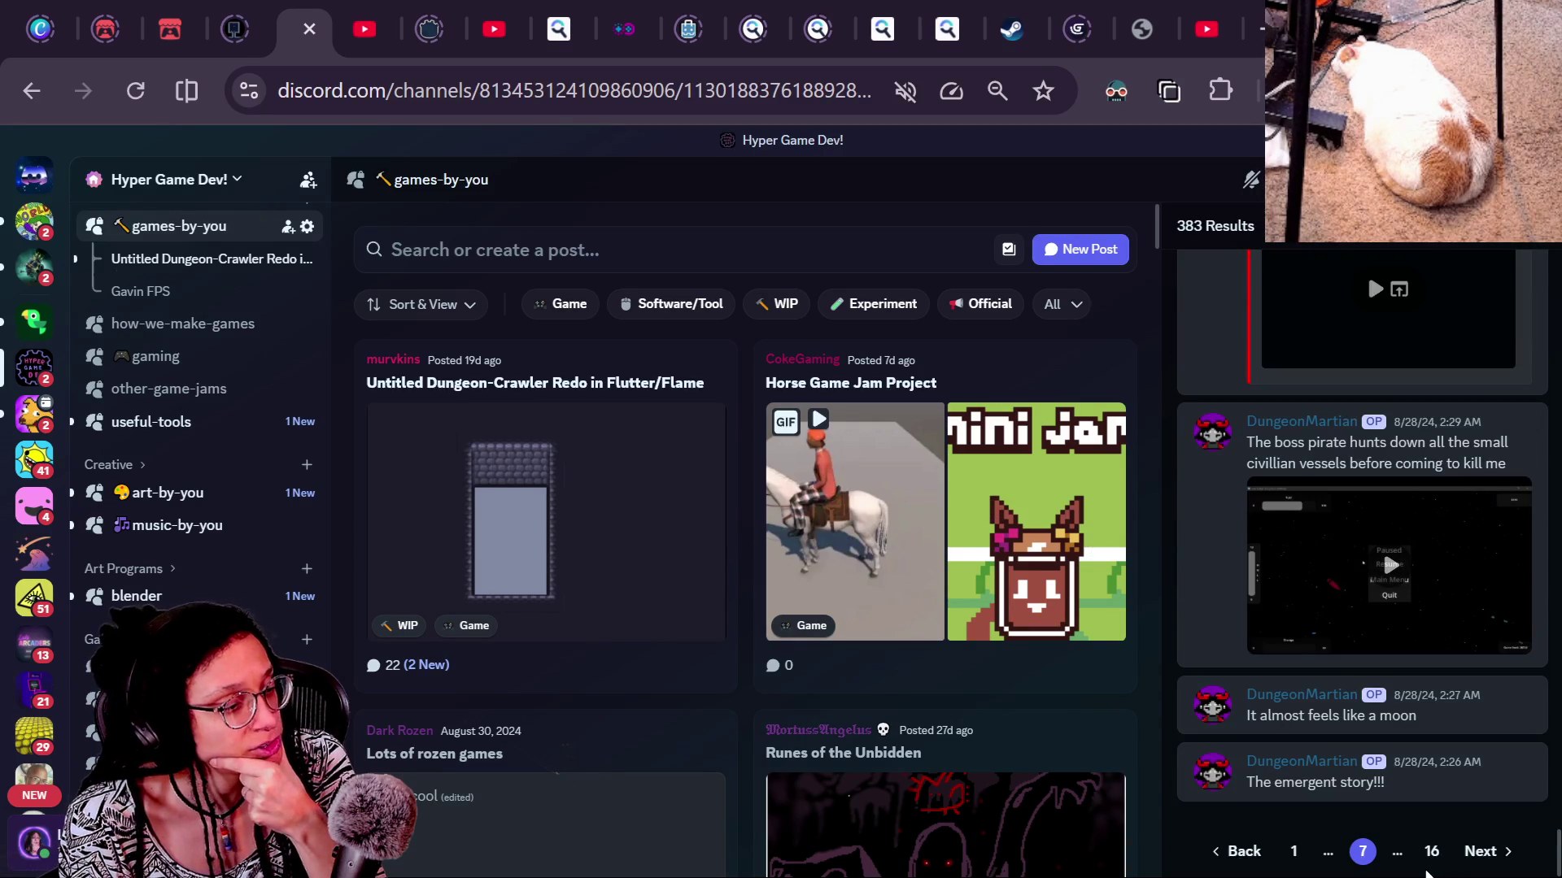
# Load page 8 and scroll to the Map generator post's replies
pyautogui.click(1464, 860)
pyautogui.scroll(-10, 1396, 424)
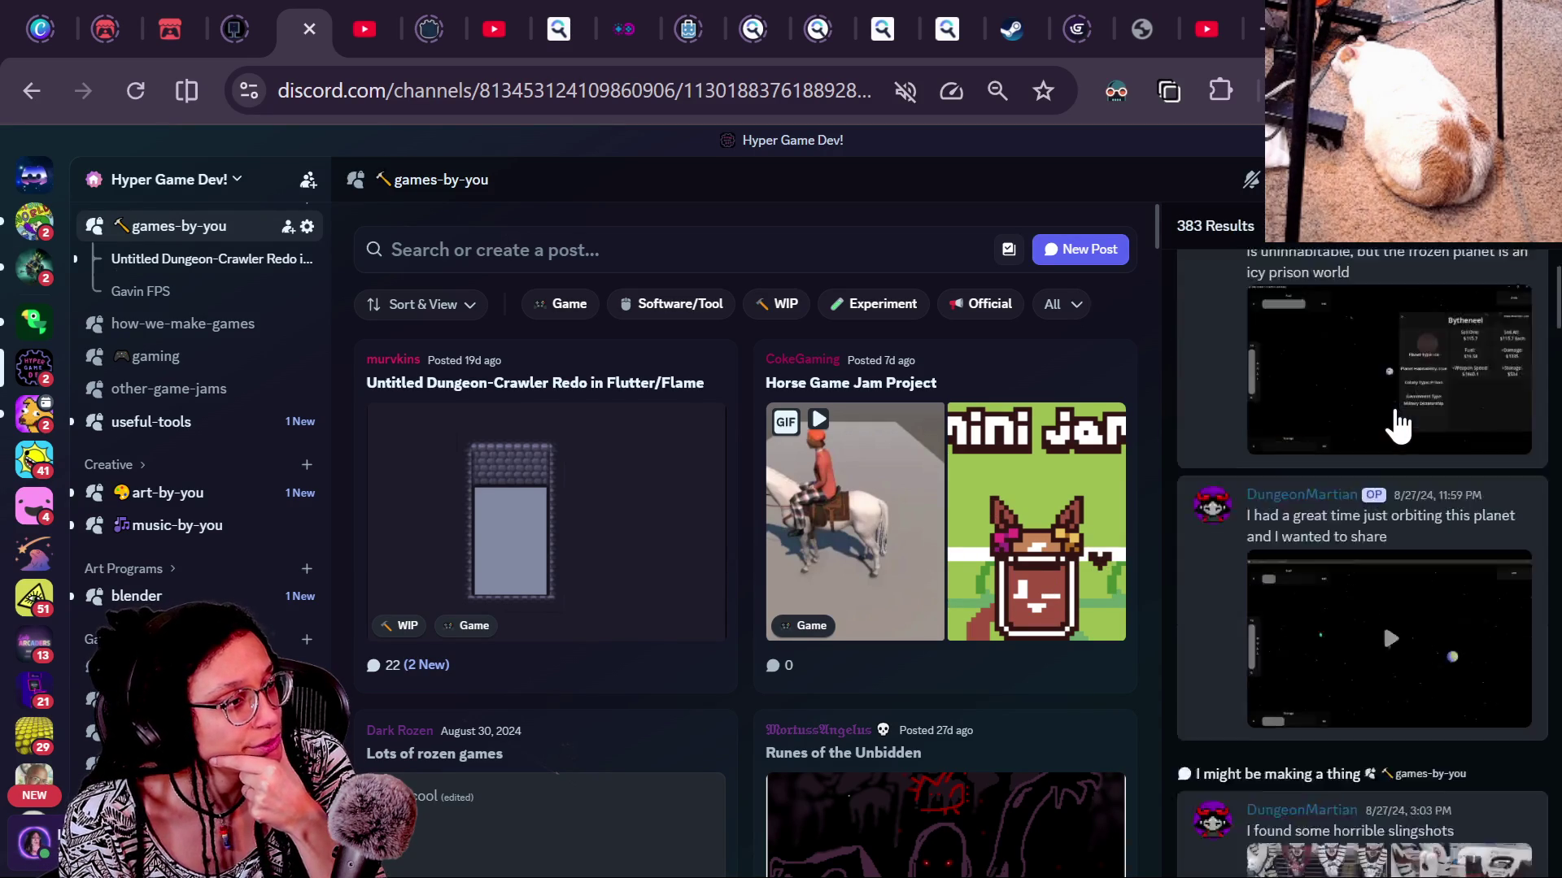
pyautogui.scroll(5, 1396, 424)
pyautogui.scroll(-15, 1396, 425)
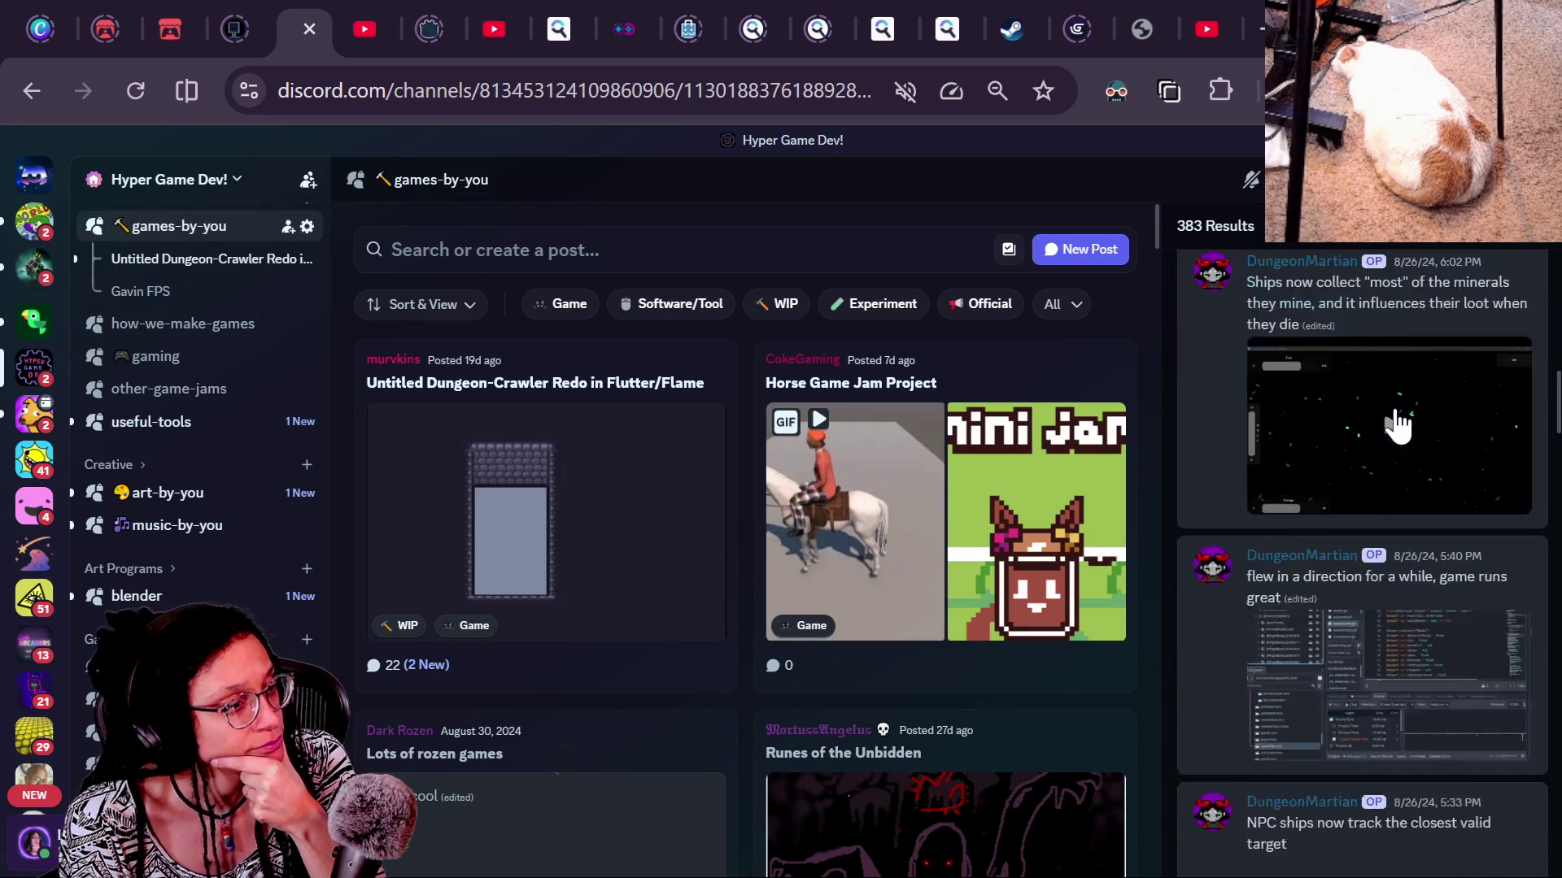
pyautogui.scroll(-10, 1396, 423)
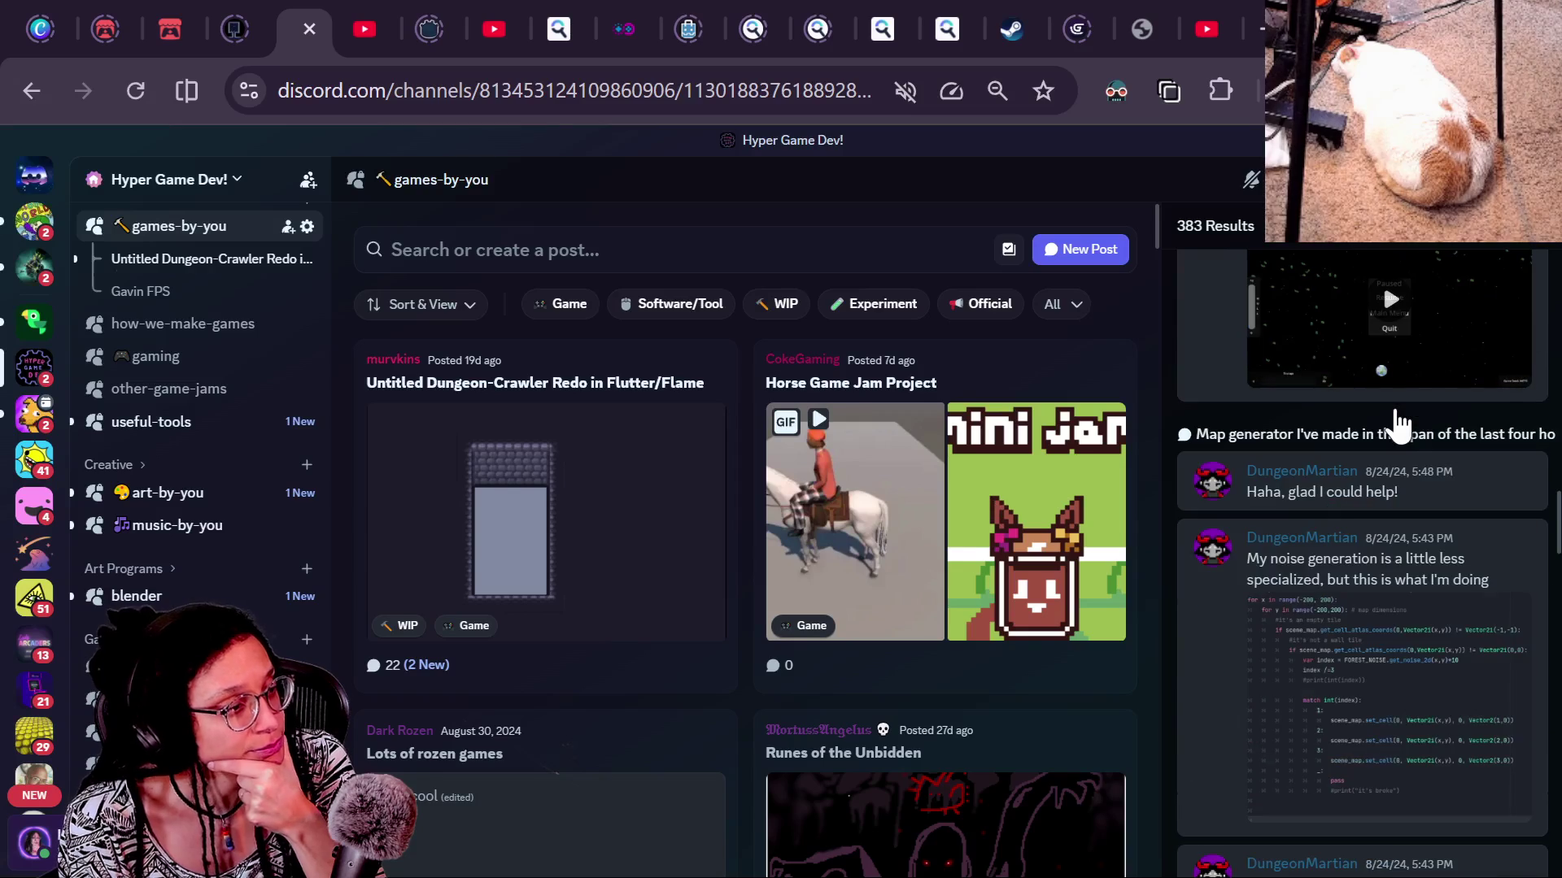
pyautogui.scroll(3, 1393, 405)
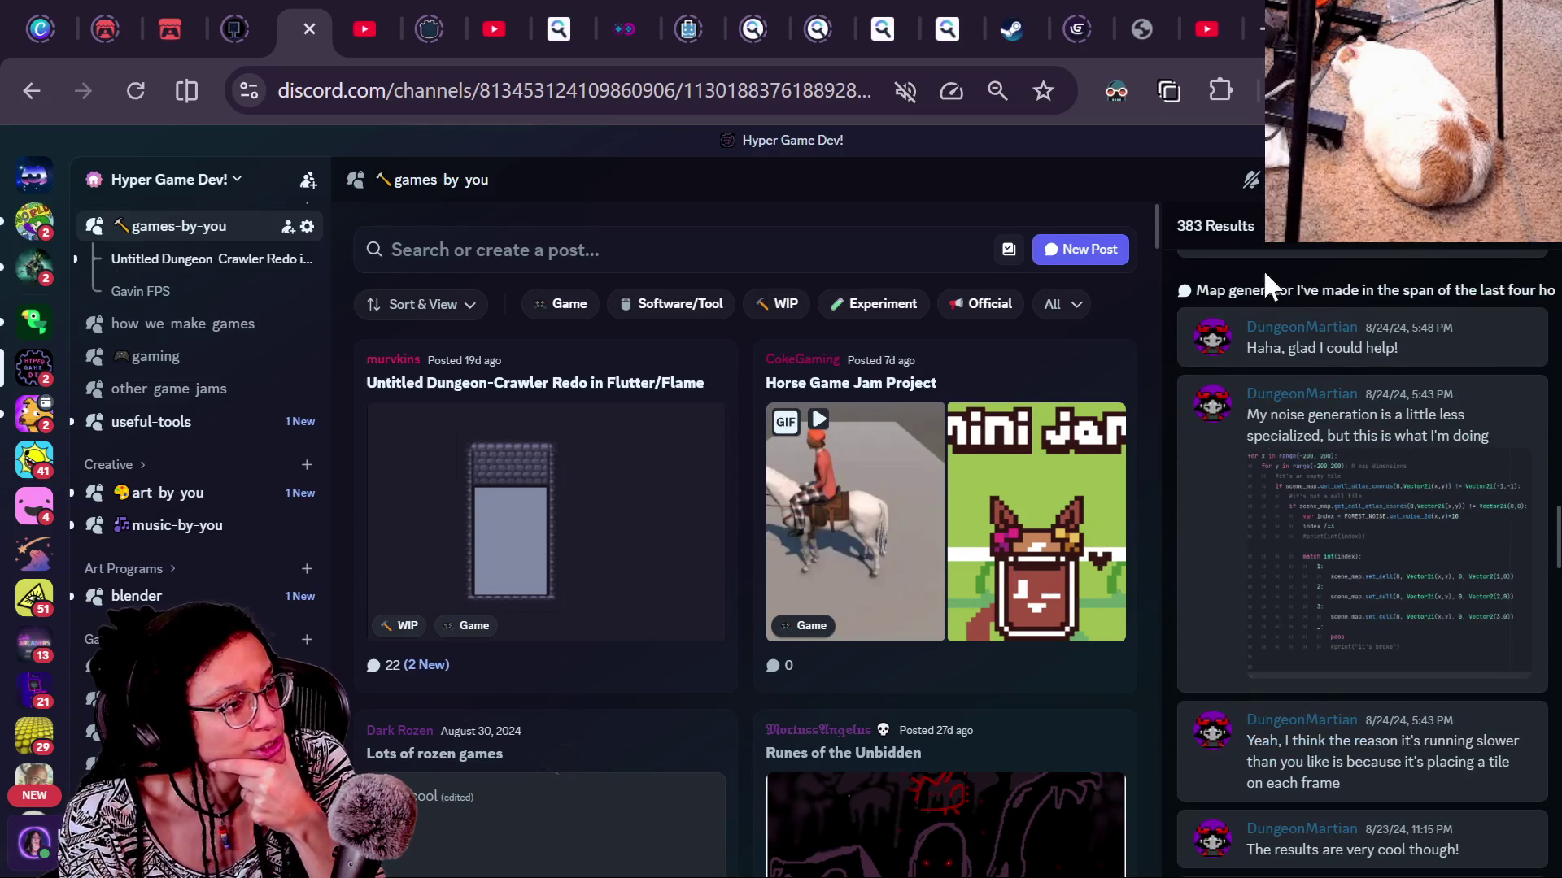
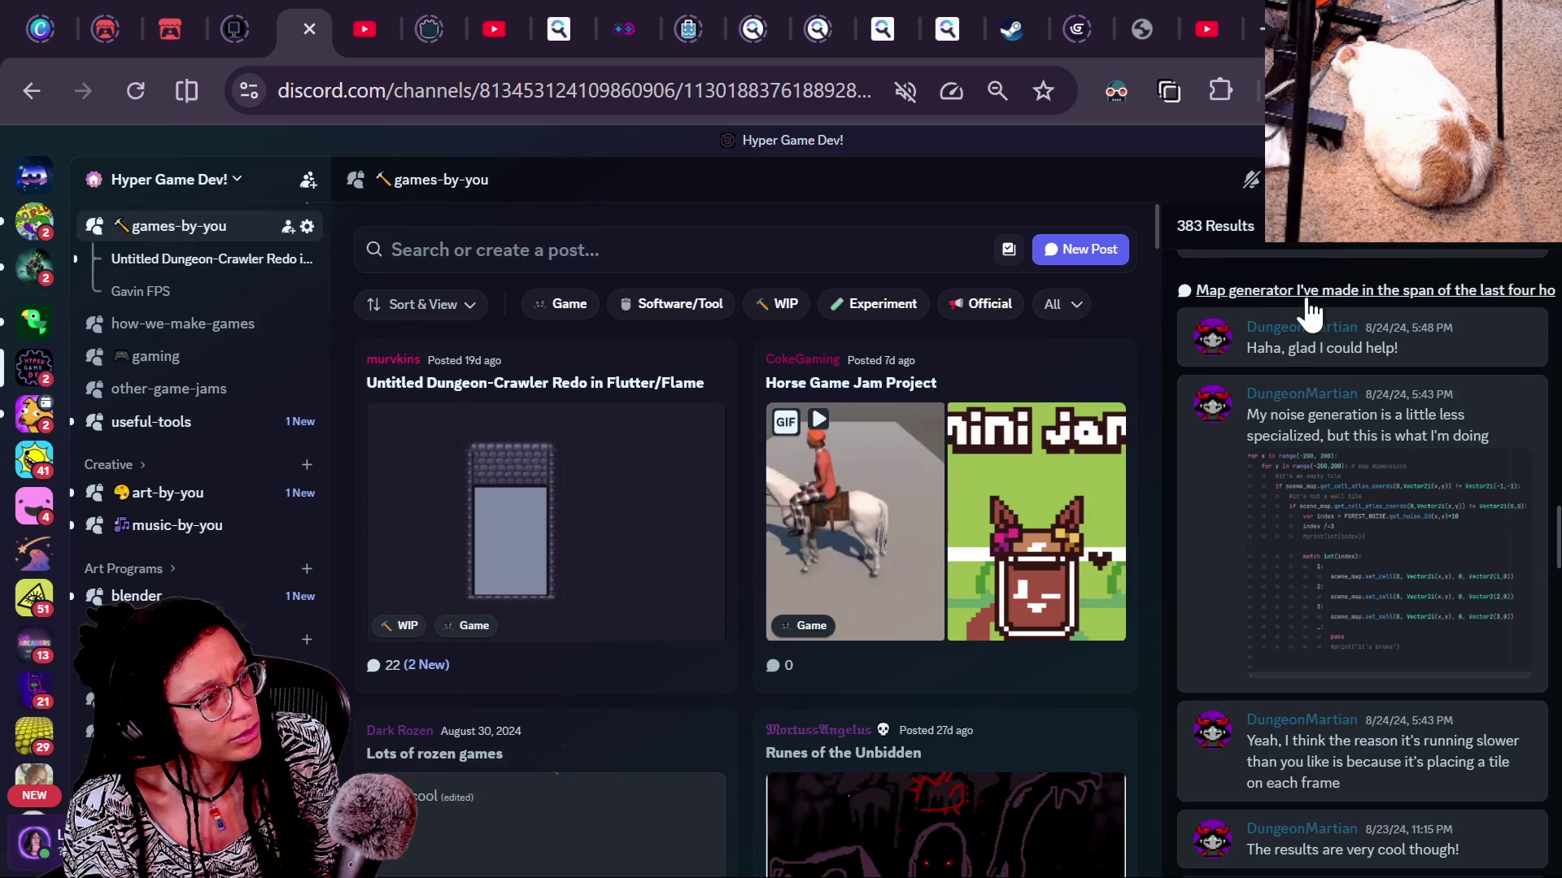
# Open the 'Map generator I've made in the span of the last four hours' post and read its first messages
pyautogui.click(1266, 291)
pyautogui.scroll(5, 767, 478)
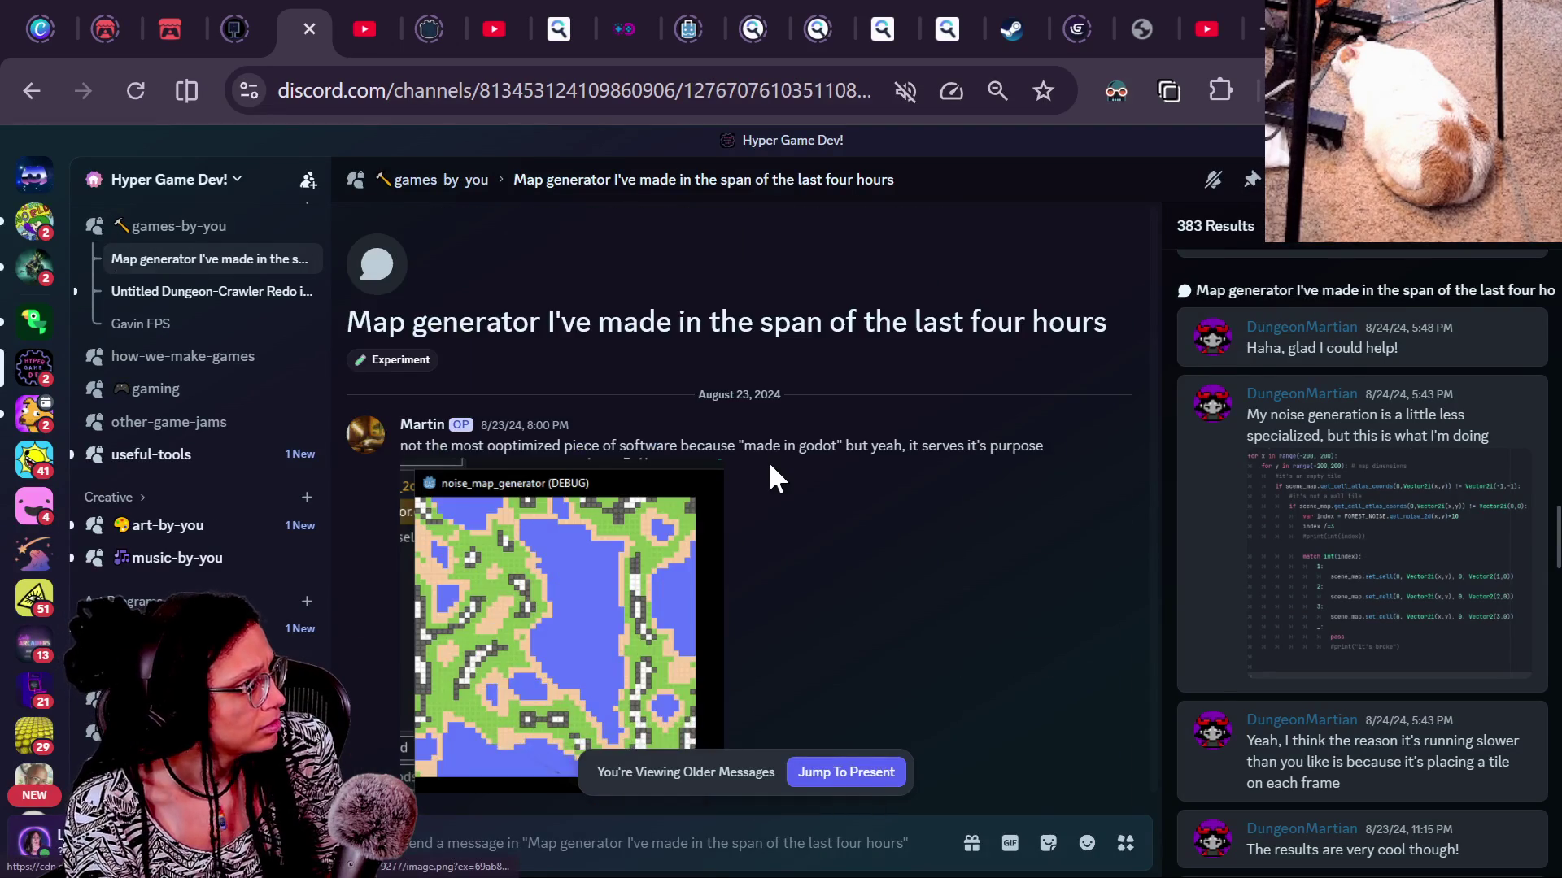
pyautogui.scroll(-2, 769, 465)
pyautogui.scroll(-2, 770, 465)
pyautogui.scroll(-5, 769, 478)
pyautogui.scroll(-2, 769, 465)
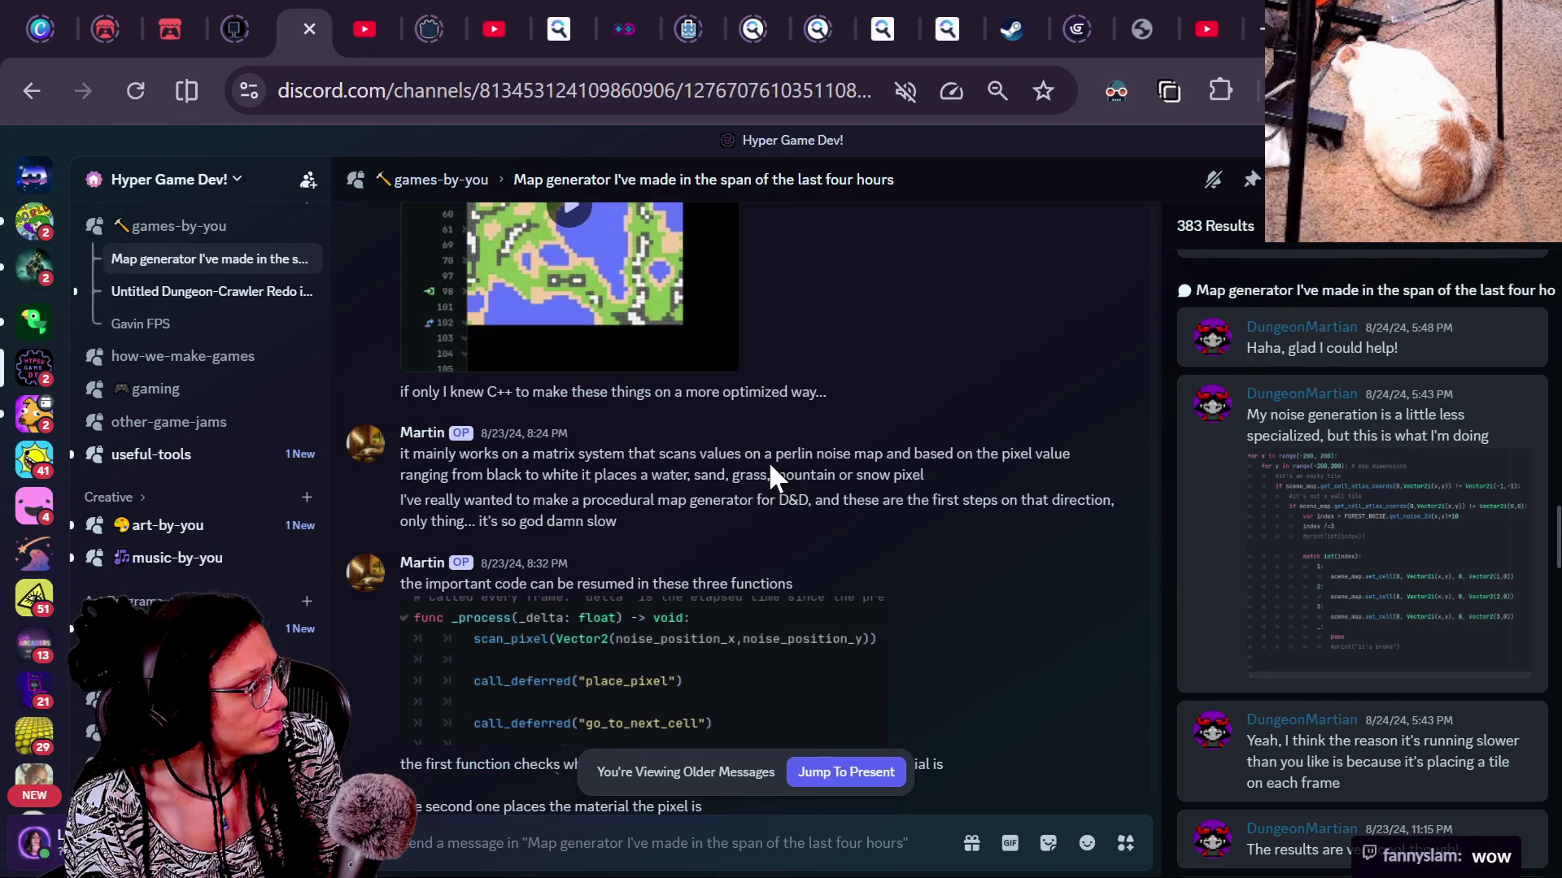
pyautogui.scroll(-15, 769, 465)
pyautogui.scroll(3, 770, 465)
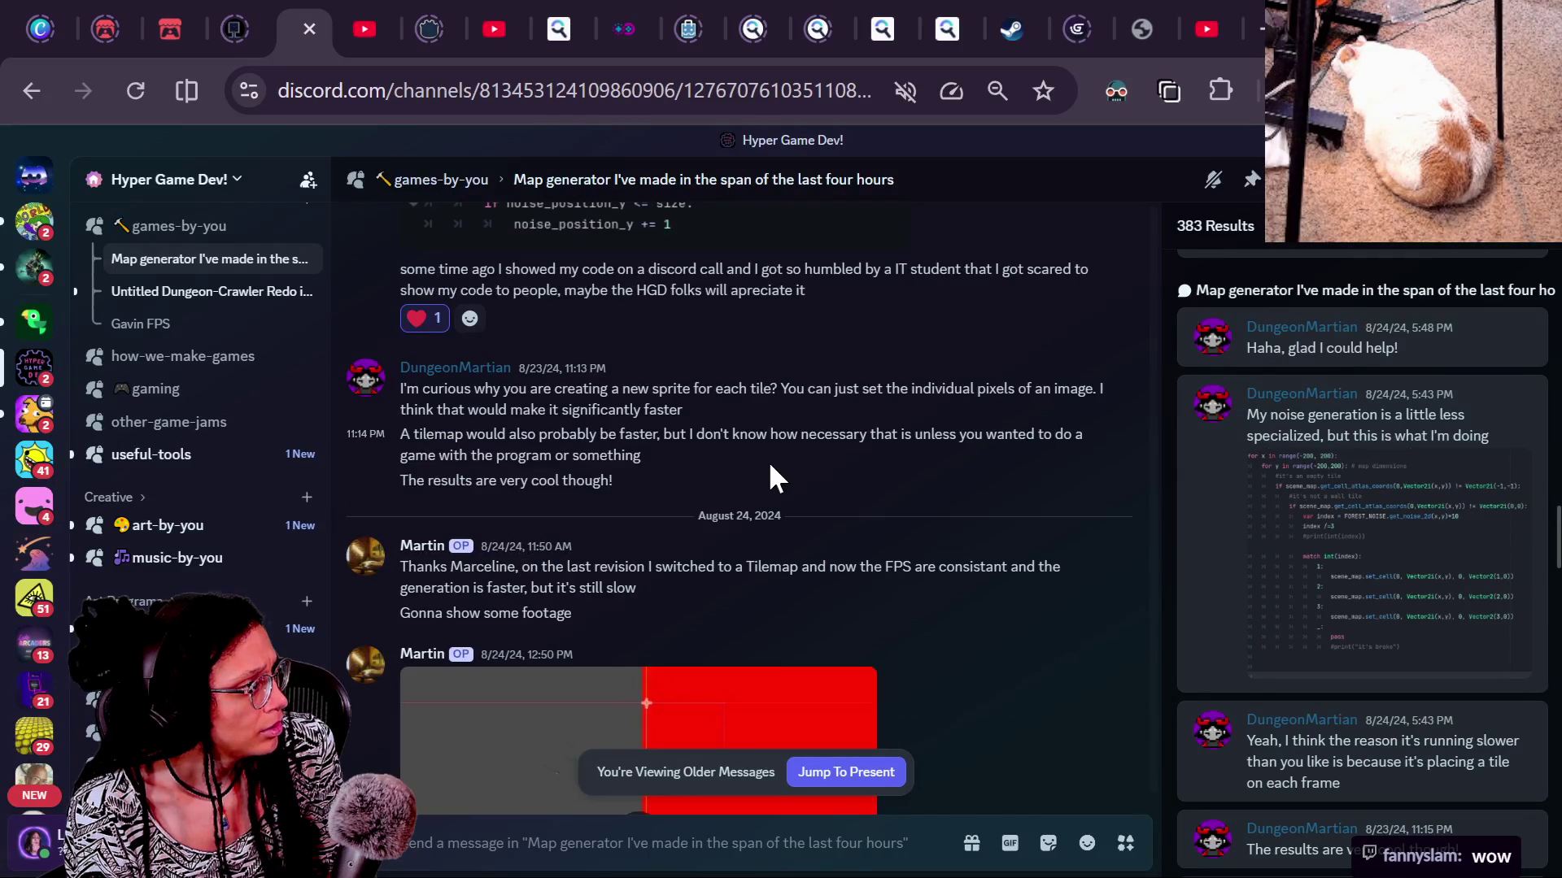
pyautogui.scroll(-10, 1399, 636)
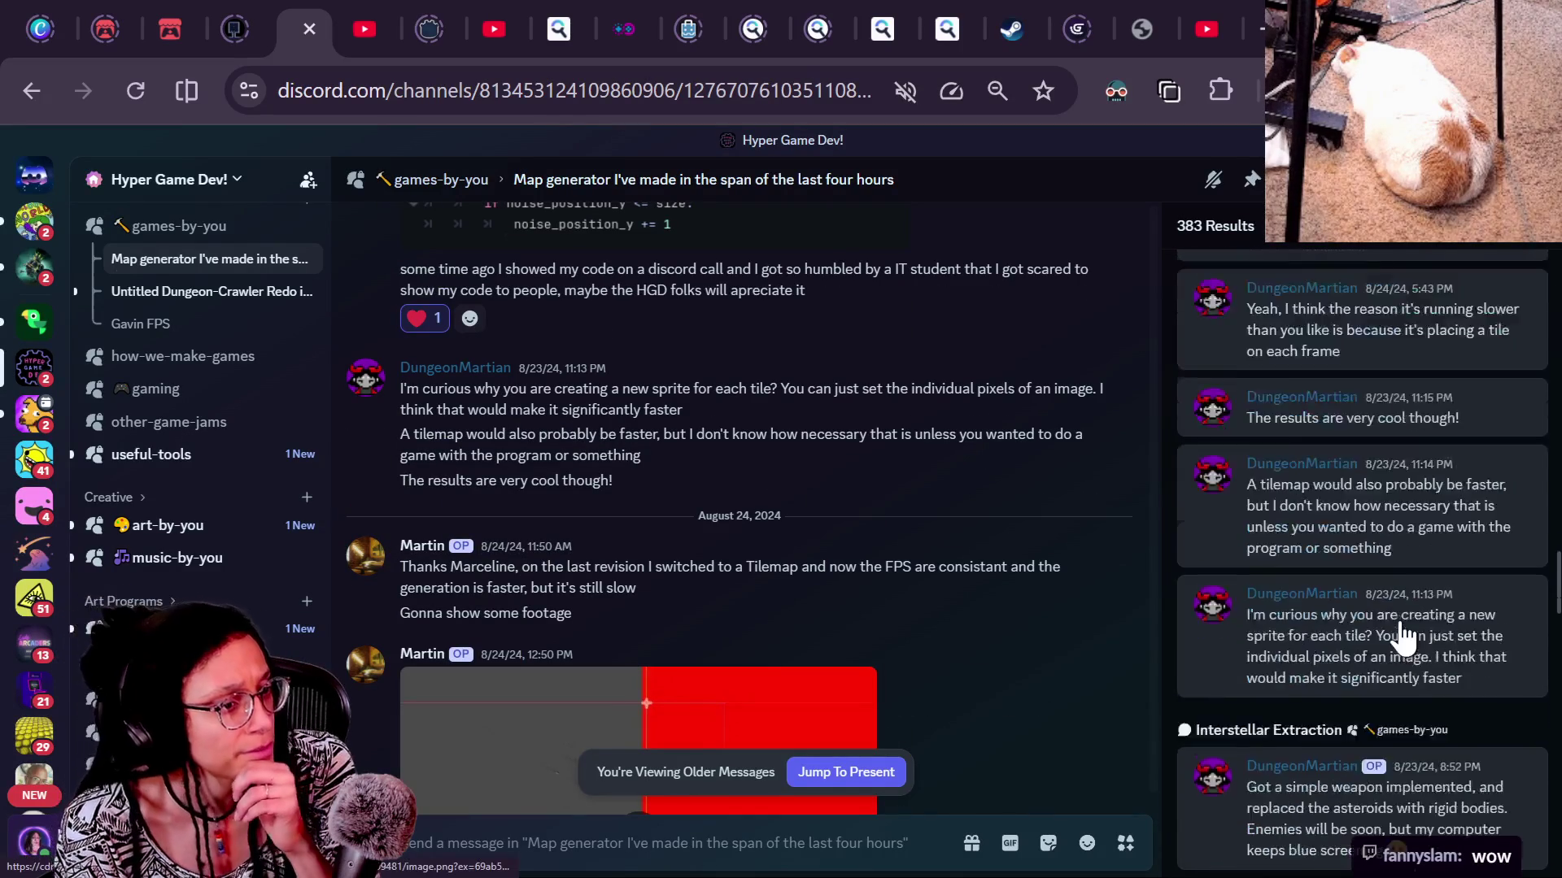
pyautogui.scroll(-7, 1403, 636)
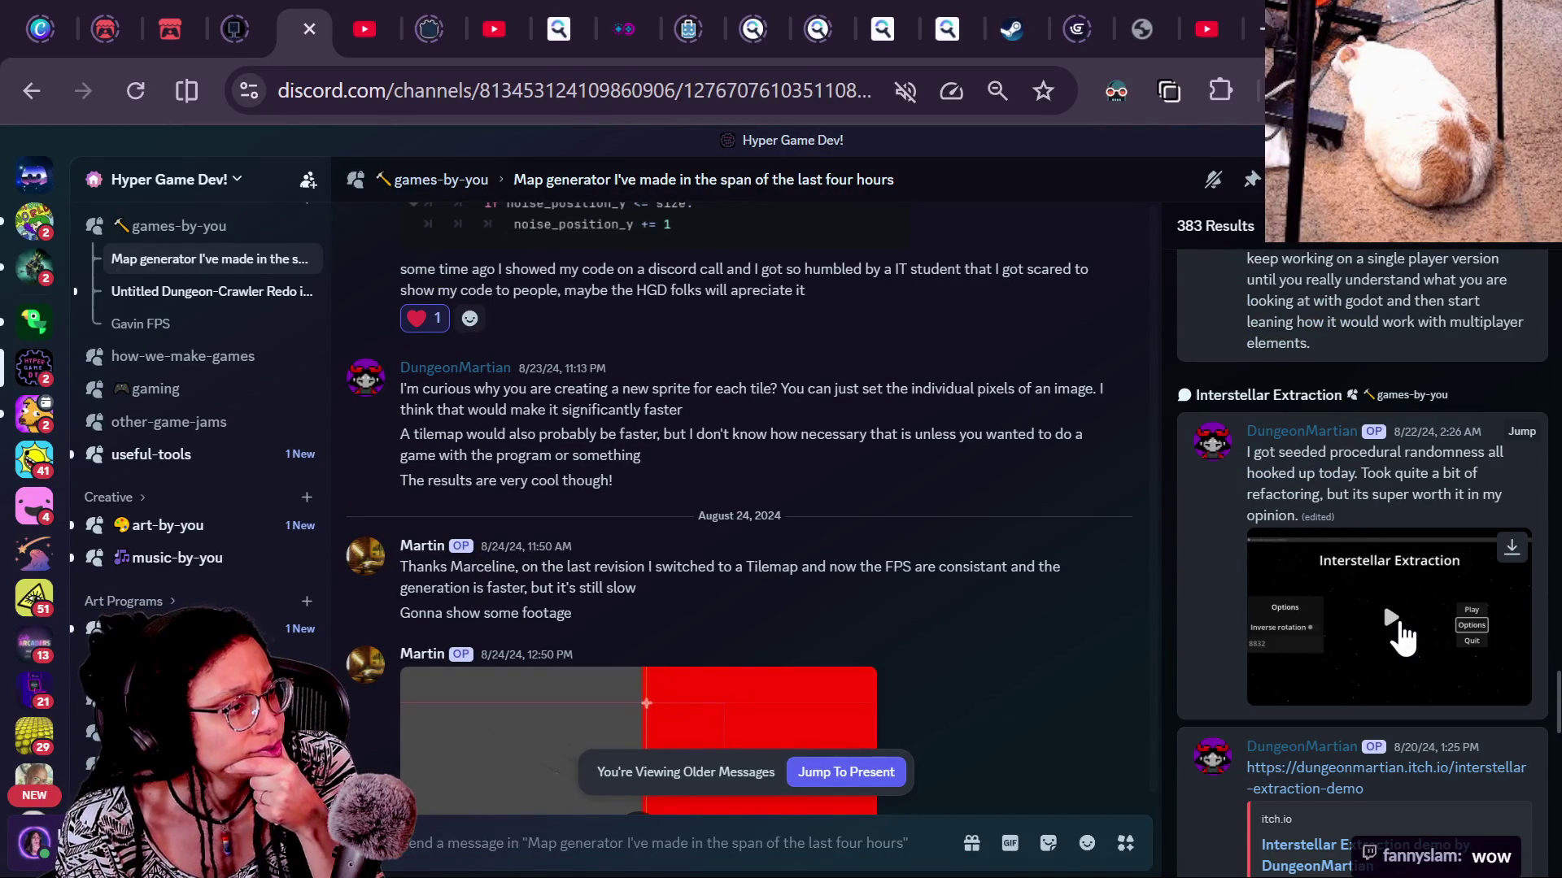
pyautogui.scroll(-8, 1401, 636)
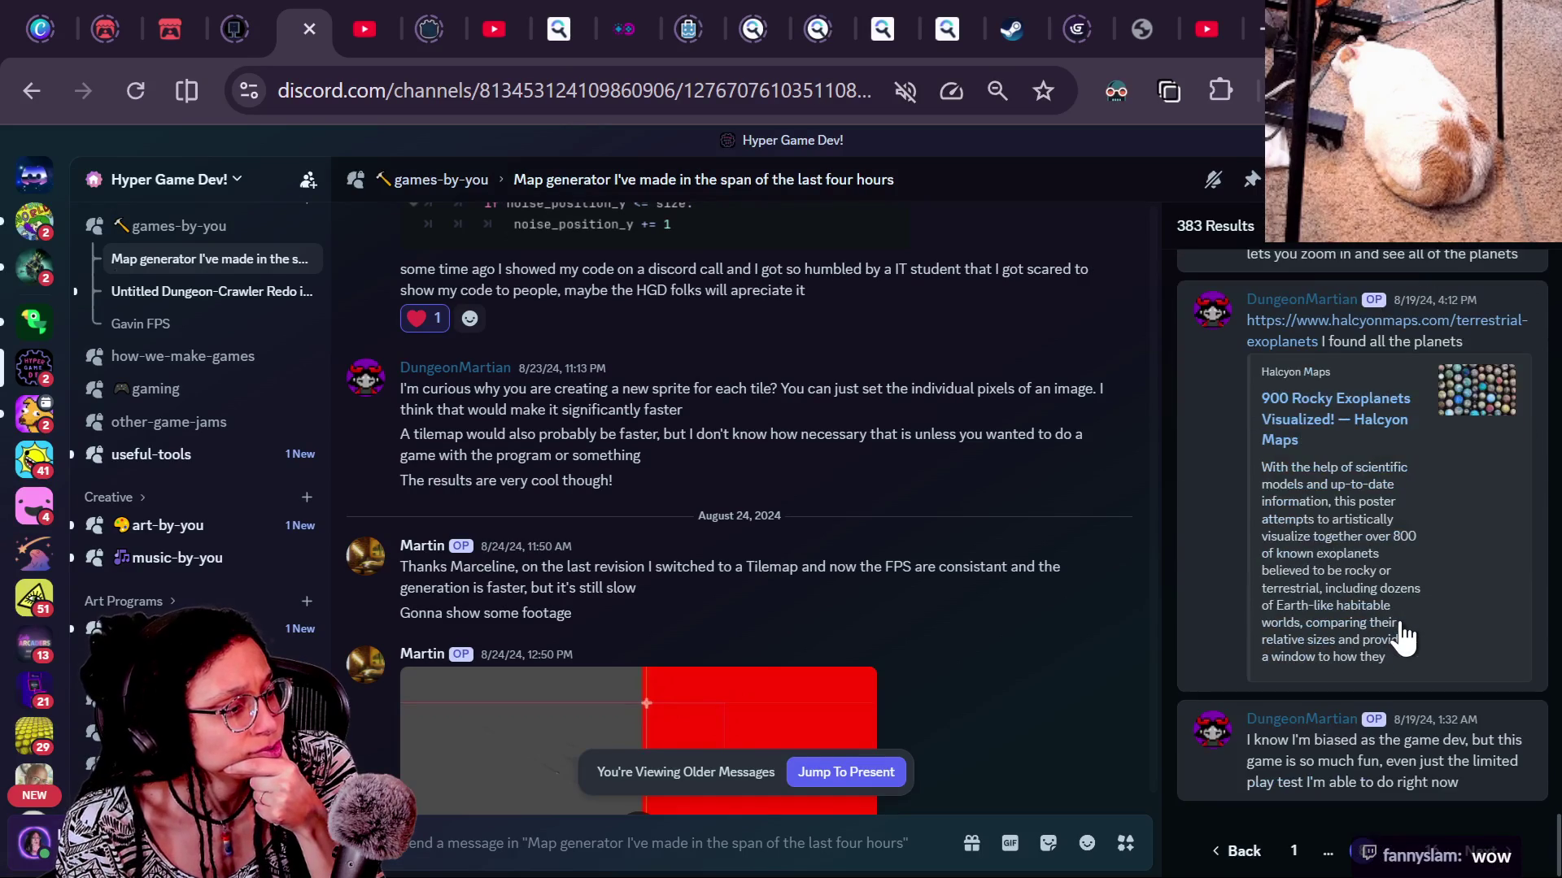
# Read the rest of the map generator thread and load the next page of search results
pyautogui.scroll(10, 1353, 611)
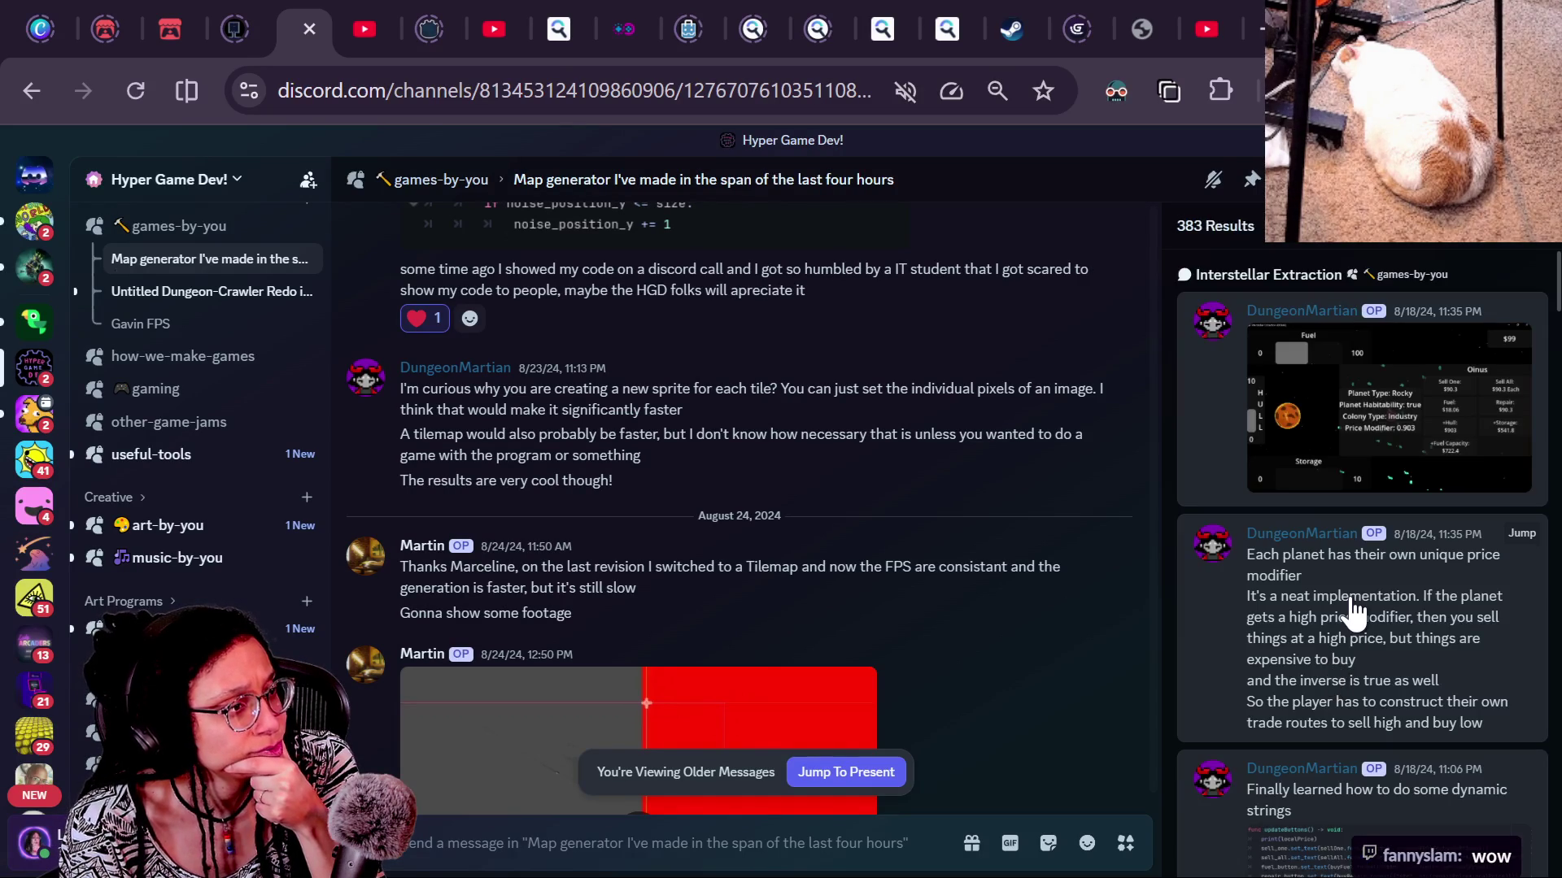
pyautogui.scroll(-3, 1352, 611)
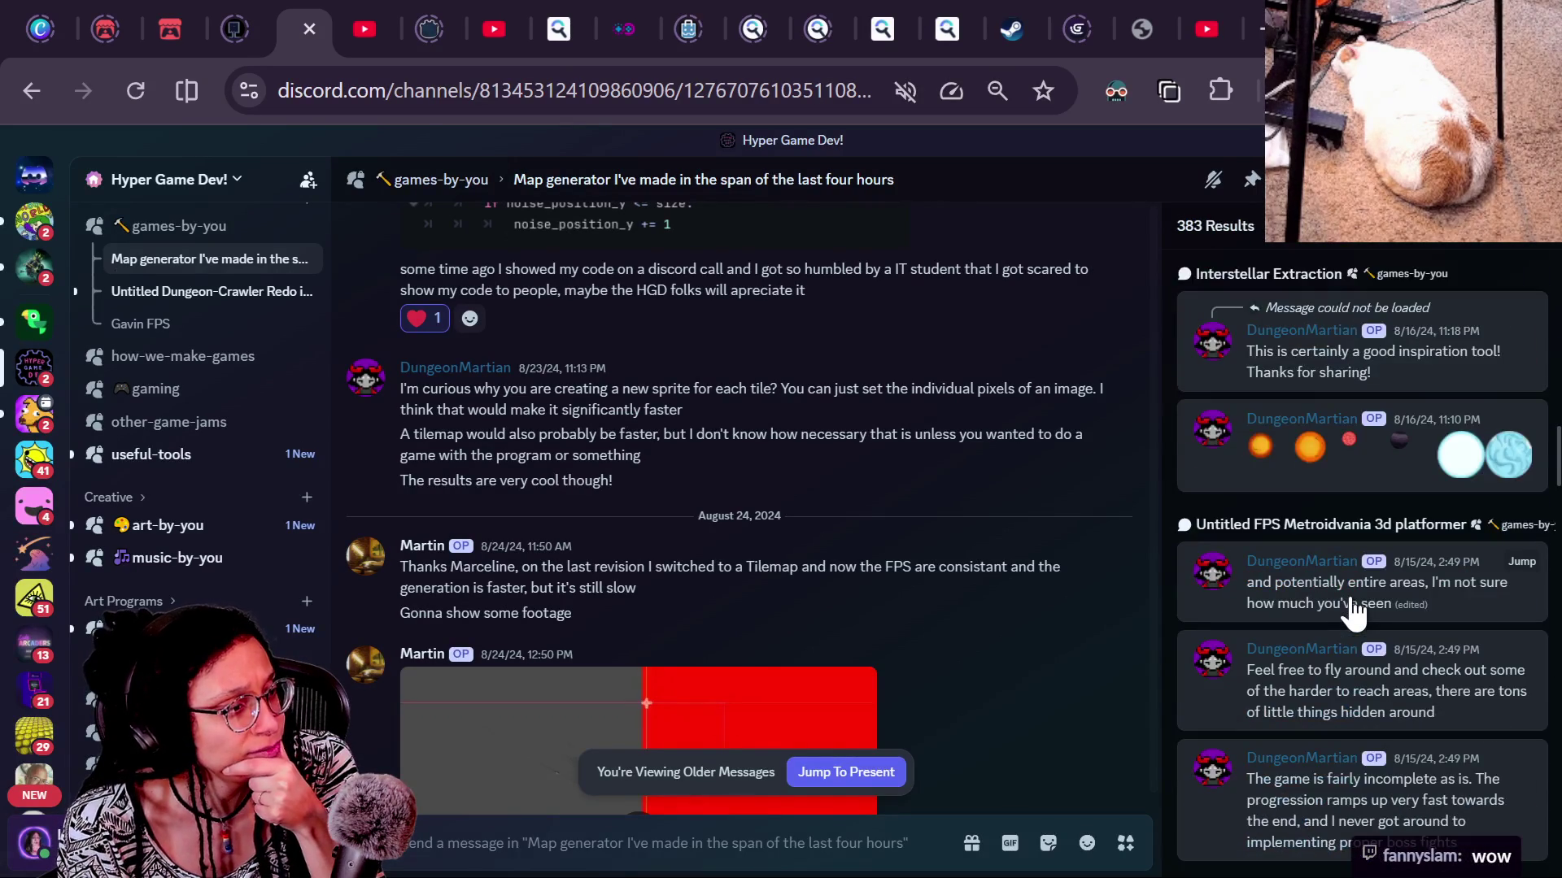
pyautogui.scroll(-5, 1352, 611)
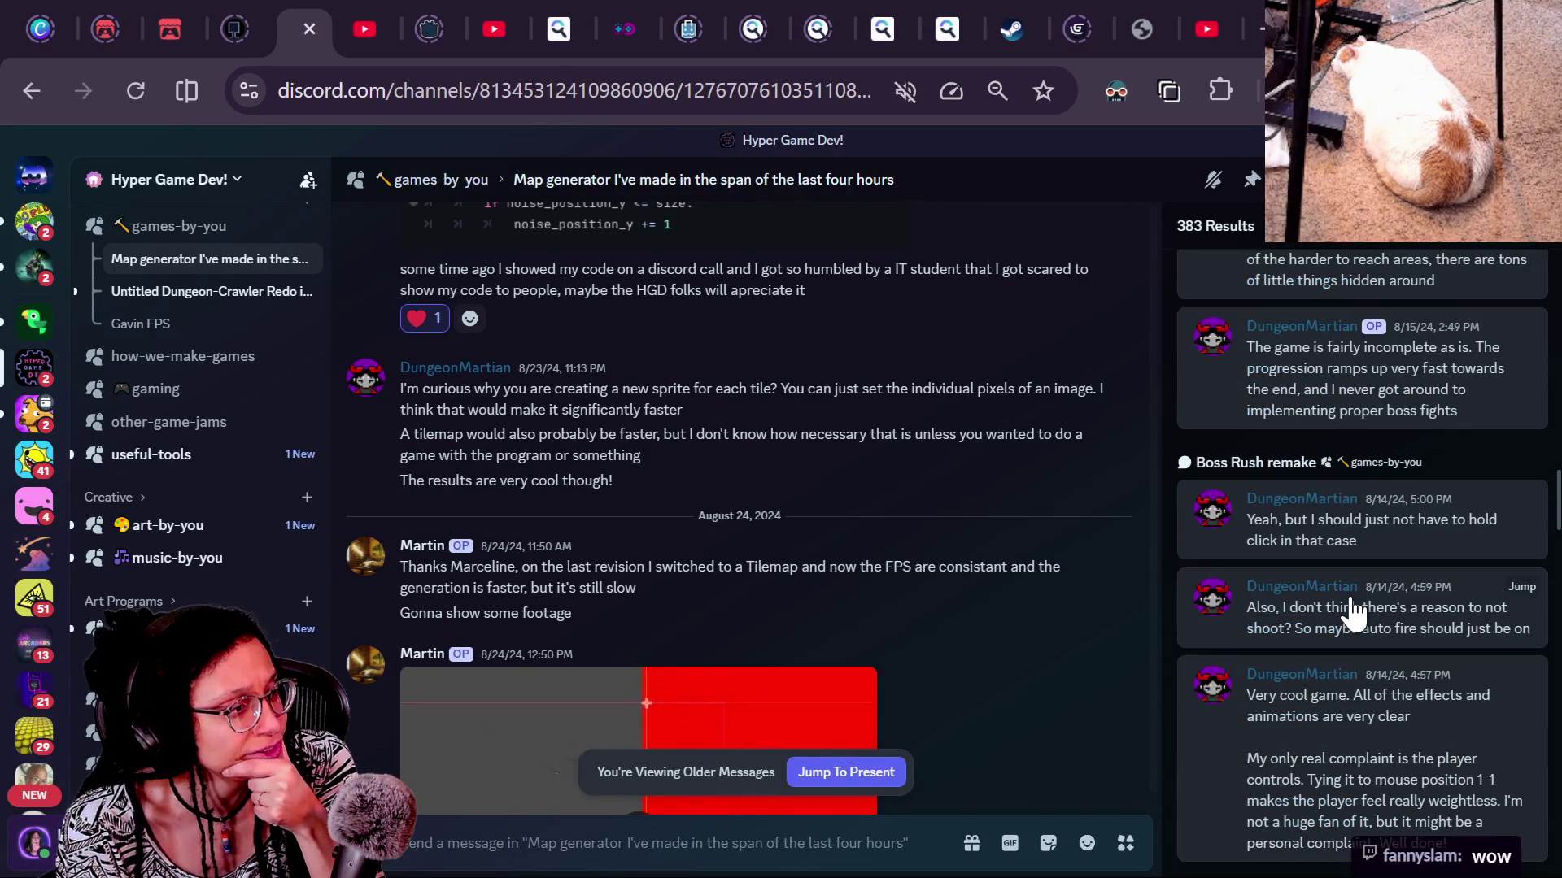
pyautogui.scroll(-7, 1353, 612)
pyautogui.scroll(-2, 1352, 611)
pyautogui.scroll(6, 1352, 612)
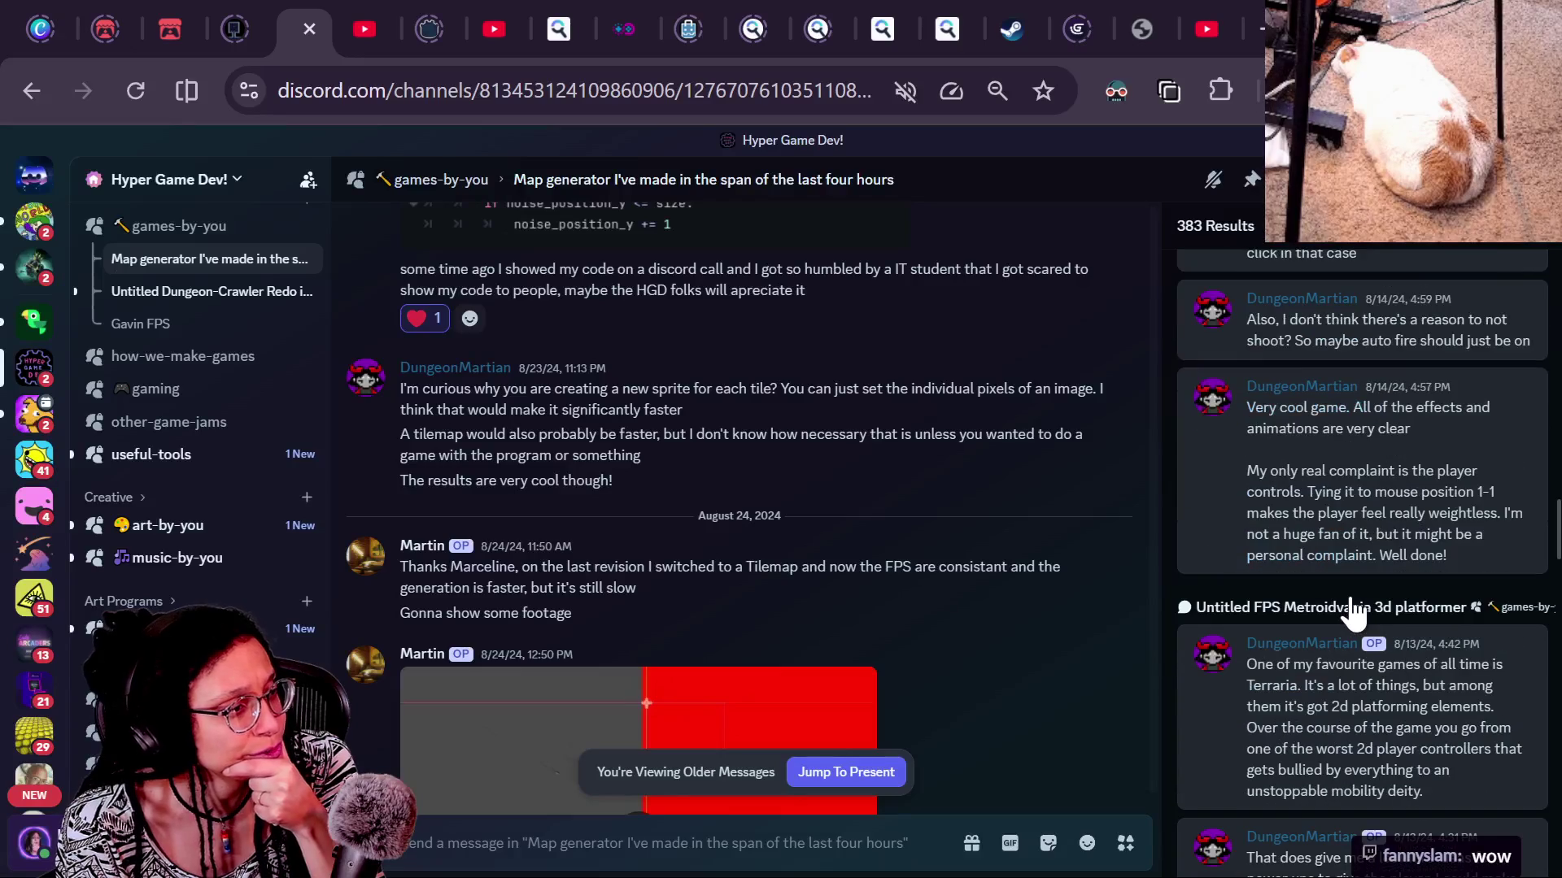
pyautogui.scroll(-4, 1352, 611)
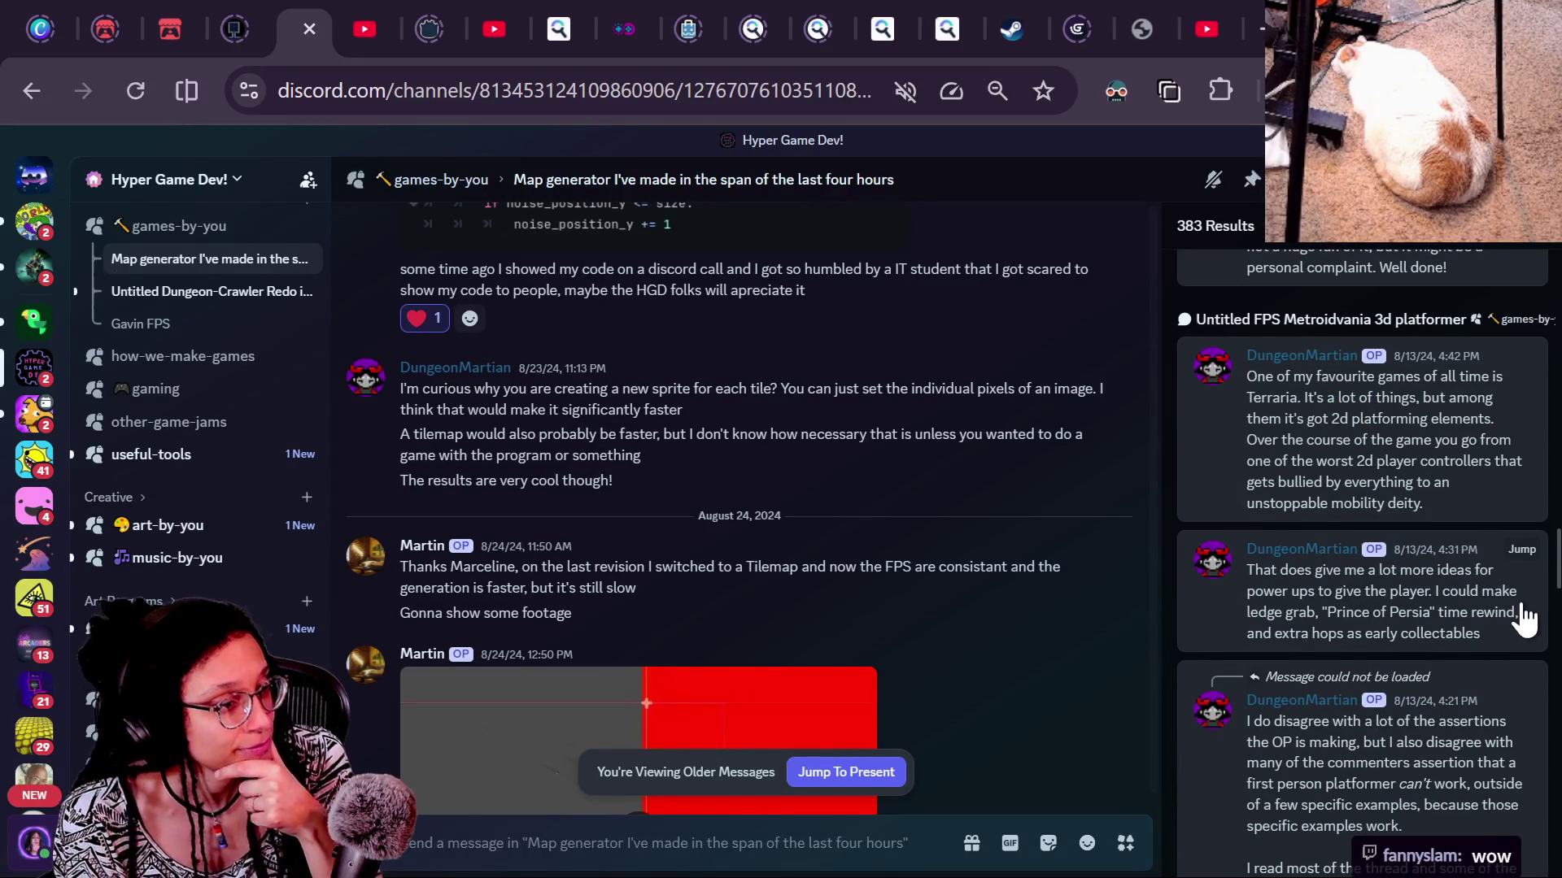
pyautogui.scroll(-8, 1540, 601)
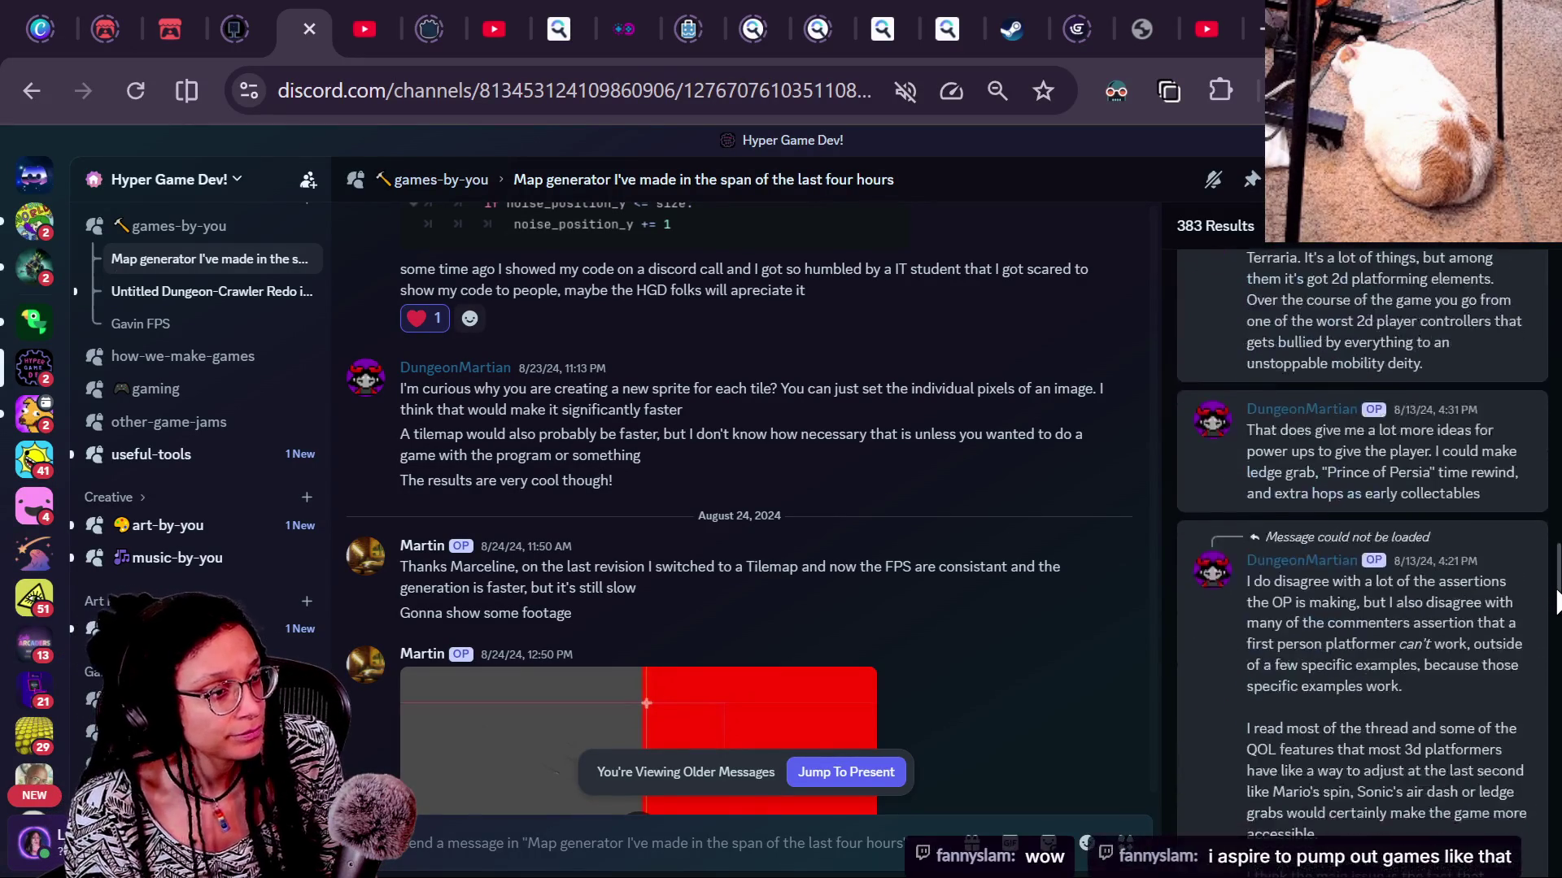
pyautogui.scroll(-10, 1362, 550)
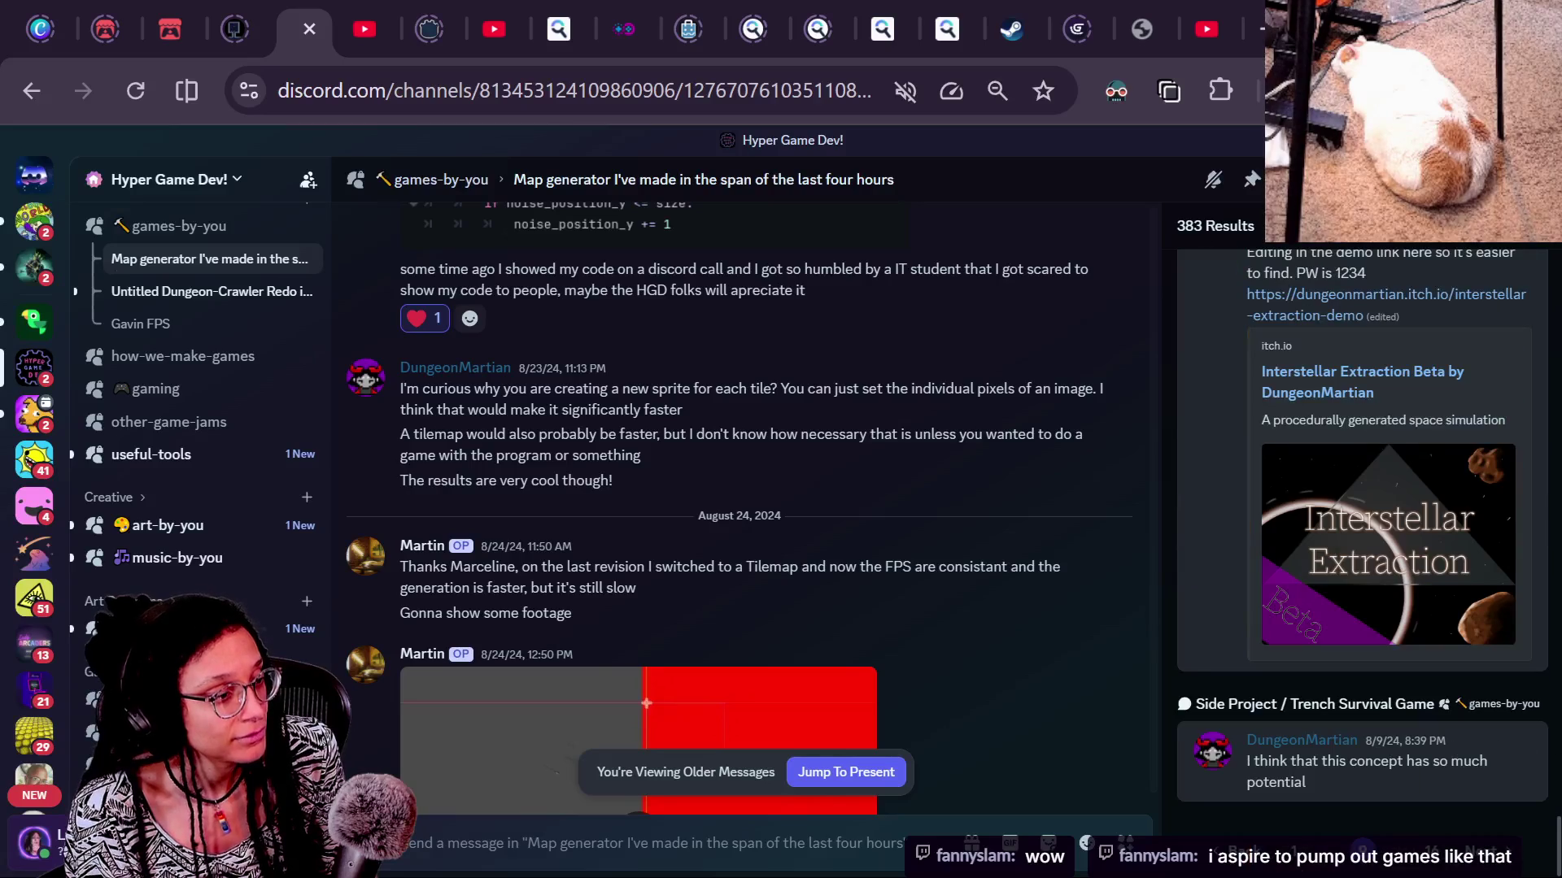
pyautogui.click(1493, 850)
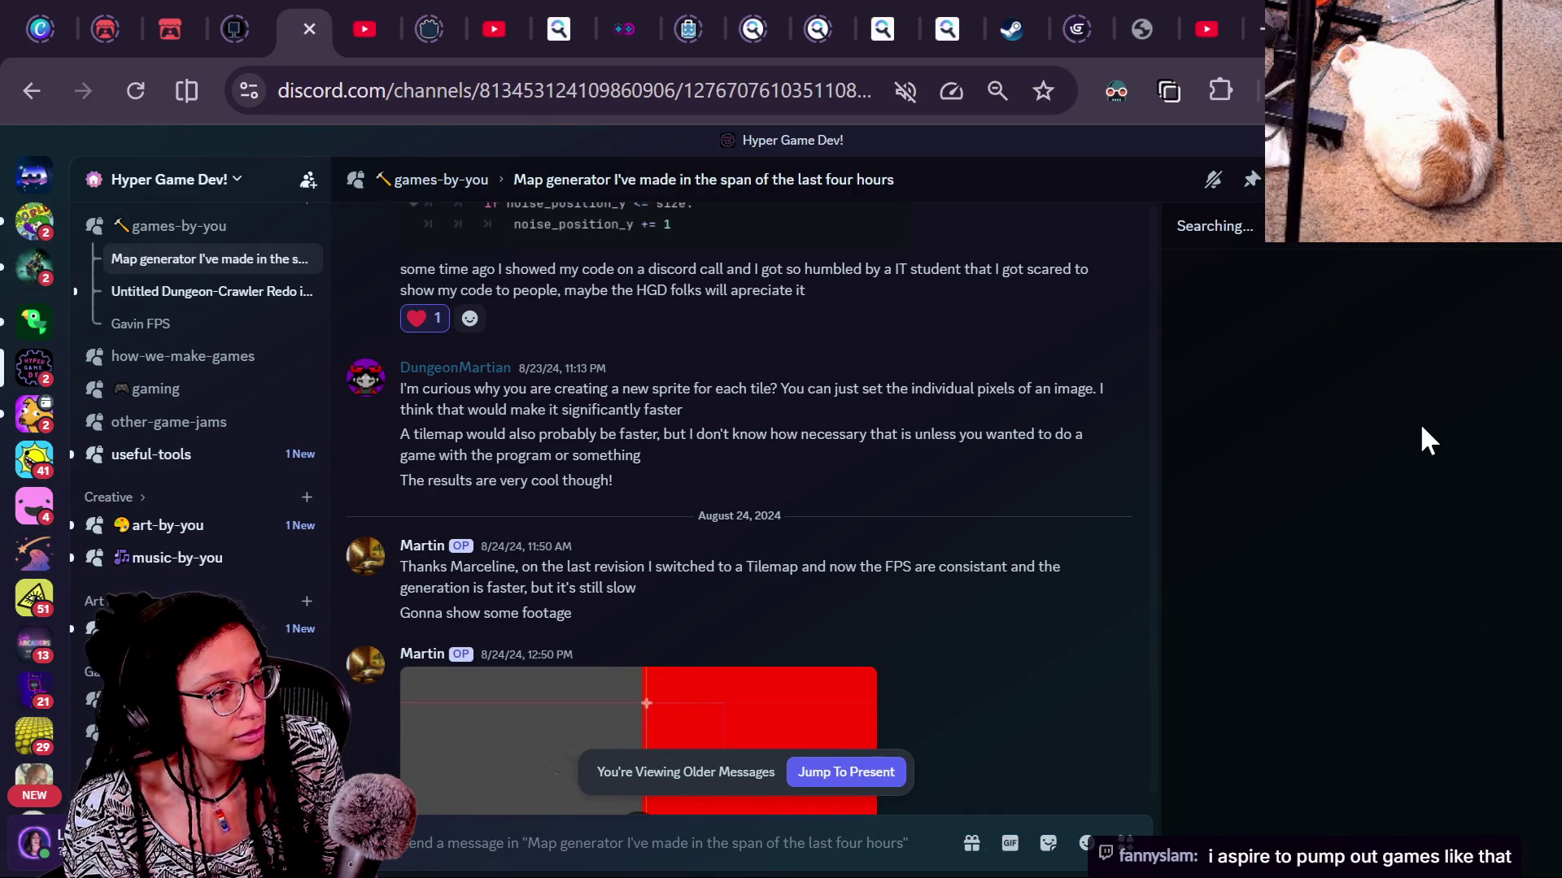
# Browse the current page of search results and advance to the next page of older results
pyautogui.scroll(-15, 1430, 388)
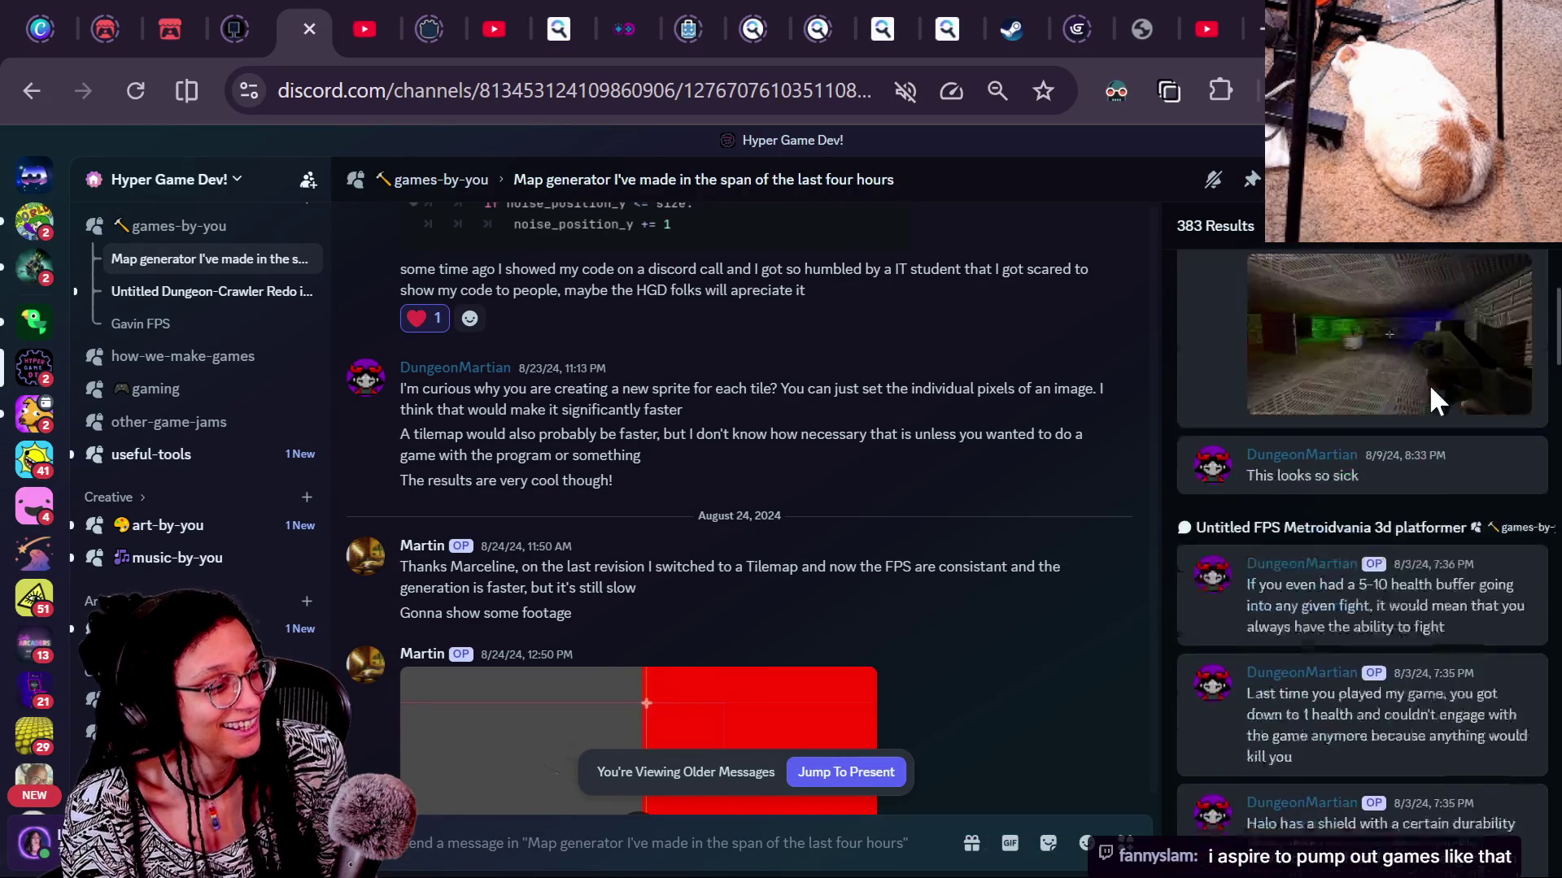
pyautogui.scroll(-10, 1433, 398)
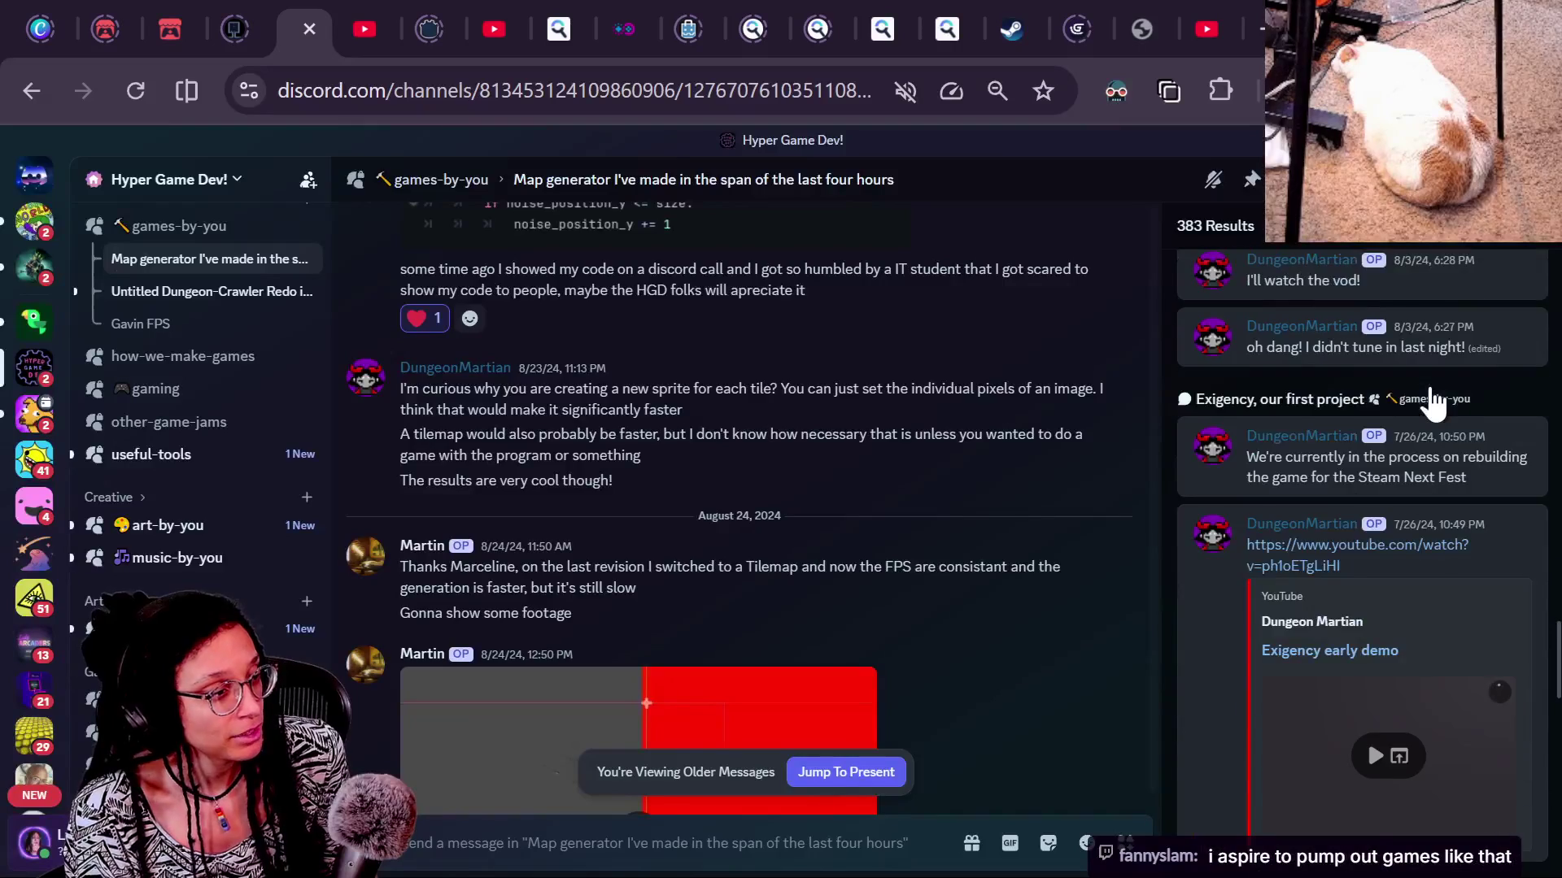
pyautogui.scroll(-10, 1433, 402)
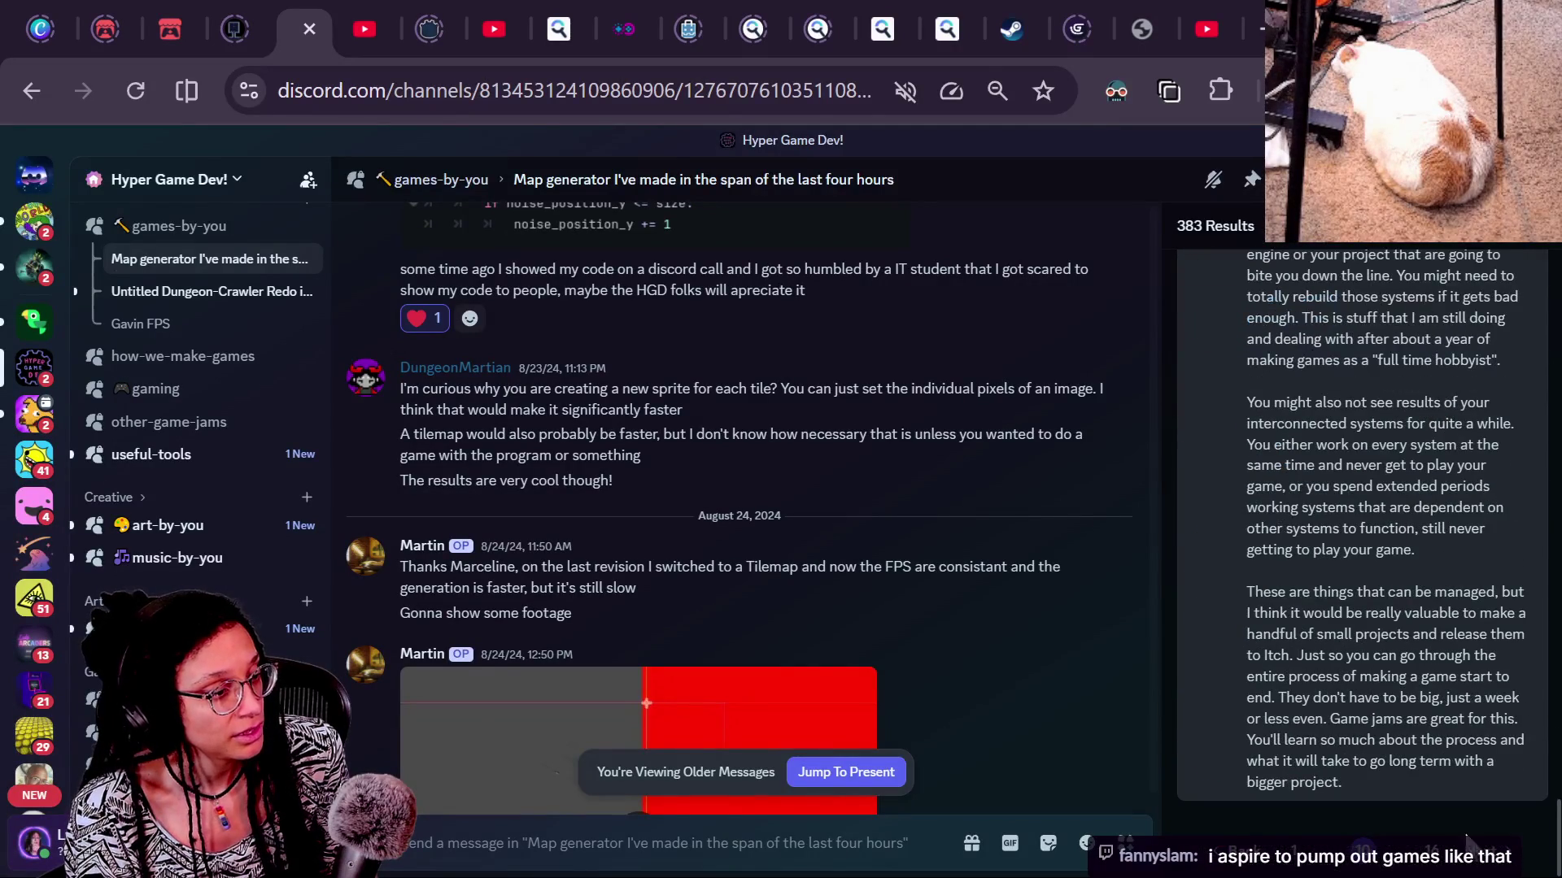
pyautogui.click(1500, 850)
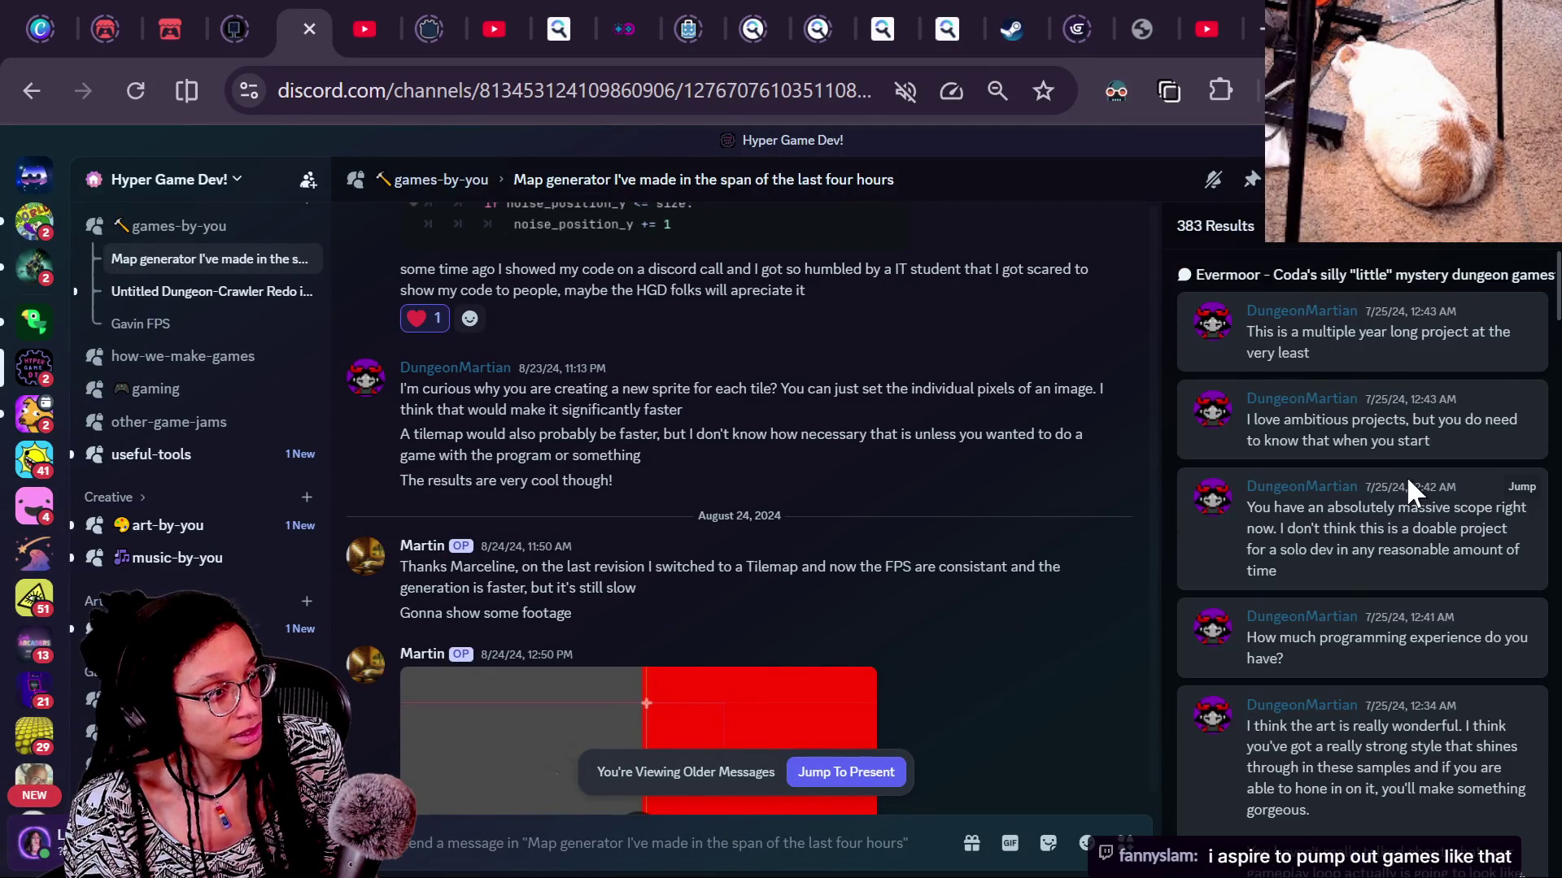
# Browse the older results covering threads like Evermoor, Game Jam Topic Randomizer and Exigency
pyautogui.scroll(-5, 1407, 476)
pyautogui.scroll(-5, 1407, 476)
pyautogui.scroll(5, 1407, 476)
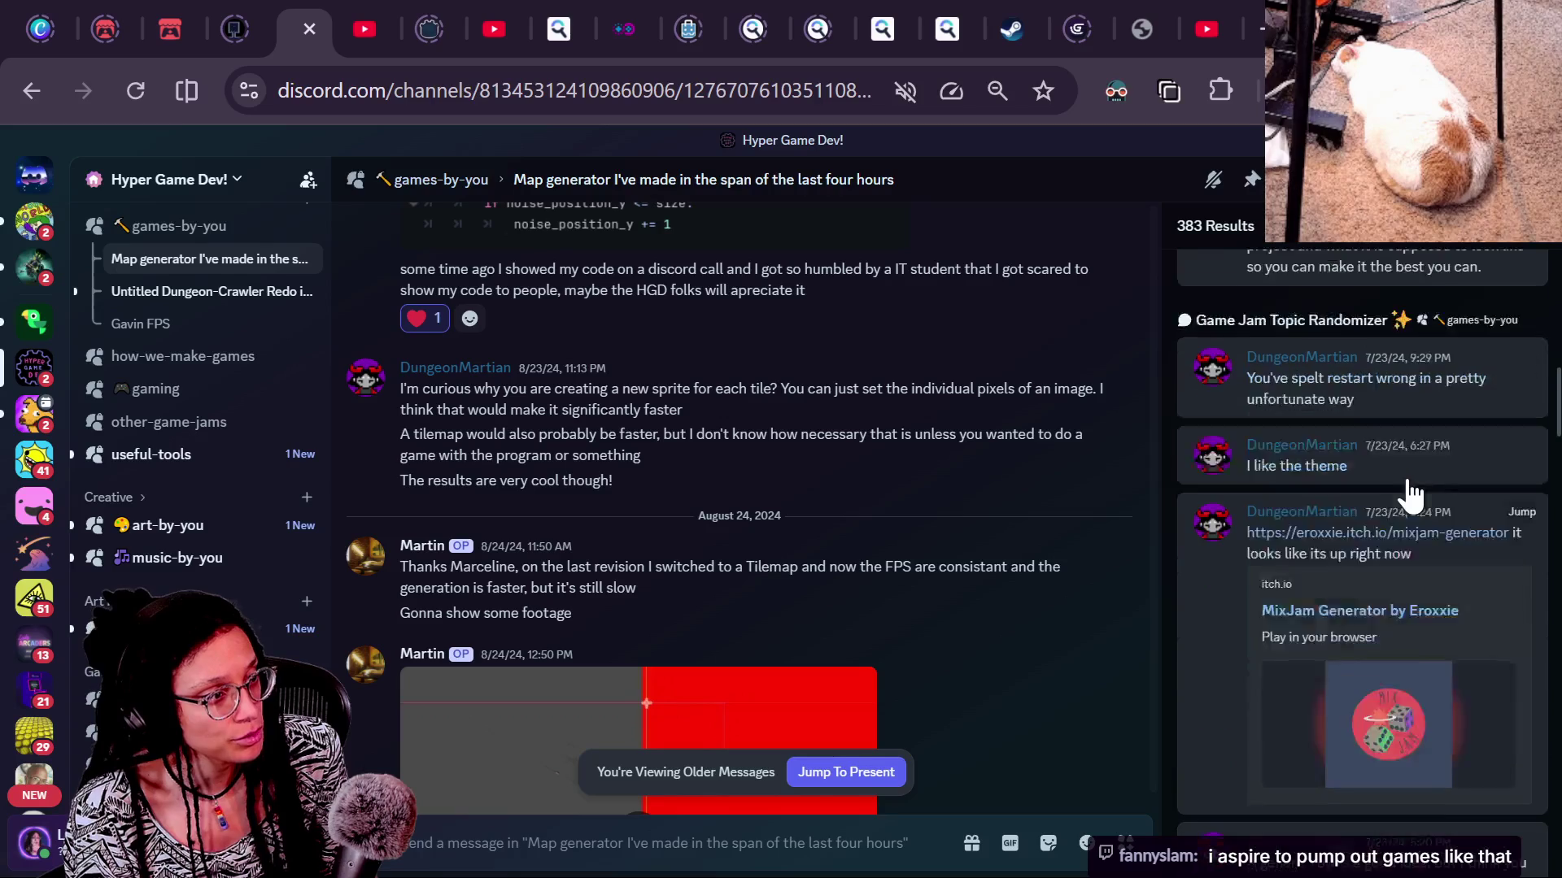
pyautogui.scroll(-10, 1411, 494)
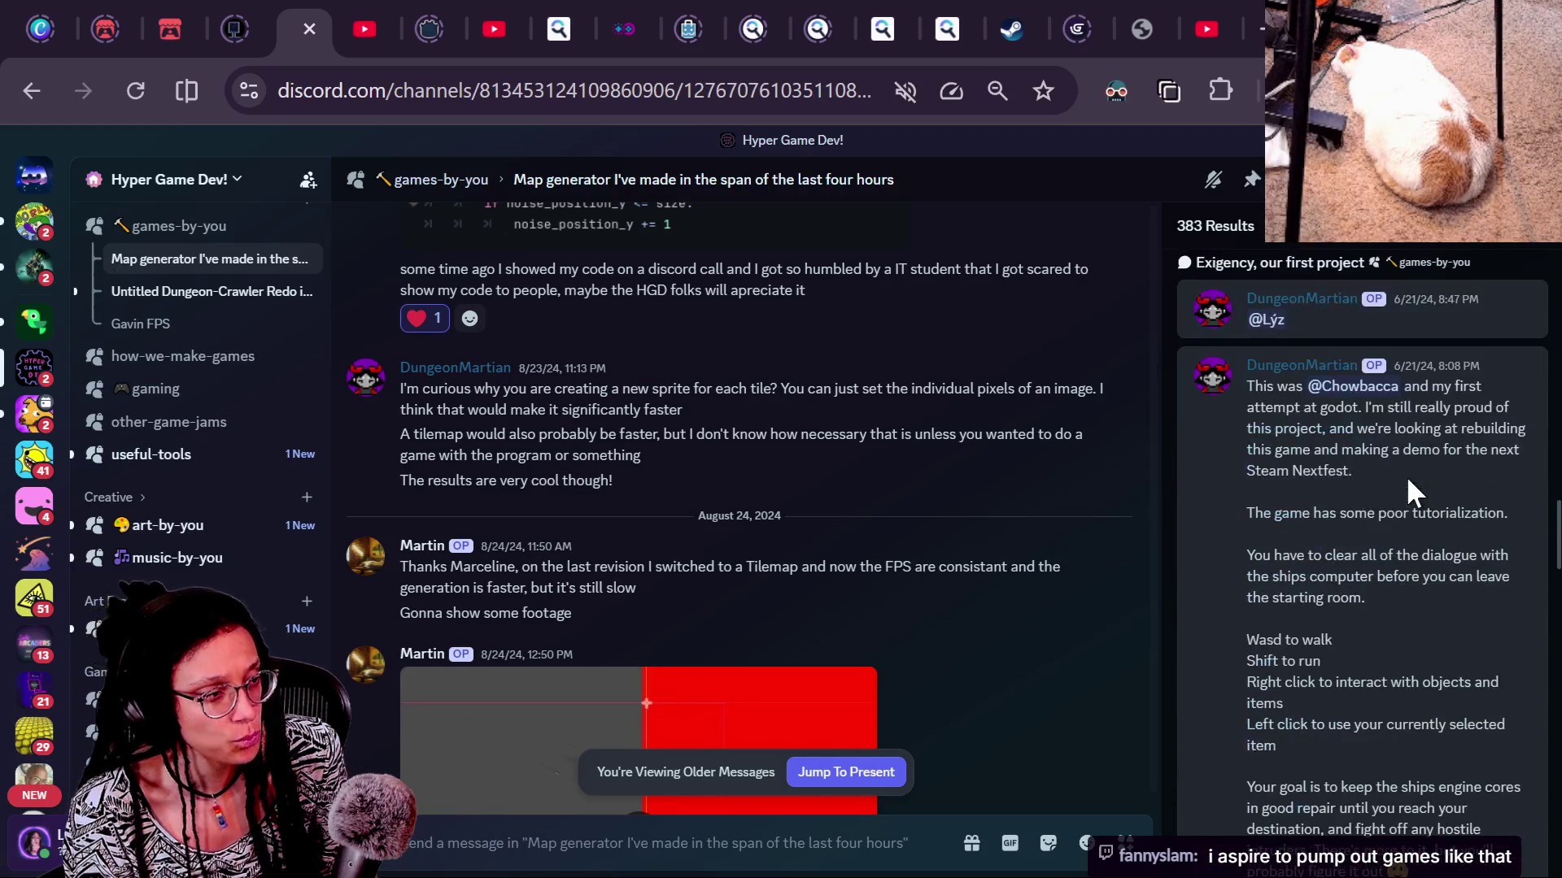
pyautogui.scroll(-10, 1411, 493)
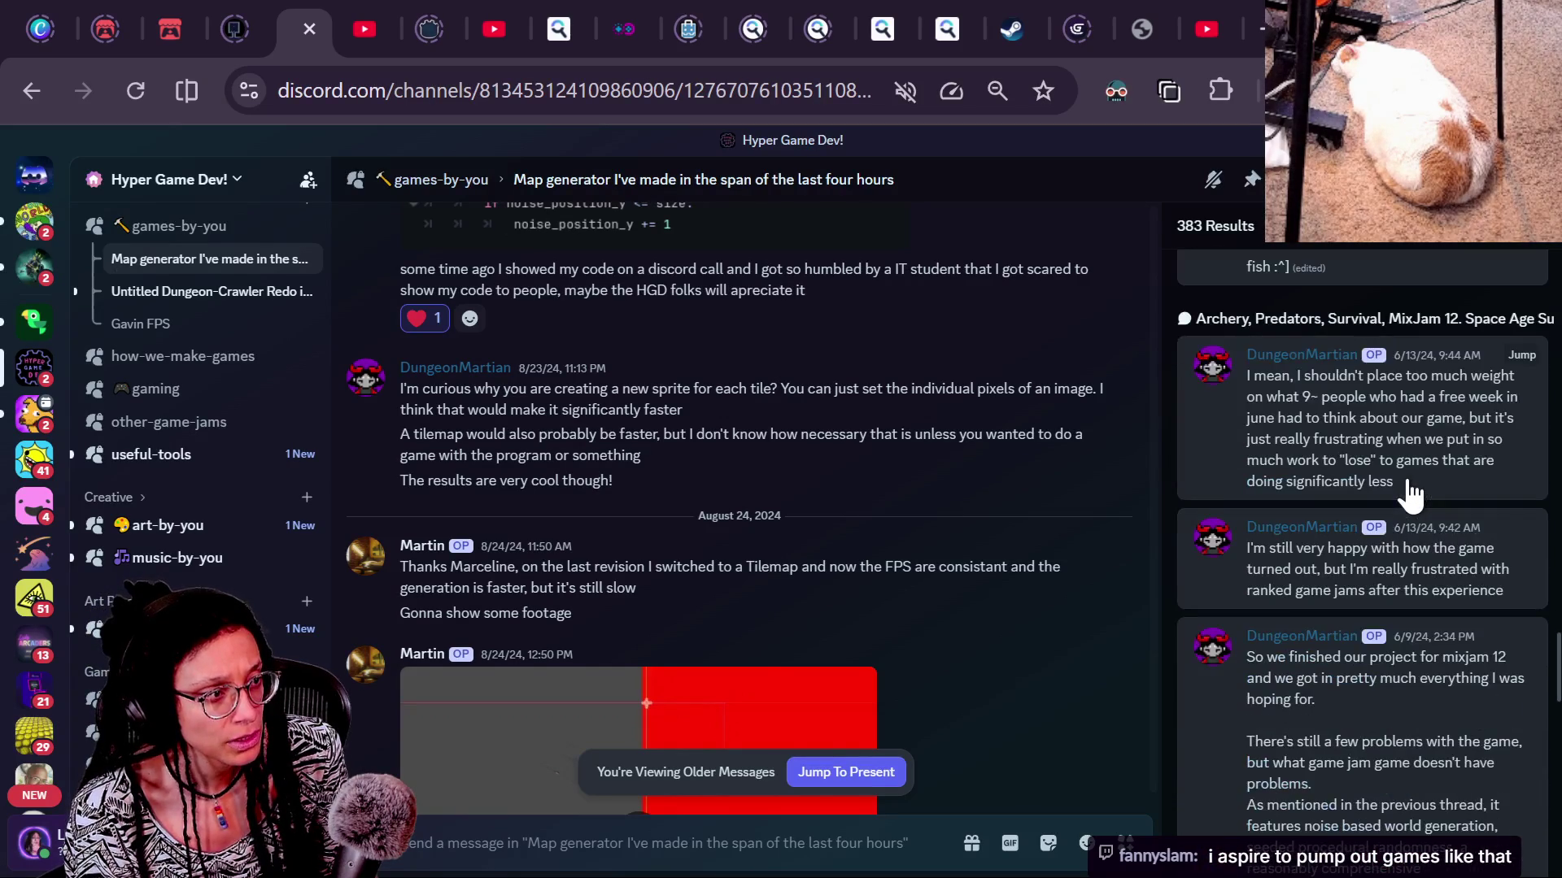
pyautogui.scroll(8, 1411, 488)
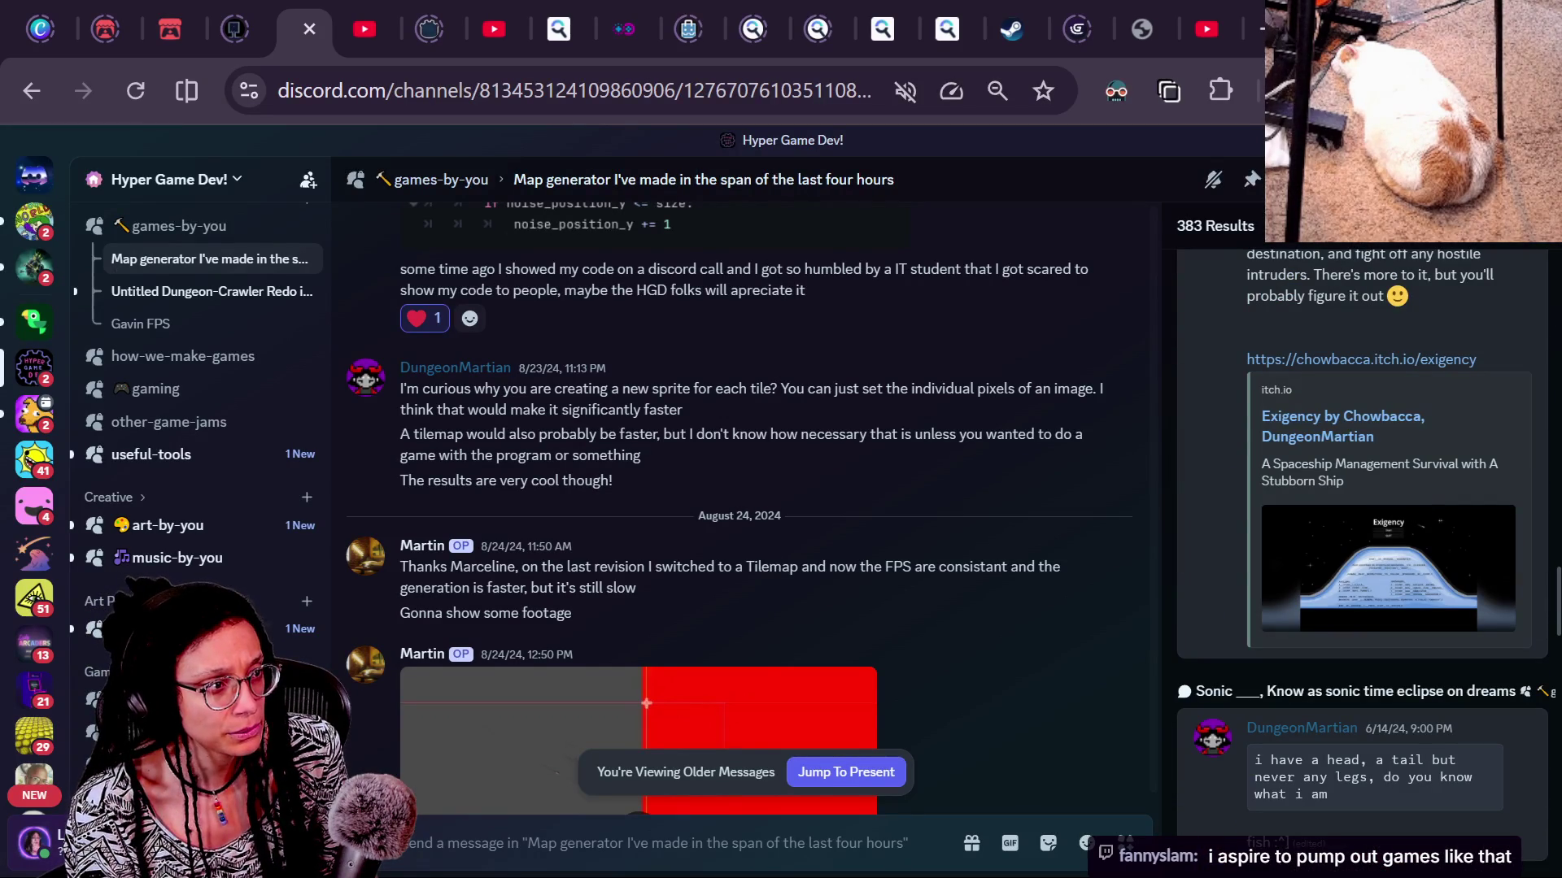
pyautogui.click(1301, 230)
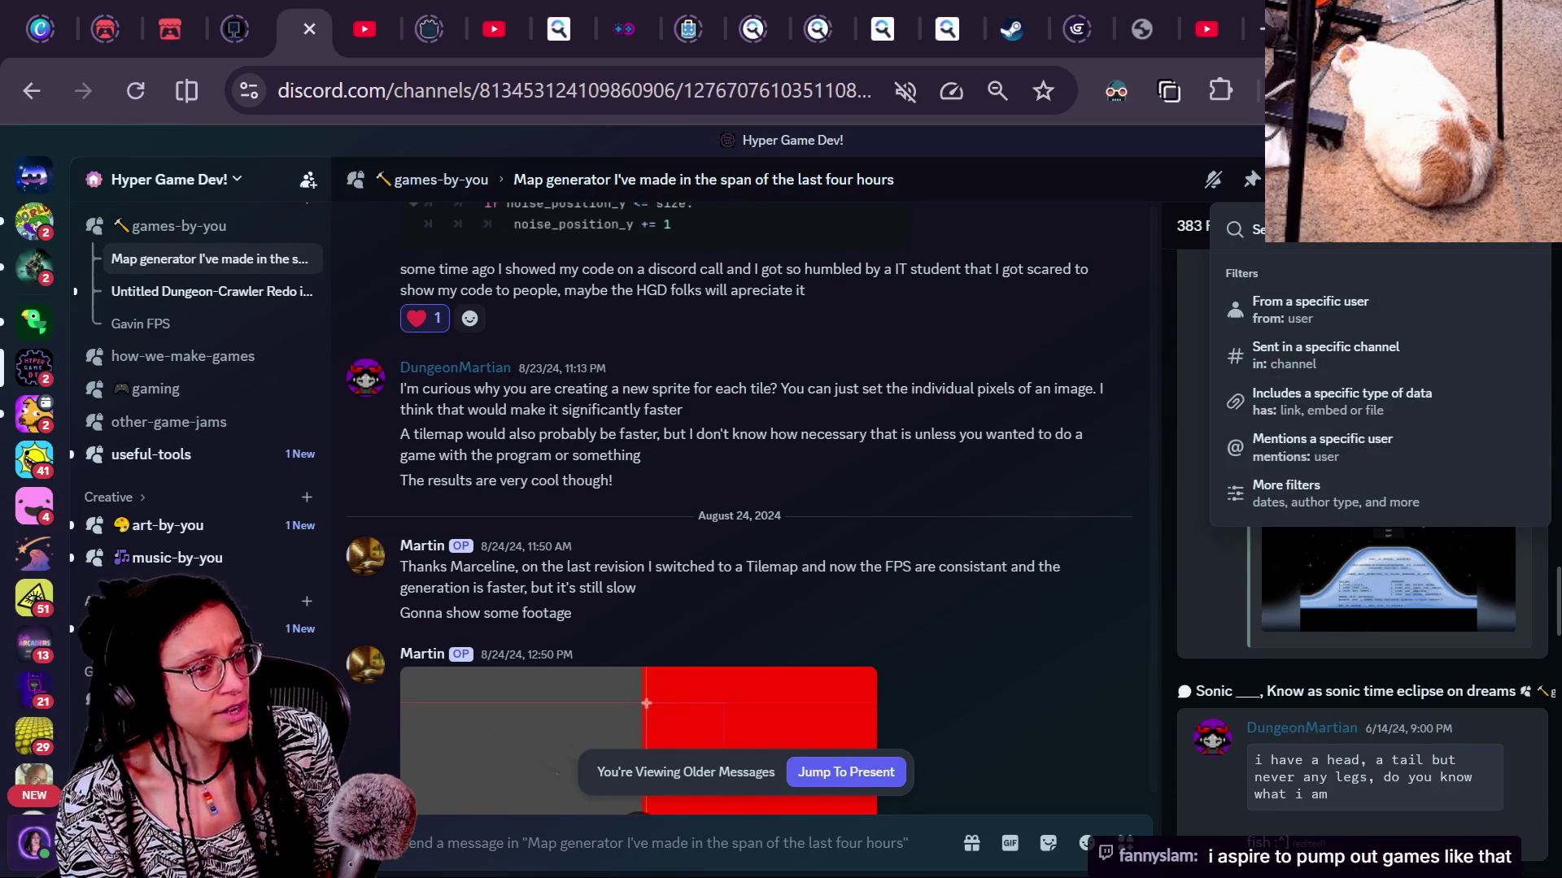
# Run a new Discord message search for 'sprite', narrowing results to 16
pyautogui.write('in:')
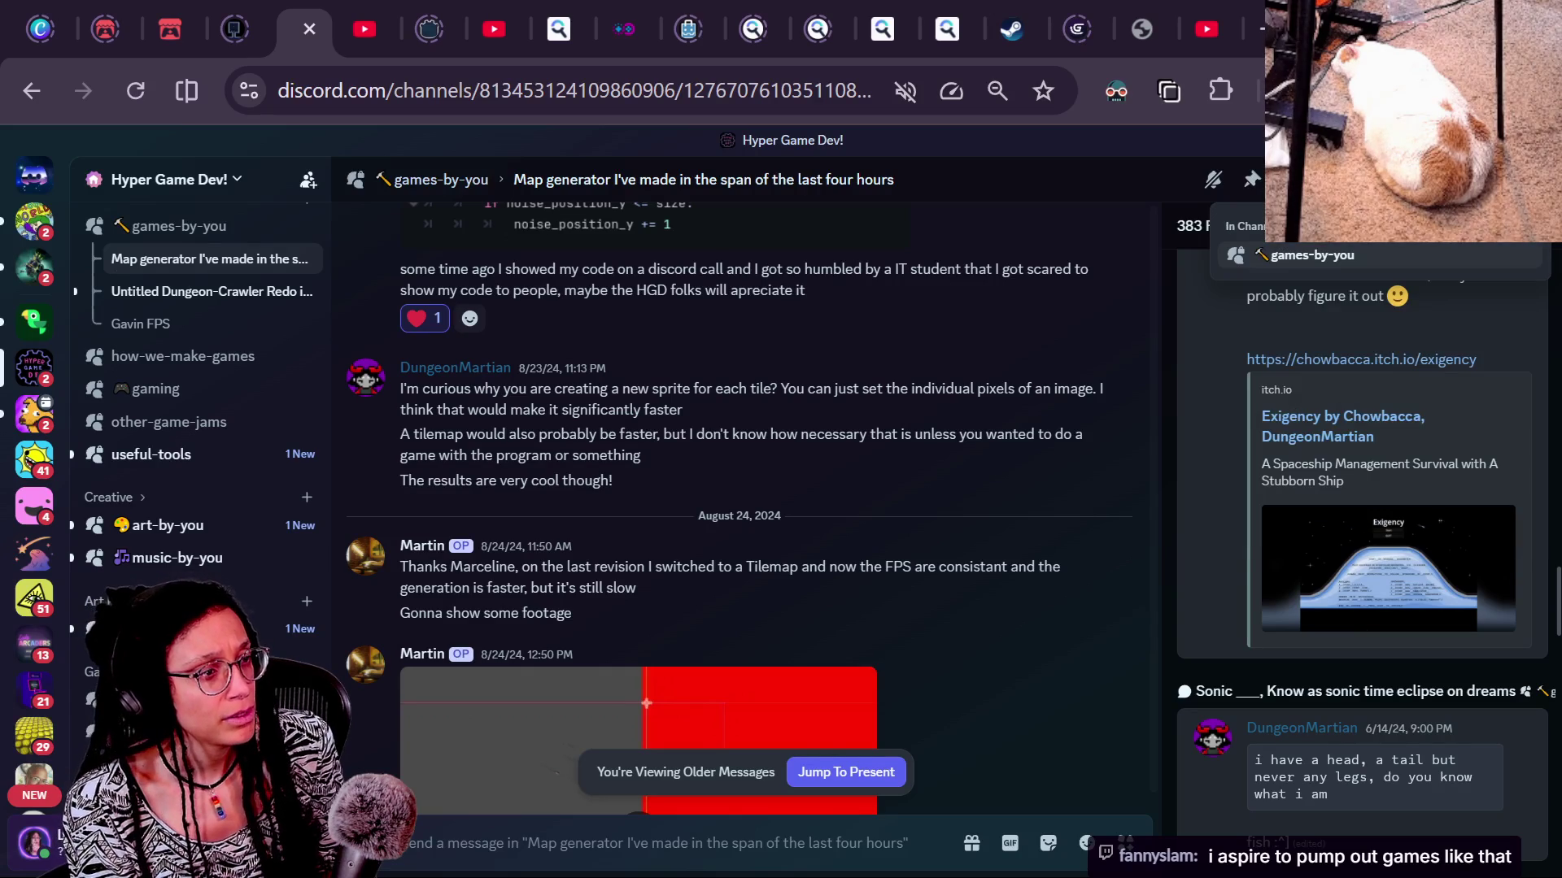
pyautogui.press('BackSpace')
pyautogui.press('BackSpace')
pyautogui.press('BackSpace')
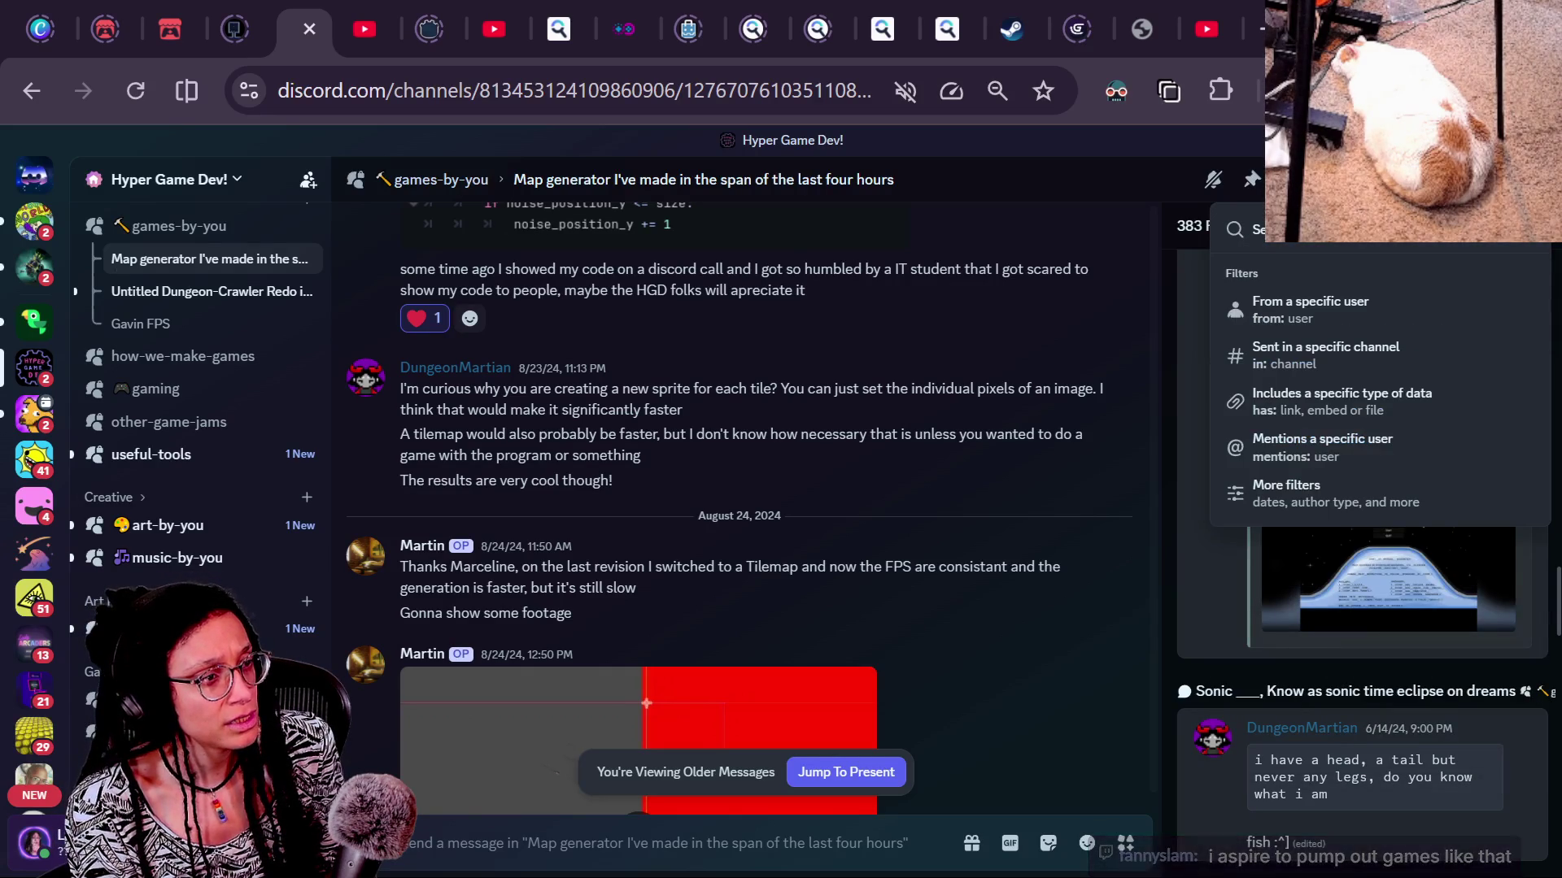
pyautogui.press('Return')
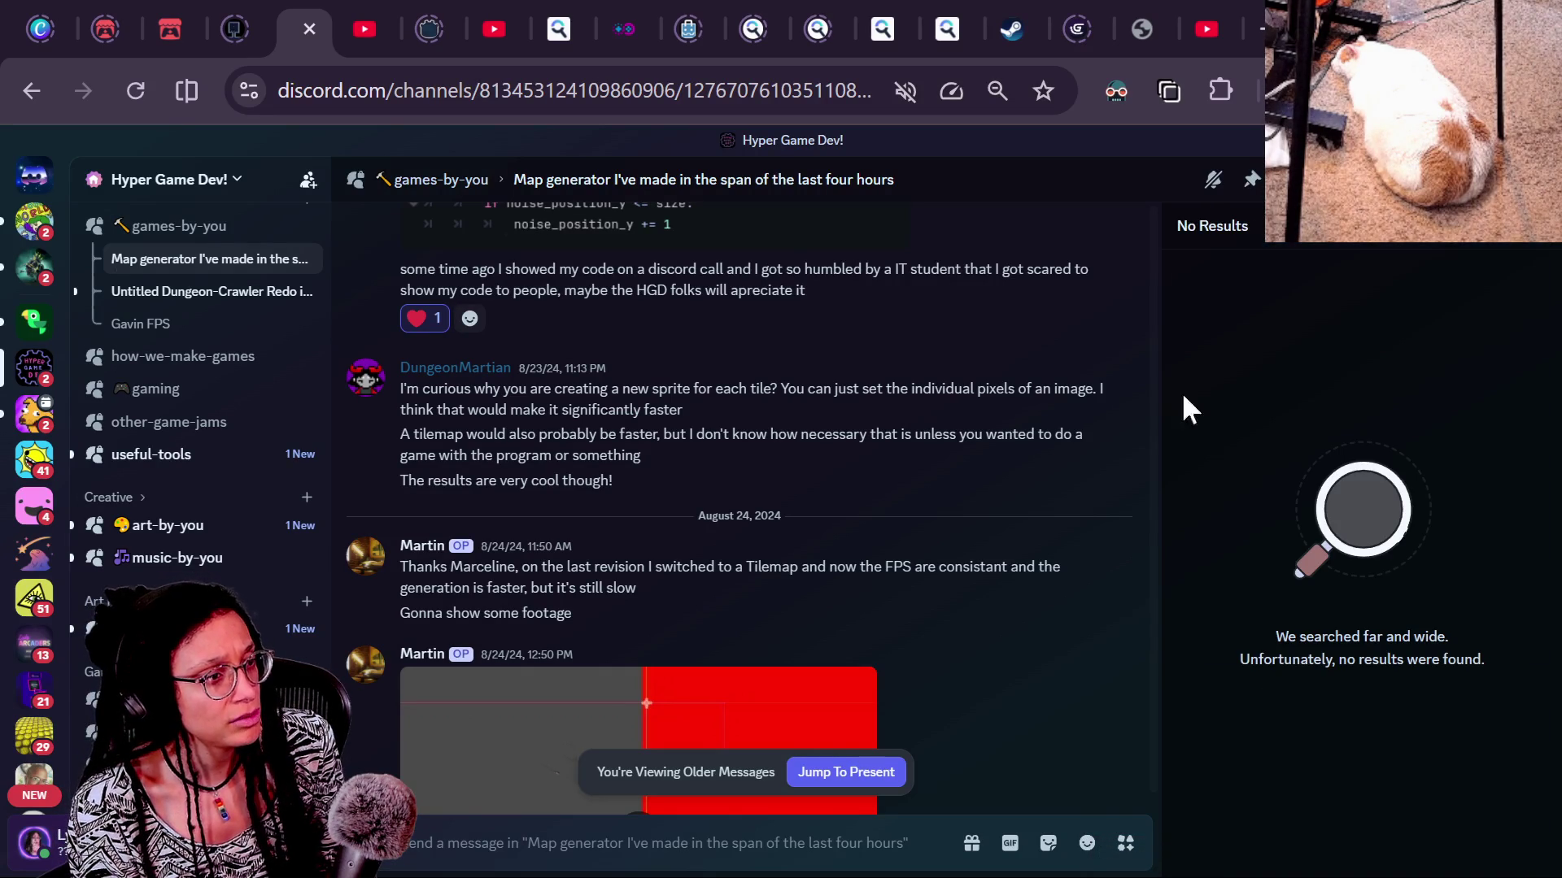
pyautogui.click(1346, 242)
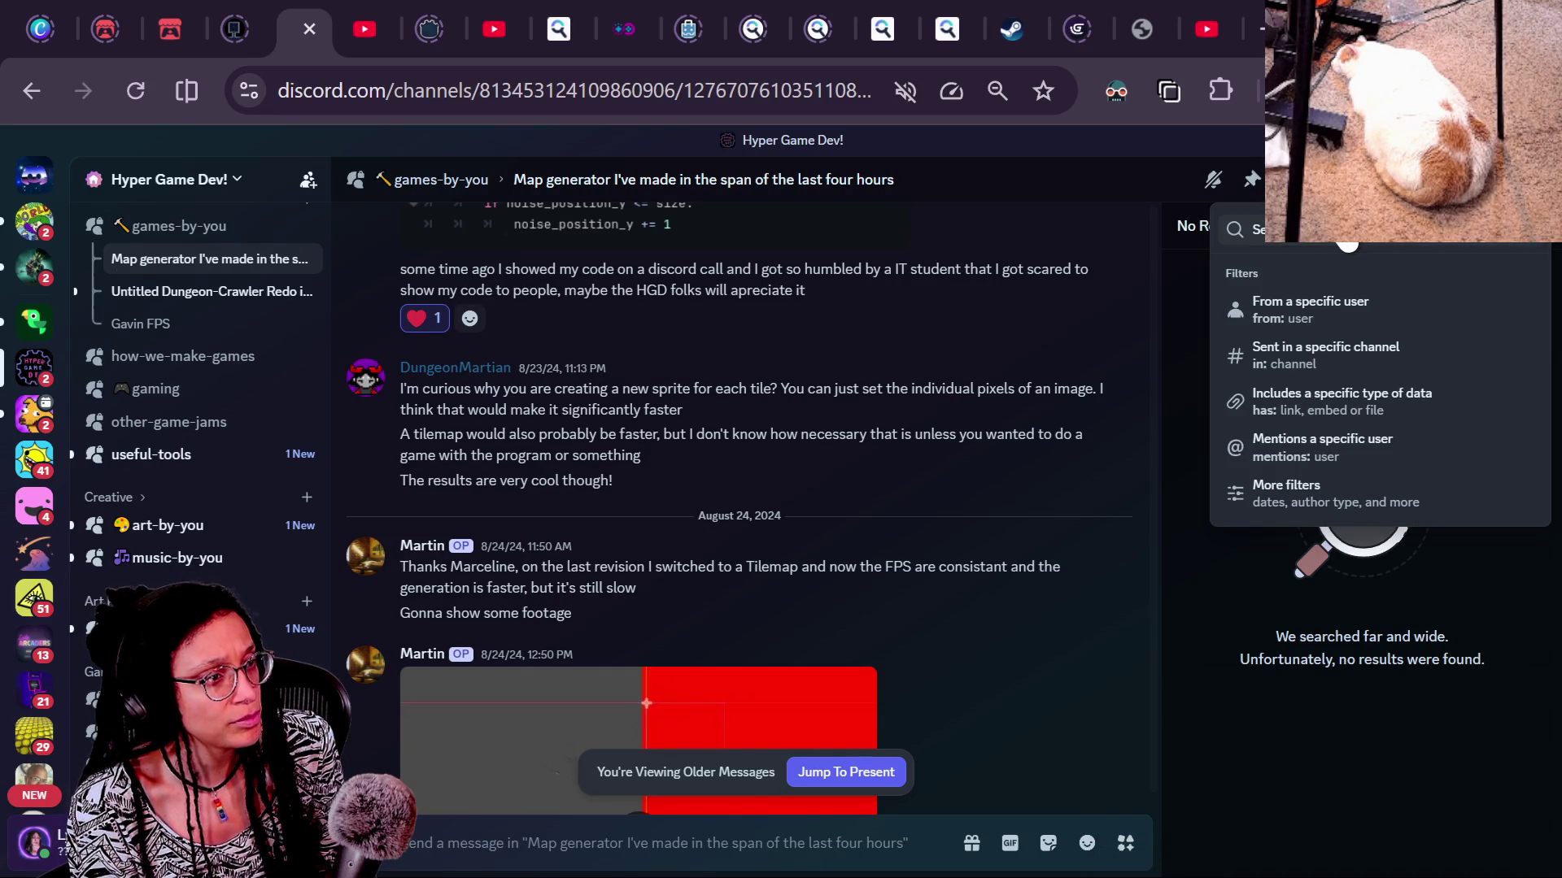
pyautogui.press('Return')
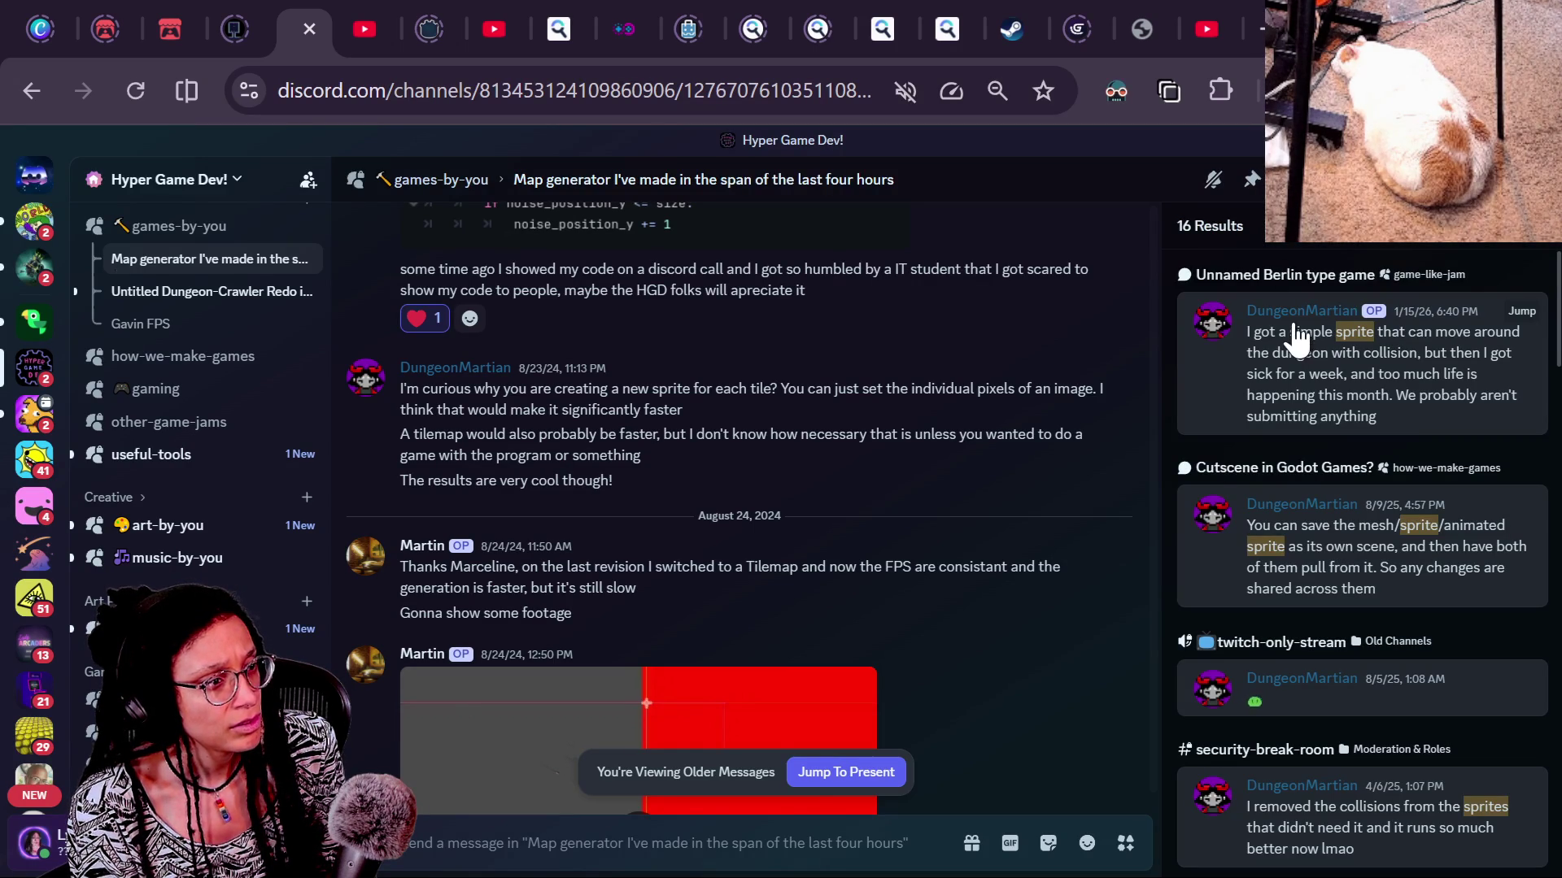
# Skim the sprite results, glance at the stream chat window, then return to the Godot script
pyautogui.scroll(-3, 1250, 381)
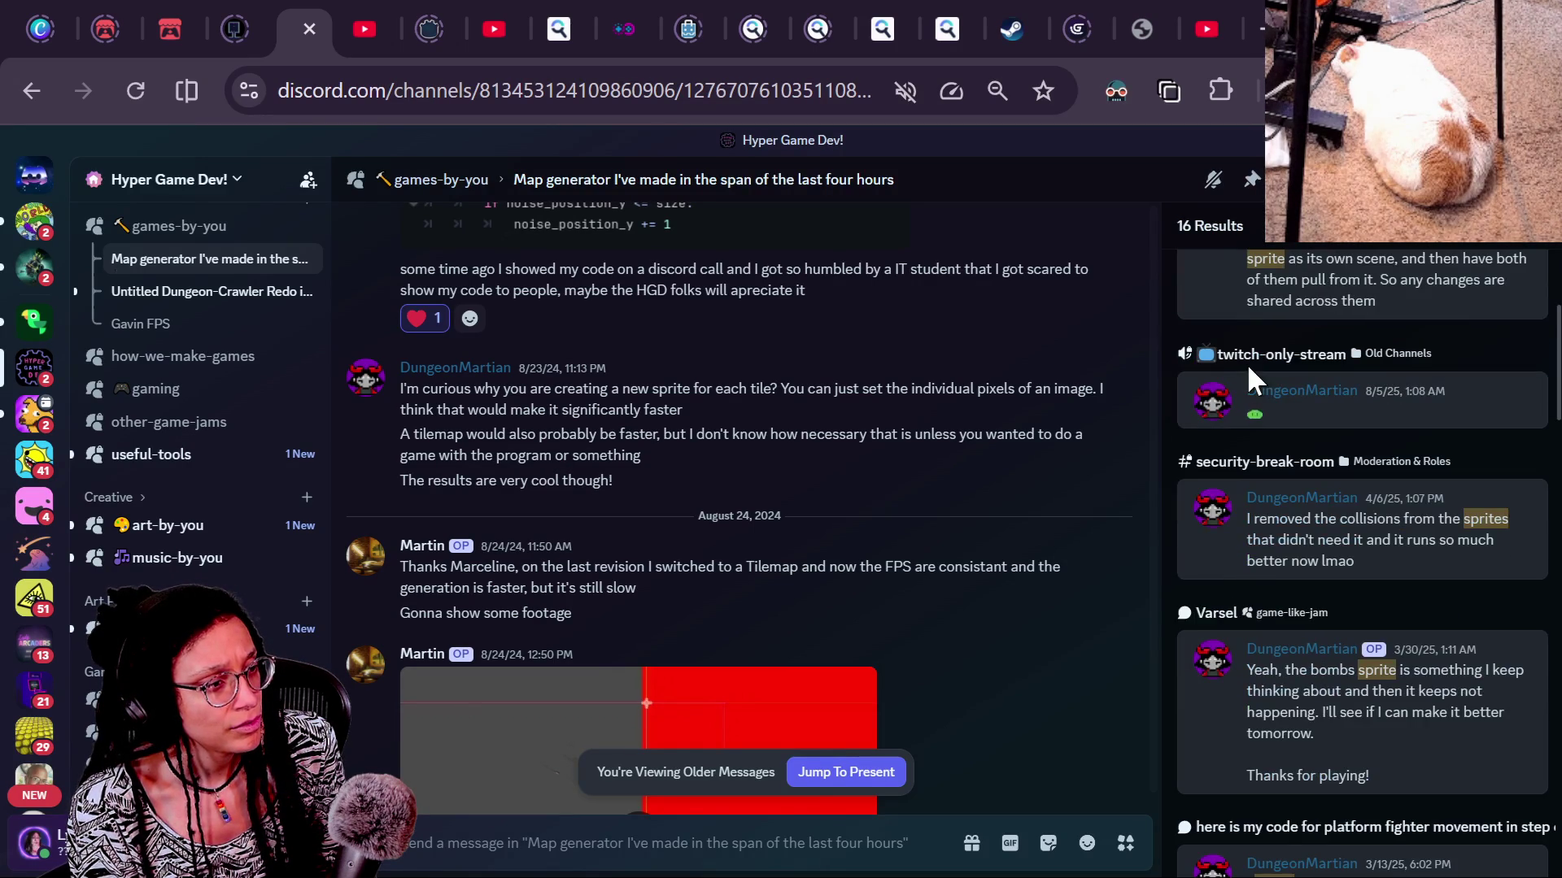
pyautogui.scroll(-10, 1246, 363)
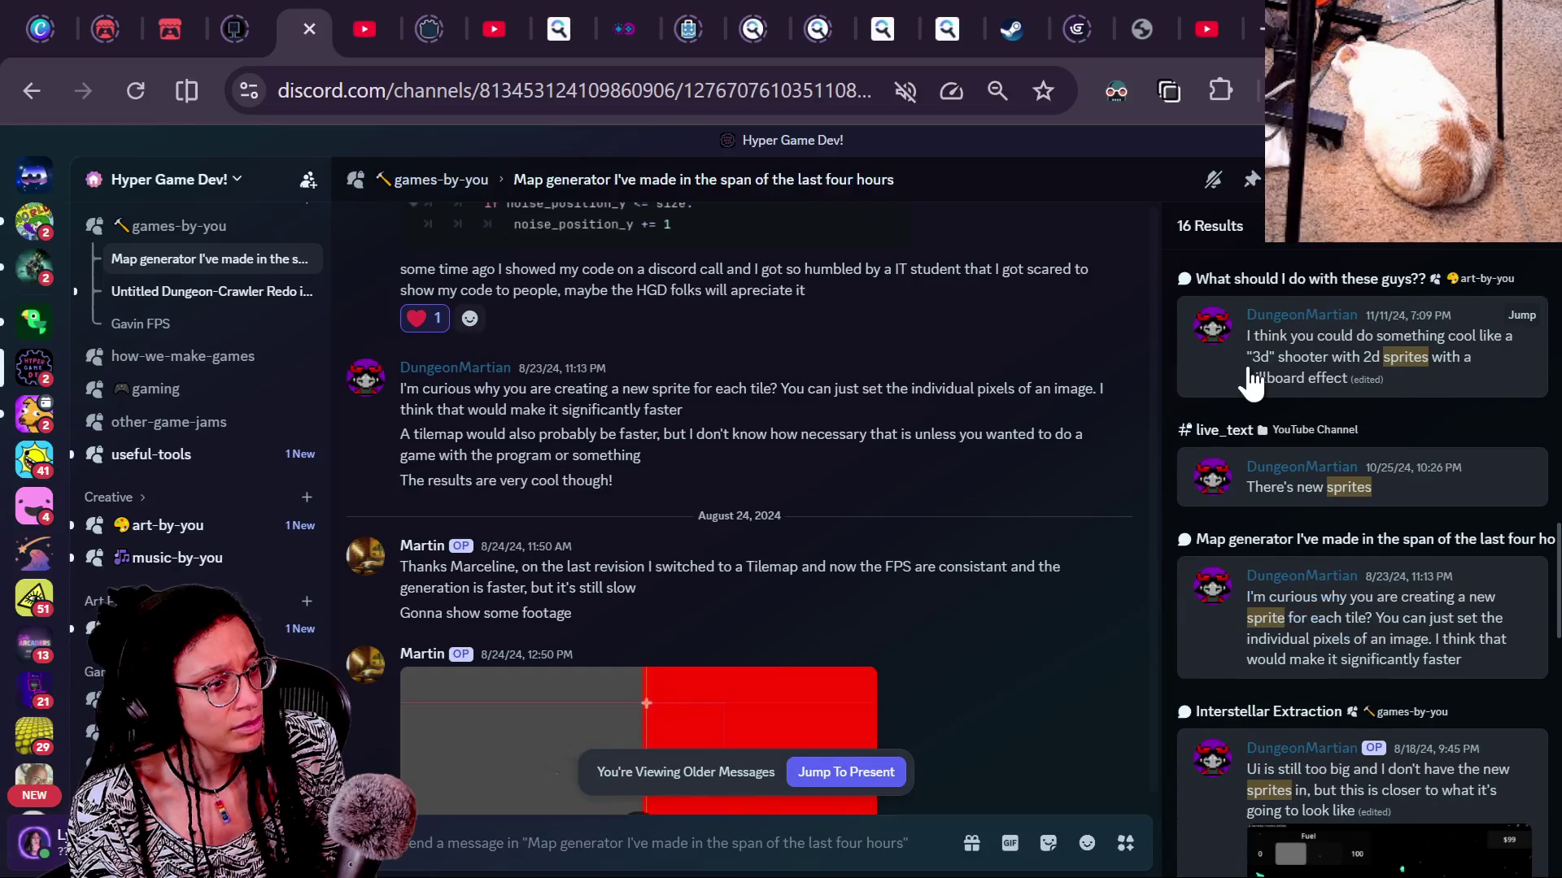
pyautogui.scroll(-2, 1250, 379)
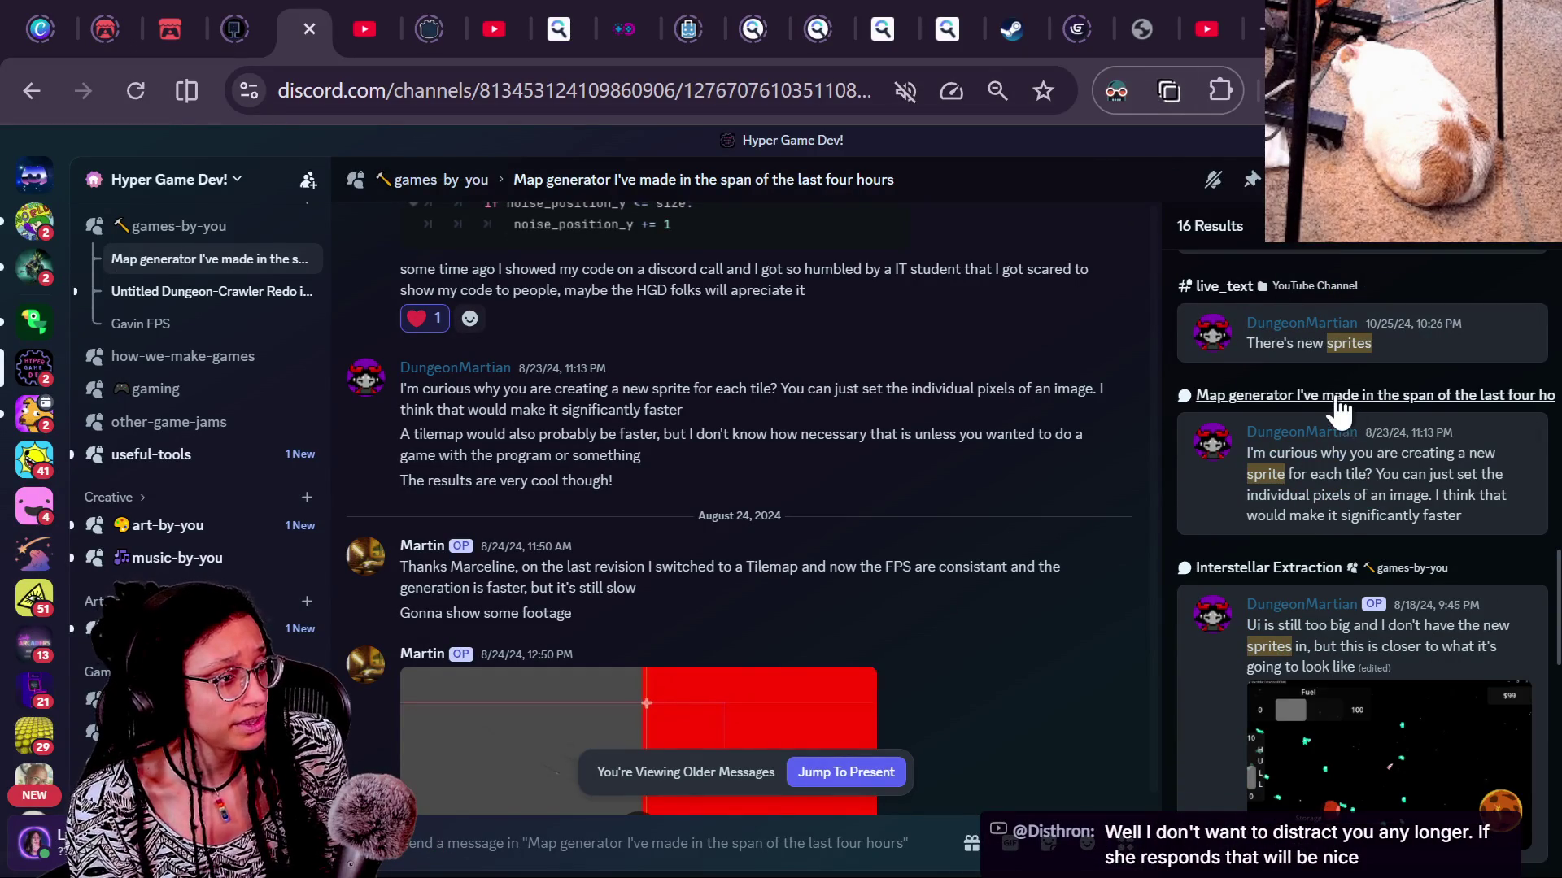
pyautogui.hotkey('alt', 'Tab')
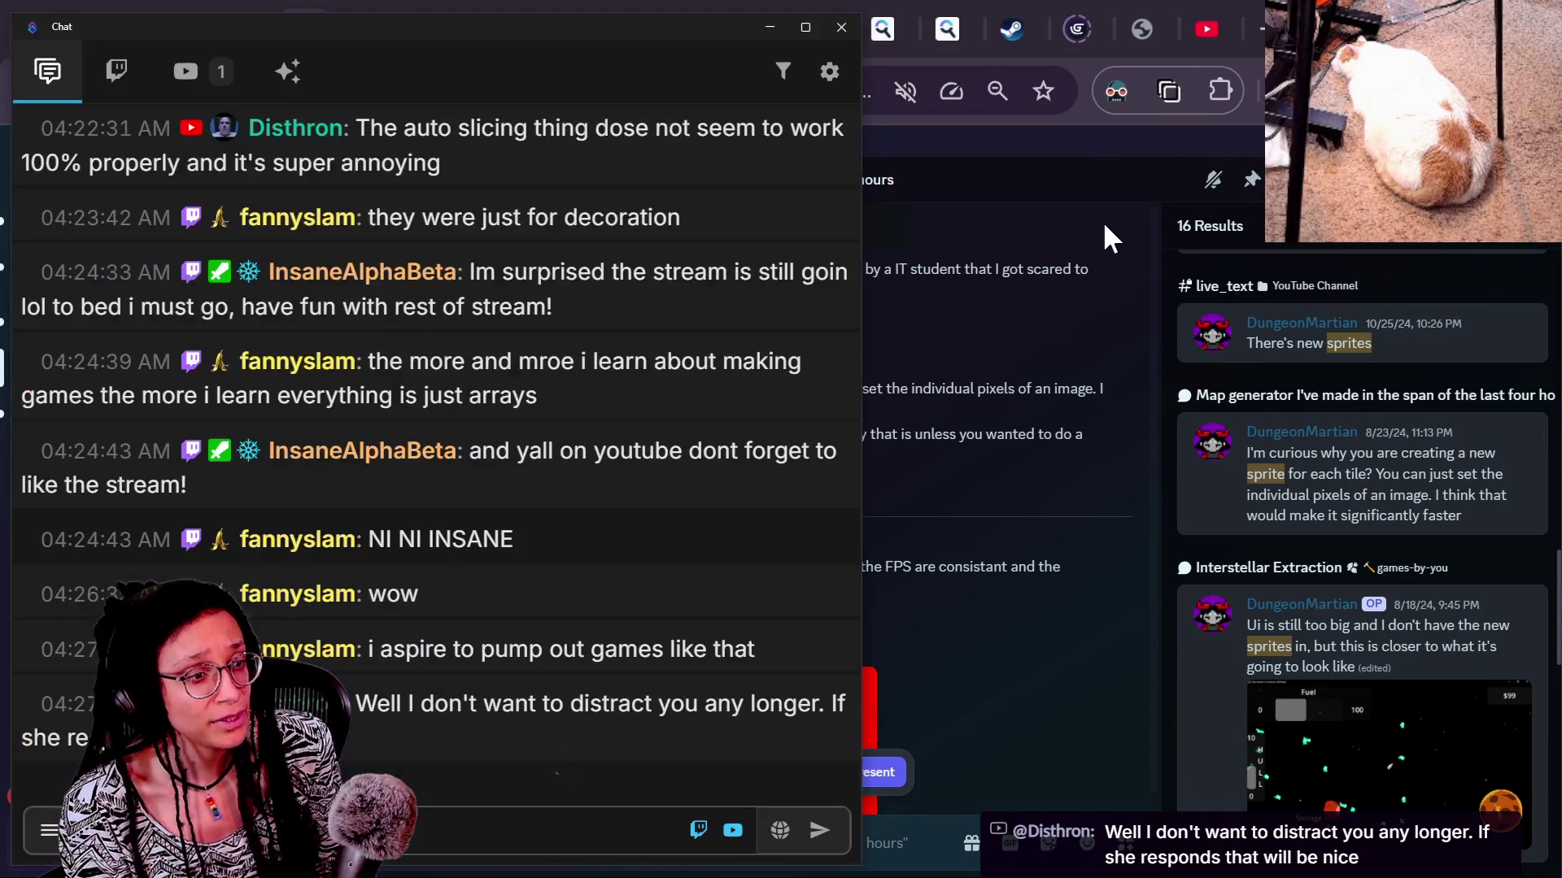
pyautogui.hotkey('alt', 'Tab')
# Insert a _update_collision_points call on line 33 of update_tracked_zoom
pyautogui.click(787, 399)
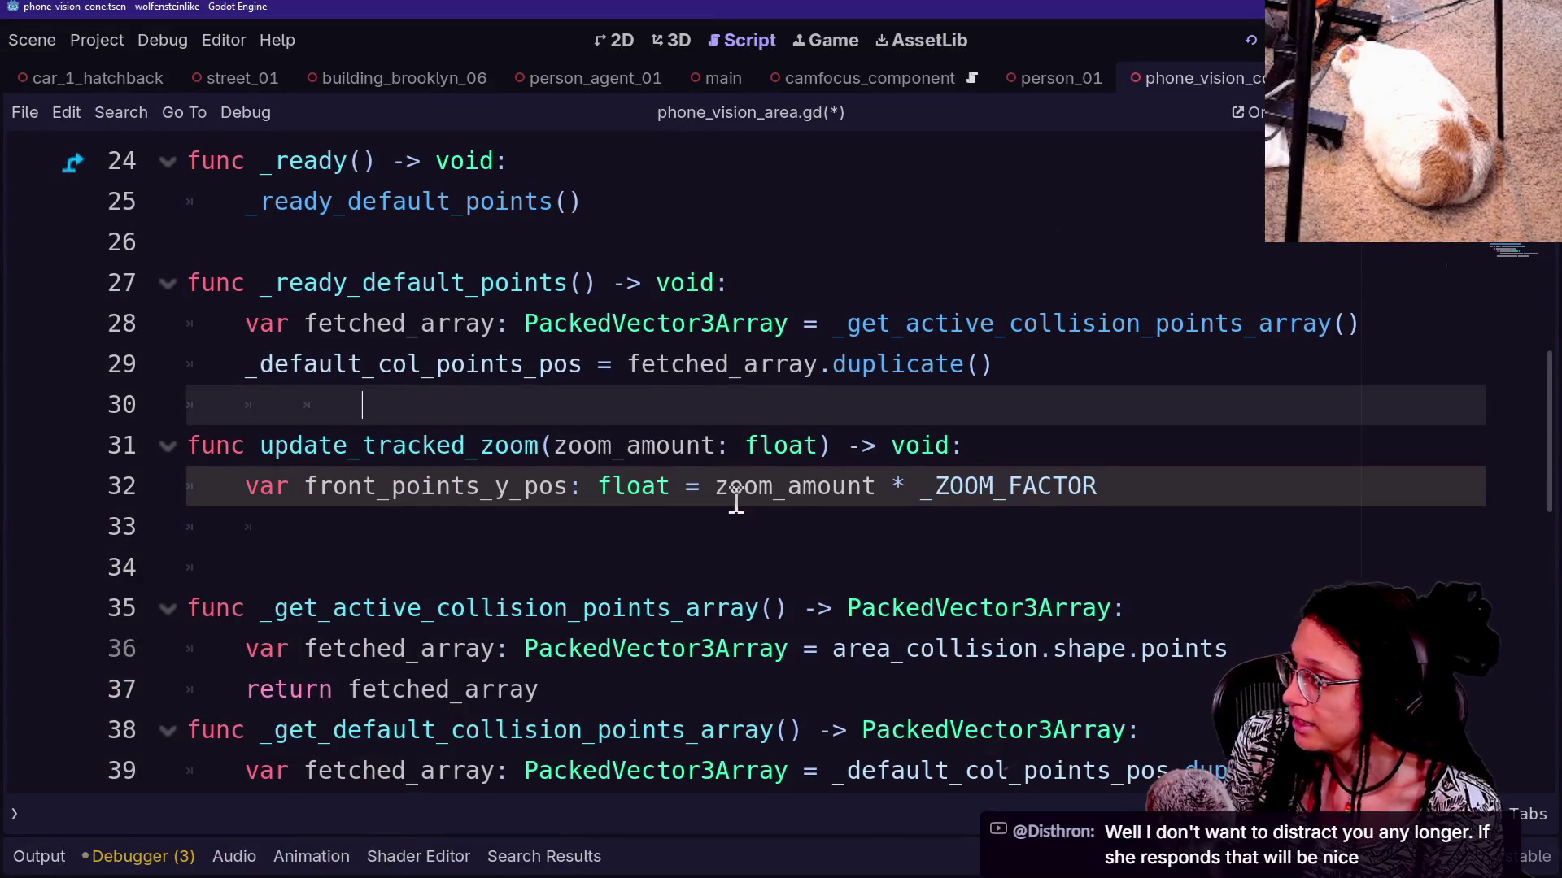
pyautogui.click(600, 444)
pyautogui.click(422, 393)
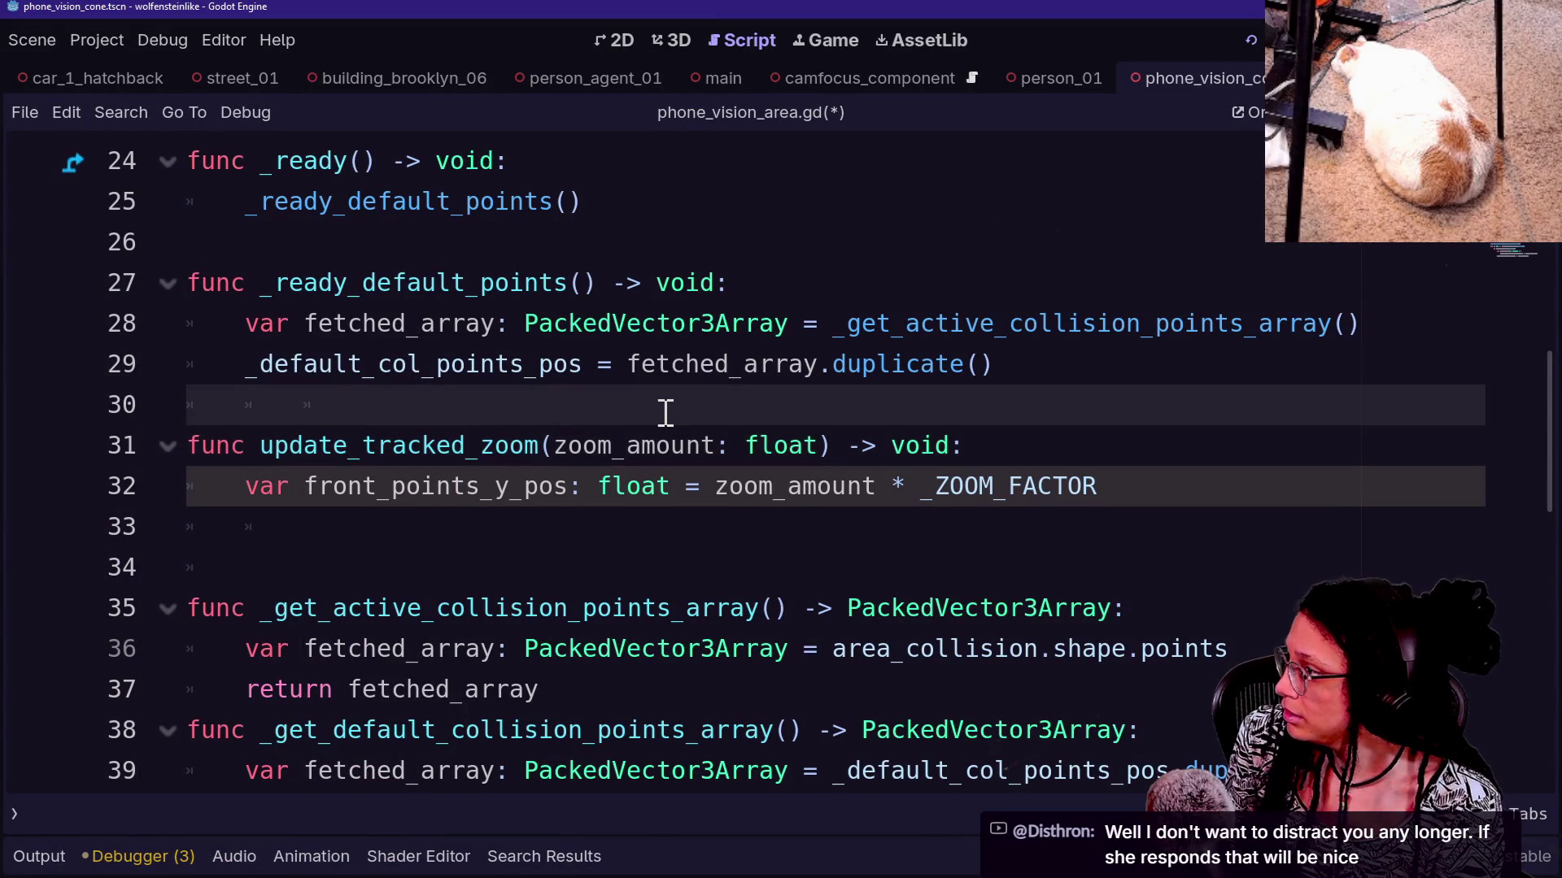
pyautogui.press('Down')
pyautogui.press('Down')
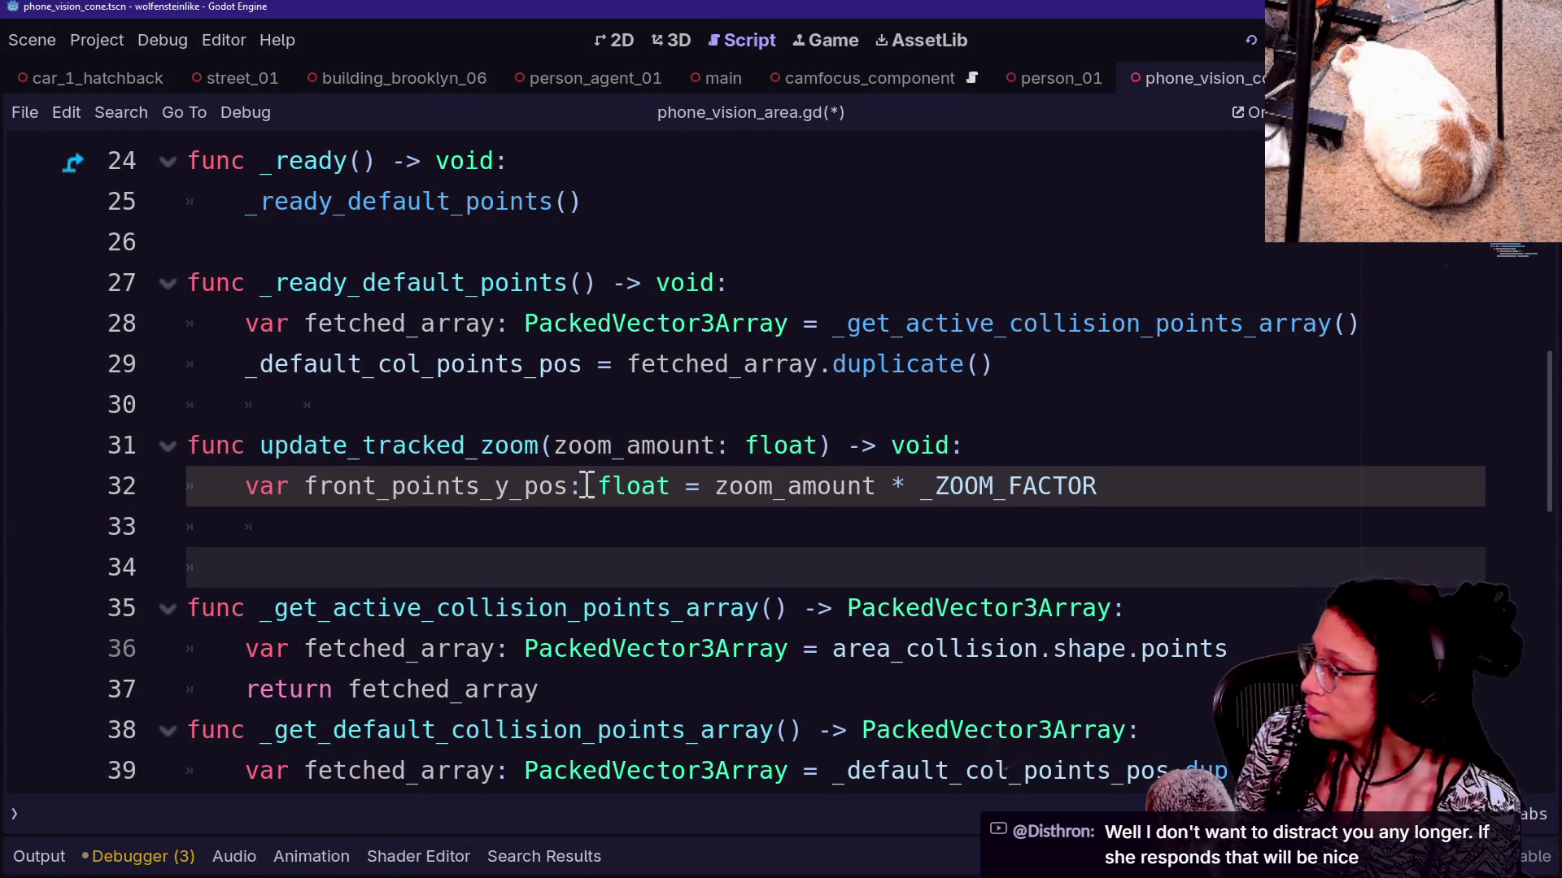
pyautogui.click(567, 527)
pyautogui.scroll(-2, 614, 545)
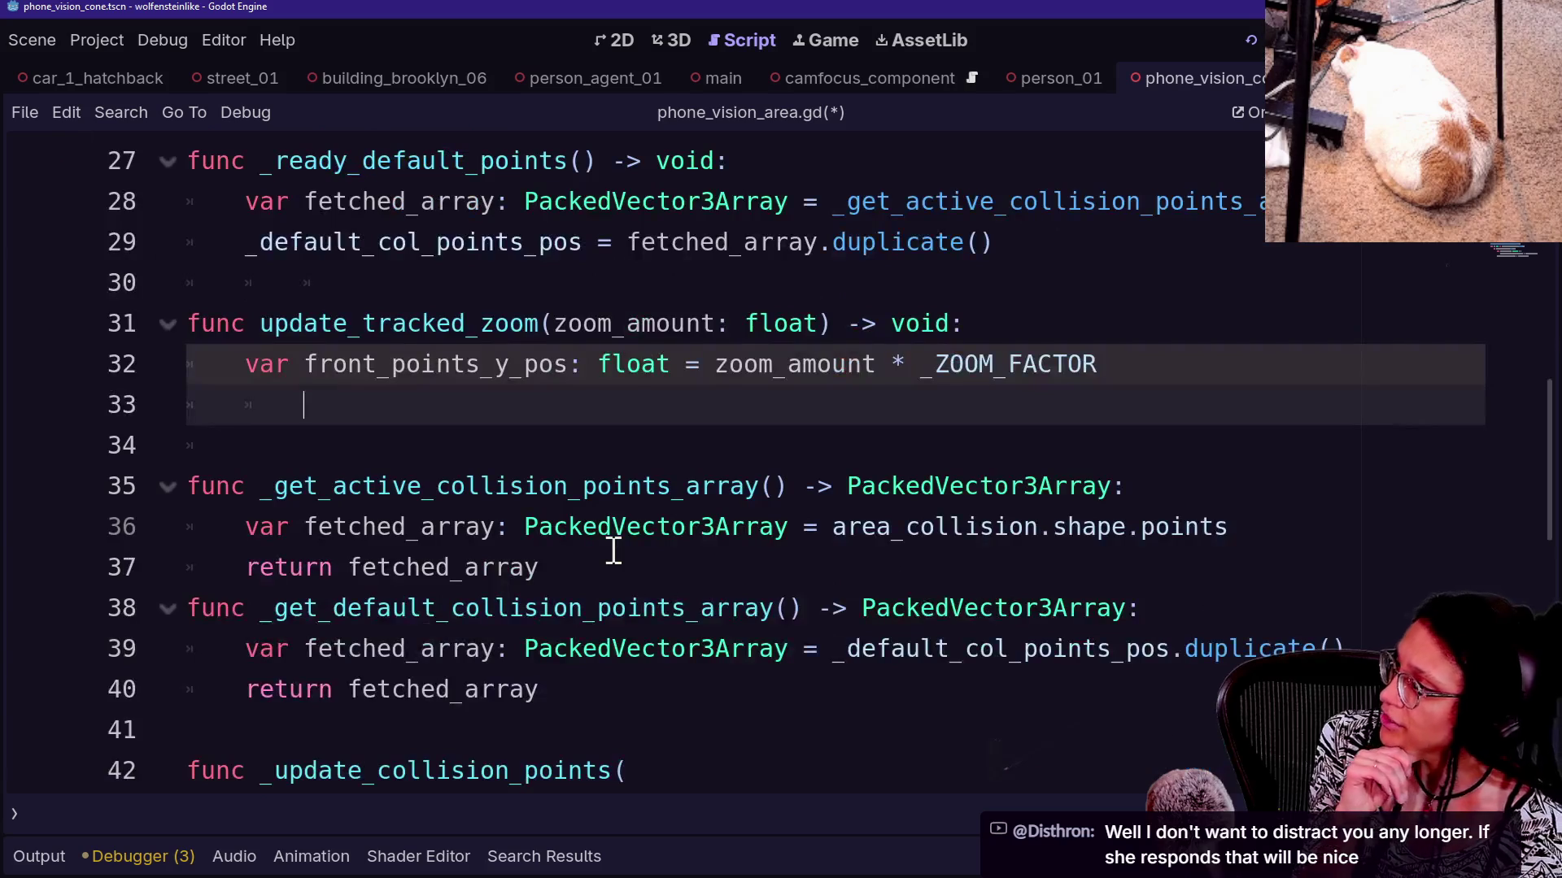
pyautogui.scroll(-2, 618, 551)
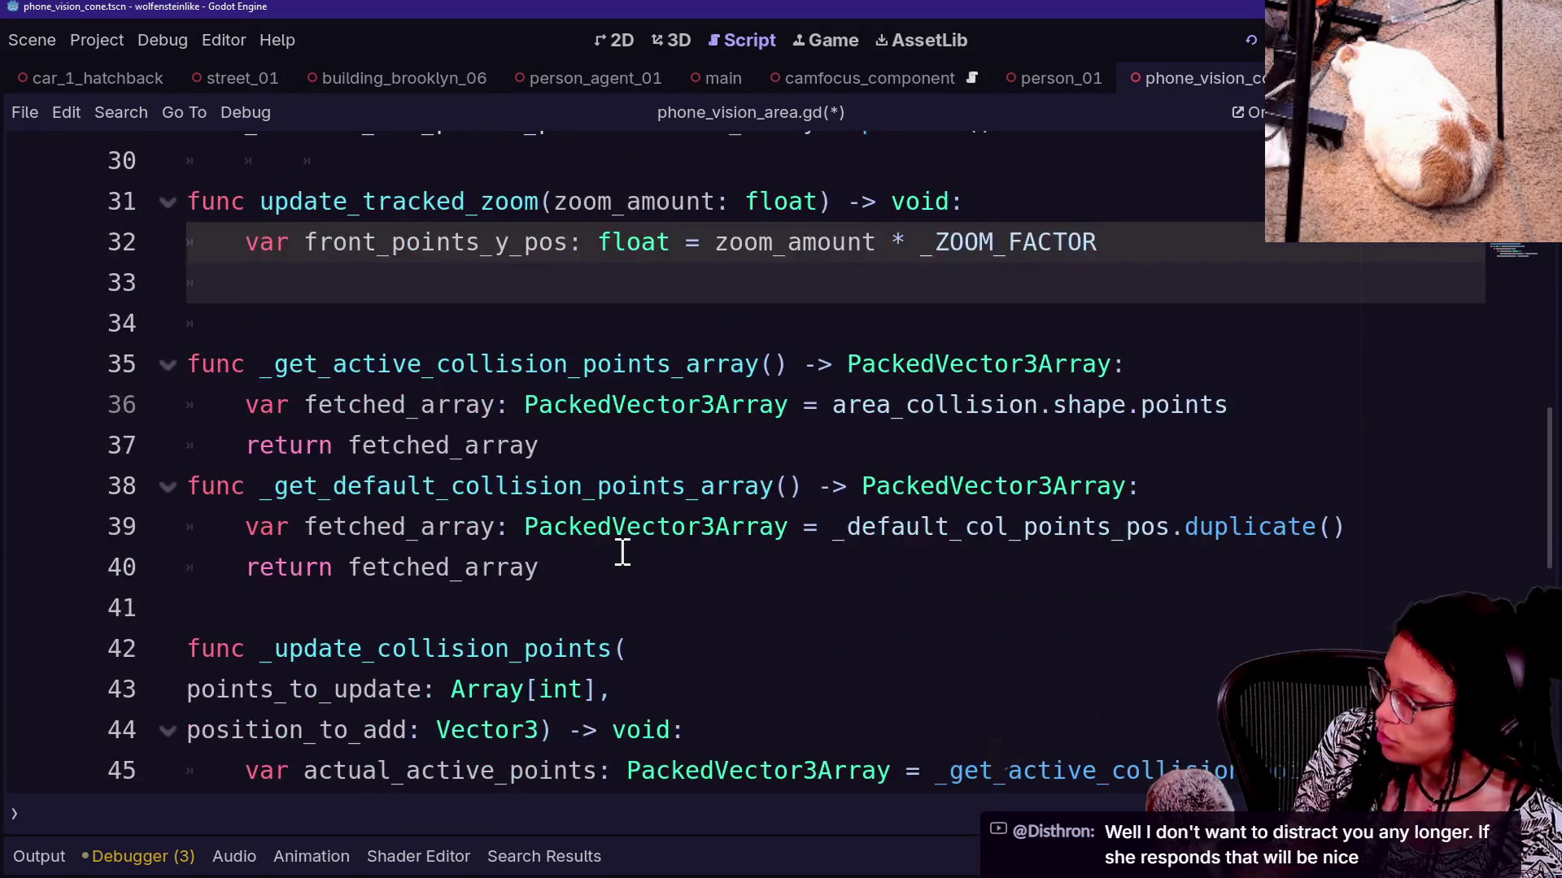
pyautogui.write('_upd')
pyautogui.press('Return')
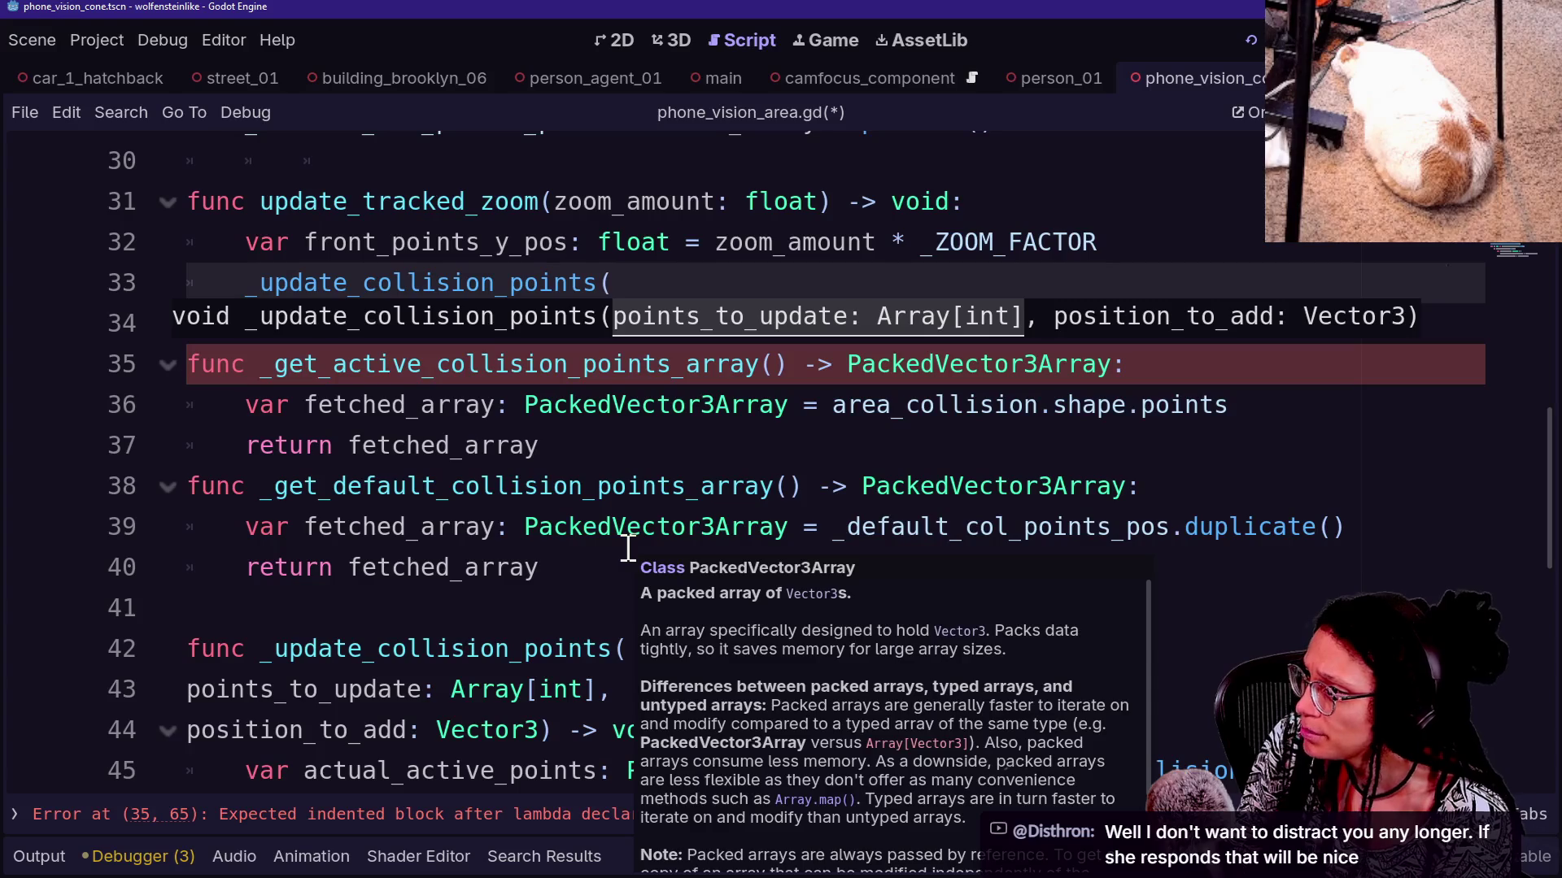
# Open the call's array argument with '[' and start an indented line inside it
pyautogui.scroll(3, 670, 383)
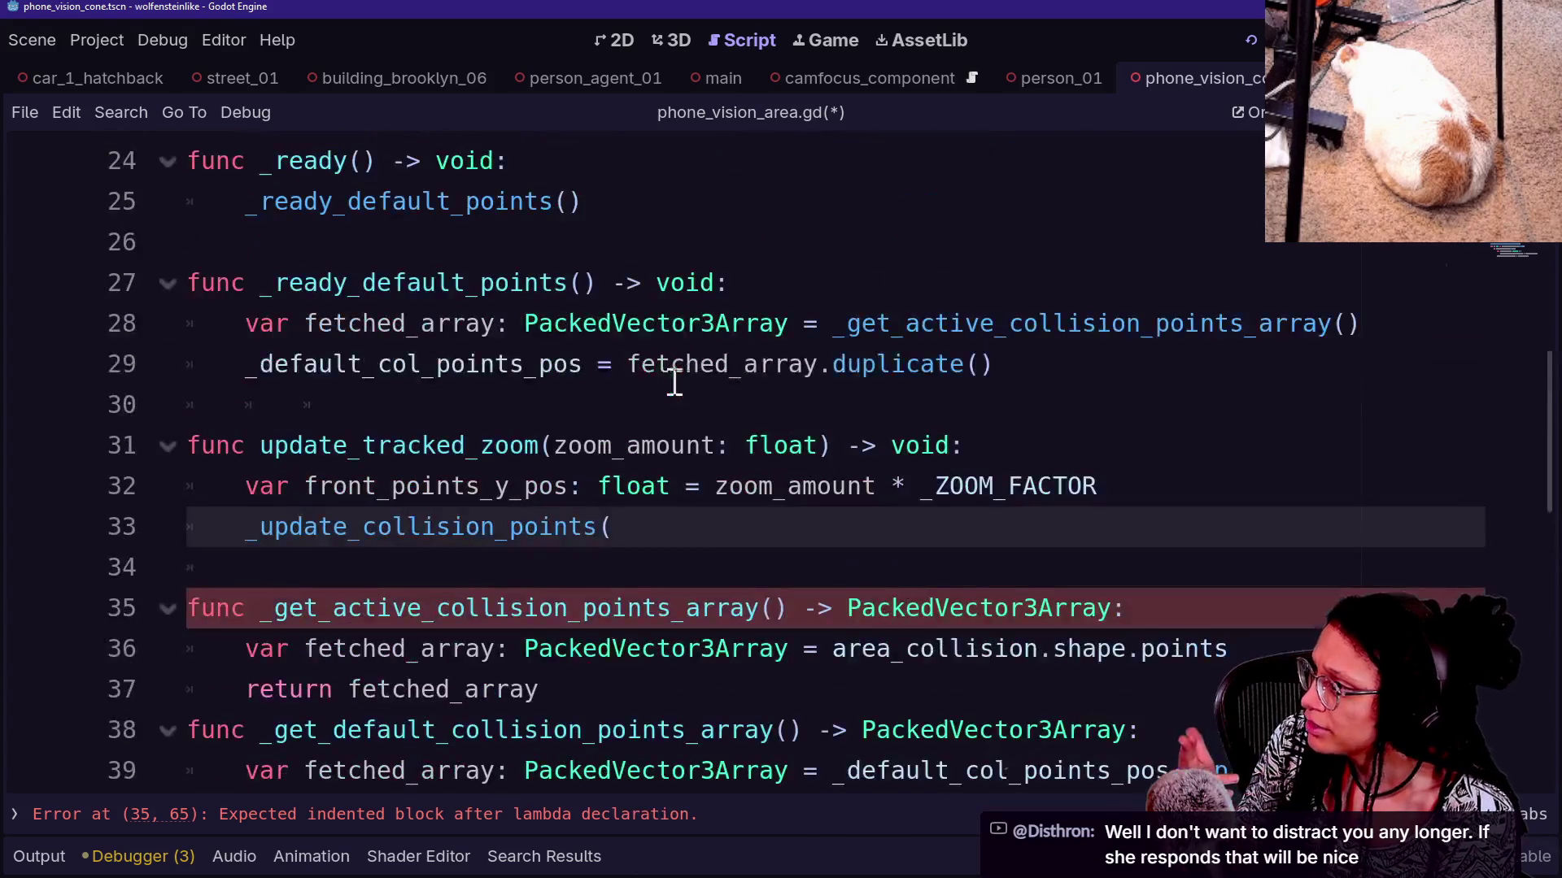
pyautogui.scroll(1, 854, 516)
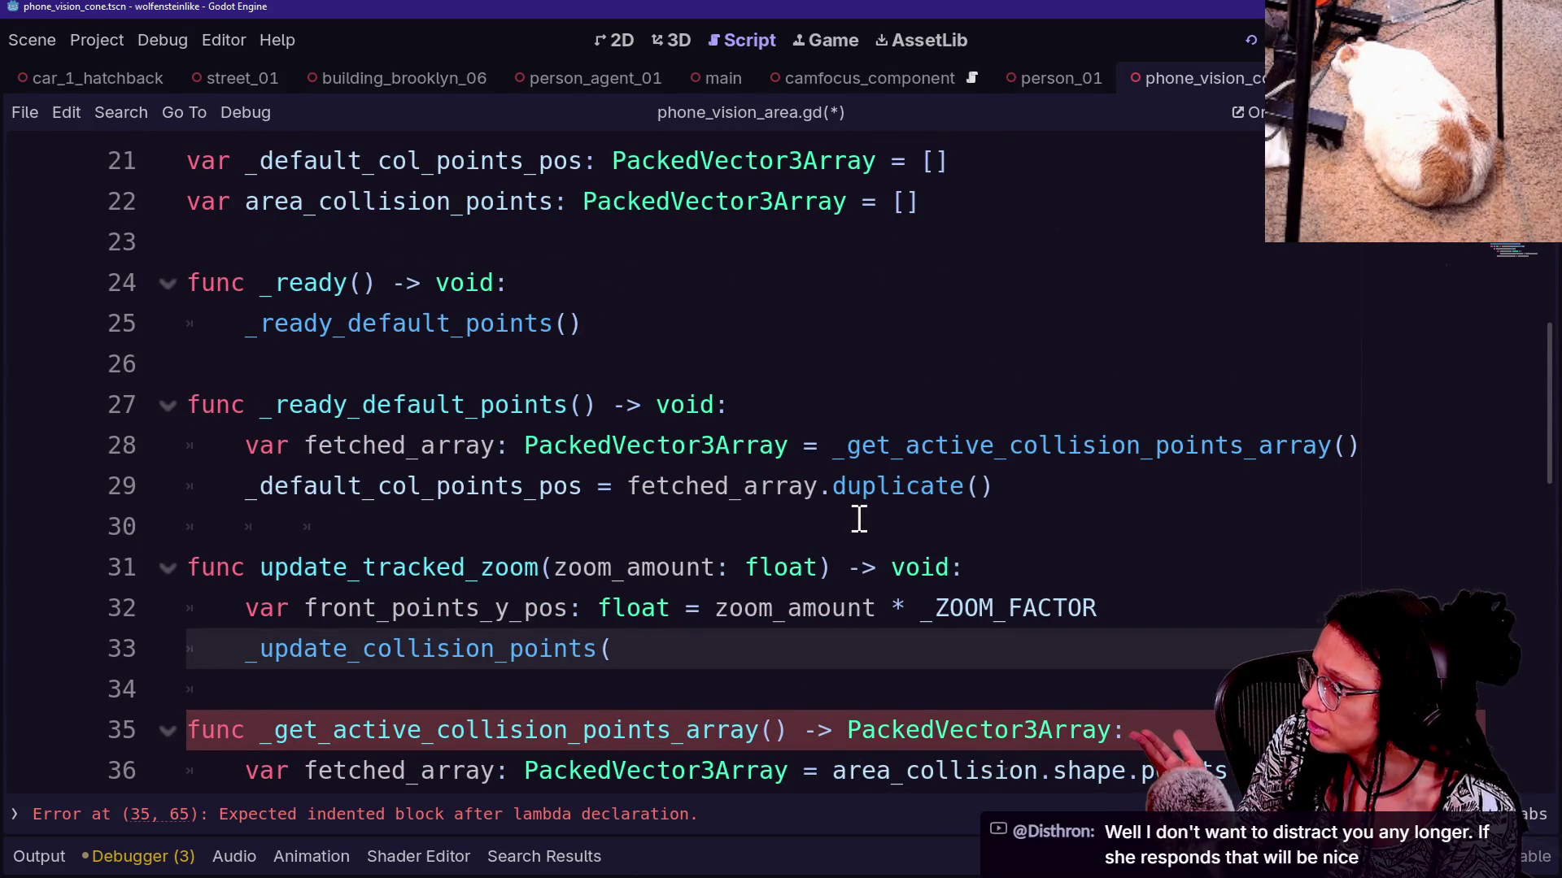
pyautogui.scroll(-1, 859, 518)
pyautogui.write('p[')
pyautogui.press('BackSpace')
pyautogui.press('BackSpace')
pyautogui.write('[')
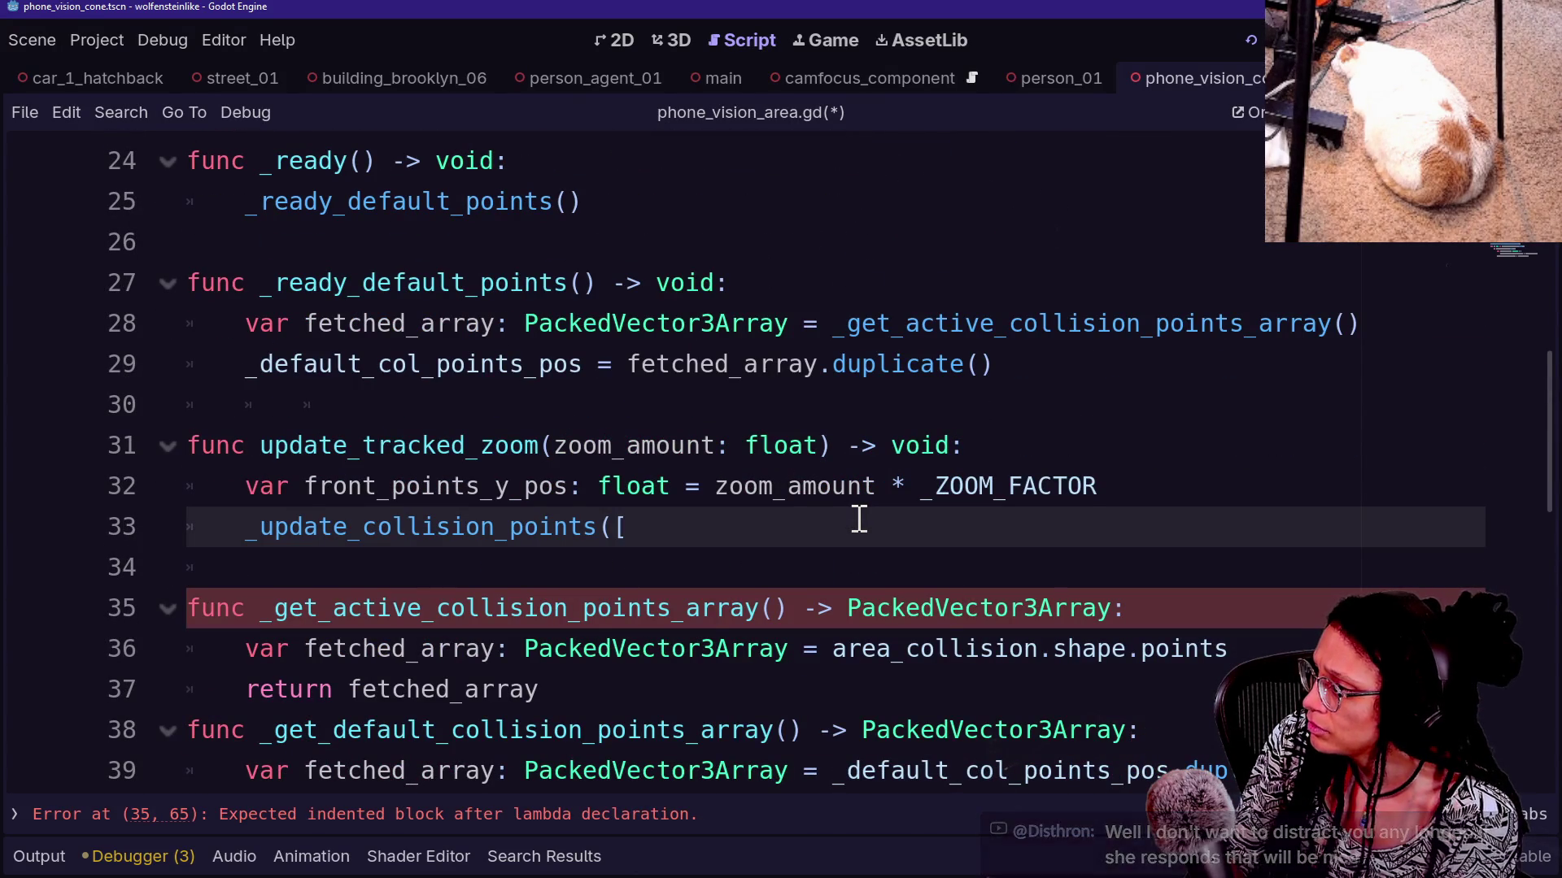
pyautogui.press('Return')
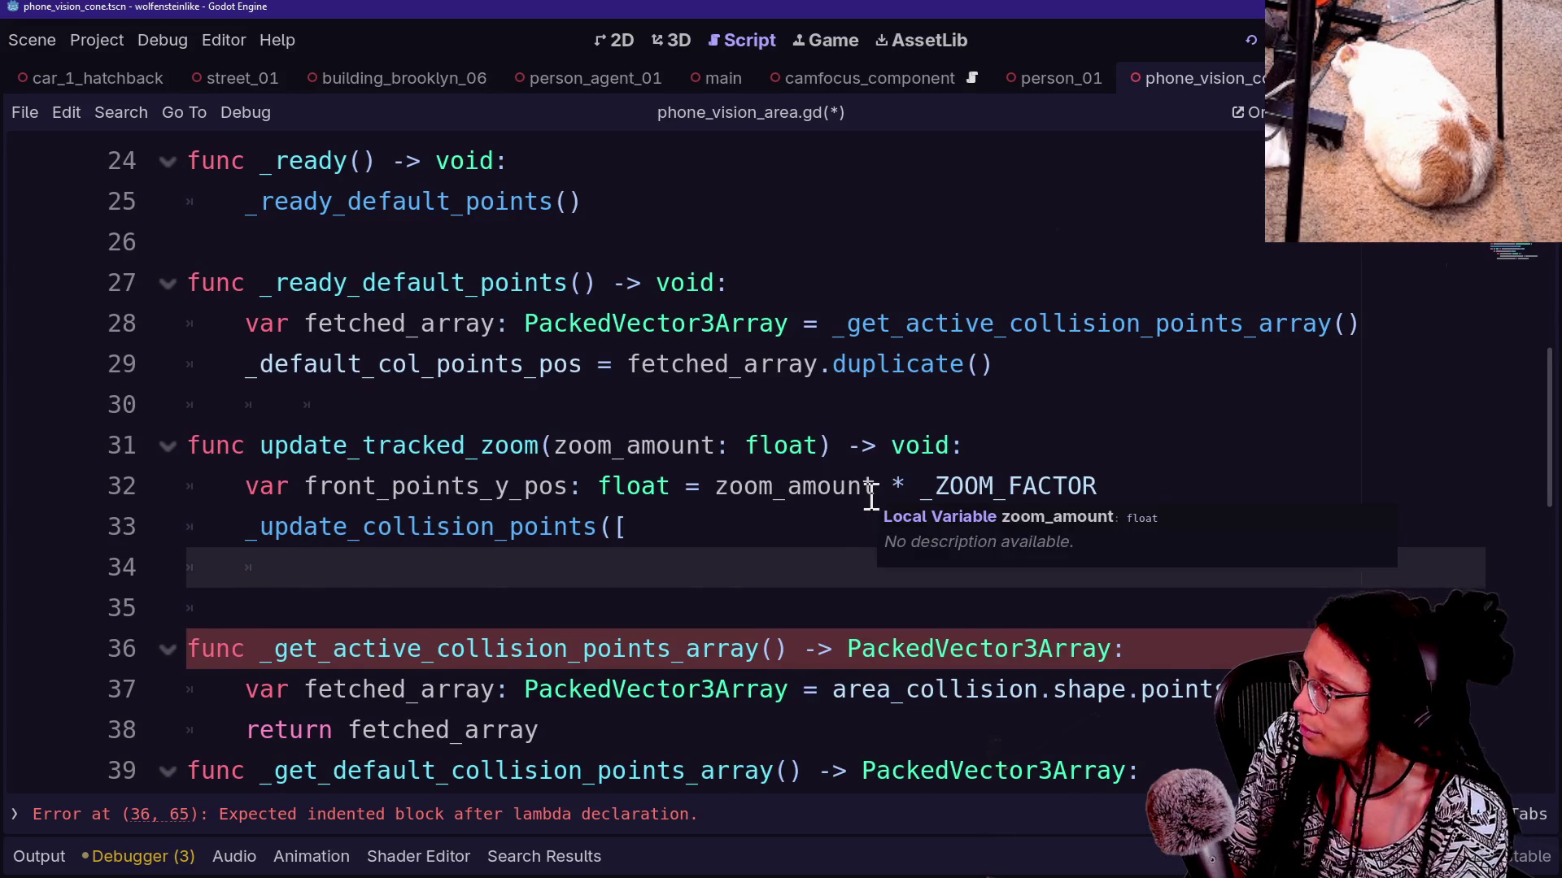
# Add _COL_POINTS.FRONT_BOTTOM_LEFT as the first array entry
pyautogui.scroll(8, 864, 508)
pyautogui.scroll(-3, 870, 496)
pyautogui.moveTo(349, 360)
pyautogui.mouseDown()
pyautogui.moveTo(533, 436)
pyautogui.moveTo(568, 468)
pyautogui.mouseUp()
pyautogui.scroll(-1, 568, 468)
pyautogui.scroll(1, 568, 468)
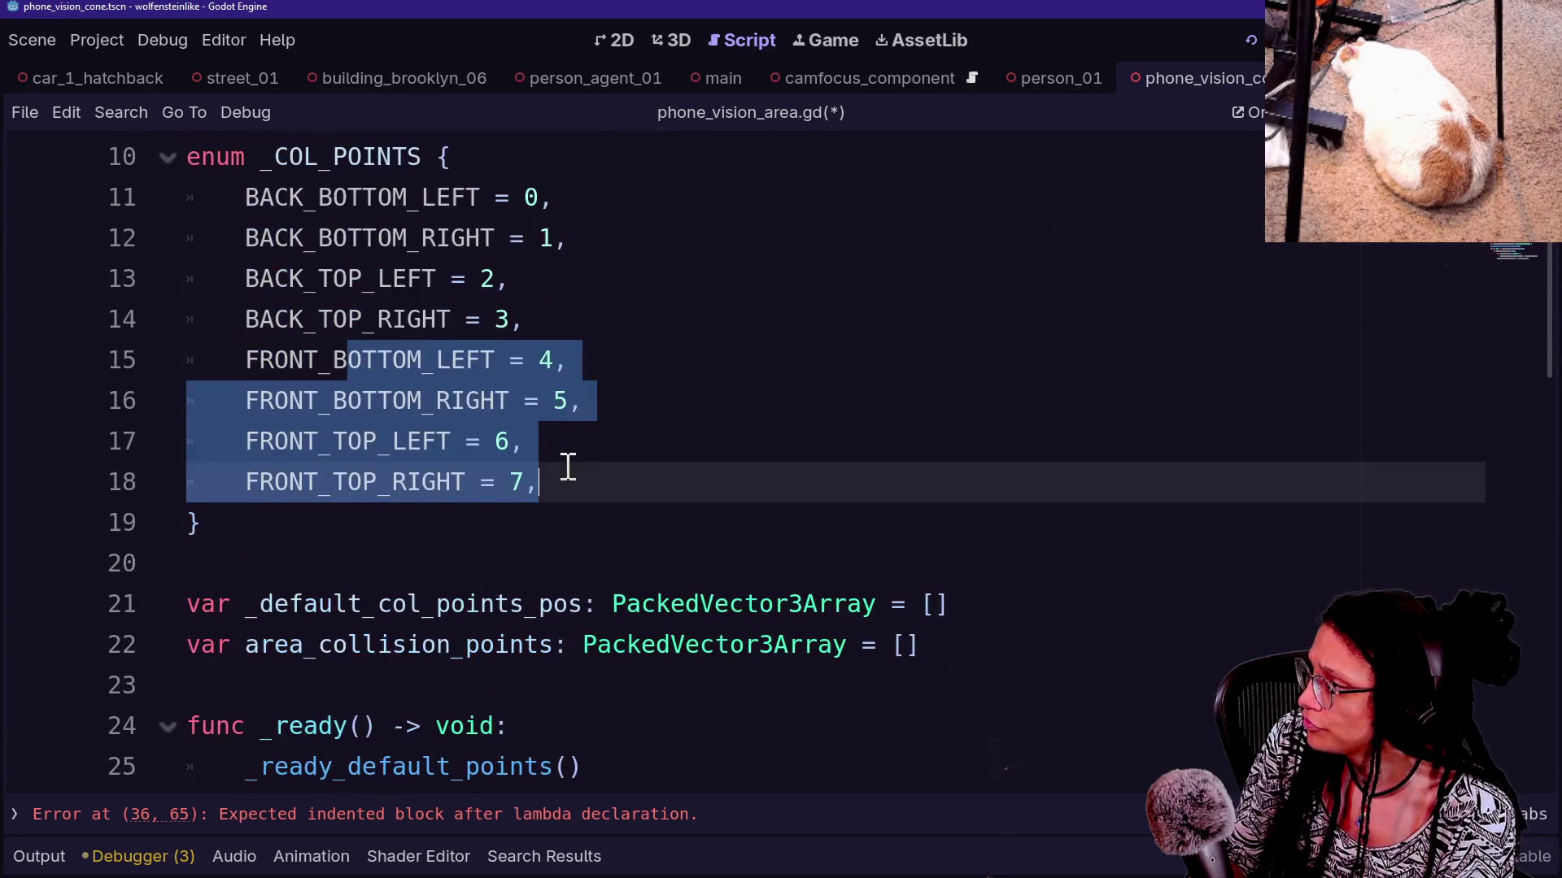
pyautogui.scroll(-6, 568, 468)
pyautogui.scroll(-2, 568, 467)
pyautogui.scroll(-3, 568, 468)
pyautogui.scroll(3, 568, 468)
pyautogui.scroll(1, 568, 464)
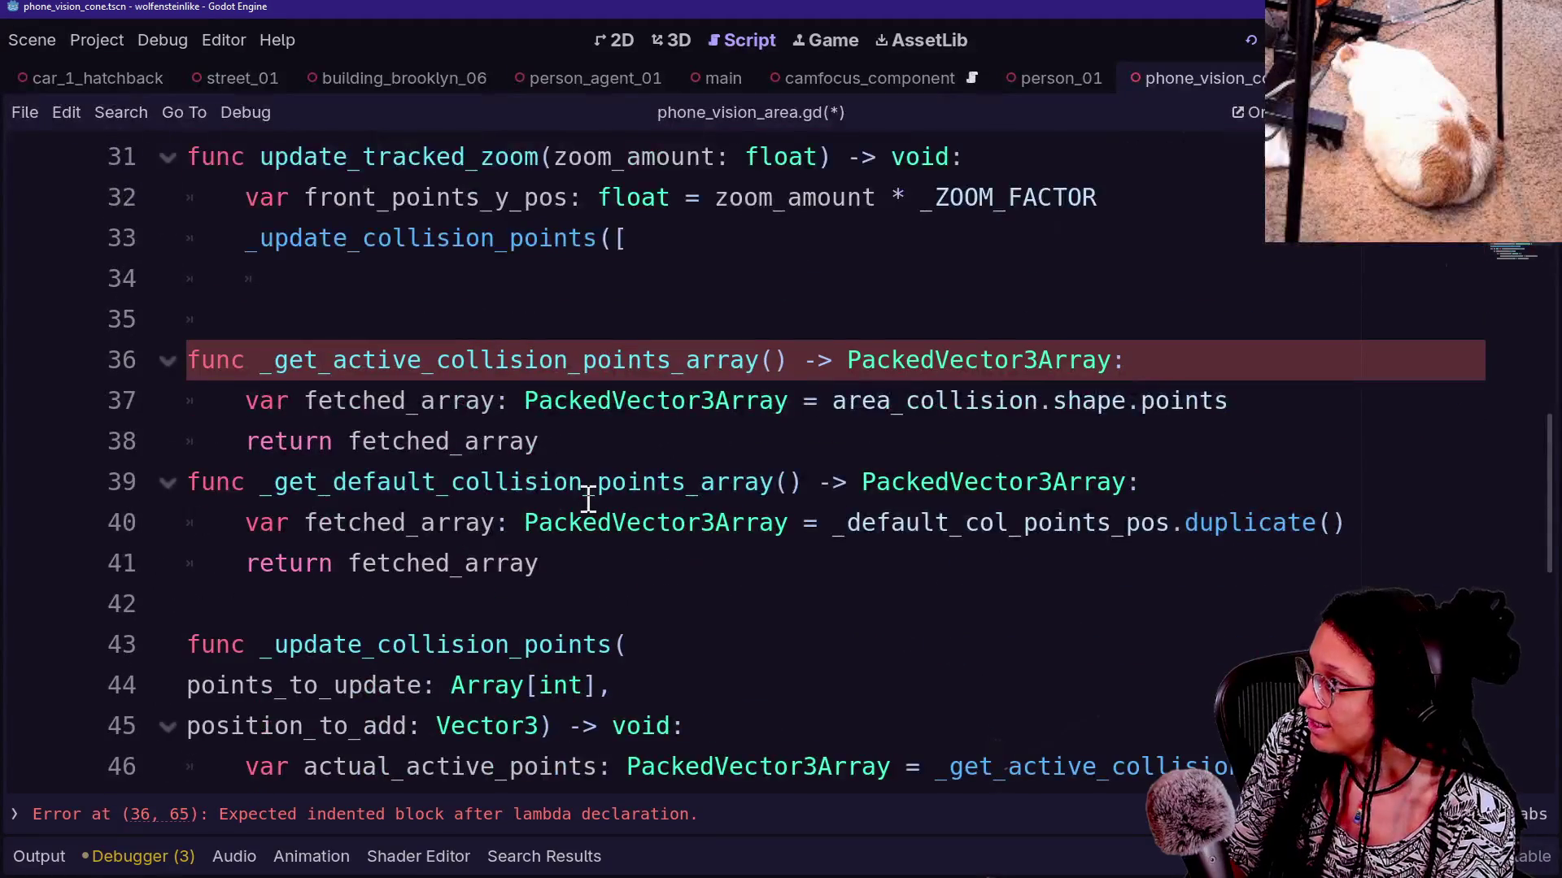
pyautogui.scroll(1, 586, 498)
pyautogui.click(620, 424)
pyautogui.click(632, 396)
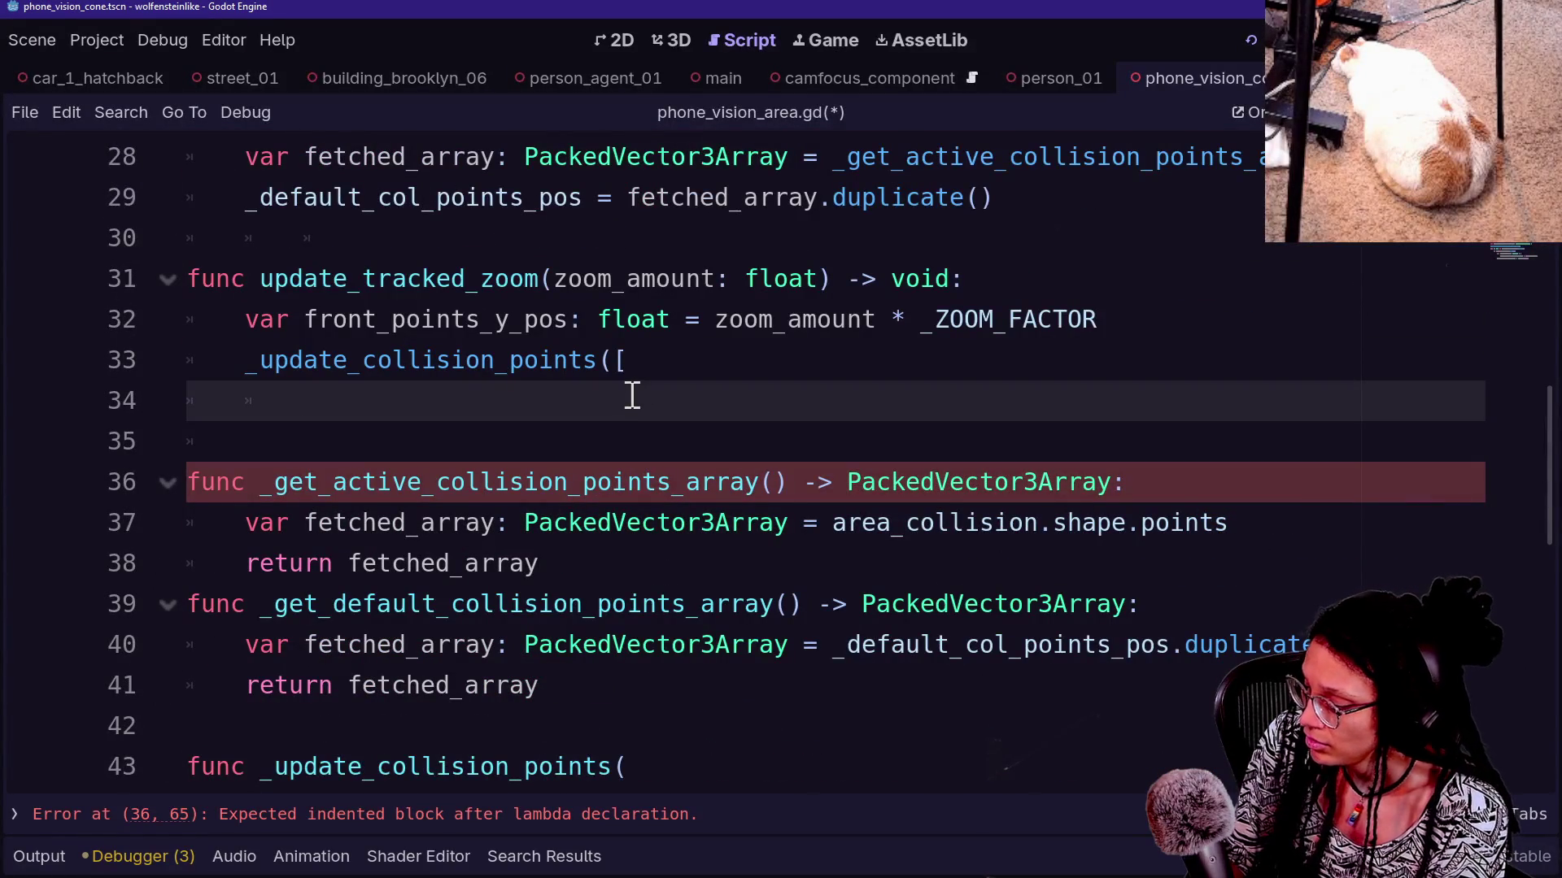
pyautogui.write('_COL_POI')
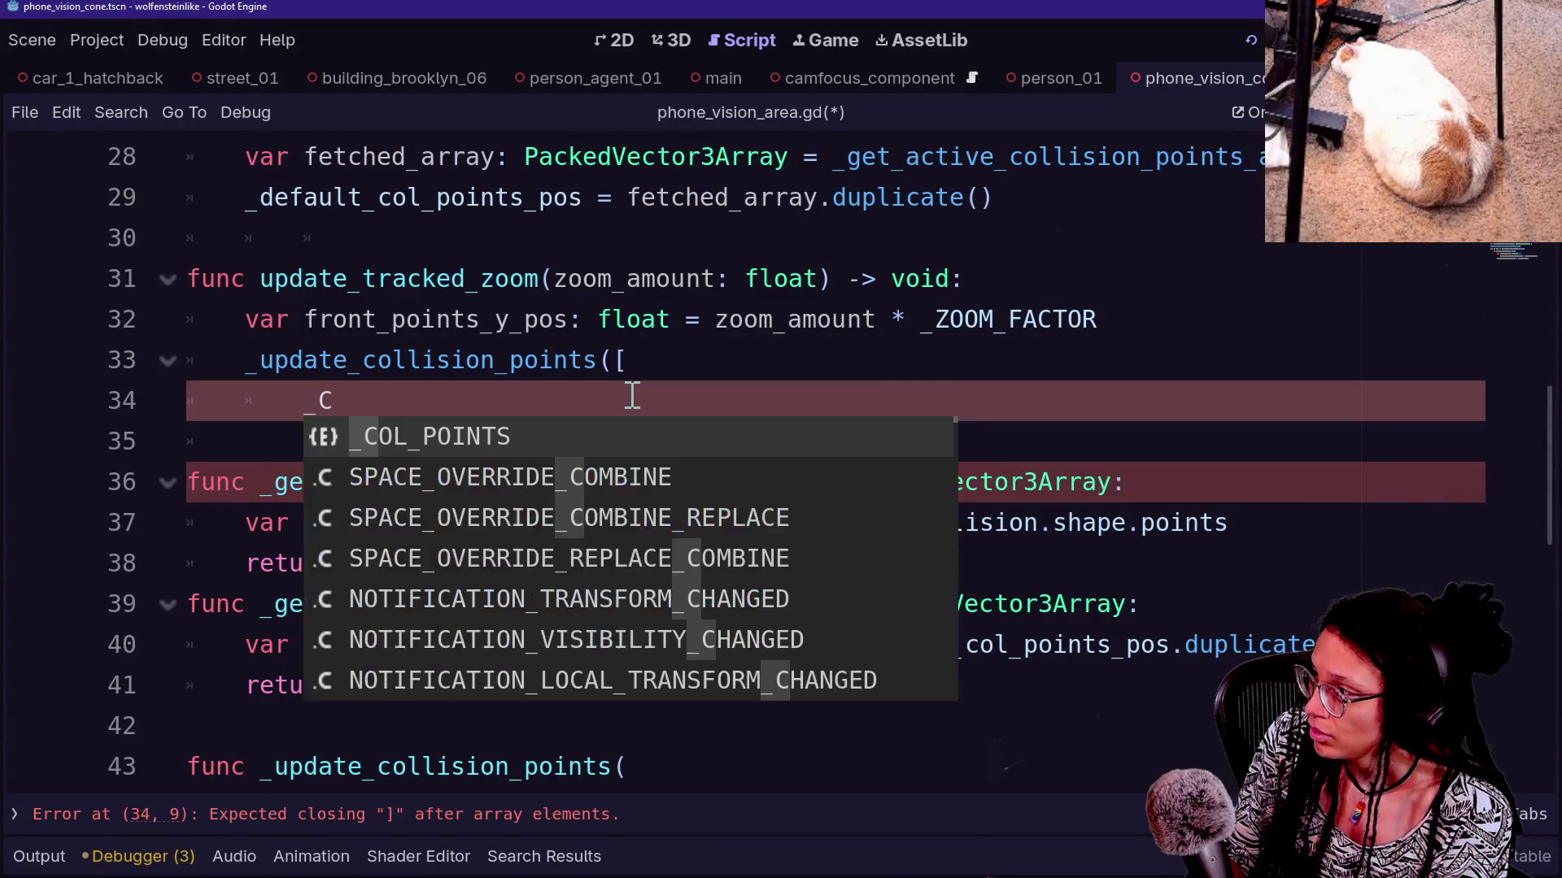
pyautogui.press('Return')
pyautogui.write('.')
pyautogui.press('Down')
pyautogui.press('Down')
pyautogui.press('Down')
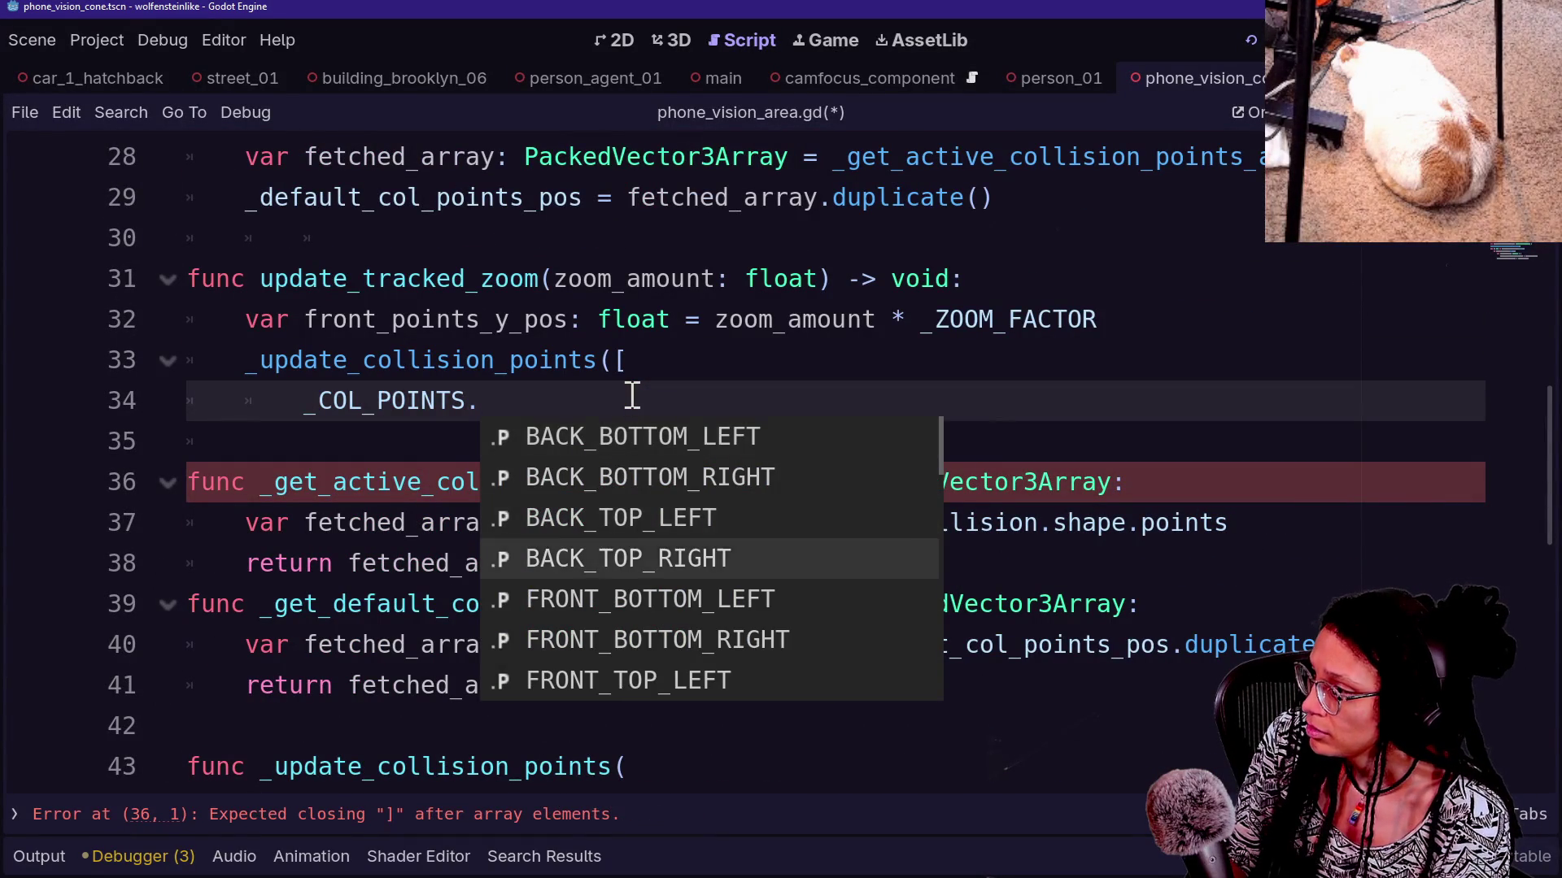
pyautogui.press('Return')
# Duplicate the FRONT_BOTTOM_LEFT entry line to create four entries
pyautogui.write(',')
pyautogui.press('Escape')
pyautogui.hotkey('shift', 'Up')
pyautogui.hotkey('ctrl', 'c')
pyautogui.press('Right')
pyautogui.hotkey('ctrl', 'v')
pyautogui.hotkey('ctrl', 'v')
pyautogui.hotkey('ctrl', 'v')
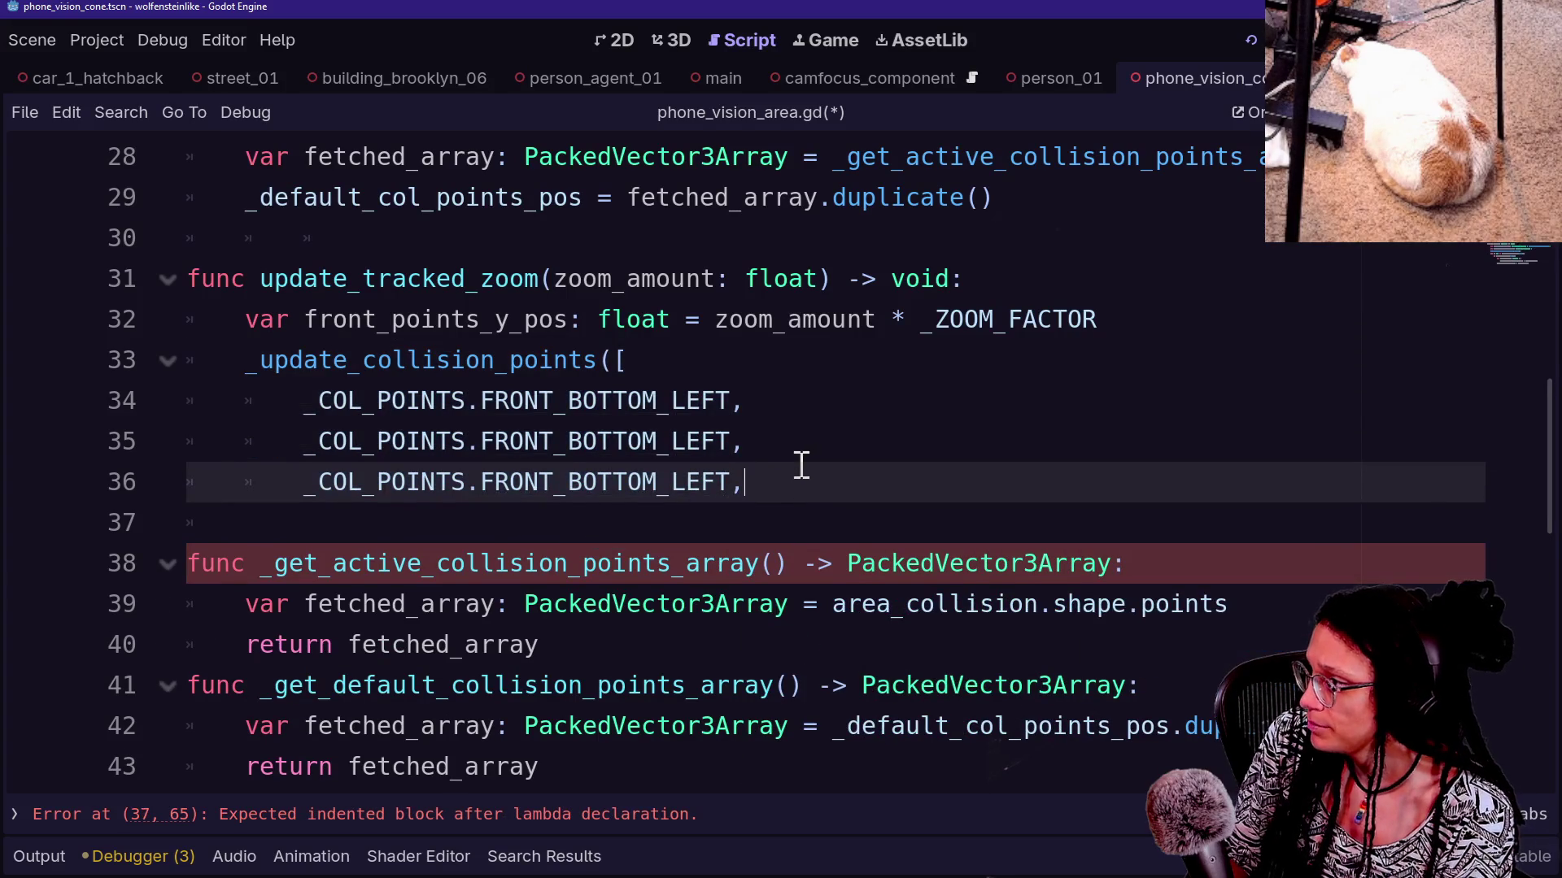
# Change the duplicated entries to FRONT_BOTTOM_RIGHT, FRONT_TOP_LEFT and FRONT_TOP_RIGHT
pyautogui.moveTo(731, 438)
pyautogui.mouseDown()
pyautogui.moveTo(523, 412)
pyautogui.moveTo(570, 436)
pyautogui.mouseUp()
pyautogui.press('BackSpace')
pyautogui.press('BackSpace')
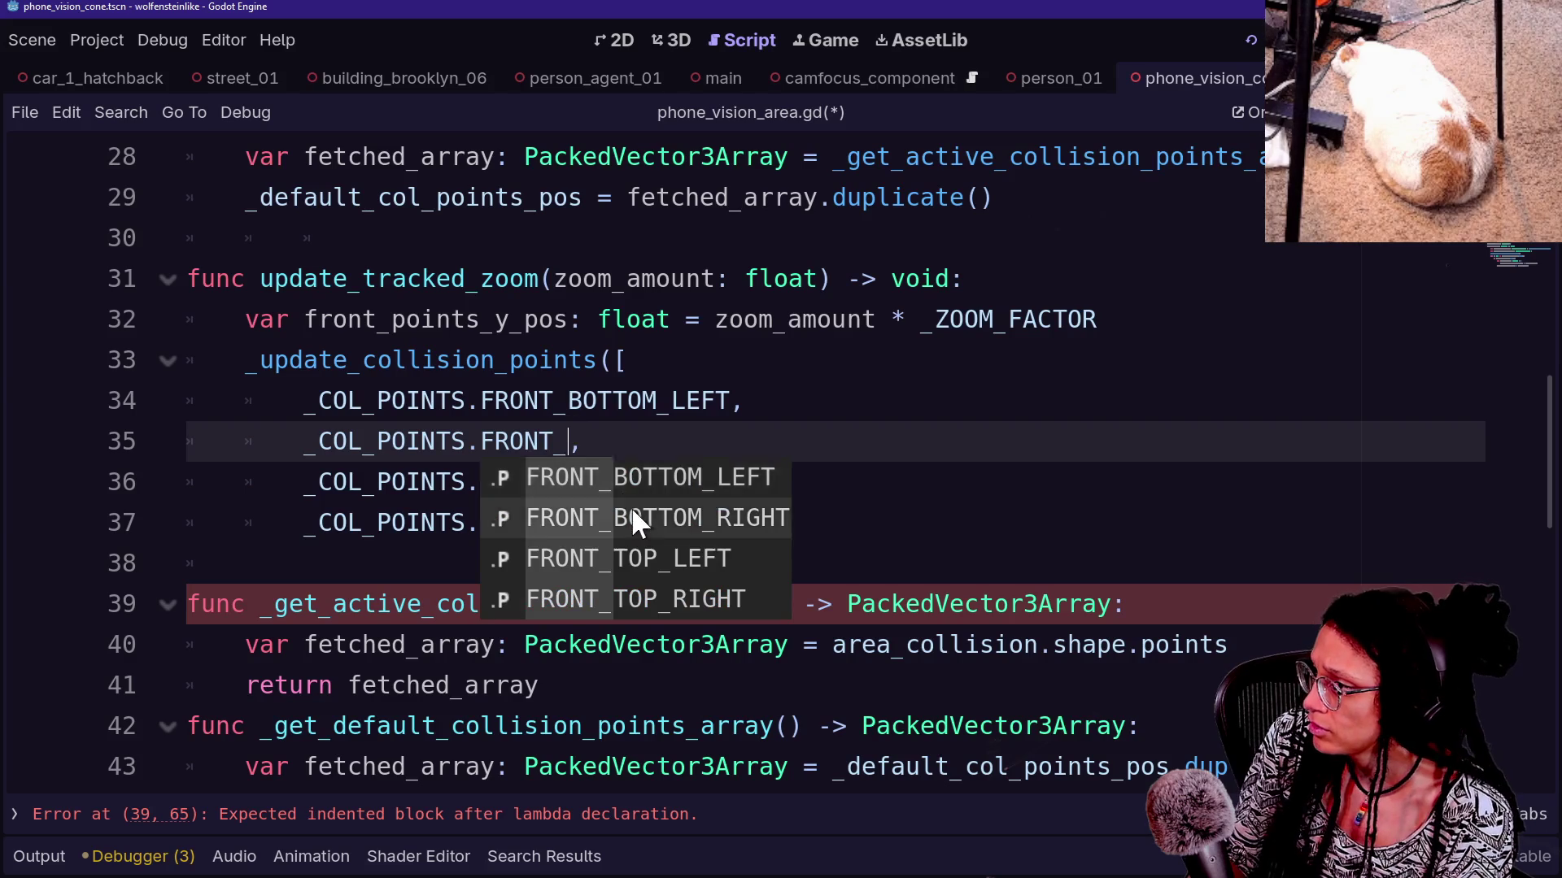
pyautogui.click(632, 517)
pyautogui.moveTo(724, 486)
pyautogui.mouseDown()
pyautogui.moveTo(513, 483)
pyautogui.moveTo(565, 483)
pyautogui.mouseUp()
pyautogui.write('T_T,')
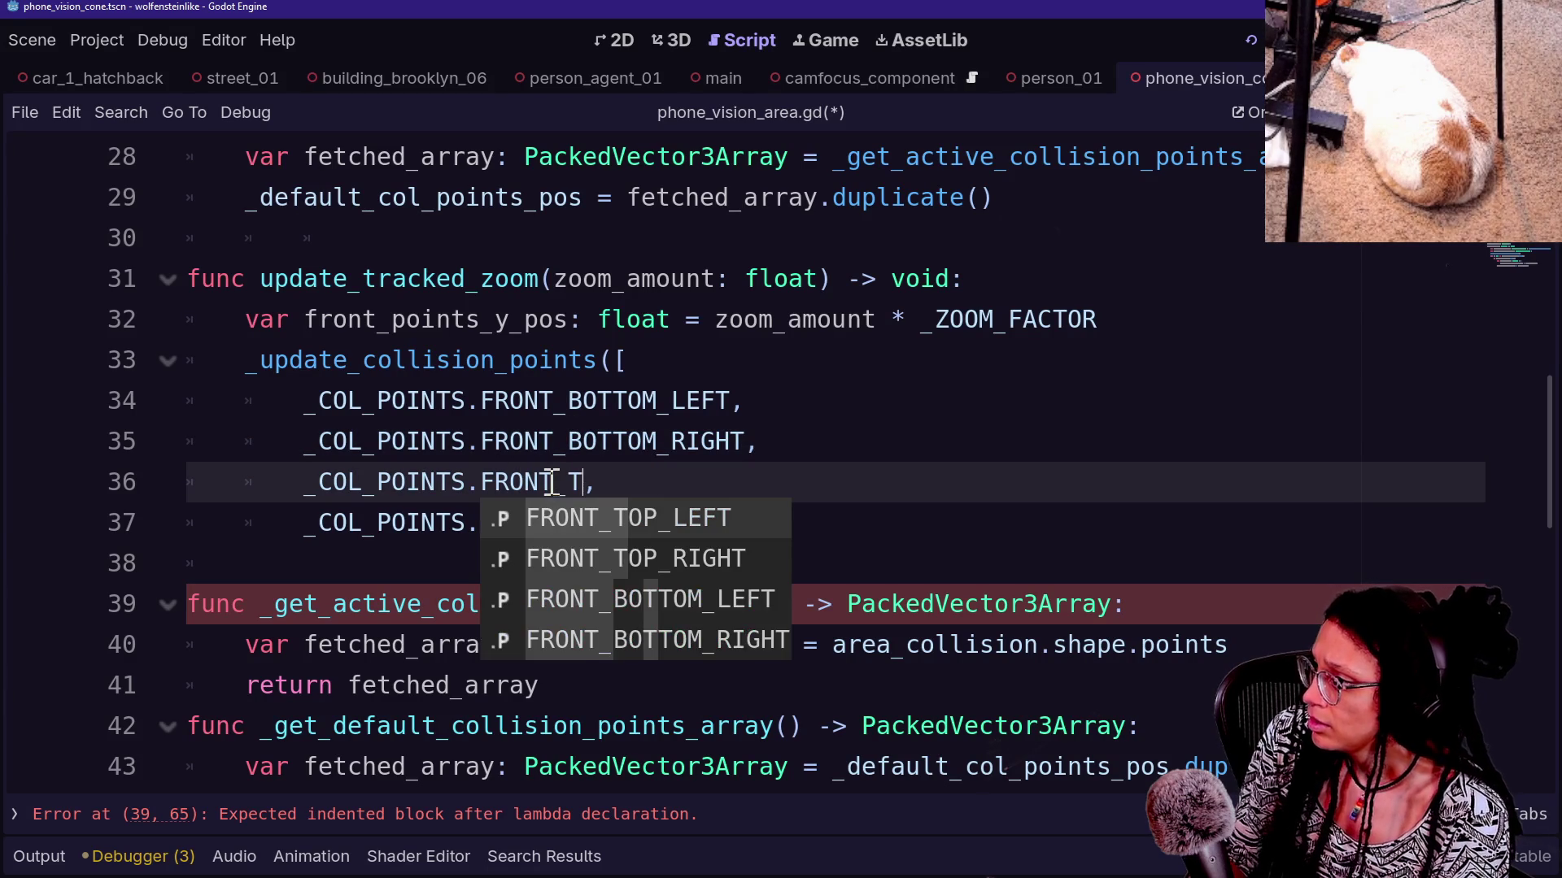
pyautogui.press('Return')
pyautogui.moveTo(731, 520); pyautogui.dragTo(575, 516)
pyautogui.write('TOP')
pyautogui.press('Down')
pyautogui.press('Return')
pyautogui.press('Up')
# Close the array with ']' and begin an indented line for the position argument
pyautogui.click(804, 527)
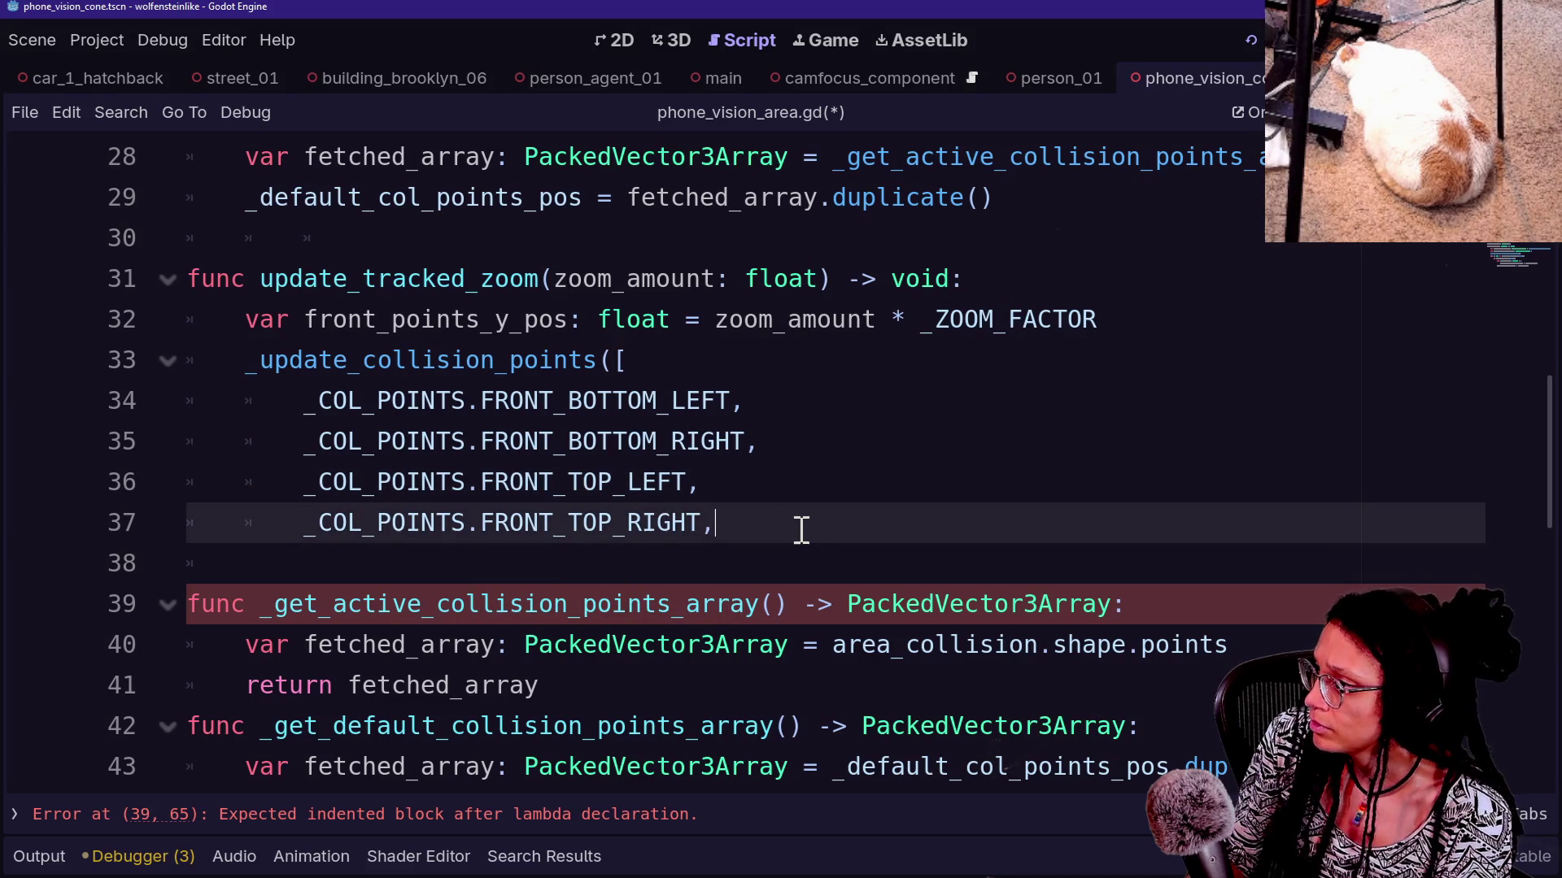
pyautogui.press('BackSpace')
pyautogui.write('])')
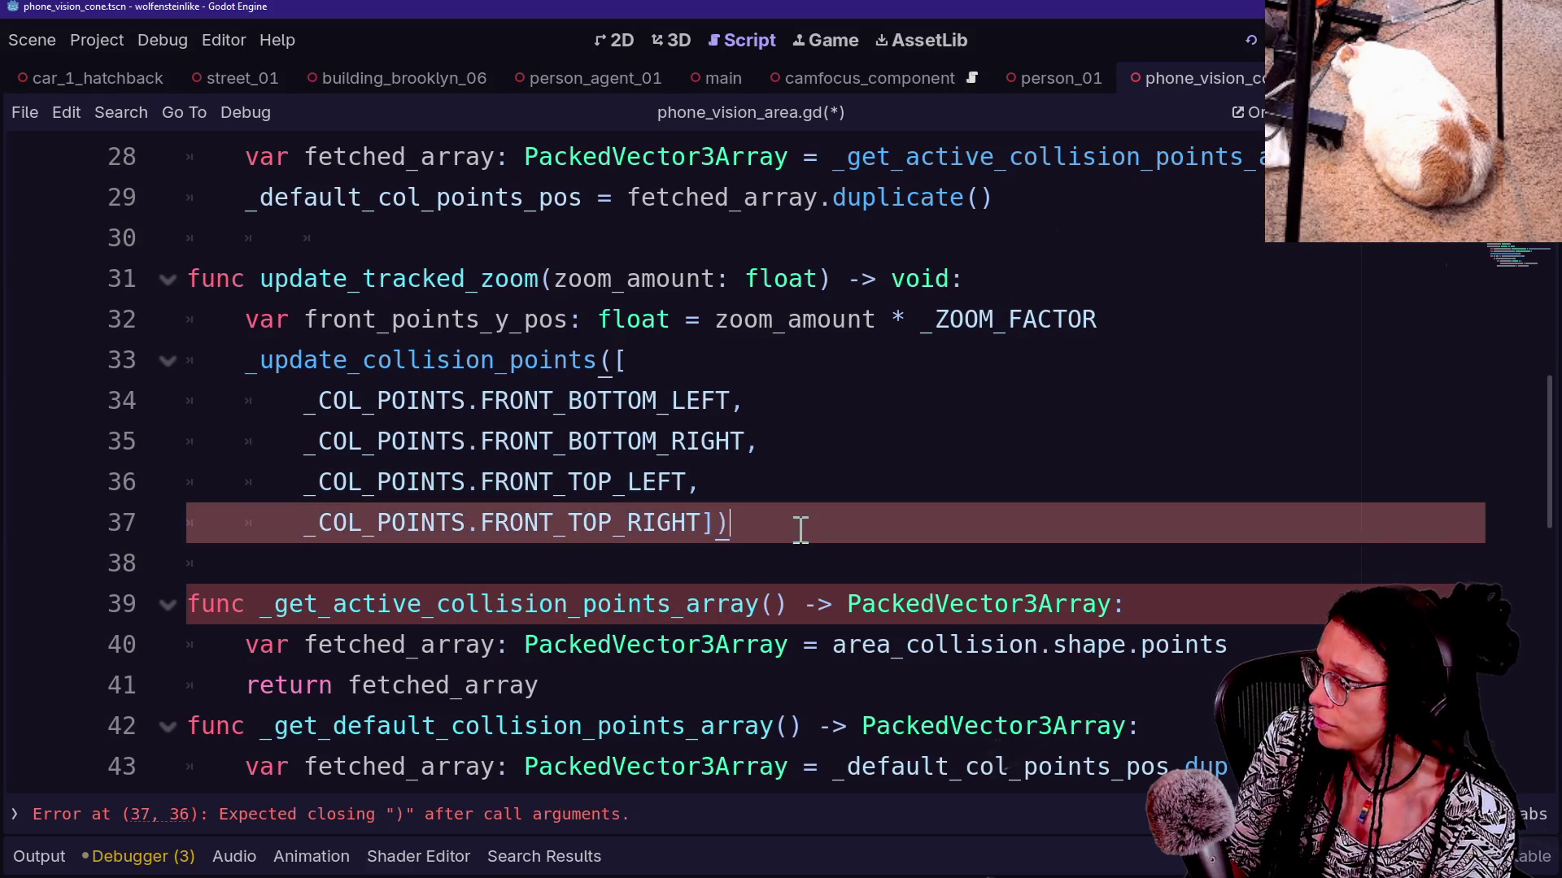
pyautogui.press('BackSpace')
pyautogui.write(',')
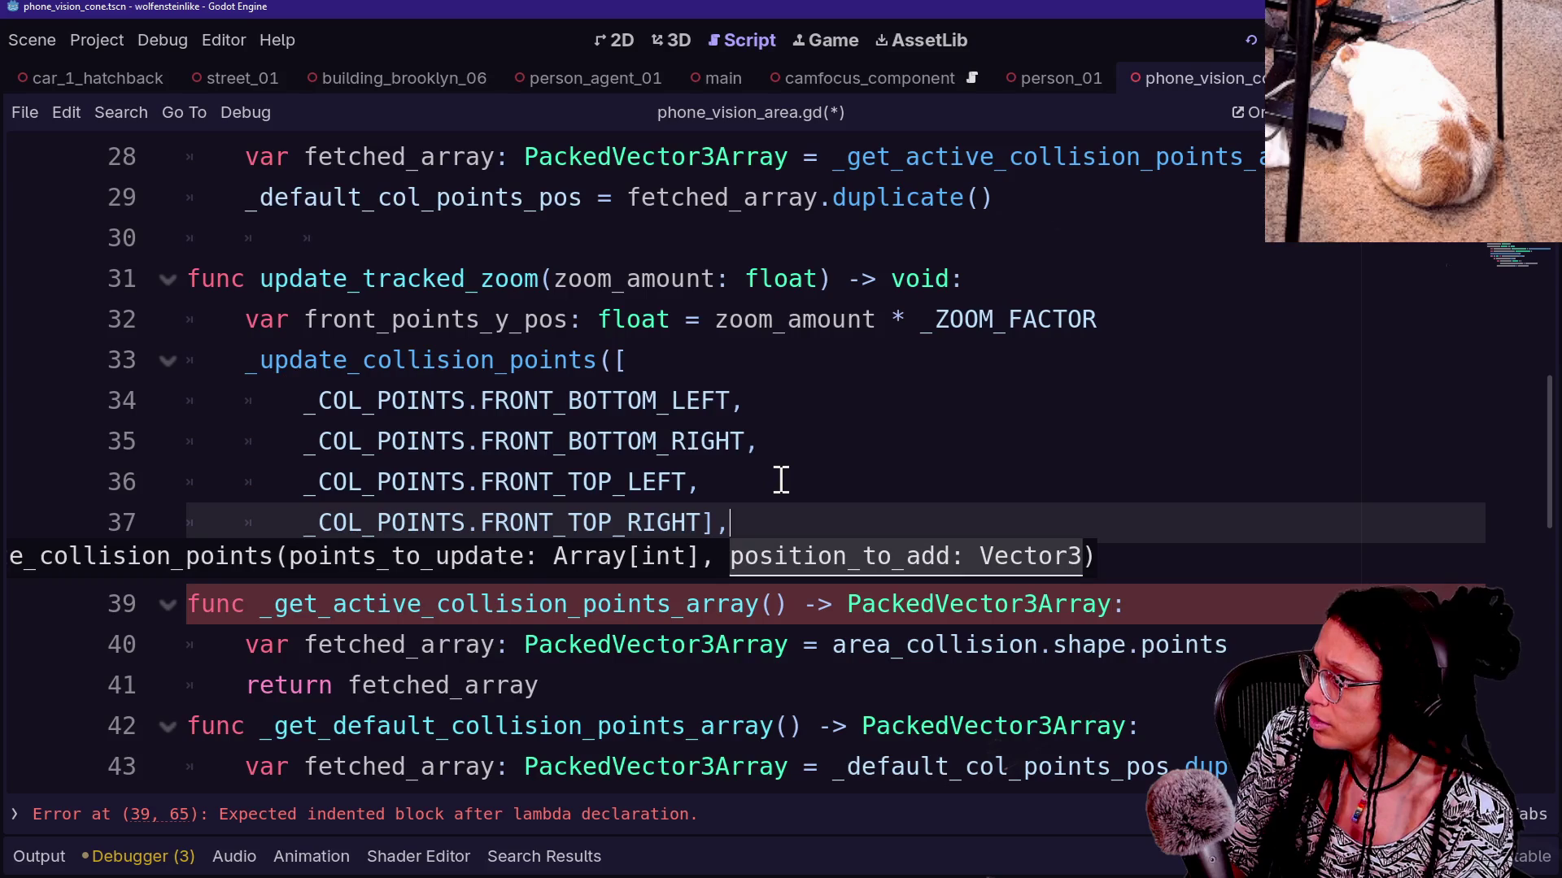
pyautogui.press('Return')
pyautogui.press('Tab')
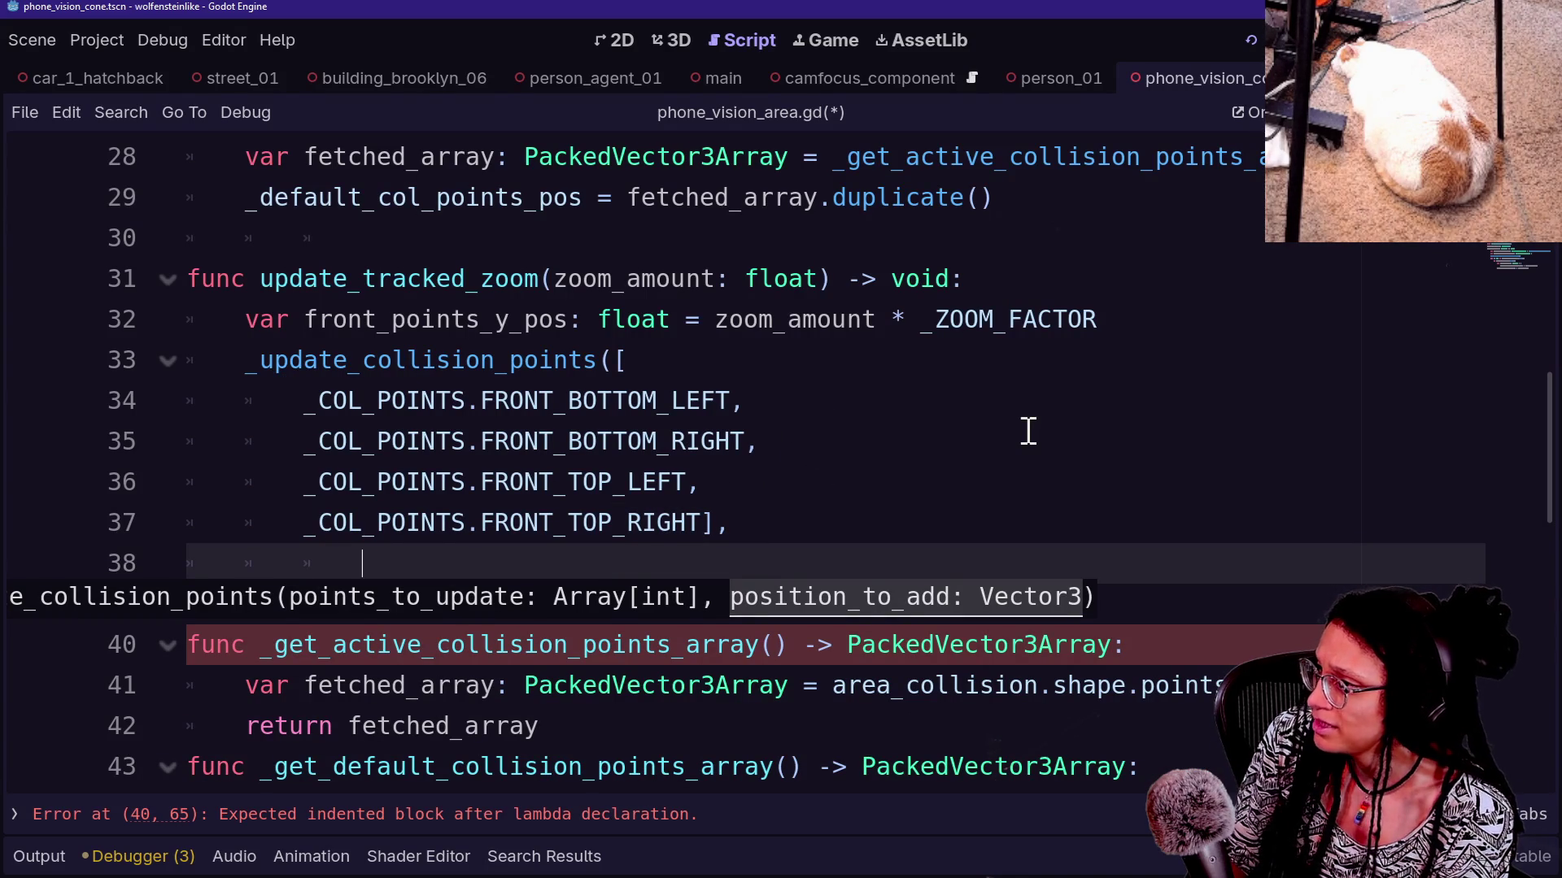
# Add 'var new_point_position: Vector3 = Vector3(0' below line 32
pyautogui.click(1168, 325)
pyautogui.press('Return')
pyautogui.write('var posi')
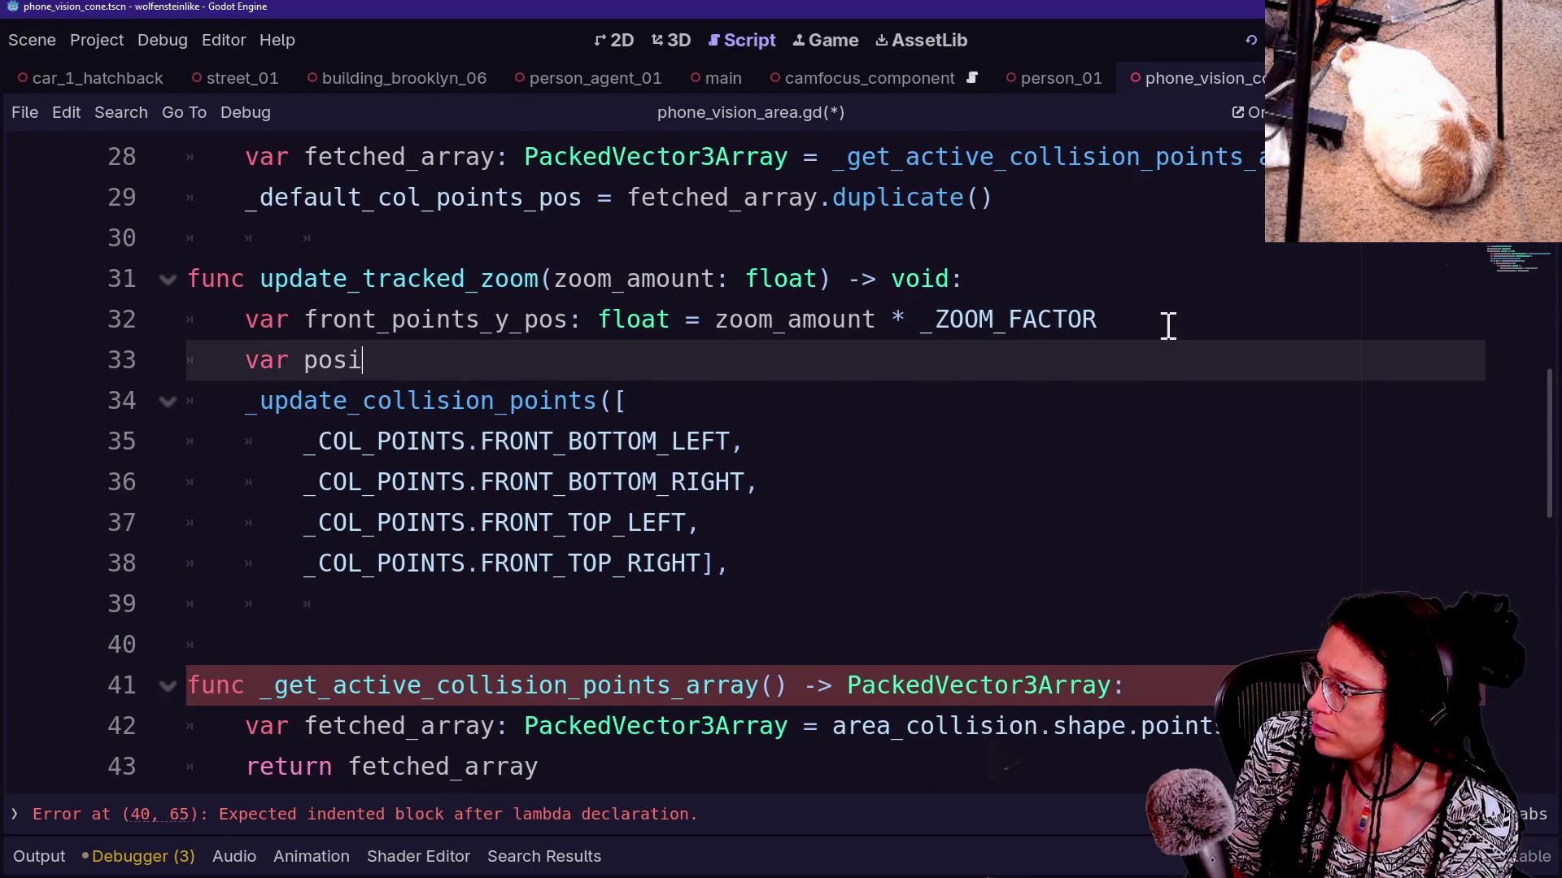
pyautogui.write('tion_to_add')
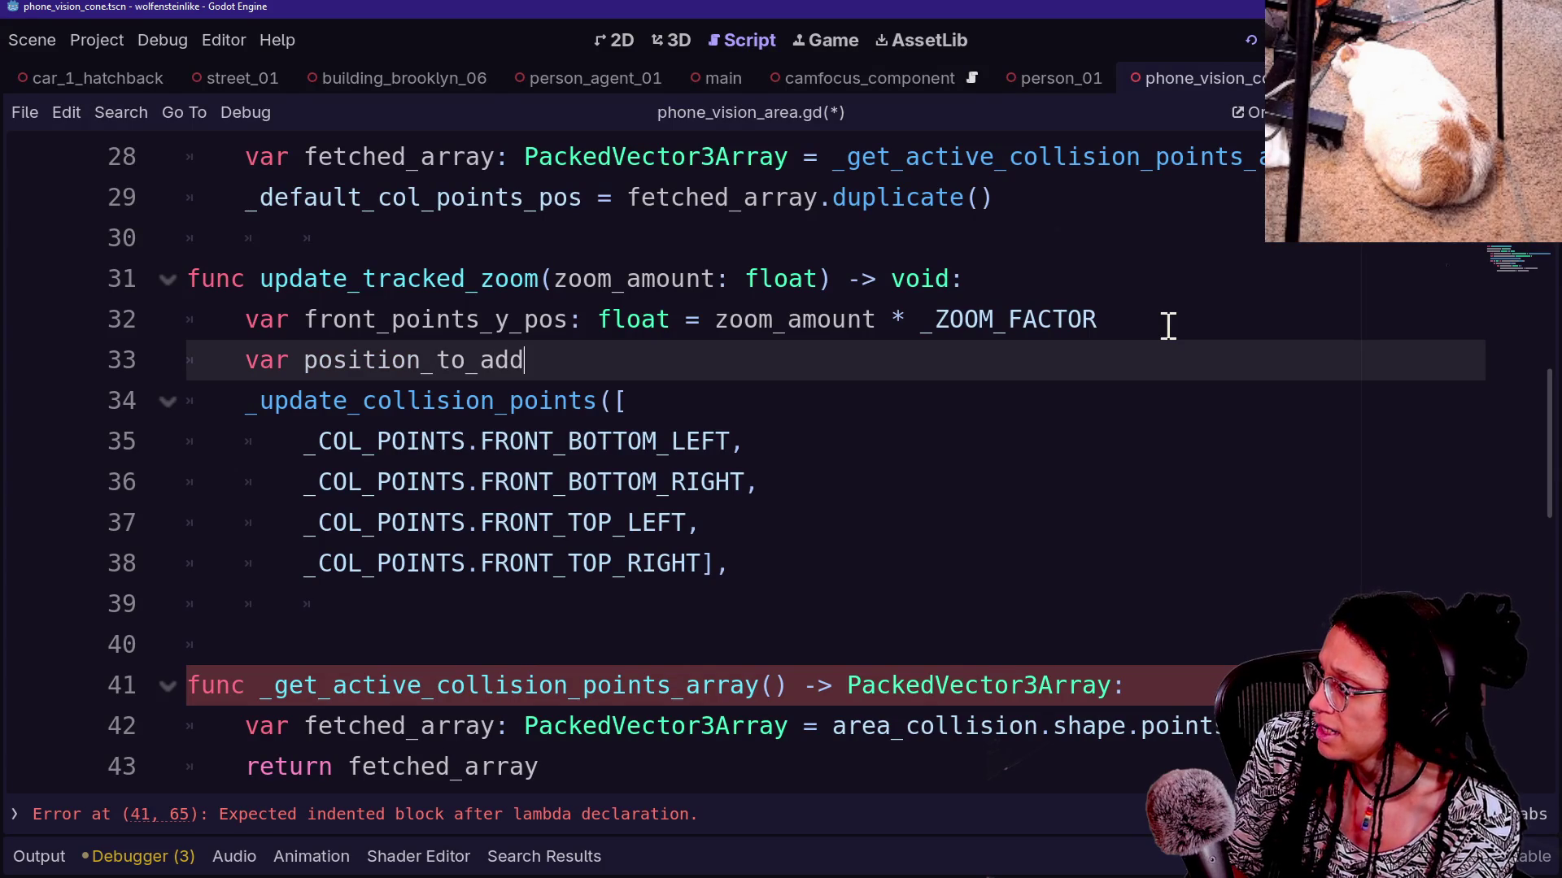
pyautogui.press('BackSpace')
pyautogui.press('BackSpace')
pyautogui.press('BackSpace')
pyautogui.press('BackSpace')
pyautogui.press('BackSpace')
pyautogui.press('BackSpace')
pyautogui.write('new_')
pyautogui.write('pos')
pyautogui.press('BackSpace')
pyautogui.press('BackSpace')
pyautogui.press('BackSpace')
pyautogui.write('point+p')
pyautogui.press('BackSpace')
pyautogui.press('BackSpace')
pyautogui.write('_position: Vector3 = ')
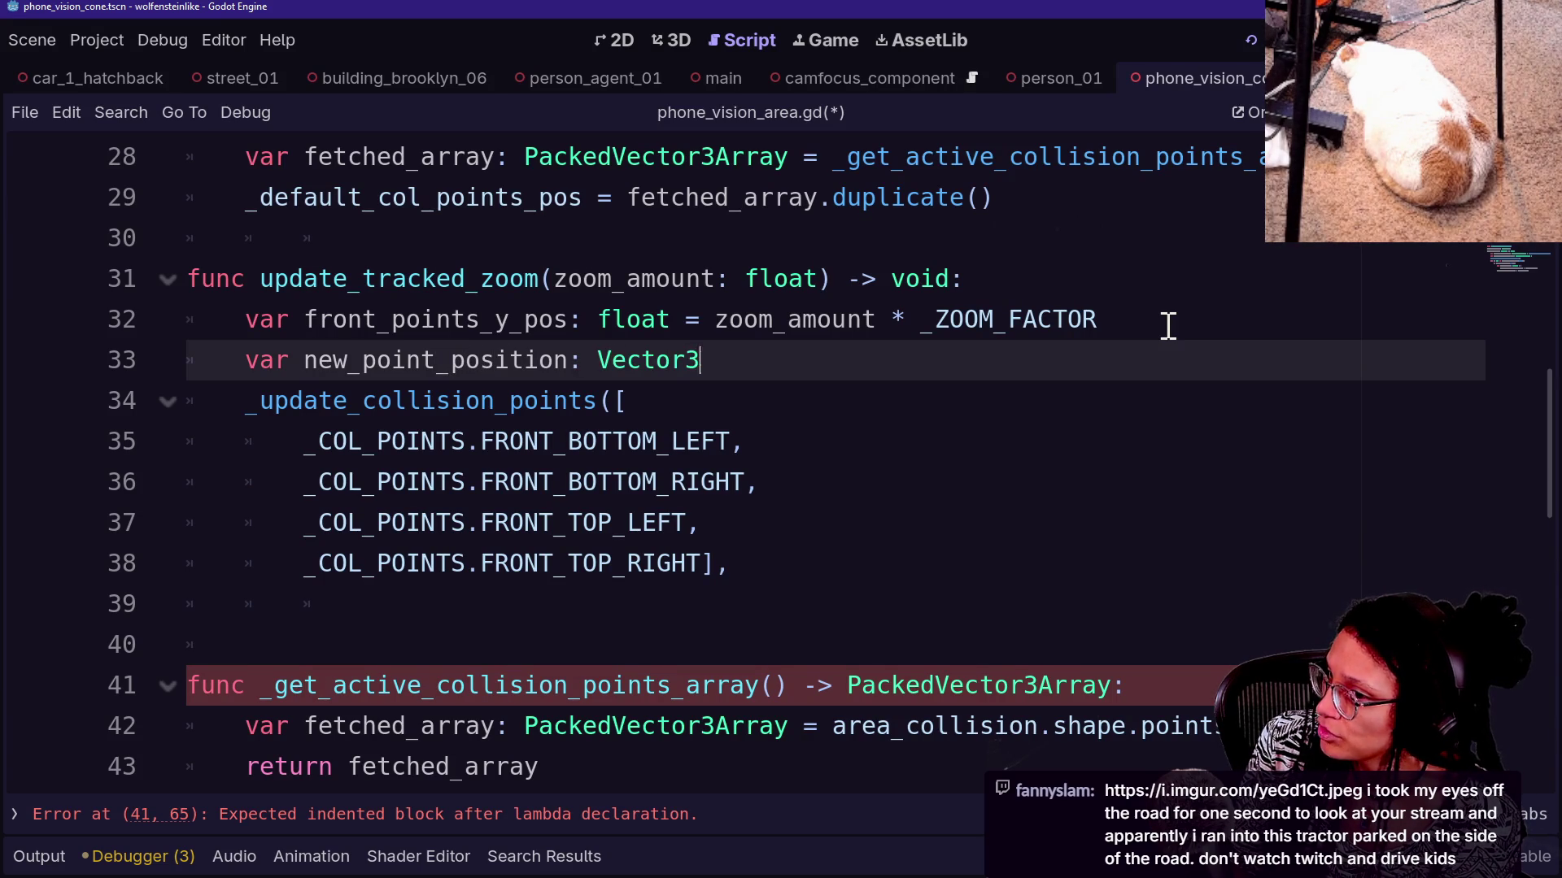
pyautogui.write('Vec')
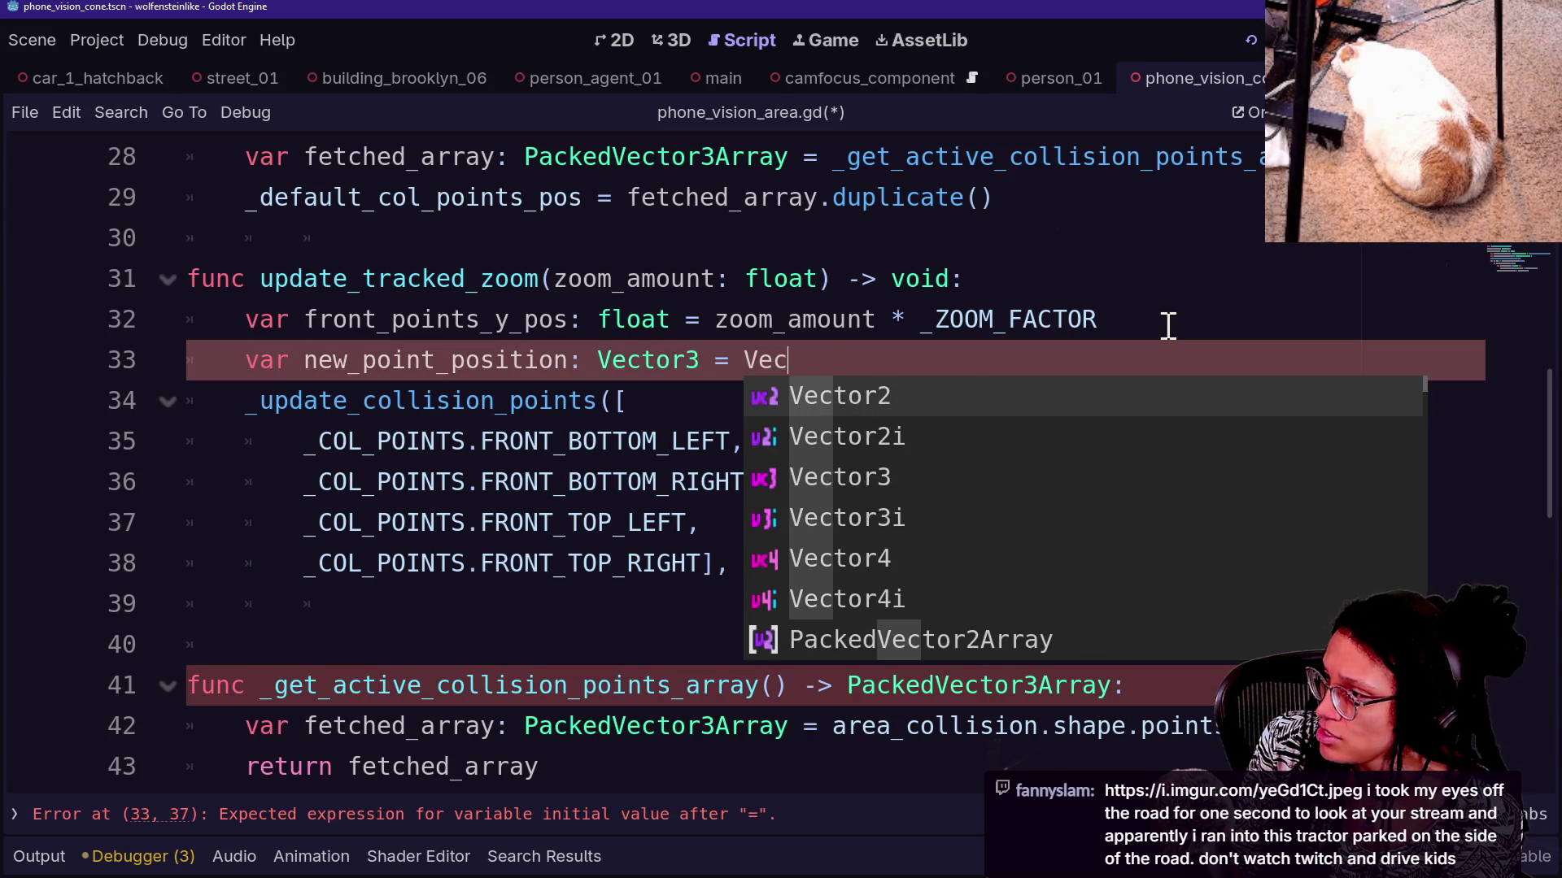
pyautogui.write('tor3(0,')
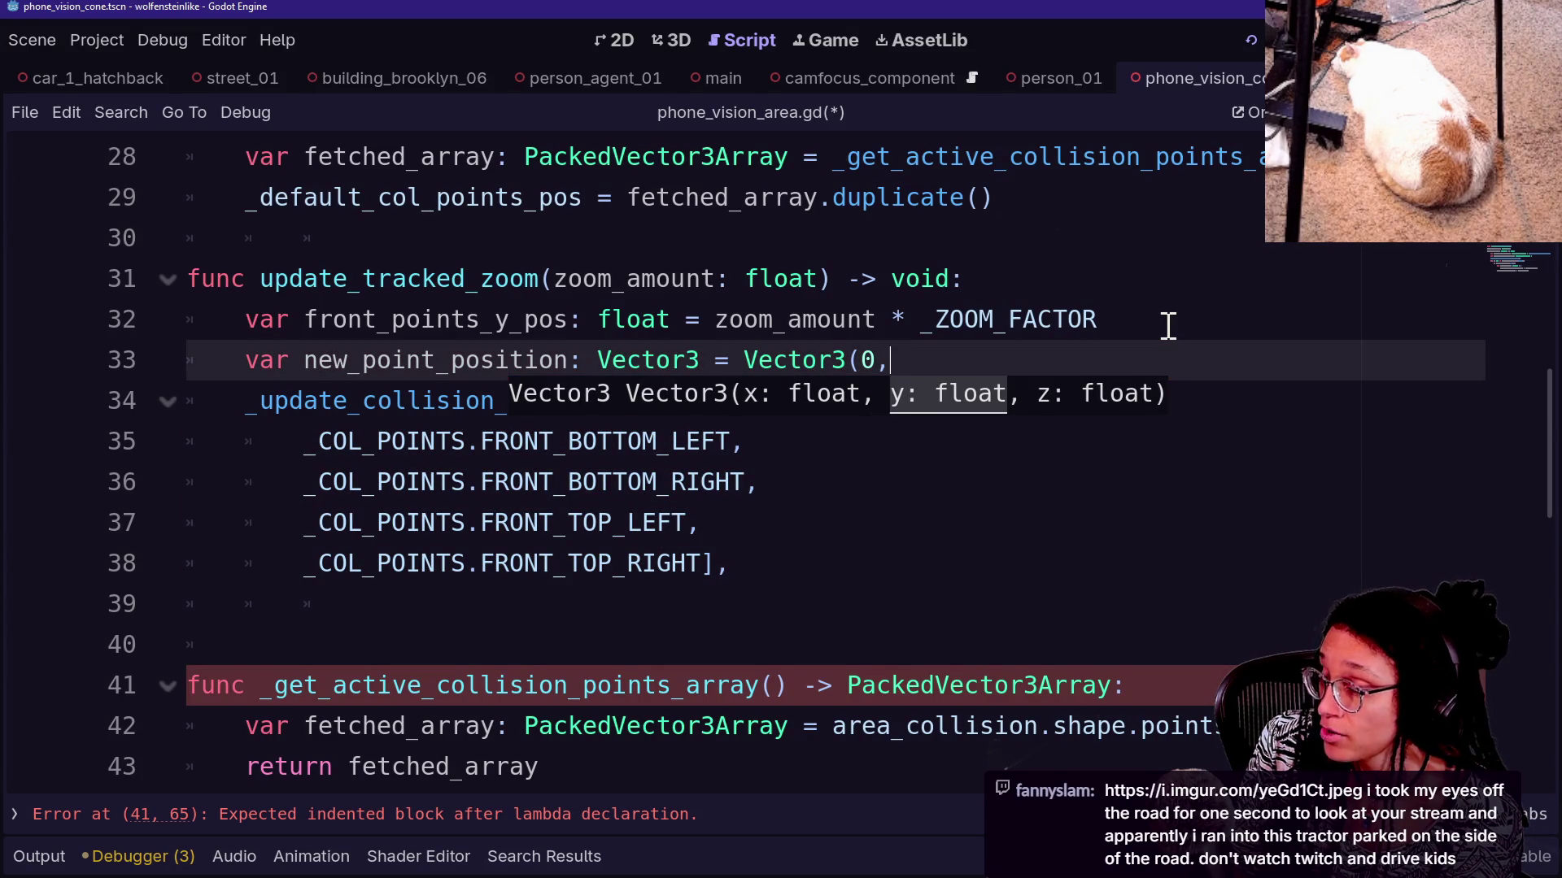
# Insert an existing_point_y_pos variable declaration above new_point_position, correcting typos in its name
pyautogui.click(1168, 325)
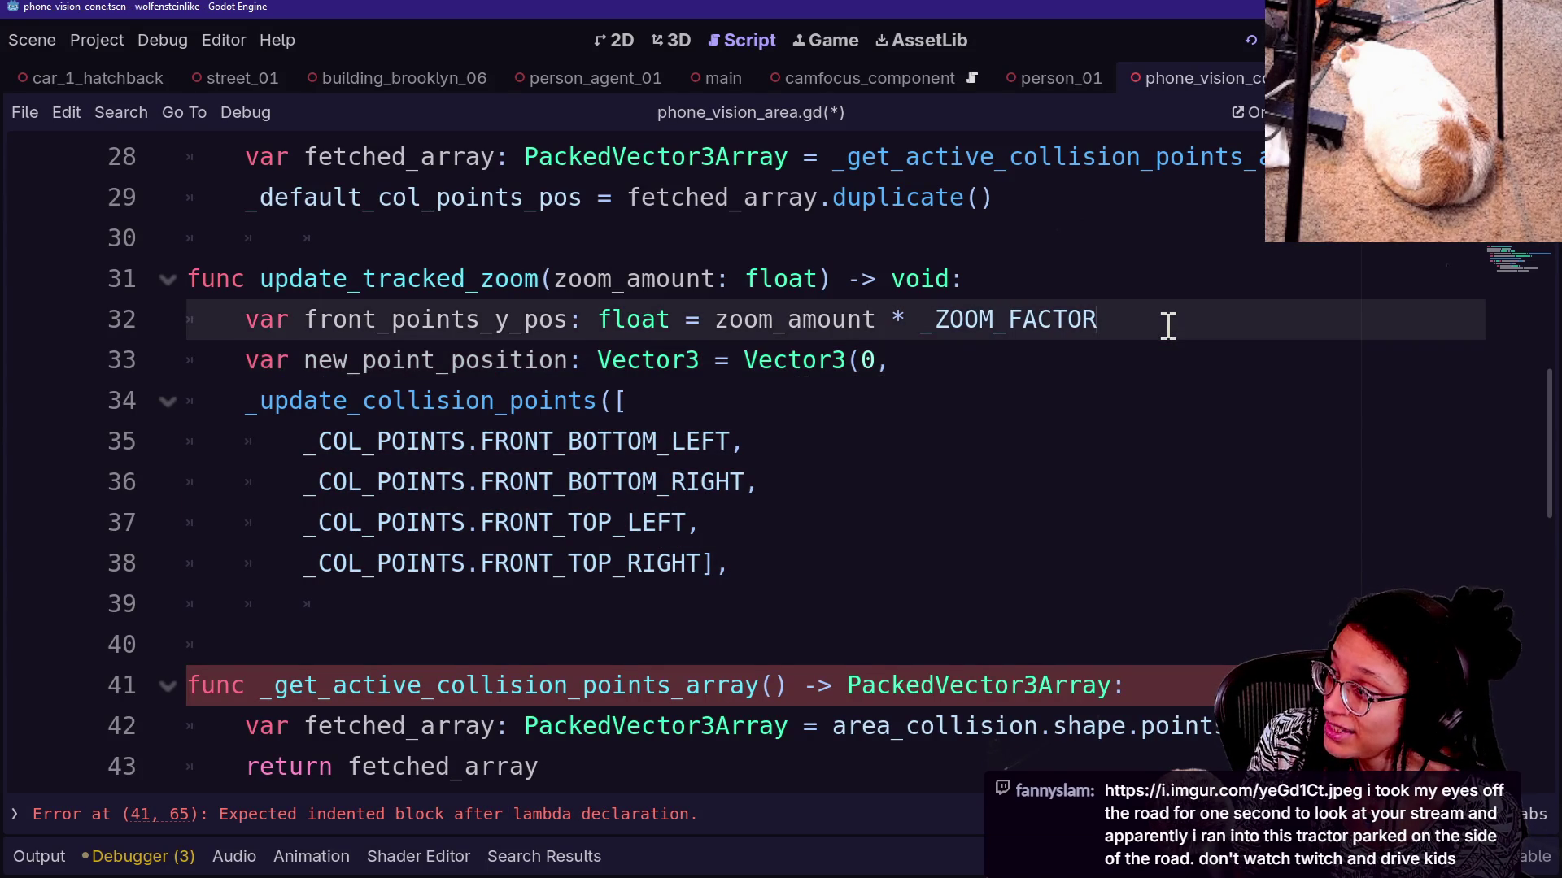
pyautogui.press('Return')
pyautogui.write('var ')
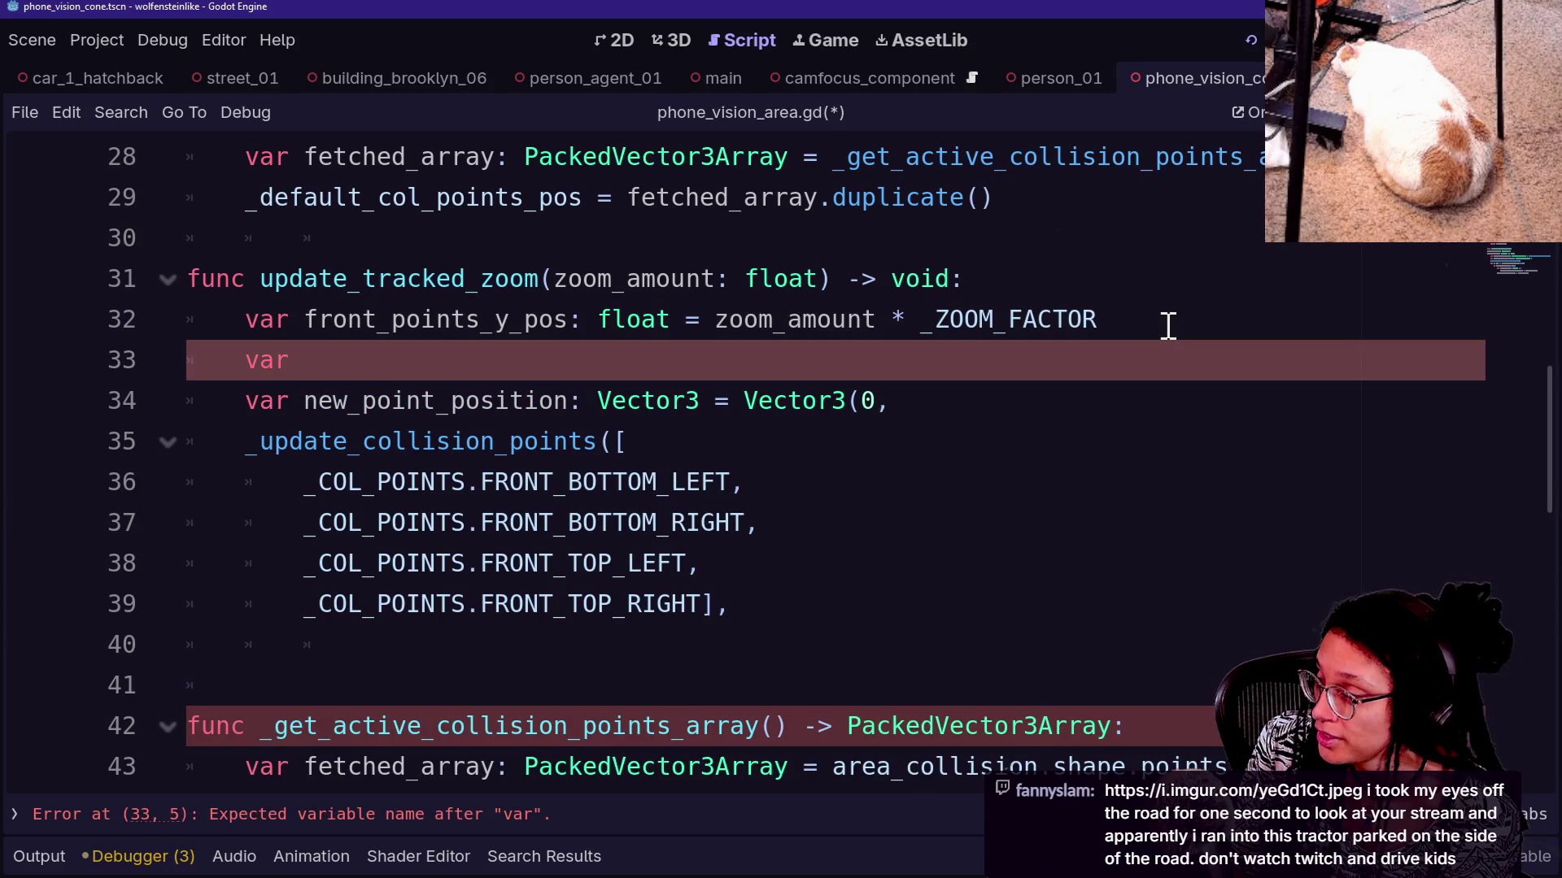
pyautogui.write('existing_')
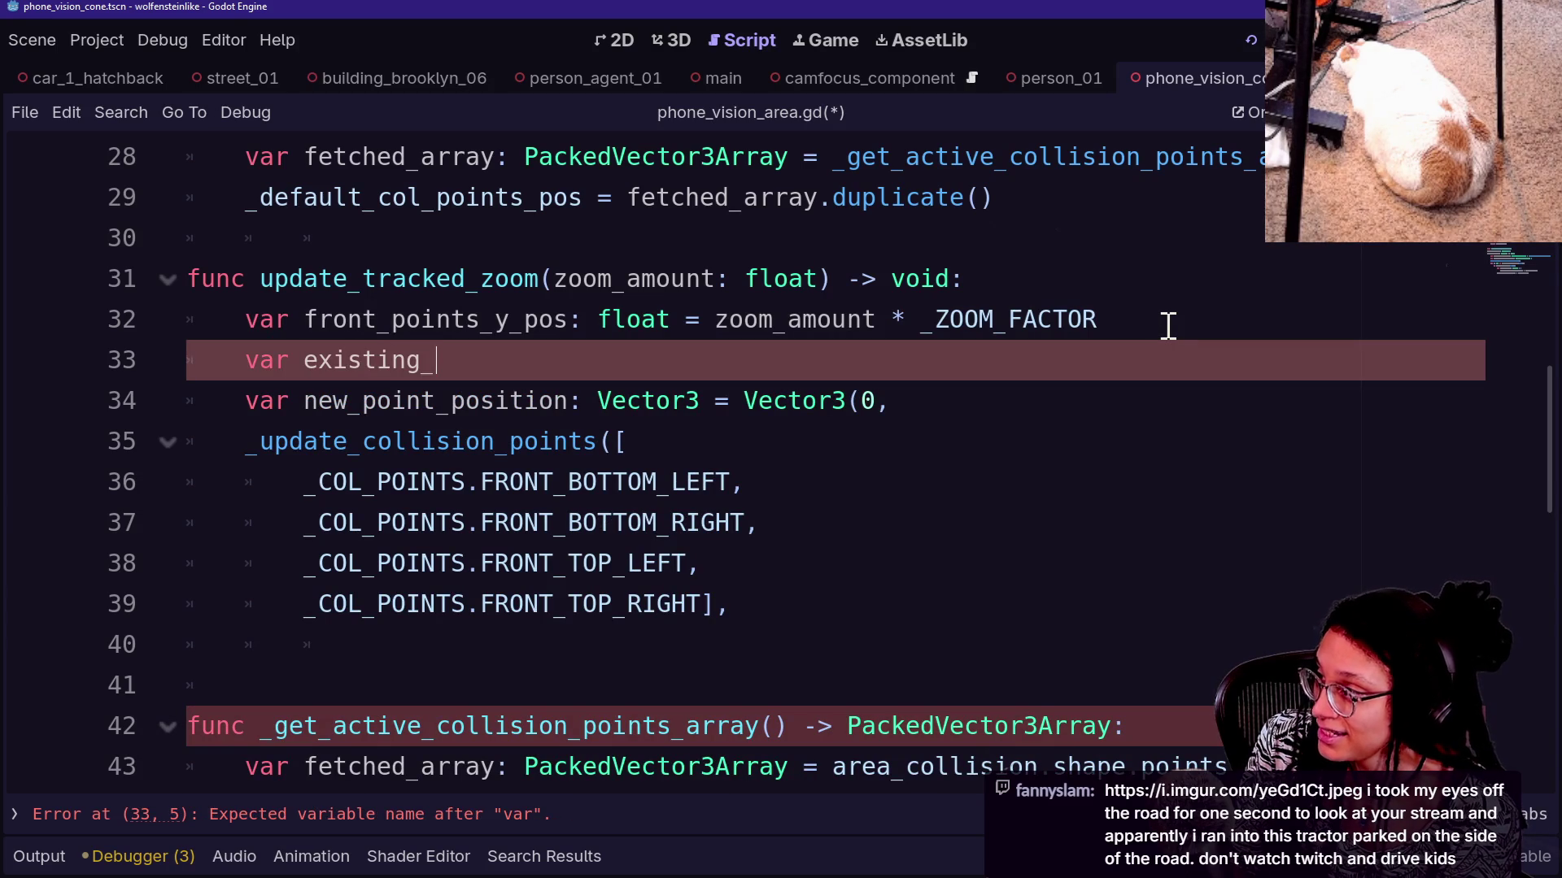
pyautogui.write('point_')
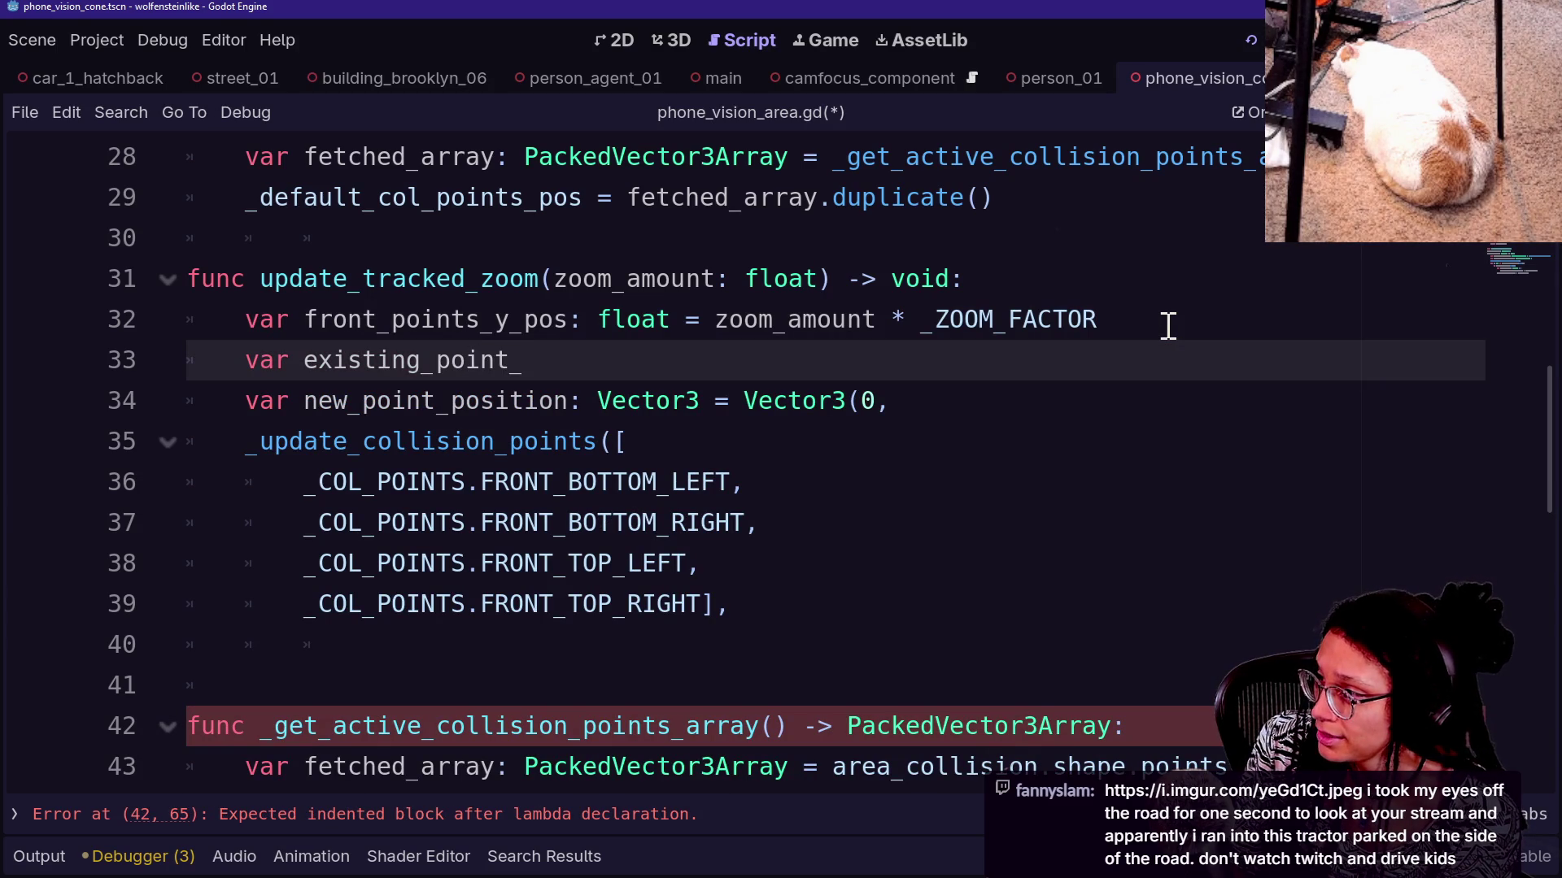
pyautogui.write('p')
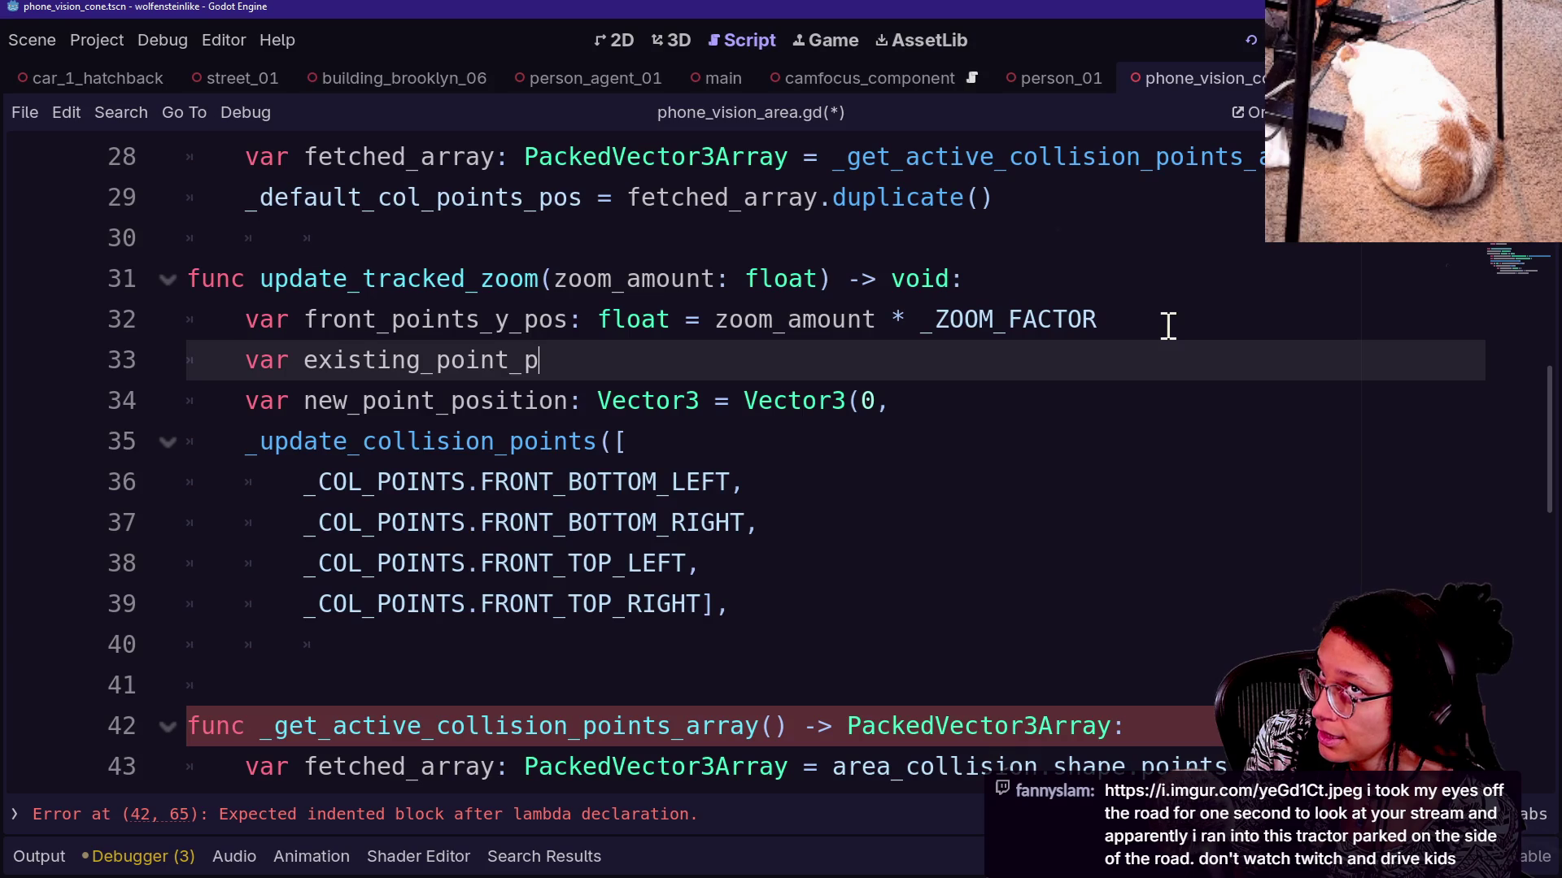
pyautogui.write('osition')
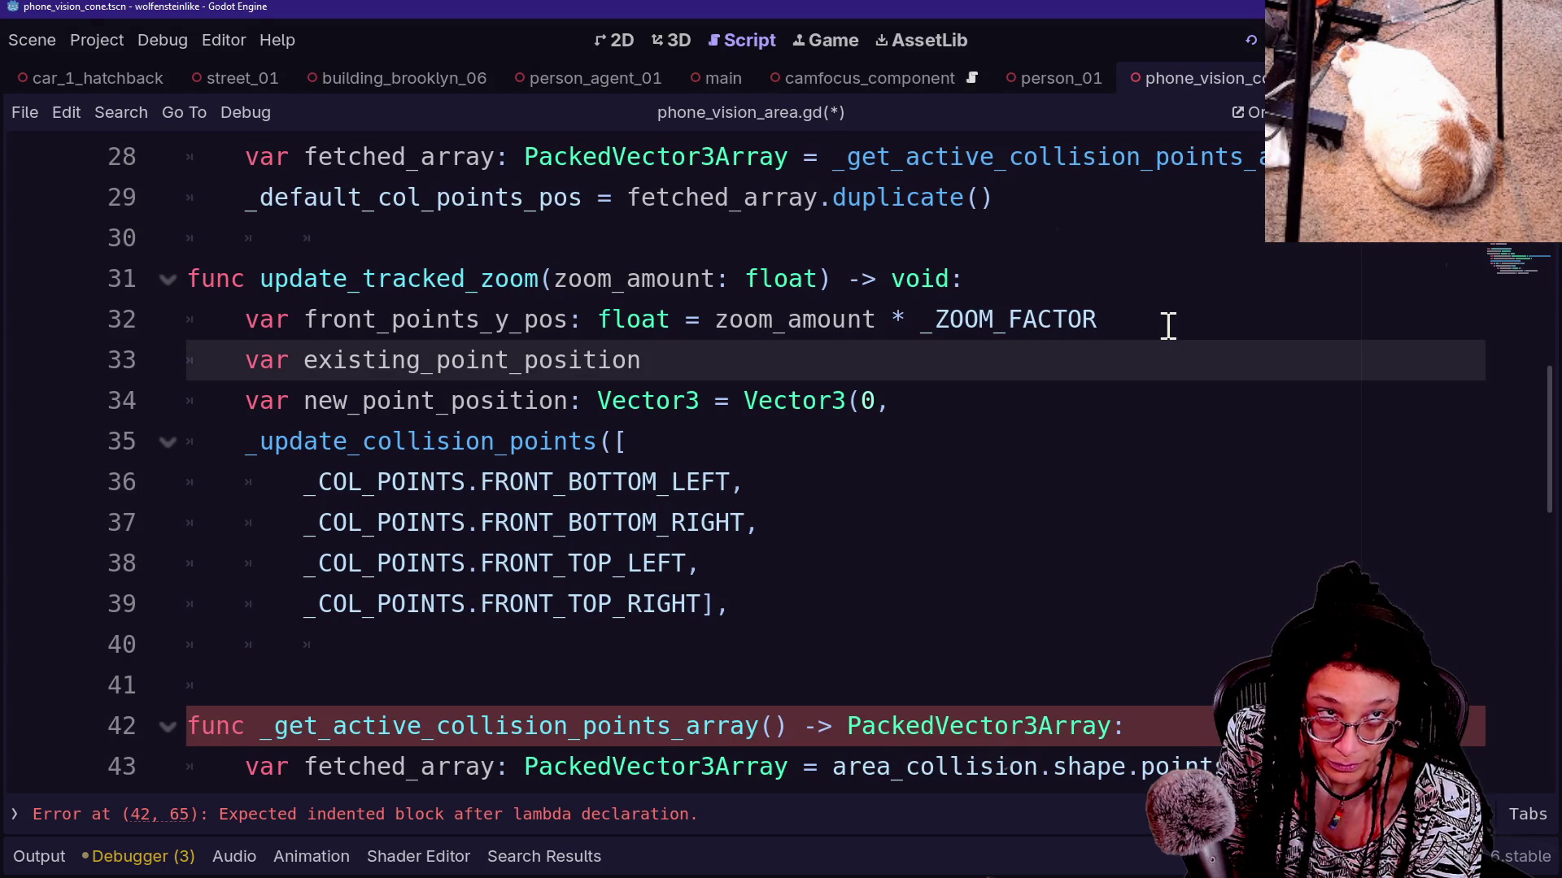
pyautogui.press('BackSpace')
pyautogui.write('b')
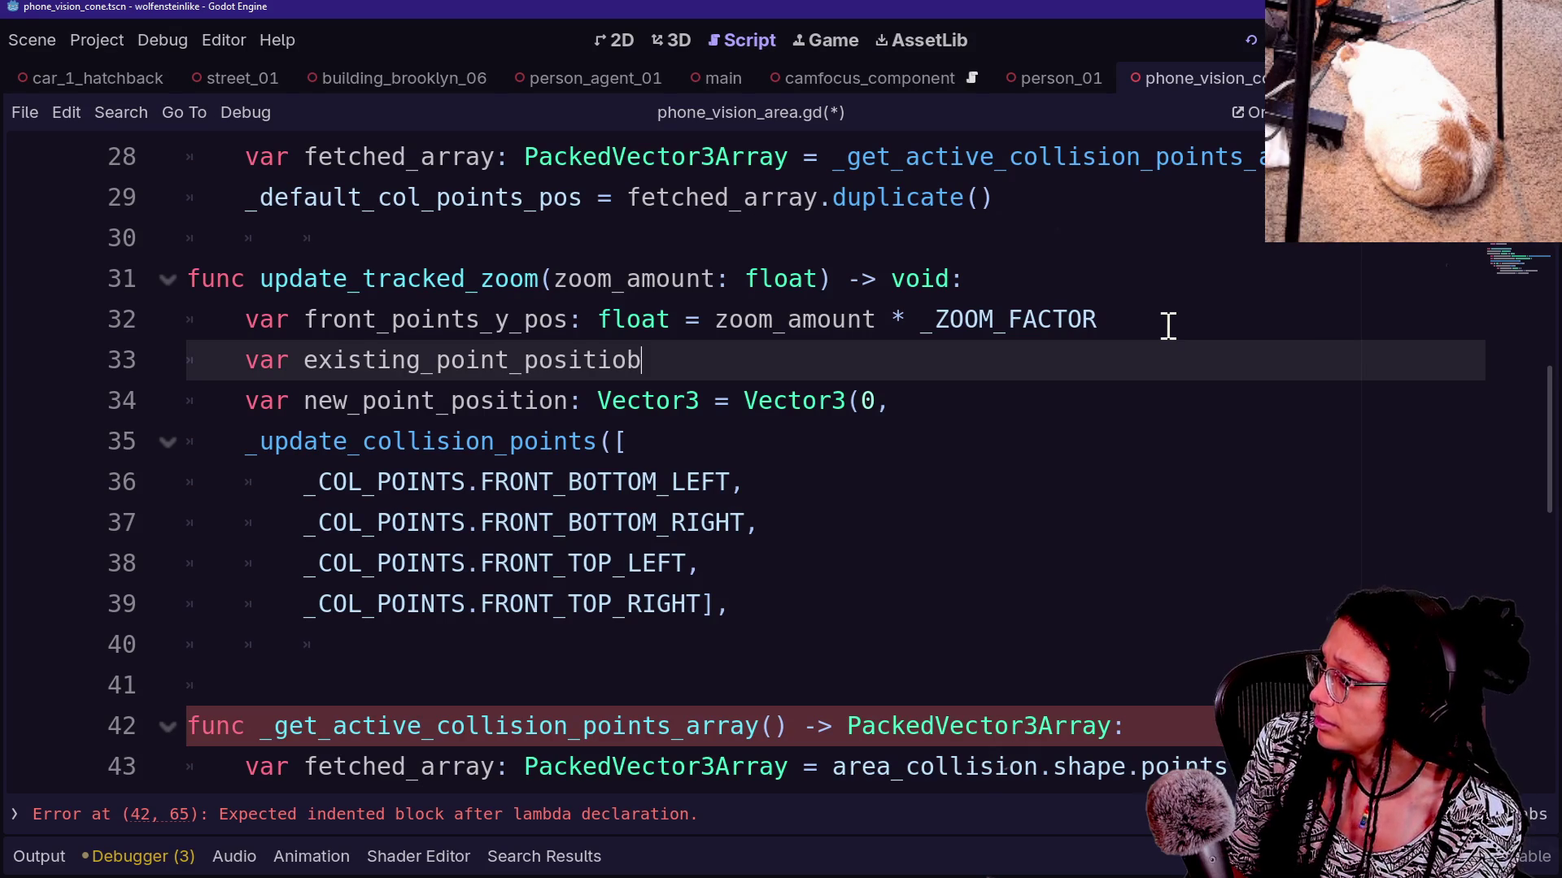
pyautogui.press('BackSpace')
pyautogui.press('BackSpace')
pyautogui.press('BackSpace')
pyautogui.write('t')
pyautogui.press('BackSpace')
pyautogui.write('ypo')
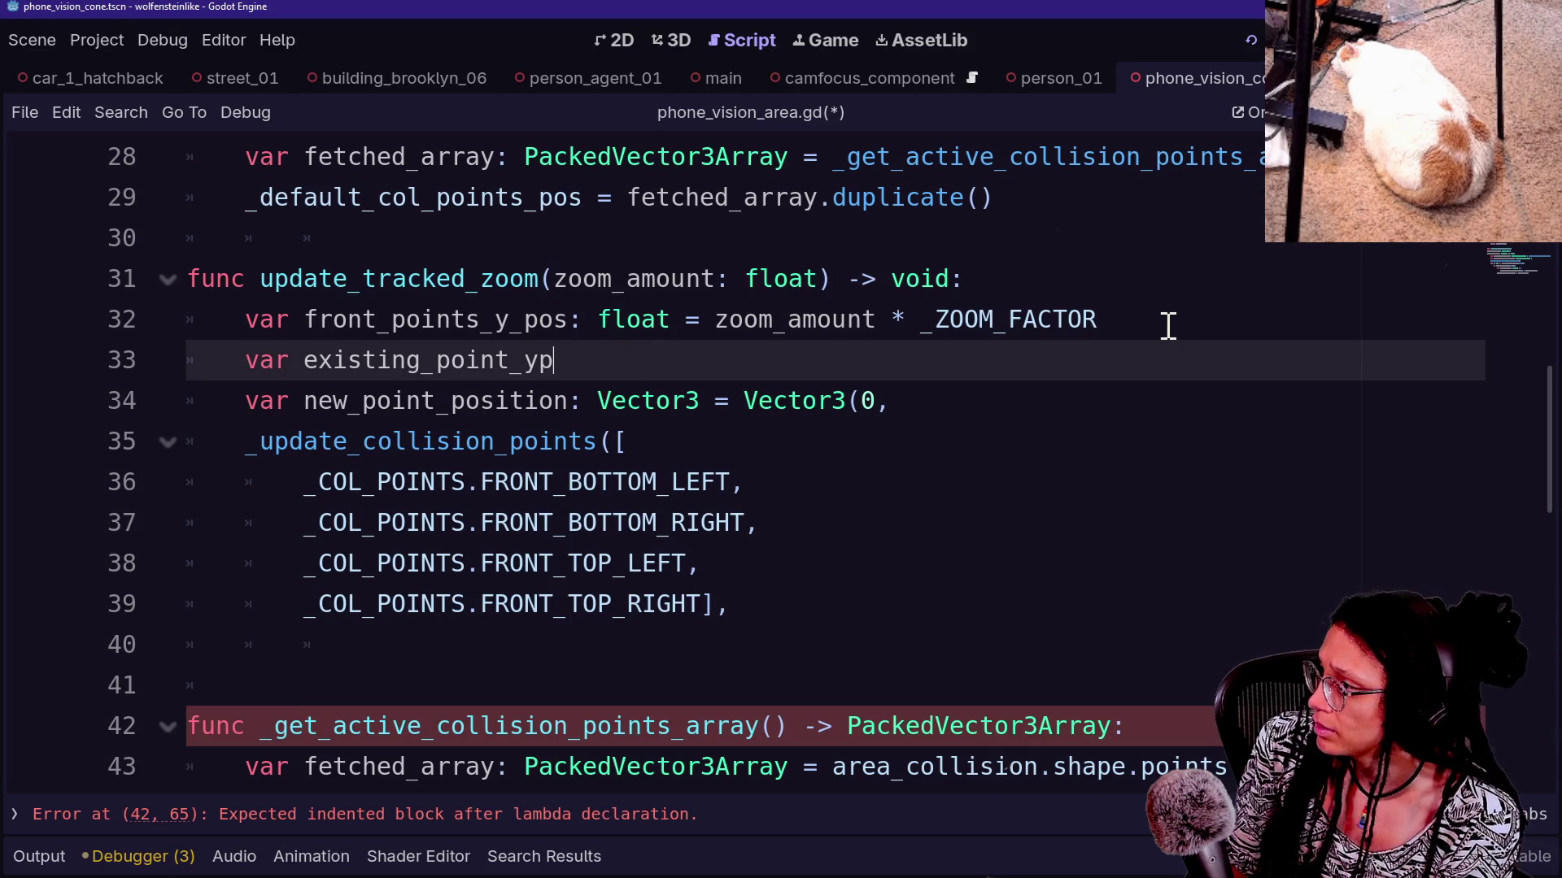
pyautogui.press('BackSpace')
pyautogui.press('BackSpace')
pyautogui.write('_poa')
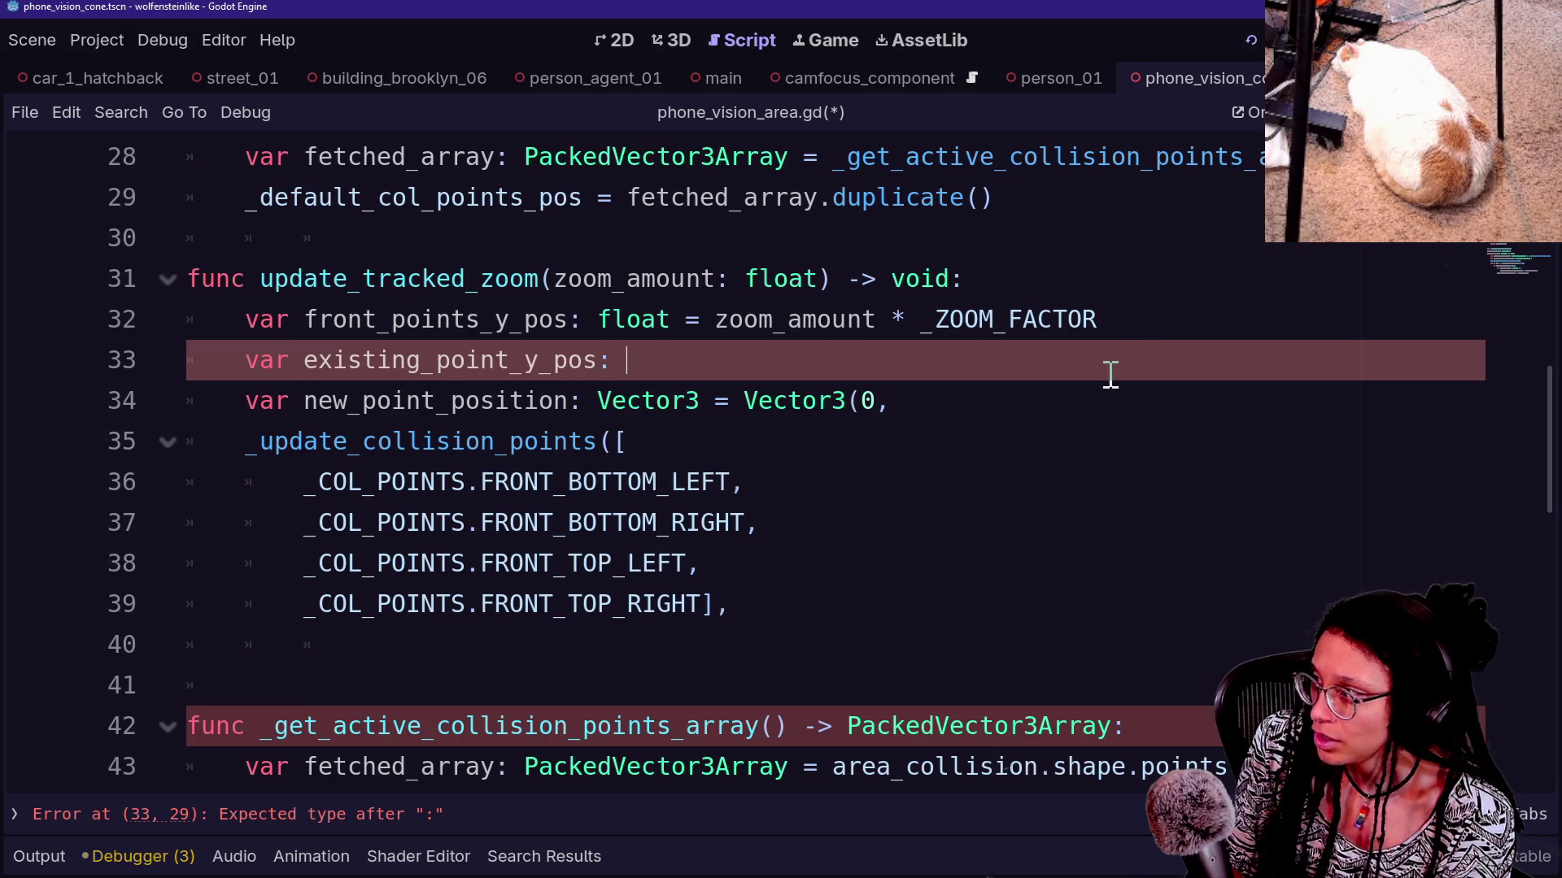
pyautogui.press('Return')
pyautogui.write('v')
pyautogui.press('BackSpace')
pyautogui.press('BackSpace')
pyautogui.press('BackSpace')
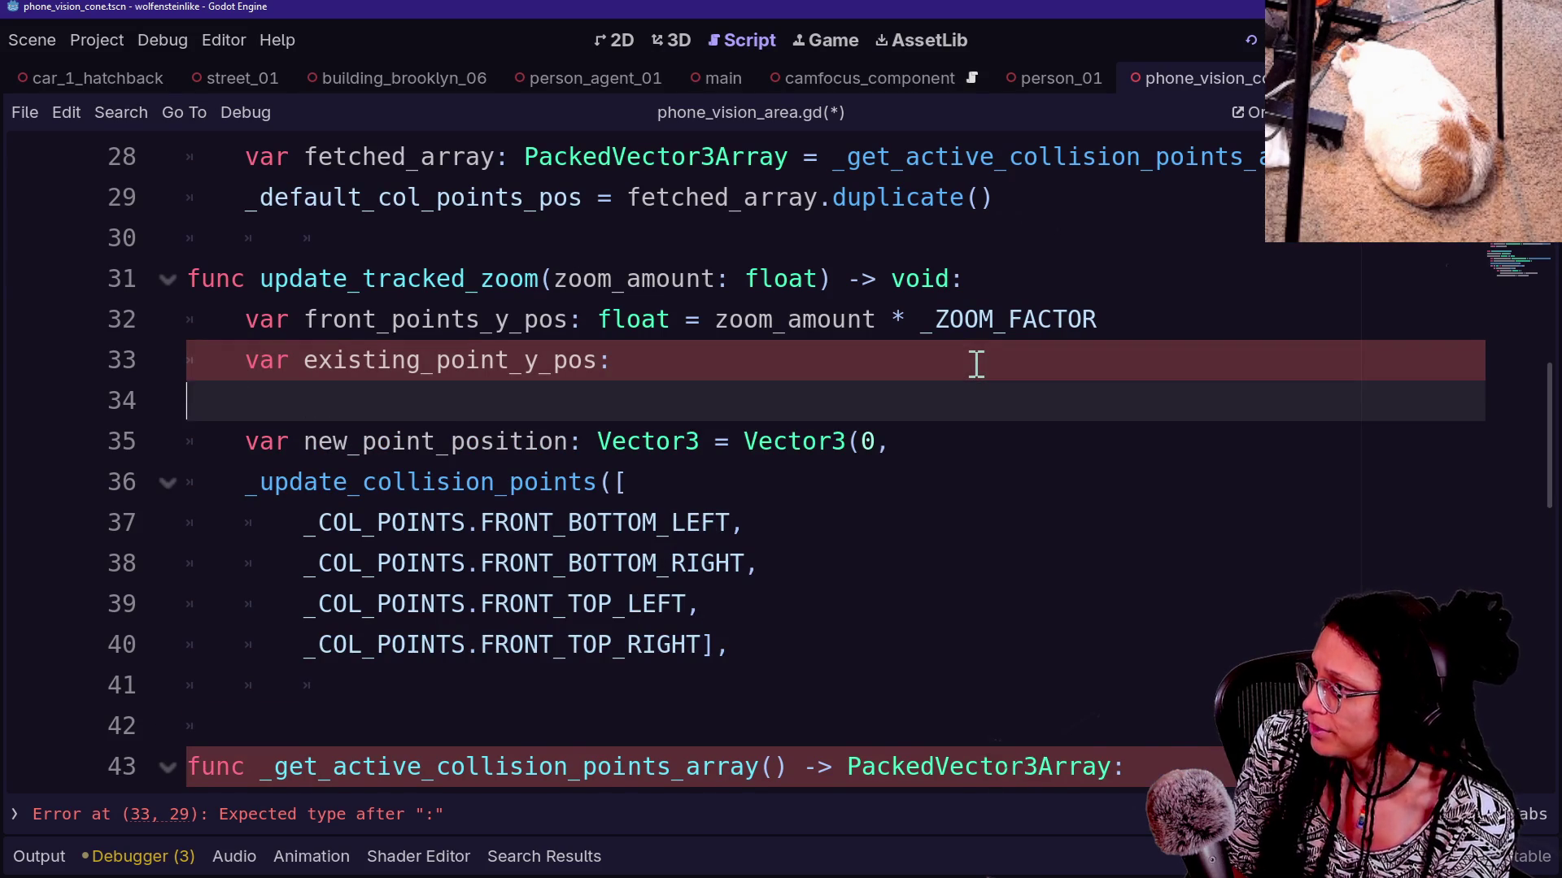
# Add 'var points_to_update: Array[int] = [' on a new line below line 32
pyautogui.click(1204, 323)
pyautogui.press('Return')
pyautogui.write('var ')
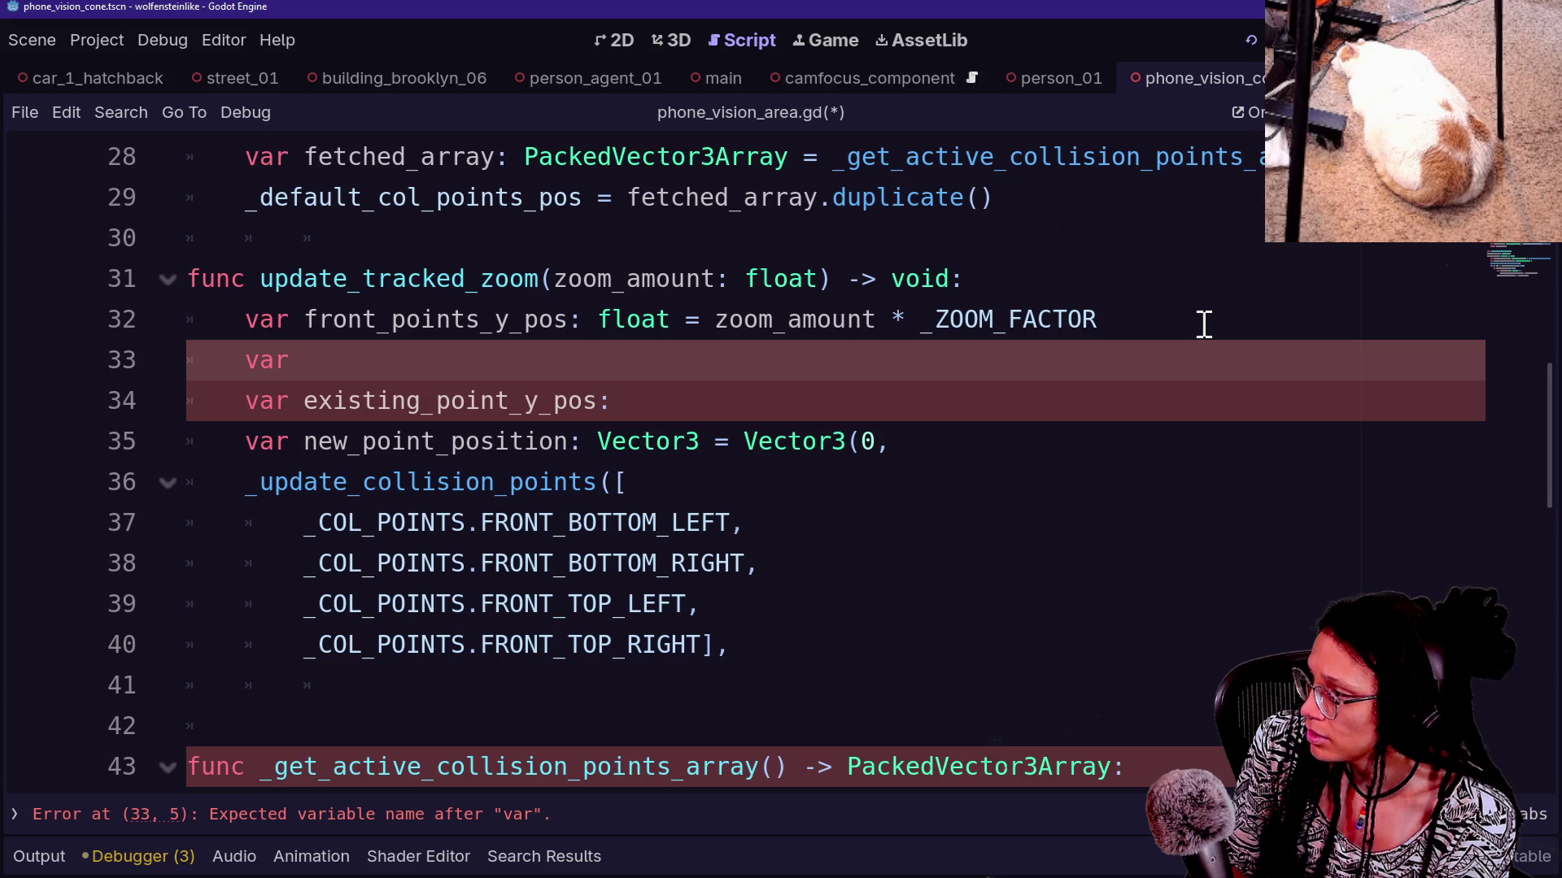
pyautogui.write('p')
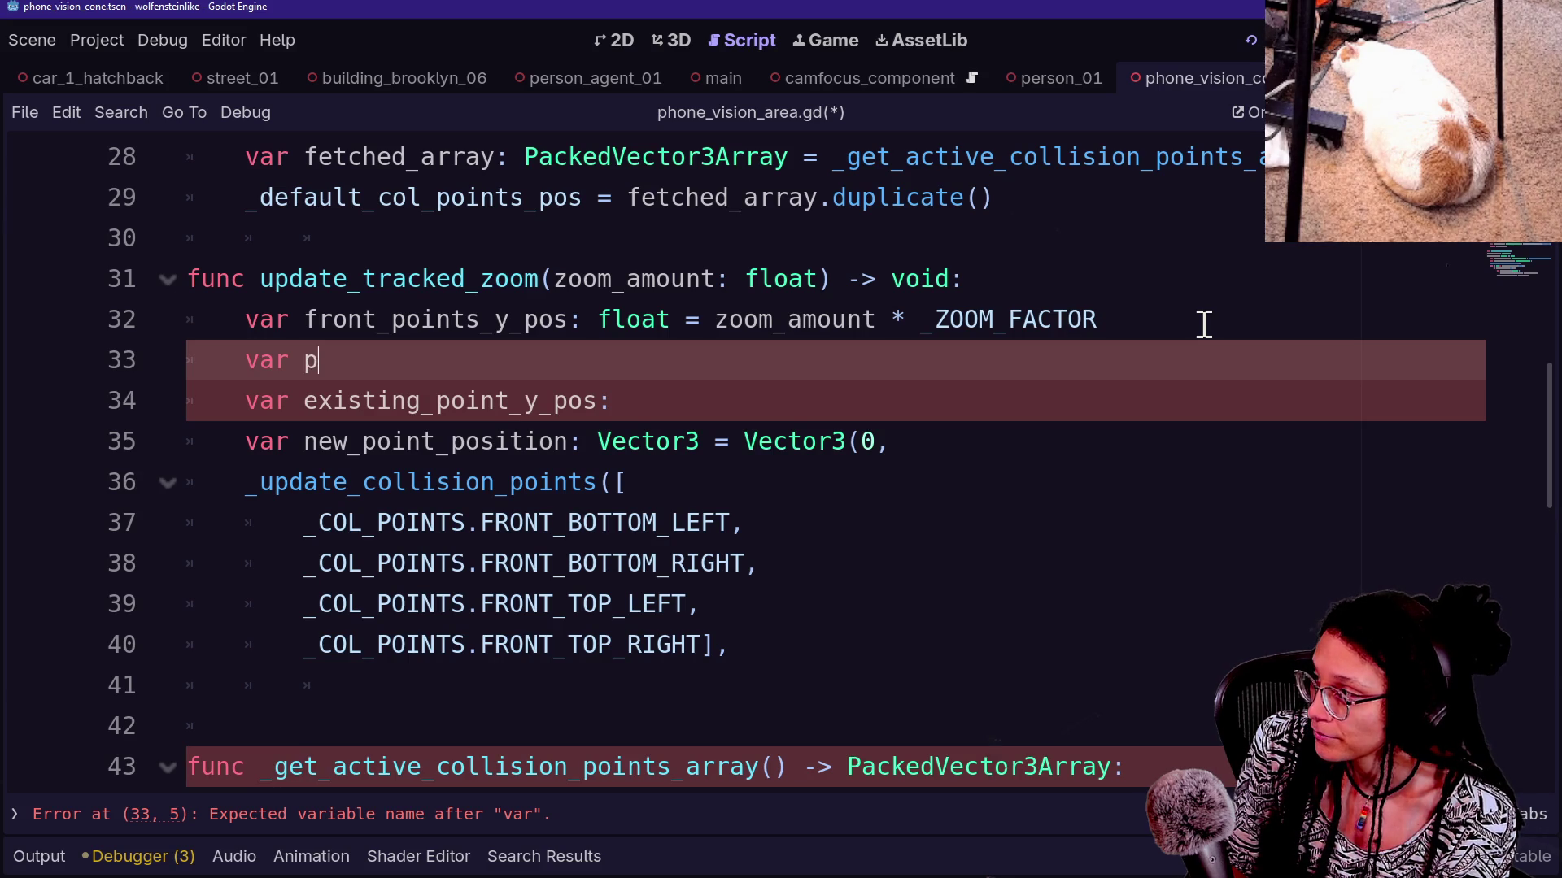
pyautogui.write('oints_to_upd')
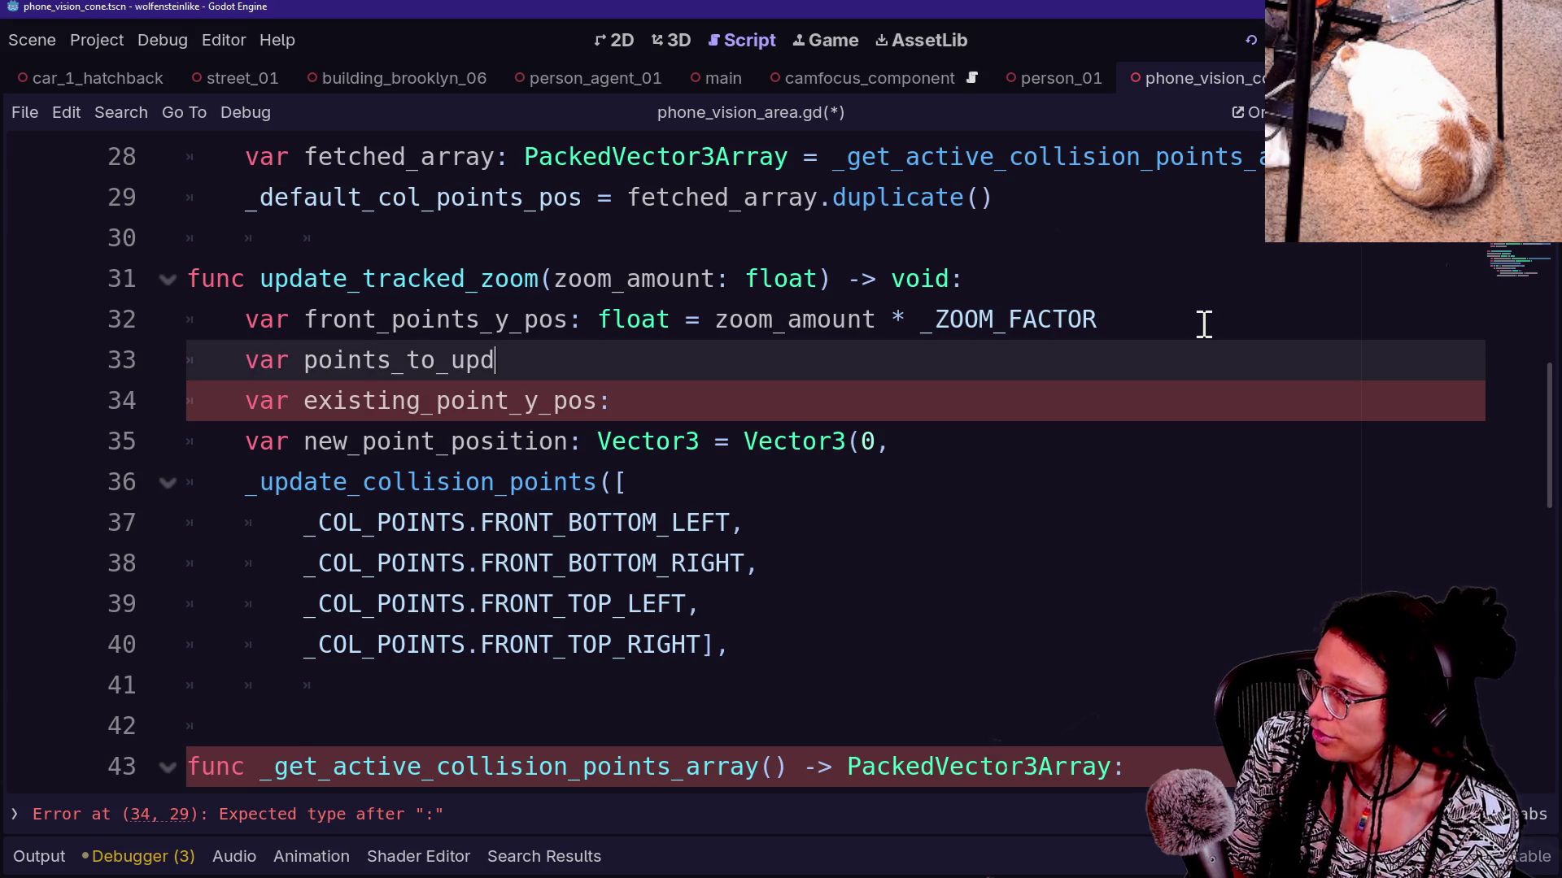
pyautogui.write('ate: Array[int] = ')
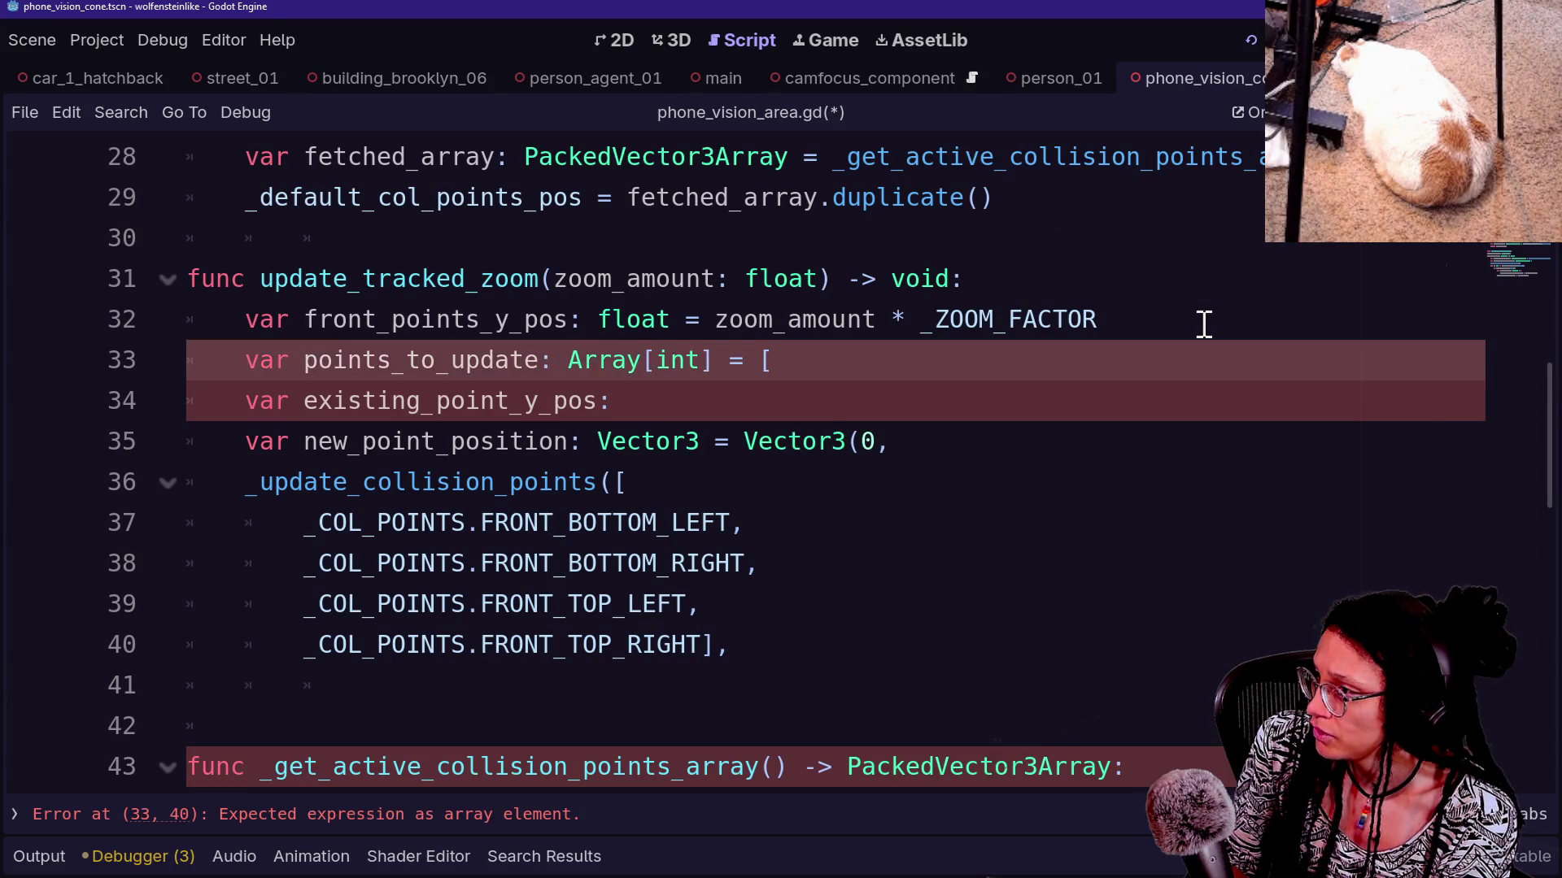
pyautogui.write('[')
# Close the points_to_update array and move the four _COL_POINTS constants from the call into it
pyautogui.press('Return')
pyautogui.write(']')
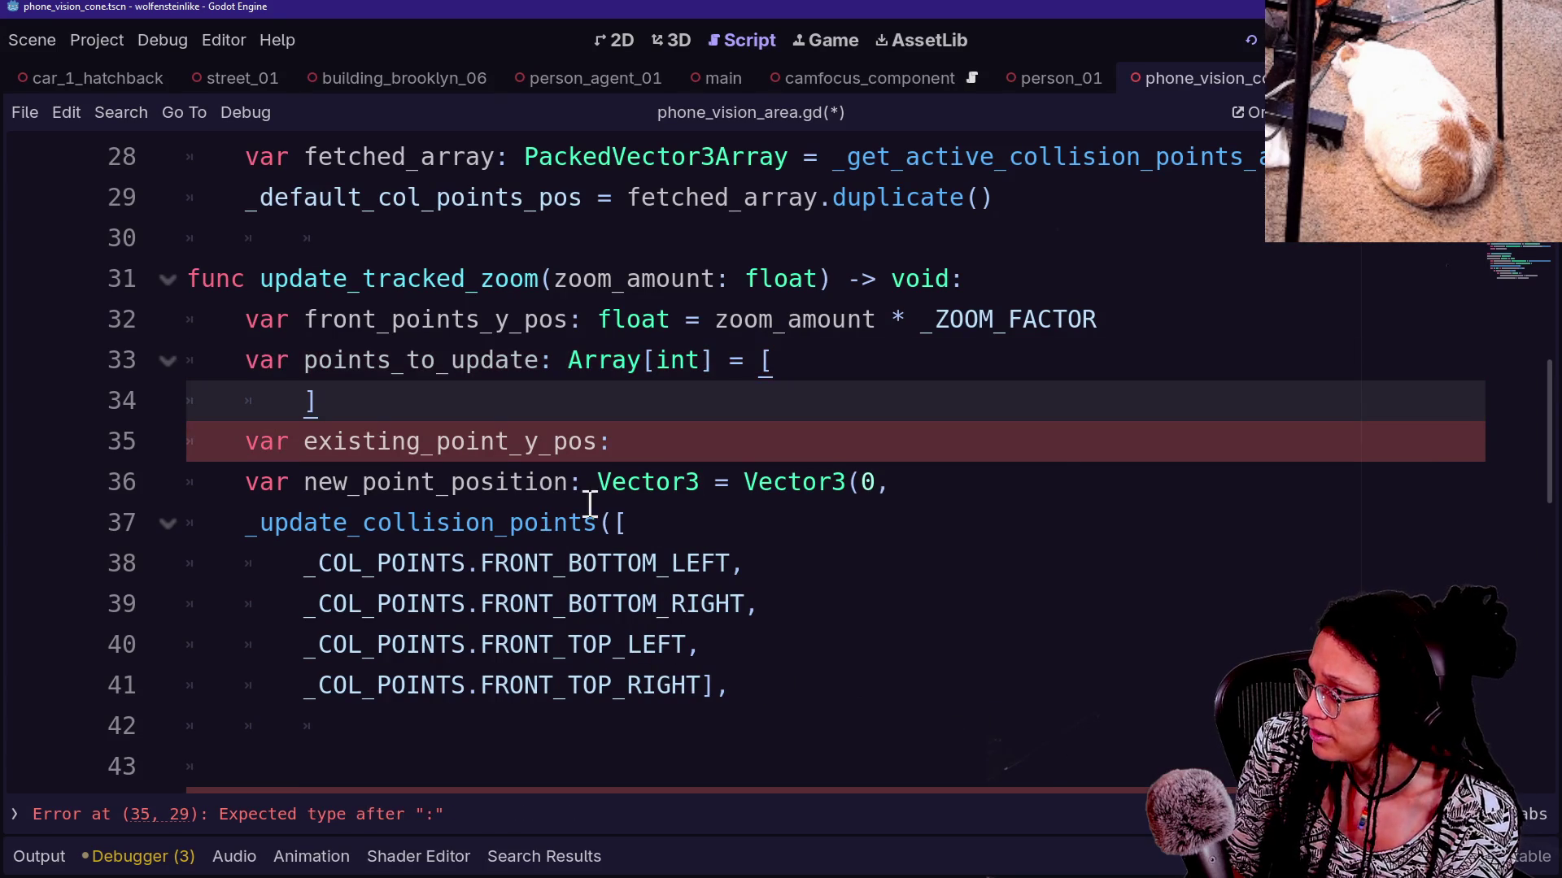
pyautogui.moveTo(307, 563)
pyautogui.mouseDown()
pyautogui.moveTo(756, 720)
pyautogui.moveTo(715, 687)
pyautogui.mouseUp()
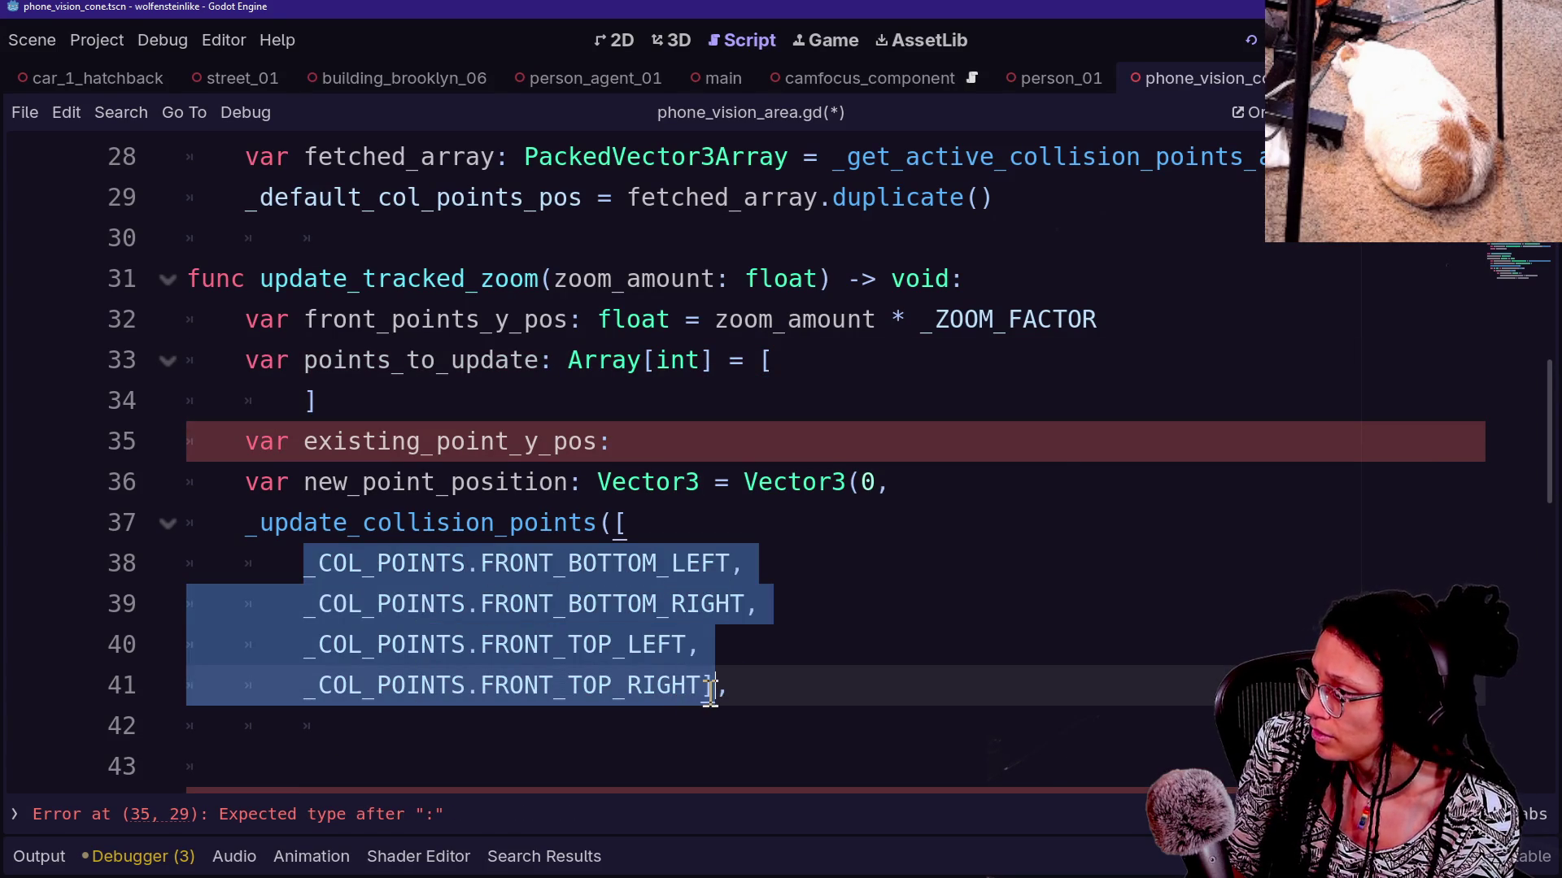
pyautogui.hotkey('ctrl', 'x')
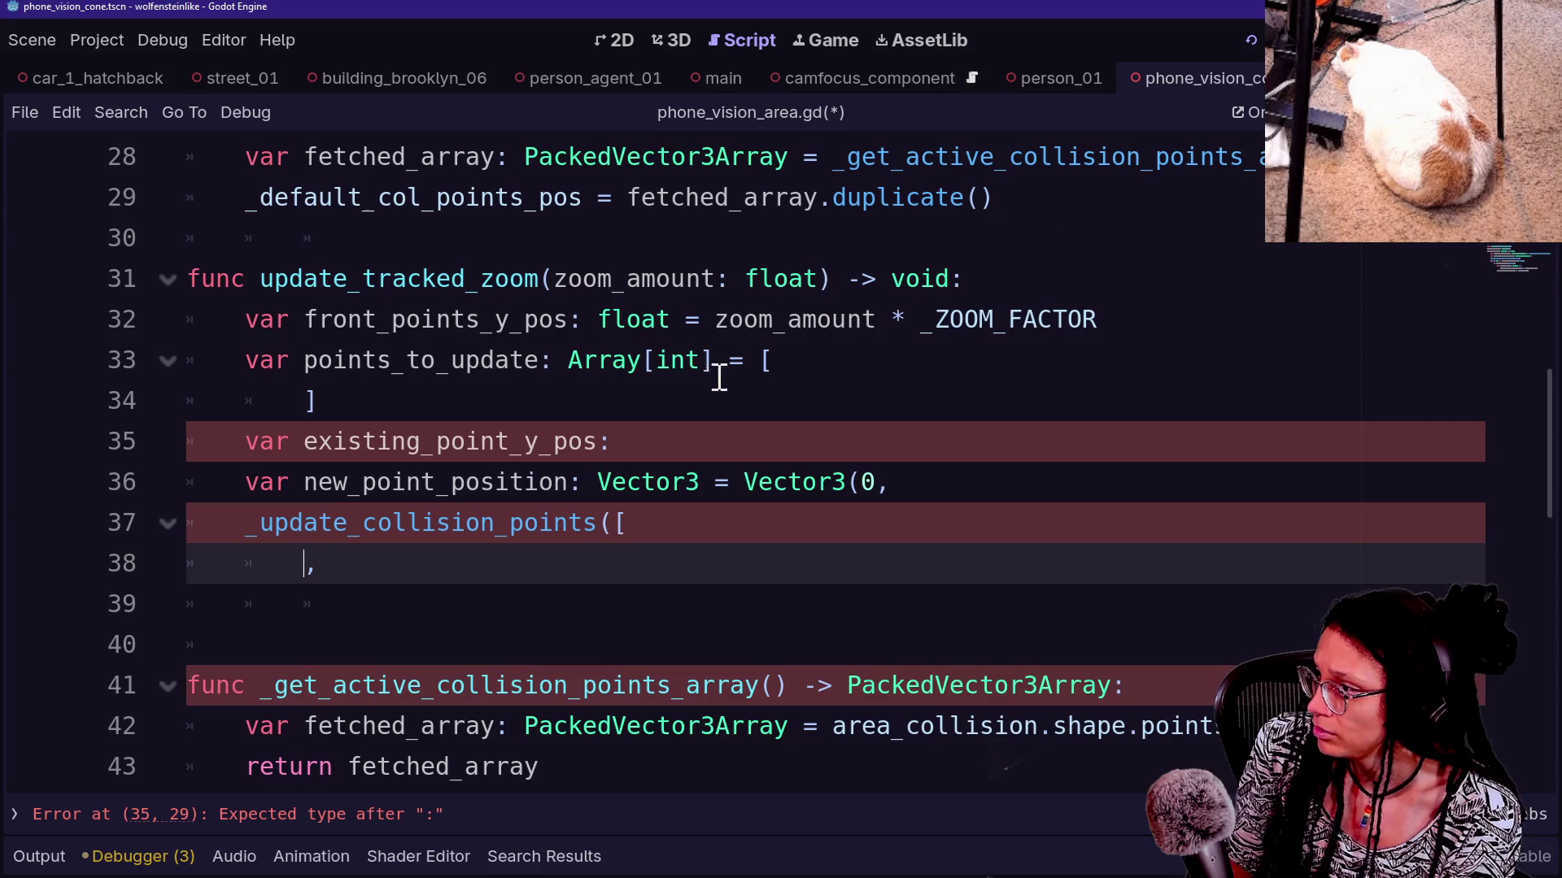
pyautogui.click(811, 376)
pyautogui.press('Return')
pyautogui.hotkey('ctrl', 'v')
# Delete the leftover closing-bracket line, then review the new array and the unfinished call
pyautogui.scroll(-1, 793, 362)
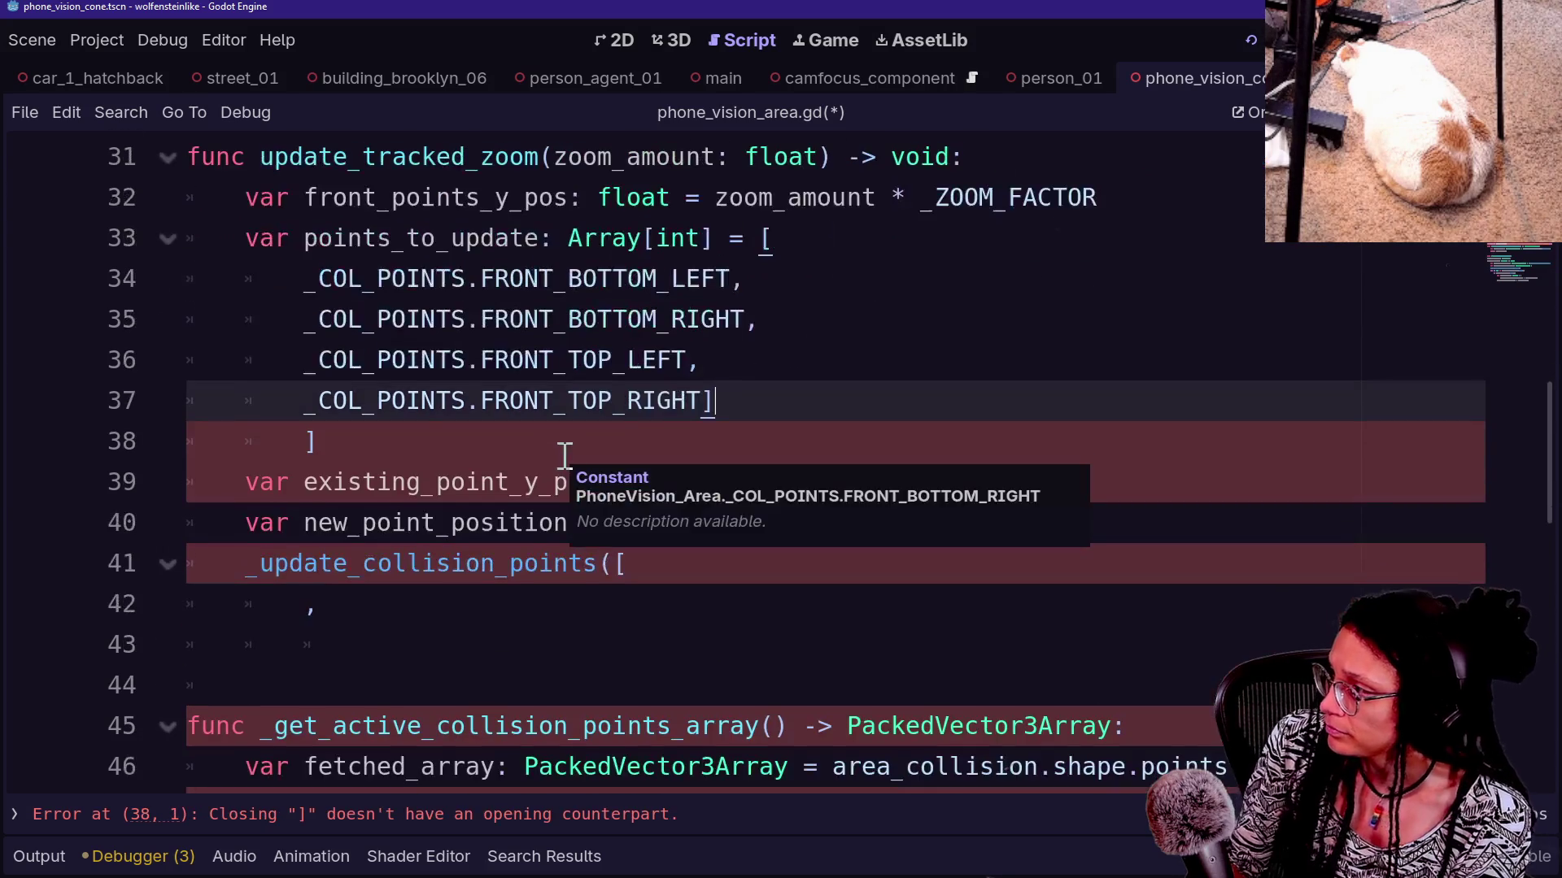
pyautogui.click(524, 429)
pyautogui.press('BackSpace')
pyautogui.press('BackSpace')
pyautogui.press('BackSpace')
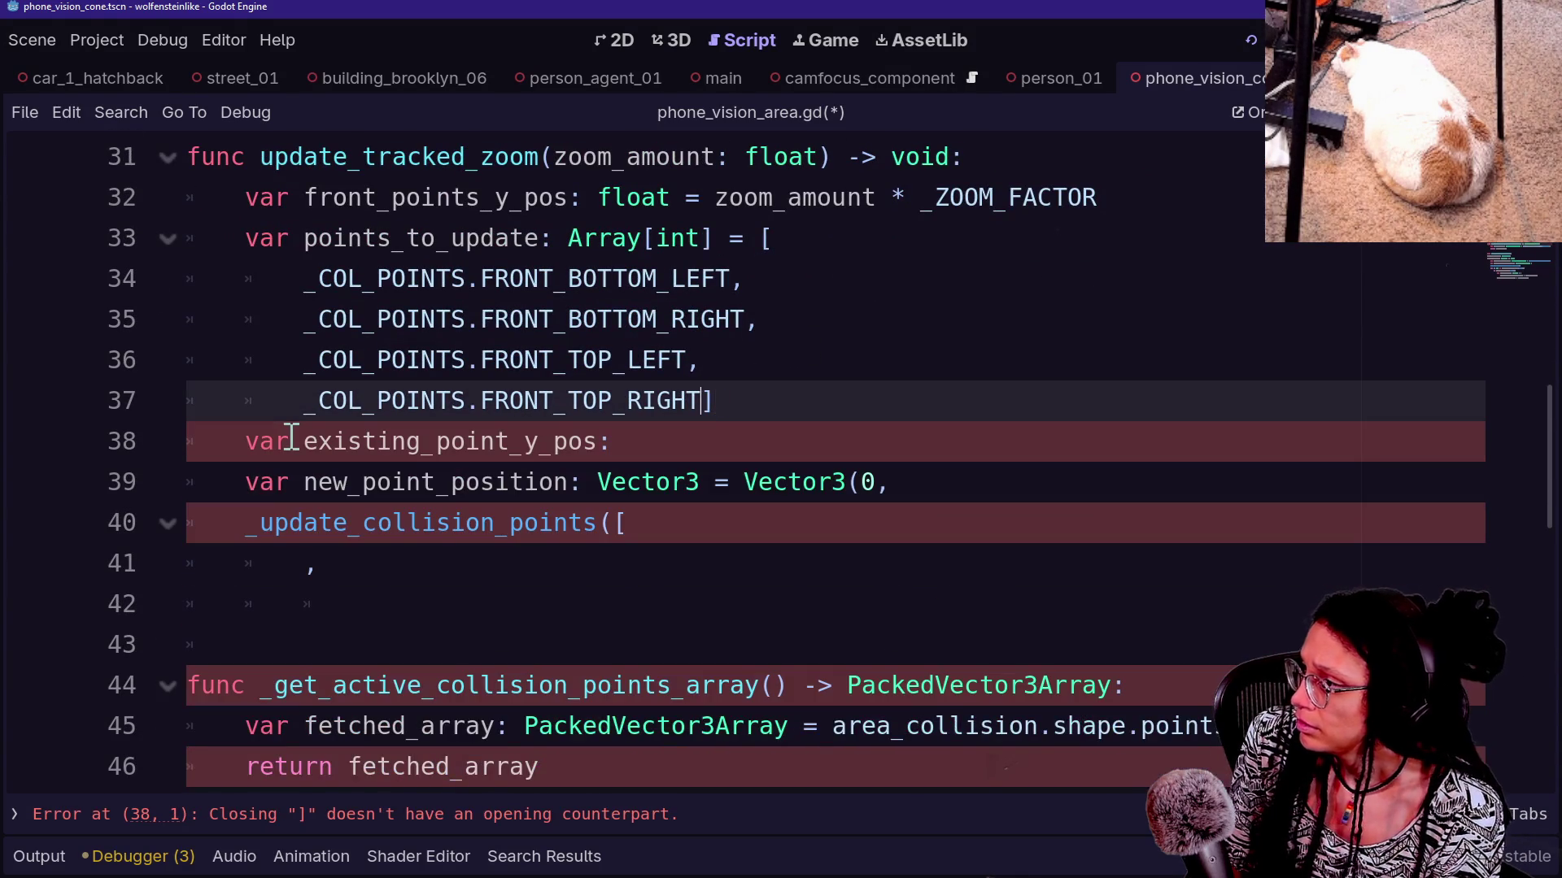
pyautogui.click(556, 325)
pyautogui.click(847, 398)
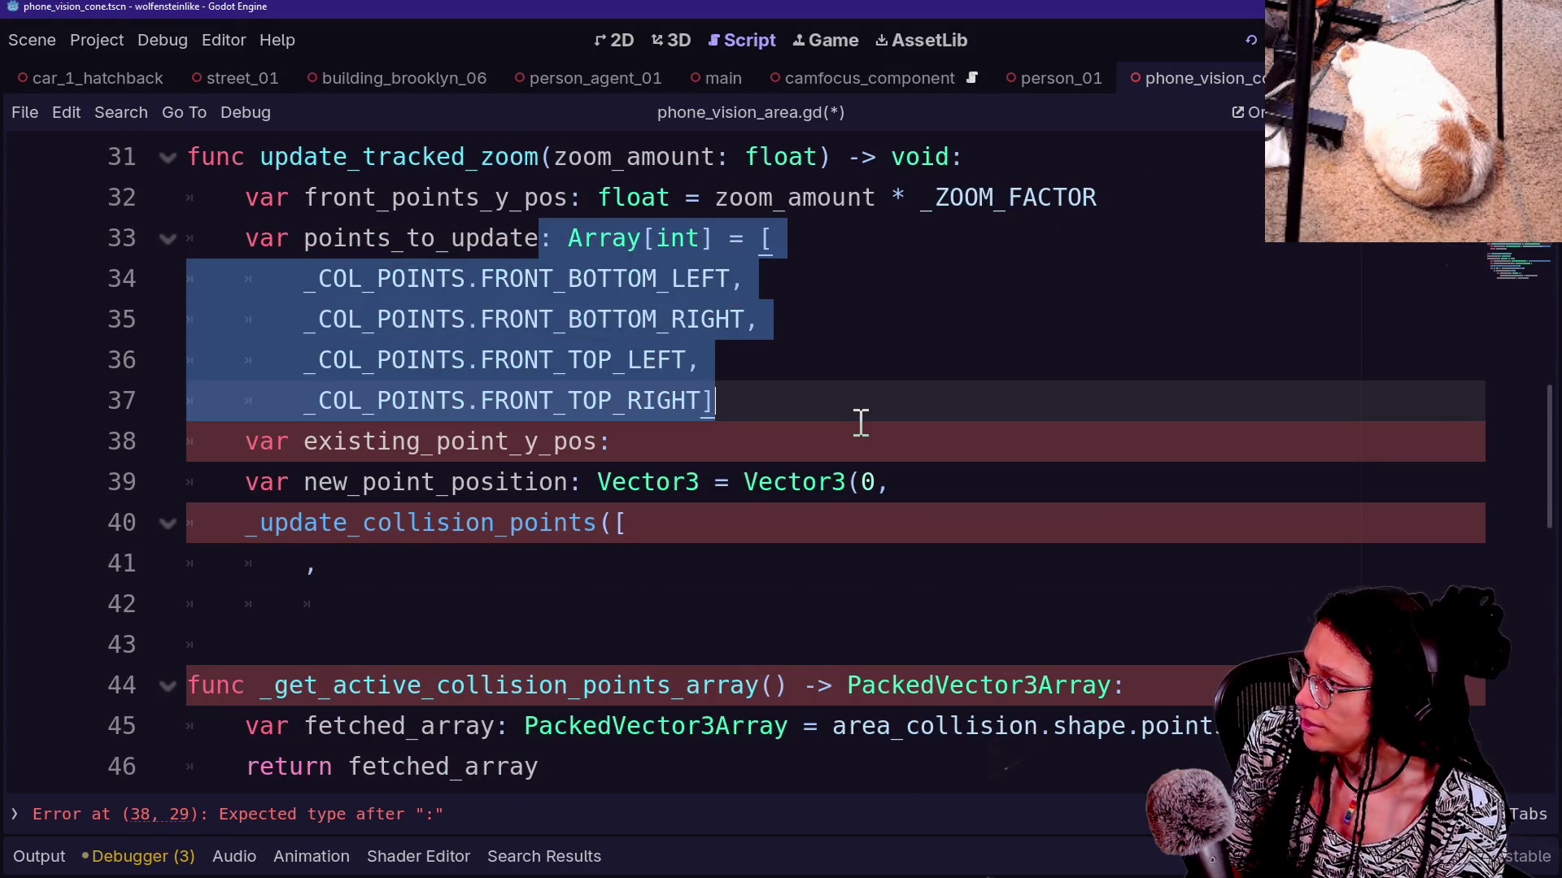
pyautogui.click(793, 451)
pyautogui.moveTo(436, 445); pyautogui.dragTo(662, 446)
pyautogui.click(797, 435)
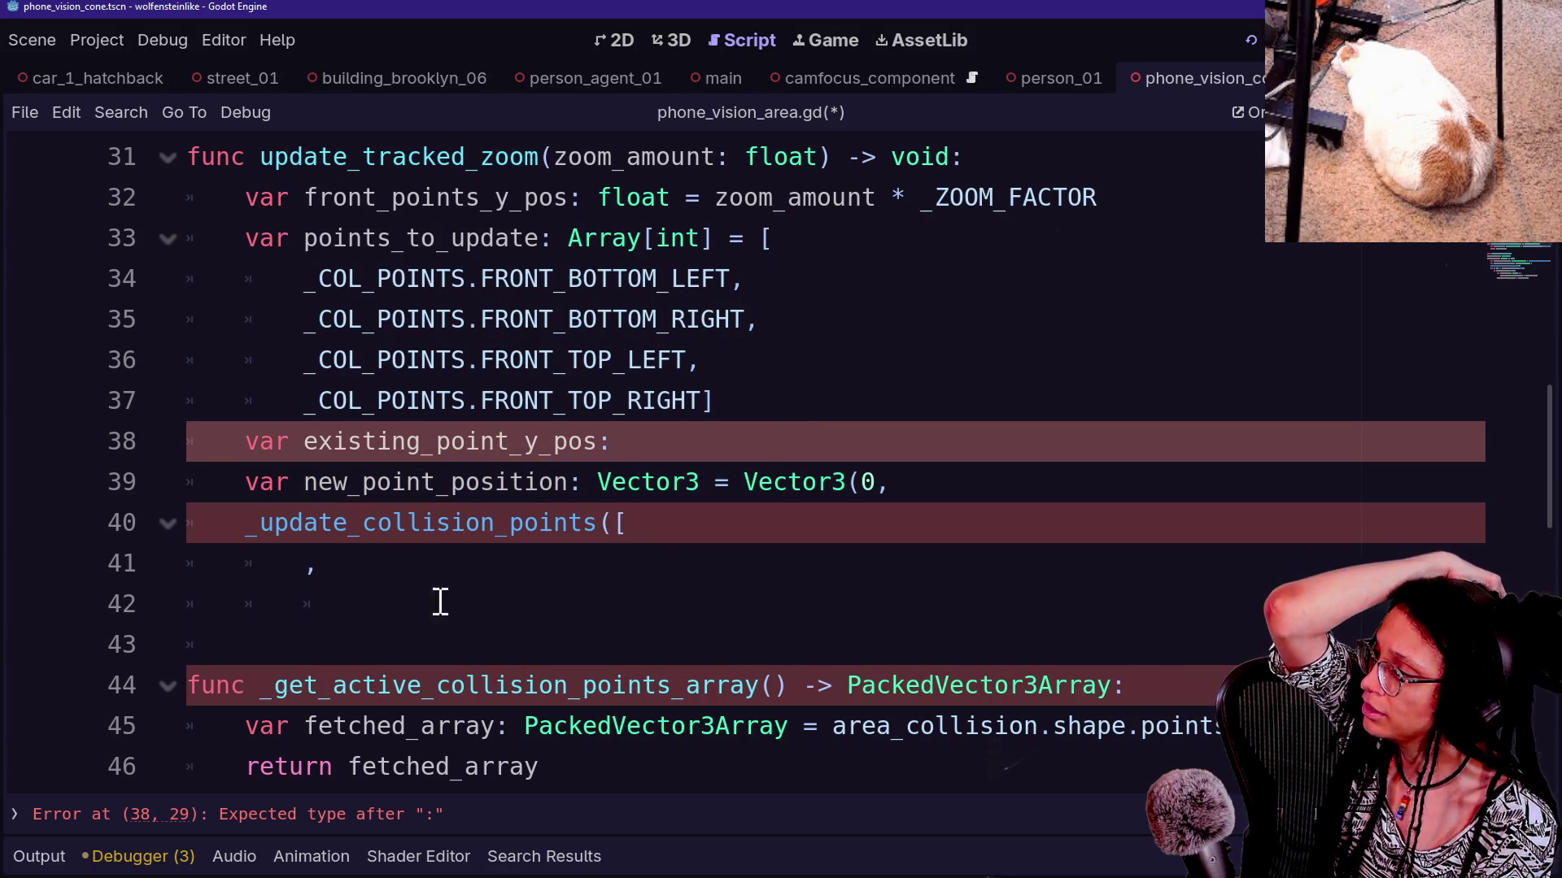
pyautogui.moveTo(478, 523); pyautogui.dragTo(558, 545)
pyautogui.click(749, 534)
# Review the body of the _update_collision_points function further down the script
pyautogui.scroll(-1, 752, 535)
pyautogui.scroll(1, 752, 534)
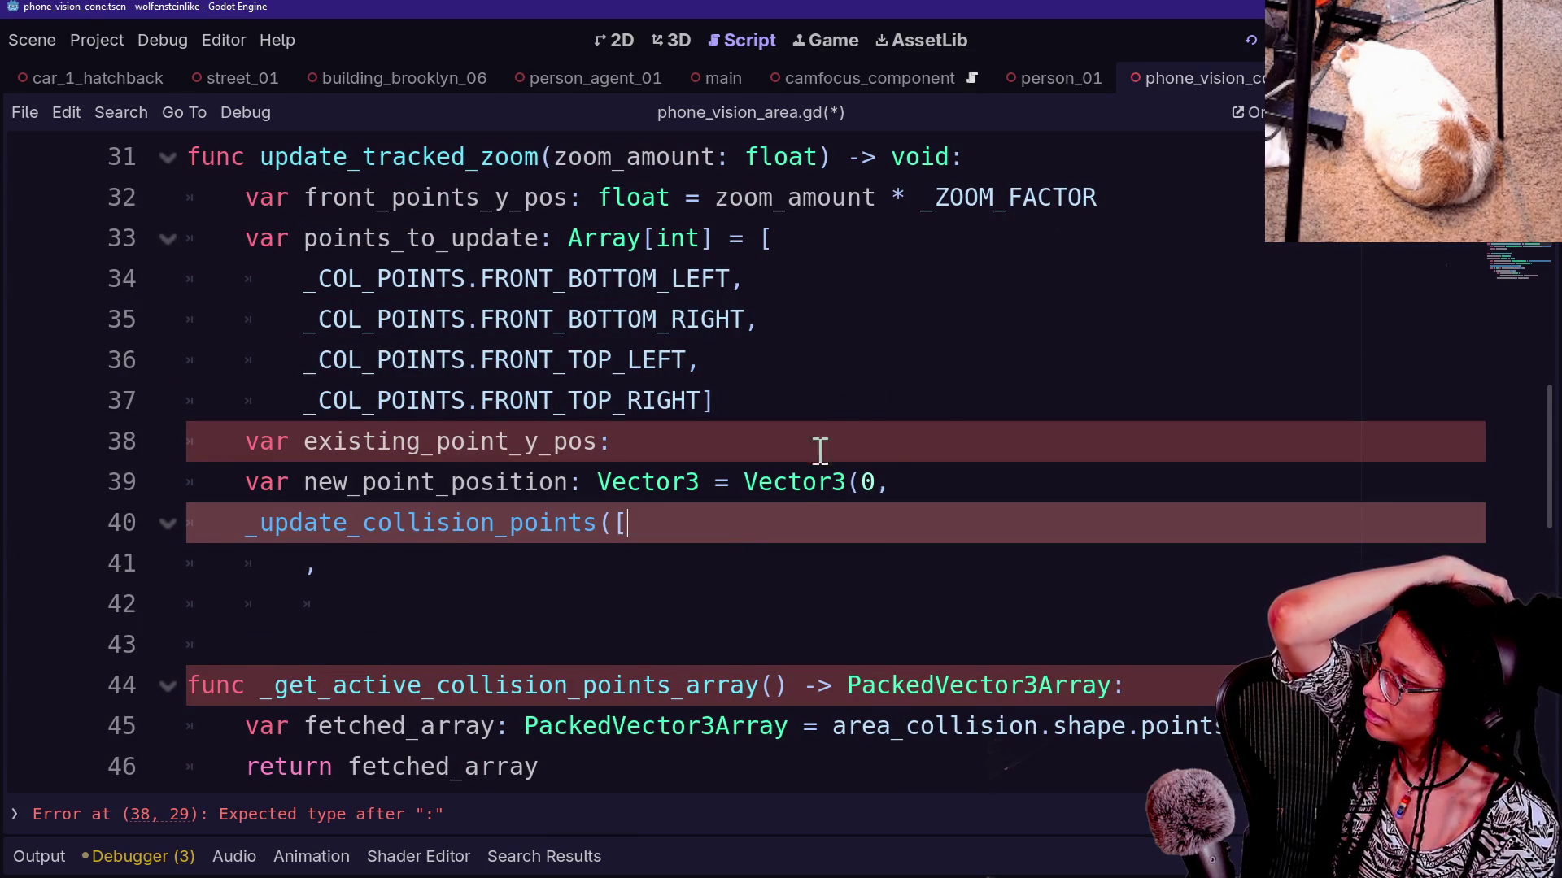
pyautogui.scroll(-3, 813, 459)
pyautogui.scroll(-3, 561, 511)
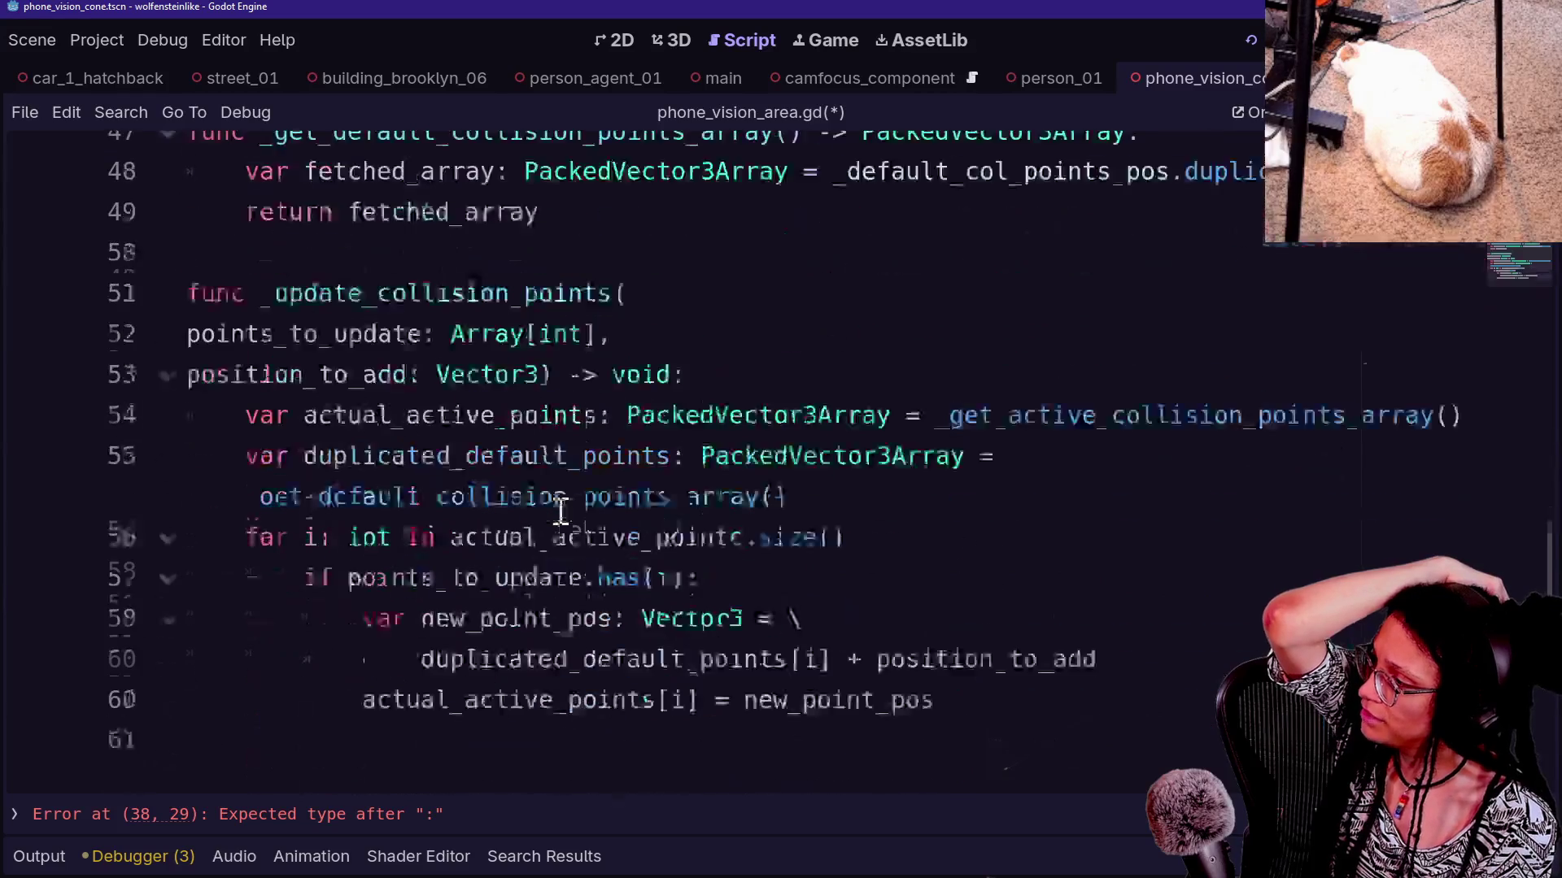
pyautogui.moveTo(558, 488); pyautogui.dragTo(715, 600)
pyautogui.click(715, 603)
pyautogui.moveTo(716, 603)
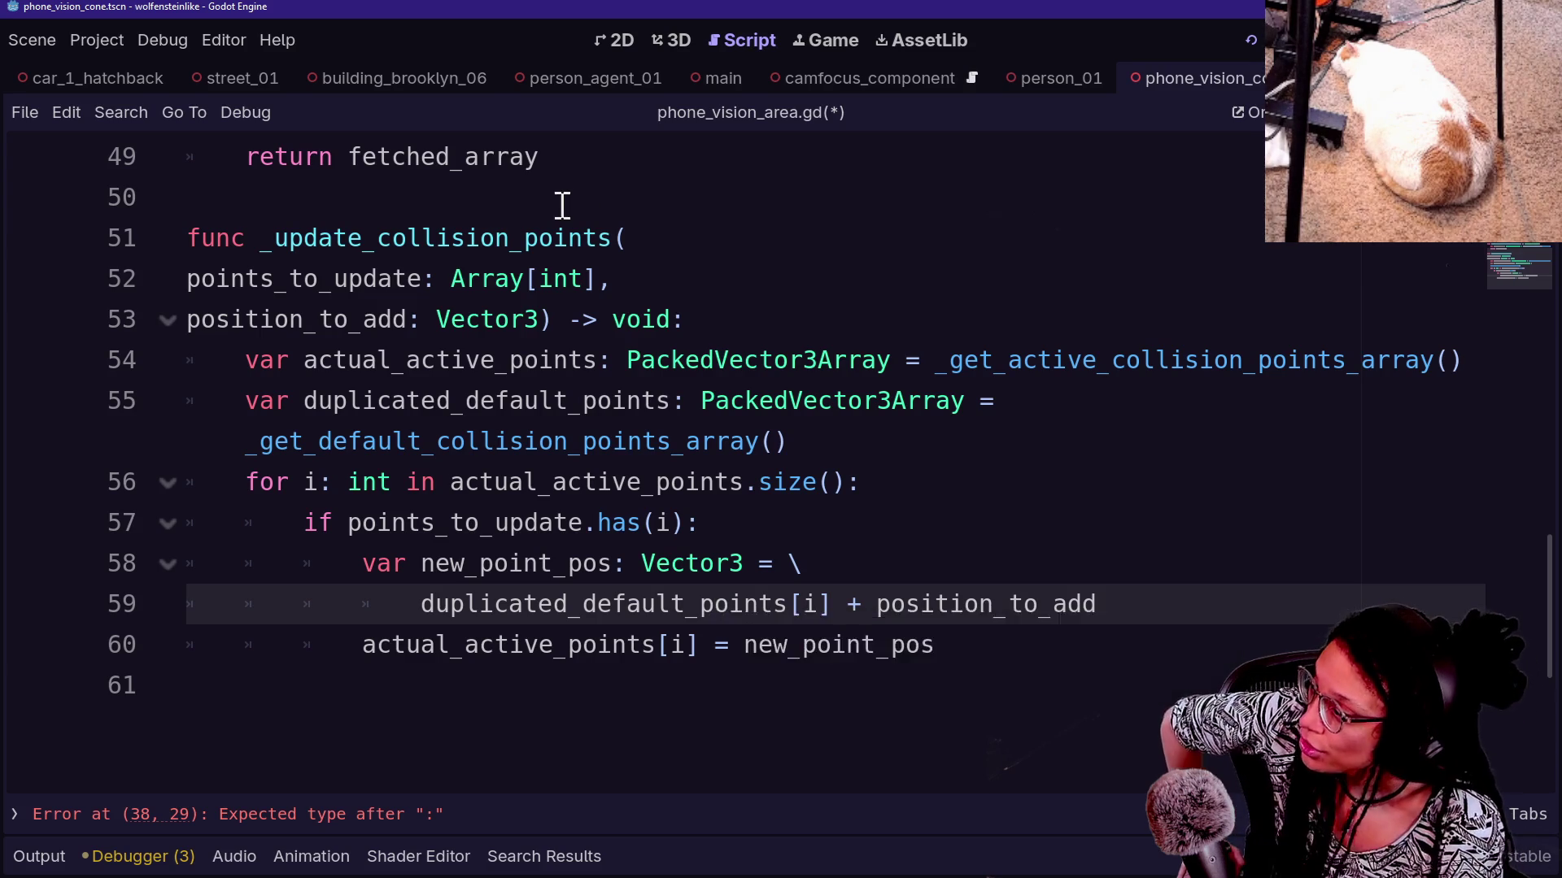
pyautogui.moveTo(558, 202); pyautogui.dragTo(997, 631)
pyautogui.click(997, 631)
# Look over the points_to_update constant list and the now-empty call argument lines
pyautogui.scroll(3, 997, 631)
pyautogui.scroll(1, 999, 628)
pyautogui.click(853, 423)
pyautogui.scroll(2, 852, 422)
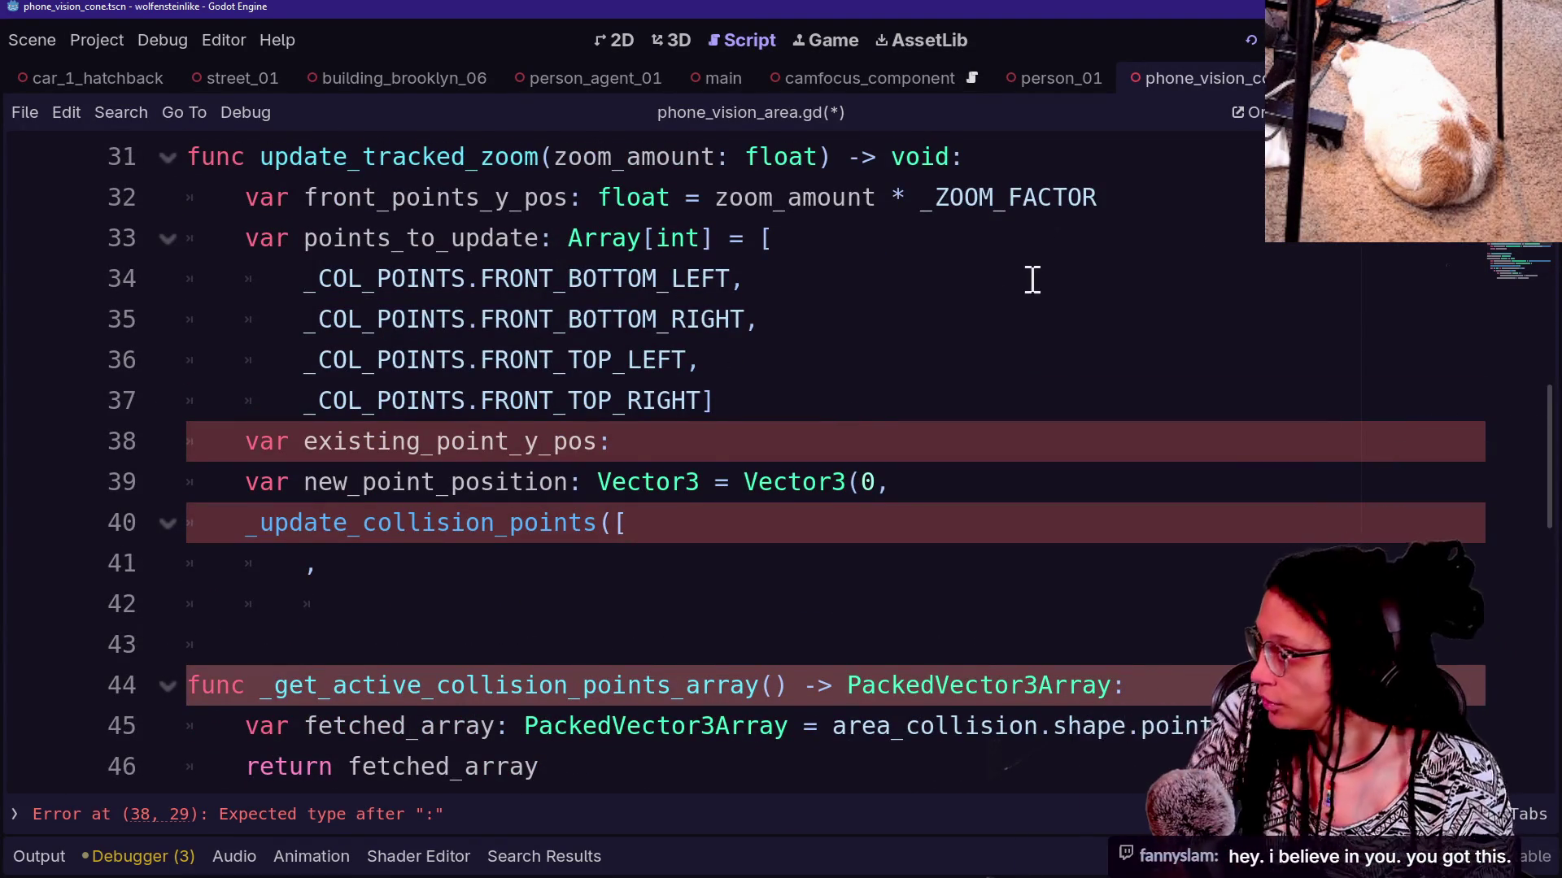
pyautogui.moveTo(305, 238); pyautogui.dragTo(463, 321)
pyautogui.click(672, 401)
pyautogui.moveTo(305, 278); pyautogui.dragTo(928, 378)
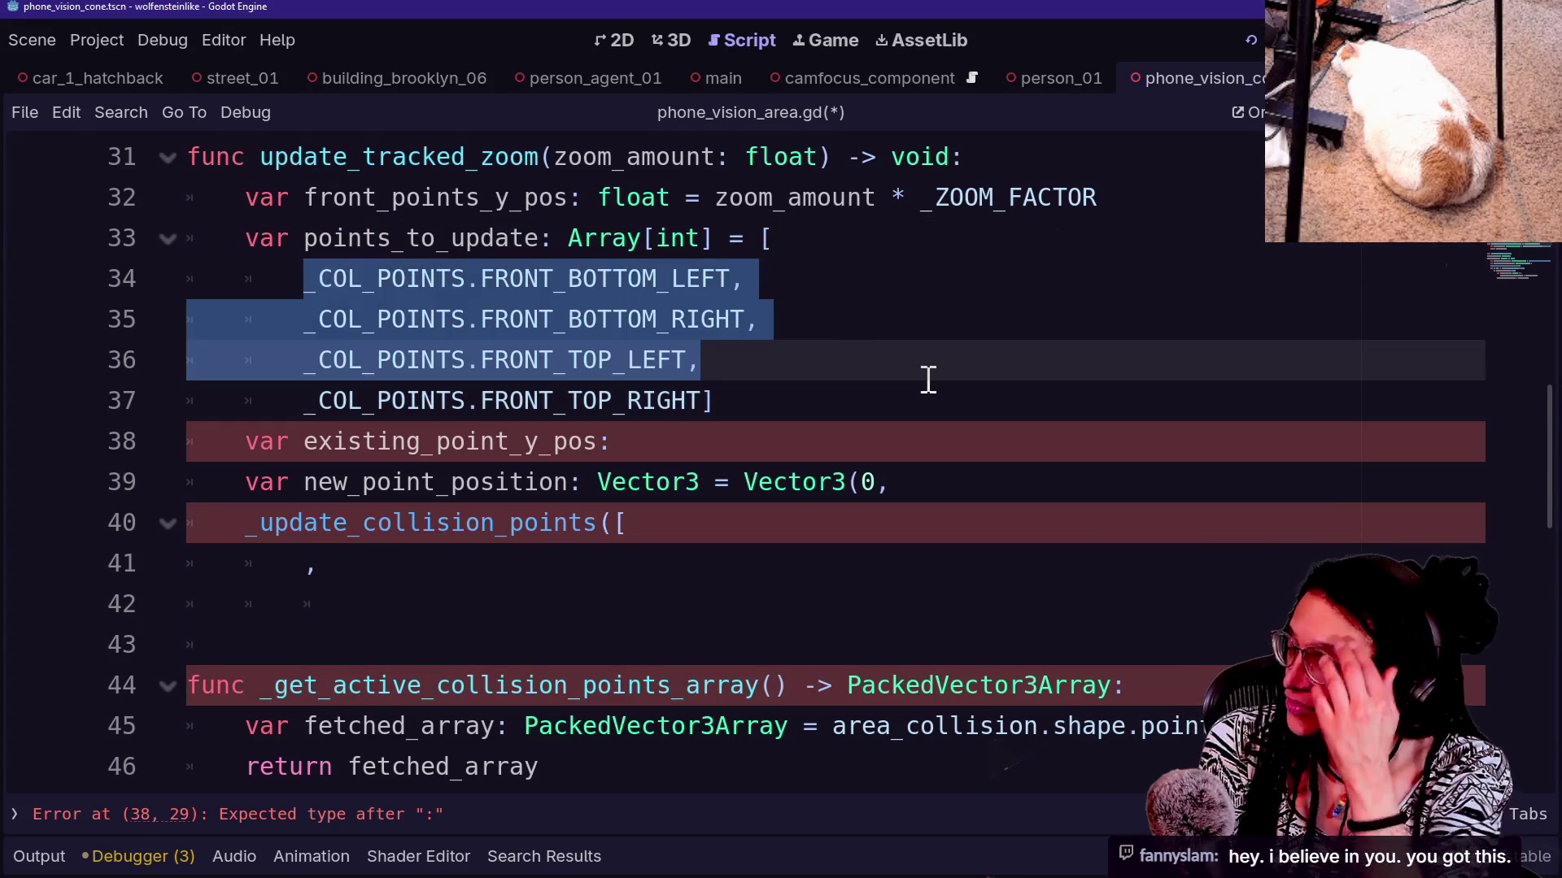
pyautogui.moveTo(558, 324); pyautogui.dragTo(742, 415)
pyautogui.click(743, 415)
pyautogui.moveTo(827, 557); pyautogui.dragTo(851, 418)
pyautogui.click(833, 443)
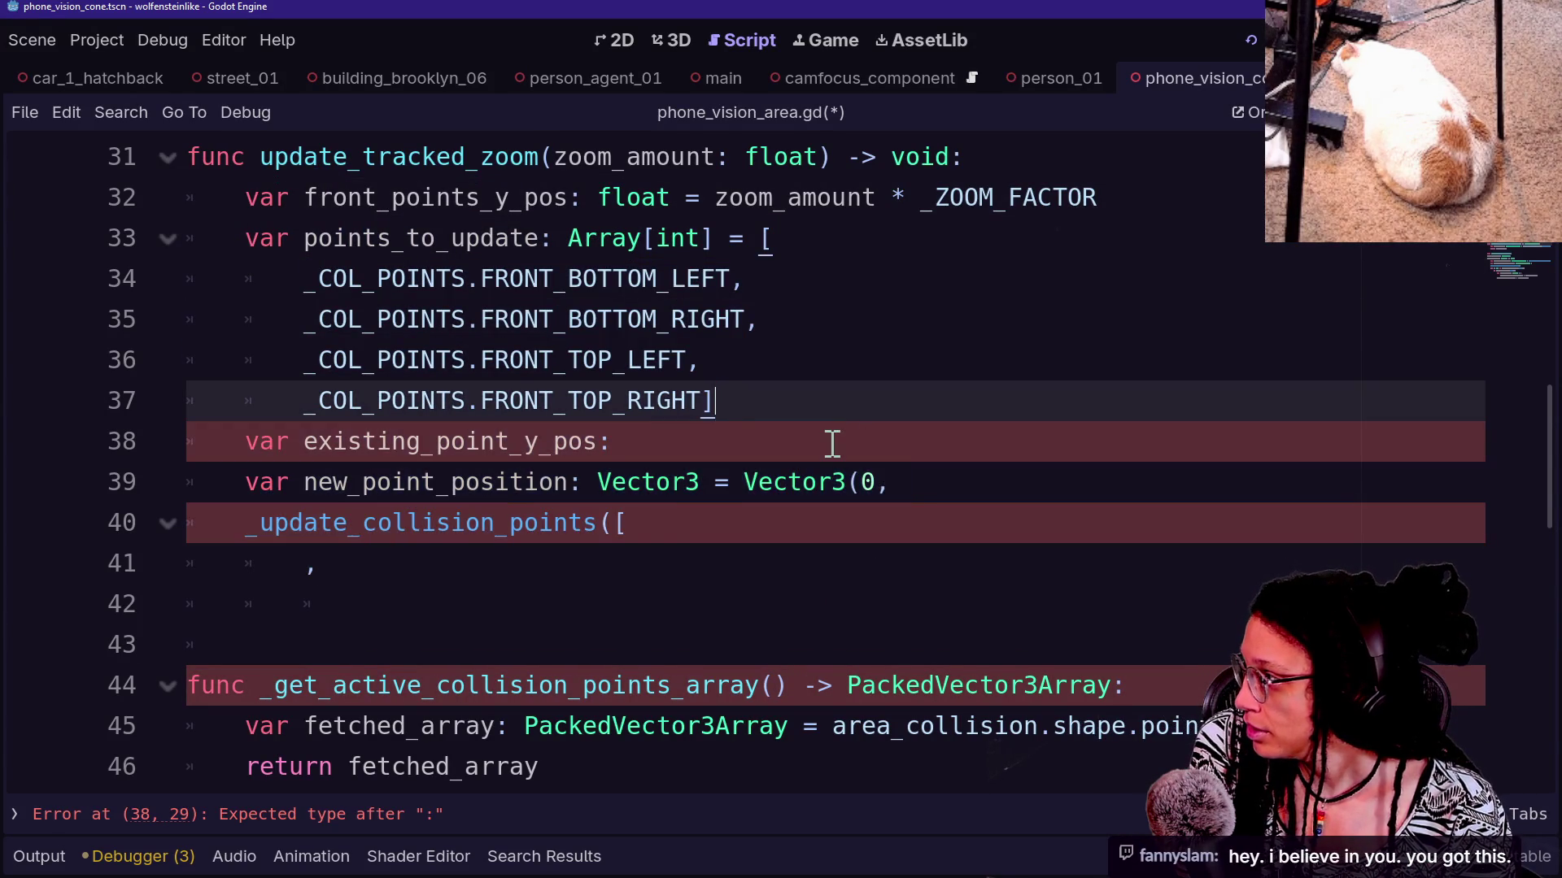
# Delete the unfinished existing_point_y_pos line from update_tracked_zoom
pyautogui.scroll(-5, 833, 443)
pyautogui.scroll(3, 697, 492)
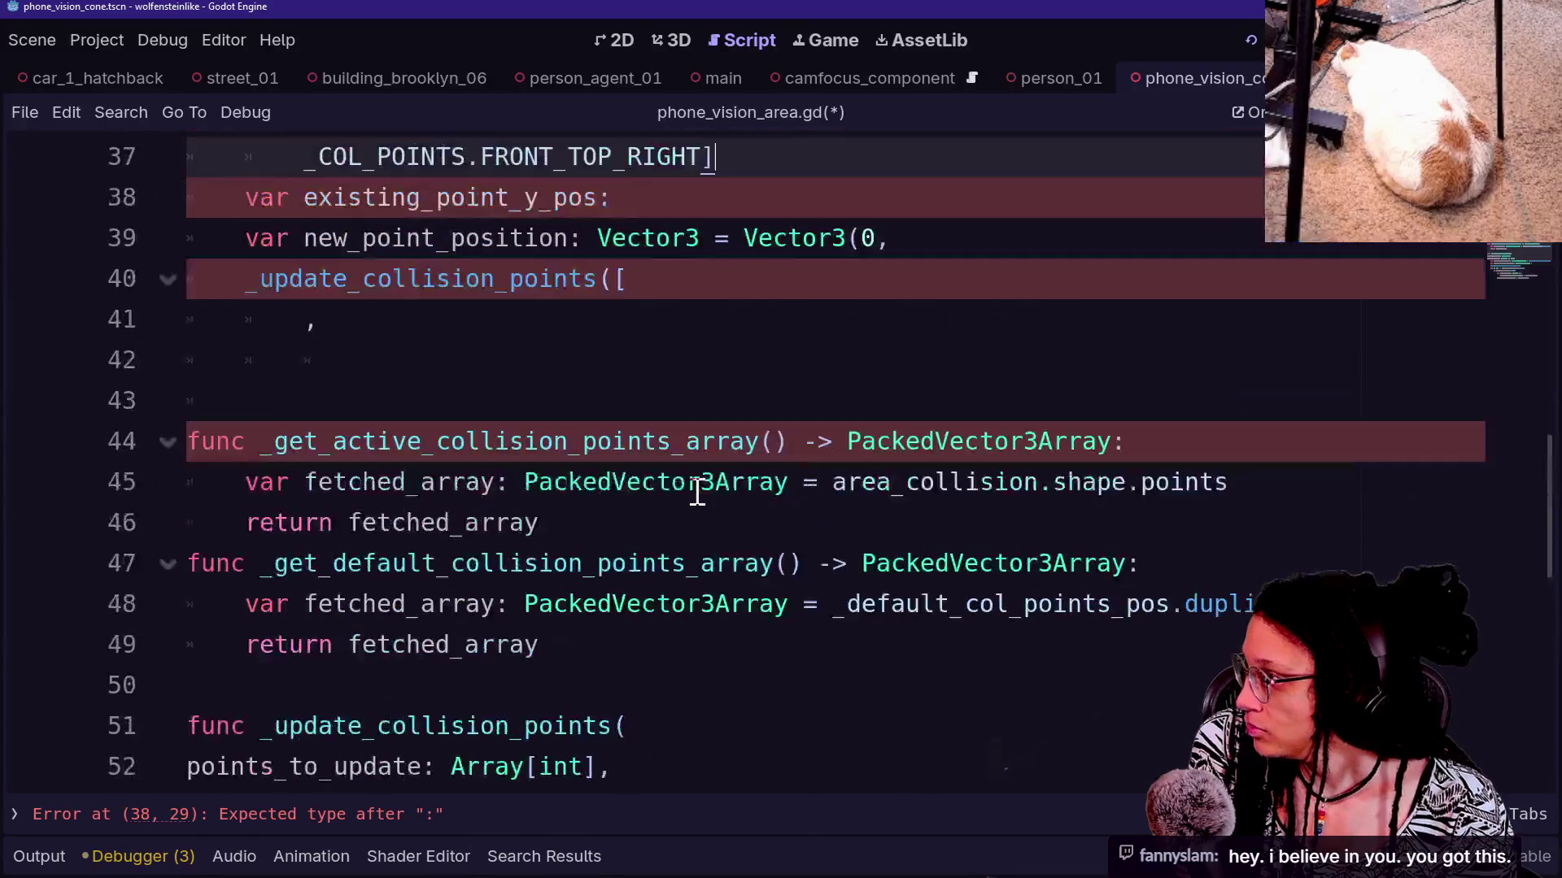
pyautogui.scroll(-1, 697, 491)
pyautogui.scroll(2, 697, 491)
pyautogui.scroll(-3, 697, 491)
pyautogui.scroll(-1, 697, 492)
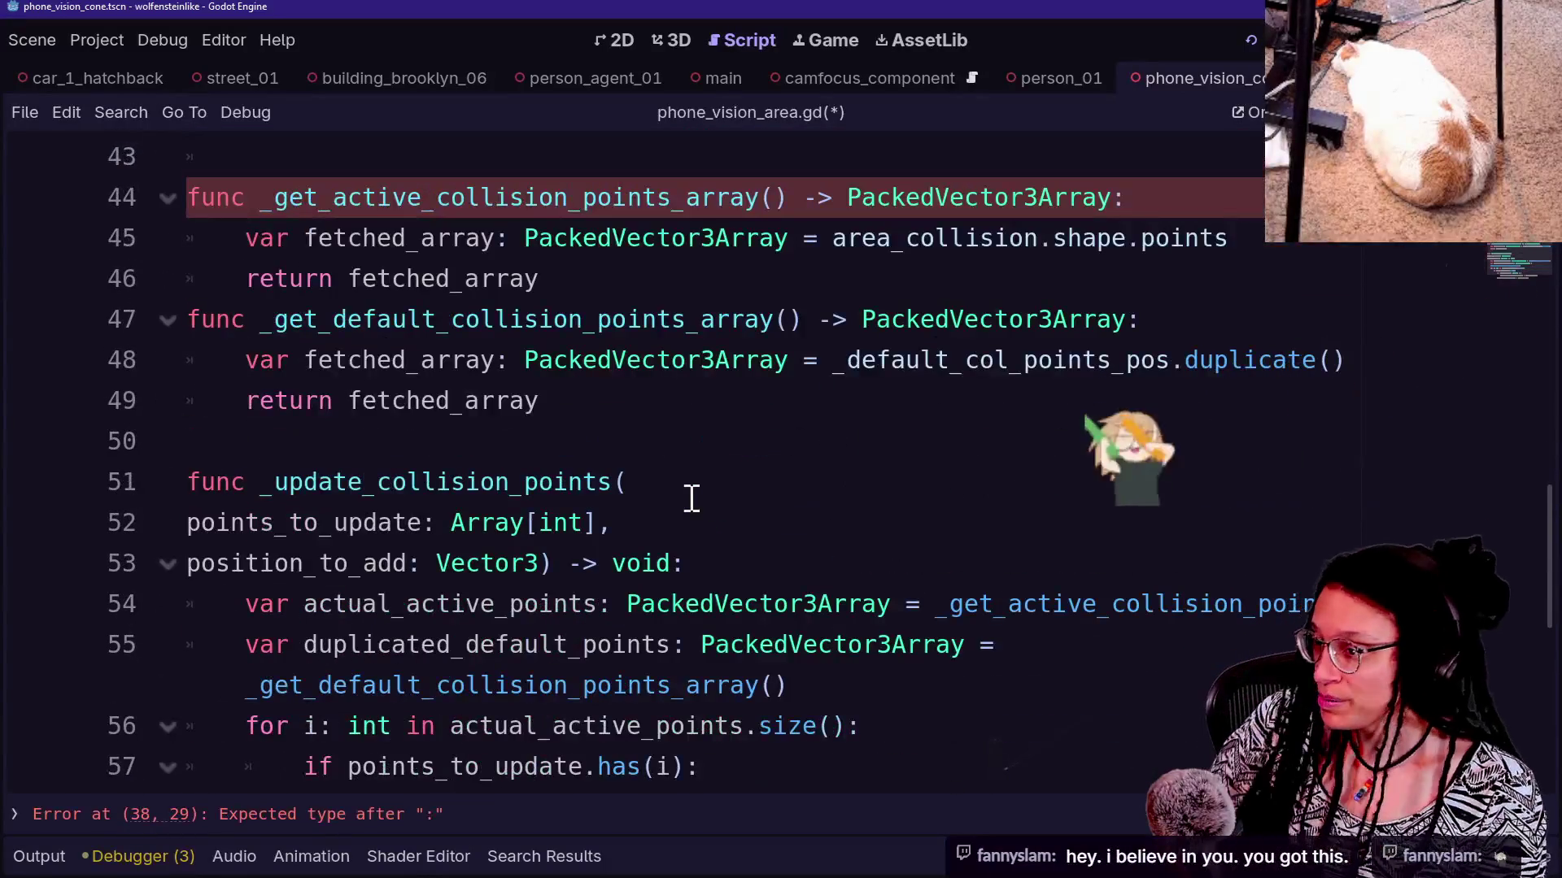
pyautogui.scroll(4, 697, 491)
pyautogui.click(709, 519)
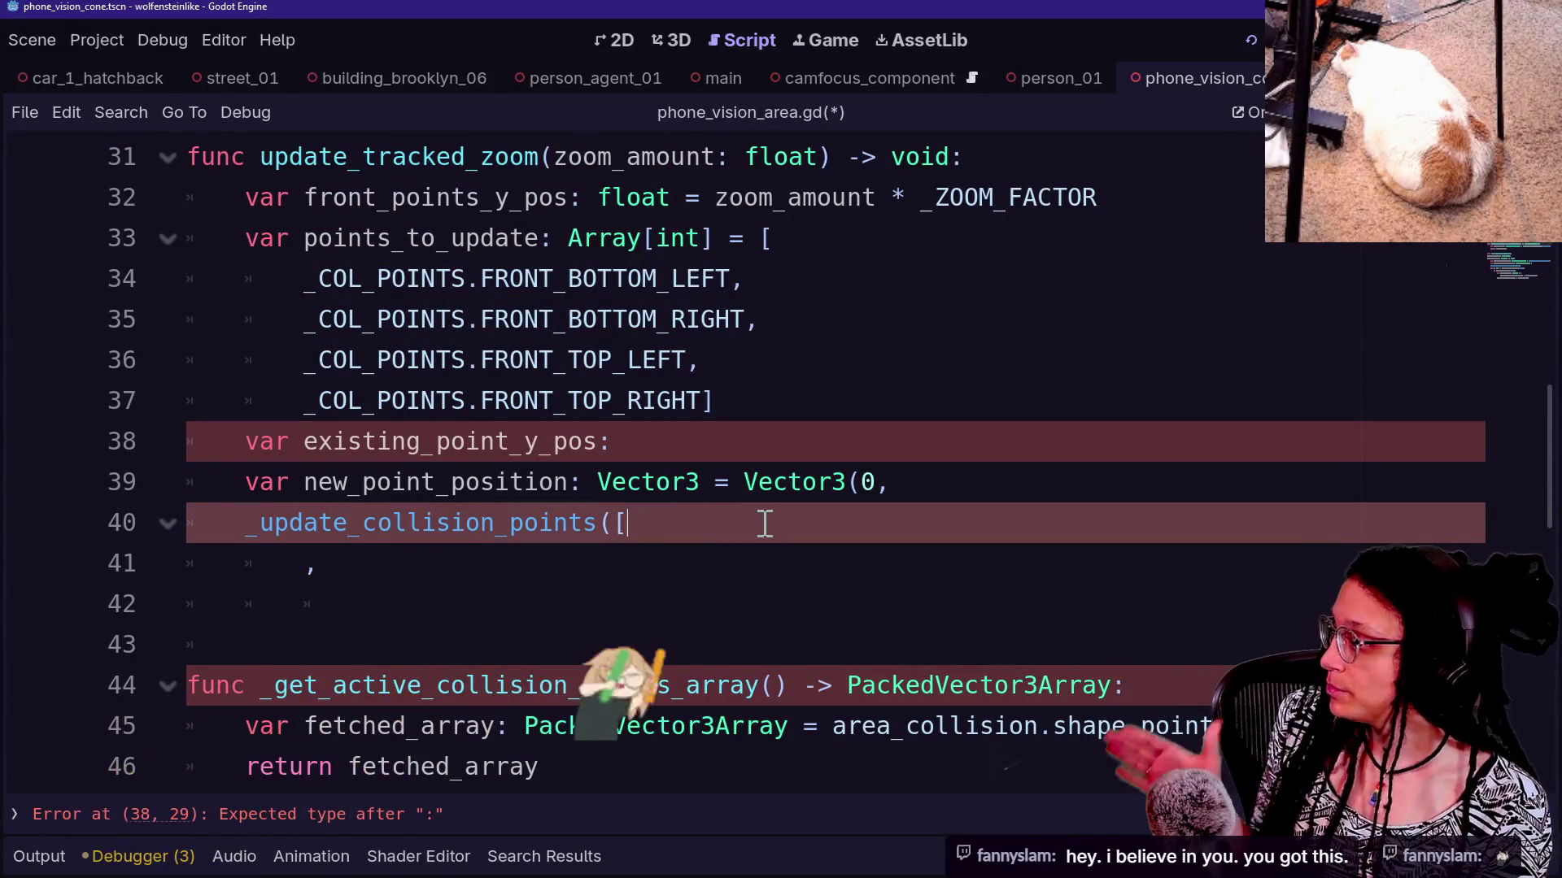
pyautogui.moveTo(733, 439); pyautogui.dragTo(959, 394)
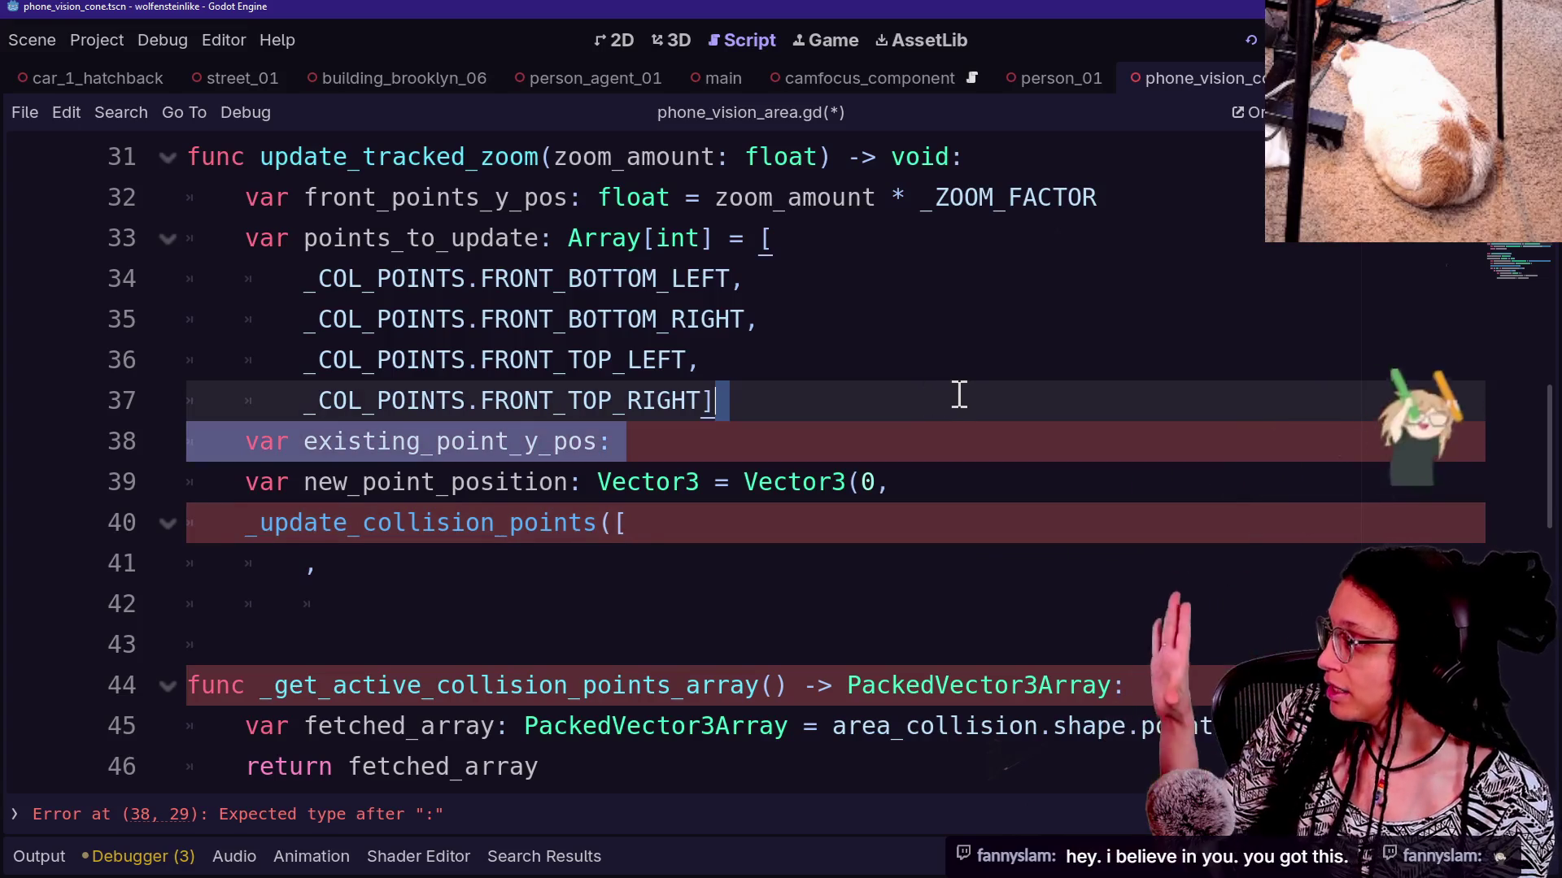
pyautogui.press('BackSpace')
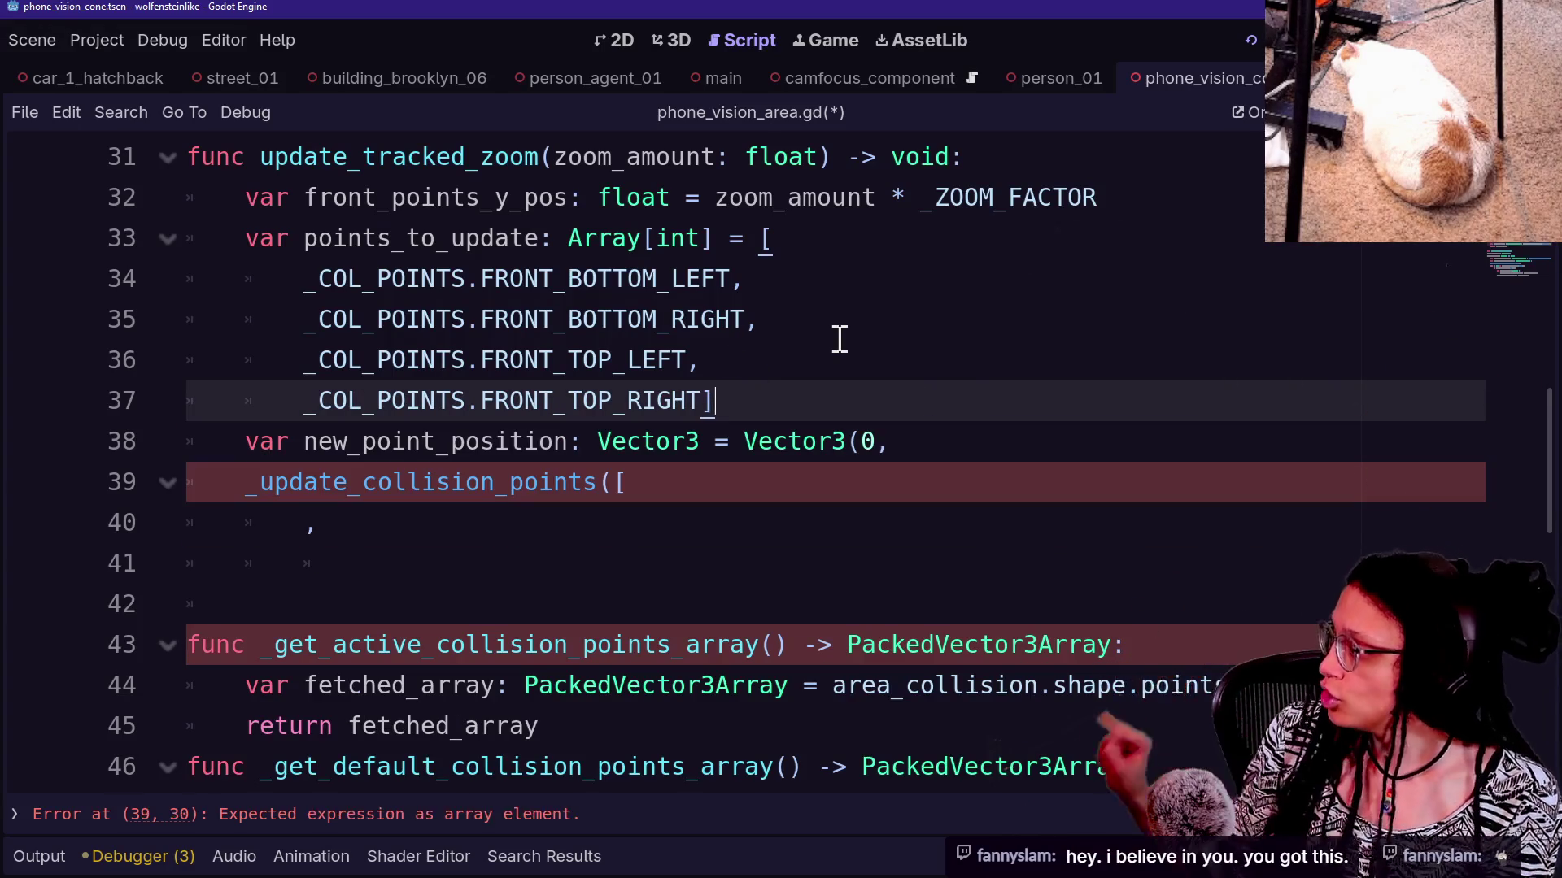
pyautogui.scroll(1, 837, 337)
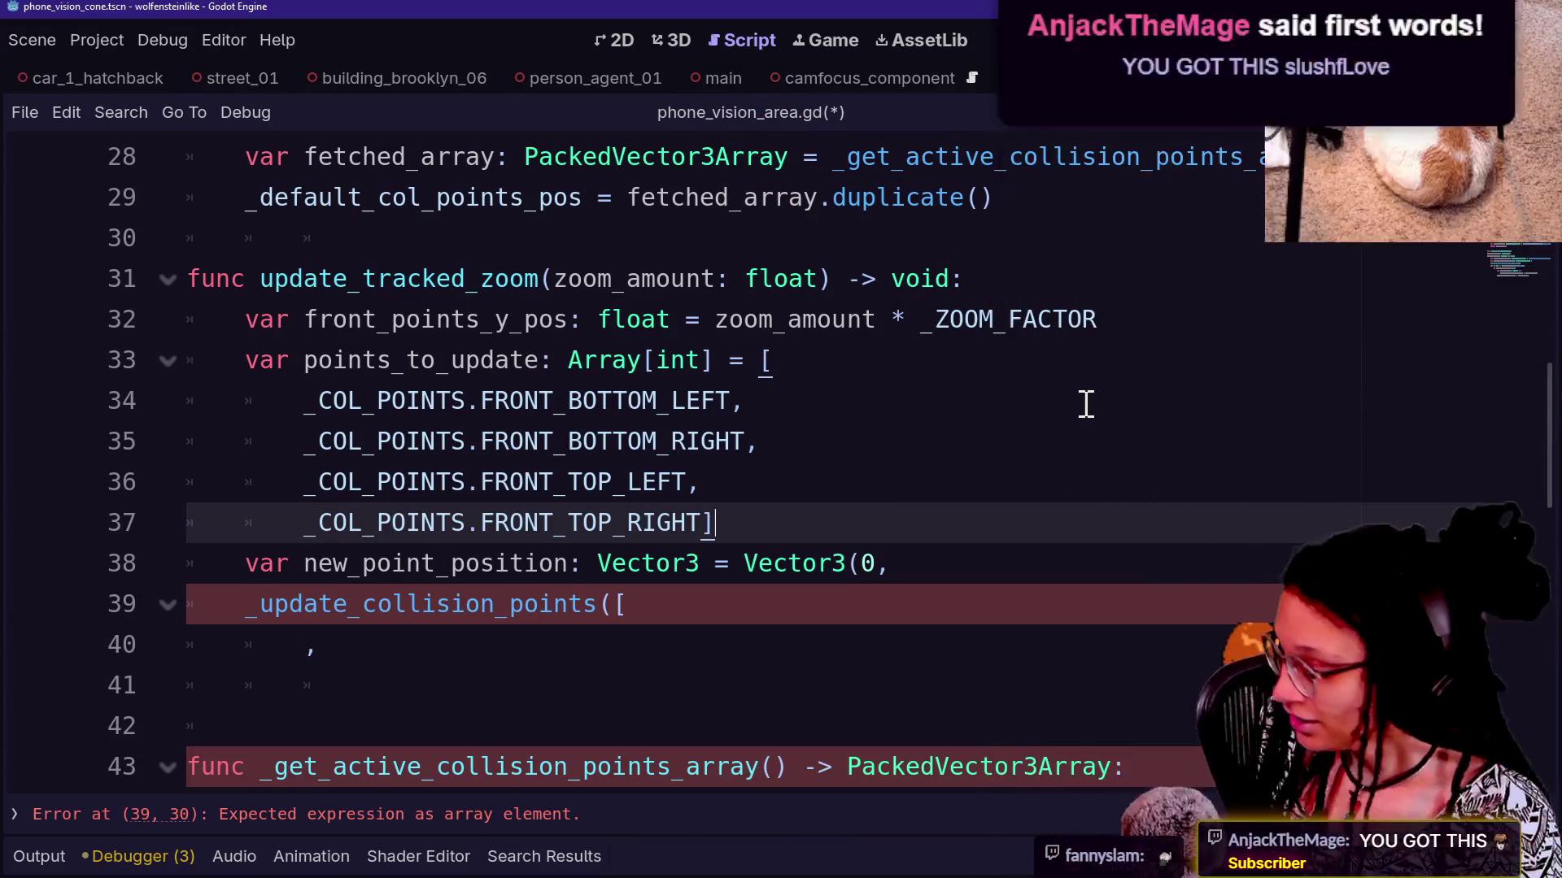
pyautogui.moveTo(669, 375)
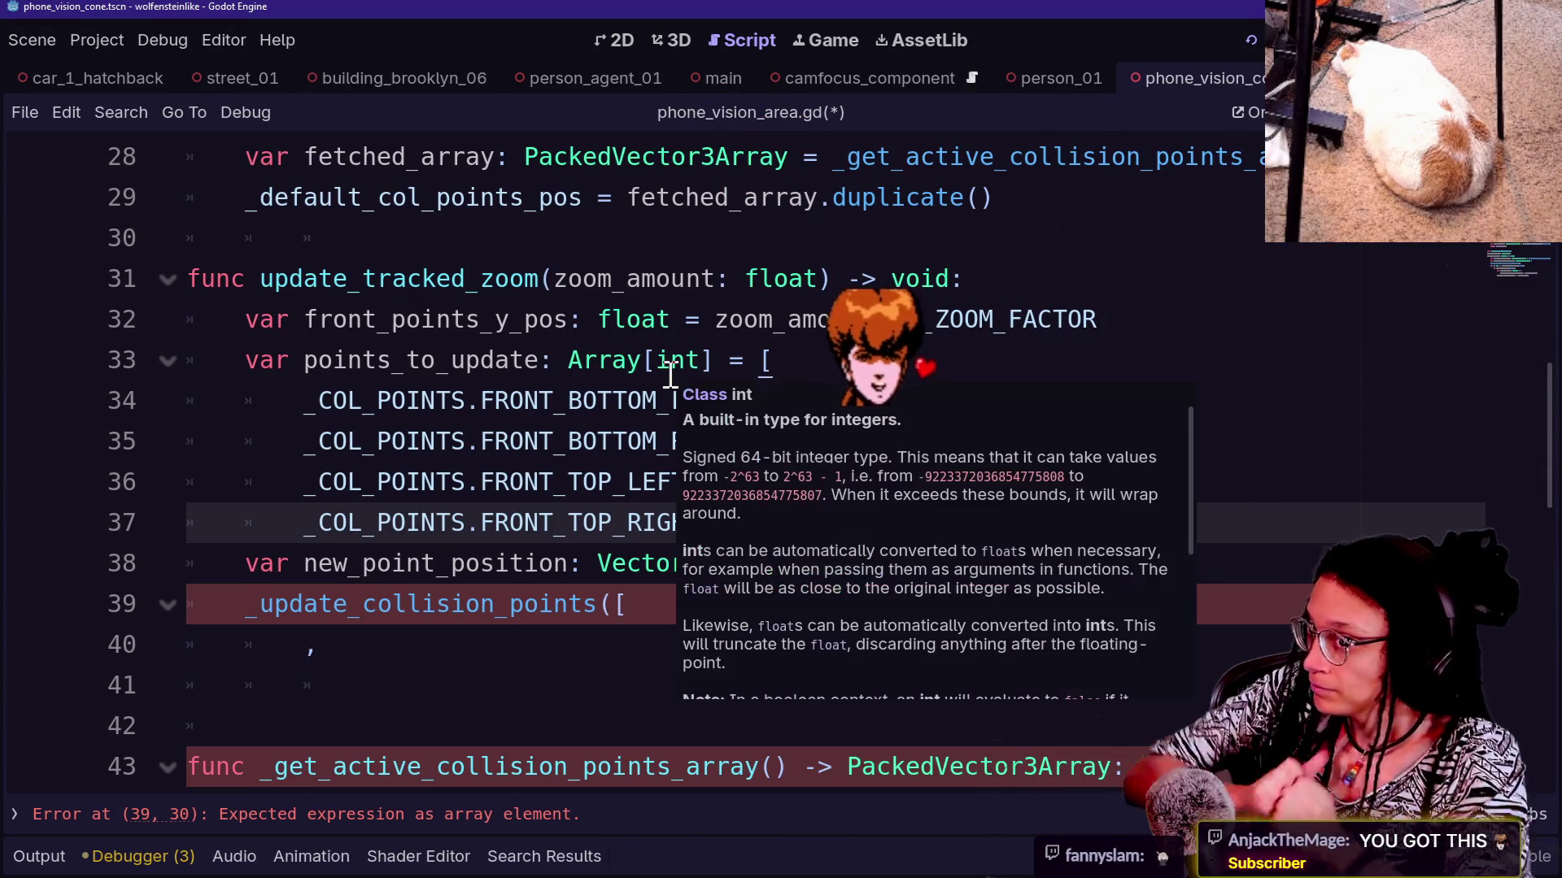
pyautogui.click(570, 321)
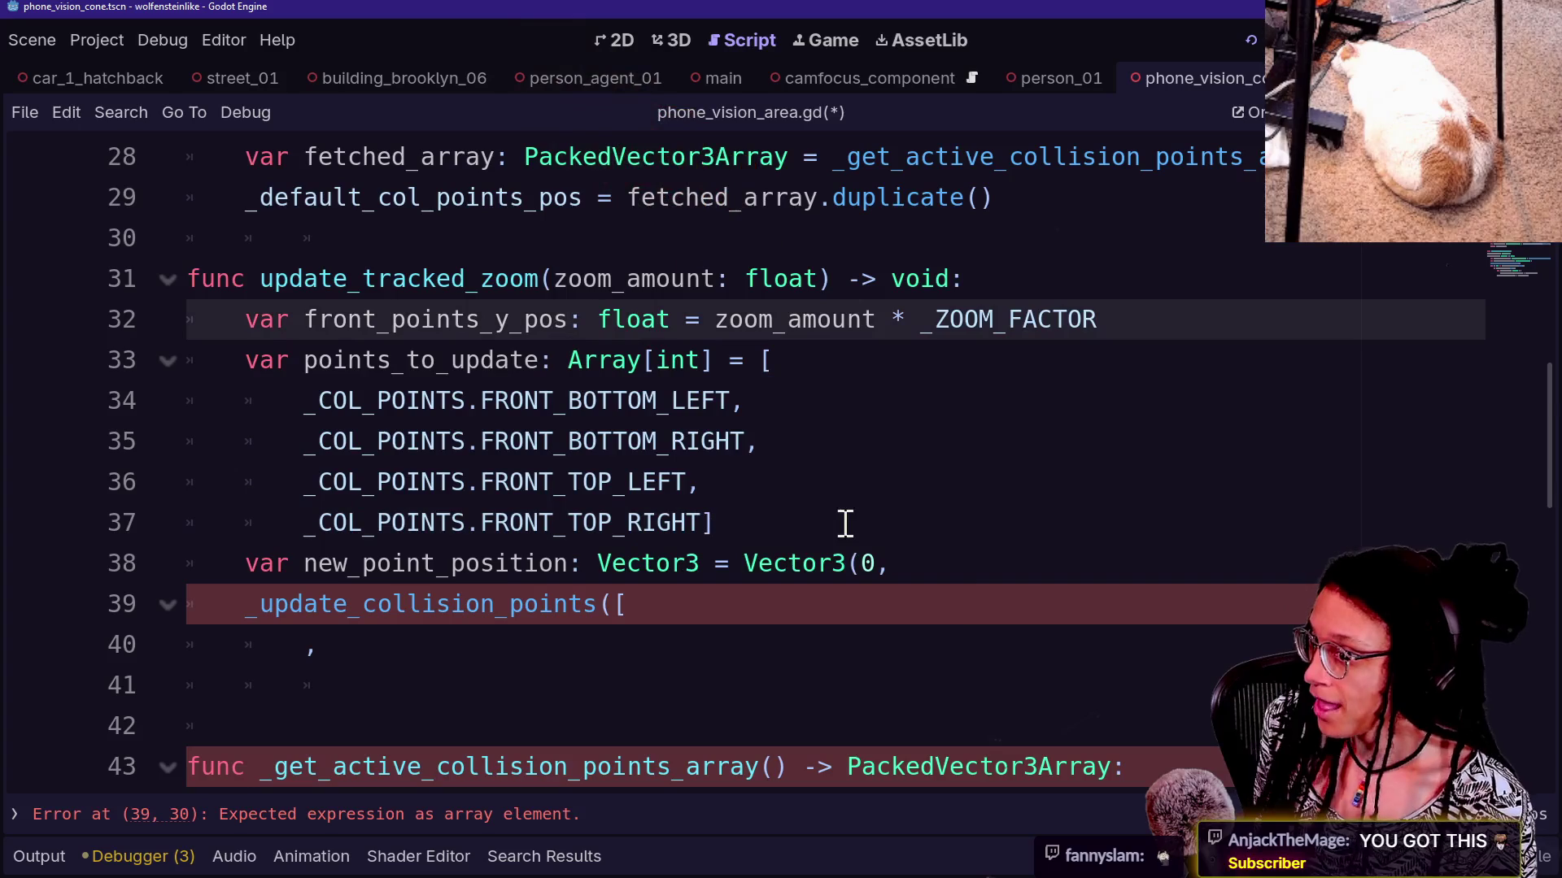
# Rename the new_point_position variable on line 38 to position_to_add
pyautogui.click(781, 374)
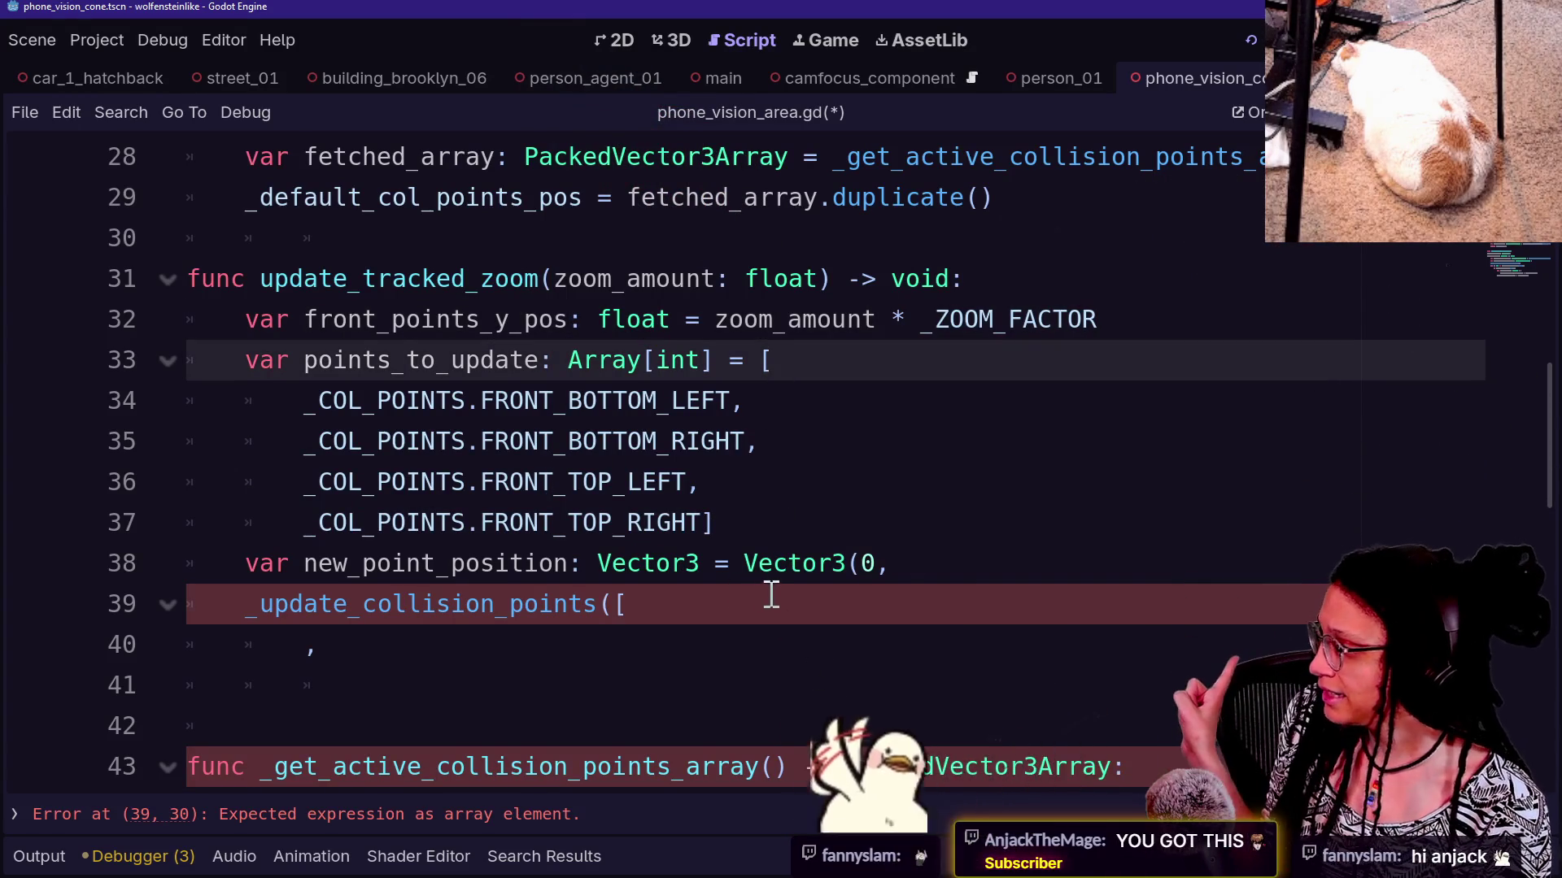
pyautogui.moveTo(304, 565); pyautogui.dragTo(558, 566)
pyautogui.write('ois')
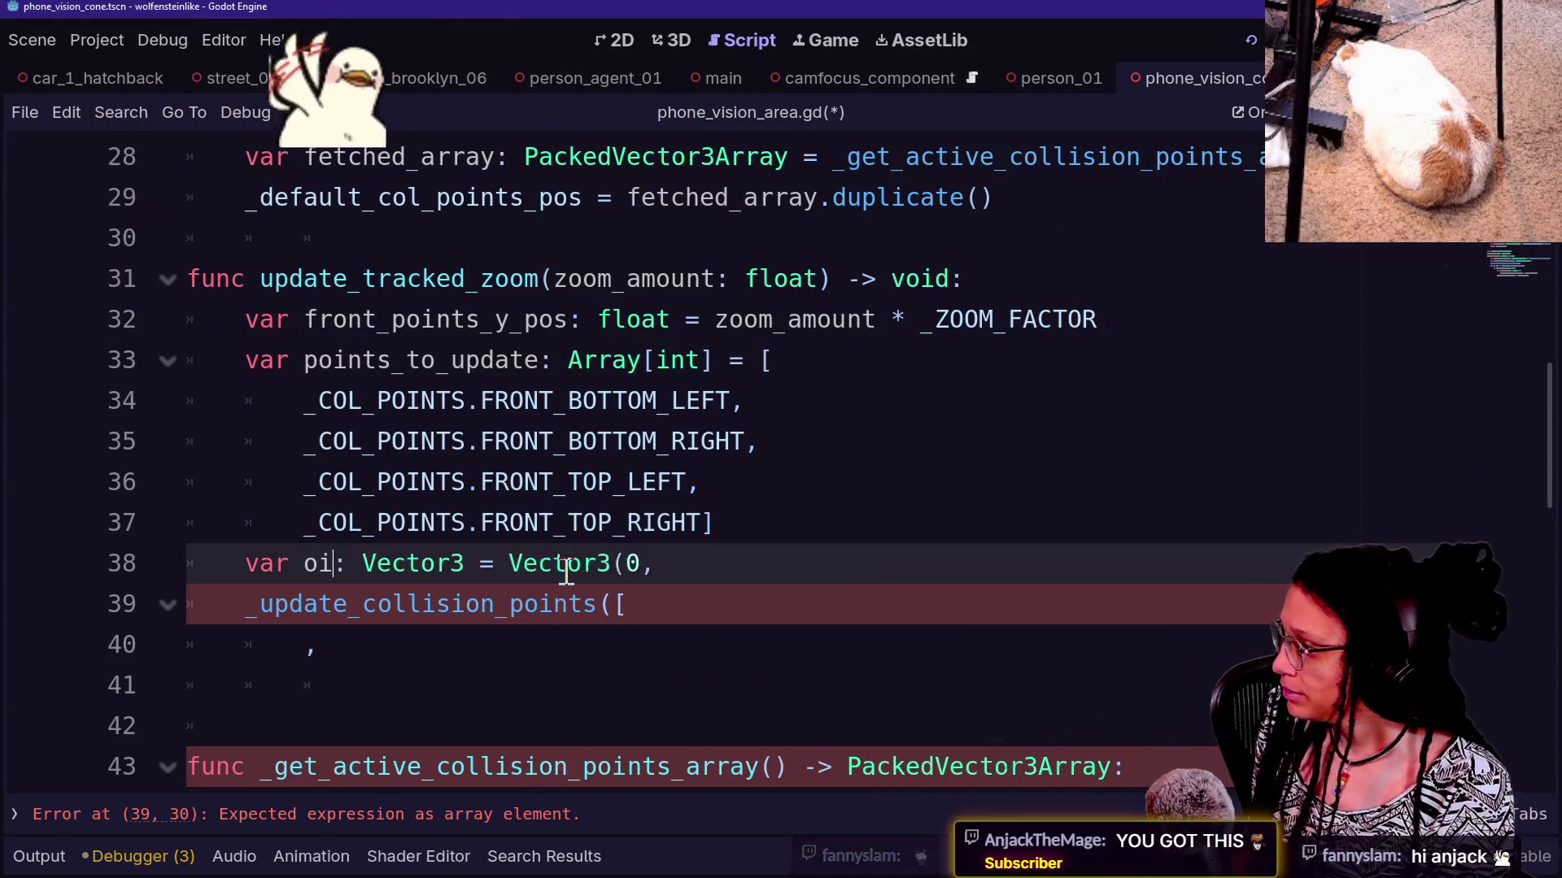
pyautogui.press('BackSpace')
pyautogui.press('BackSpace')
pyautogui.press('BackSpace')
pyautogui.write('position_to_ad')
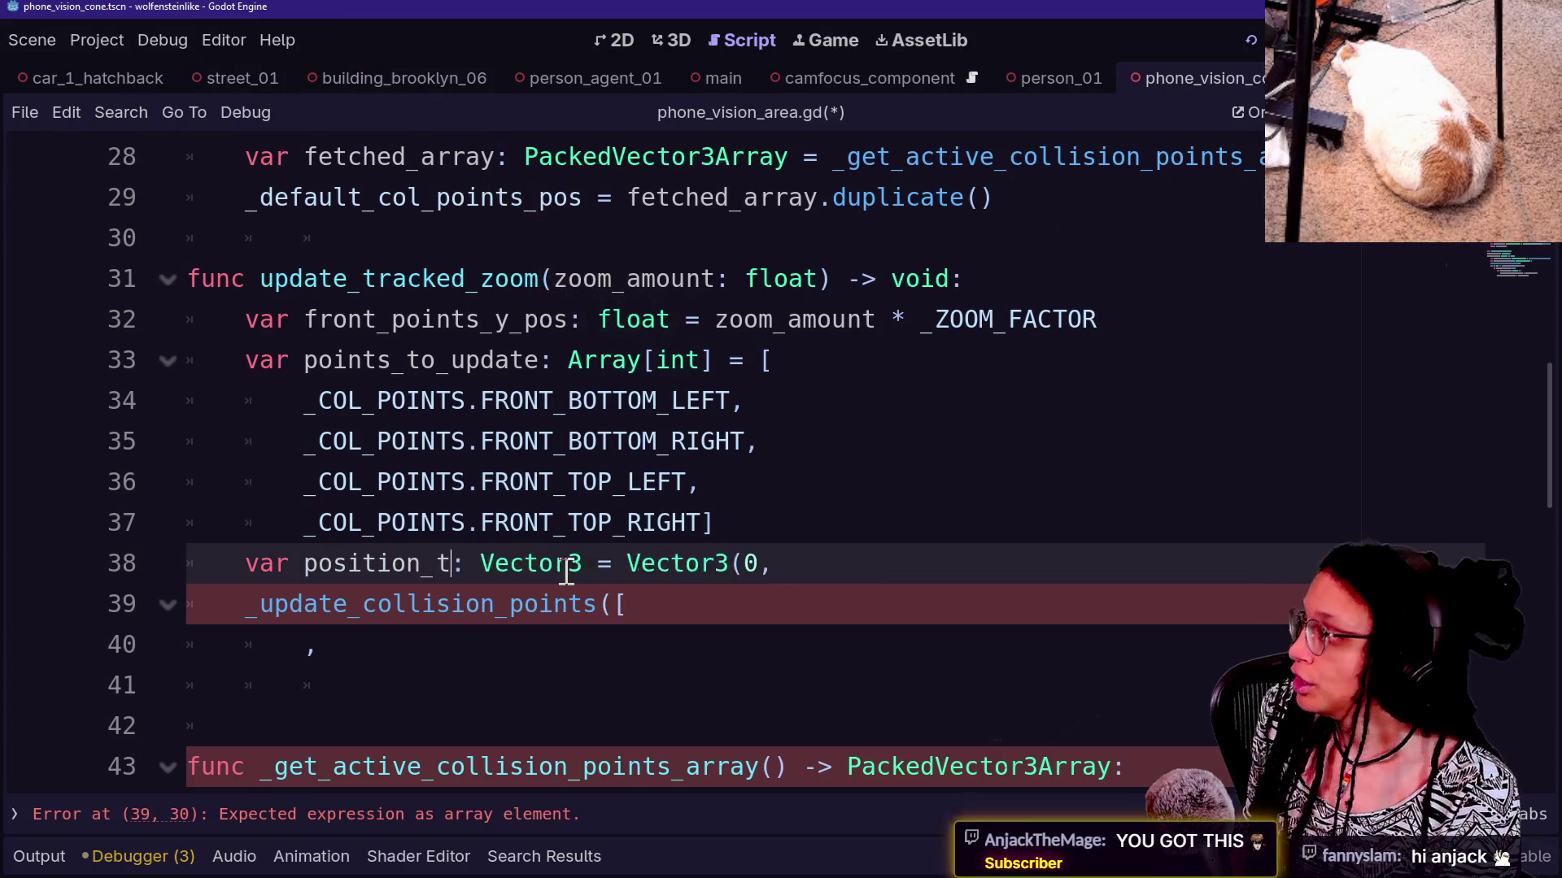
pyautogui.write('d')
pyautogui.click(1004, 567)
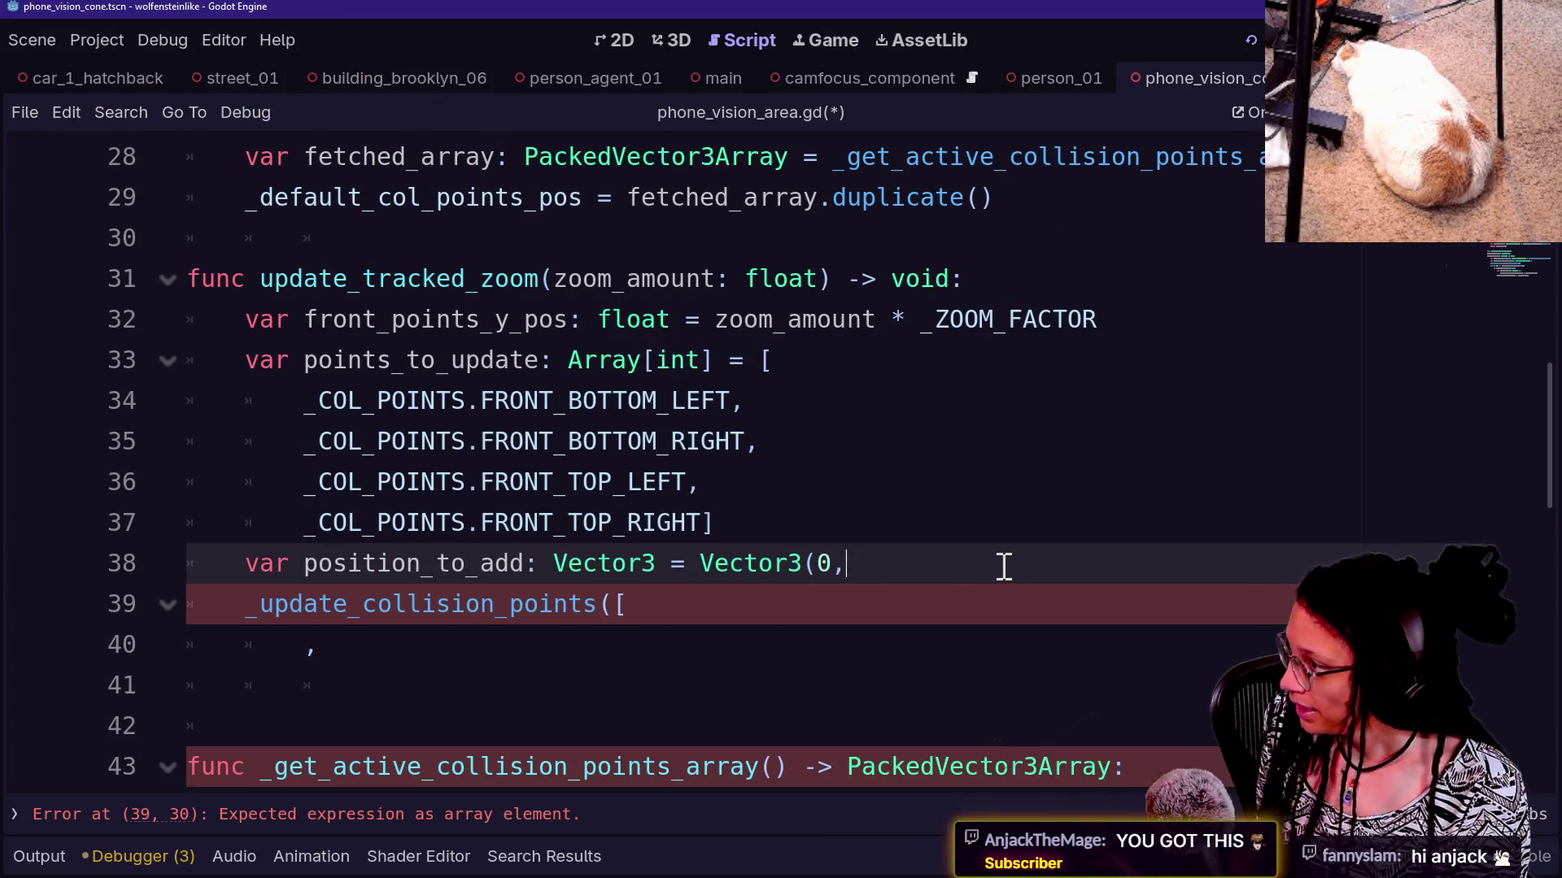
# Try a pos_y_to_add variable line below the points list, then delete it
pyautogui.click(956, 521)
pyautogui.press('Return')
pyautogui.write('var ')
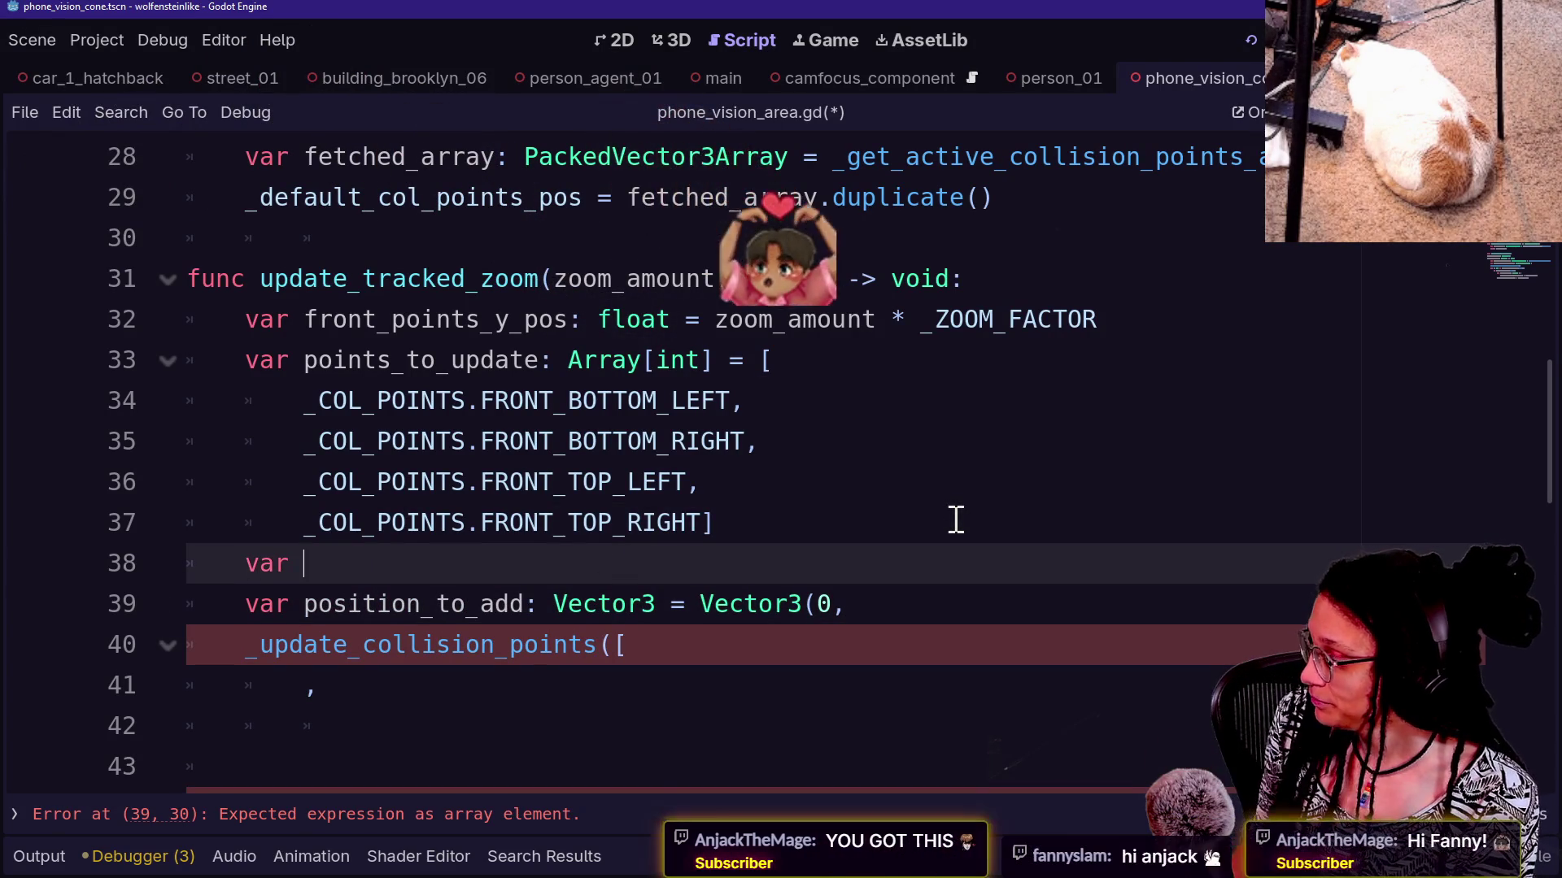
pyautogui.write('z')
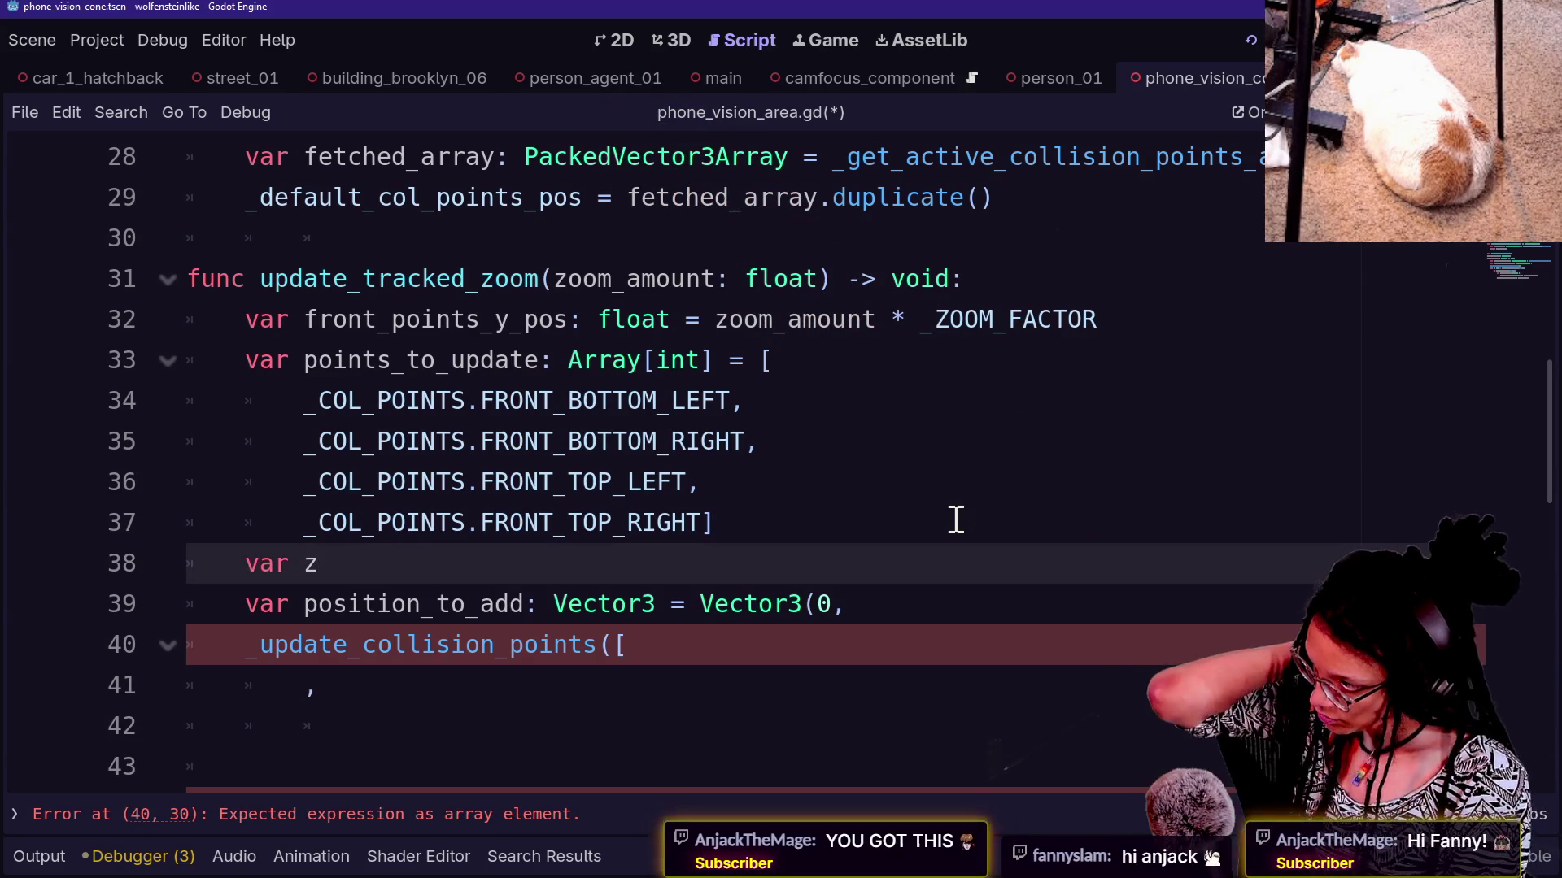
pyautogui.press('BackSpace')
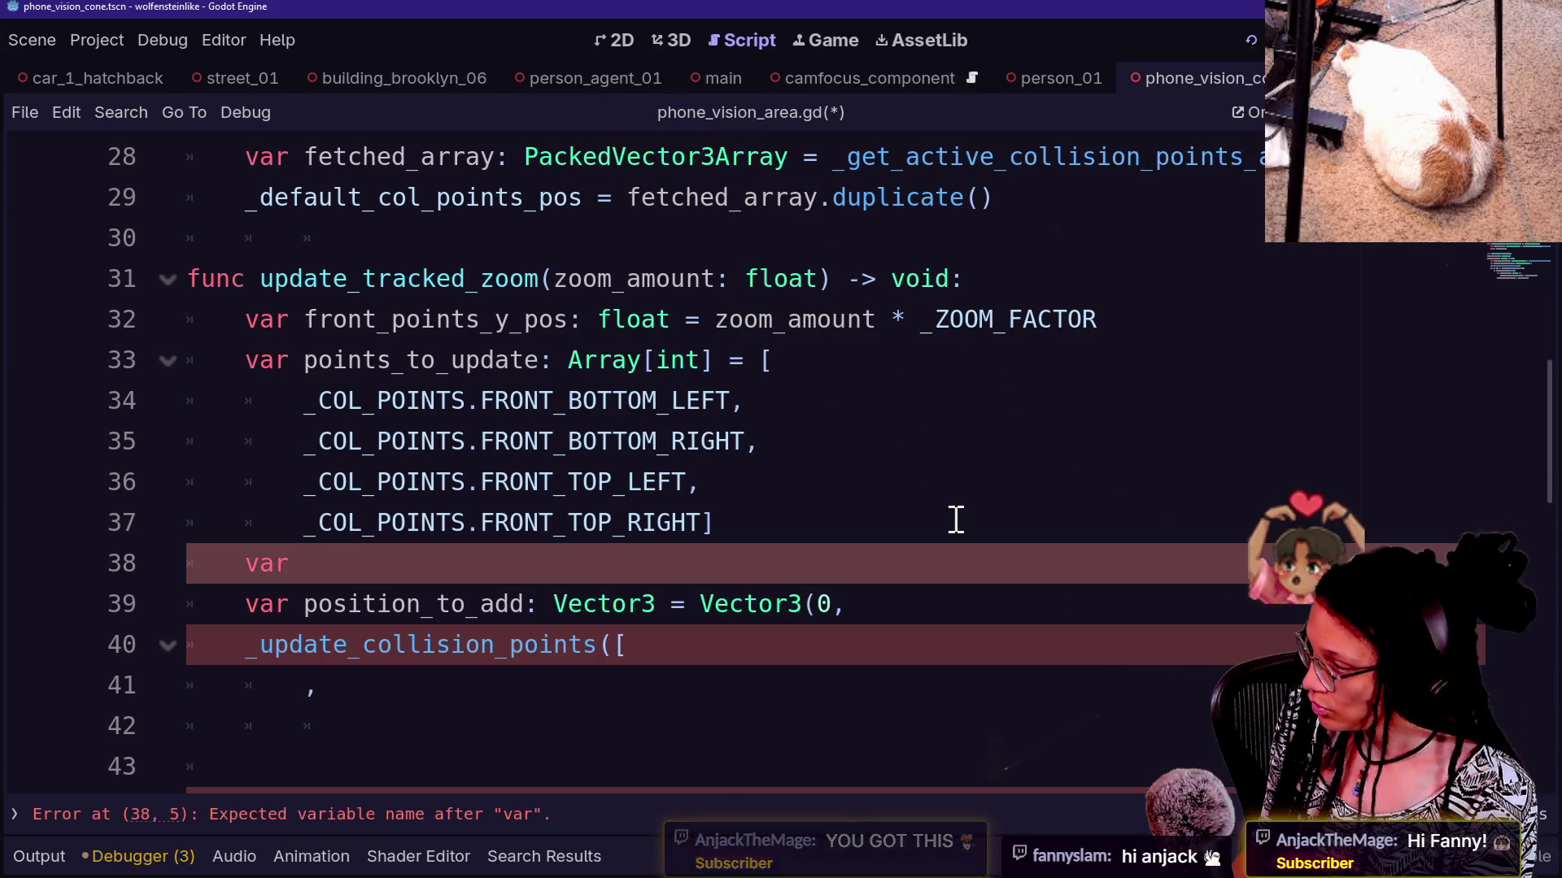
pyautogui.write('zoom')
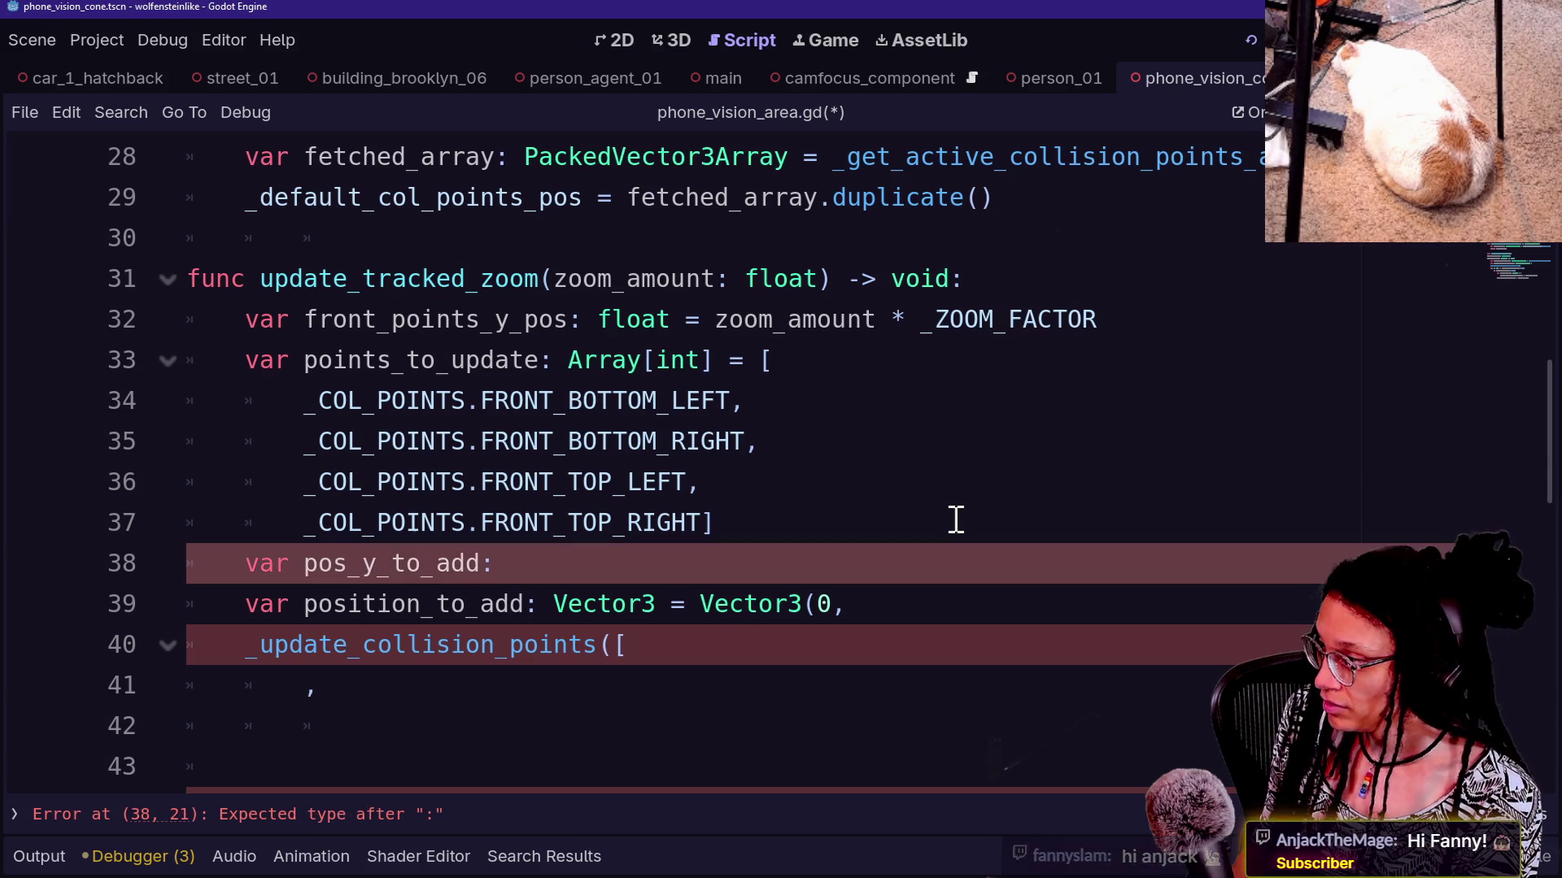
pyautogui.press('BackSpace')
pyautogui.press('BackSpace')
pyautogui.press('BackSpace')
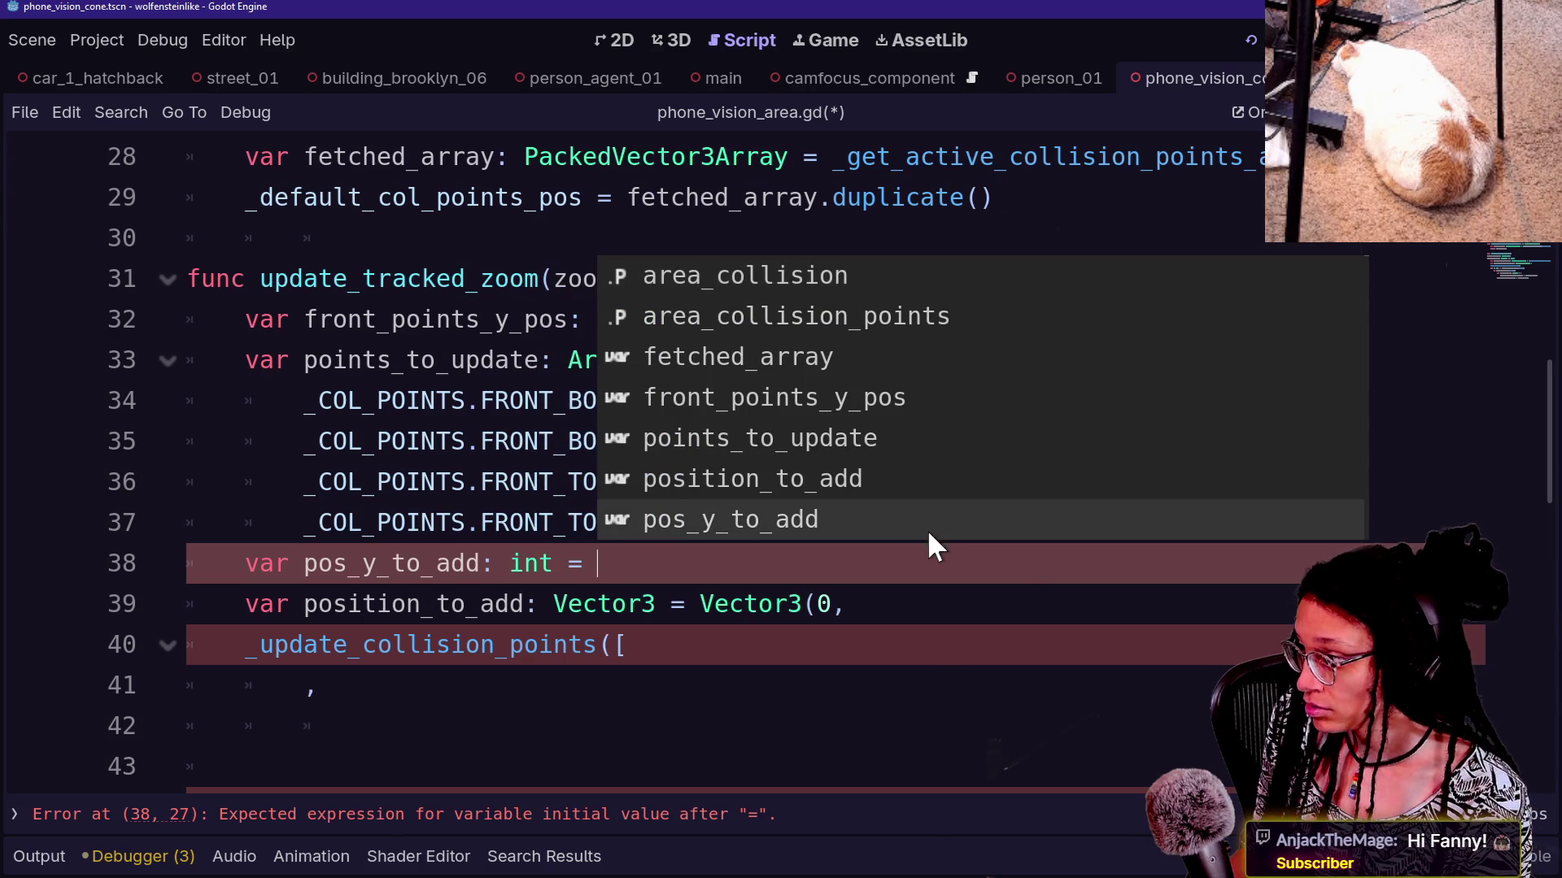
pyautogui.click(927, 552)
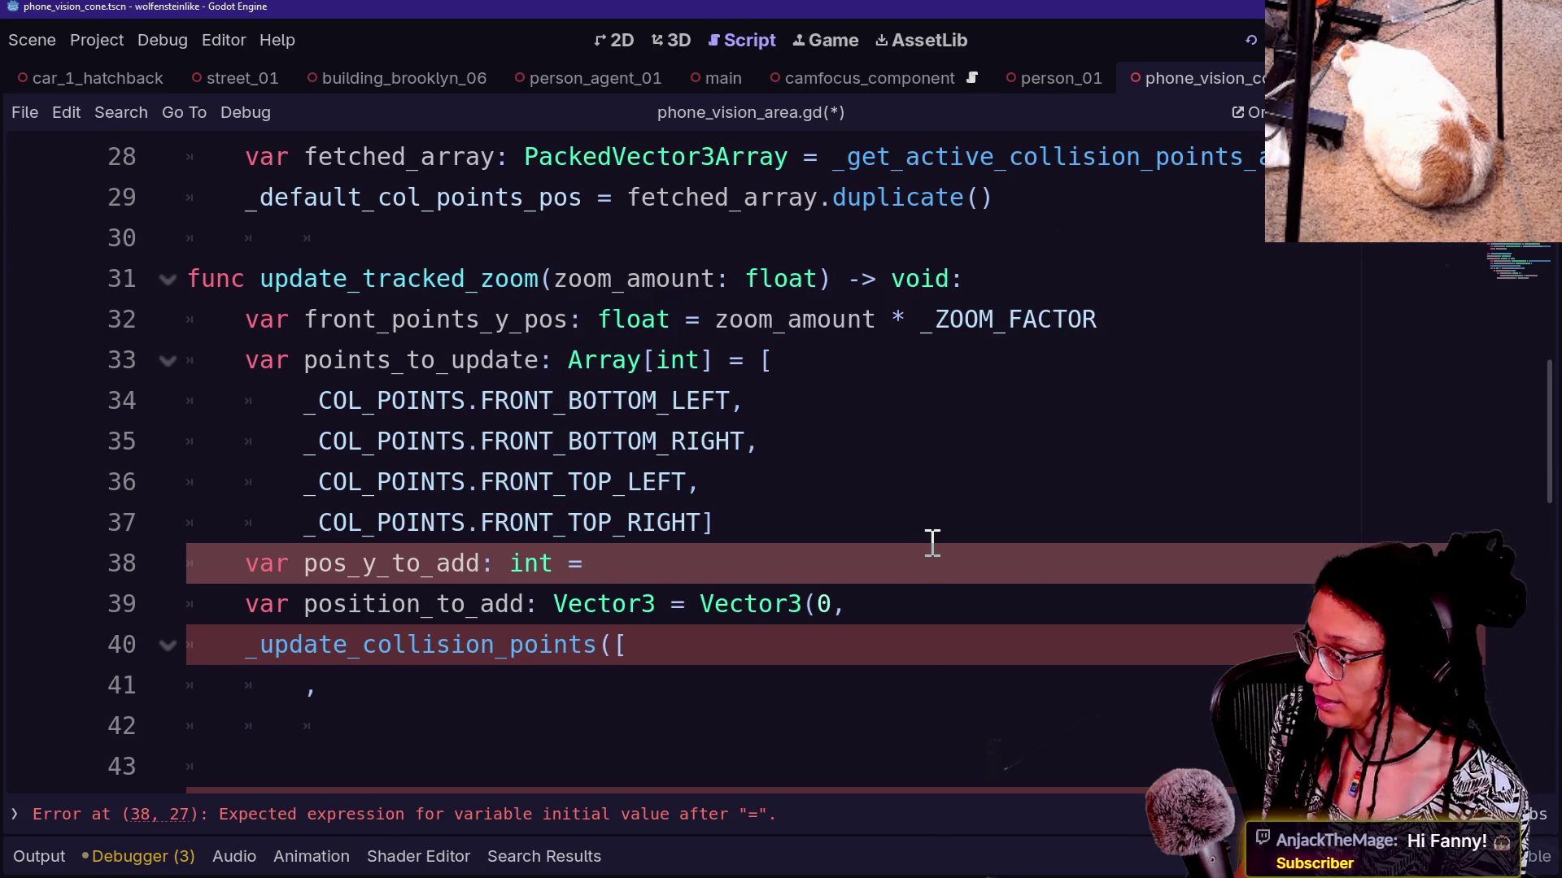
pyautogui.moveTo(670, 320); pyautogui.dragTo(836, 313)
pyautogui.click(602, 484)
pyautogui.moveTo(748, 552); pyautogui.dragTo(802, 533)
pyautogui.press('BackSpace')
pyautogui.click(349, 323)
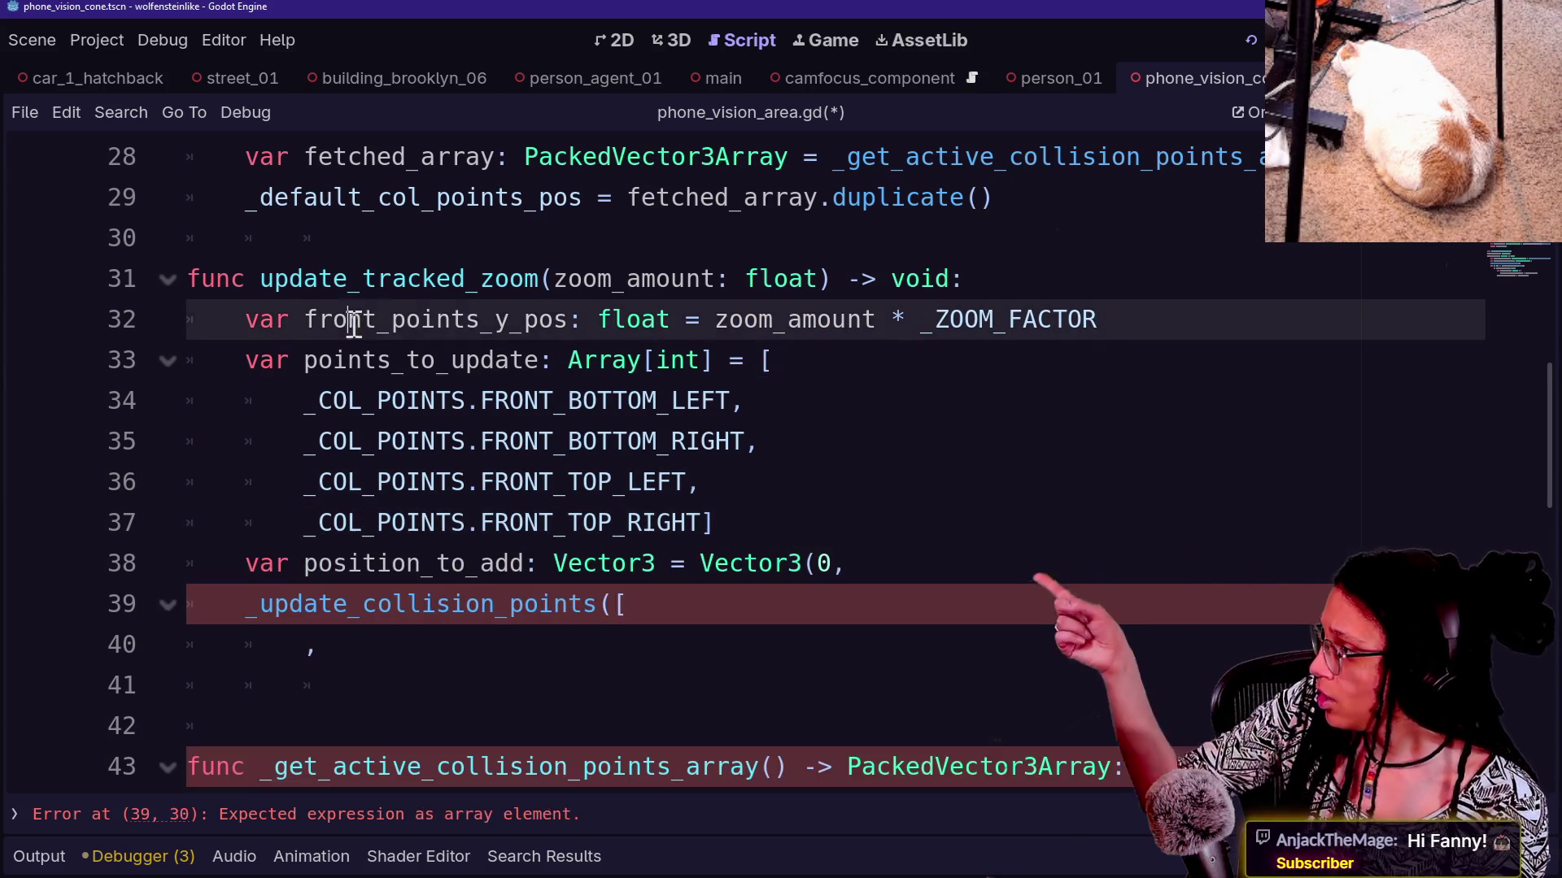
# Move the front_points_y_pos line from line 32 to just below the points list
pyautogui.moveTo(1154, 335); pyautogui.dragTo(1146, 296)
pyautogui.press('Down')
pyautogui.press('Down')
pyautogui.press('Down')
pyautogui.press('Up')
pyautogui.press('Up')
pyautogui.press('Up')
pyautogui.hotkey('ctrl', 'x')
pyautogui.click(1001, 458)
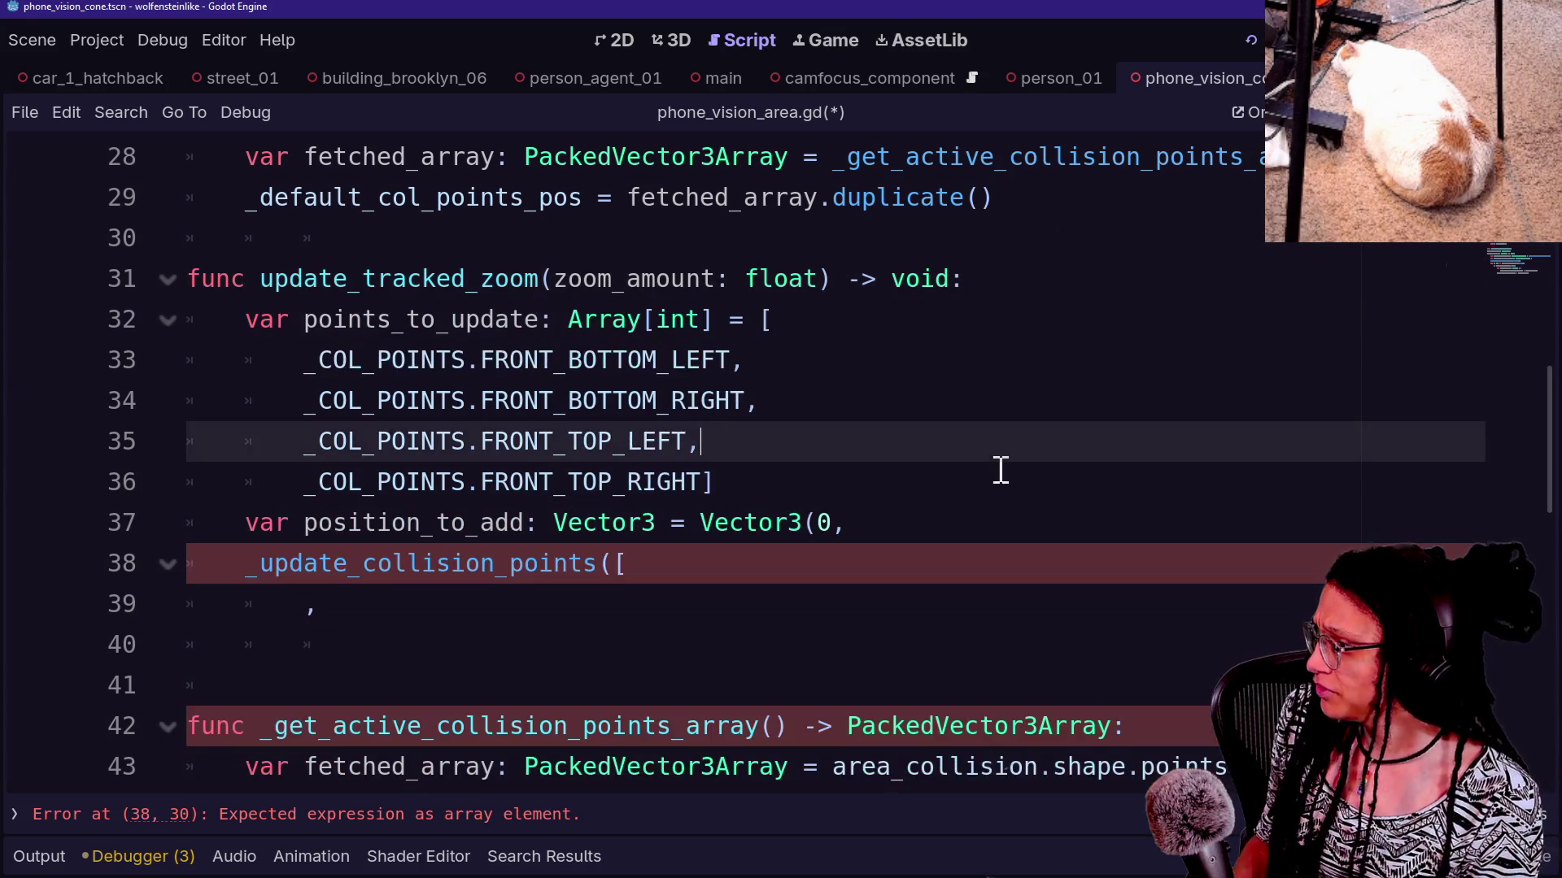
pyautogui.click(1001, 479)
pyautogui.press('Return')
pyautogui.press('BackSpace')
pyautogui.press('Return')
pyautogui.hotkey('ctrl', 'v')
pyautogui.press('Return')
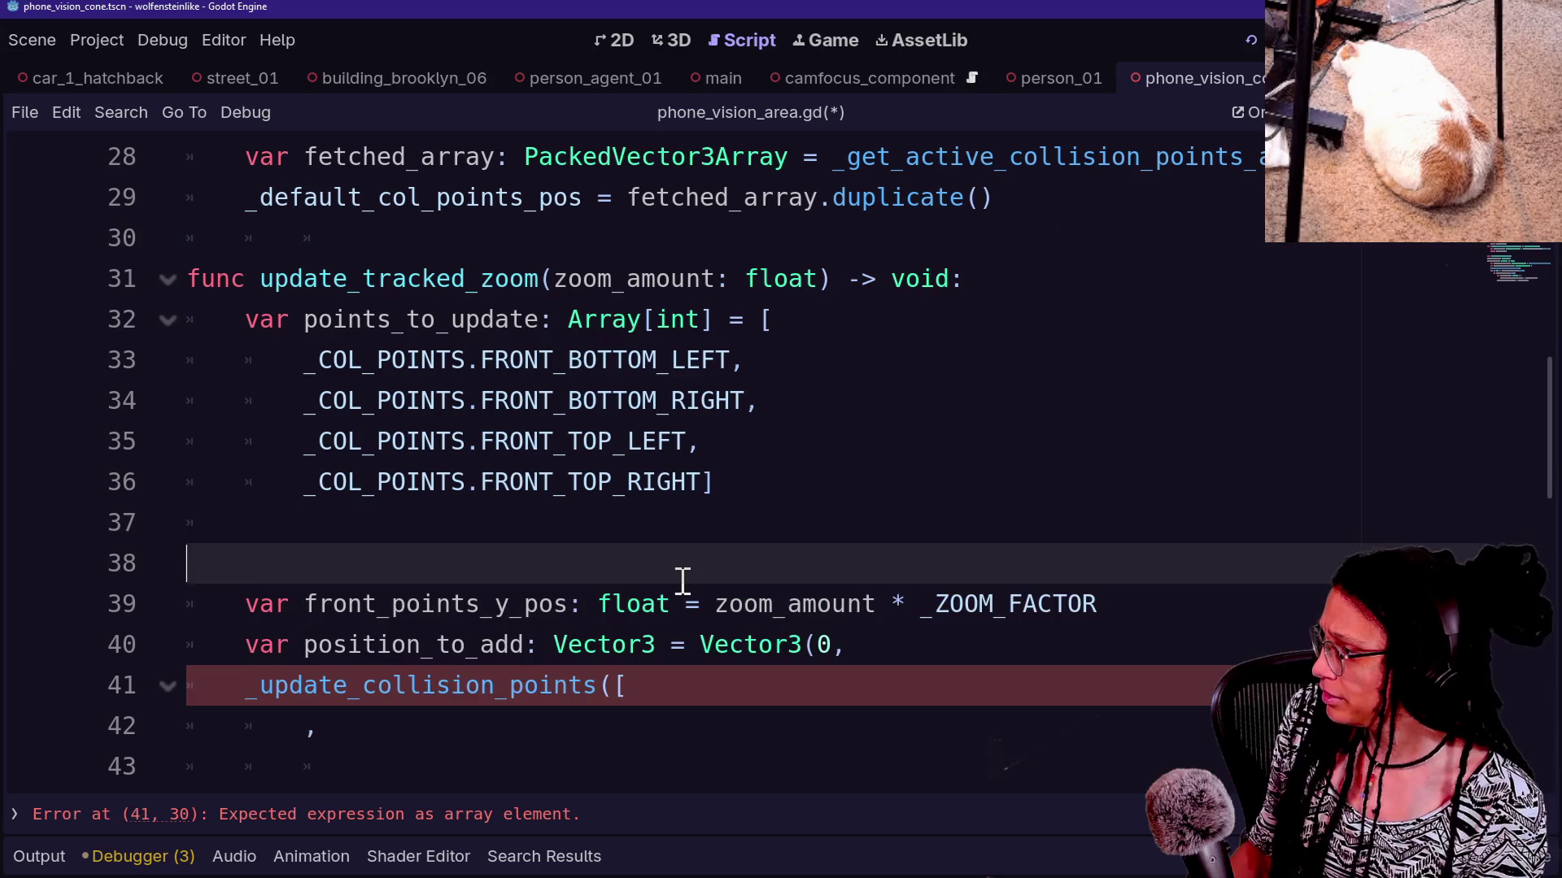
pyautogui.press('BackSpace')
# Enter front_points_y_pos as the second component after Vector3(0, in position_to_add
pyautogui.click(933, 620)
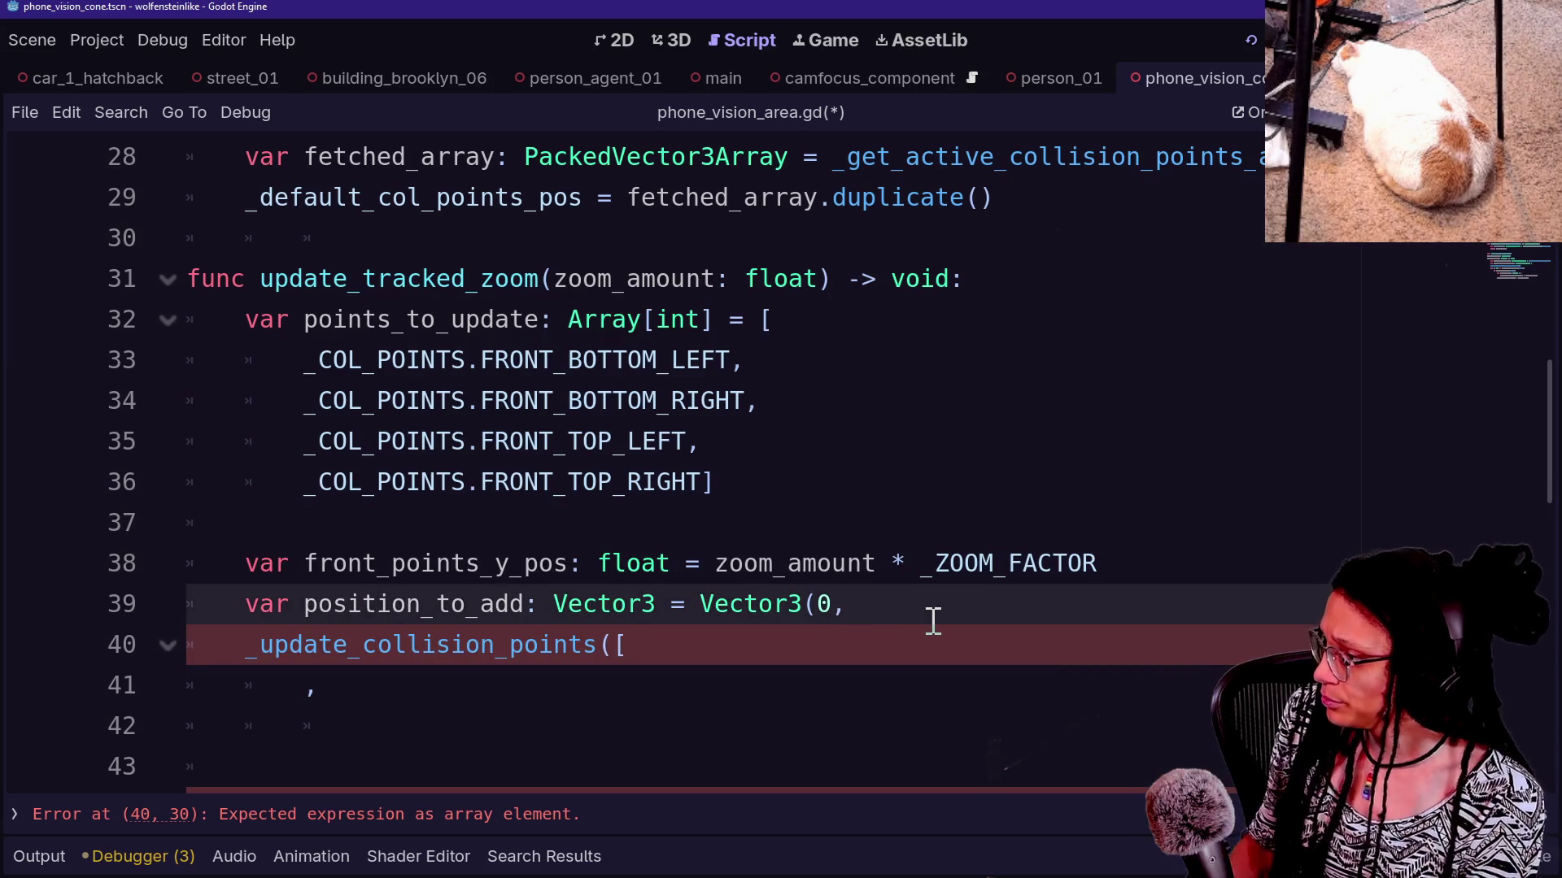
pyautogui.write('front_poitns-')
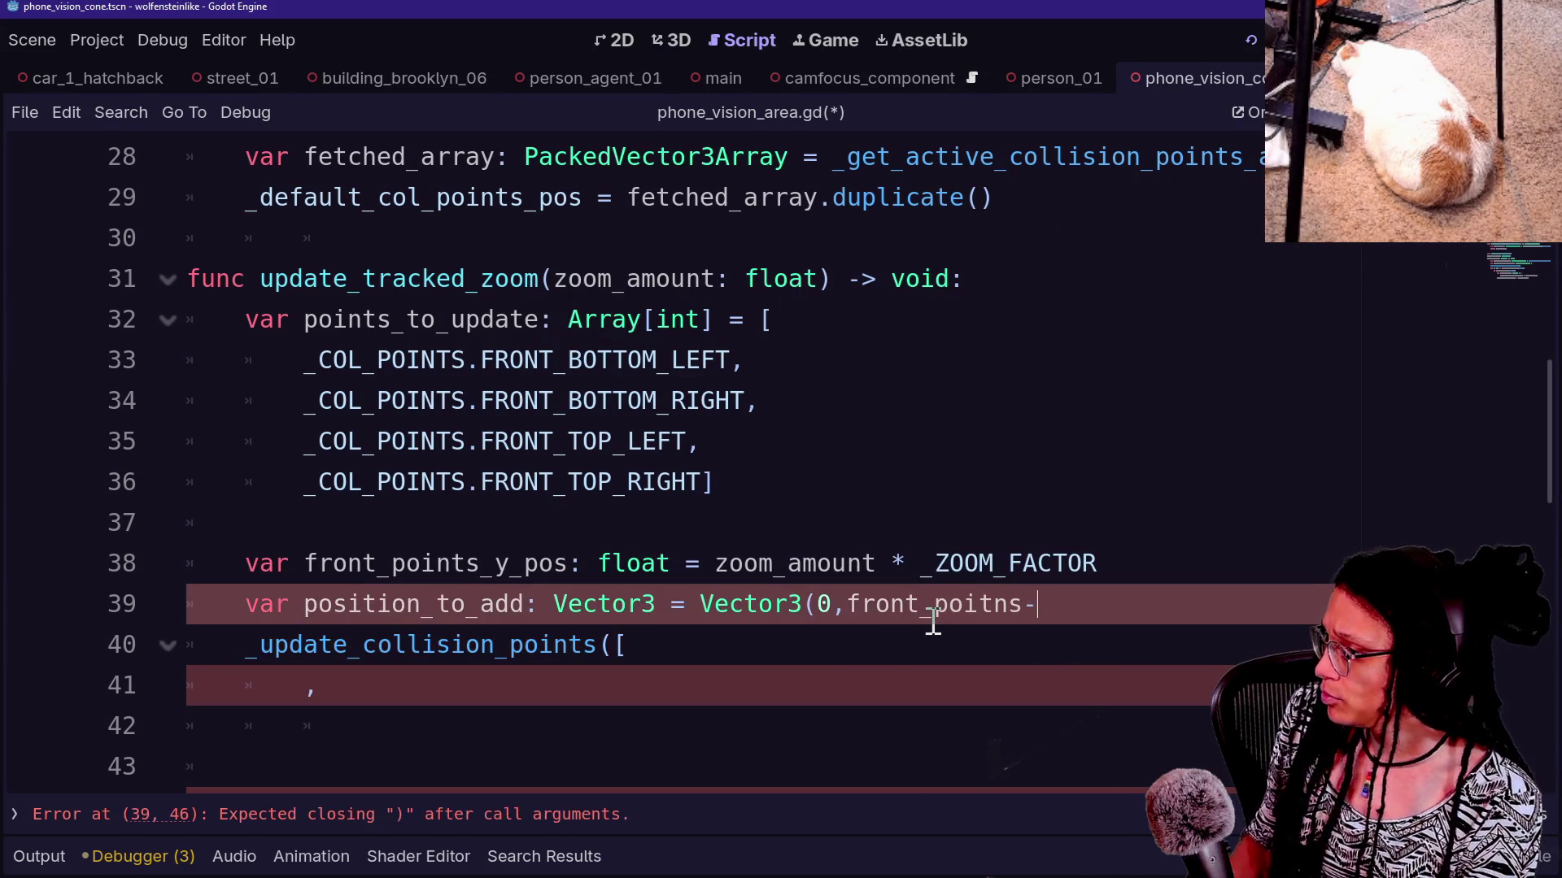
pyautogui.write('y_pos')
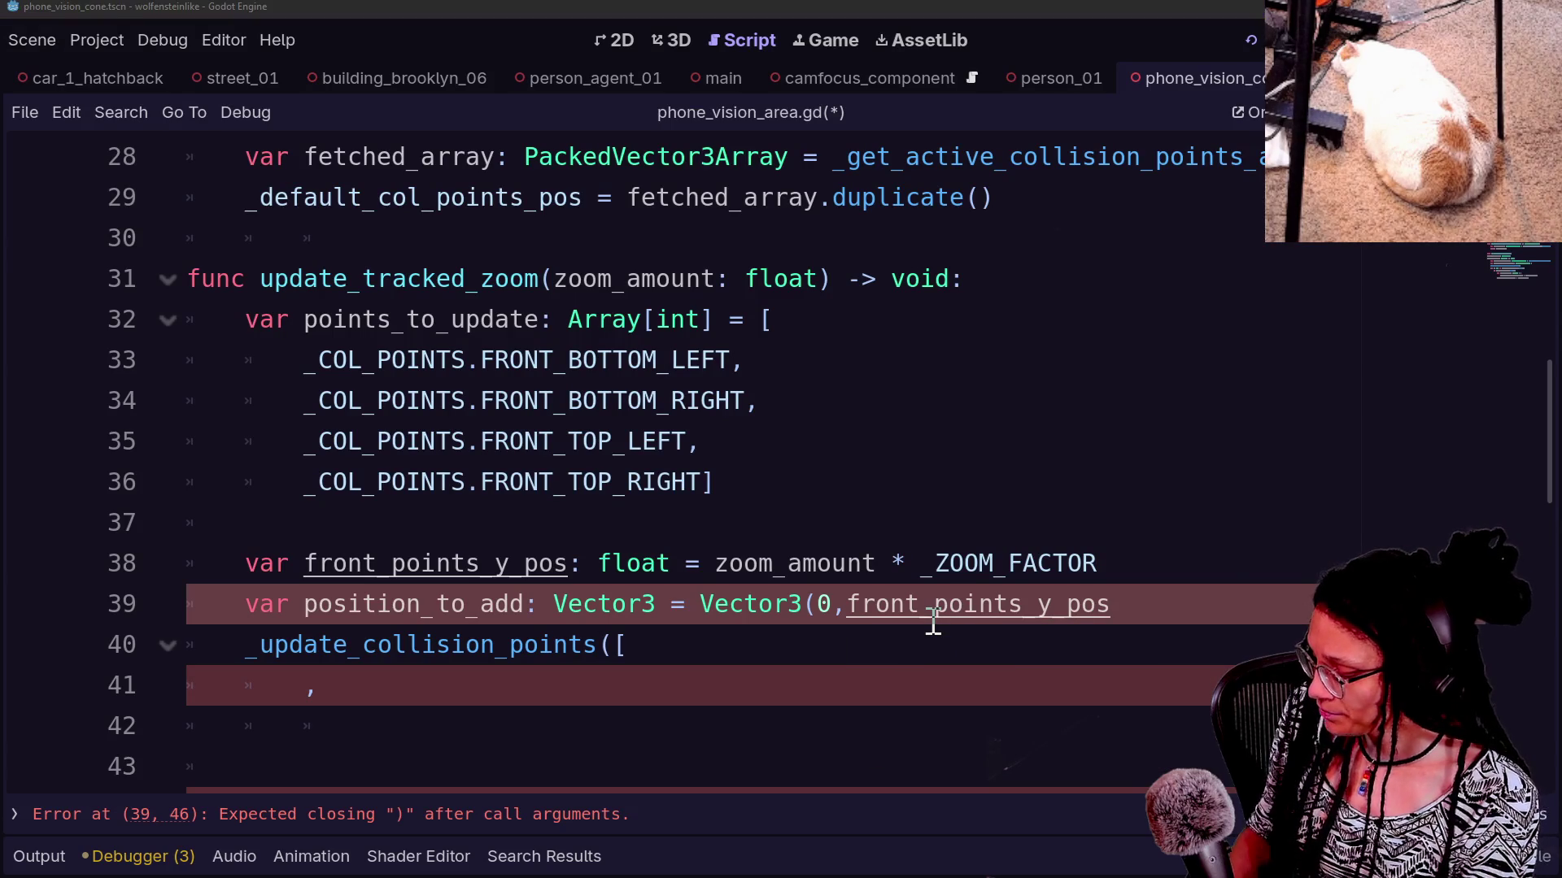
# Search all project scripts for 'x' with Find in Files
pyautogui.hotkey('ctrl', 'shift', 'f')
pyautogui.write('x')
pyautogui.press('Return')
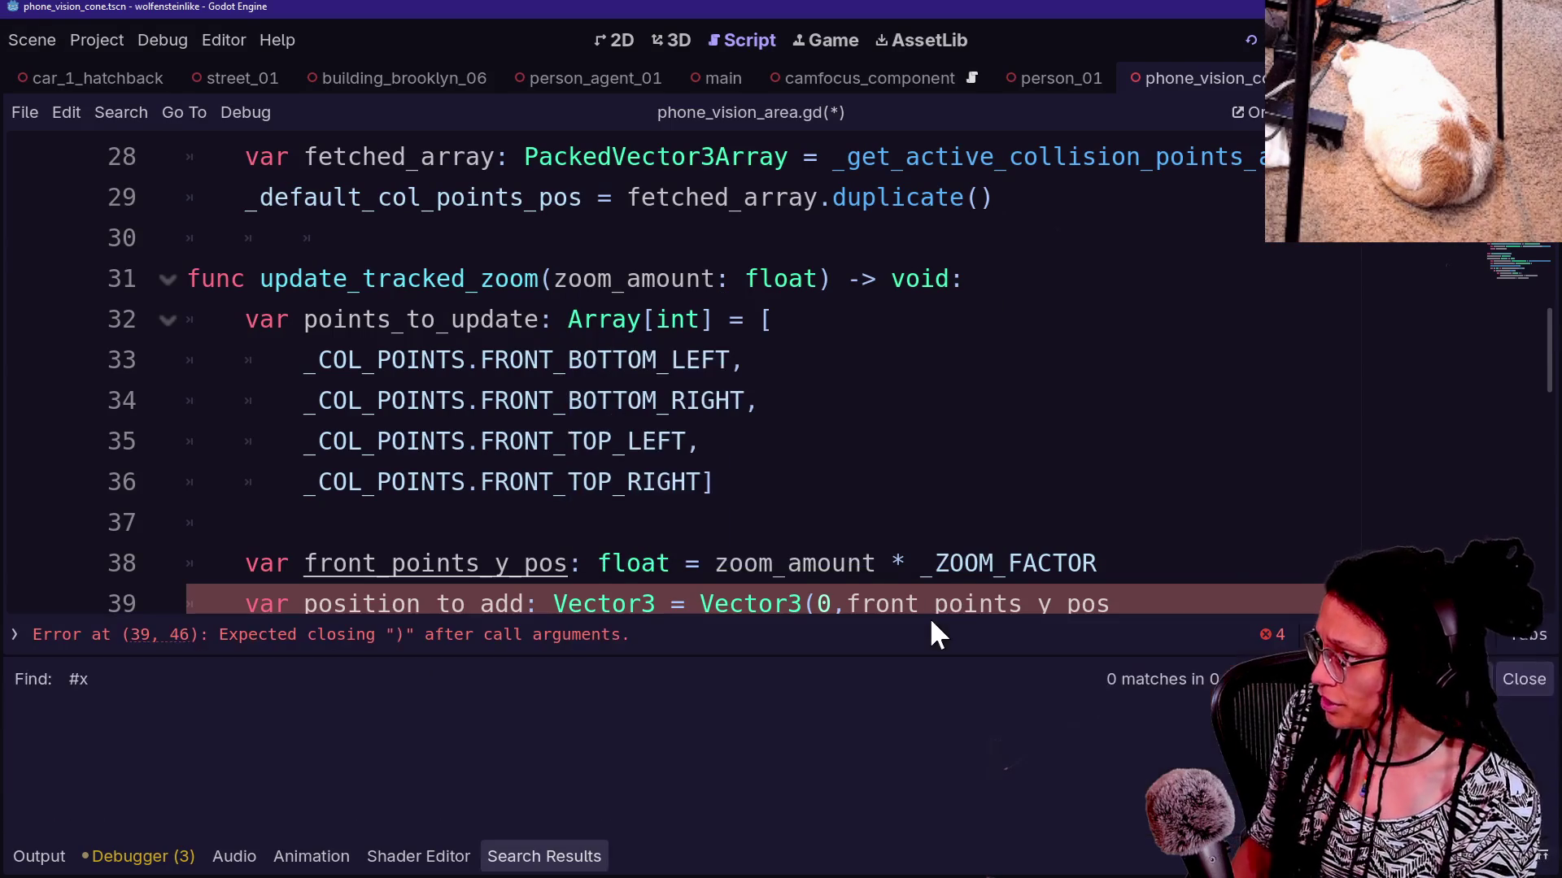
# Search the project for '# X' and open the matching code in PhoneCamera.gd
pyautogui.hotkey('ctrl', 'shift', 'f')
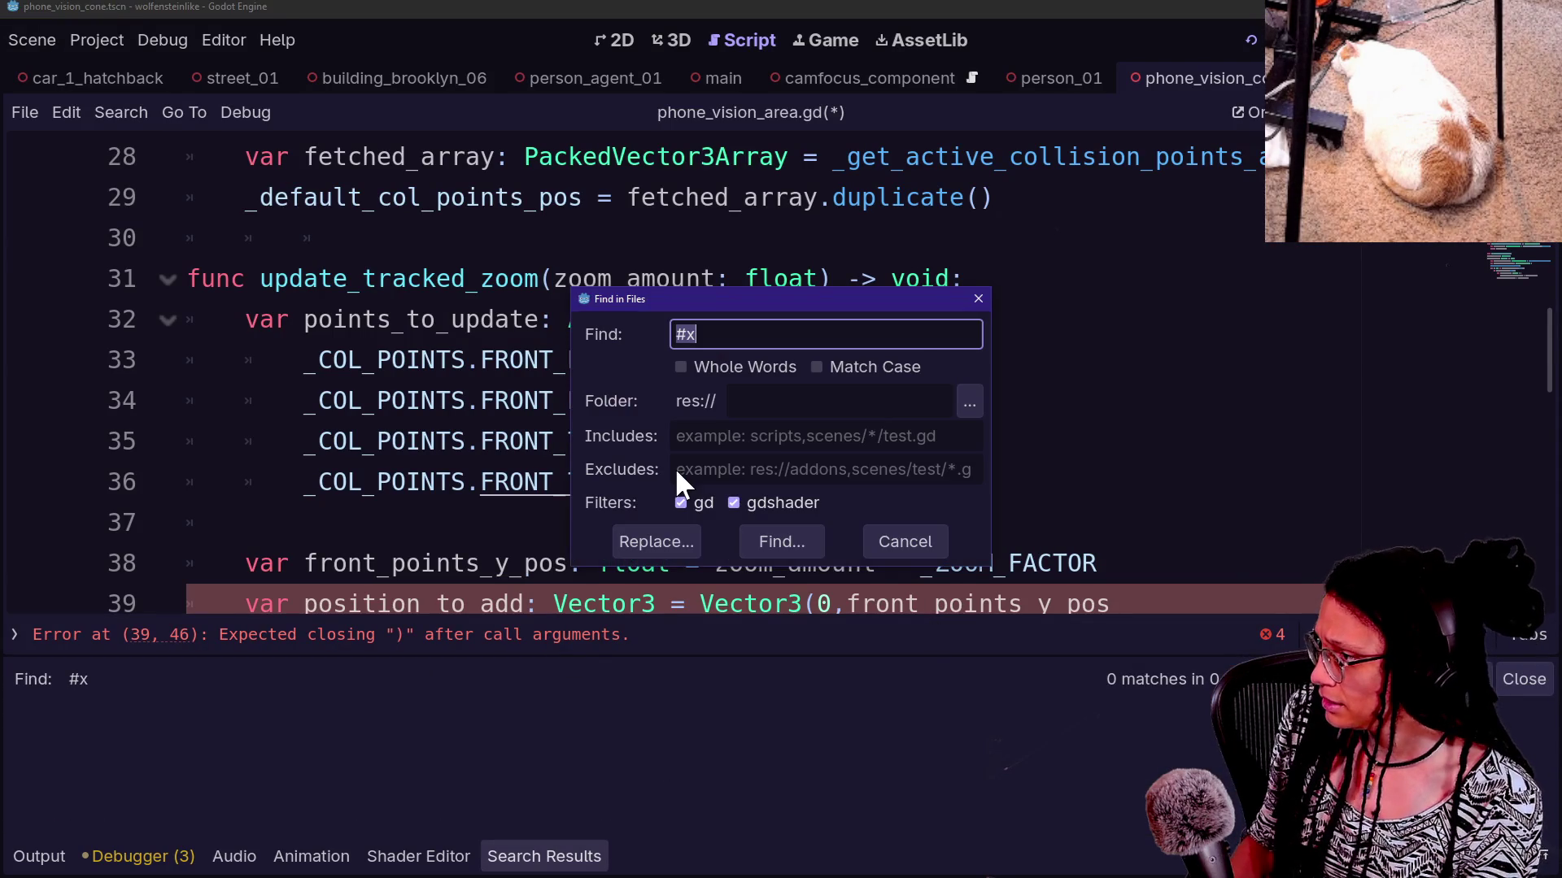
pyautogui.write('#X')
pyautogui.press('Return')
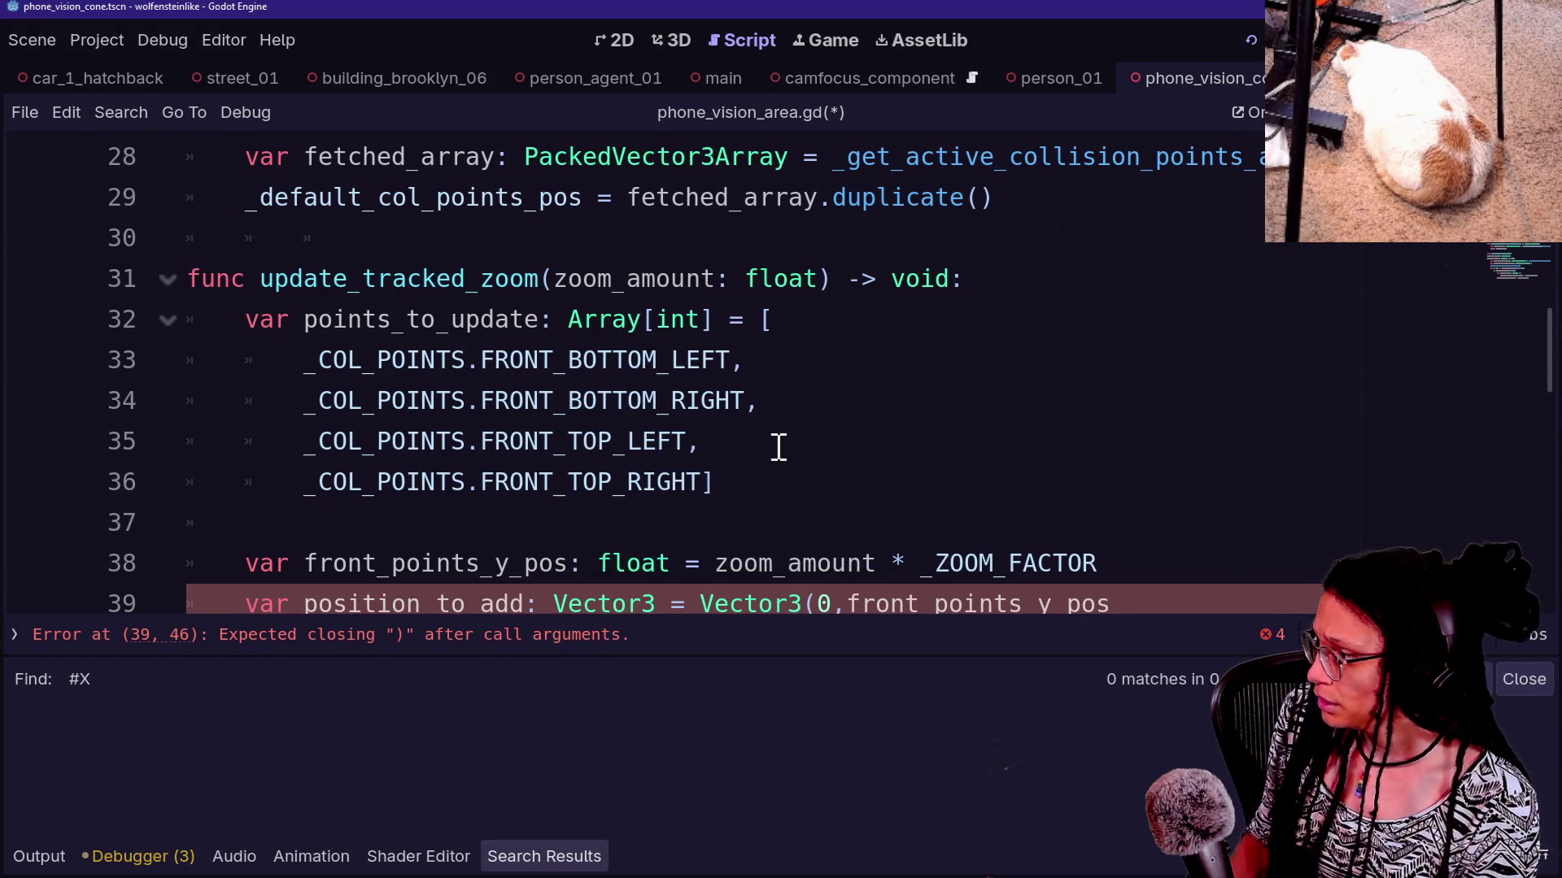
pyautogui.hotkey('ctrl', 'shift', 'f')
pyautogui.write('# X')
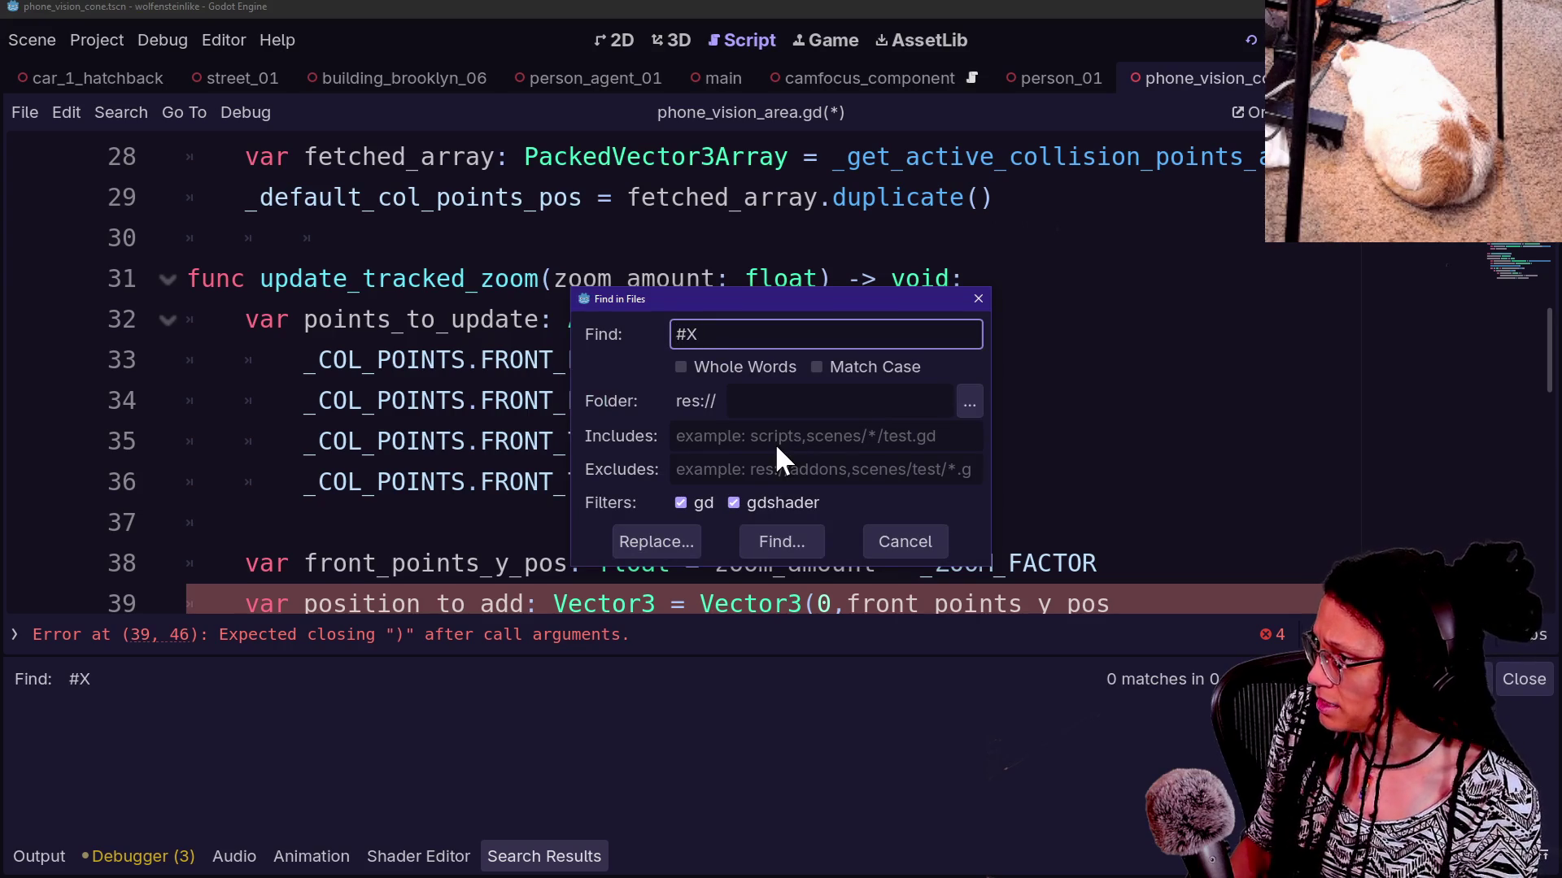
pyautogui.press('Return')
pyautogui.click(265, 760)
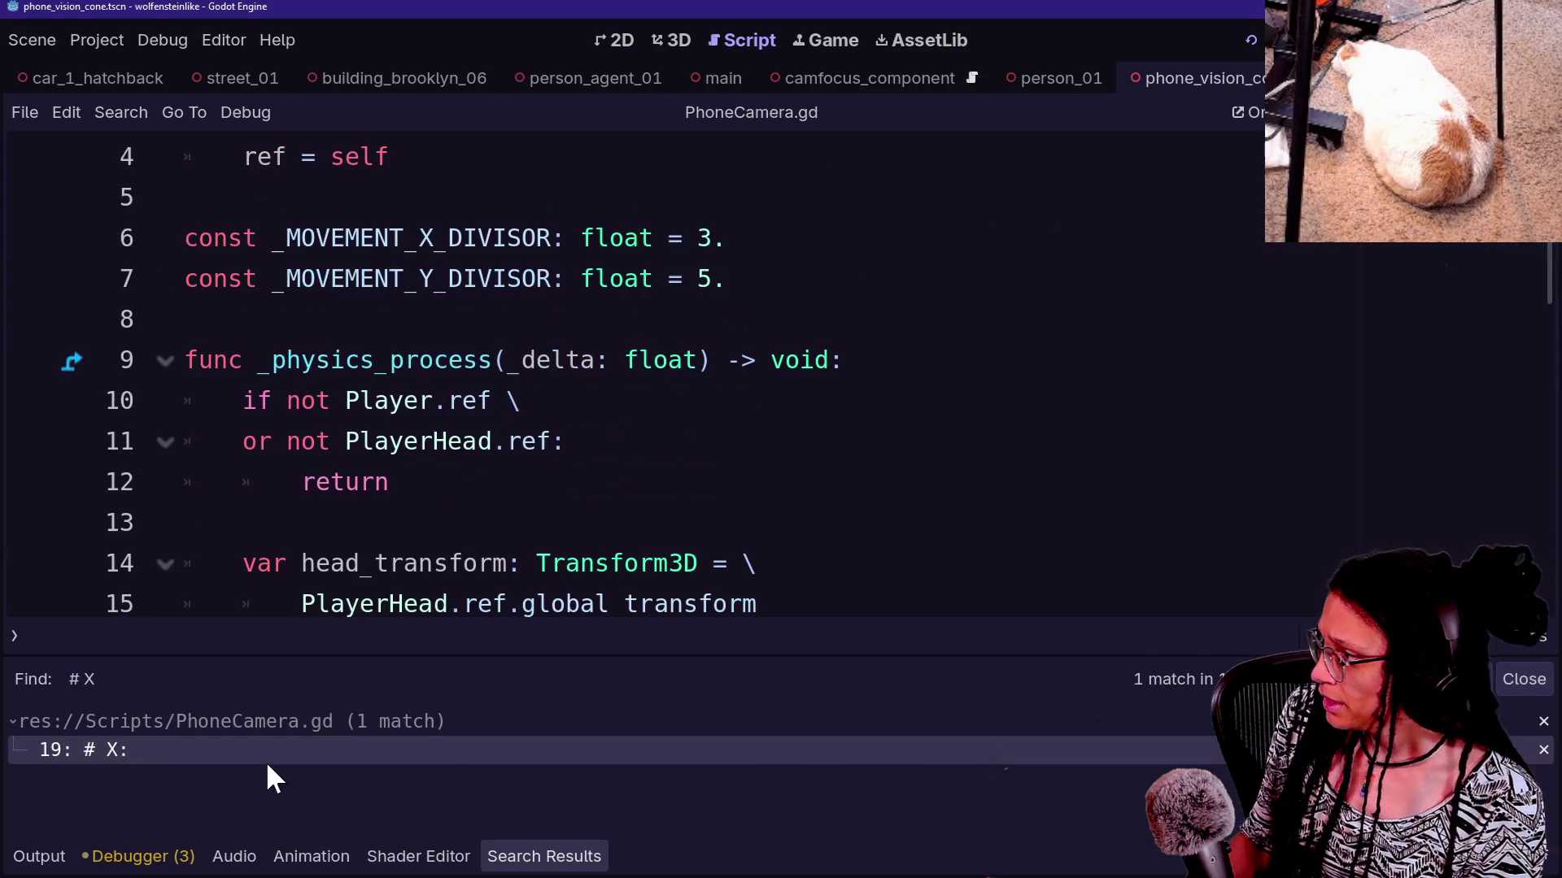
pyautogui.click(591, 430)
pyautogui.press('Escape')
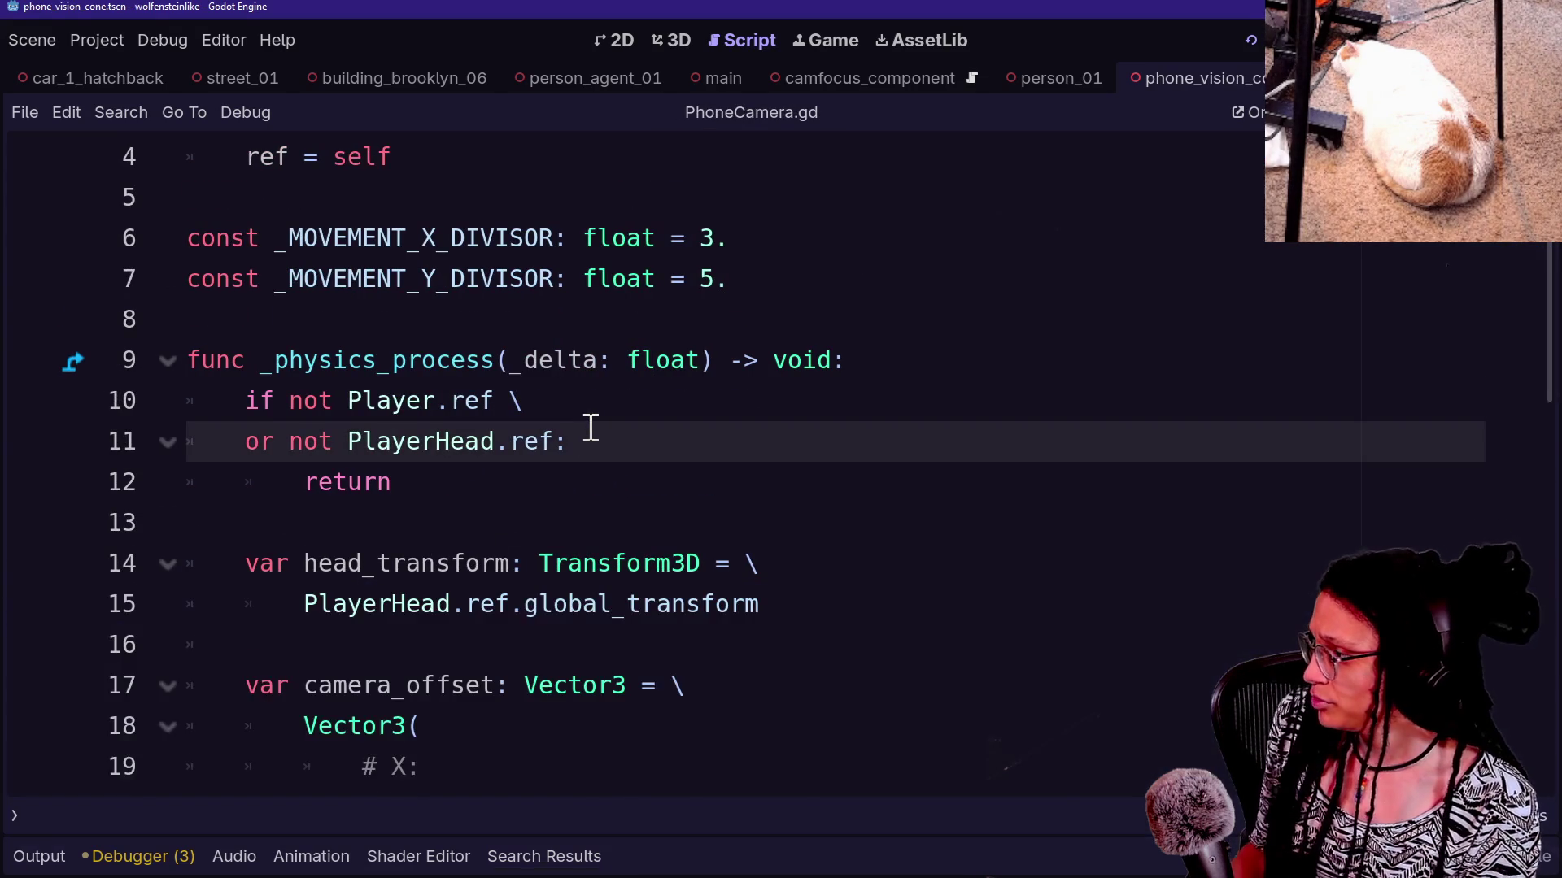
# Select and copy camera_offset's X/Y/Z-commented Vector3 offset expression
pyautogui.scroll(-3, 592, 430)
pyautogui.moveTo(305, 359); pyautogui.dragTo(638, 565)
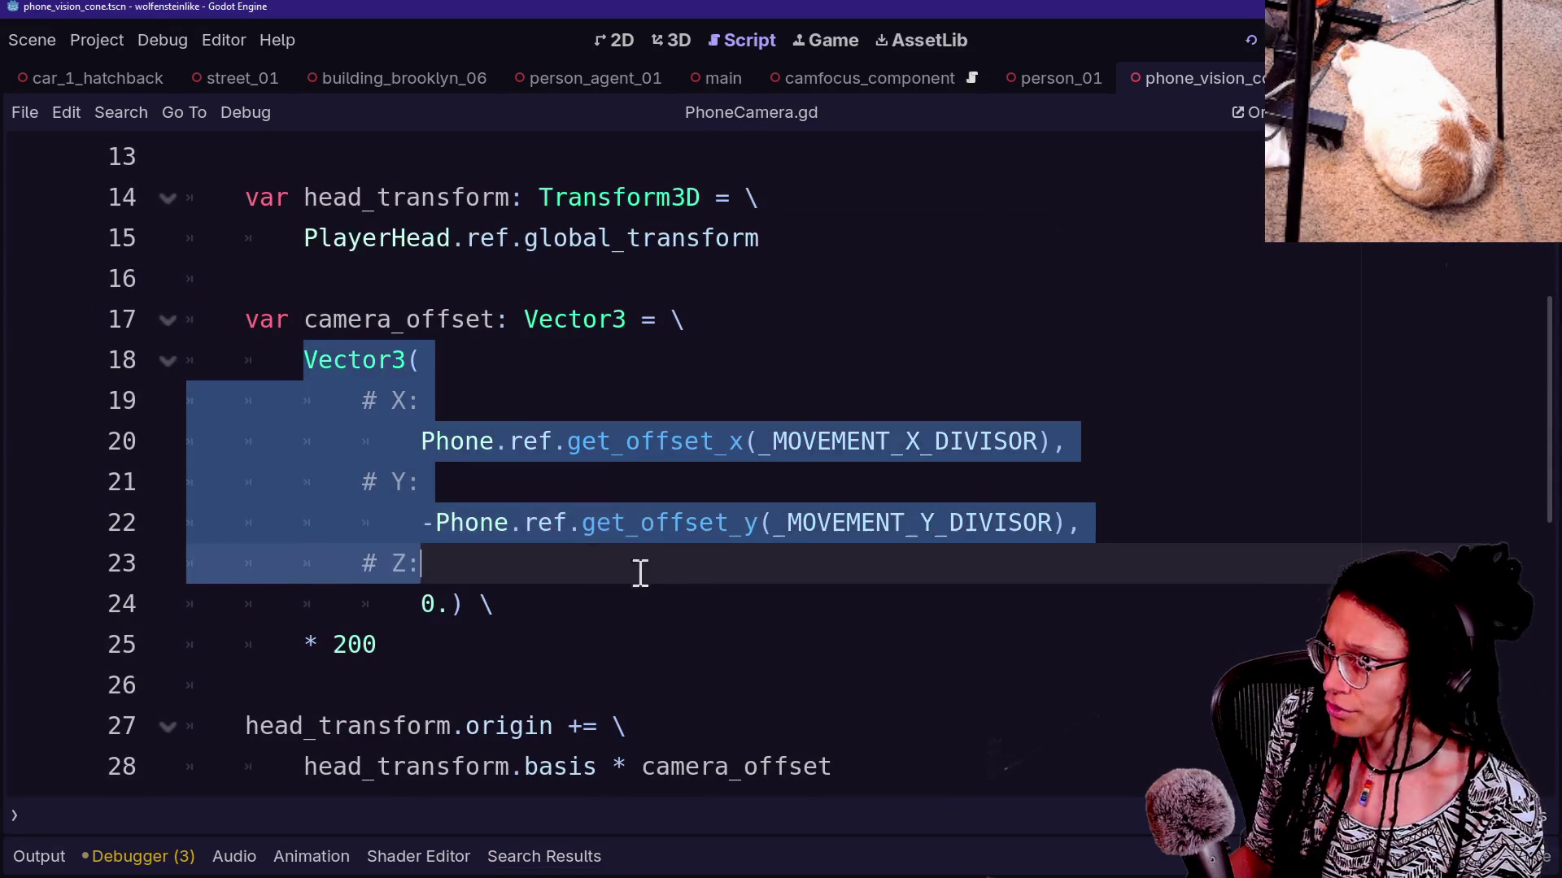
pyautogui.click(643, 587)
pyautogui.doubleClick(409, 400)
pyautogui.doubleClick(409, 481)
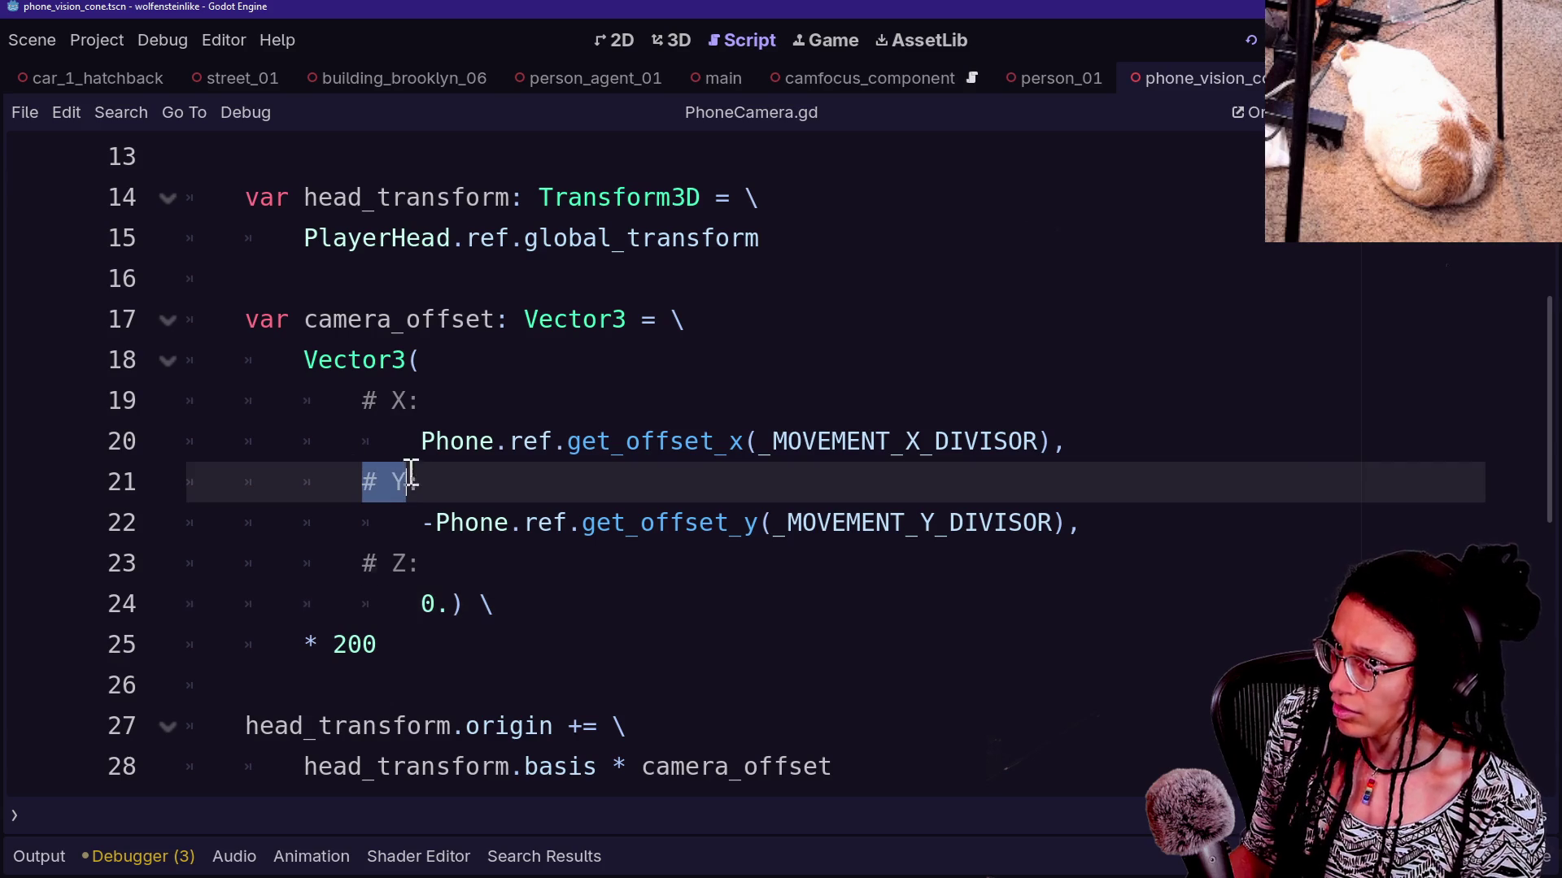
pyautogui.doubleClick(409, 563)
pyautogui.moveTo(469, 701); pyautogui.dragTo(466, 716)
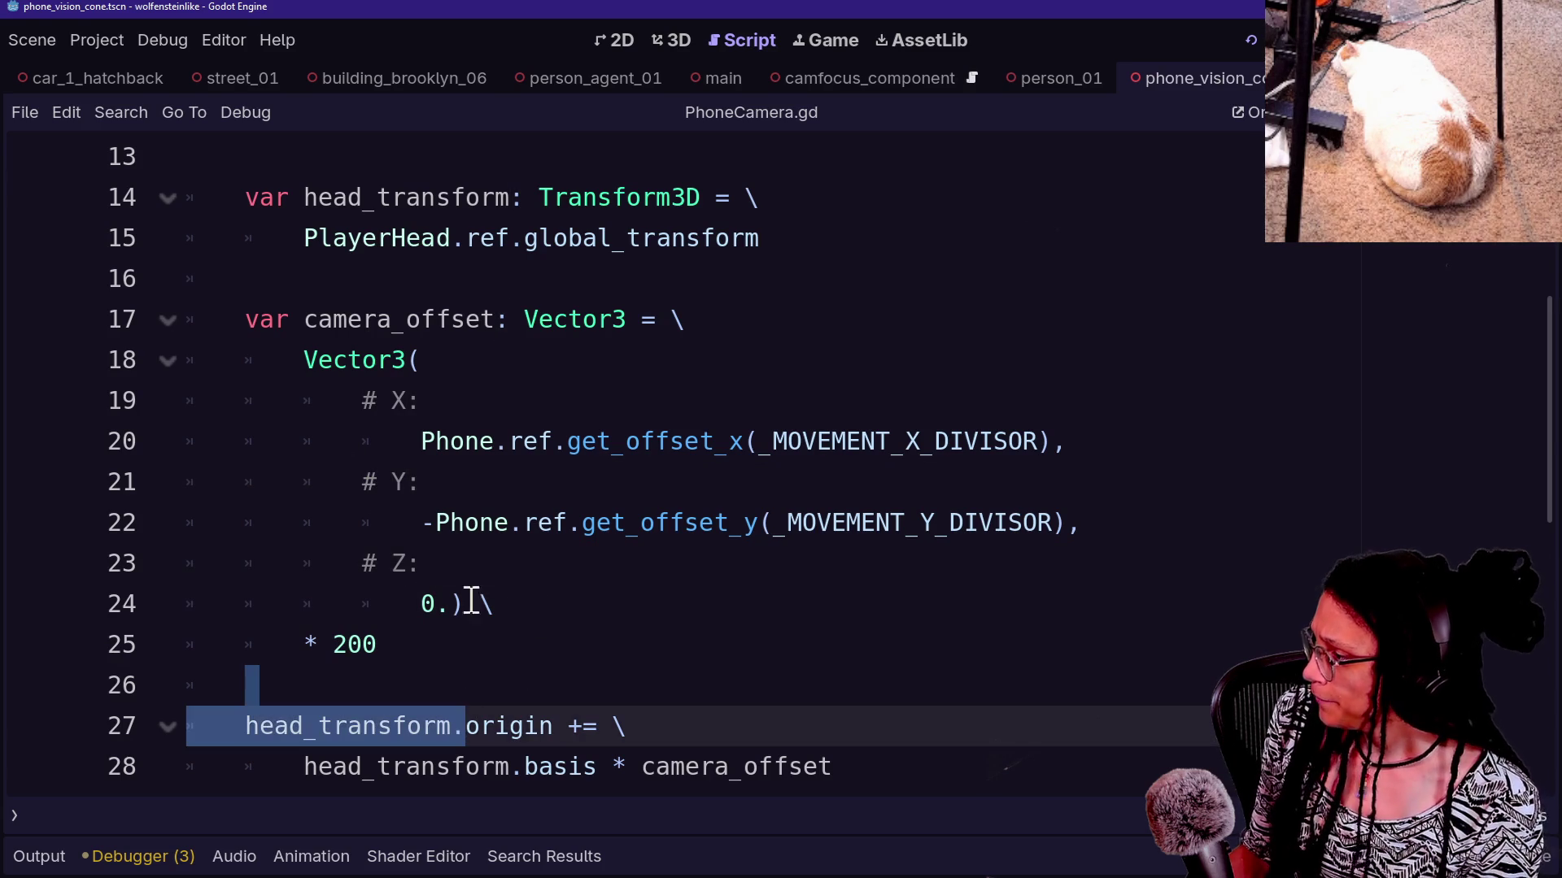
pyautogui.moveTo(461, 603)
pyautogui.mouseDown()
pyautogui.moveTo(390, 418)
pyautogui.moveTo(295, 349)
pyautogui.mouseUp()
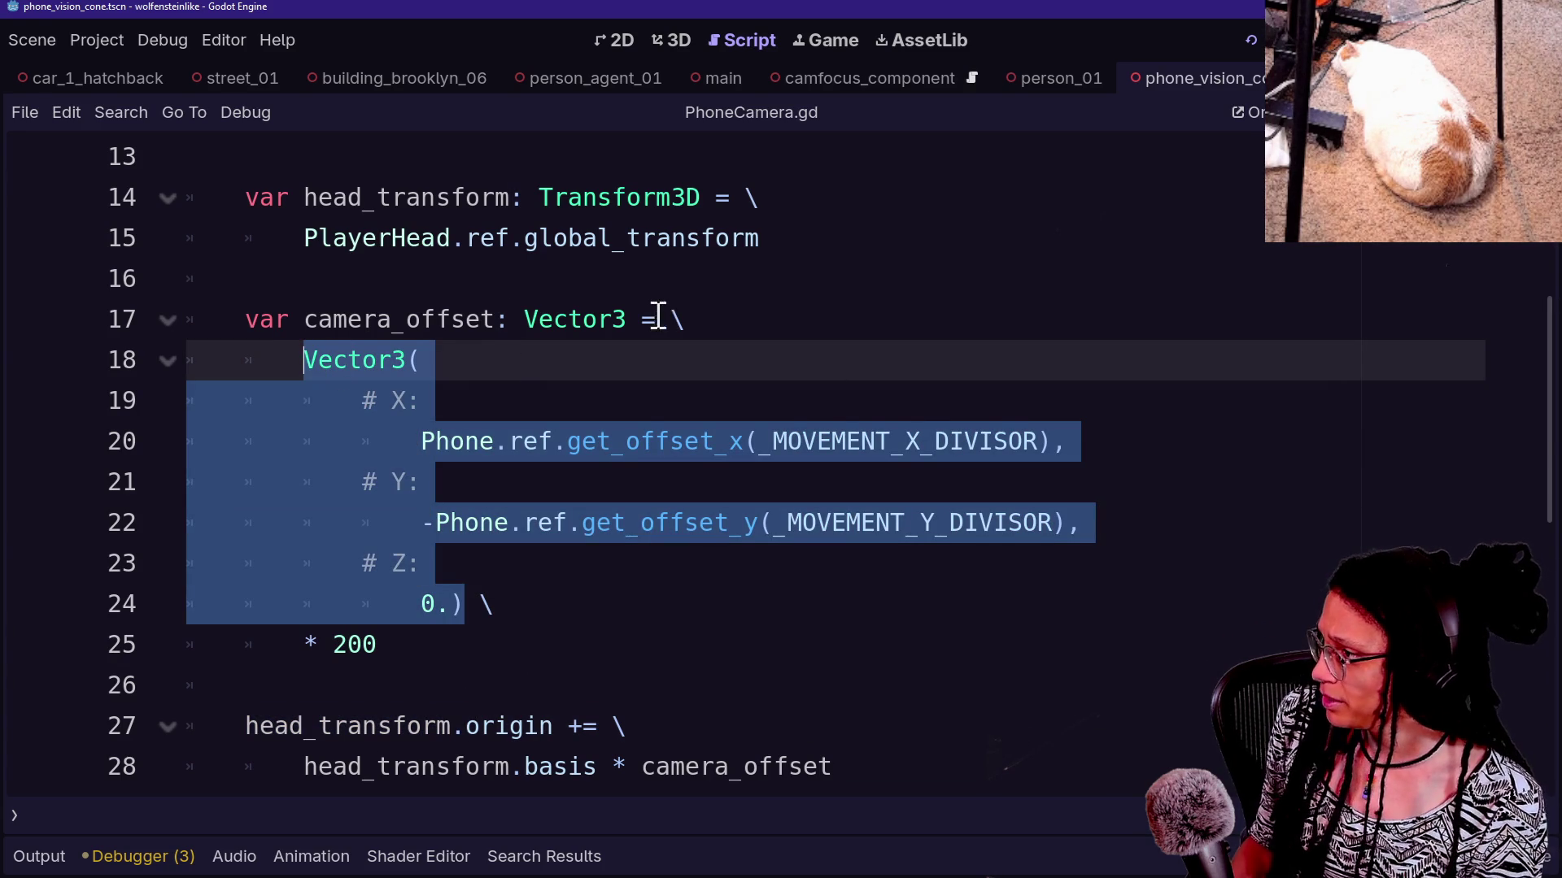
pyautogui.moveTo(664, 317); pyautogui.dragTo(641, 319)
pyautogui.hotkey('ctrl', 'c')
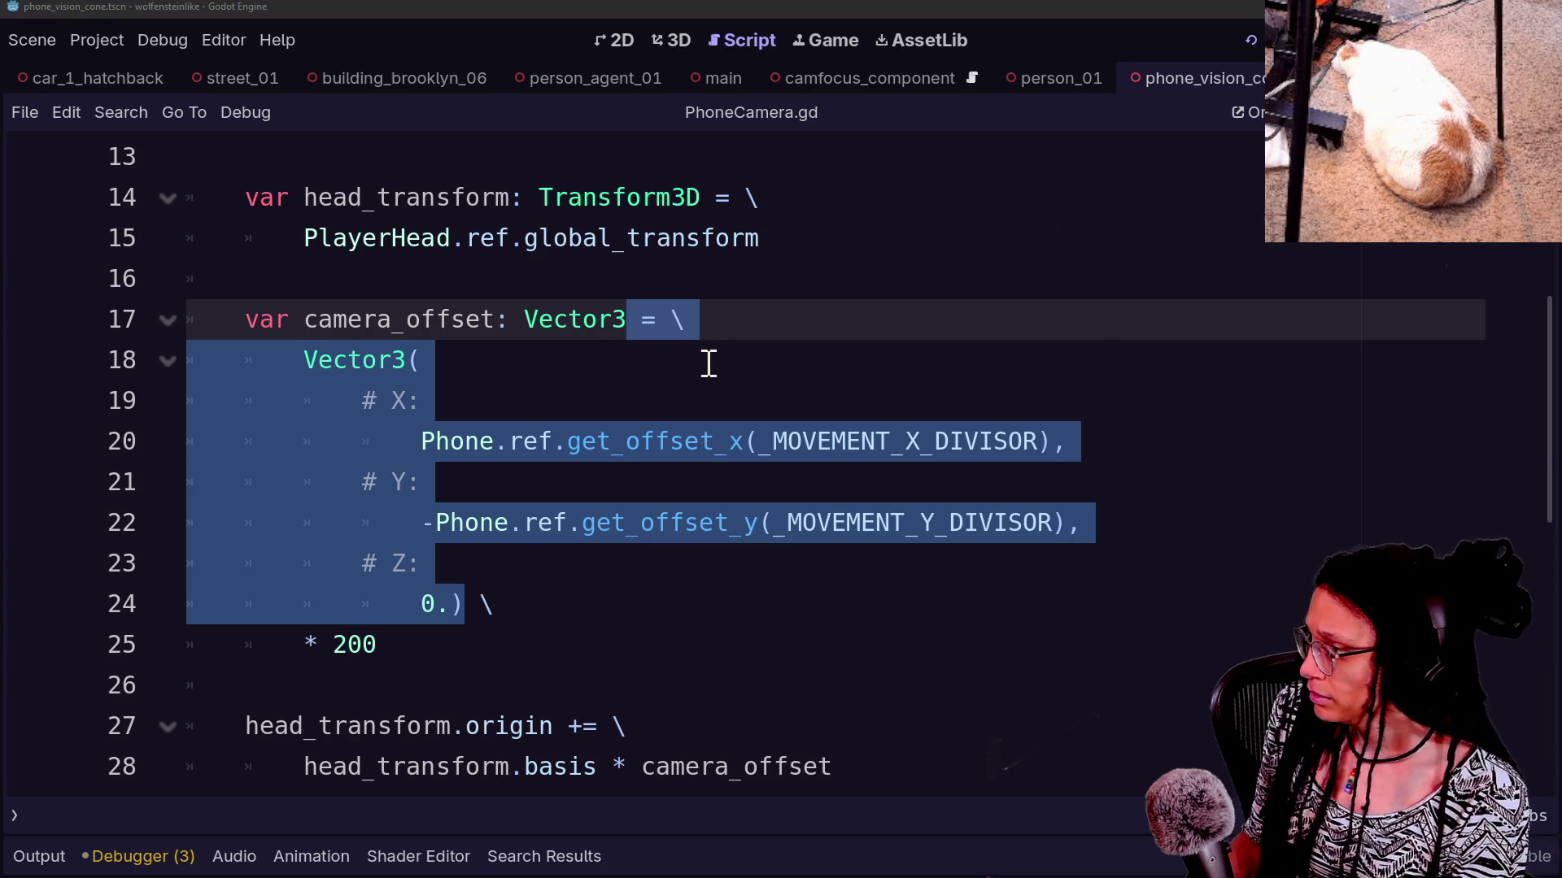
pyautogui.hotkey('shift', 'alt', 'o')
pyautogui.press('Down')
pyautogui.press('Up')
pyautogui.press('Down')
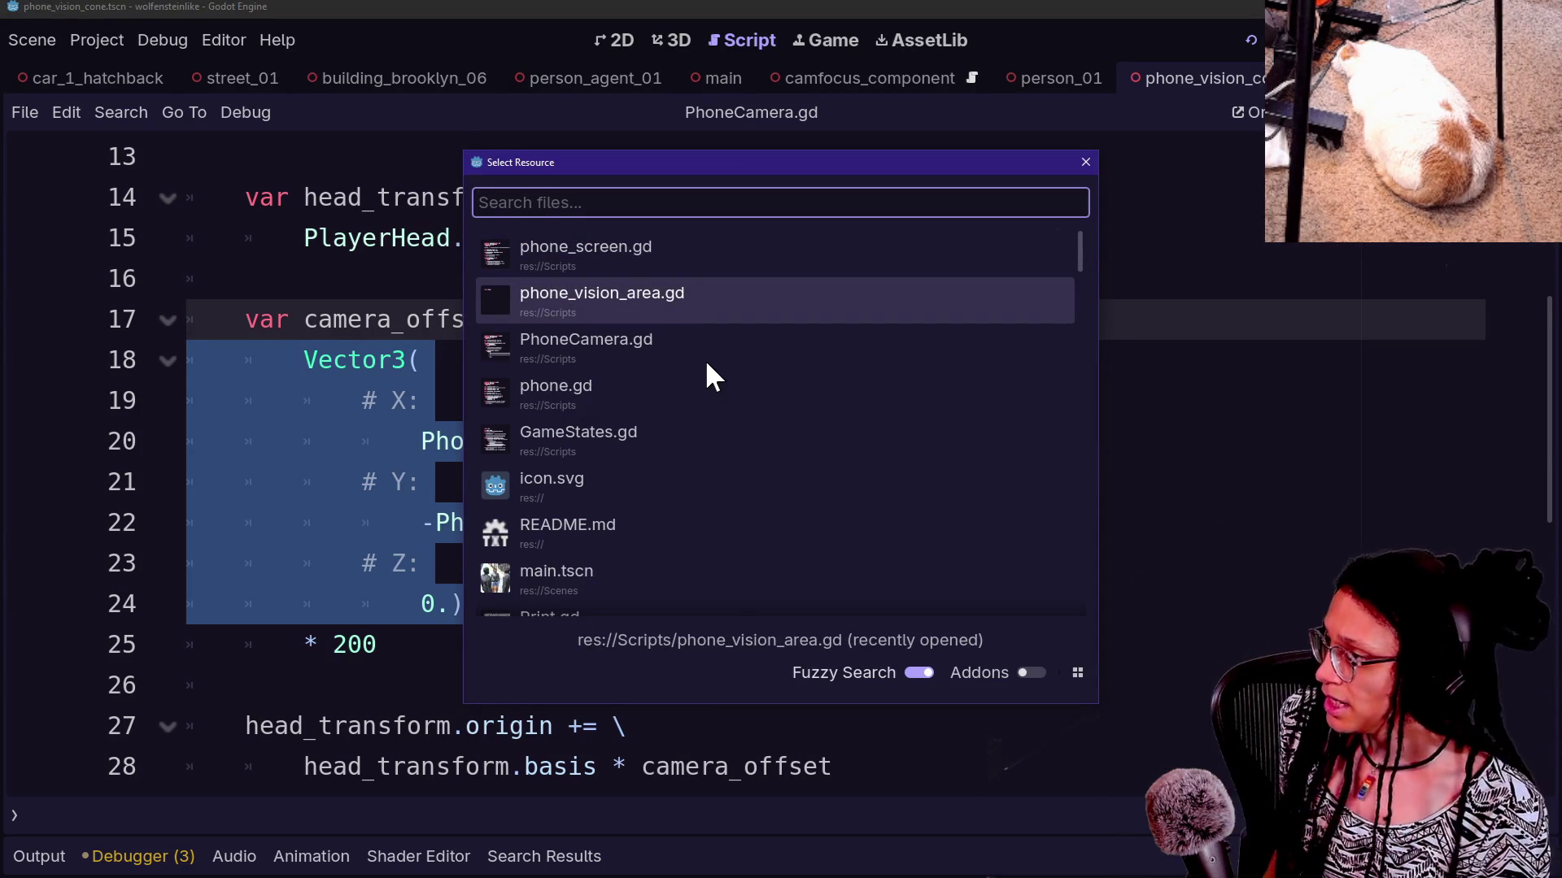
# Paste the copied offset code over line 39's unfinished Vector3 expression and drop the duplicated equals sign
pyautogui.press('Return')
pyautogui.click(612, 687)
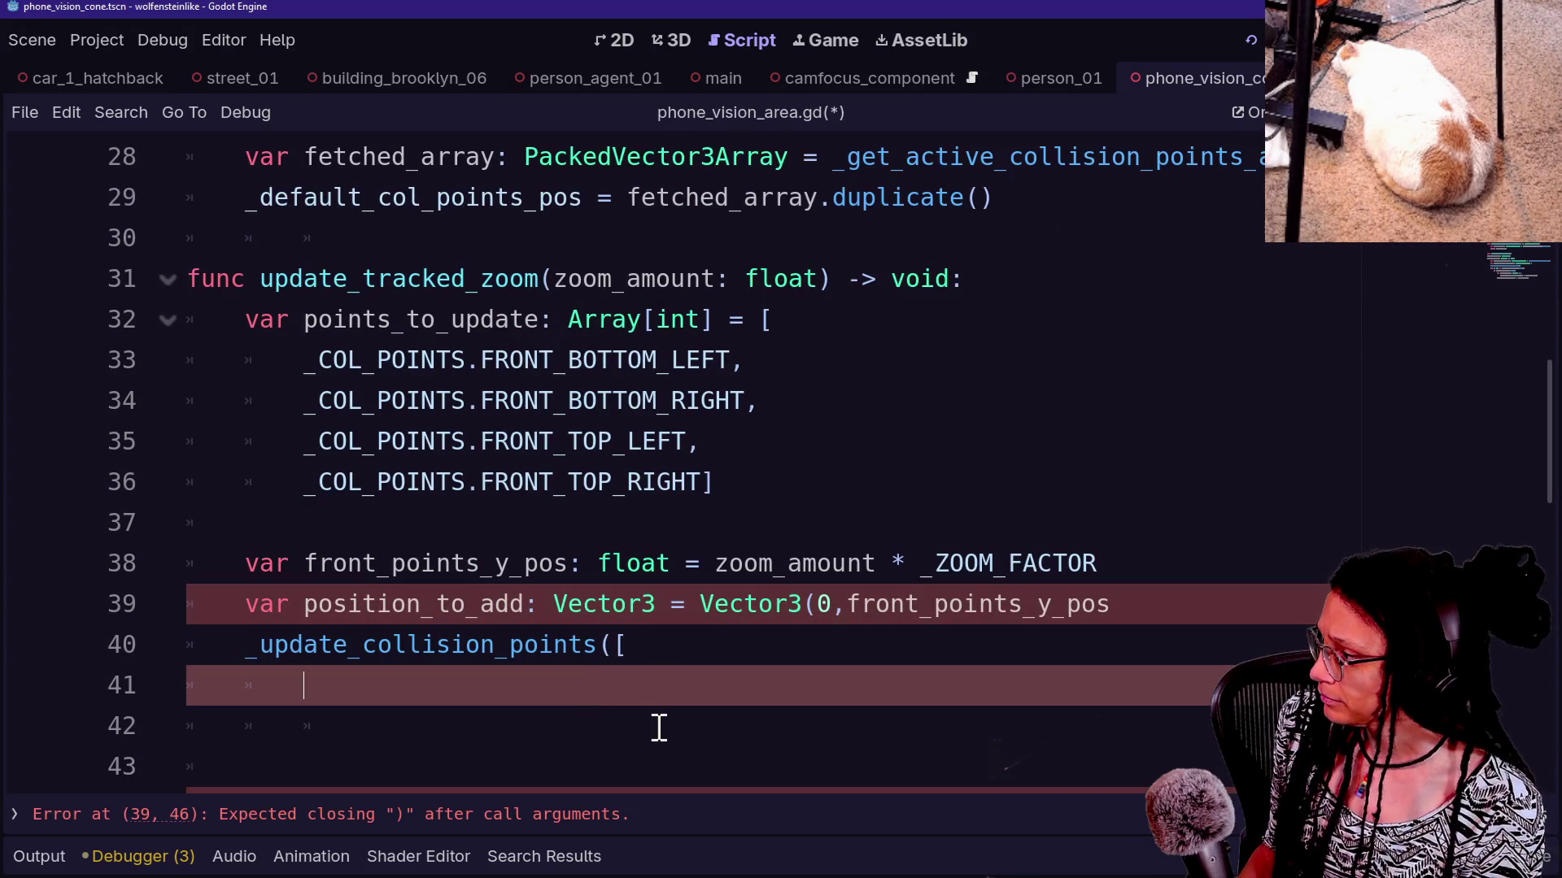
pyautogui.write(',')
pyautogui.moveTo(1179, 610); pyautogui.dragTo(795, 606)
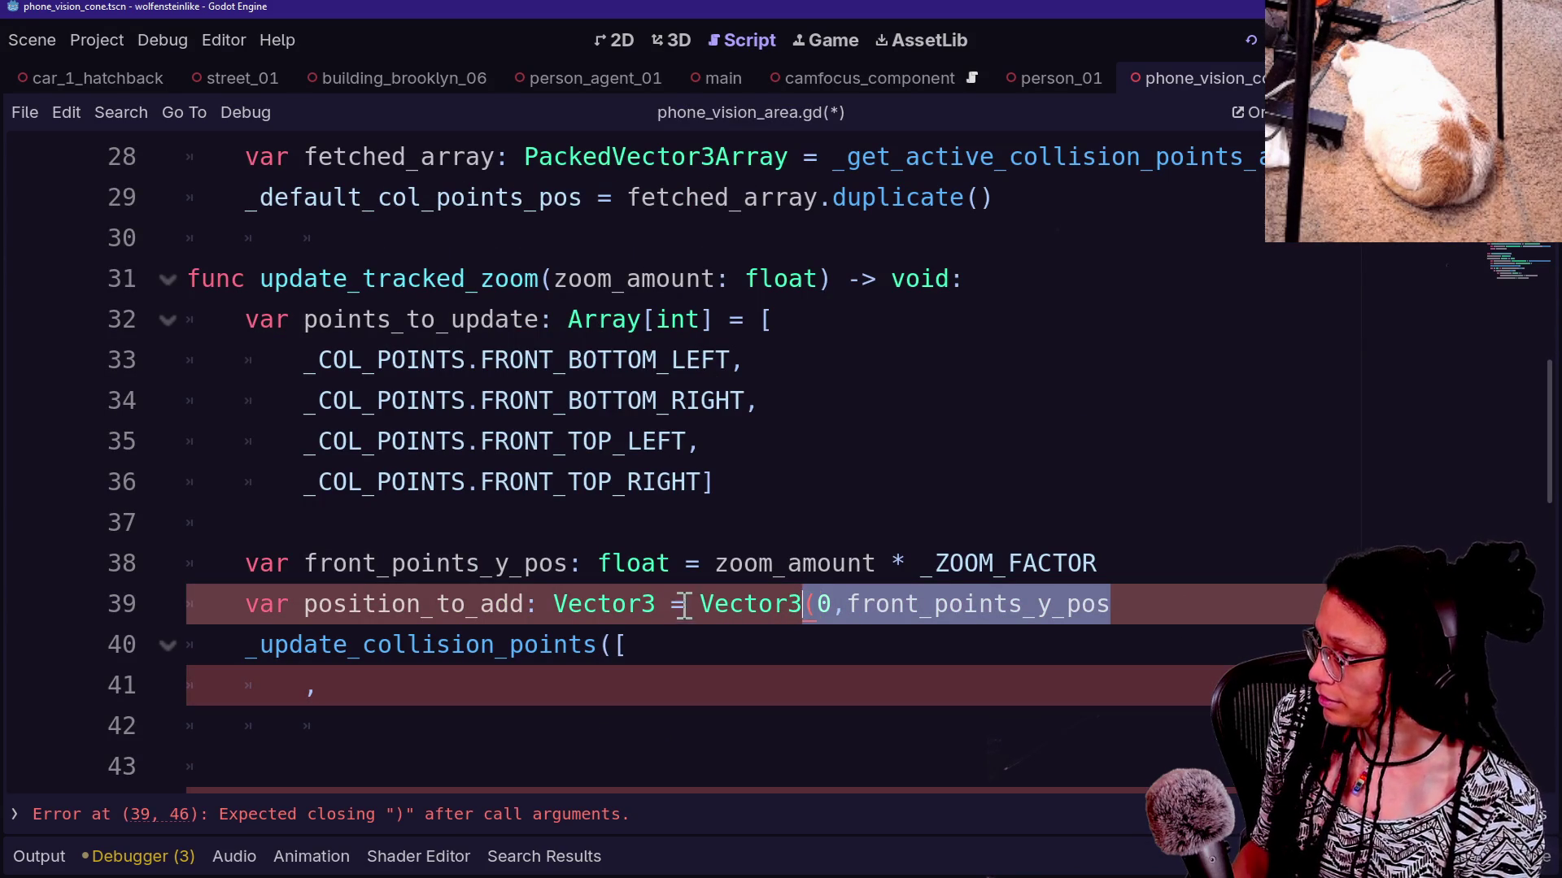
pyautogui.moveTo(1160, 604); pyautogui.dragTo(698, 606)
pyautogui.hotkey('ctrl', 'v')
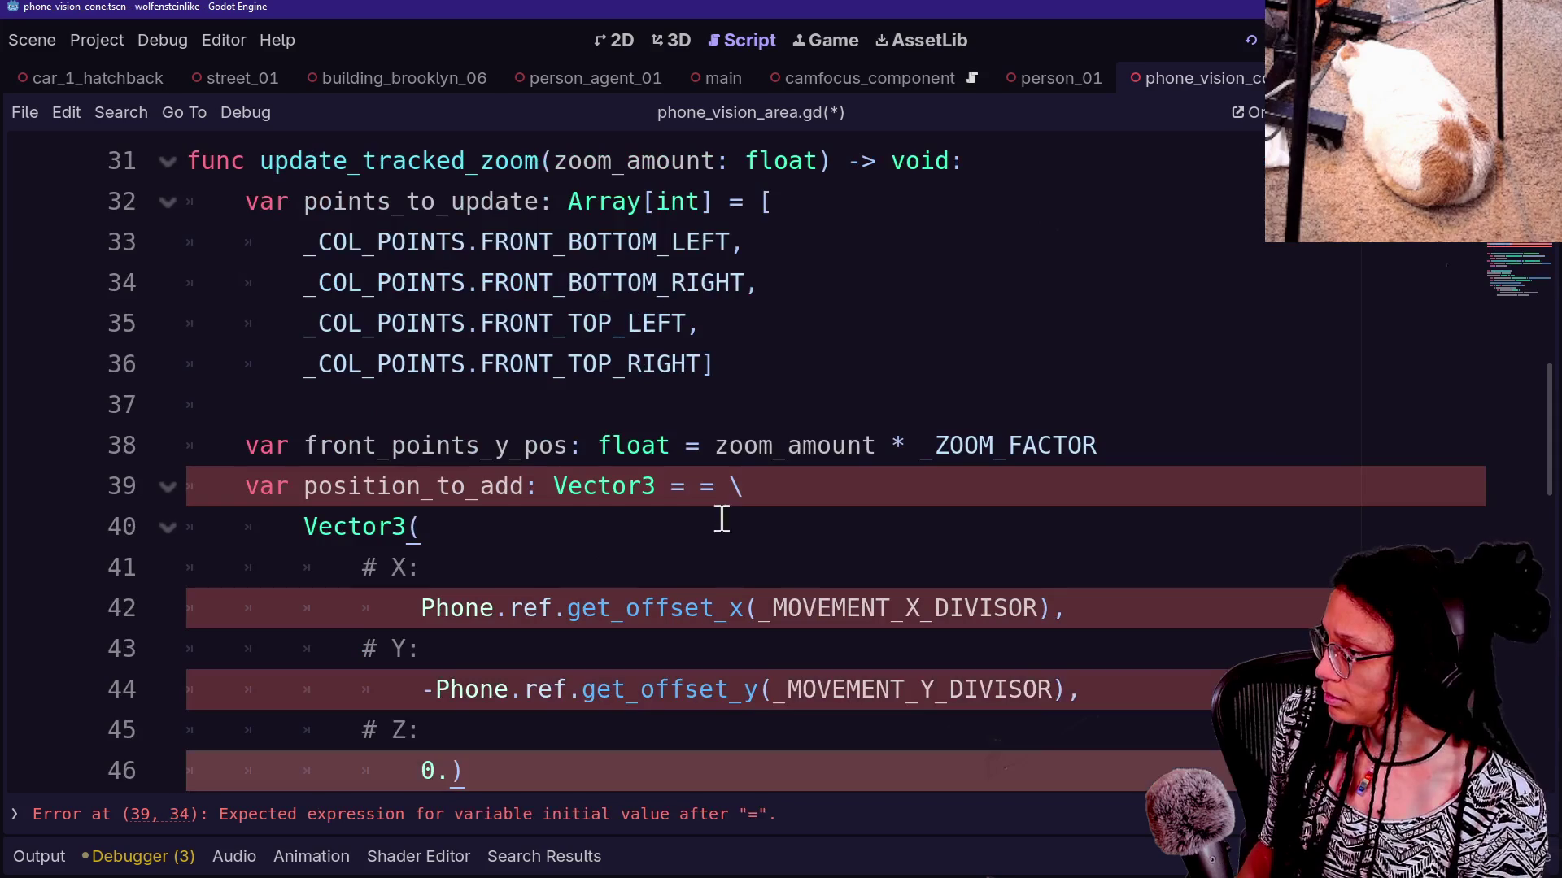
pyautogui.click(729, 492)
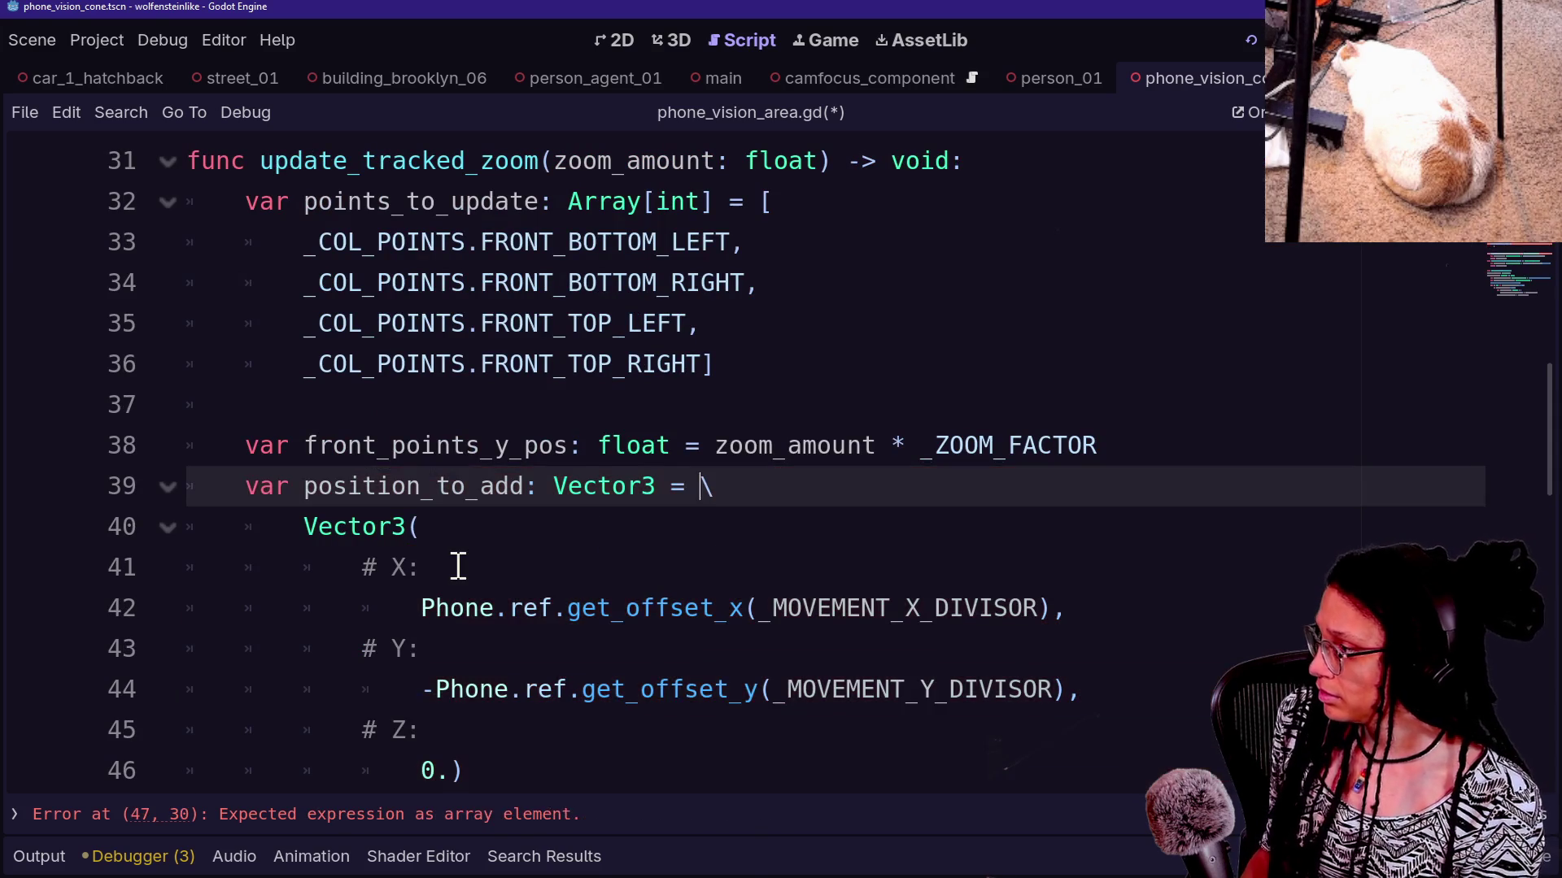
pyautogui.rightClick(453, 561)
pyautogui.press('Escape')
pyautogui.scroll(-1, 407, 486)
# Set position_to_add's X value to 0 and its Y value to front_points_y_pos
pyautogui.moveTo(406, 485); pyautogui.dragTo(1081, 466)
pyautogui.write('0,')
pyautogui.moveTo(422, 574); pyautogui.dragTo(1034, 579)
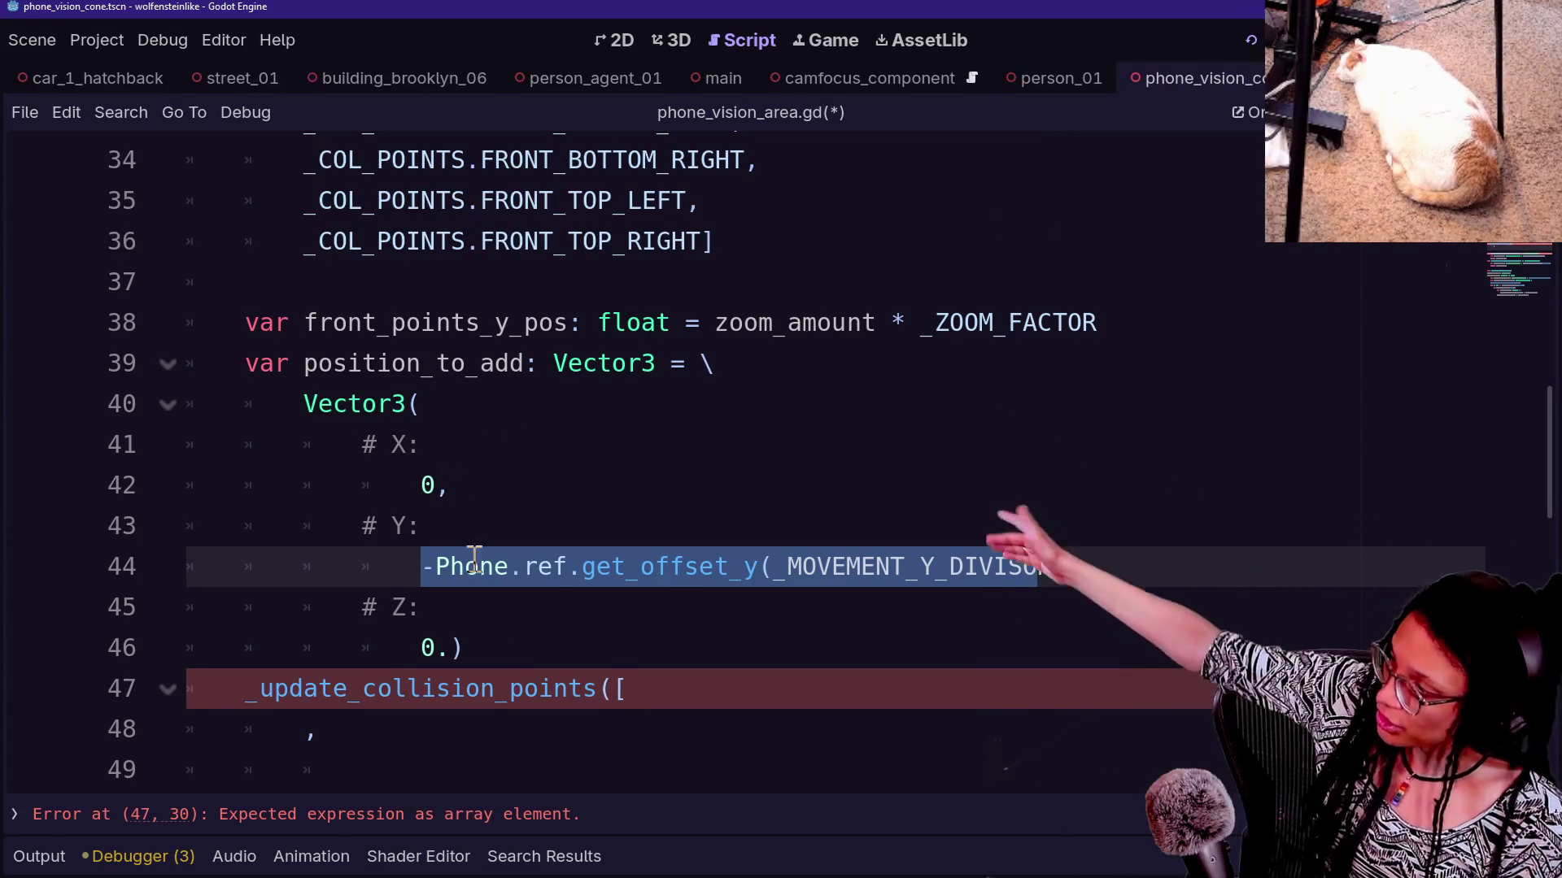
pyautogui.press('Down')
pyautogui.press('Down')
pyautogui.click(1064, 566)
pyautogui.moveTo(1064, 566)
pyautogui.mouseDown()
pyautogui.moveTo(377, 528)
pyautogui.moveTo(428, 570)
pyautogui.mouseUp()
pyautogui.write('front,')
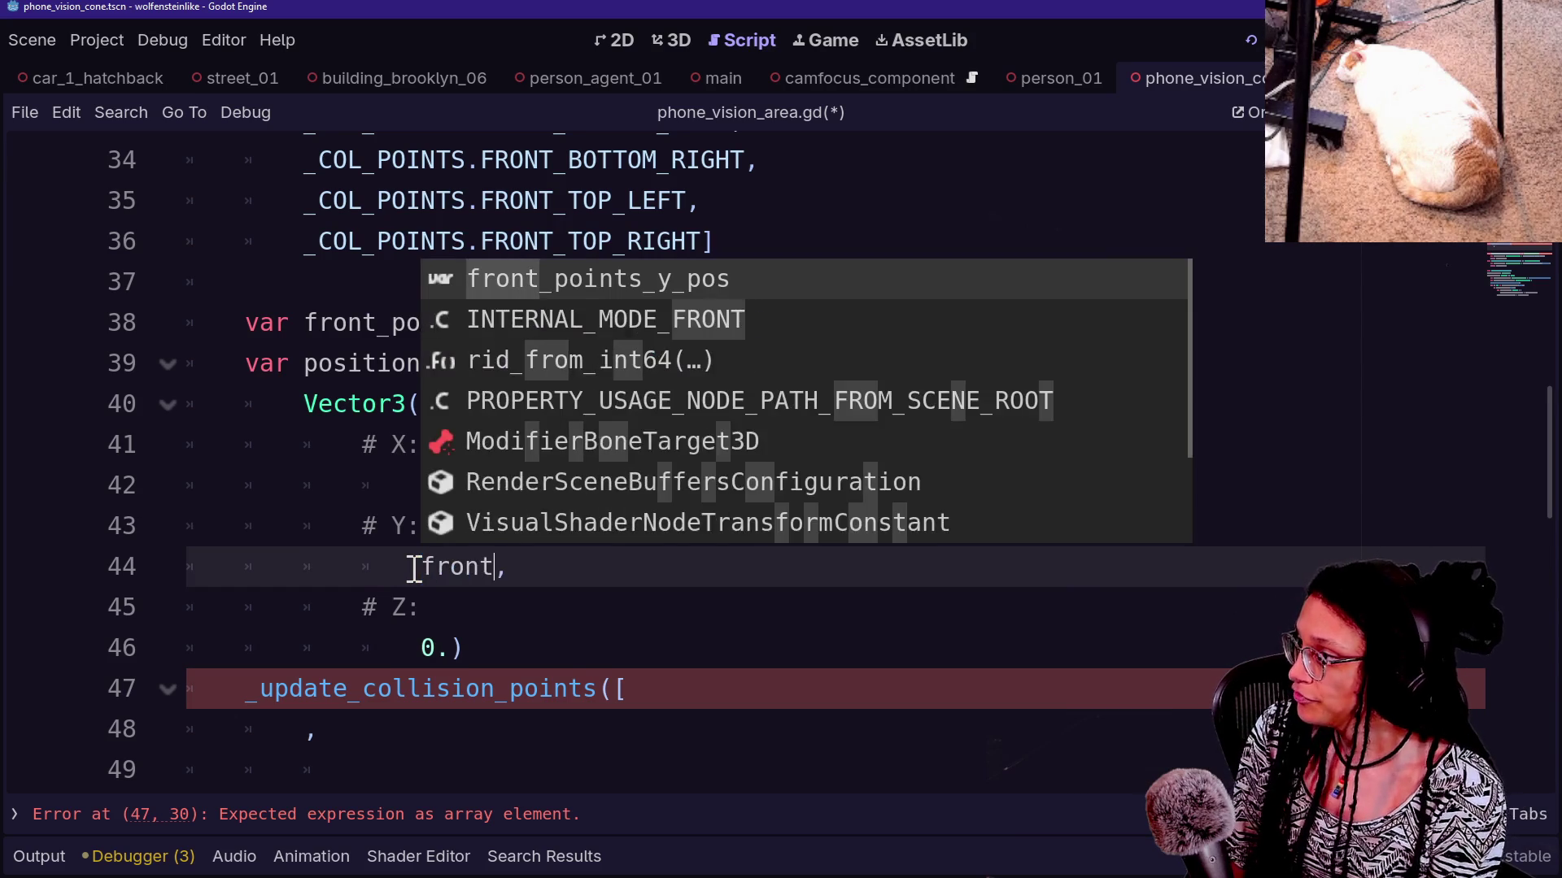
pyautogui.press('Return')
# Add an empty line after the Vector3 block
pyautogui.click(719, 527)
pyautogui.click(719, 570)
pyautogui.press('Down')
pyautogui.press('Down')
pyautogui.press('Down')
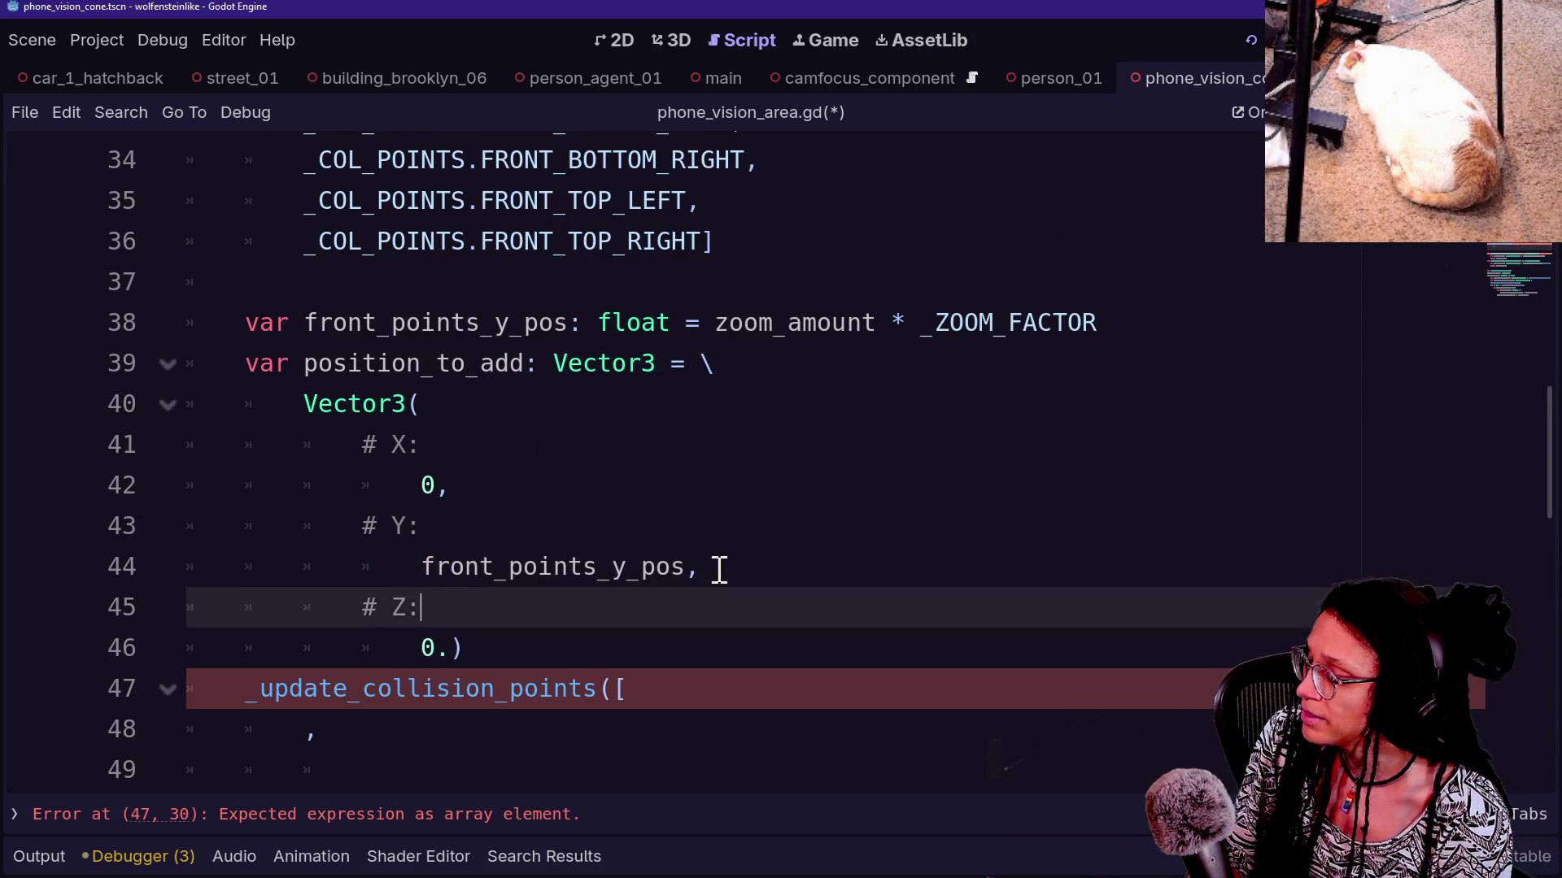
pyautogui.click(523, 623)
pyautogui.click(533, 648)
pyautogui.press('Return')
# Delete the stray comma from the _update_collision_points call on line 49
pyautogui.click(234, 478)
pyautogui.hotkey('shift', 'Down')
pyautogui.hotkey('shift', 'End')
pyautogui.scroll(-1, 567, 635)
pyautogui.click(364, 570)
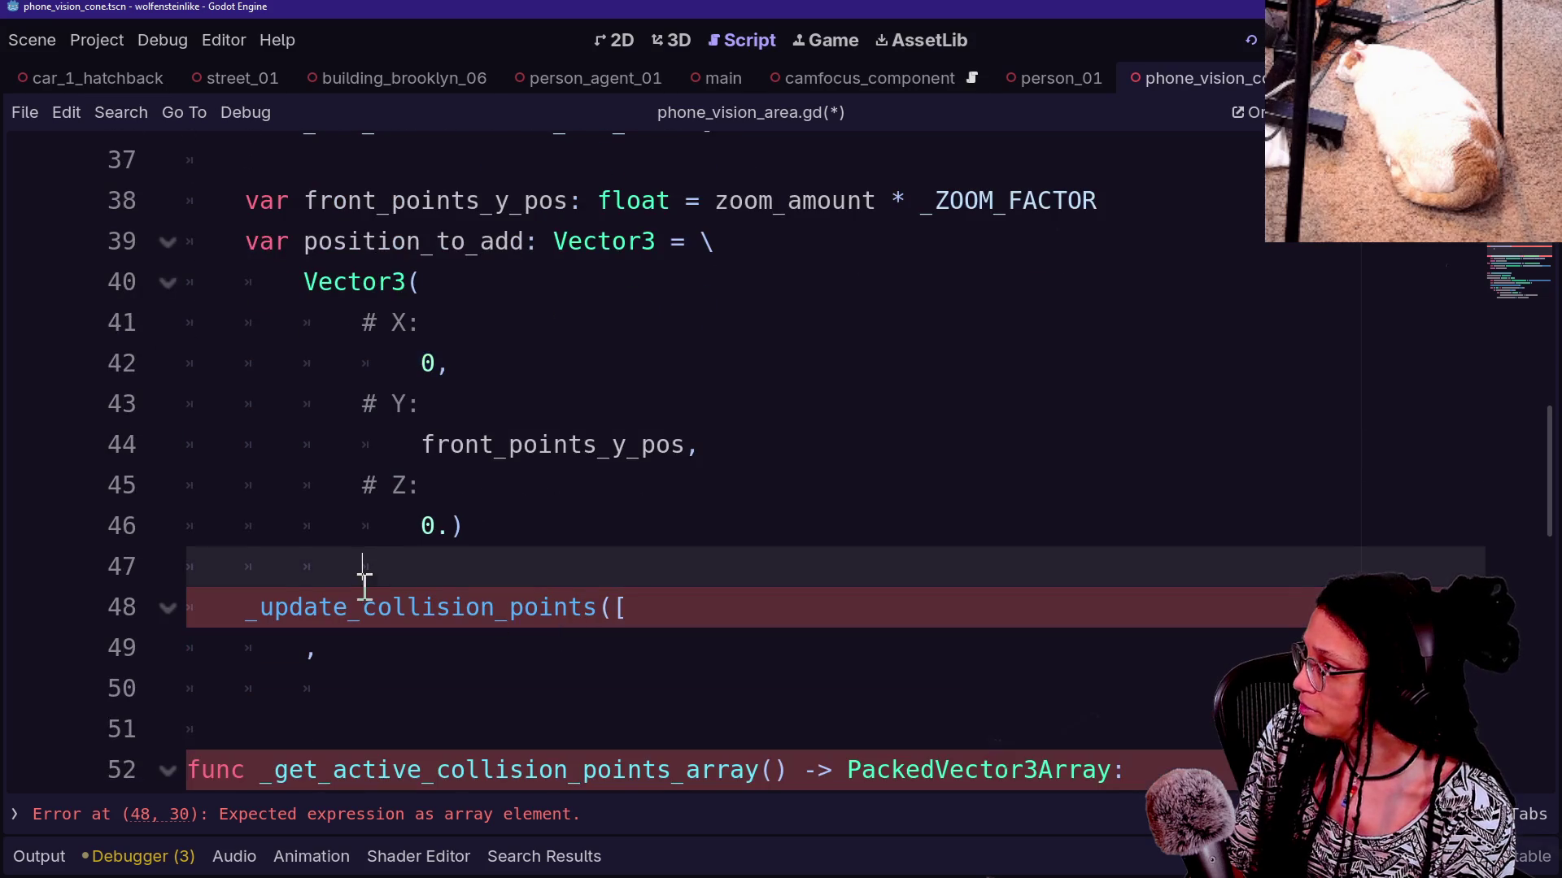
pyautogui.click(840, 484)
pyautogui.click(703, 615)
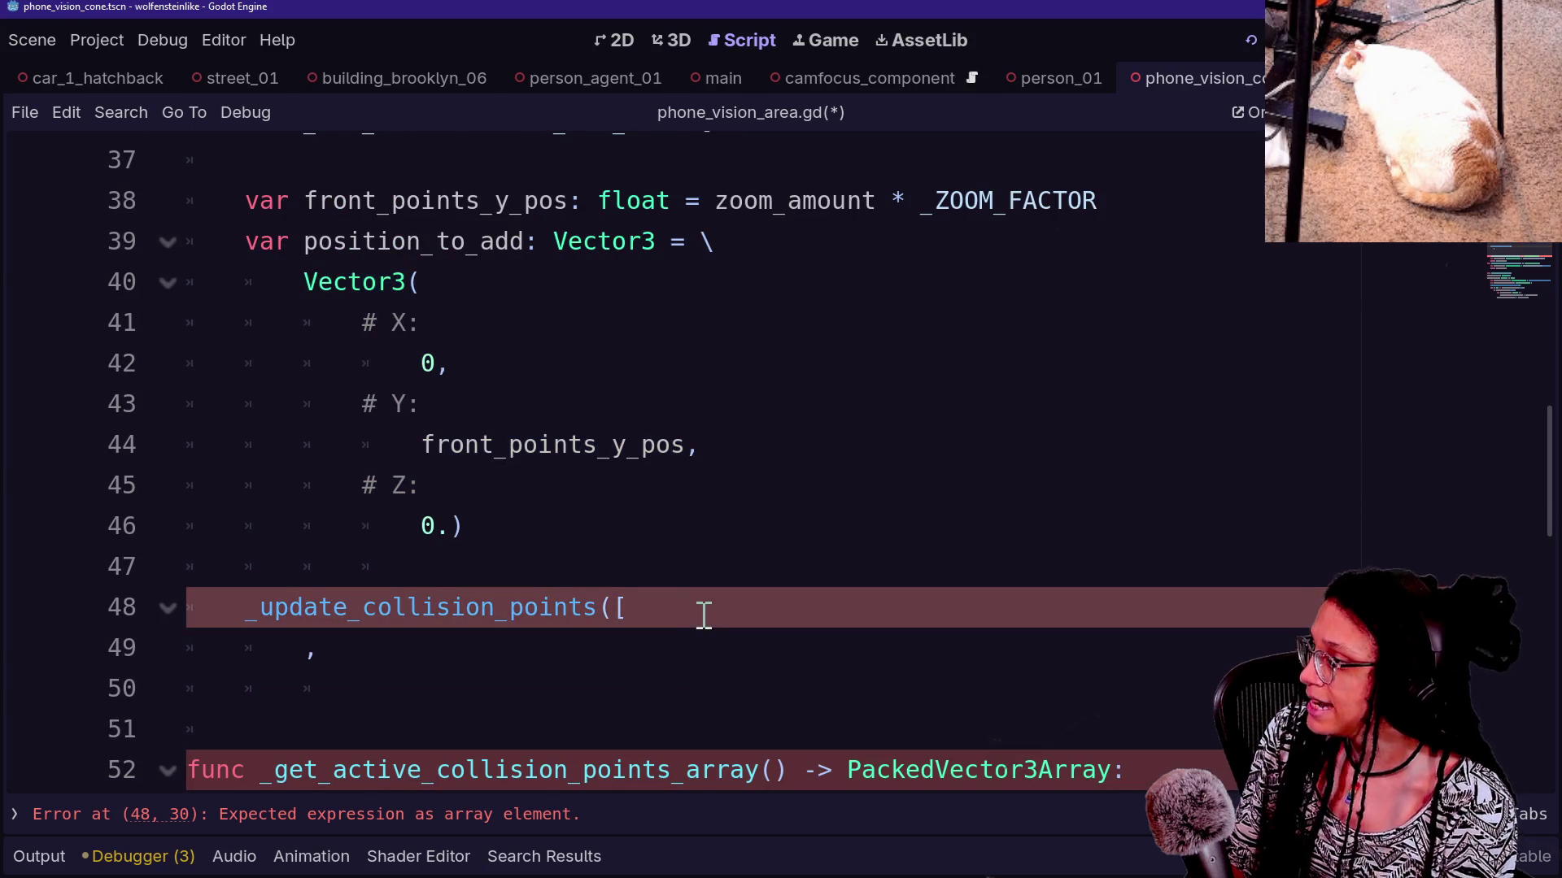
pyautogui.click(579, 649)
pyautogui.press('BackSpace')
pyautogui.press('BackSpace')
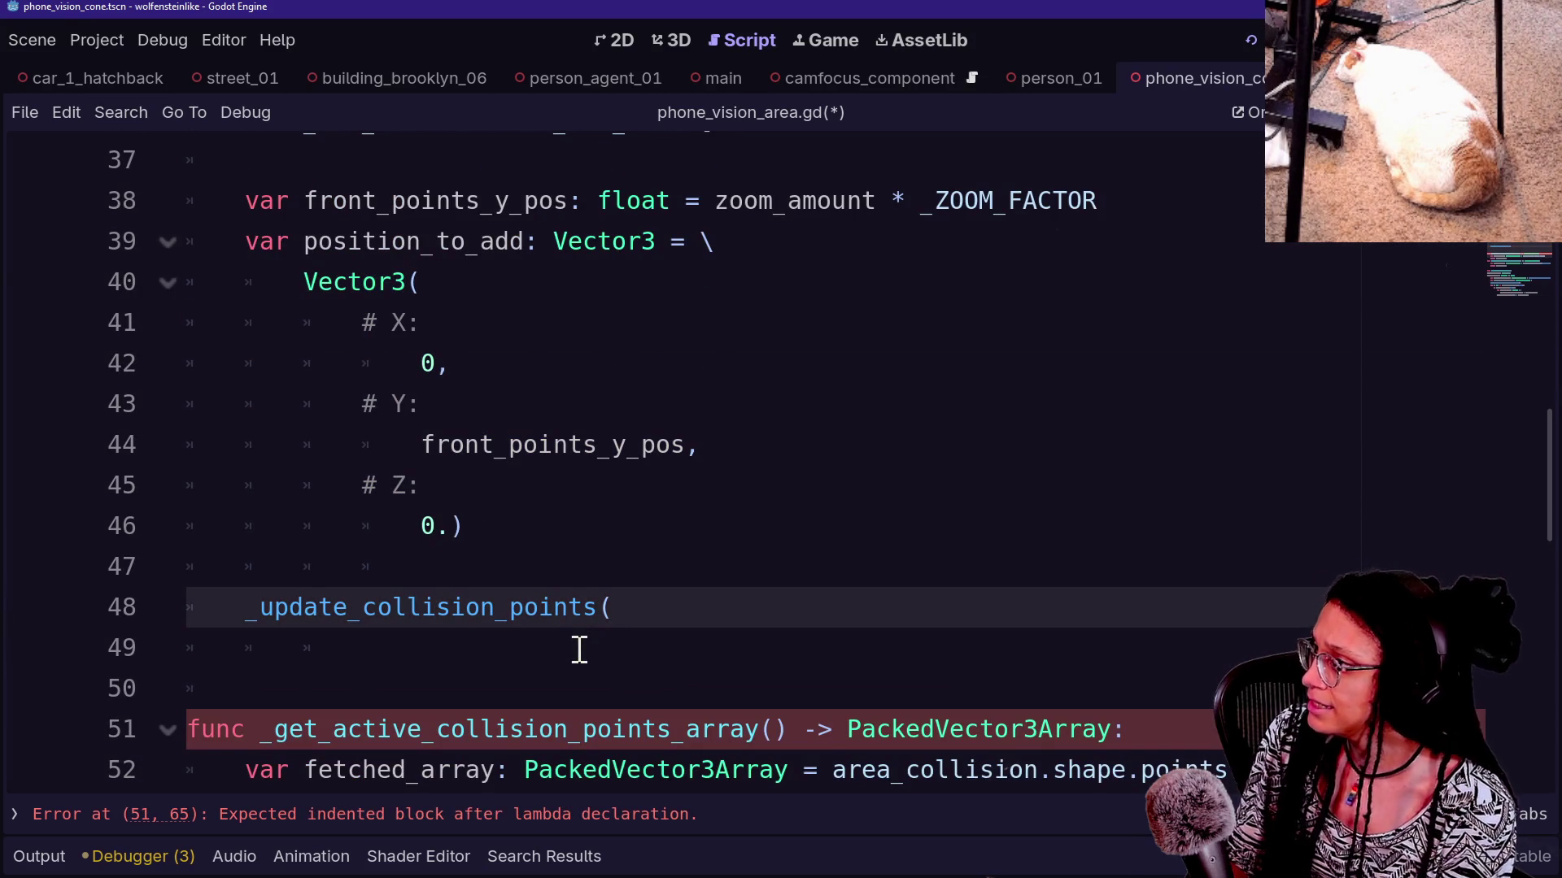
# Fill the _update_collision_points call with points_to_update and position_to_add as its two arguments
pyautogui.scroll(1, 579, 649)
pyautogui.scroll(1, 579, 649)
pyautogui.scroll(-2, 579, 649)
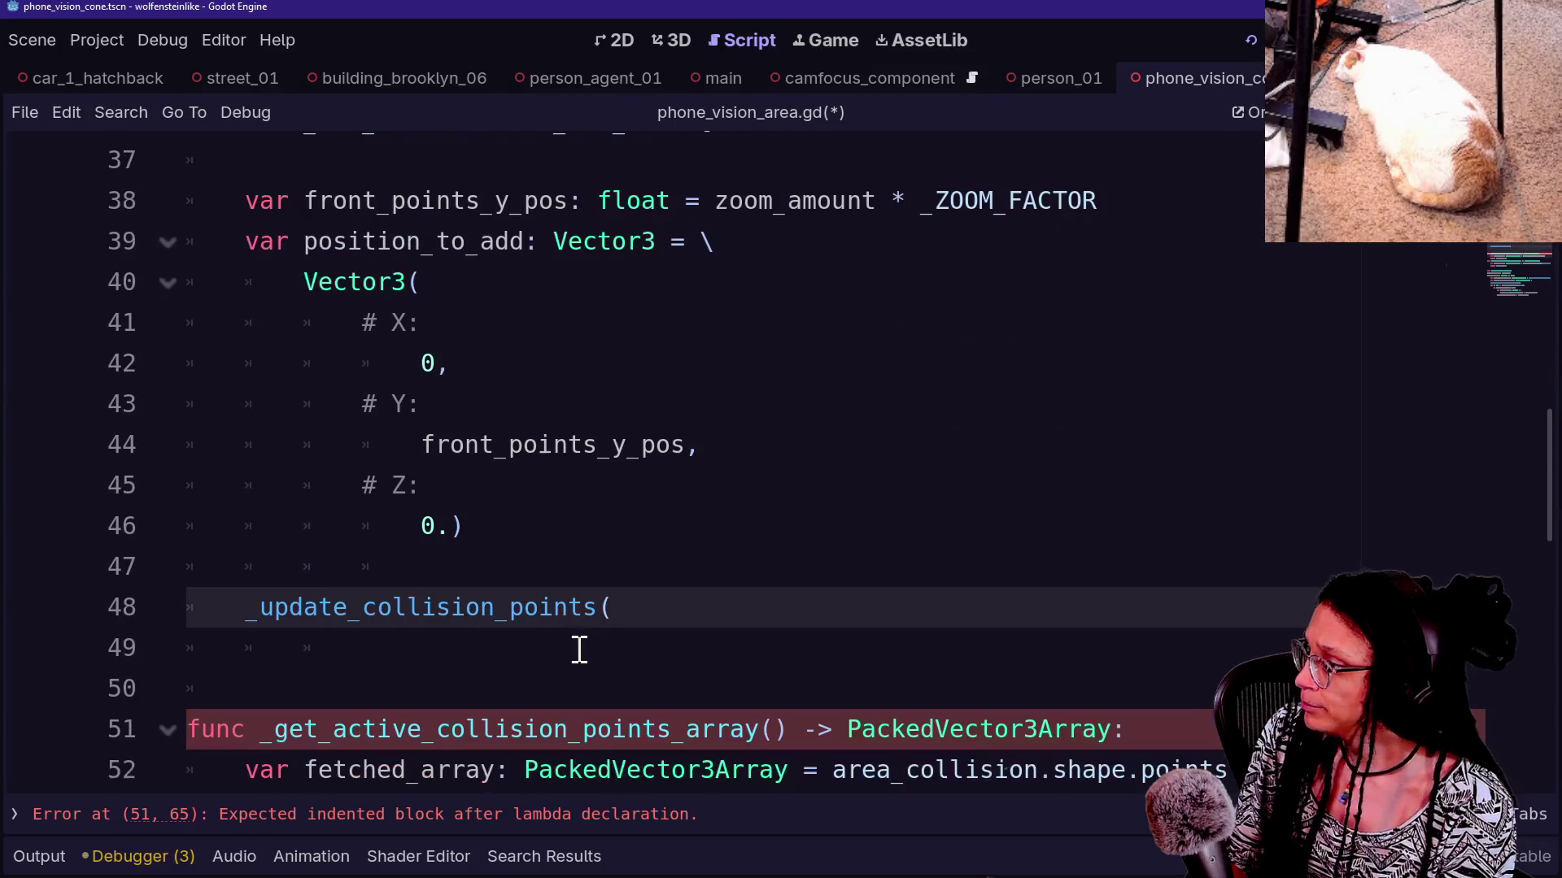
pyautogui.write('p')
pyautogui.press('Return')
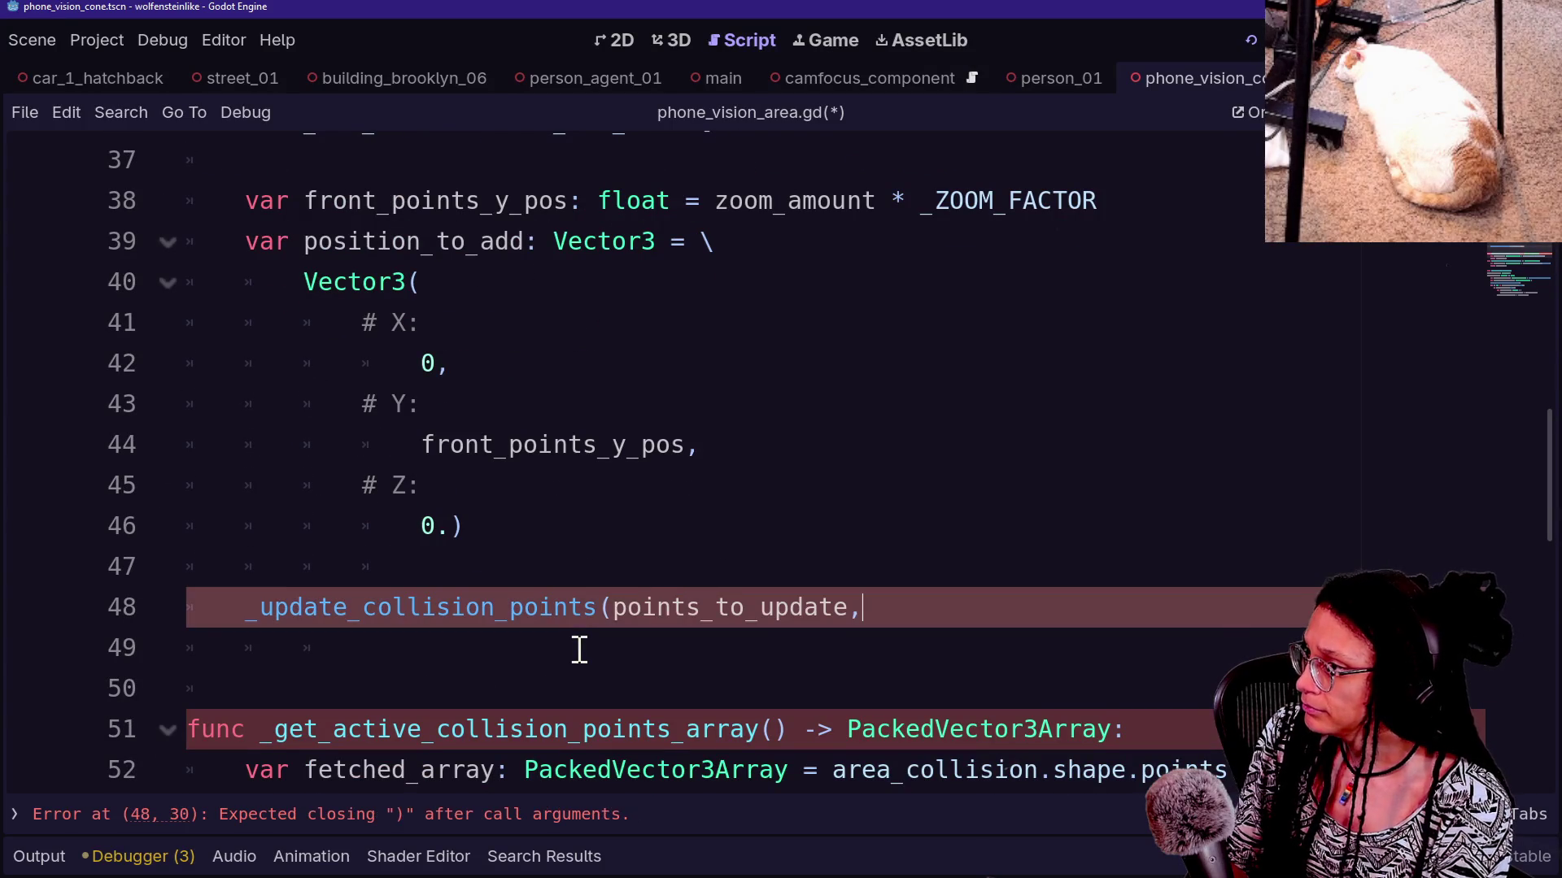
pyautogui.write(',')
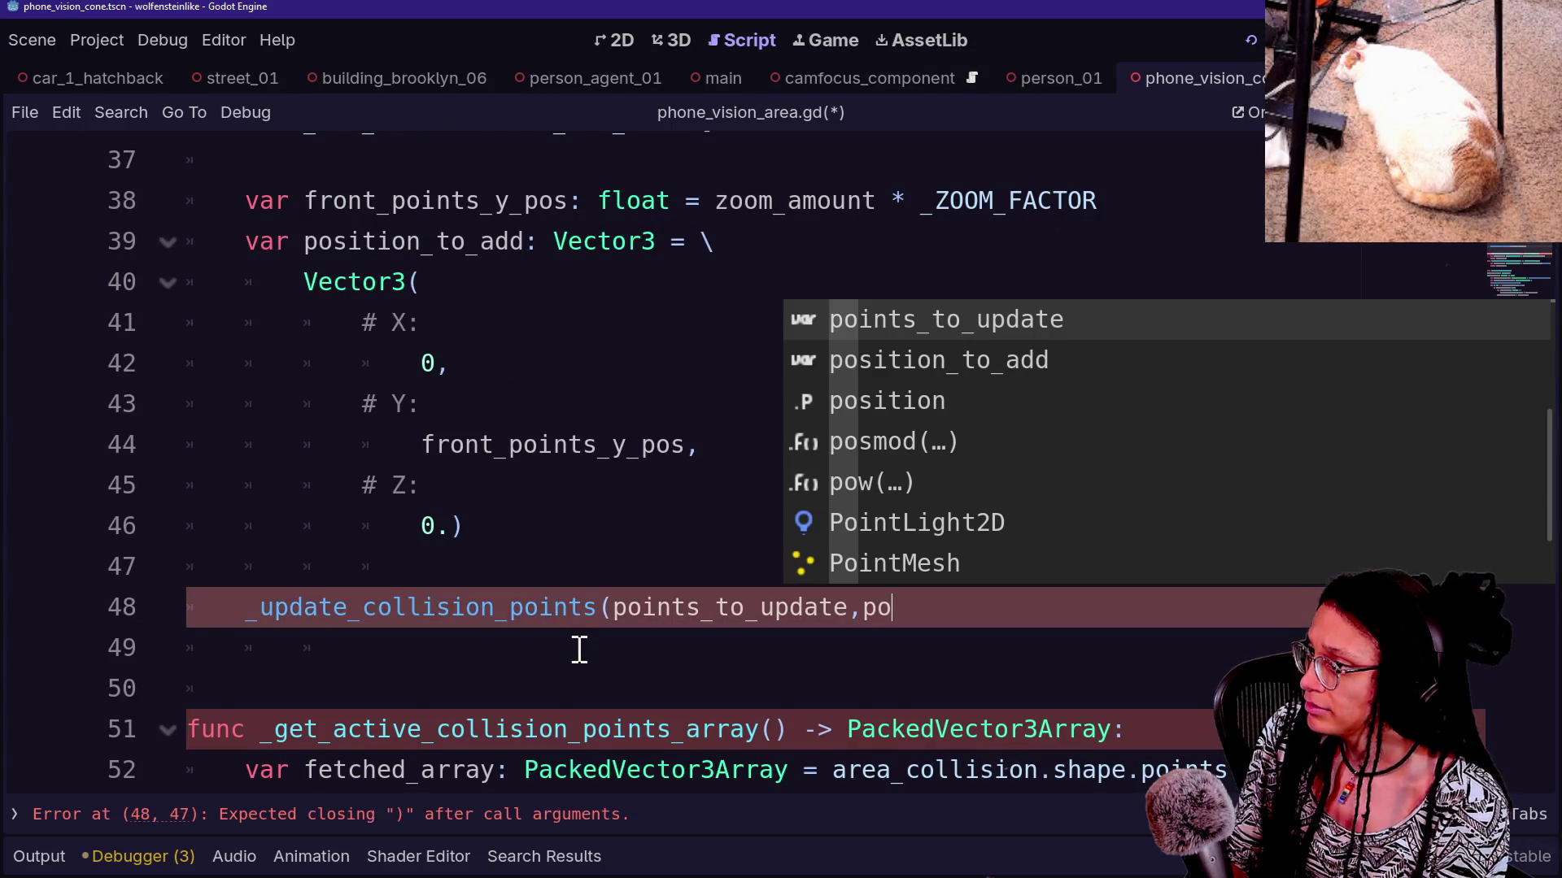
pyautogui.press('Down')
pyautogui.press('Return')
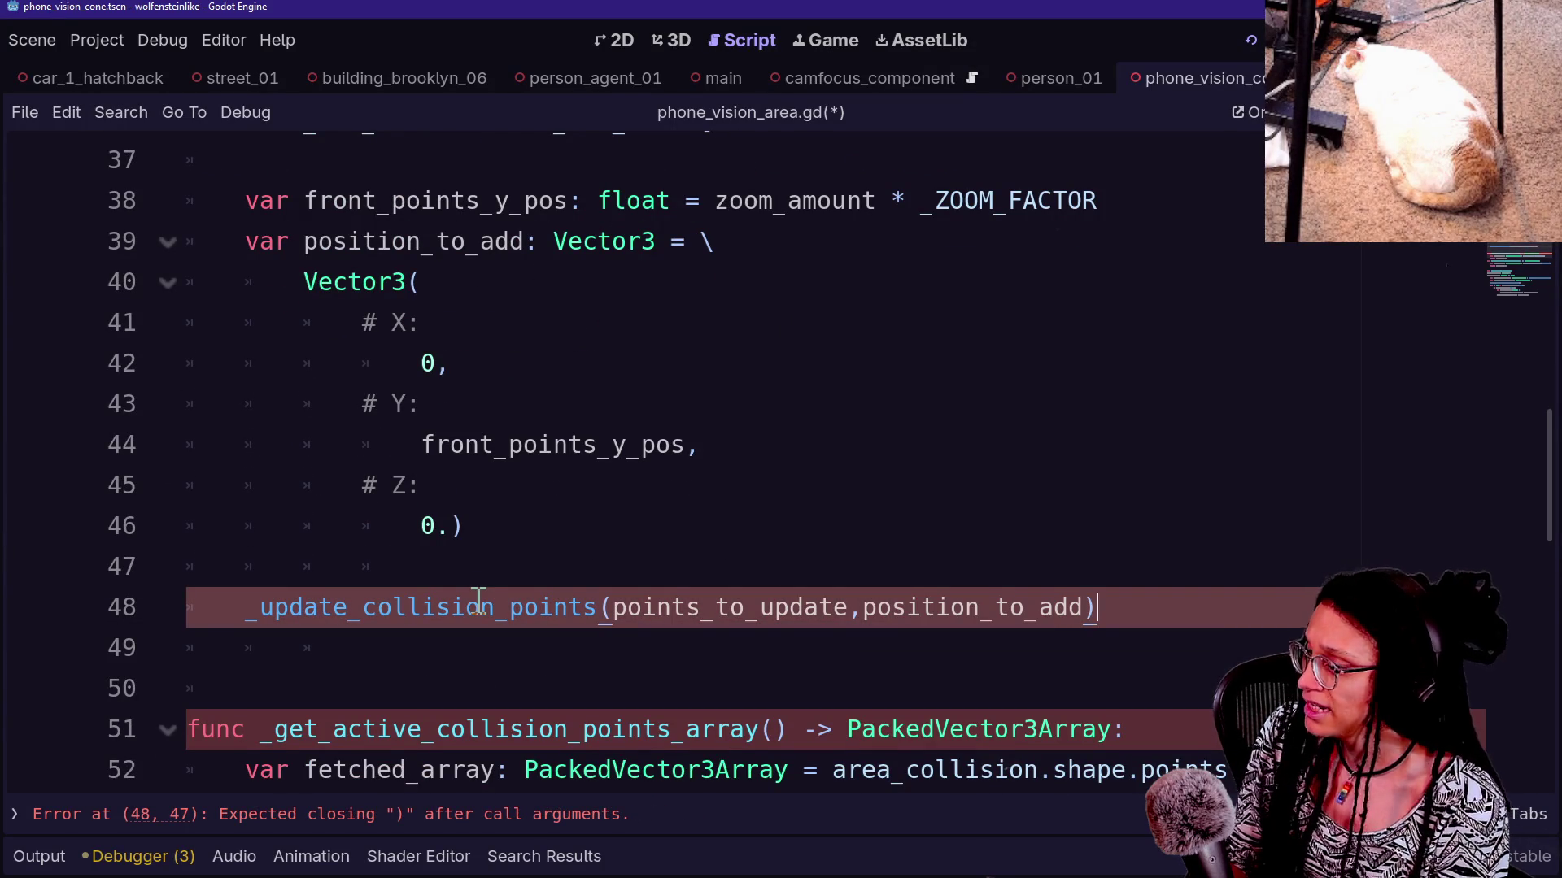
pyautogui.press('Down')
pyautogui.press('Down')
pyautogui.press('Down')
pyautogui.press('Down')
pyautogui.press('Down')
pyautogui.press('Down')
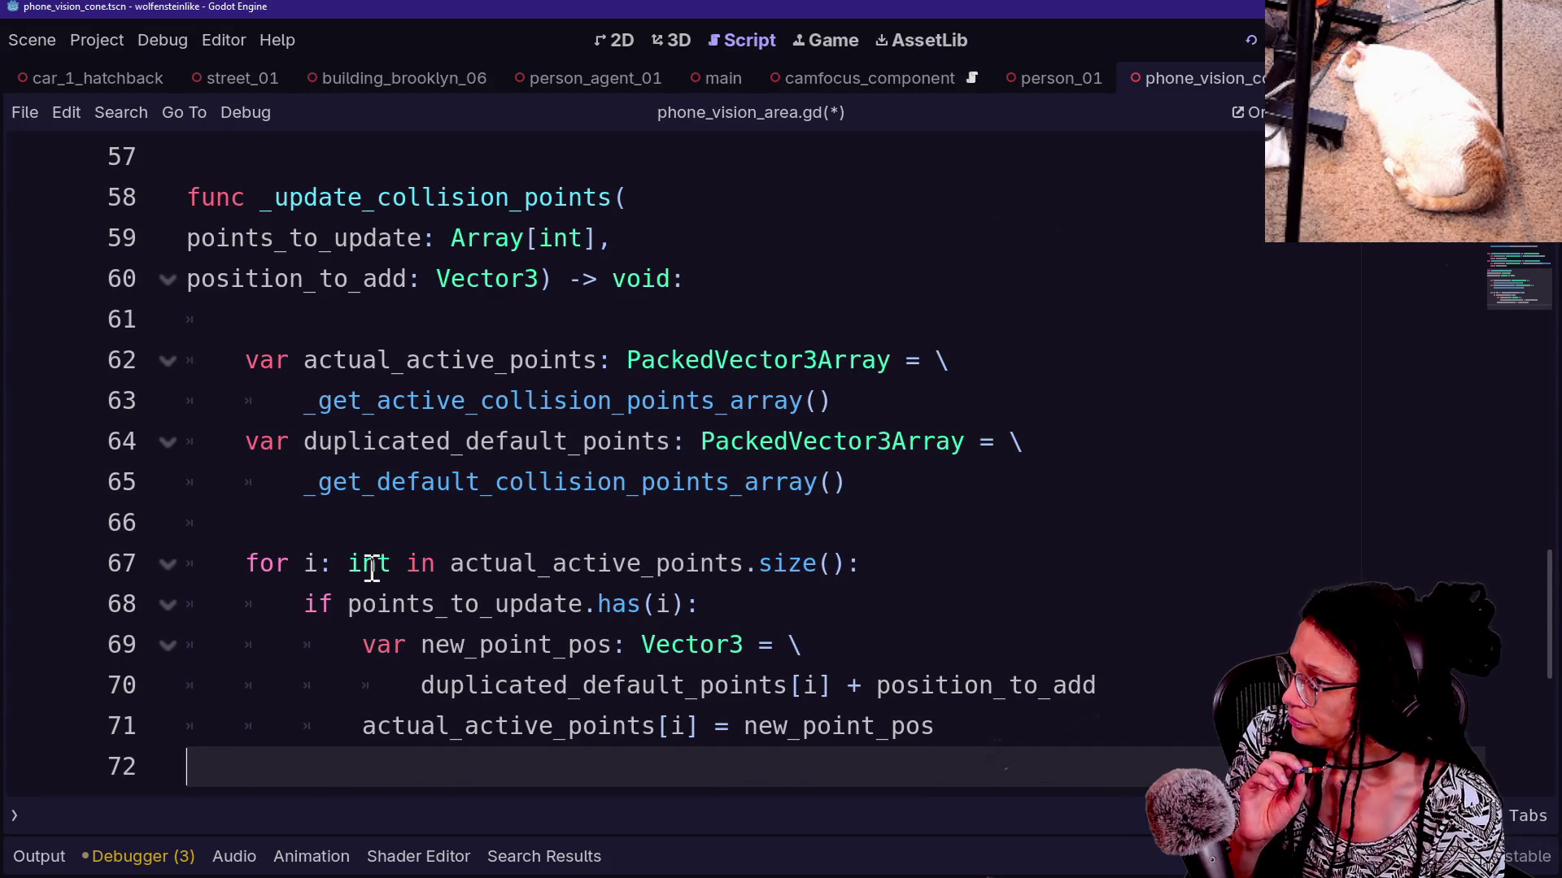
# Review the _update_collision_points loop and its size expression on line 67
pyautogui.moveTo(453, 563); pyautogui.dragTo(878, 564)
pyautogui.press('Down')
pyautogui.press('Down')
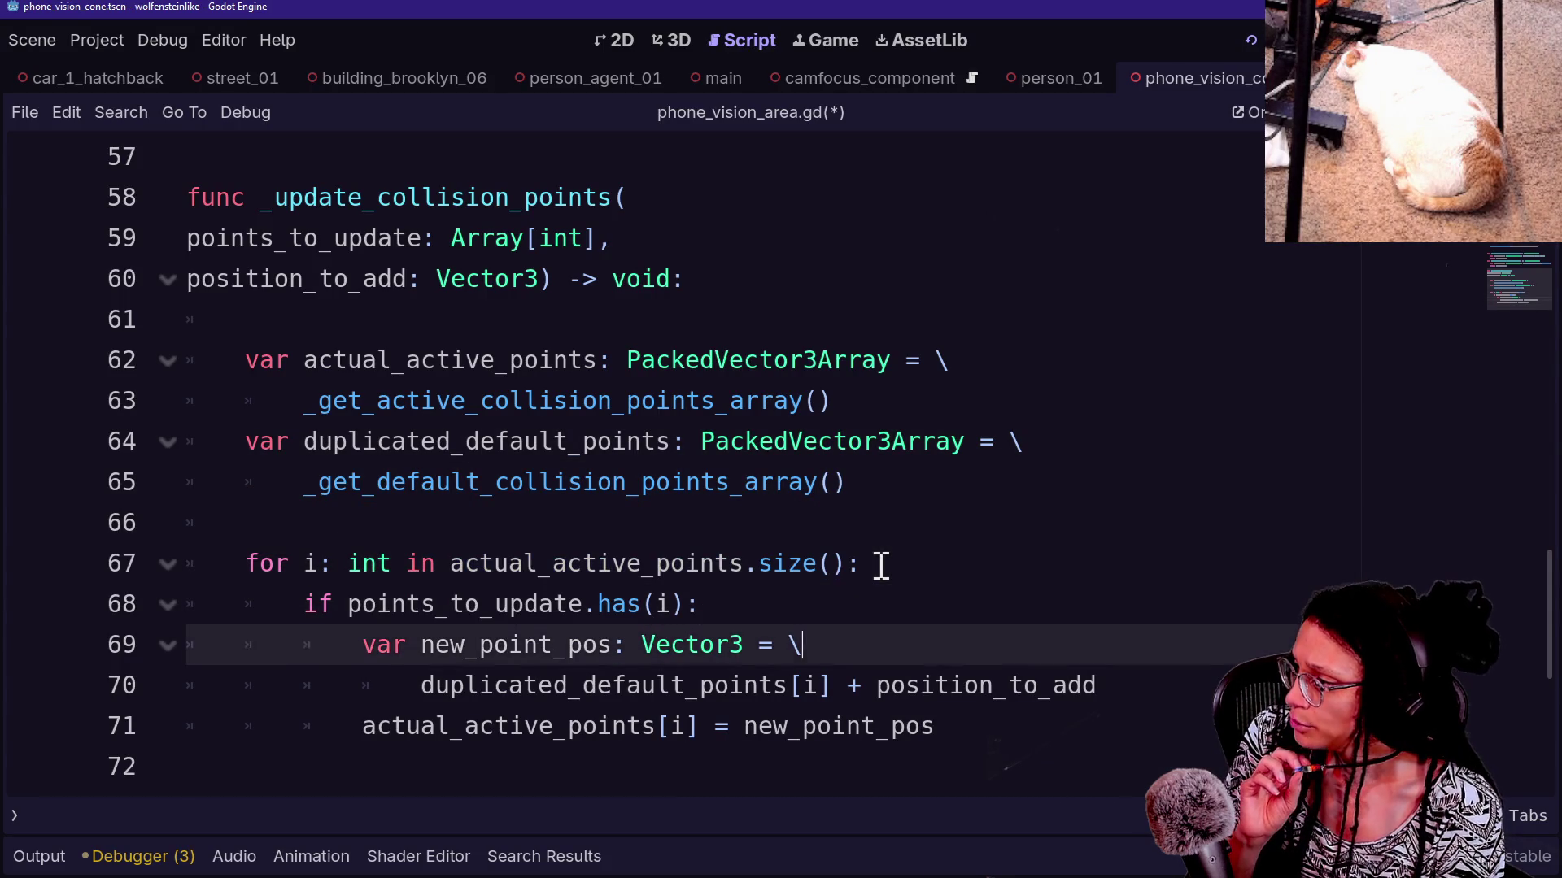
pyautogui.press('Down')
pyautogui.press('Down')
pyautogui.press('Down')
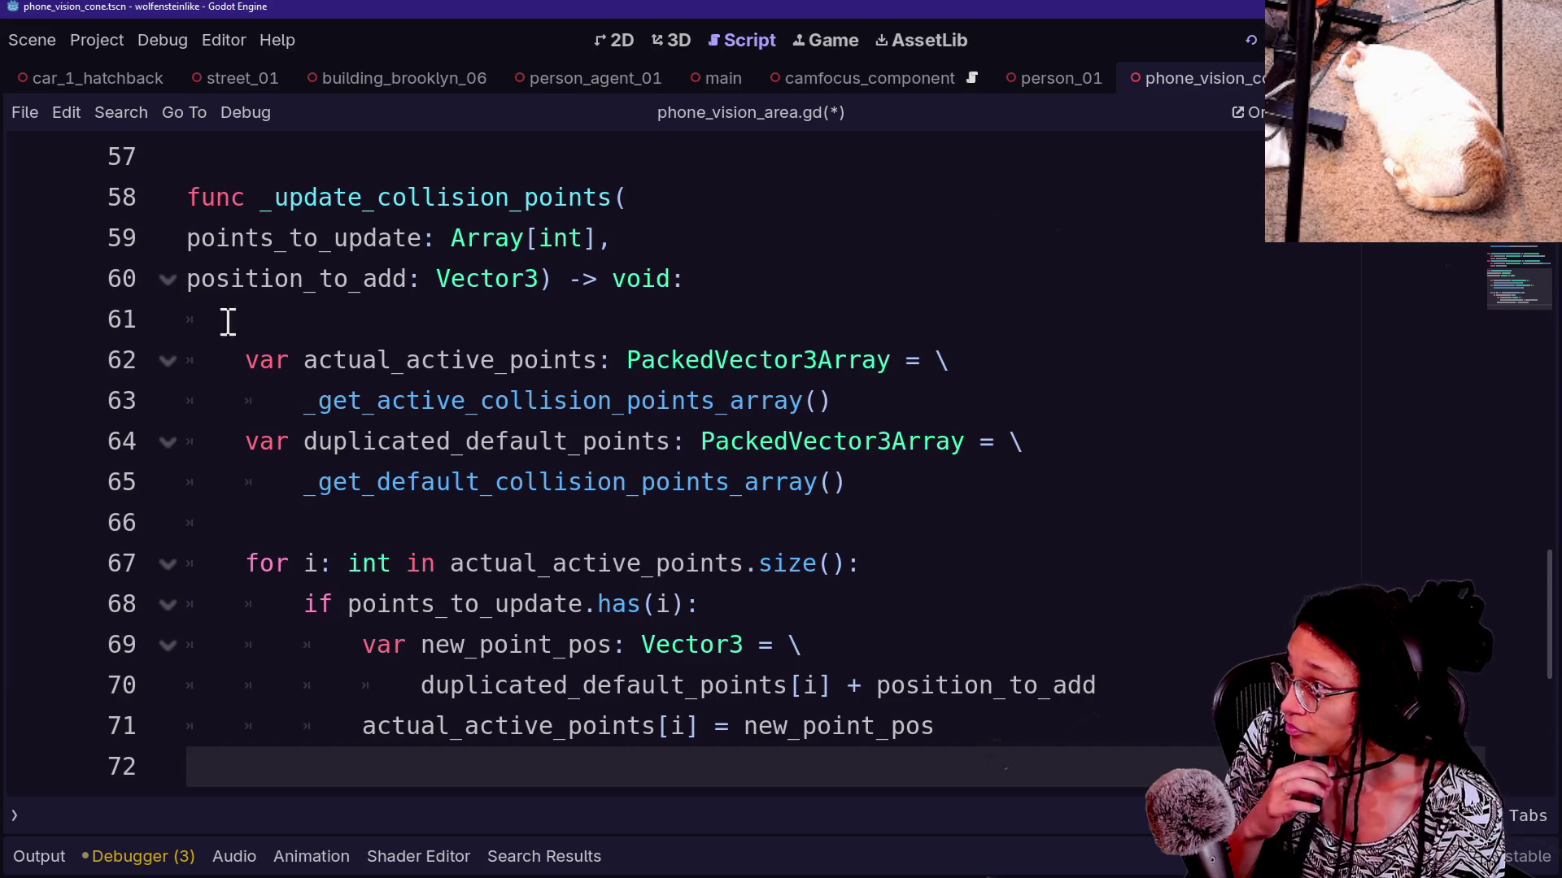
pyautogui.scroll(7, 373, 271)
pyautogui.scroll(-5, 373, 271)
pyautogui.scroll(3, 374, 274)
pyautogui.scroll(5, 374, 274)
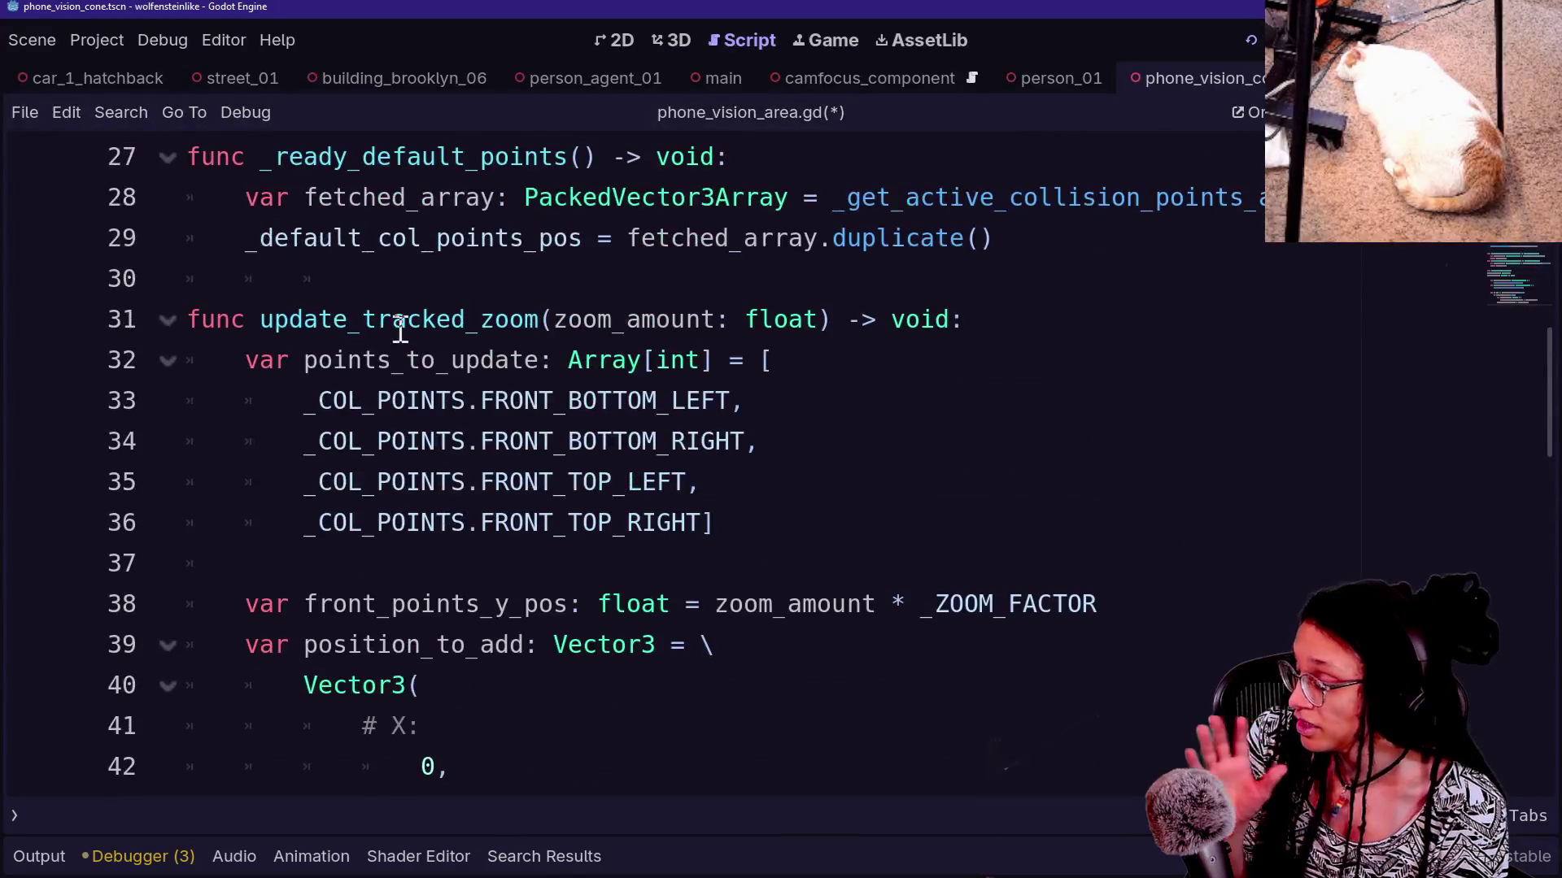
pyautogui.moveTo(351, 401); pyautogui.dragTo(551, 533)
pyautogui.scroll(-1, 549, 533)
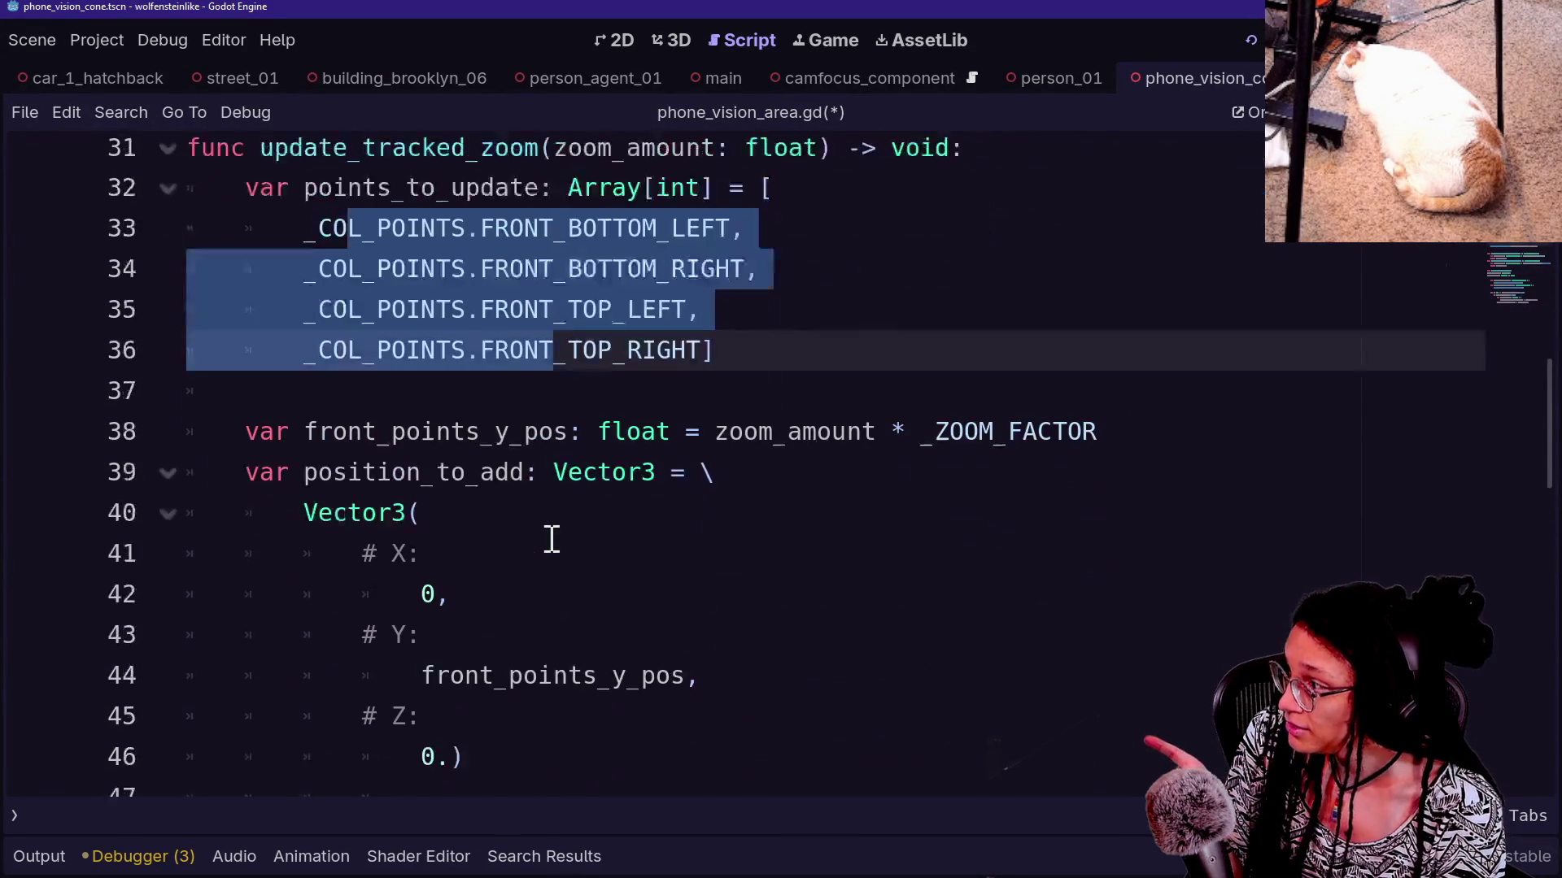
pyautogui.scroll(1, 551, 541)
pyautogui.scroll(-7, 551, 541)
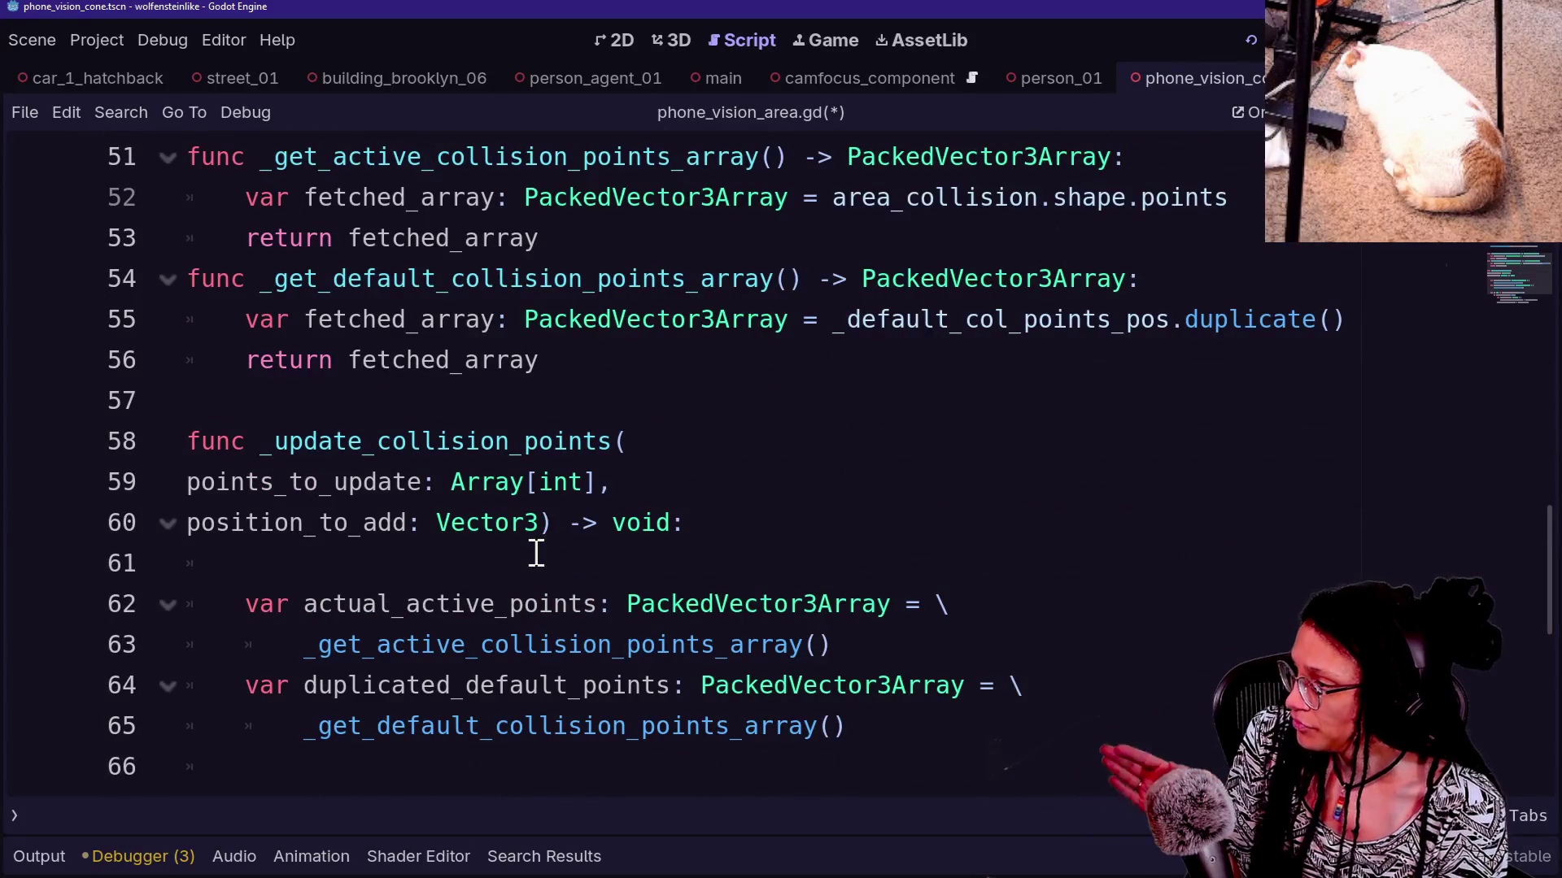
pyautogui.scroll(-1, 543, 591)
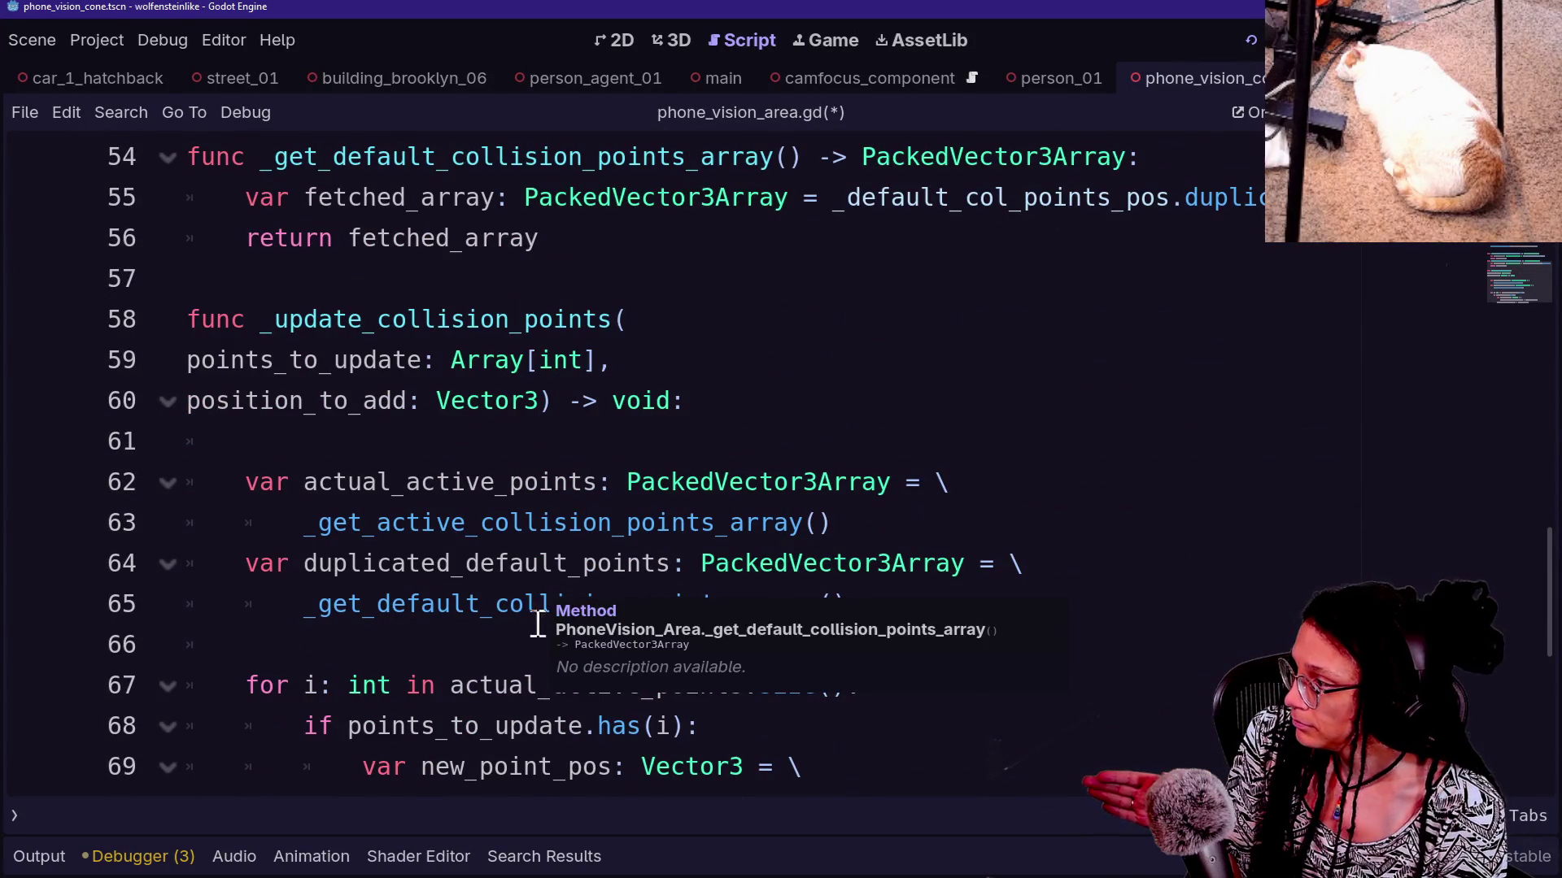
pyautogui.scroll(-2, 518, 637)
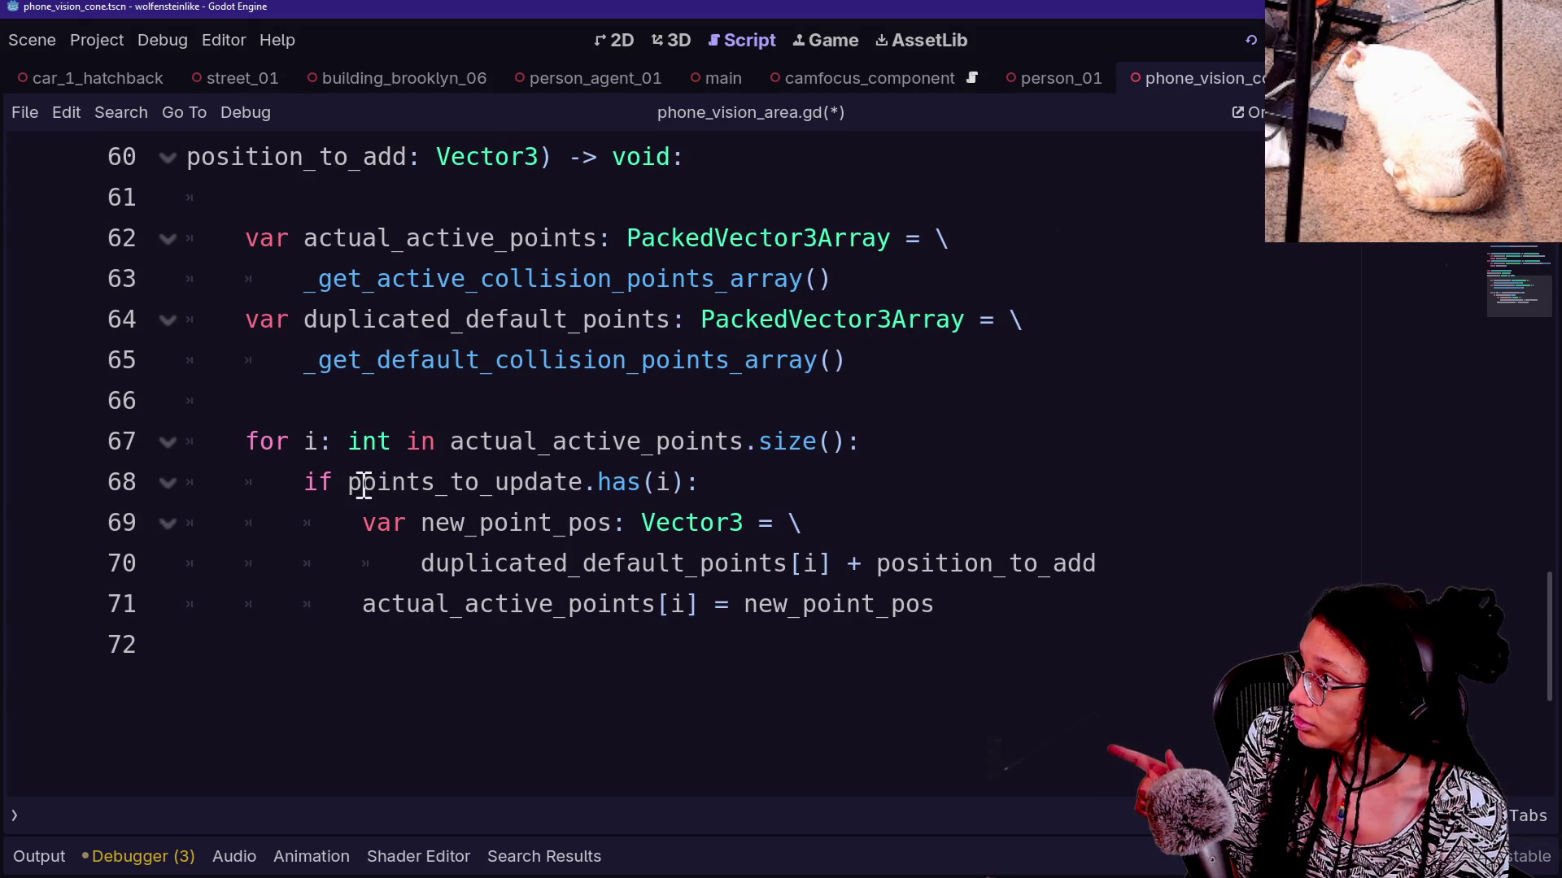
pyautogui.scroll(1, 364, 484)
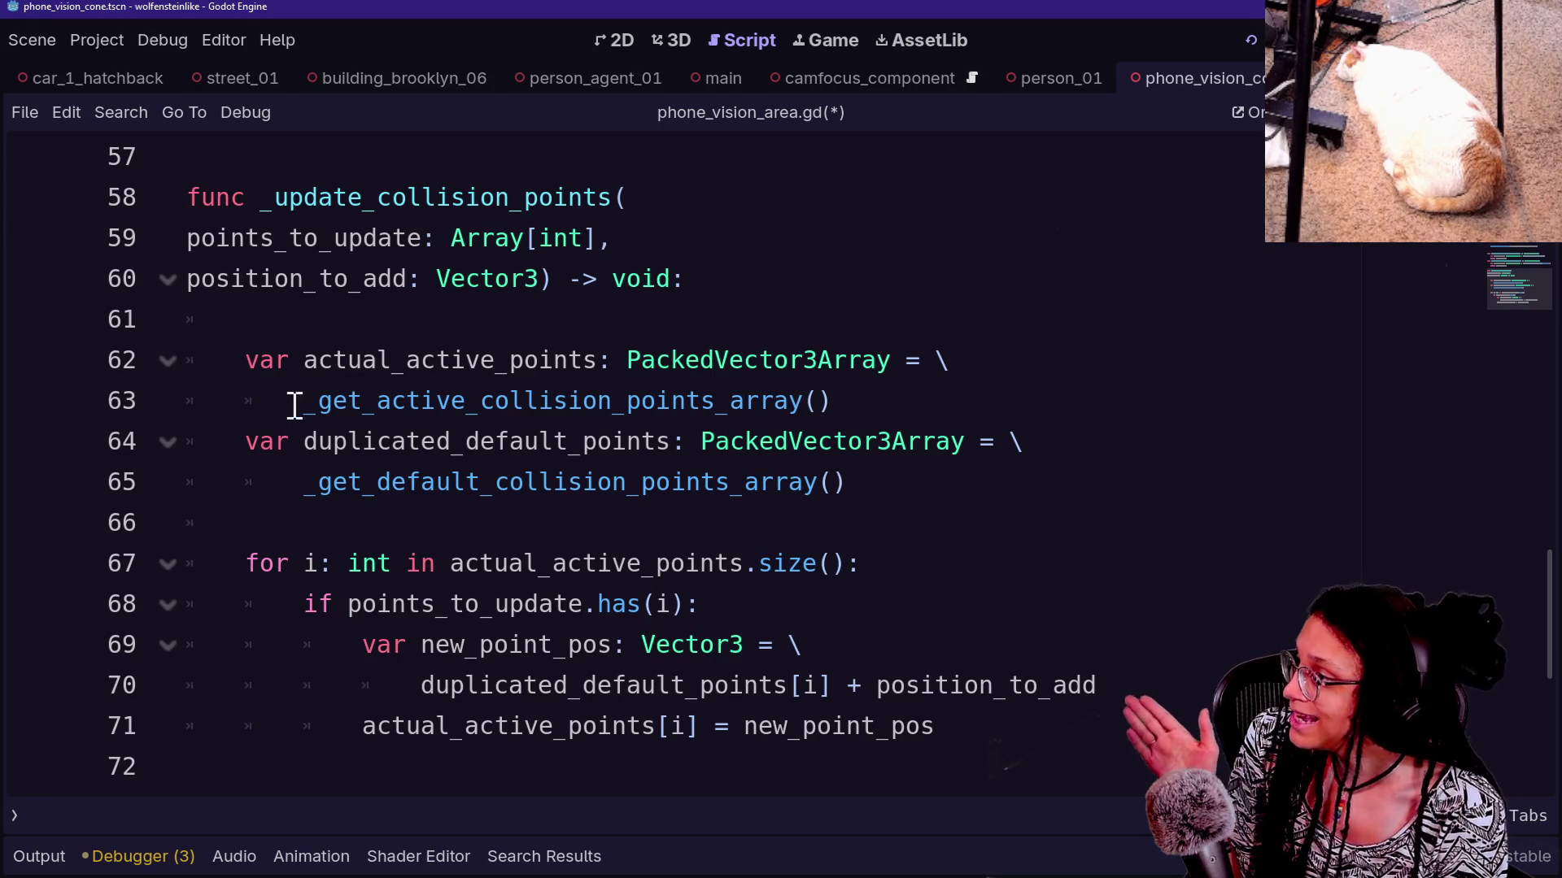
# Walk through the active-points getter, the points_to_update check and line 70's position_to_add offset
pyautogui.moveTo(301, 399); pyautogui.dragTo(611, 401)
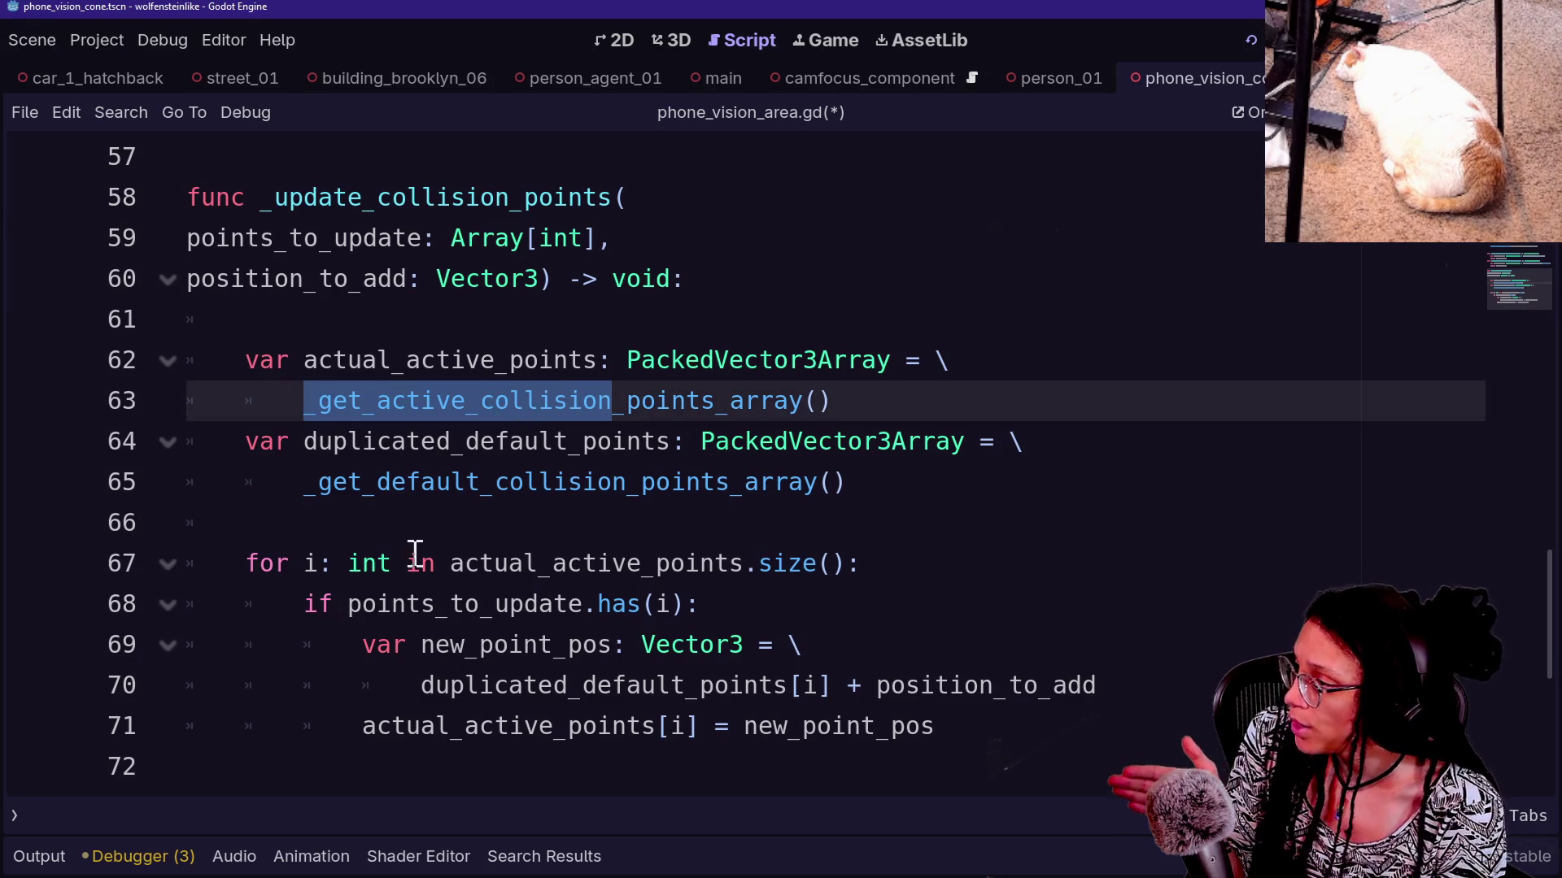
pyautogui.moveTo(346, 607); pyautogui.dragTo(590, 606)
pyautogui.press('Down')
pyautogui.press('Down')
pyautogui.press('Down')
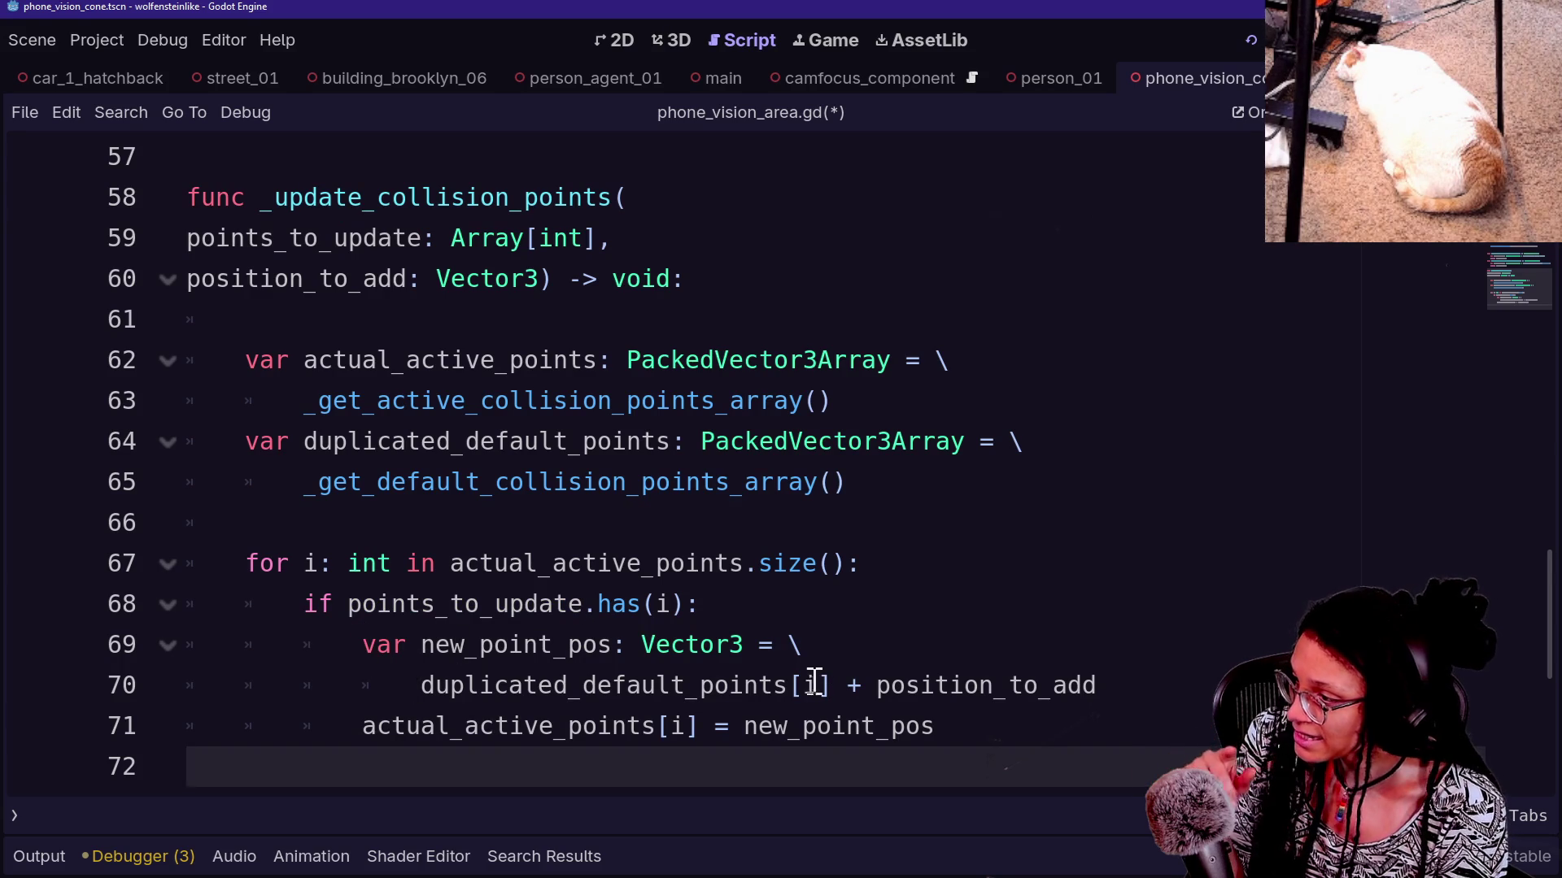
pyautogui.click(409, 692)
pyautogui.moveTo(412, 692); pyautogui.dragTo(714, 687)
pyautogui.click(858, 687)
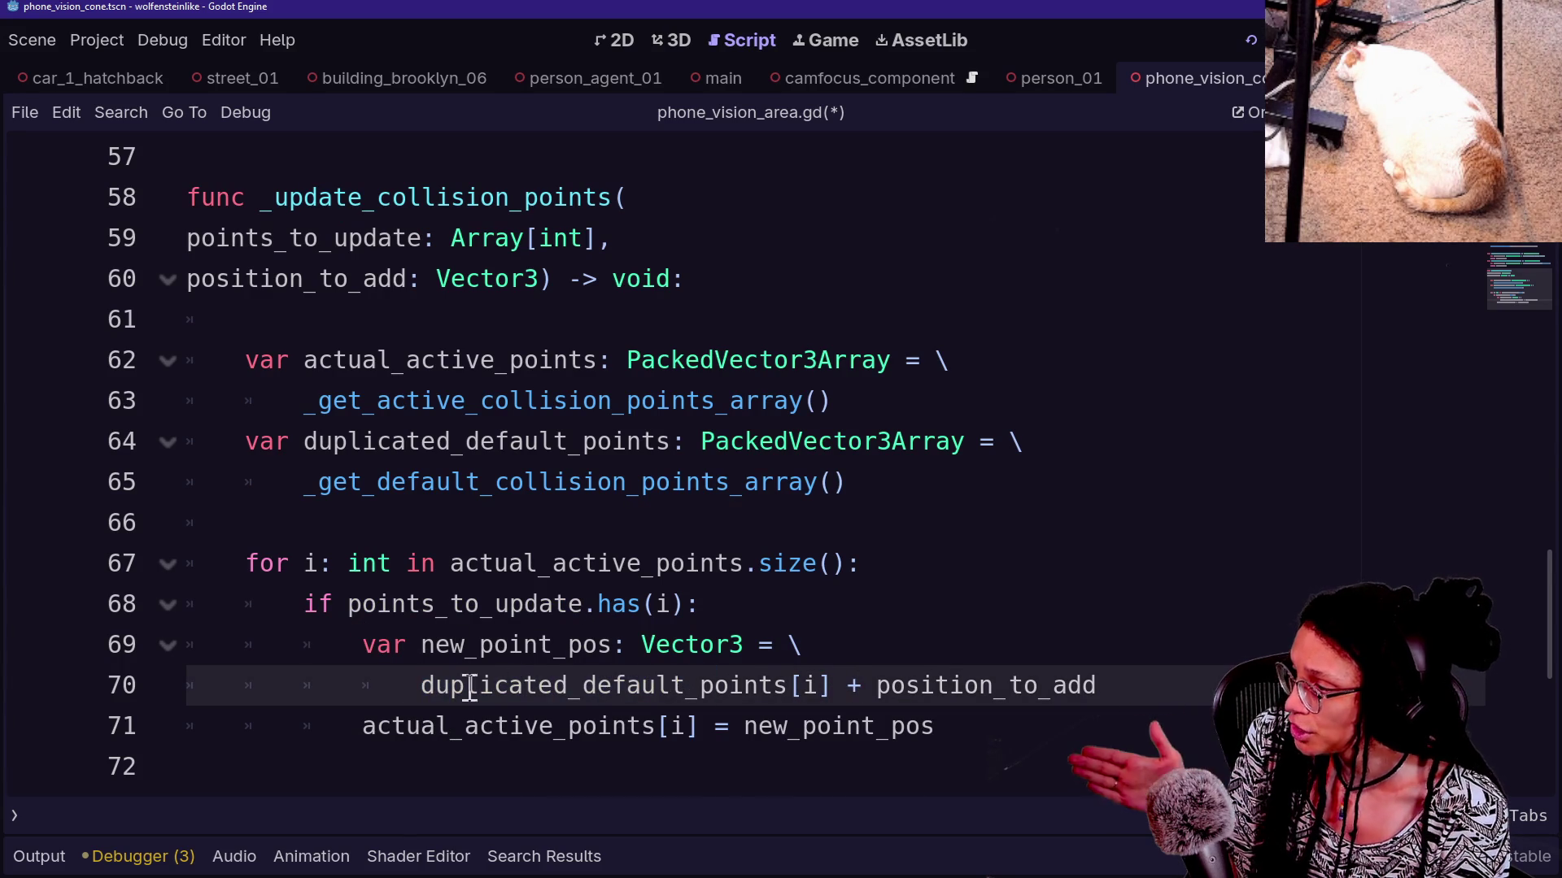
pyautogui.click(842, 687)
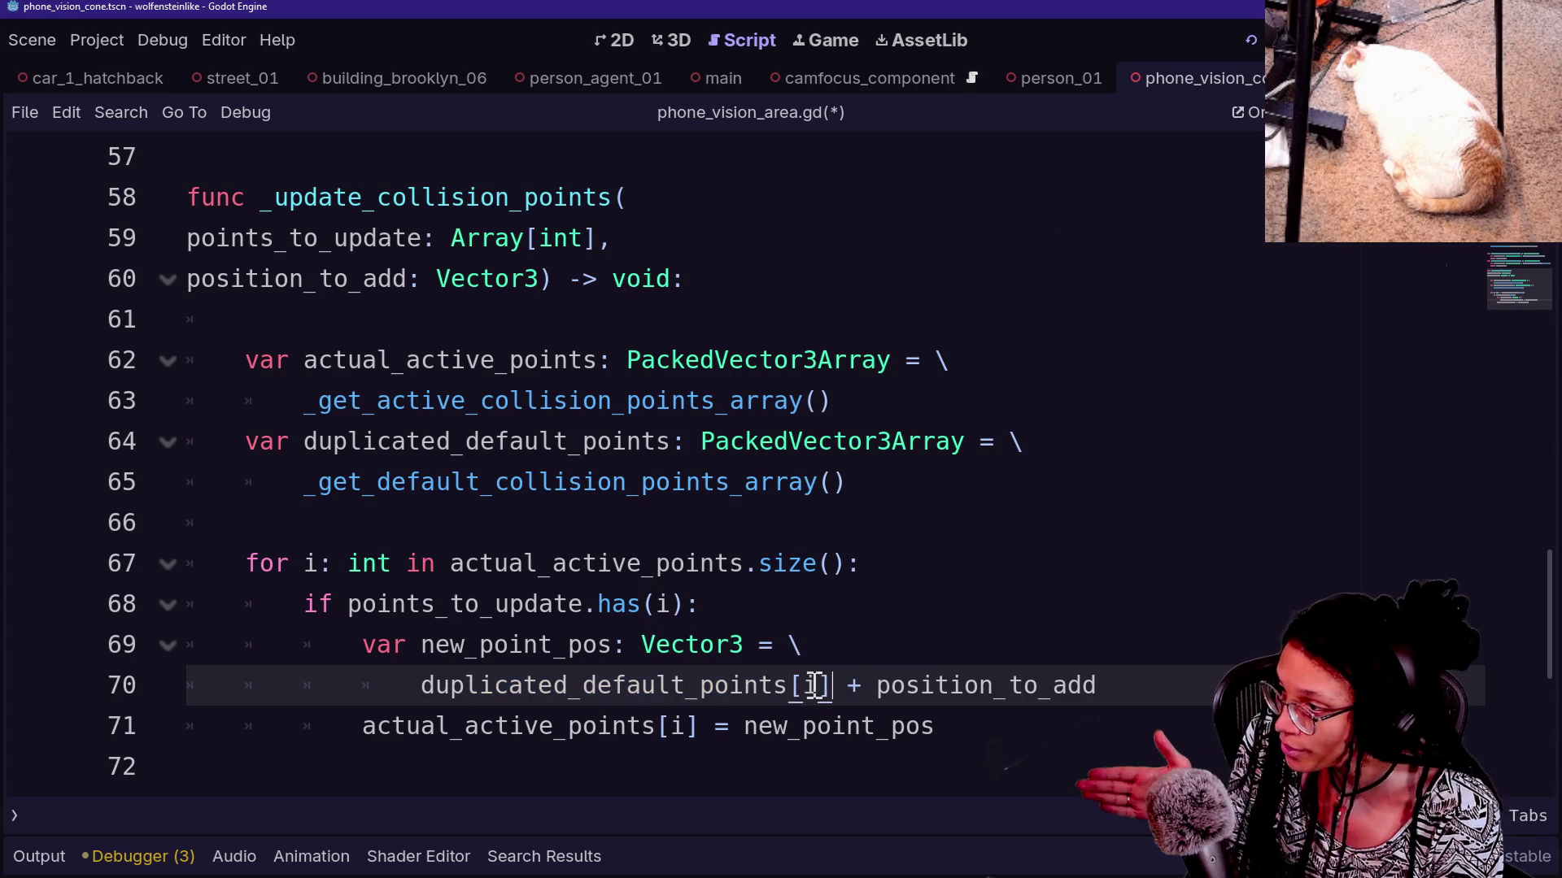
pyautogui.moveTo(880, 686); pyautogui.dragTo(1094, 685)
pyautogui.click(1094, 685)
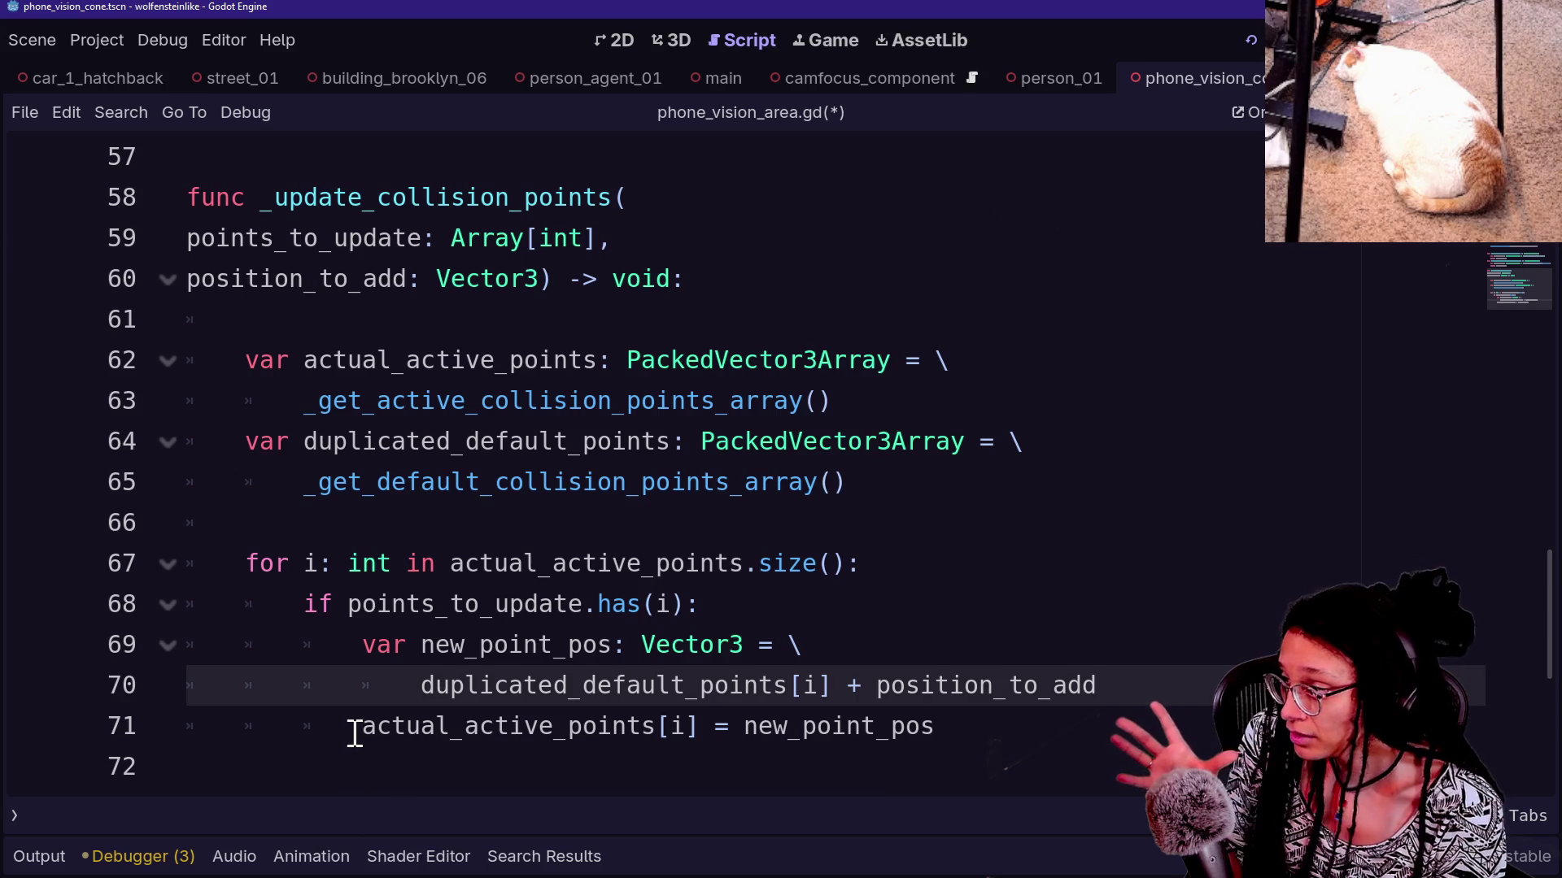
pyautogui.moveTo(354, 729); pyautogui.dragTo(700, 728)
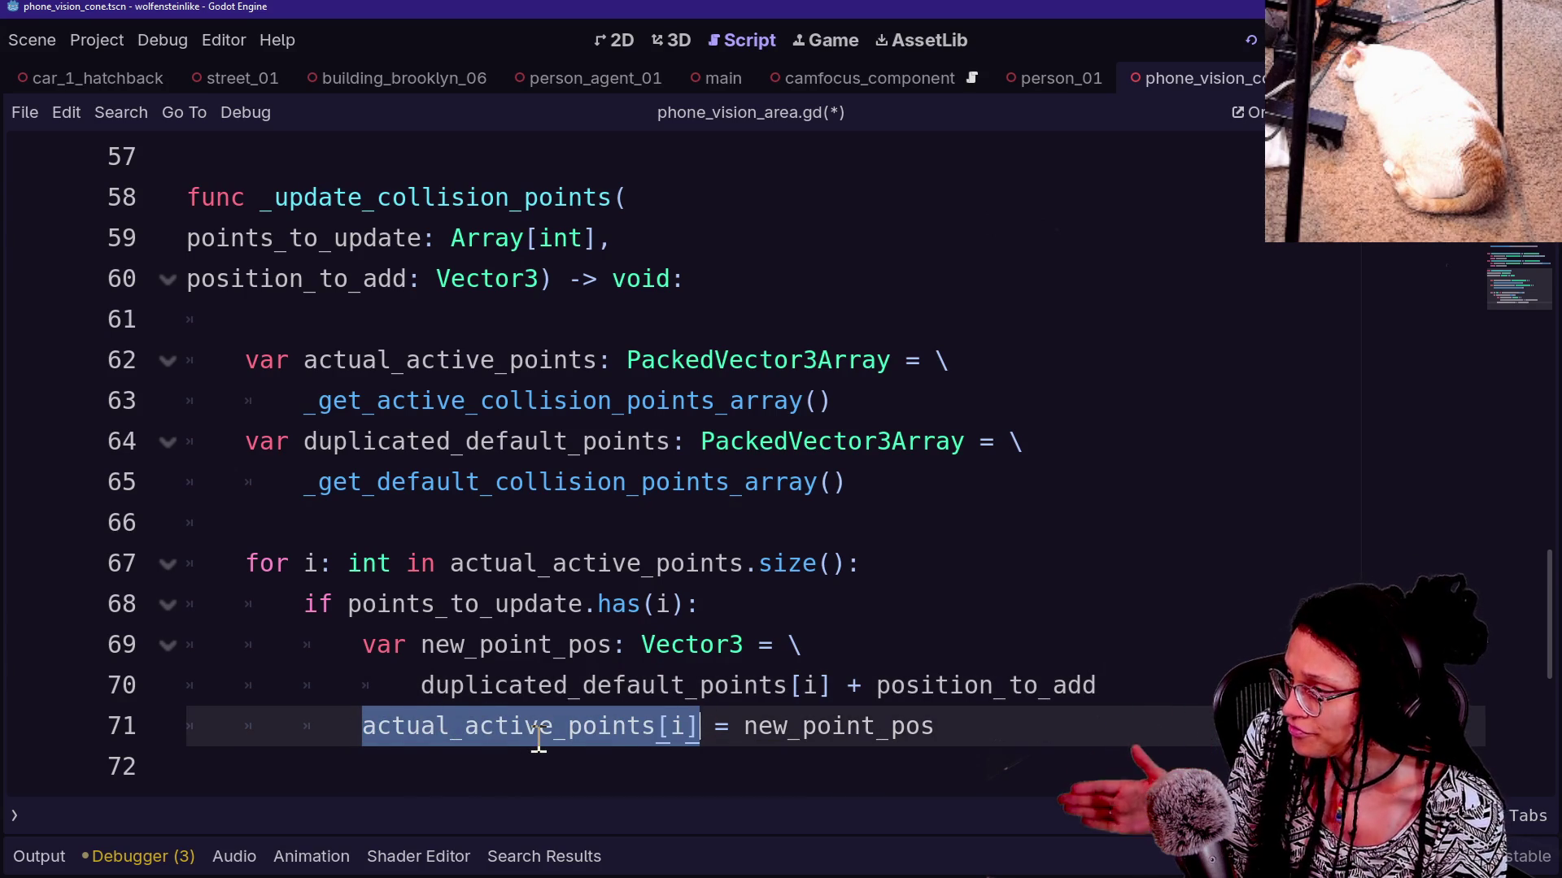
# Review the new_point_pos assignment on lines 70–71, then save the script and run the game
pyautogui.click(537, 685)
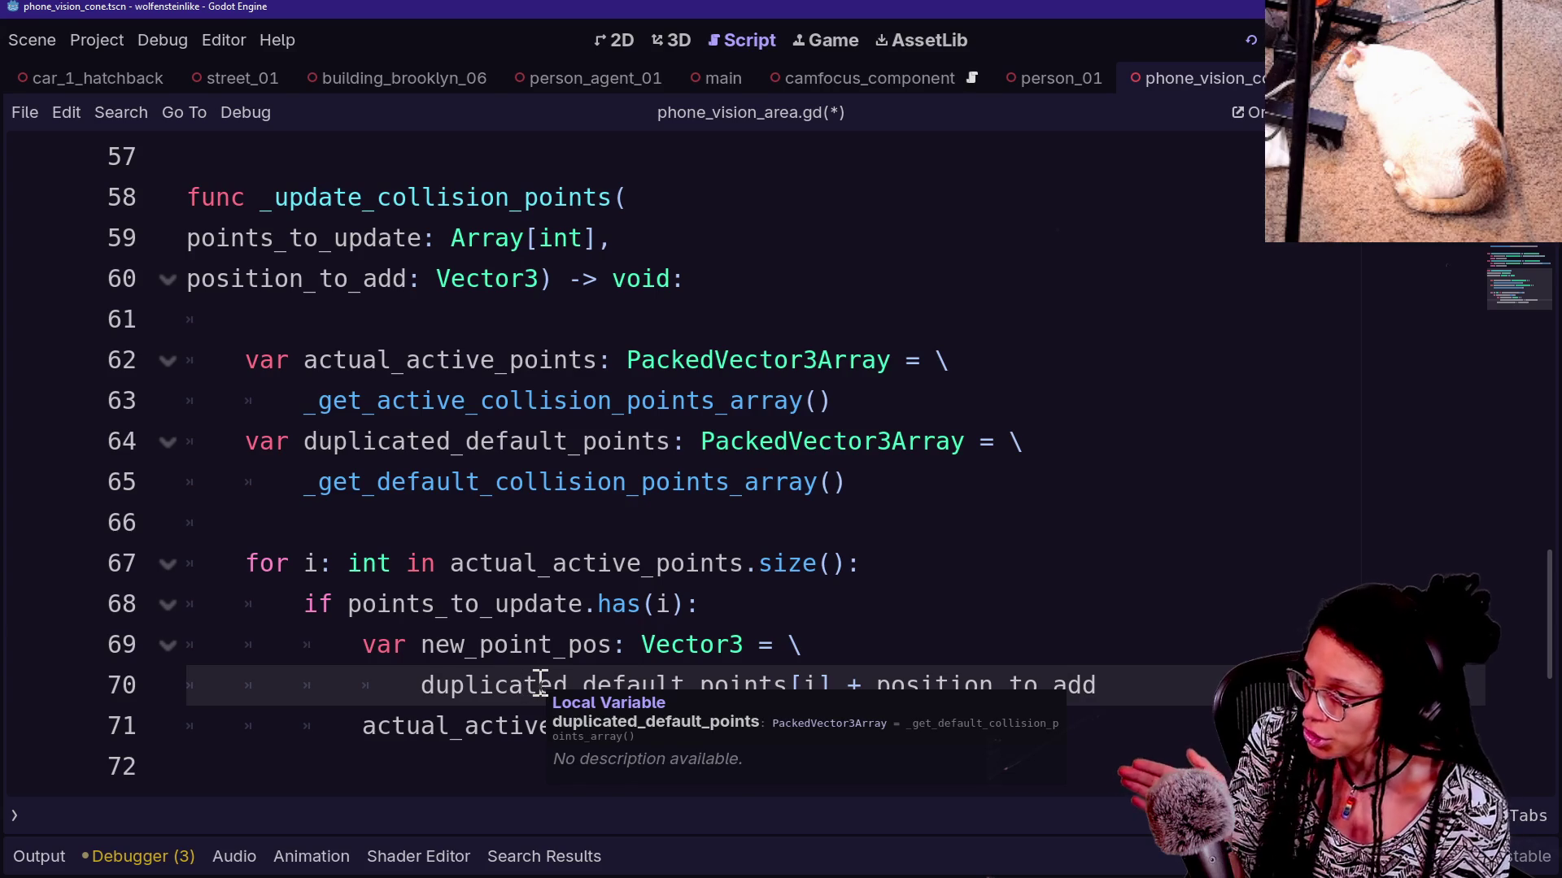
pyautogui.press('Up')
pyautogui.doubleClick(742, 726)
pyautogui.click(1007, 743)
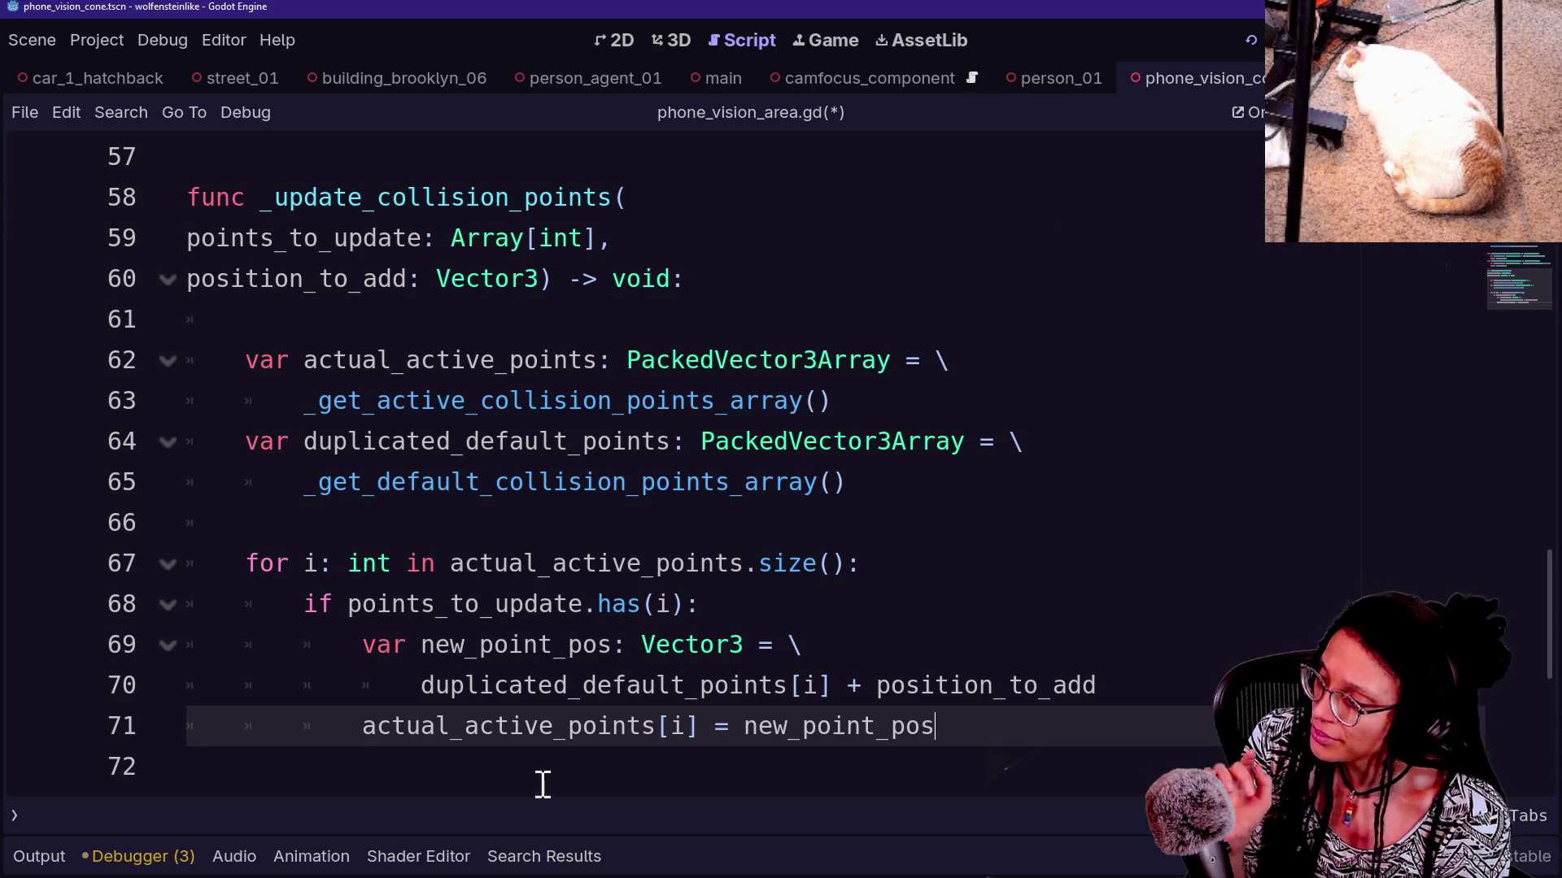
pyautogui.moveTo(361, 728)
pyautogui.mouseDown()
pyautogui.moveTo(383, 697)
pyautogui.moveTo(721, 719)
pyautogui.mouseUp()
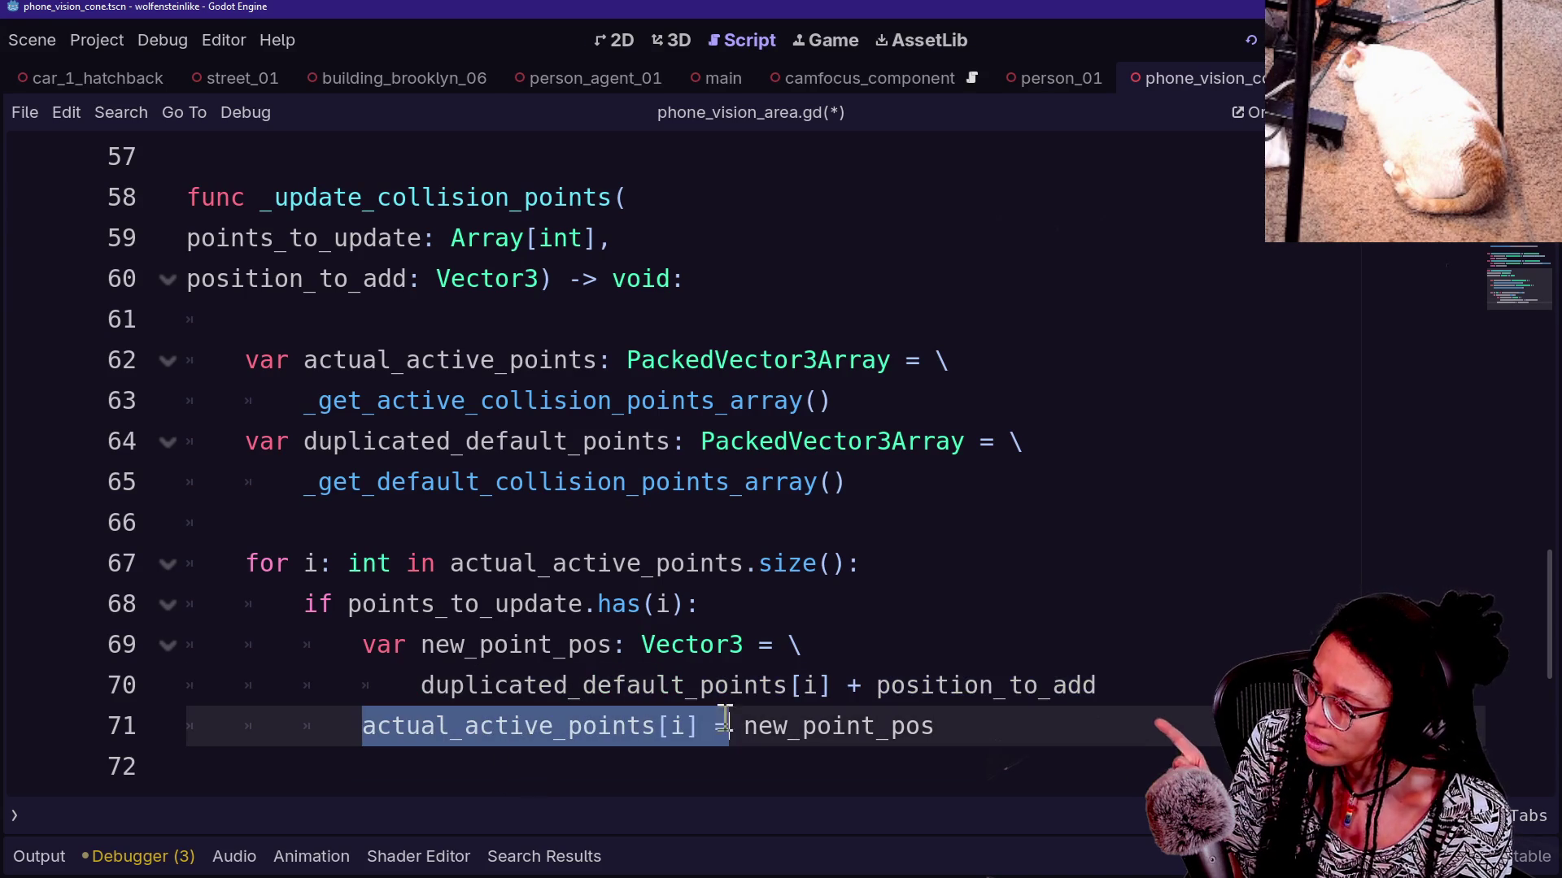
pyautogui.click(685, 726)
pyautogui.hotkey('ctrl', 's')
pyautogui.click(1246, 38)
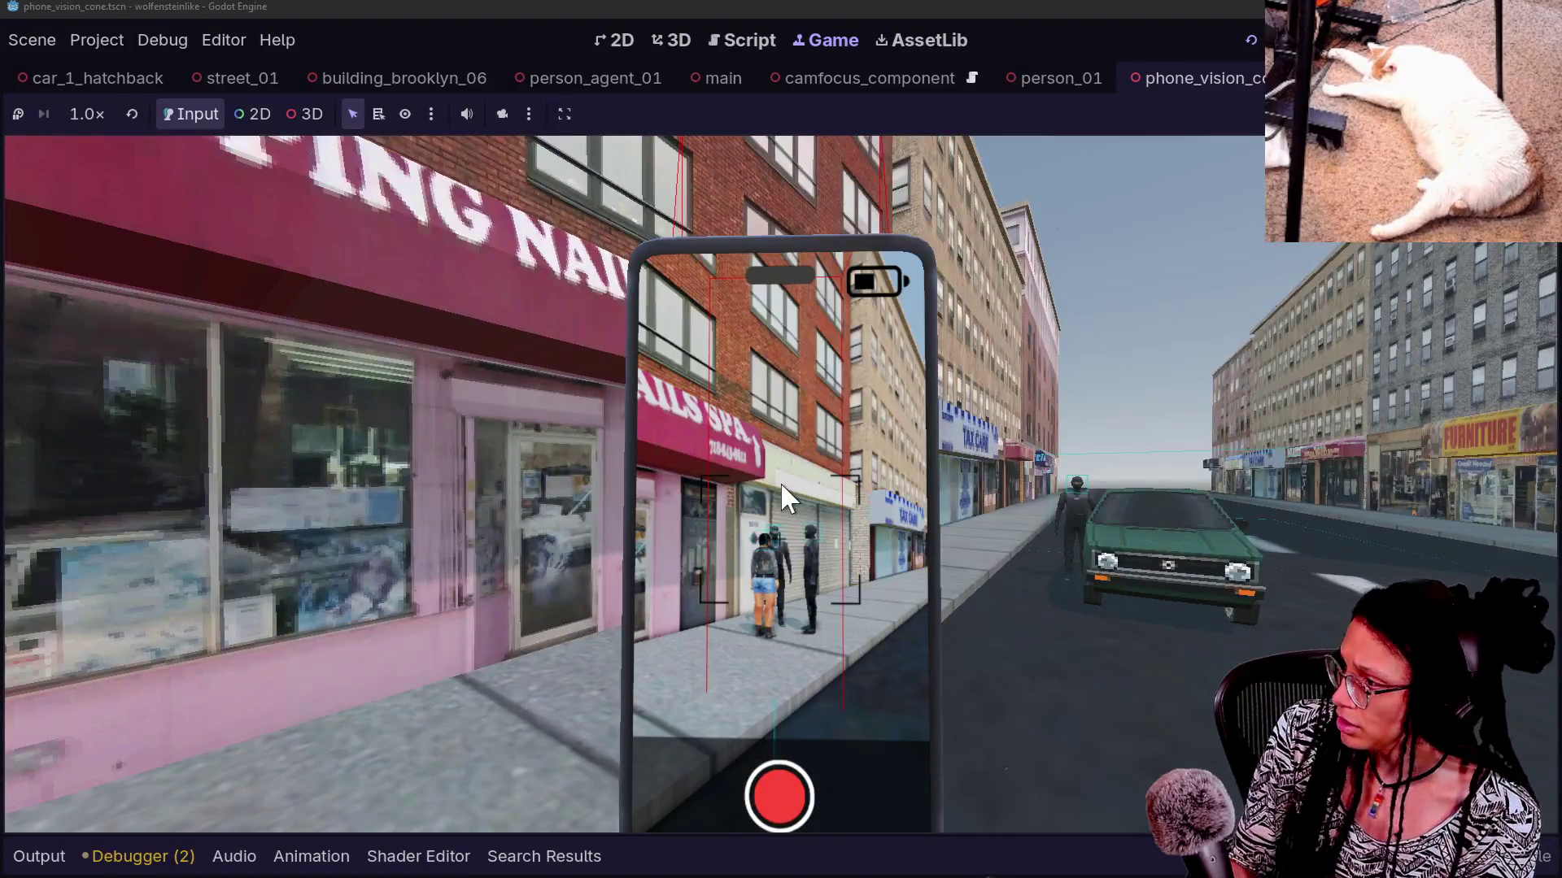
# Rename the unused face-area parameter to _area from the run's warnings, then restore the side docks
pyautogui.click(183, 854)
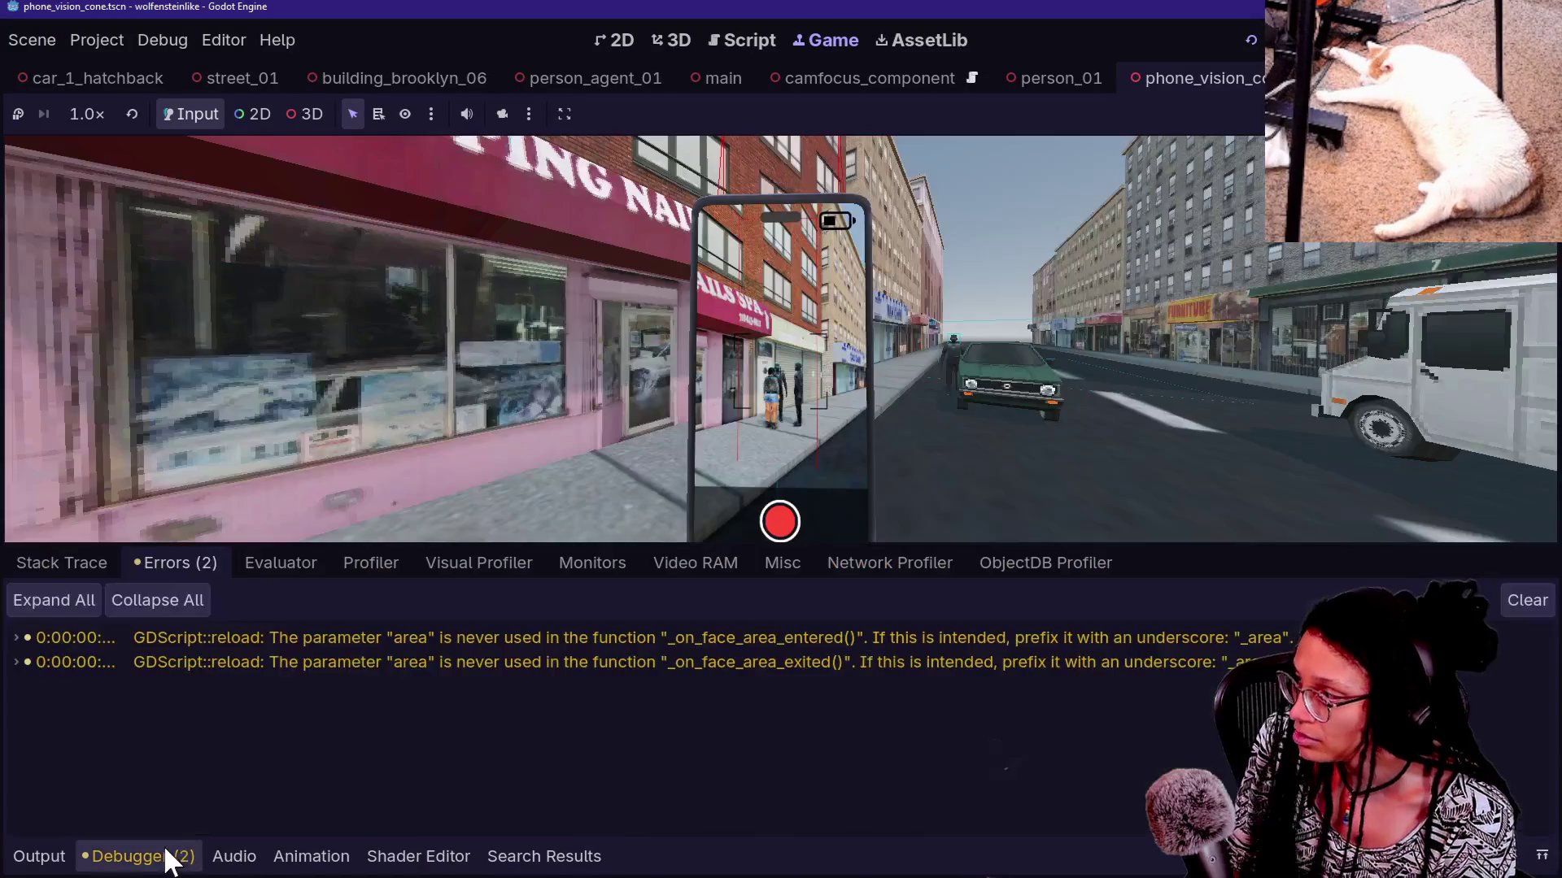
pyautogui.click(651, 660)
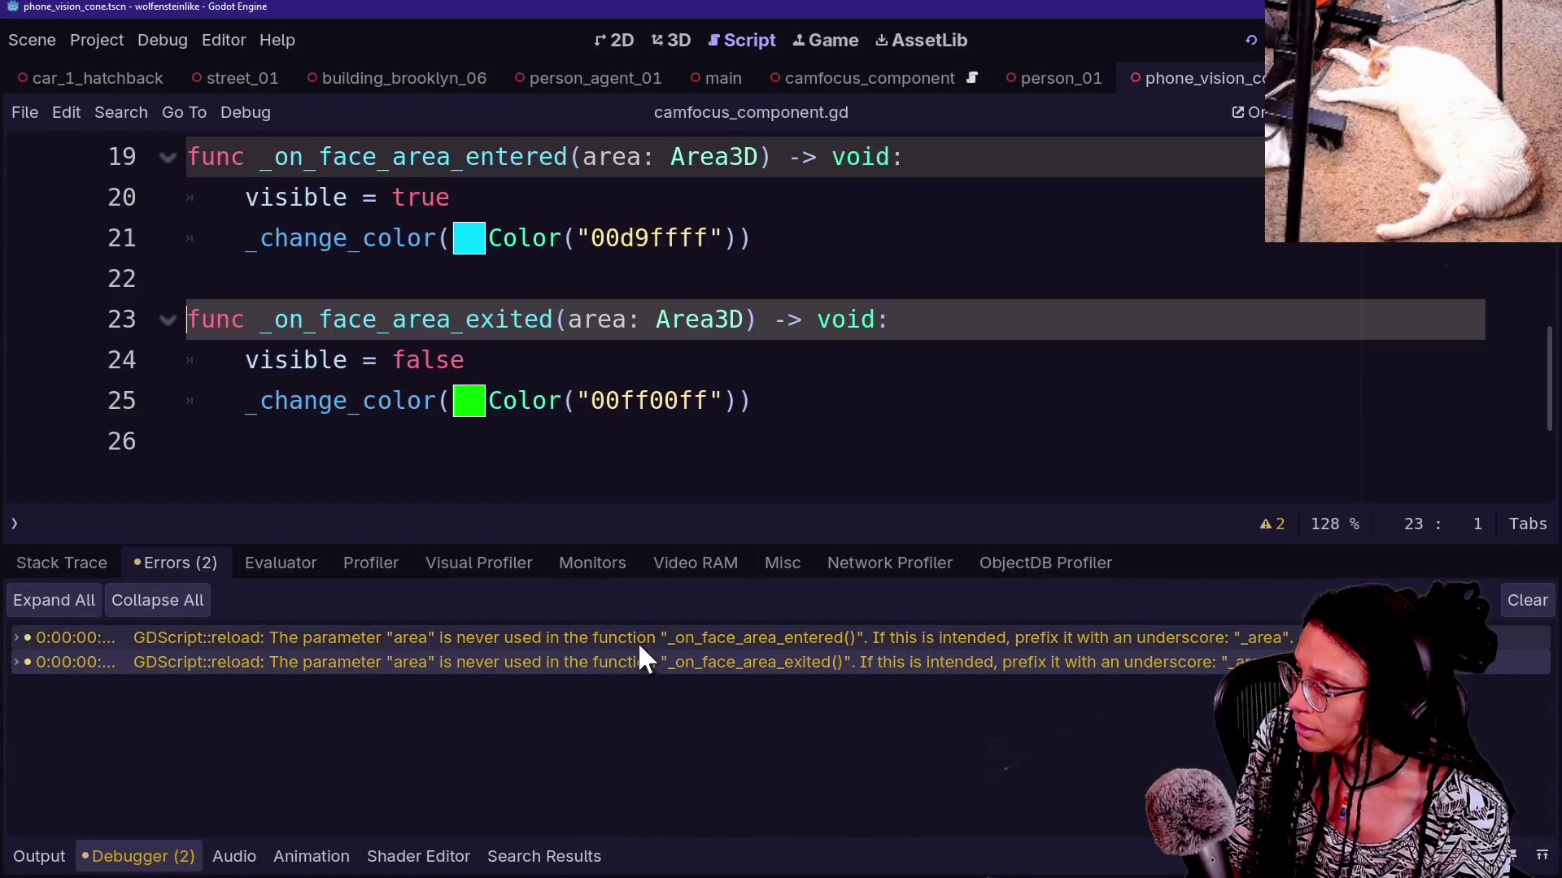
pyautogui.click(757, 401)
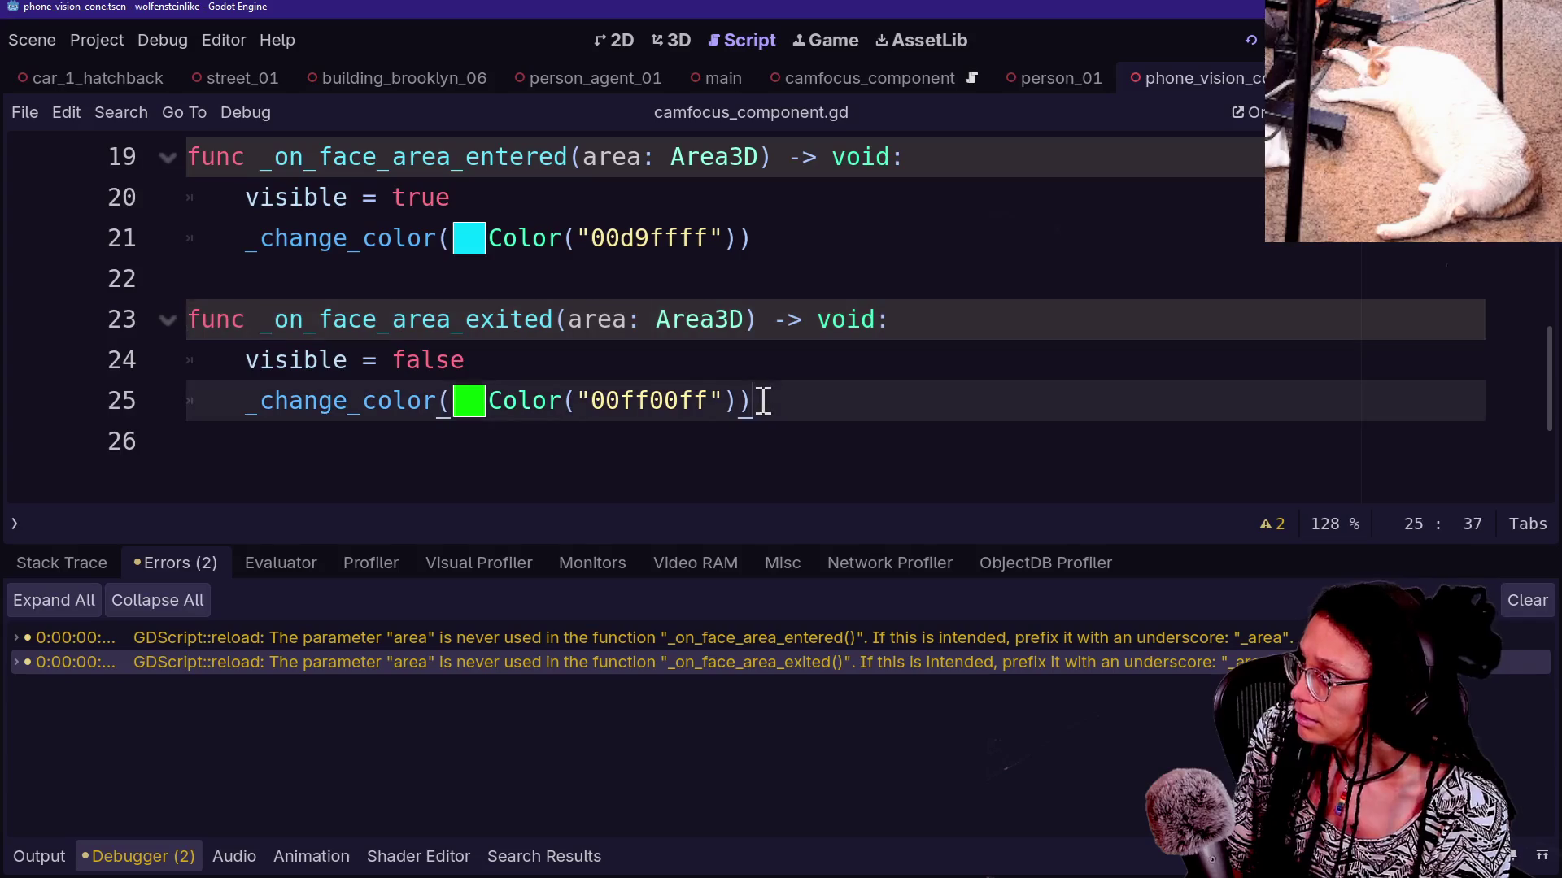
pyautogui.click(574, 166)
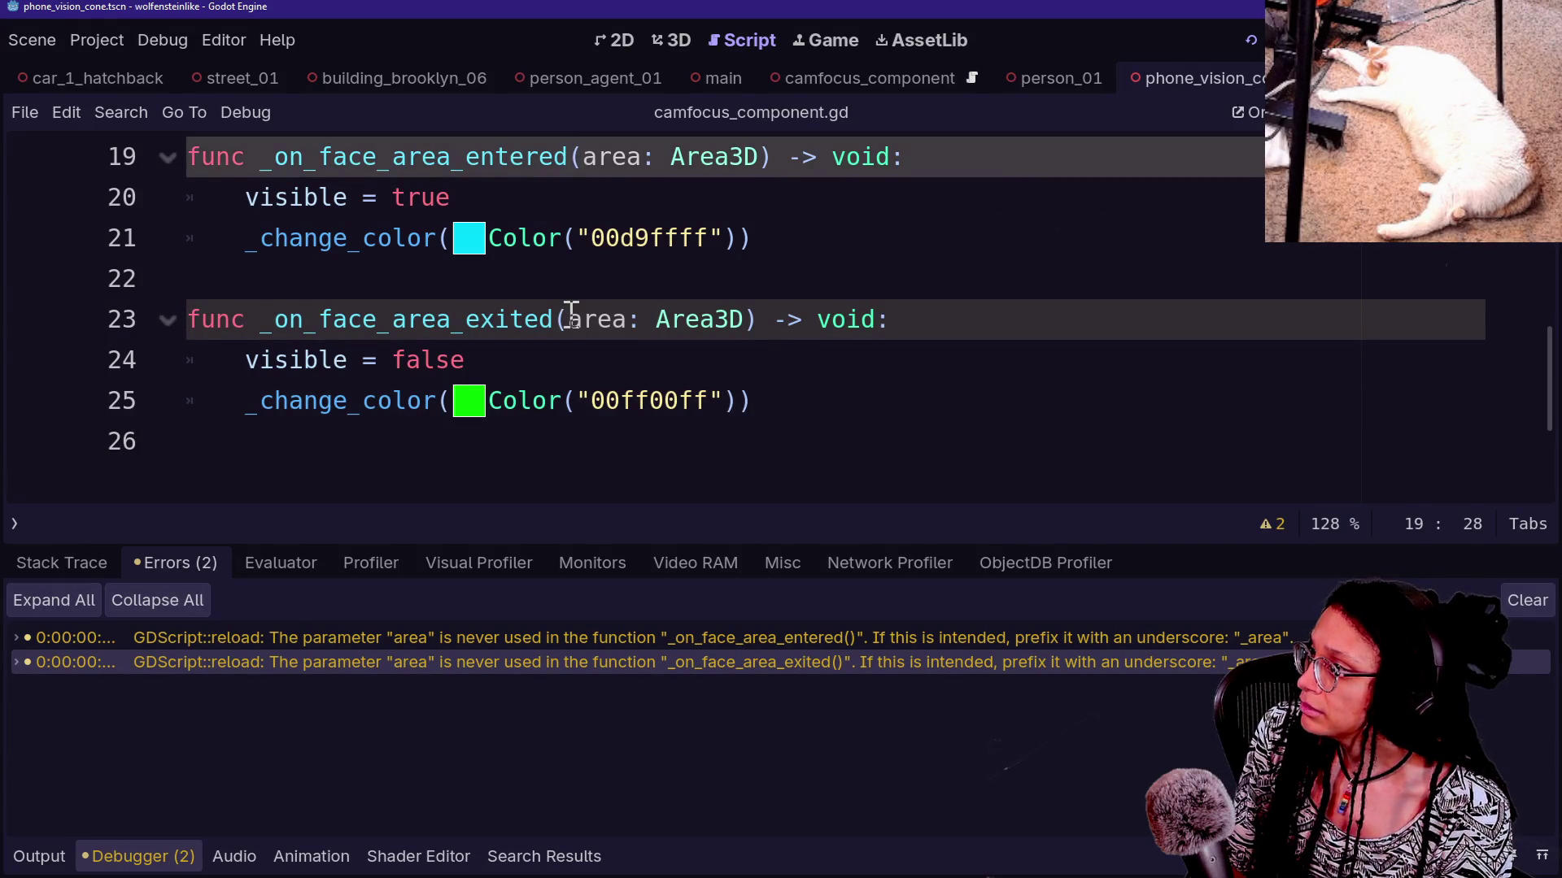
pyautogui.write('_')
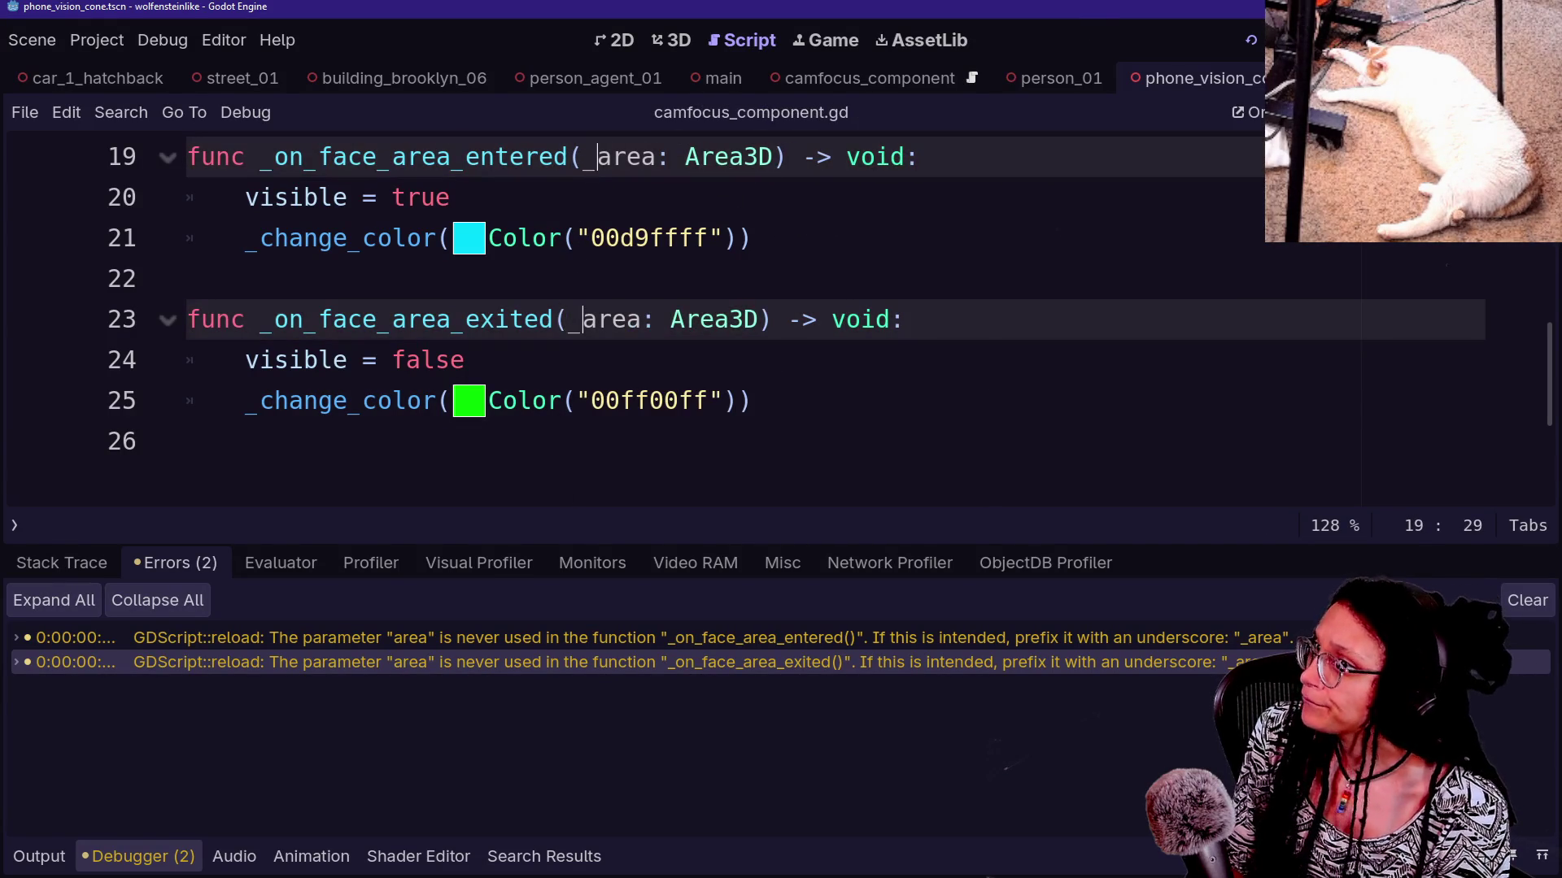
pyautogui.hotkey('ctrl', 'shift', 'F11')
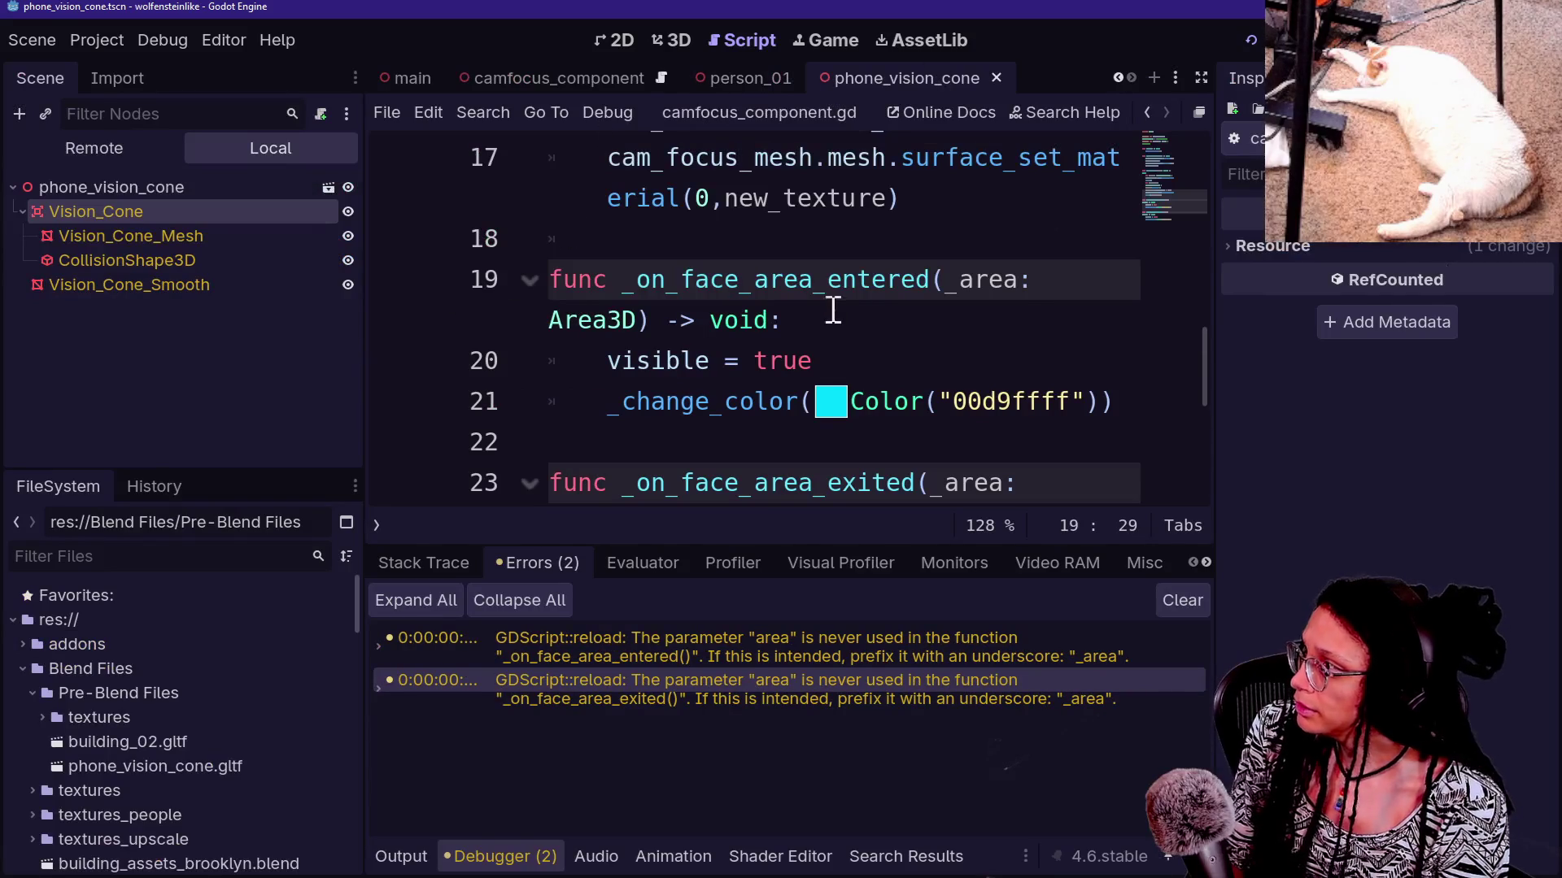
# Quick-open phone_screen.gd and review its zoom code with side panels hidden and the output log shown
pyautogui.click(801, 319)
pyautogui.hotkey('shift', 'alt', 'o')
pyautogui.press('Down')
pyautogui.press('Down')
pyautogui.press('Down')
pyautogui.press('Up')
pyautogui.press('Up')
pyautogui.press('Return')
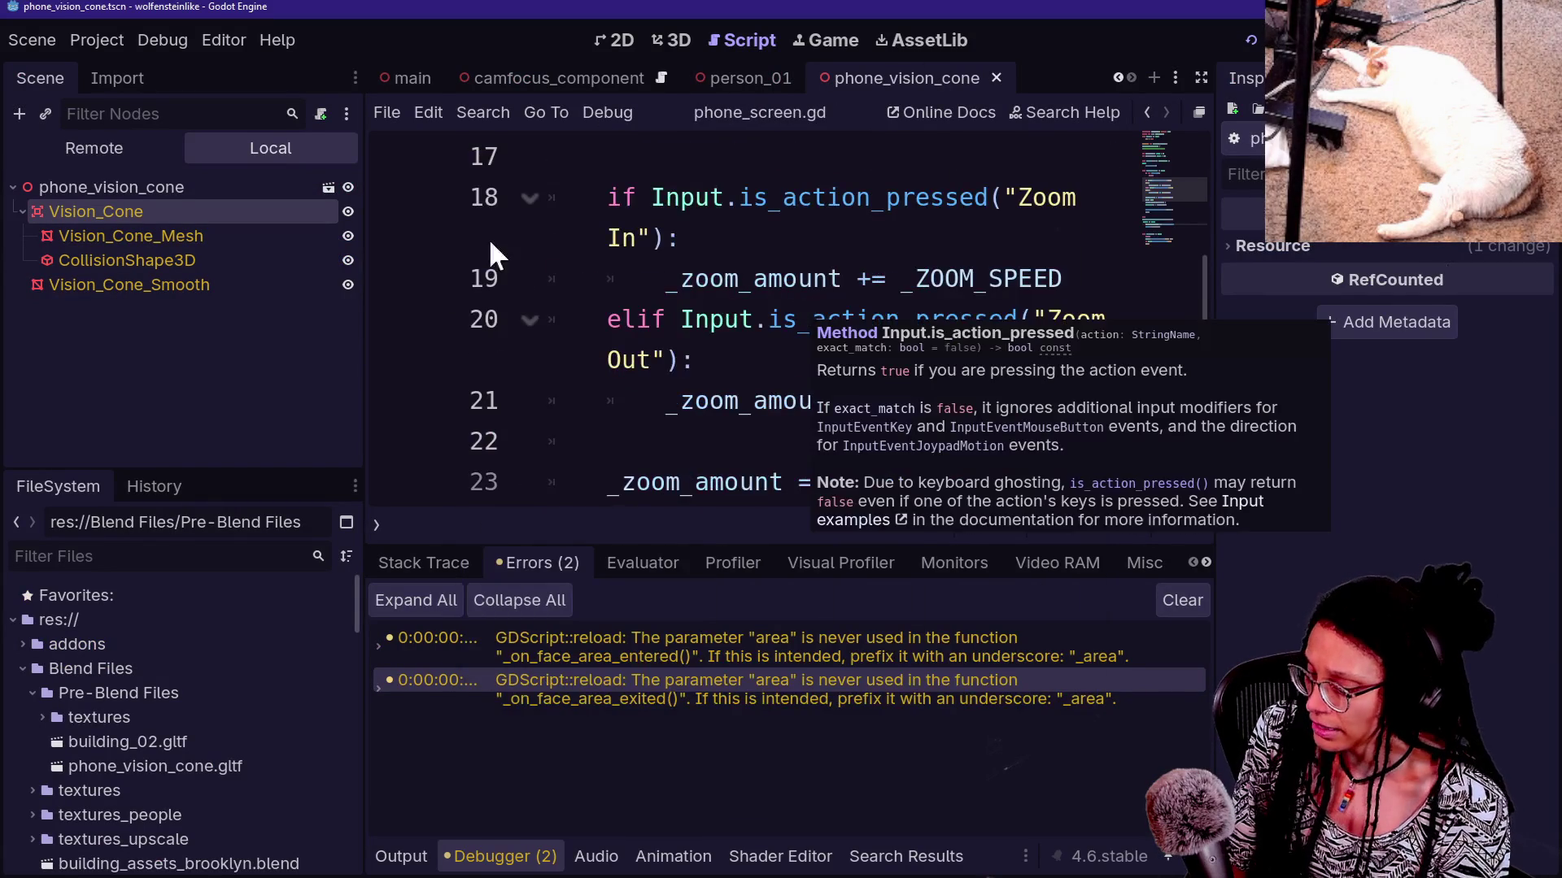
pyautogui.hotkey('ctrl', 'shift', 'F11')
pyautogui.press('F5')
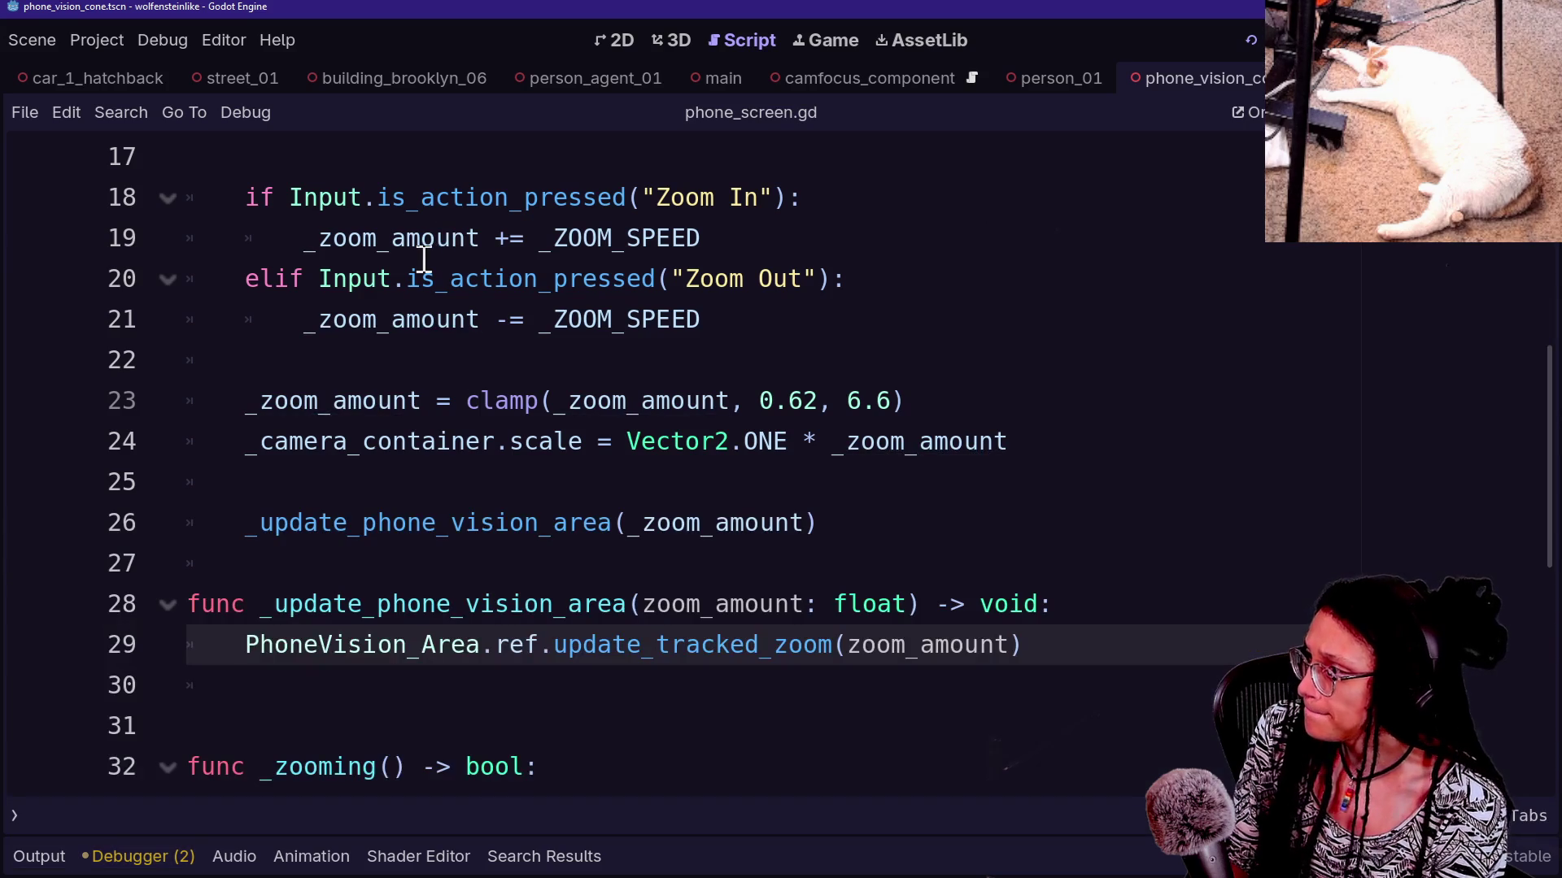
pyautogui.scroll(-2, 435, 380)
pyautogui.scroll(2, 642, 480)
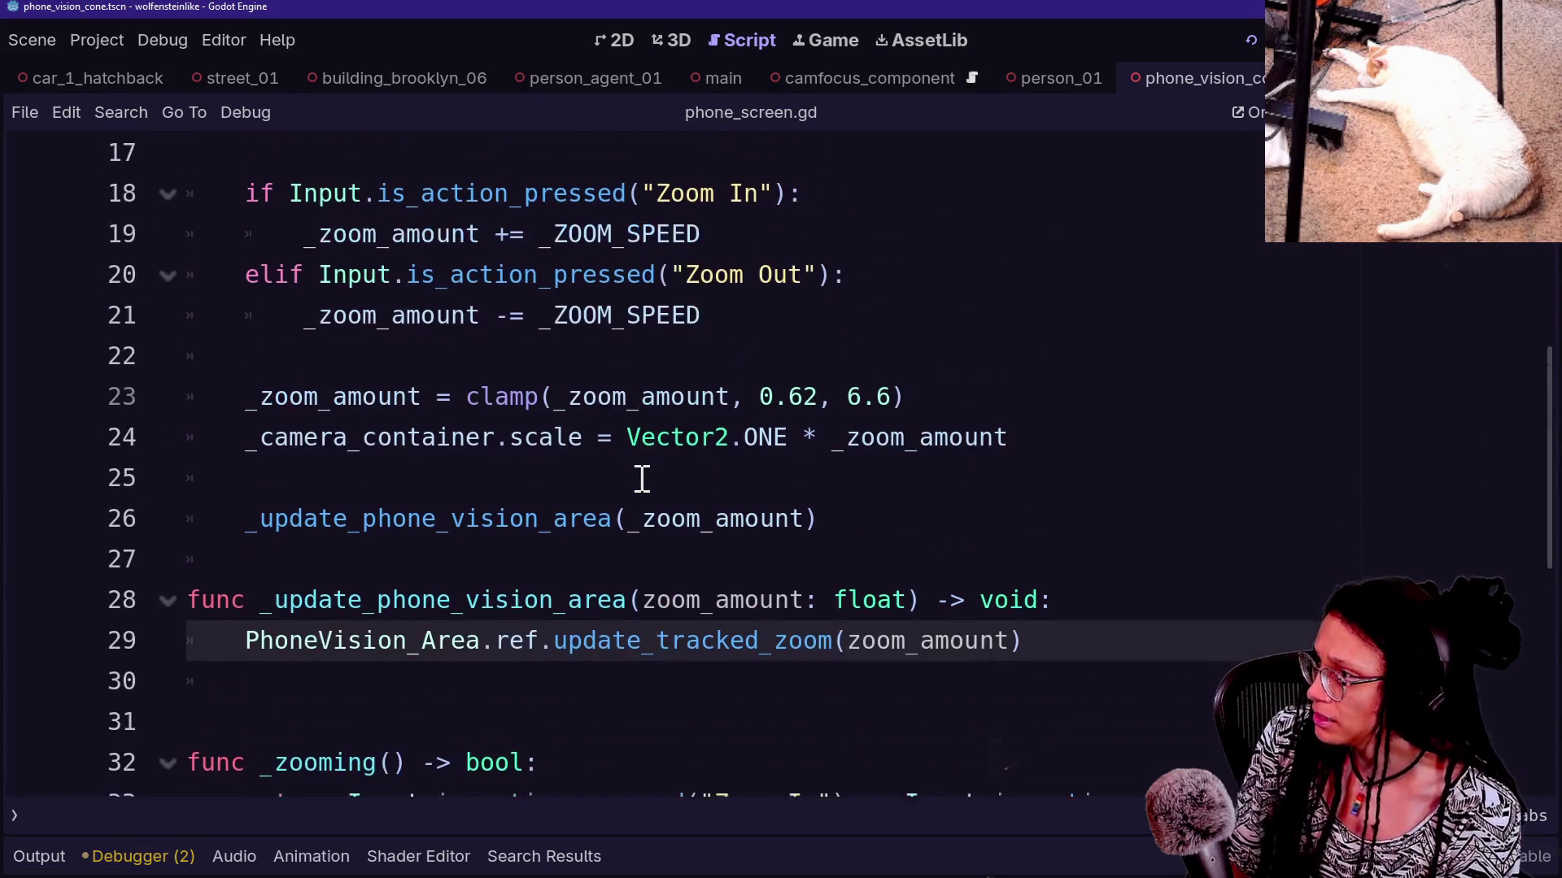
# Quick-open phone_vision_area.gd and scroll to the end of _update_collision_points
pyautogui.hotkey('shift', 'alt', 'o')
pyautogui.write('area')
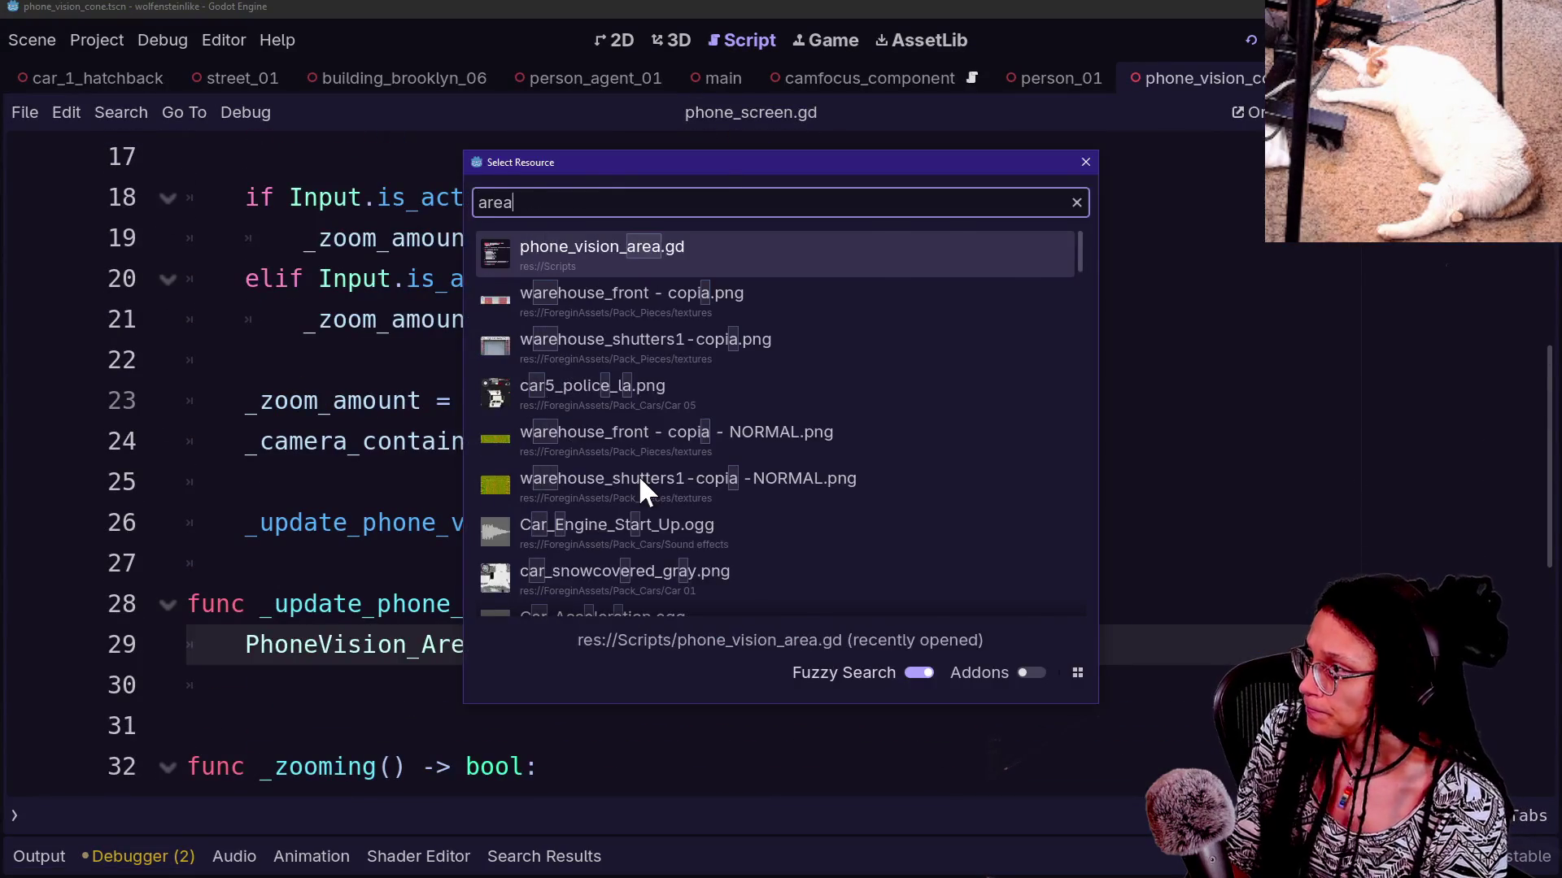
pyautogui.press('Return')
pyautogui.scroll(5, 293, 569)
pyautogui.scroll(-6, 292, 569)
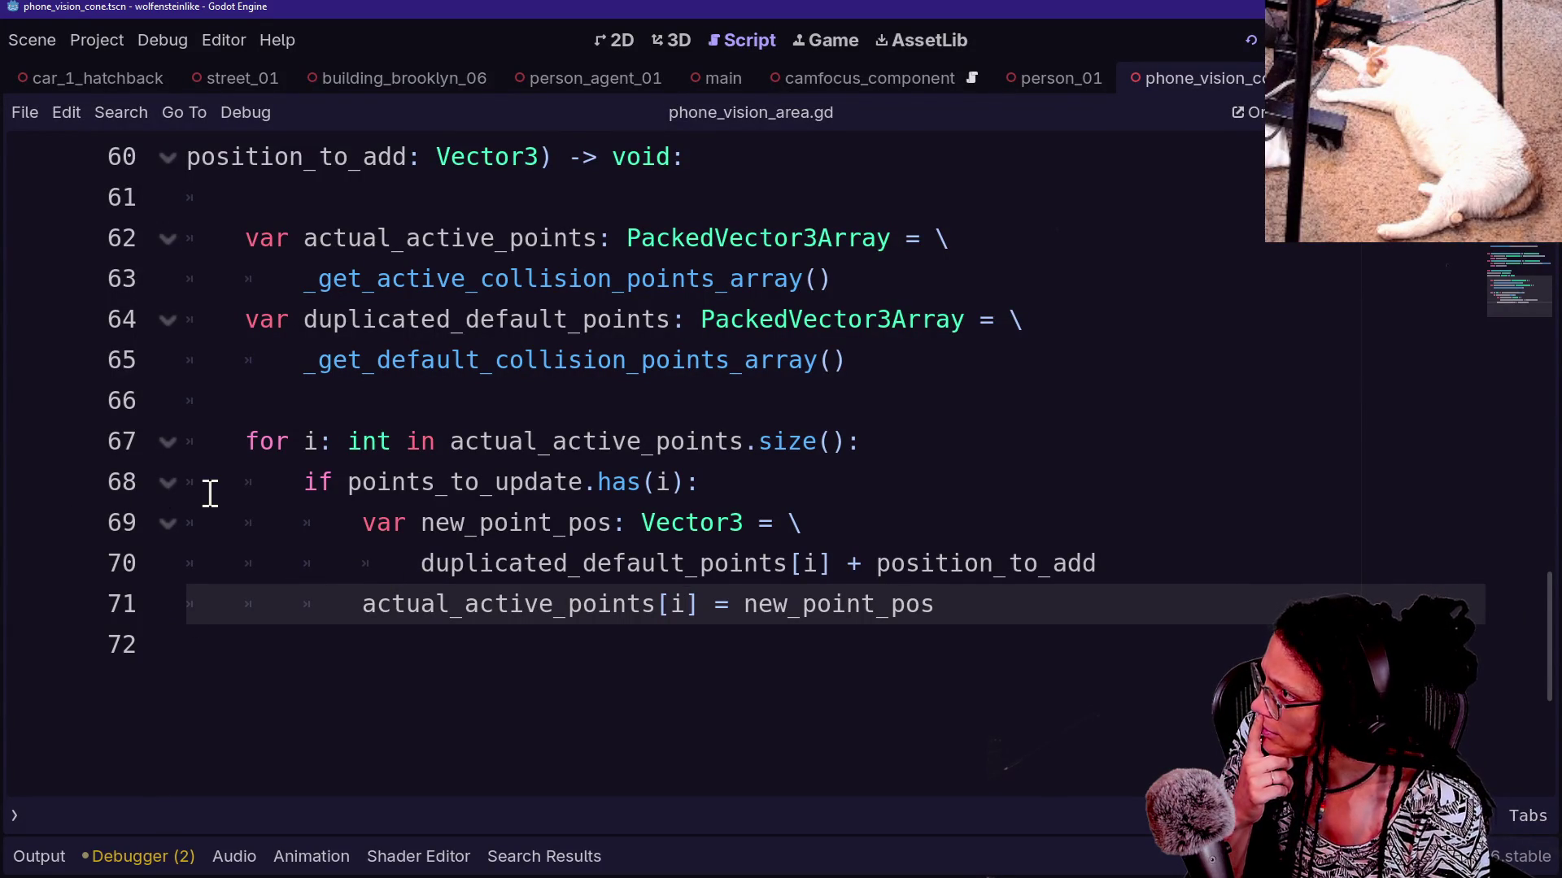
pyautogui.scroll(1, 209, 494)
# Add a breakpoint statement on new line 73 after the loop, at function-body indentation
pyautogui.click(979, 724)
pyautogui.press('Return')
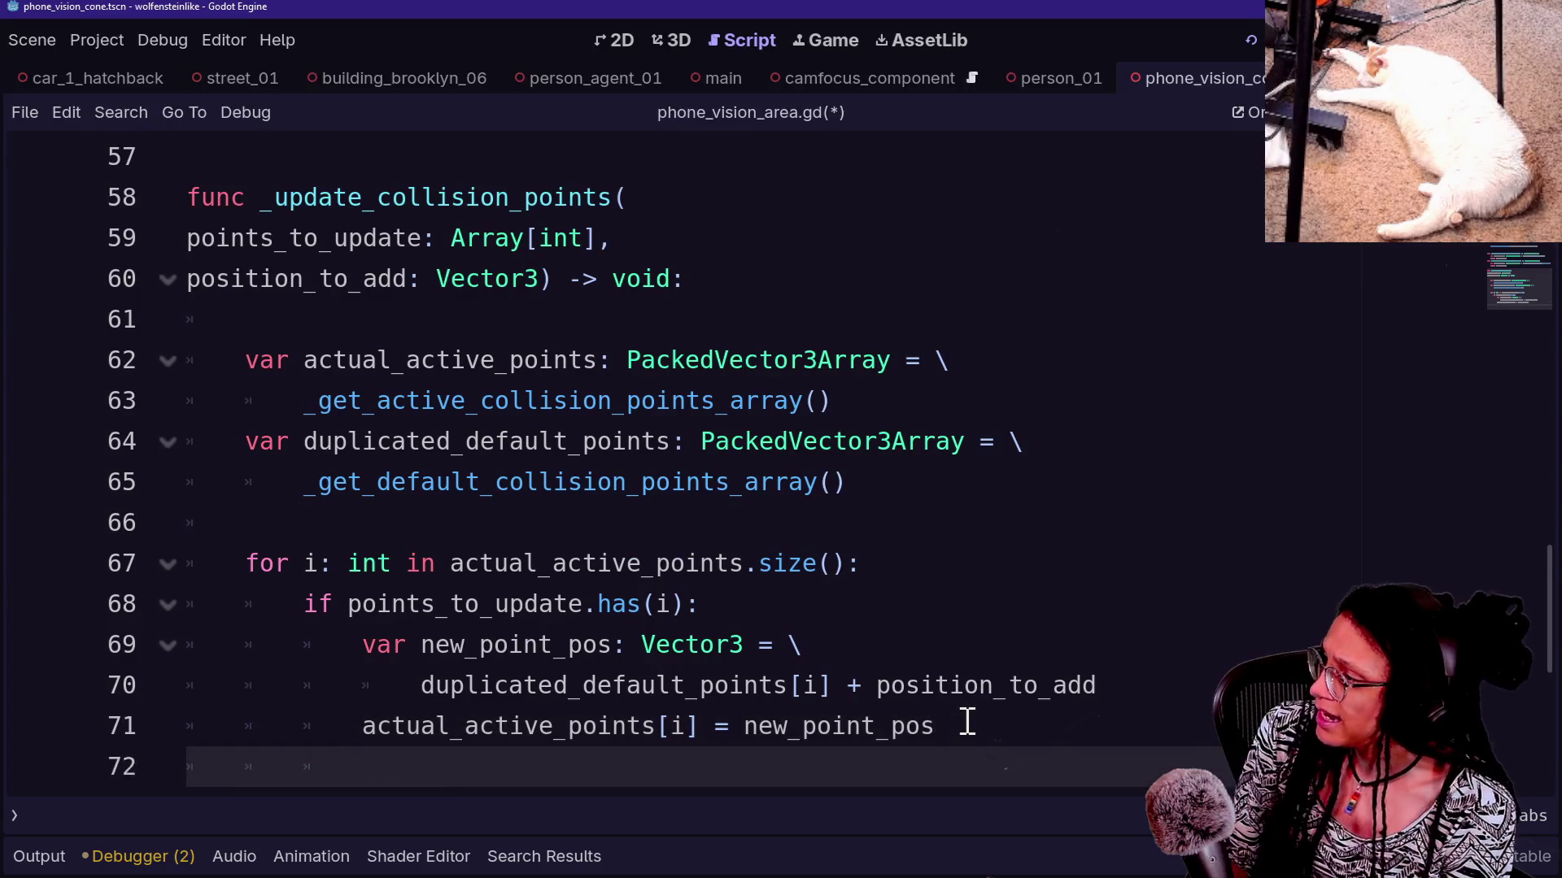
pyautogui.press('Return')
pyautogui.press('BackSpace')
pyautogui.write('r')
pyautogui.press('BackSpace')
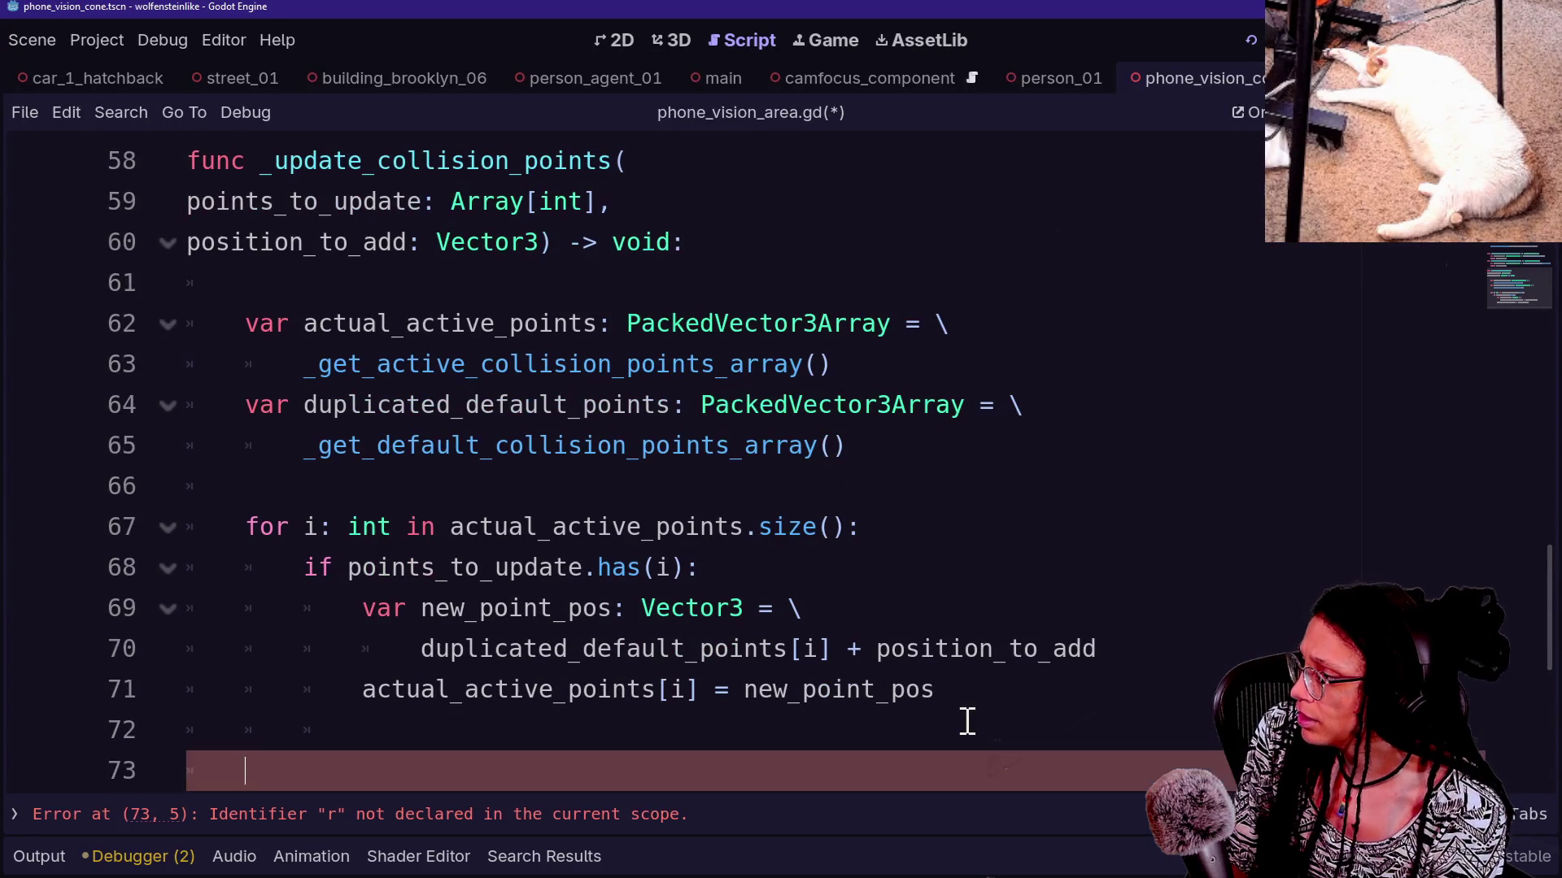
pyautogui.write('n')
pyautogui.press('BackSpace')
pyautogui.press('BackSpace')
pyautogui.press('BackSpace')
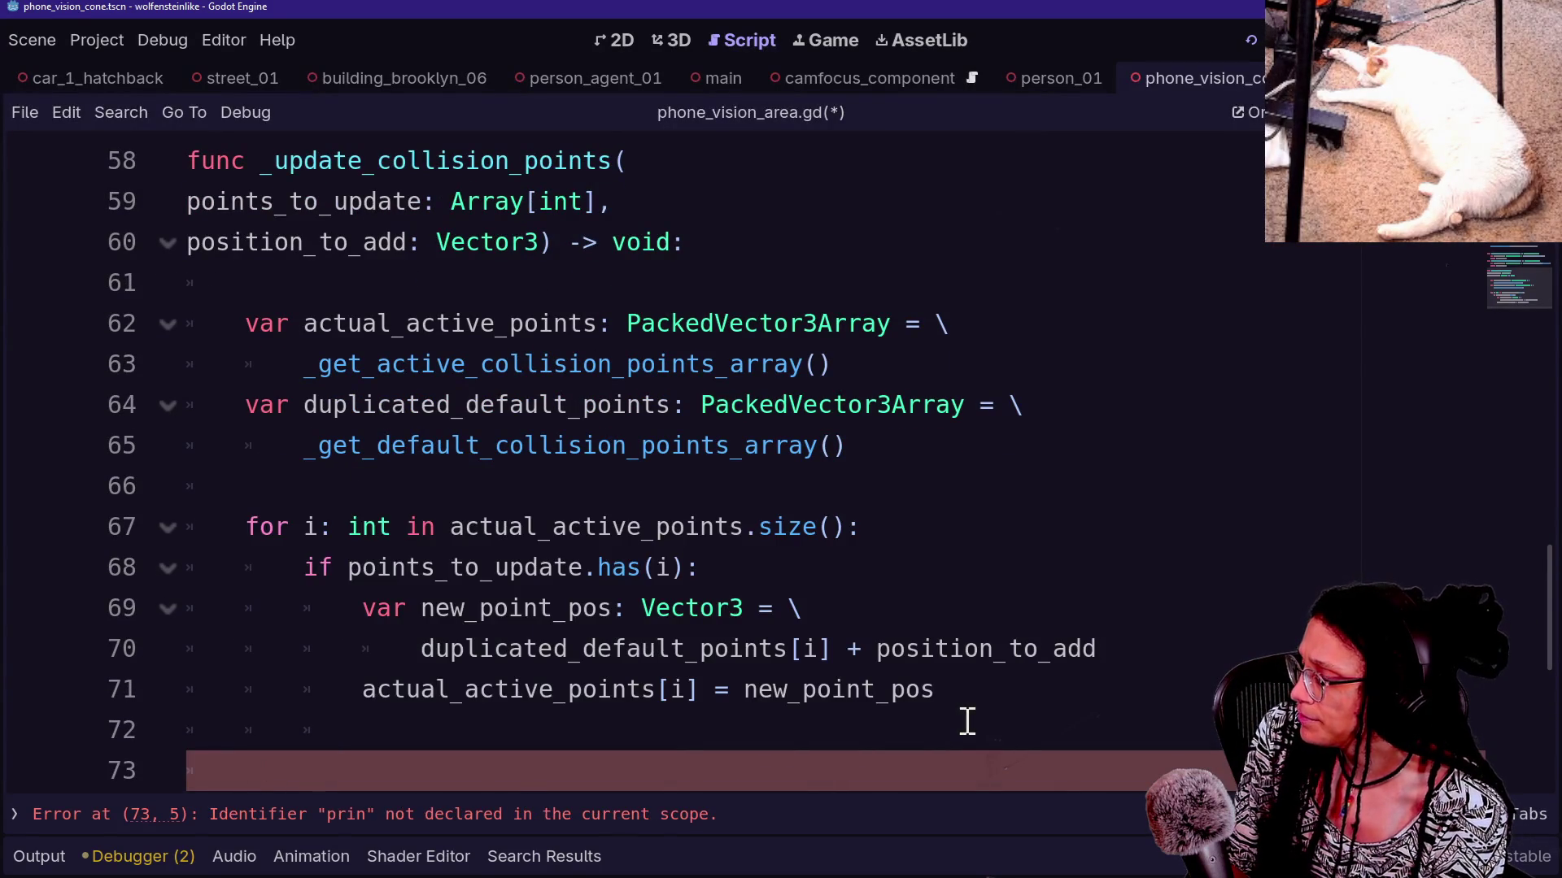
pyautogui.write('breakpoint')
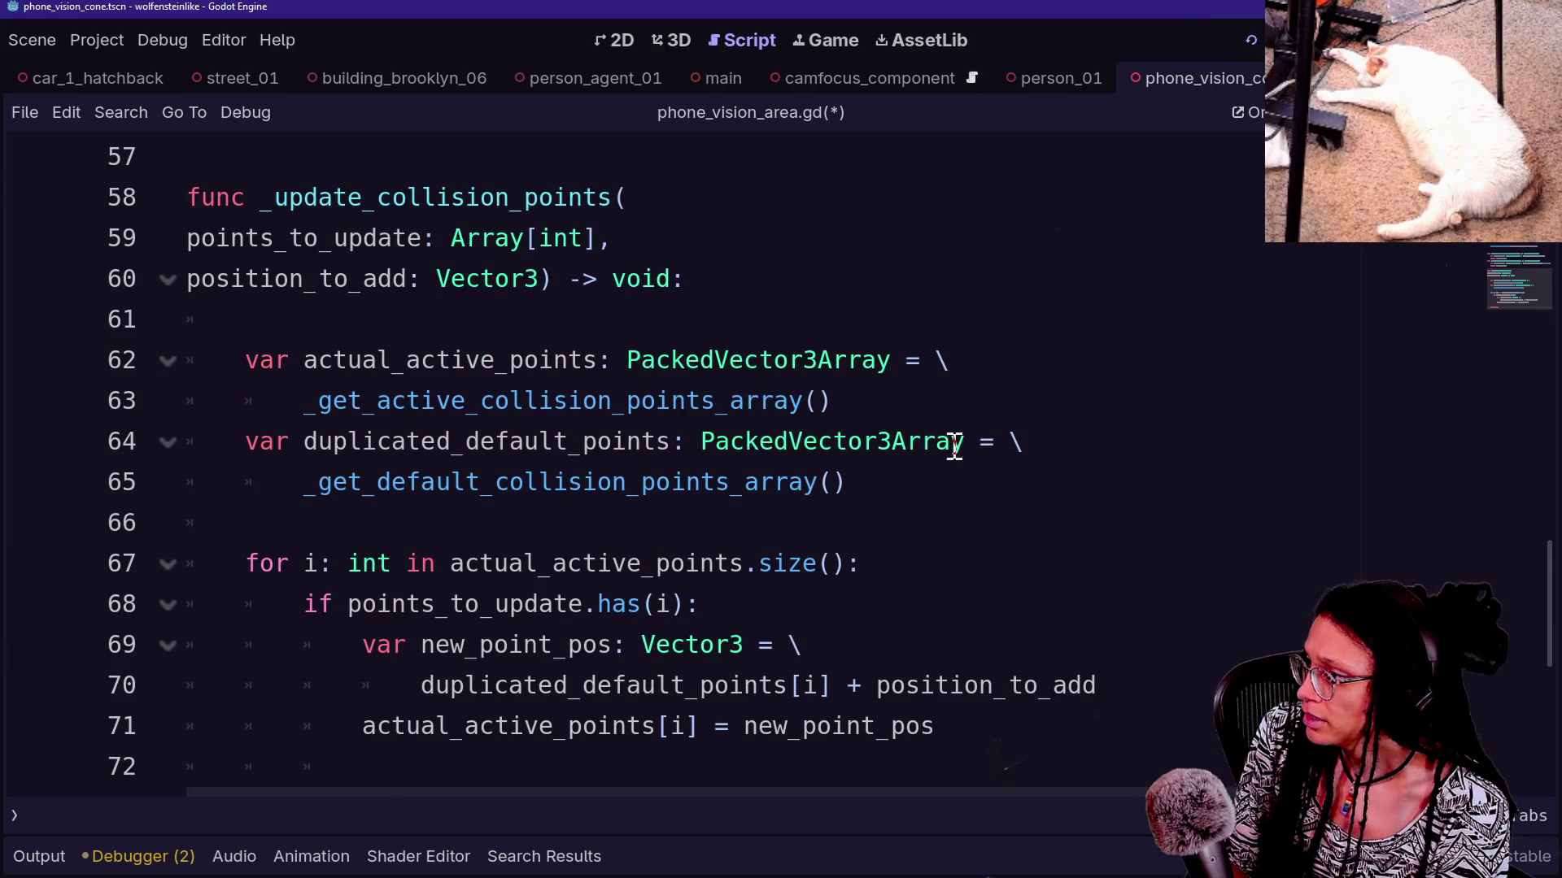
pyautogui.moveTo(950, 443)
pyautogui.scroll(-2, 954, 445)
pyautogui.scroll(-1, 954, 445)
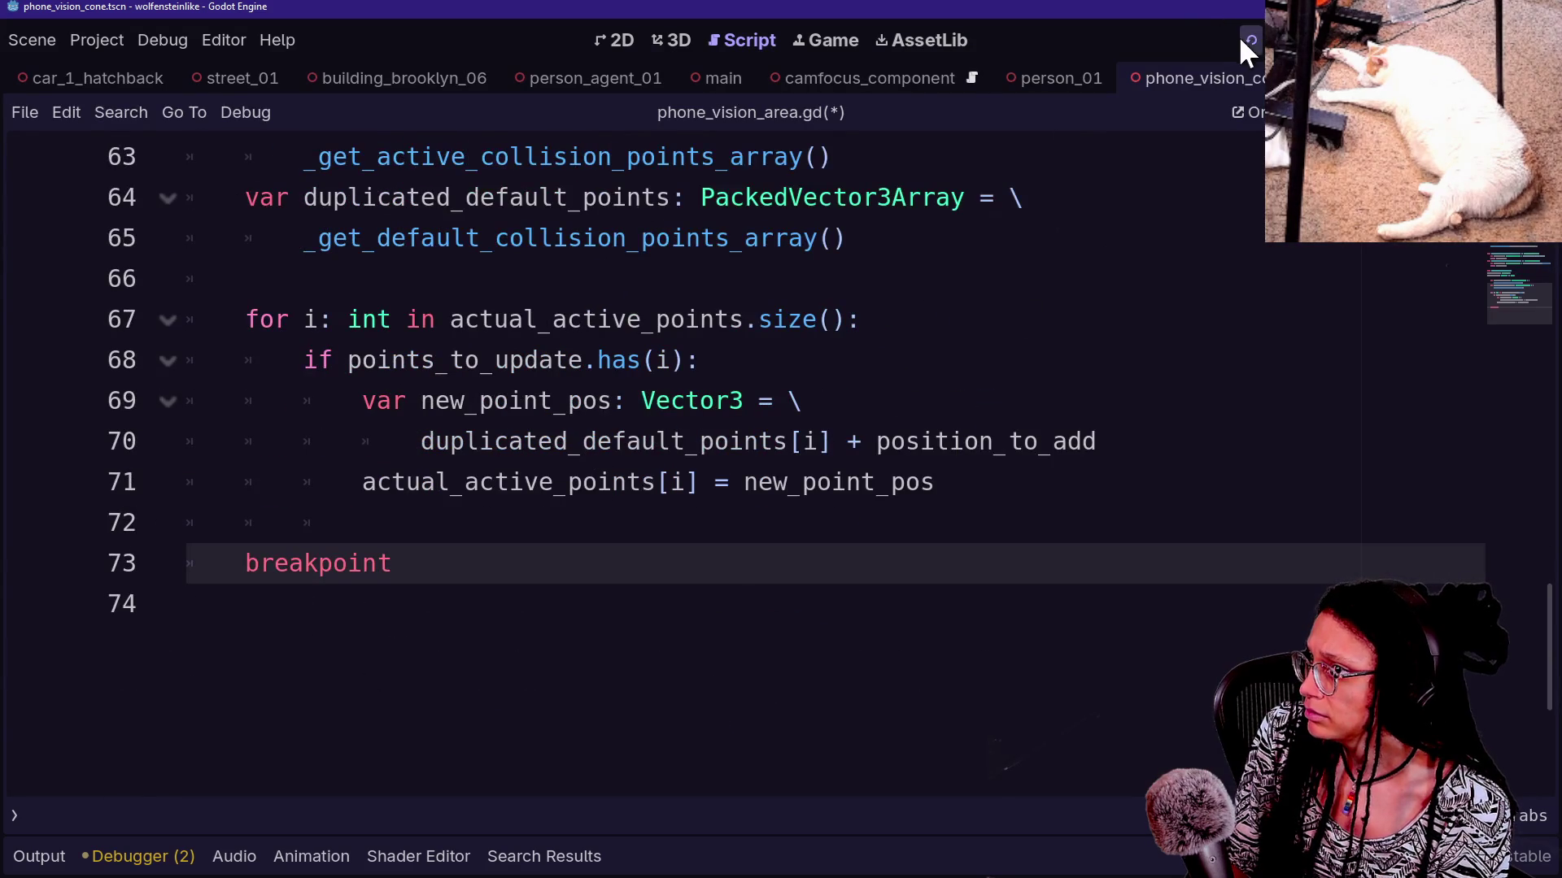
# Run the game and zoom in until execution halts at the line 73 breakpoint
pyautogui.click(1245, 39)
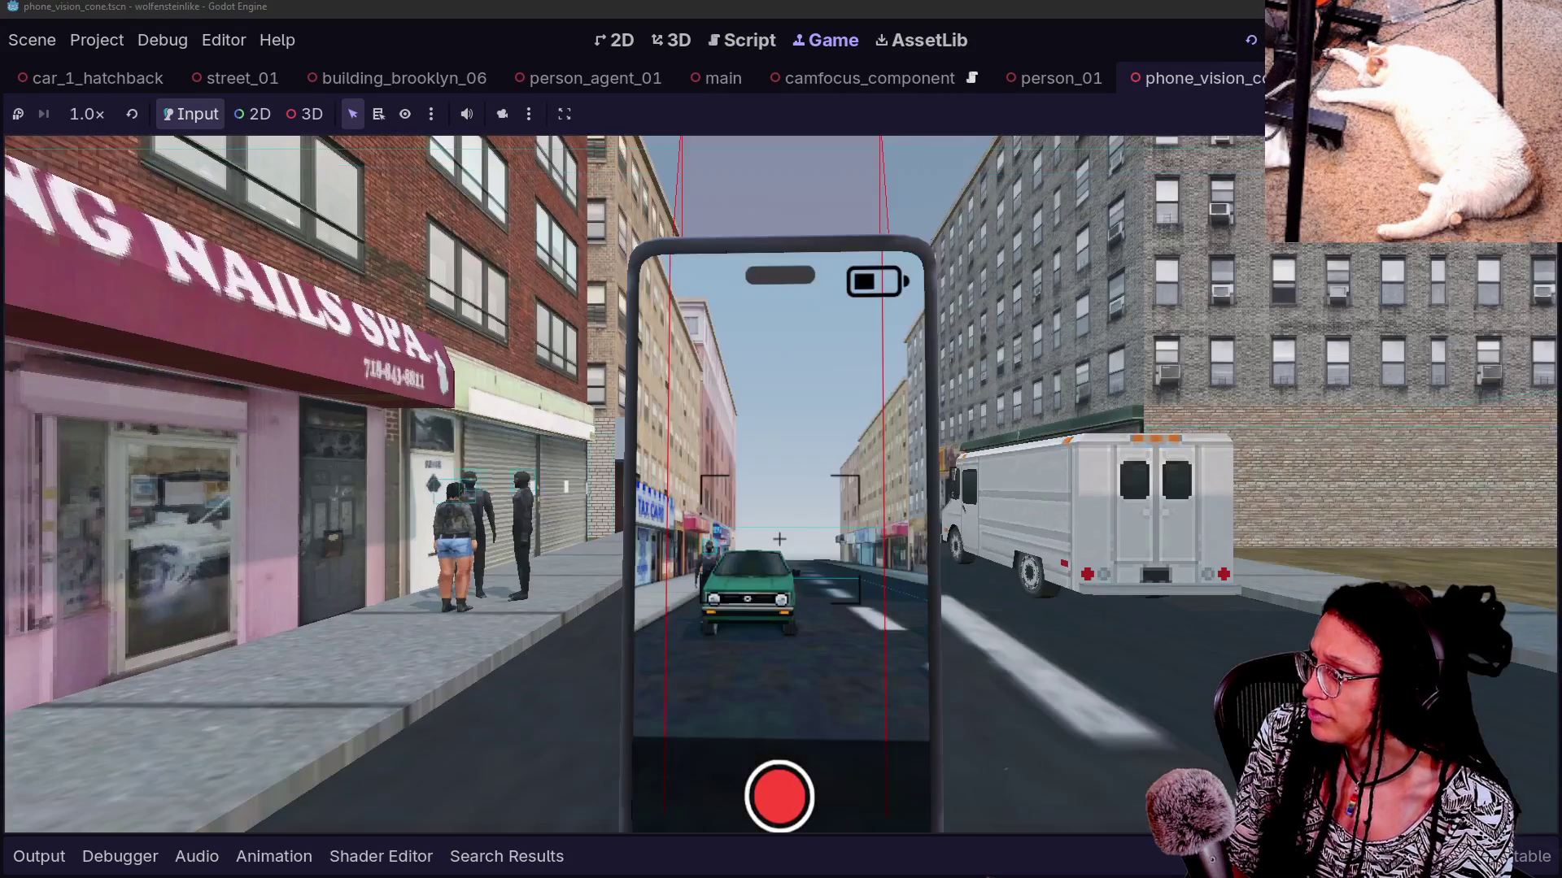
pyautogui.scroll(1, 780, 486)
pyautogui.scroll(1, 599, 505)
pyautogui.scroll(-3, 600, 504)
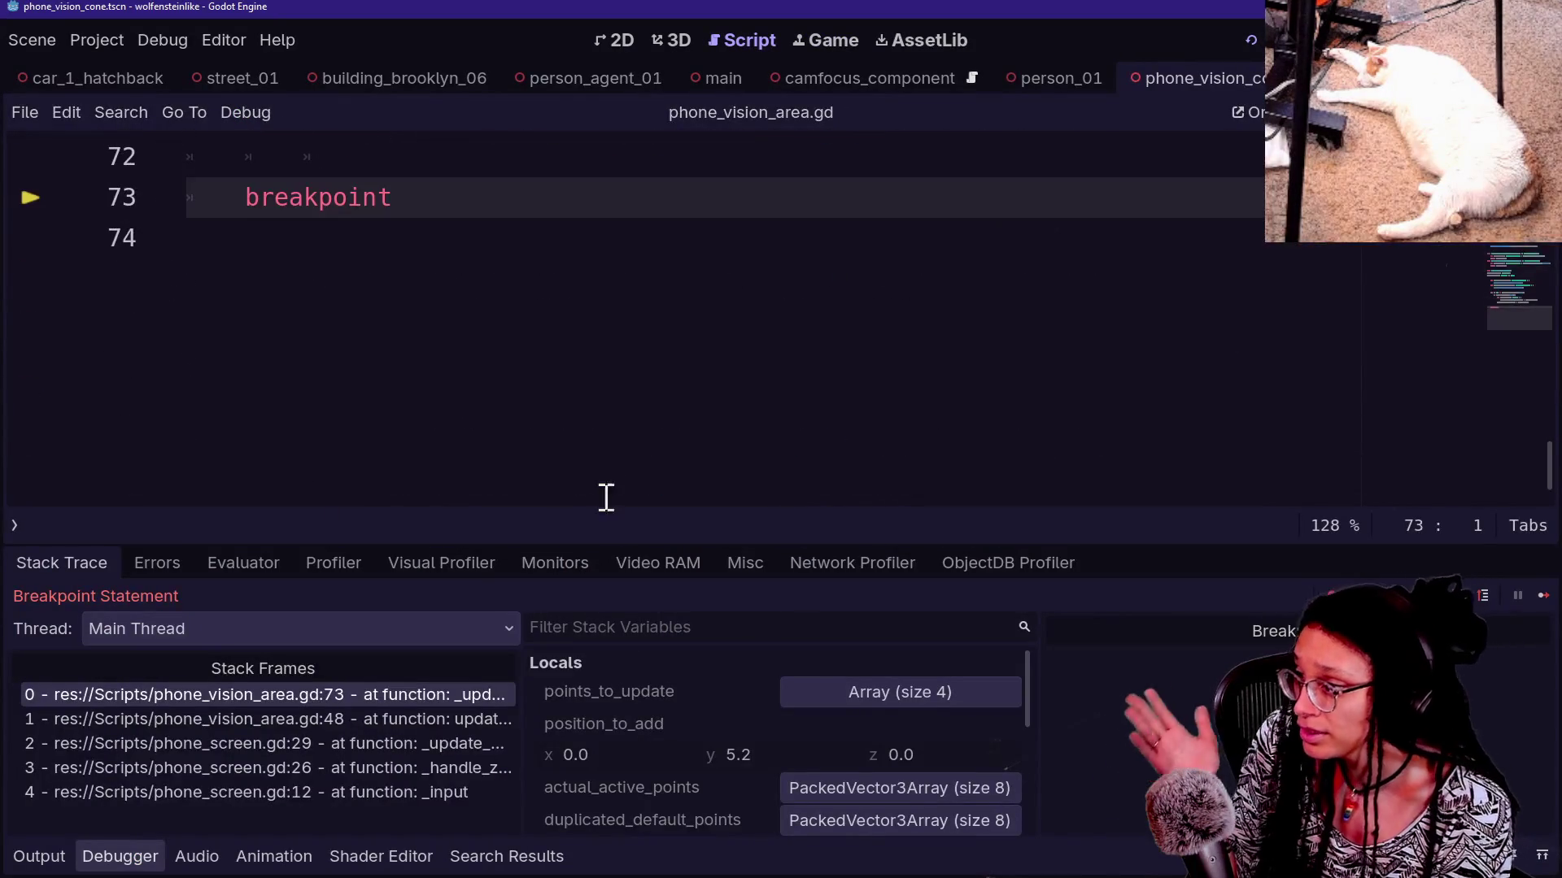
pyautogui.scroll(2, 611, 467)
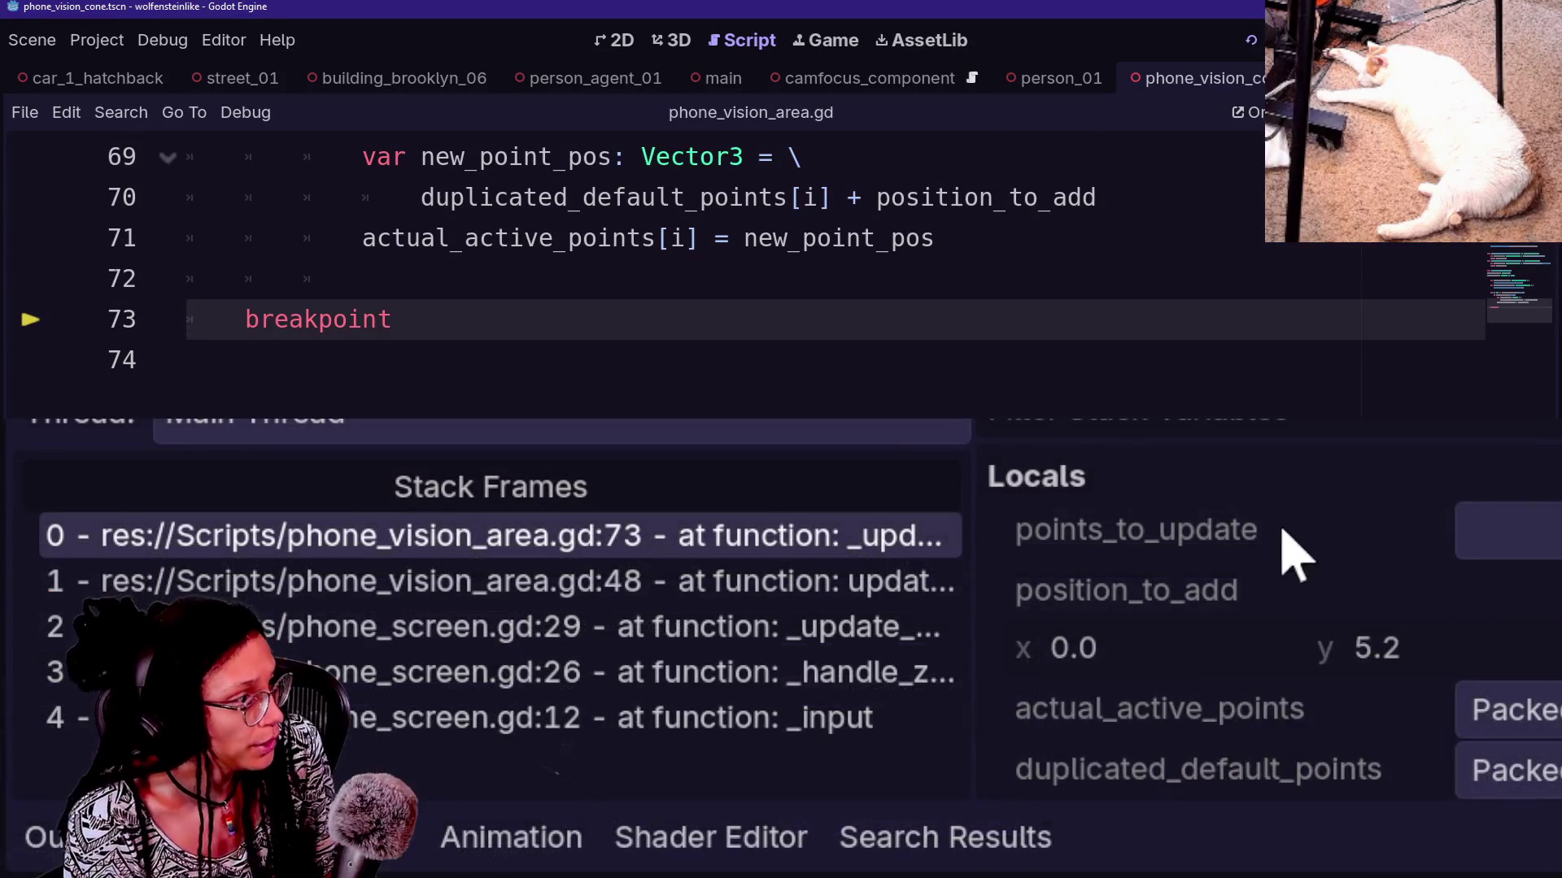
# Widen the Locals panel and expand points_to_update to inspect its entries and position_to_add (0, 5.2, 0)
pyautogui.moveTo(966, 492); pyautogui.dragTo(479, 526)
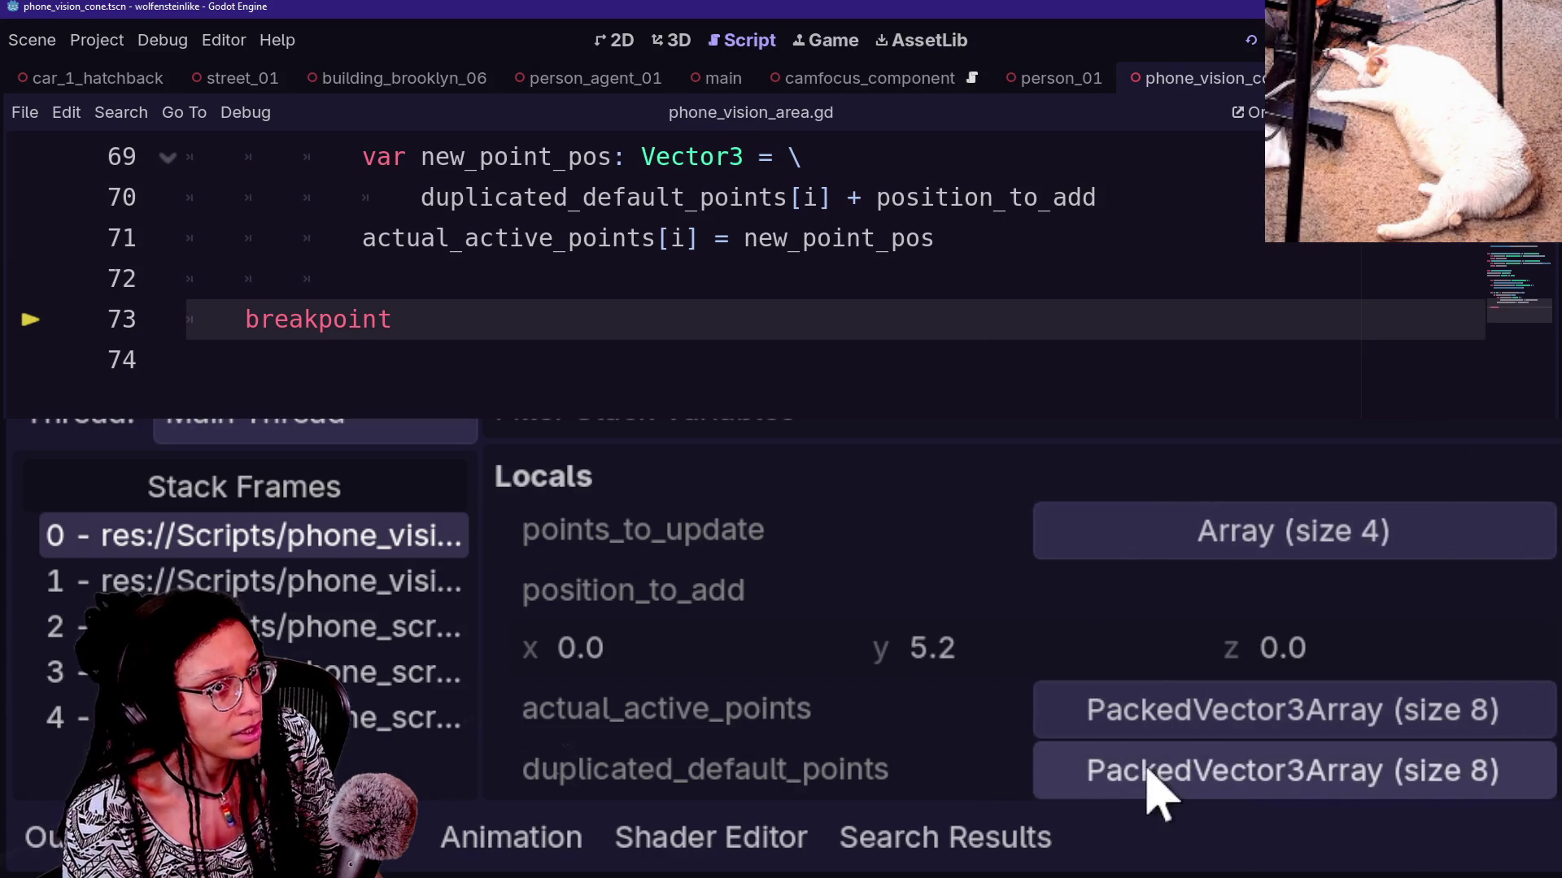
pyautogui.click(1088, 545)
pyautogui.scroll(-5, 1090, 567)
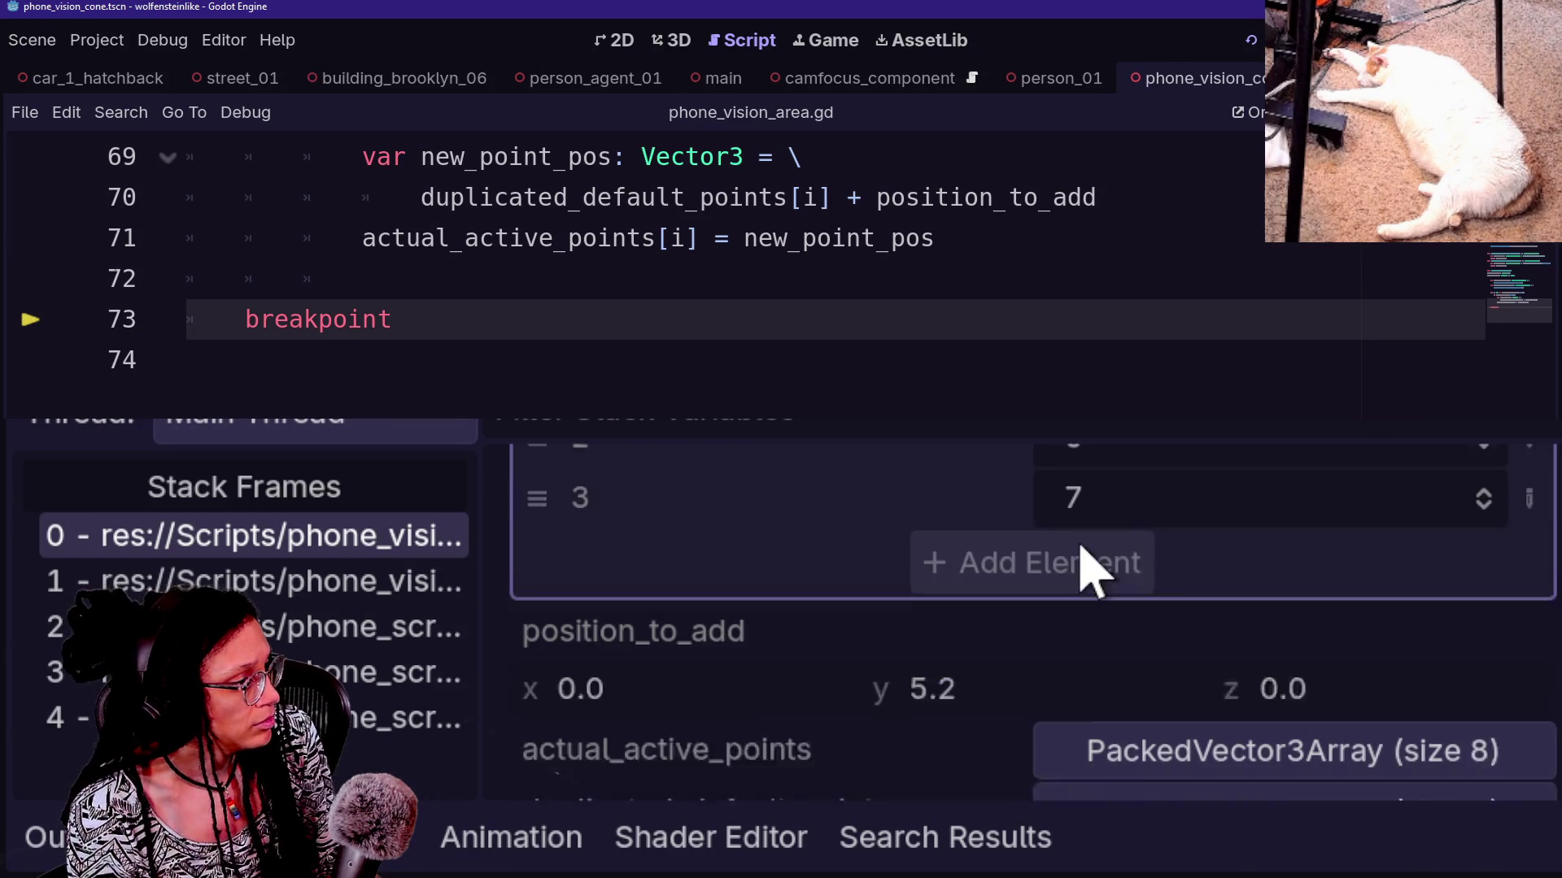
pyautogui.scroll(5, 1055, 692)
pyautogui.scroll(-1, 1055, 691)
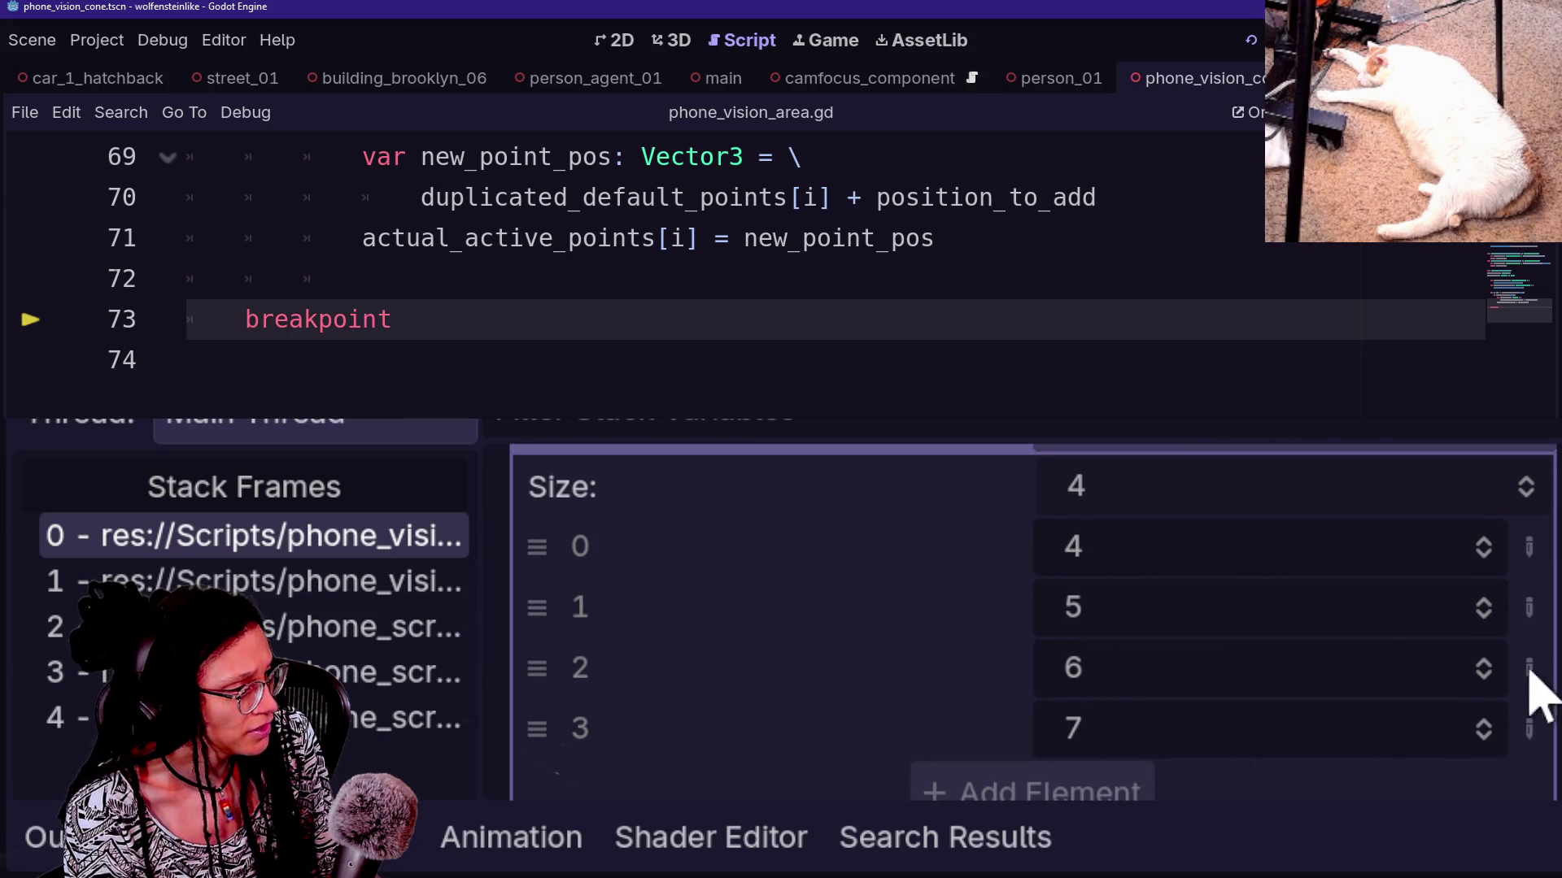
pyautogui.scroll(2, 1545, 602)
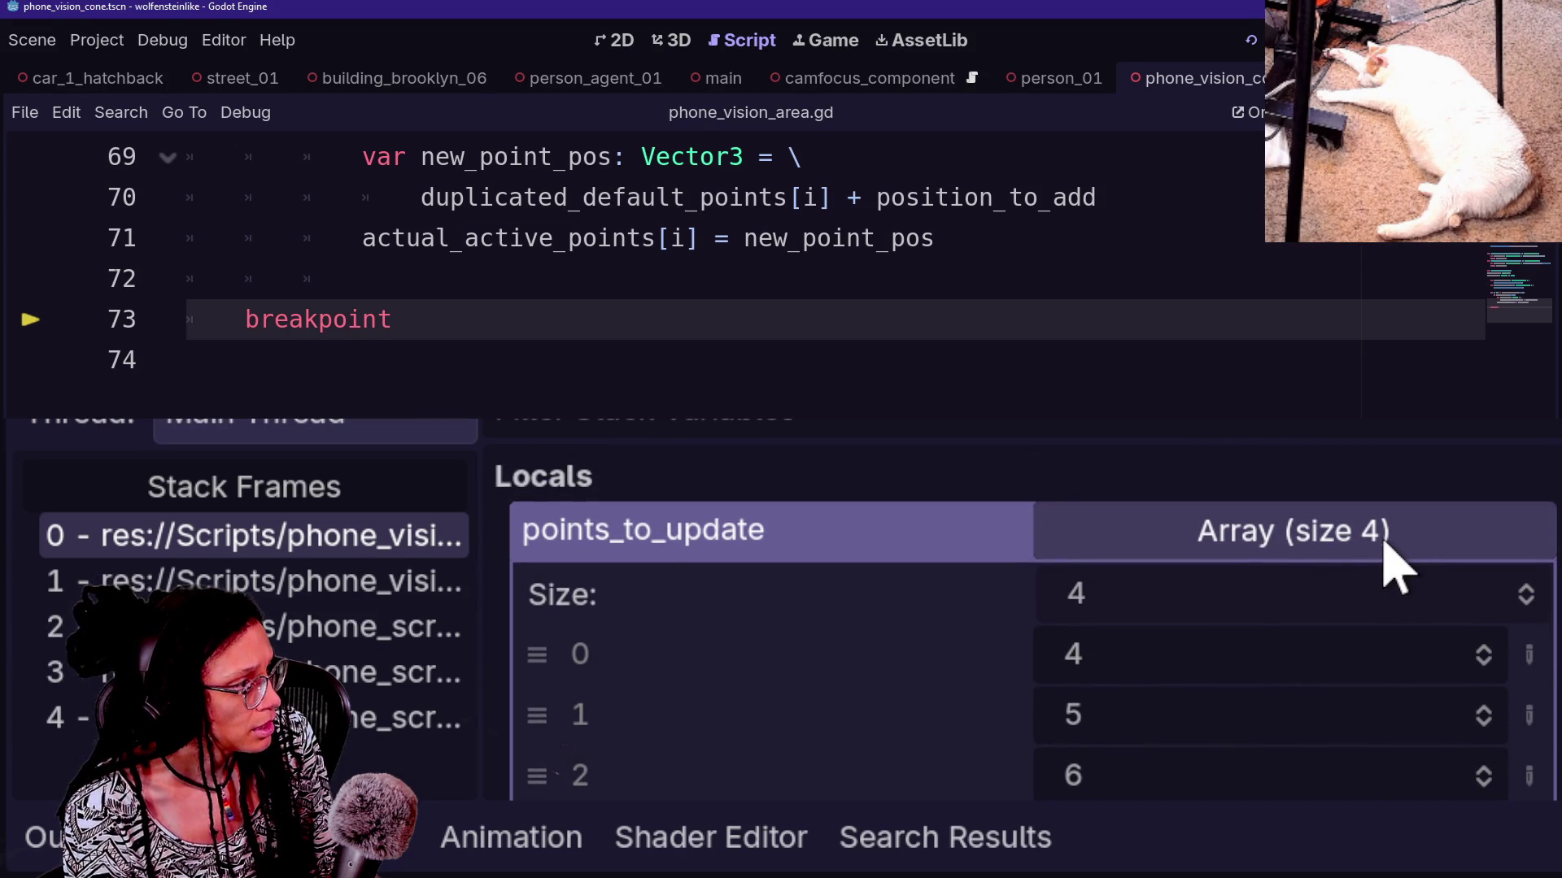
pyautogui.click(1395, 564)
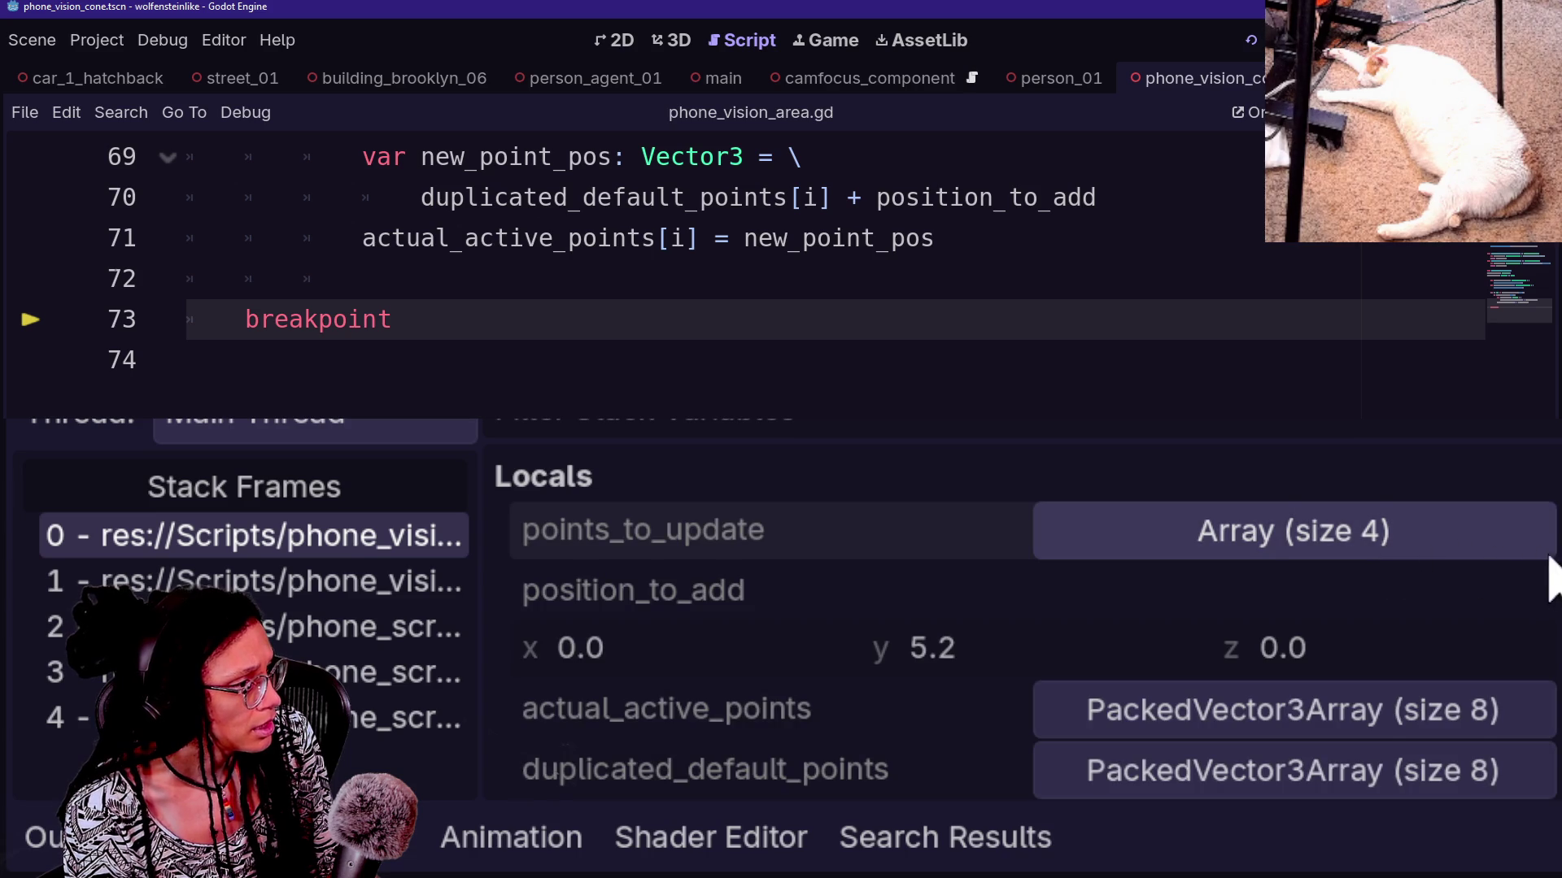
pyautogui.scroll(-1, 1550, 606)
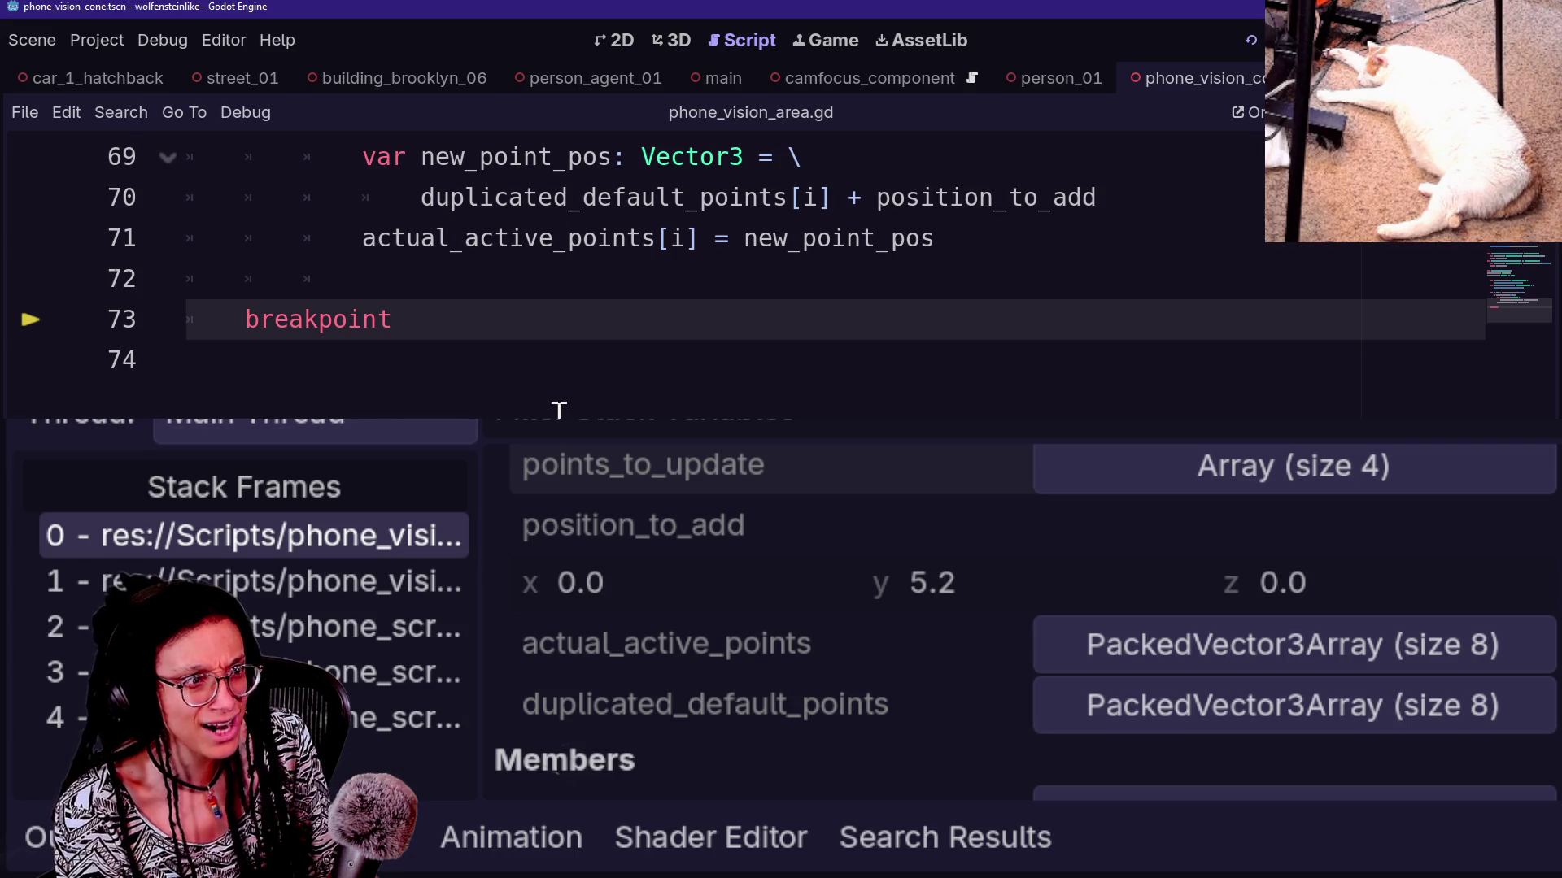
pyautogui.scroll(4, 559, 406)
pyautogui.scroll(3, 559, 407)
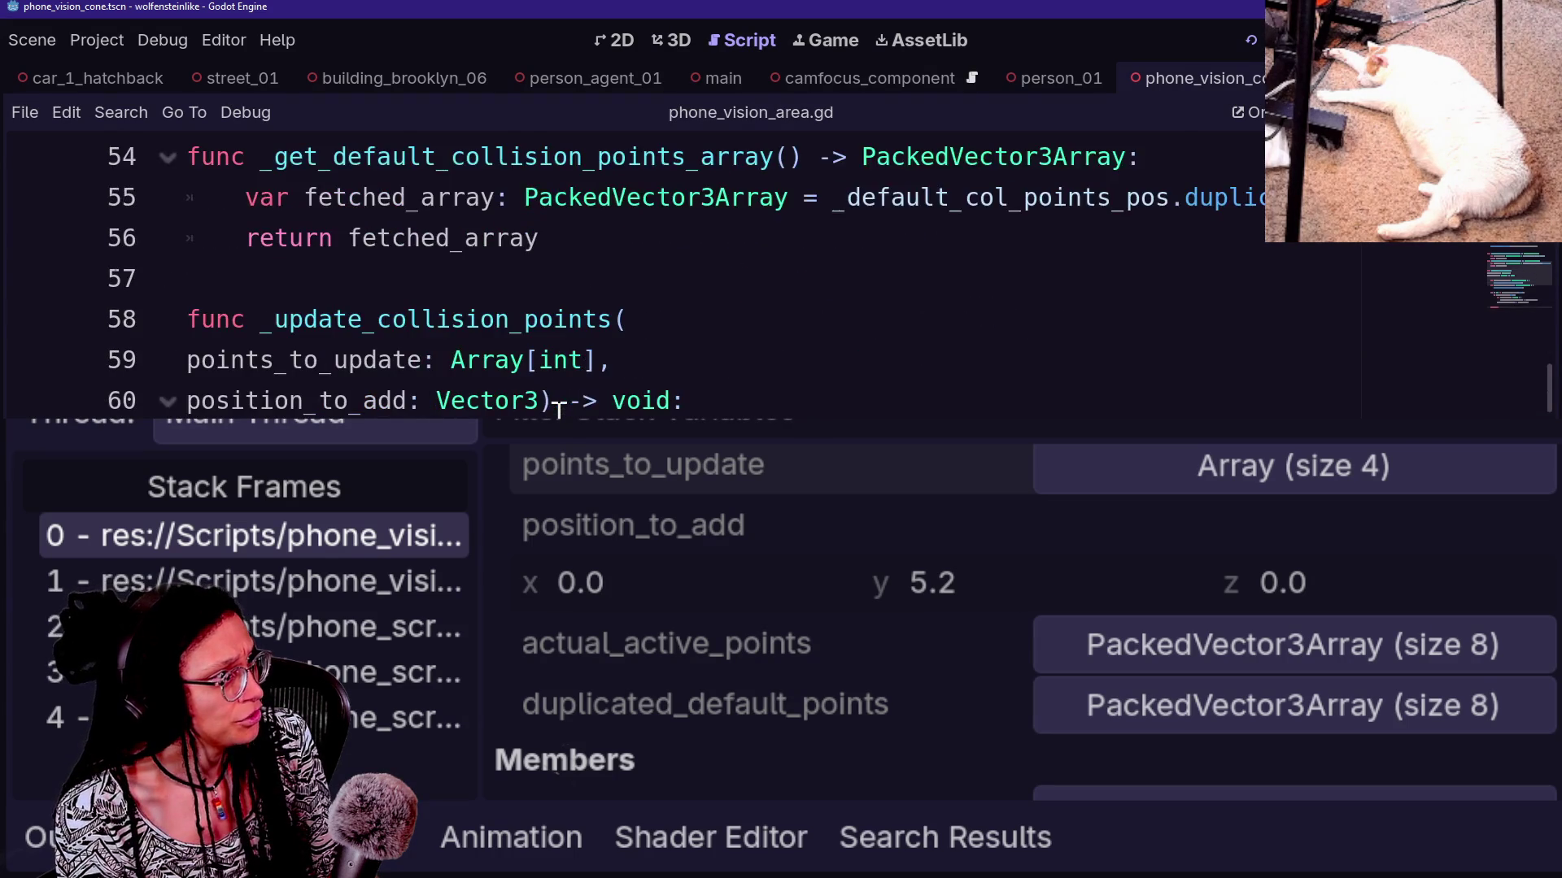
pyautogui.scroll(-6, 705, 402)
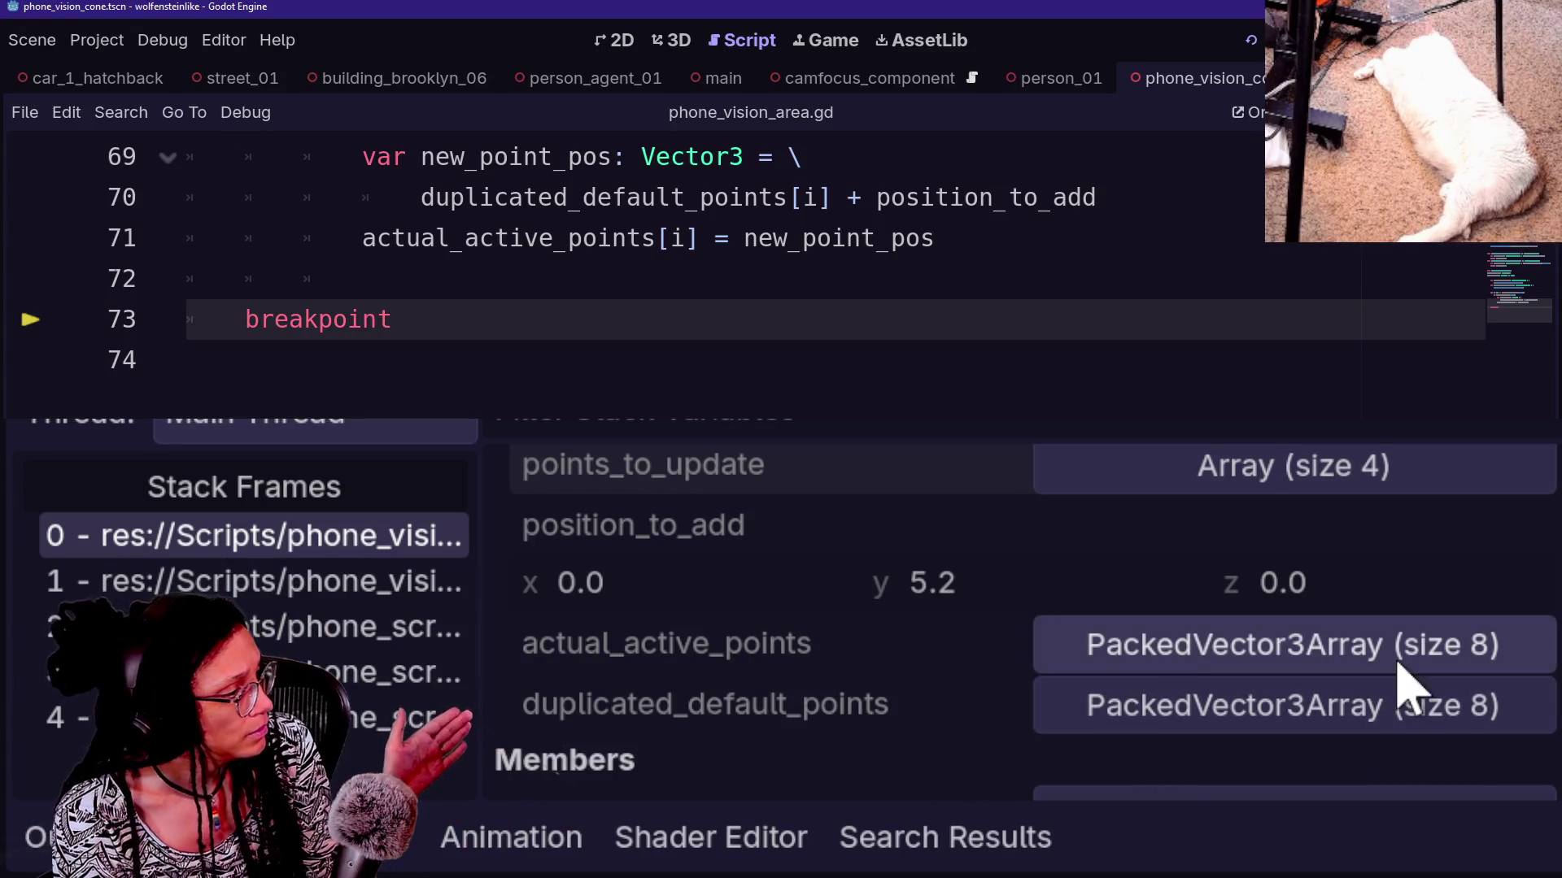
pyautogui.scroll(-1, 1346, 619)
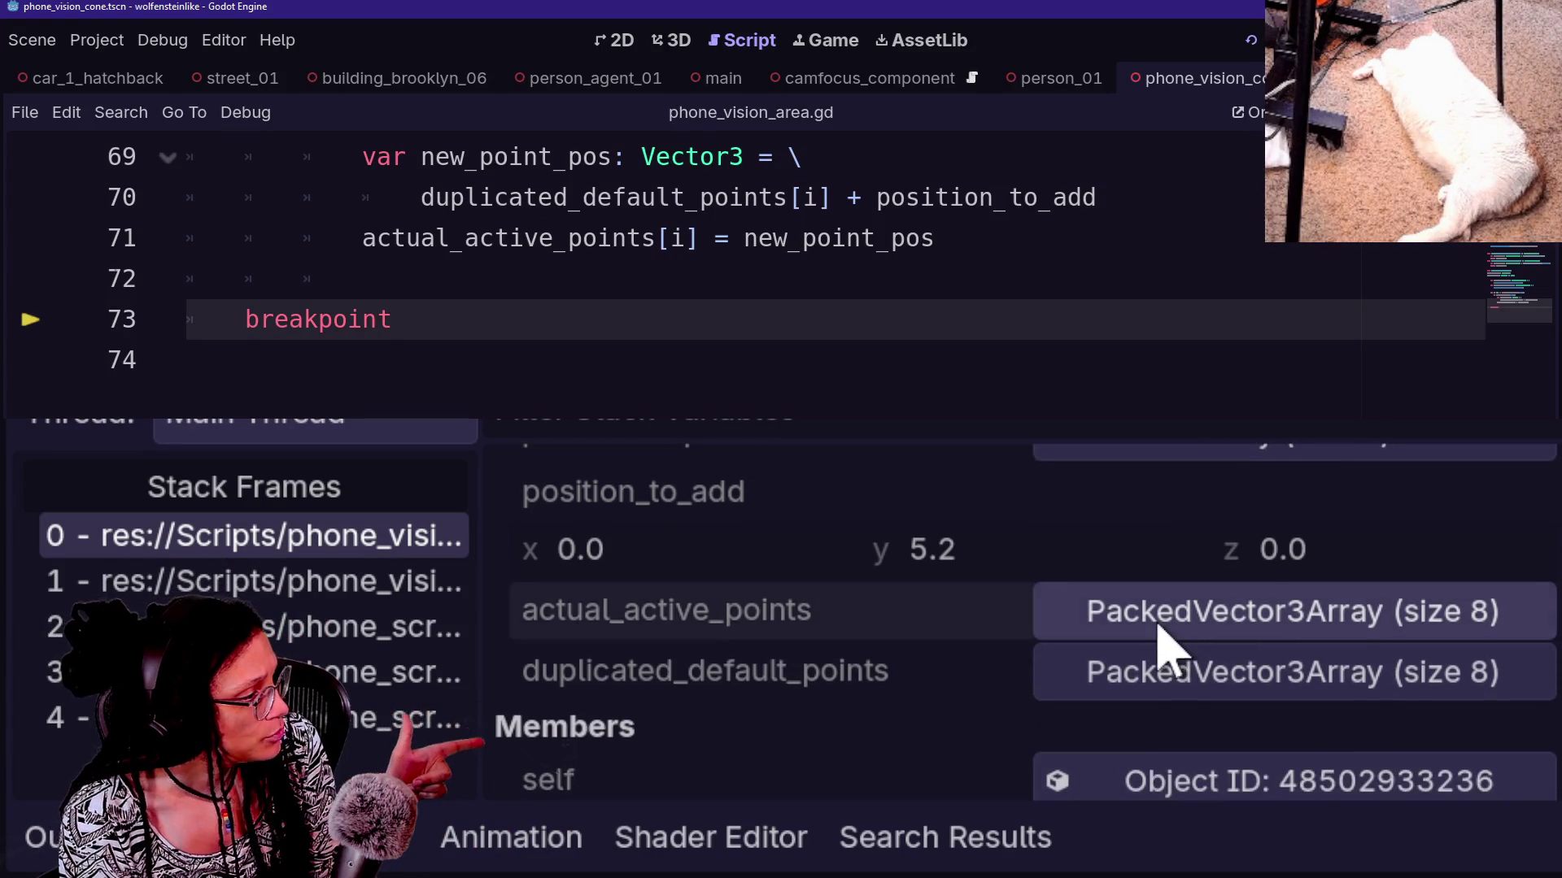
pyautogui.click(1163, 622)
pyautogui.scroll(-5, 1549, 586)
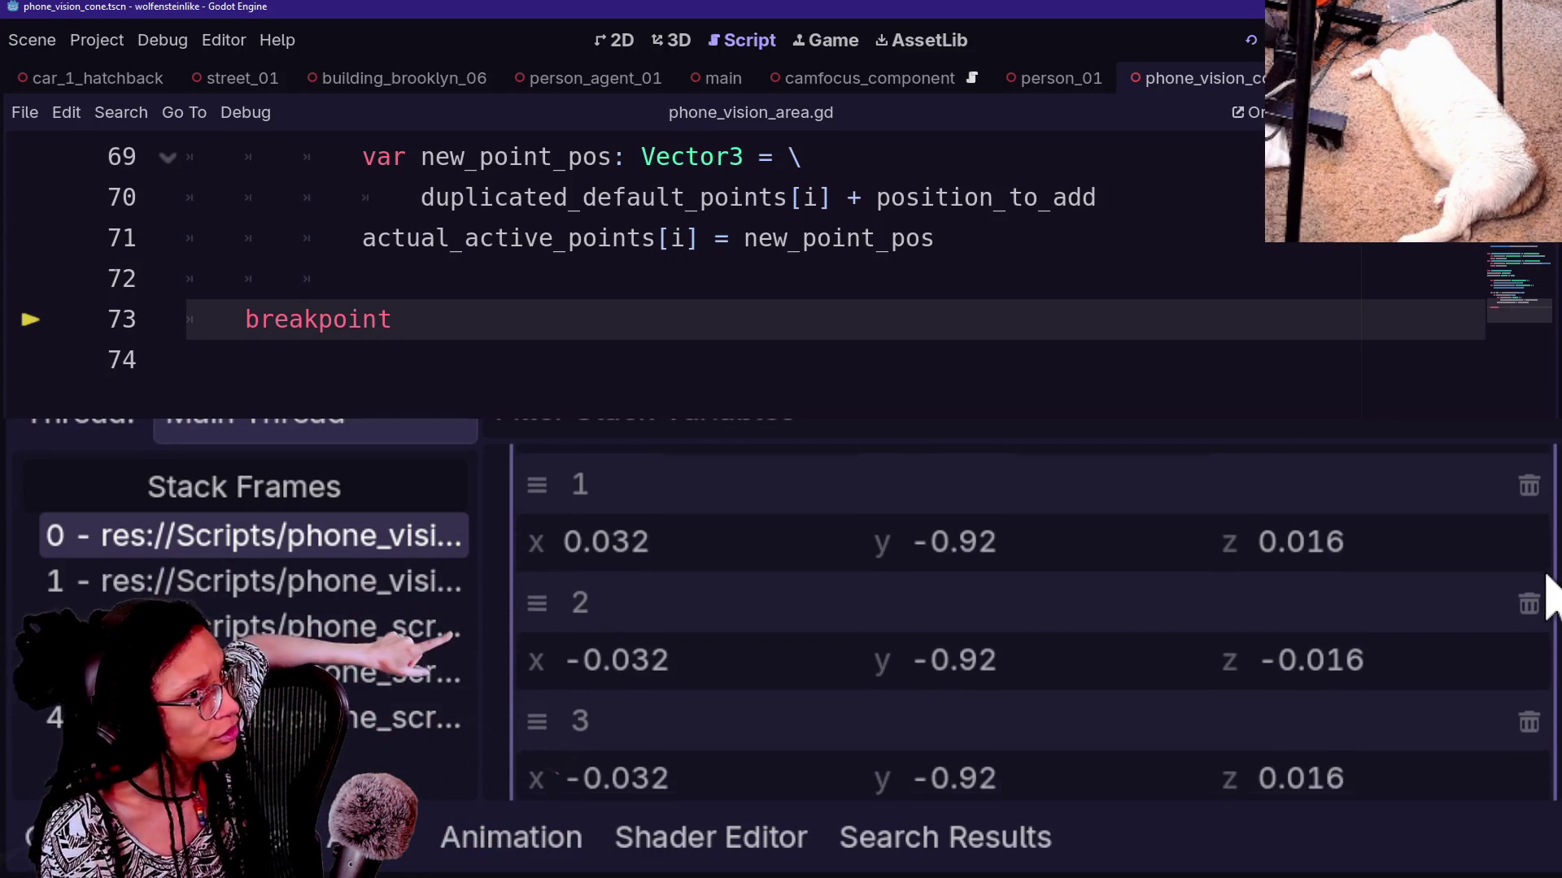
pyautogui.scroll(2, 1547, 569)
pyautogui.scroll(1, 1545, 571)
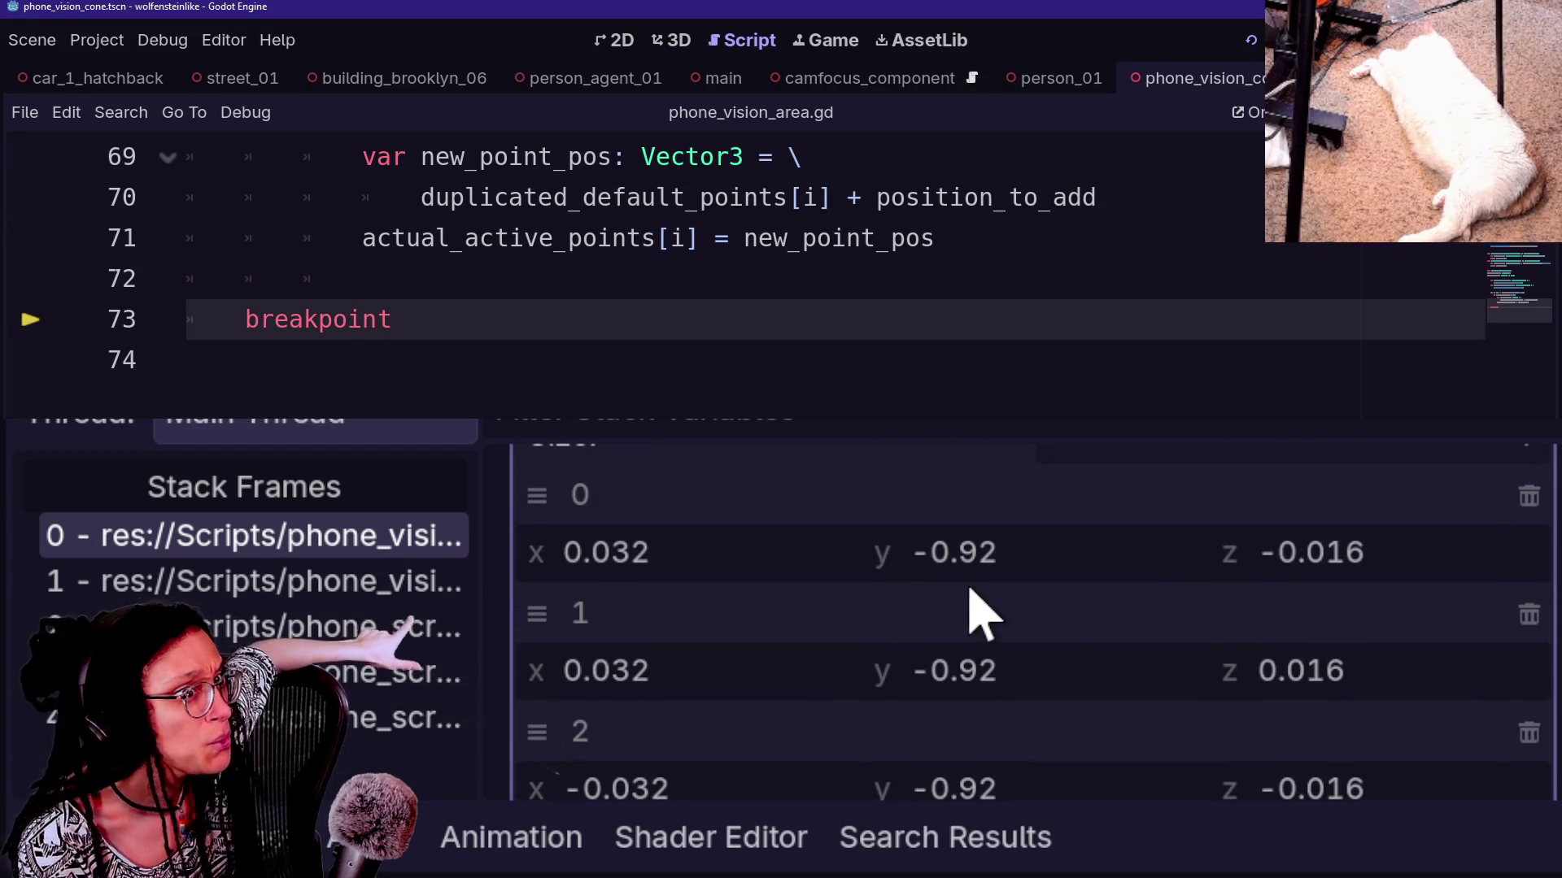
pyautogui.scroll(-5, 1058, 639)
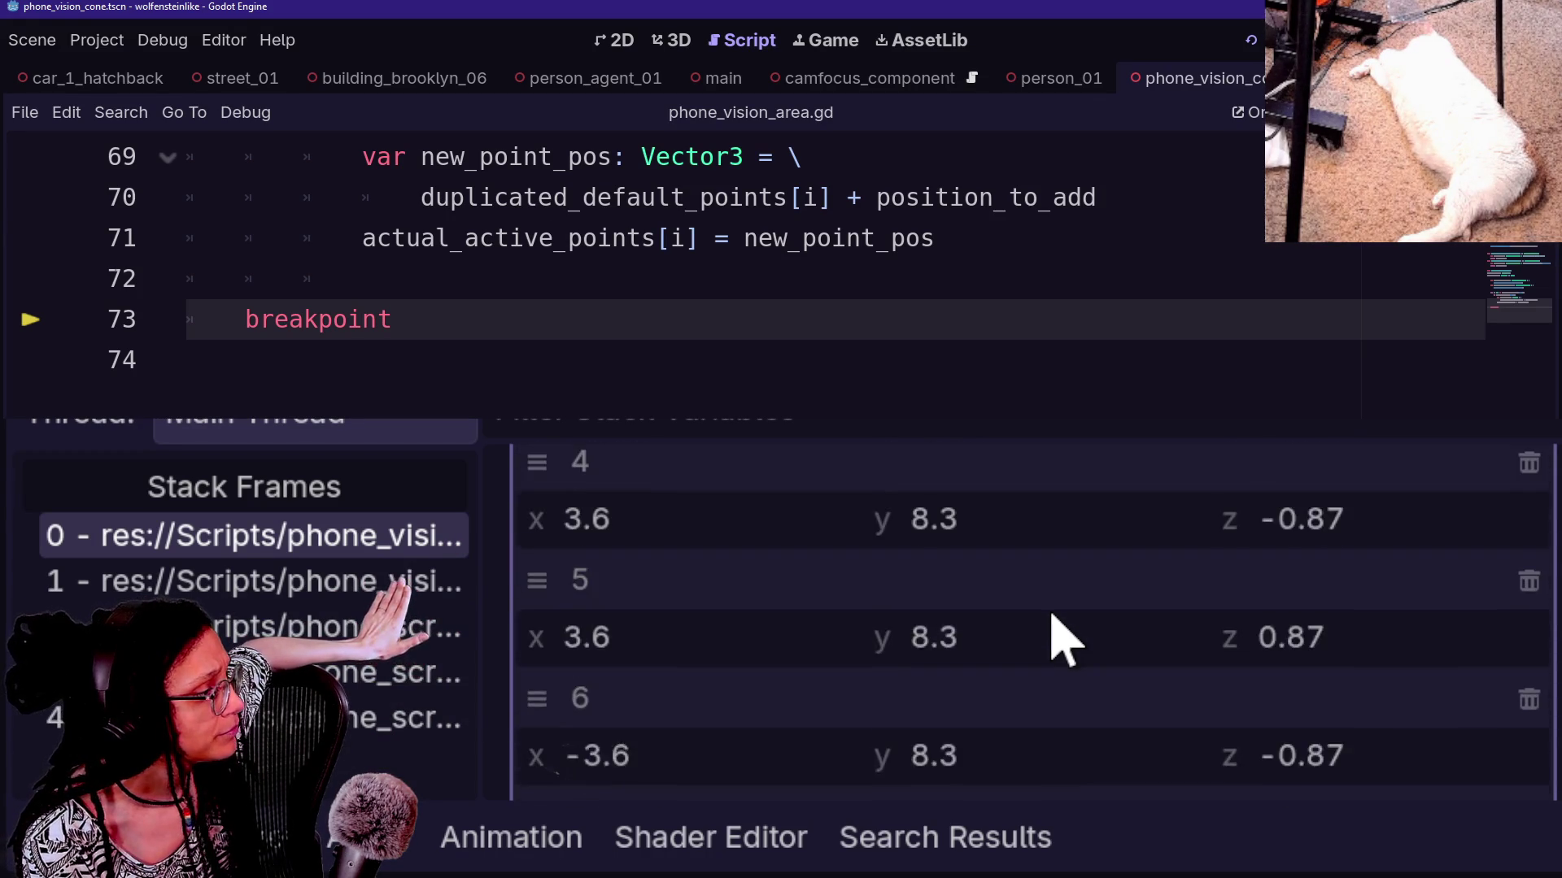
pyautogui.scroll(-3, 935, 697)
pyautogui.scroll(4, 935, 697)
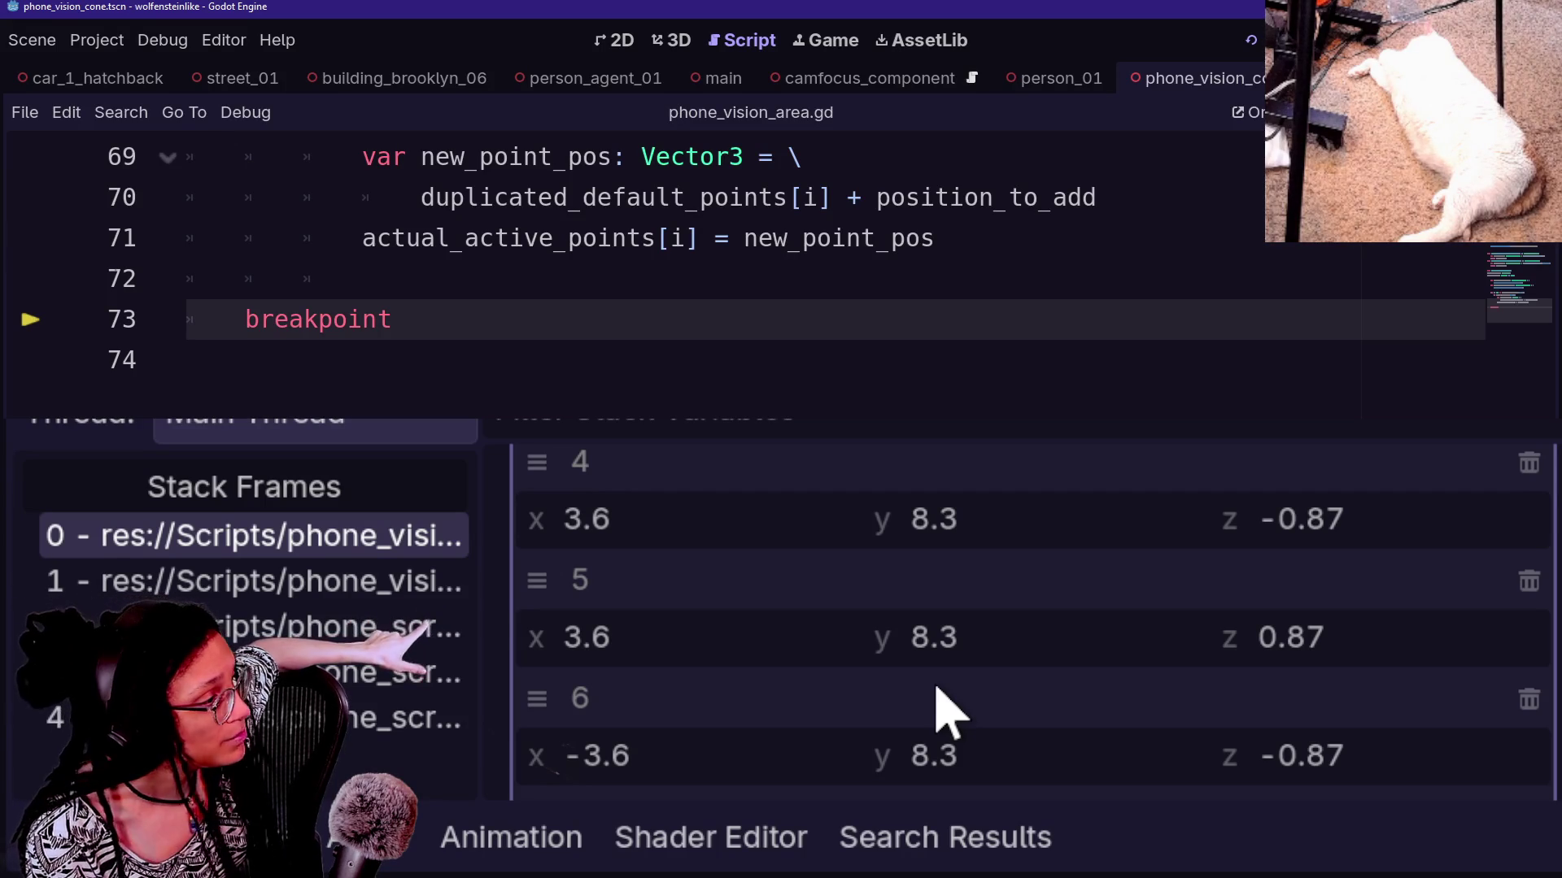
pyautogui.scroll(6, 948, 712)
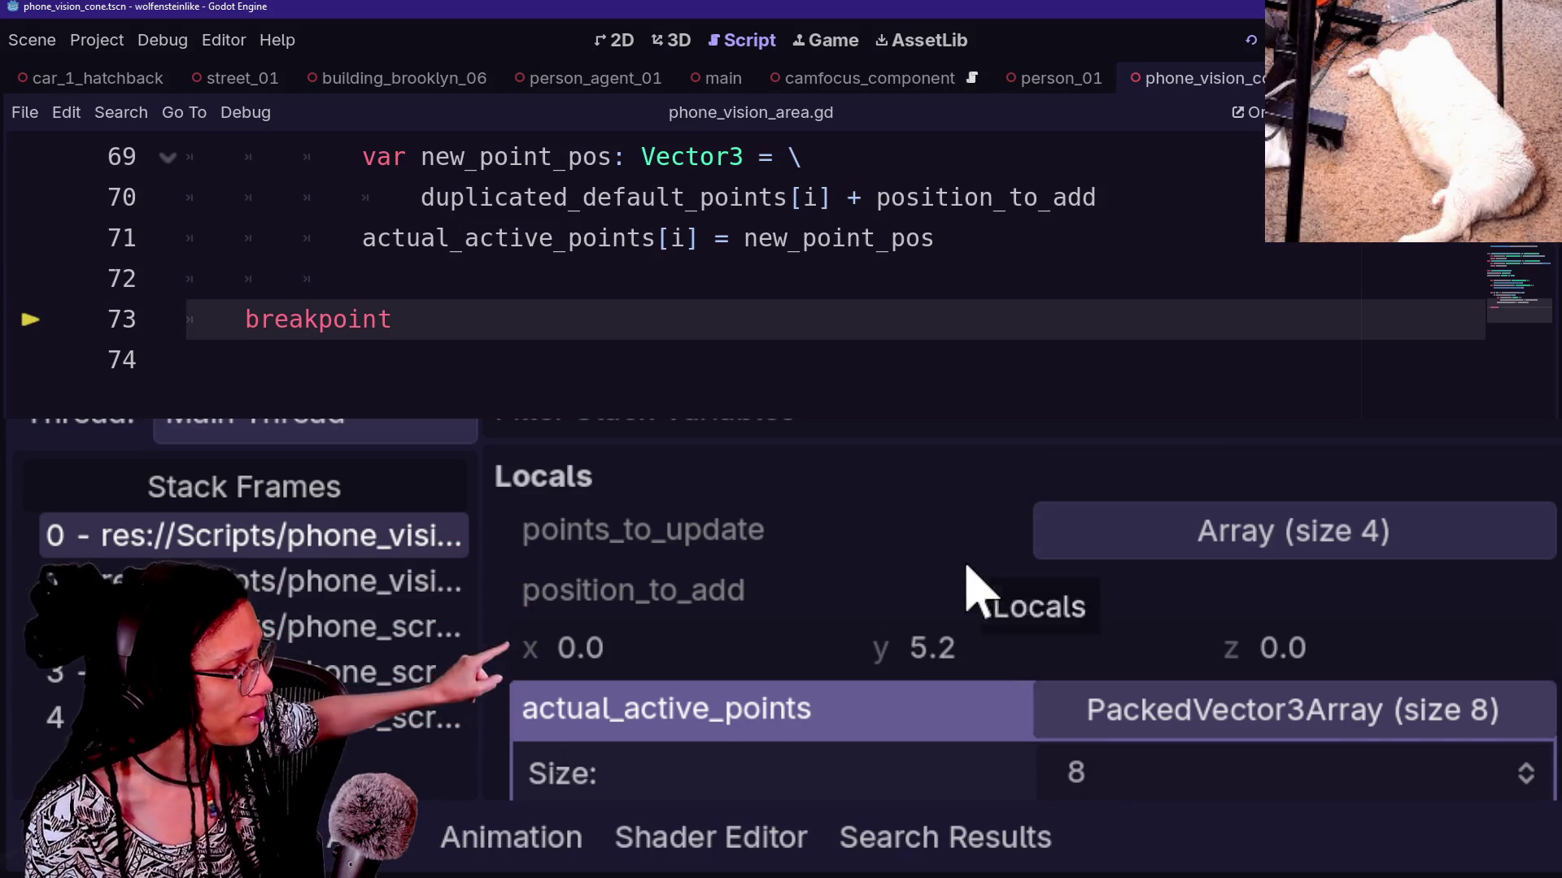
pyautogui.scroll(-10, 967, 568)
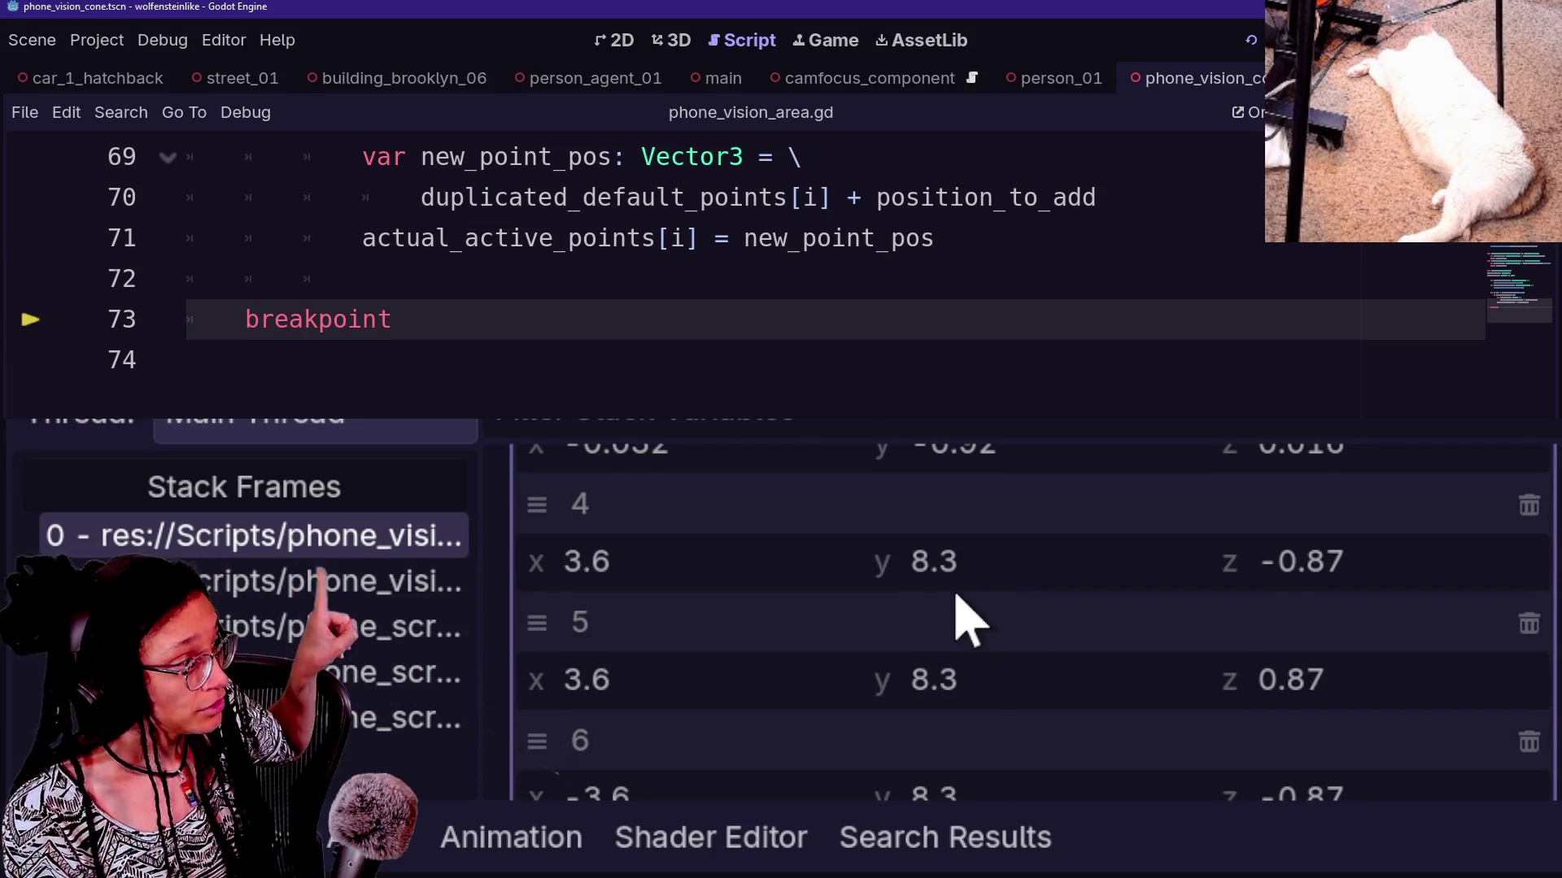
pyautogui.scroll(-5, 958, 596)
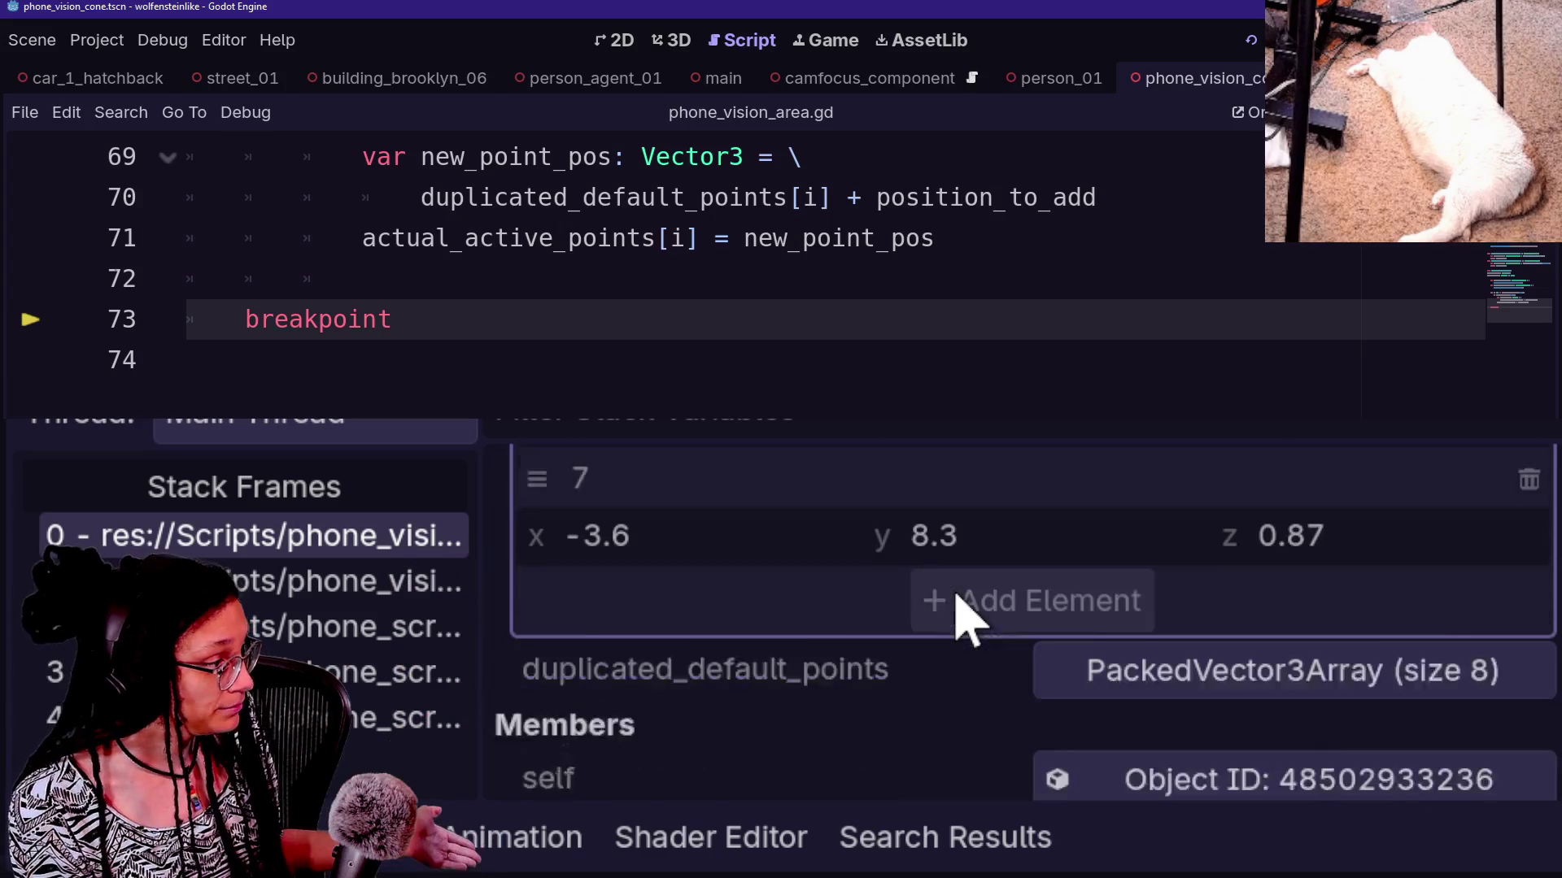
pyautogui.scroll(-1, 957, 596)
pyautogui.scroll(10, 957, 596)
pyautogui.scroll(8, 958, 596)
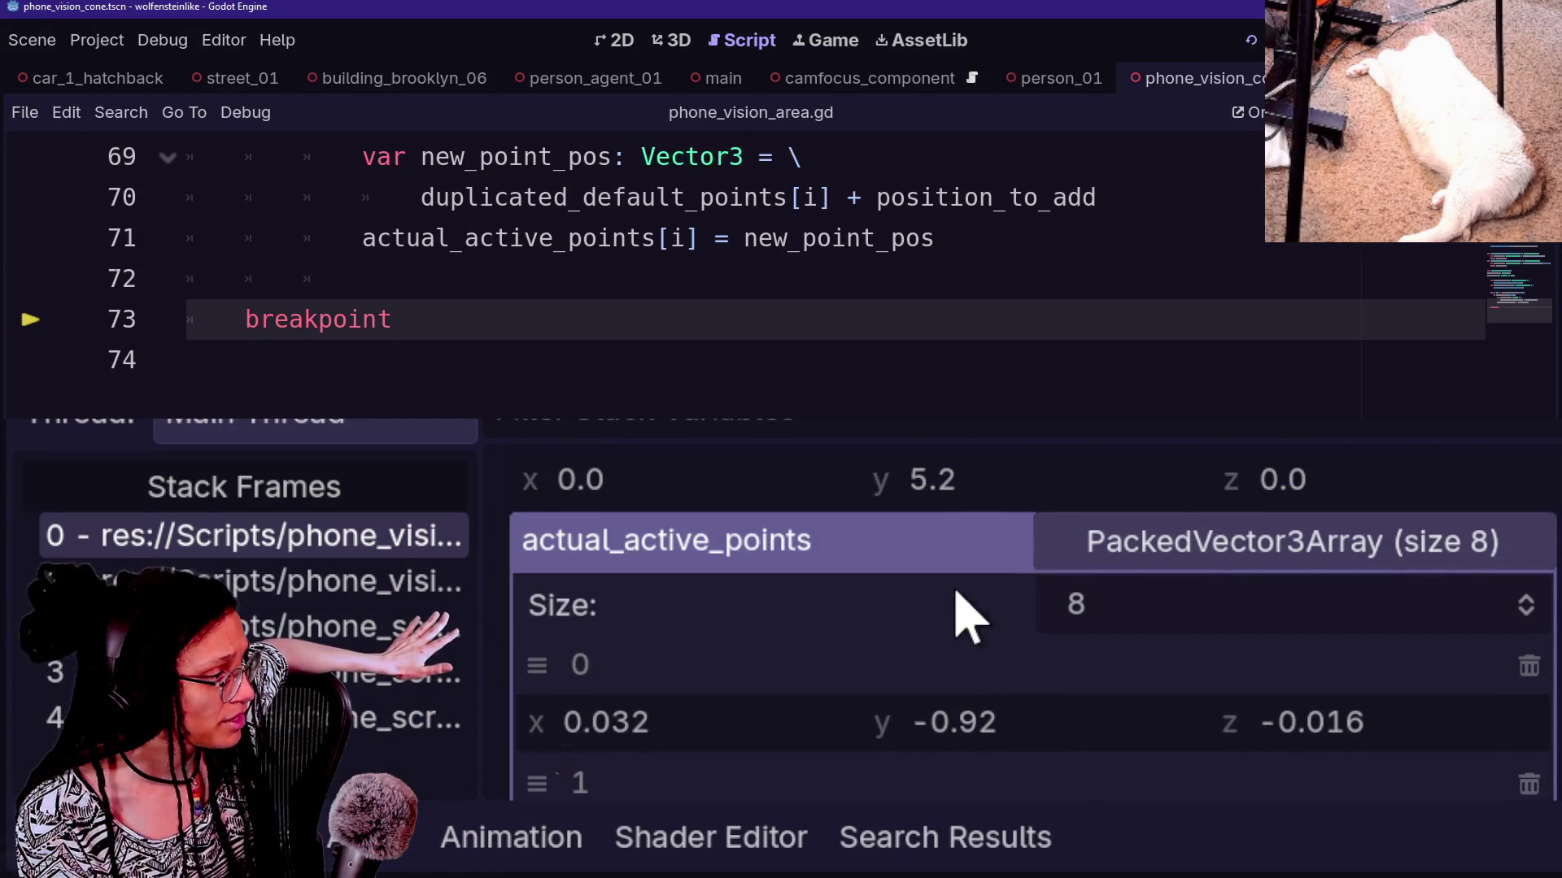
pyautogui.click(1201, 549)
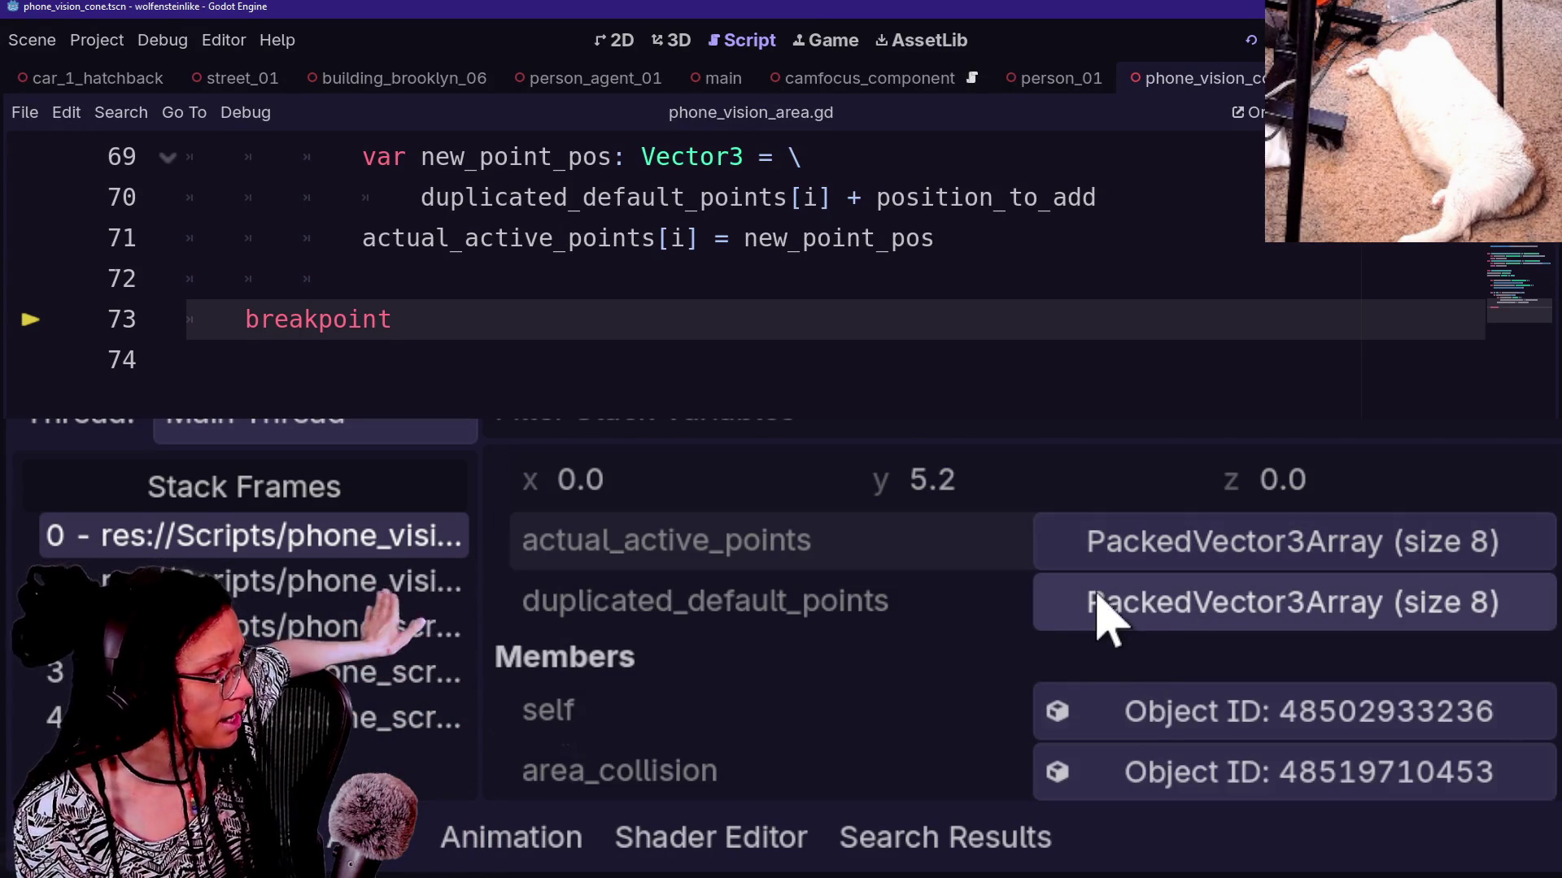
pyautogui.click(1106, 619)
pyautogui.scroll(-5, 889, 707)
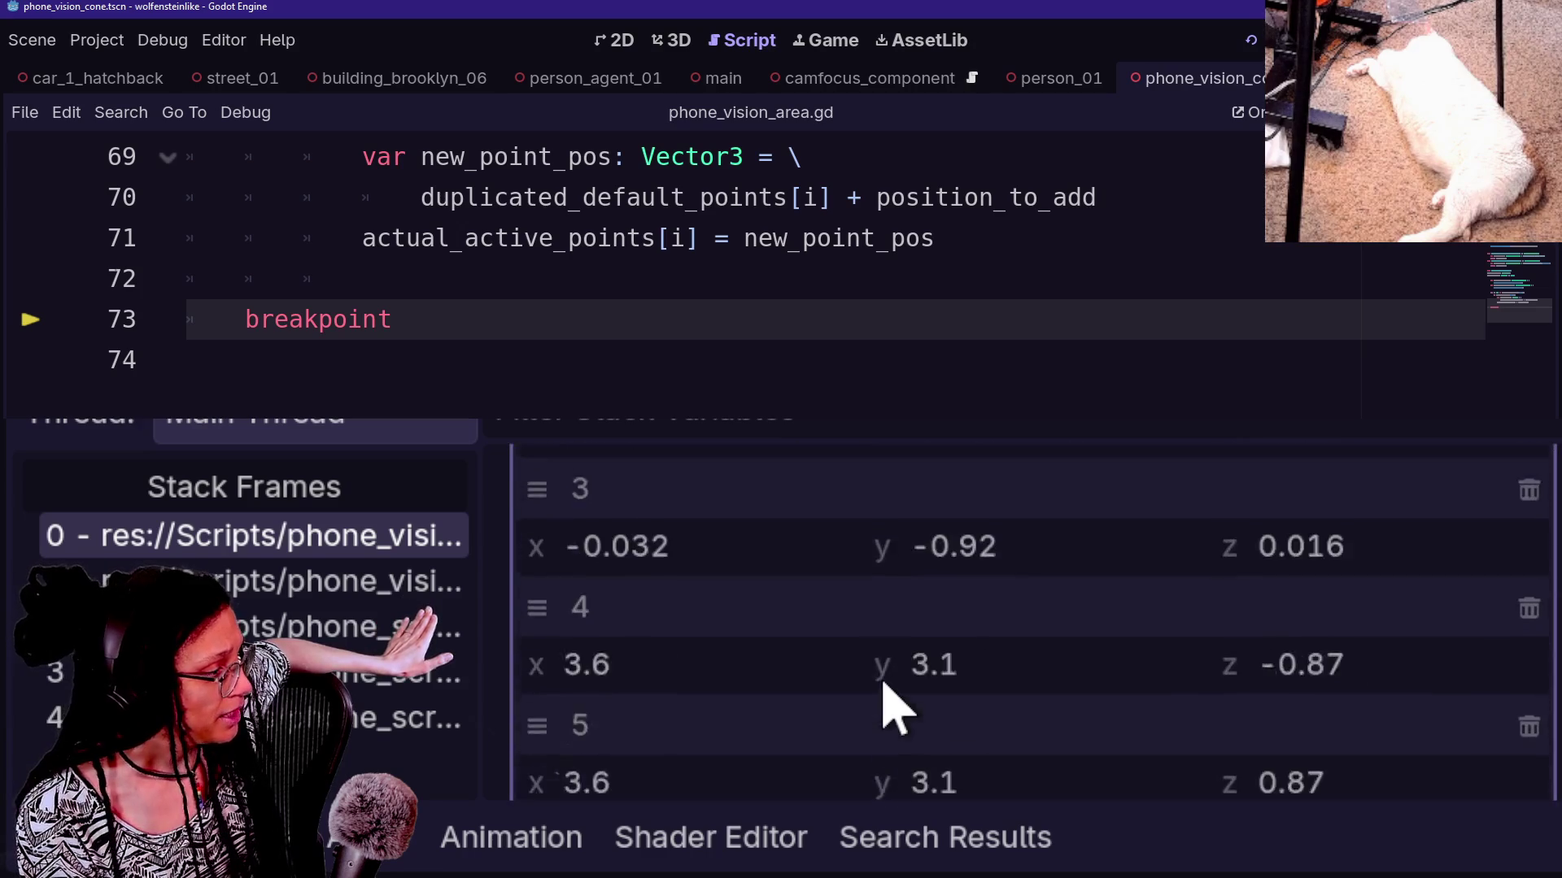
pyautogui.scroll(-3, 889, 707)
pyautogui.scroll(-1, 923, 571)
pyautogui.scroll(10, 923, 565)
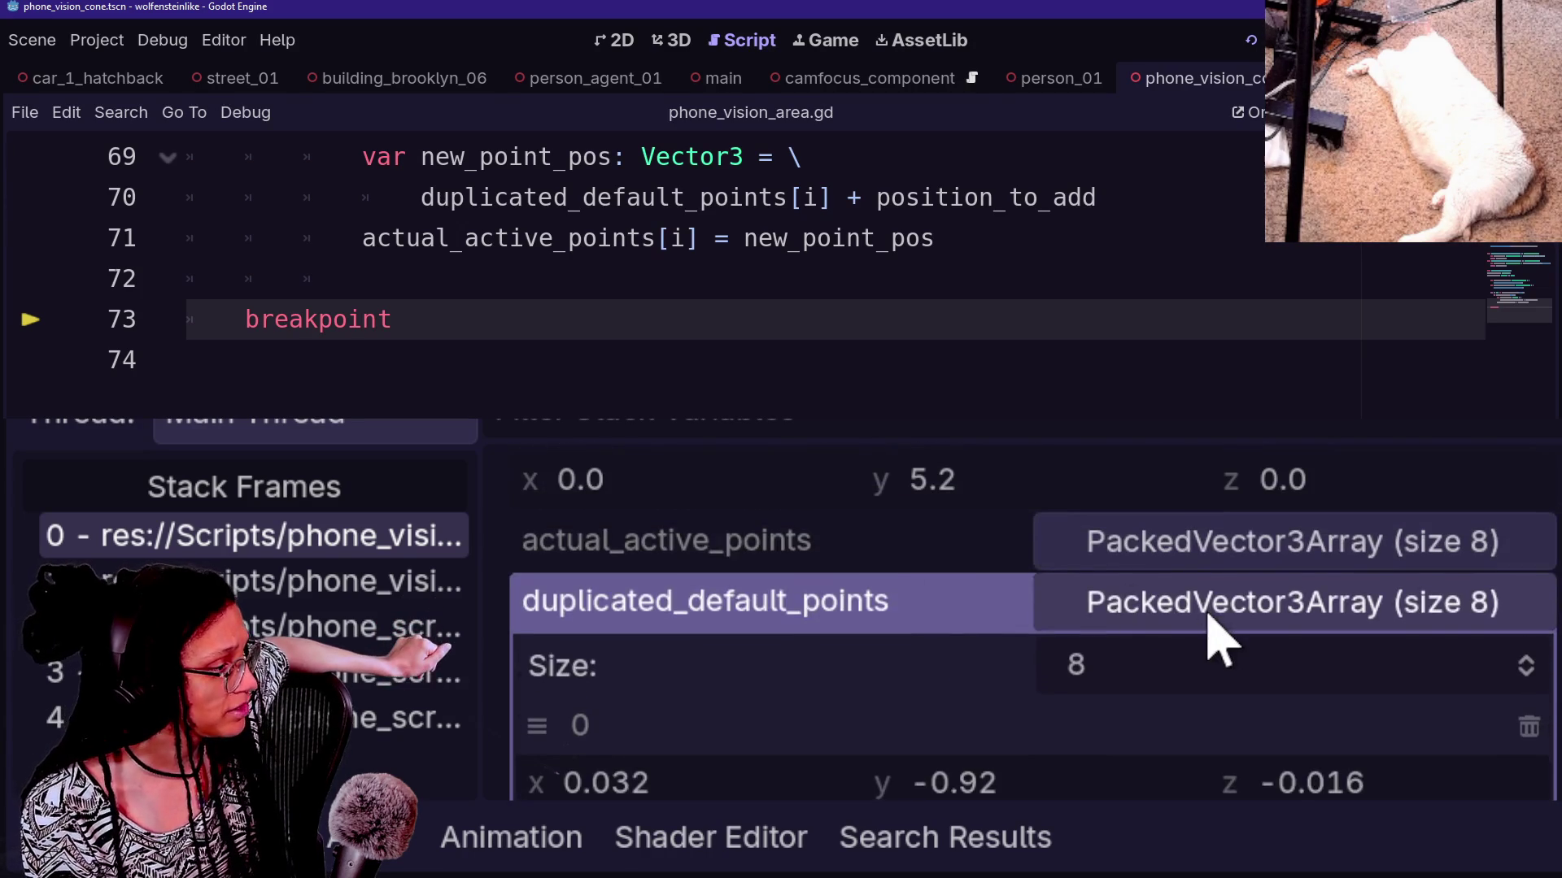
pyautogui.click(1217, 639)
pyautogui.scroll(-1, 962, 749)
pyautogui.scroll(1, 962, 749)
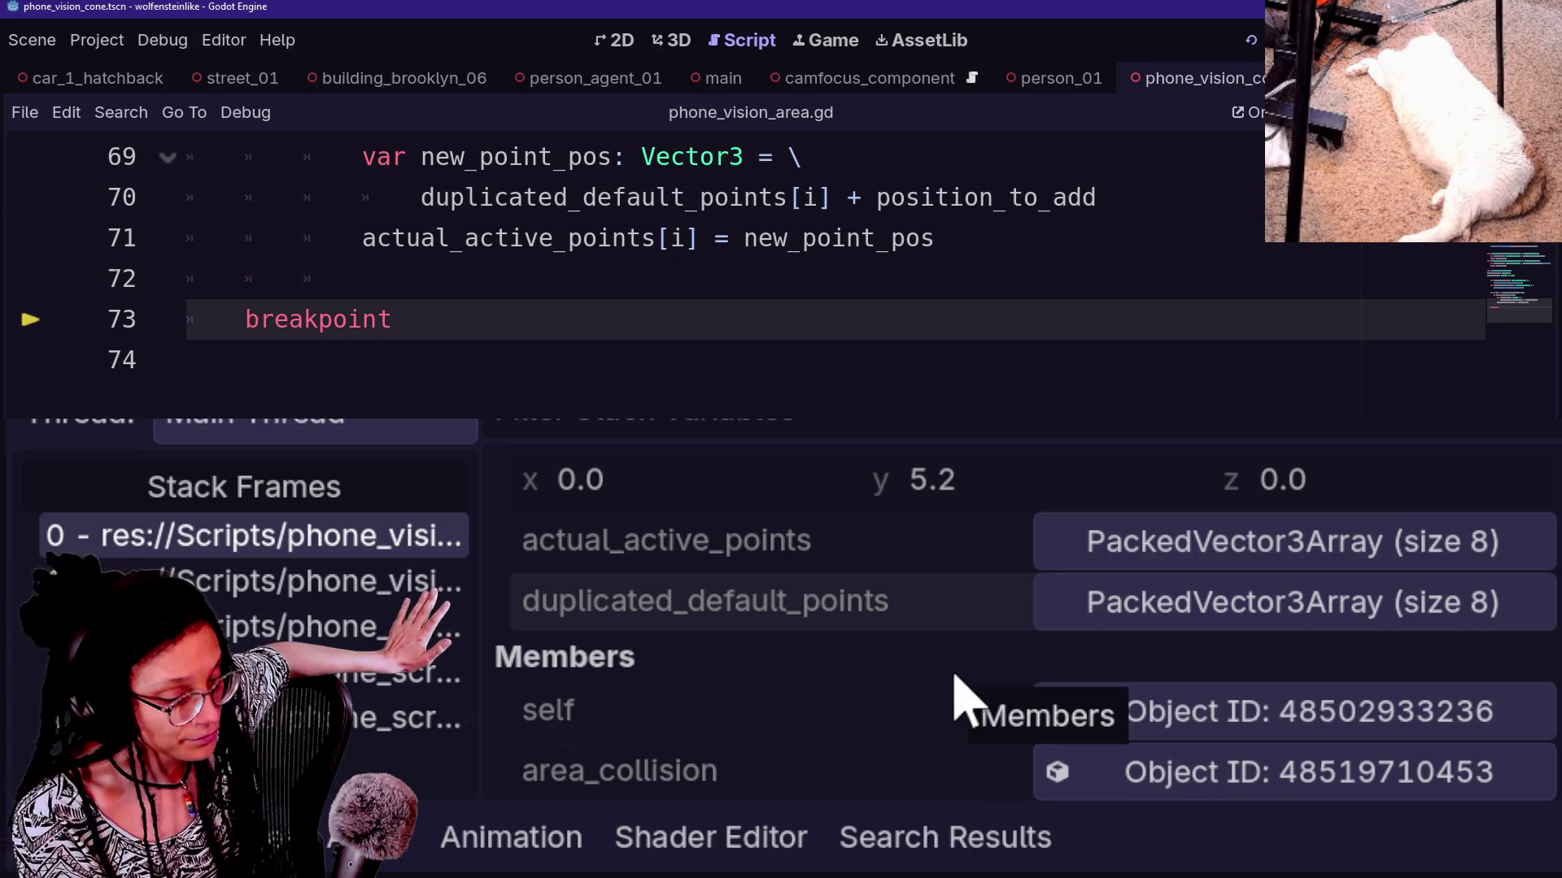
pyautogui.click(458, 423)
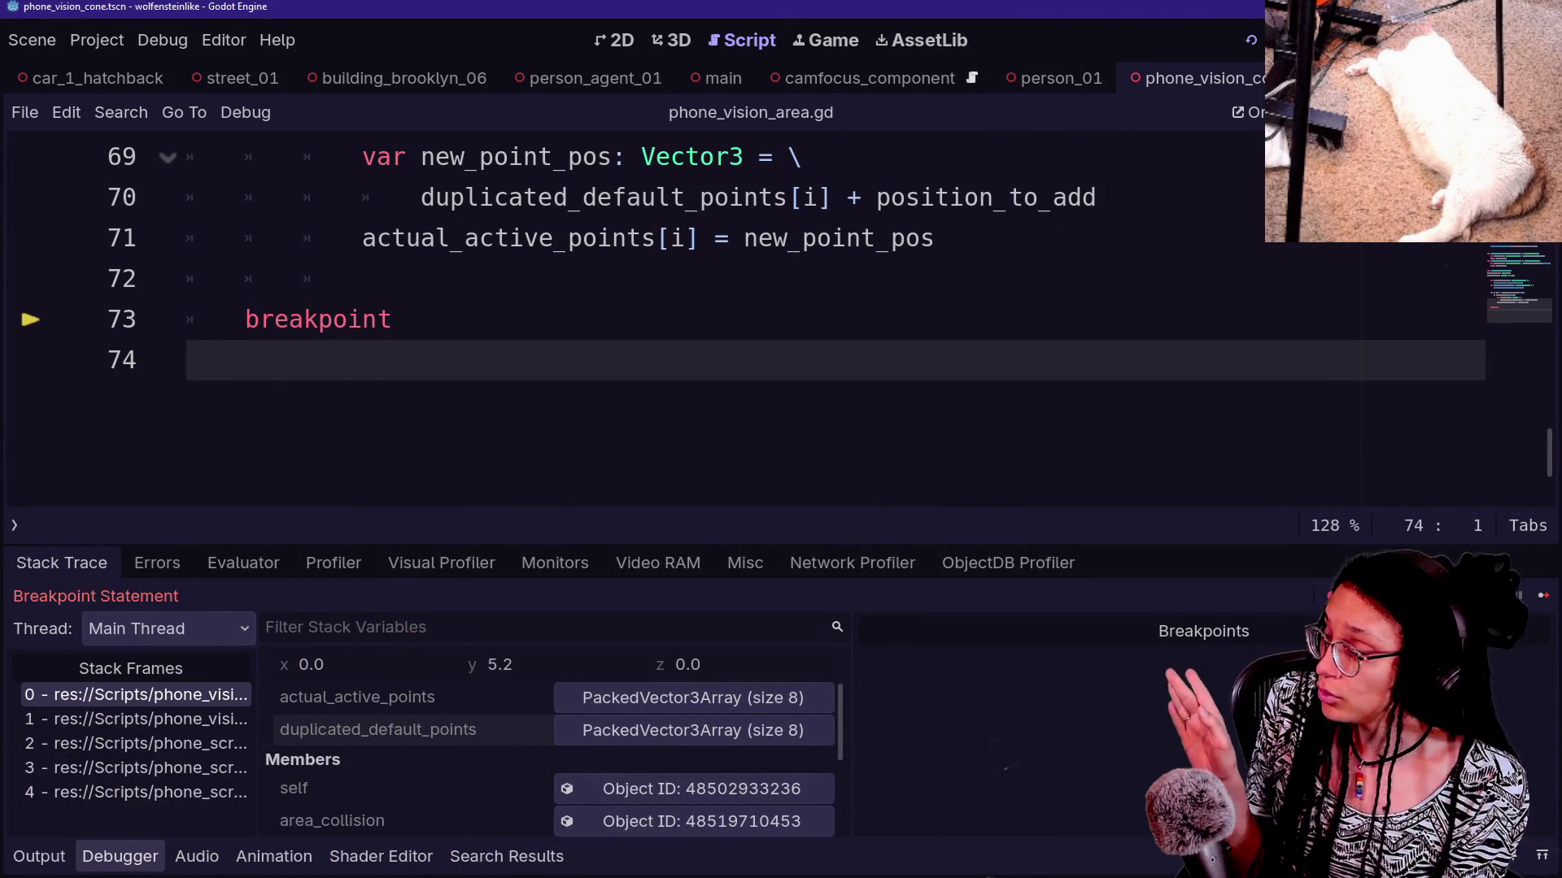
# Restore the side panels and show the running game's Remote scene tree
pyautogui.hotkey('ctrl', 'shift', 'F11')
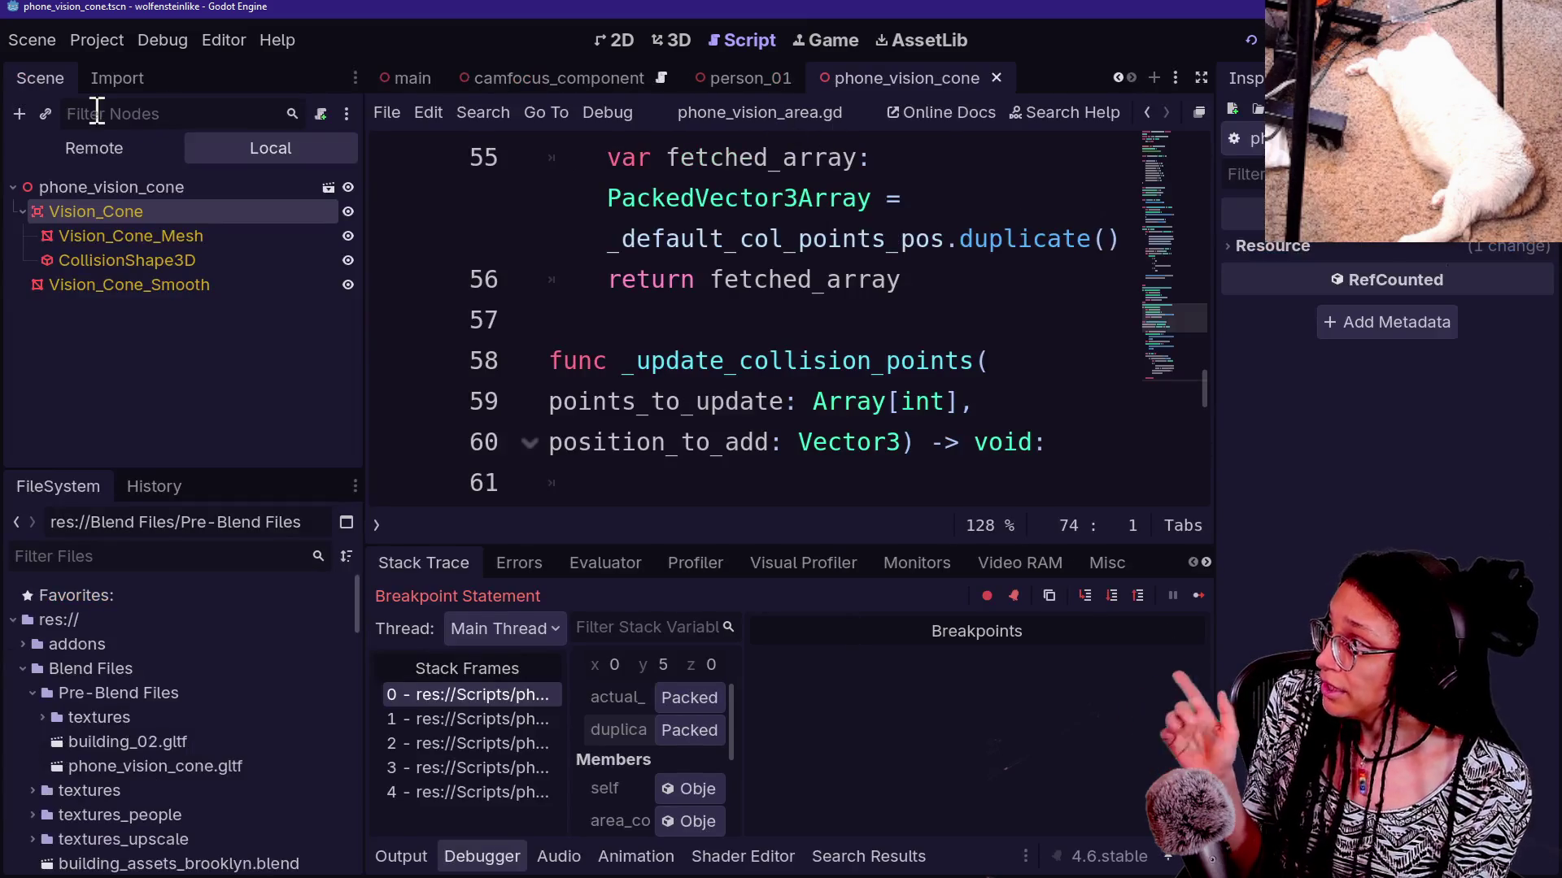
pyautogui.click(92, 142)
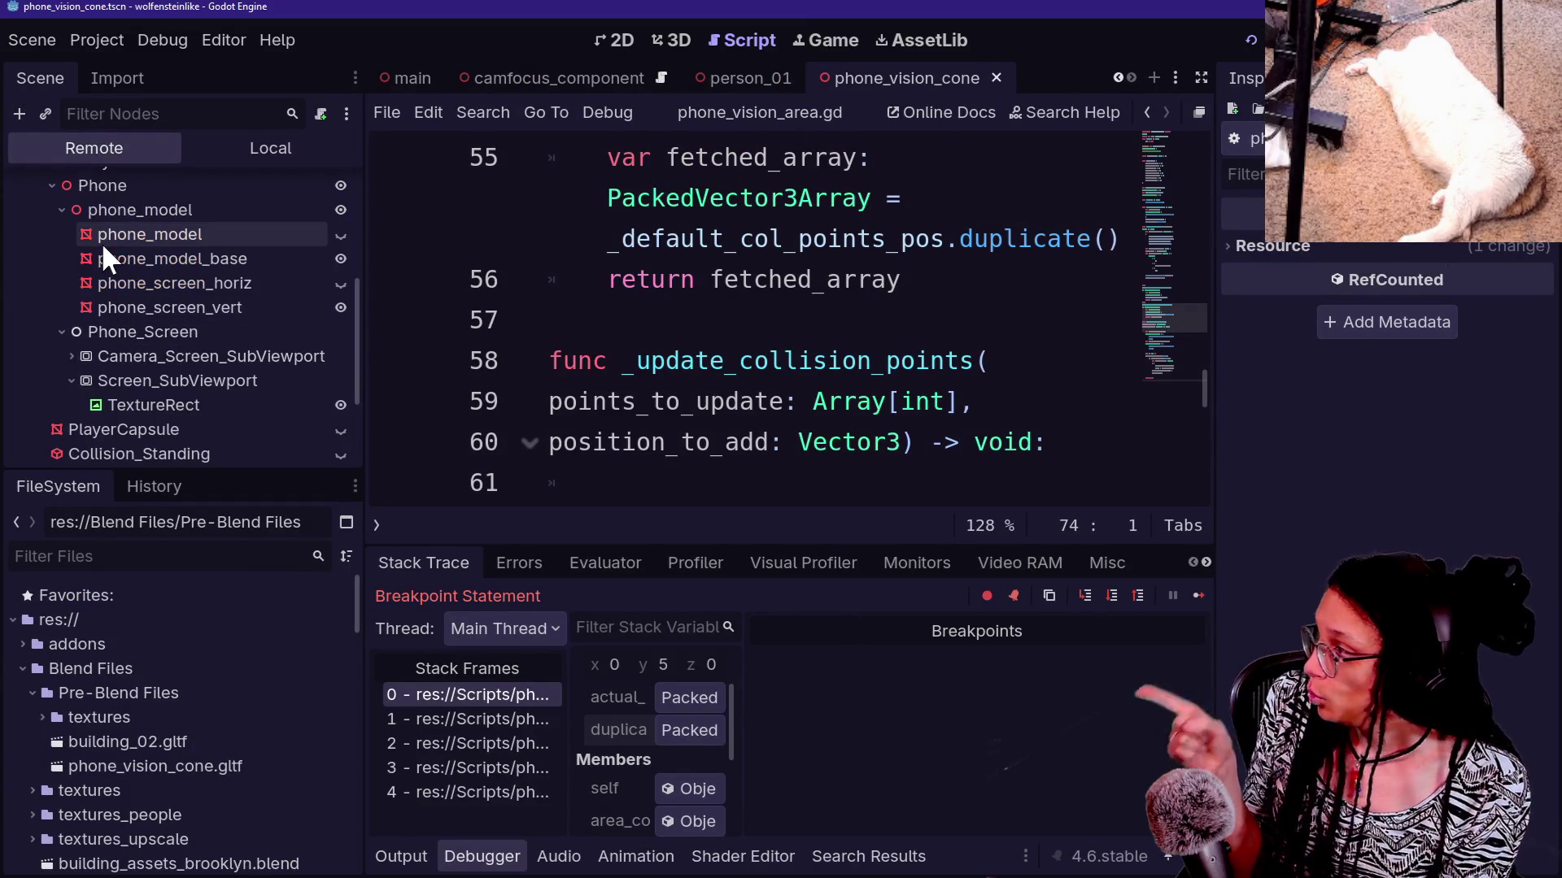
pyautogui.scroll(-3, 167, 384)
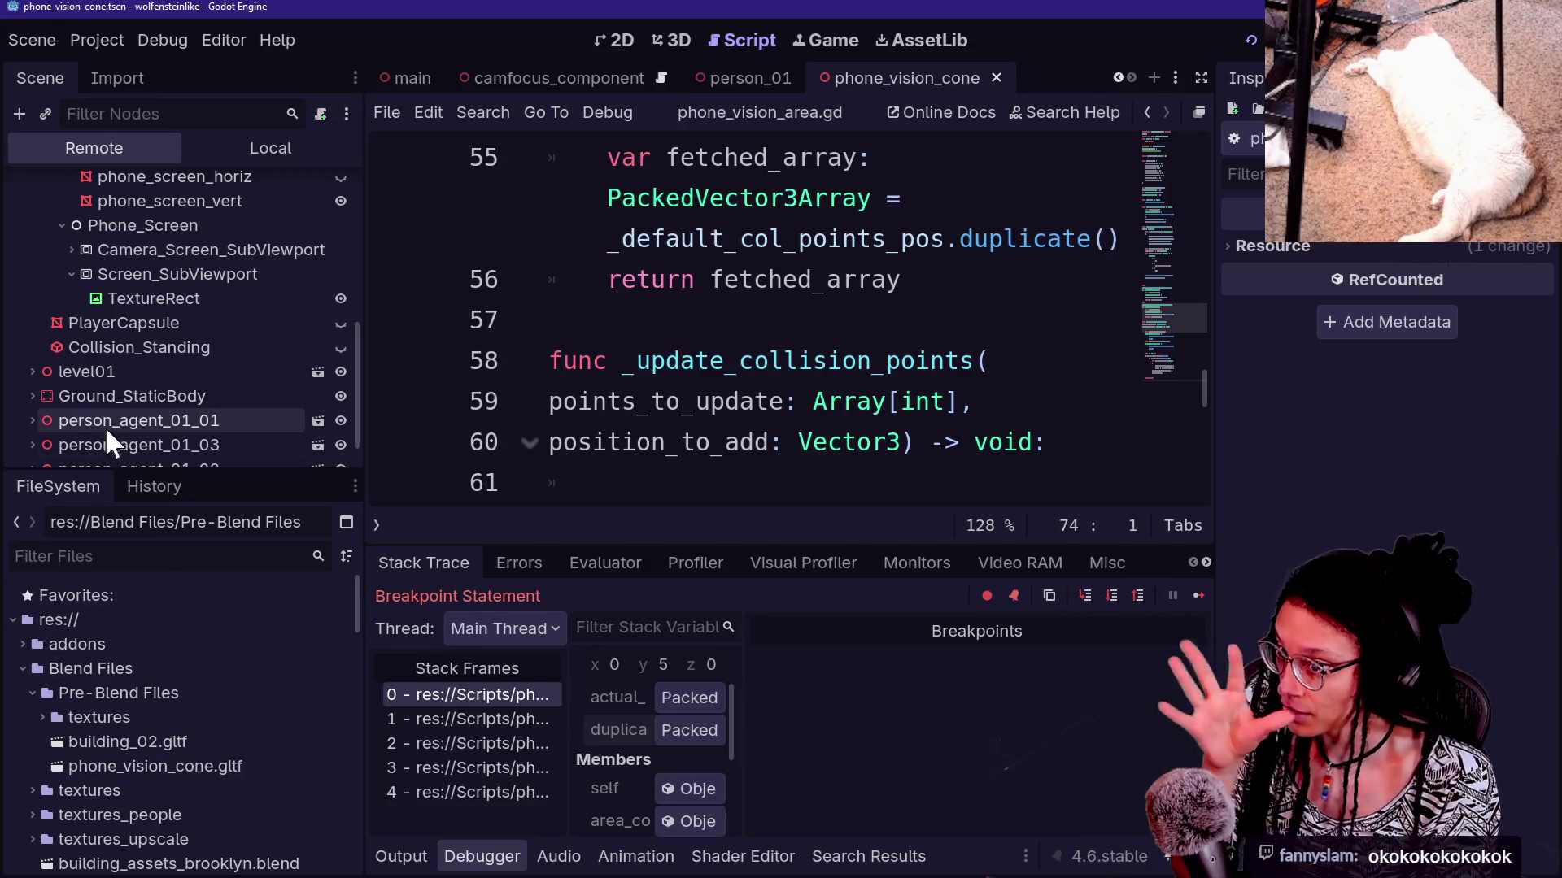
pyautogui.scroll(8, 193, 406)
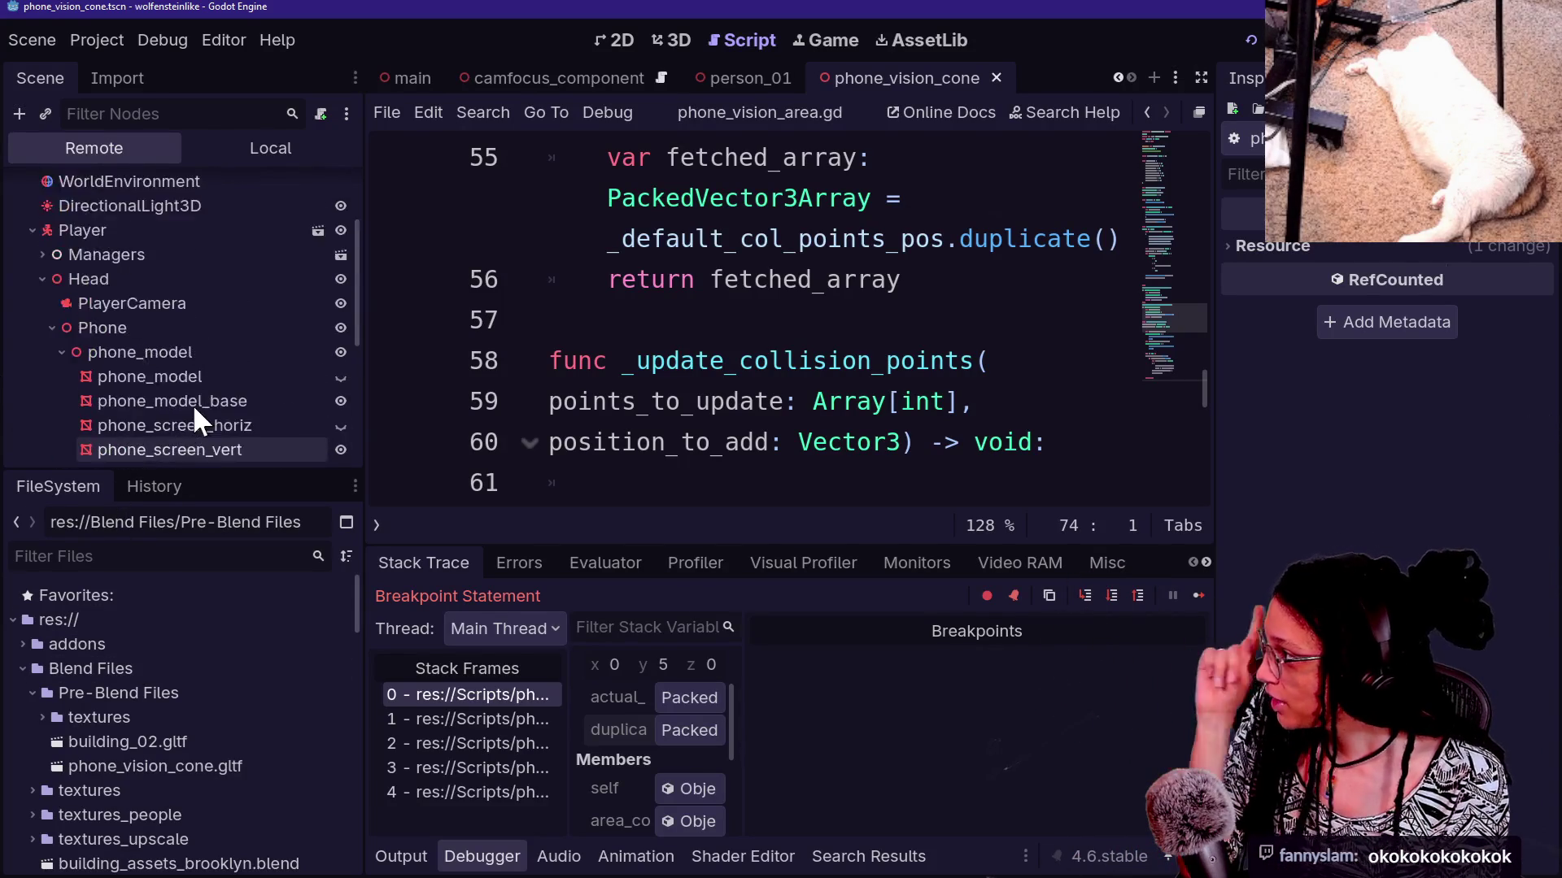
pyautogui.scroll(-3, 166, 356)
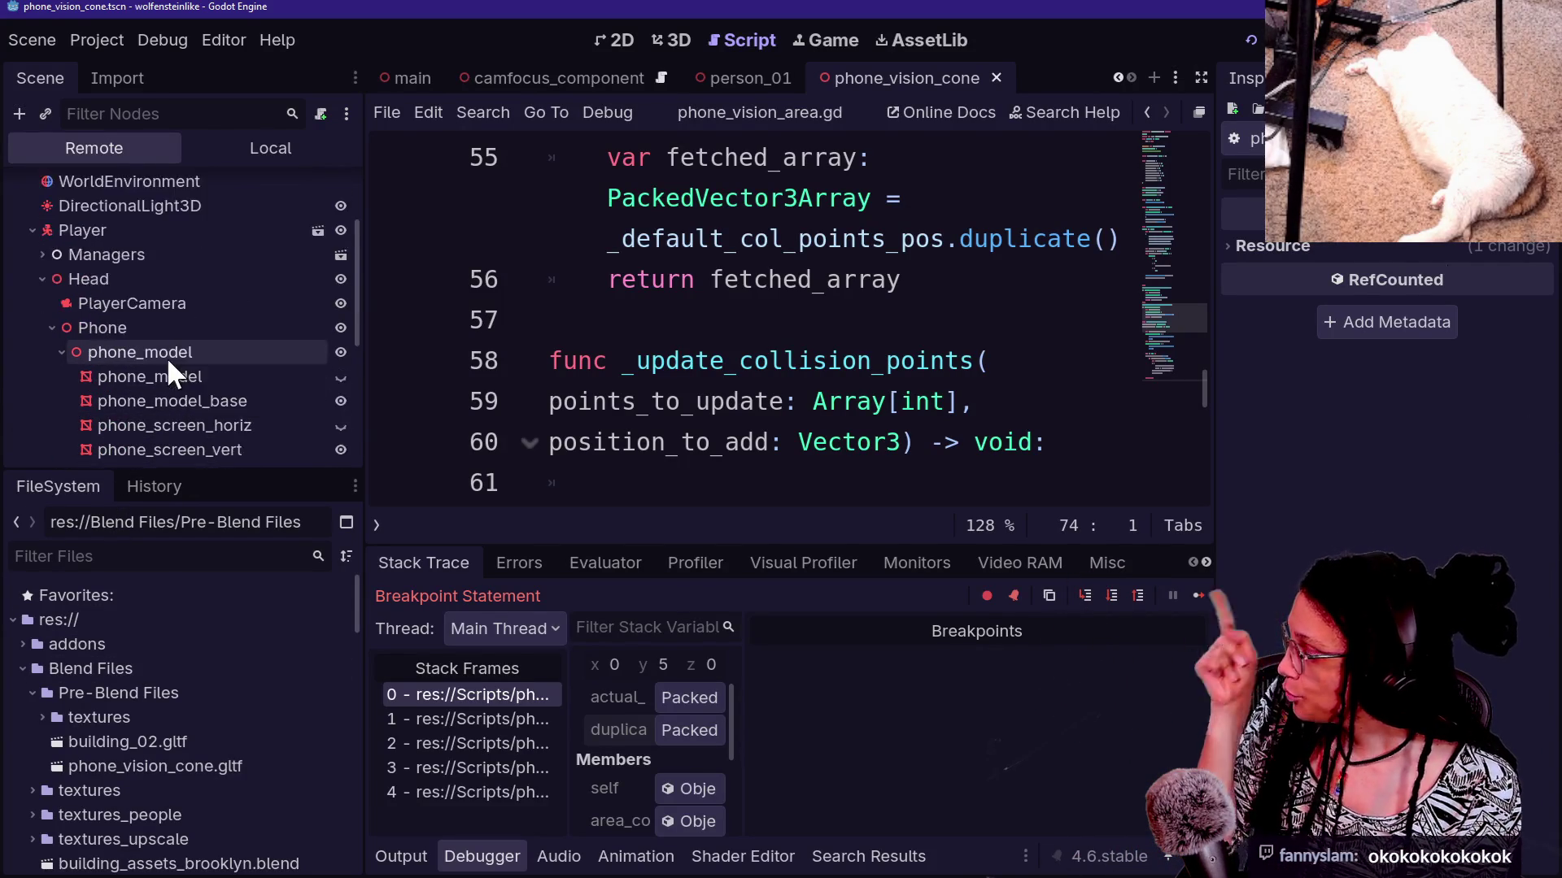
pyautogui.scroll(-4, 167, 358)
pyautogui.scroll(-1, 72, 320)
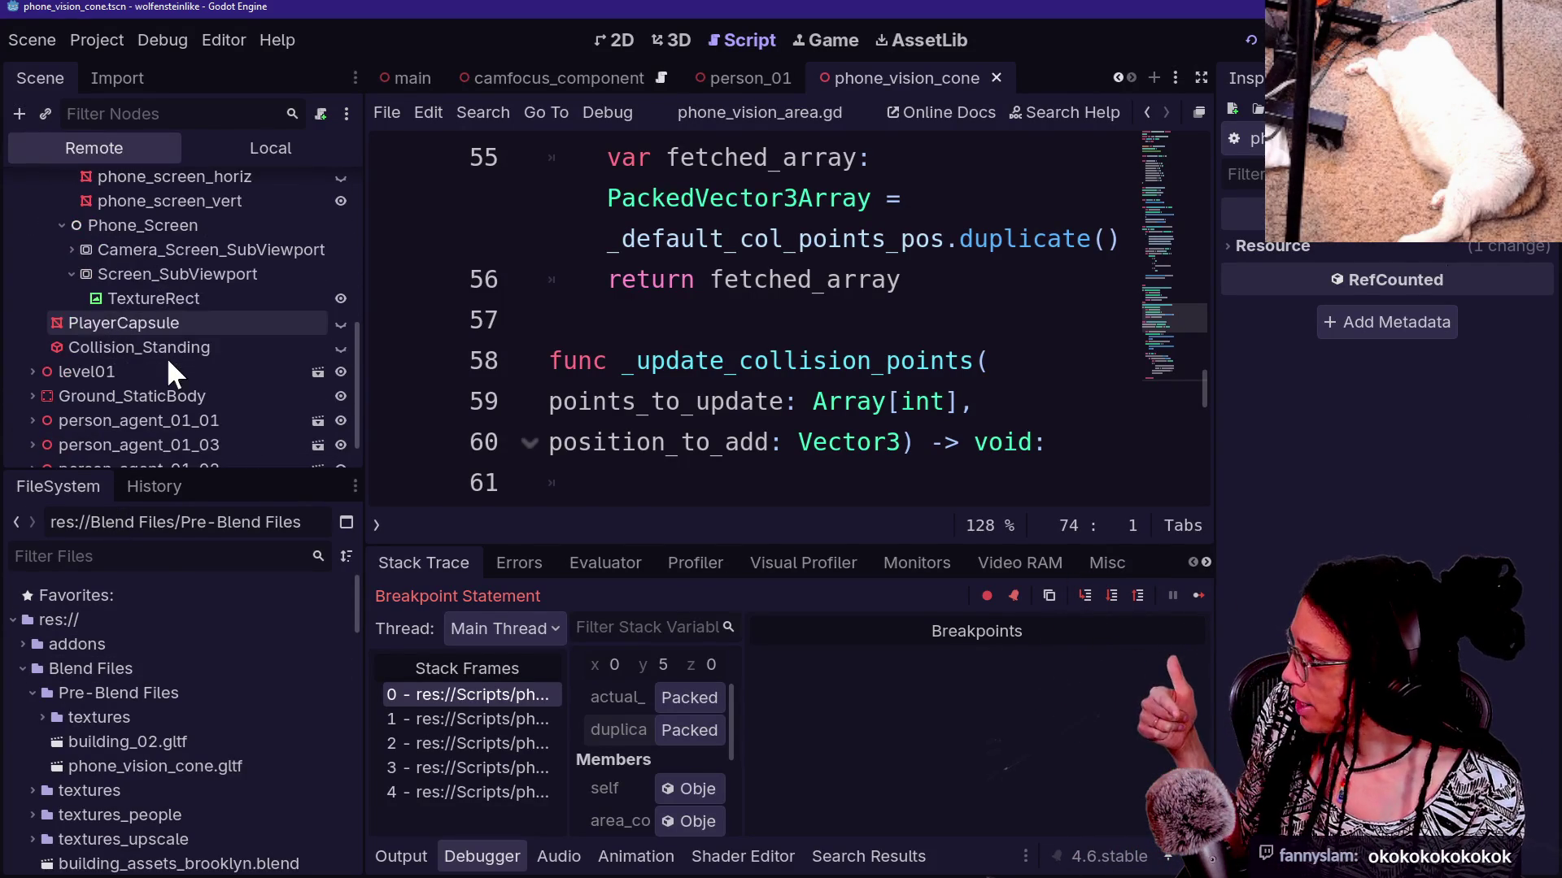
pyautogui.scroll(6, 72, 319)
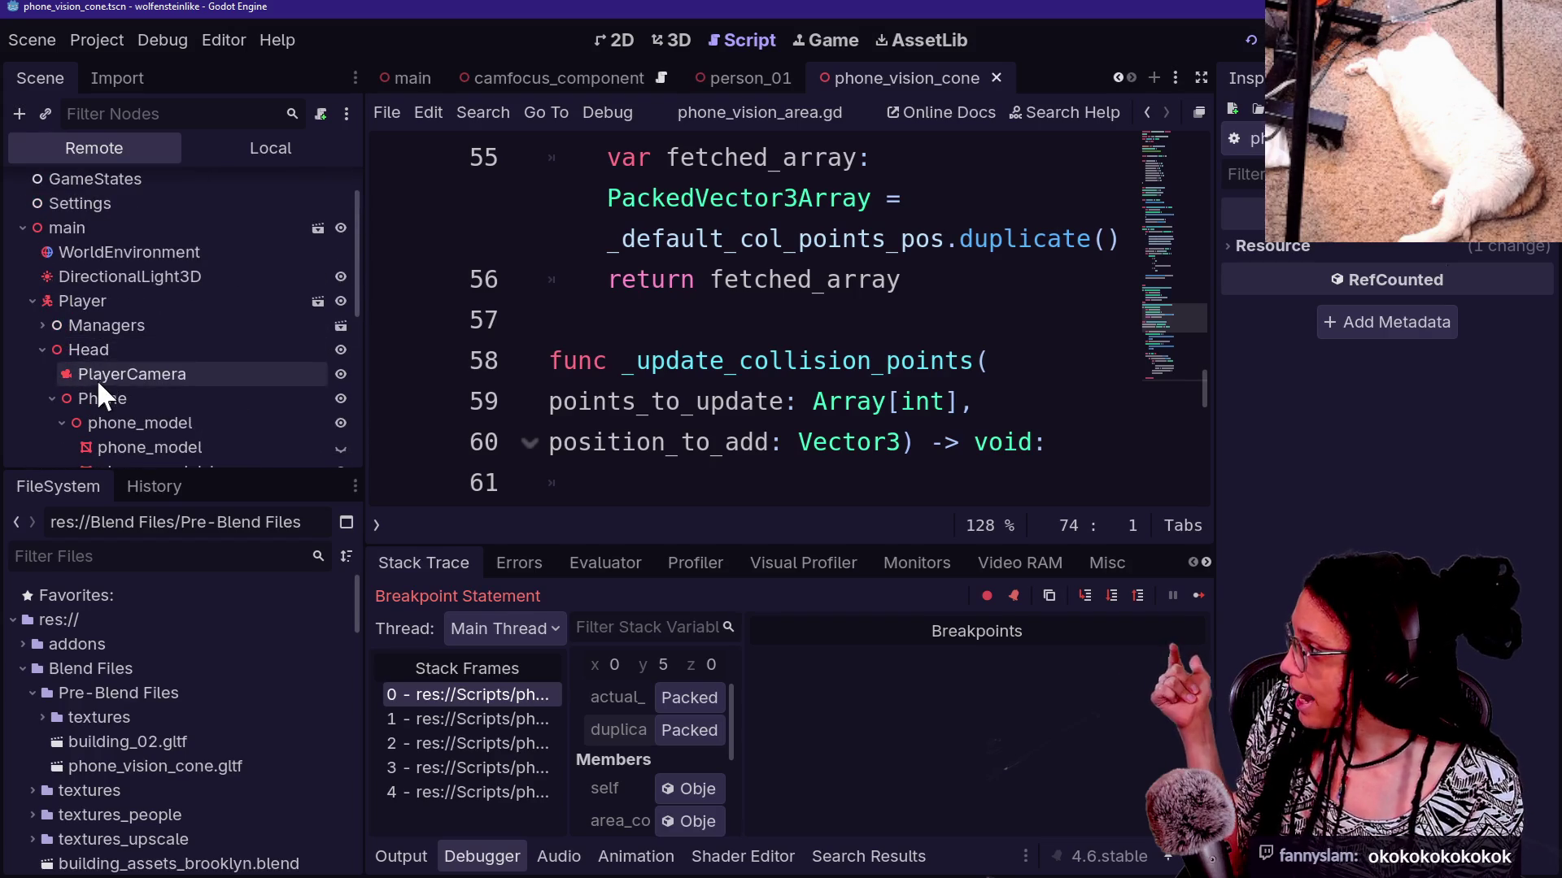
pyautogui.scroll(-2, 96, 379)
# Tidy the Remote tree by collapsing the phone_model and Phone_Screen branches under Phone
pyautogui.click(62, 352)
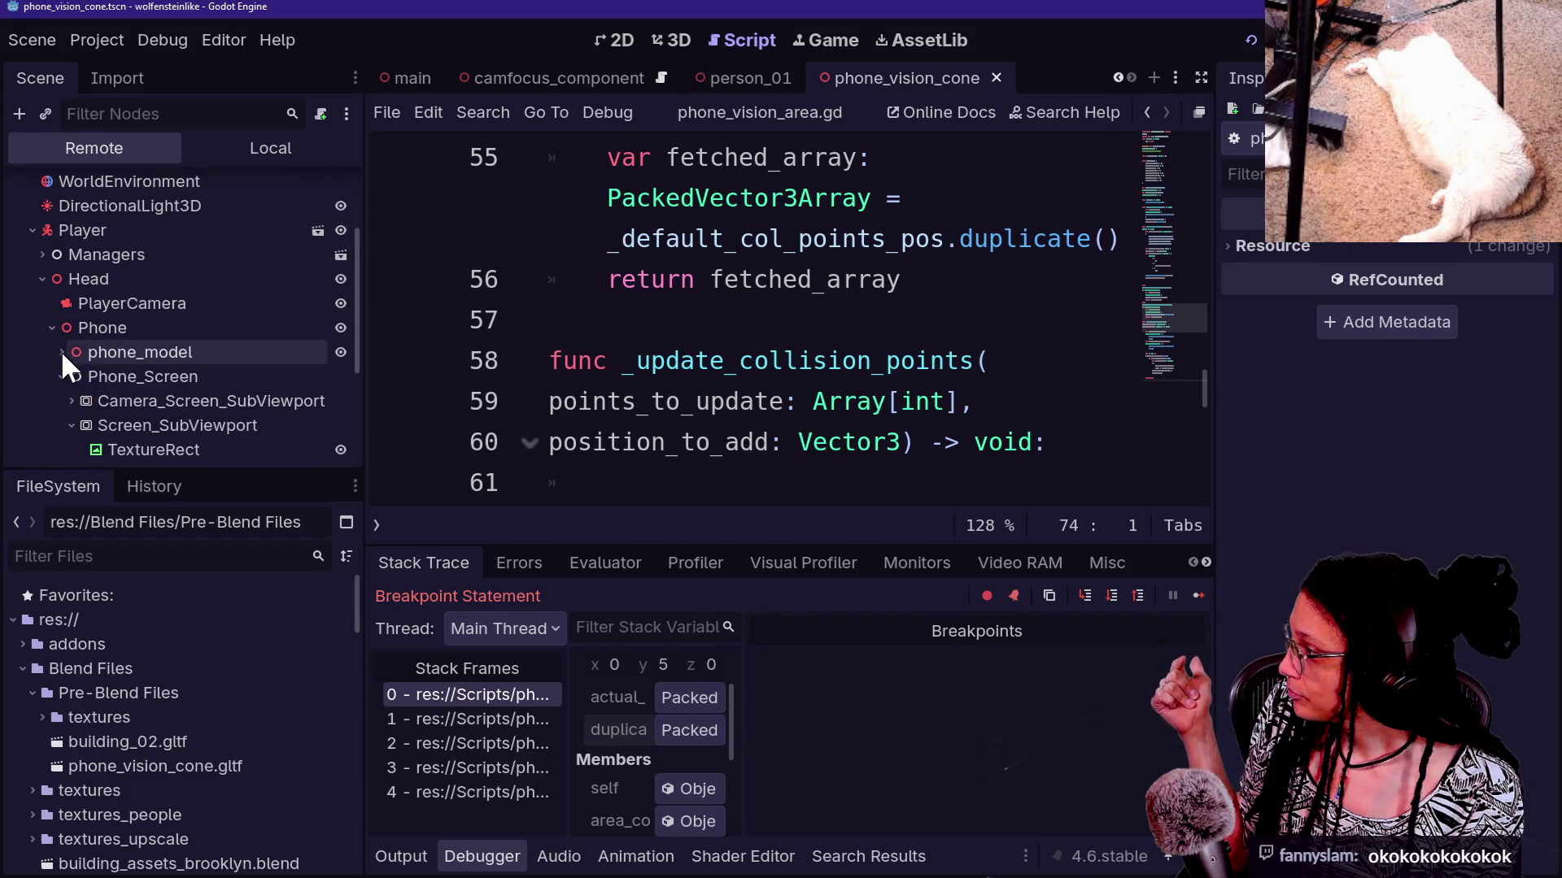
pyautogui.click(52, 328)
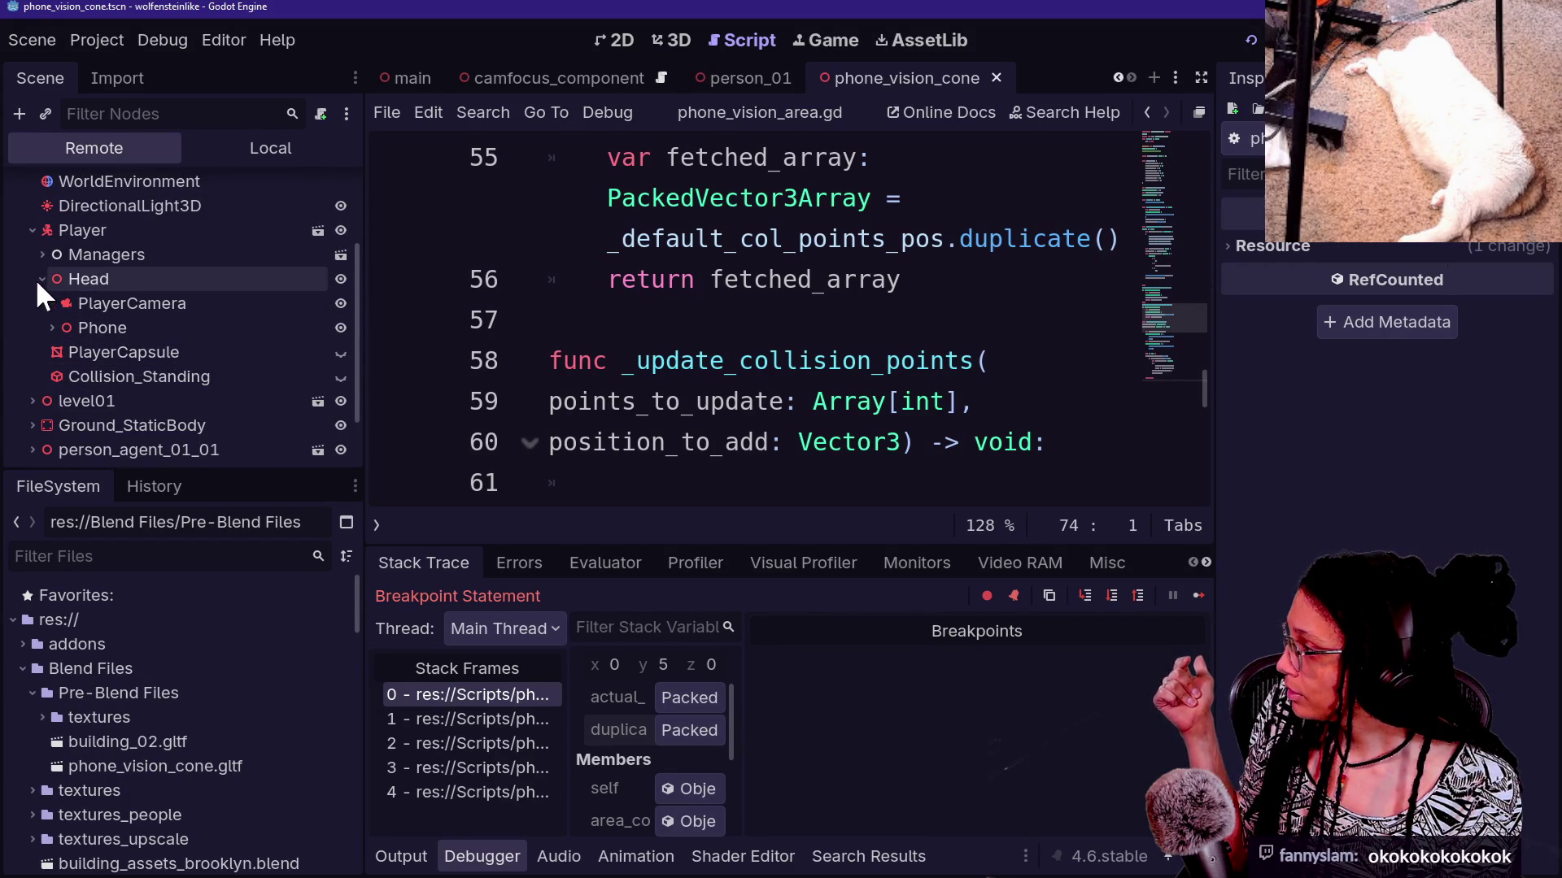
pyautogui.click(53, 325)
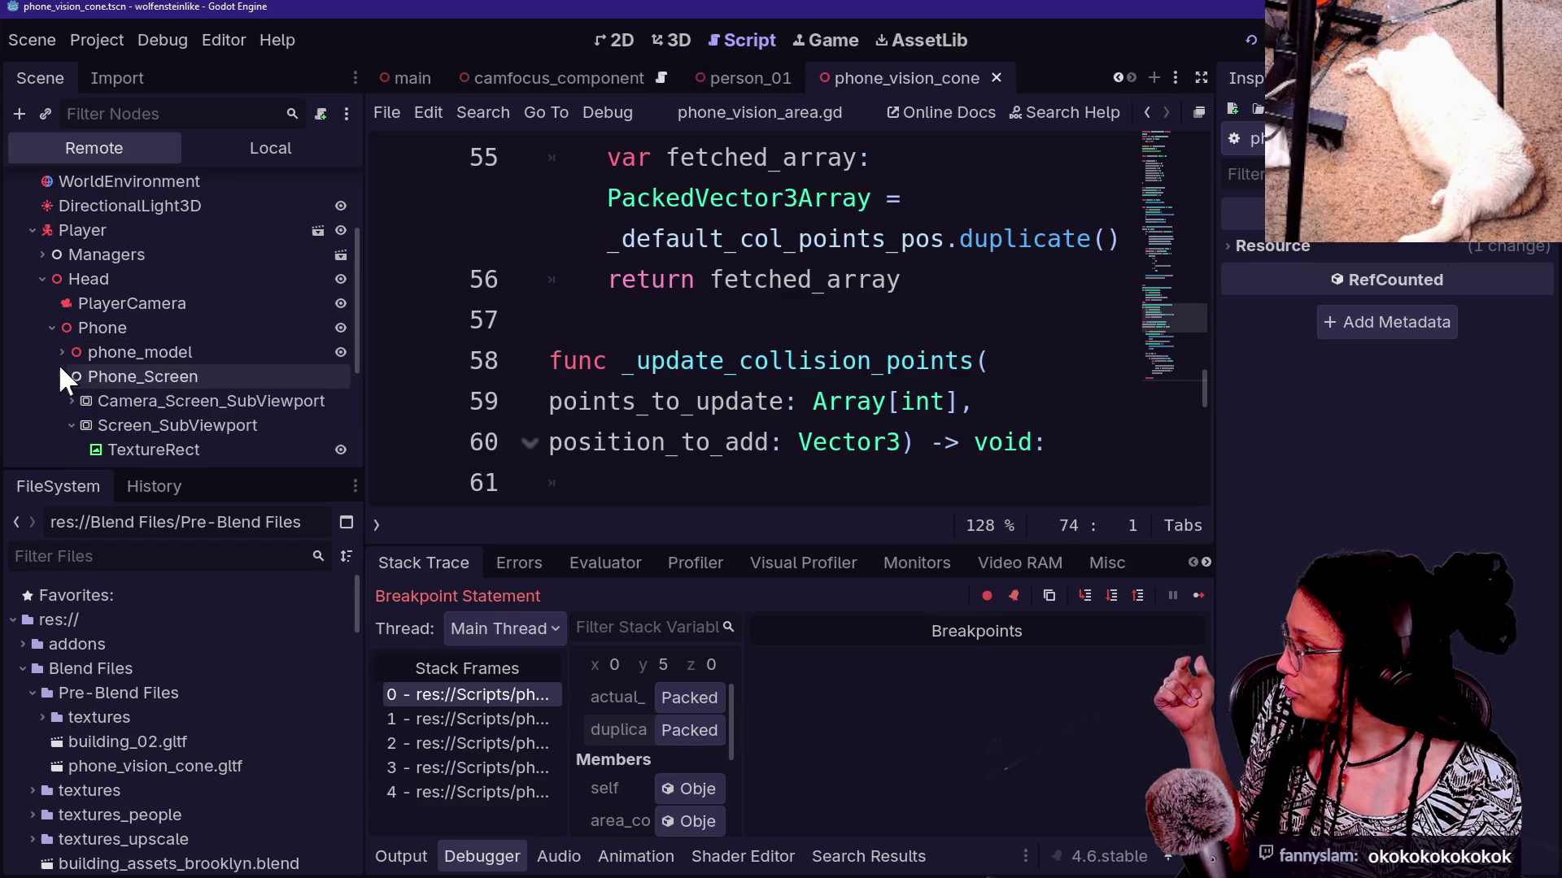
pyautogui.scroll(-4, 61, 374)
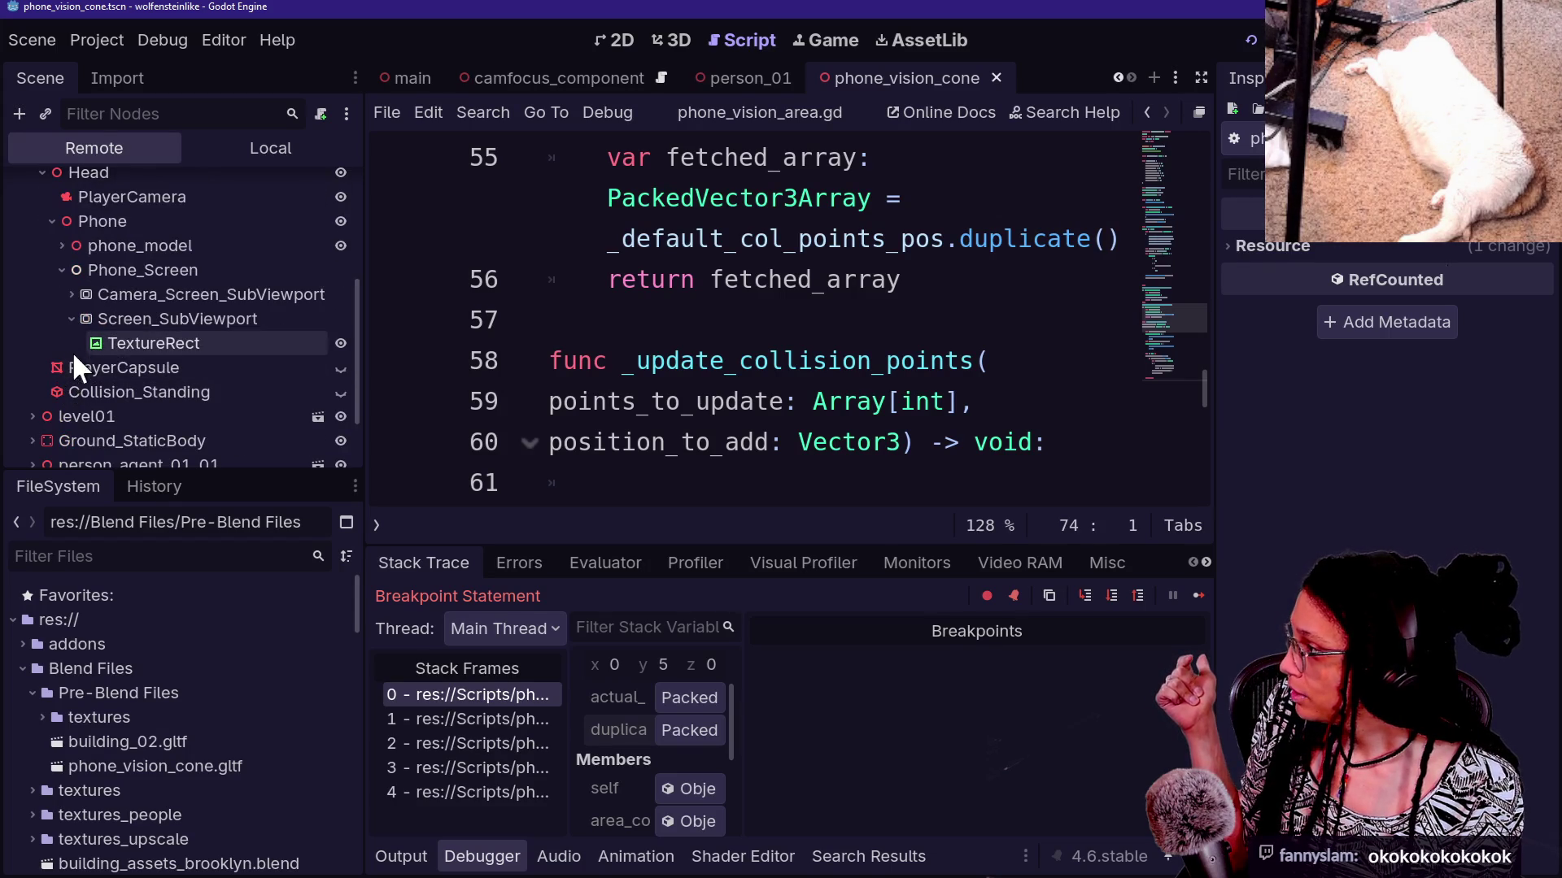
pyautogui.click(60, 247)
pyautogui.click(58, 247)
pyautogui.click(62, 270)
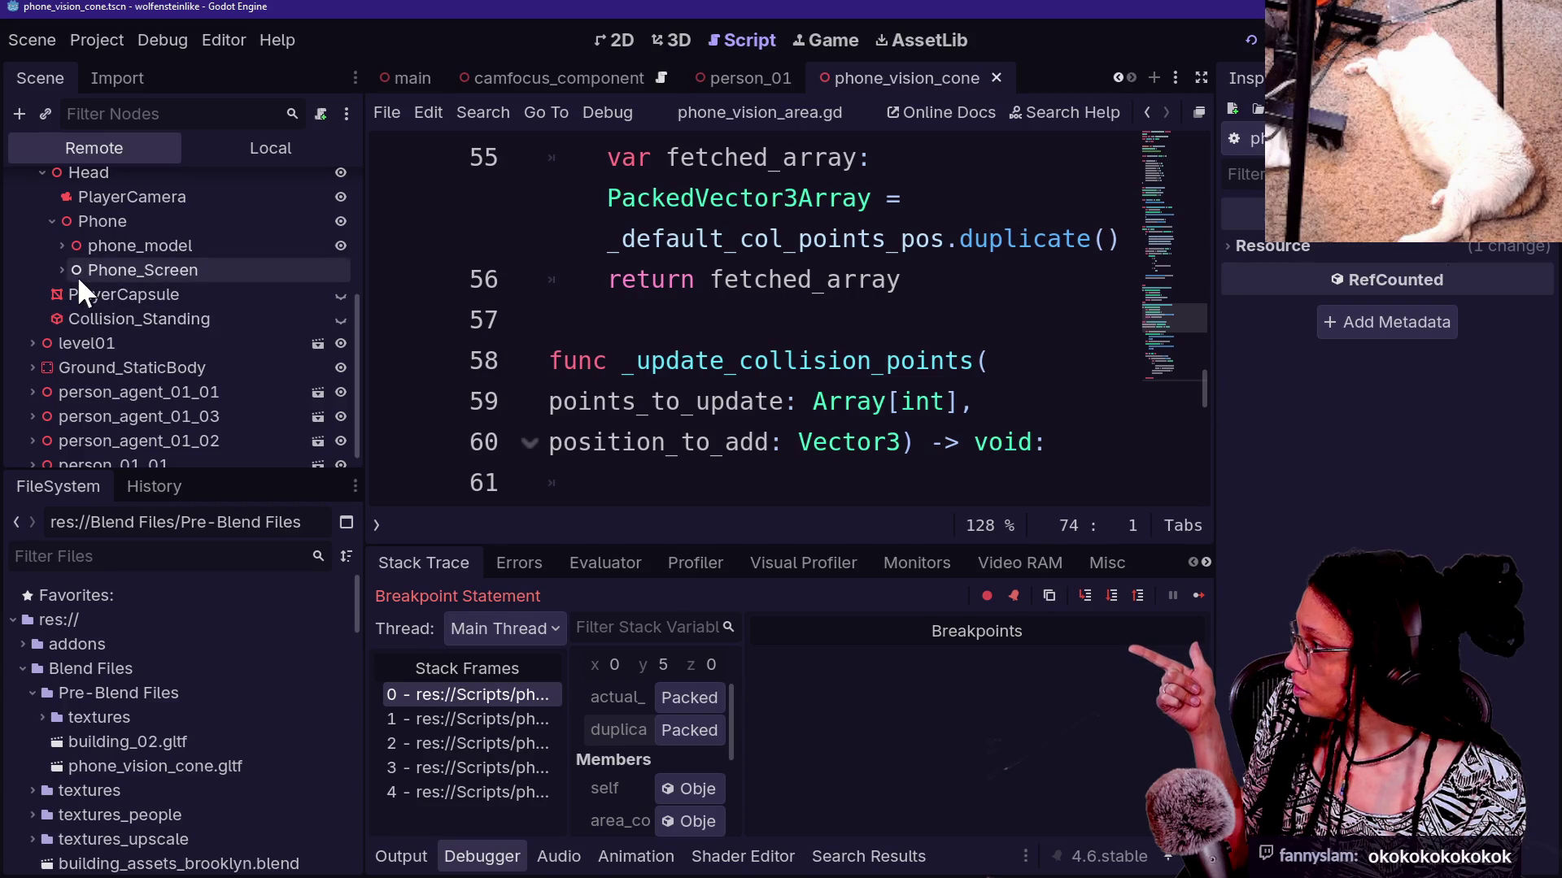
pyautogui.scroll(5, 77, 275)
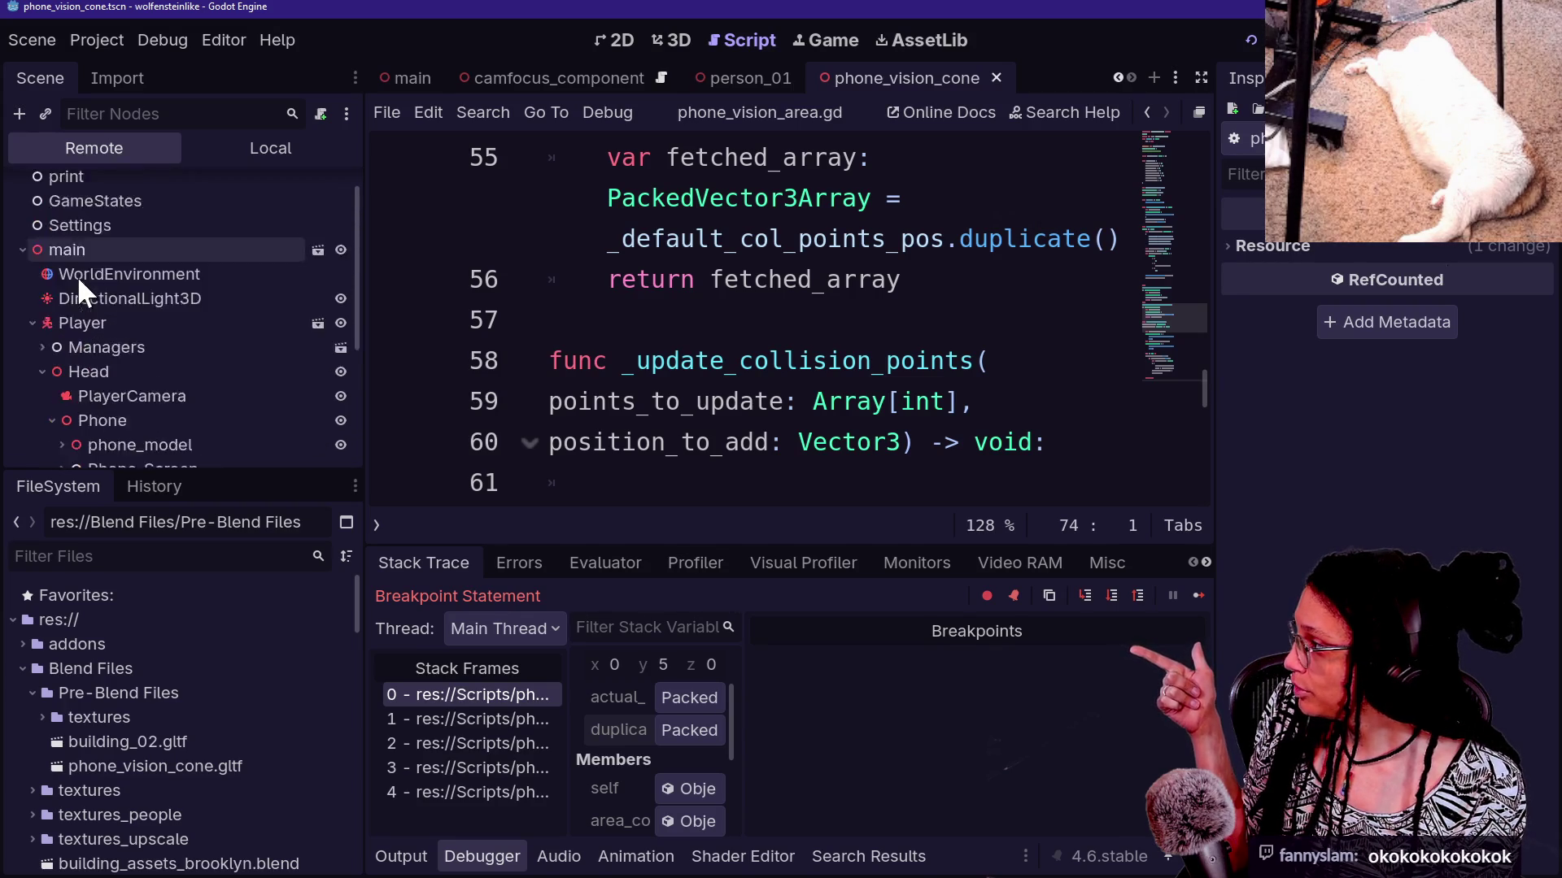
pyautogui.scroll(-4, 77, 276)
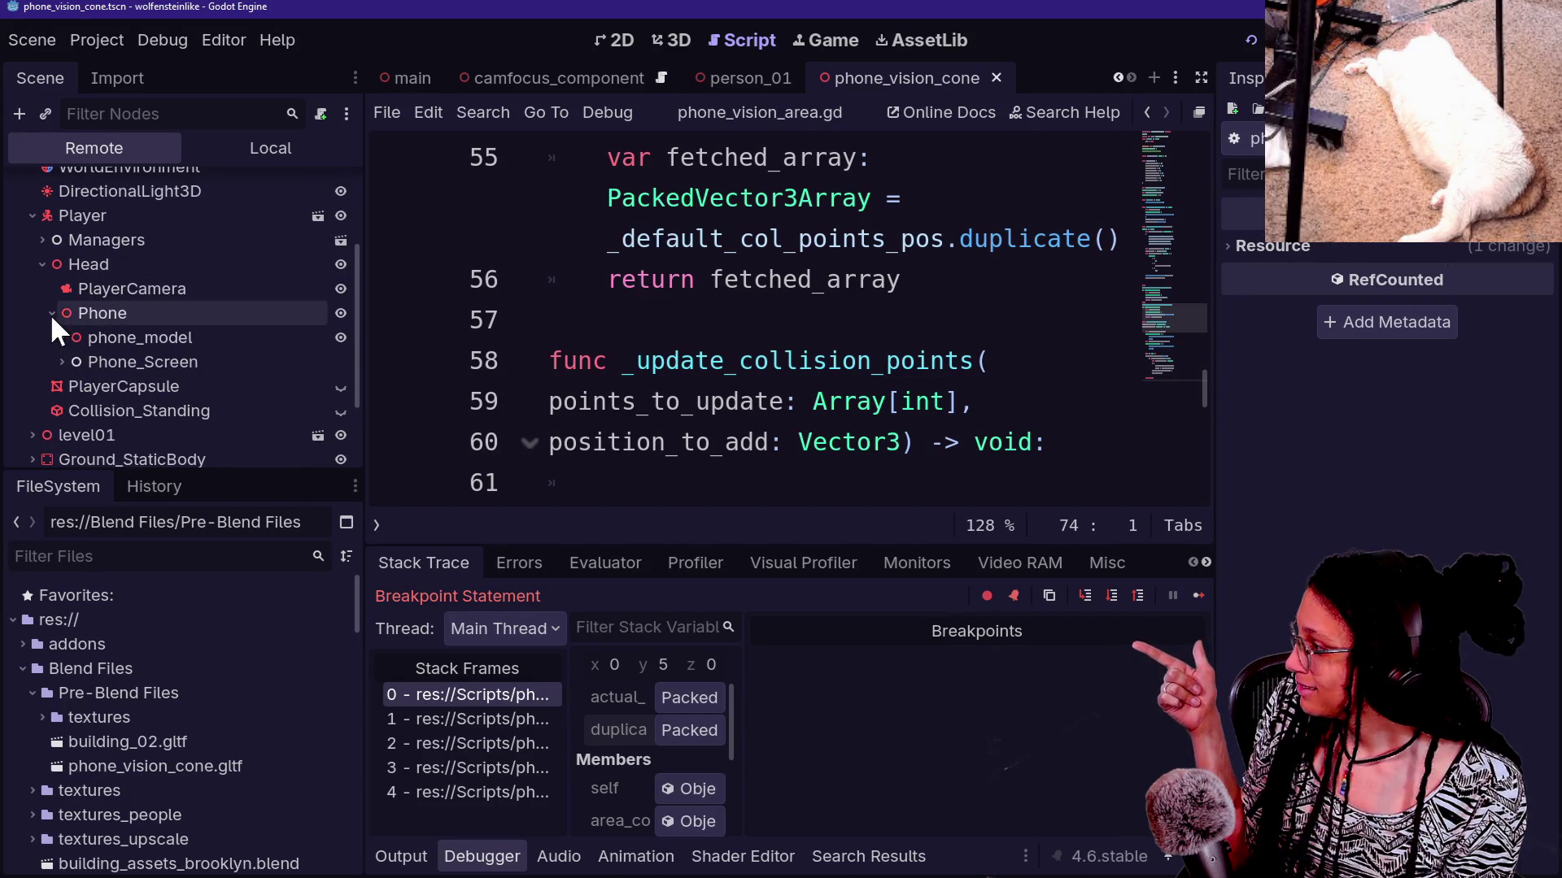
# Expand Phone_Screen through the subviewports, PhoneCamera and phone_vision_area, then select phone_vision_collision
pyautogui.click(63, 362)
pyautogui.click(72, 386)
pyautogui.click(81, 411)
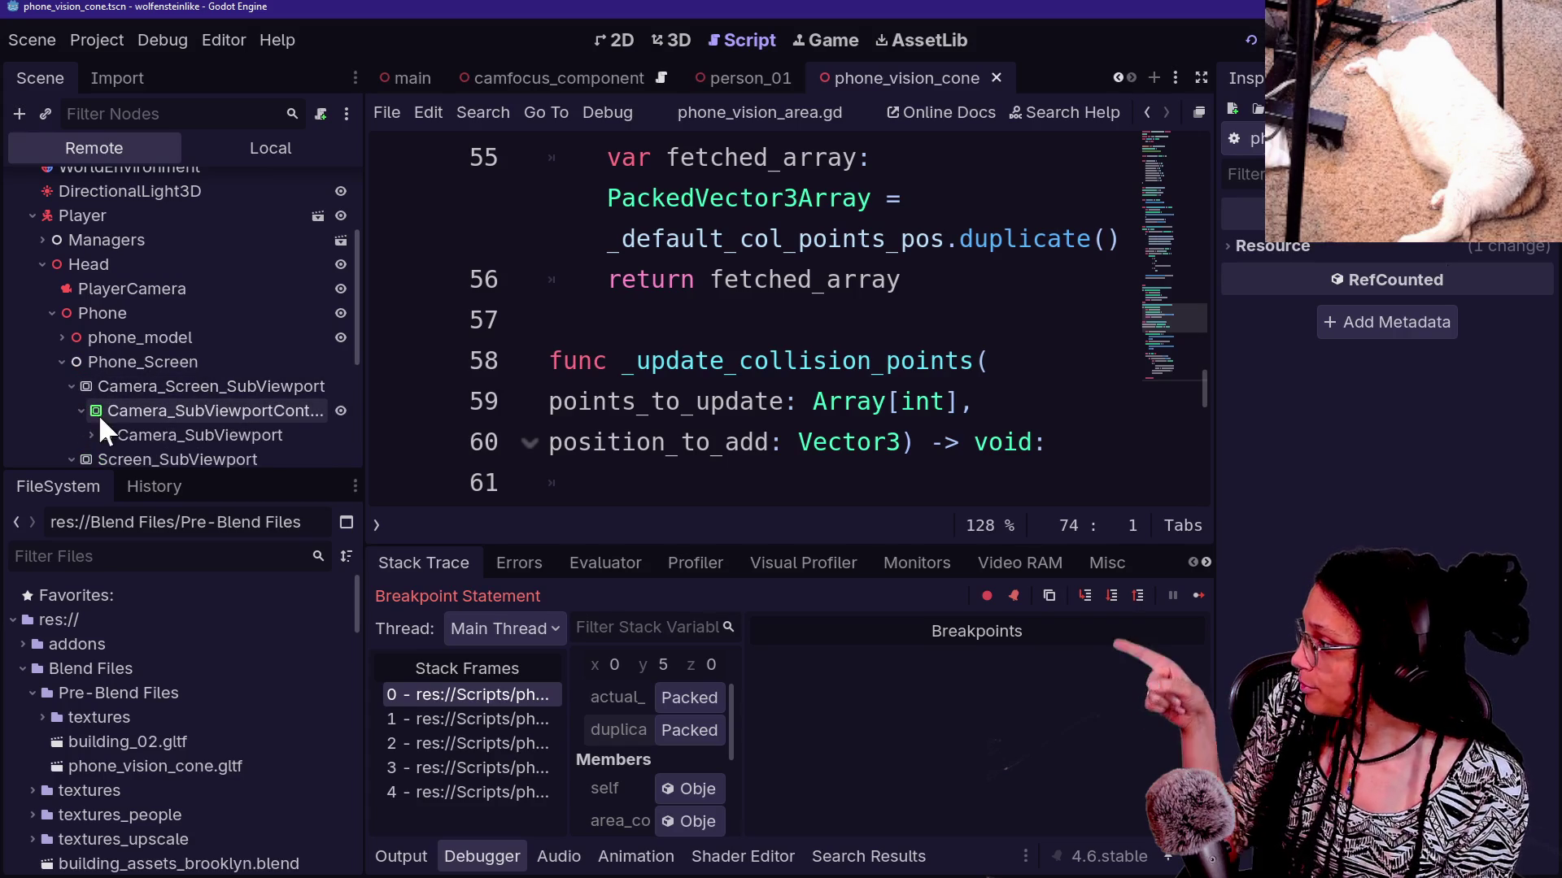
pyautogui.click(91, 435)
pyautogui.scroll(-3, 118, 415)
pyautogui.click(101, 389)
pyautogui.scroll(-1, 160, 417)
pyautogui.click(110, 377)
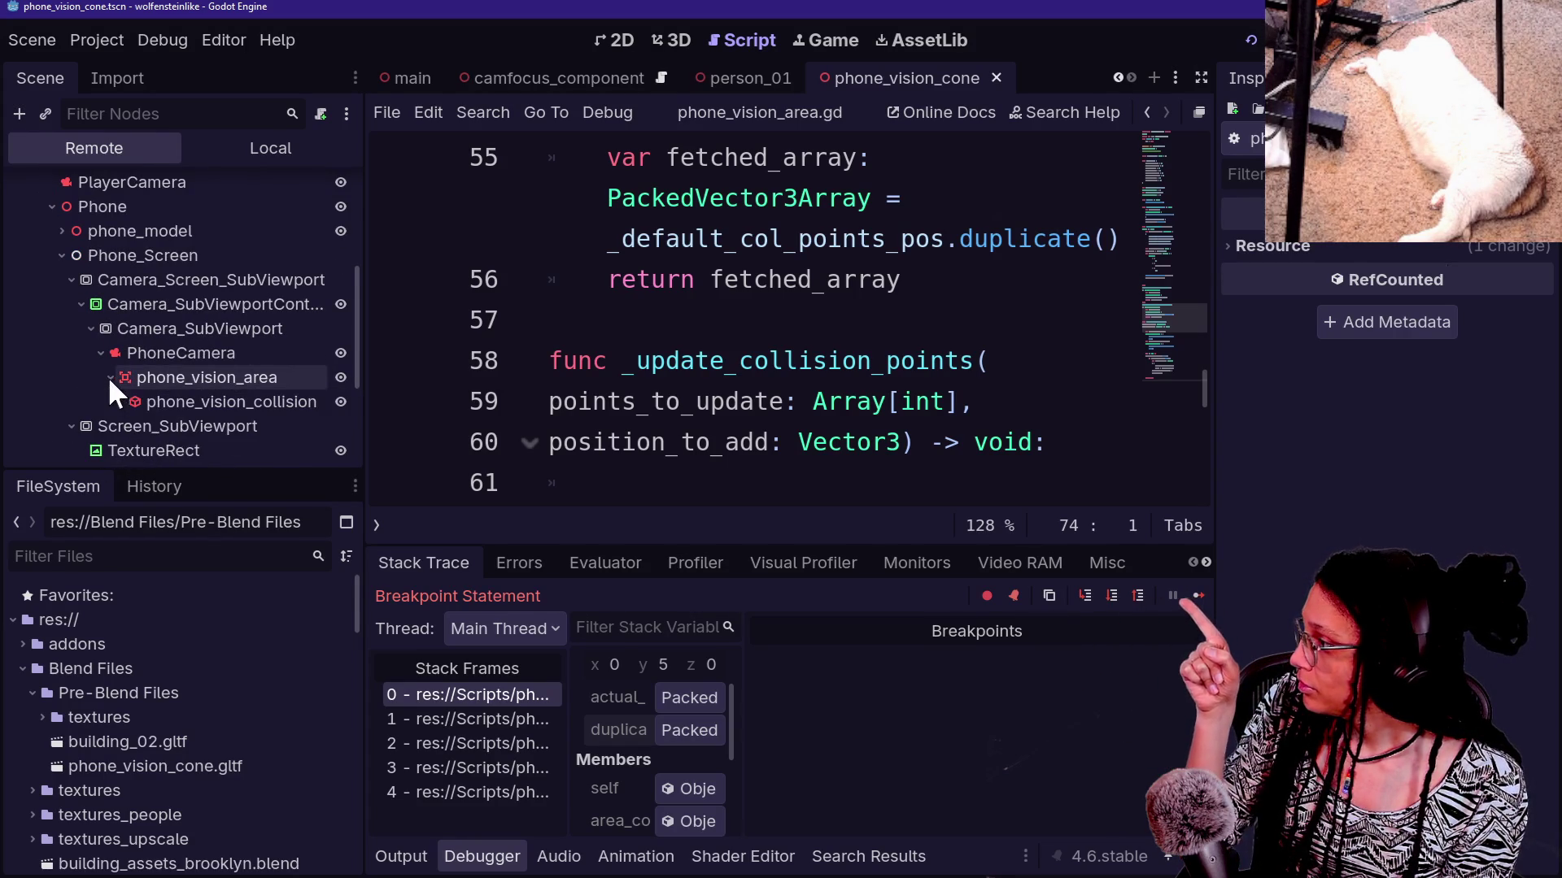
pyautogui.click(156, 400)
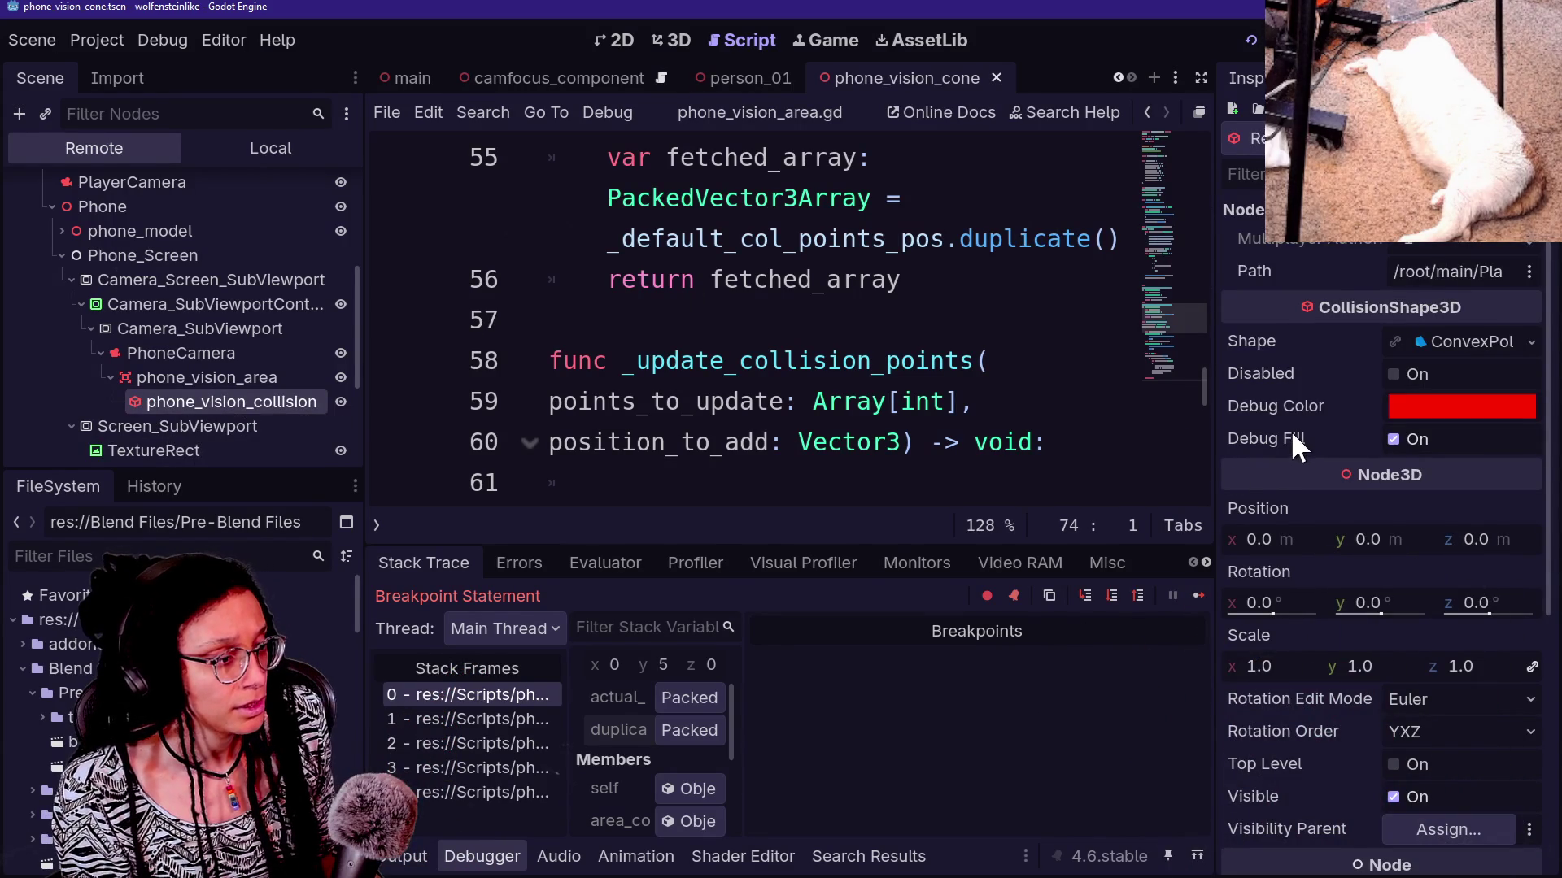
# List the live shape's eight points, check points_to_update on line 59, then hide the side panels
pyautogui.click(1415, 335)
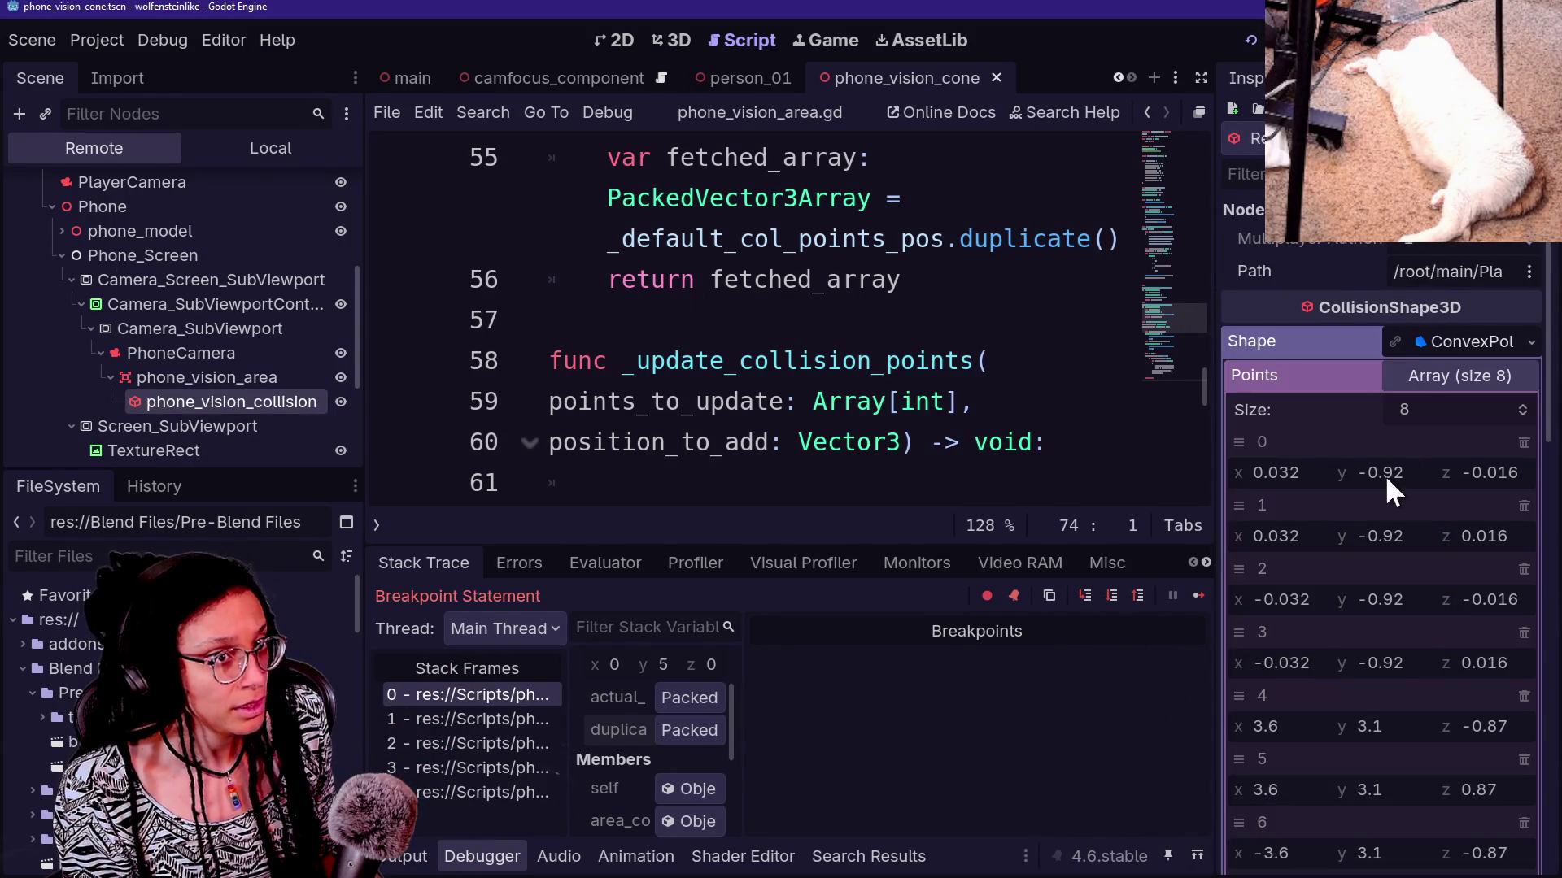
pyautogui.scroll(-3, 1549, 334)
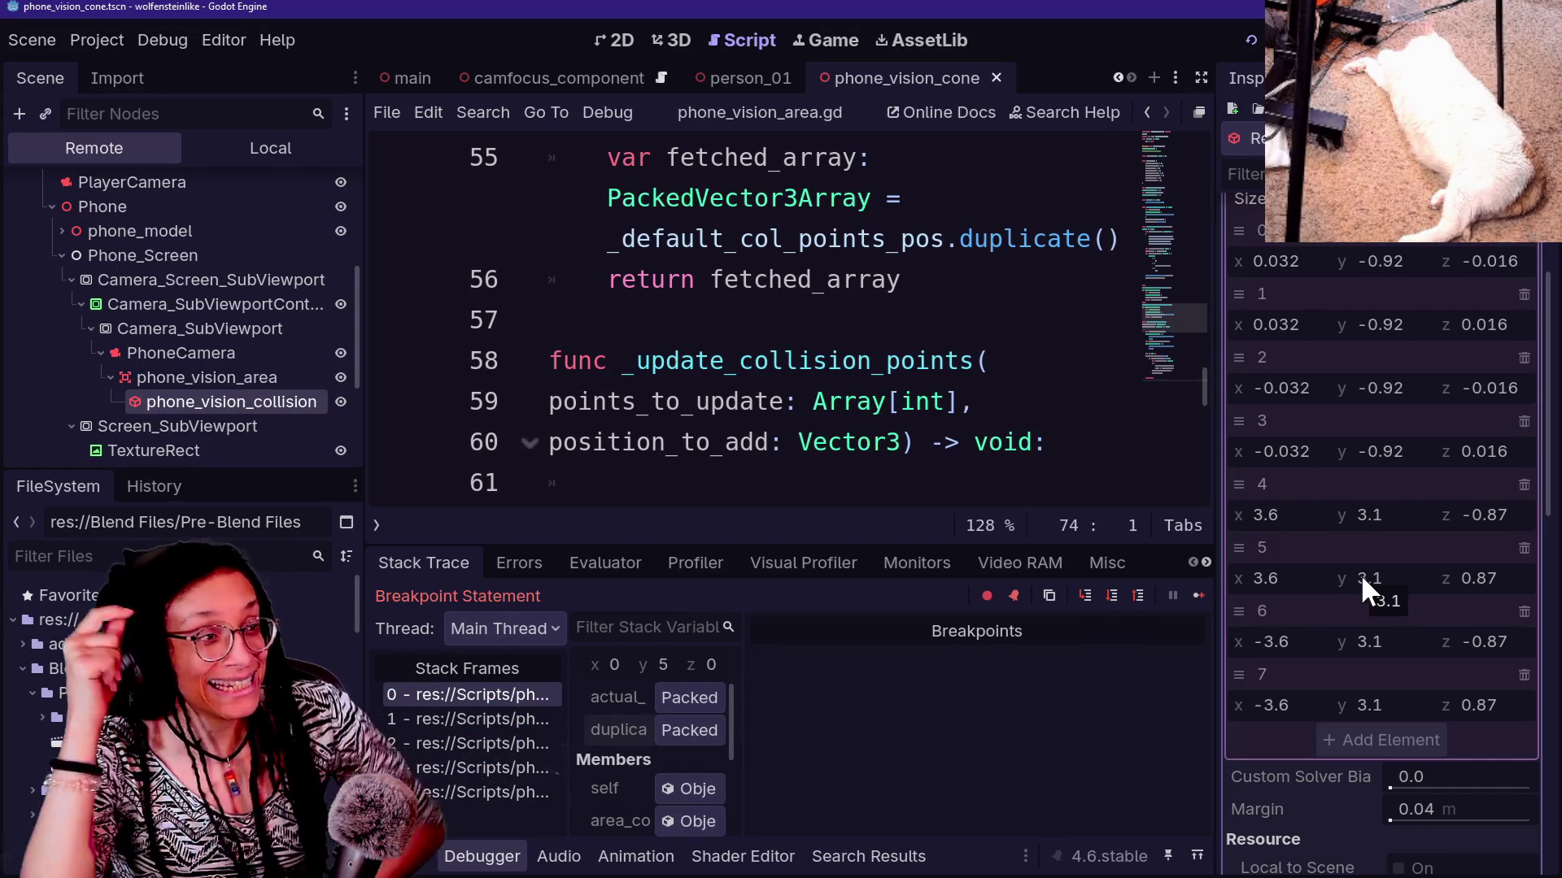
pyautogui.click(730, 402)
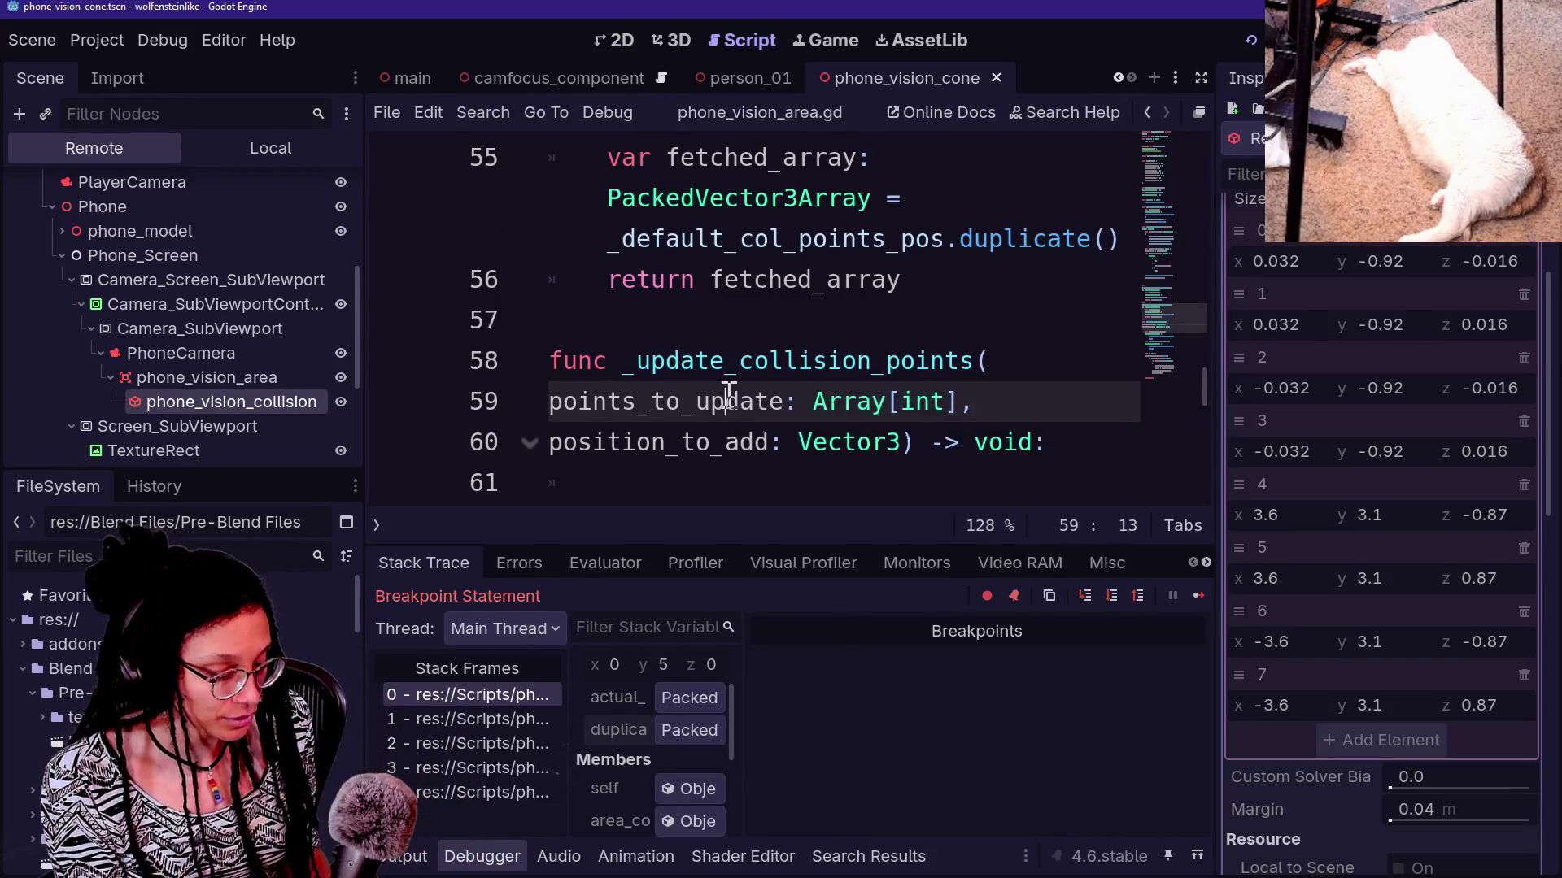
pyautogui.hotkey('ctrl', 'shift', 'F11')
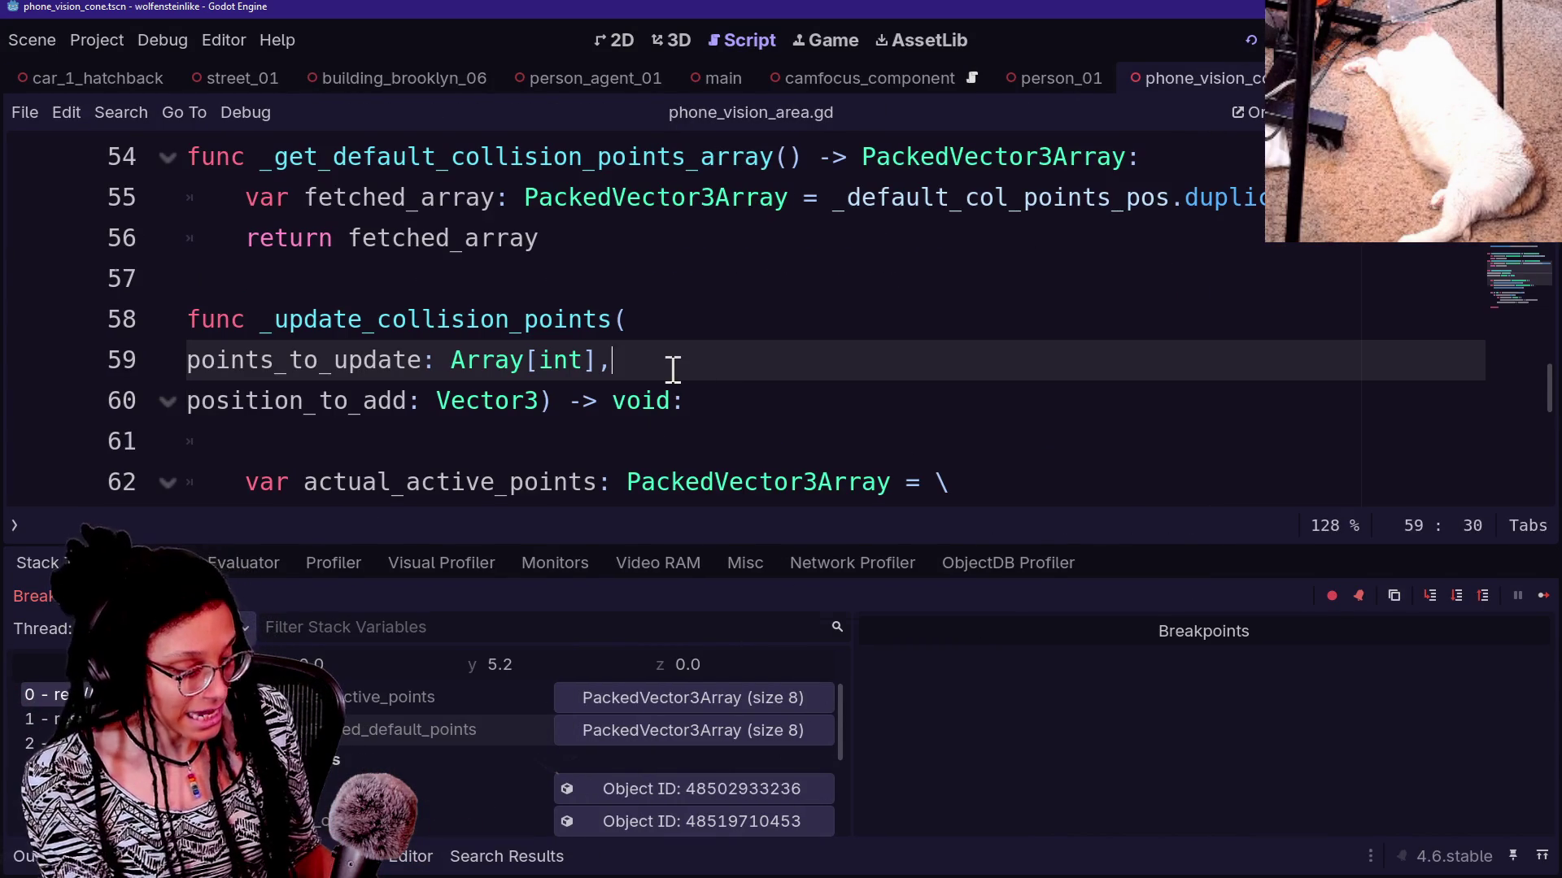
pyautogui.hotkey('alt', 'o')
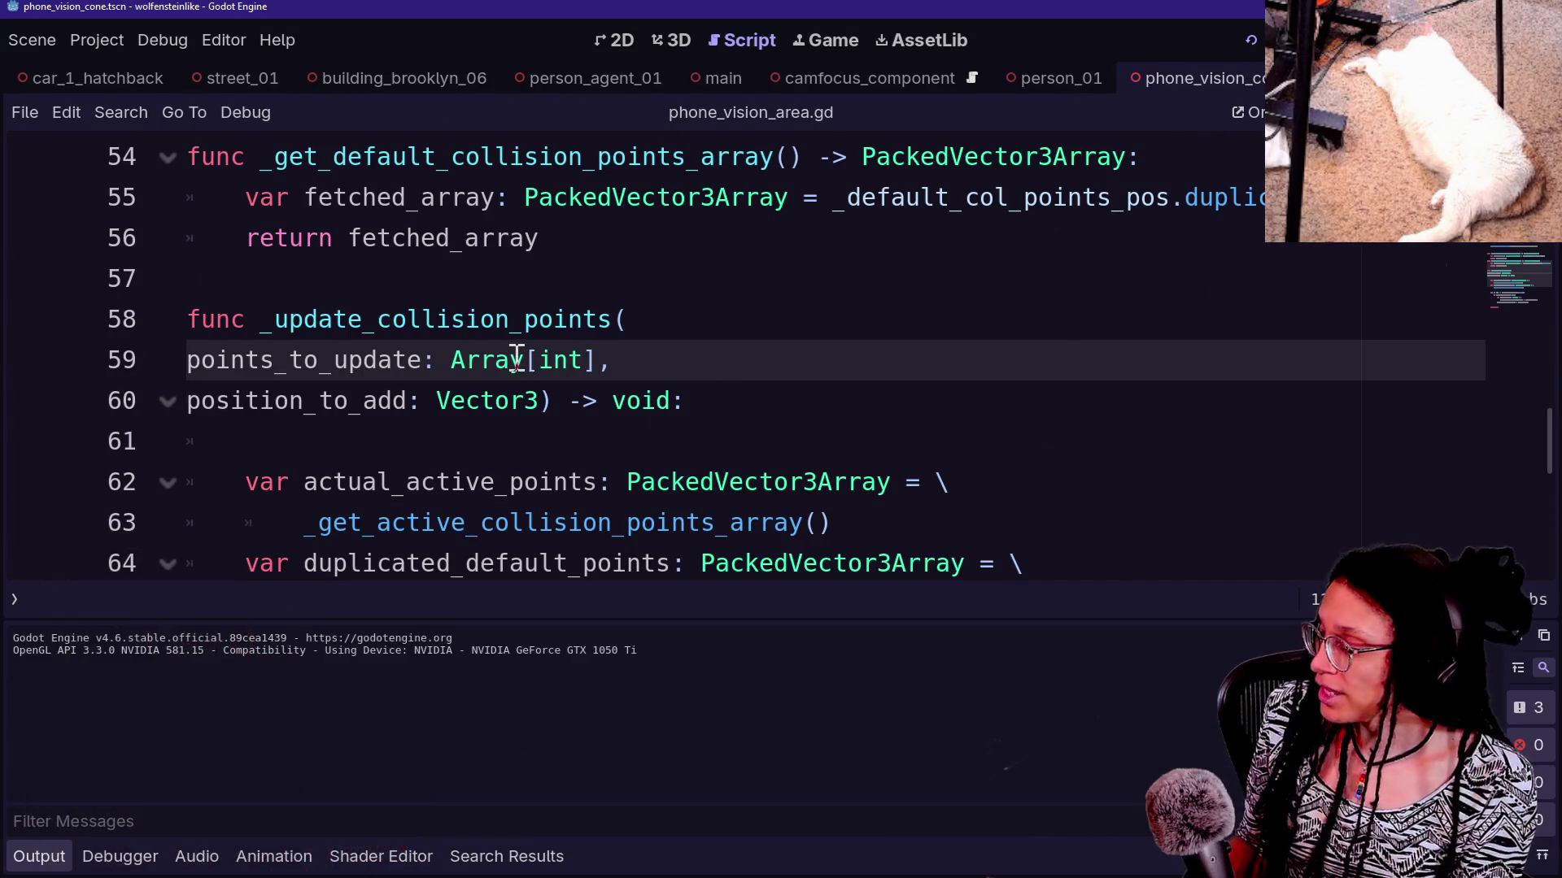
pyautogui.hotkey('alt', 'o')
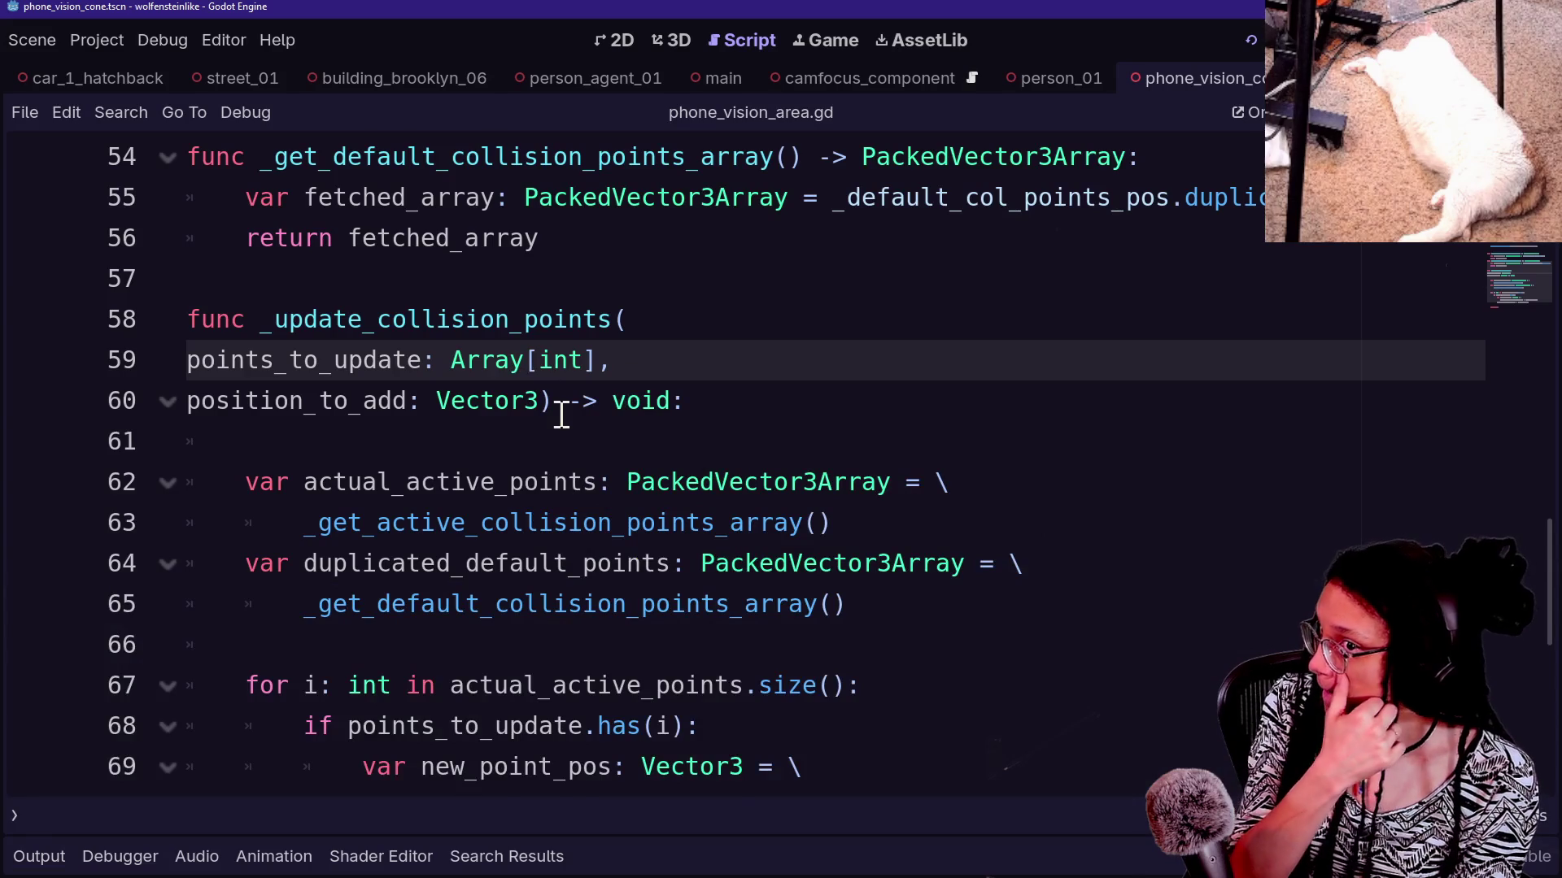
pyautogui.scroll(4, 561, 415)
pyautogui.scroll(8, 561, 415)
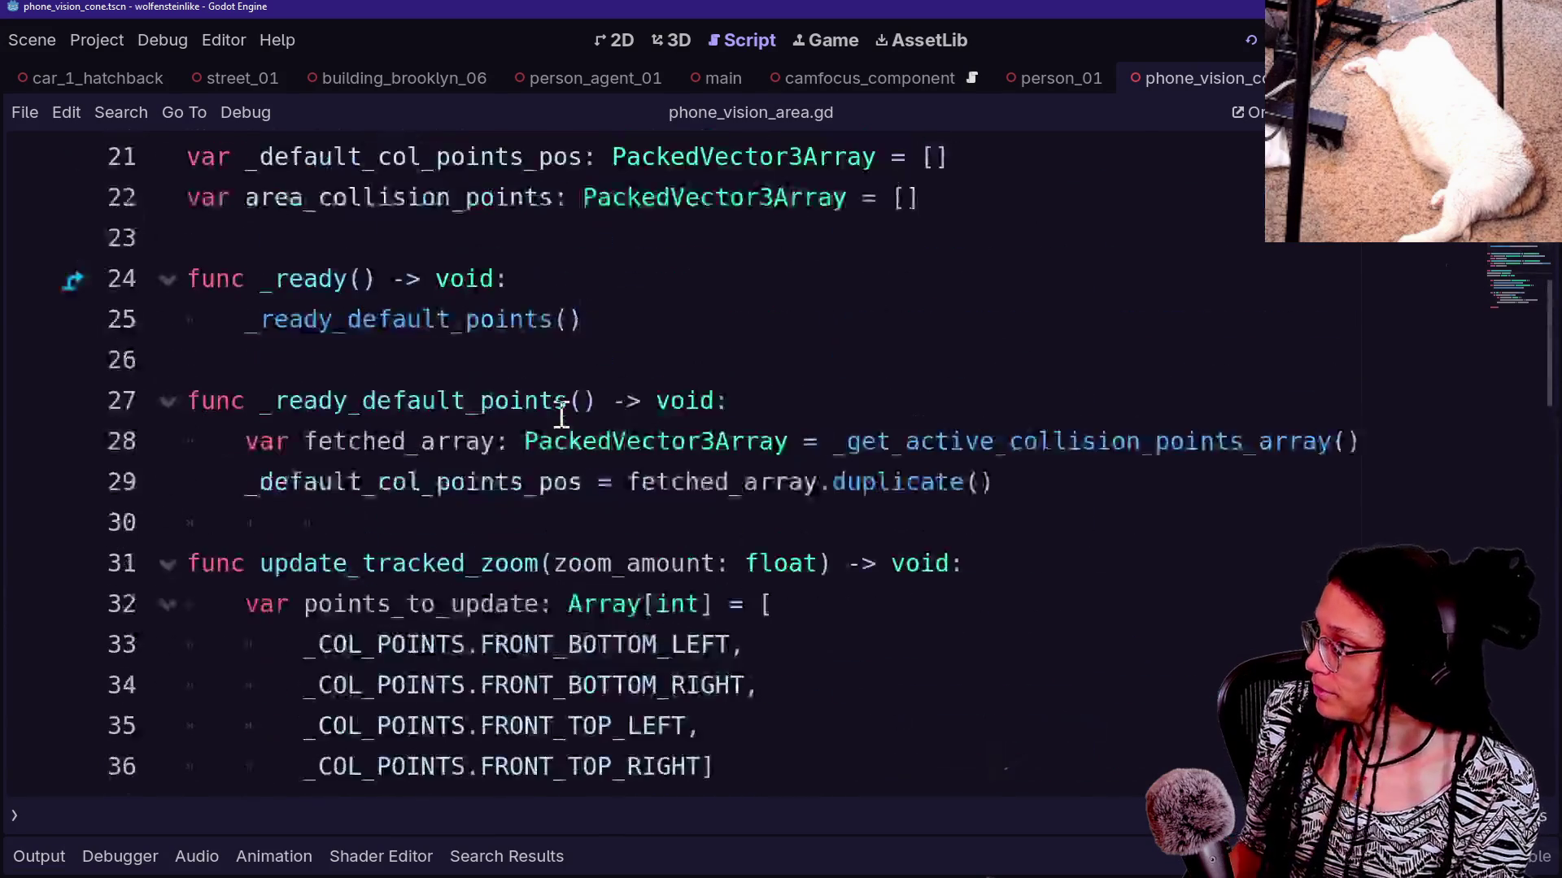
pyautogui.scroll(-1, 561, 415)
pyautogui.scroll(-3, 345, 498)
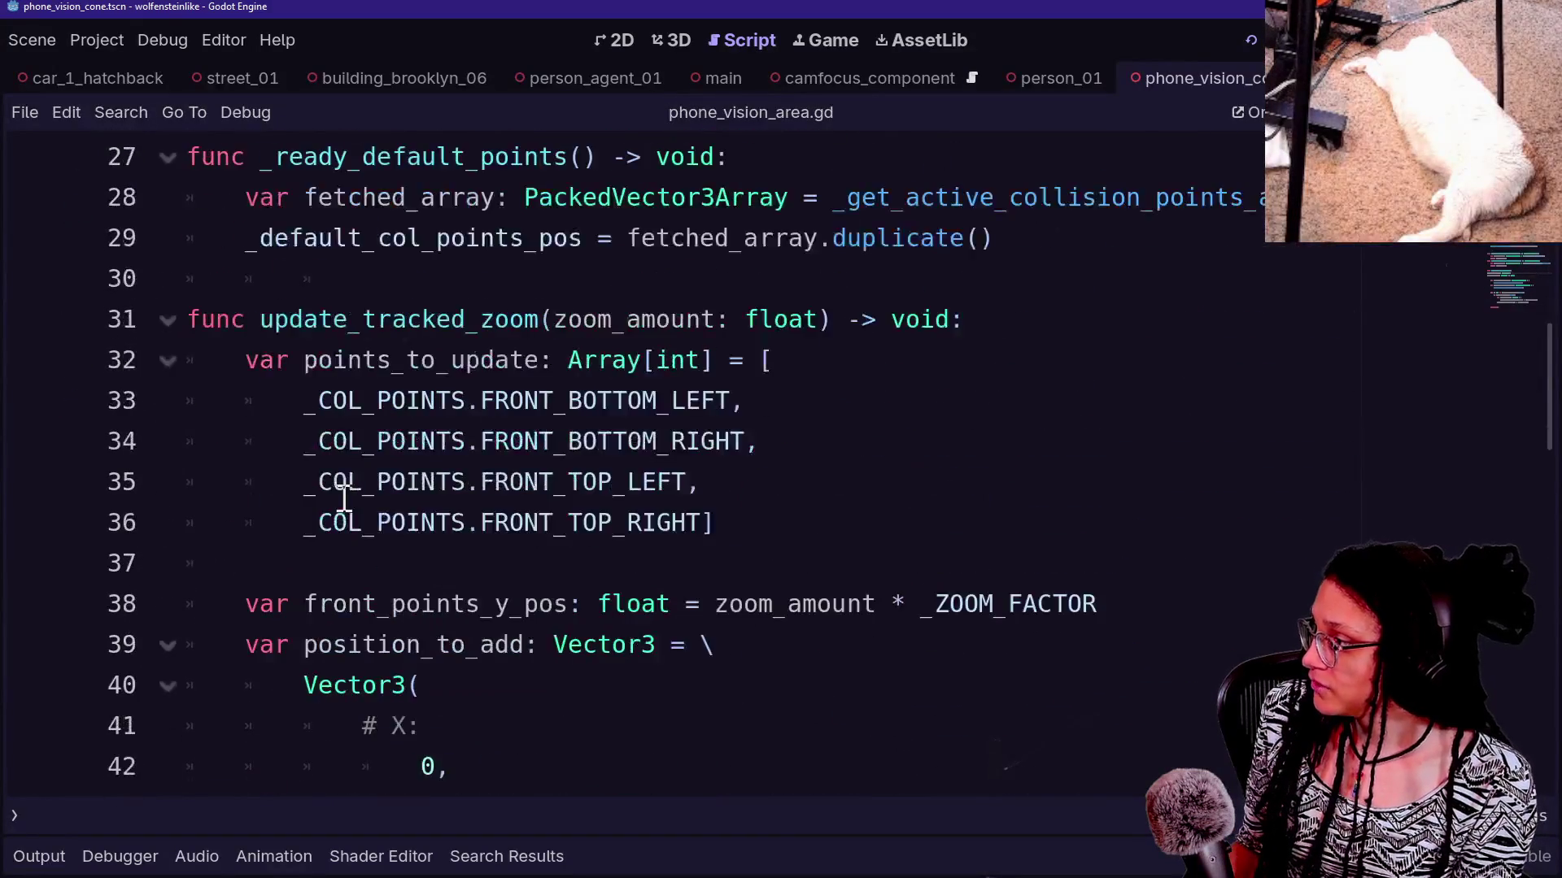
pyautogui.scroll(-3, 345, 499)
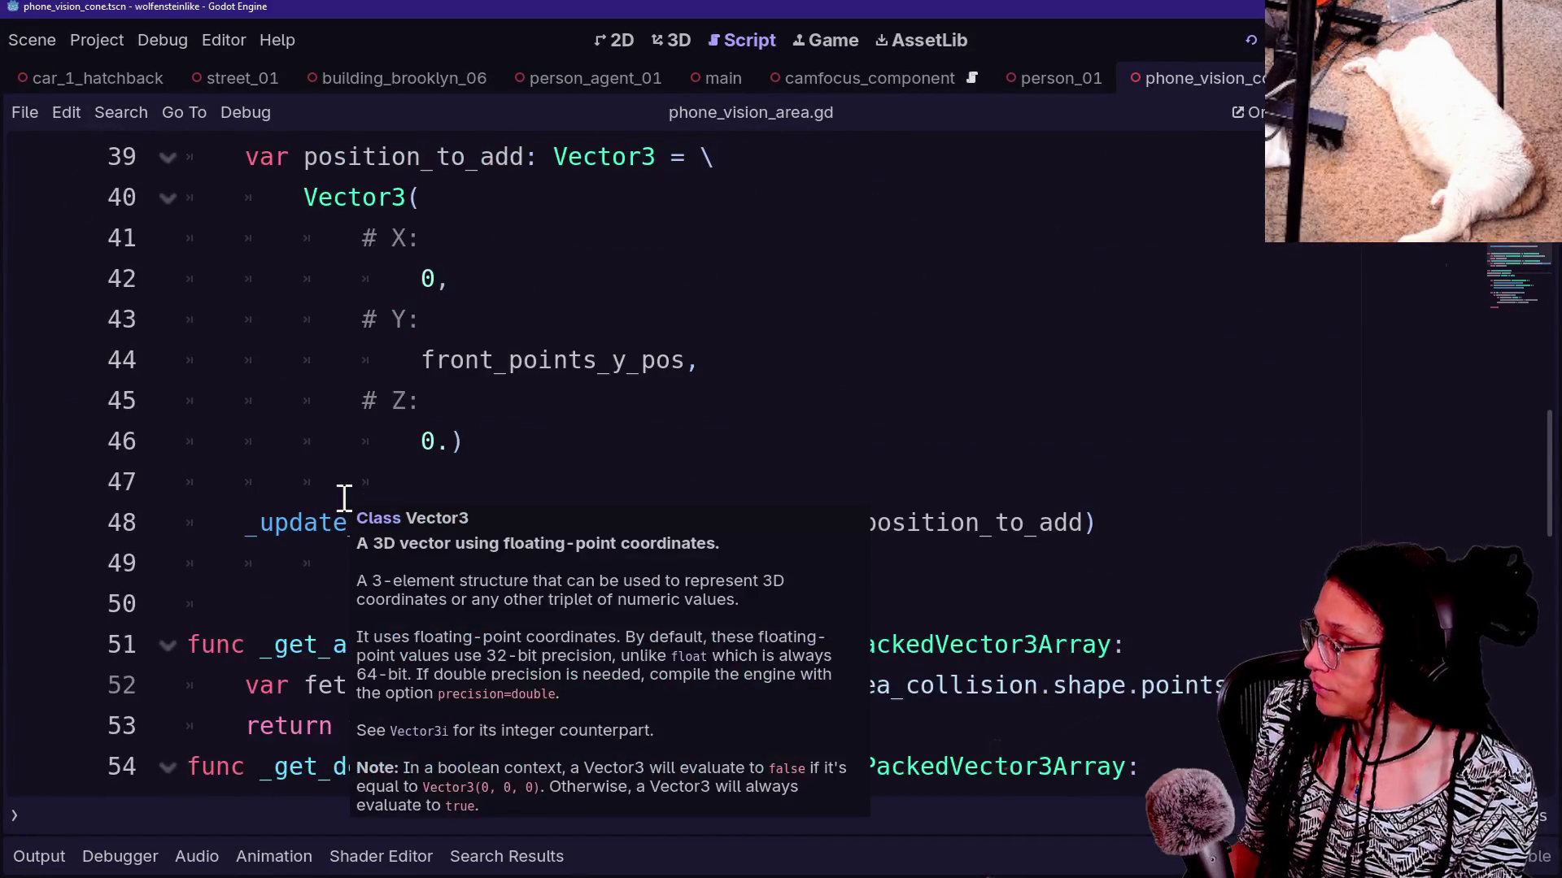
pyautogui.click(630, 408)
pyautogui.scroll(-1, 569, 423)
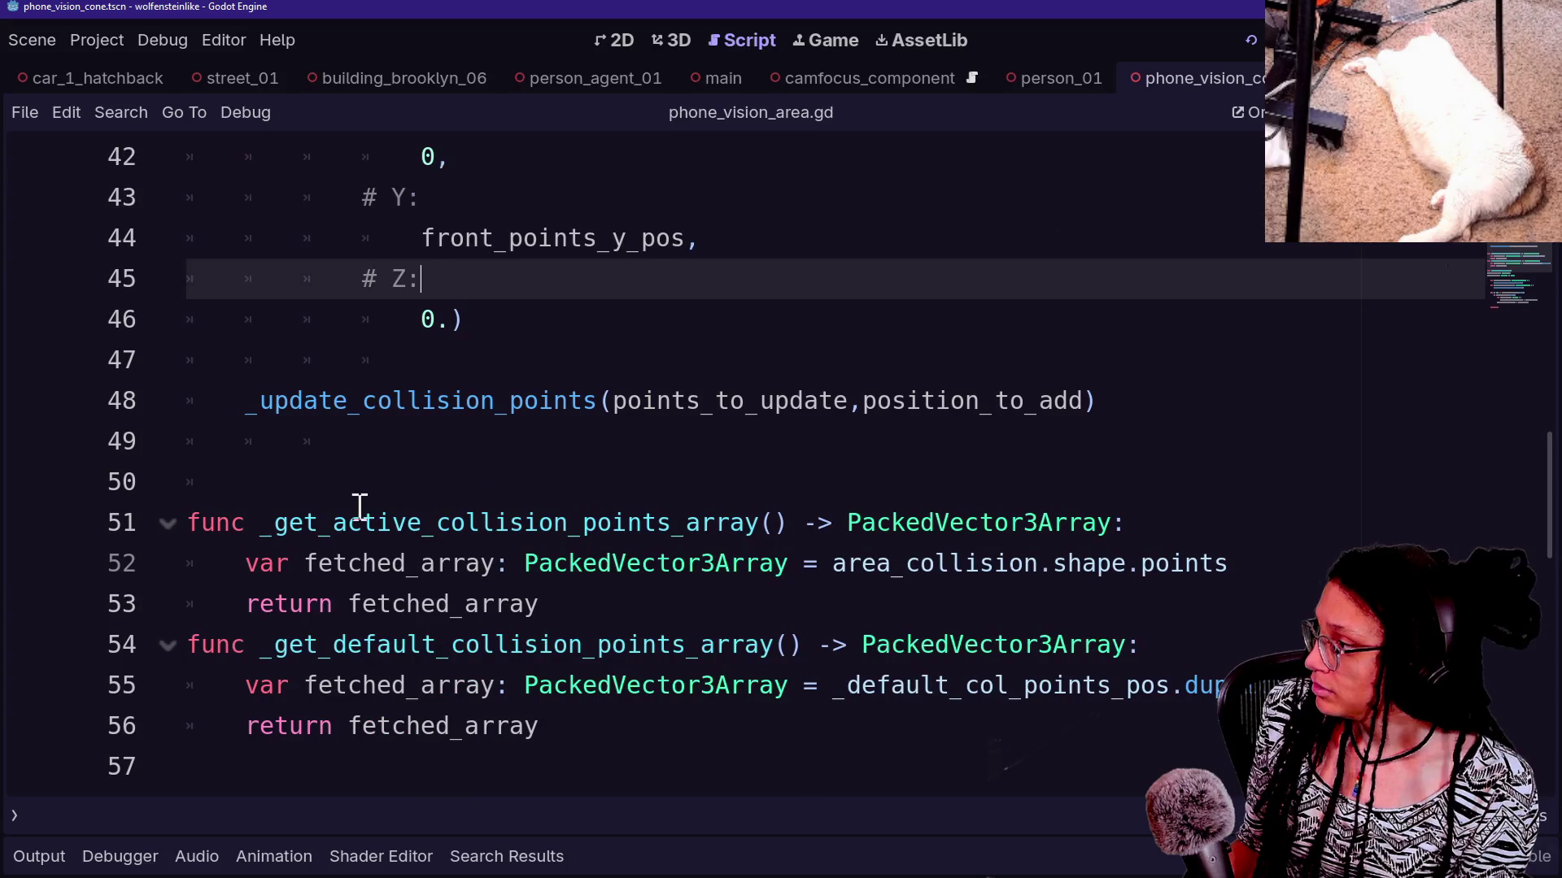
pyautogui.moveTo(363, 504); pyautogui.dragTo(816, 622)
pyautogui.click(816, 622)
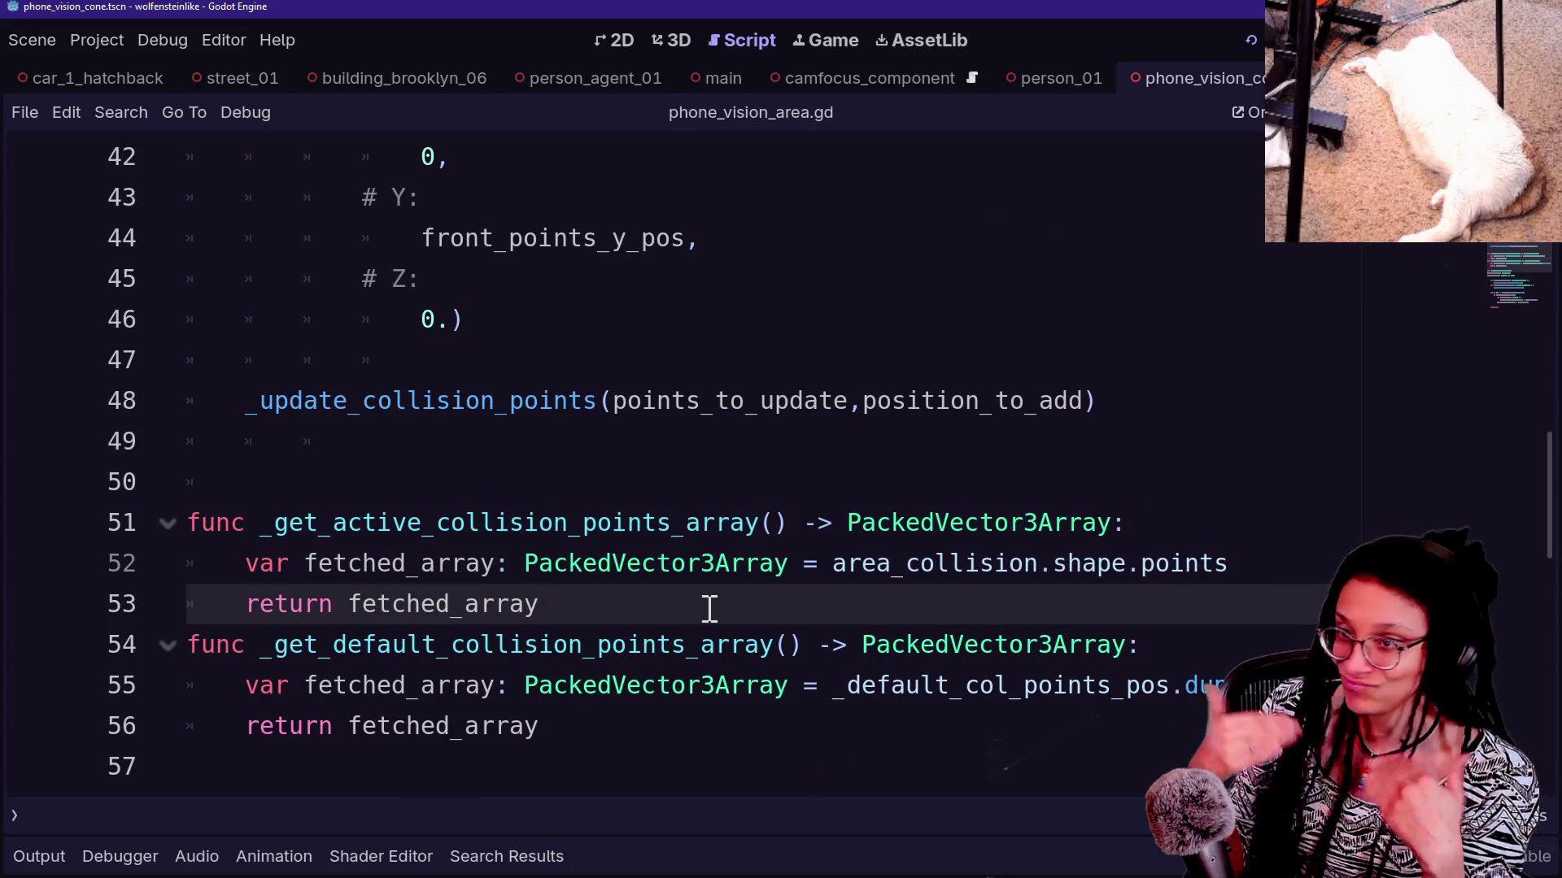
pyautogui.press('Down')
pyautogui.press('Down')
pyautogui.press('Down')
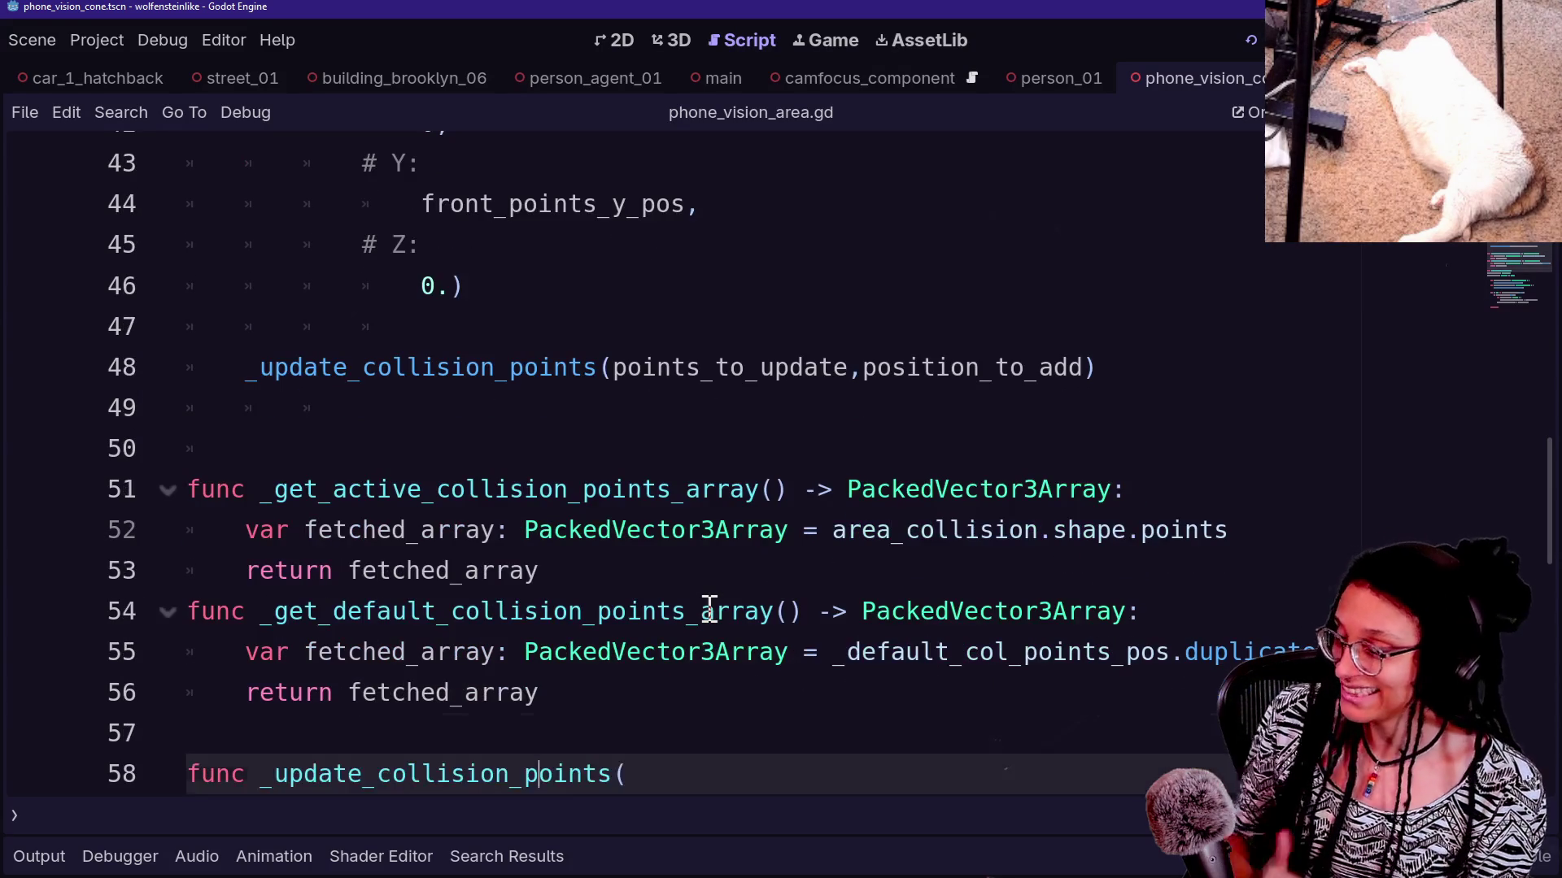
pyautogui.press('Down')
pyautogui.press('Down')
pyautogui.press('Down')
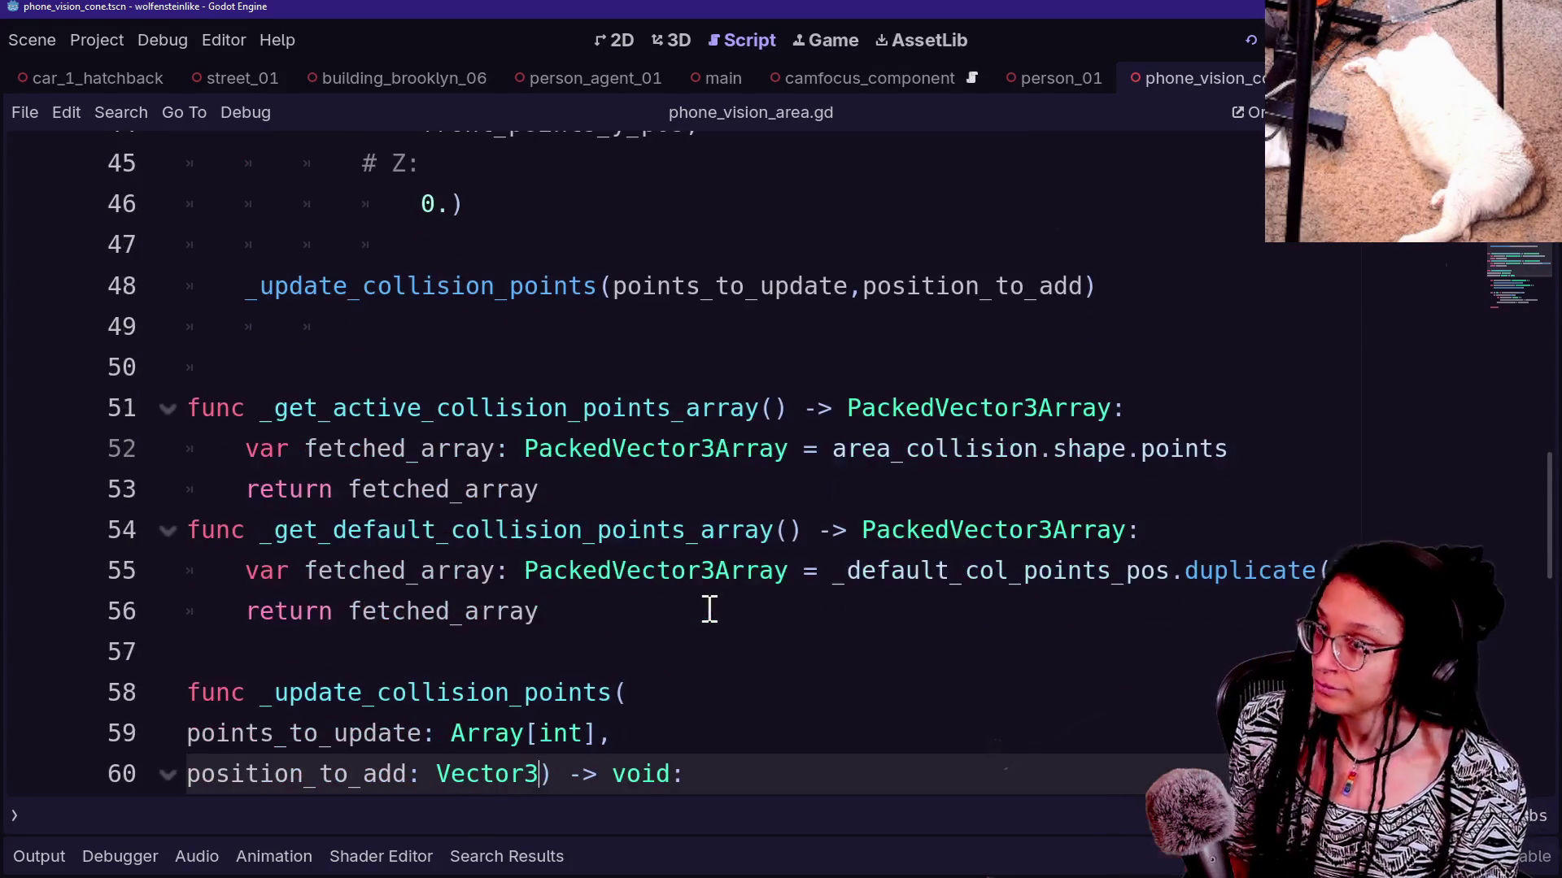
pyautogui.moveTo(579, 491)
pyautogui.mouseDown()
pyautogui.moveTo(578, 398)
pyautogui.moveTo(605, 380)
pyautogui.moveTo(627, 443)
pyautogui.mouseUp()
pyautogui.click(606, 379)
pyautogui.click(584, 475)
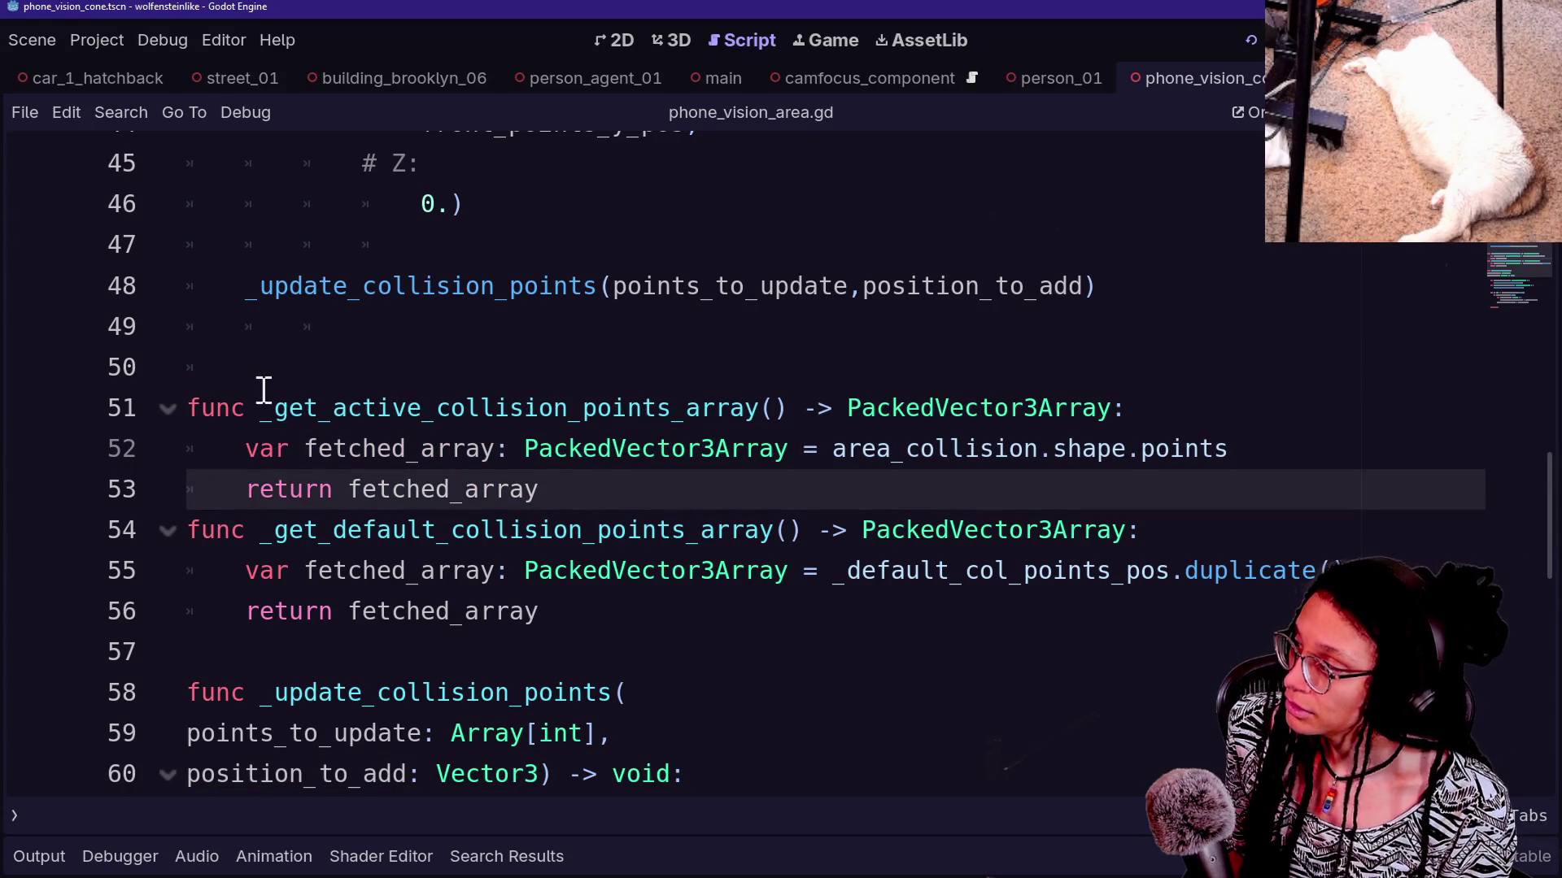
# Rename the getter to _get_latest_collision_points_array in its definition and the calls on lines 63 and 28
pyautogui.moveTo(336, 409); pyautogui.dragTo(423, 409)
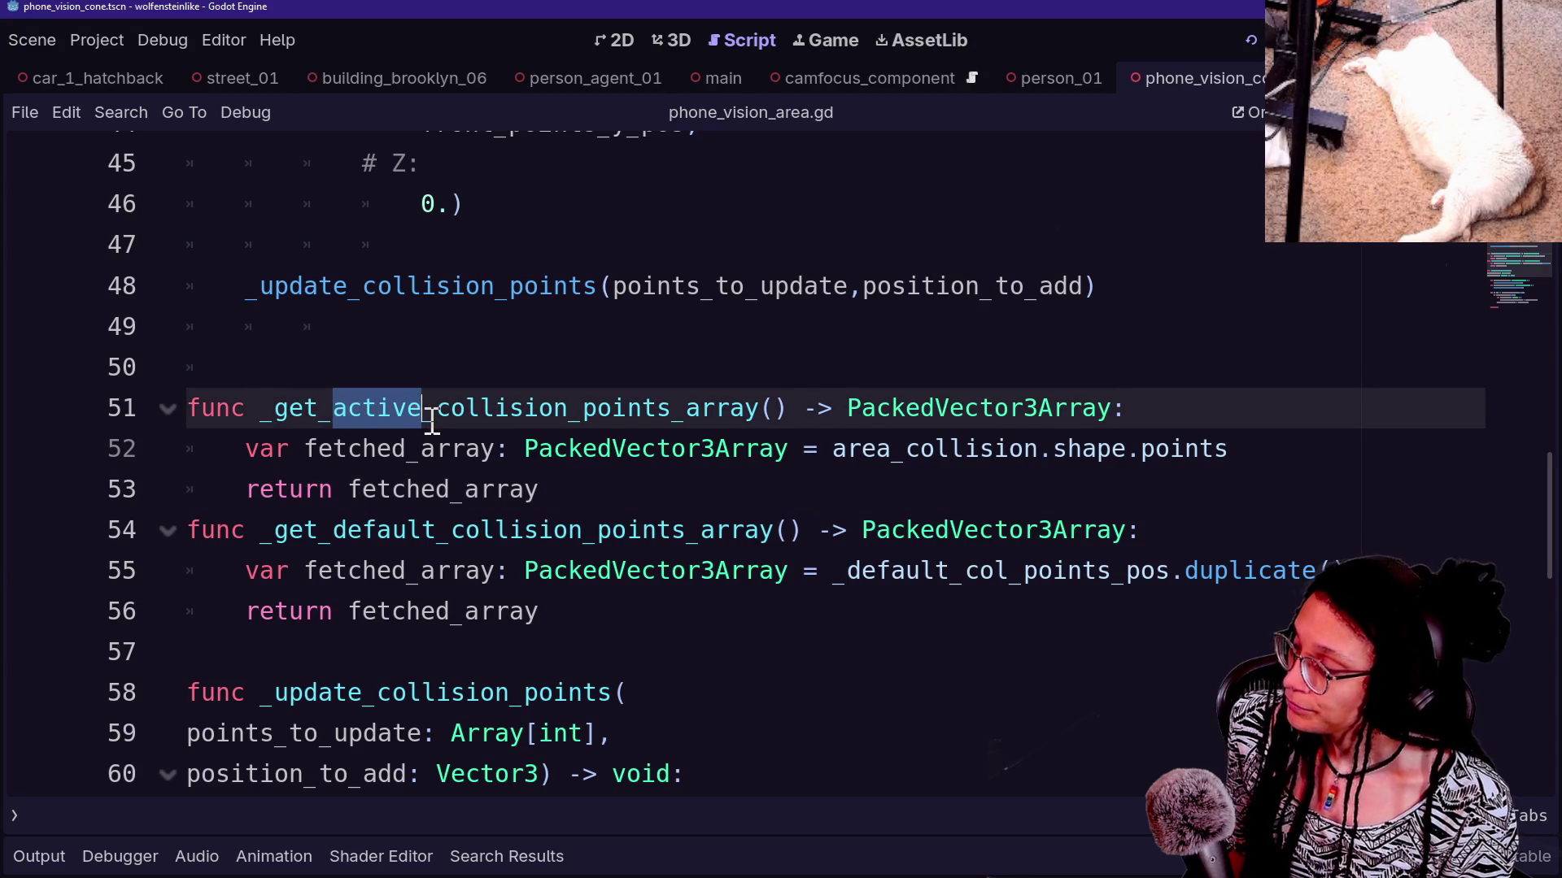
pyautogui.write('latest')
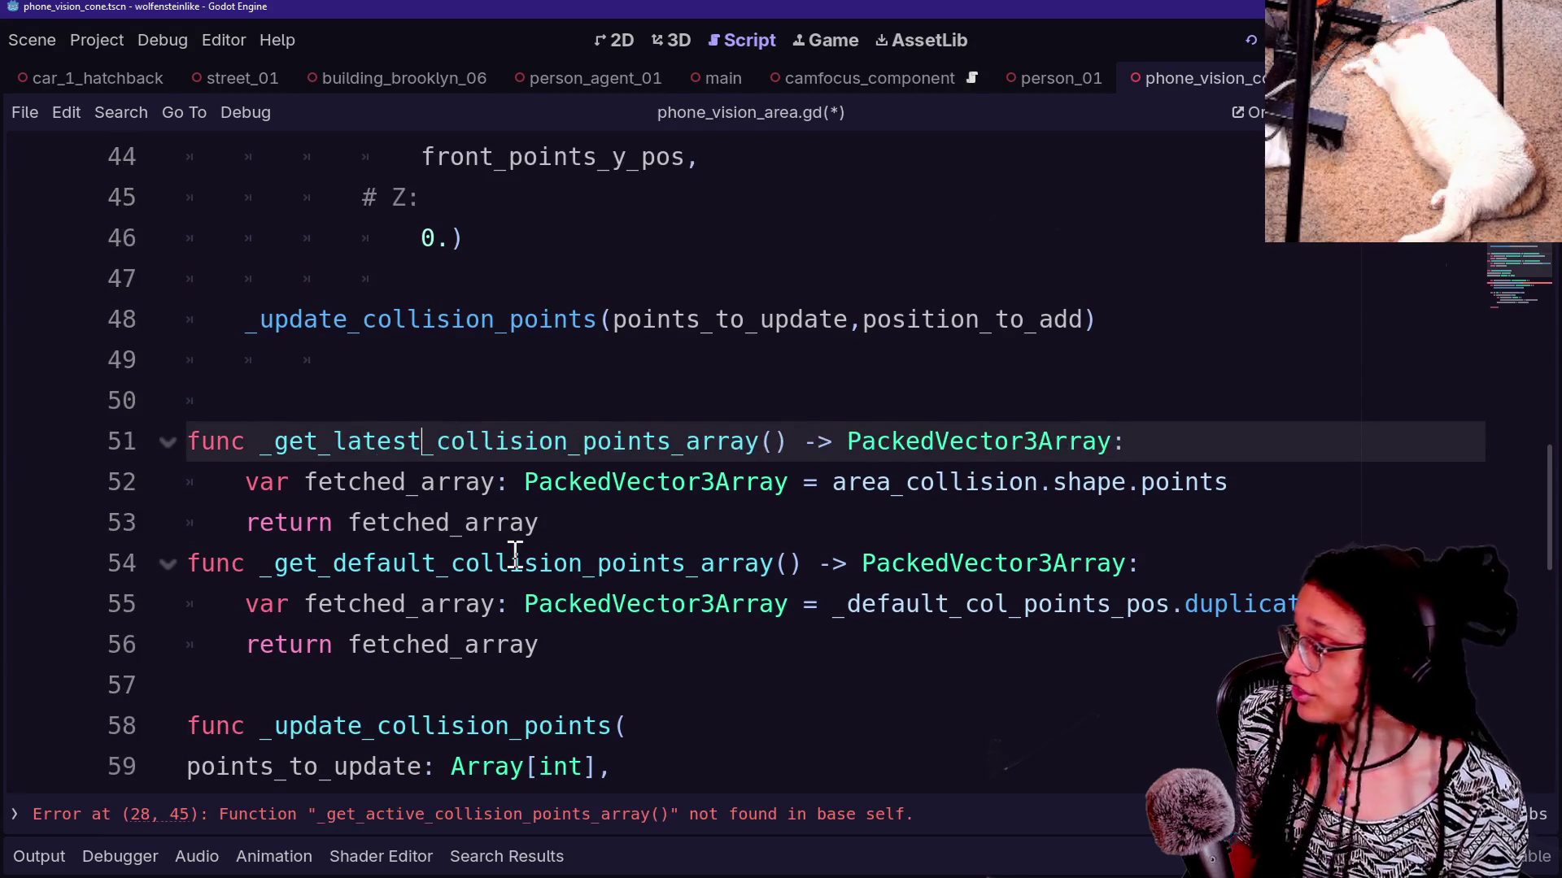
pyautogui.scroll(-5, 515, 553)
pyautogui.moveTo(376, 320); pyautogui.dragTo(449, 319)
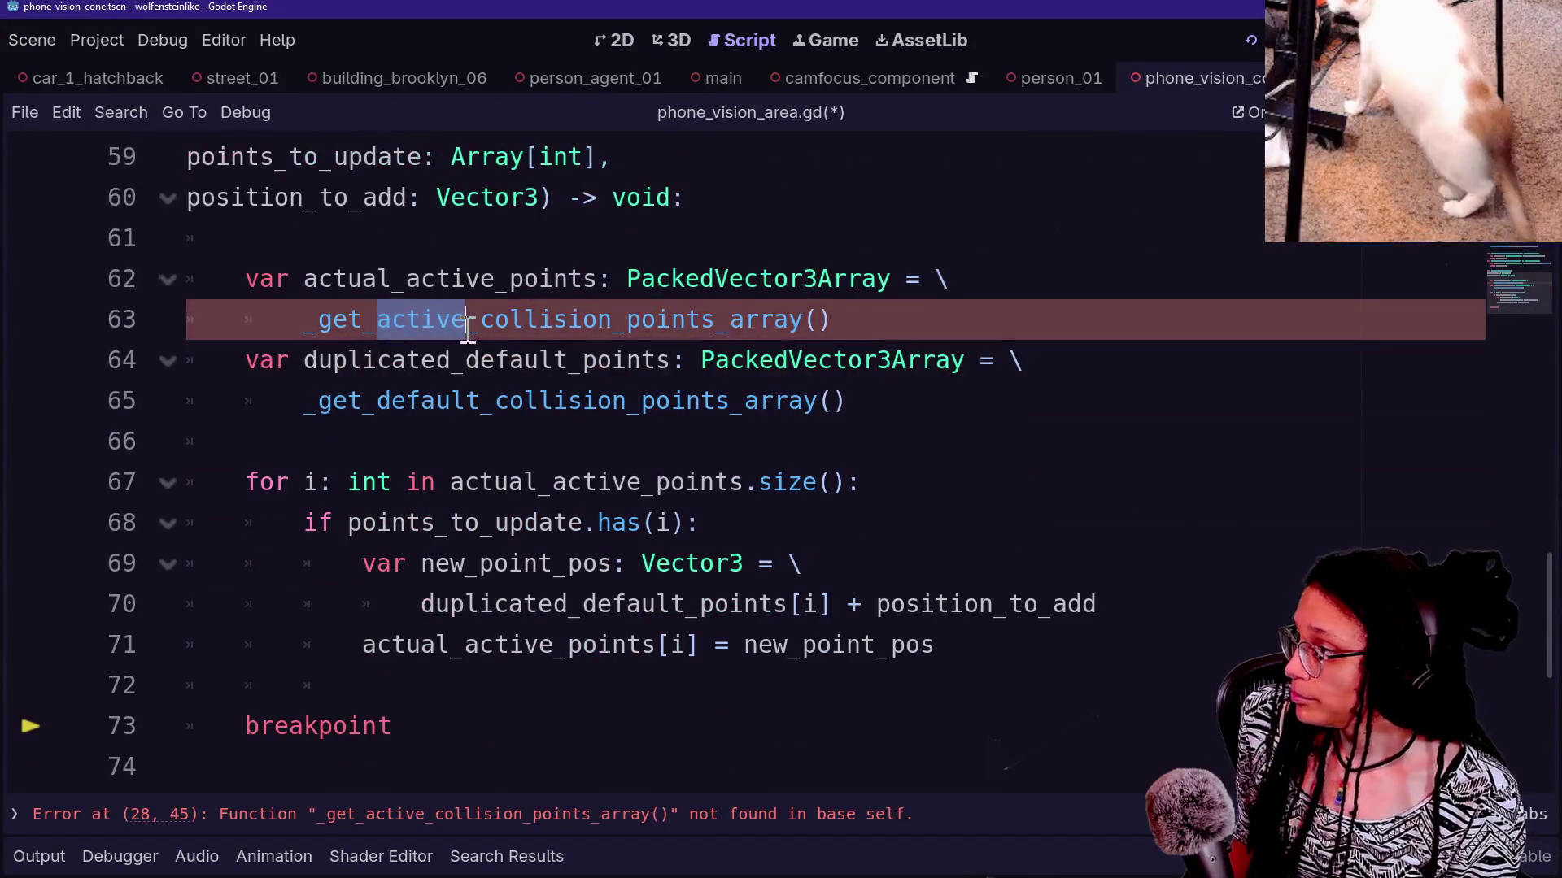
pyautogui.write('latest')
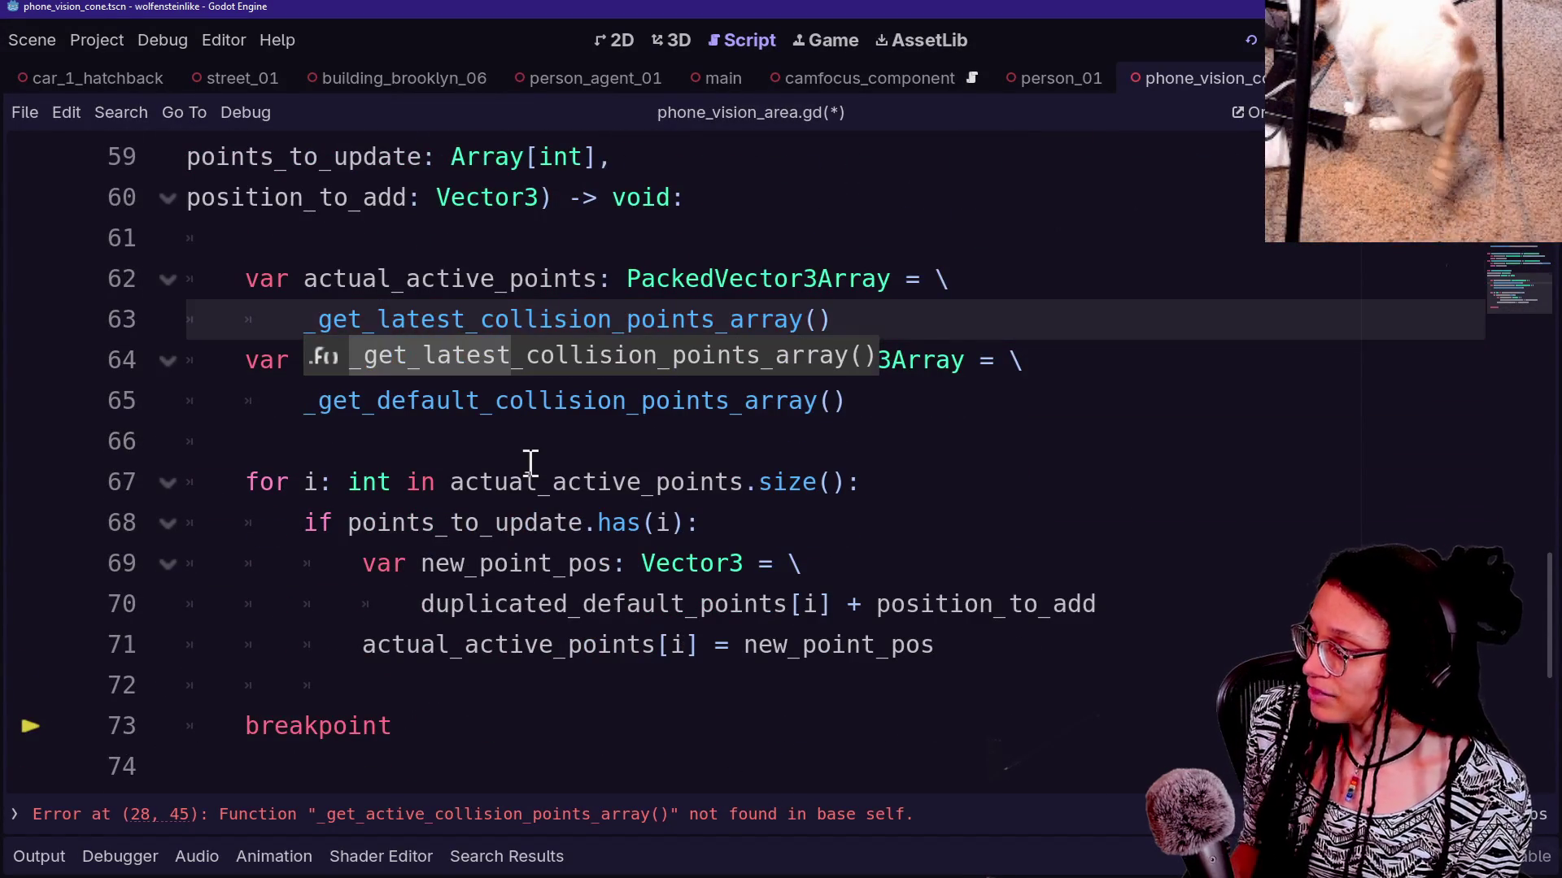
pyautogui.scroll(-3, 530, 464)
pyautogui.scroll(15, 530, 464)
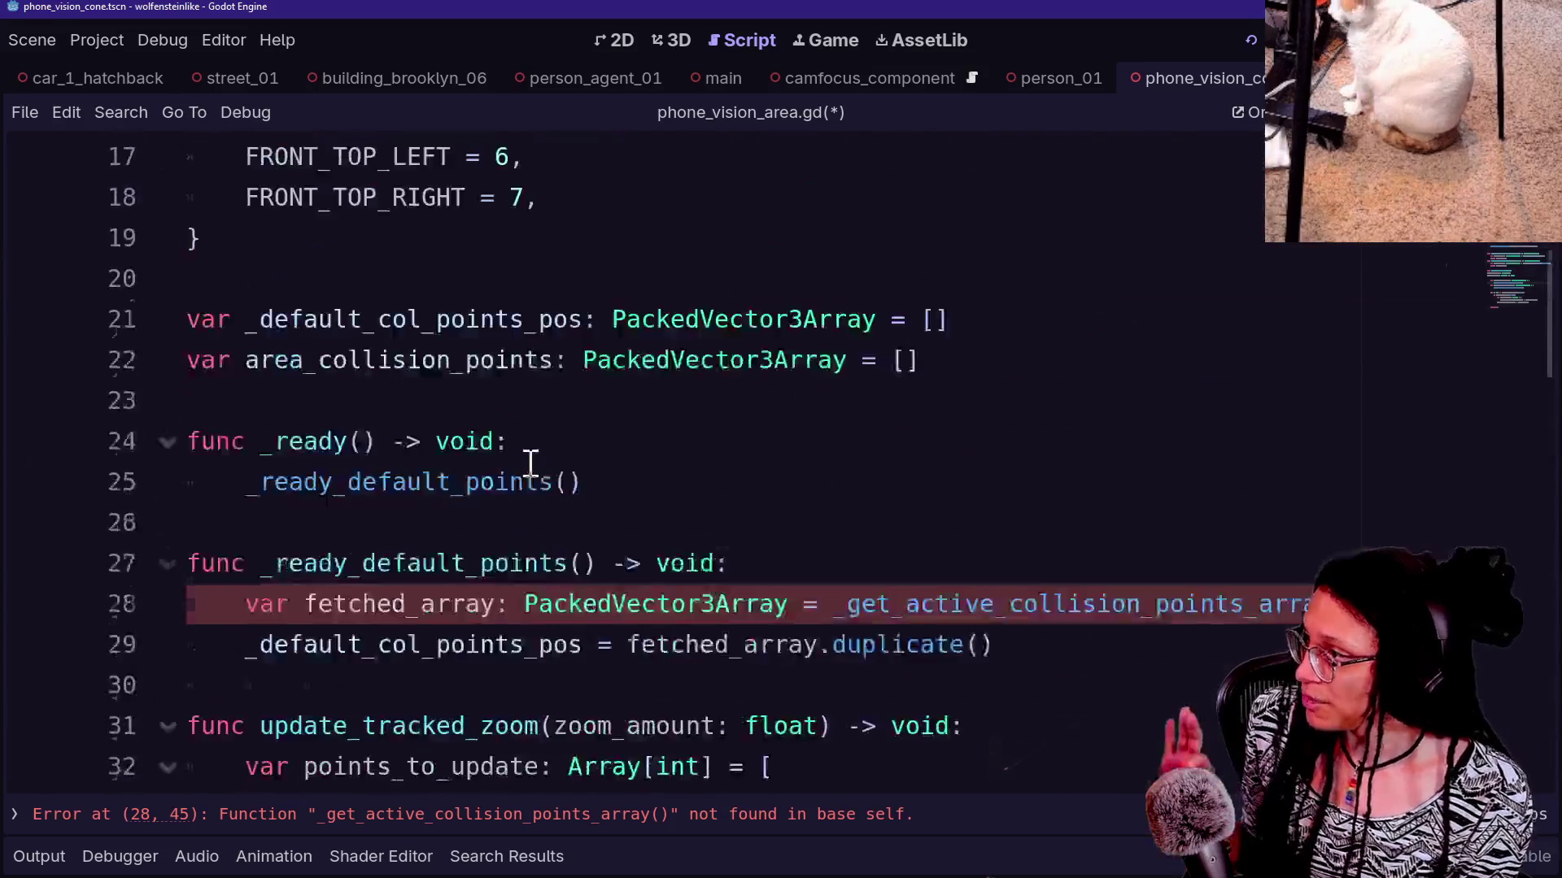
pyautogui.click(983, 483)
pyautogui.press('BackSpace')
pyautogui.press('BackSpace')
pyautogui.press('BackSpace')
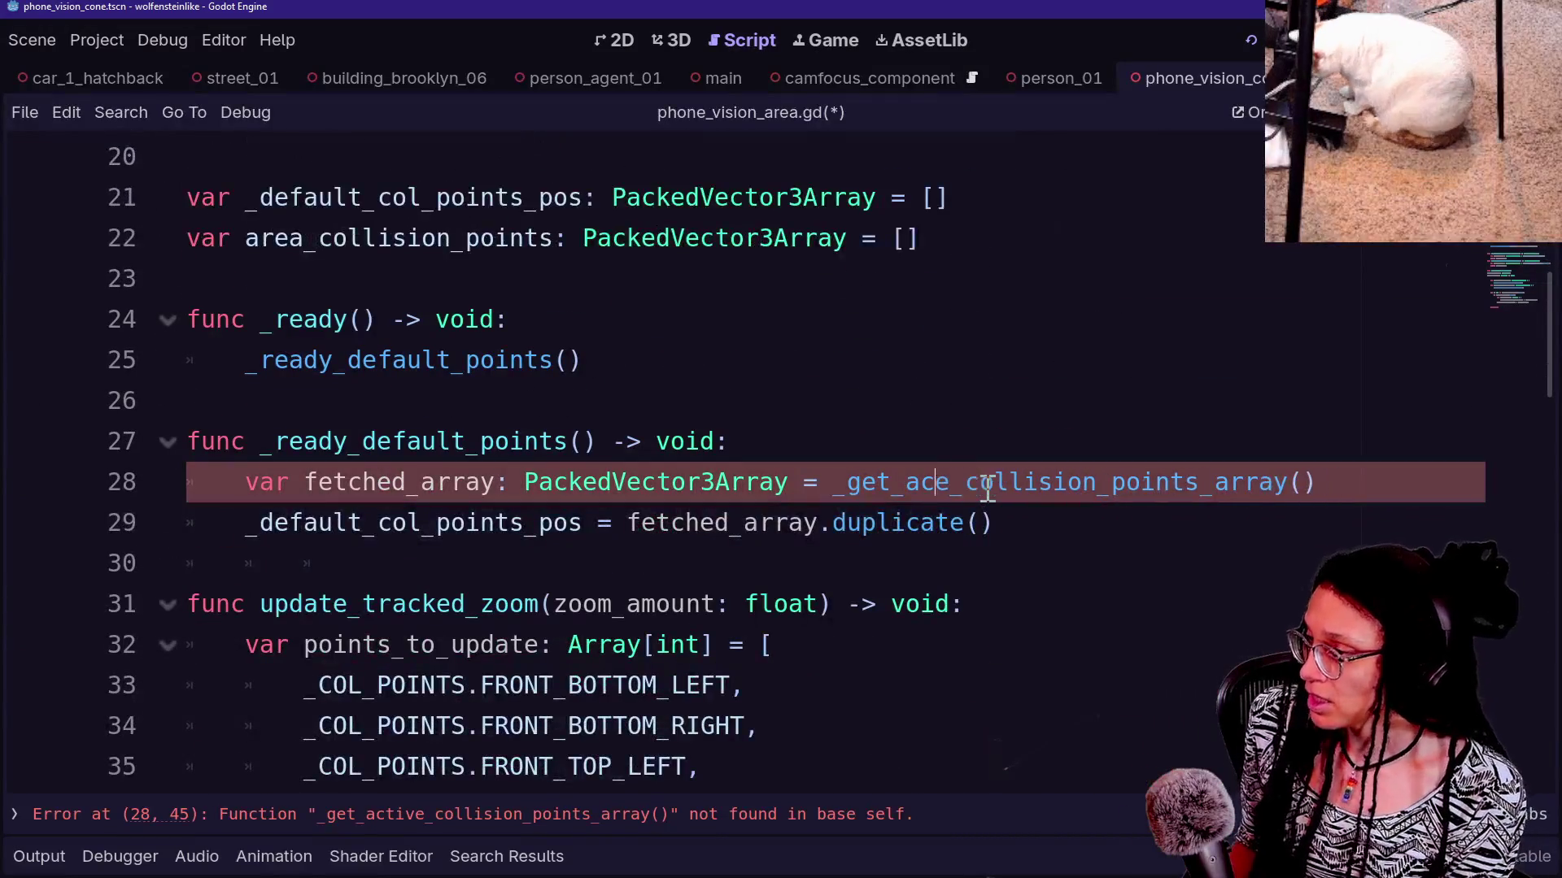
pyautogui.press('Delete')
pyautogui.press('BackSpace')
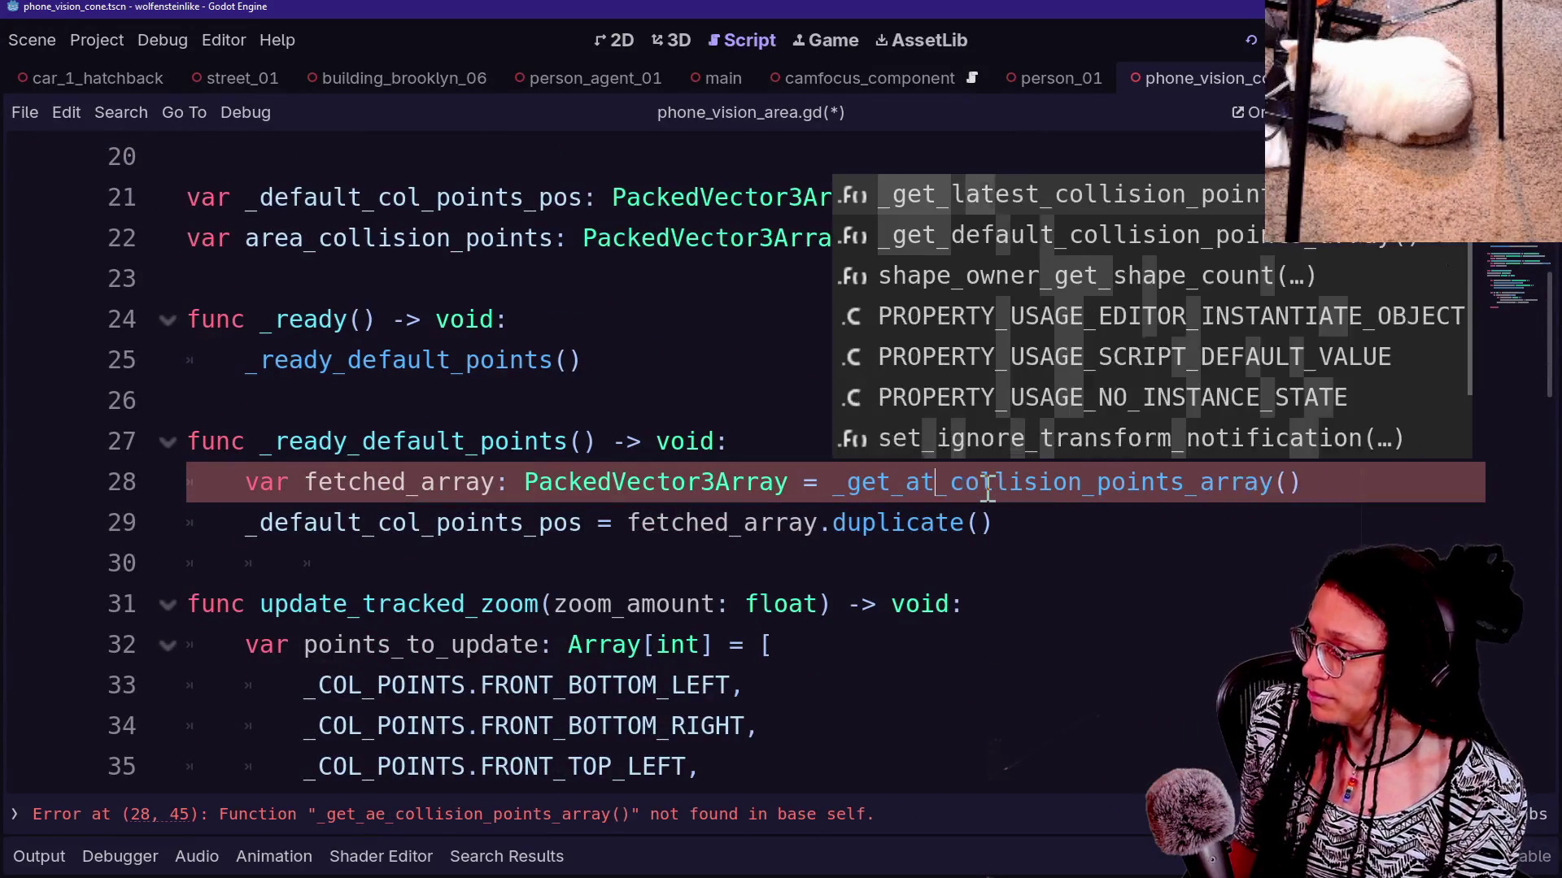
pyautogui.write('latest_')
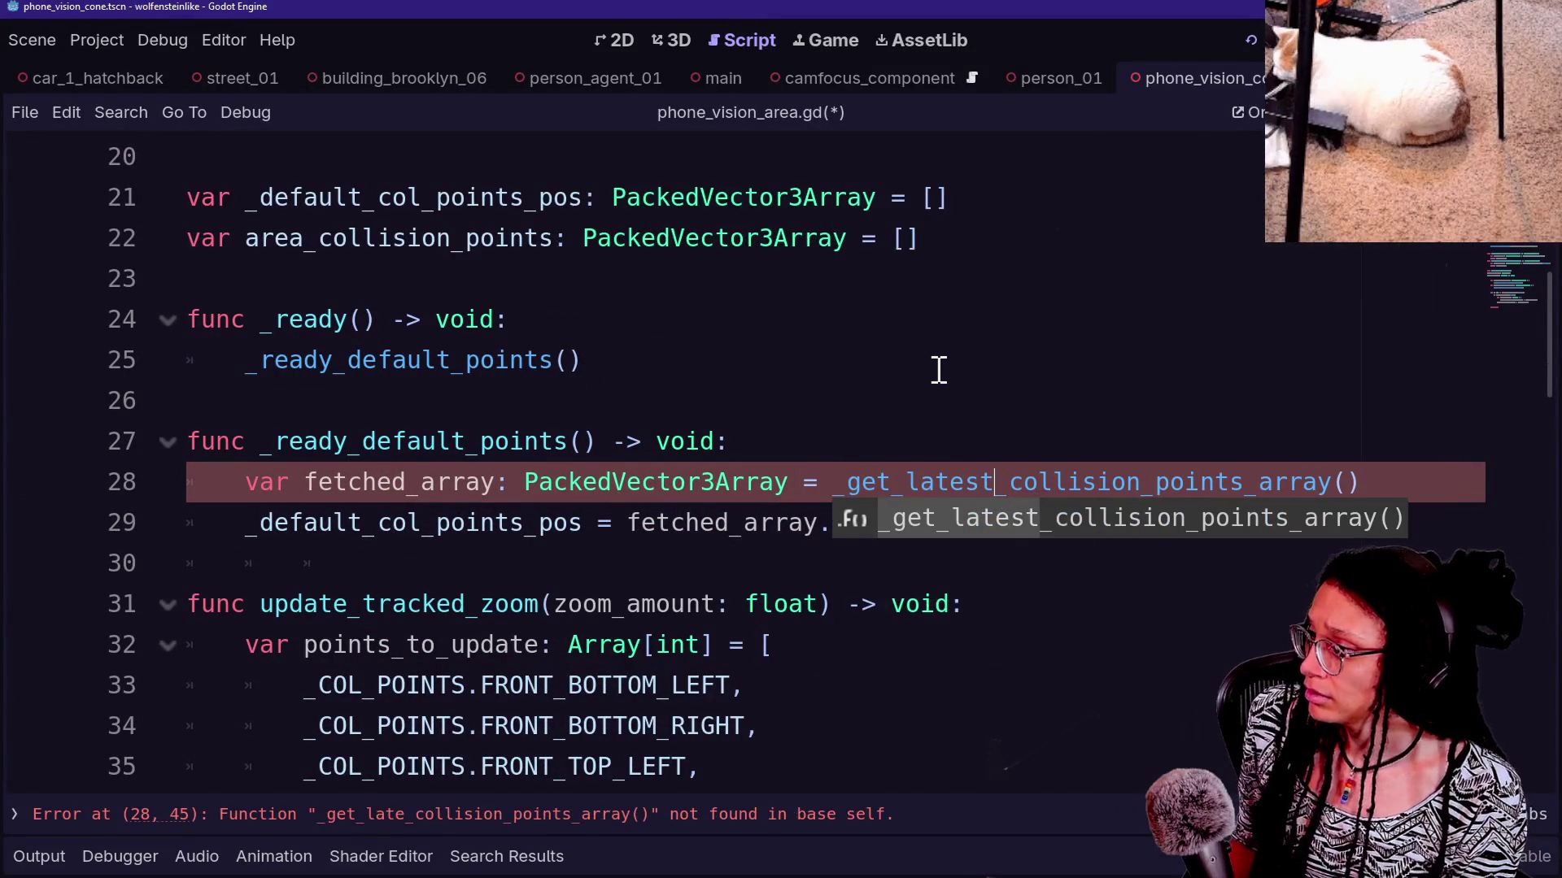
pyautogui.scroll(-1, 936, 370)
pyautogui.scroll(-9, 937, 370)
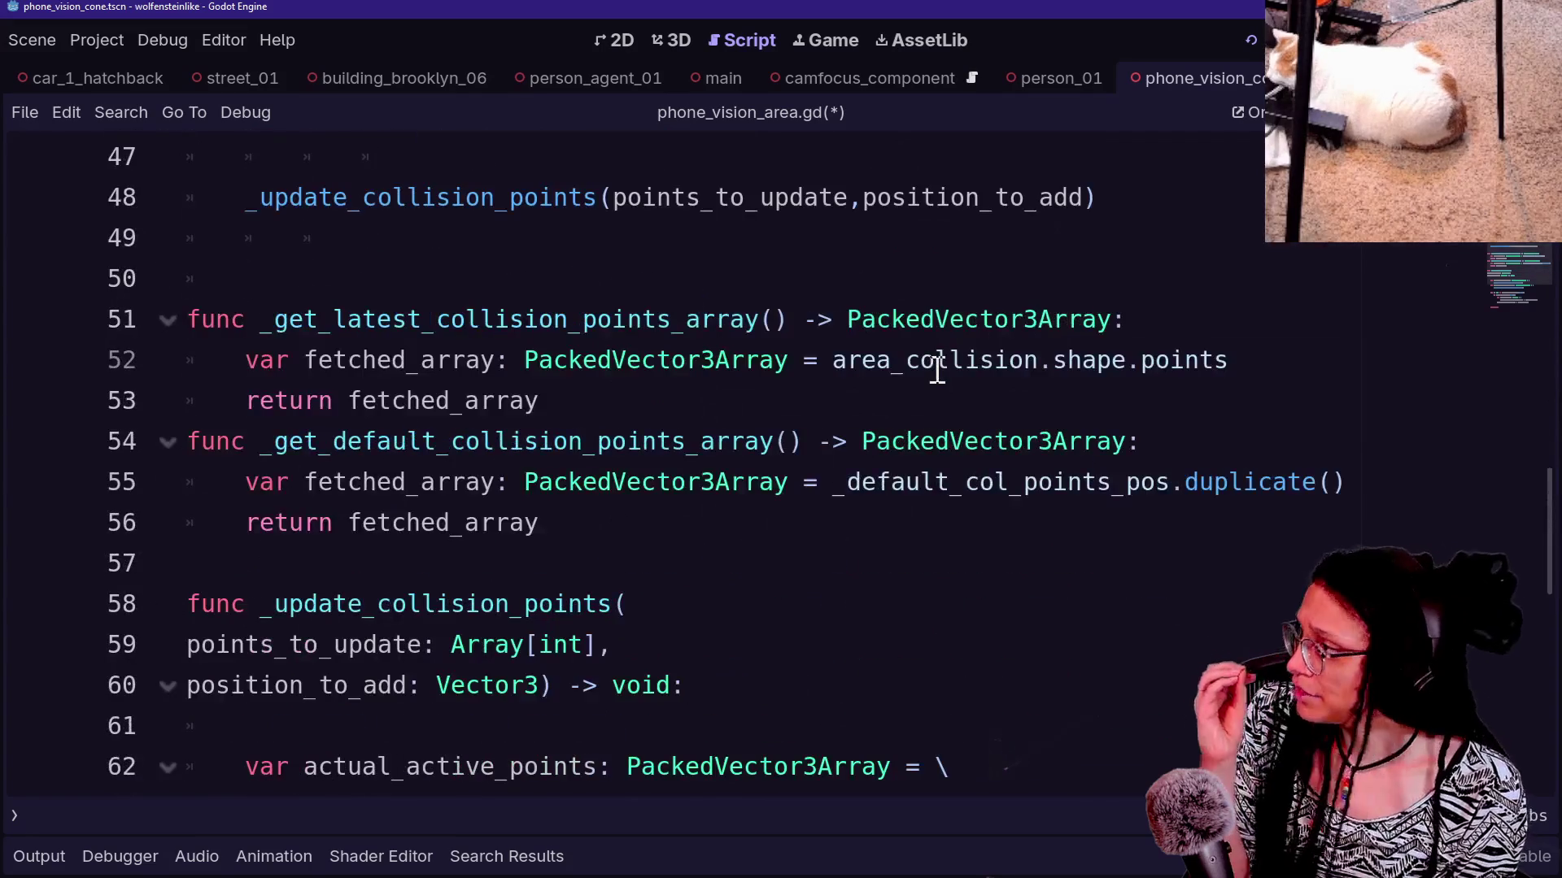
# Rename every actual_active_points occurrence to latest_points with multiple carets
pyautogui.click(930, 275)
pyautogui.scroll(-3, 930, 273)
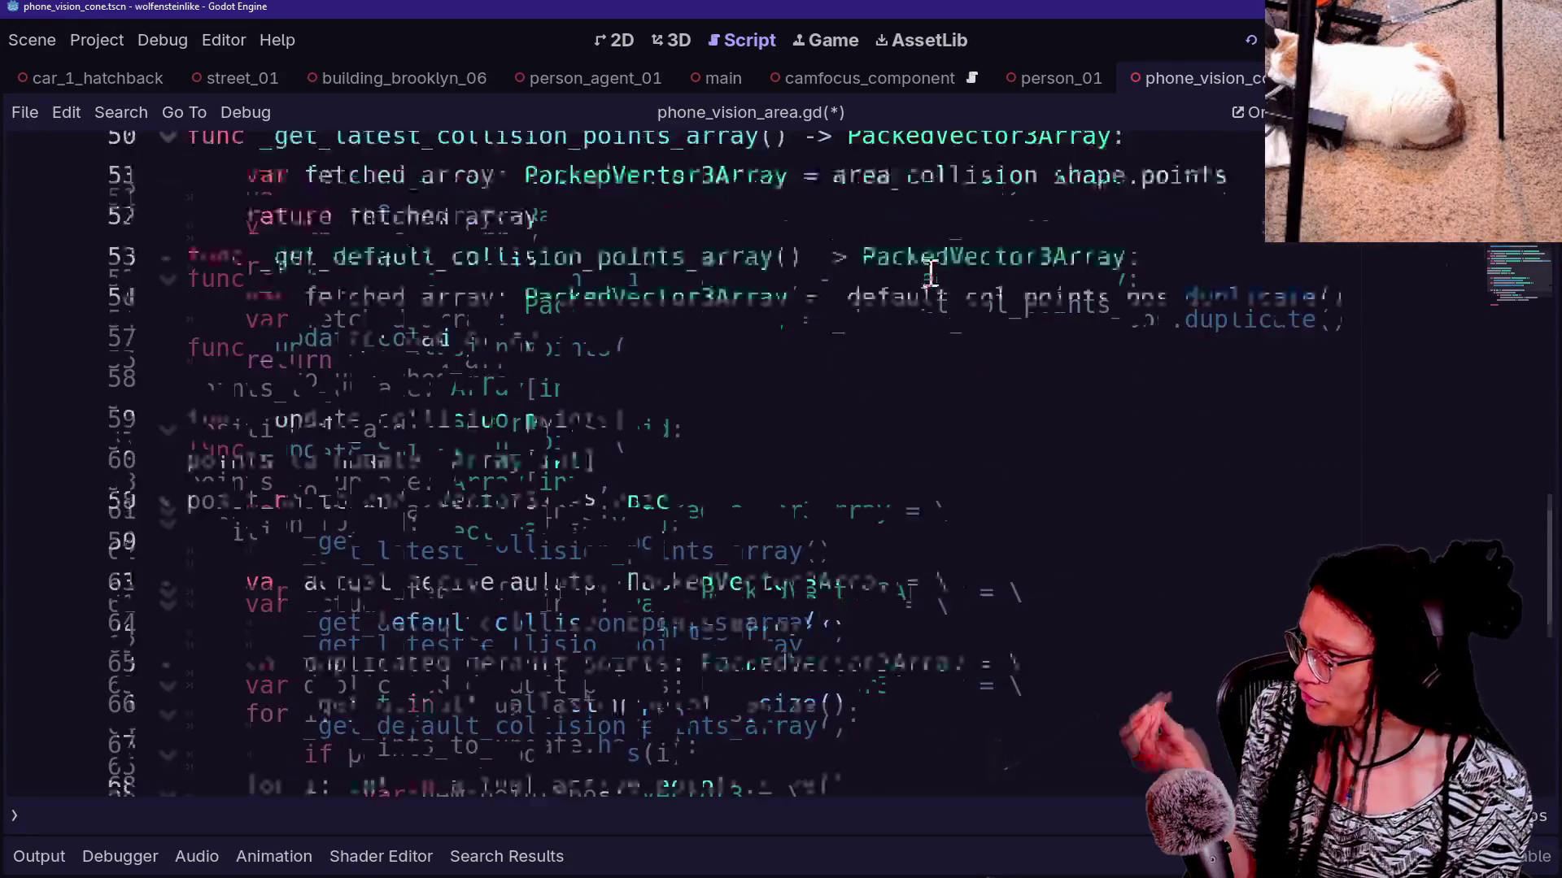
pyautogui.scroll(-1, 931, 280)
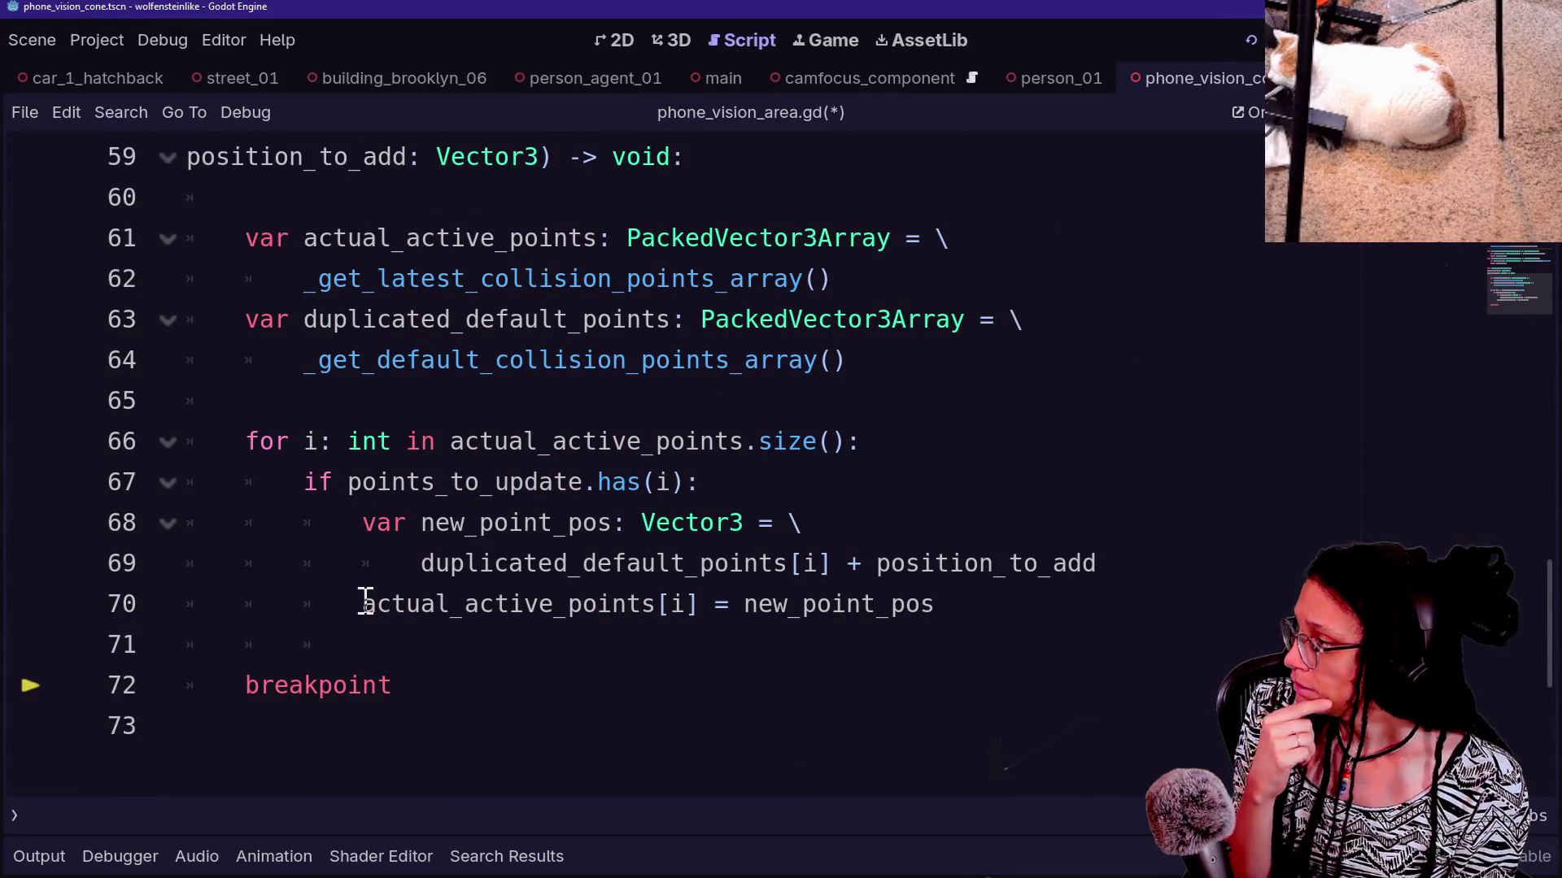
pyautogui.scroll(1, 362, 589)
pyautogui.moveTo(305, 360); pyautogui.dragTo(376, 359)
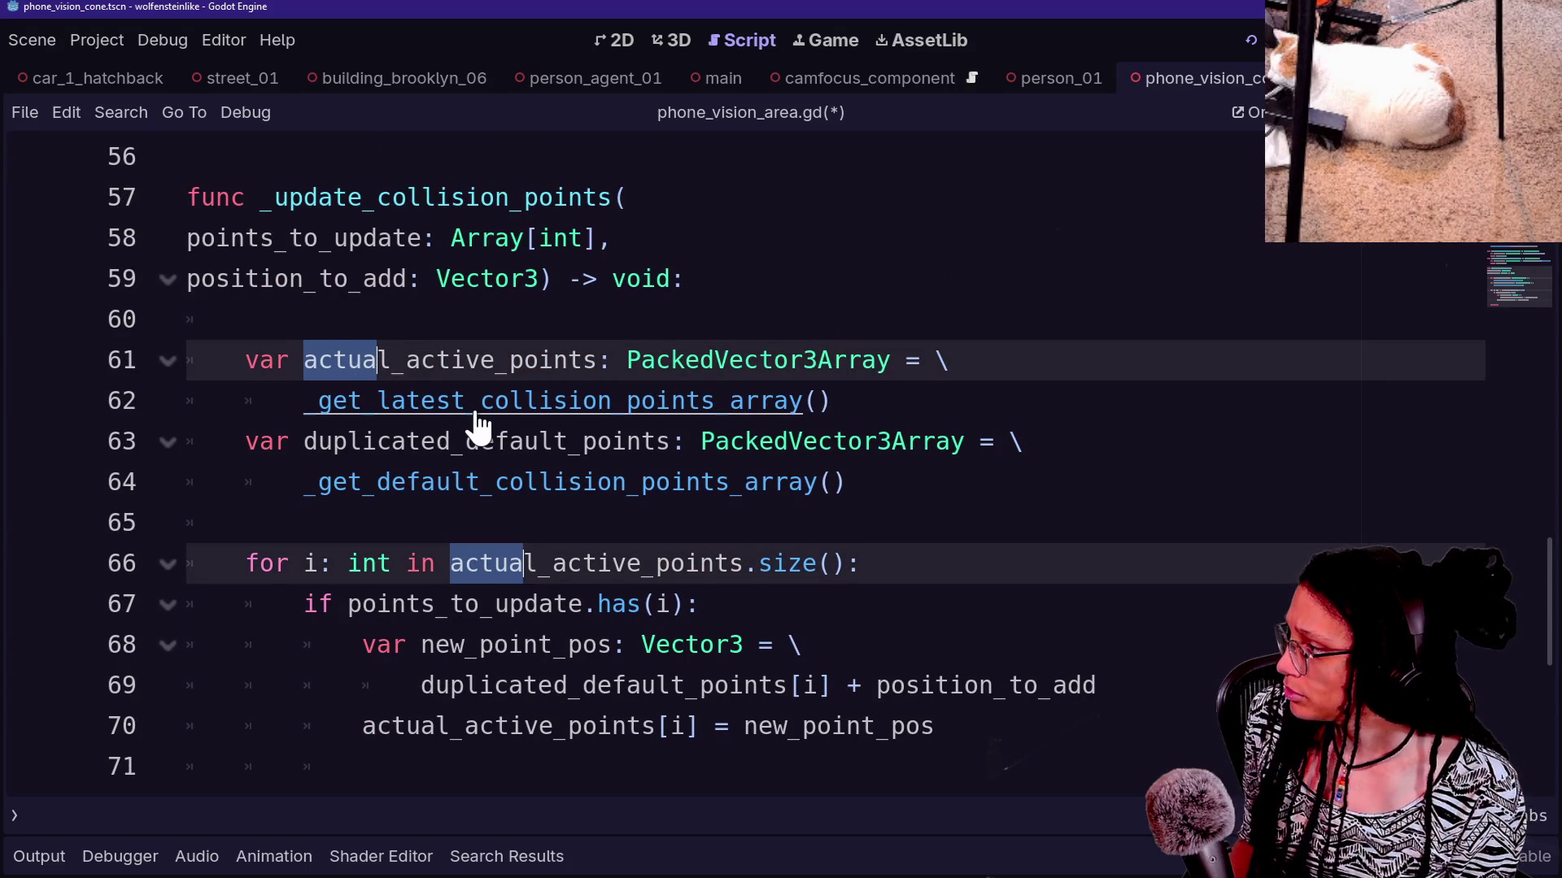
pyautogui.click(421, 361)
pyautogui.moveTo(407, 360); pyautogui.dragTo(495, 360)
pyautogui.click(340, 360)
pyautogui.moveTo(303, 359); pyautogui.dragTo(543, 360)
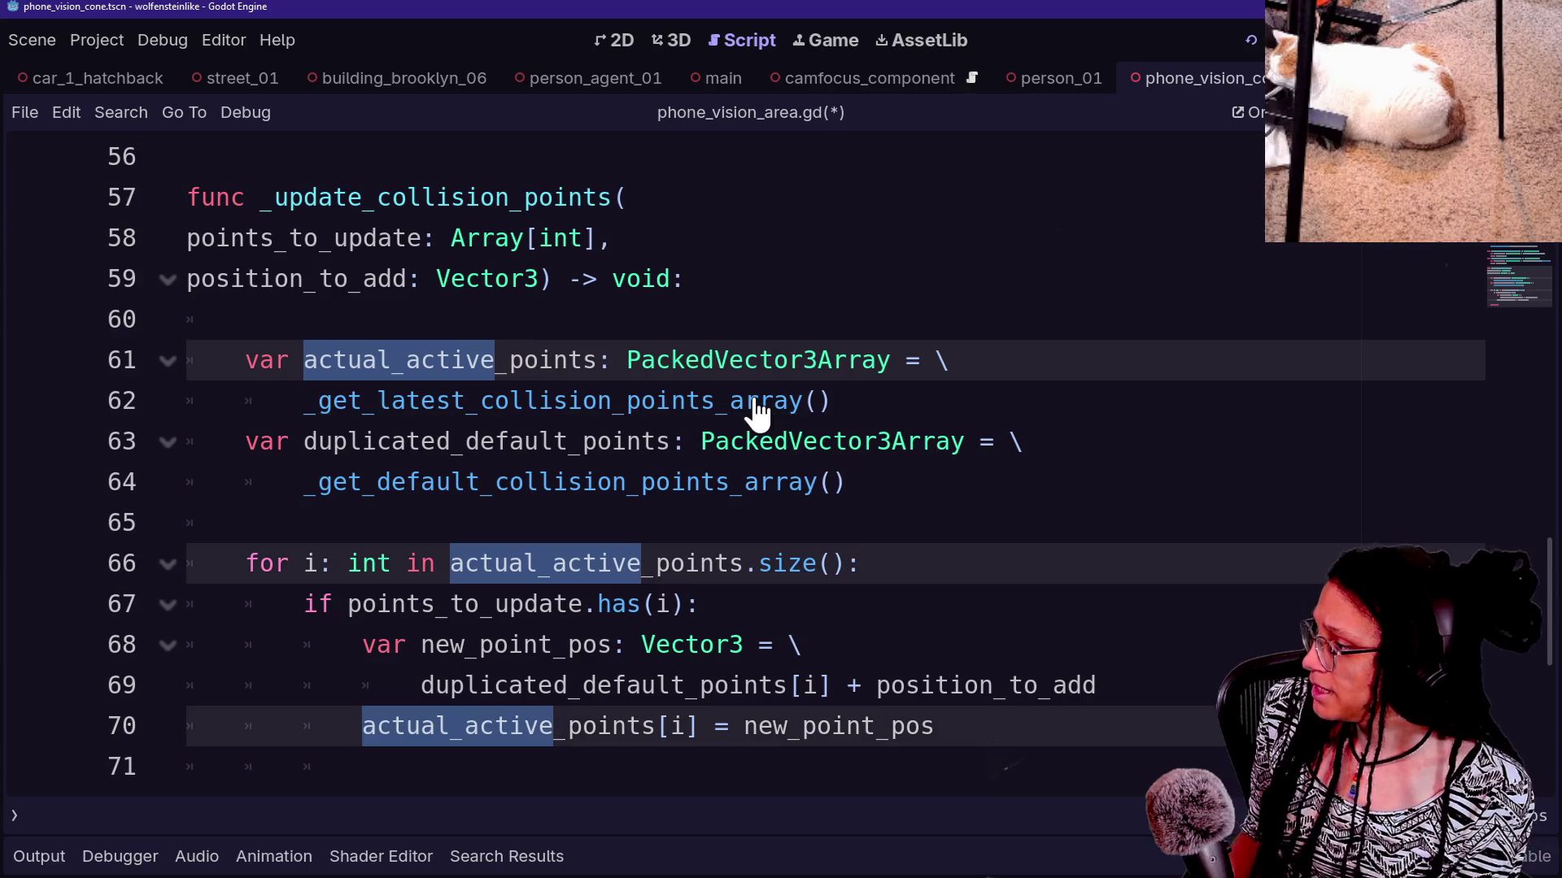
pyautogui.write('latest')
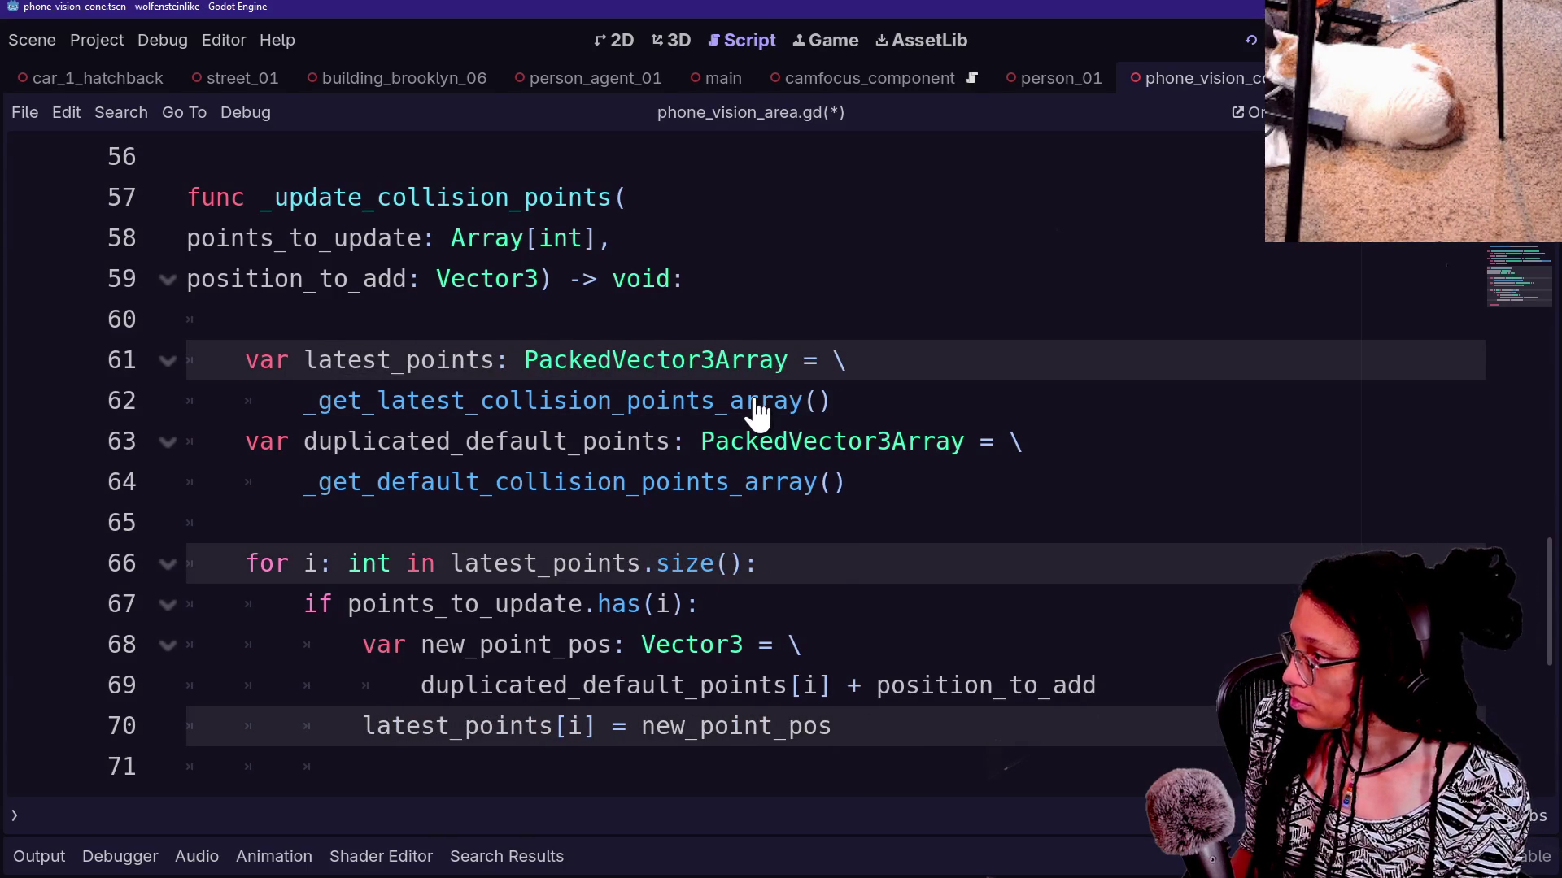
pyautogui.click(493, 364)
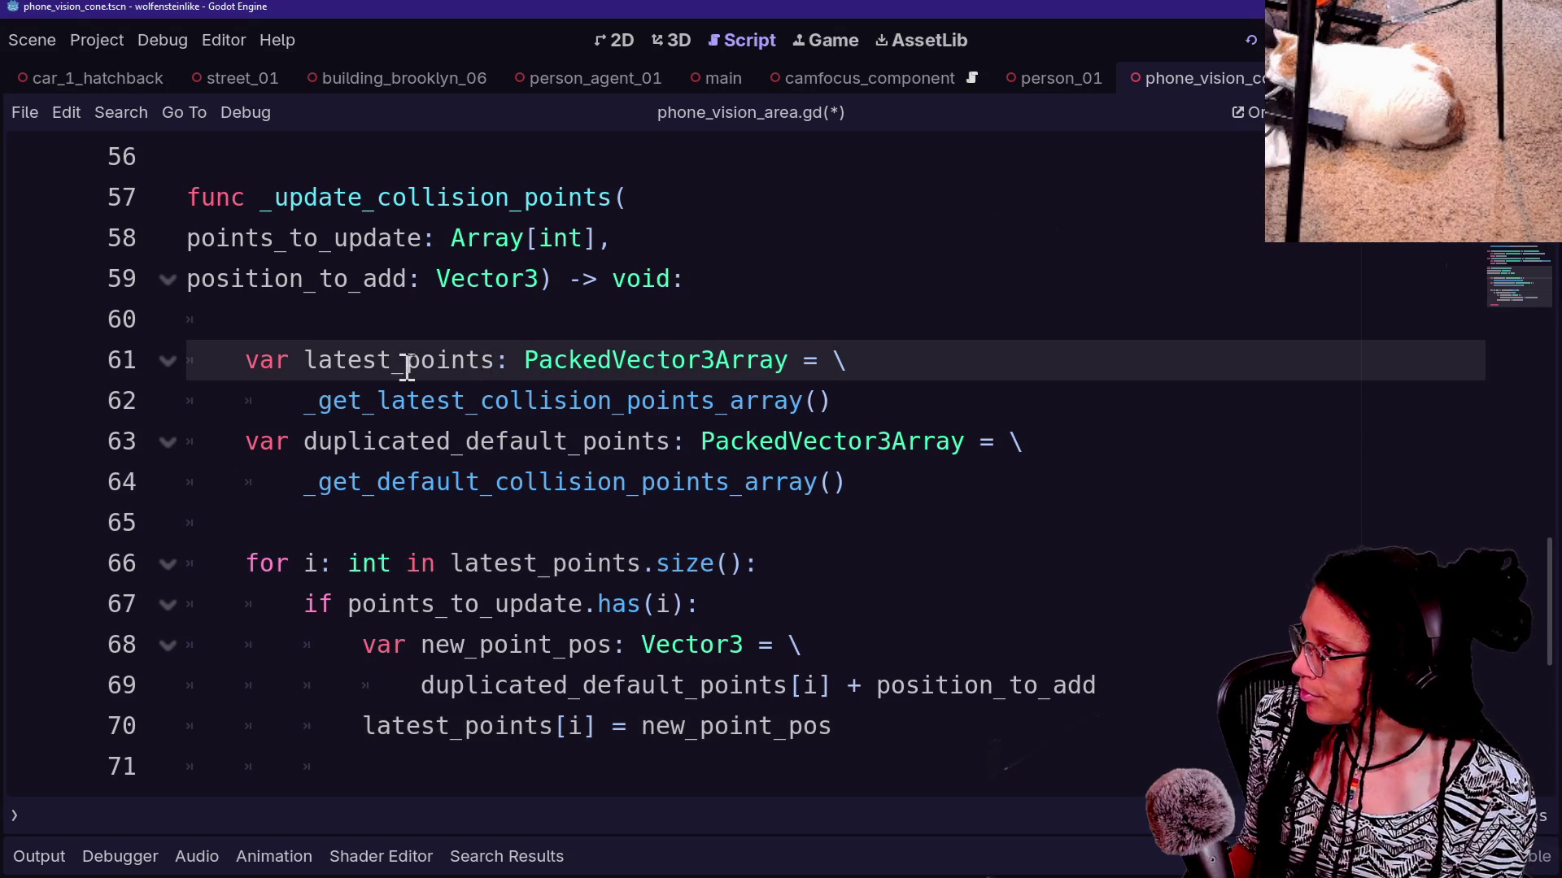
# Start a new line after the line-70 point assignment inside the loop
pyautogui.moveTo(407, 366); pyautogui.dragTo(641, 401)
pyautogui.click(641, 401)
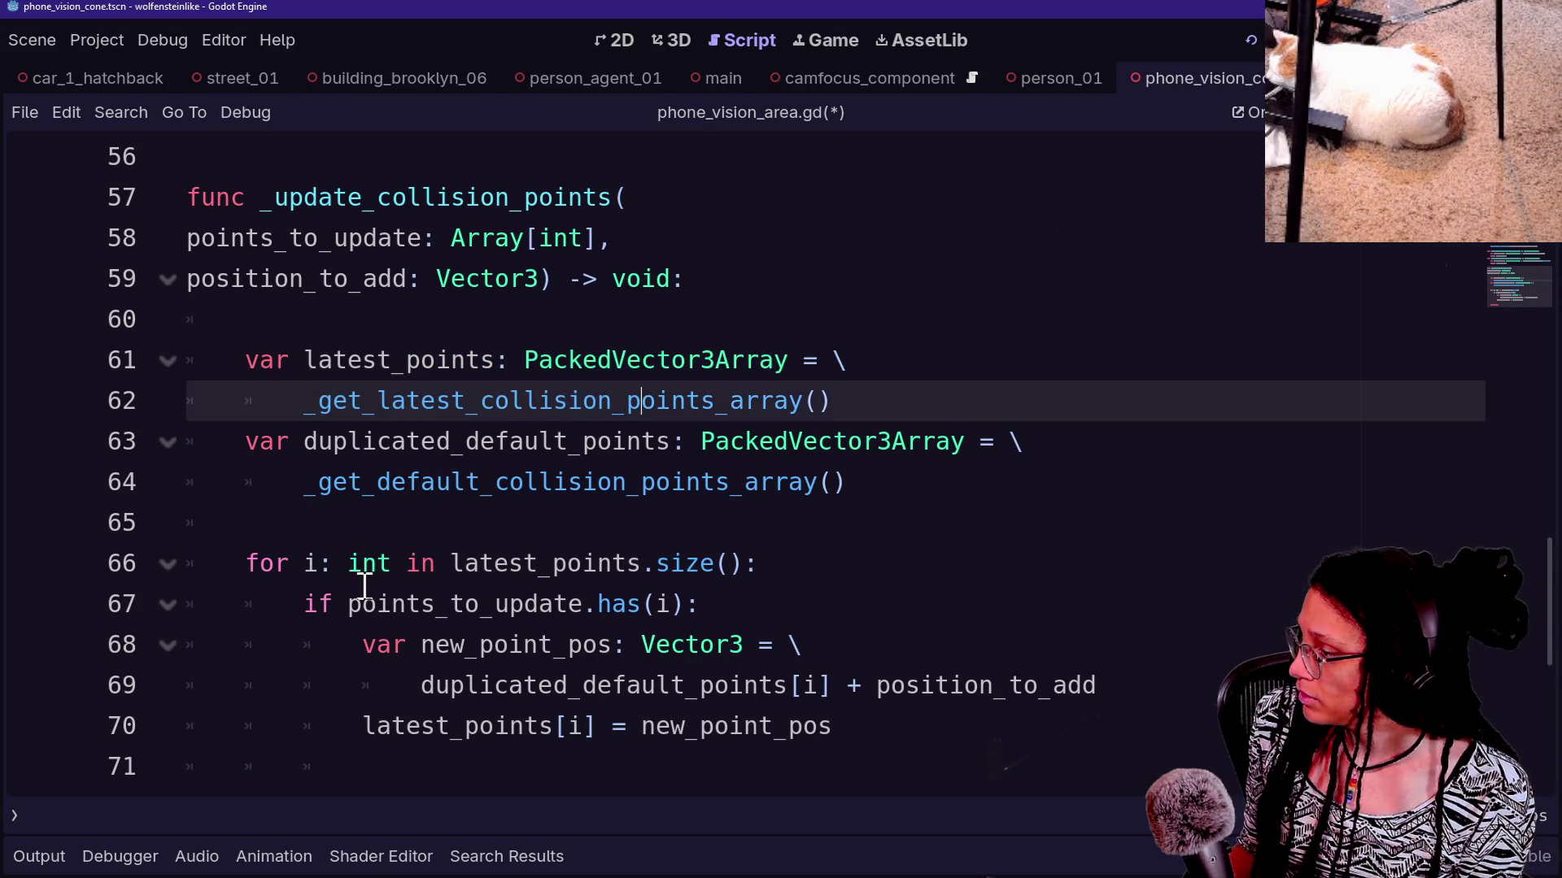
pyautogui.moveTo(470, 728); pyautogui.dragTo(837, 740)
pyautogui.click(871, 743)
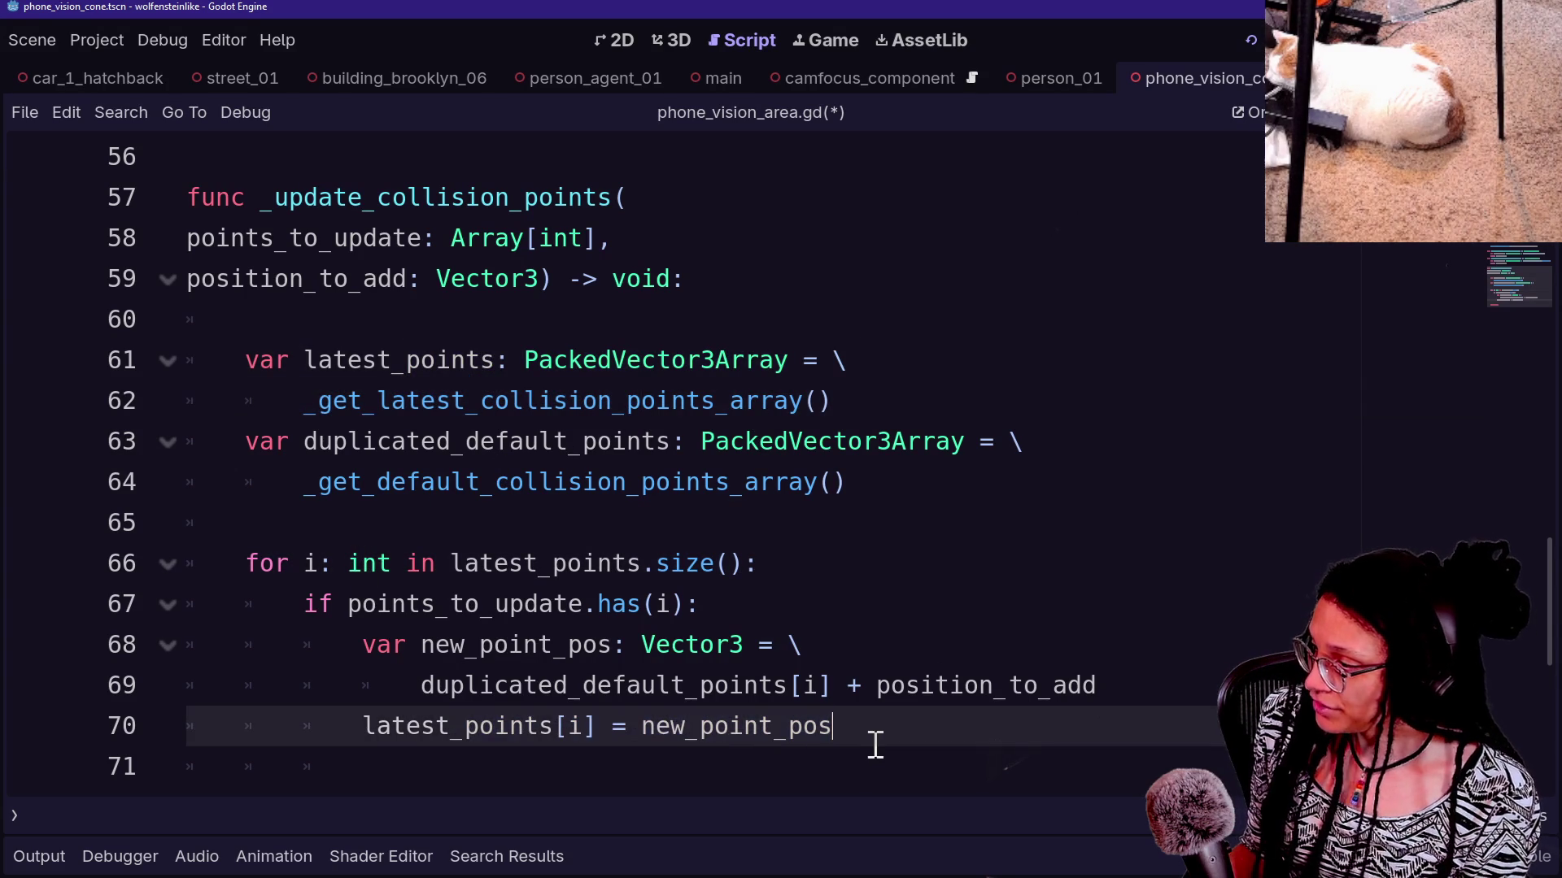
pyautogui.press('Down')
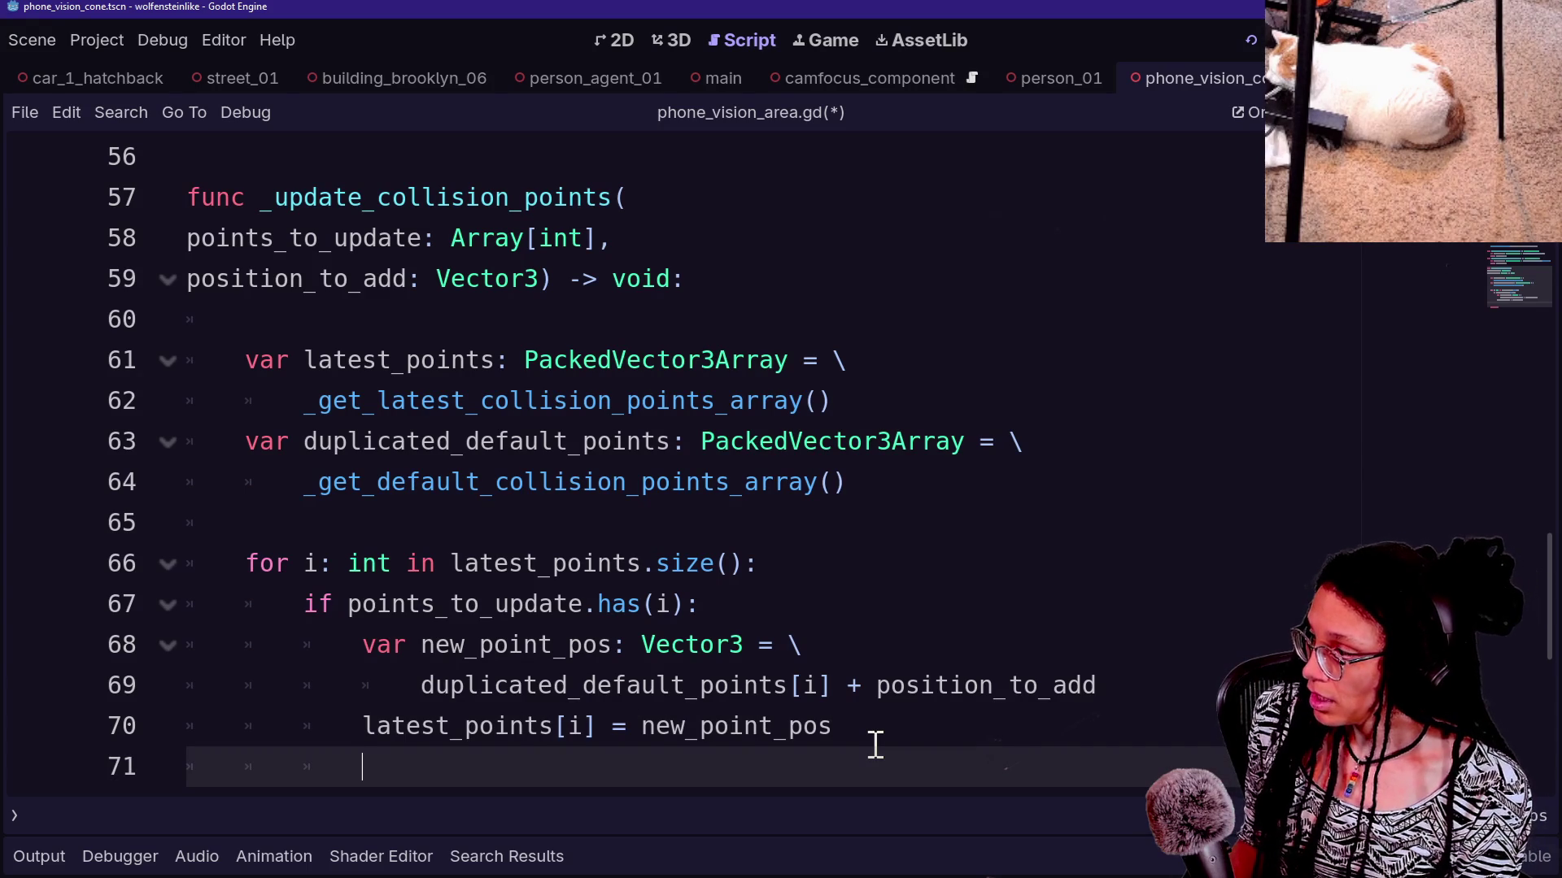
# Write 'area_collision.shape.points = latest_points' with help from autocomplete
pyautogui.scroll(3, 874, 744)
pyautogui.scroll(-4, 875, 744)
pyautogui.write('area')
pyautogui.press('Return')
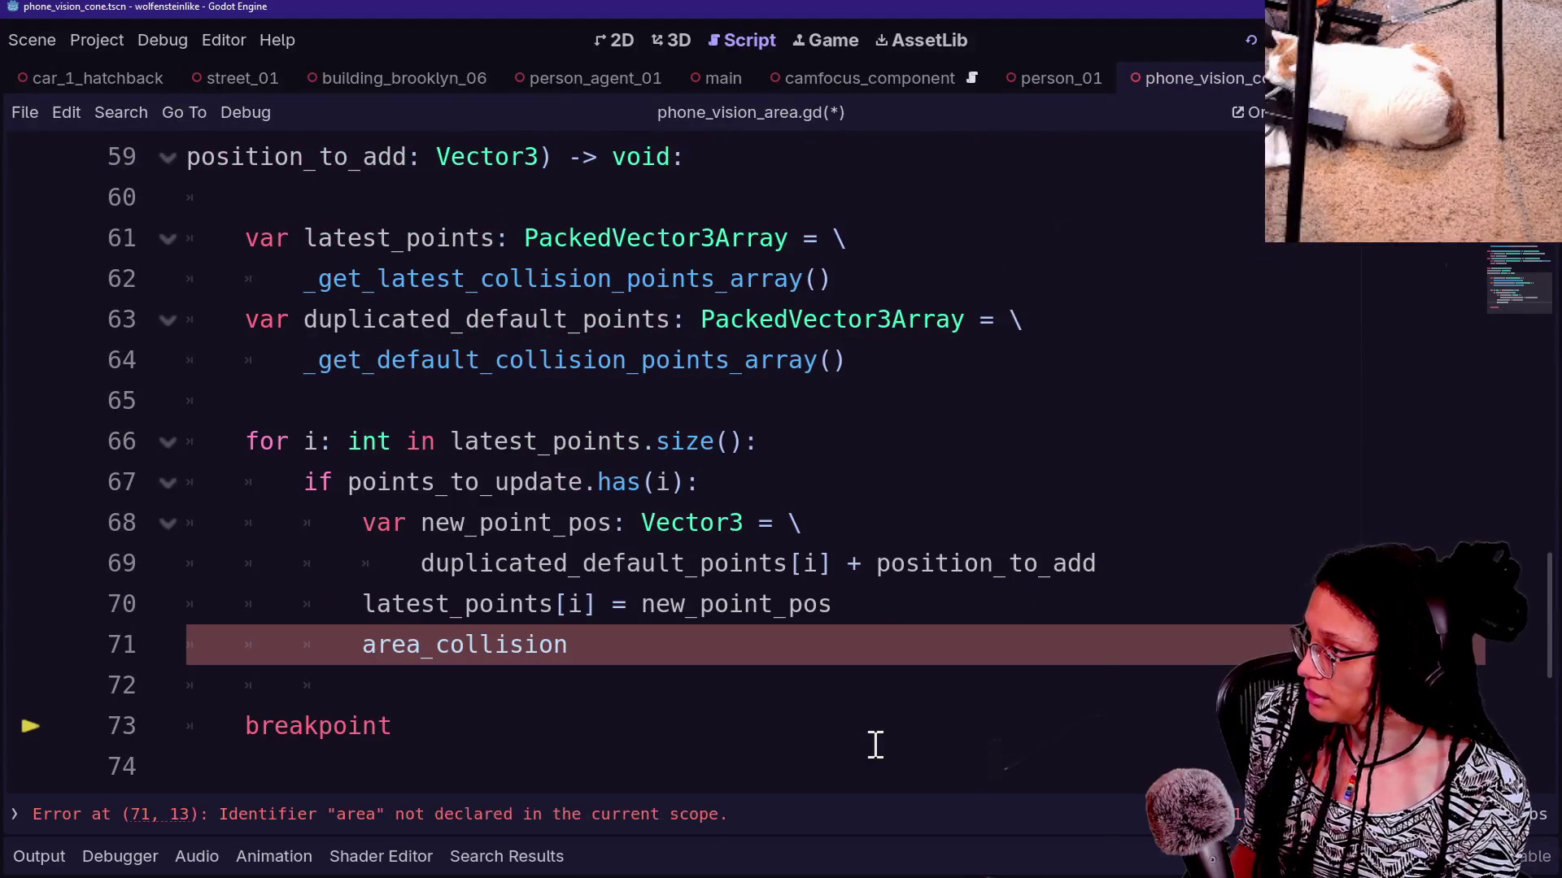
pyautogui.write('.')
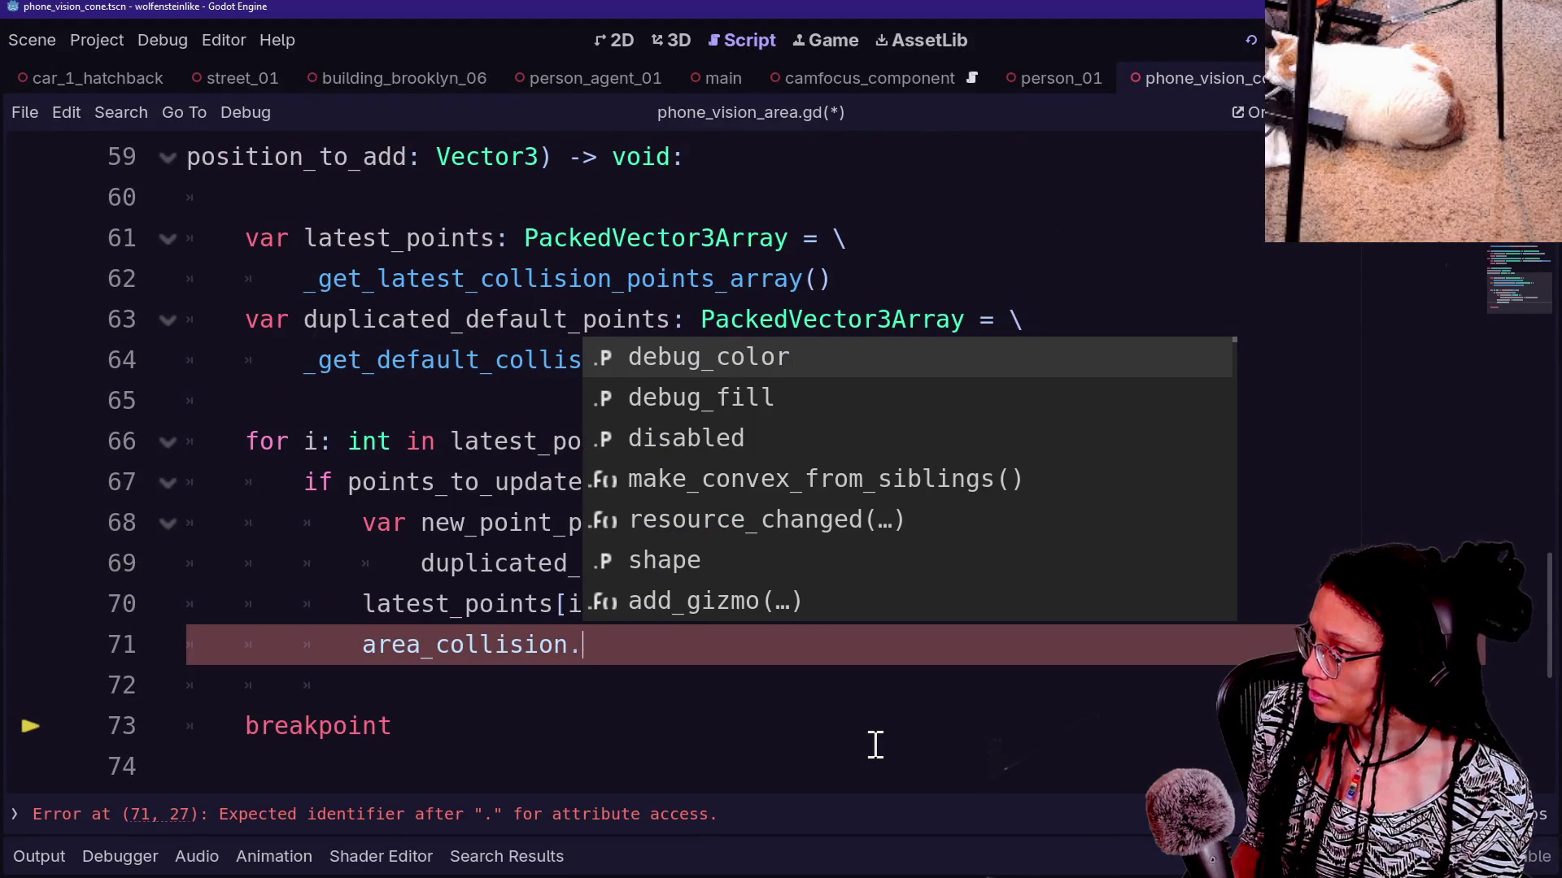
pyautogui.press('Down')
pyautogui.press('Down')
pyautogui.press('Down')
pyautogui.press('Return')
pyautogui.write('.')
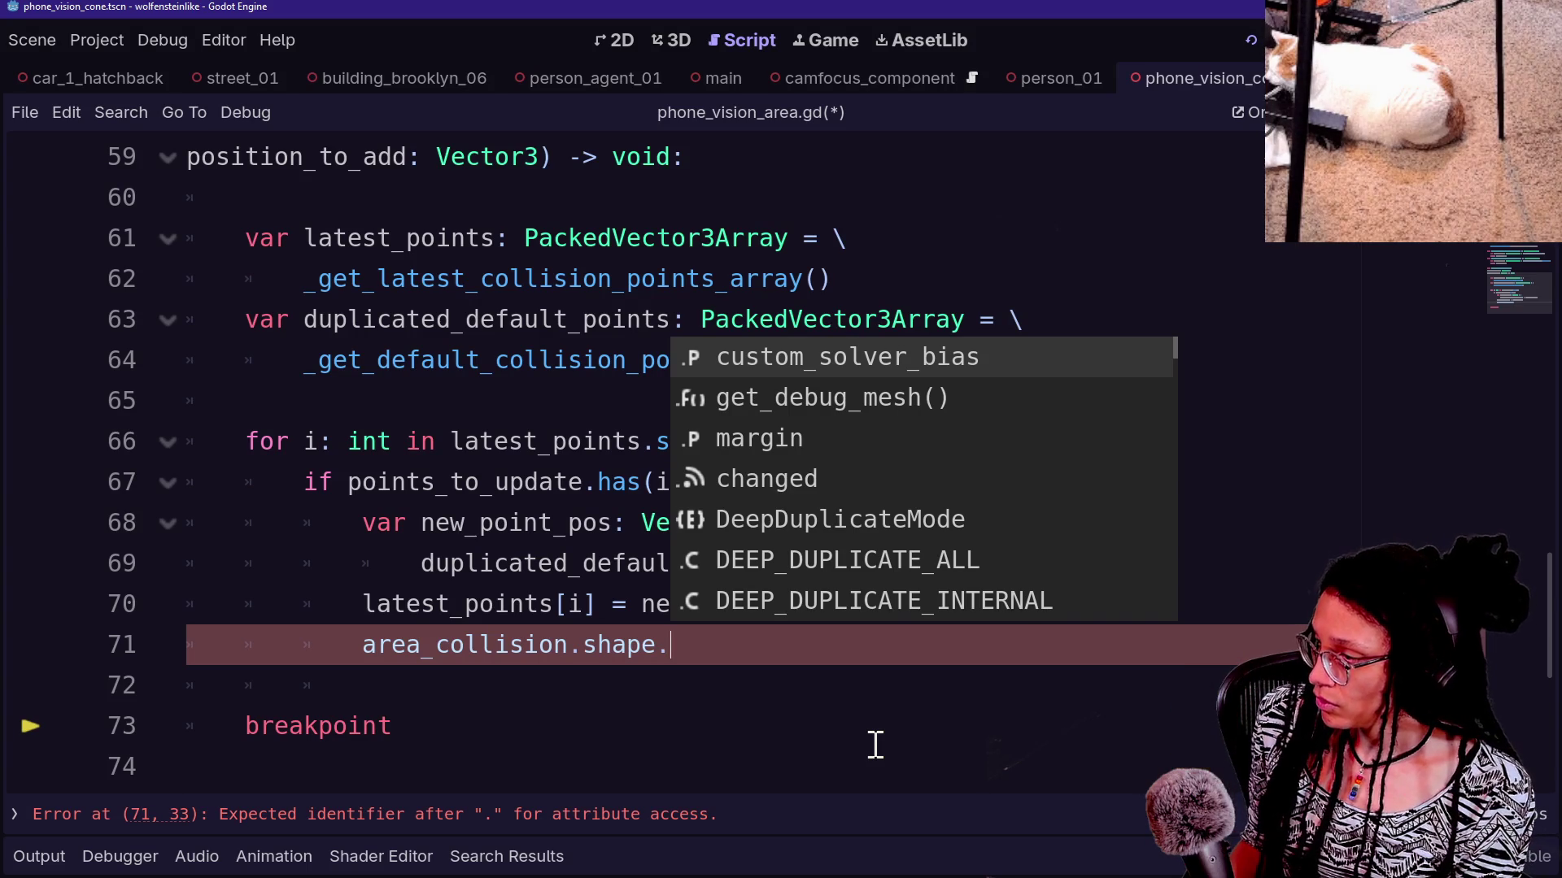
pyautogui.write('points')
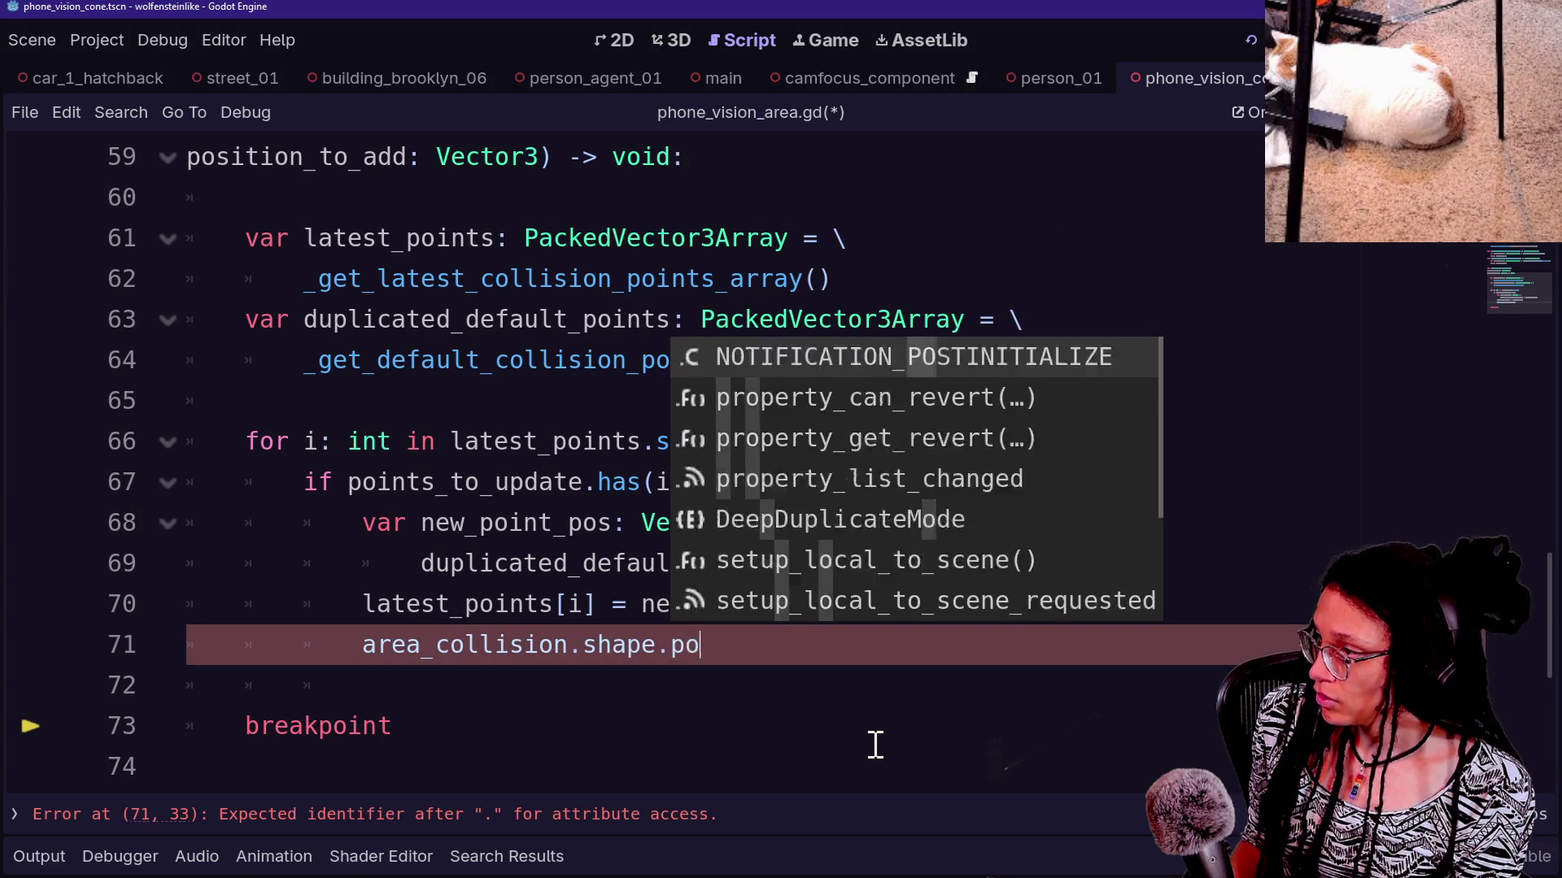
pyautogui.scroll(5, 830, 513)
pyautogui.scroll(-1, 832, 510)
pyautogui.scroll(-4, 831, 511)
pyautogui.write(' = ')
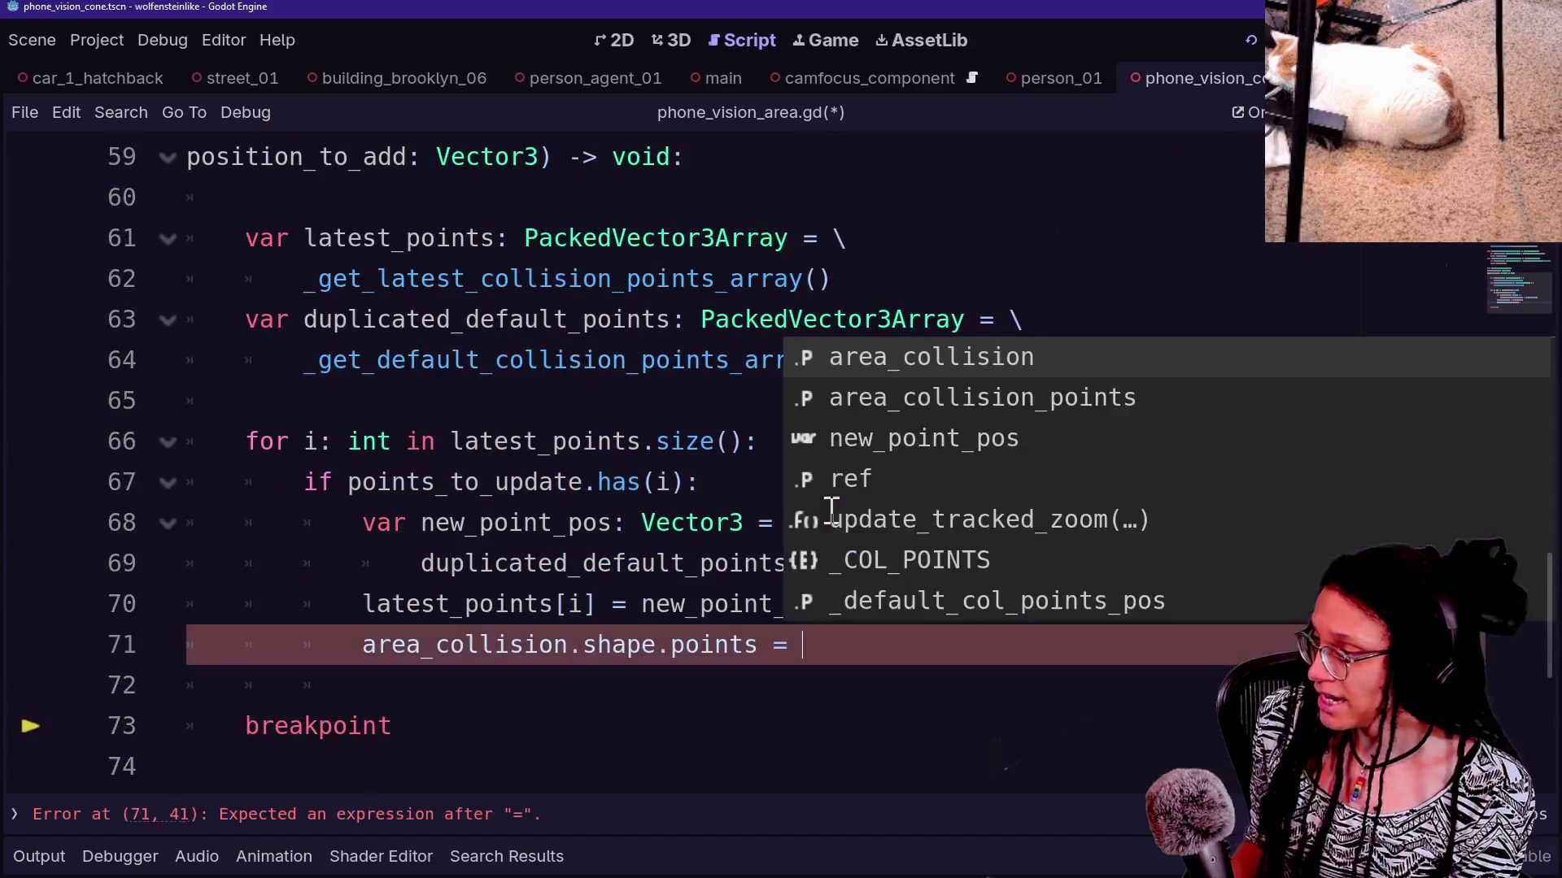
pyautogui.write('latest_points')
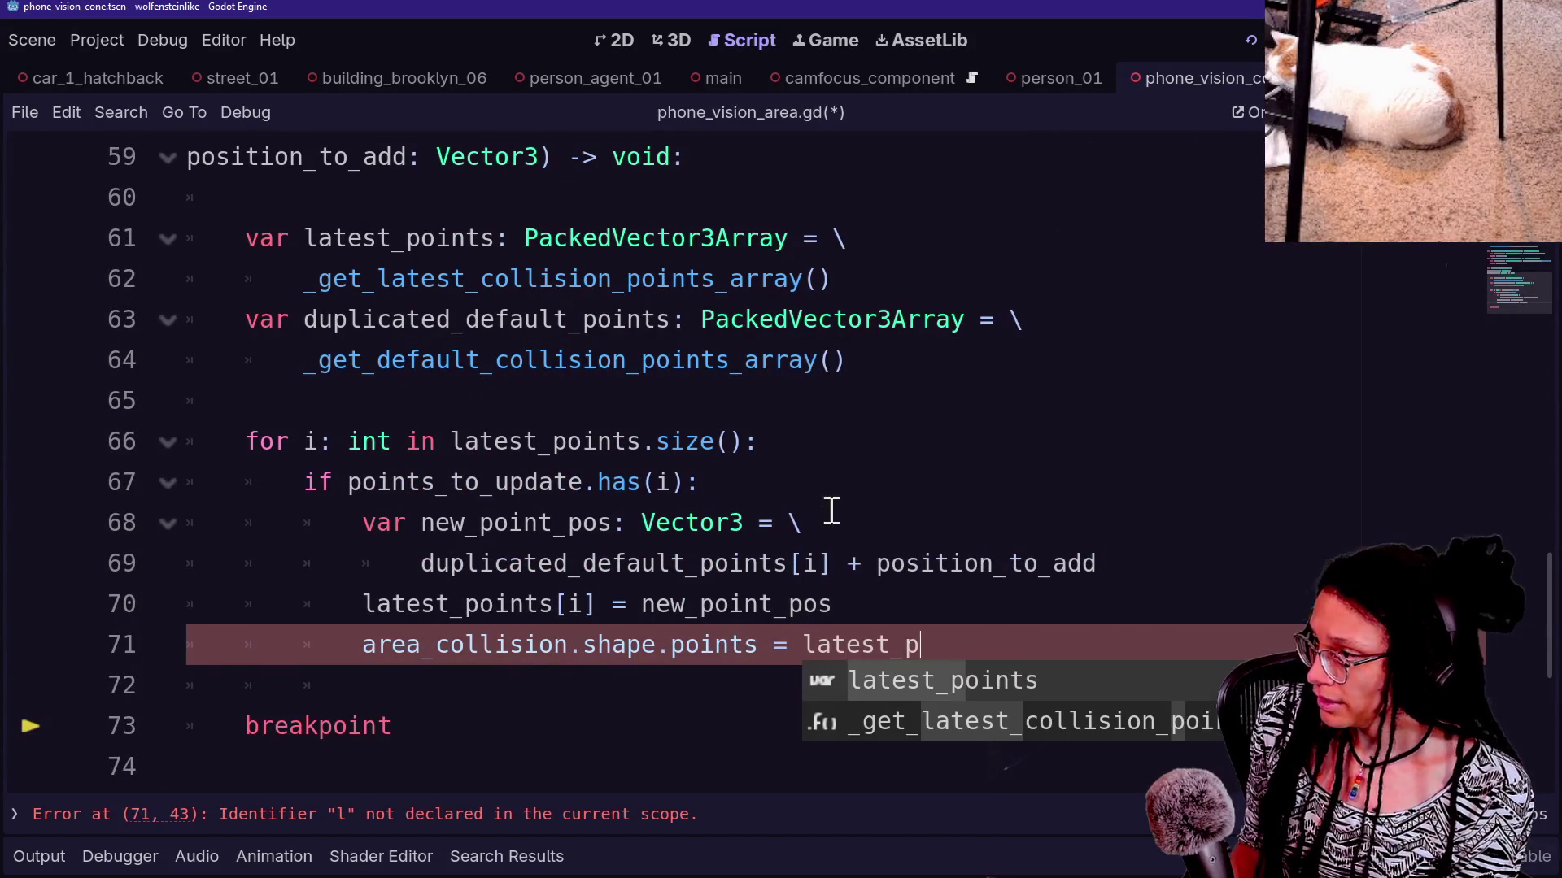
pyautogui.click(1067, 241)
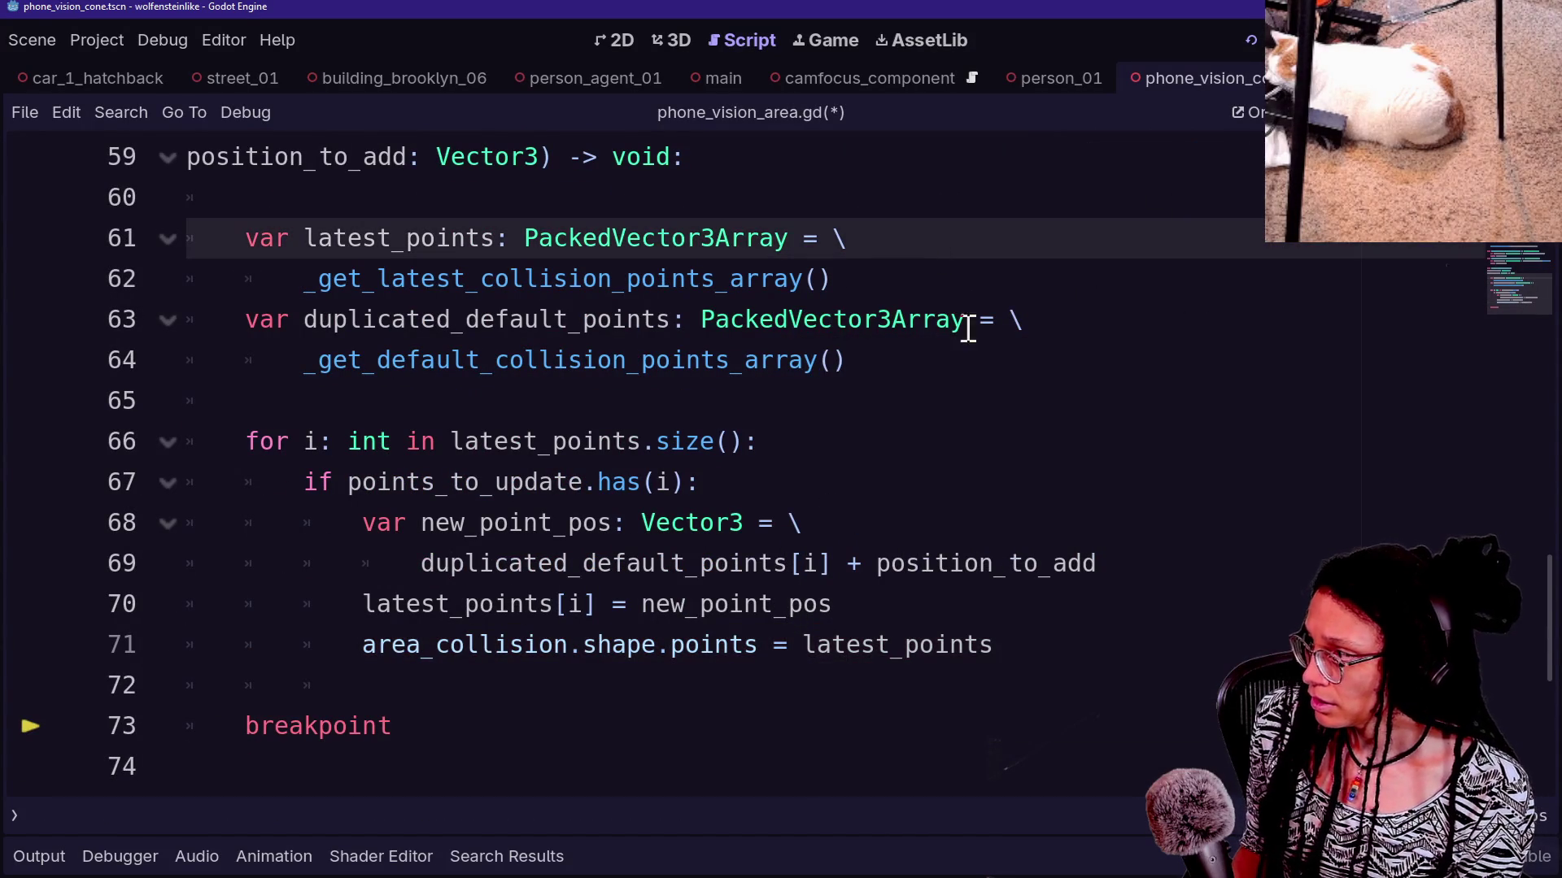
# Move the assignment below the loop, after a blank line, and dedent it to function level
pyautogui.moveTo(1050, 659); pyautogui.dragTo(1046, 613)
pyautogui.hotkey('ctrl', 'x')
pyautogui.press('Down')
pyautogui.press('Left')
pyautogui.press('Left')
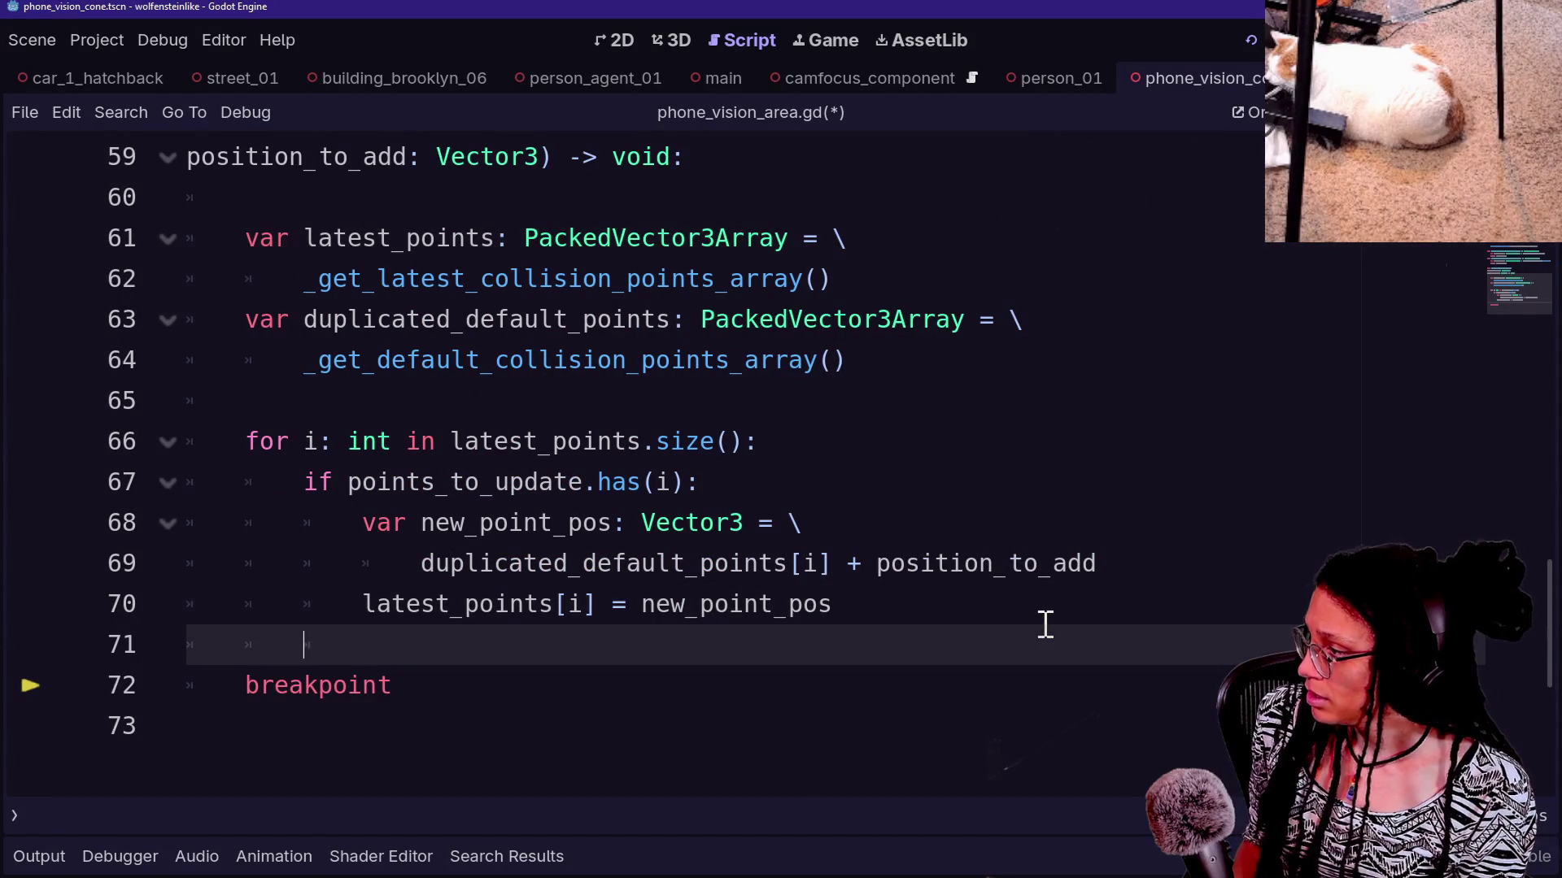
pyautogui.hotkey('ctrl', 'v')
pyautogui.click(336, 674)
pyautogui.press('BackSpace')
pyautogui.press('BackSpace')
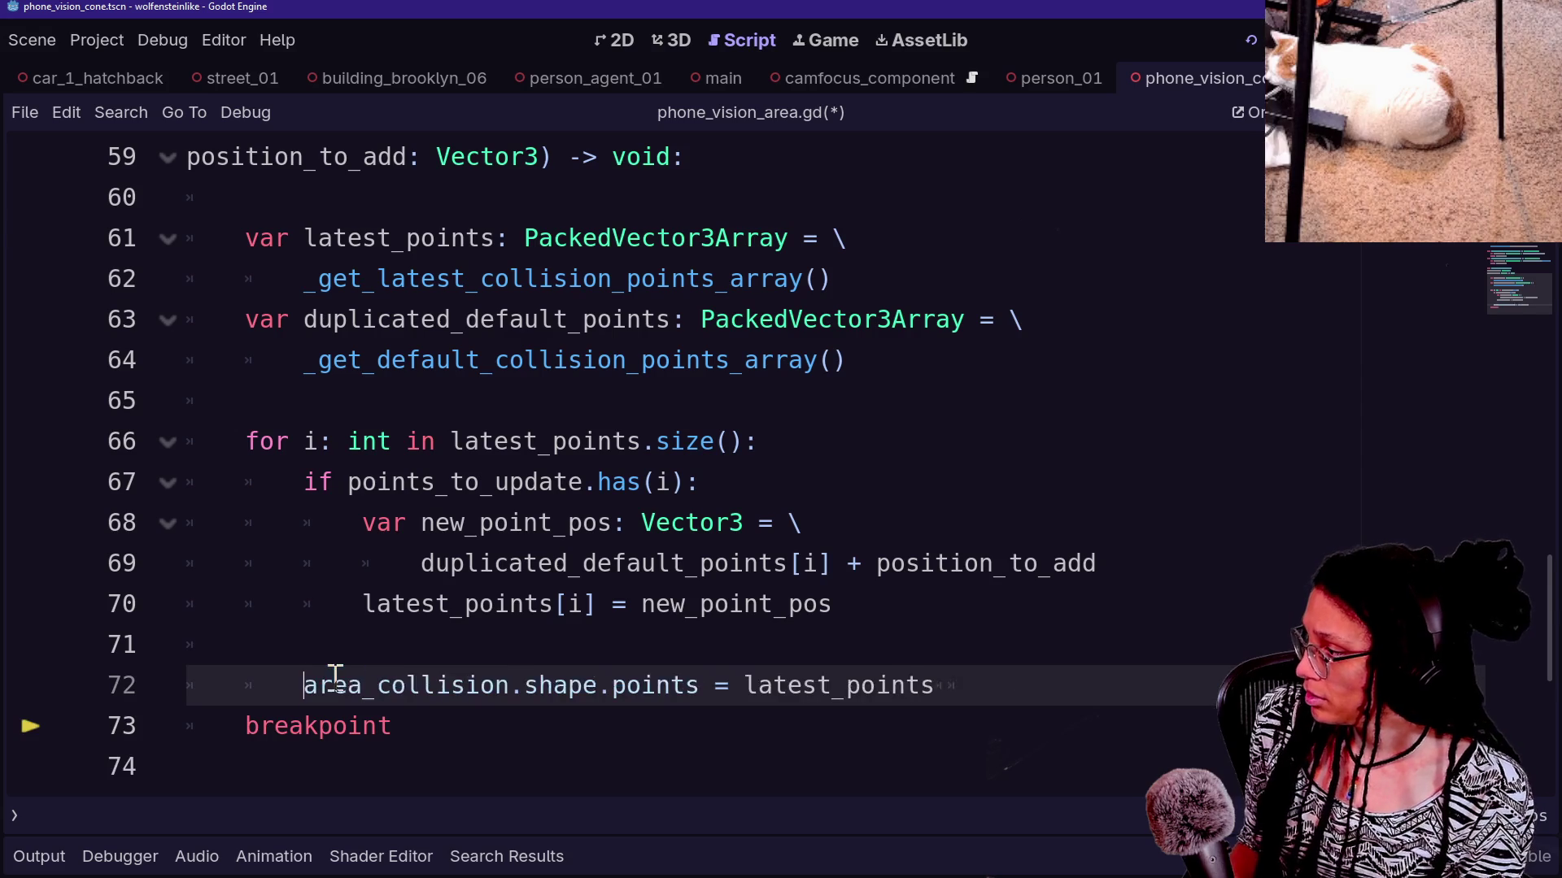
# Delete the breakpoint statement, save the script, and run the game
pyautogui.doubleClick(298, 724)
pyautogui.press('BackSpace')
pyautogui.hotkey('ctrl', 's')
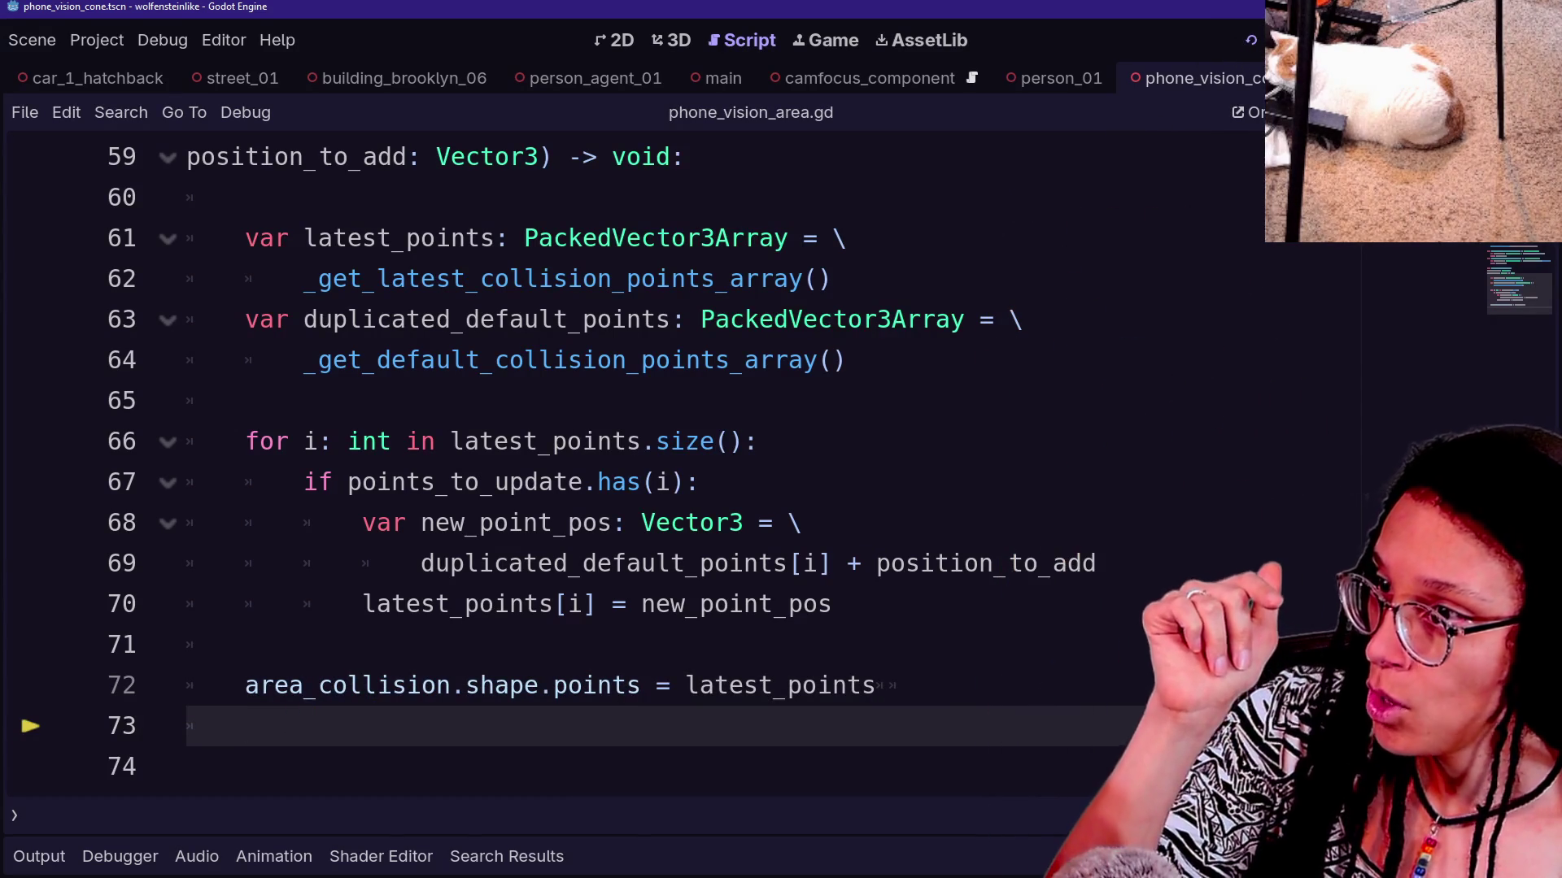
pyautogui.click(1256, 39)
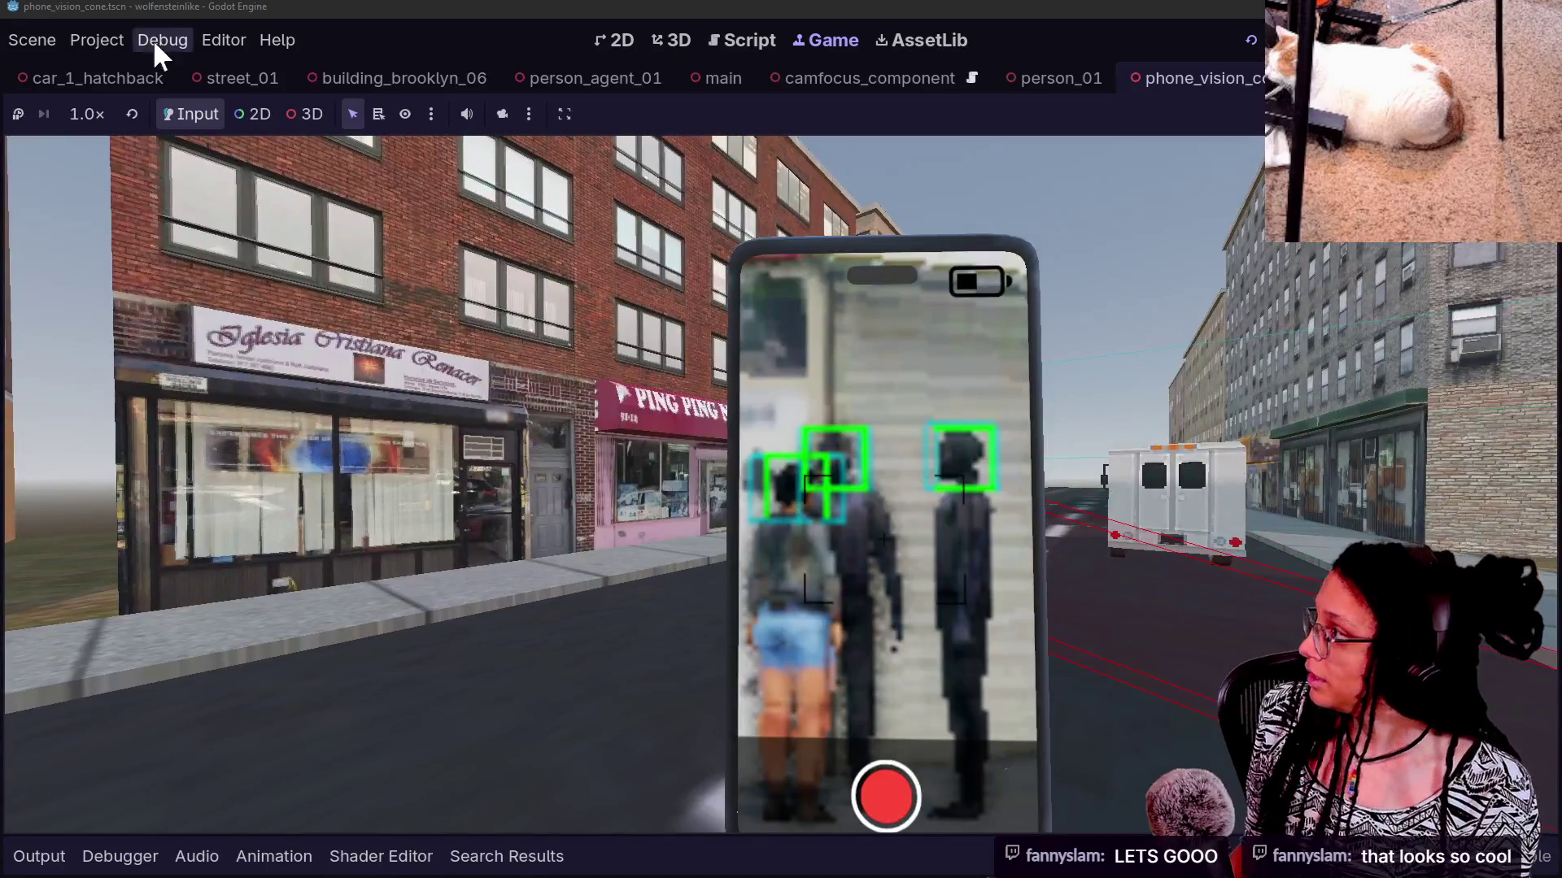
# Open the Debug menu's display options while the phone boxes three pedestrians
pyautogui.click(155, 39)
pyautogui.click(114, 39)
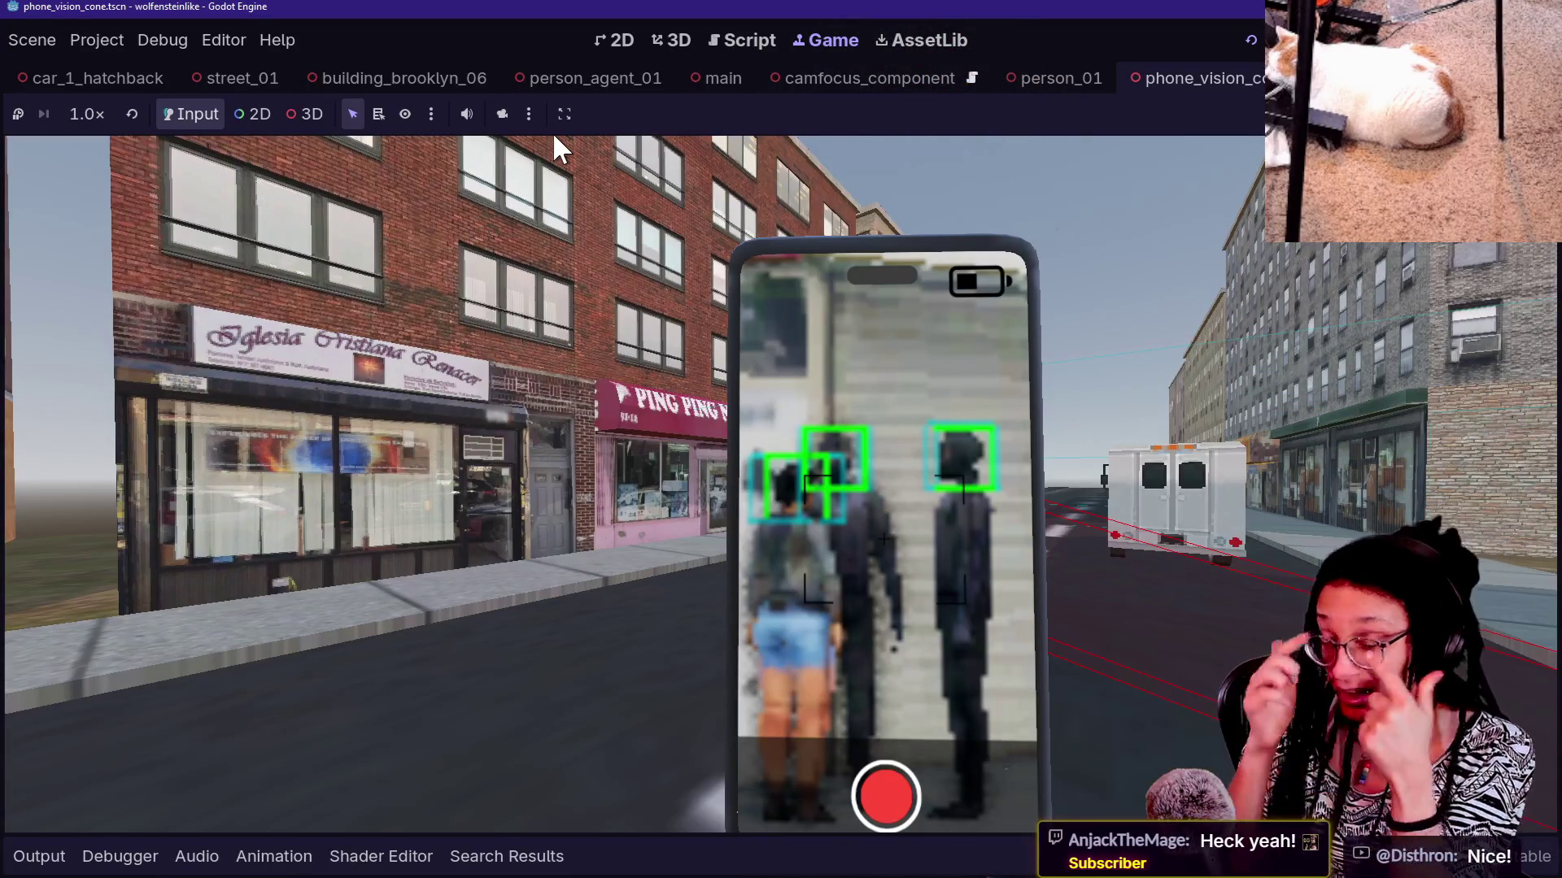
pyautogui.click(165, 47)
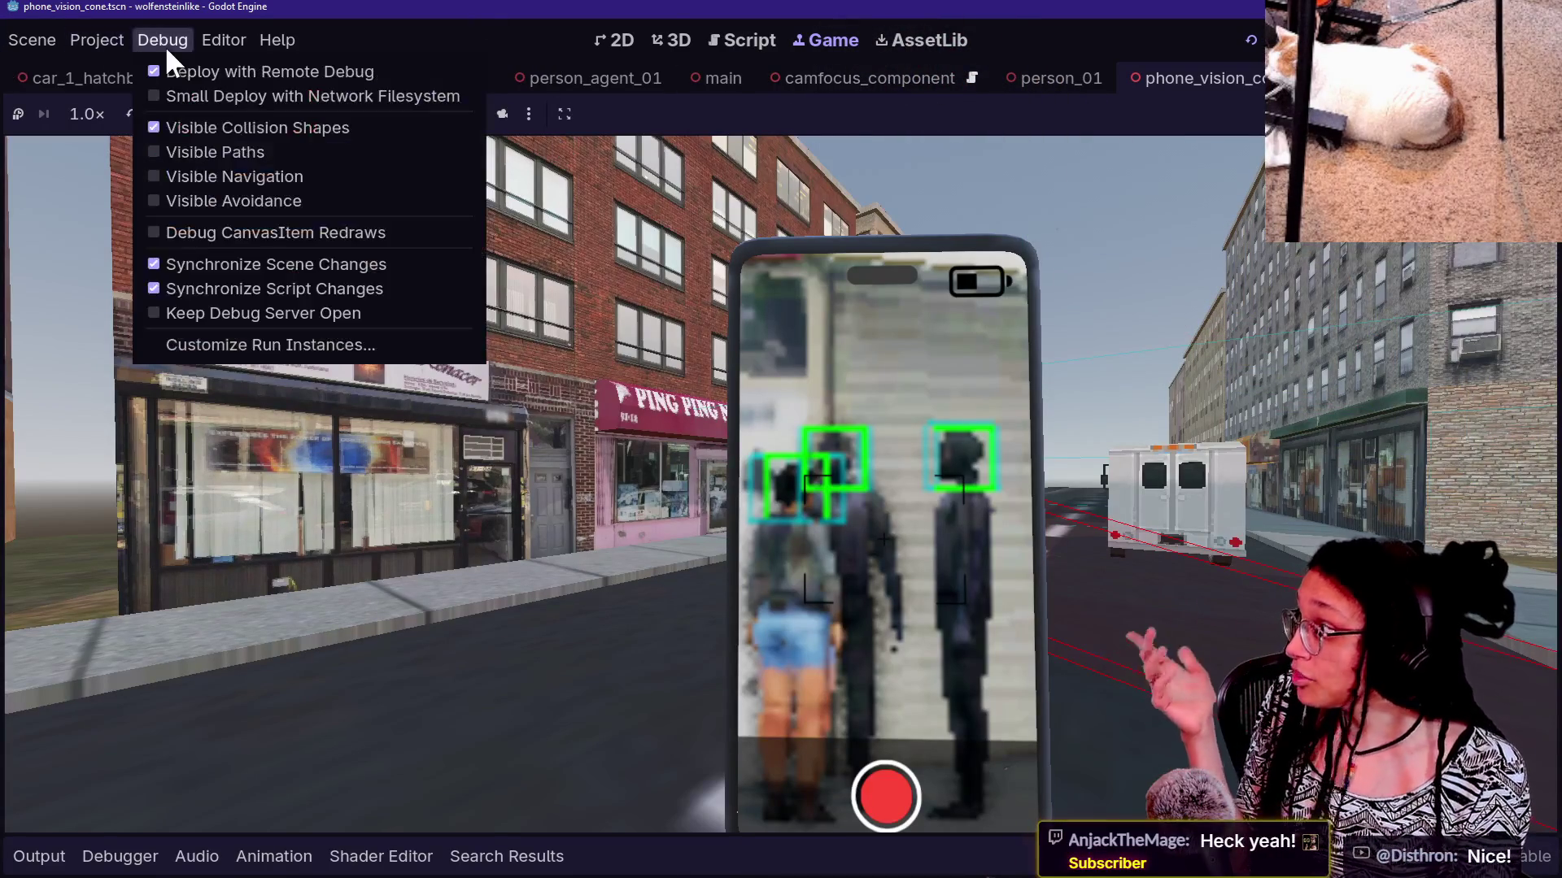
# Uncheck Visible Collision Shapes and relaunch the game
pyautogui.click(260, 128)
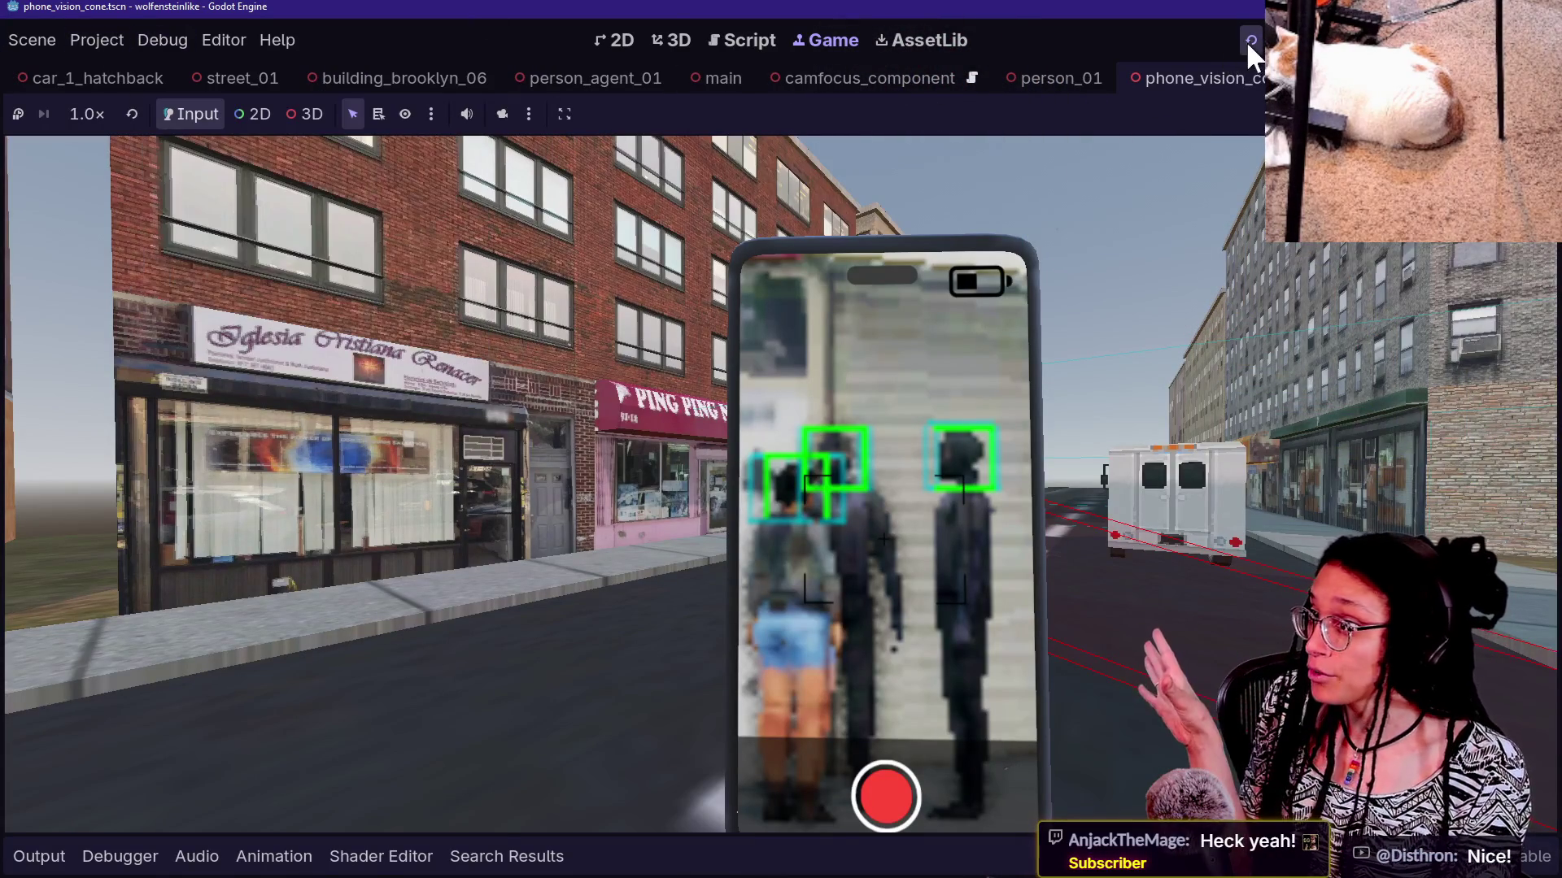
pyautogui.click(1245, 40)
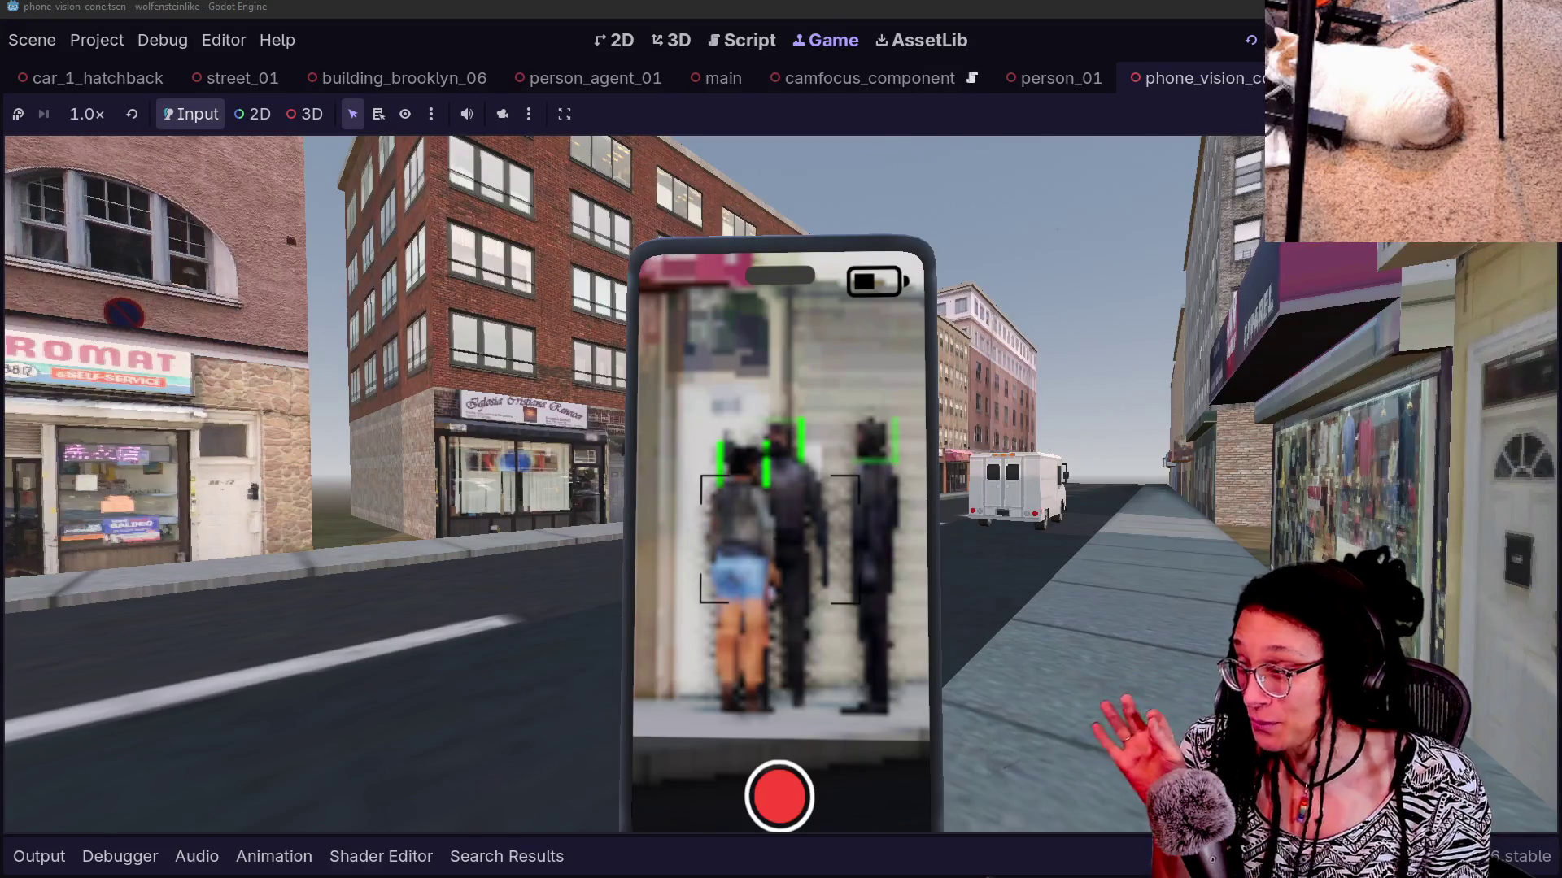
# Walk up to the woman and two masked agents by the nail spa, then back away to frame them
pyautogui.press('w')
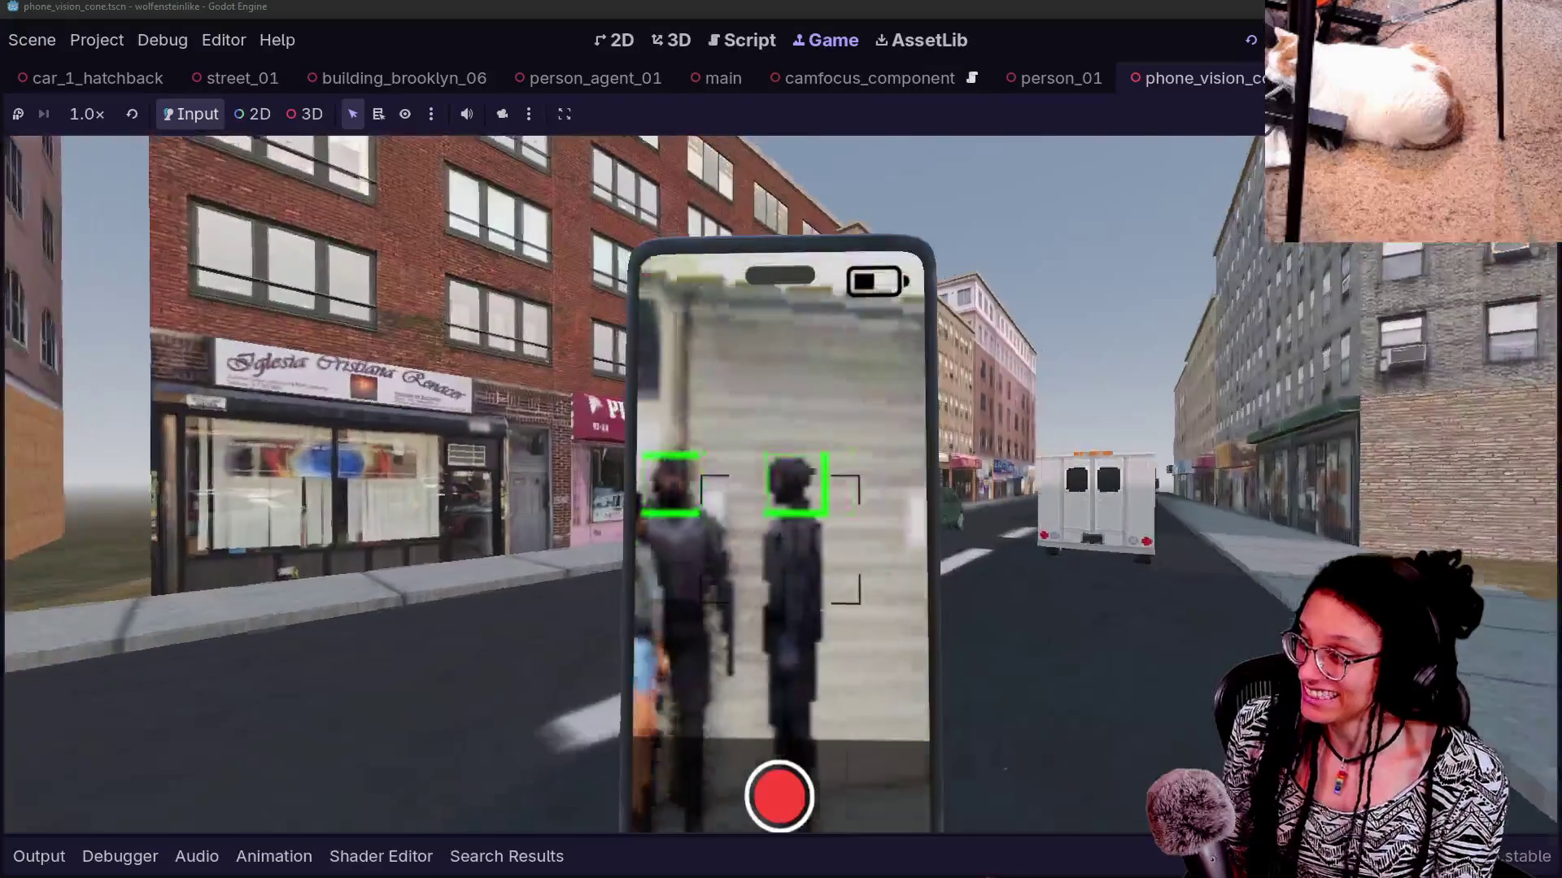
pyautogui.press('w')
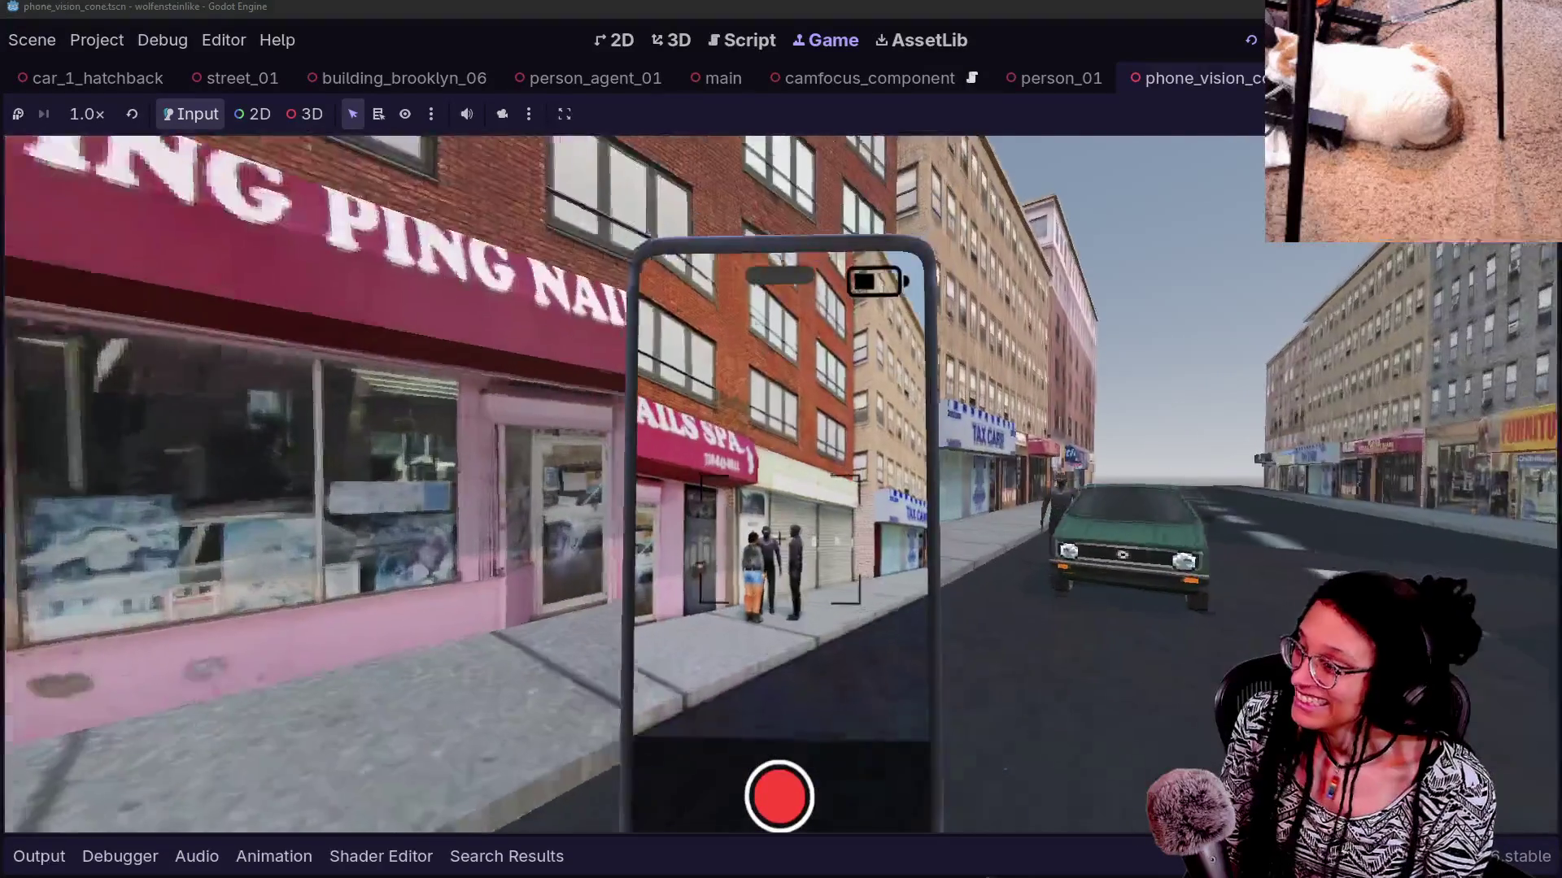
pyautogui.press('w')
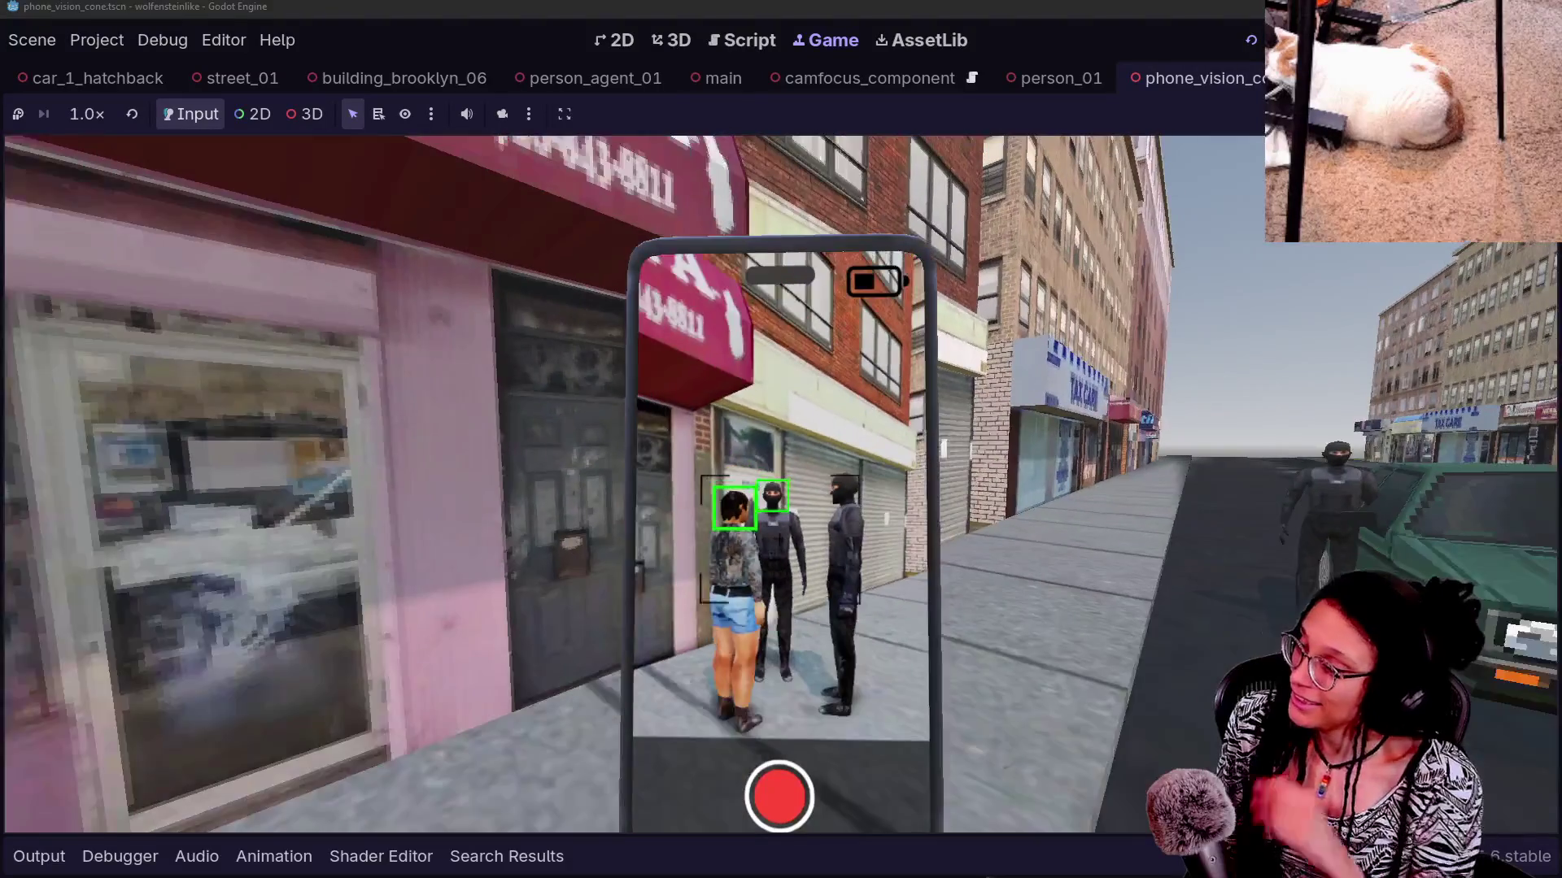
pyautogui.press('s')
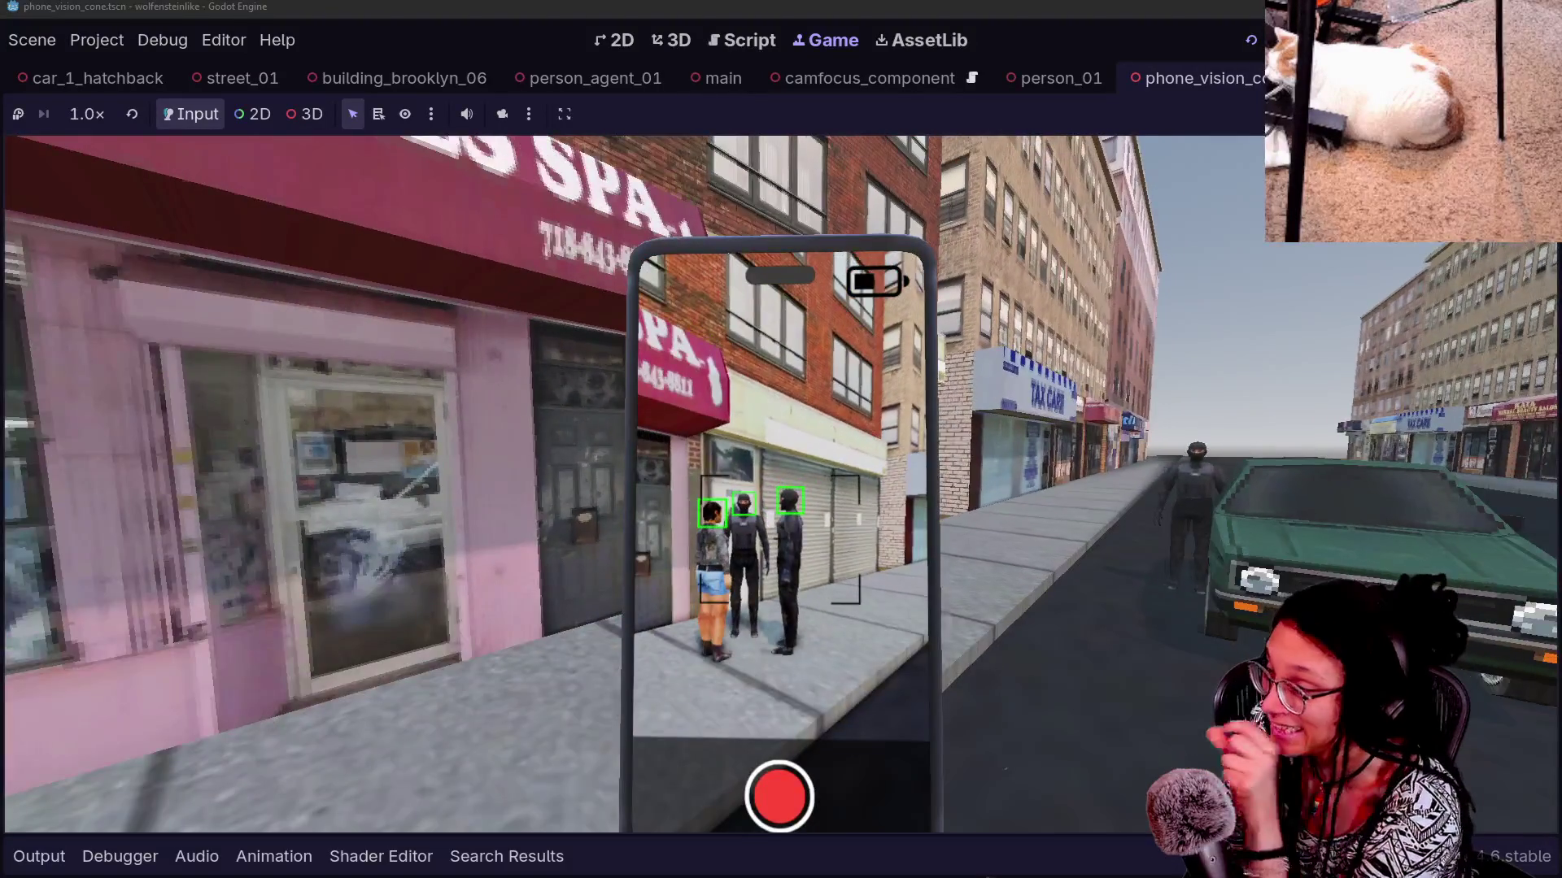
pyautogui.press('s')
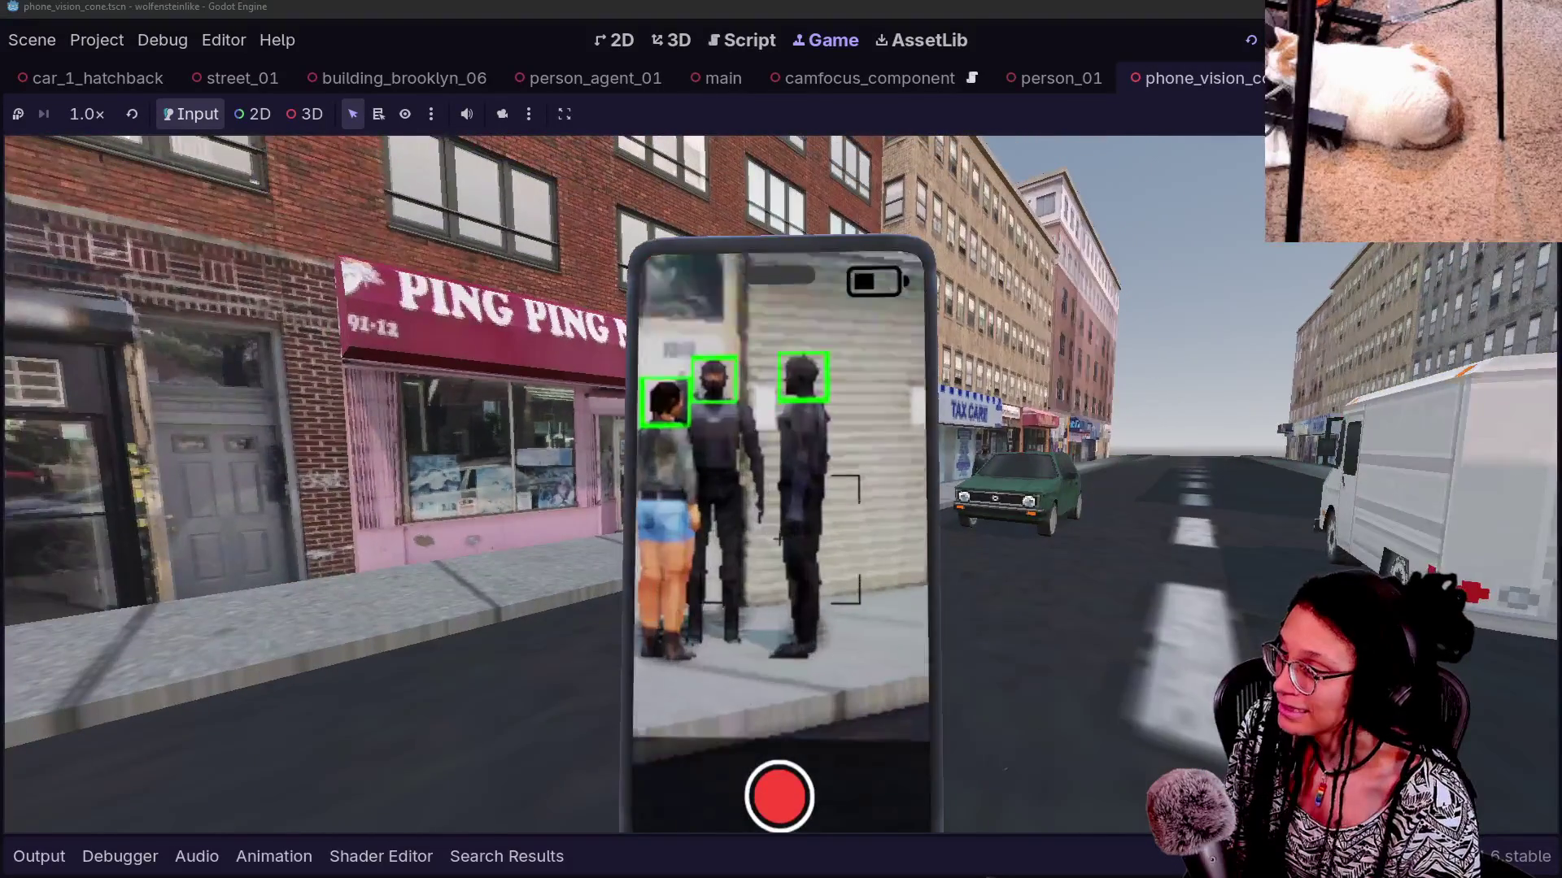
pyautogui.press('s')
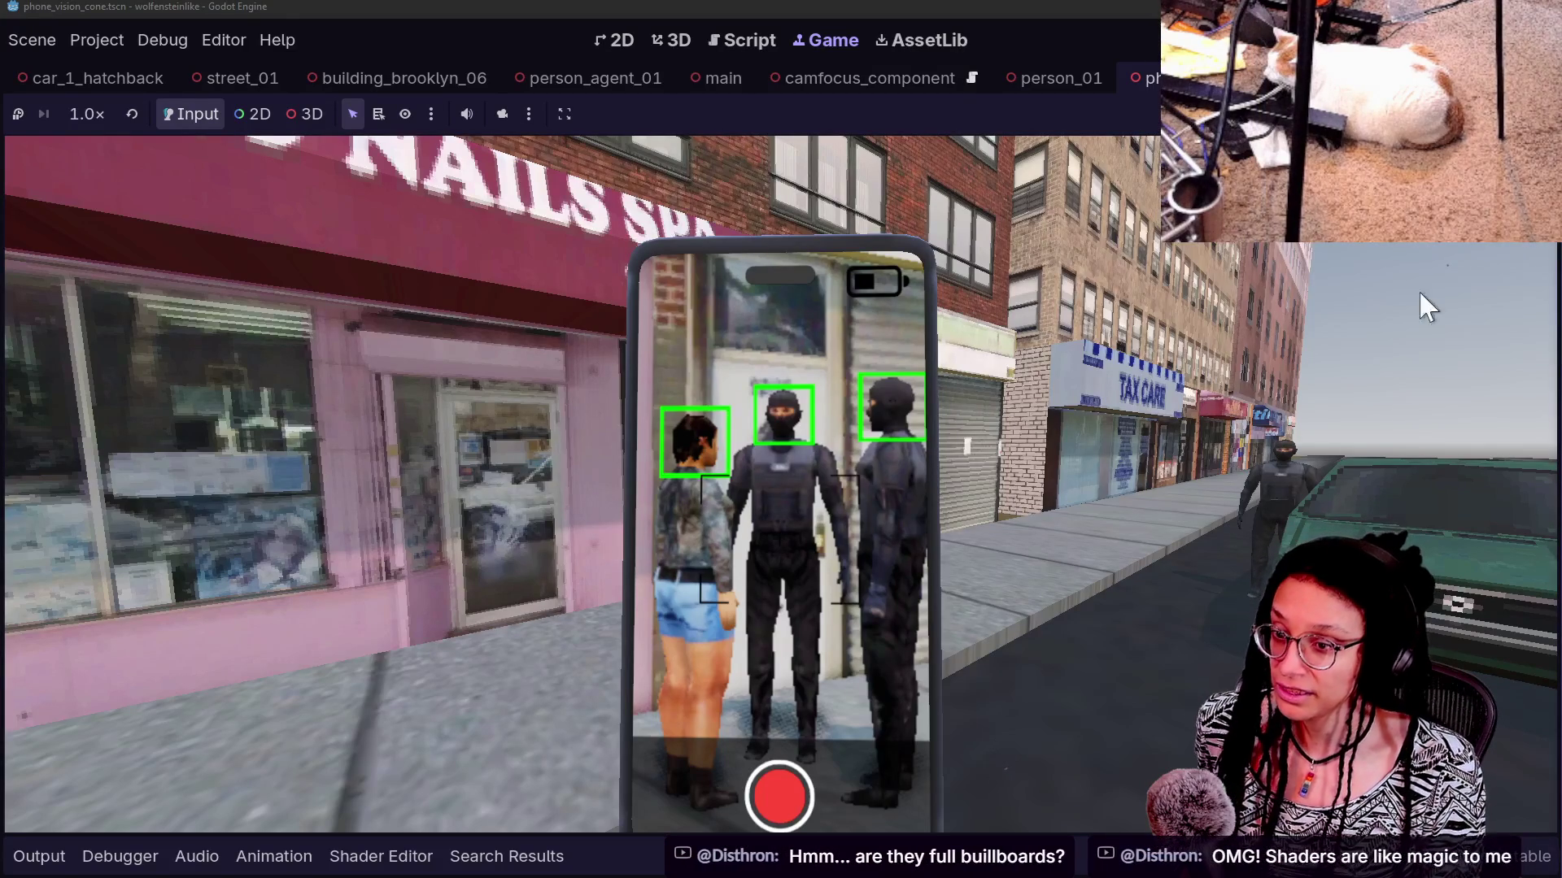
# Bring back the scene and file docks and select the Vision_Cone area node
pyautogui.hotkey('ctrl', 'shift', 'F11')
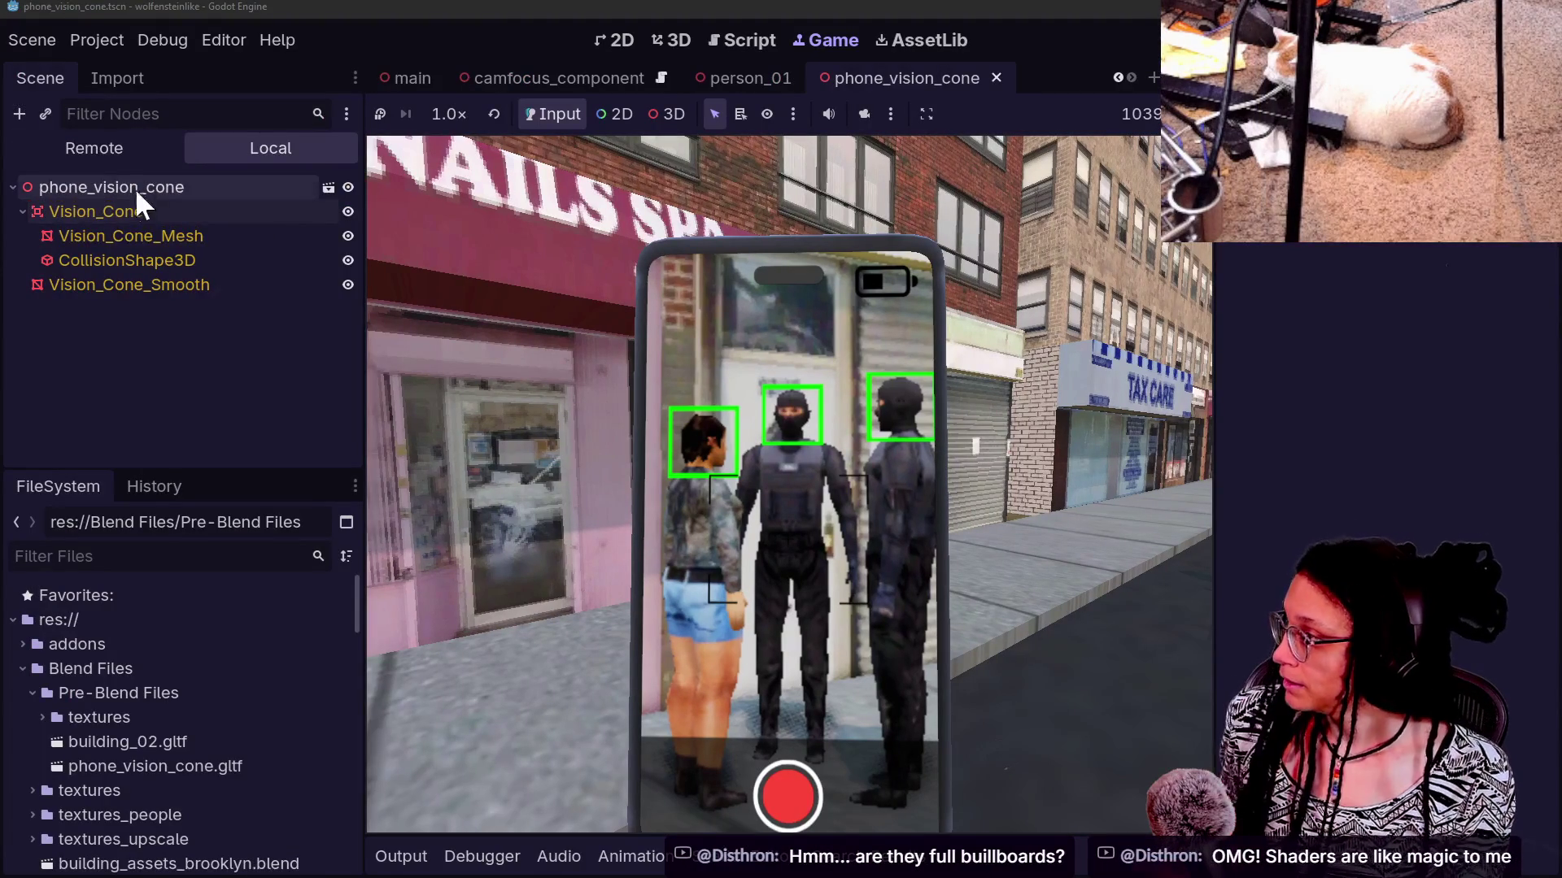
pyautogui.click(149, 238)
pyautogui.click(144, 210)
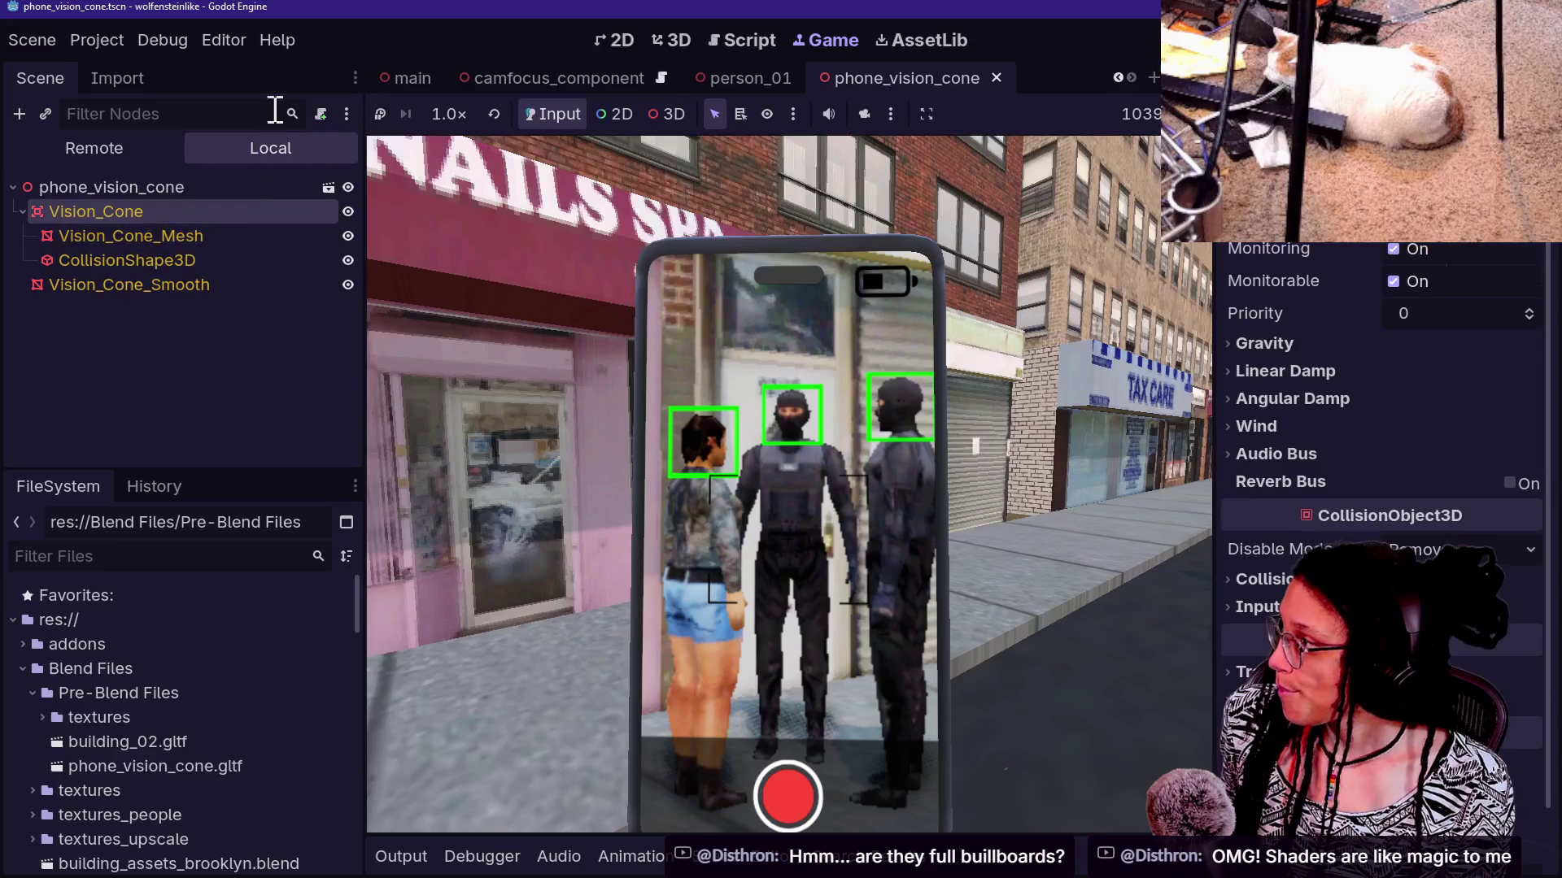
# Flip through the camfocus_component and person_01 scenes, ending on the player scene
pyautogui.click(592, 75)
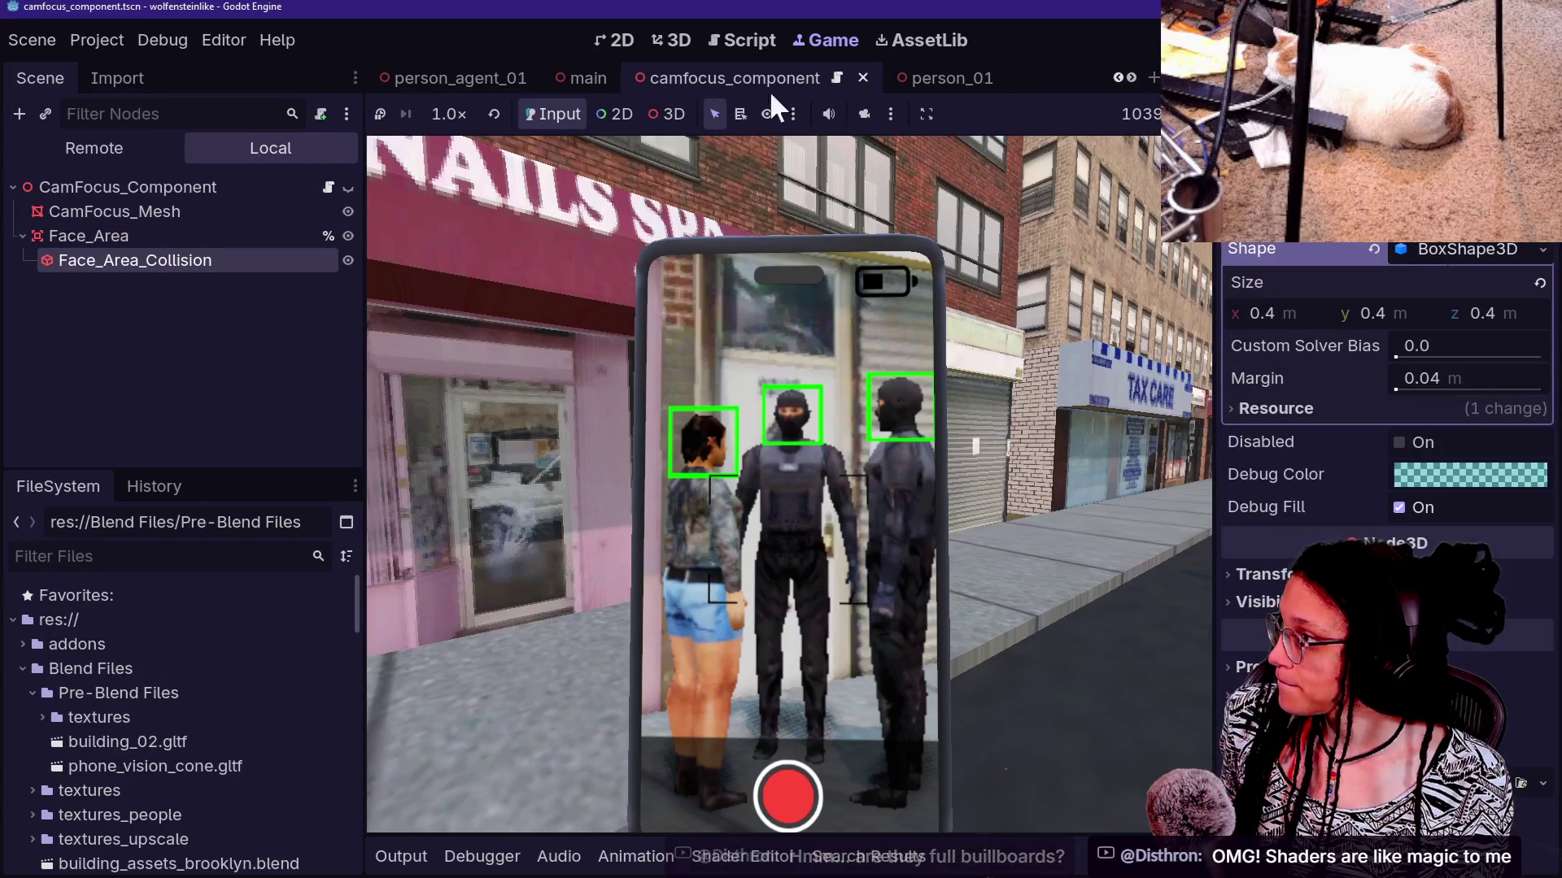
pyautogui.click(914, 80)
pyautogui.scroll(-1, 912, 80)
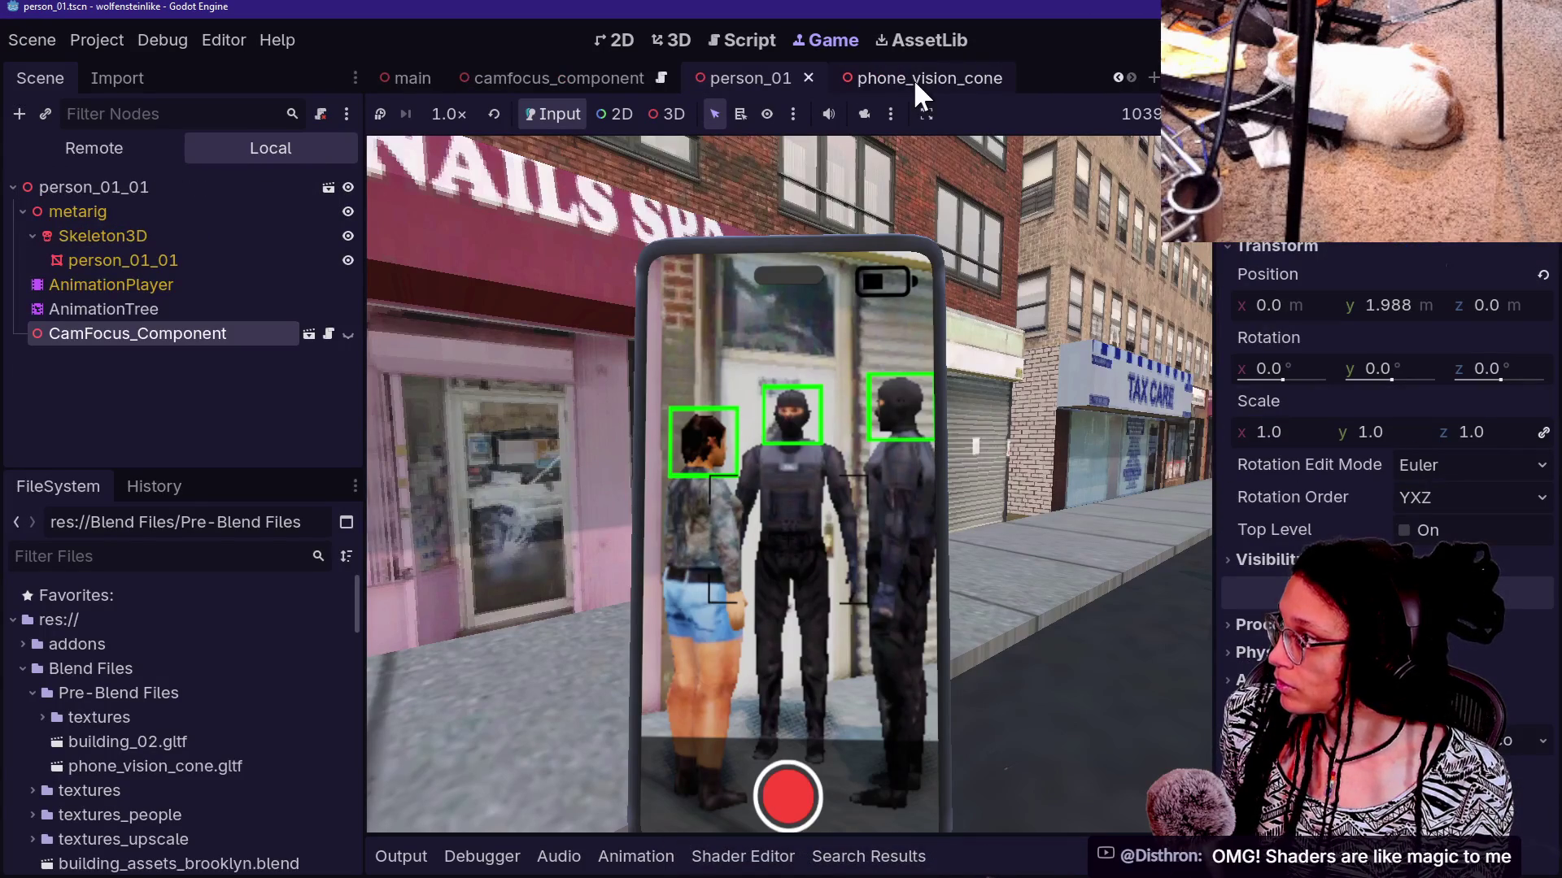
pyautogui.scroll(-5, 498, 66)
pyautogui.scroll(1, 498, 66)
pyautogui.click(509, 70)
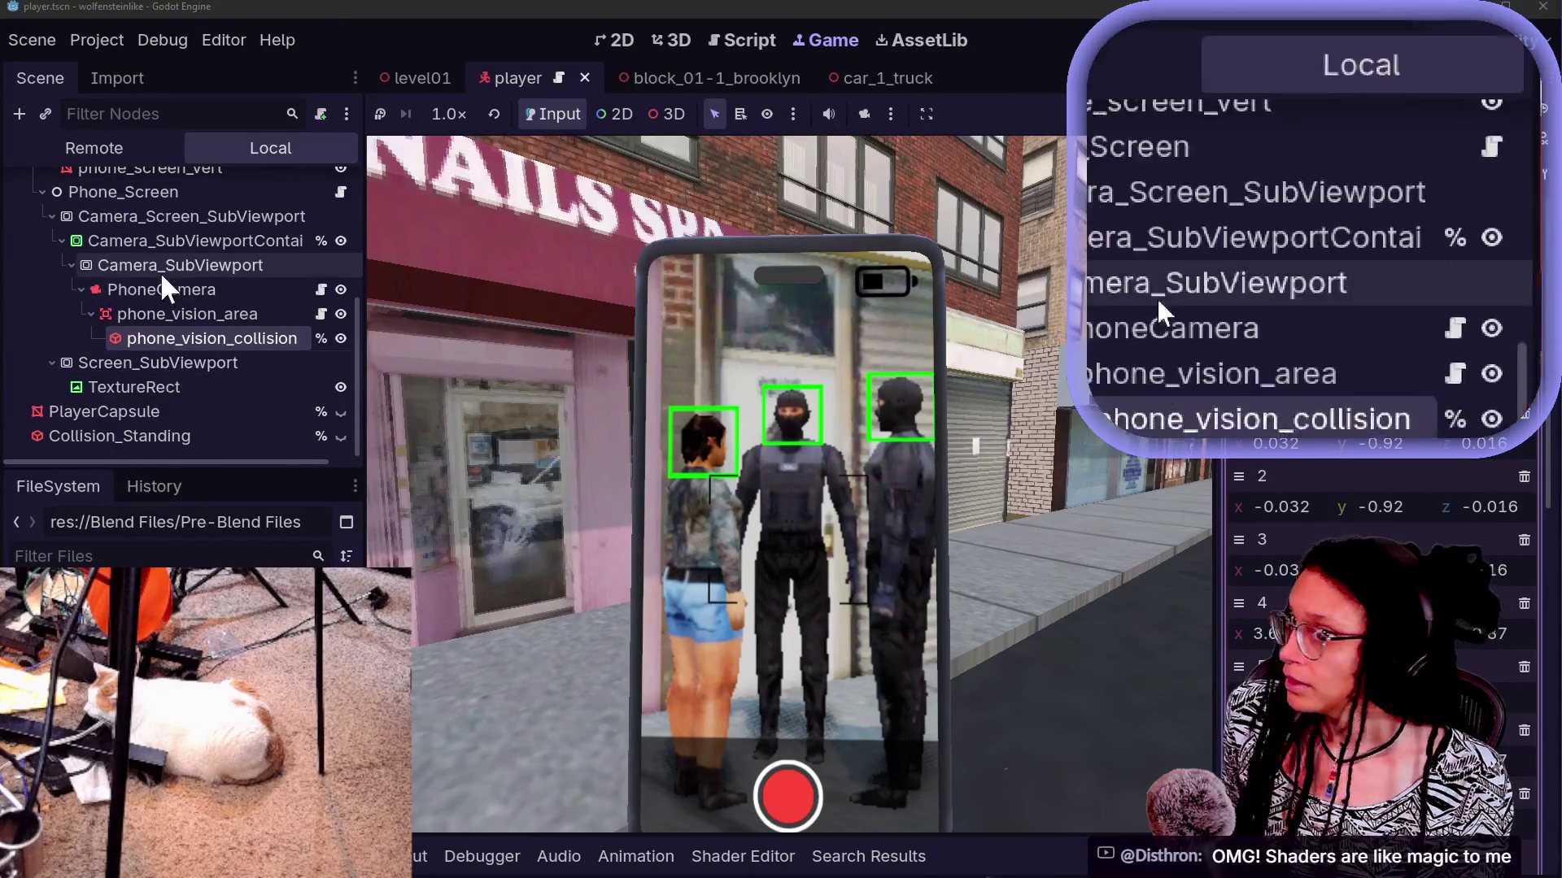
# Heighten the scene tree and select Camera_SubViewport to reveal its 1080 × 1080 size
pyautogui.scroll(5, 160, 271)
pyautogui.scroll(-3, 160, 271)
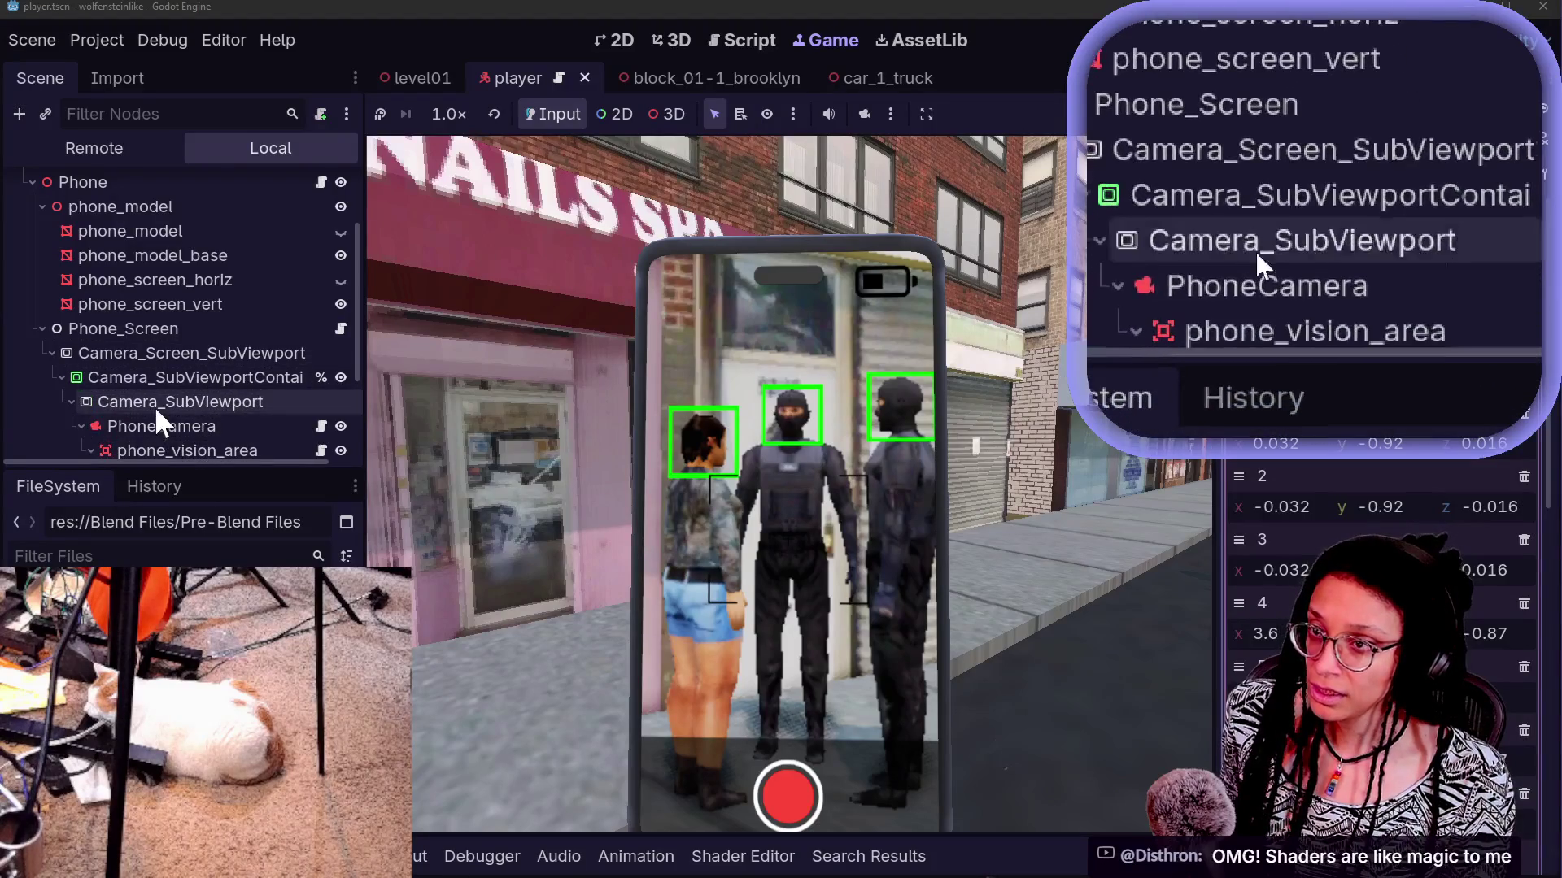
pyautogui.moveTo(198, 469); pyautogui.dragTo(198, 639)
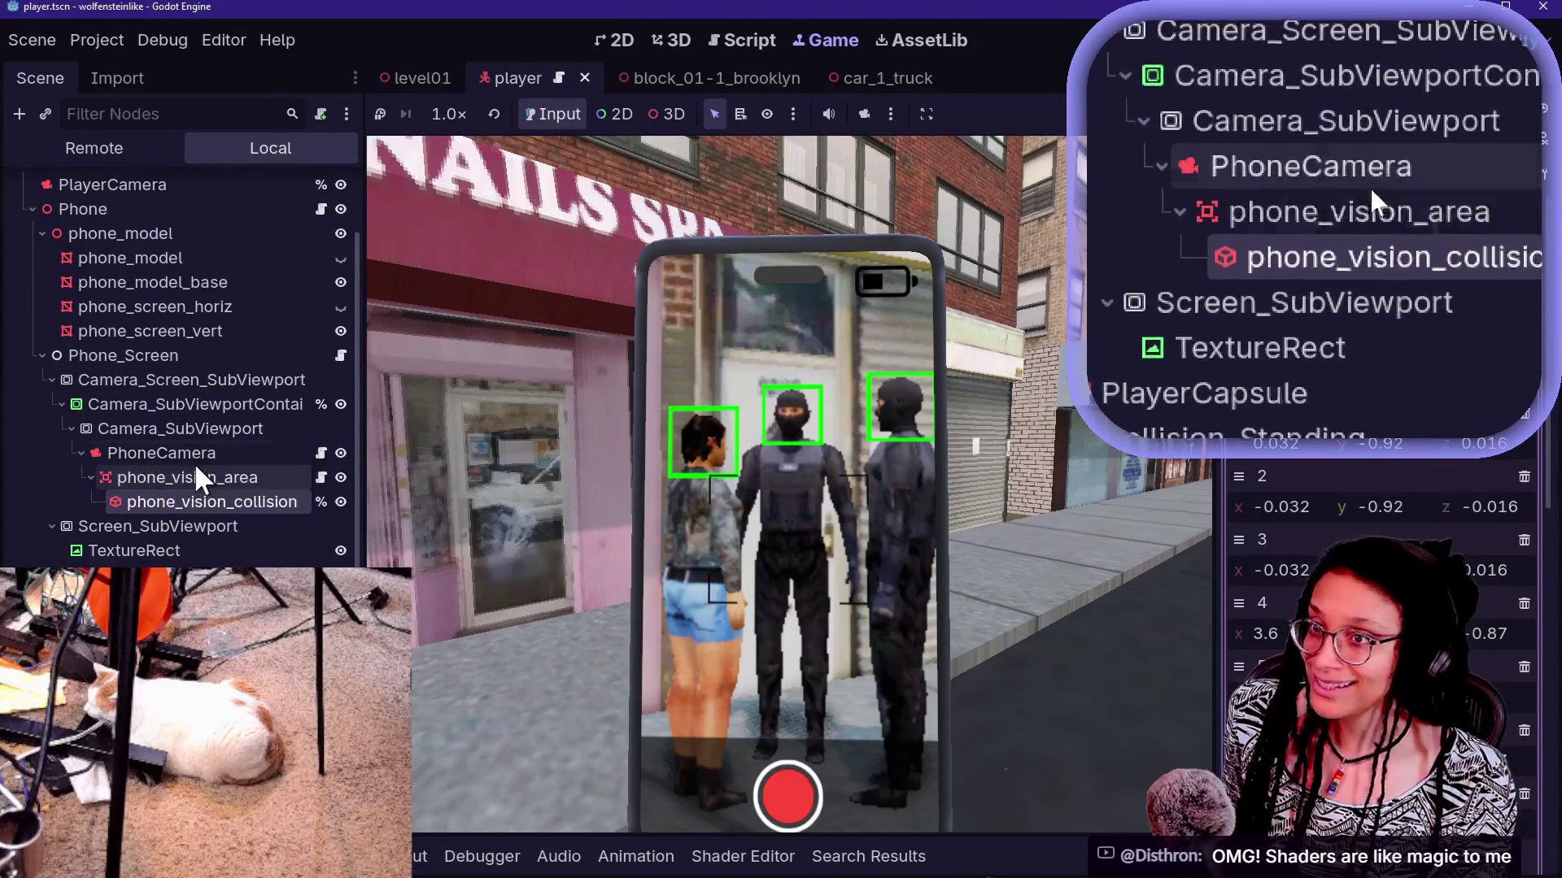
pyautogui.click(194, 476)
pyautogui.click(188, 459)
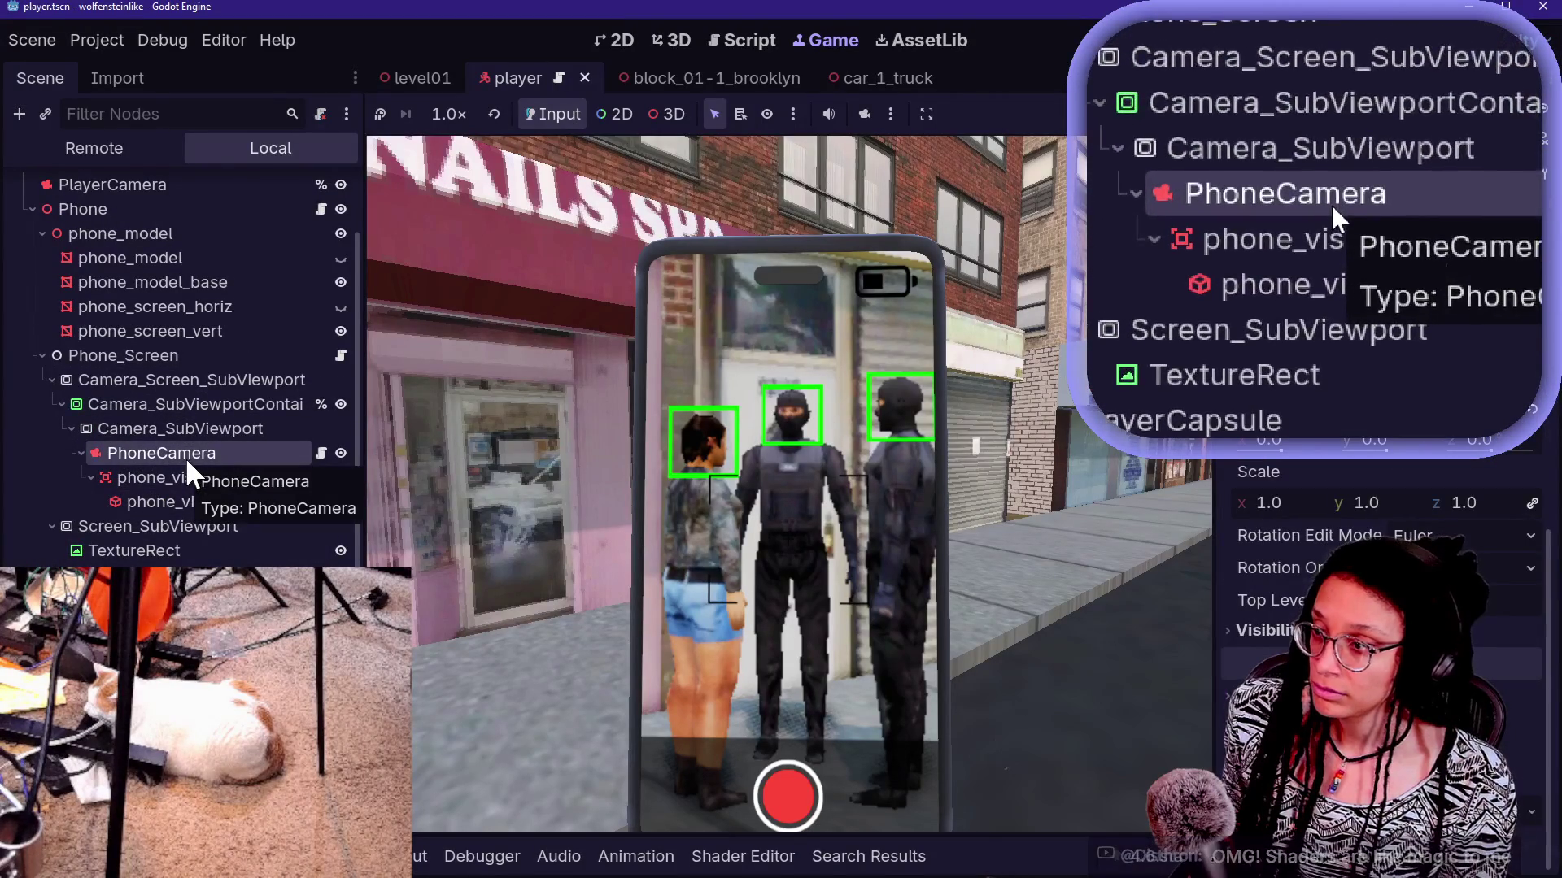
pyautogui.scroll(-5, 1462, 443)
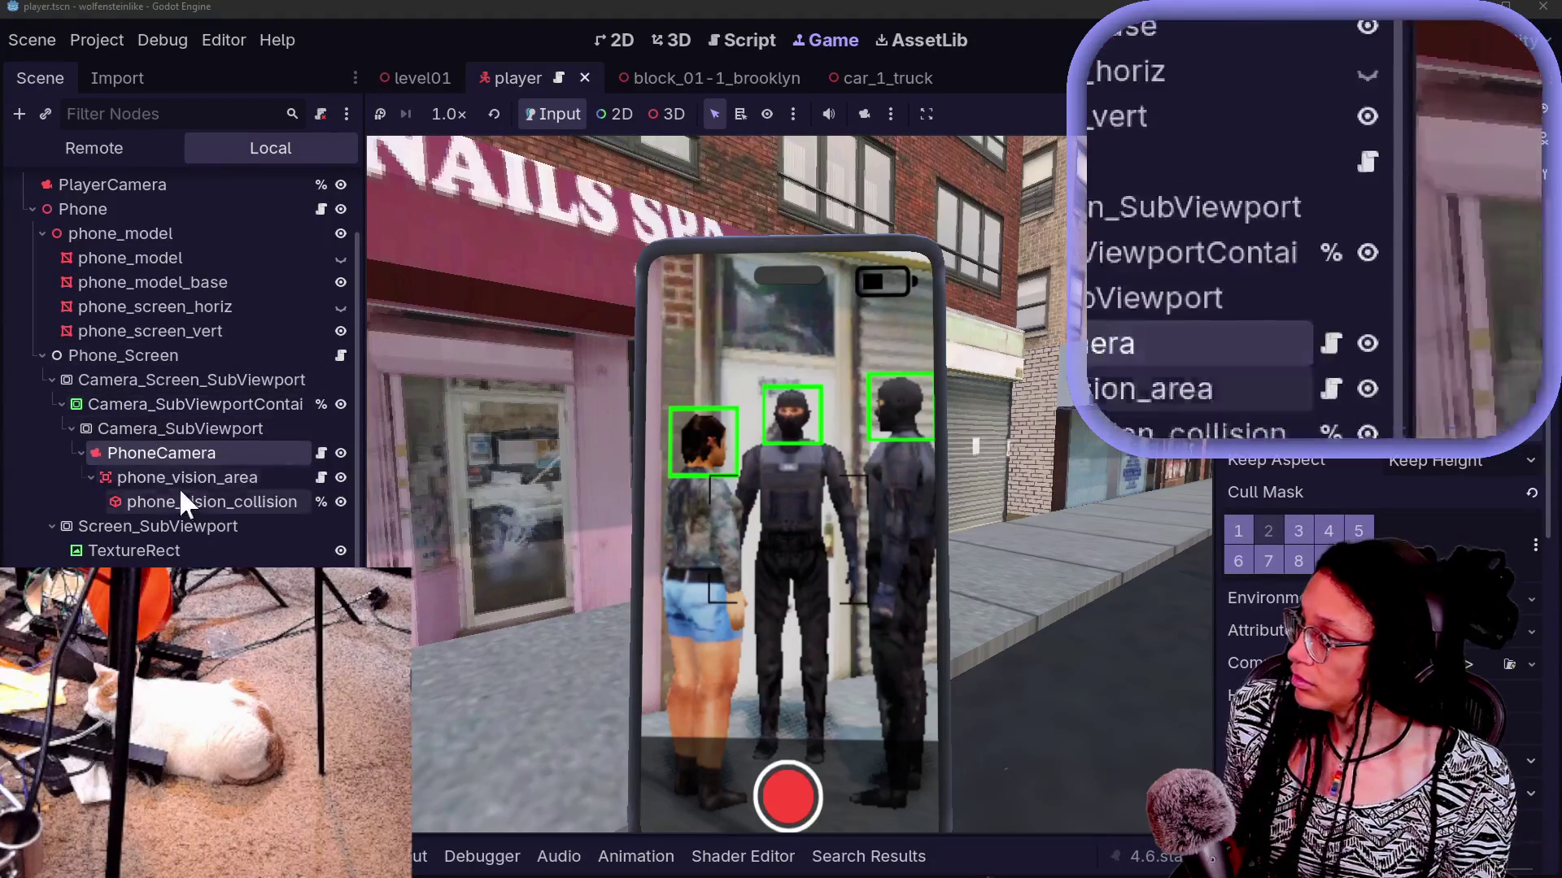
pyautogui.click(158, 426)
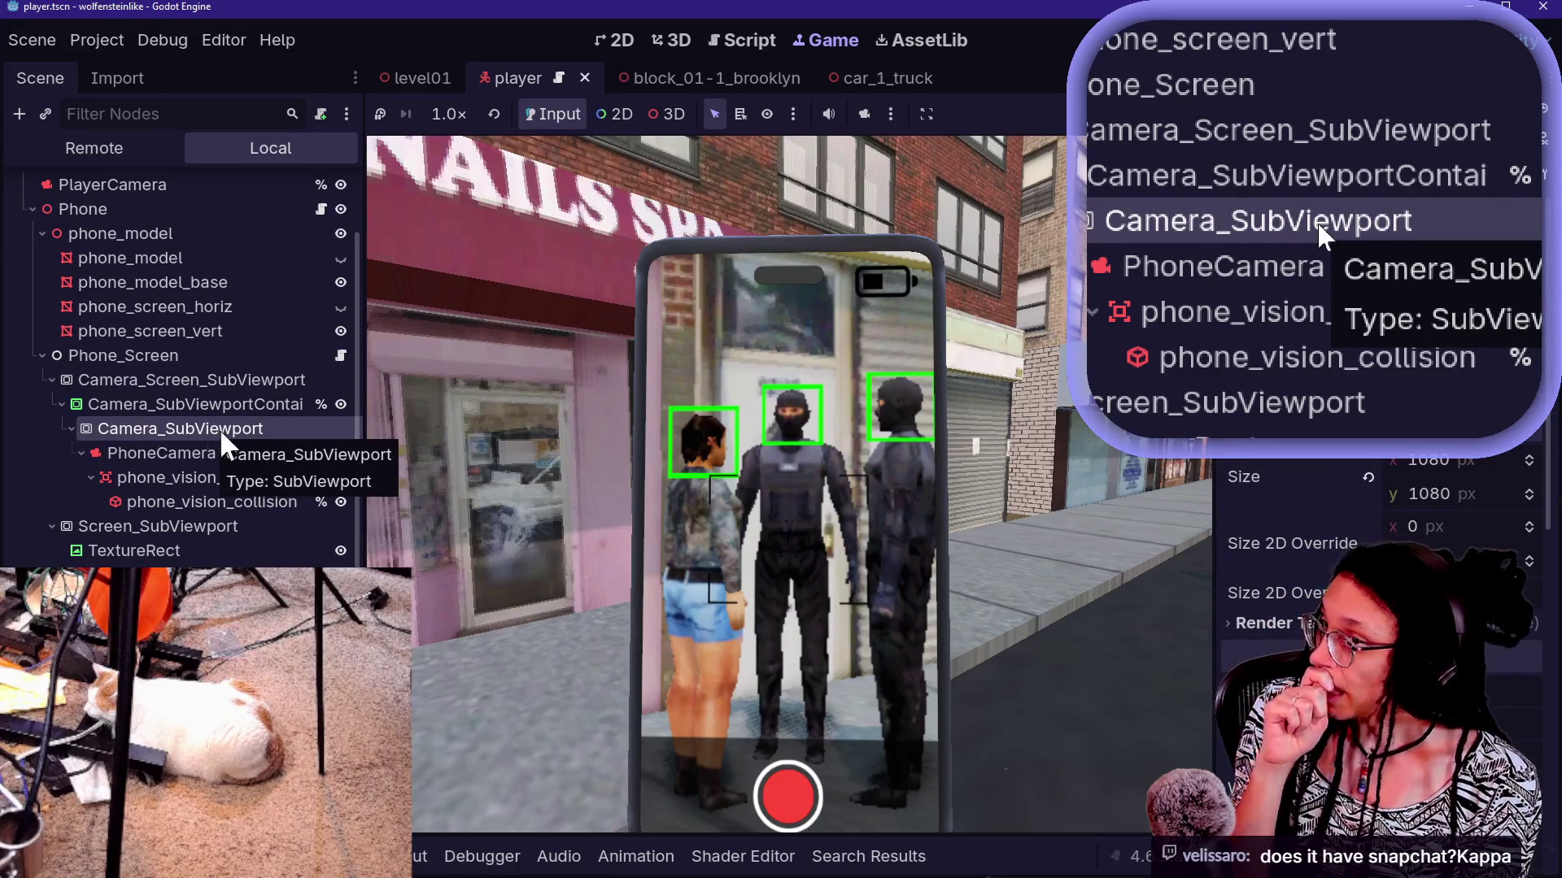
pyautogui.doubleClick(97, 429)
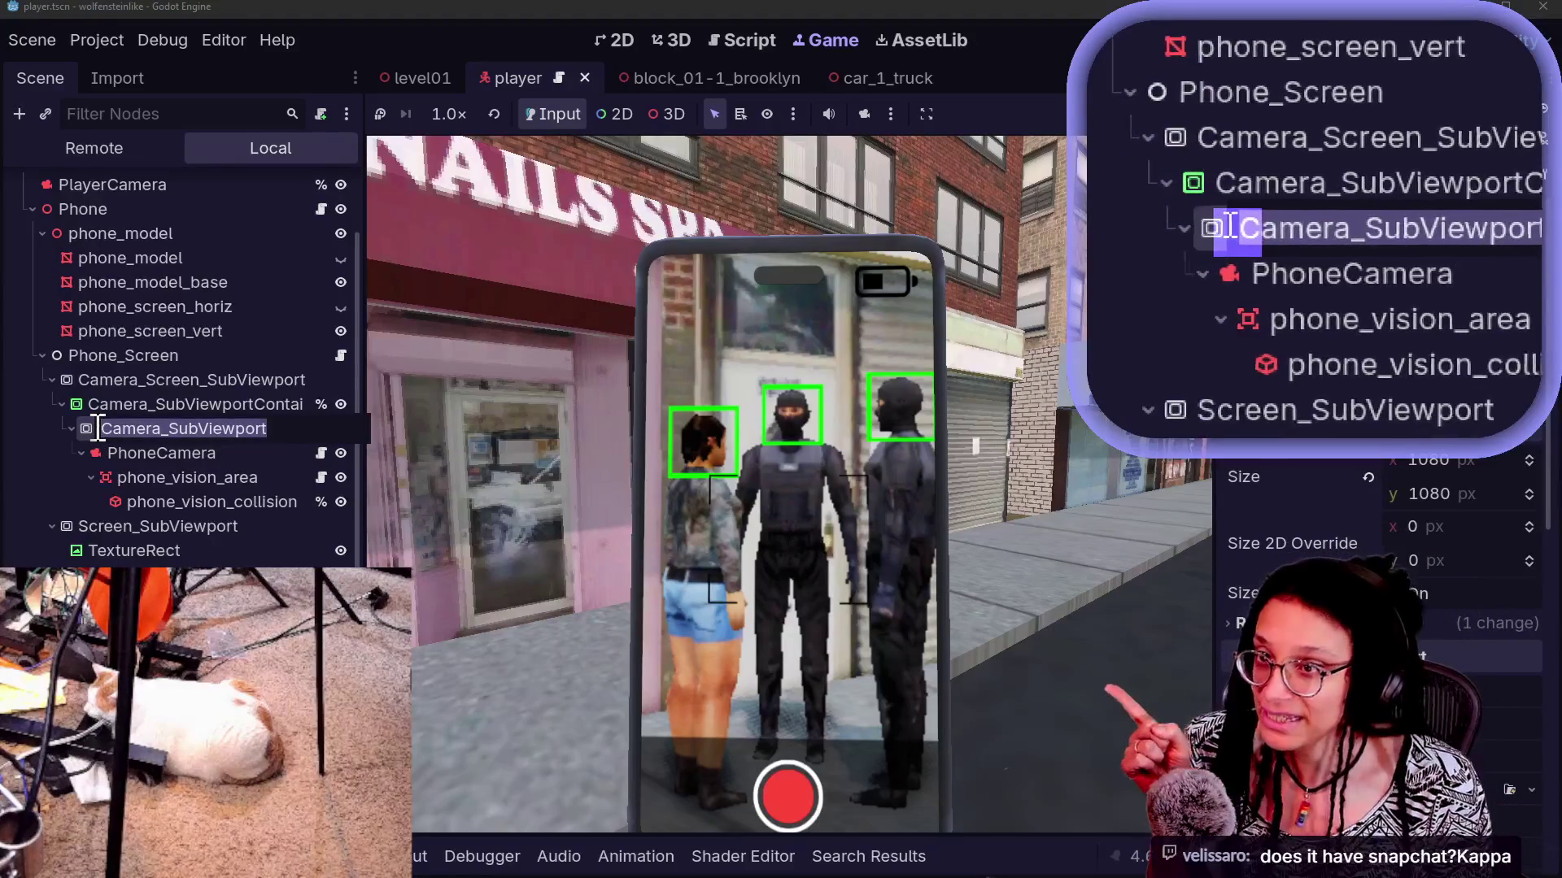
pyautogui.press('Escape')
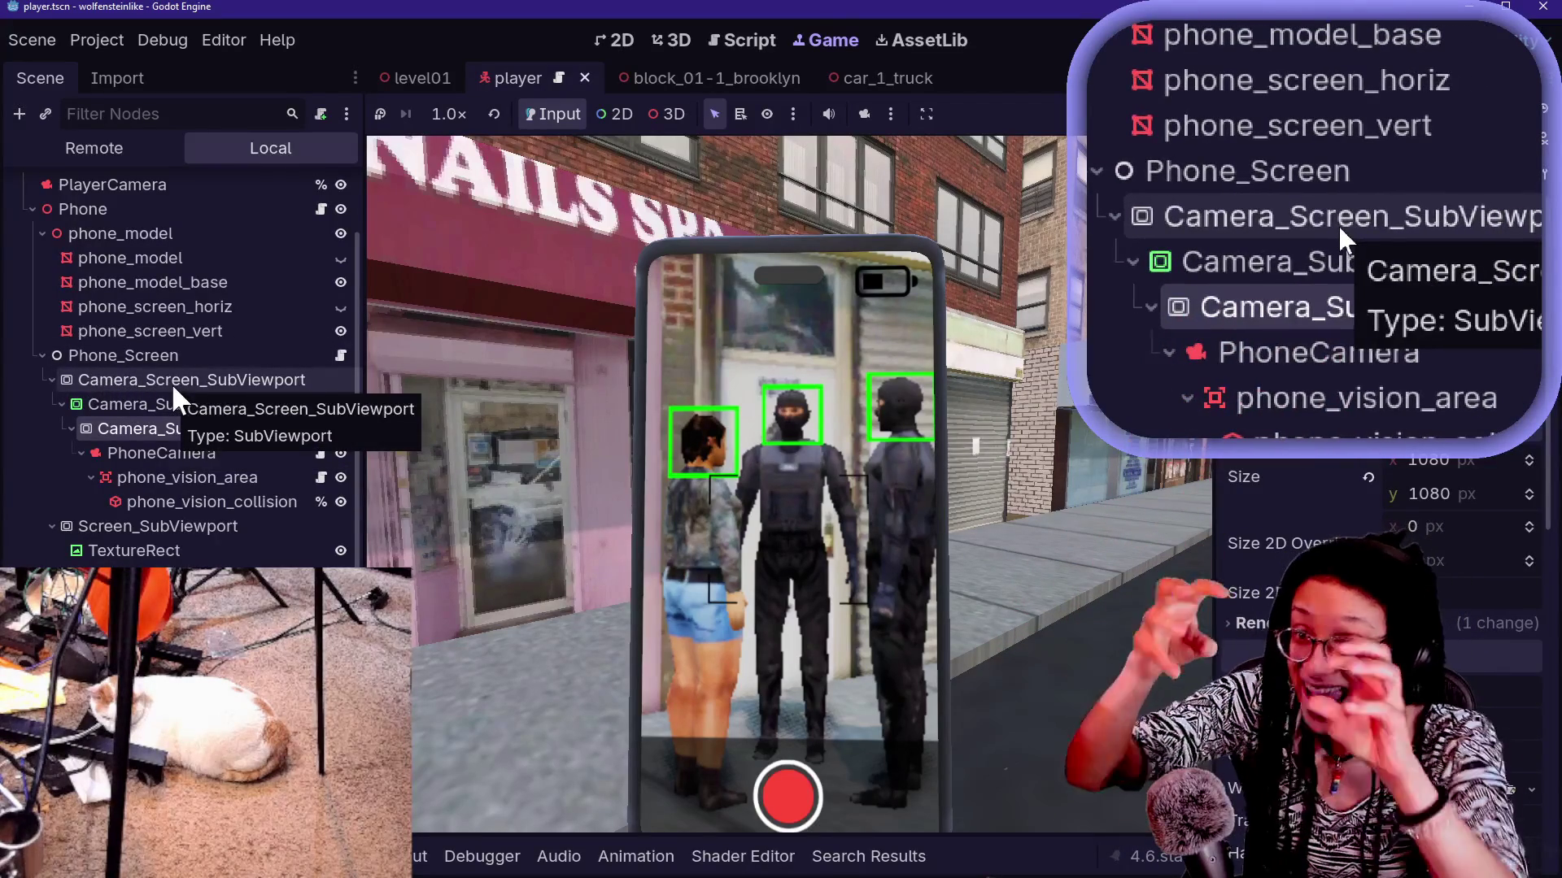
pyautogui.click(171, 382)
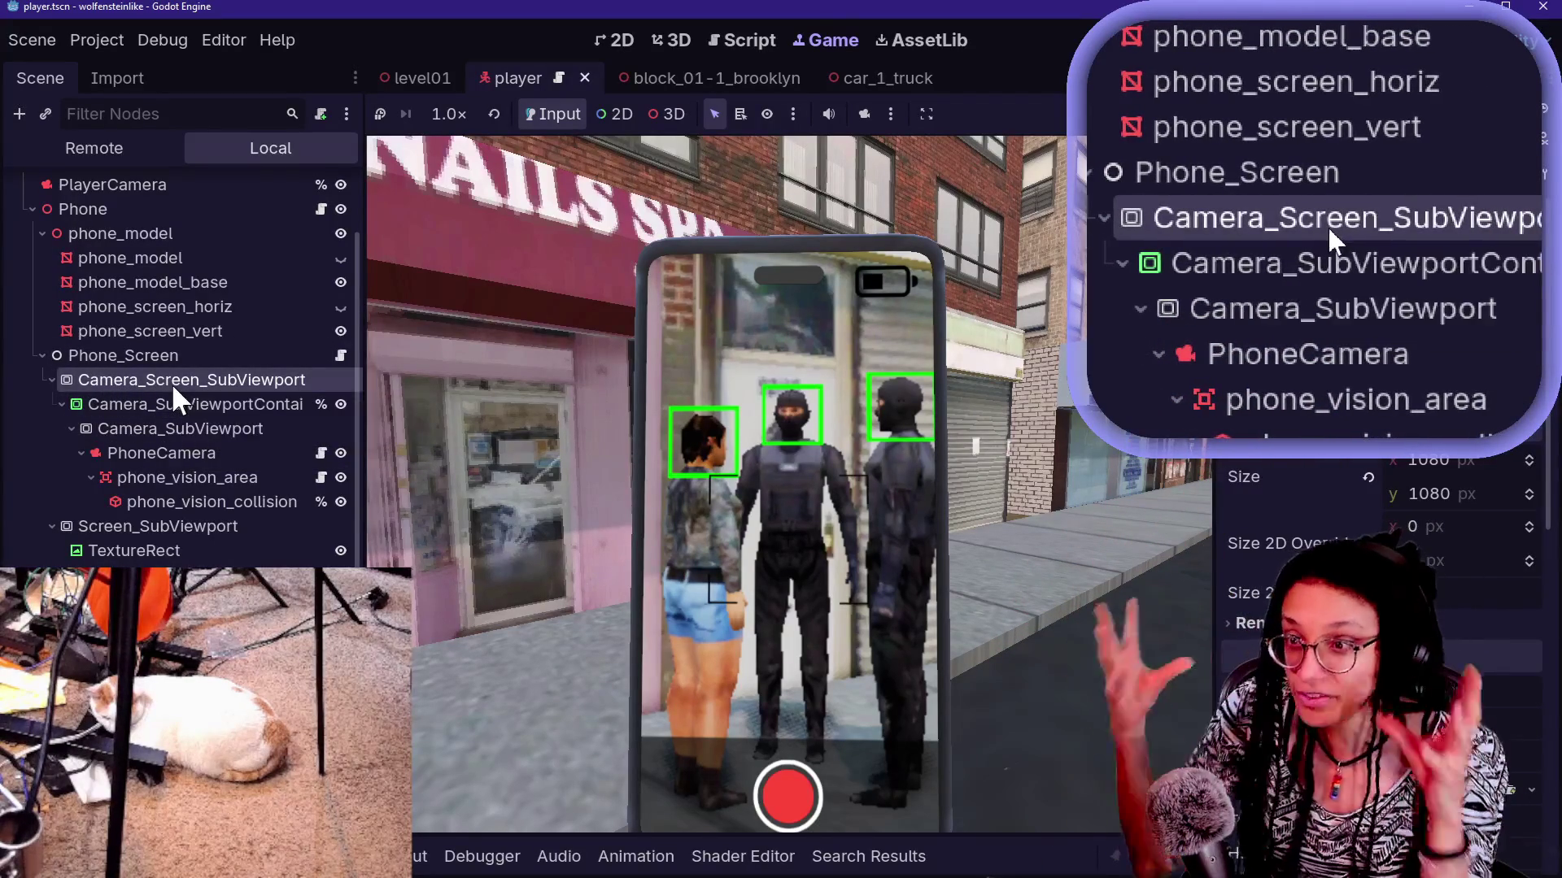
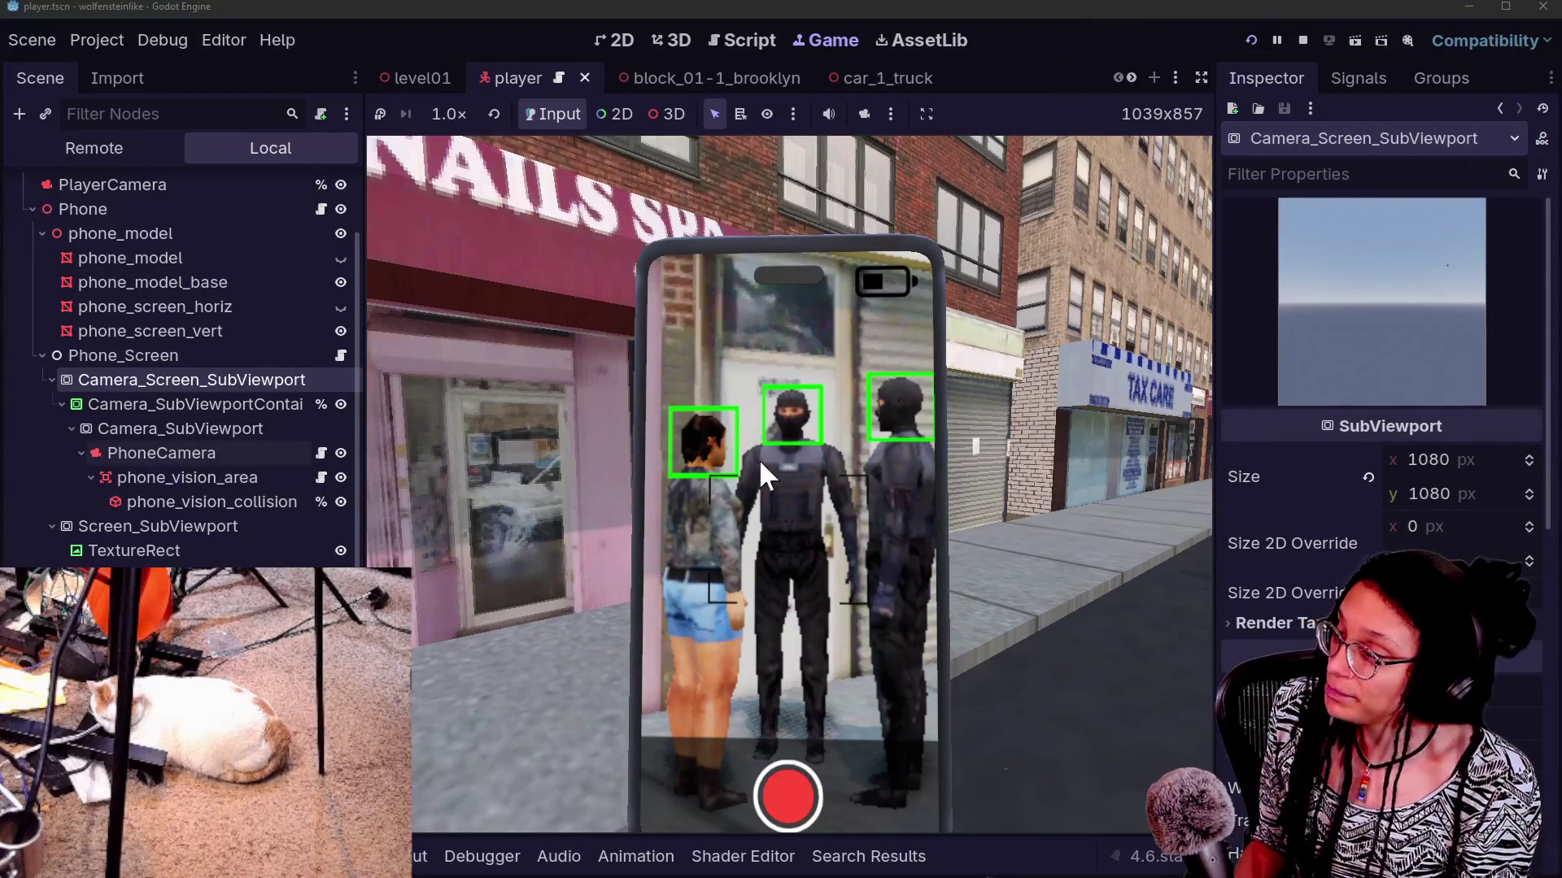
# Walk the player back down the street to frame the three people and their green face markers in the phone view
pyautogui.press('s')
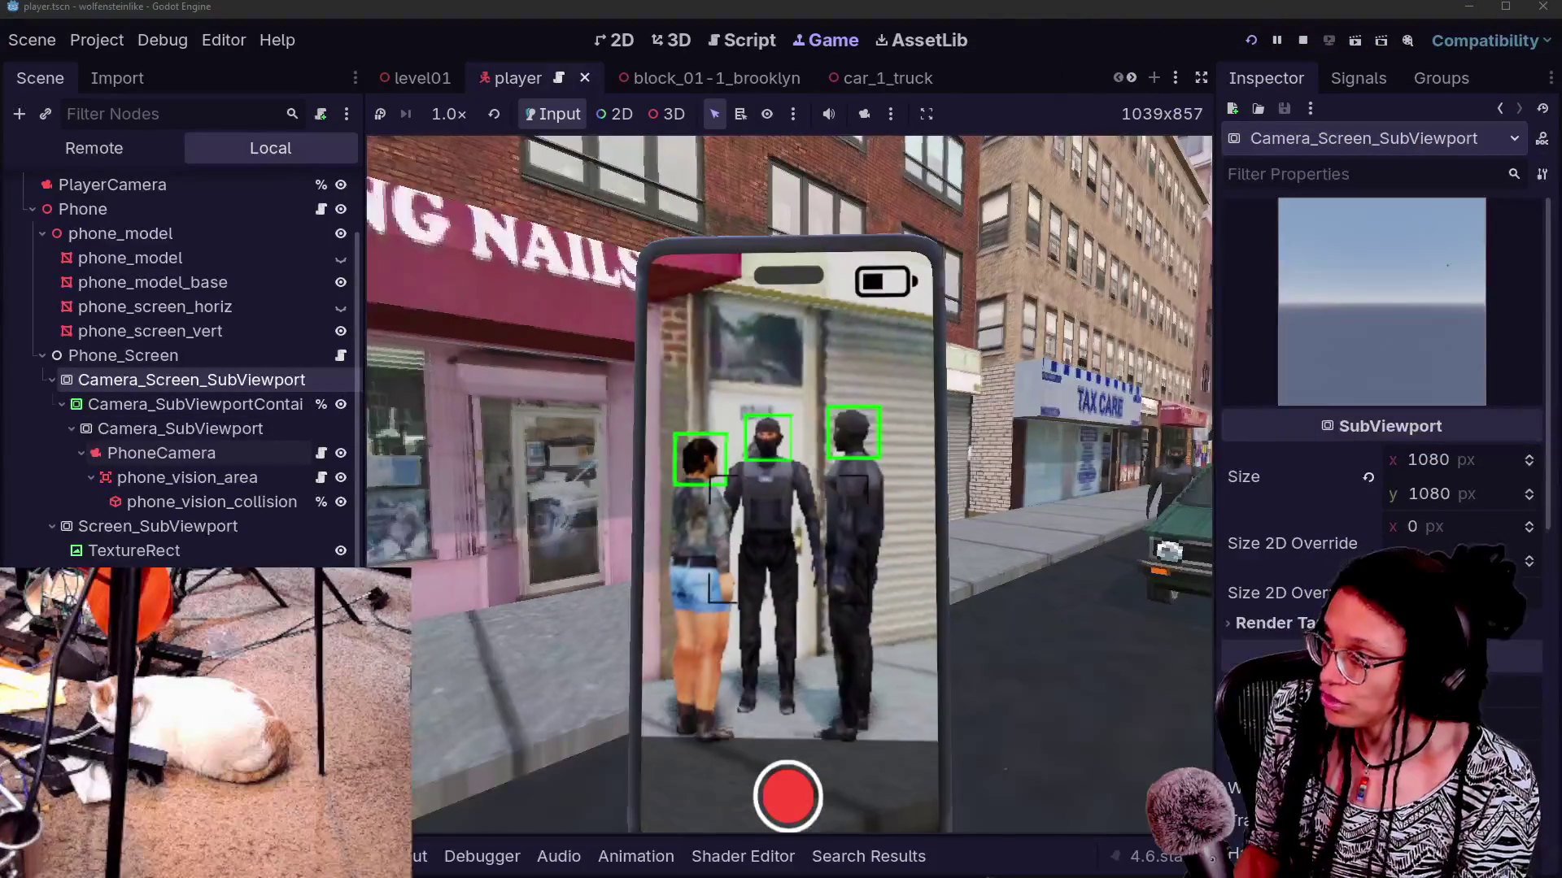
pyautogui.press('s')
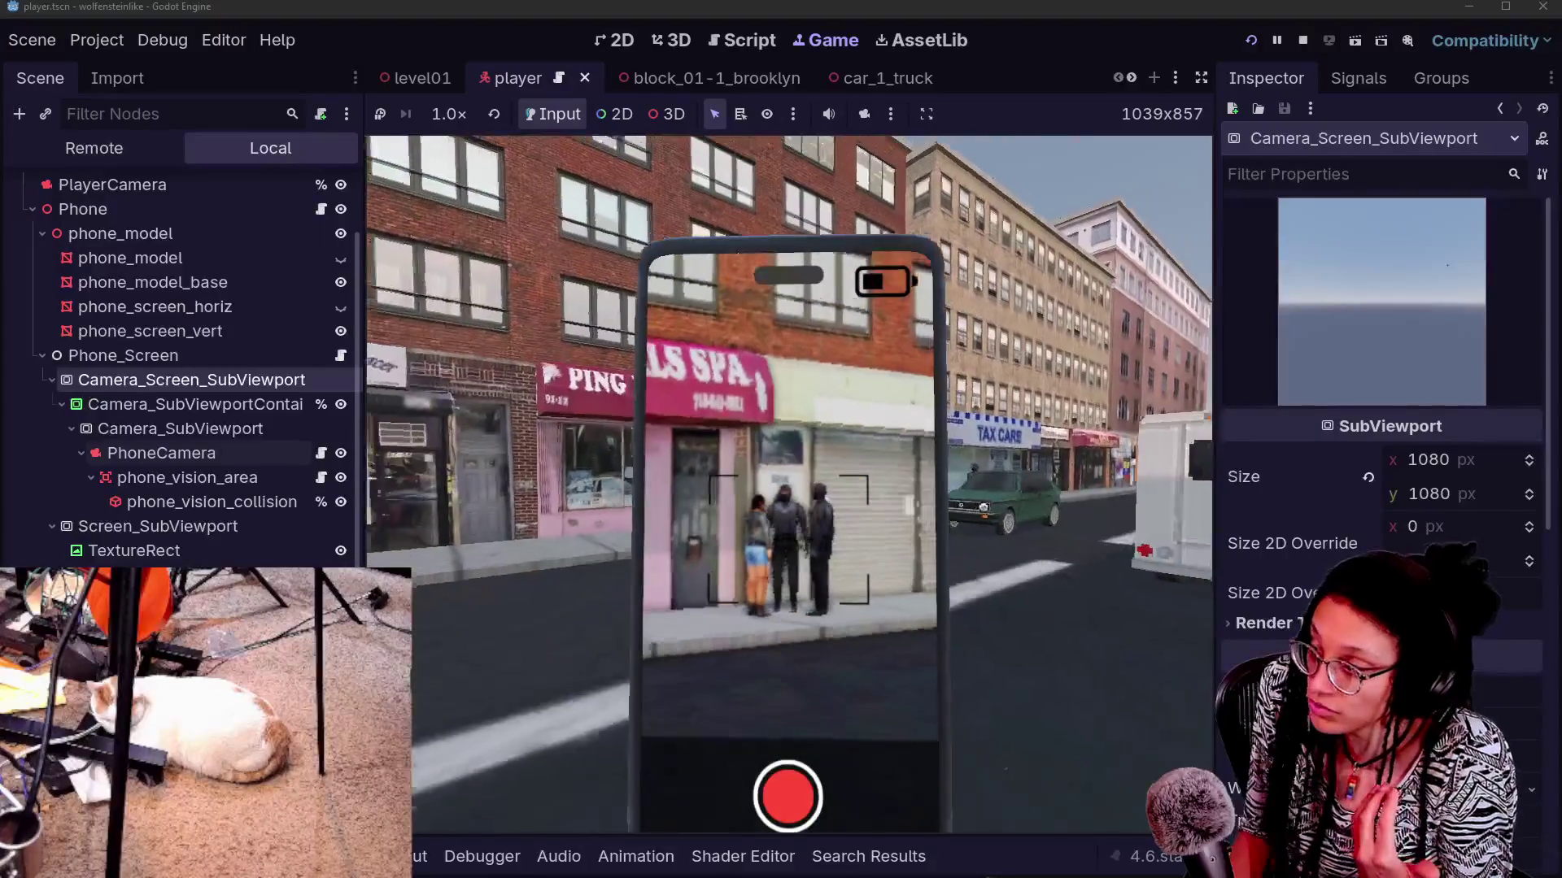
pyautogui.press('s')
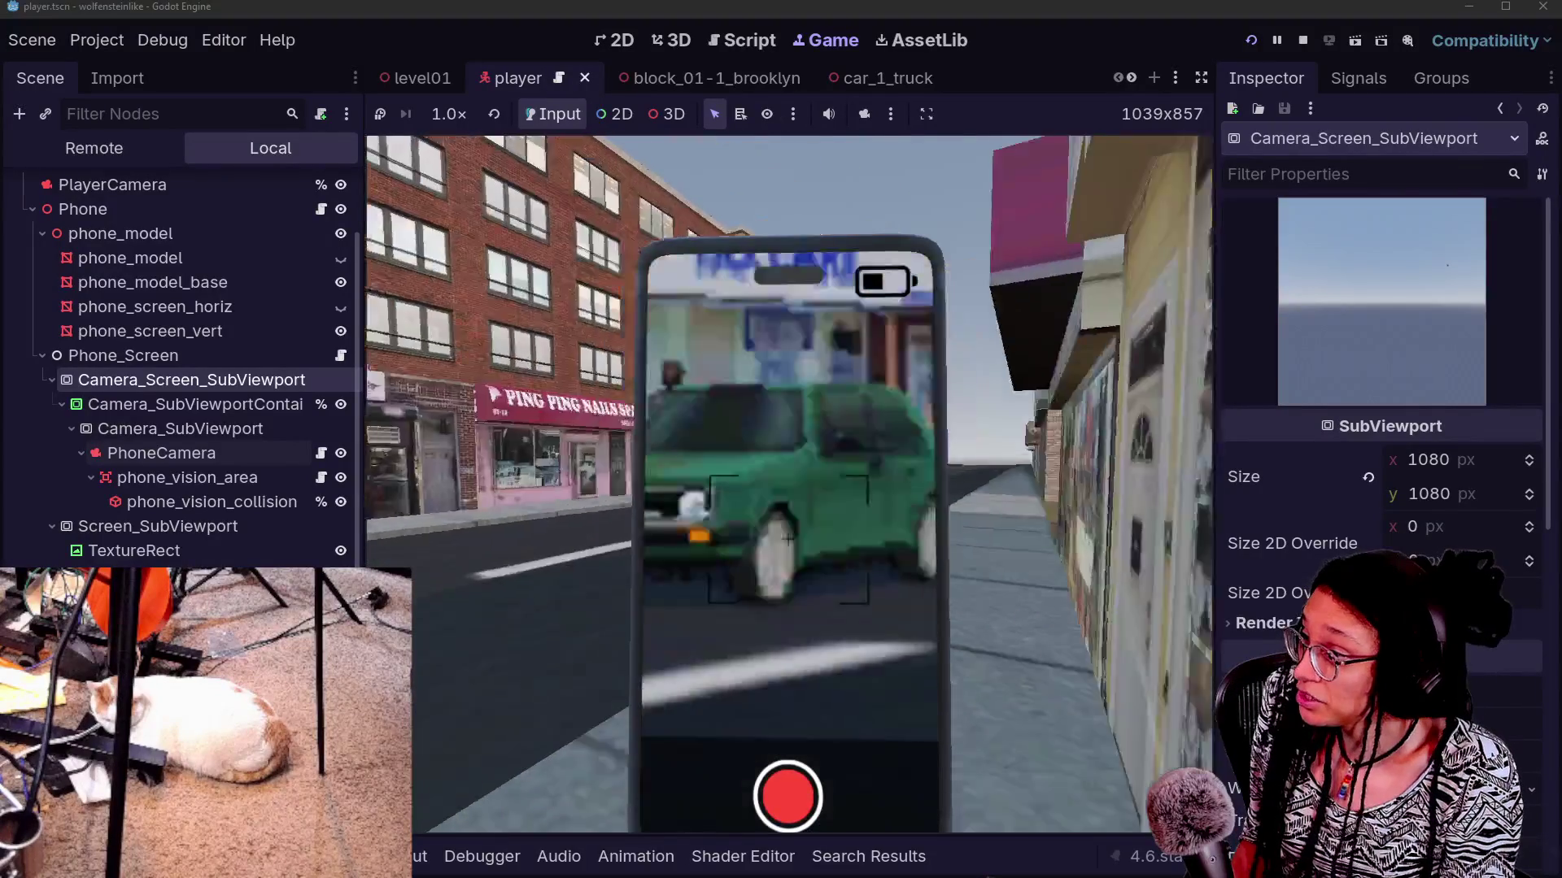
pyautogui.press('s')
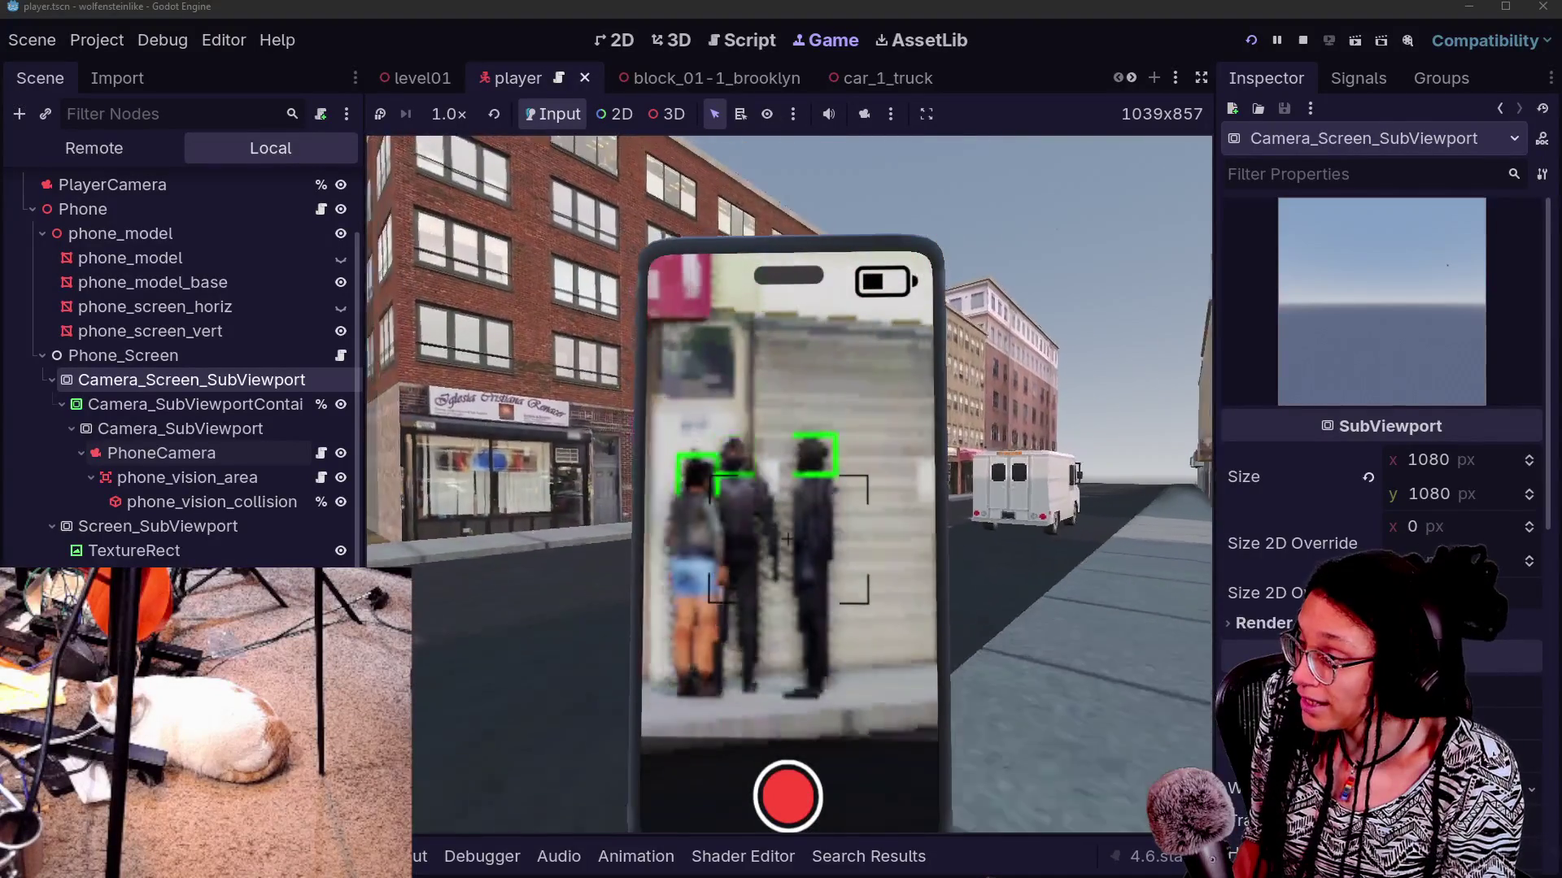
pyautogui.press('w')
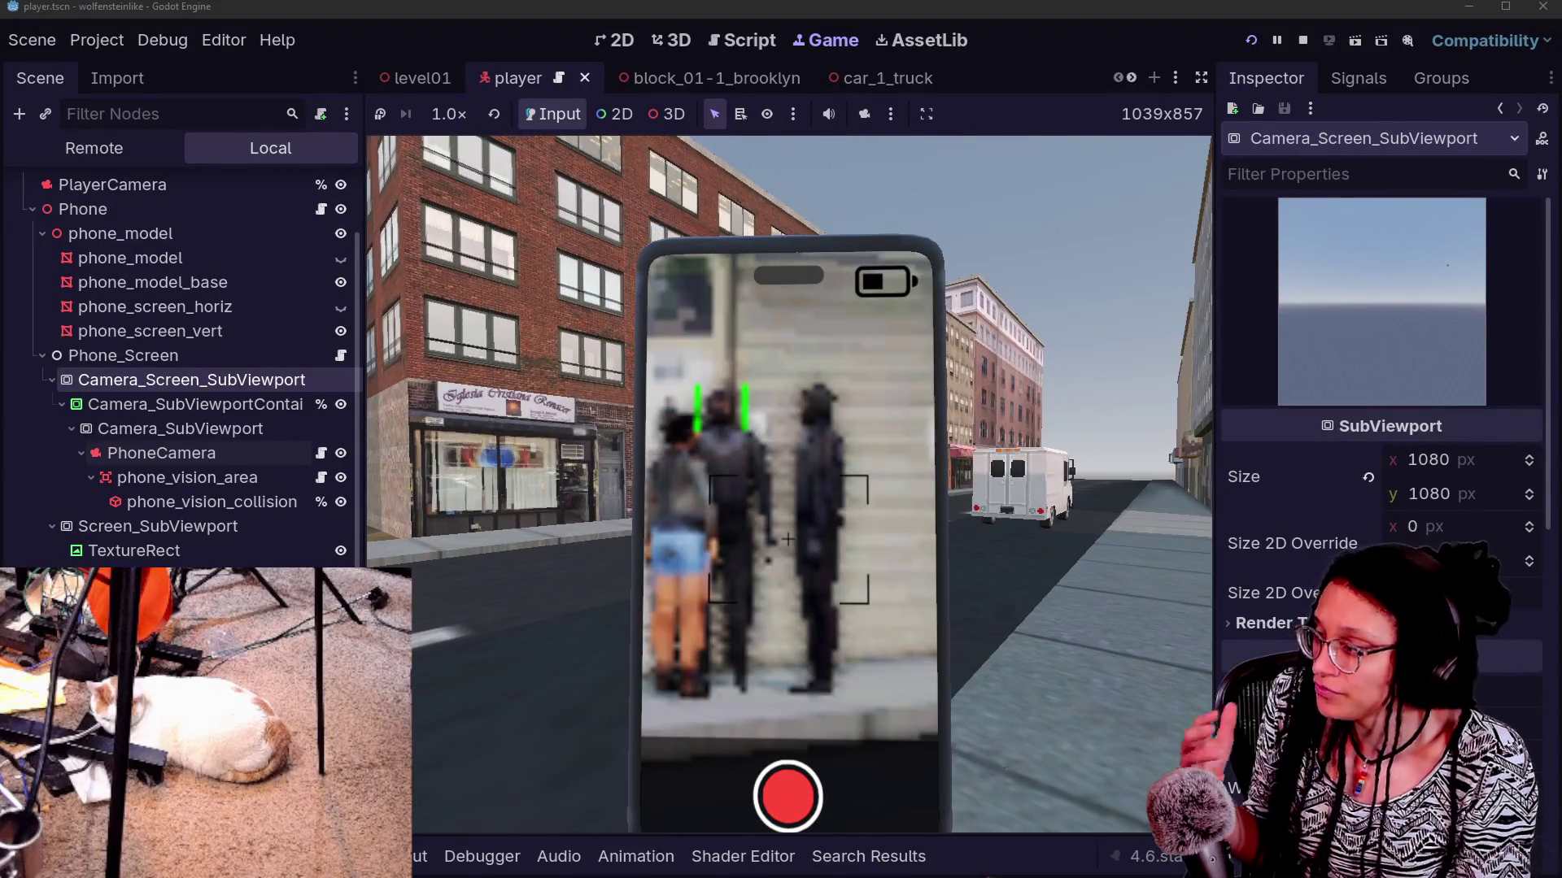
pyautogui.press('a')
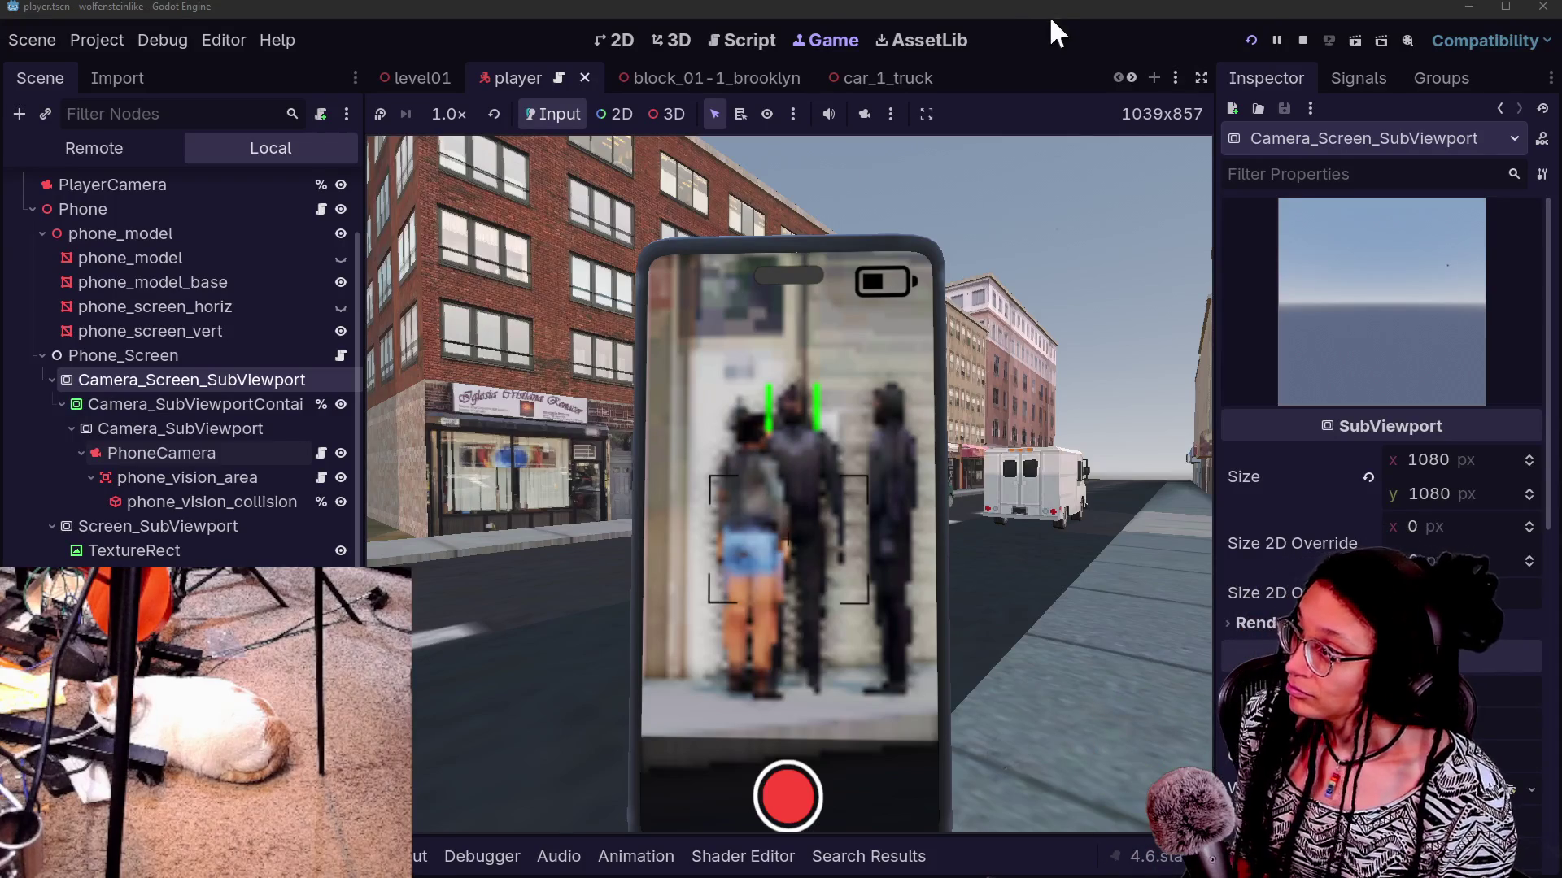
pyautogui.scroll(-3, 890, 81)
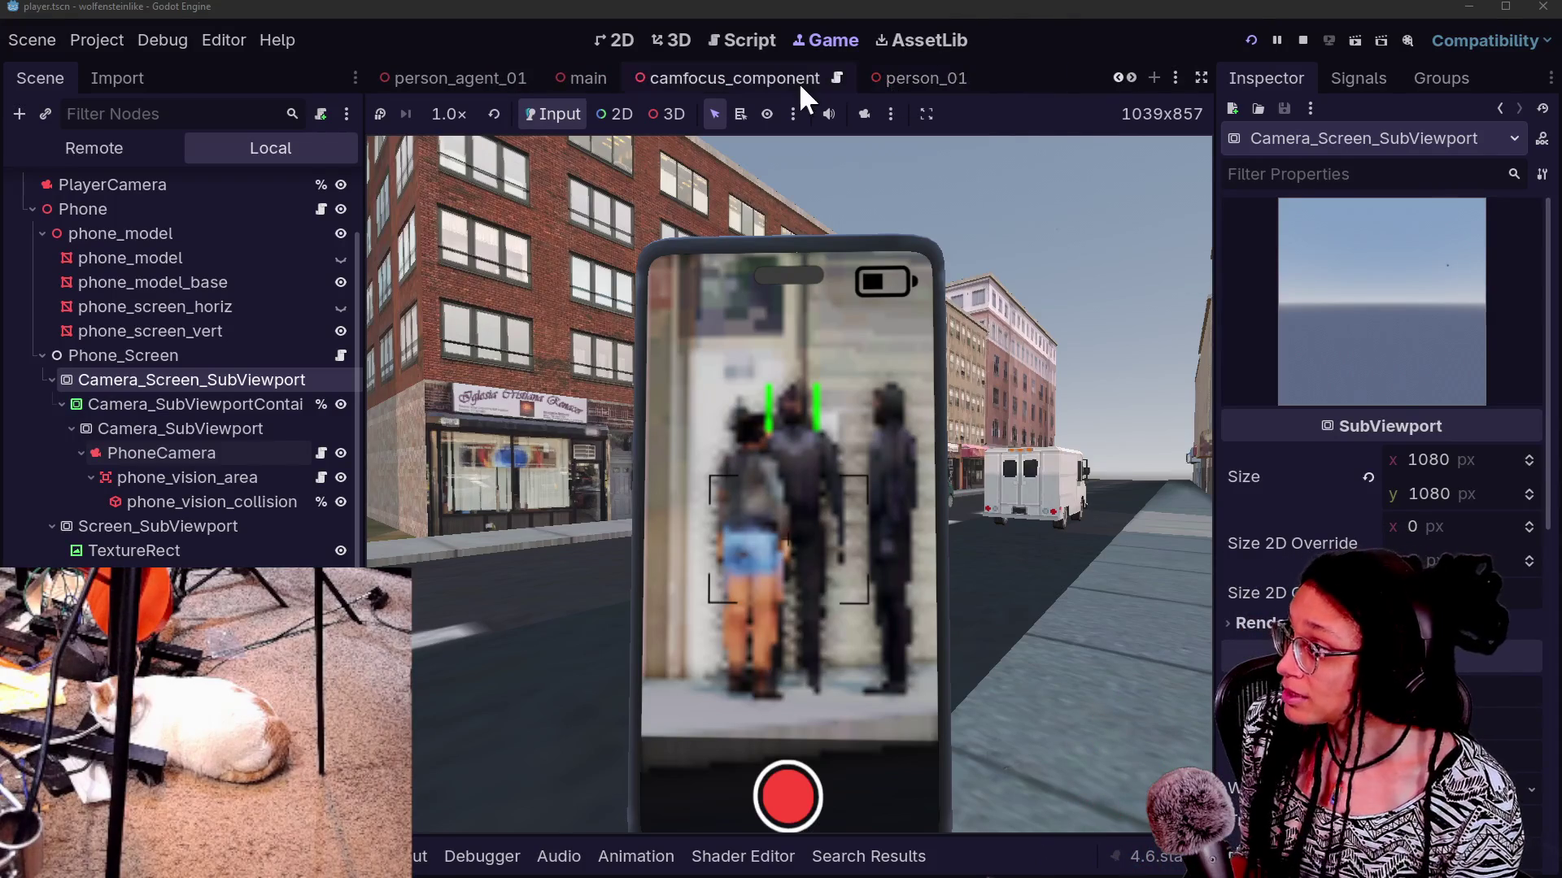
# Open person_agent_01 in the 3D workspace and make its CamFocus_Component visible
pyautogui.click(797, 81)
pyautogui.click(654, 44)
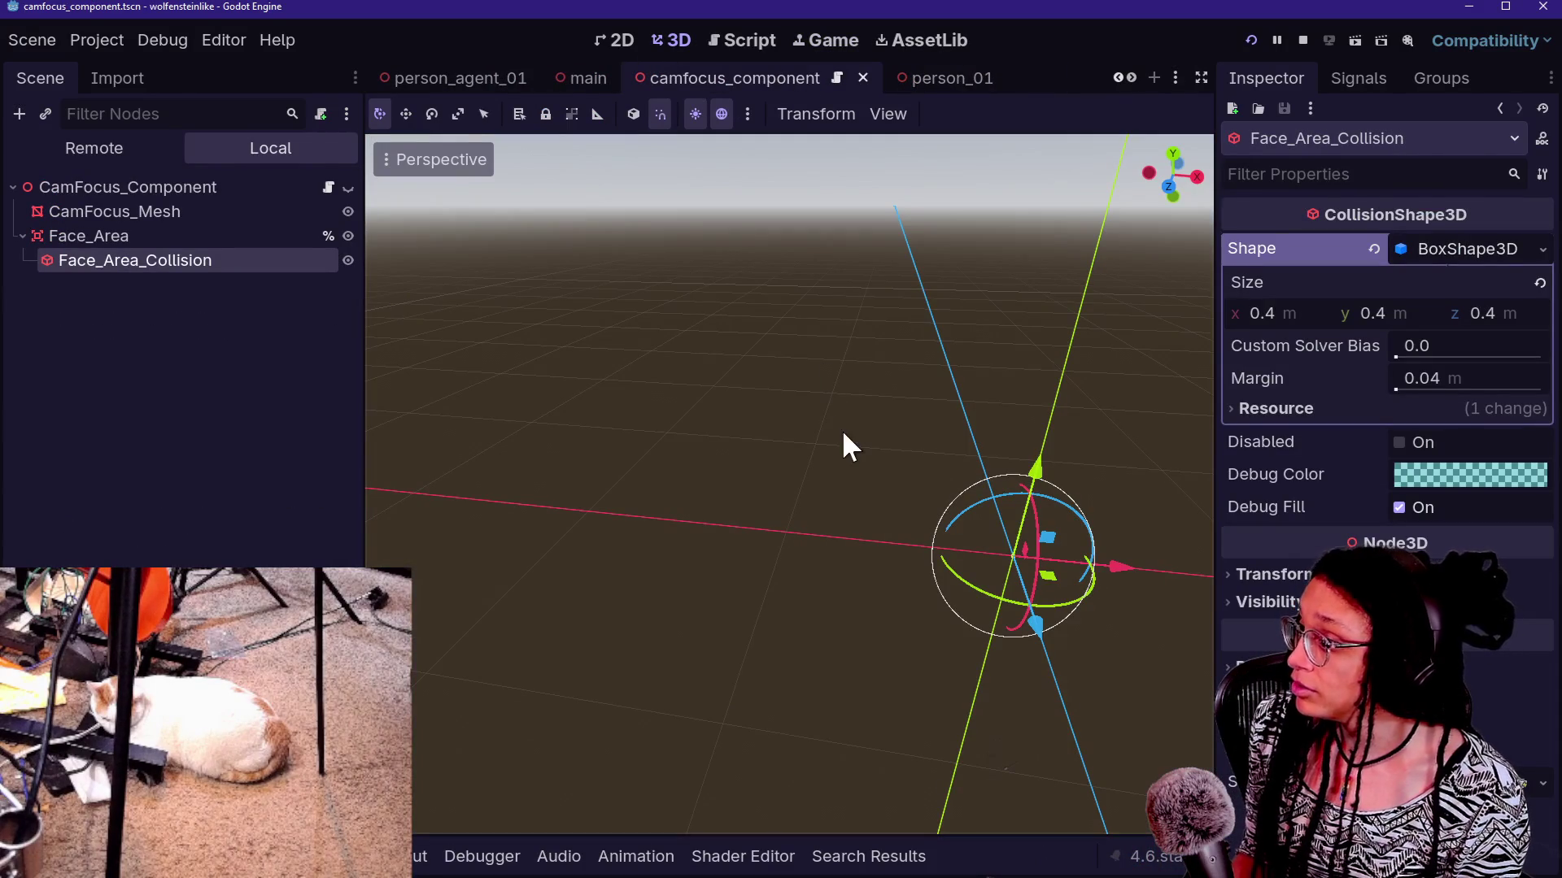
pyautogui.click(462, 77)
pyautogui.moveTo(981, 465)
pyautogui.mouseDown()
pyautogui.moveTo(895, 390)
pyautogui.moveTo(981, 465)
pyautogui.mouseUp()
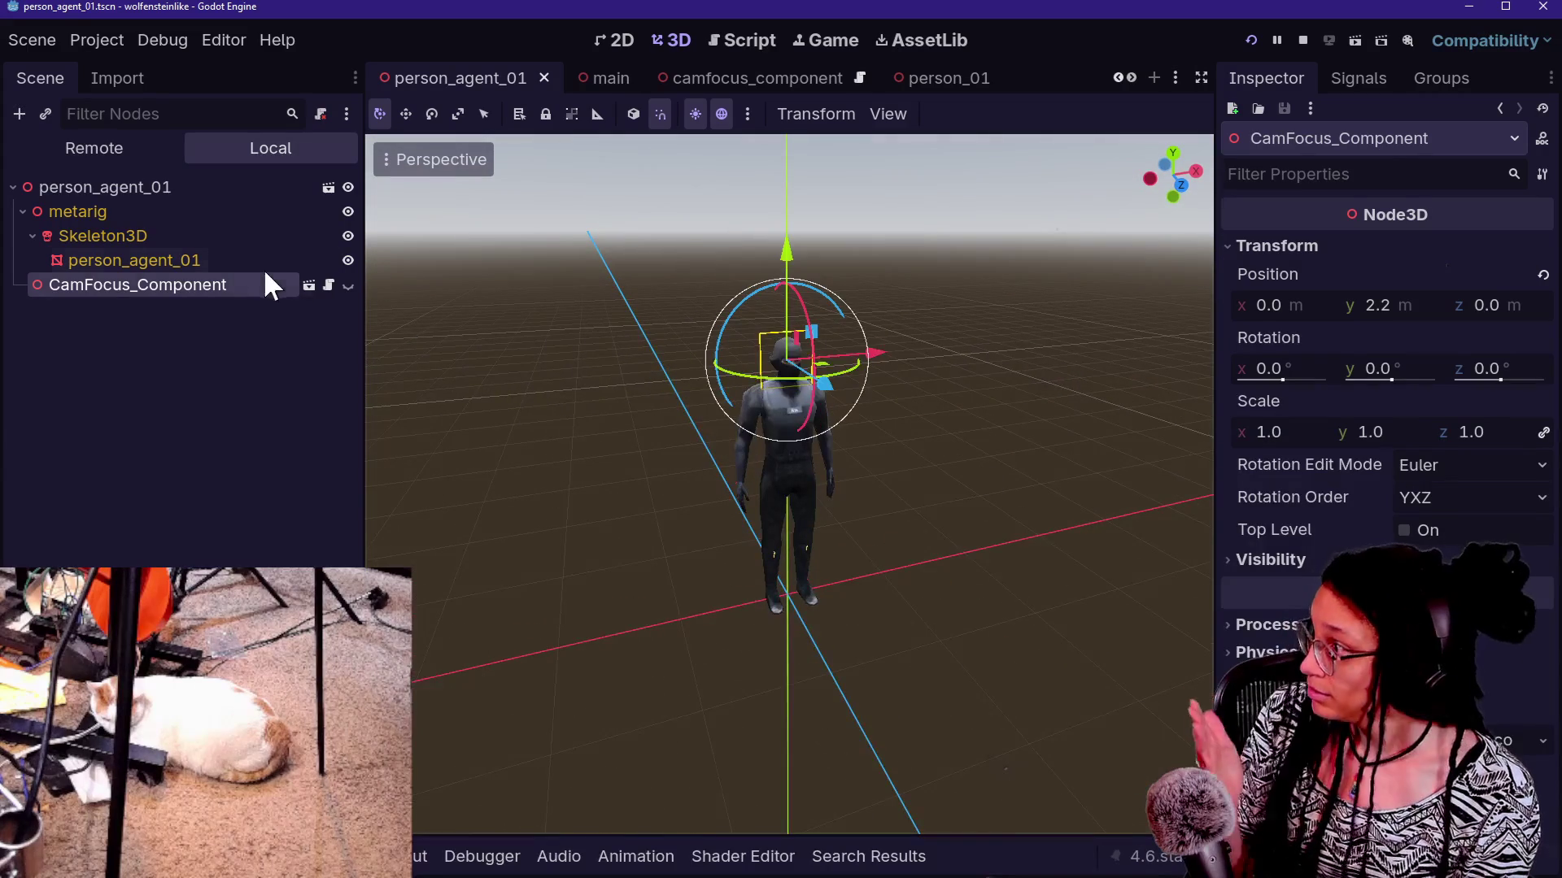
pyautogui.click(348, 286)
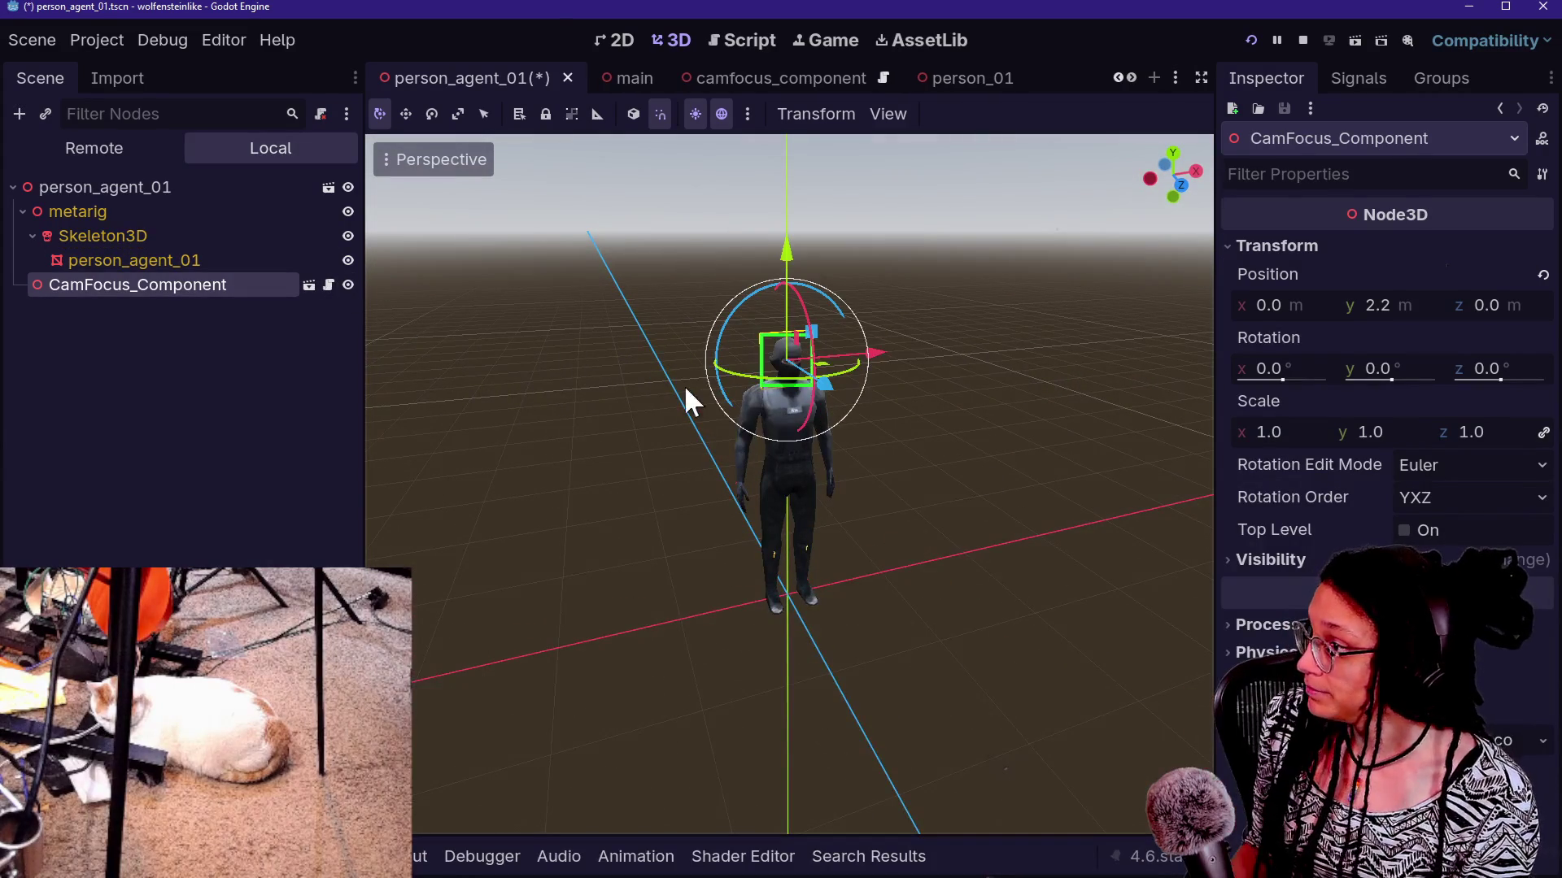
# Deselect the component and fly the 3D view close to the green box around the character's head
pyautogui.click(602, 389)
pyautogui.moveTo(597, 385); pyautogui.dragTo(601, 423)
pyautogui.press('w')
pyautogui.press('s')
pyautogui.scroll(2, 789, 484)
pyautogui.press('w')
pyautogui.press('s')
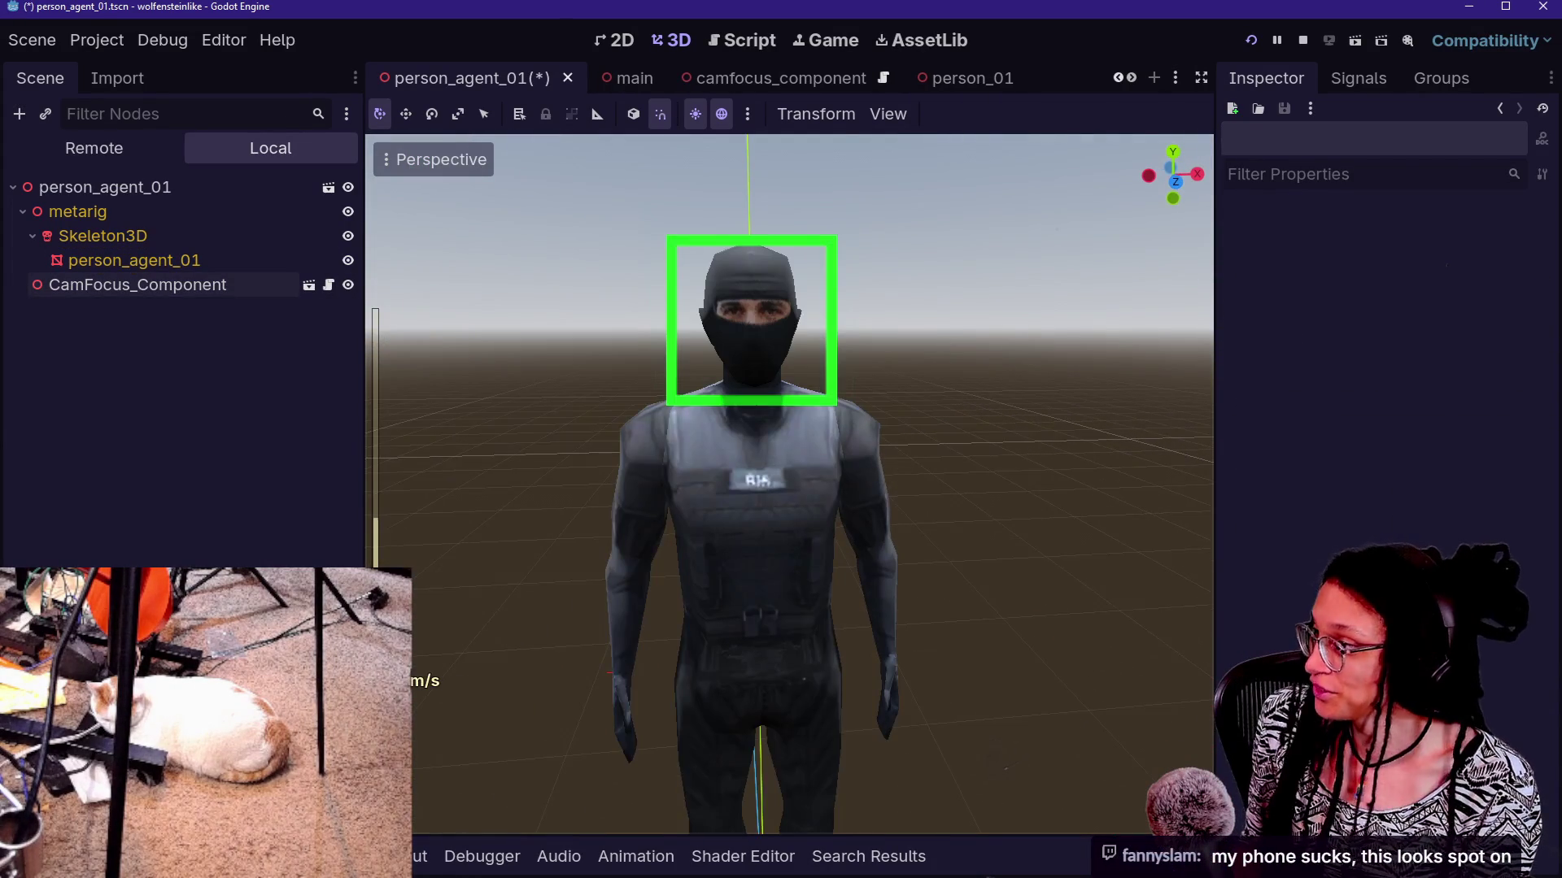
pyautogui.press('w')
pyautogui.press('e')
pyautogui.press('s')
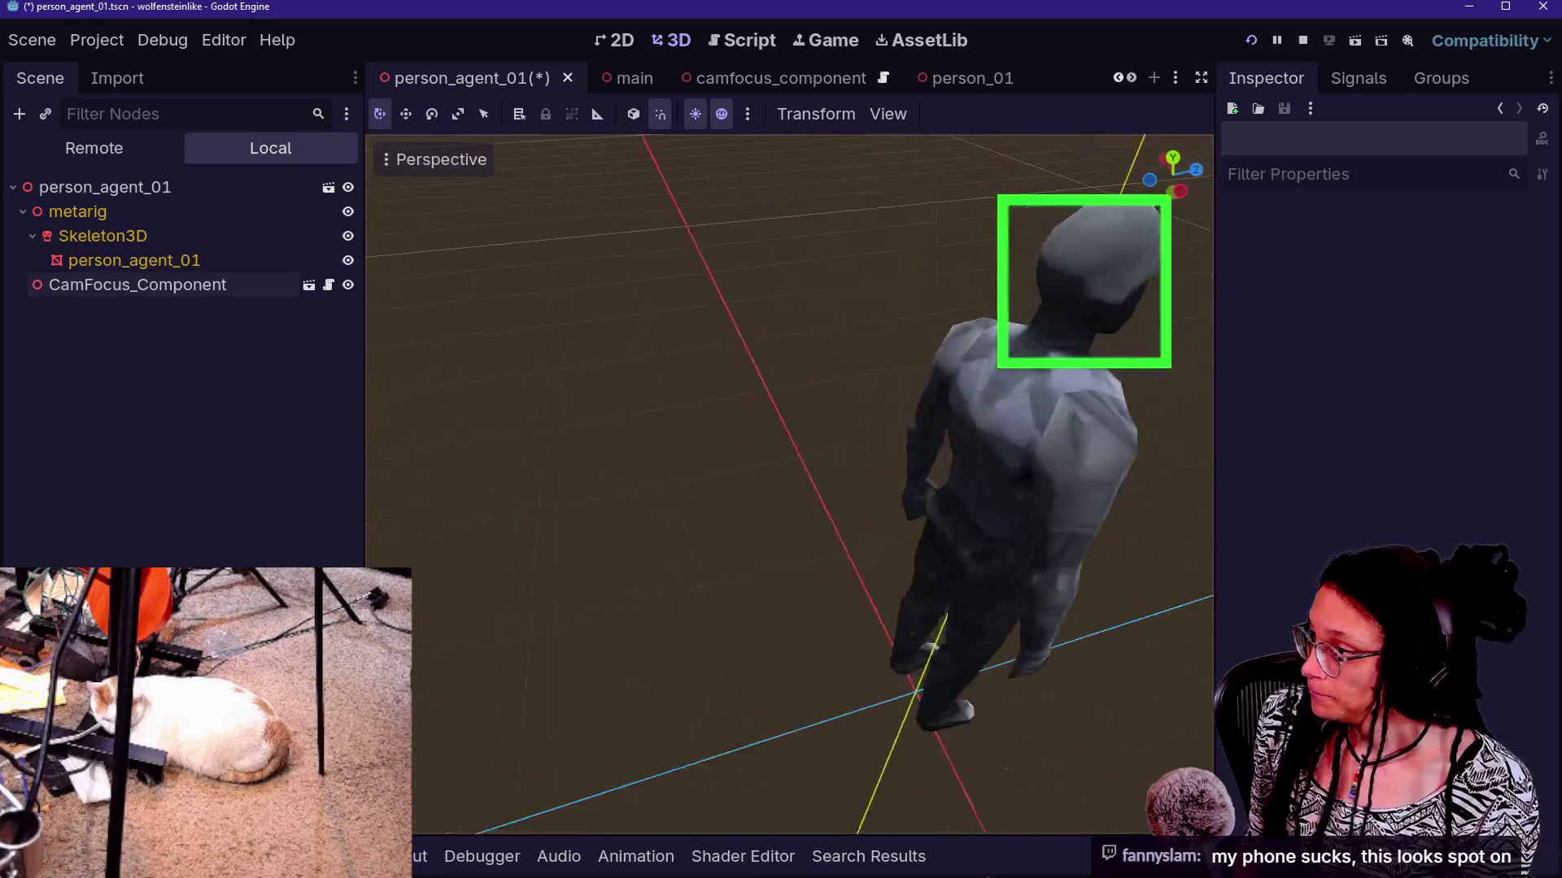
pyautogui.press('q')
pyautogui.press('w')
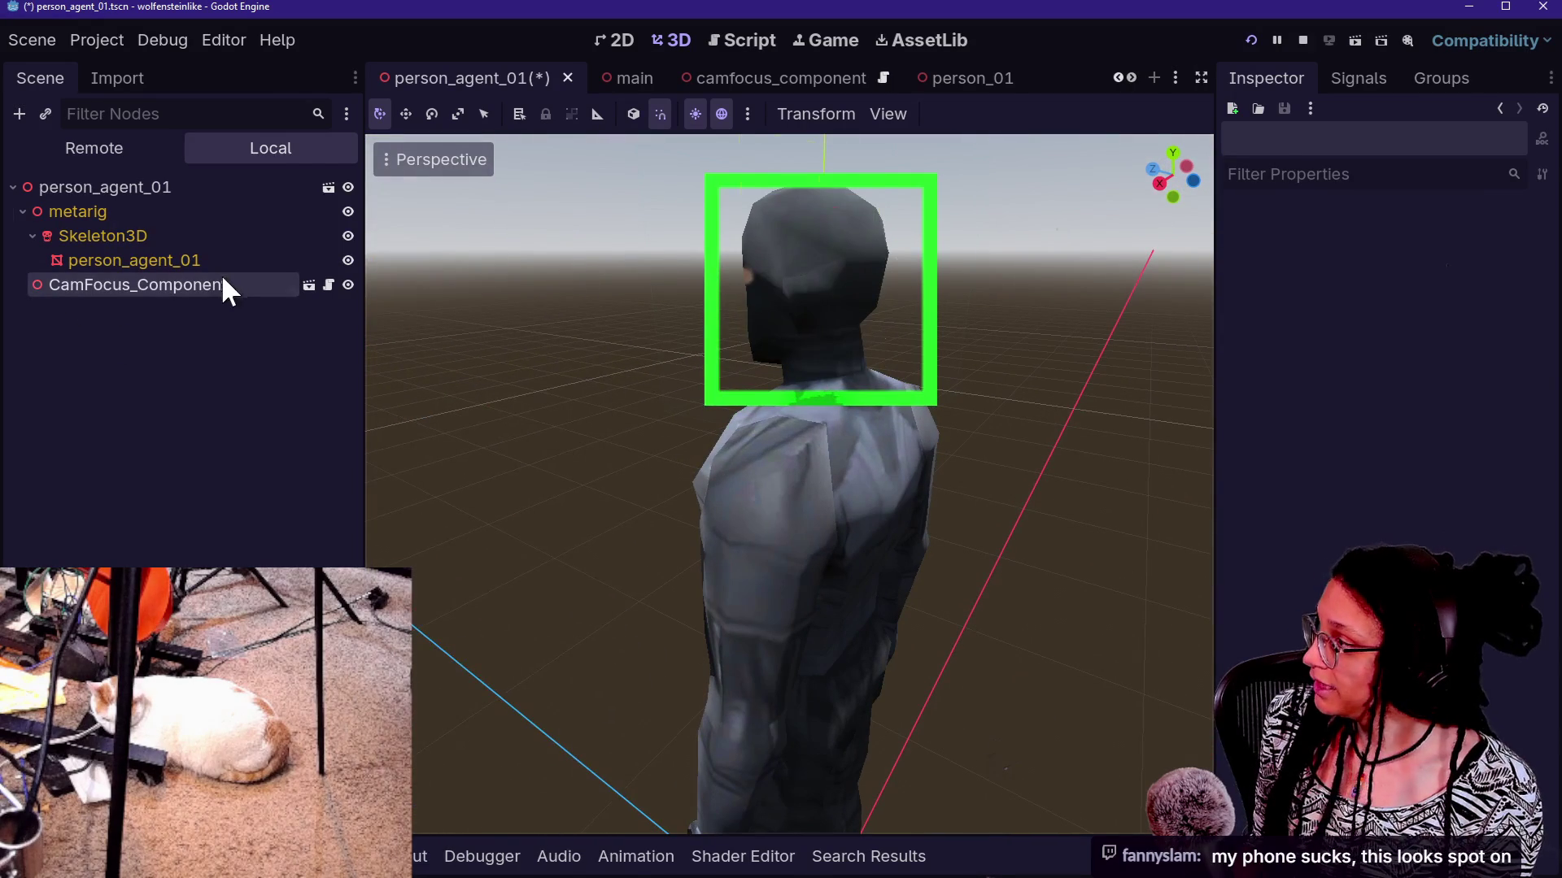
# Expose the component's children, inspect CamFocus_Mesh's PlaneMesh and green material, and open camfocus_component.gd
pyautogui.rightClick(220, 285)
pyautogui.click(366, 239)
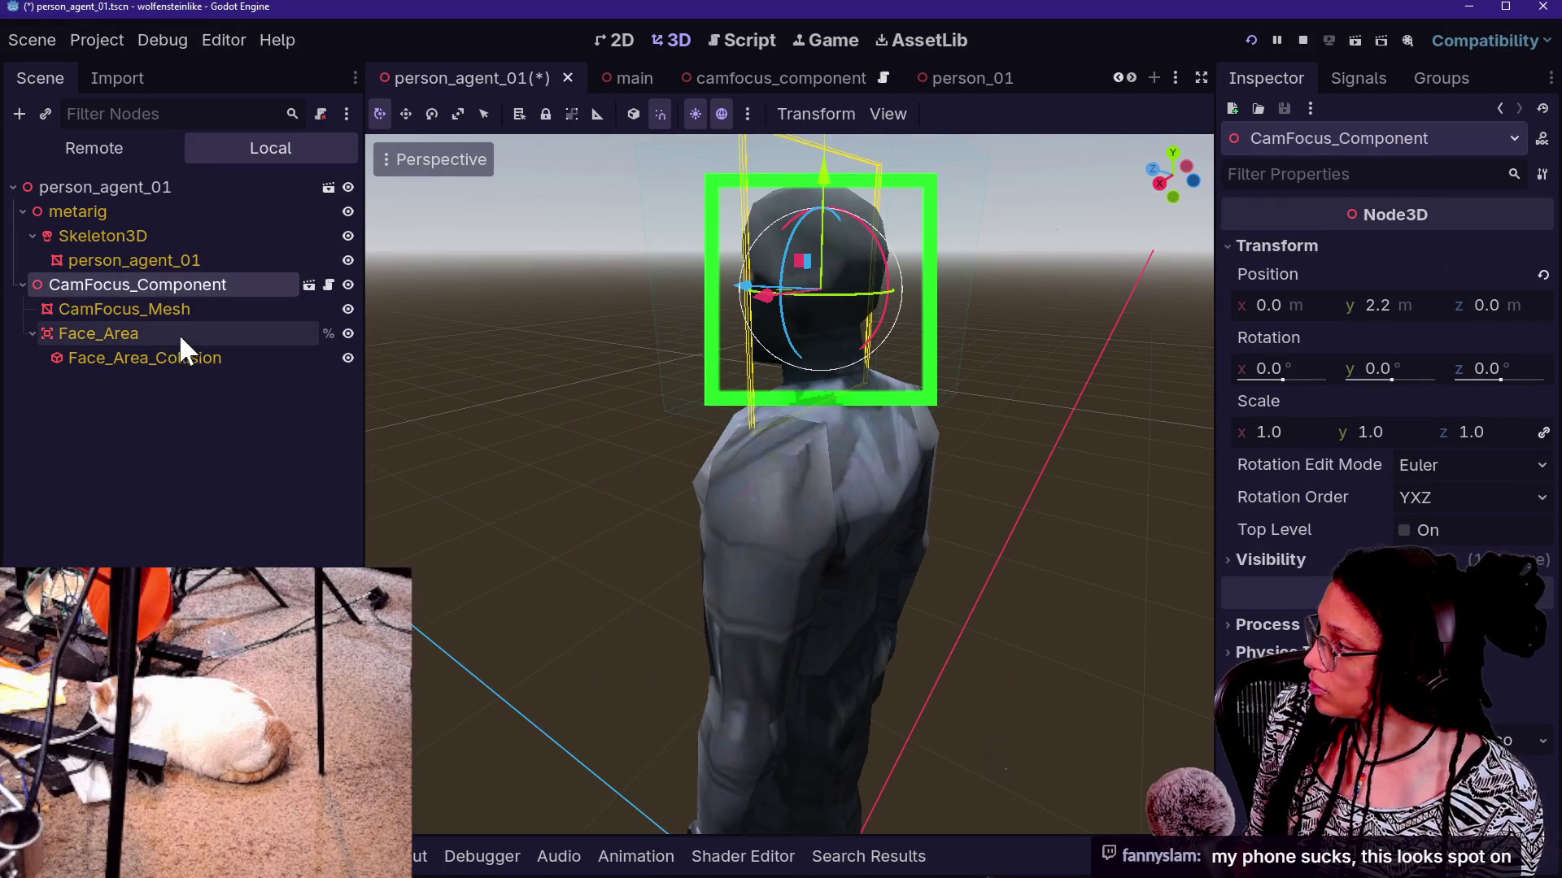
pyautogui.click(173, 311)
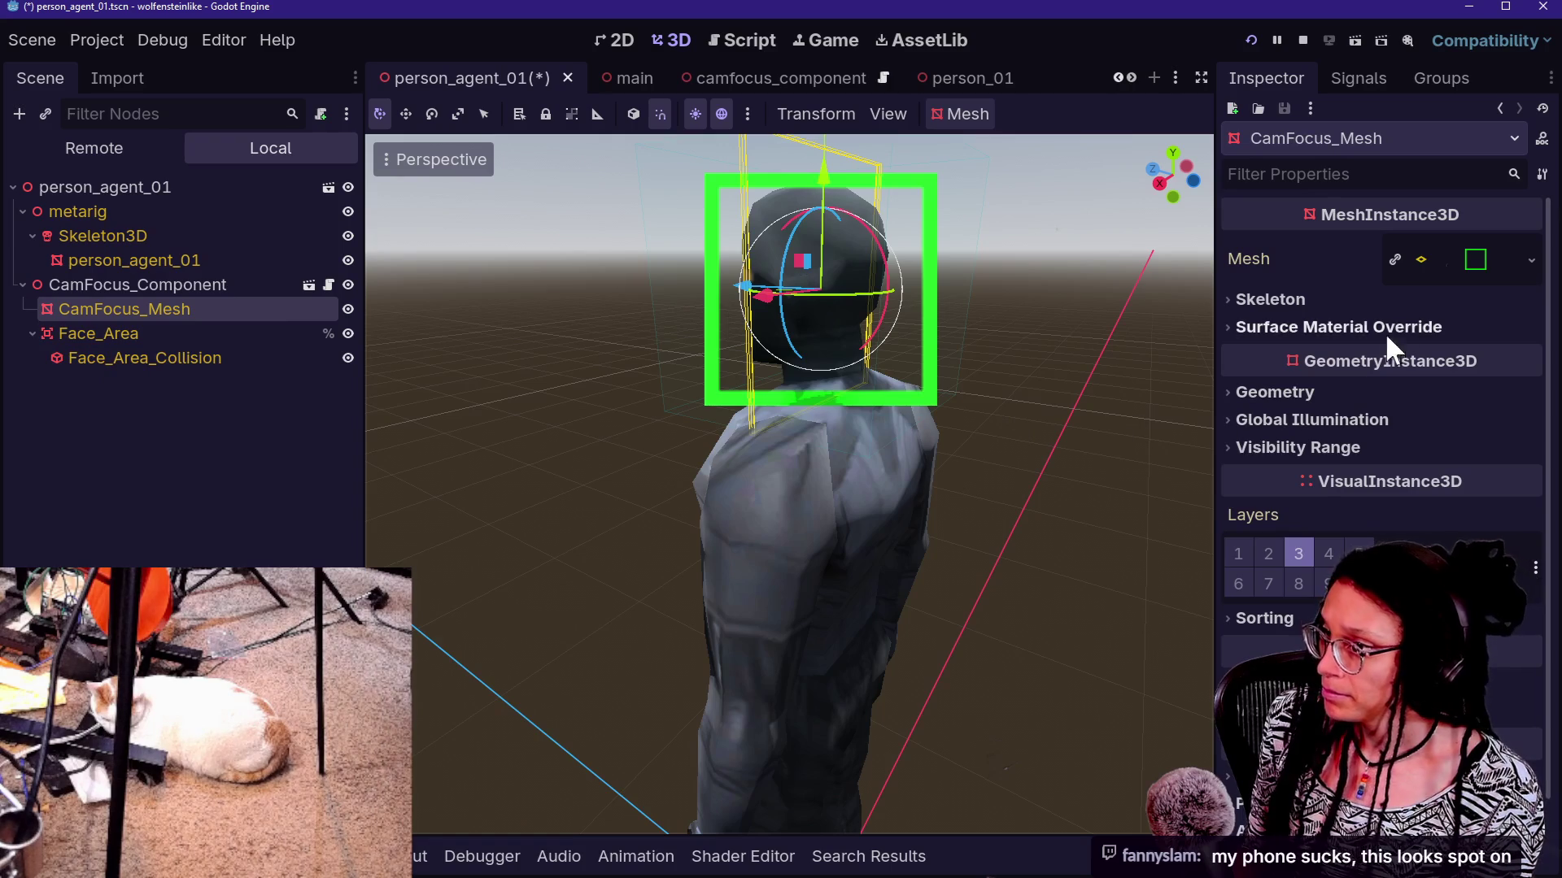
pyautogui.click(1446, 260)
pyautogui.scroll(-5, 1356, 611)
pyautogui.scroll(4, 1356, 612)
pyautogui.click(1431, 569)
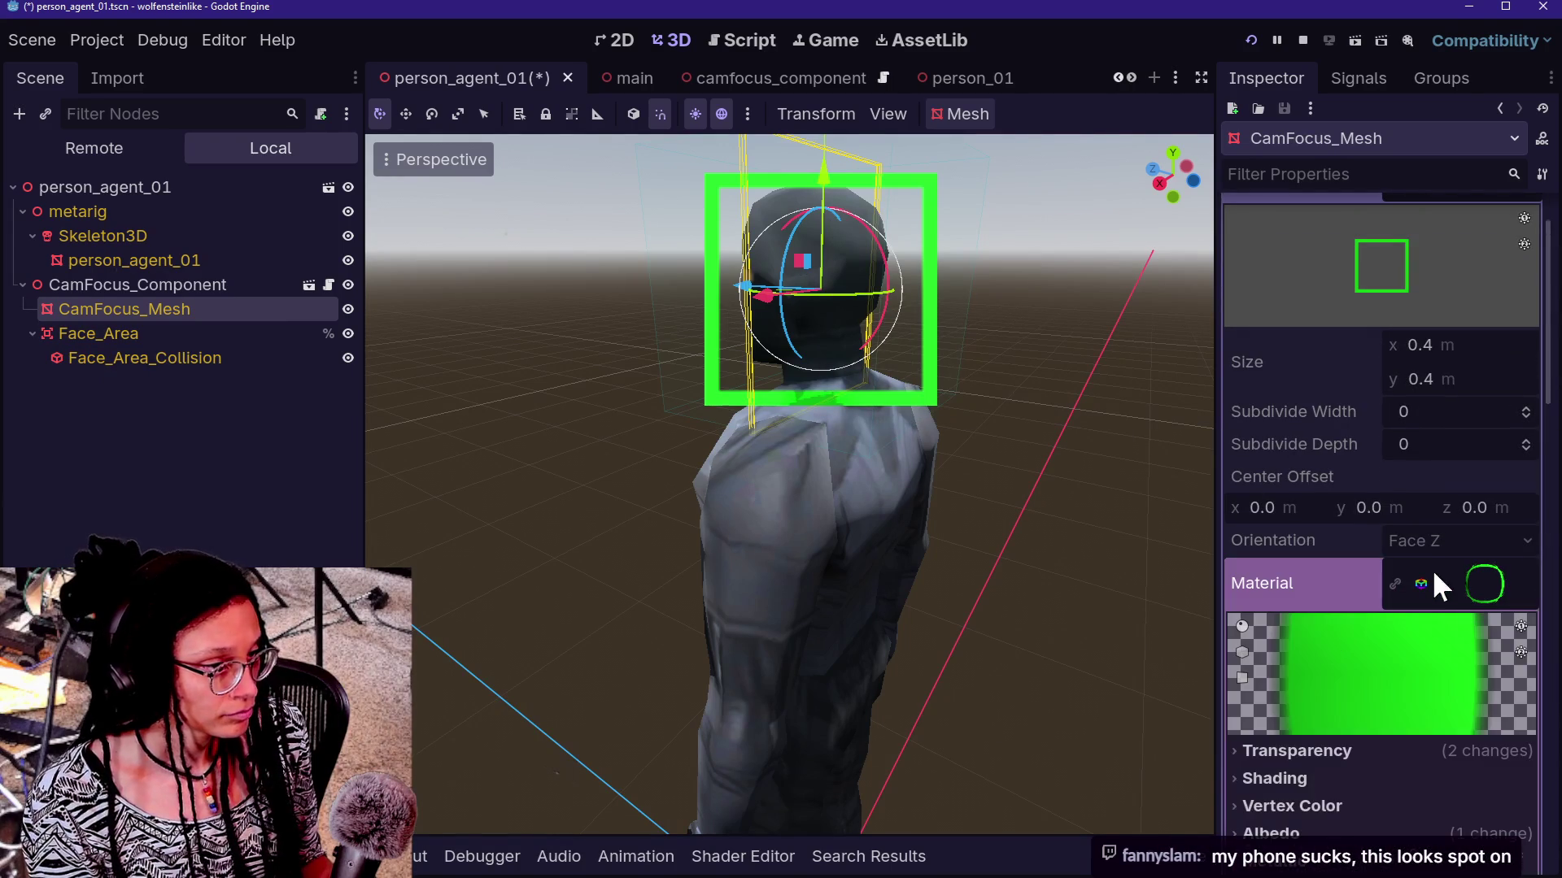
pyautogui.scroll(-2, 1329, 625)
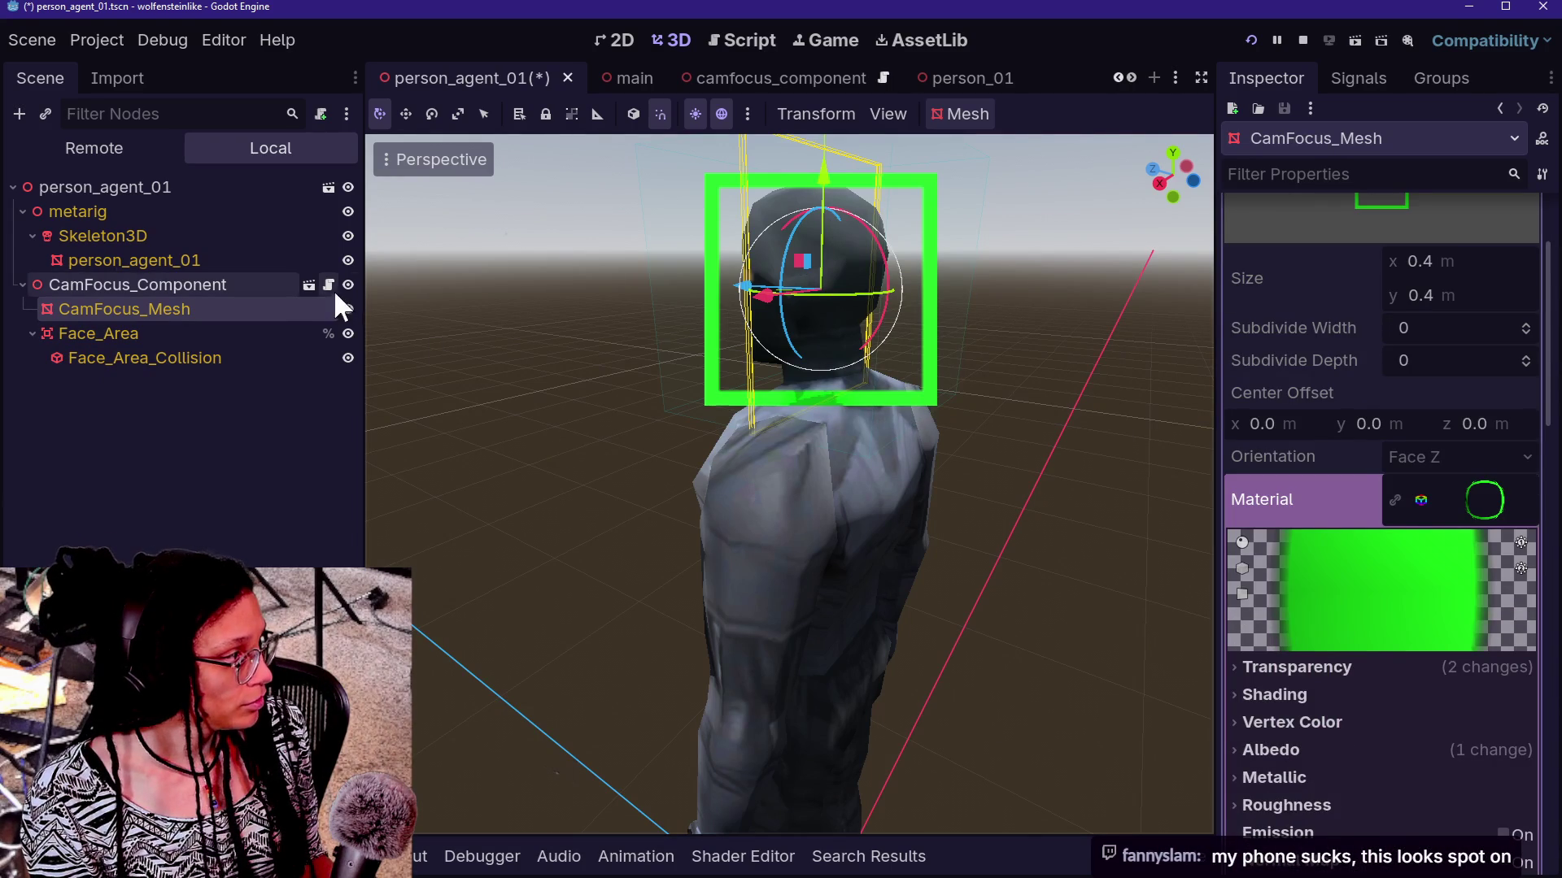
pyautogui.click(328, 285)
pyautogui.click(310, 285)
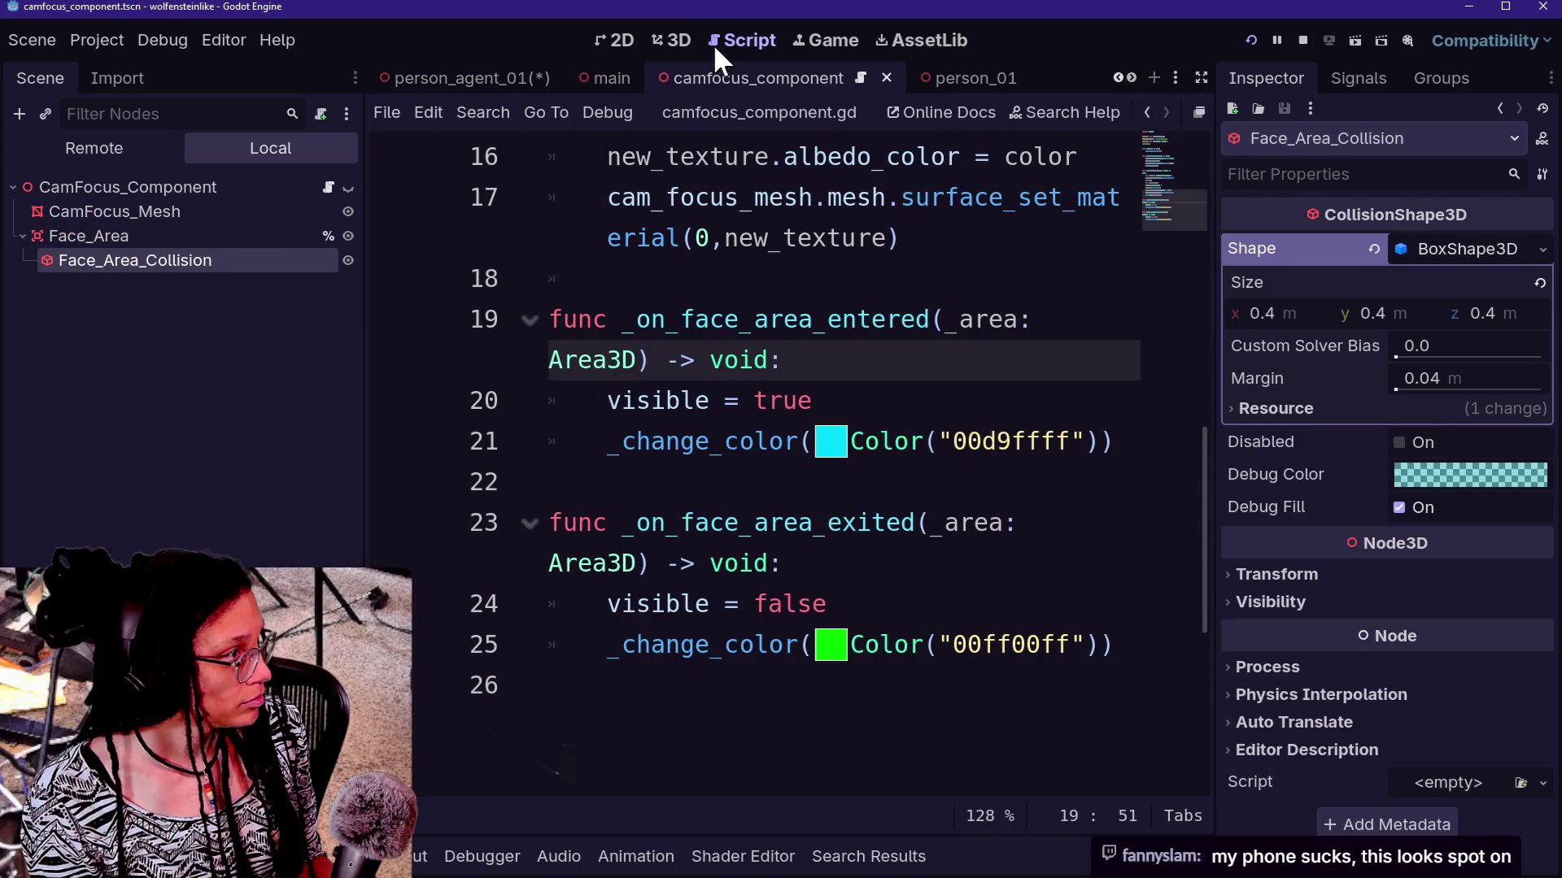
# Set CamFocus_Mesh's Billboard Mode to Disabled and save the camfocus_component scene
pyautogui.click(684, 41)
pyautogui.click(207, 212)
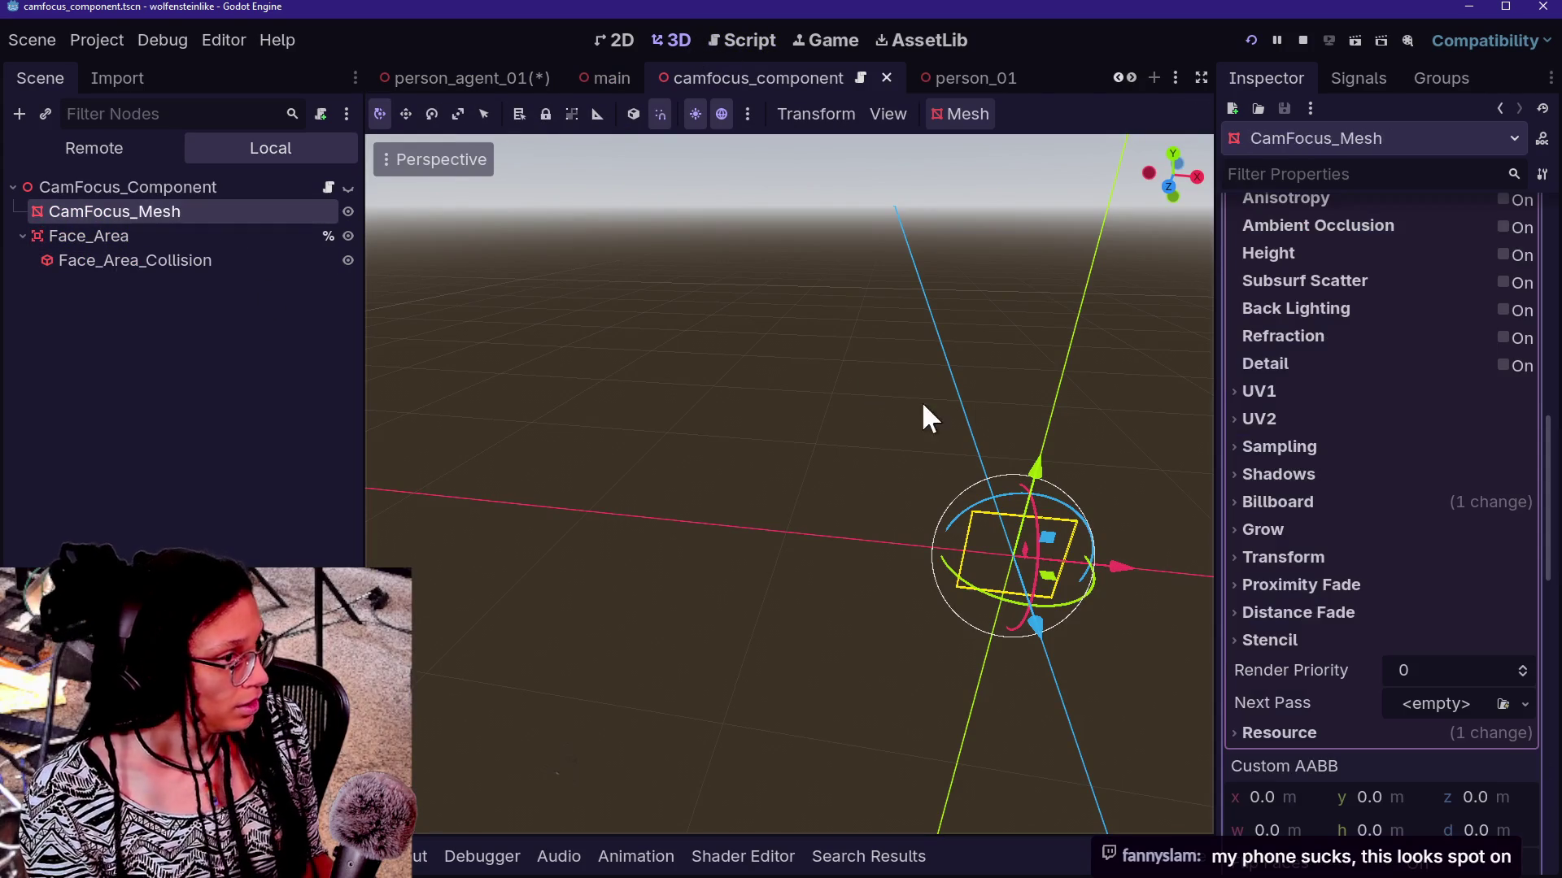
pyautogui.click(1423, 501)
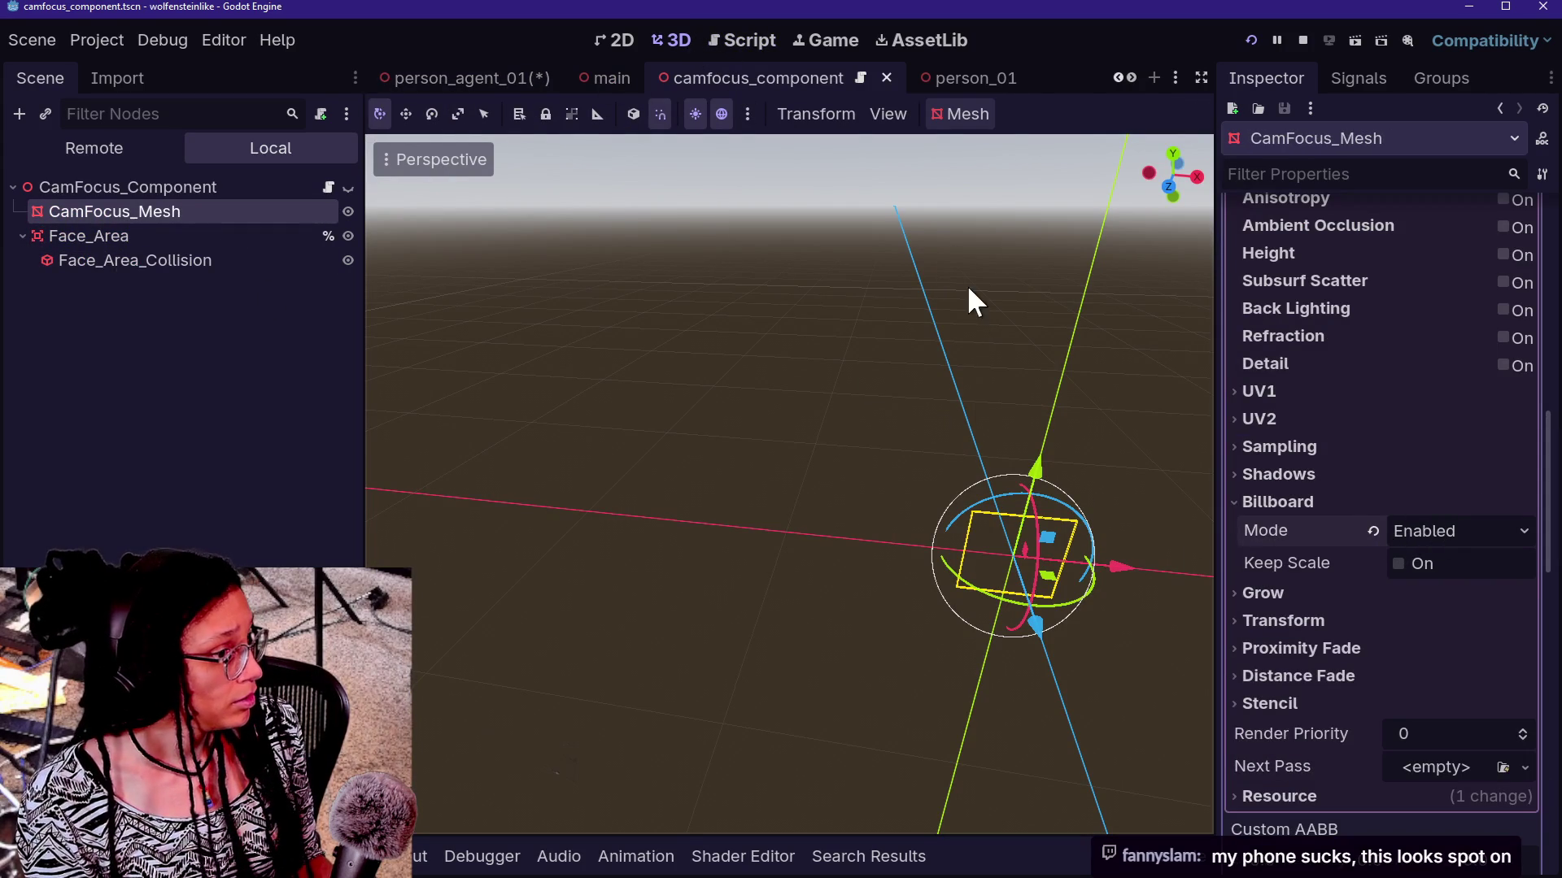
pyautogui.click(1372, 530)
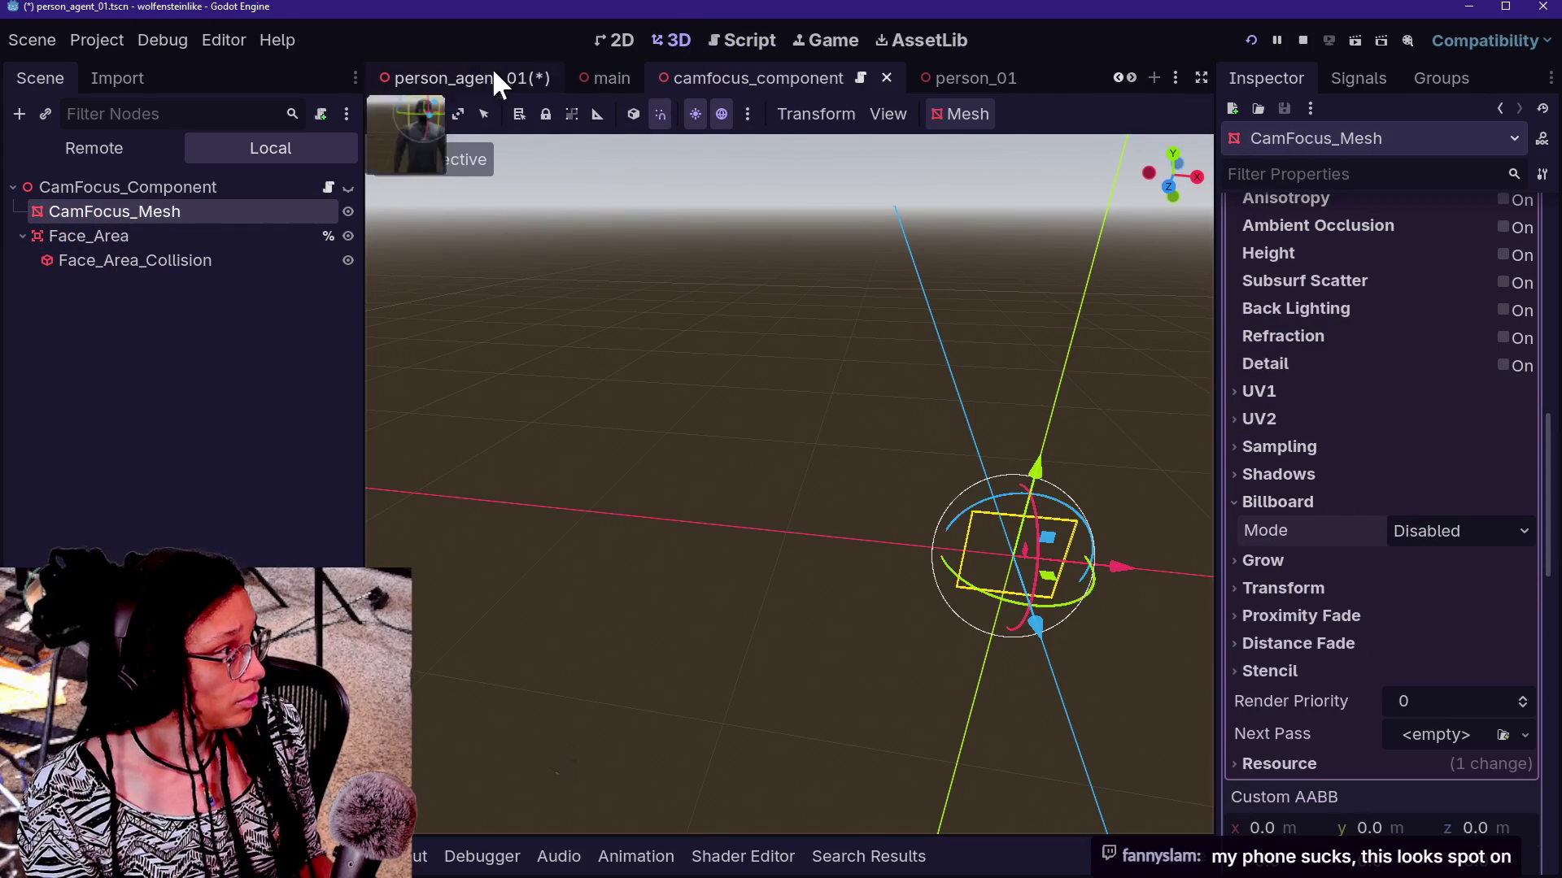
pyautogui.click(488, 77)
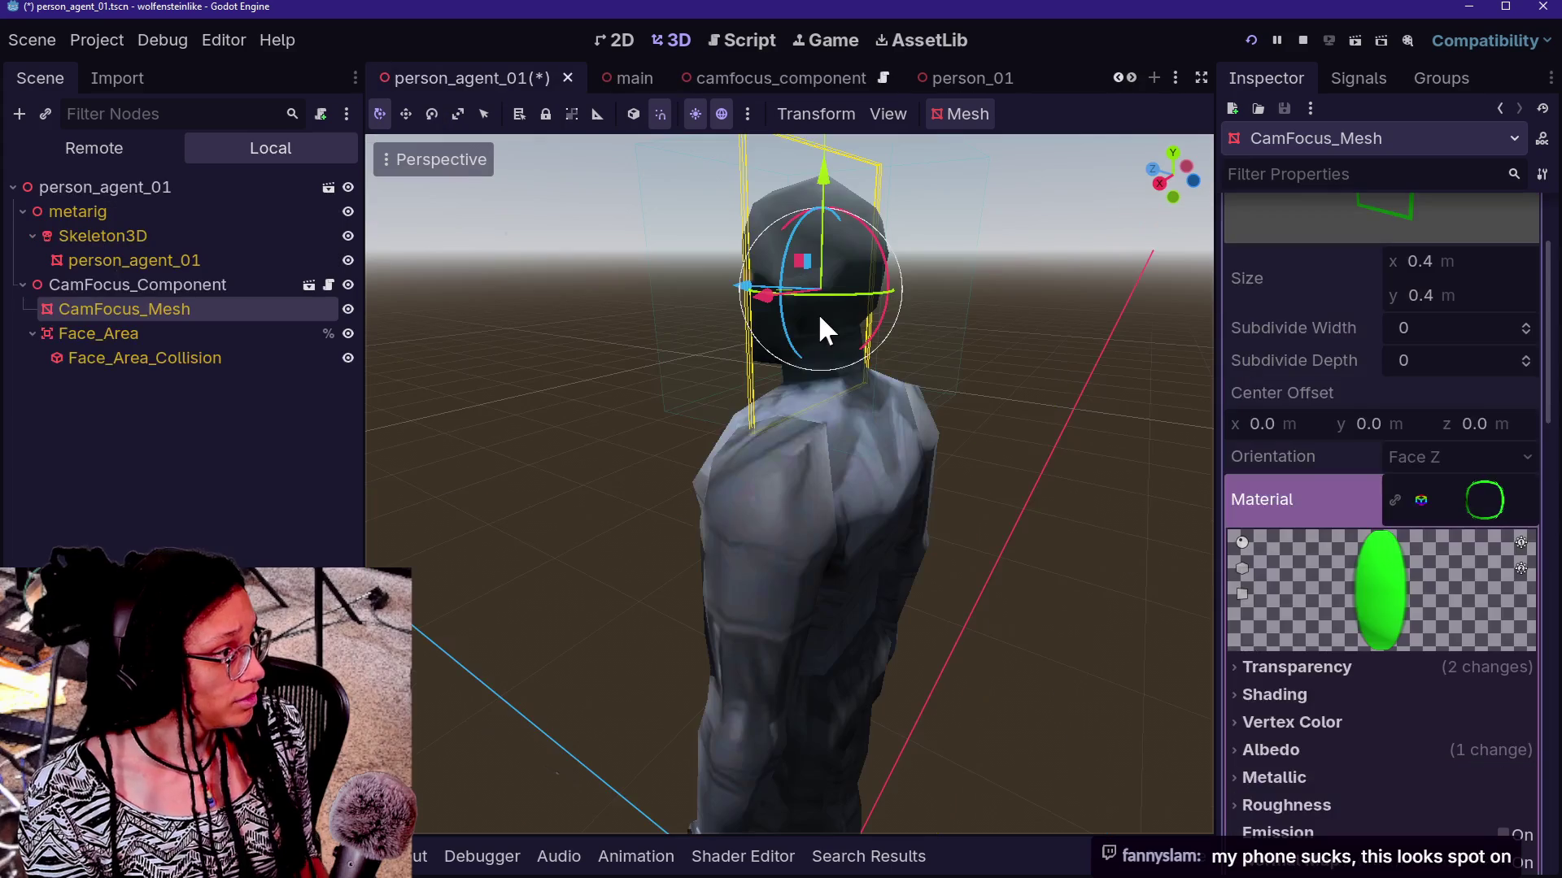
pyautogui.click(737, 80)
pyautogui.hotkey('ctrl', 's')
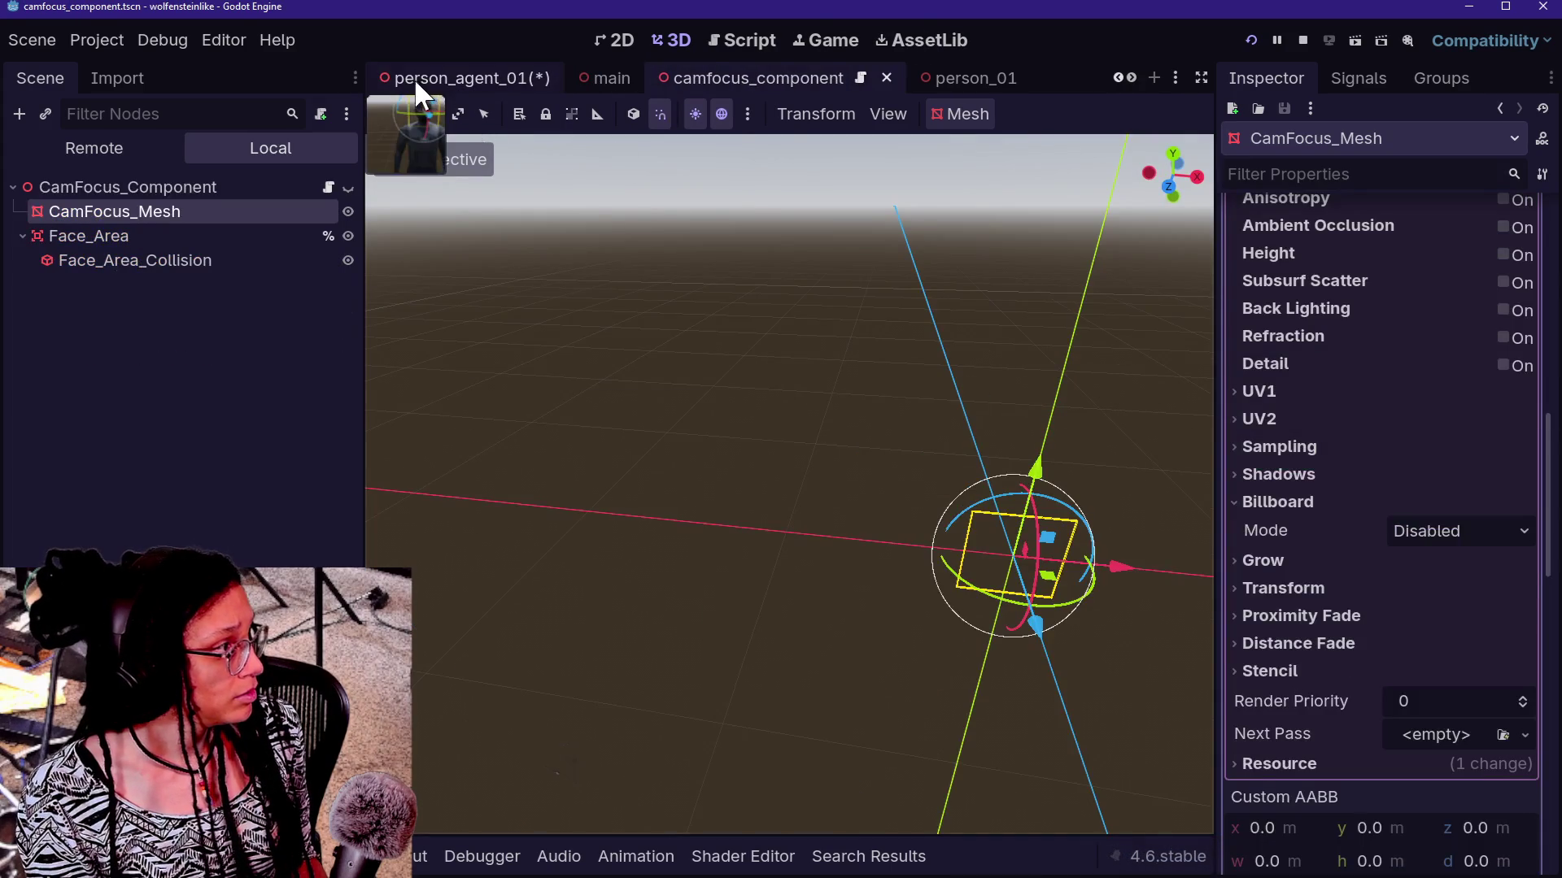
# Check the face box around the head in person_agent_01, then restore Billboard Mode to Enabled and save
pyautogui.click(415, 78)
pyautogui.moveTo(789, 488)
pyautogui.mouseDown()
pyautogui.moveTo(732, 456)
pyautogui.moveTo(862, 504)
pyautogui.moveTo(911, 488)
pyautogui.moveTo(813, 488)
pyautogui.mouseUp()
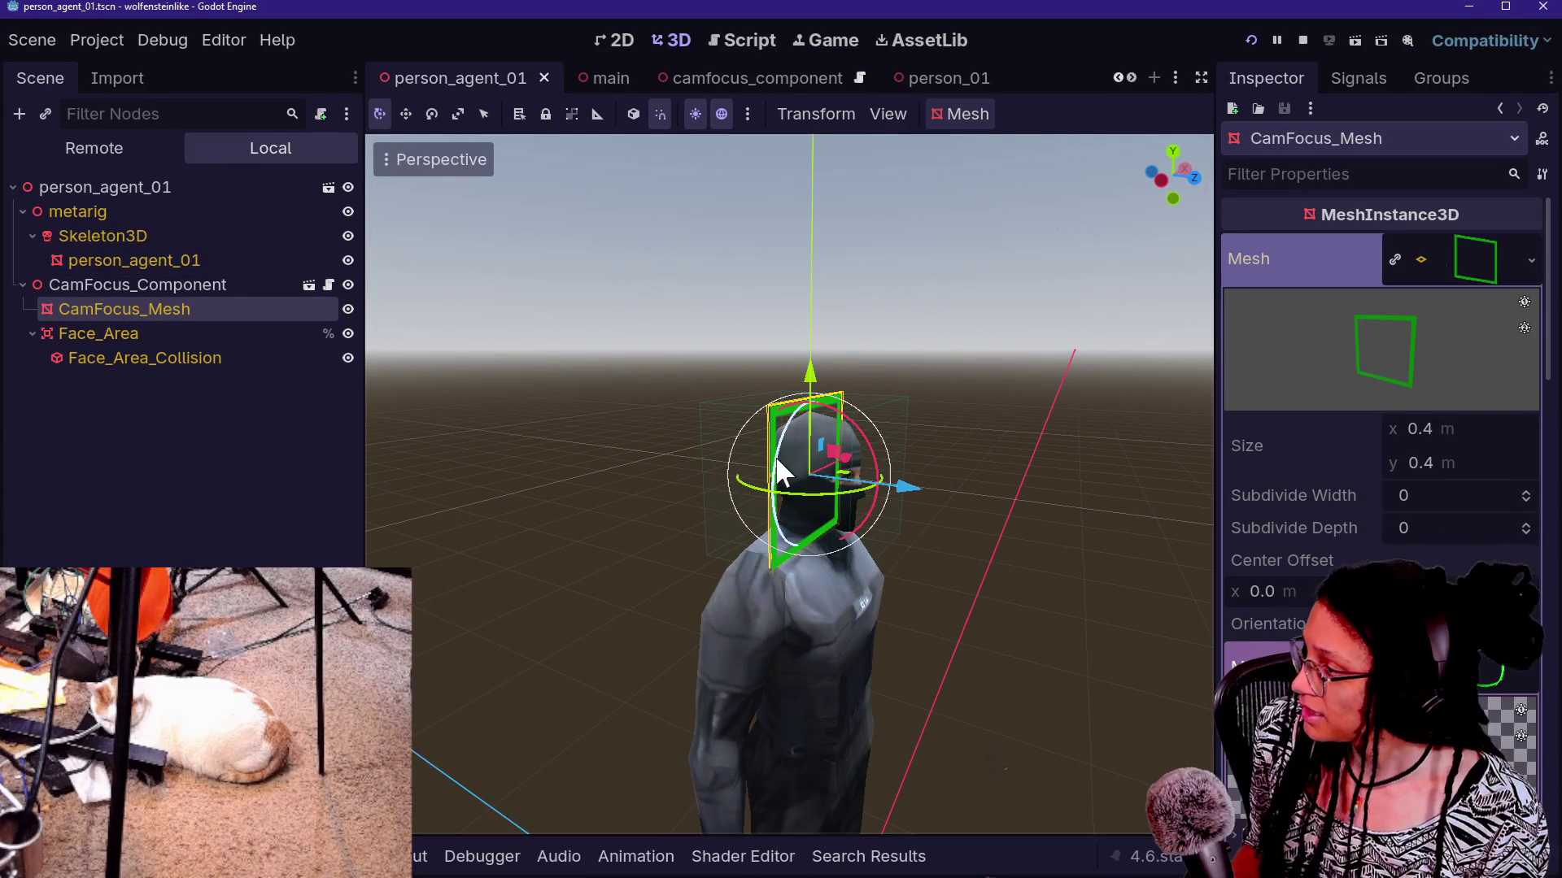
pyautogui.moveTo(799, 498)
pyautogui.mouseDown()
pyautogui.moveTo(605, 452)
pyautogui.moveTo(1151, 447)
pyautogui.moveTo(548, 569)
pyautogui.moveTo(572, 377)
pyautogui.moveTo(1008, 610)
pyautogui.moveTo(917, 656)
pyautogui.mouseUp()
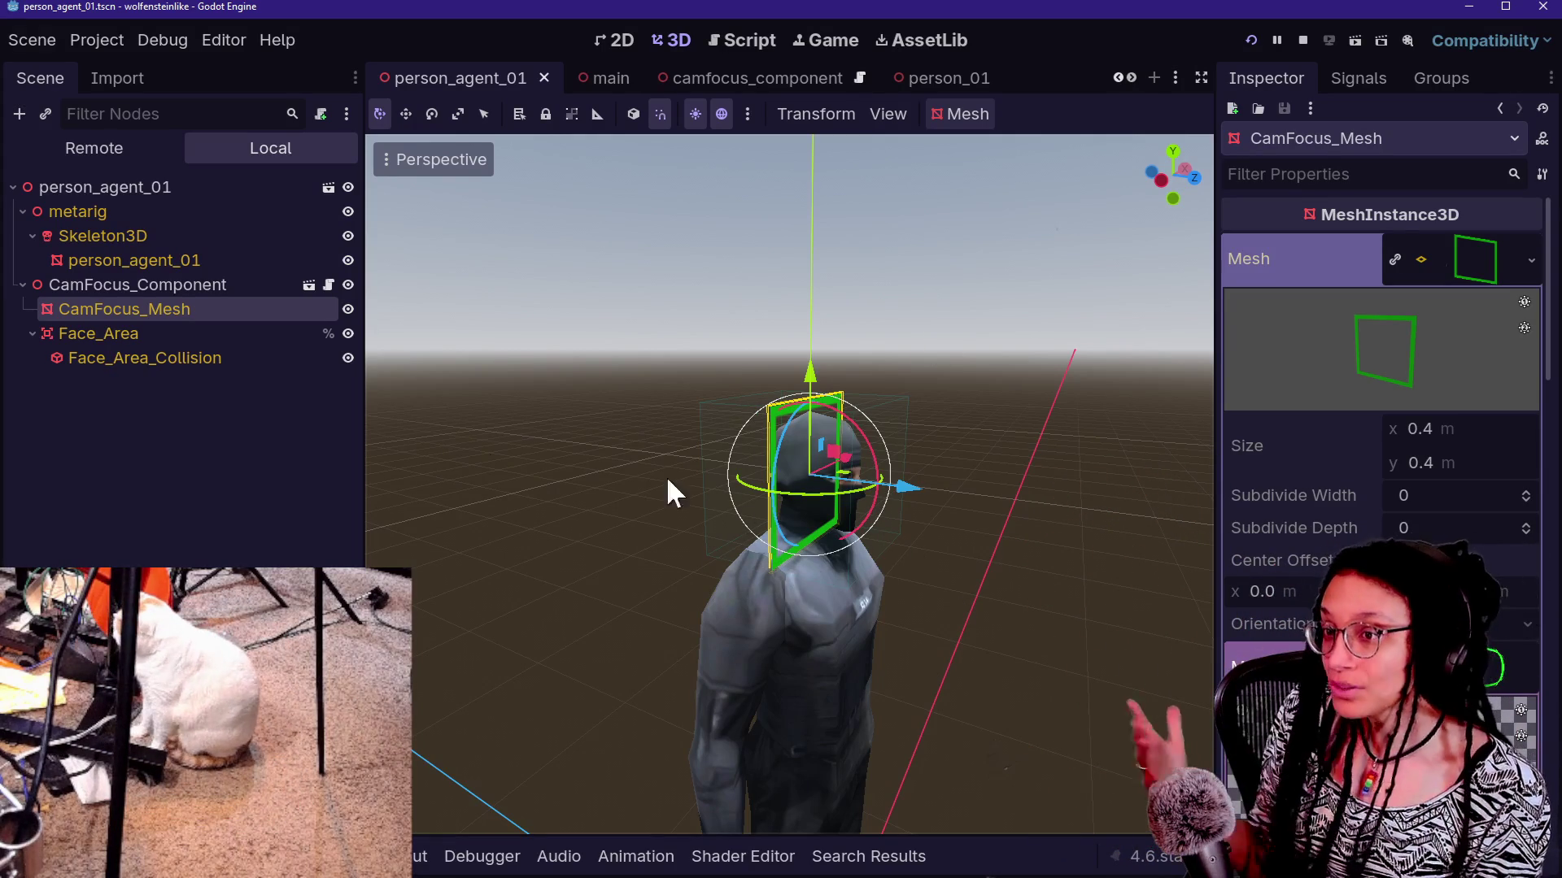
pyautogui.click(754, 78)
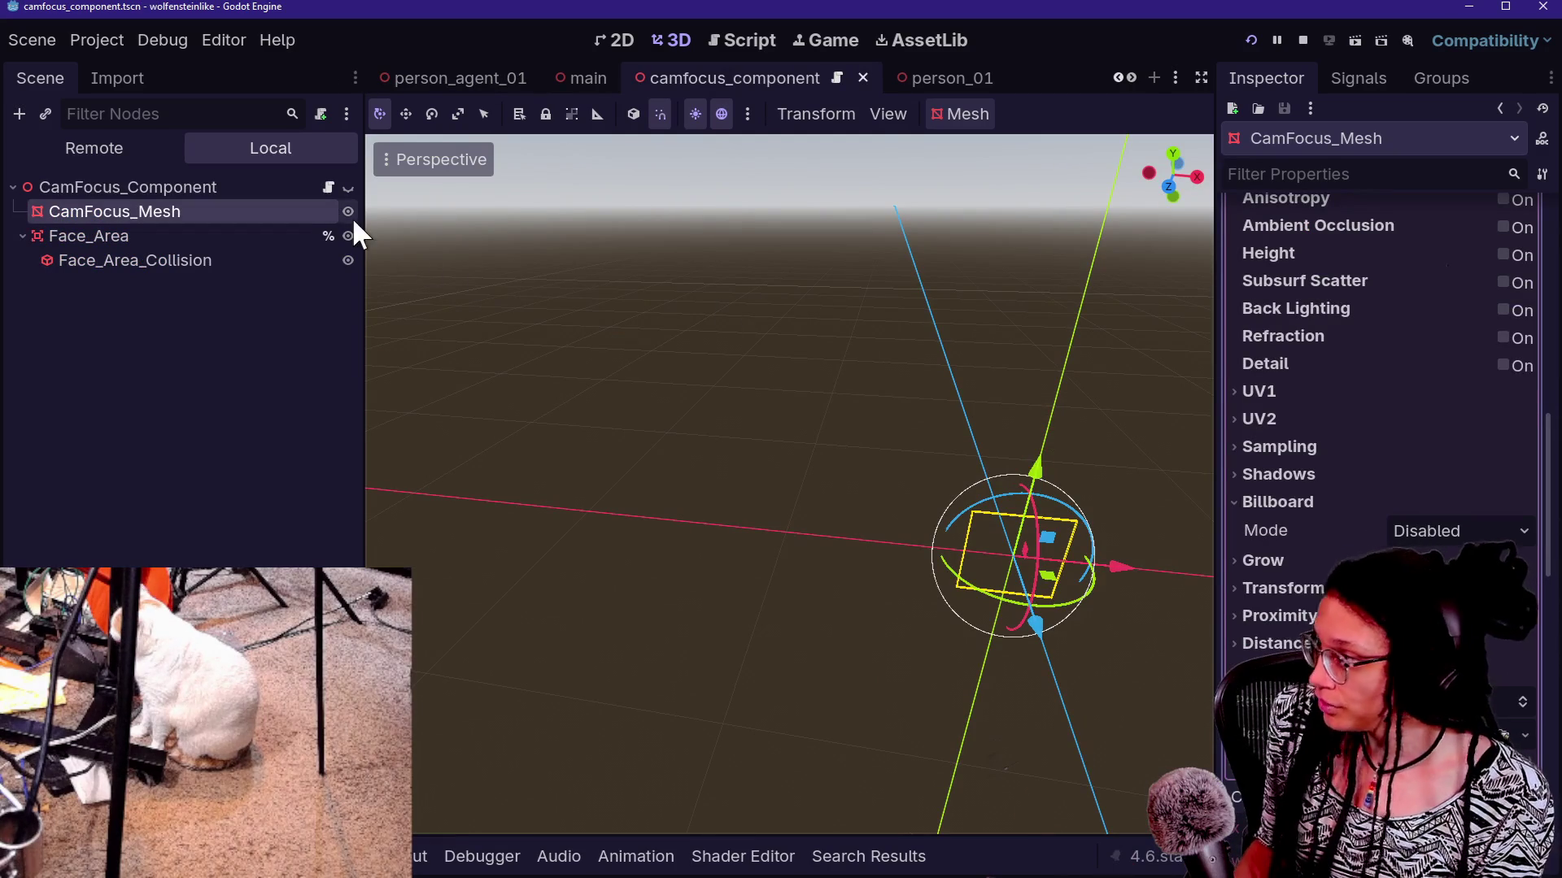
pyautogui.hotkey('ctrl', 'z')
pyautogui.hotkey('ctrl', 's')
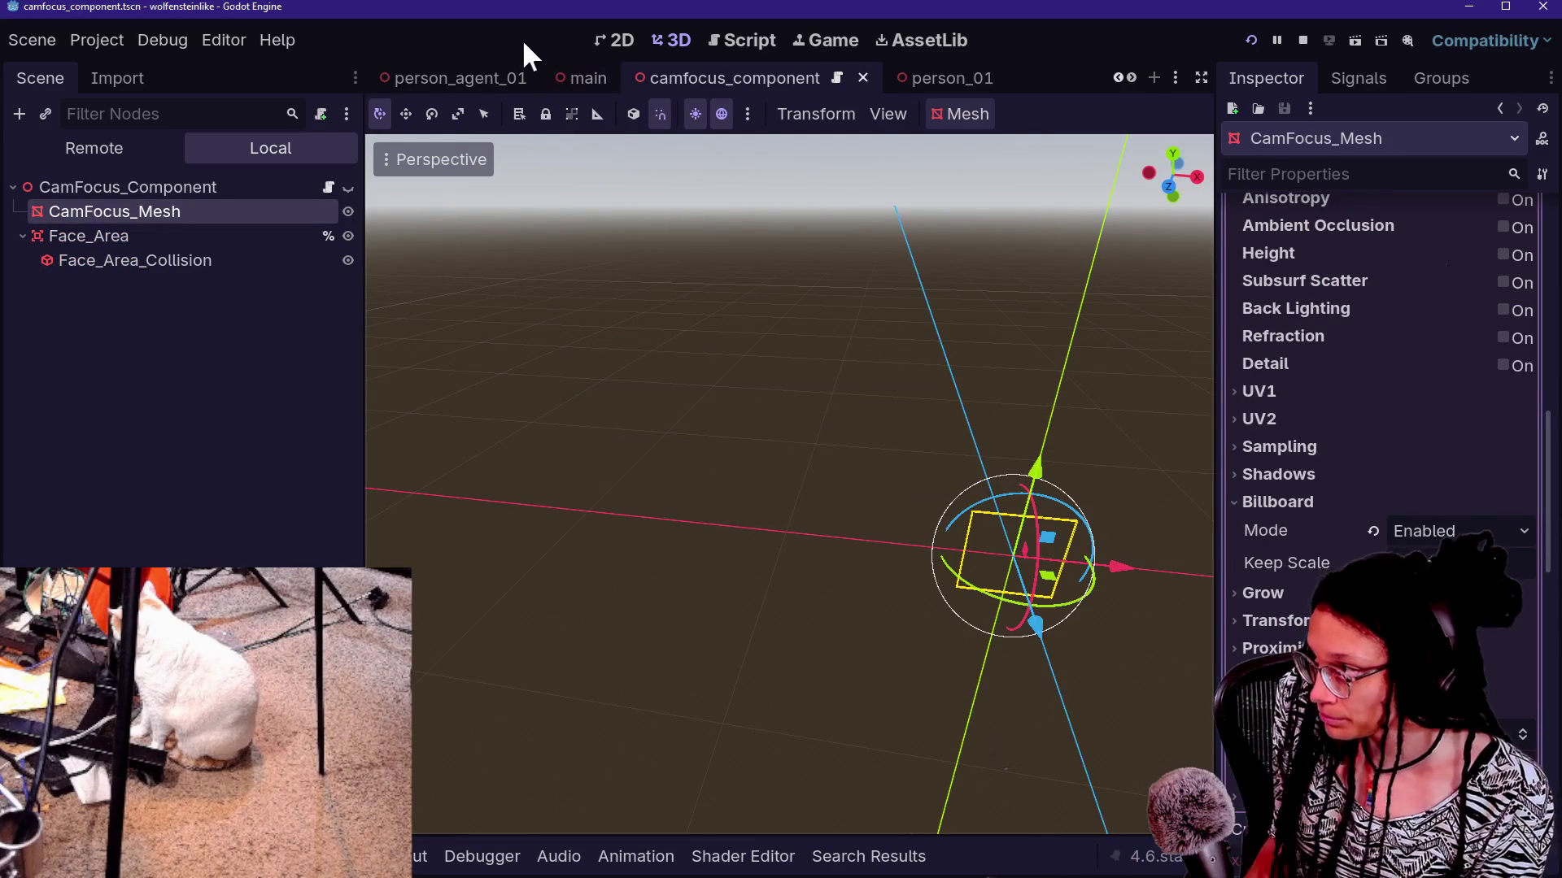
# Turn off Editable Children on CamFocus_Component in person_agent_01 and save the scene
pyautogui.click(495, 73)
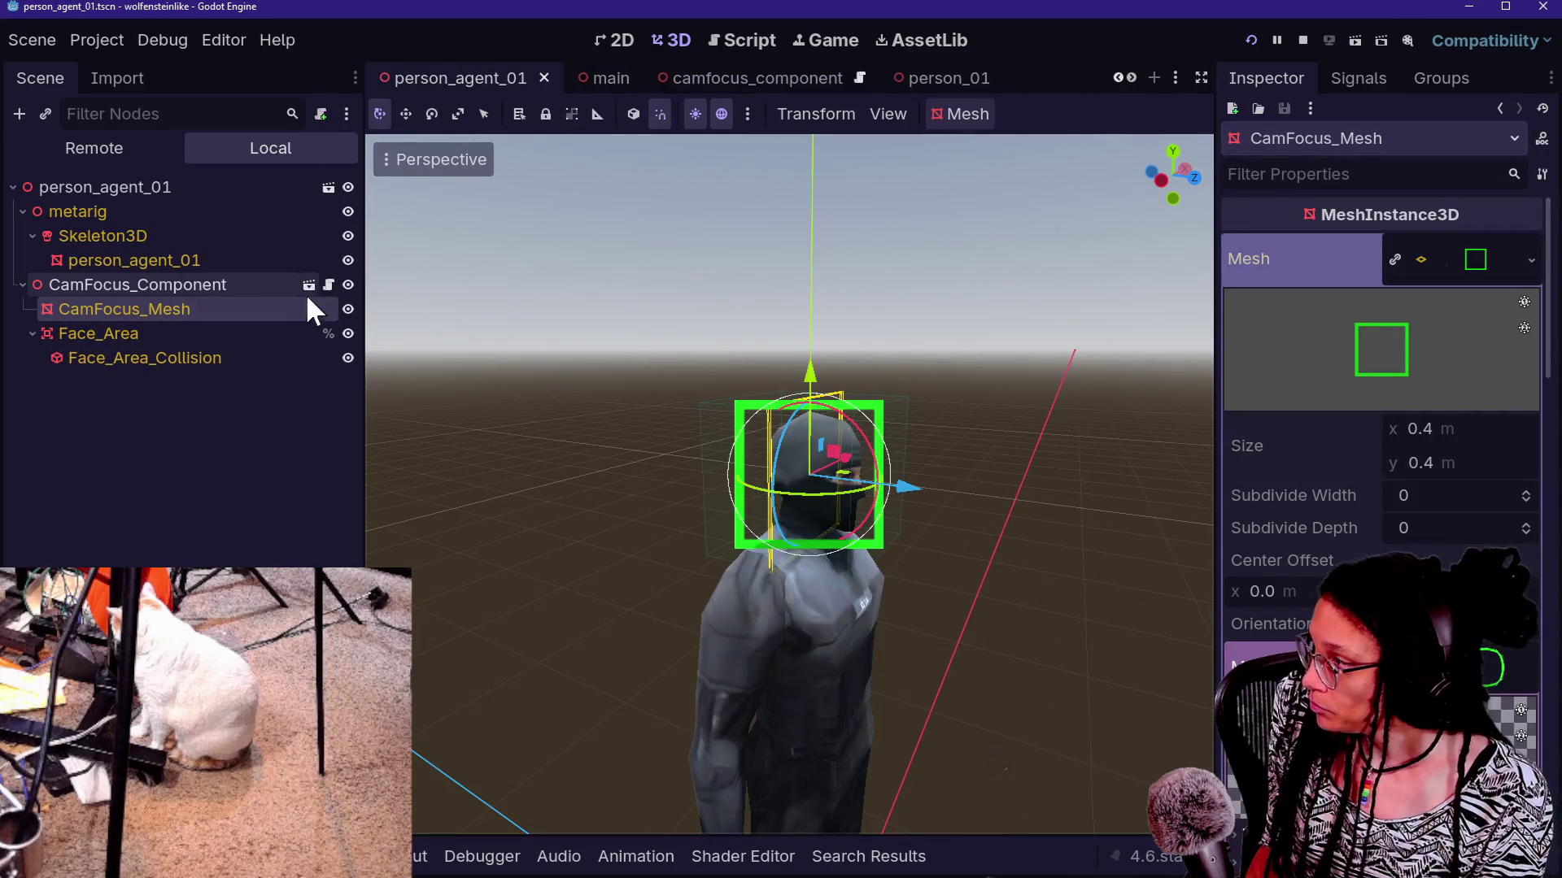
pyautogui.rightClick(275, 289)
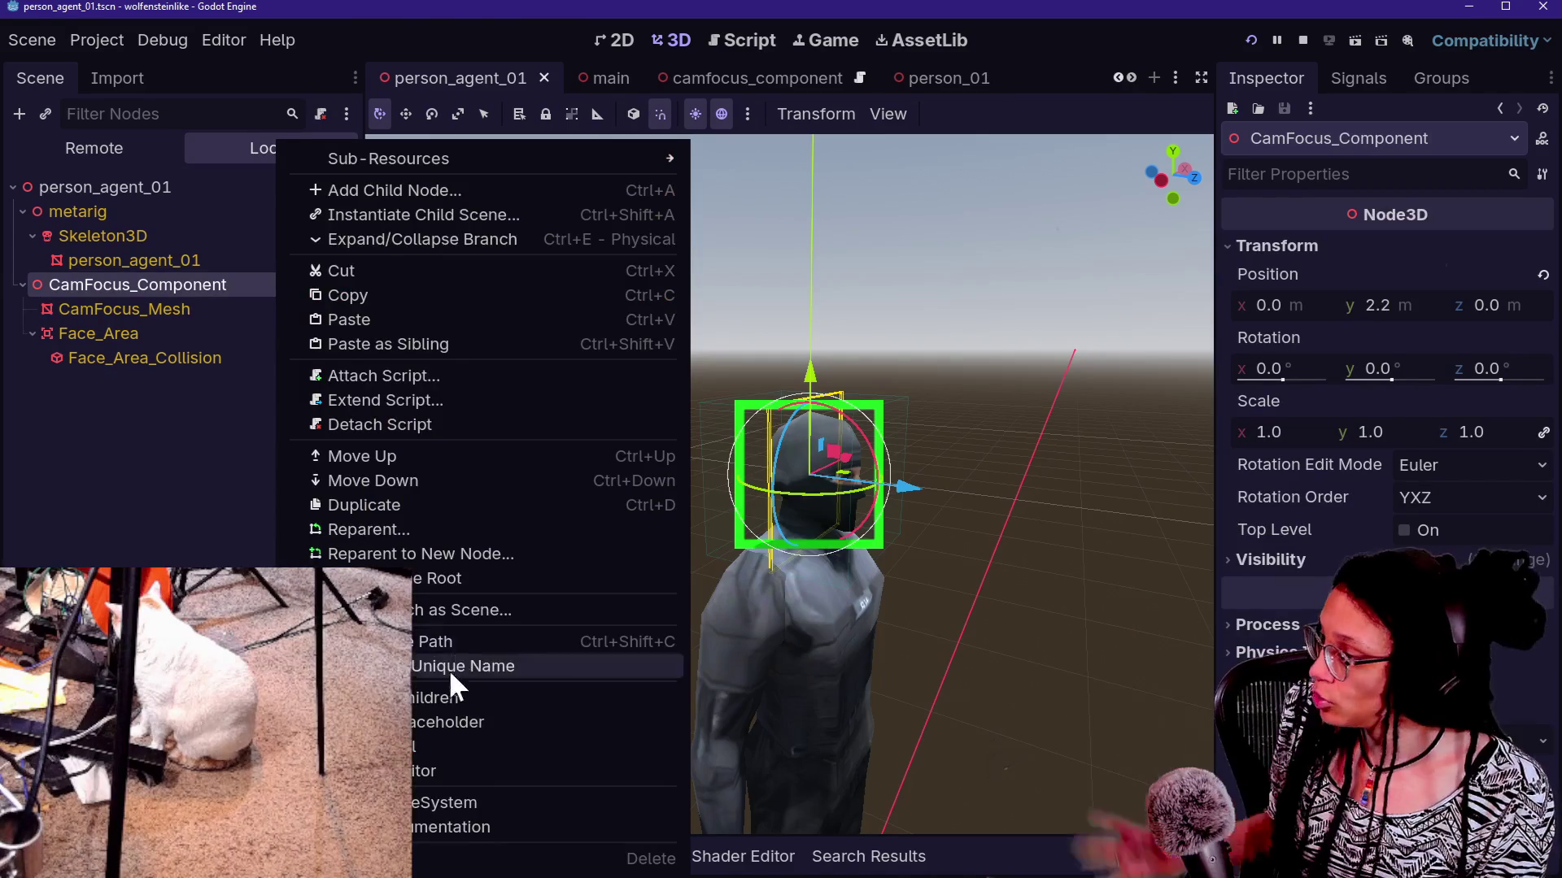
pyautogui.click(445, 698)
pyautogui.click(609, 457)
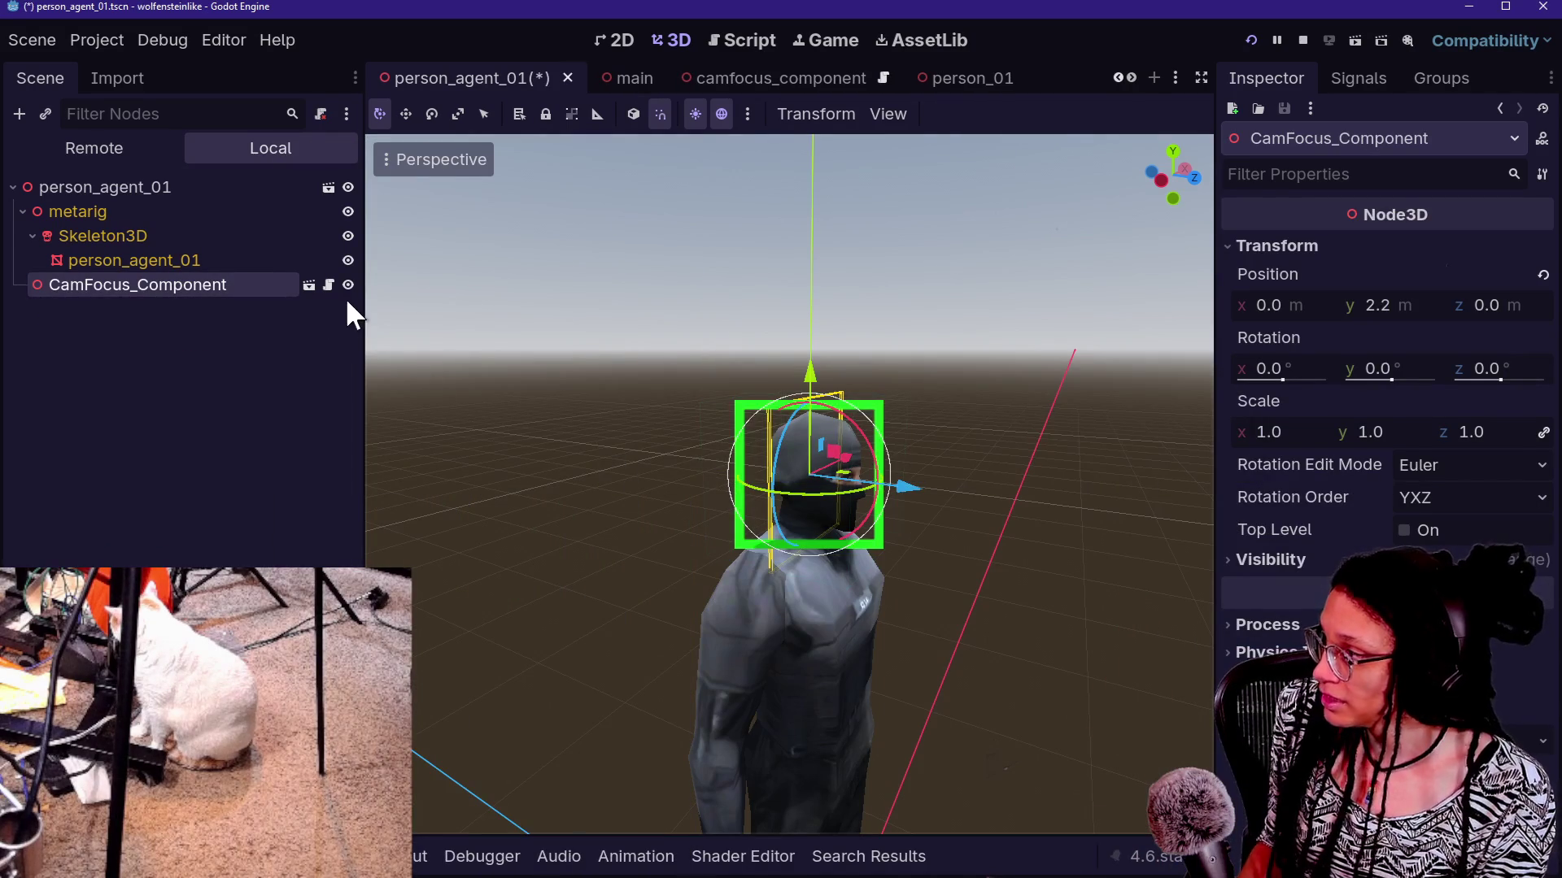
pyautogui.click(348, 285)
pyautogui.hotkey('ctrl', 's')
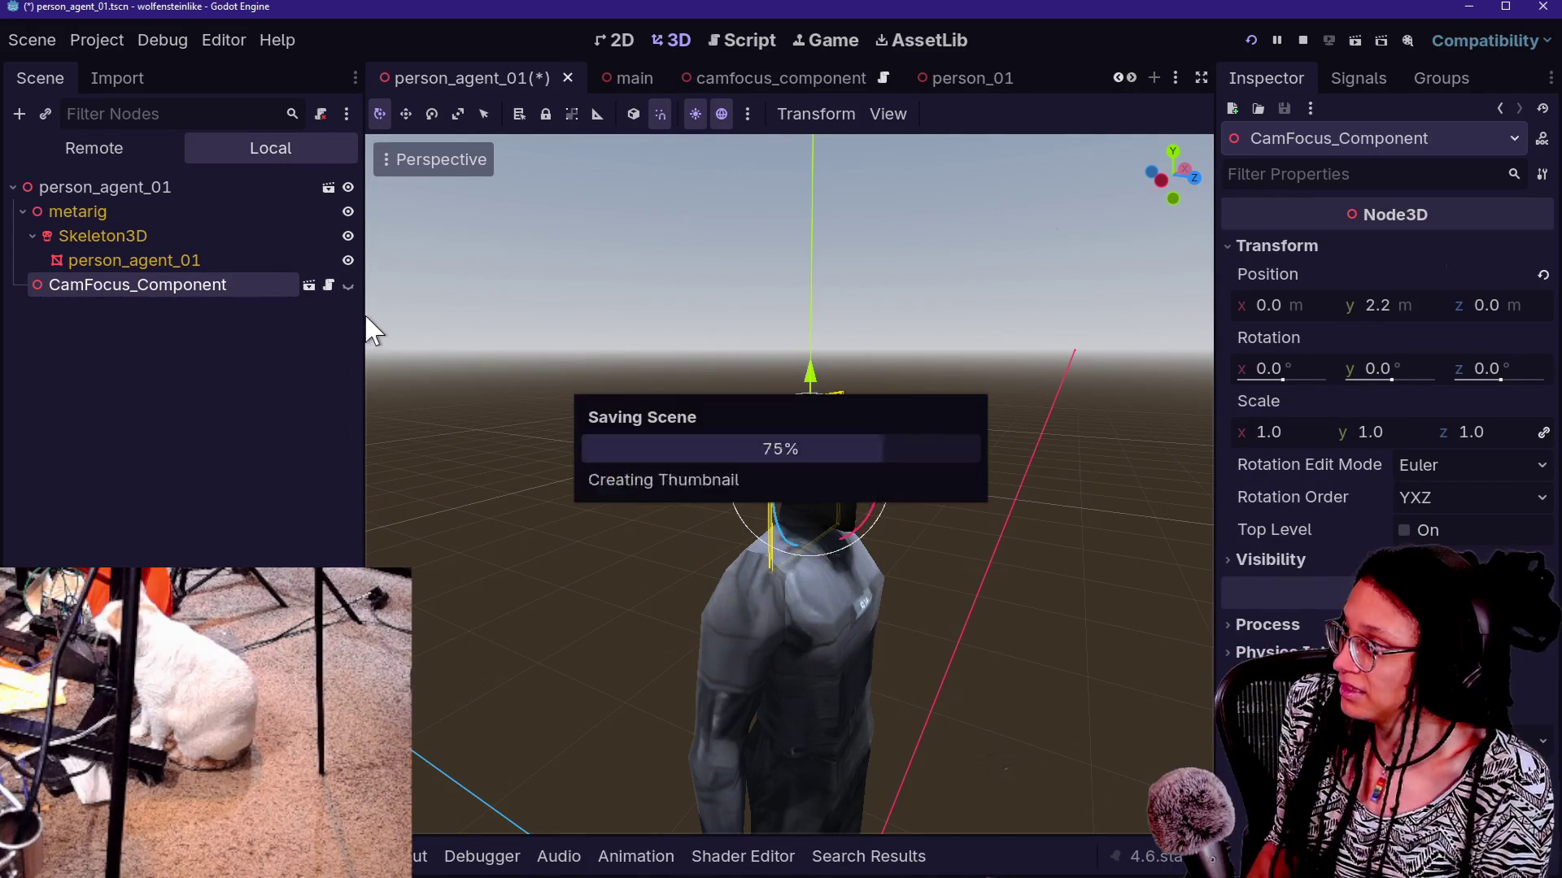
pyautogui.click(797, 39)
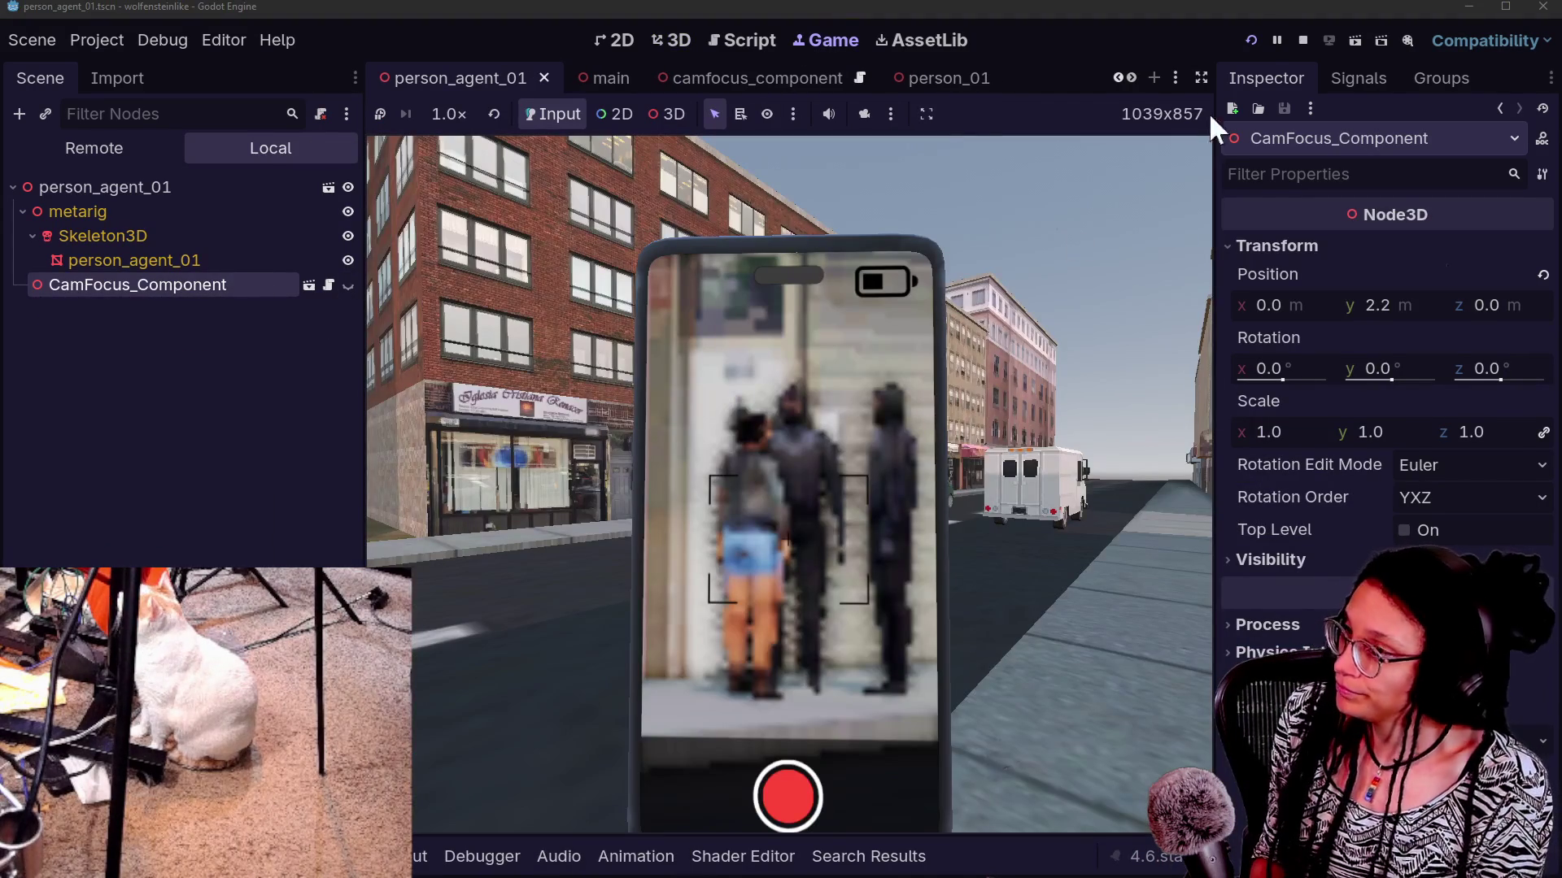
# Restart the game and walk toward the three pedestrians until billboarded green face boxes frame their heads
pyautogui.click(1244, 41)
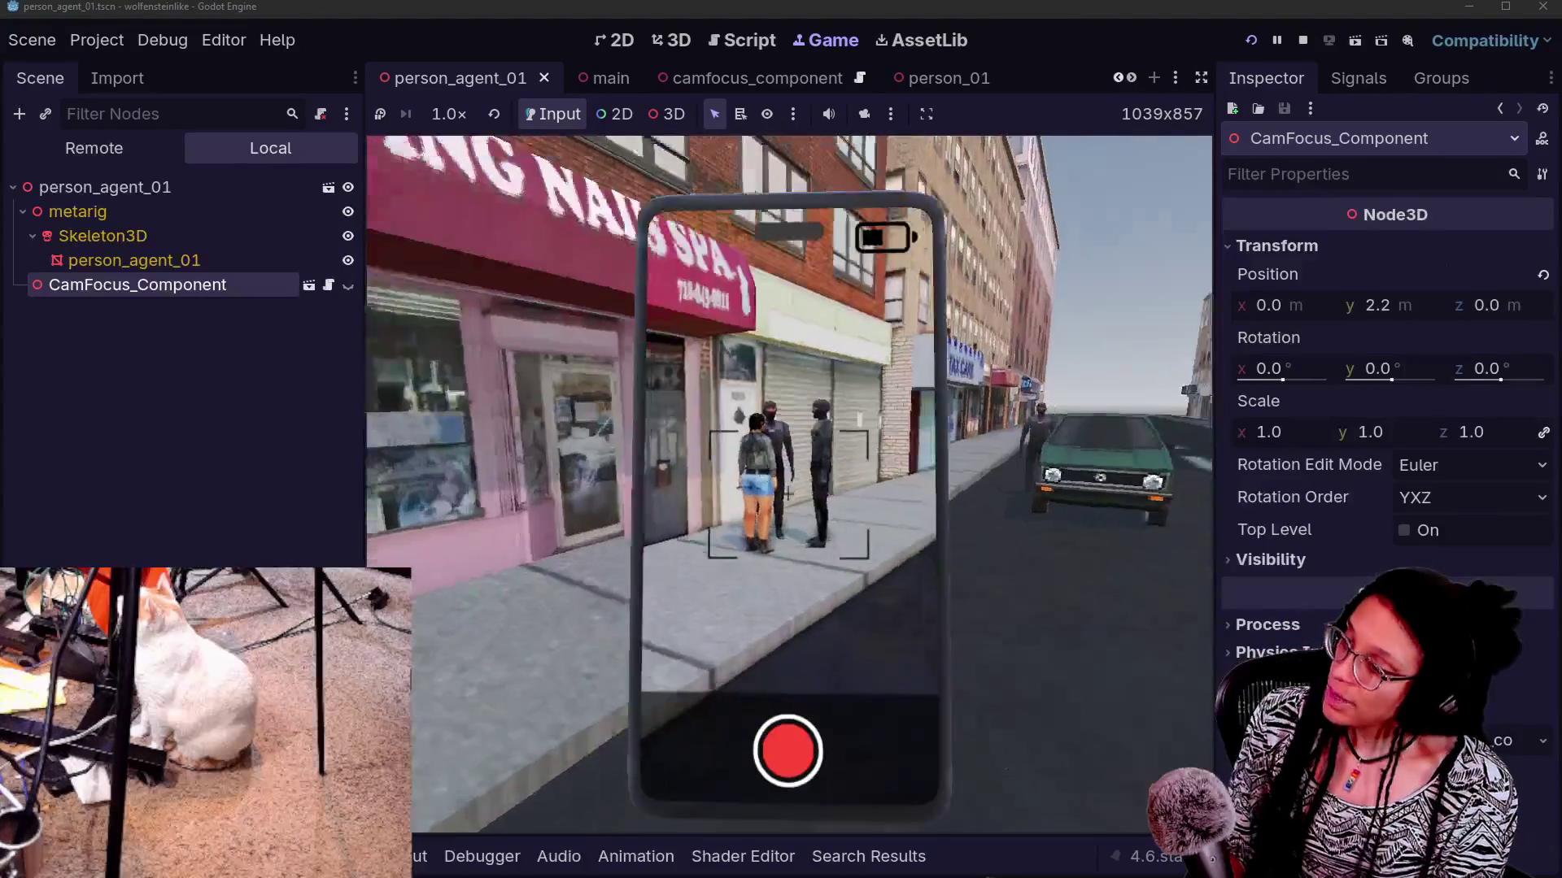
pyautogui.press('s')
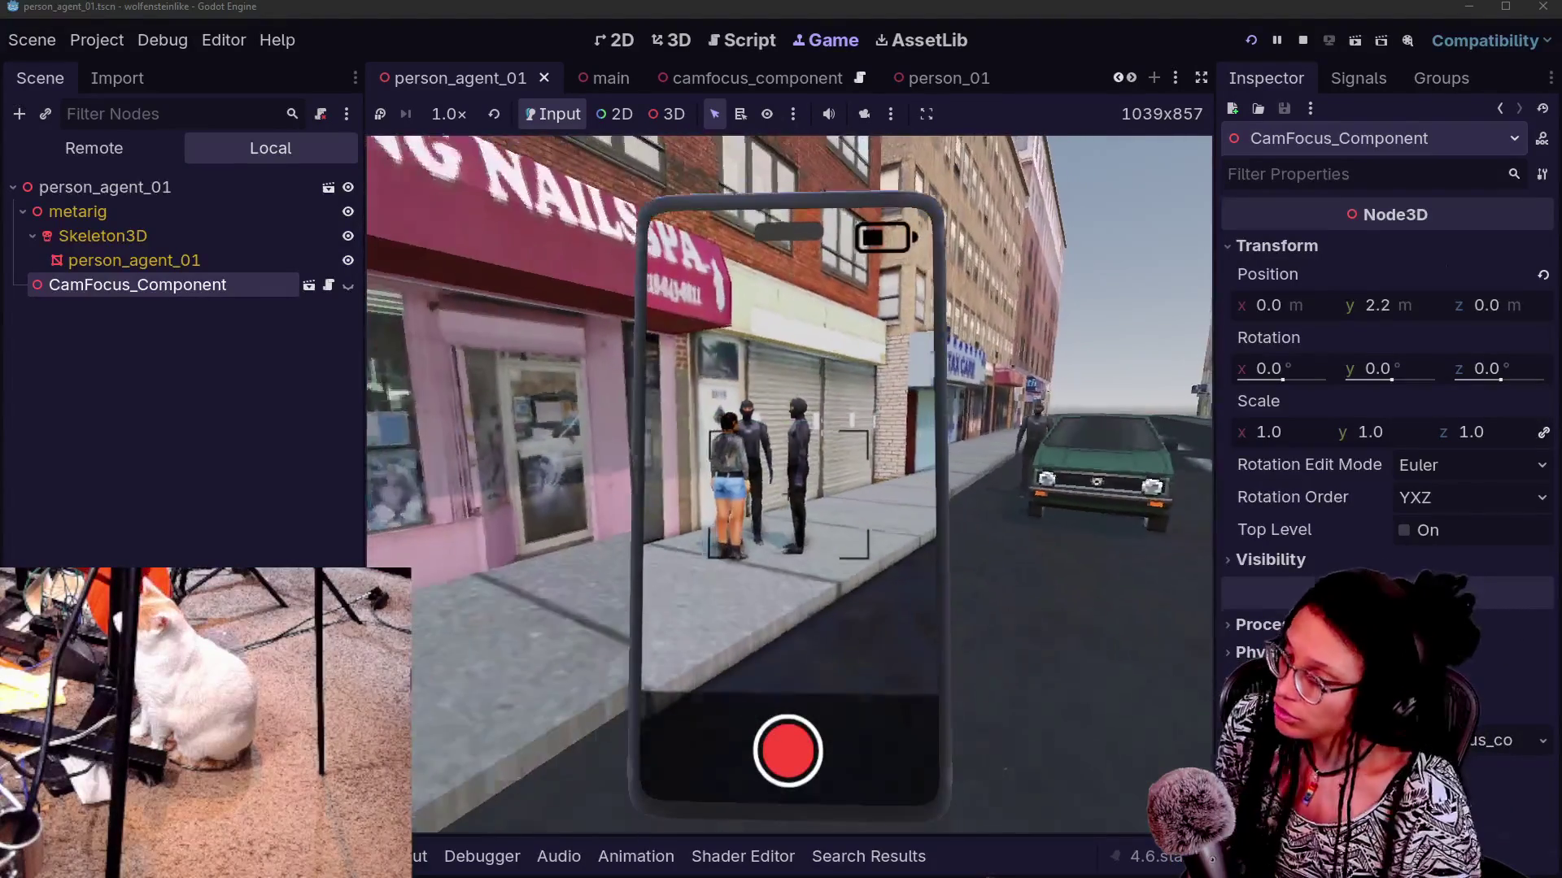
pyautogui.press('w')
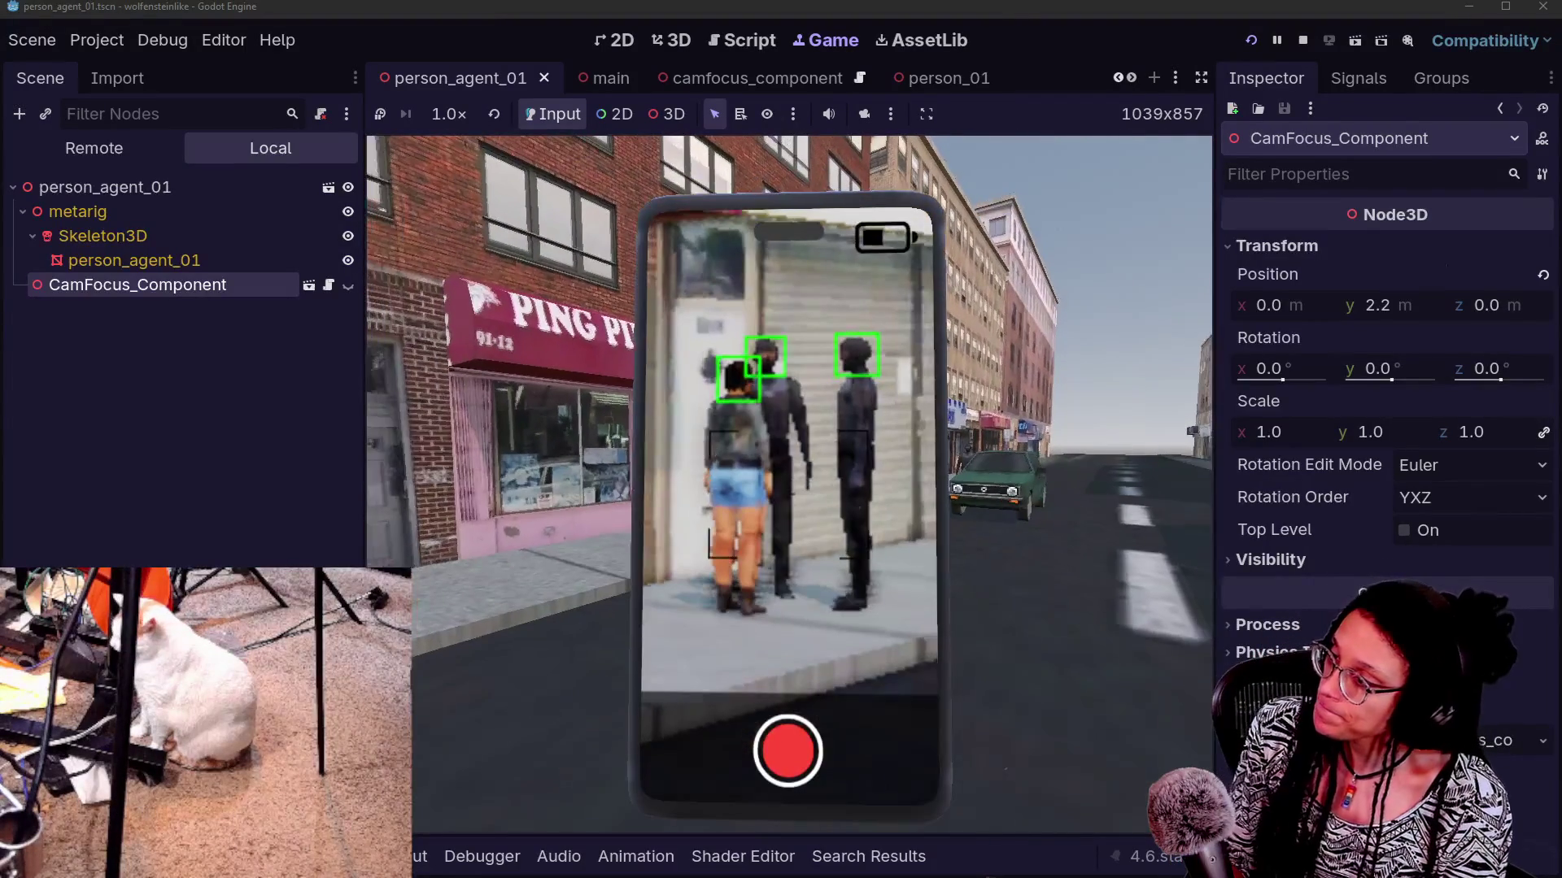
pyautogui.press('d')
pyautogui.press('w')
pyautogui.press('a')
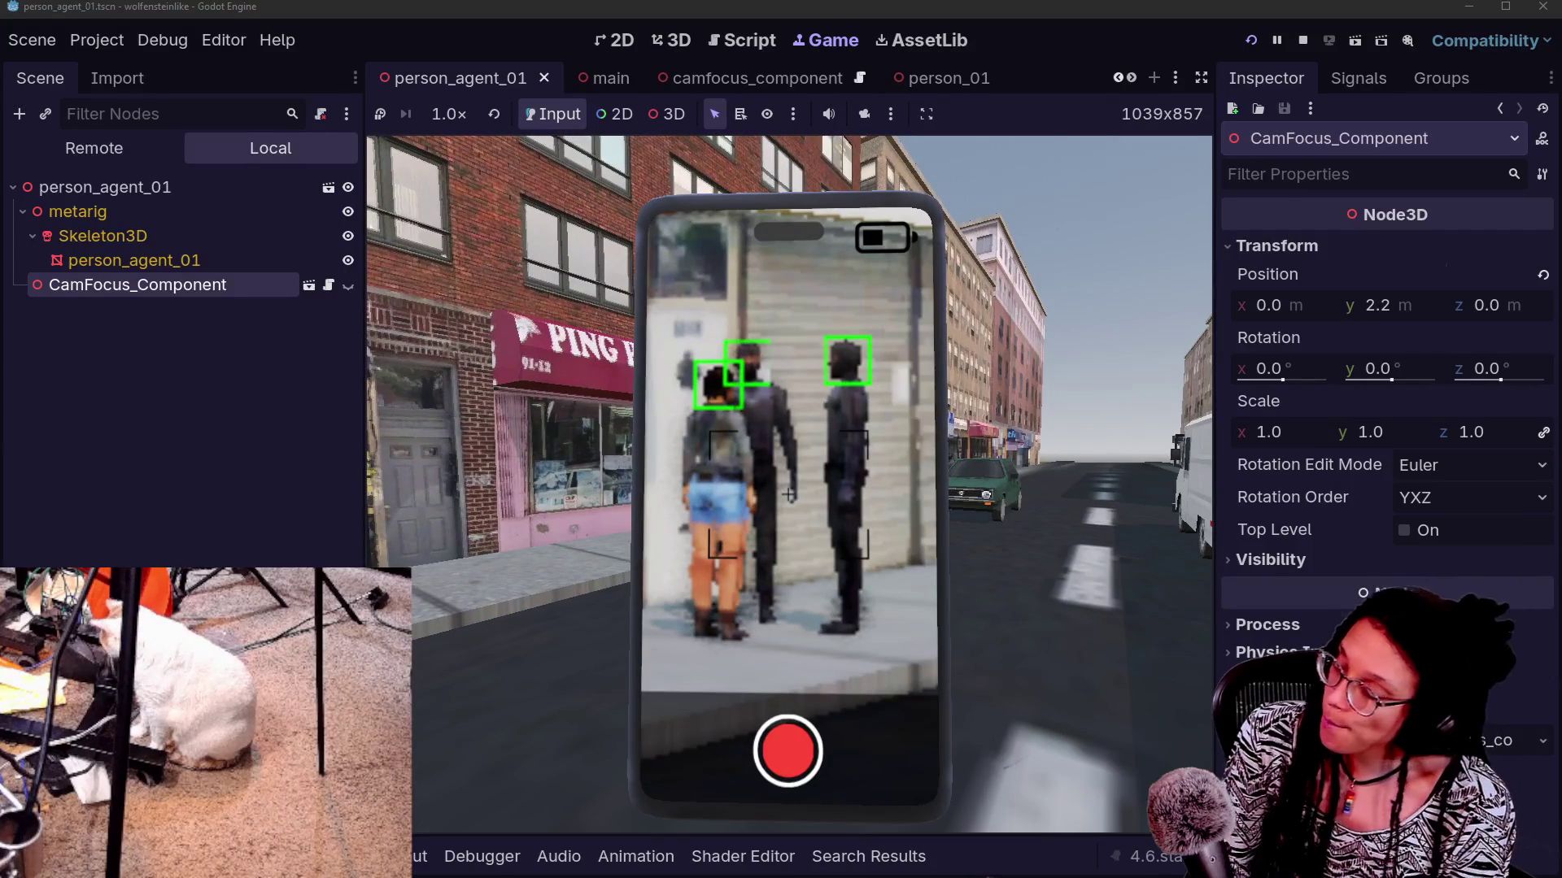